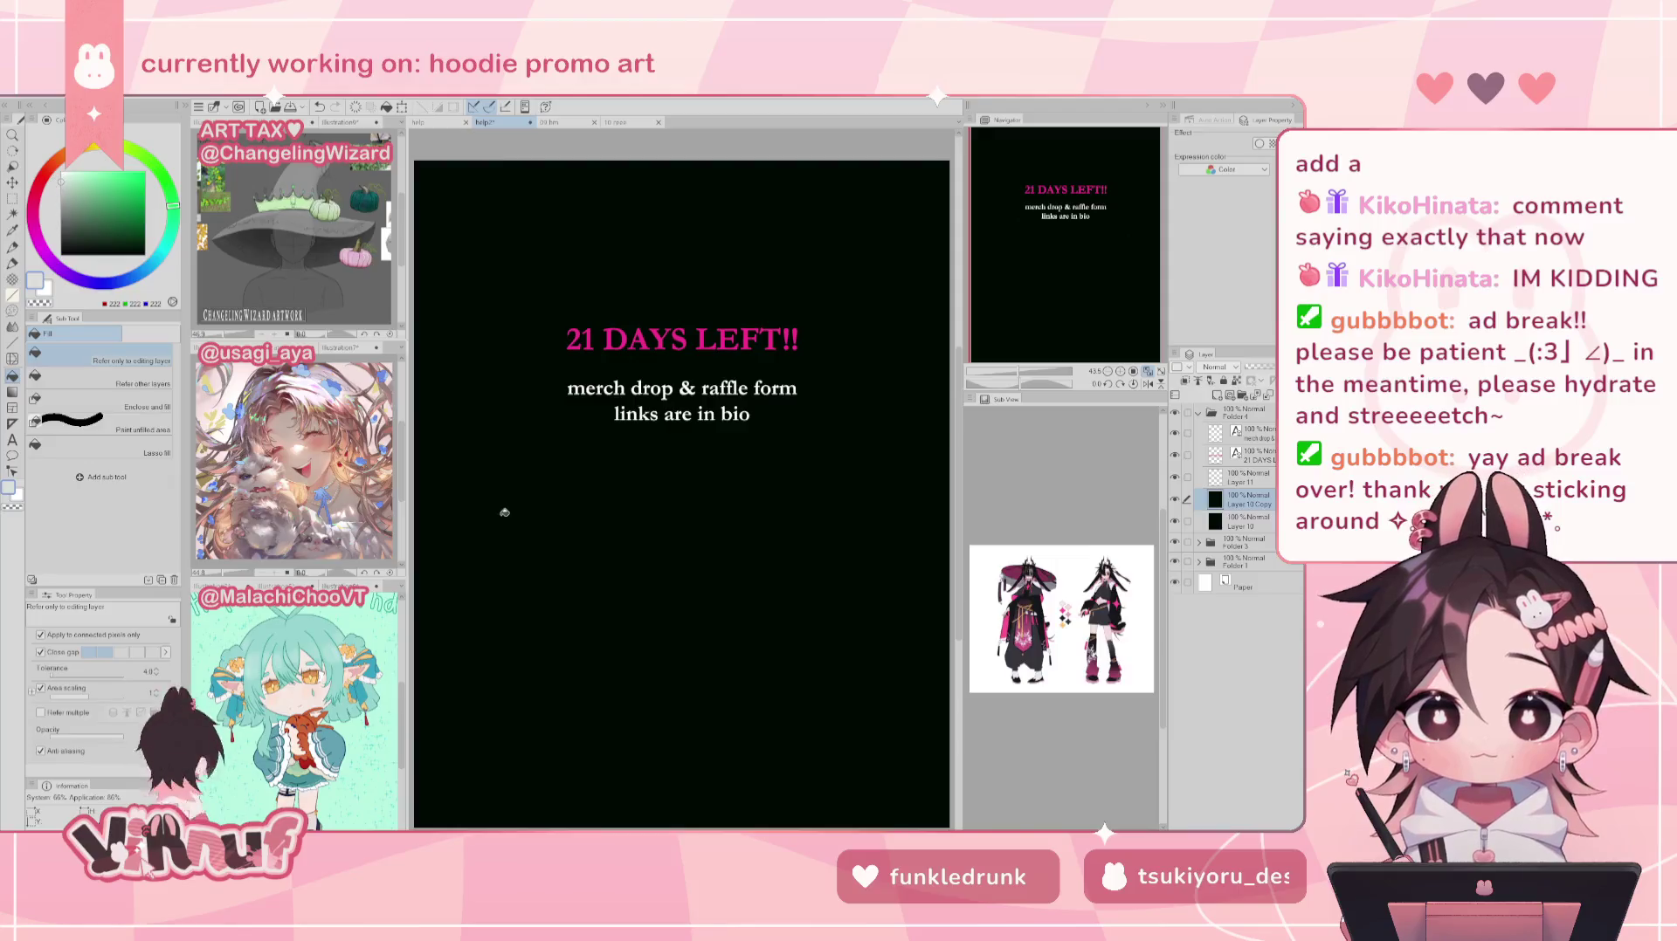
Step: Fill the black background light gray, then select Layer 11 with black and test a pen stroke
click(510, 514)
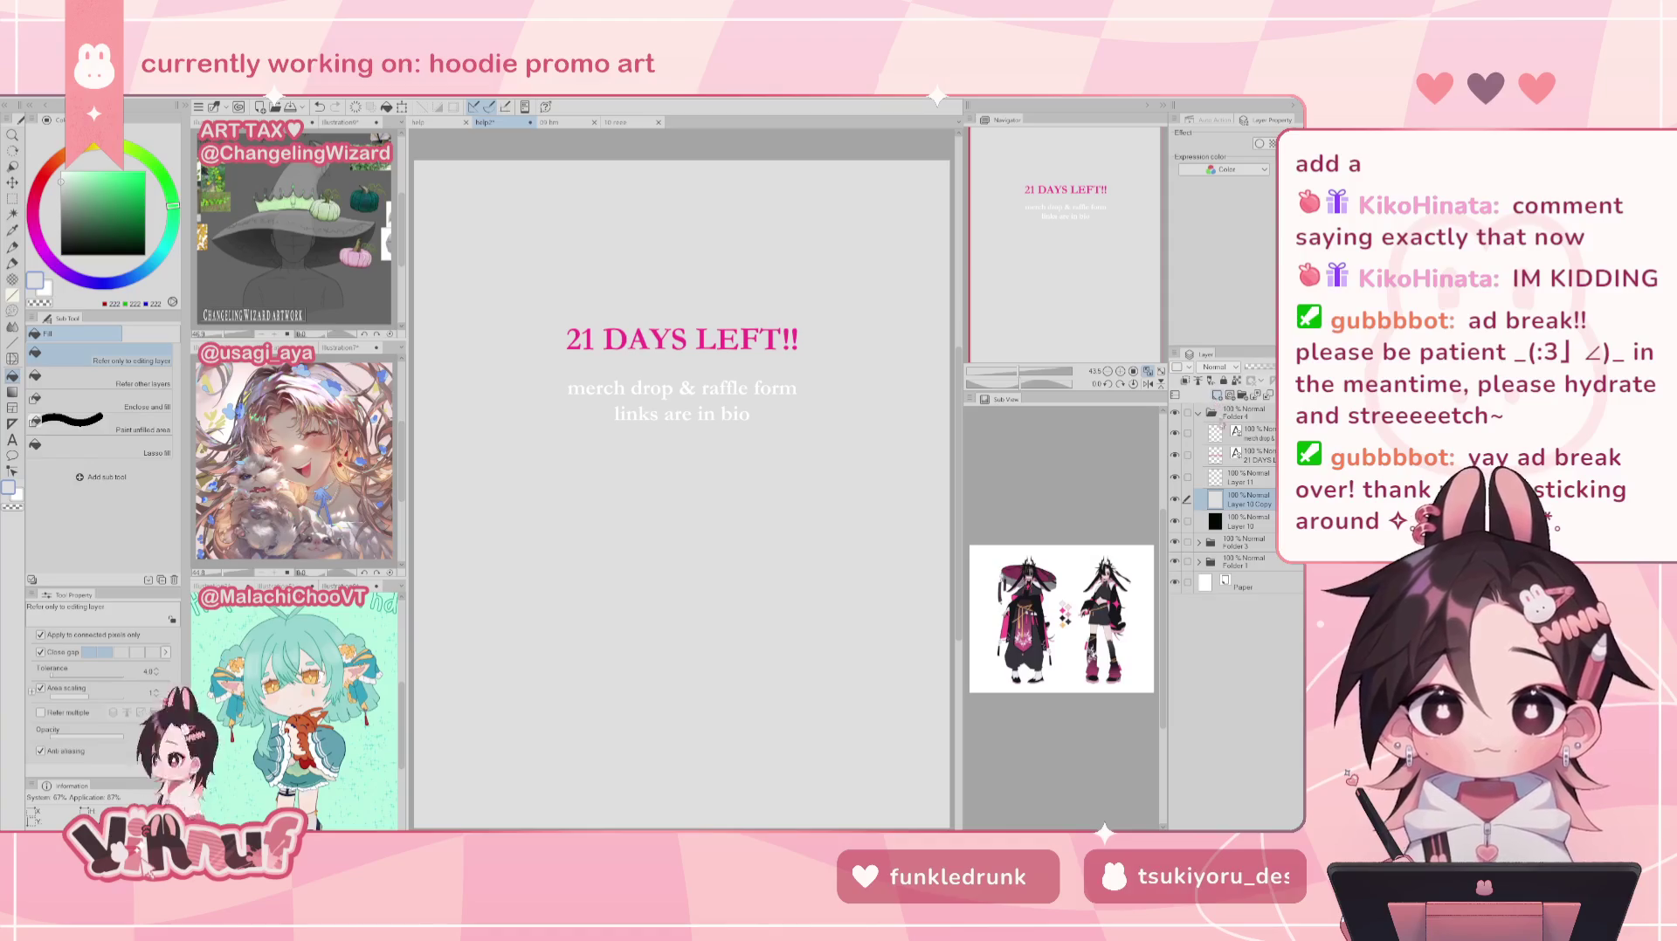
click(1207, 480)
click(62, 254)
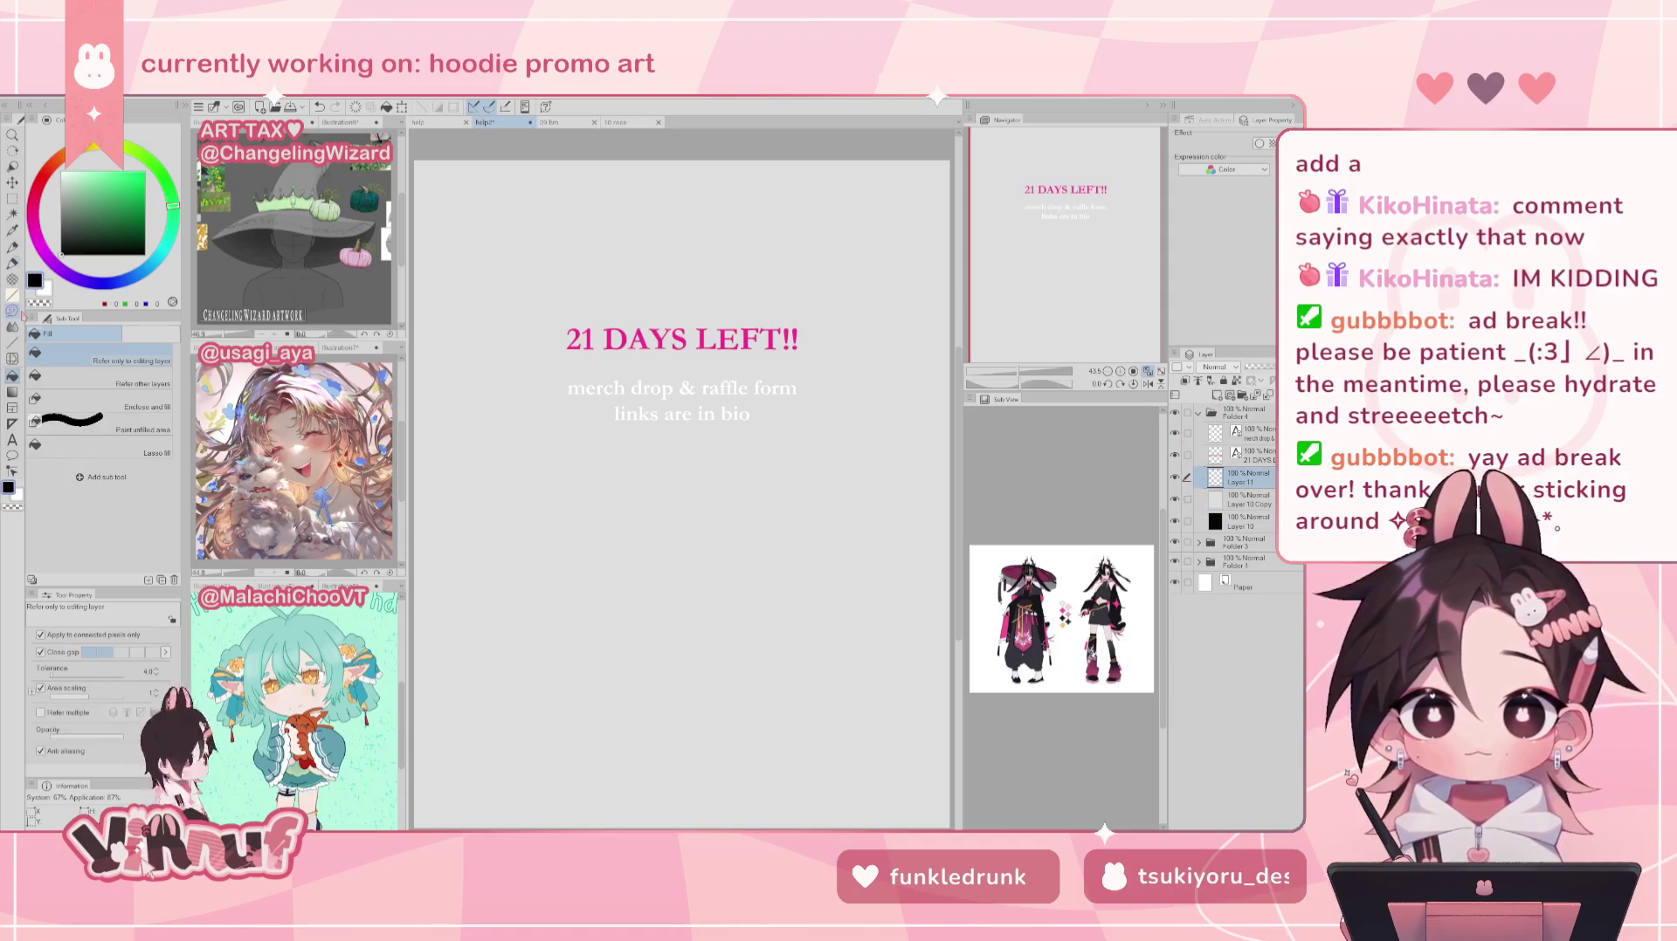
key(p)
drag(694, 545, 698, 603)
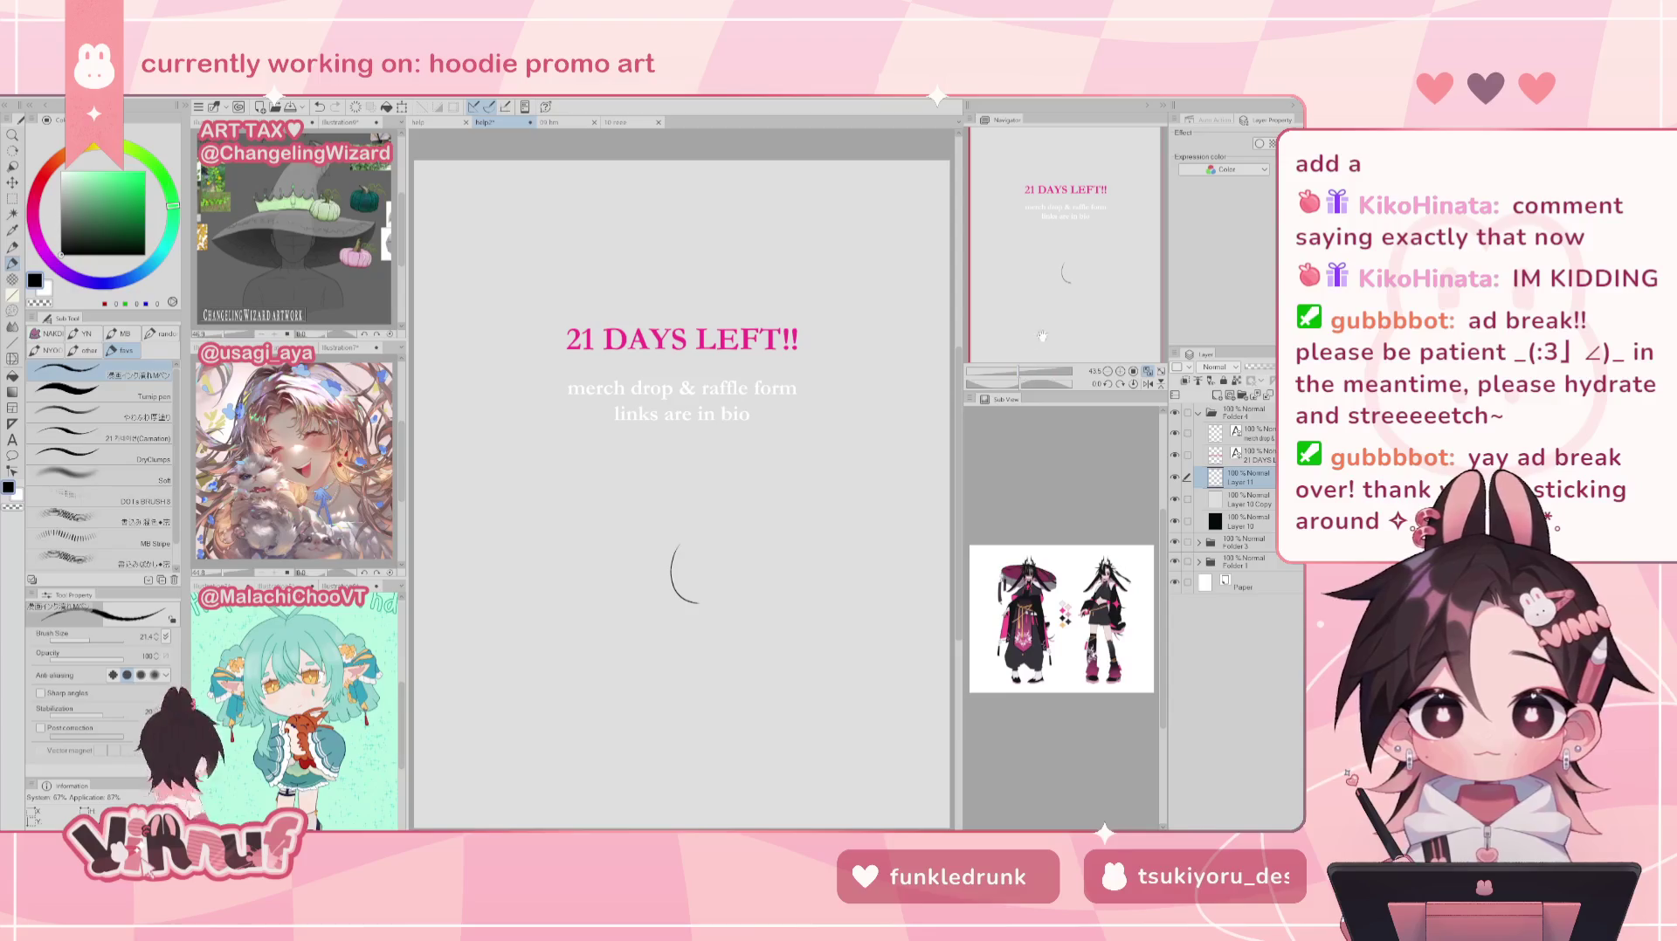
scroll(1048, 332, up, 1)
key(ctrl+z)
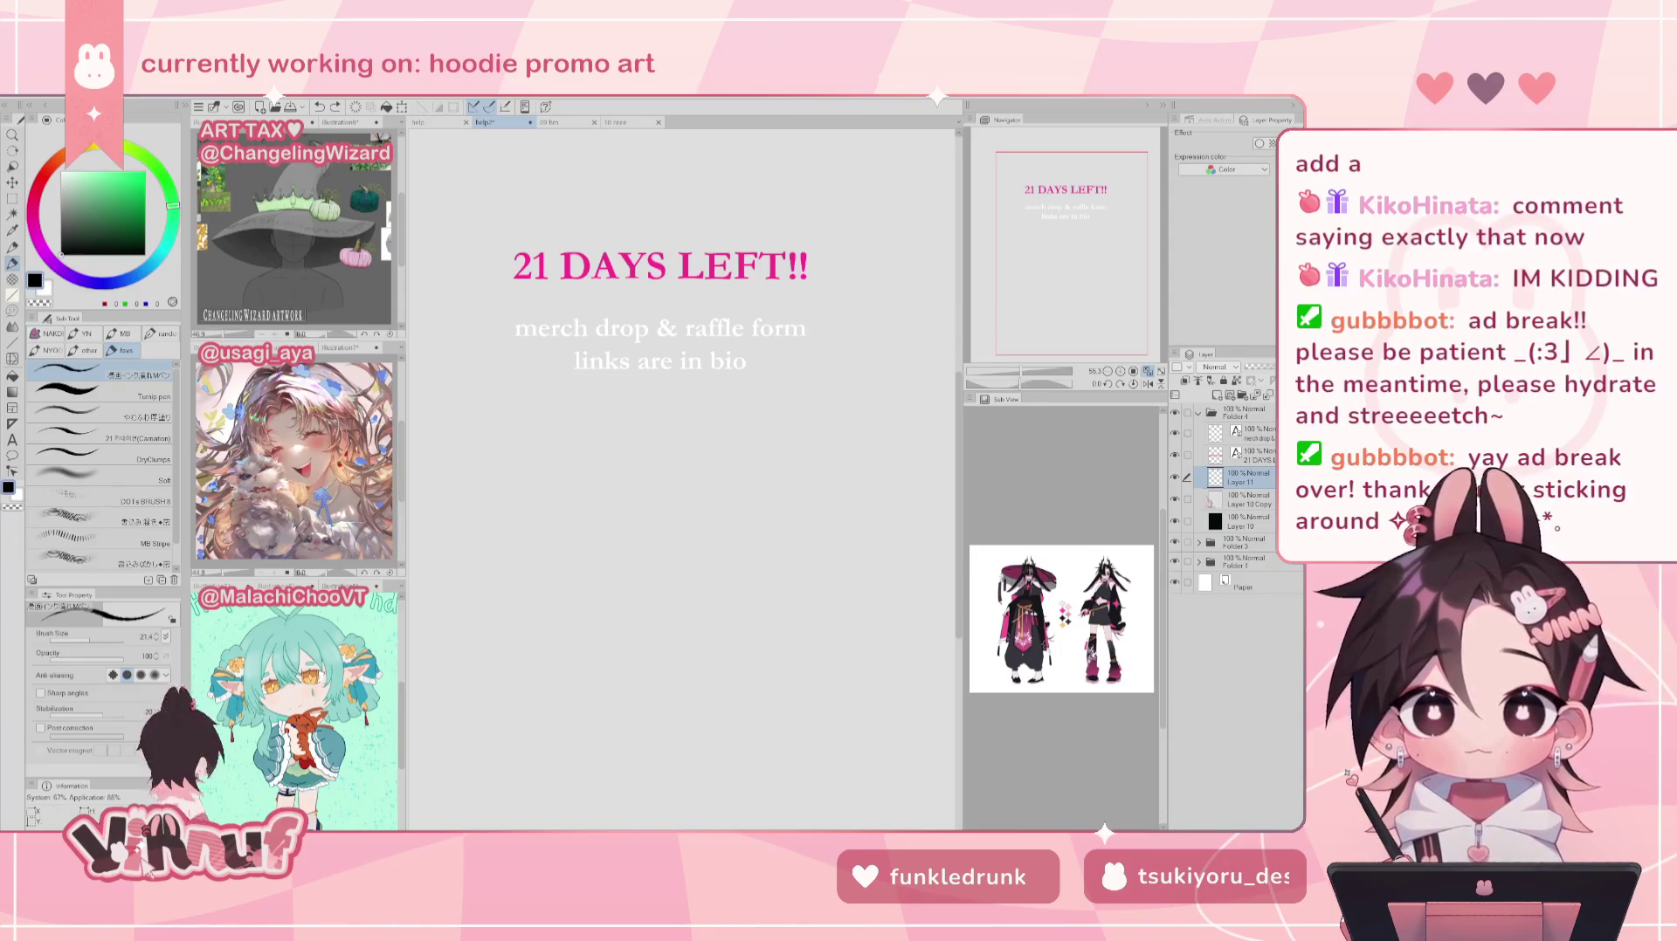
Step: Toggle Folder 4 off and on to compare the gray promo page with the raffle art
click(1174, 412)
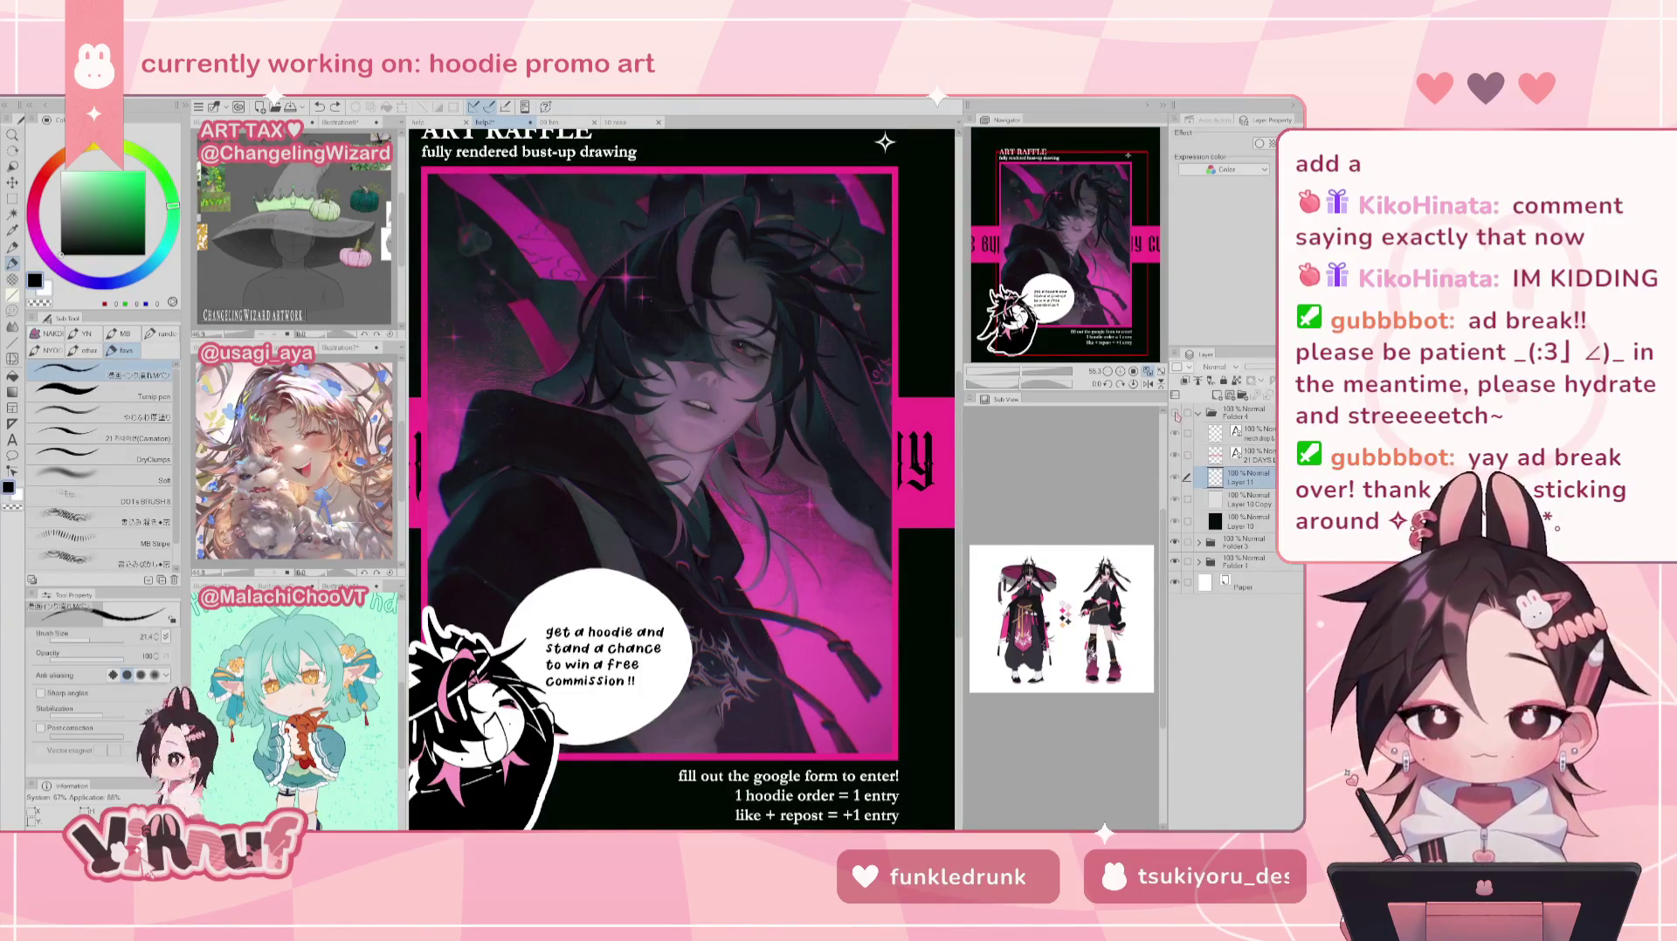
click(1174, 412)
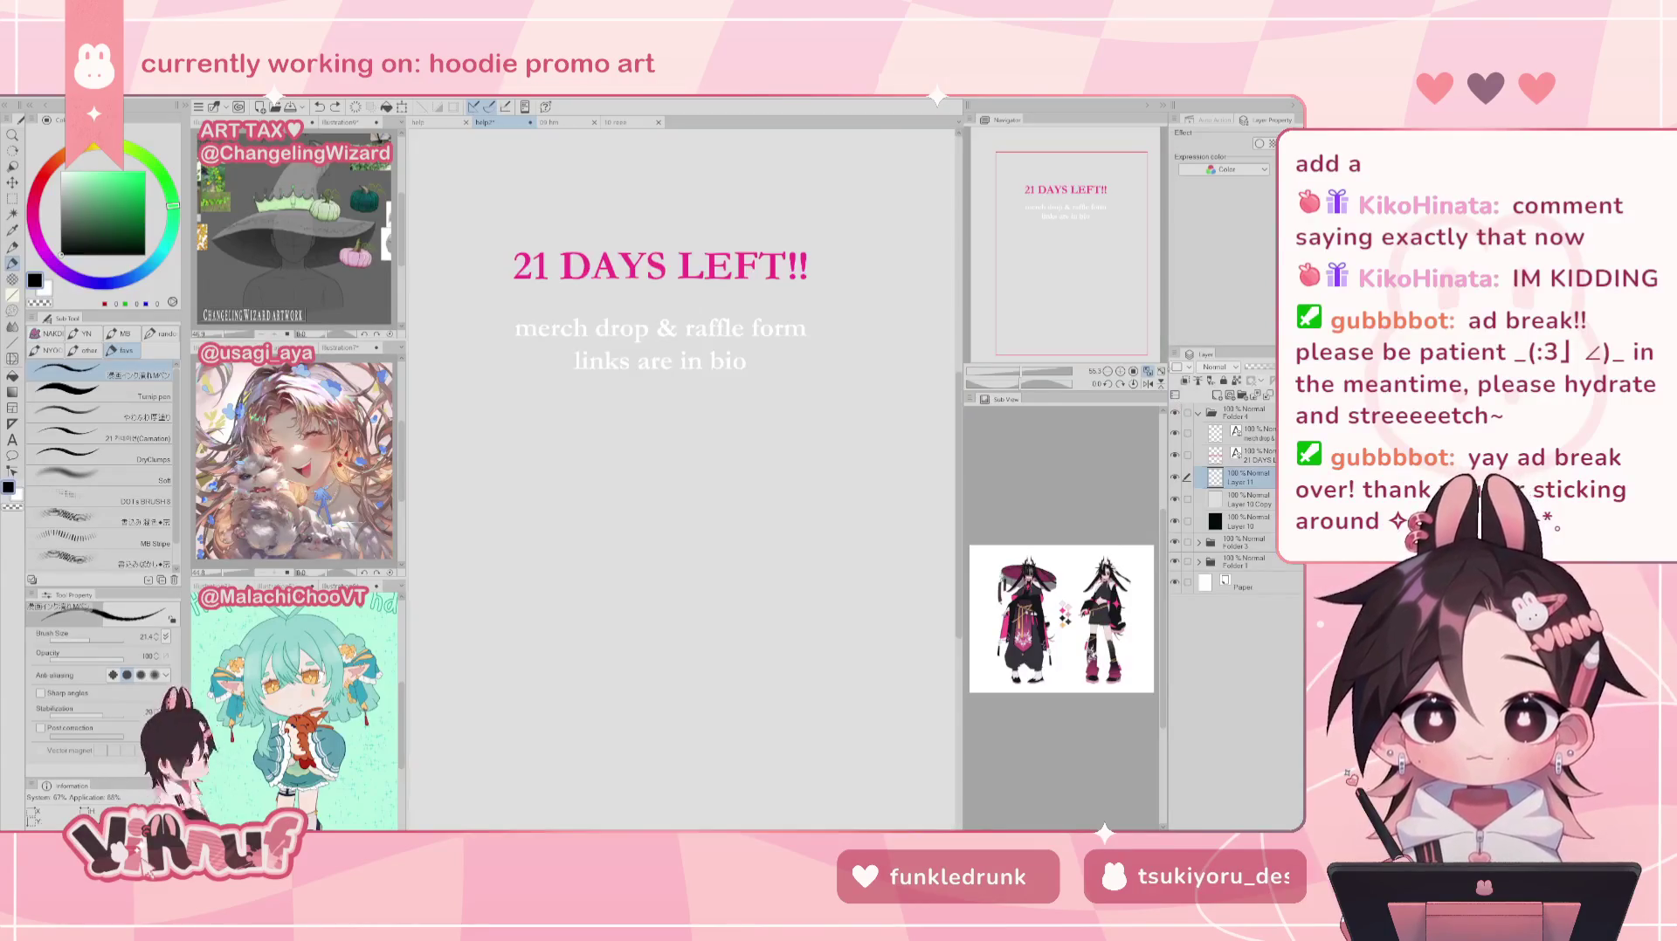
click(1175, 412)
click(1061, 310)
mouse_move(1032, 345)
mouse_down()
mouse_move(1084, 313)
mouse_move(1183, 333)
mouse_up()
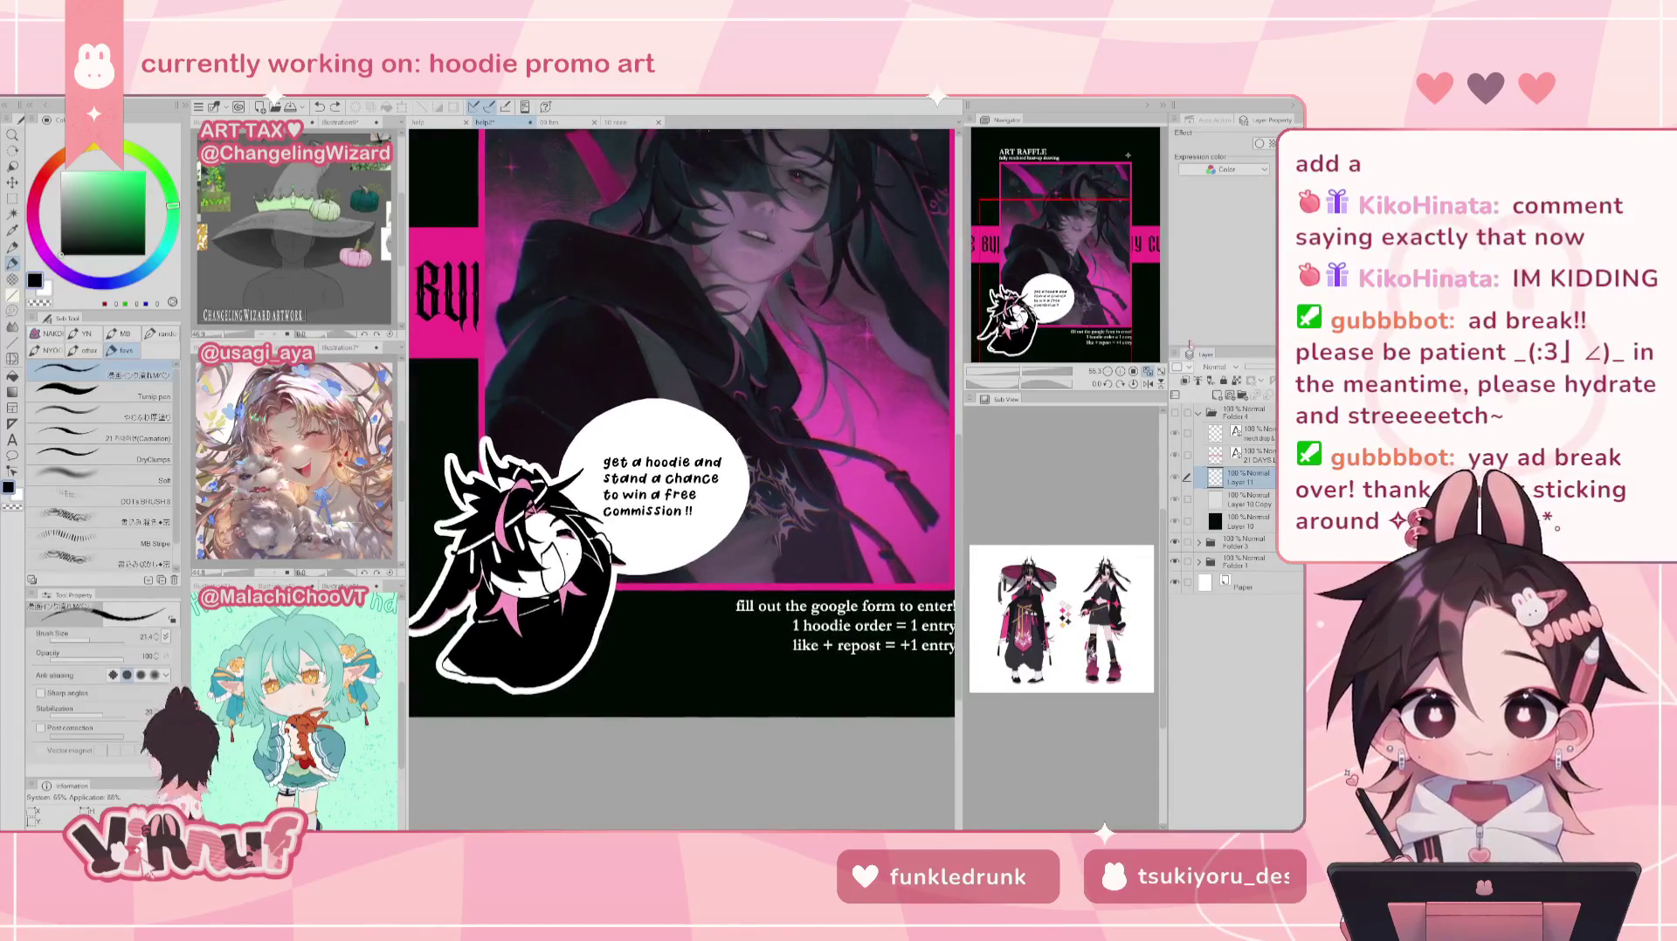
click(1175, 413)
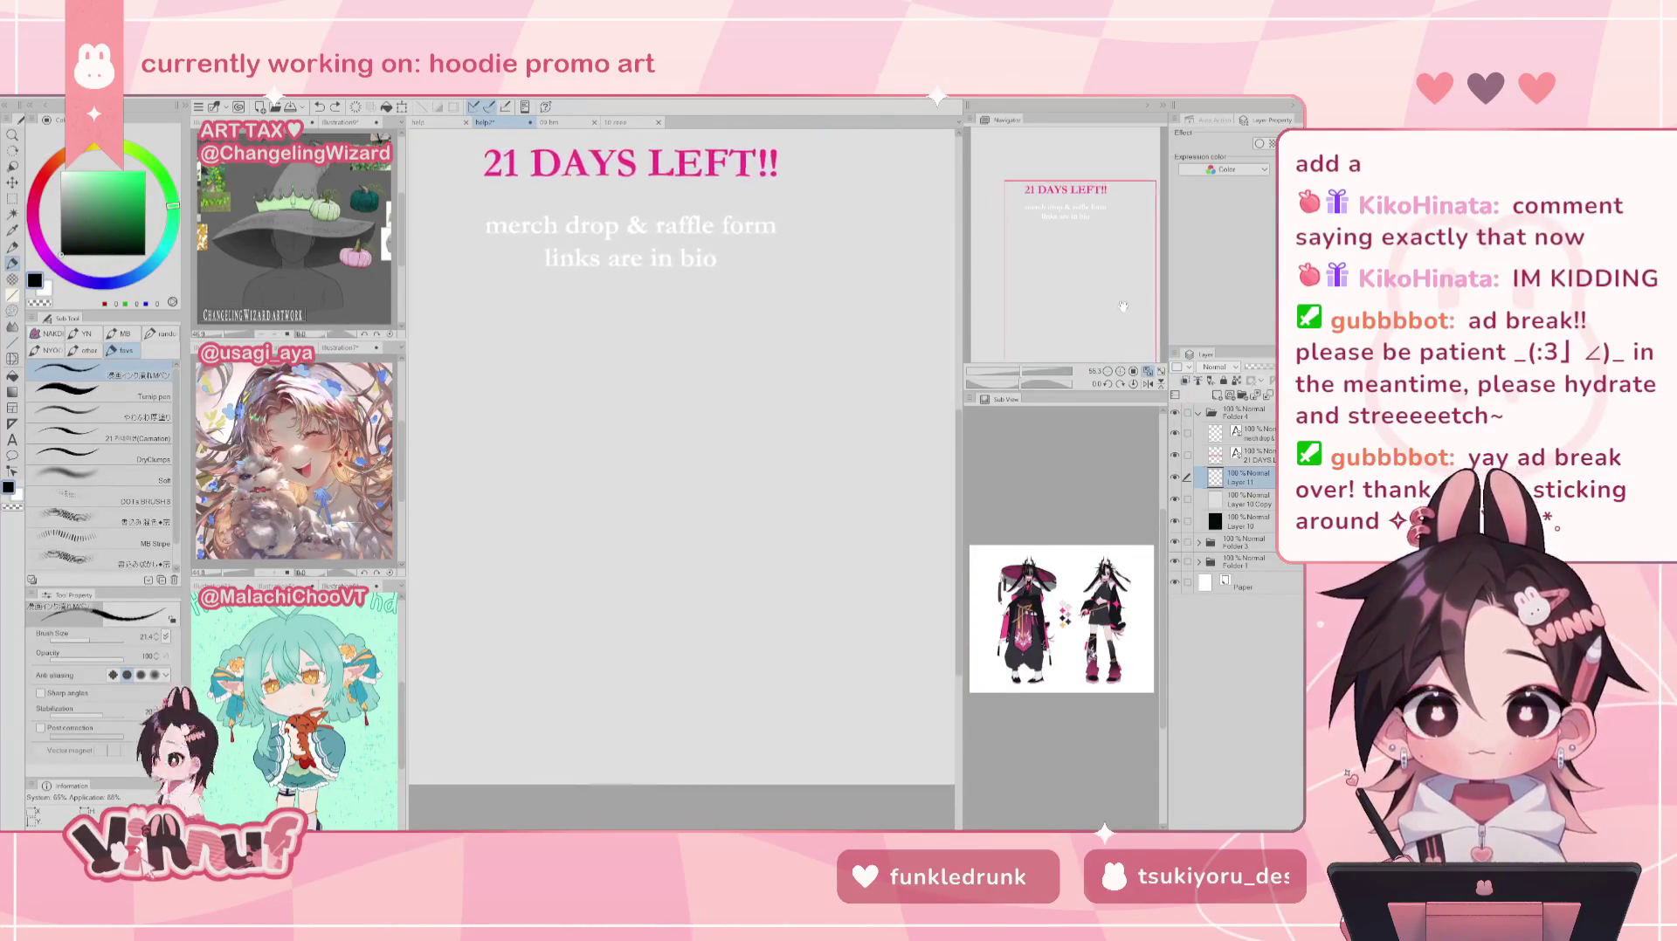
drag(1119, 297, 1176, 231)
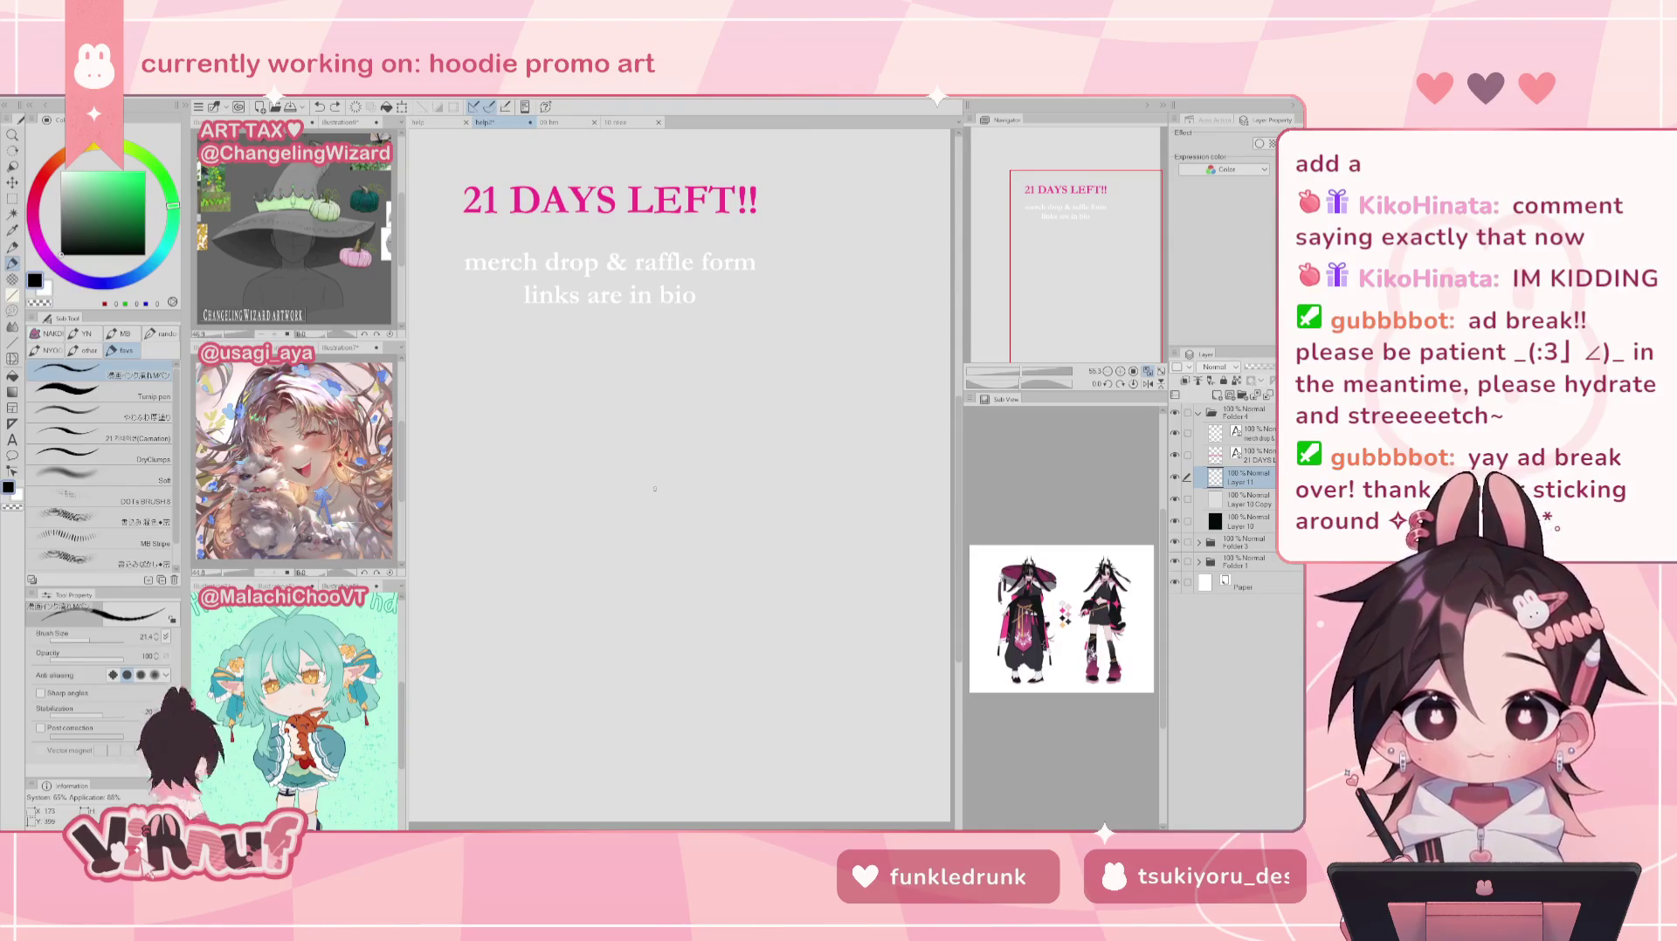
Step: Sketch the round head outline from two arcs and reshape it with Liquify
drag(664, 482, 698, 542)
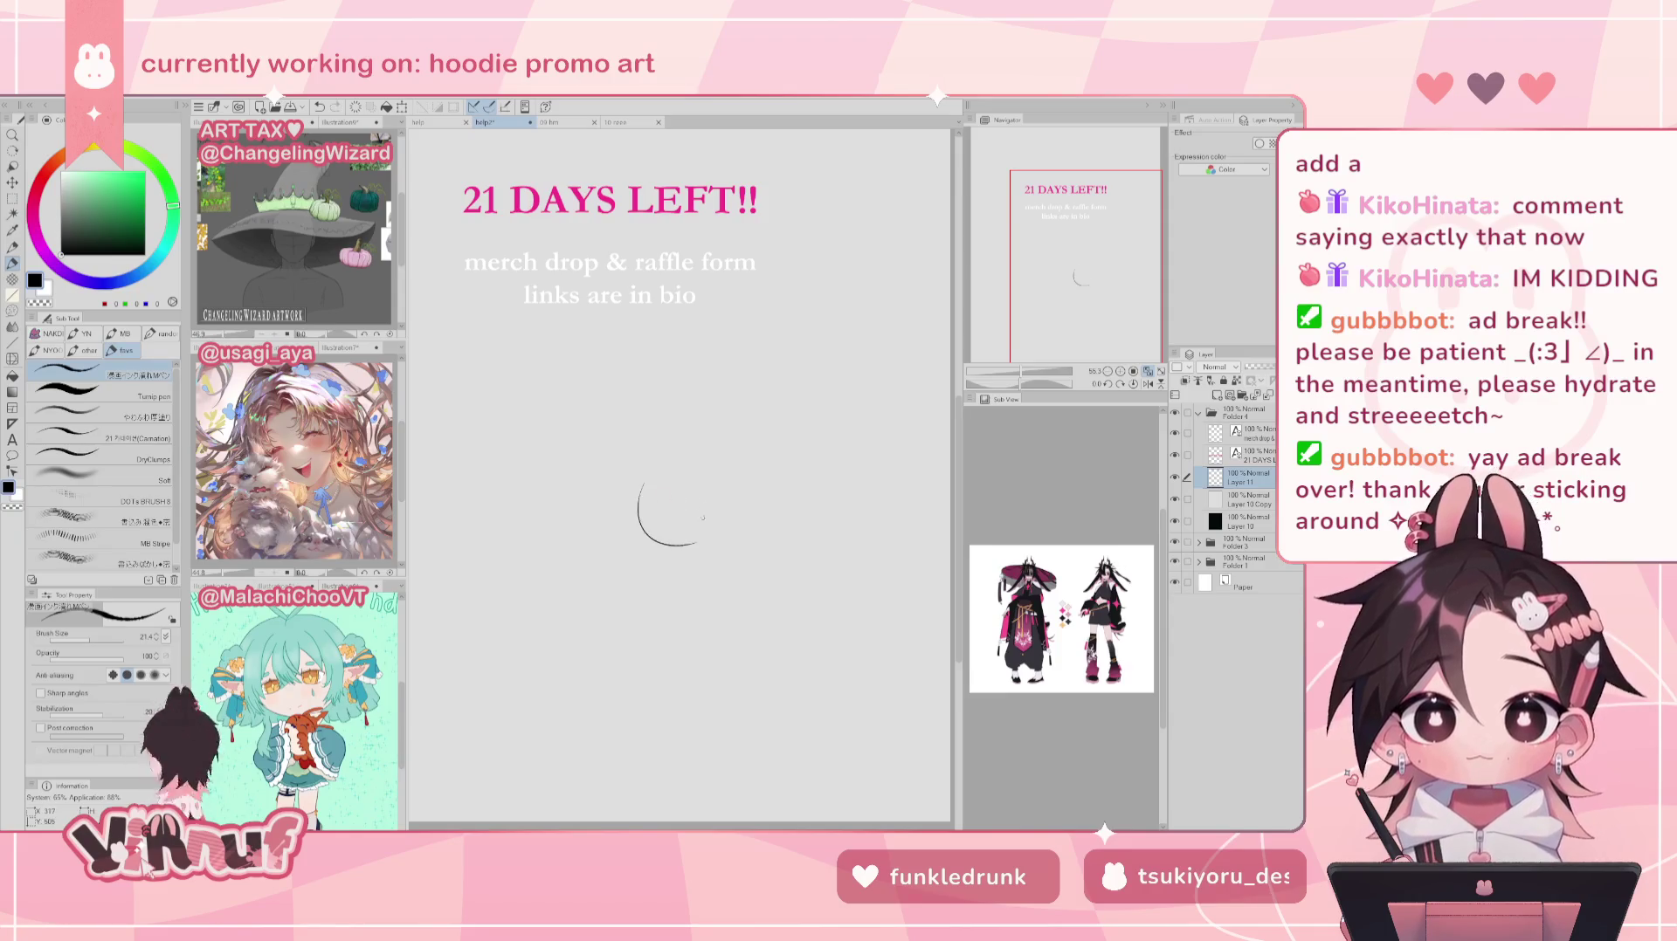
drag(718, 460, 742, 522)
key(ctrl+z)
key(ctrl+z)
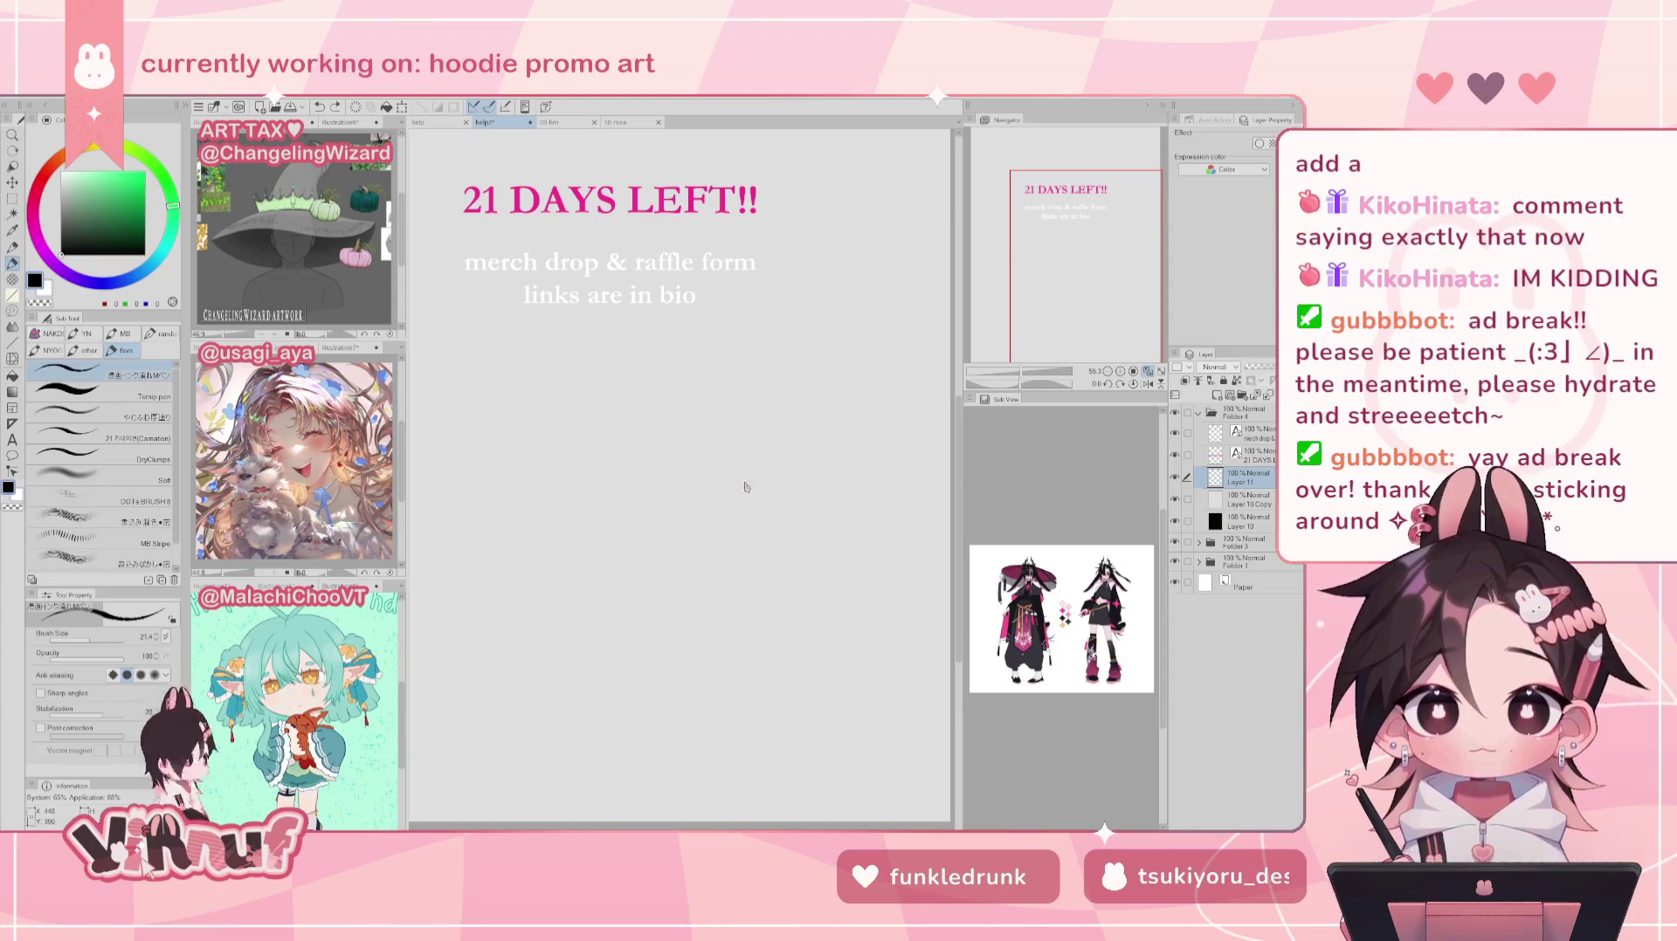
drag(732, 450, 714, 528)
drag(653, 463, 686, 532)
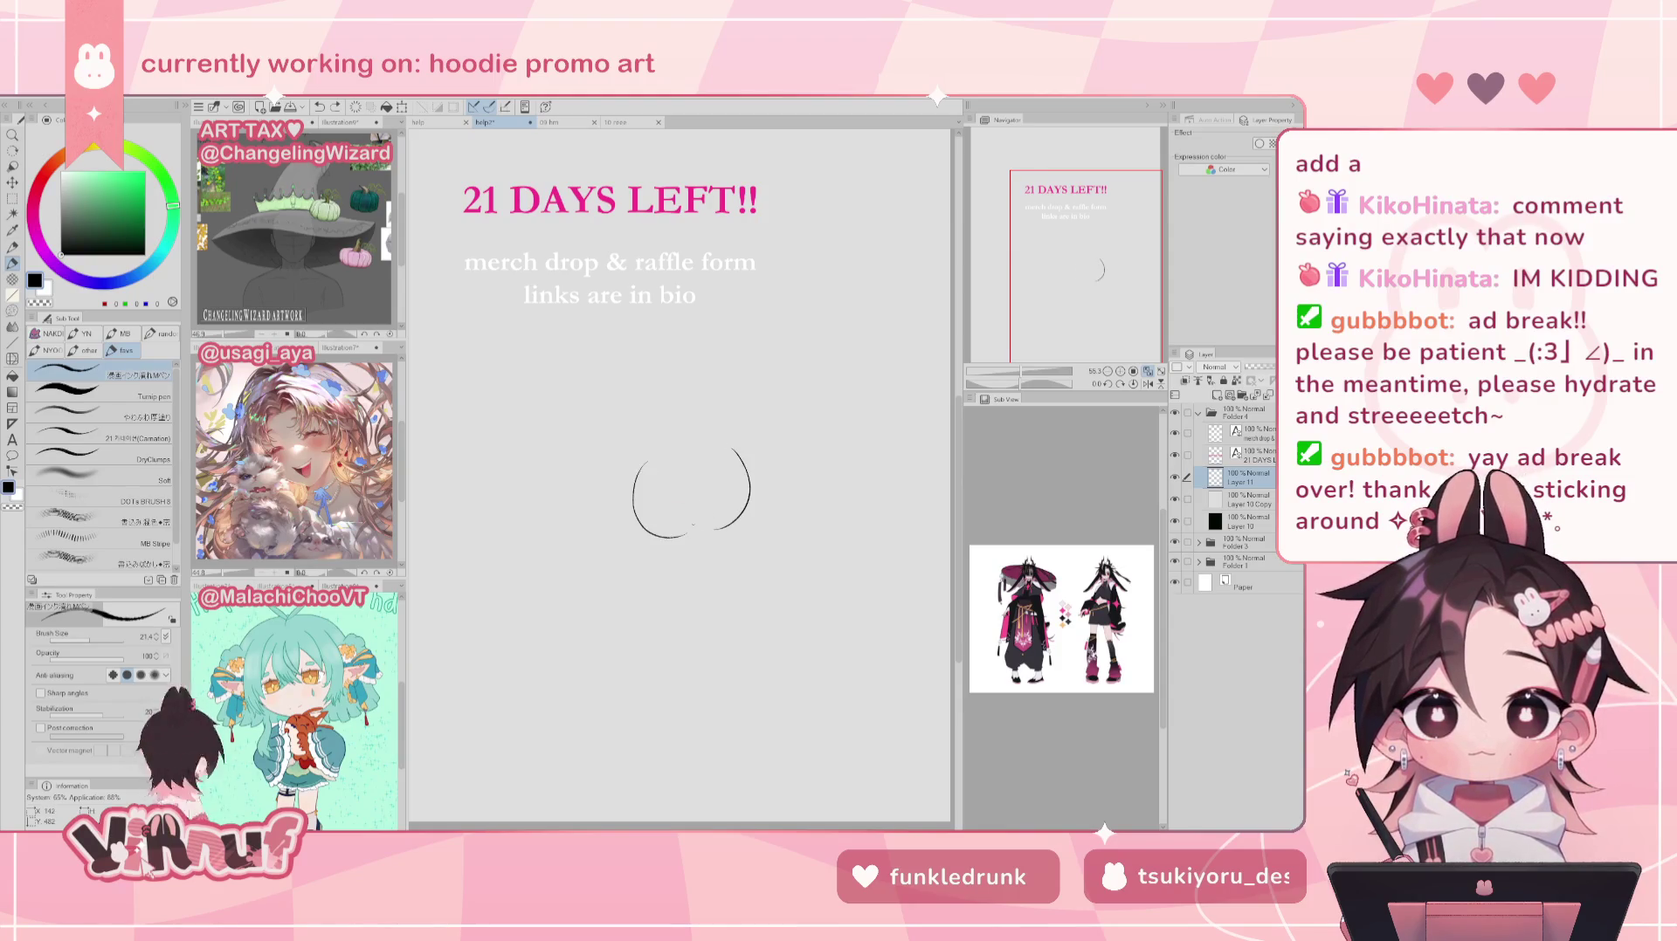
key(ctrl+z)
drag(644, 463, 686, 537)
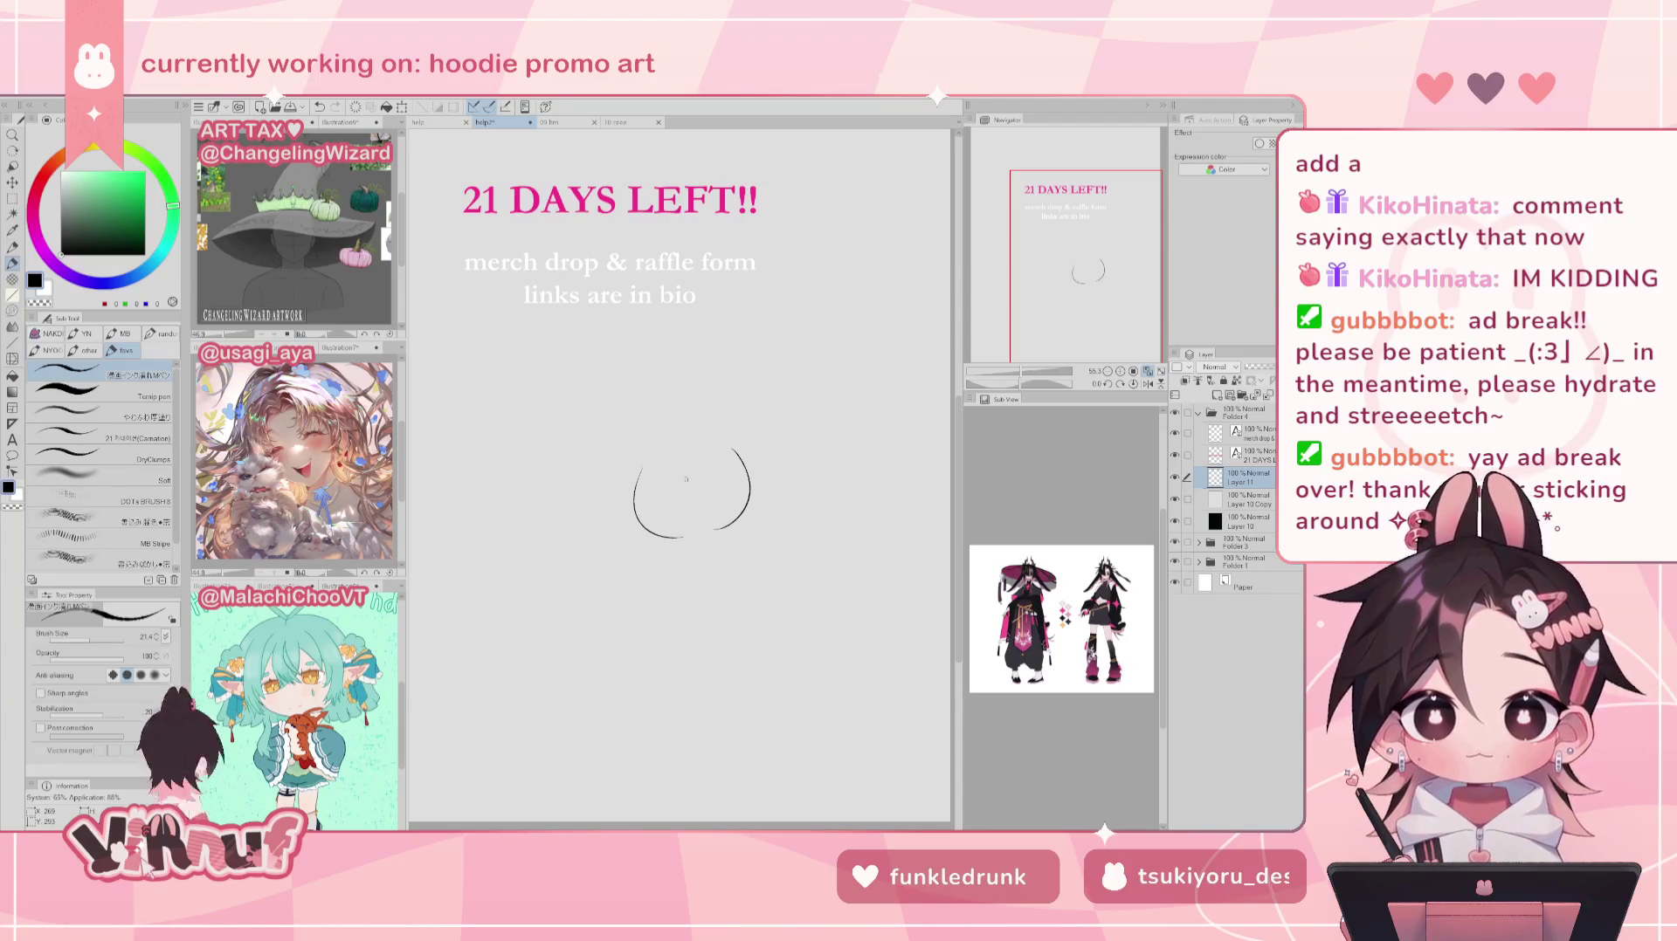
key(j)
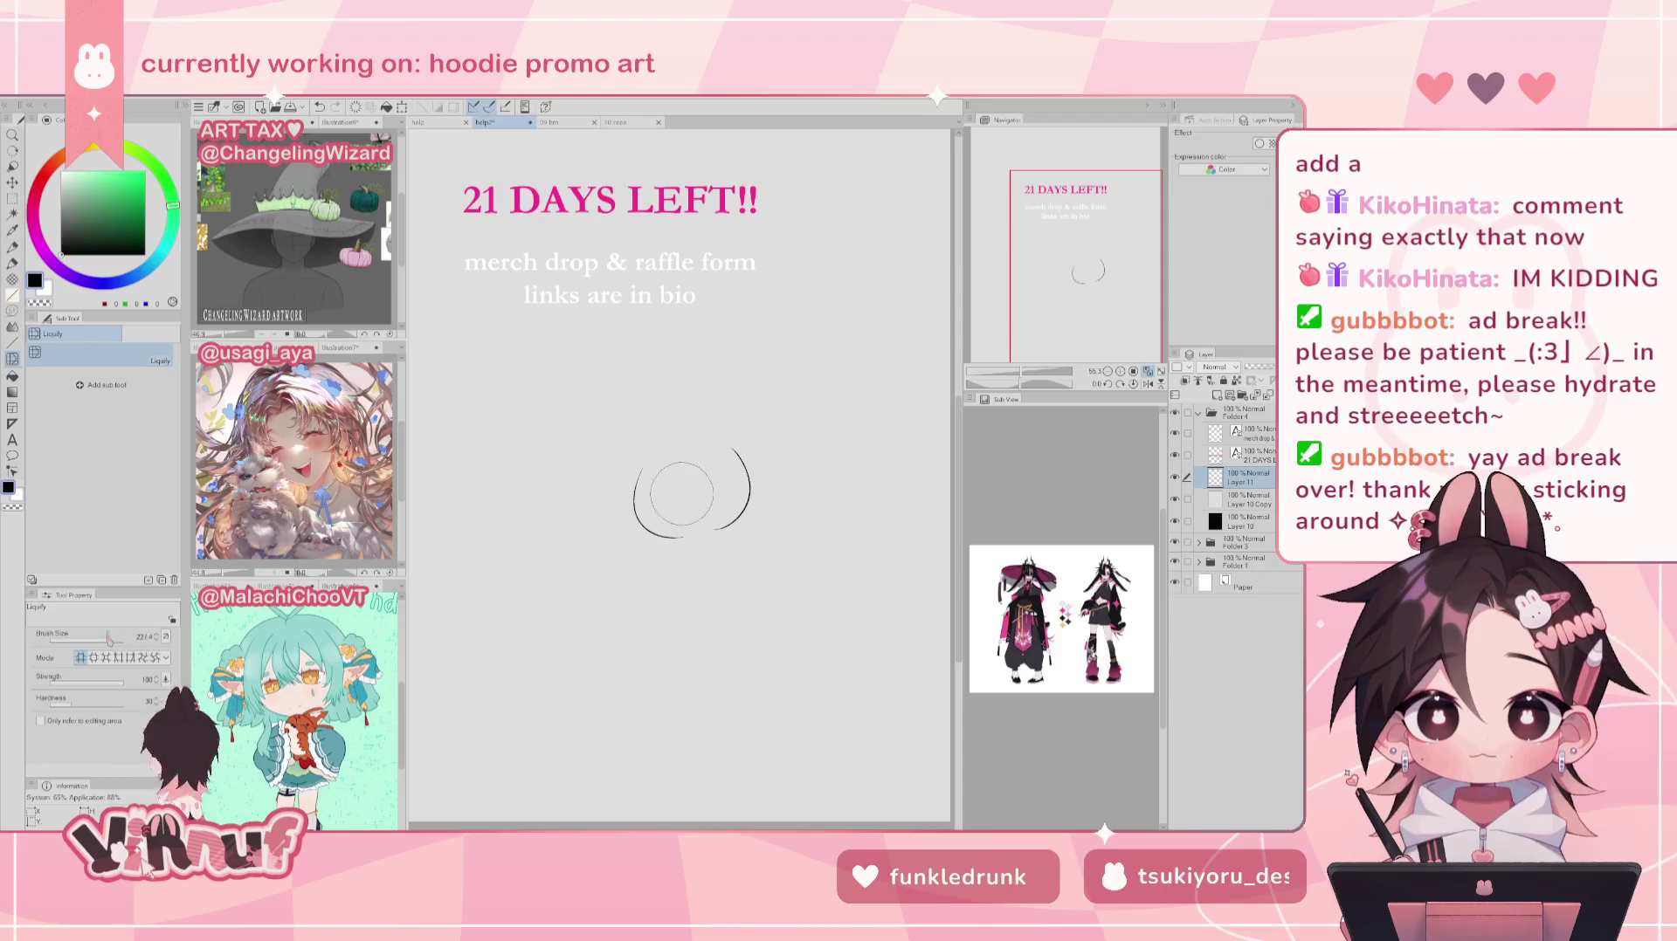
drag(681, 493, 664, 436)
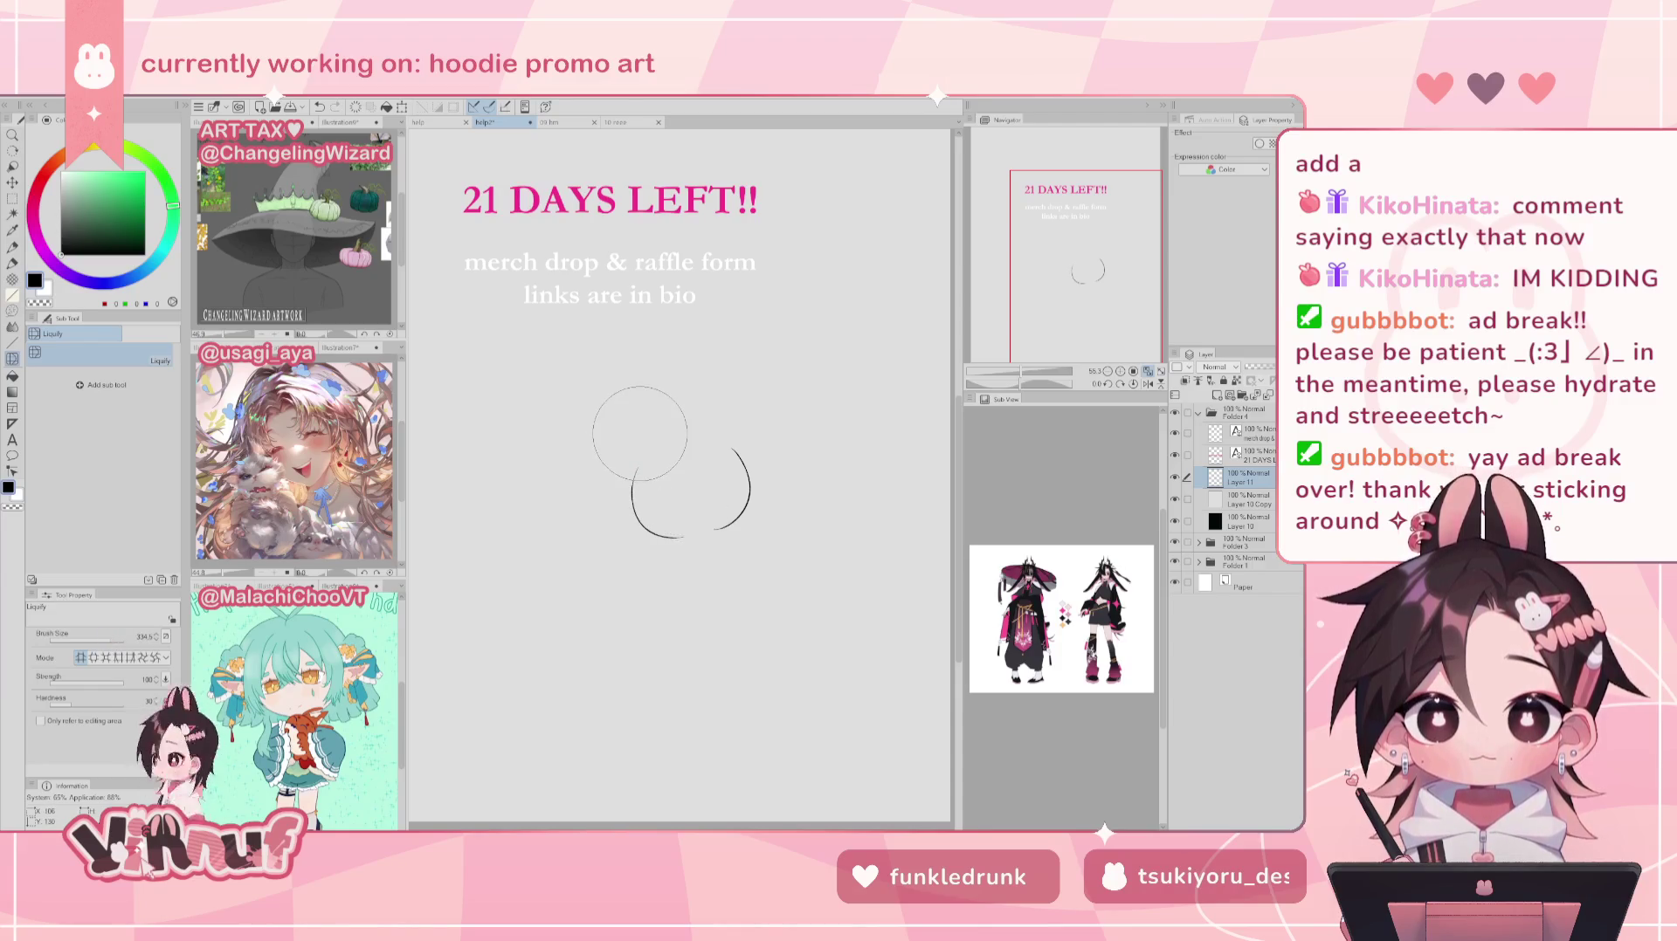
key(p)
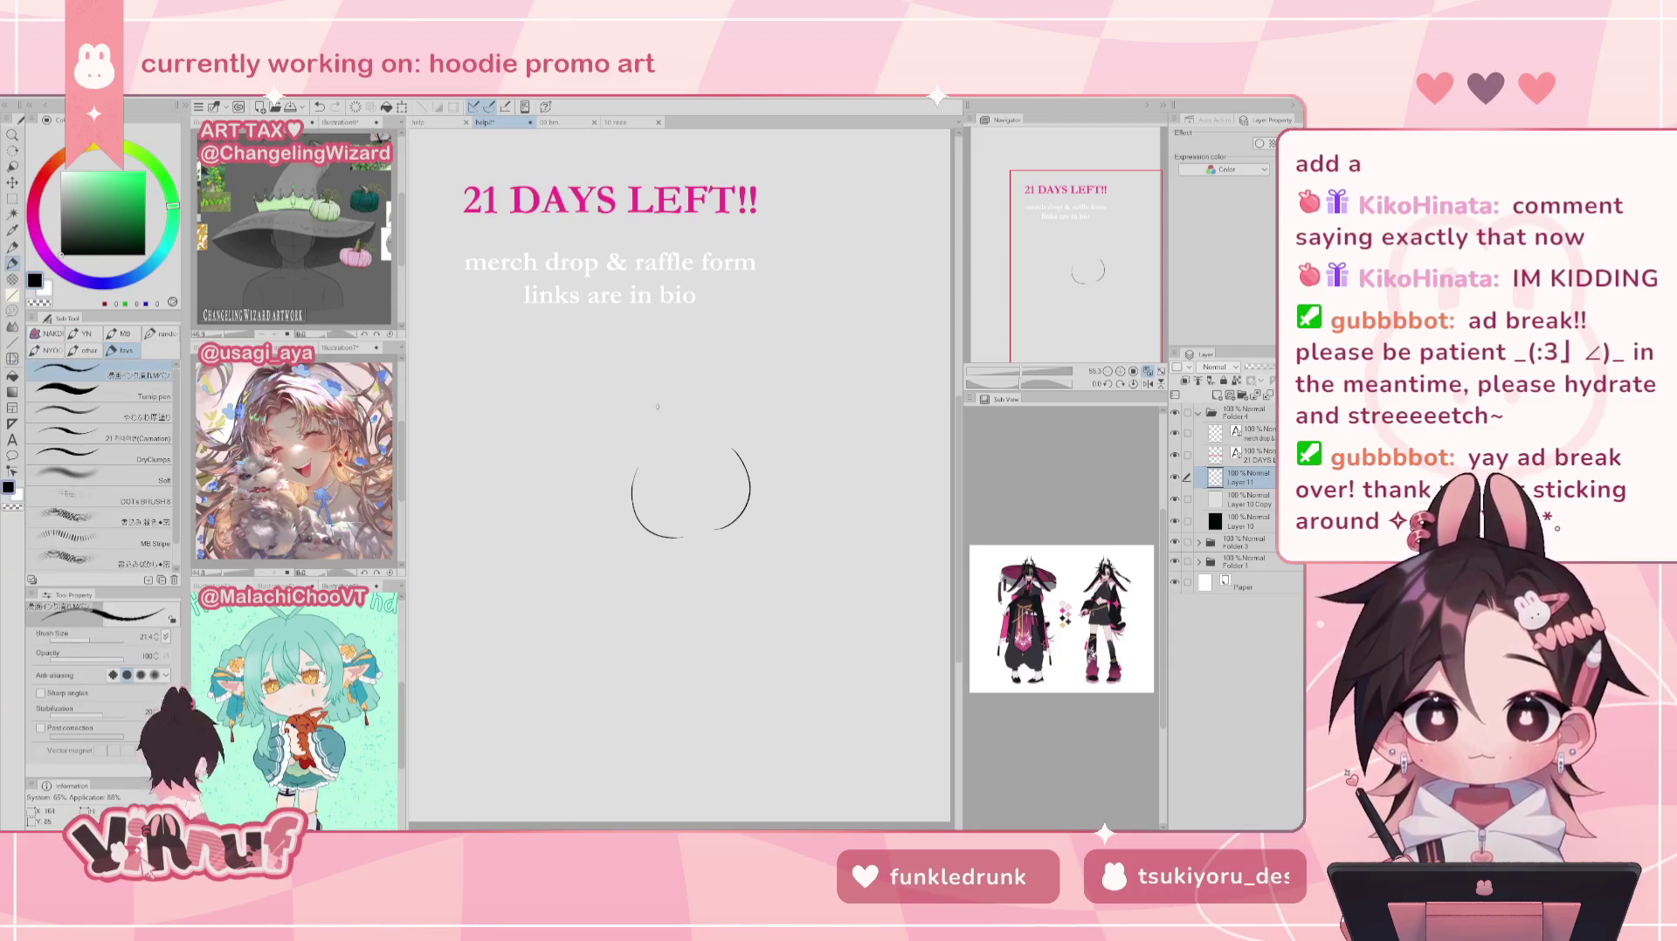
Step: Add the closed eye, short eyebrow and open mouth lines, retrying each stroke
mouse_move(679, 530)
mouse_down()
mouse_move(707, 527)
mouse_move(711, 504)
mouse_move(677, 501)
mouse_move(714, 524)
mouse_move(699, 491)
mouse_move(709, 527)
mouse_up()
key(ctrl+z)
key(ctrl+z)
key(ctrl+z)
key(ctrl+z)
key(ctrl+z)
key(ctrl+z)
key(ctrl+z)
key(ctrl+z)
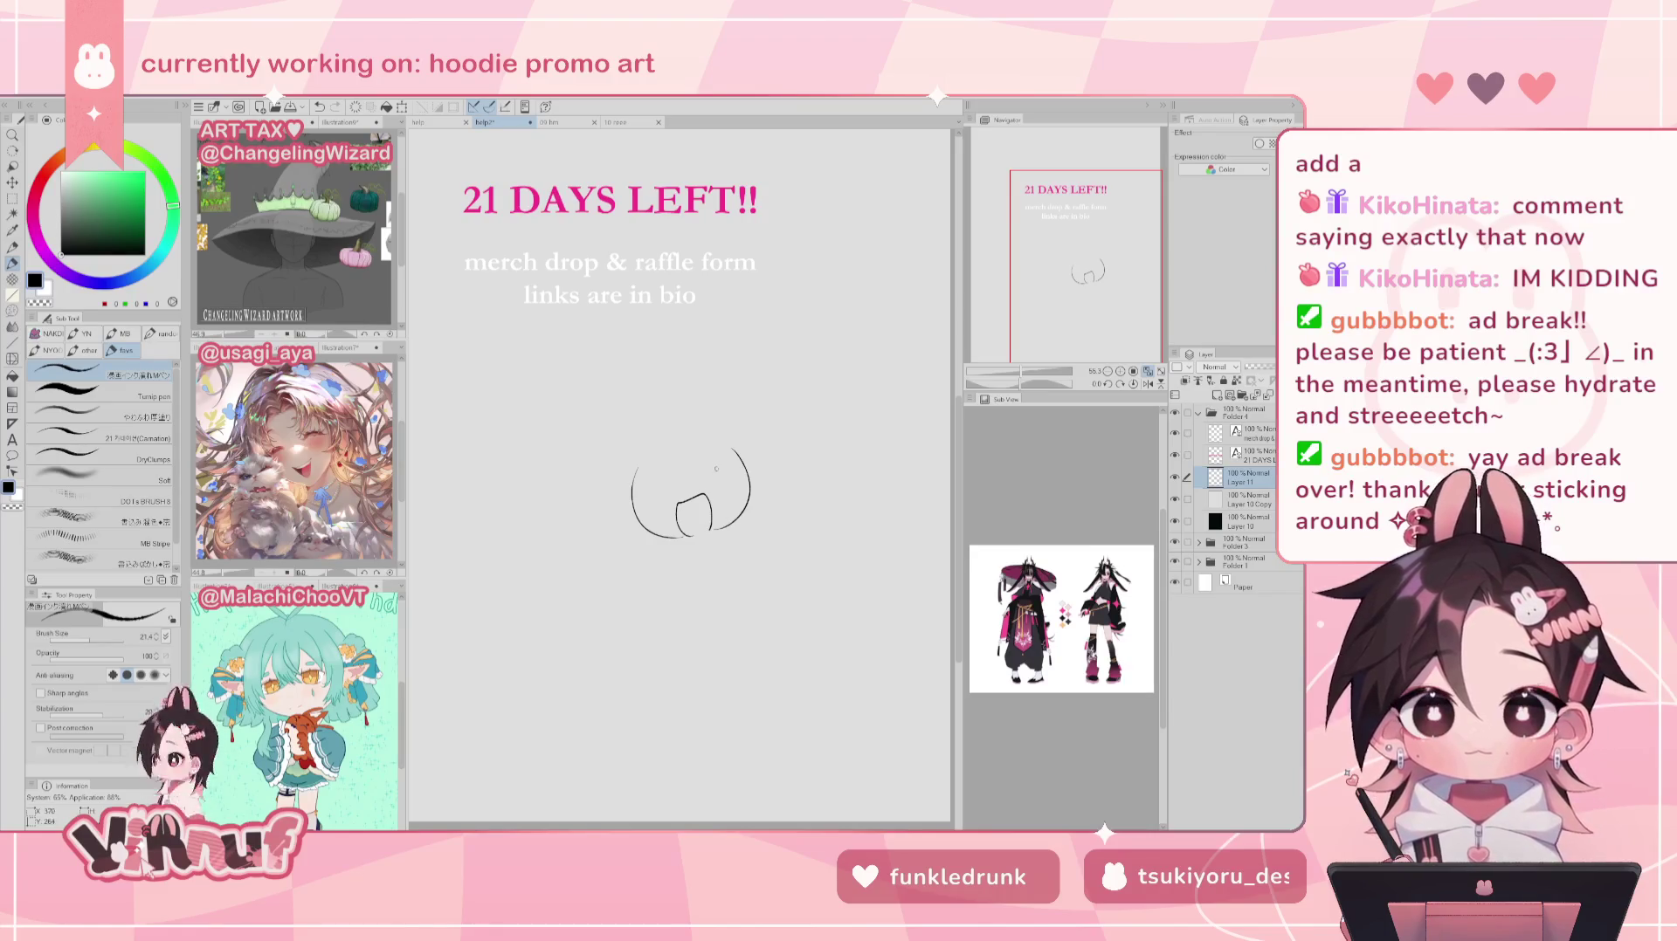
drag(712, 473, 724, 471)
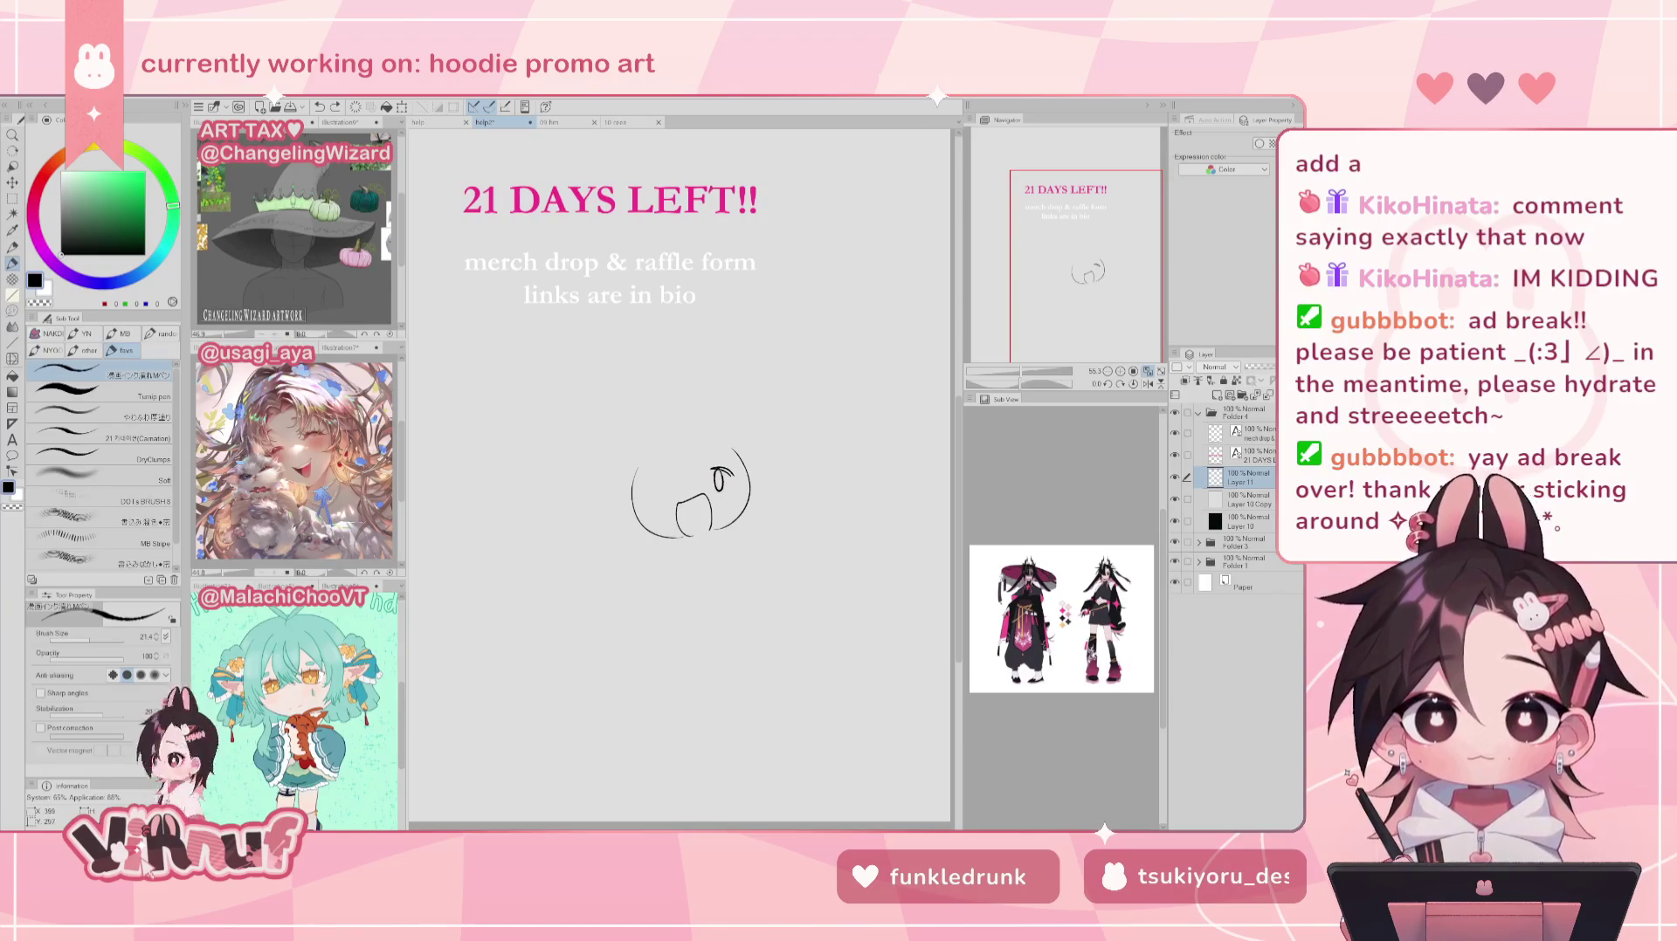
key(ctrl+z)
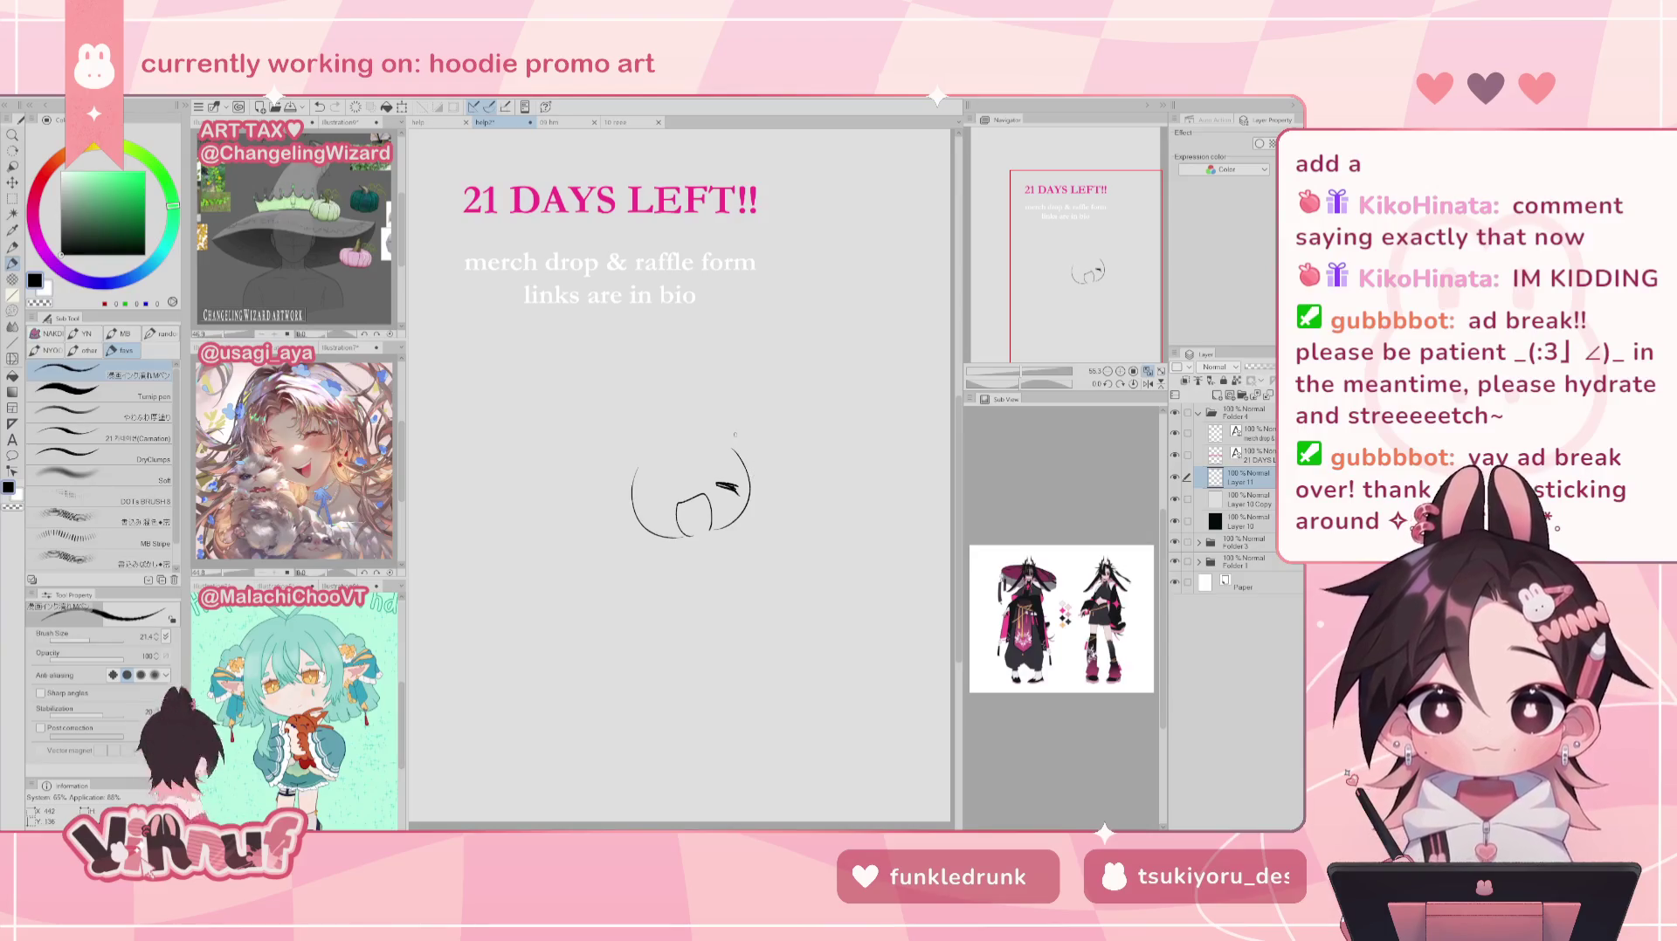
key(ctrl+z)
drag(705, 468, 733, 465)
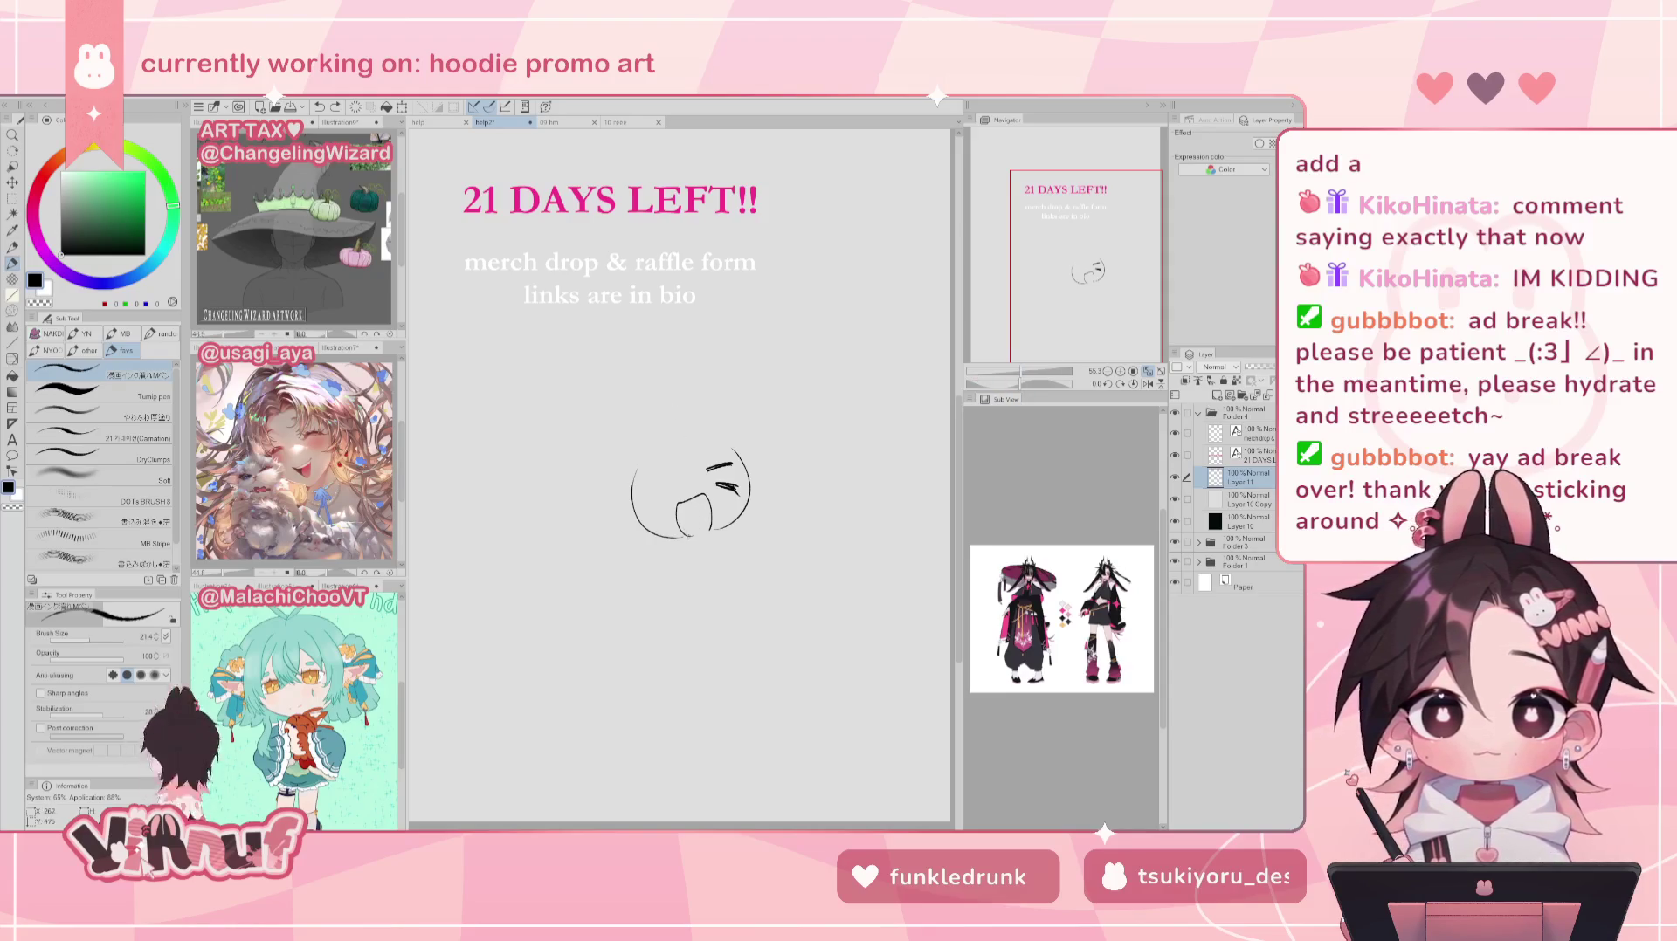
key(ctrl+z)
drag(675, 532, 709, 534)
key(ctrl+z)
drag(686, 535, 697, 541)
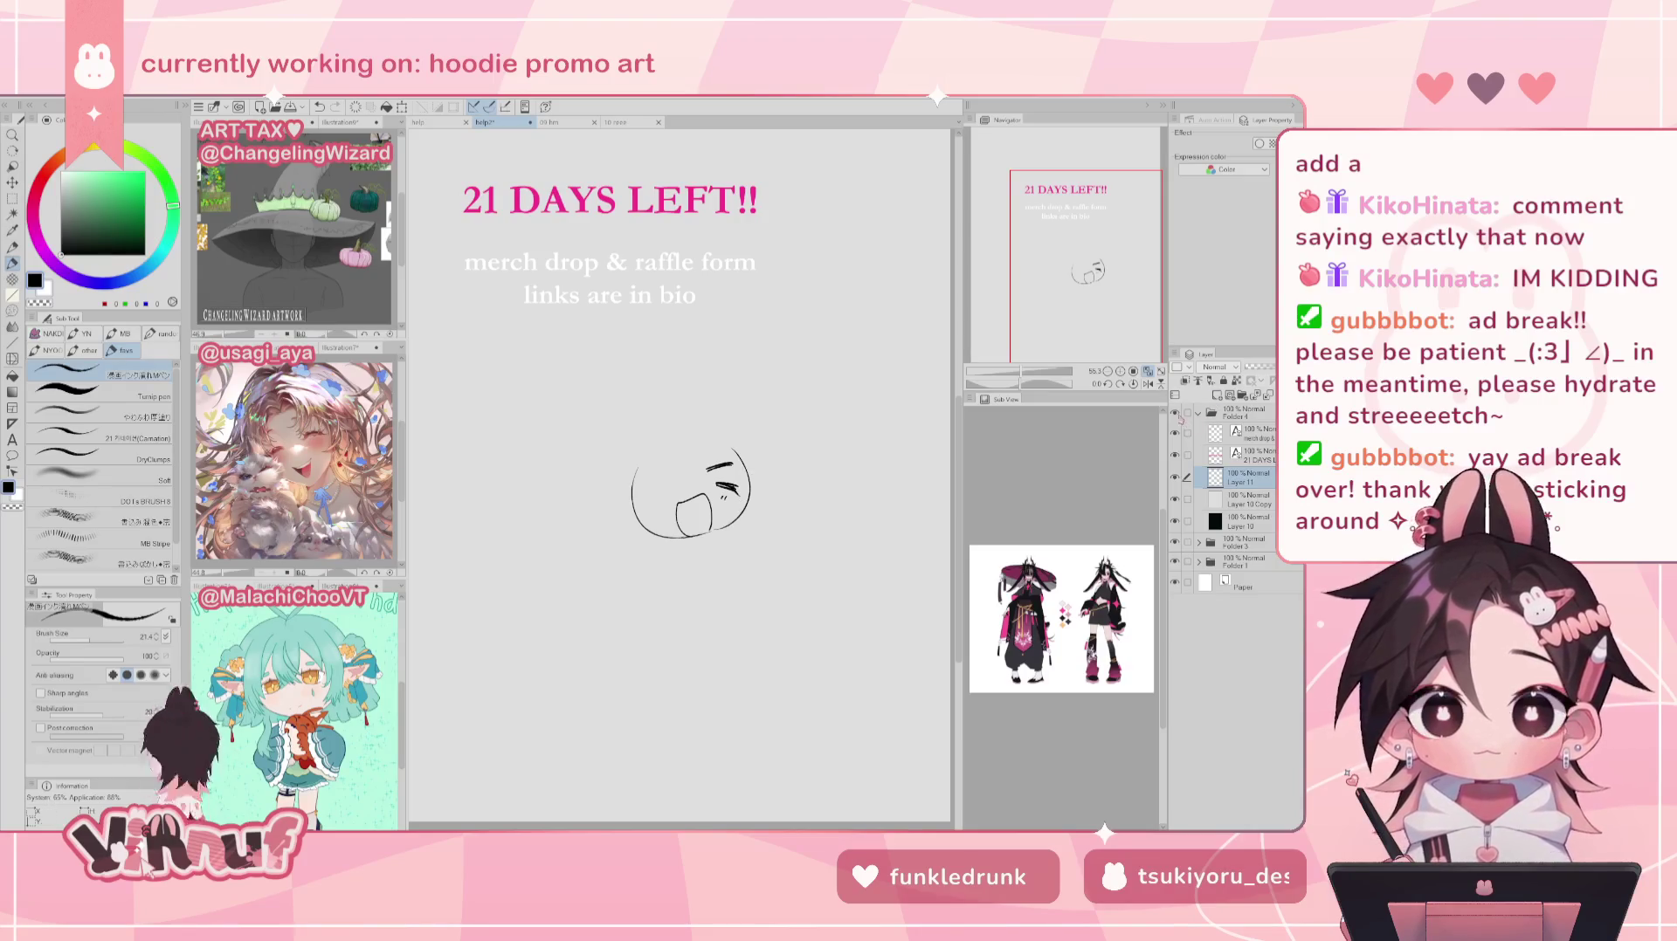
click(1179, 418)
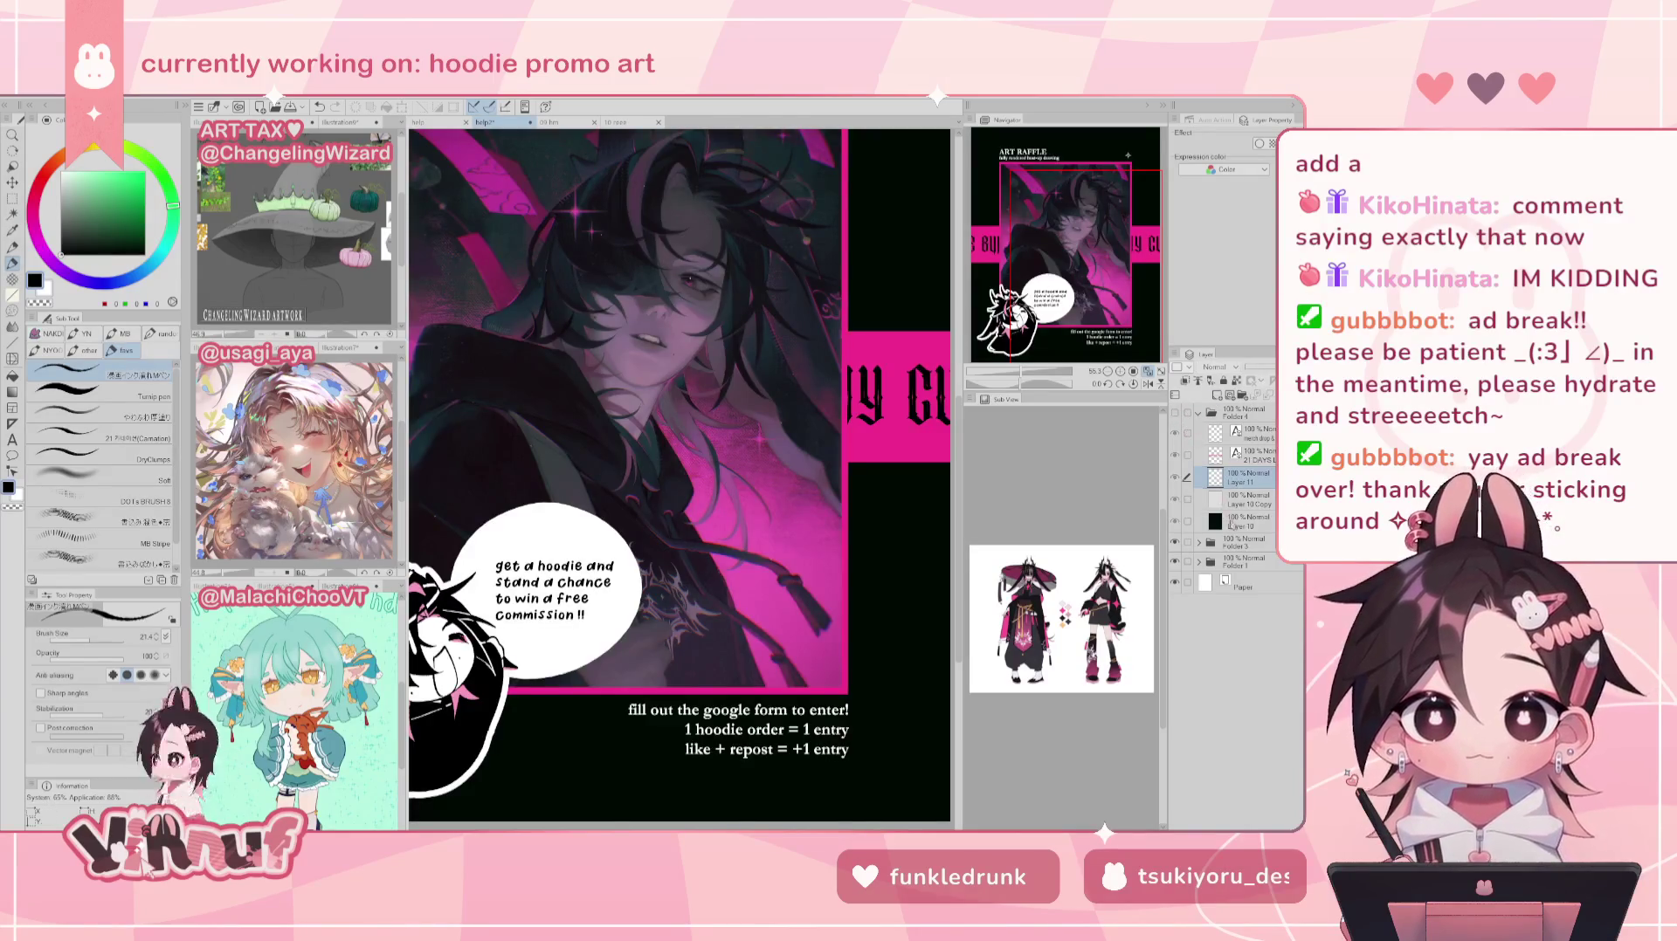
click(1245, 542)
click(1209, 581)
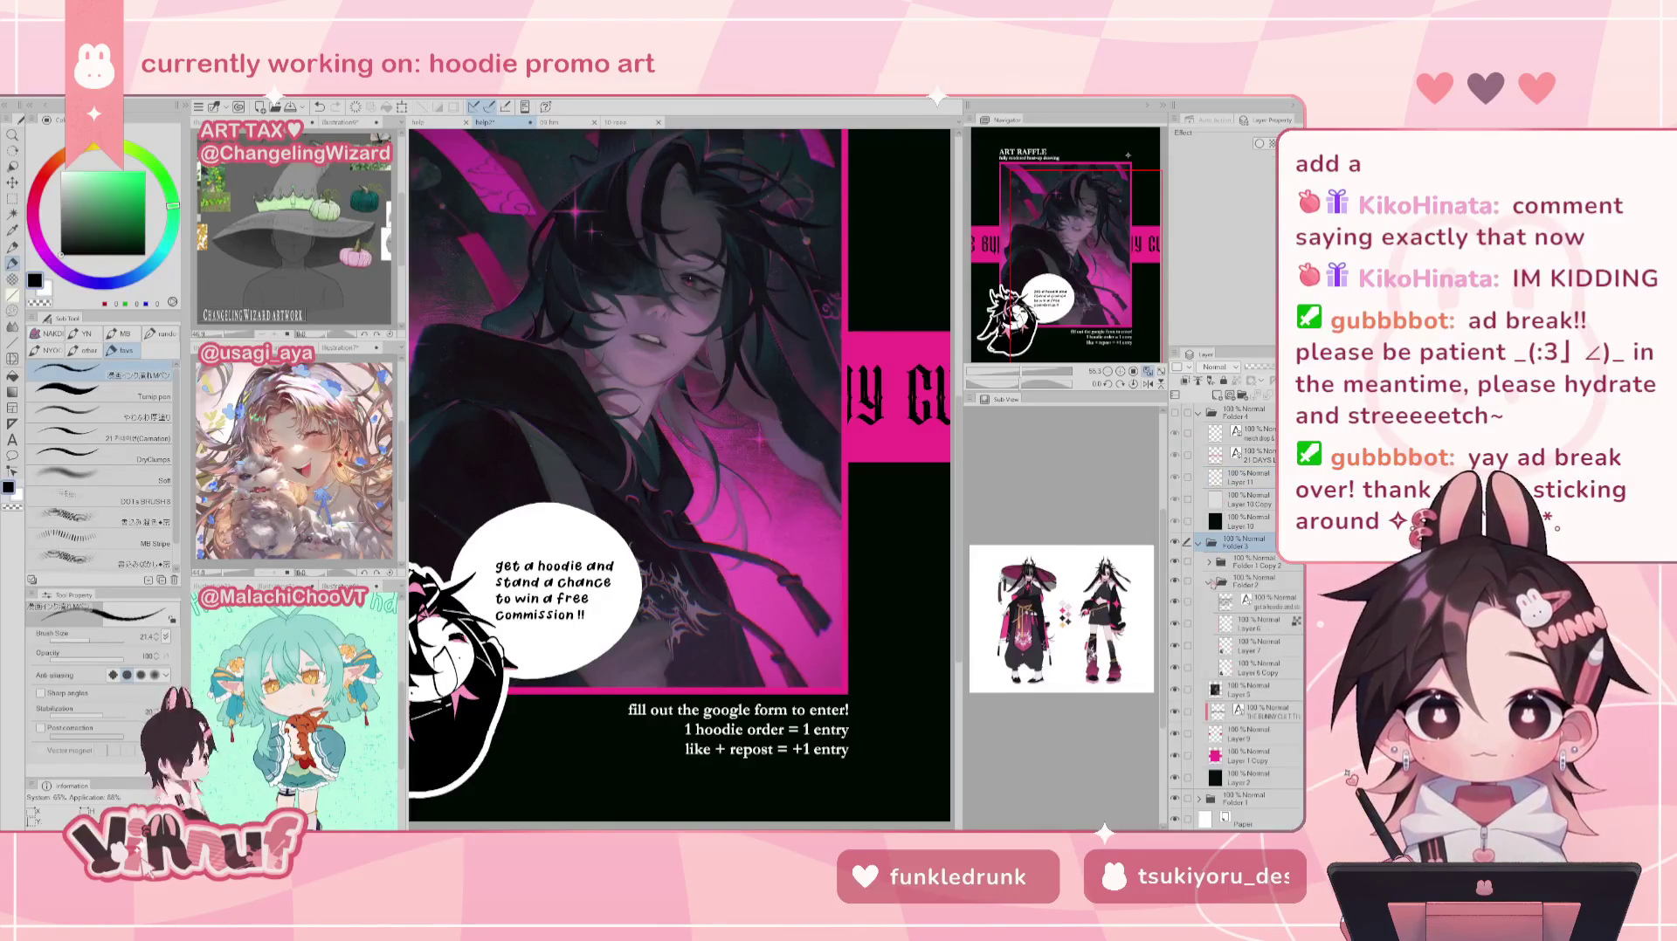
click(1257, 646)
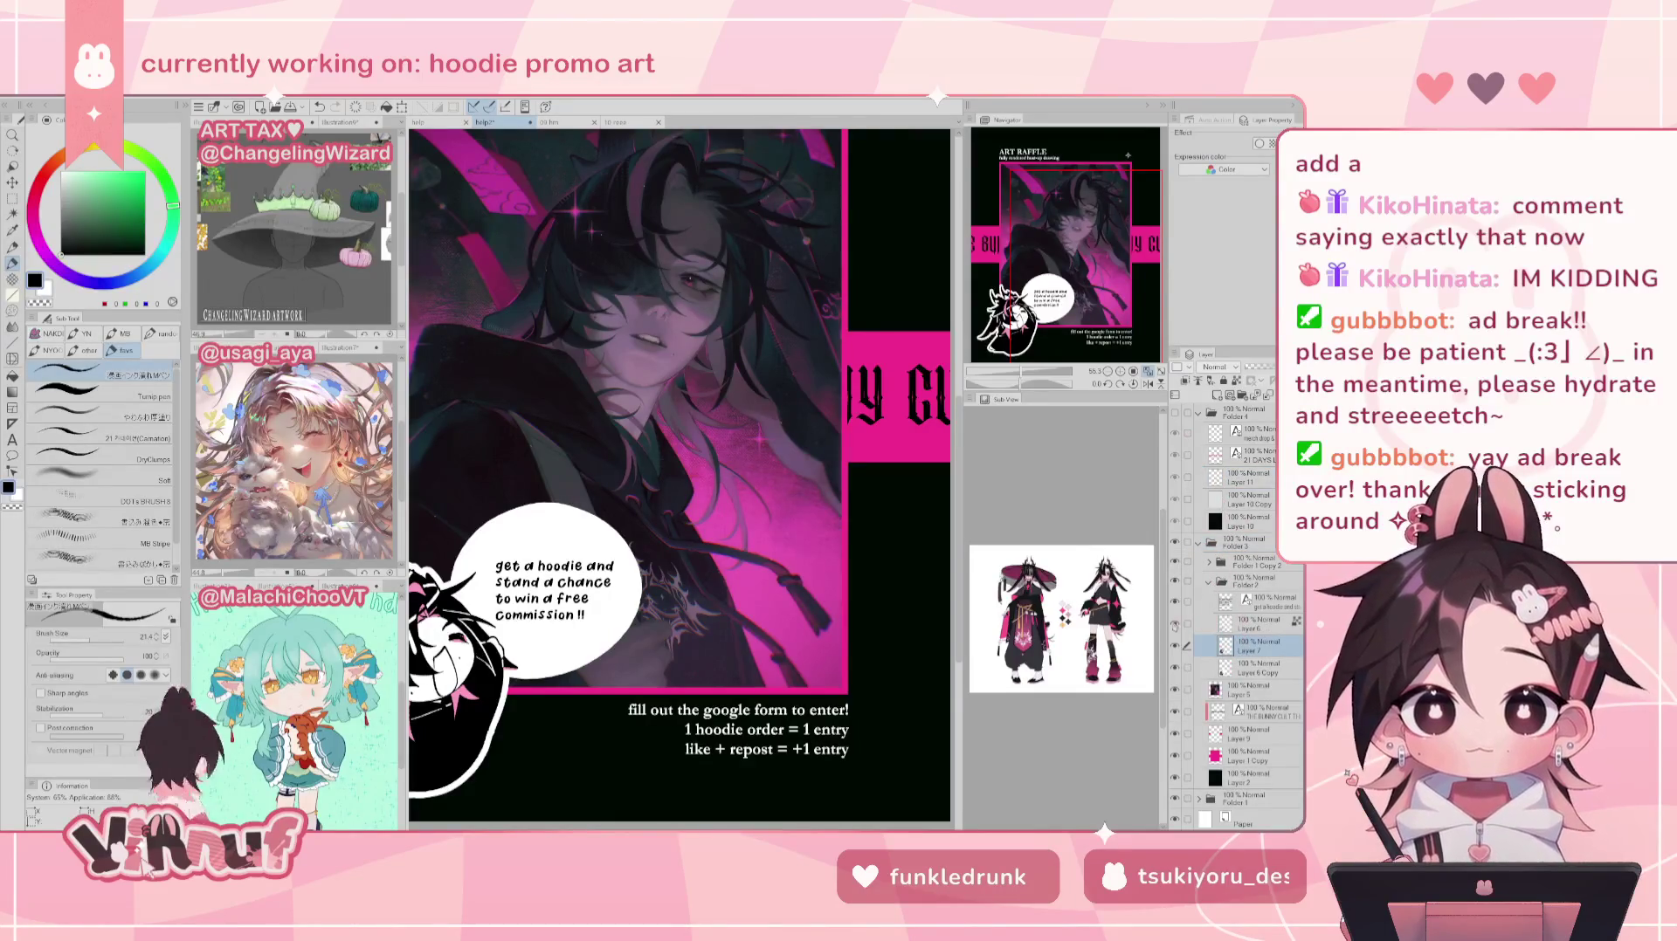
click(1258, 622)
drag(579, 591, 759, 513)
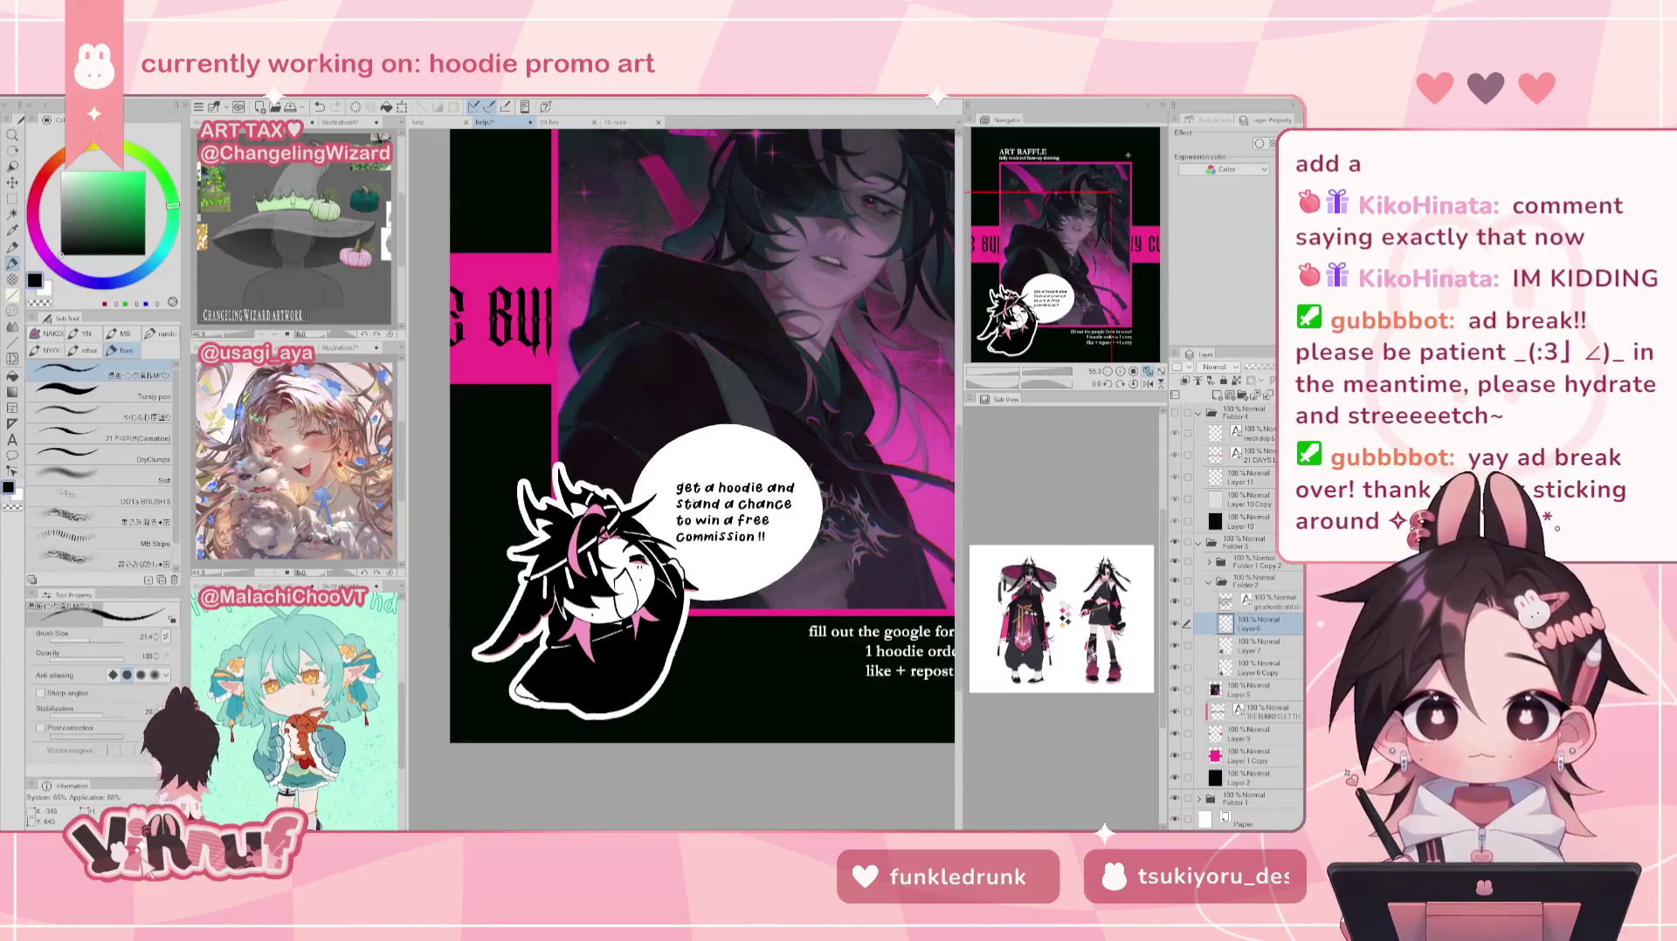
click(1144, 371)
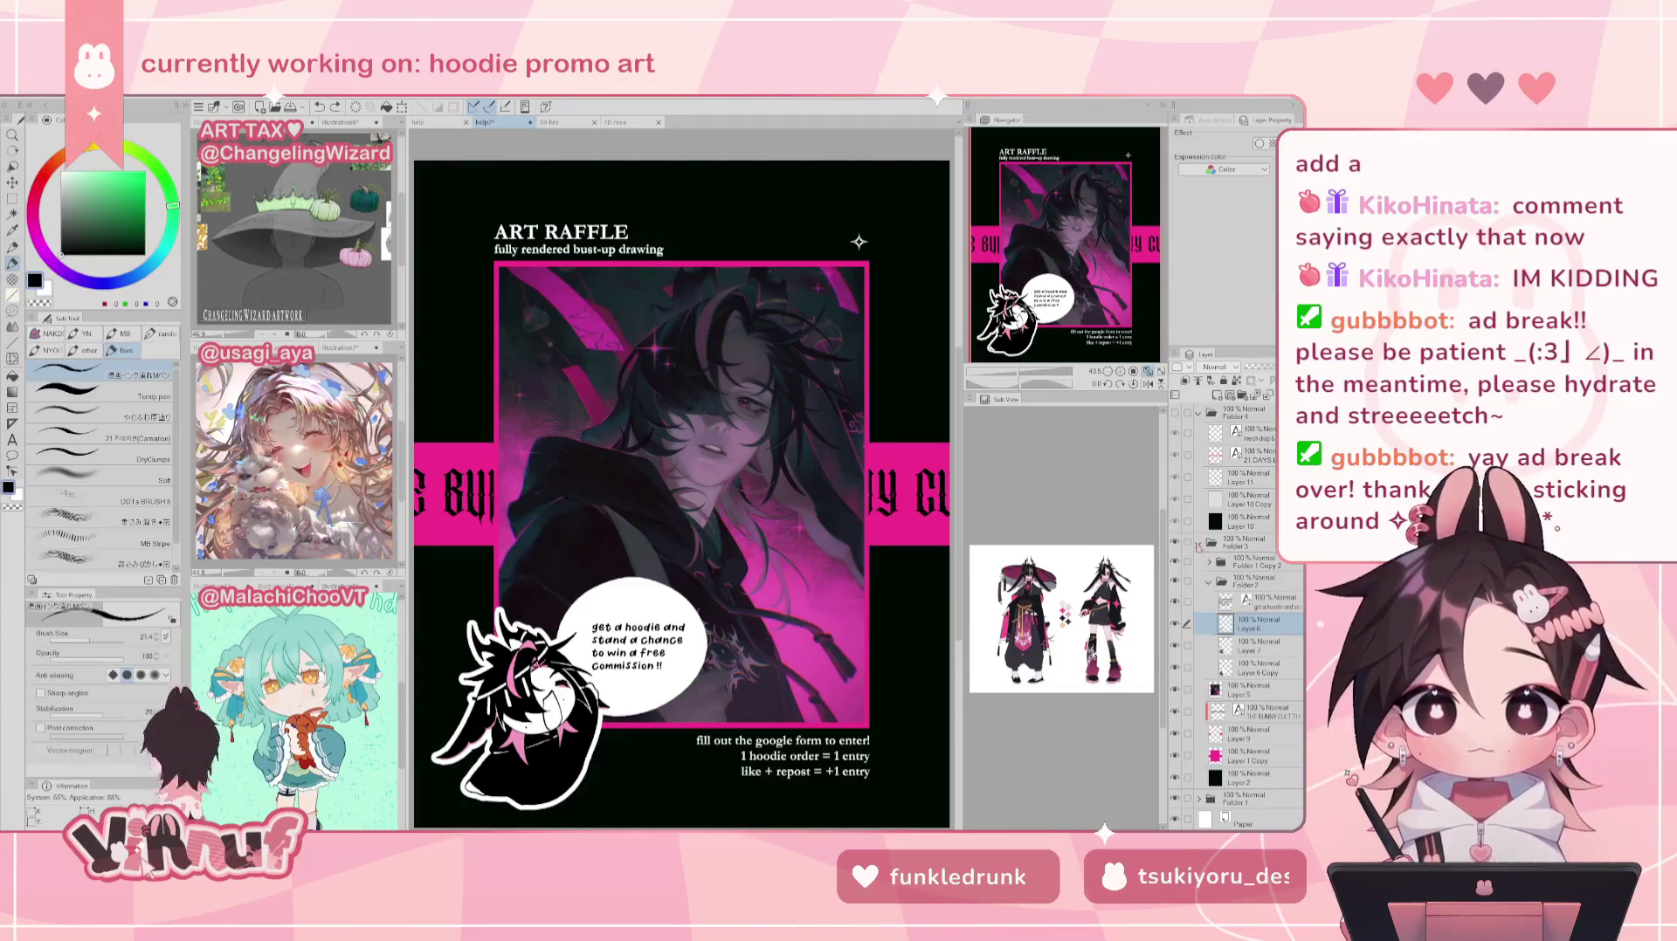
click(1198, 542)
click(1209, 581)
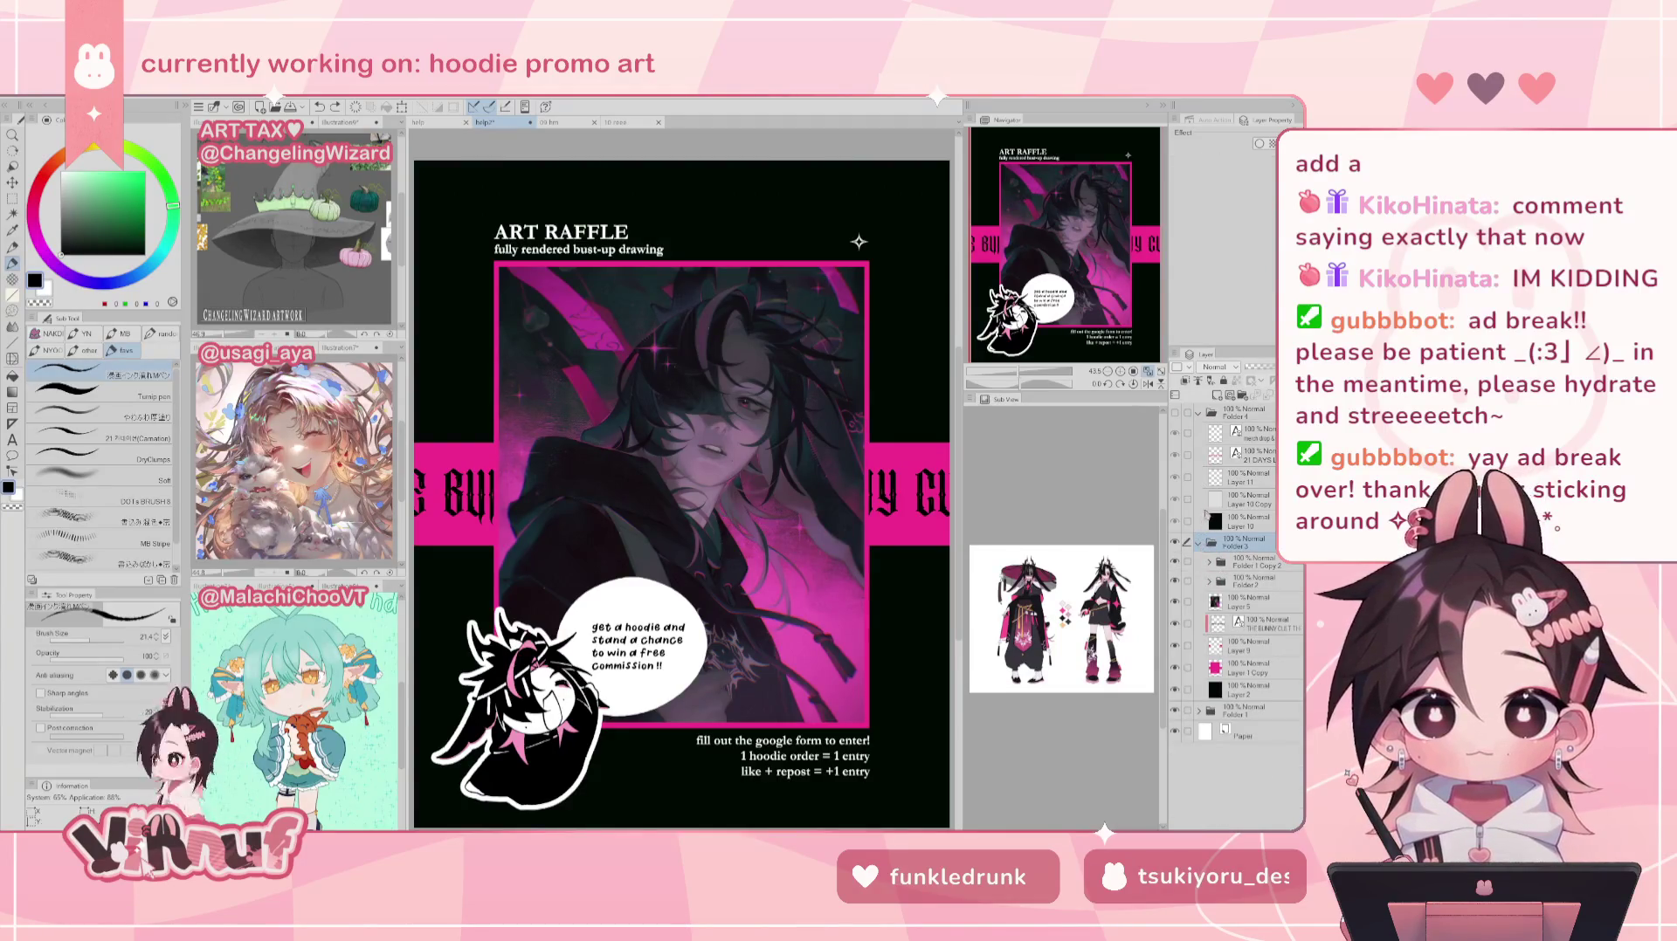
click(1198, 543)
click(1175, 500)
click(1260, 504)
click(1258, 473)
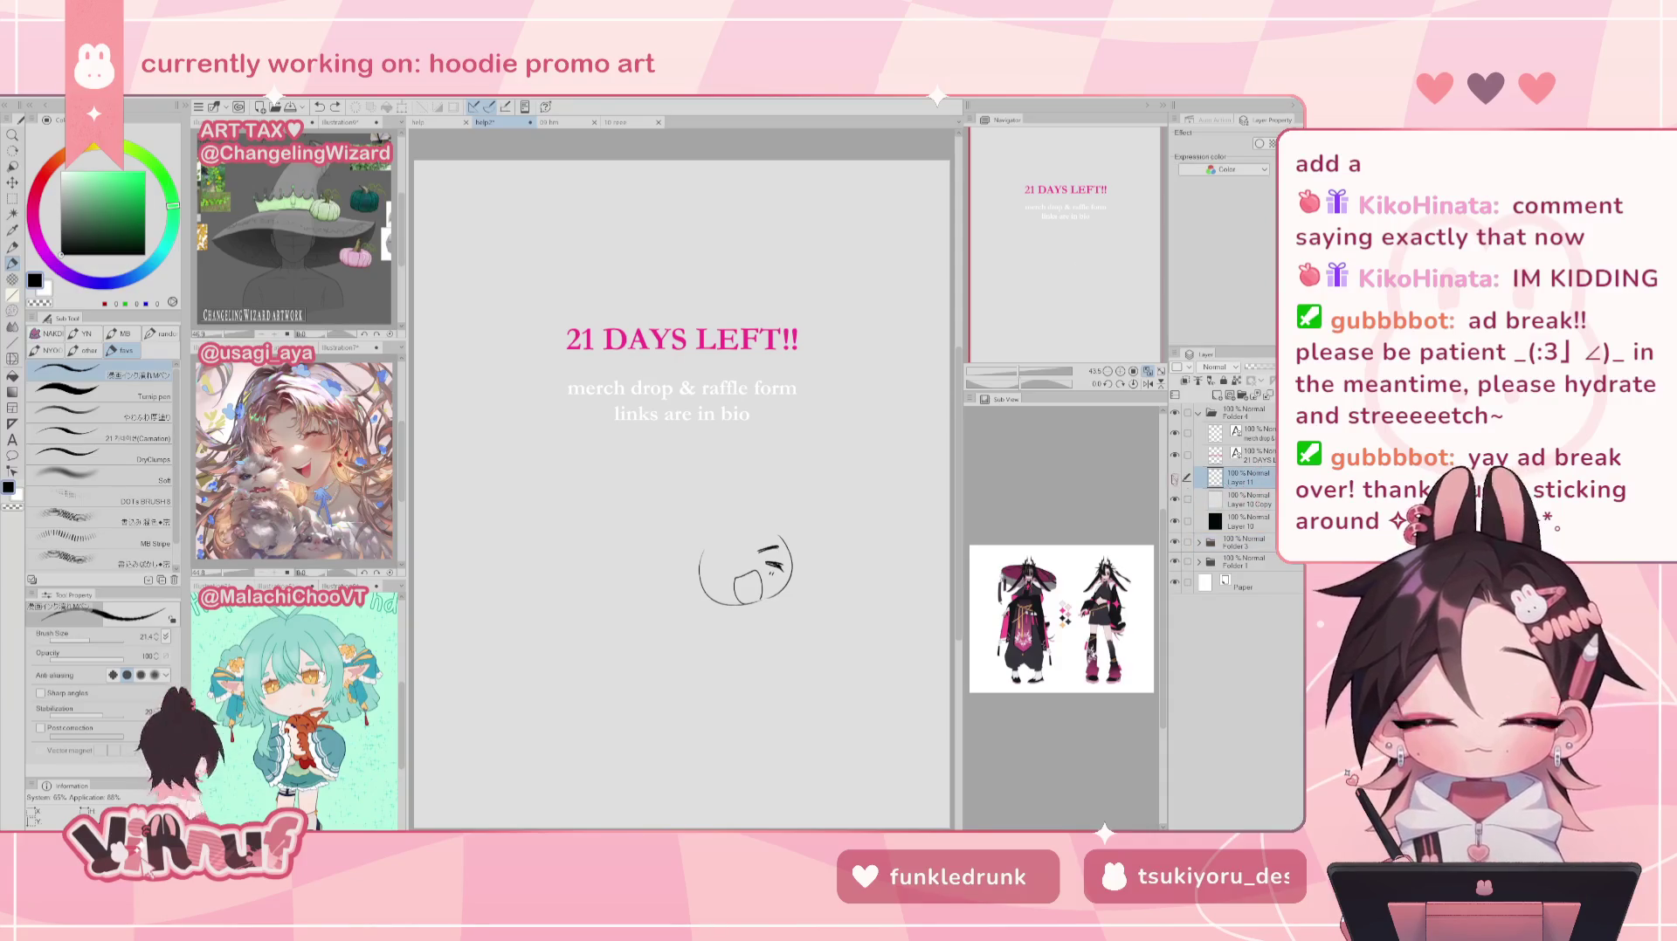
Step: Erase the mouth lines and undo the remaining face strokes, leaving only the '21 DAYS LEFT!!' text
scroll(1087, 301, up, 1)
scroll(1088, 301, up, 1)
drag(1088, 300, 1092, 291)
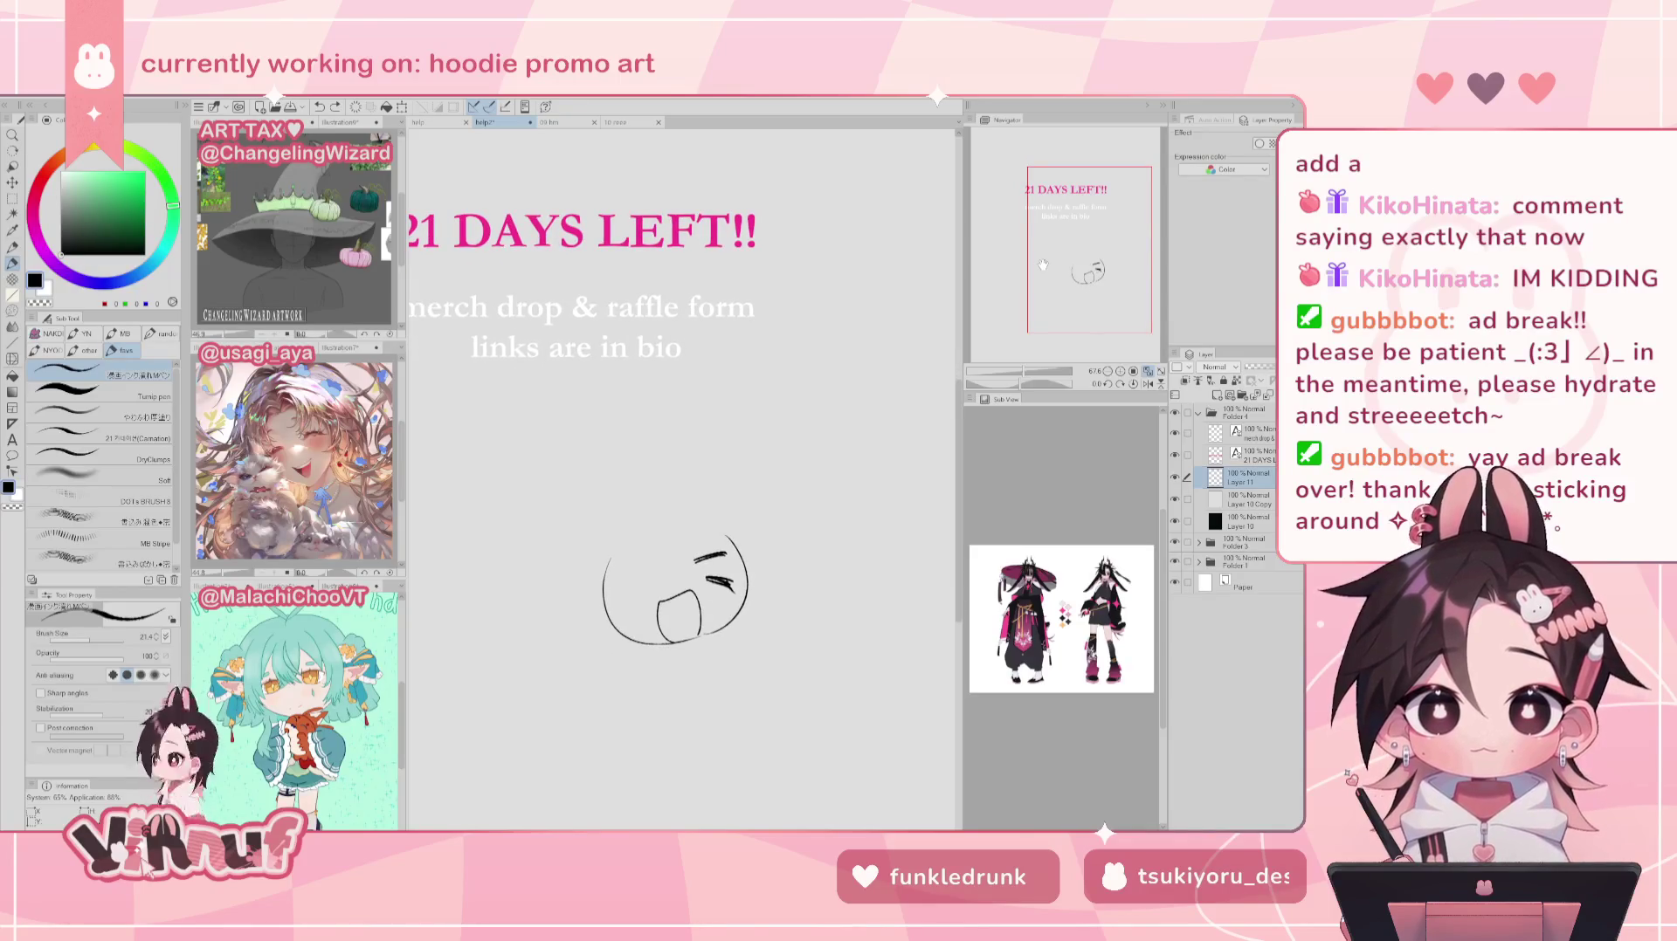
key(e)
mouse_move(659, 603)
mouse_down()
mouse_move(699, 634)
mouse_move(694, 592)
mouse_up()
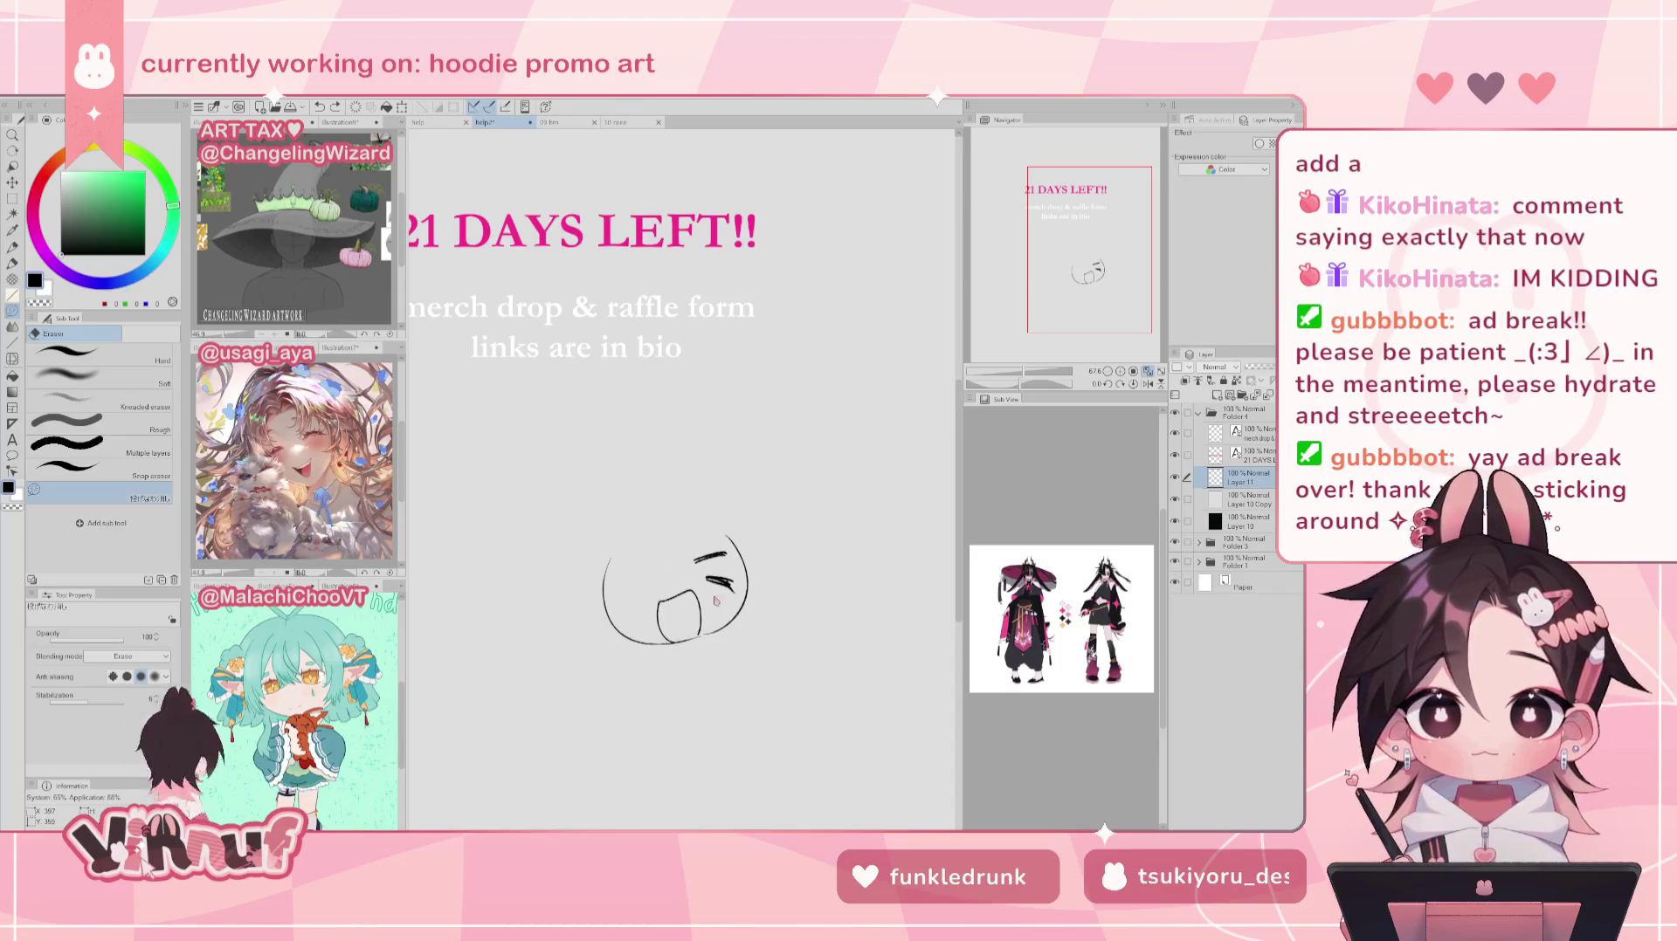
key(p)
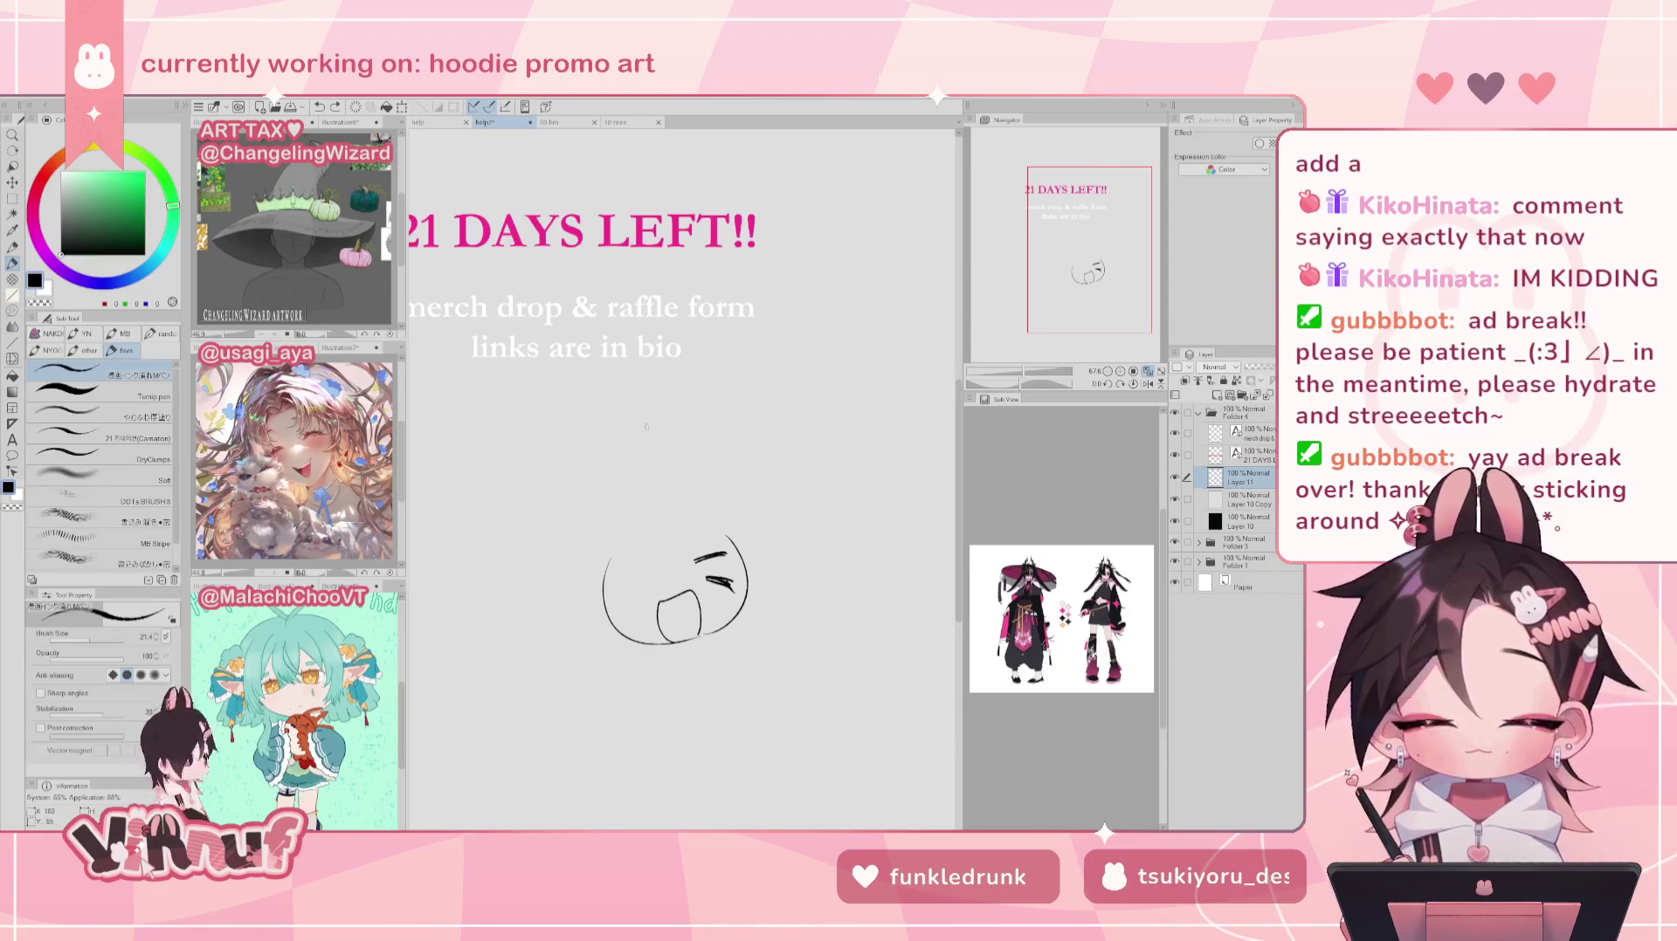
key(e)
key(Delete)
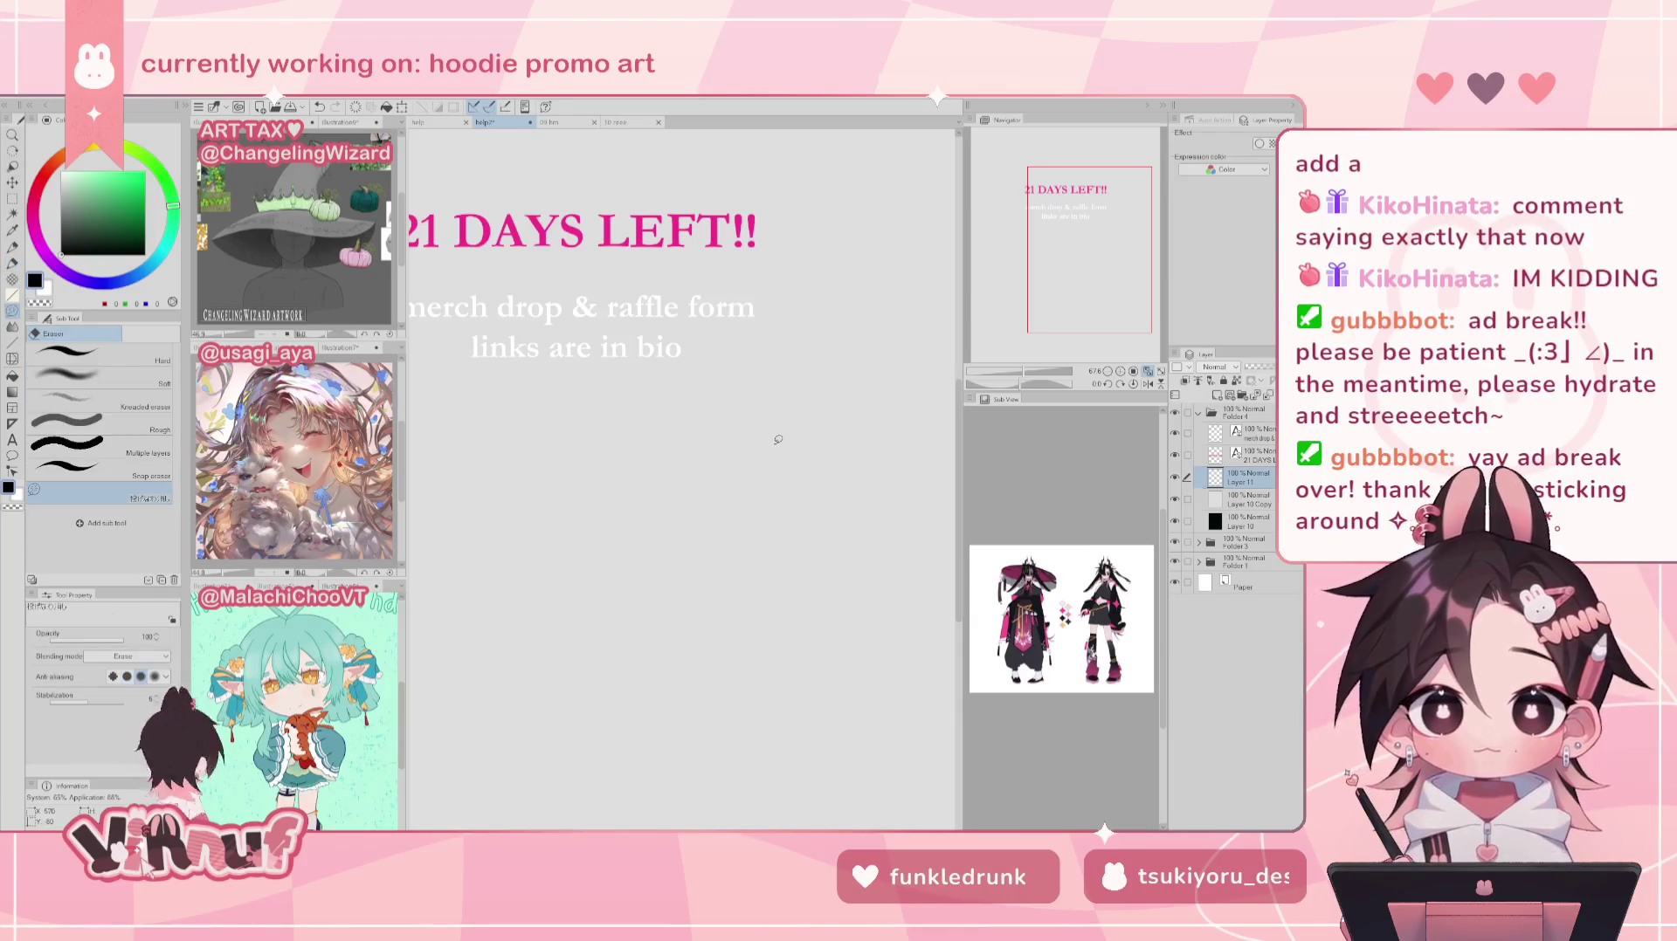
key(p)
key(ctrl+z)
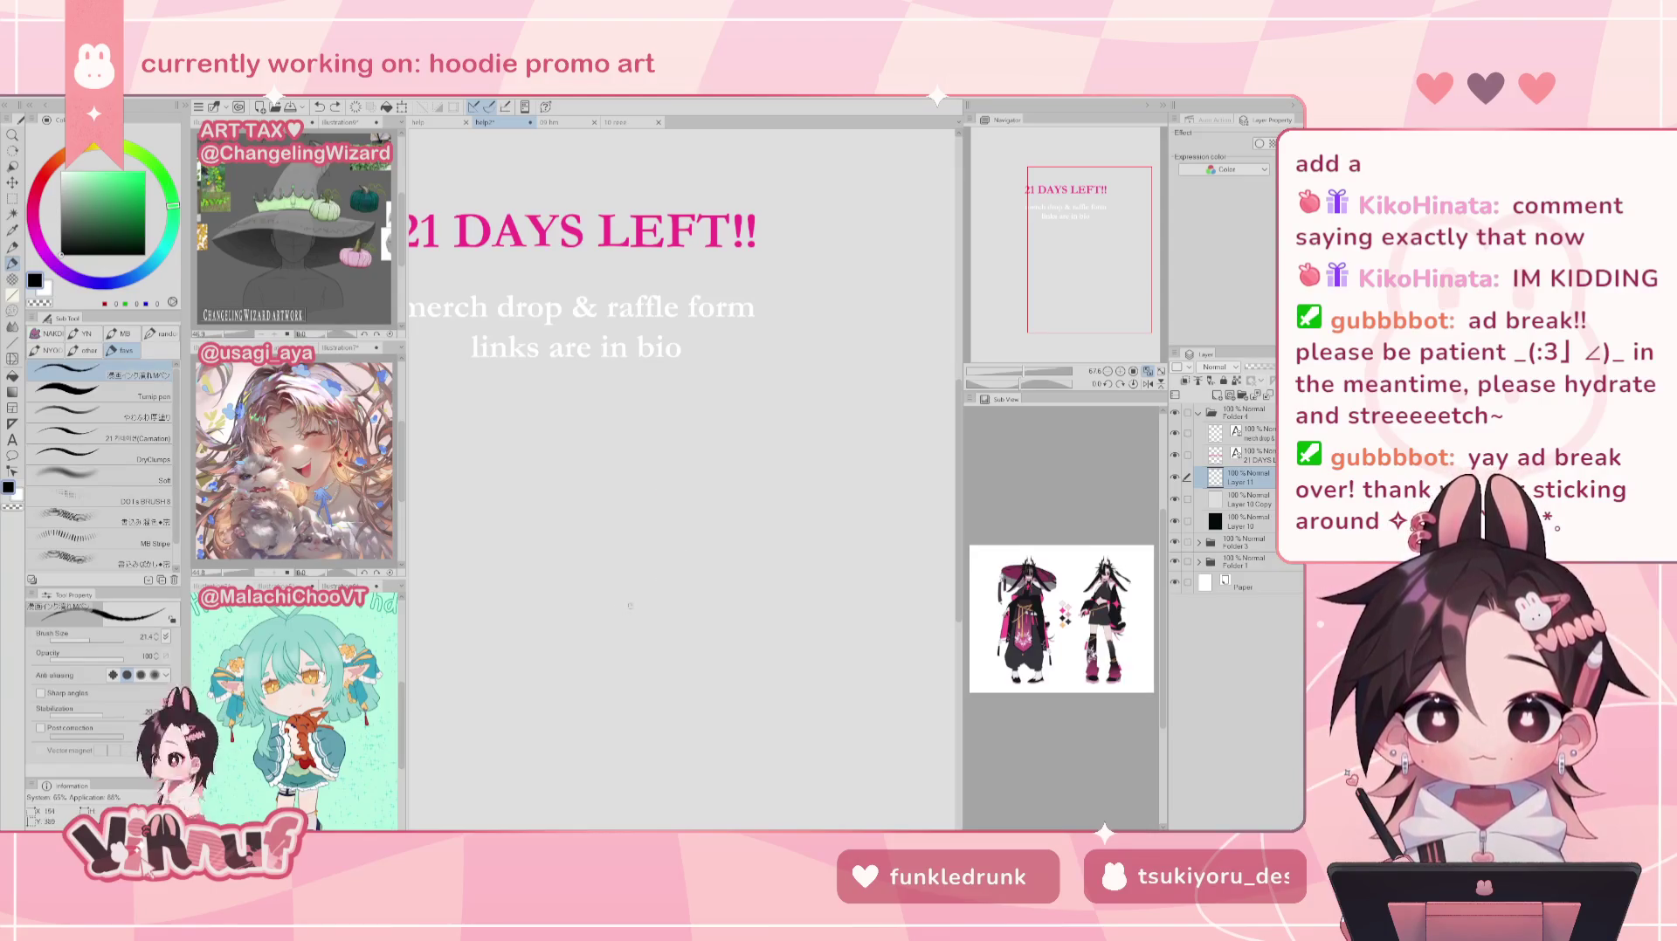
scroll(1048, 354, down, 2)
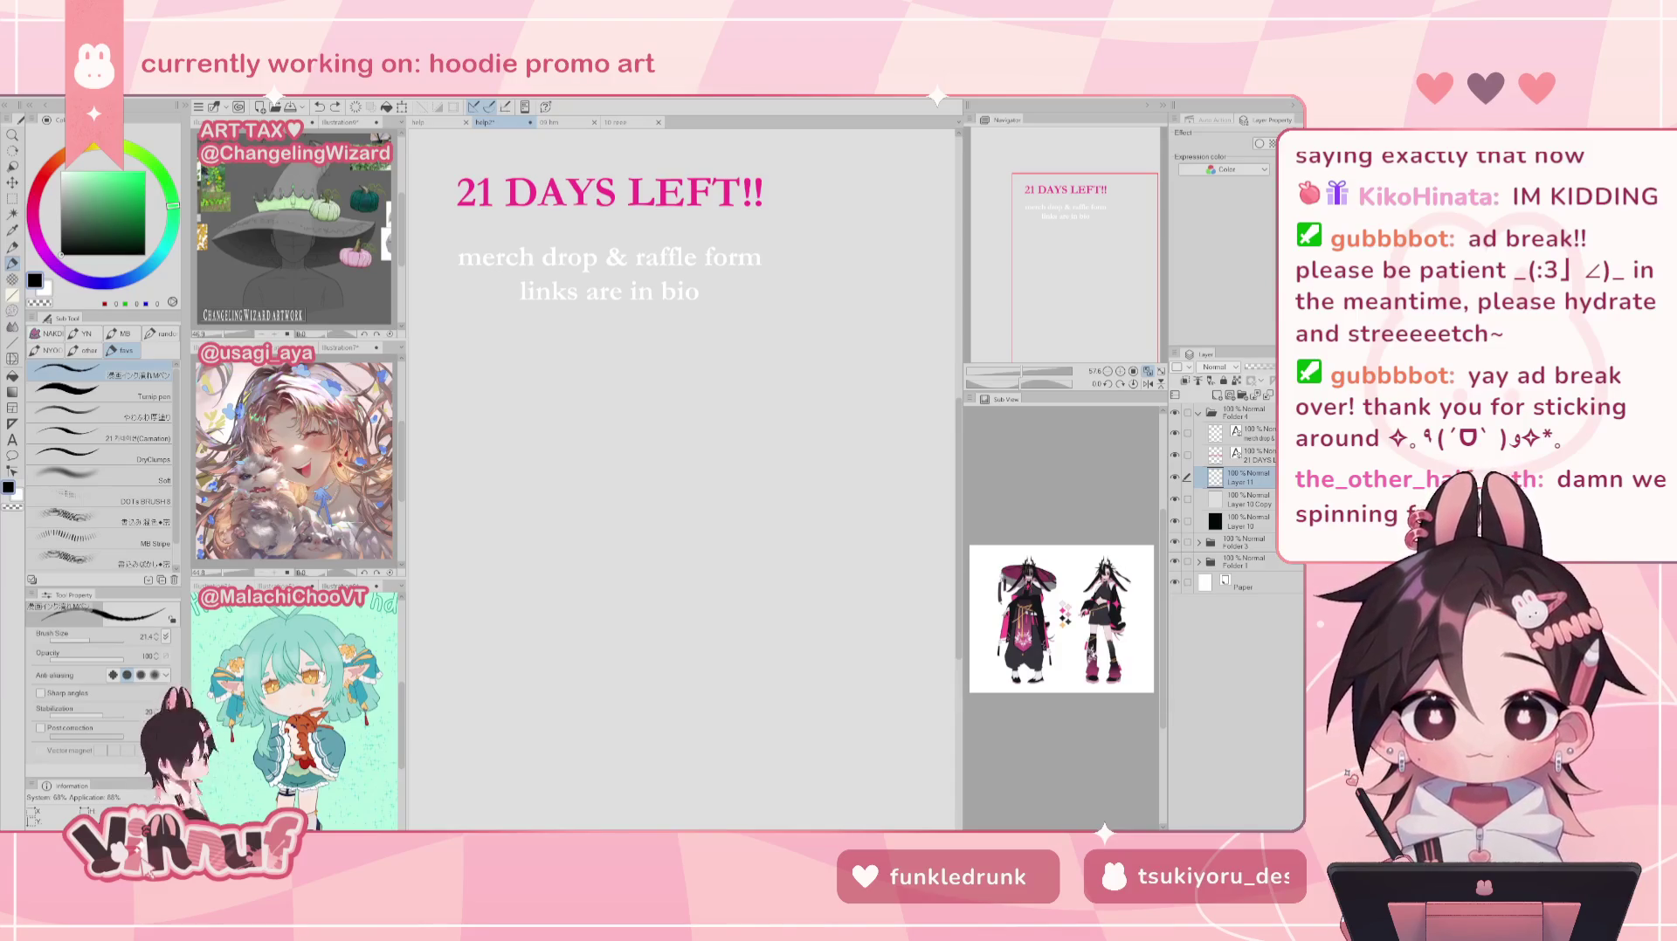
drag(679, 408, 705, 395)
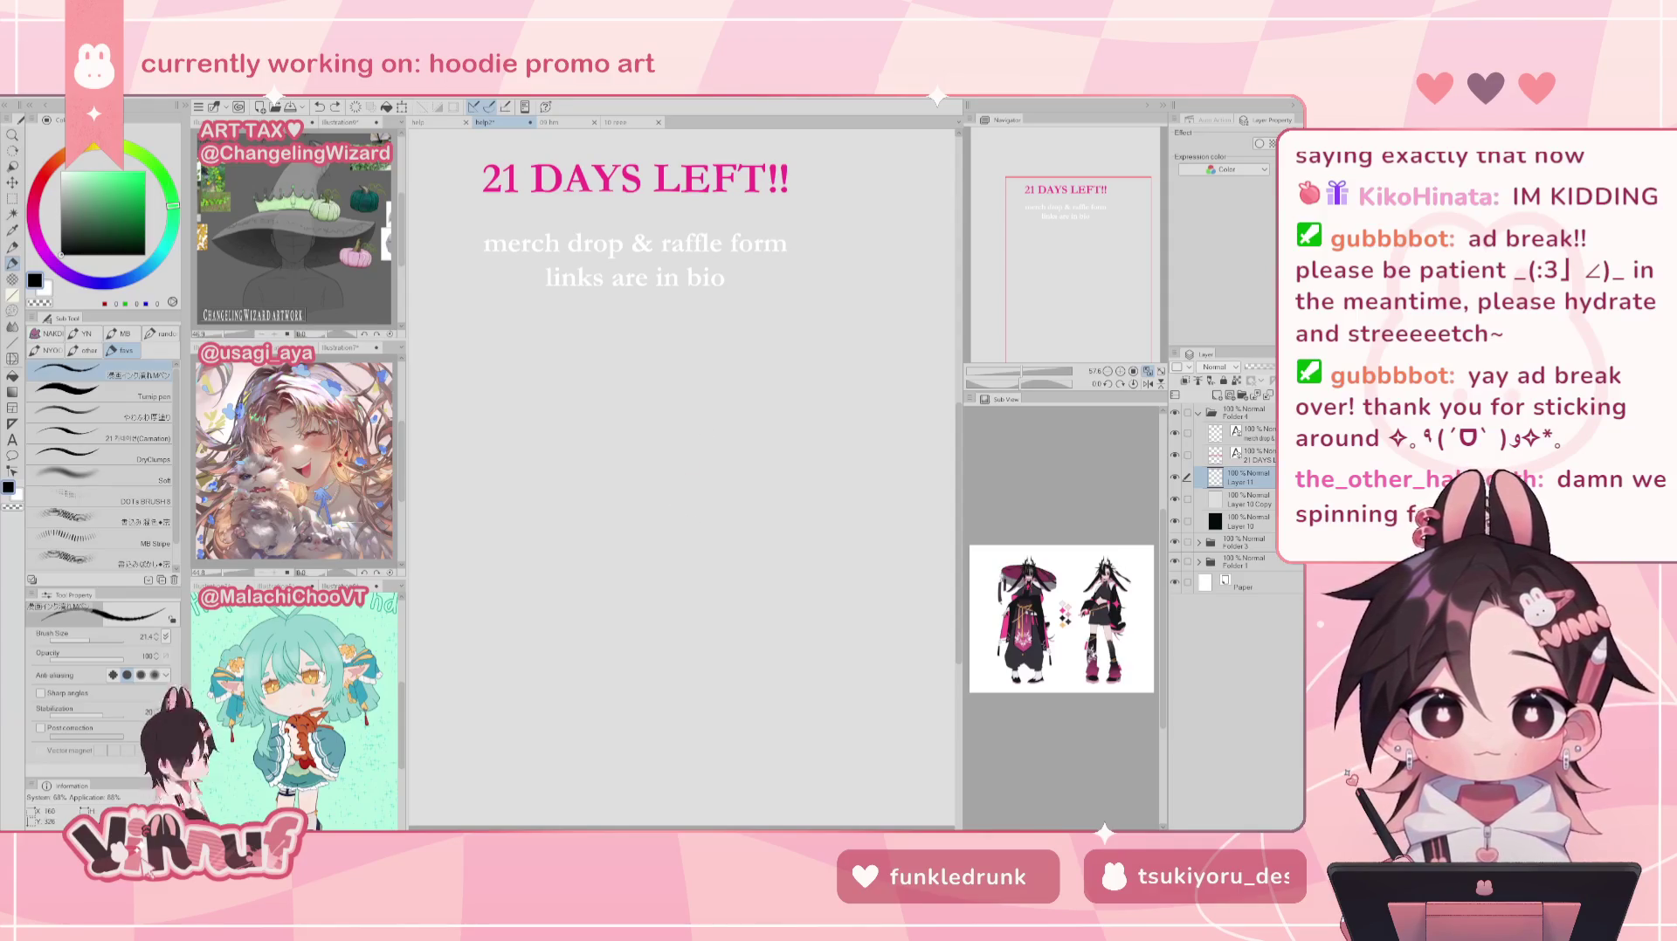
Step: Sketch the left and right curves of the round chibi head
drag(683, 445, 701, 521)
key(ctrl+z)
drag(684, 436, 699, 515)
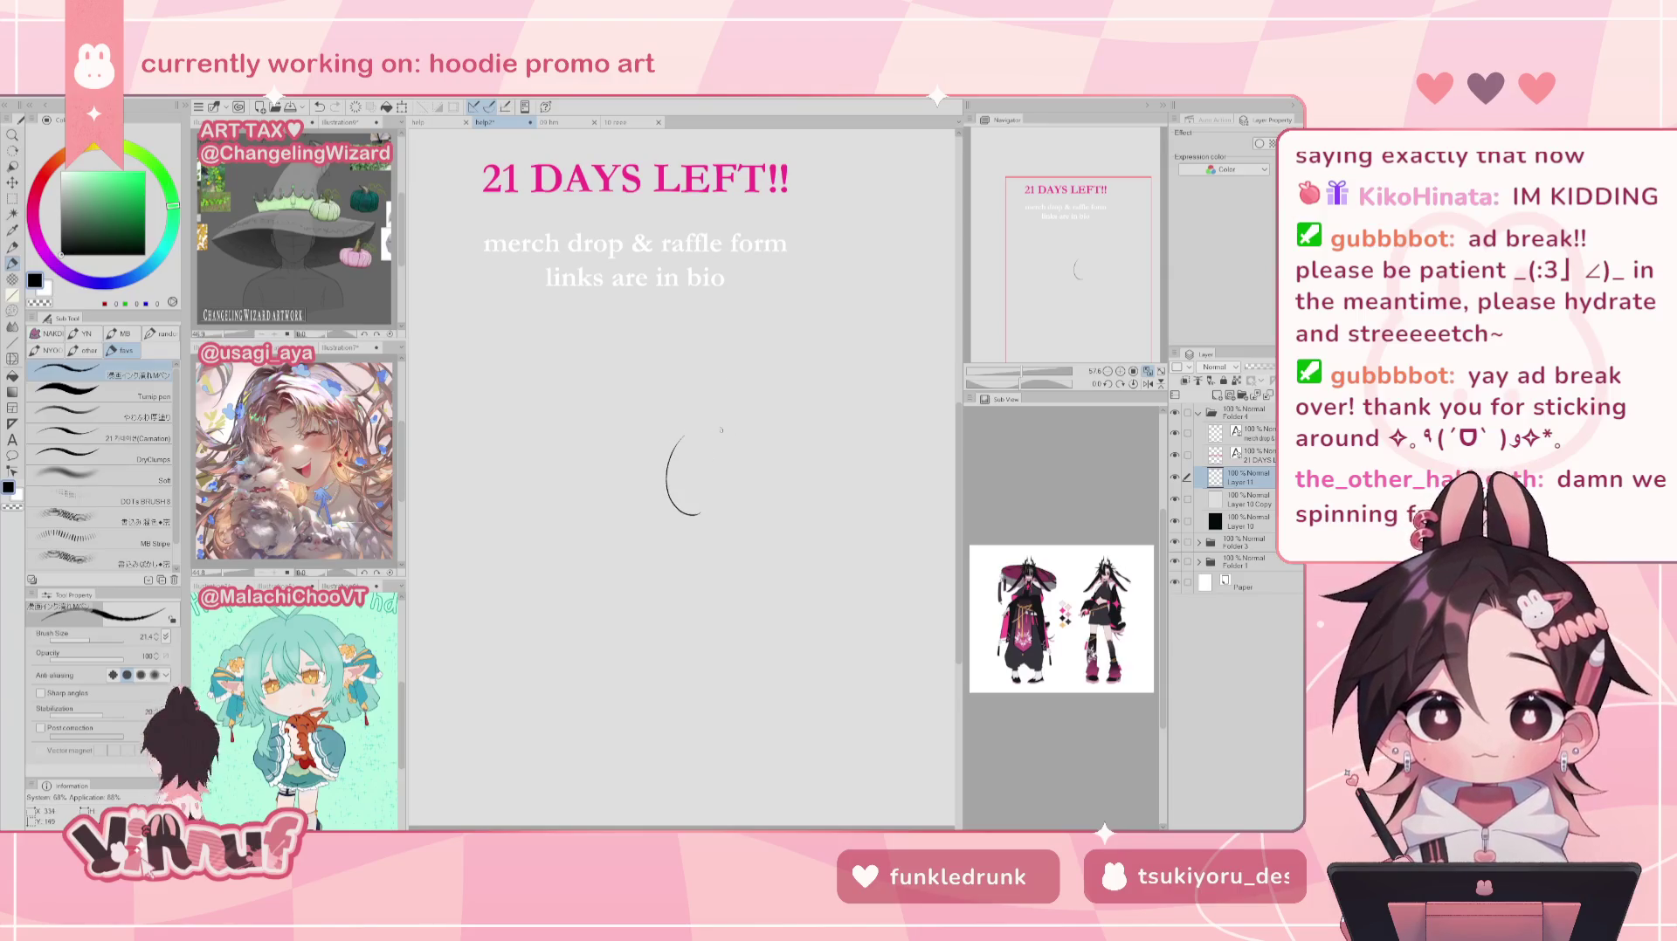
drag(725, 417, 762, 498)
key(ctrl+z)
key(ctrl+z)
mouse_move(730, 410)
mouse_down()
mouse_move(769, 493)
mouse_move(752, 501)
mouse_up()
key(ctrl+z)
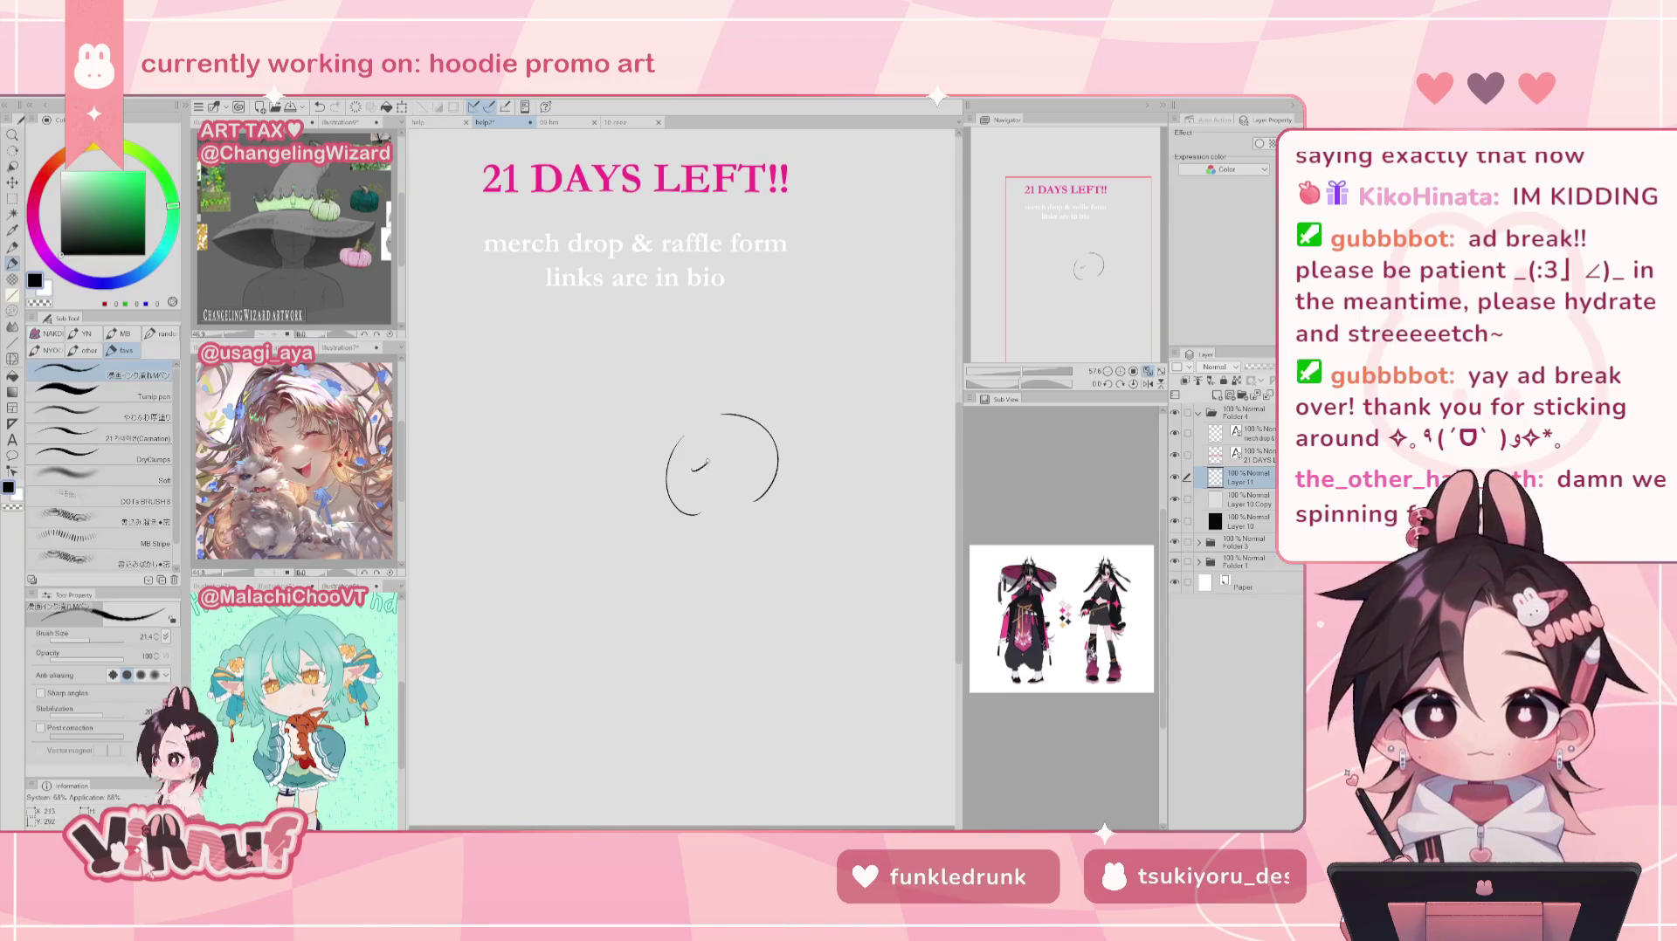
Step: Try closed-eye and face strokes inside and around the head, undoing the attempts
mouse_move(694, 469)
mouse_down()
mouse_move(721, 451)
mouse_move(705, 505)
mouse_move(722, 452)
mouse_move(728, 472)
mouse_move(759, 446)
mouse_up()
key(ctrl+z)
key(ctrl+z)
key(ctrl+z)
key(ctrl+z)
key(ctrl+z)
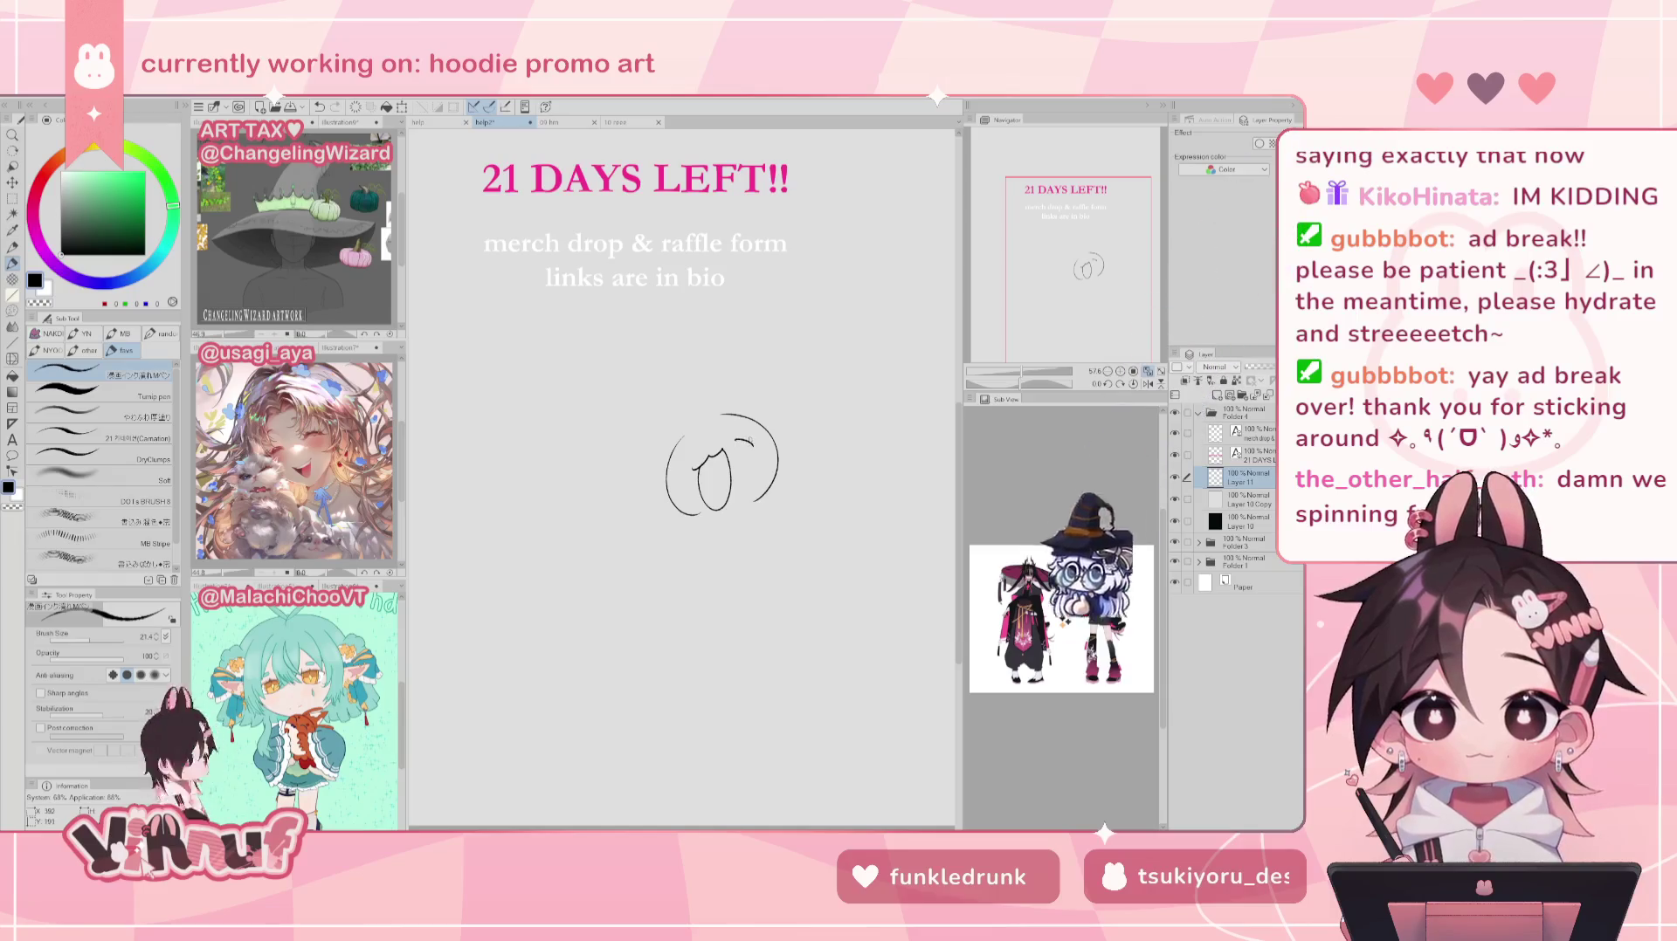
drag(735, 439, 756, 450)
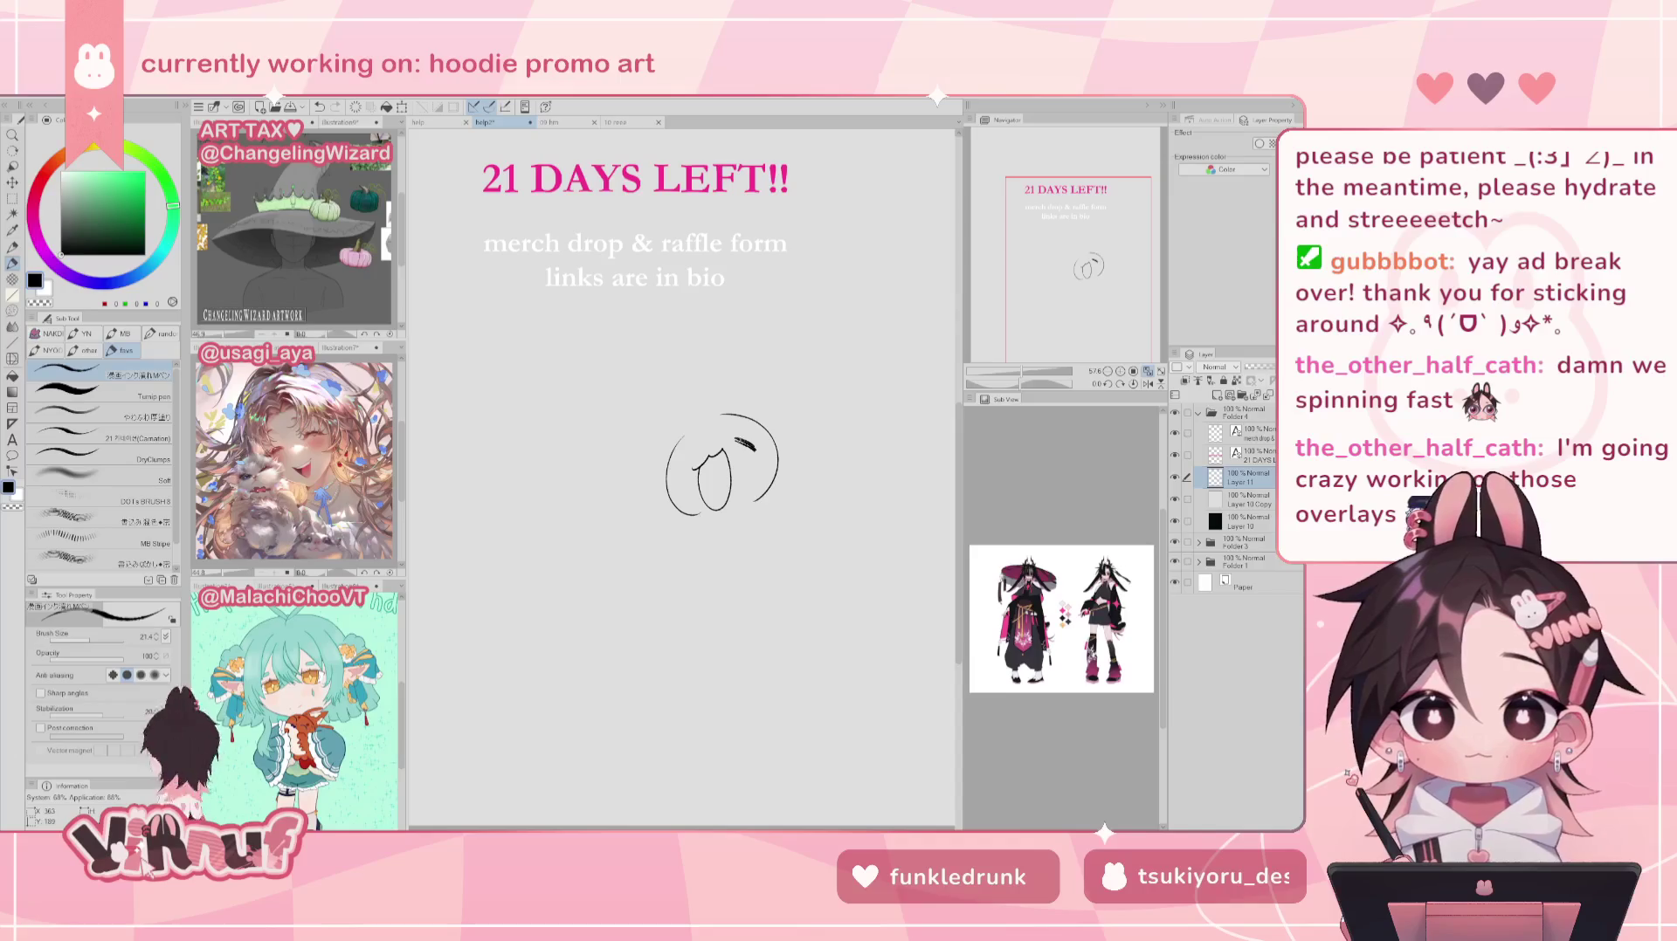
key(ctrl+z)
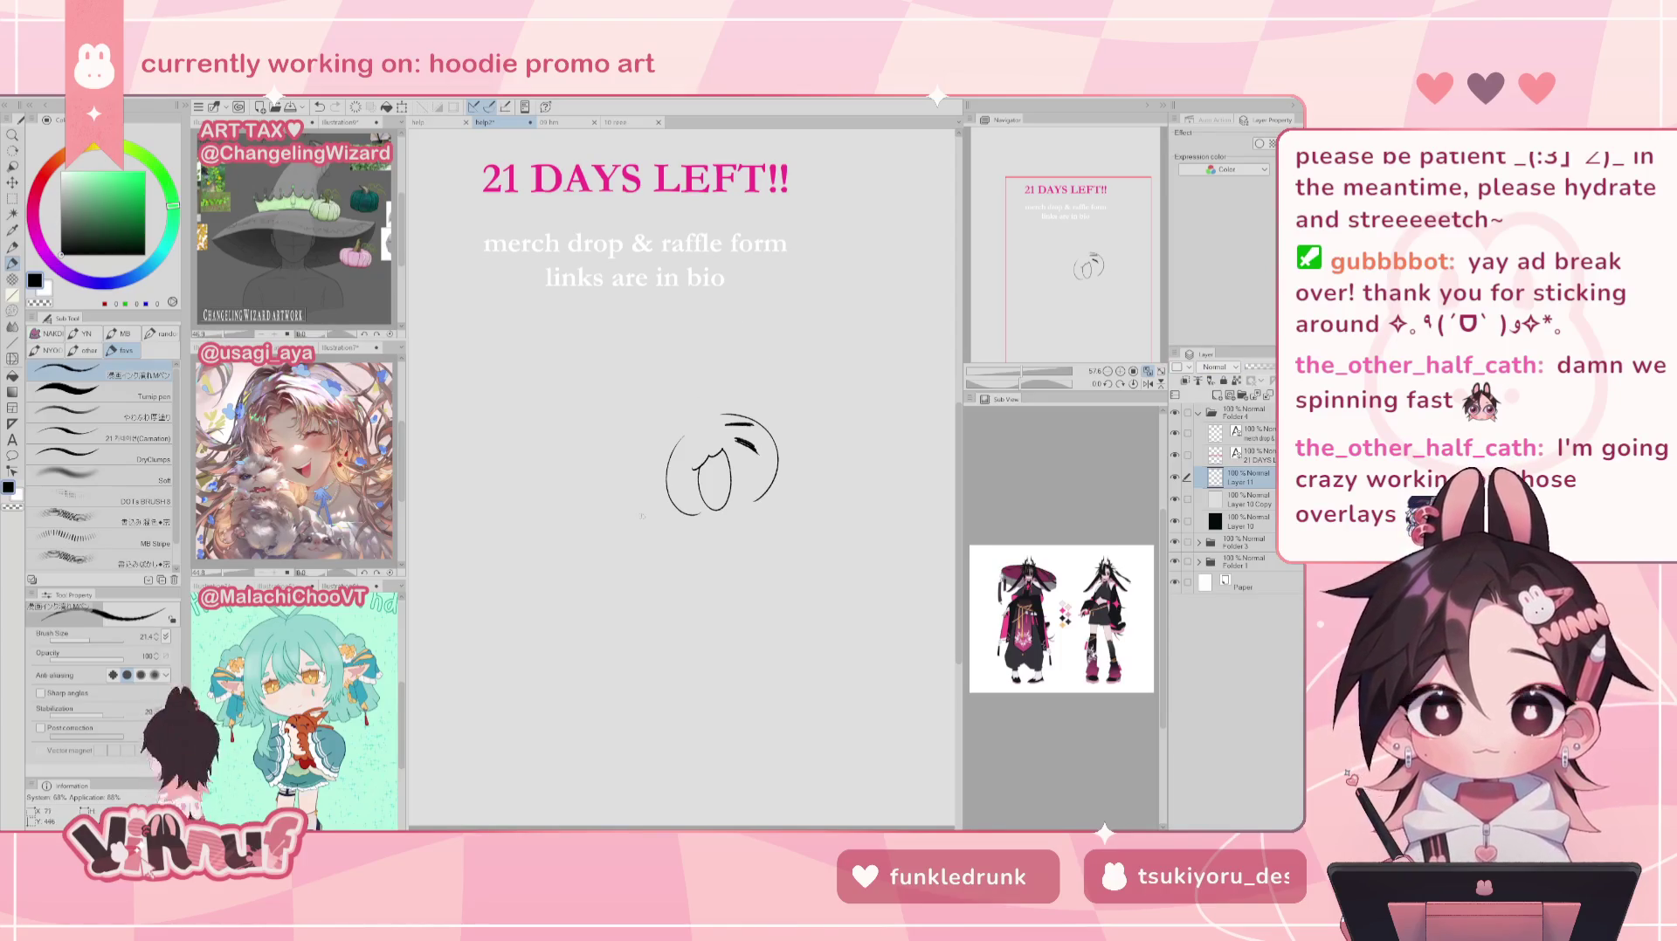
drag(646, 517, 636, 536)
key(ctrl+z)
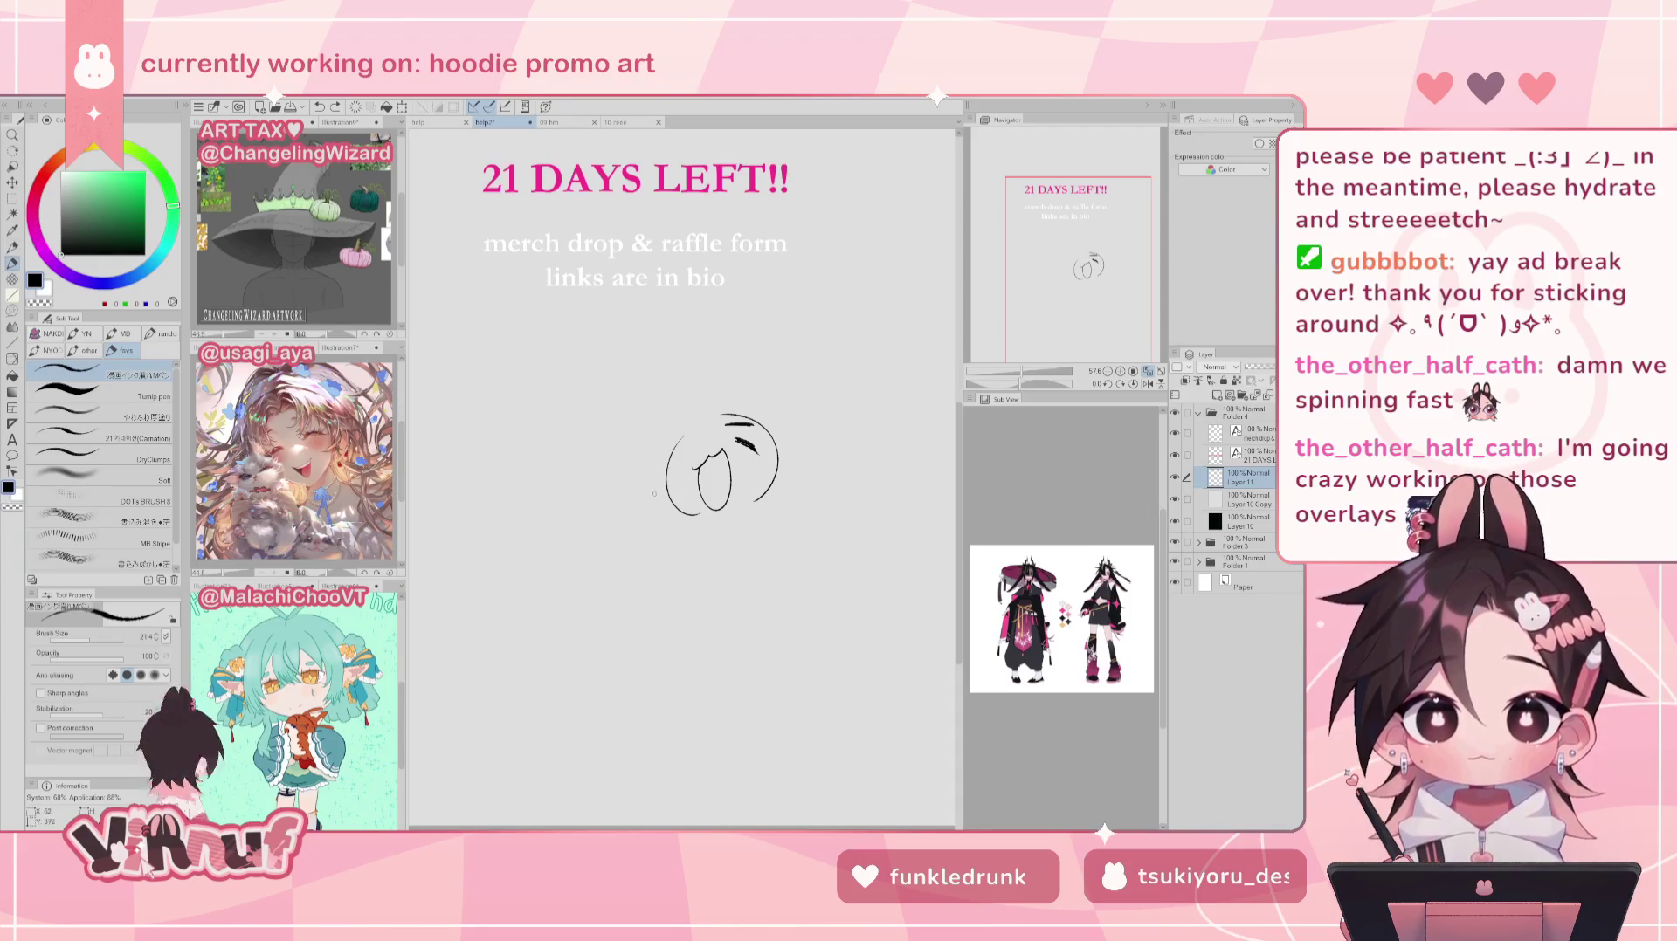
drag(677, 518, 629, 495)
key(ctrl+z)
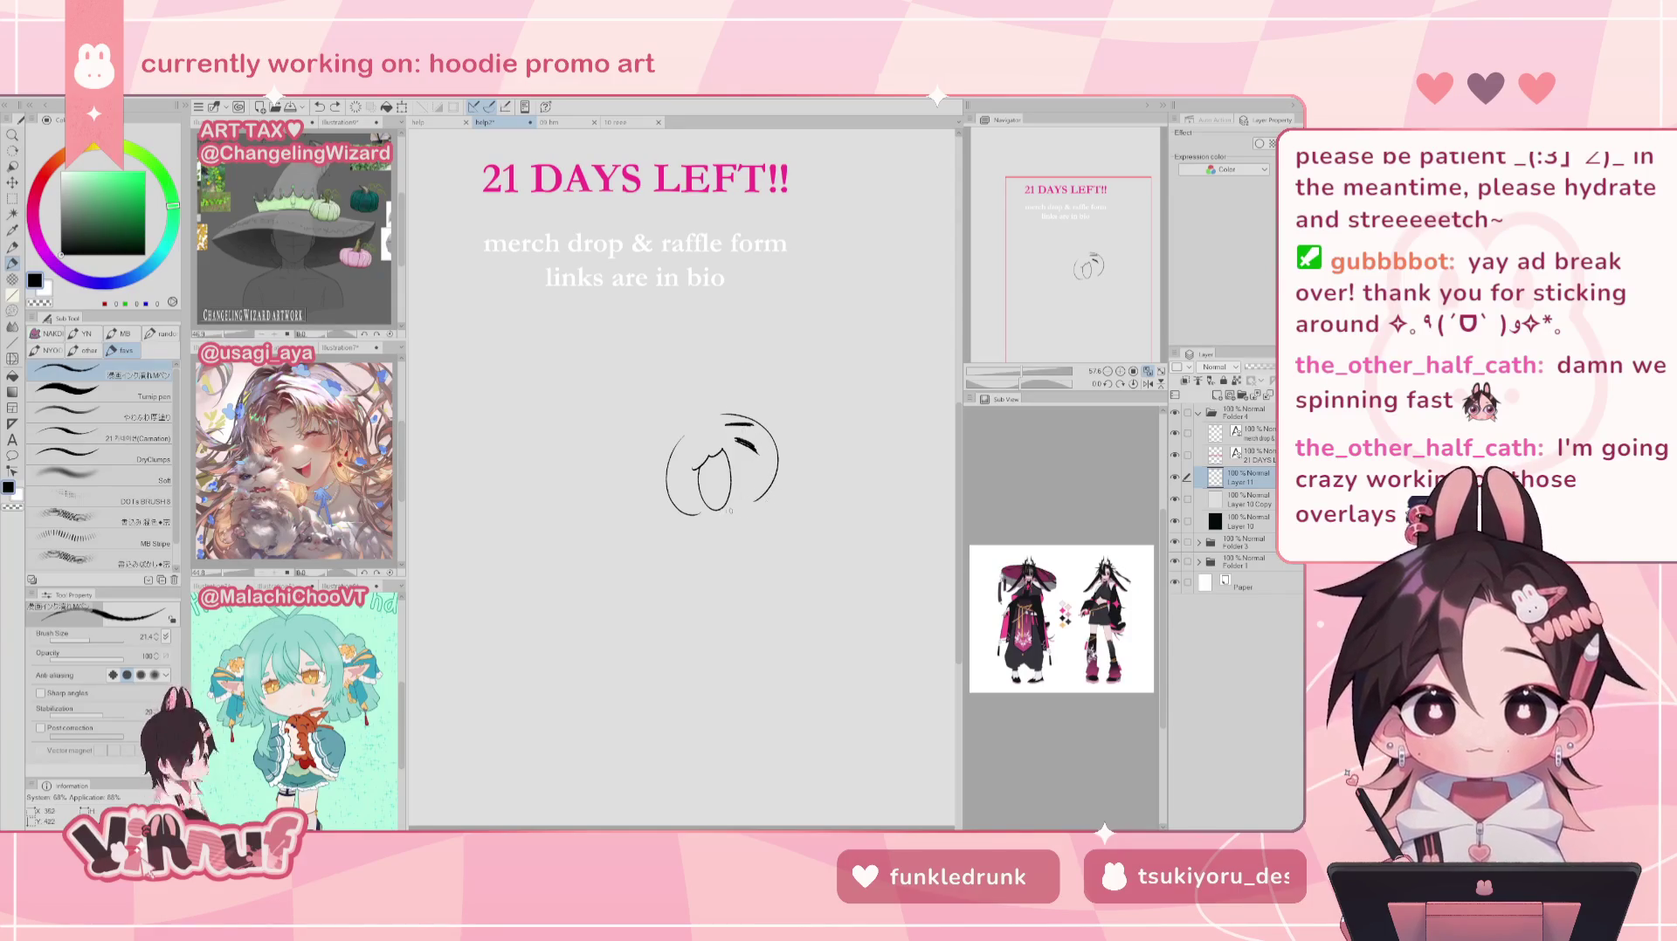
drag(741, 504, 780, 496)
key(ctrl+z)
key(ctrl+z)
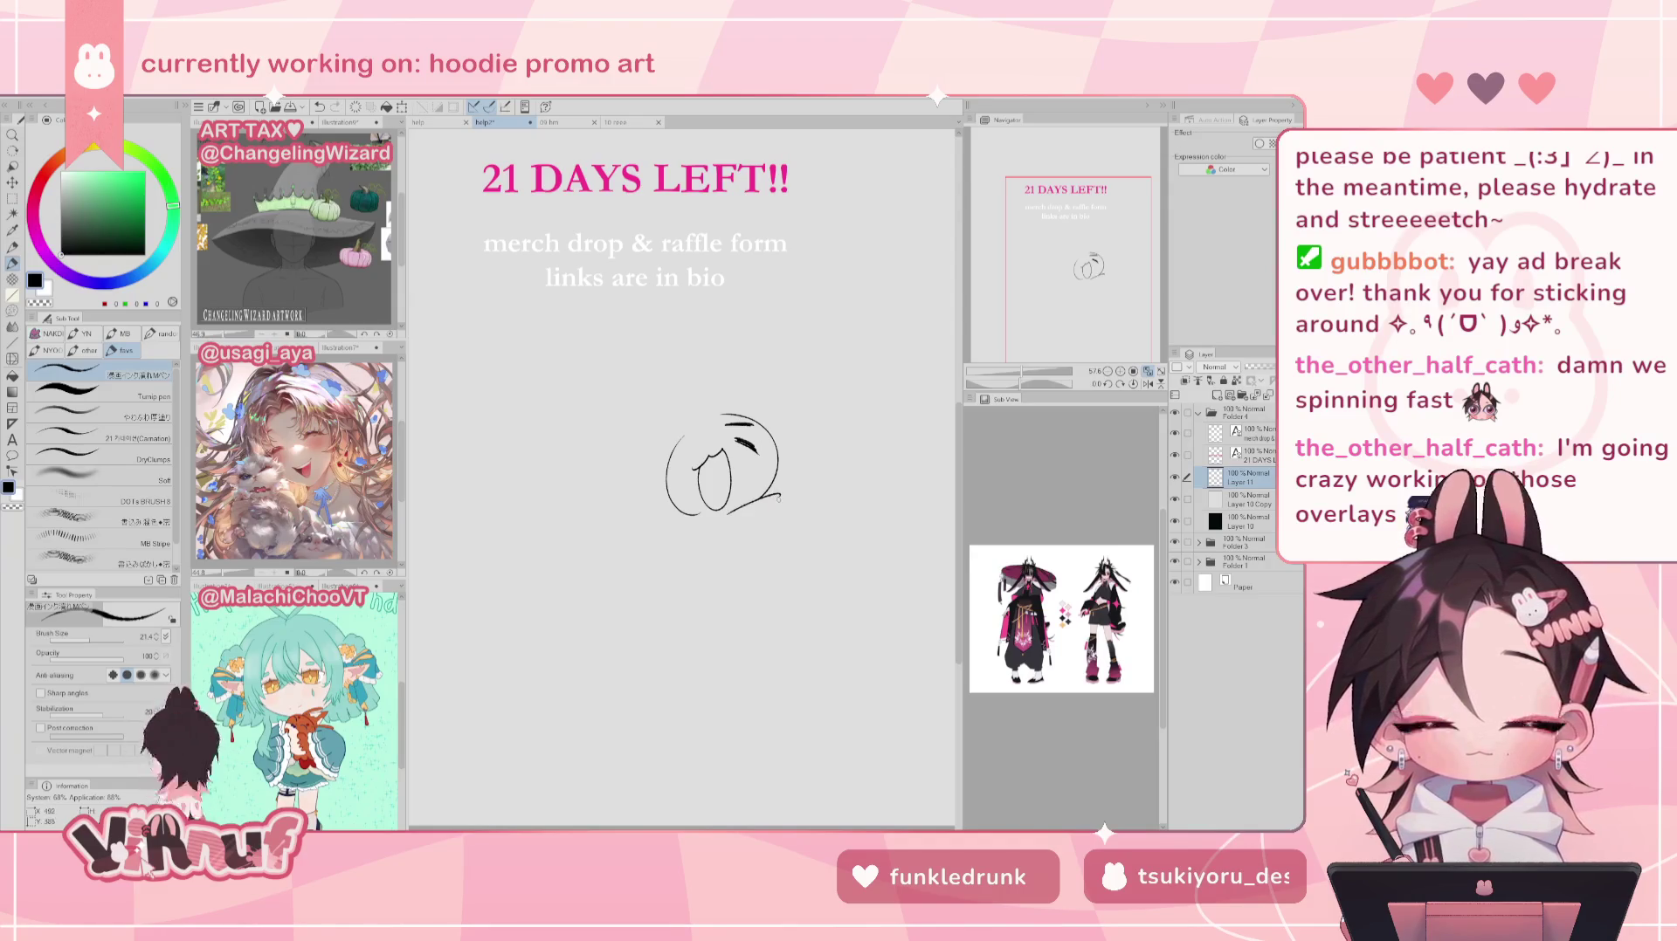
drag(671, 517, 723, 512)
key(ctrl+z)
key(ctrl+z)
key(ctrl+z)
Step: Clean up small dots and stray marks from the head sketch
key(e)
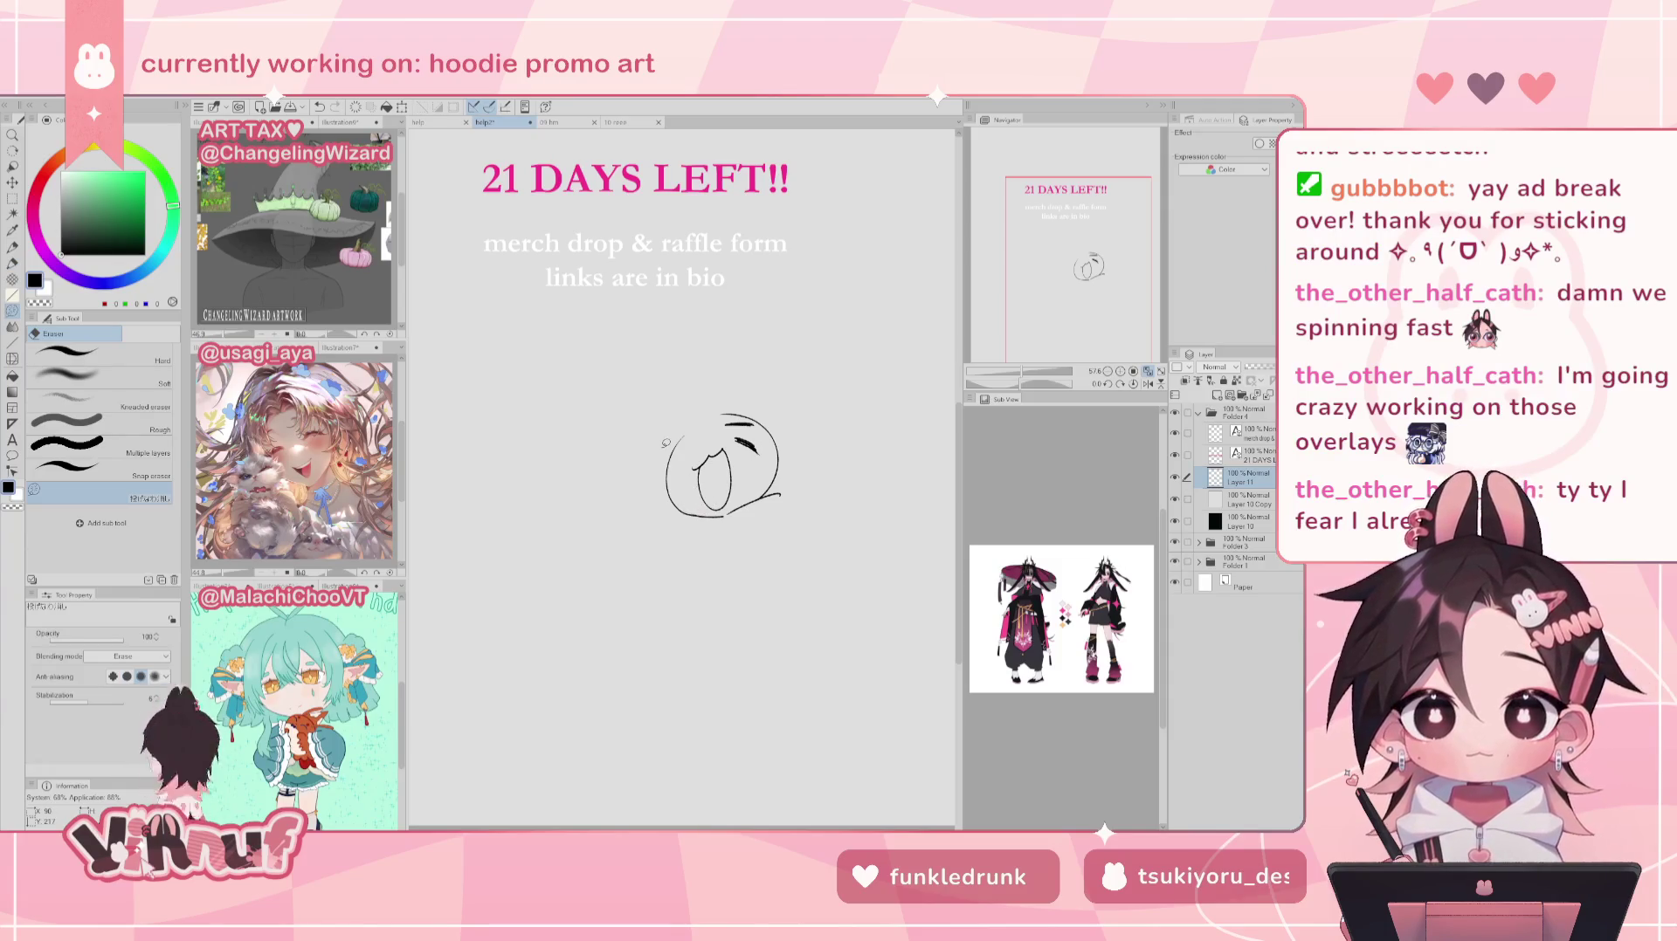
key(p)
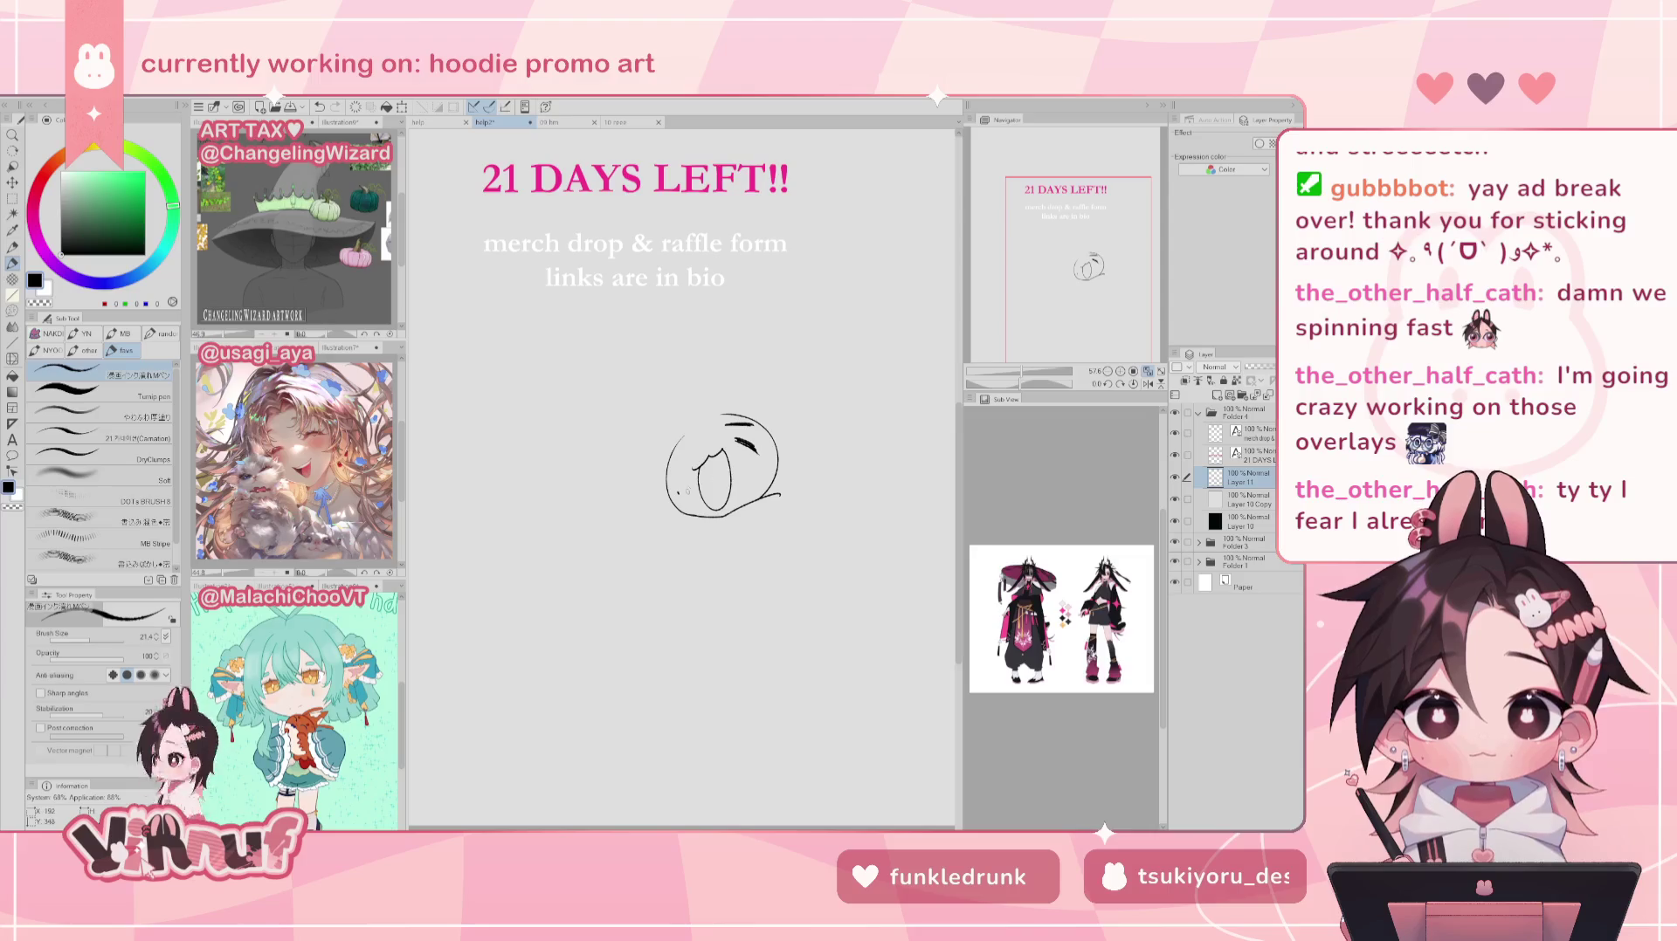
key(ctrl+z)
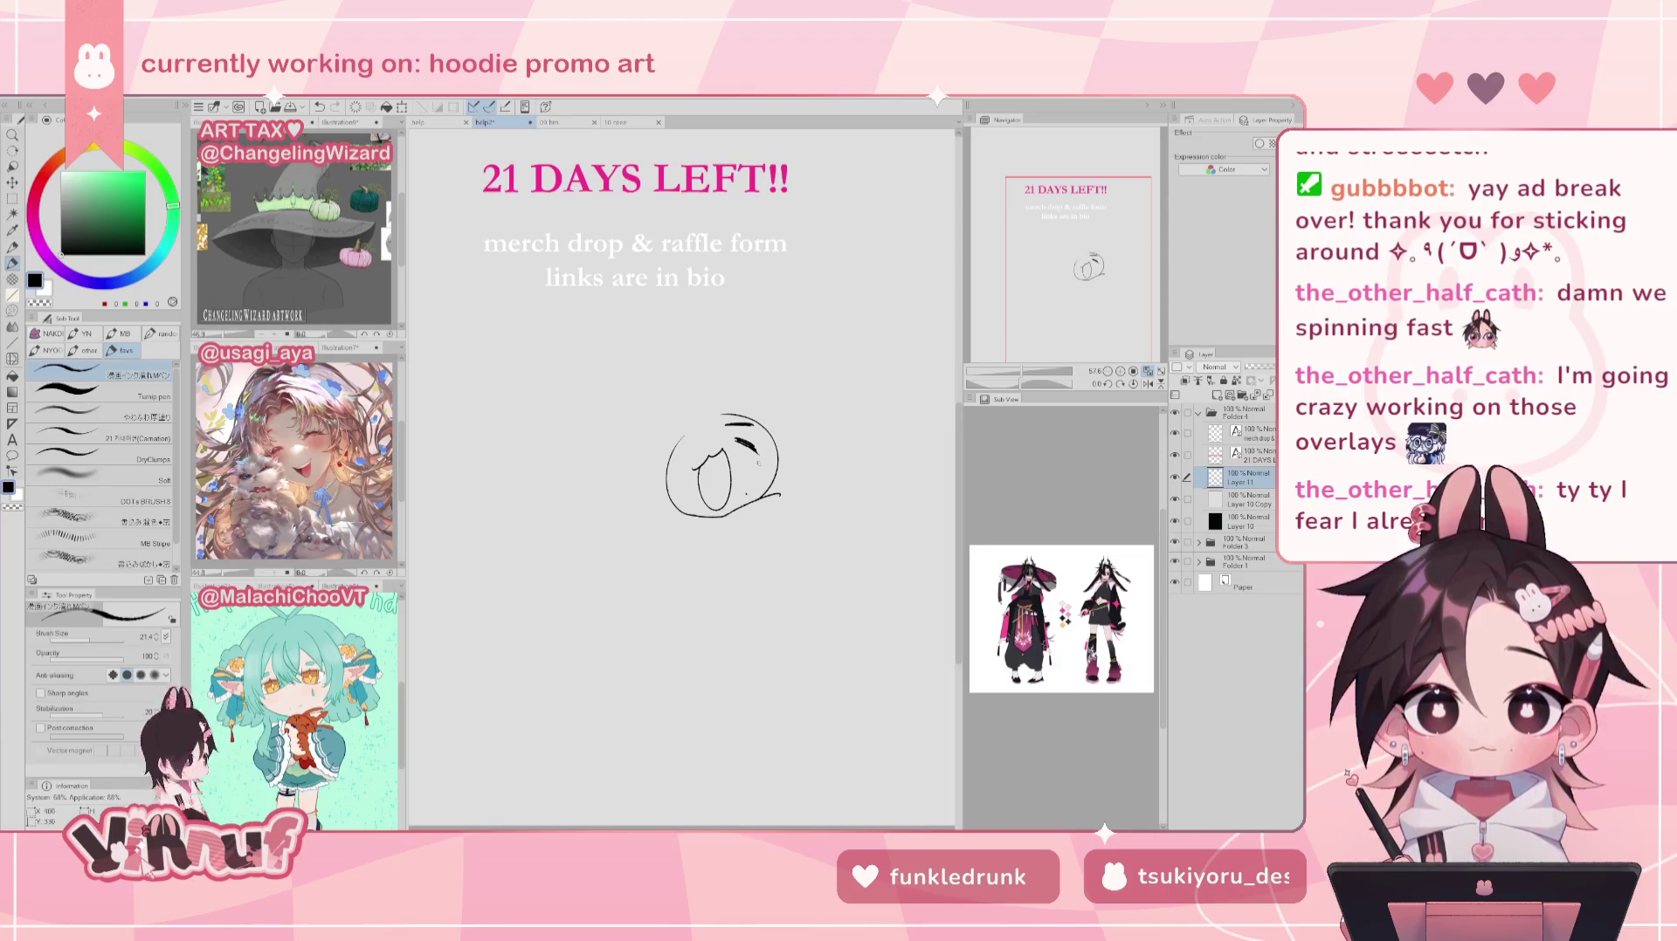
key(ctrl+z)
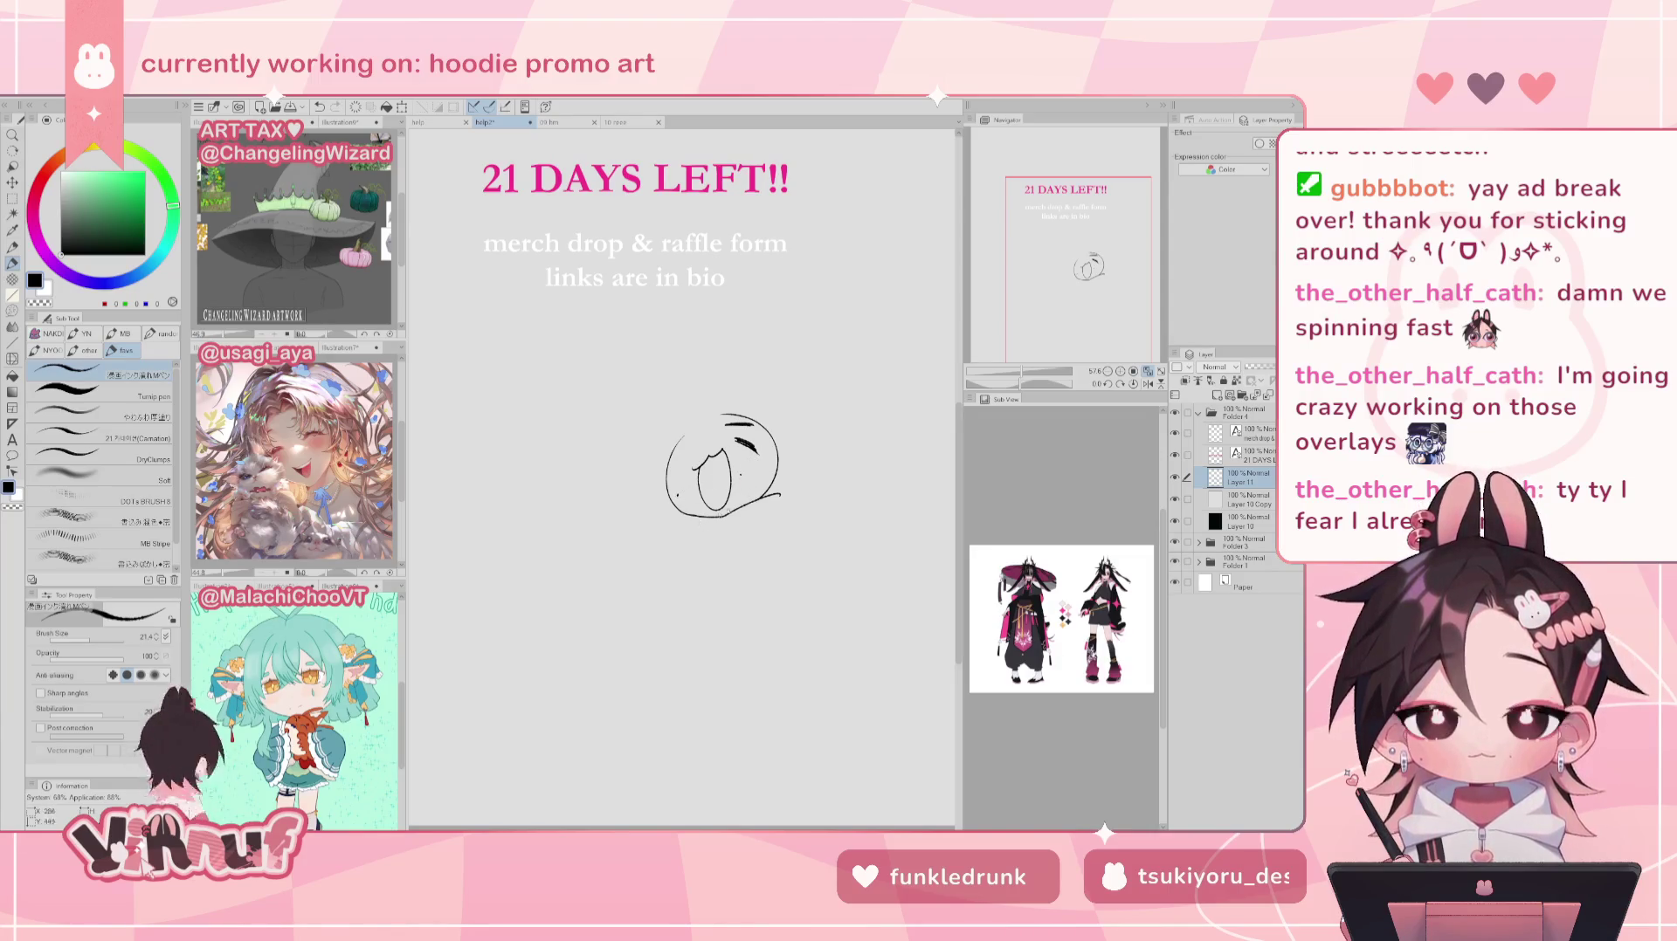
key(ctrl+z)
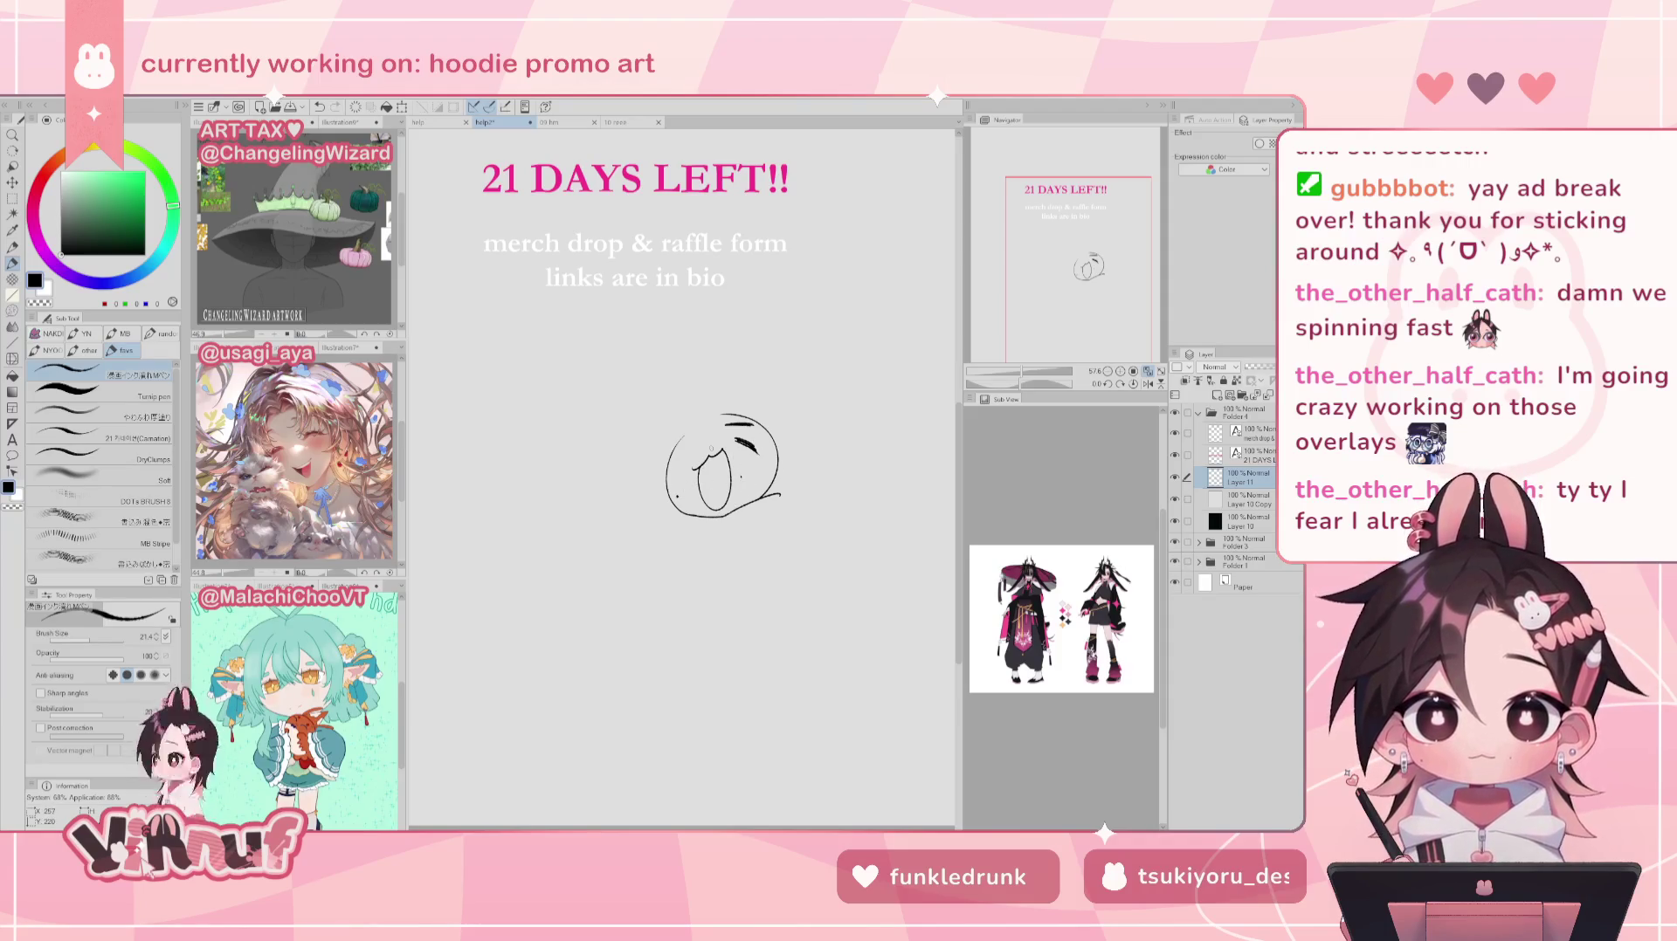
key(ctrl+z)
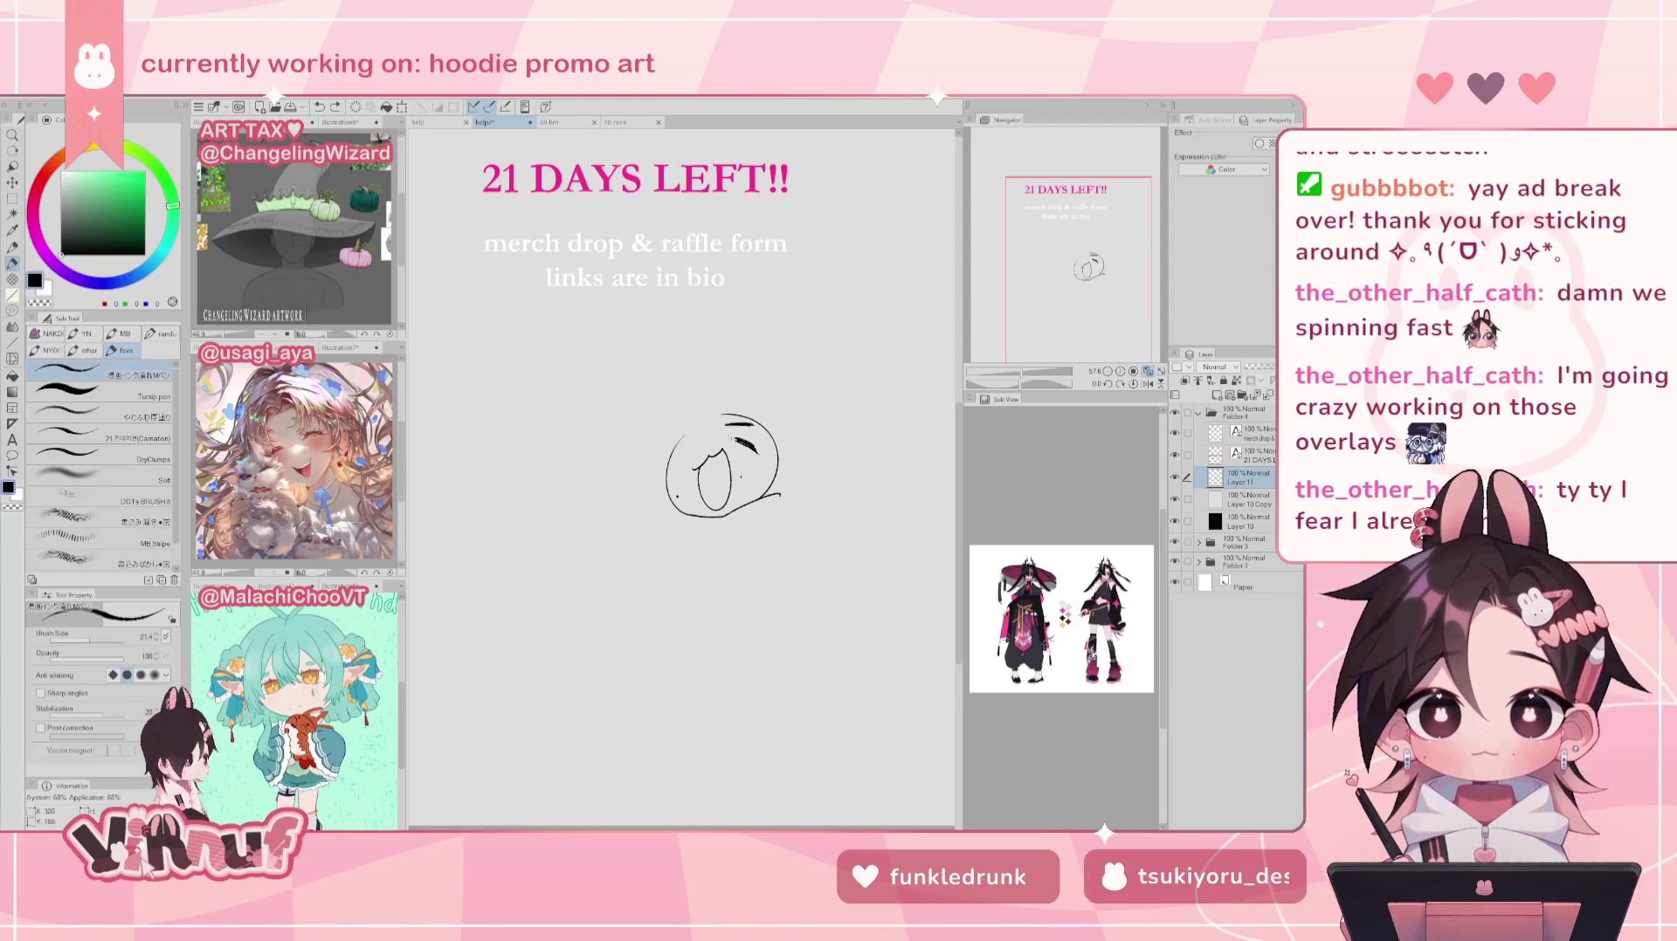
mouse_move(729, 537)
mouse_down()
mouse_move(783, 507)
mouse_move(780, 490)
mouse_move(788, 545)
mouse_up()
key(ctrl+z)
key(ctrl+z)
key(ctrl+z)
key(ctrl+z)
key(ctrl+z)
key(ctrl+z)
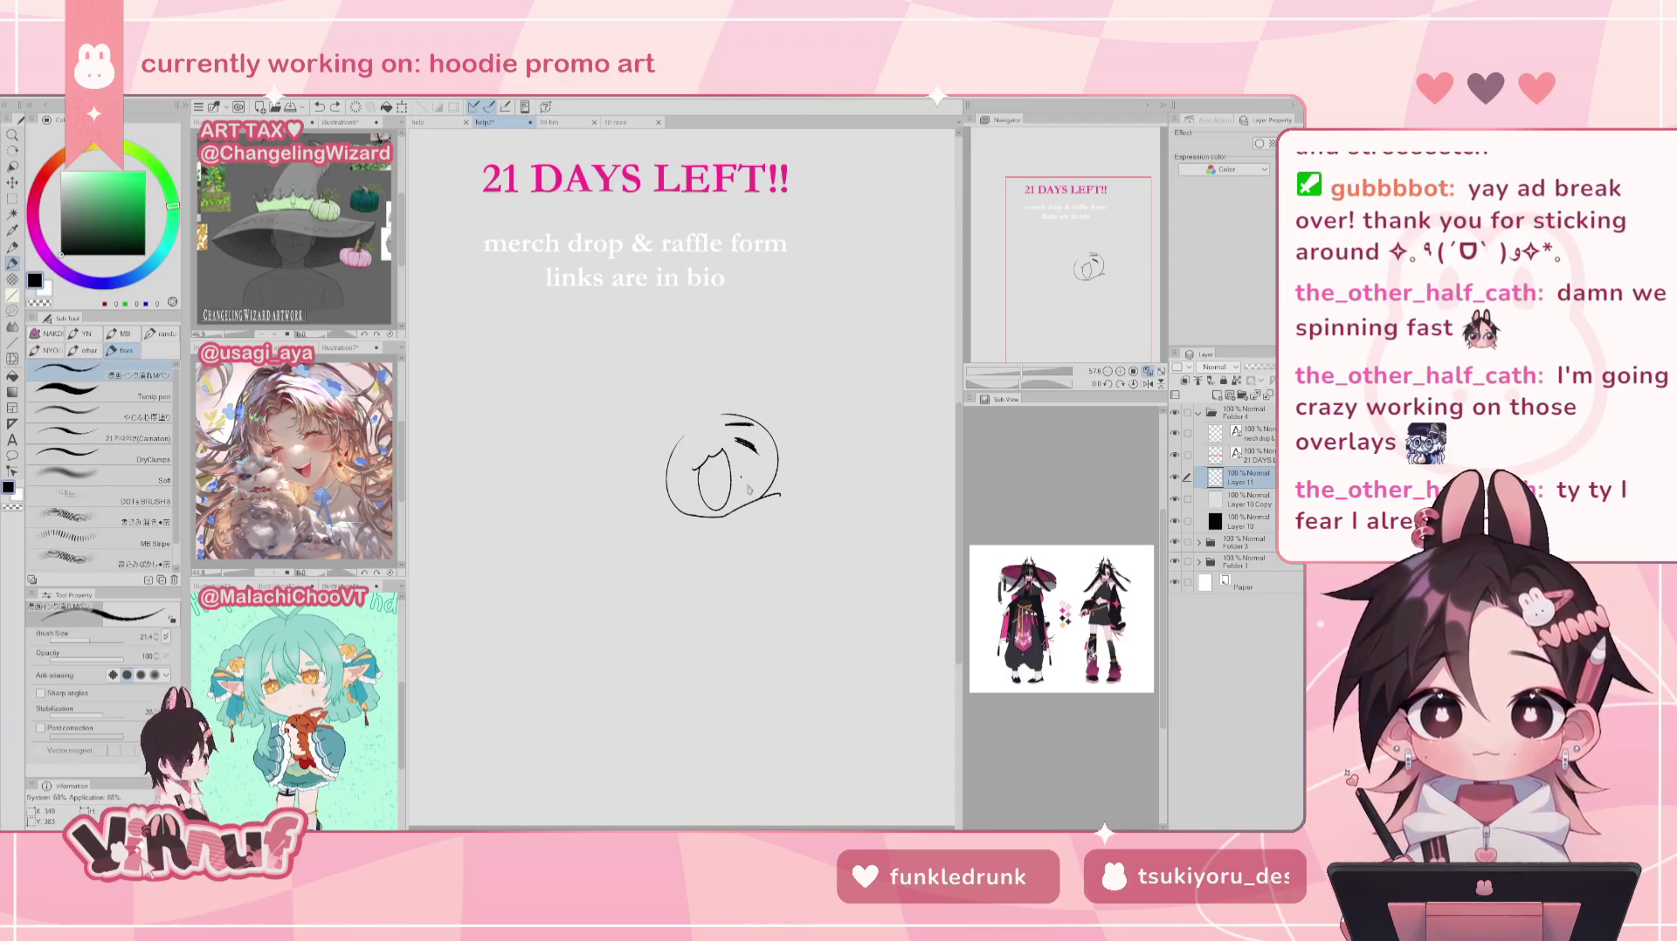
key(ctrl+y)
key(ctrl+y)
key(ctrl+z)
key(ctrl+z)
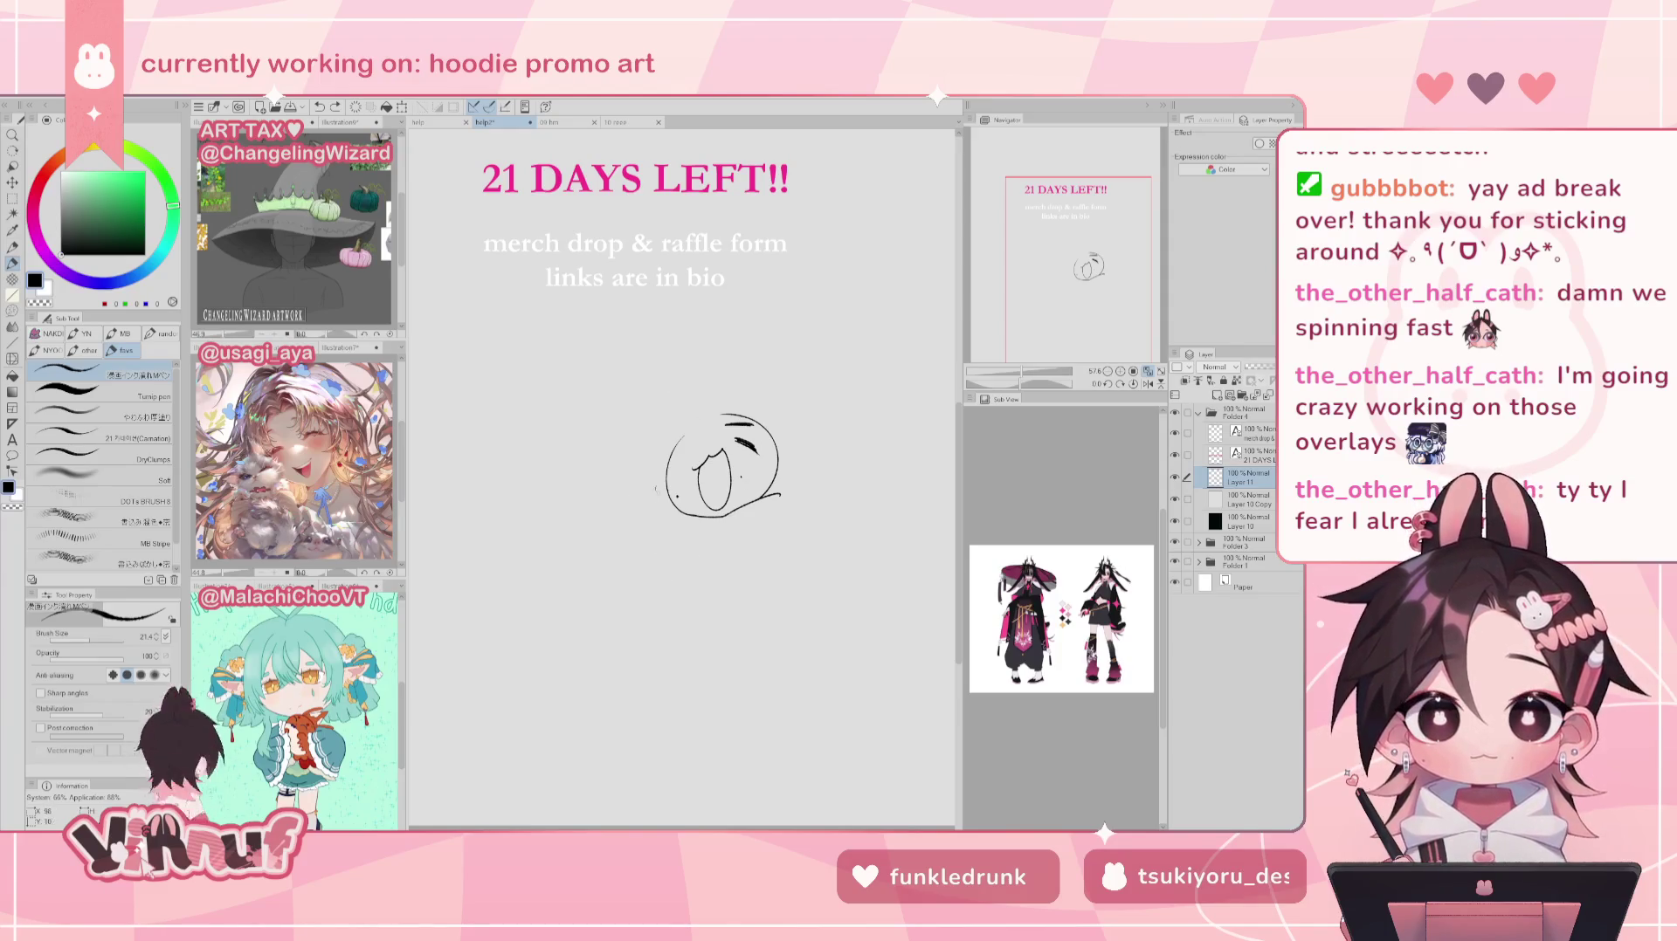
Step: Draw the down-left curve and arc beneath the face for the collar
mouse_move(668, 515)
mouse_down()
mouse_move(620, 542)
mouse_move(604, 485)
mouse_move(610, 534)
mouse_up()
key(ctrl+z)
key(ctrl+z)
key(ctrl+z)
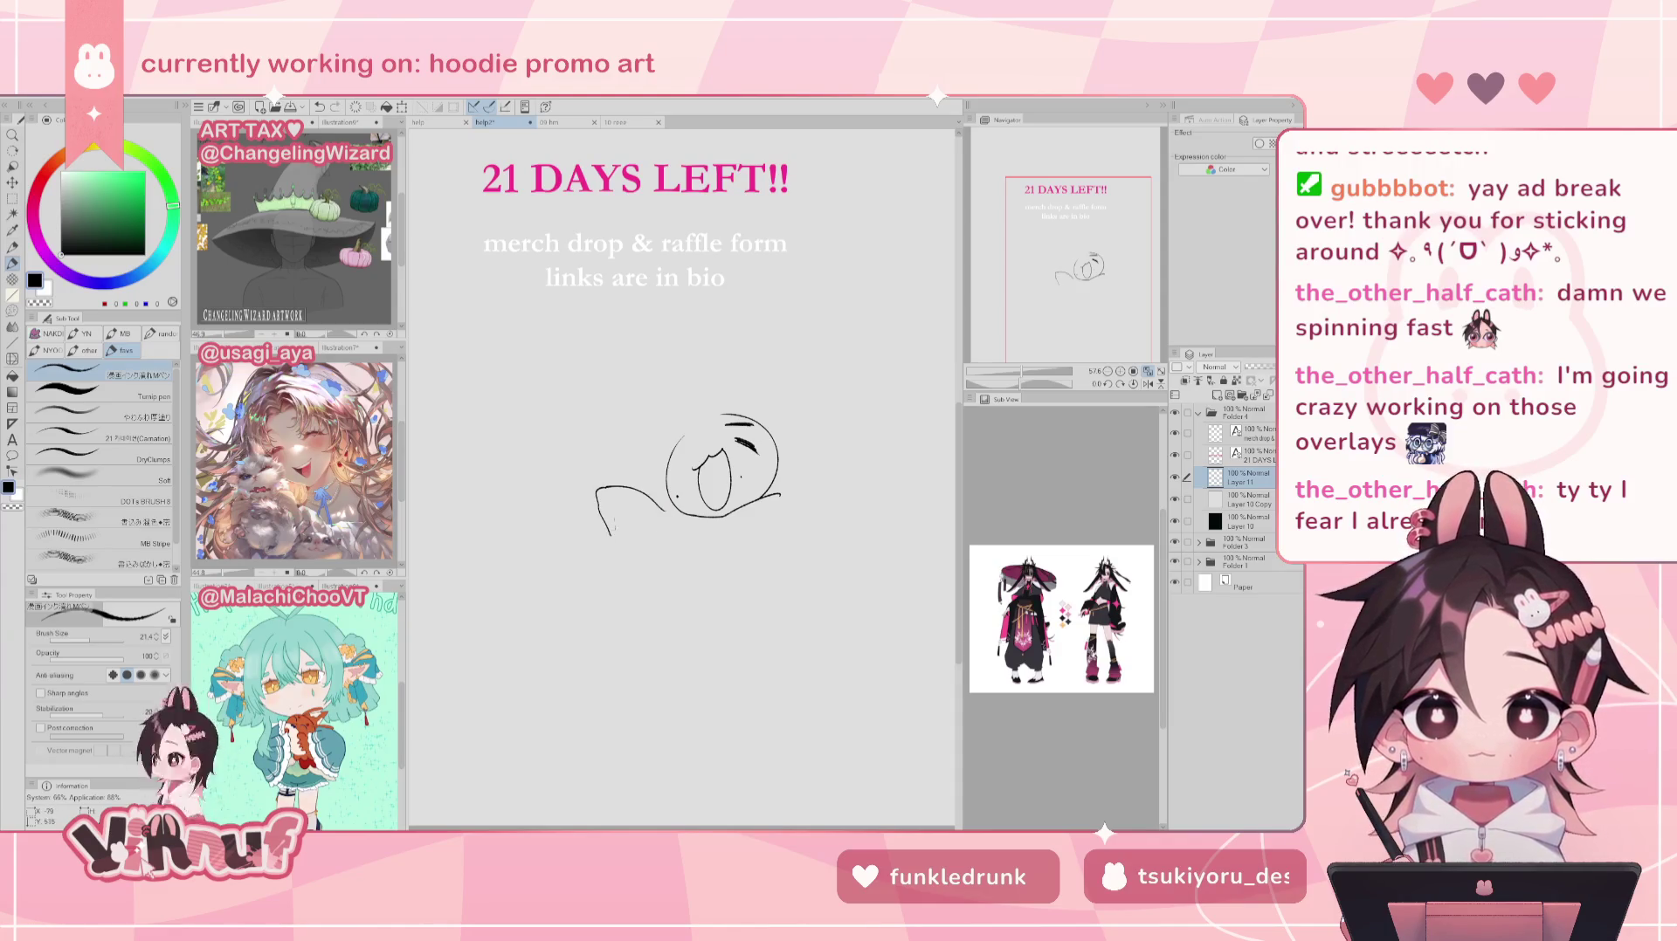
key(ctrl+z)
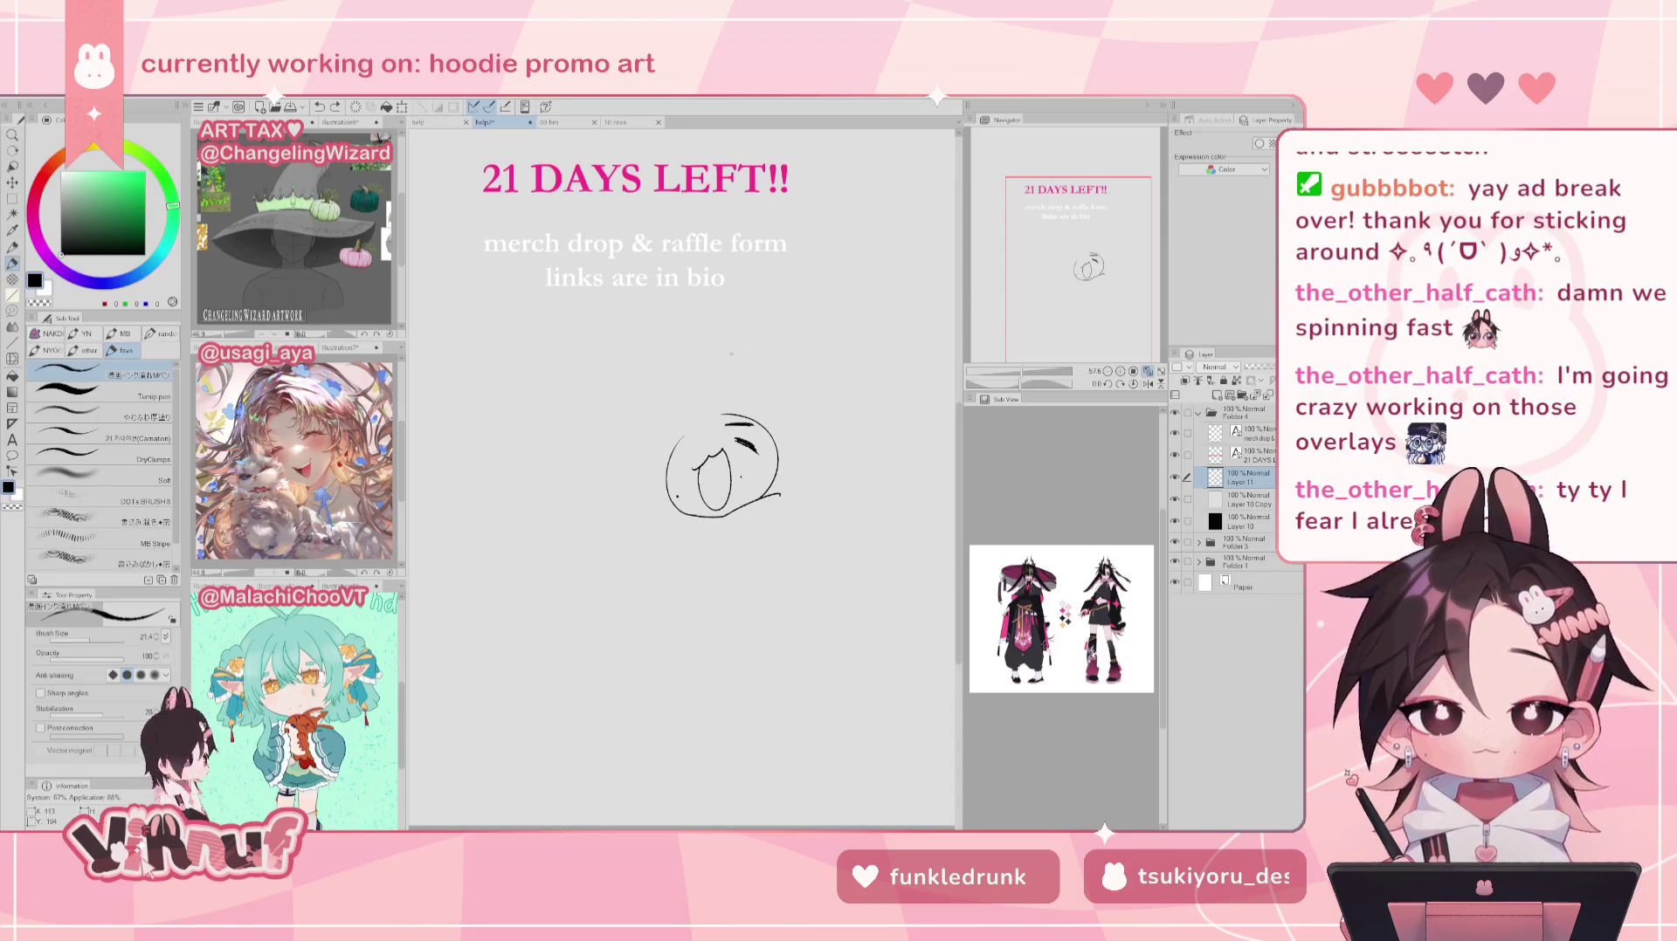
mouse_move(661, 450)
mouse_down()
mouse_move(598, 511)
mouse_move(647, 526)
mouse_up()
key(ctrl+z)
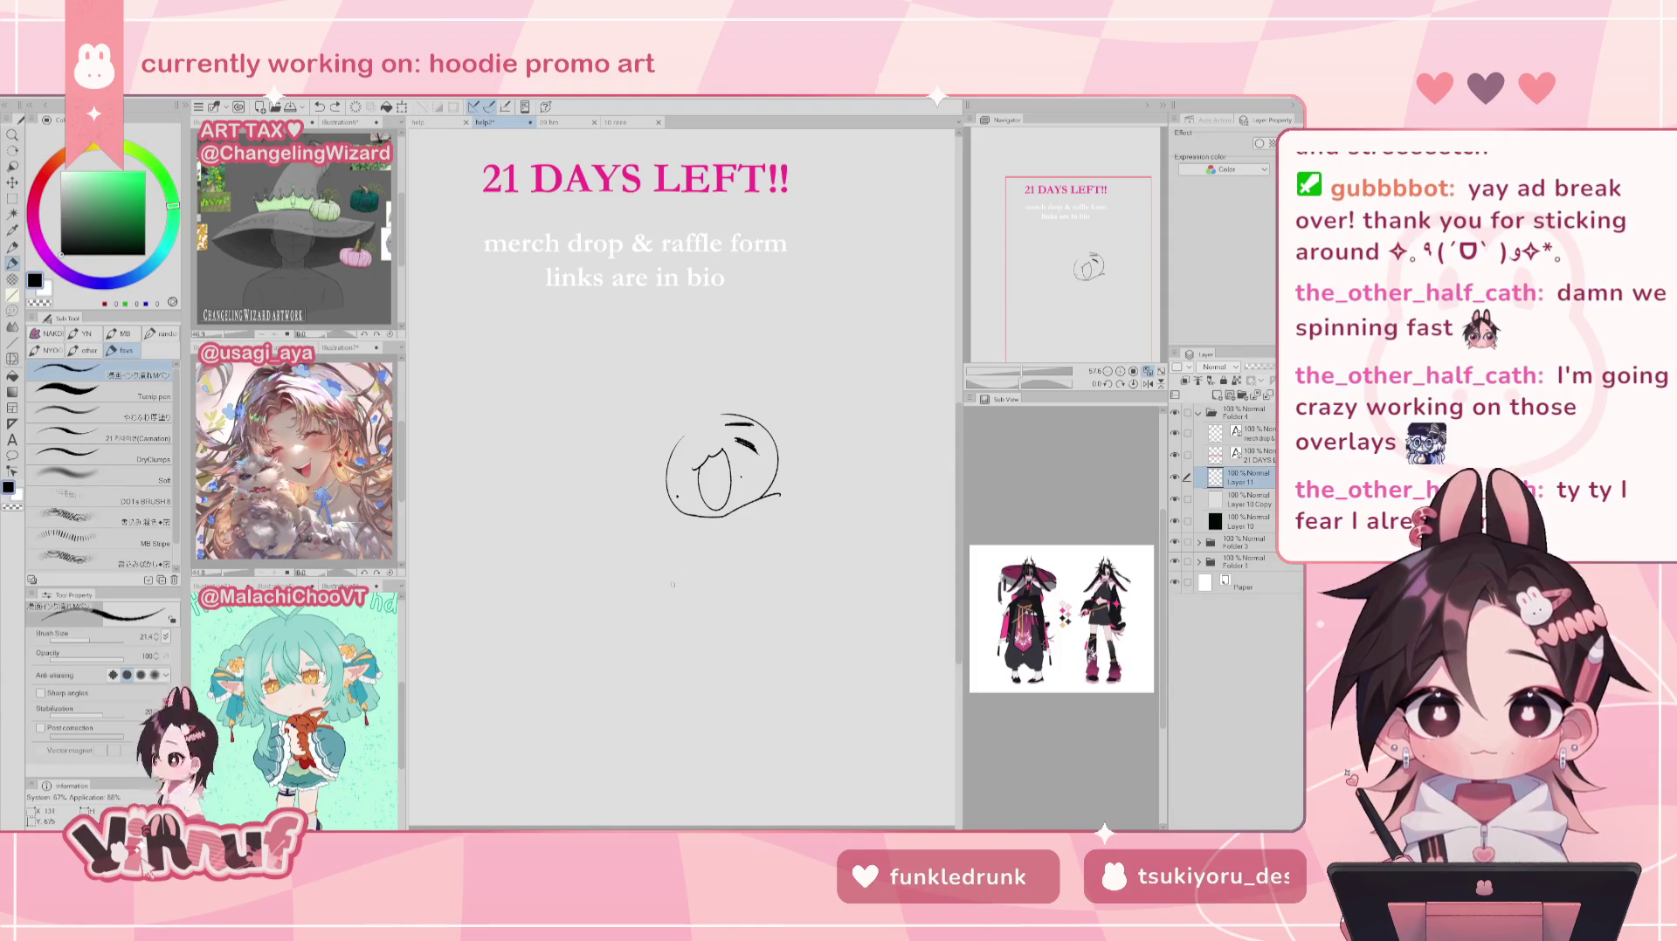
drag(675, 531, 653, 564)
key(ctrl+z)
key(ctrl+z)
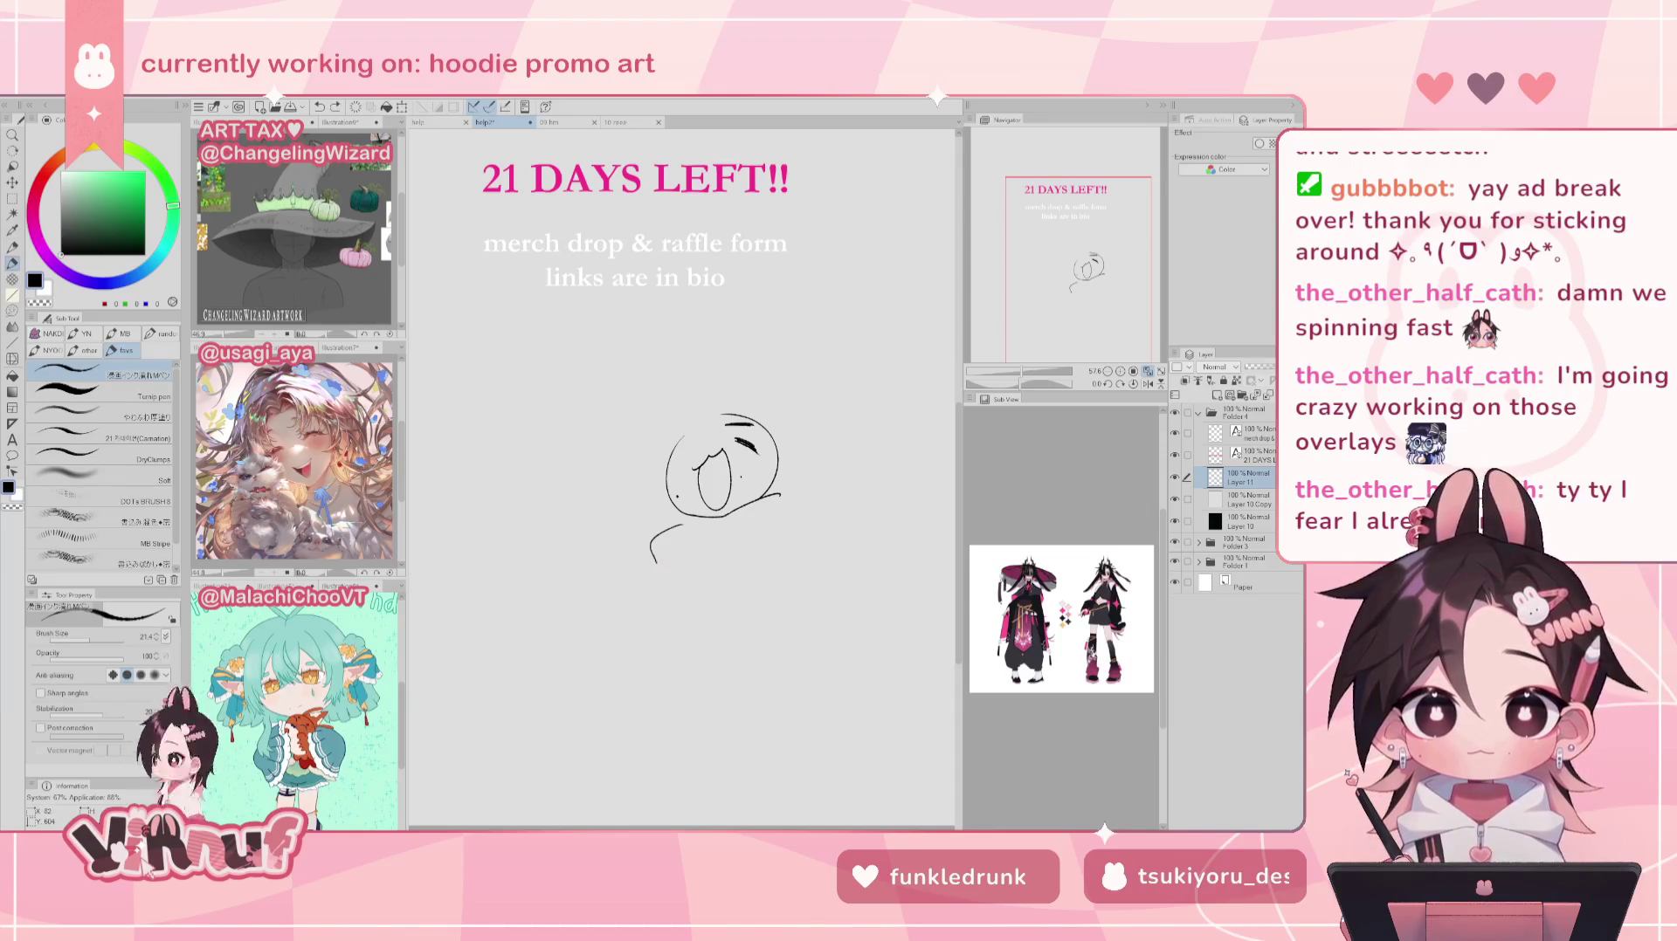
drag(670, 550, 741, 563)
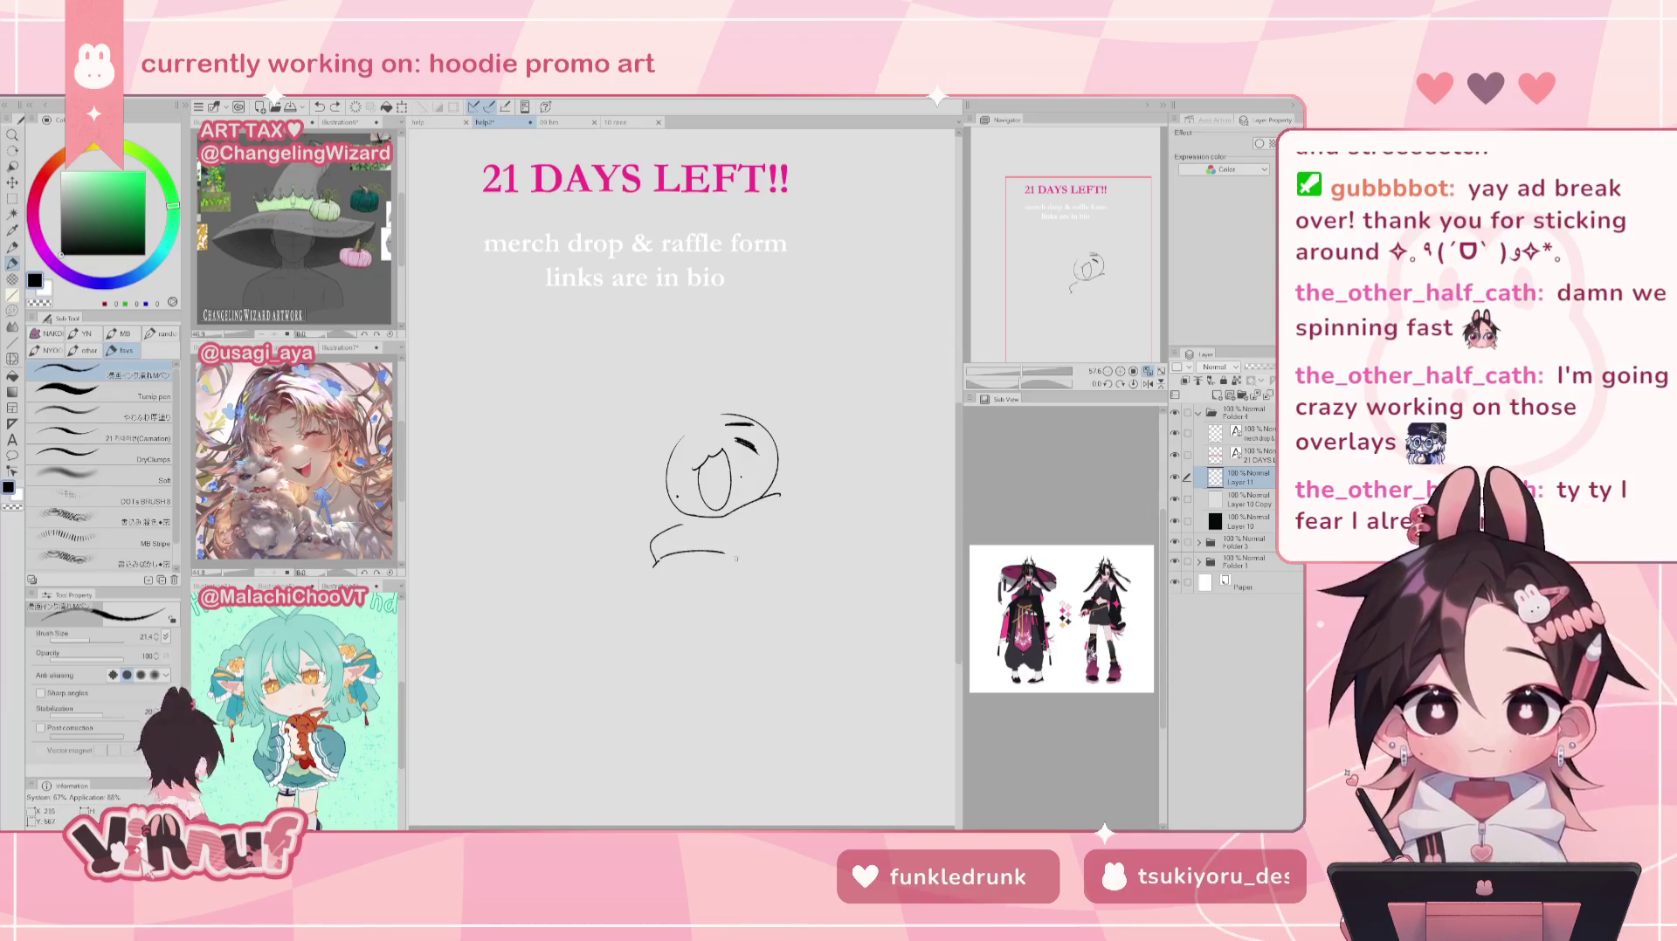
key(ctrl+z)
drag(713, 543, 745, 557)
key(ctrl+z)
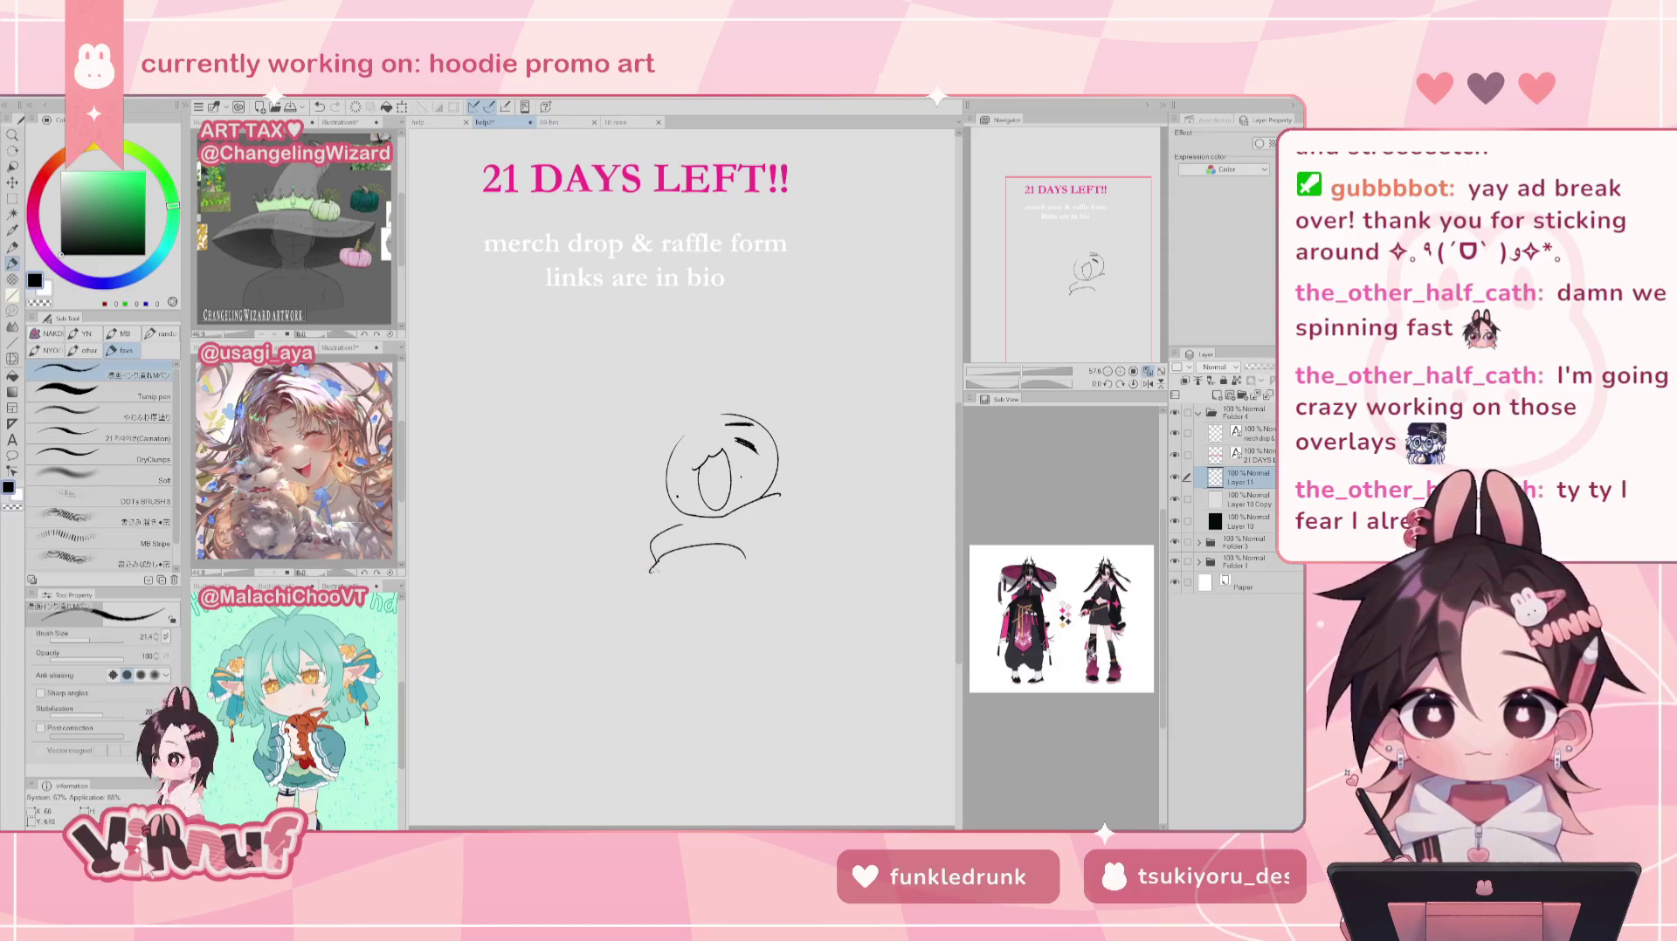
Step: Extend the lower-left hook into a shoulder line running under the face
drag(667, 566, 746, 565)
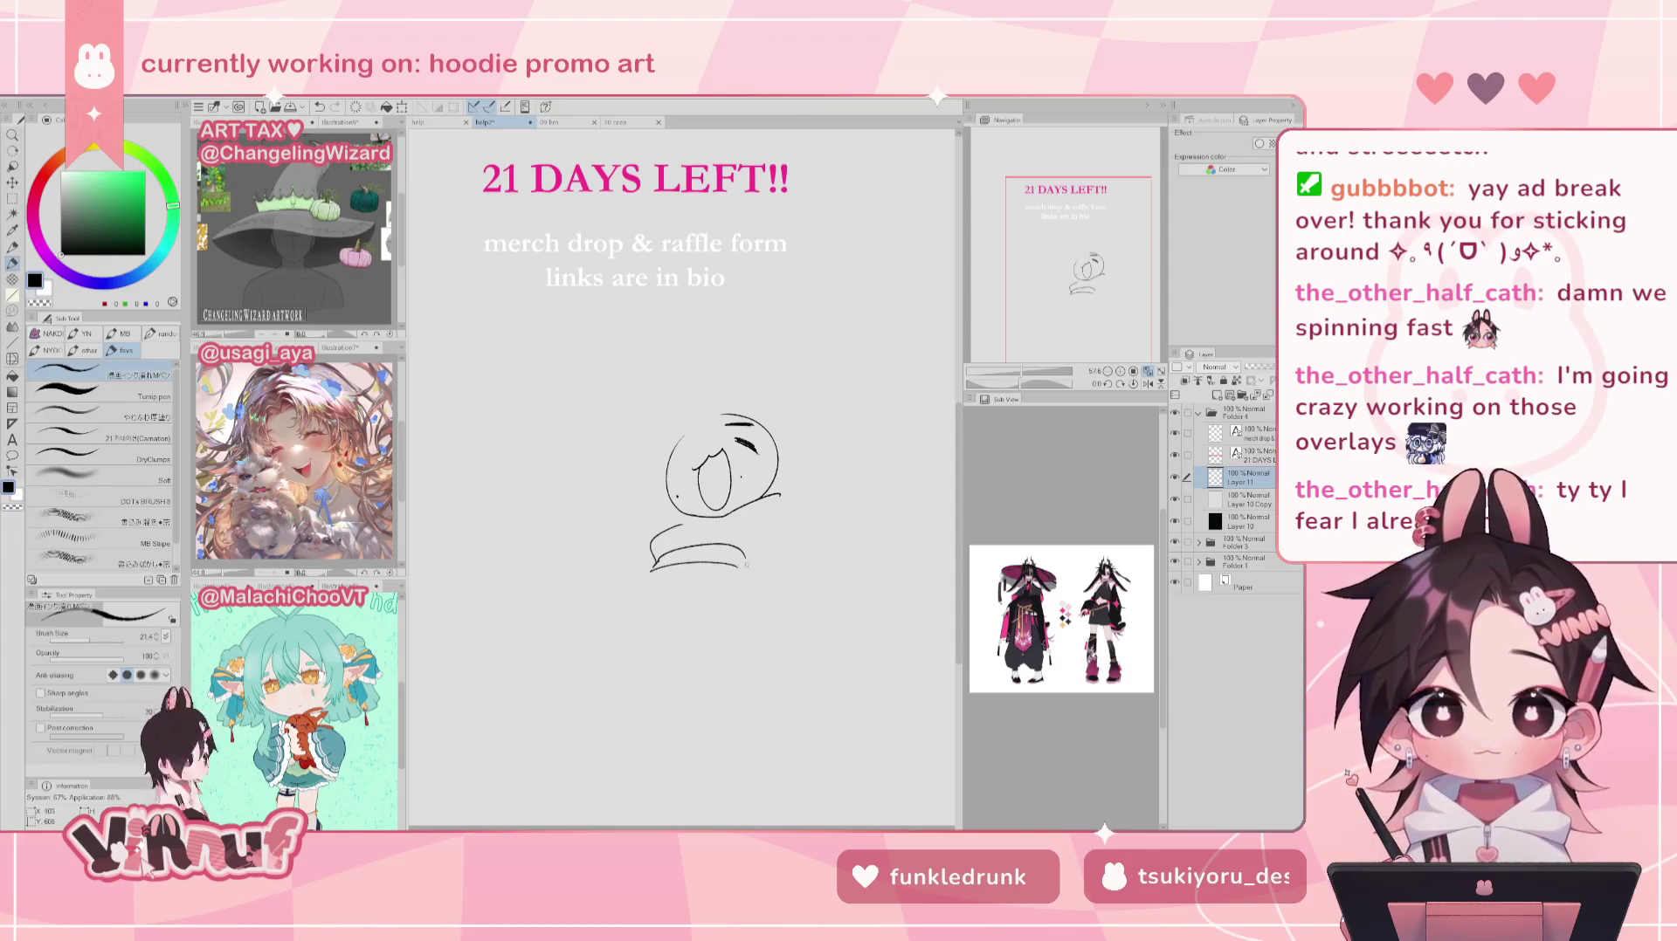
key(ctrl+z)
key(ctrl+z)
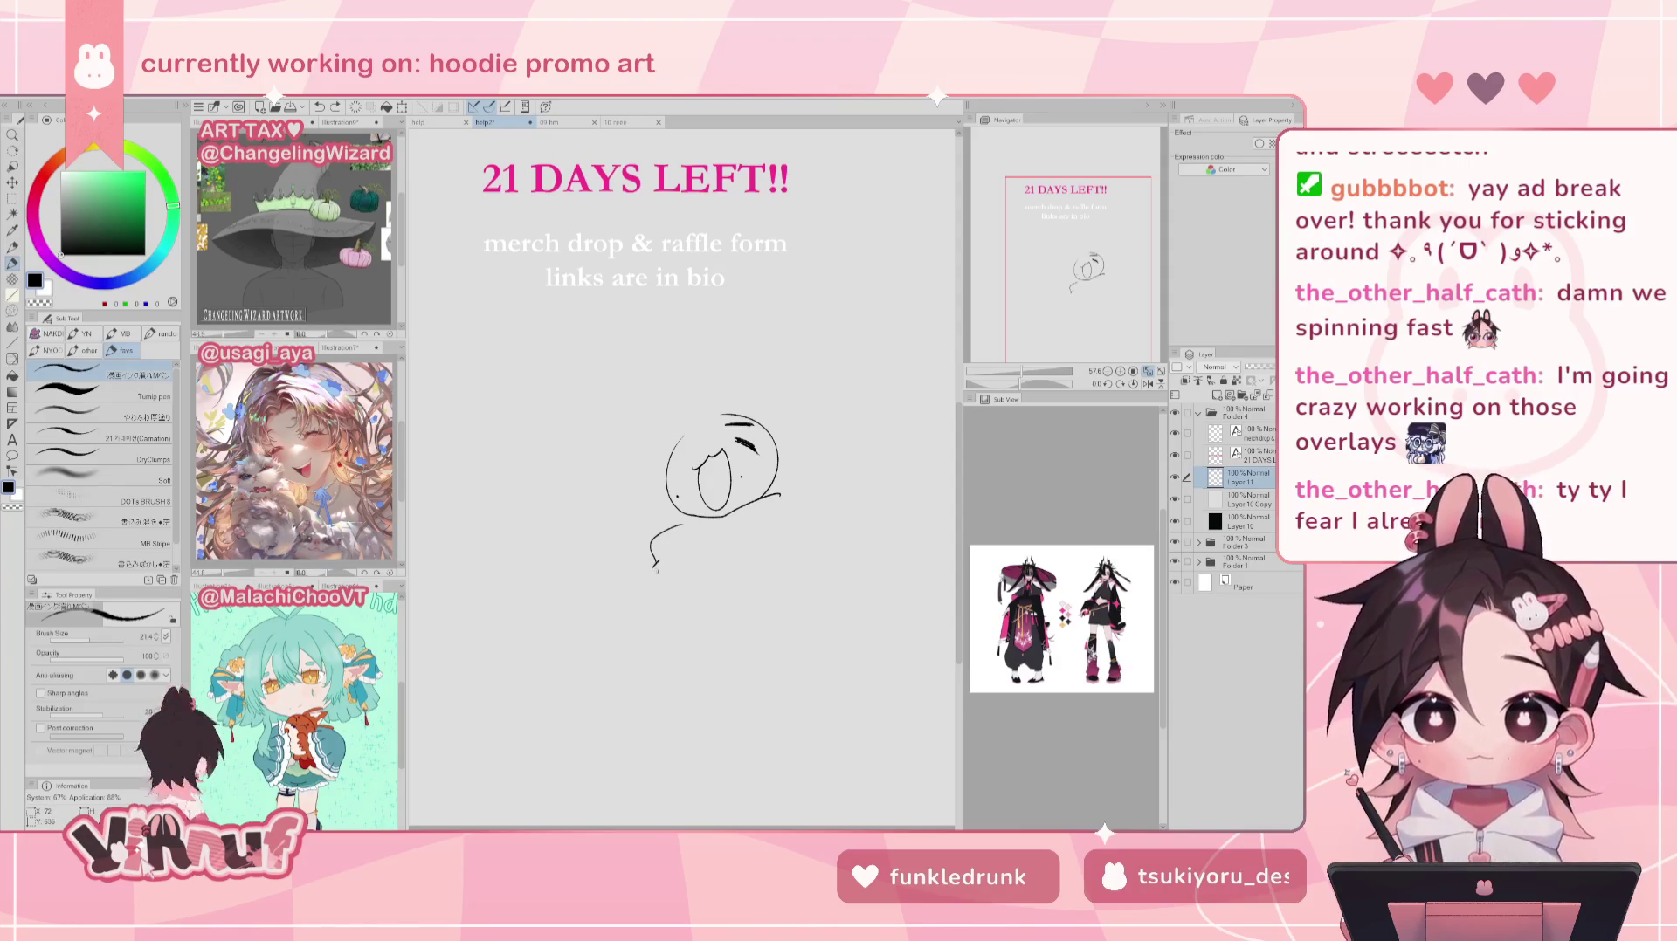
drag(655, 566, 653, 578)
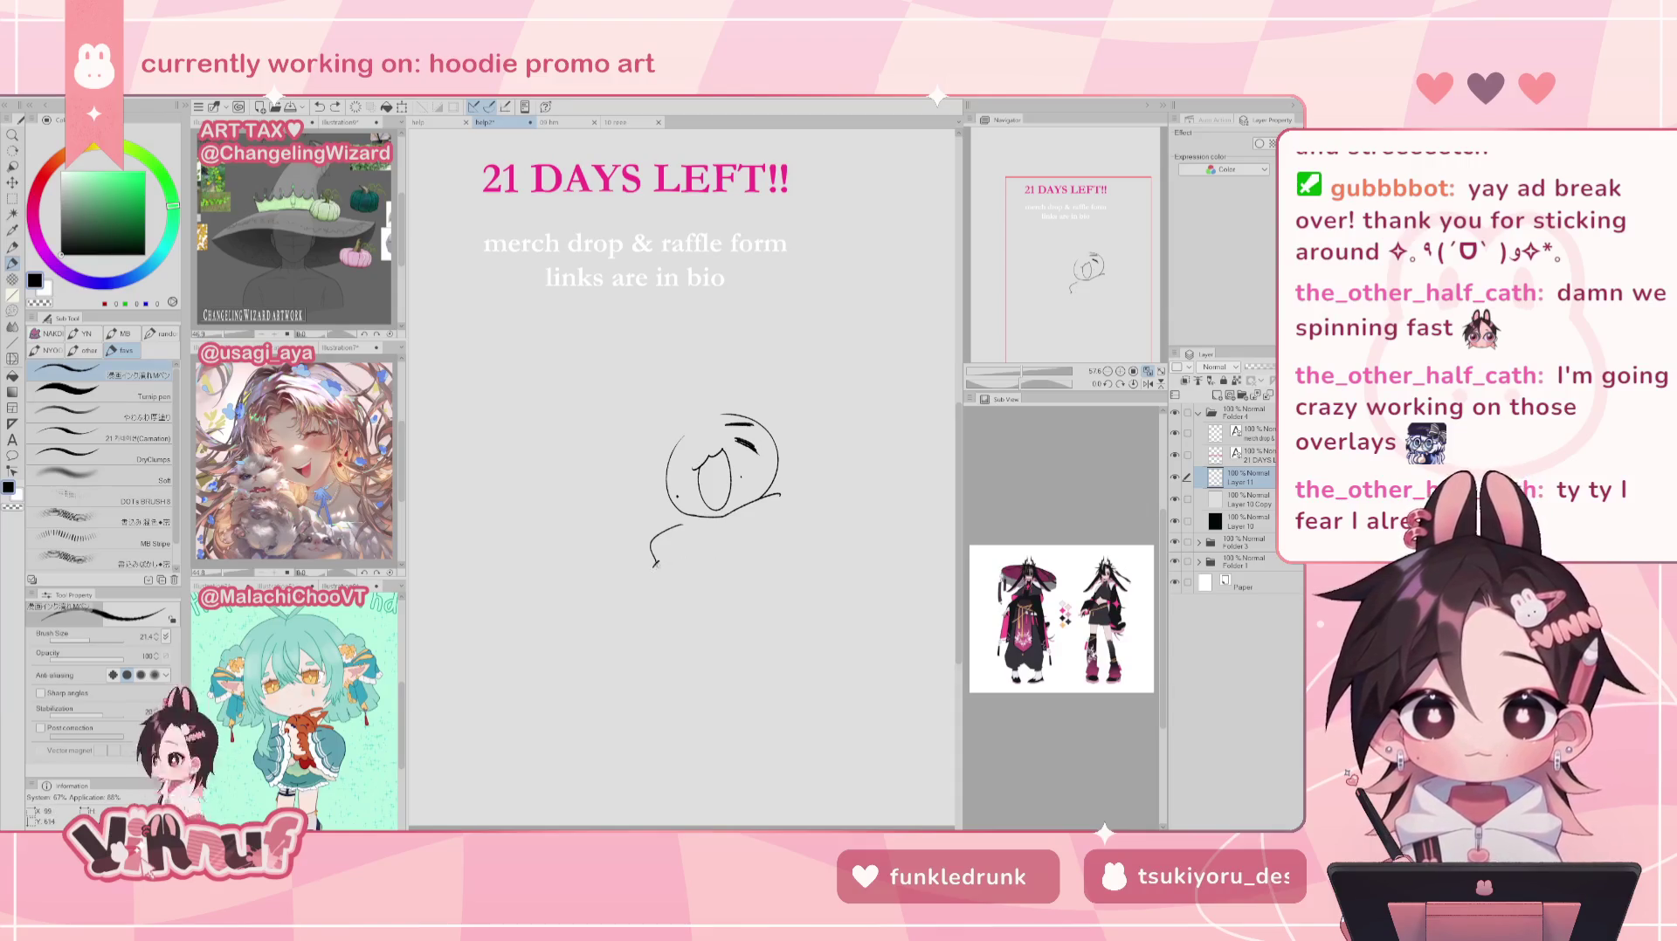
mouse_move(654, 569)
mouse_down()
mouse_move(723, 554)
mouse_move(747, 583)
mouse_up()
key(ctrl+z)
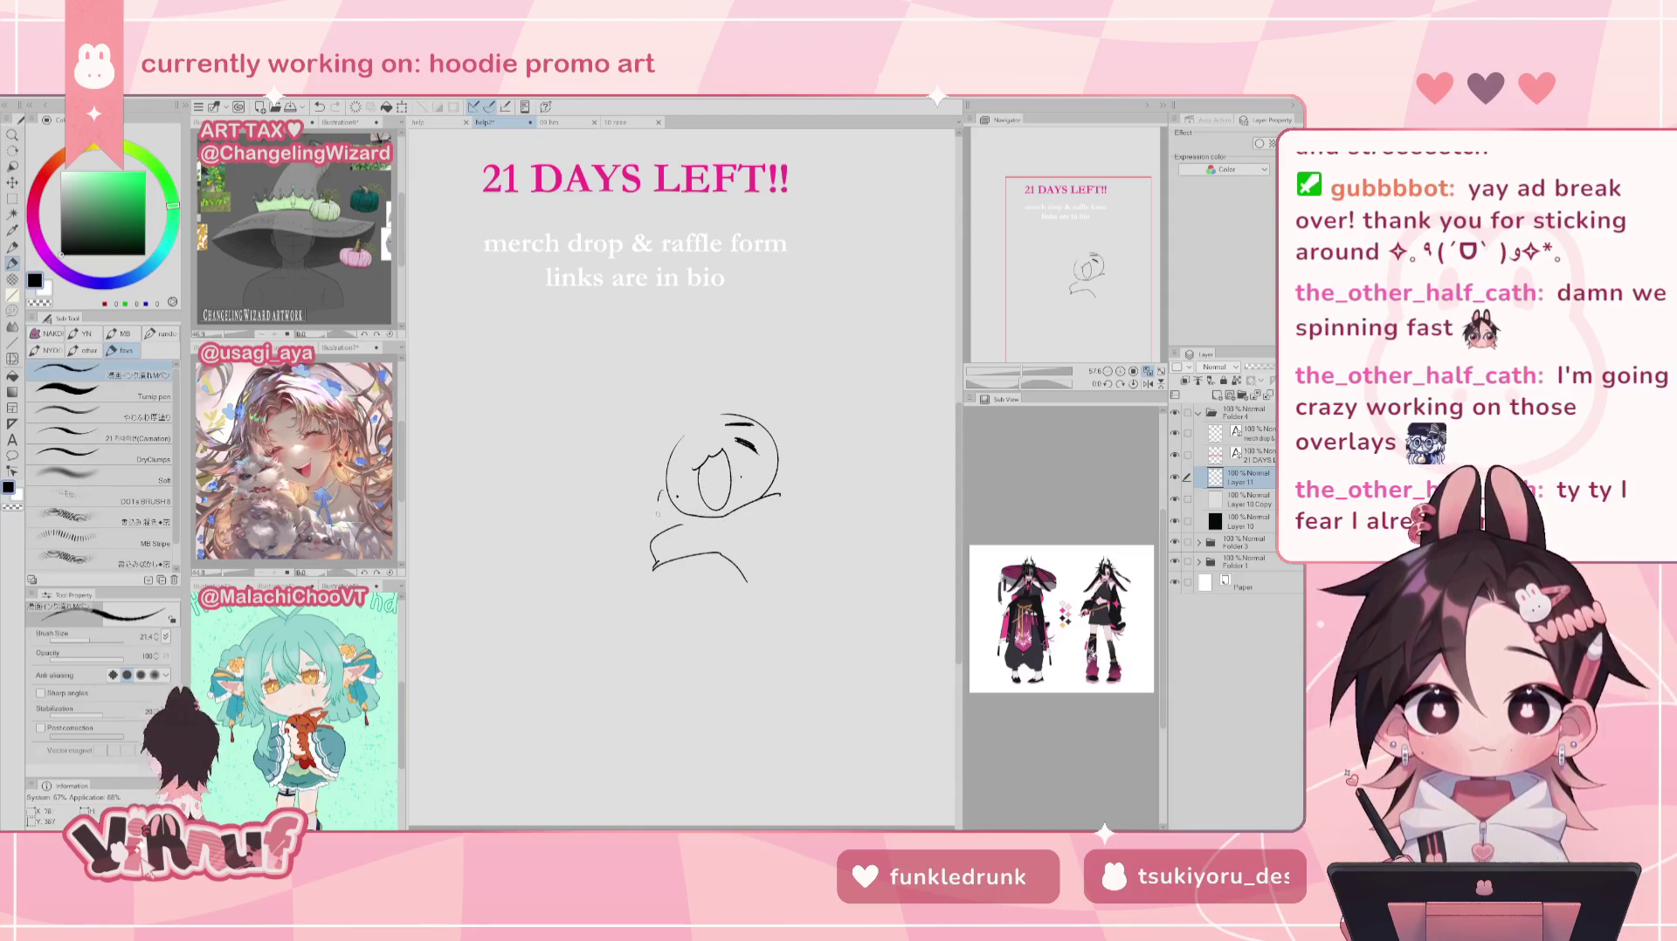
mouse_move(668, 496)
mouse_down()
mouse_move(658, 528)
mouse_move(711, 522)
mouse_move(661, 527)
mouse_move(677, 516)
mouse_move(665, 530)
mouse_move(708, 518)
mouse_move(770, 535)
mouse_move(786, 498)
mouse_move(778, 541)
mouse_up()
key(ctrl+z)
Step: Redraw the left shoulder and arm stroke below the head
key(ctrl+z)
key(ctrl+z)
key(ctrl+z)
key(ctrl+z)
key(ctrl+z)
key(ctrl+z)
key(ctrl+z)
key(ctrl+z)
key(ctrl+z)
key(ctrl+z)
key(ctrl+z)
drag(671, 492, 603, 542)
key(ctrl+z)
key(ctrl+z)
mouse_move(662, 512)
mouse_down()
mouse_move(604, 496)
mouse_move(633, 563)
mouse_up()
key(ctrl+z)
key(ctrl+z)
key(ctrl+z)
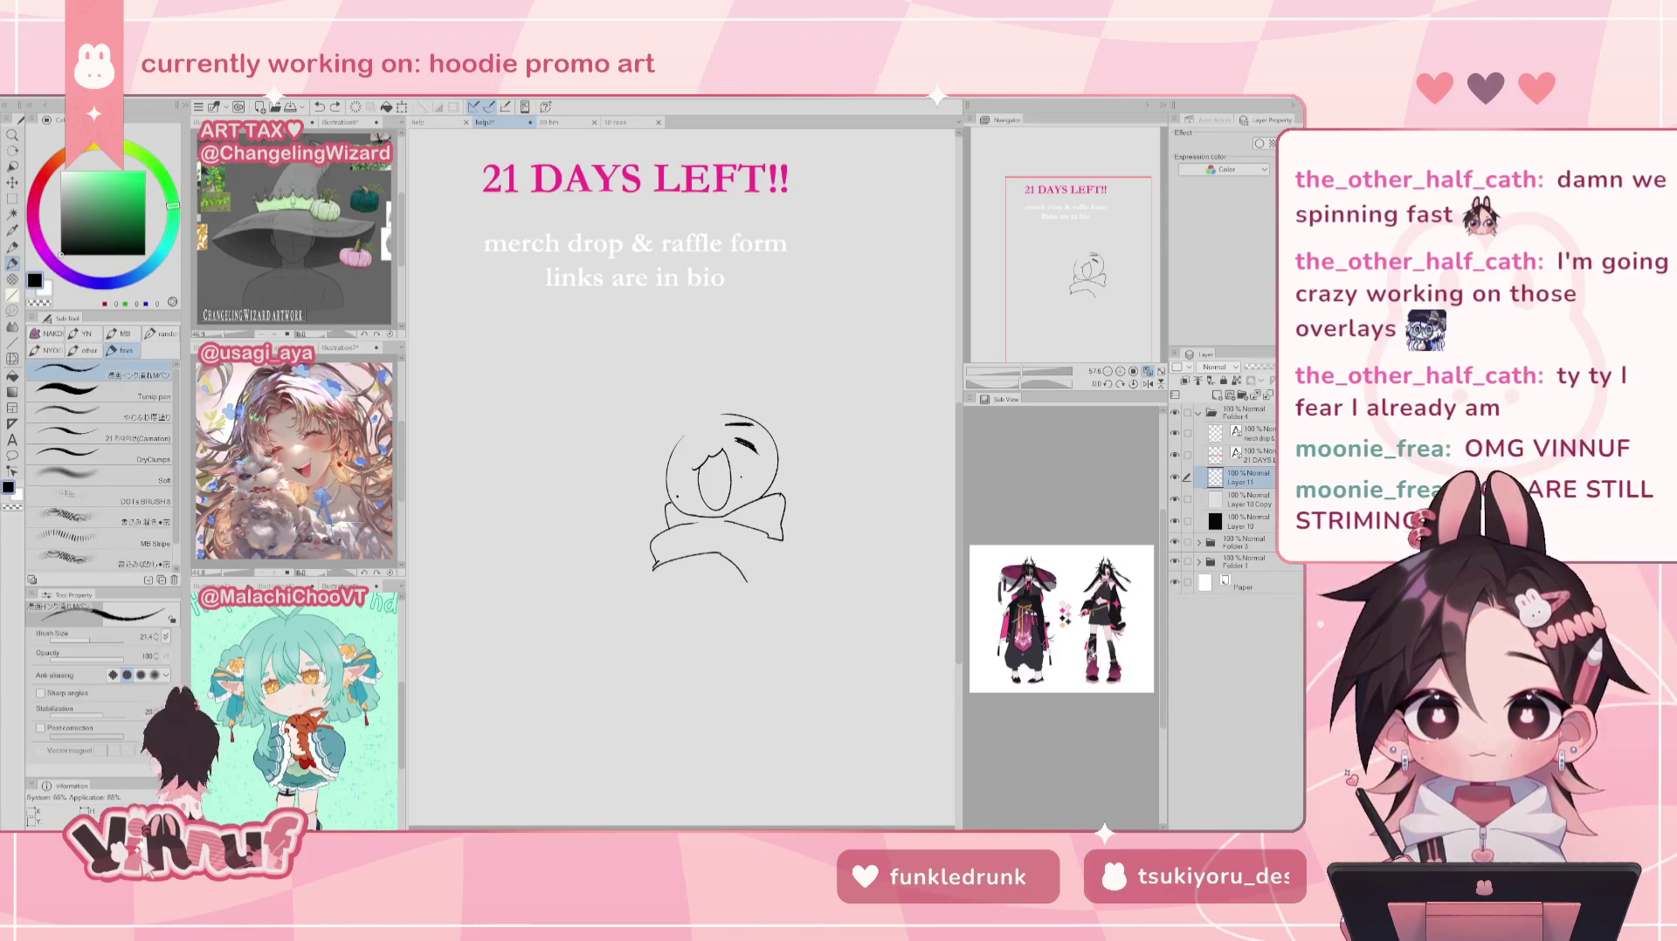
Step: Glance at The Bunny Cult artwork document, then return to the 21 DAYS LEFT sketch
click(439, 123)
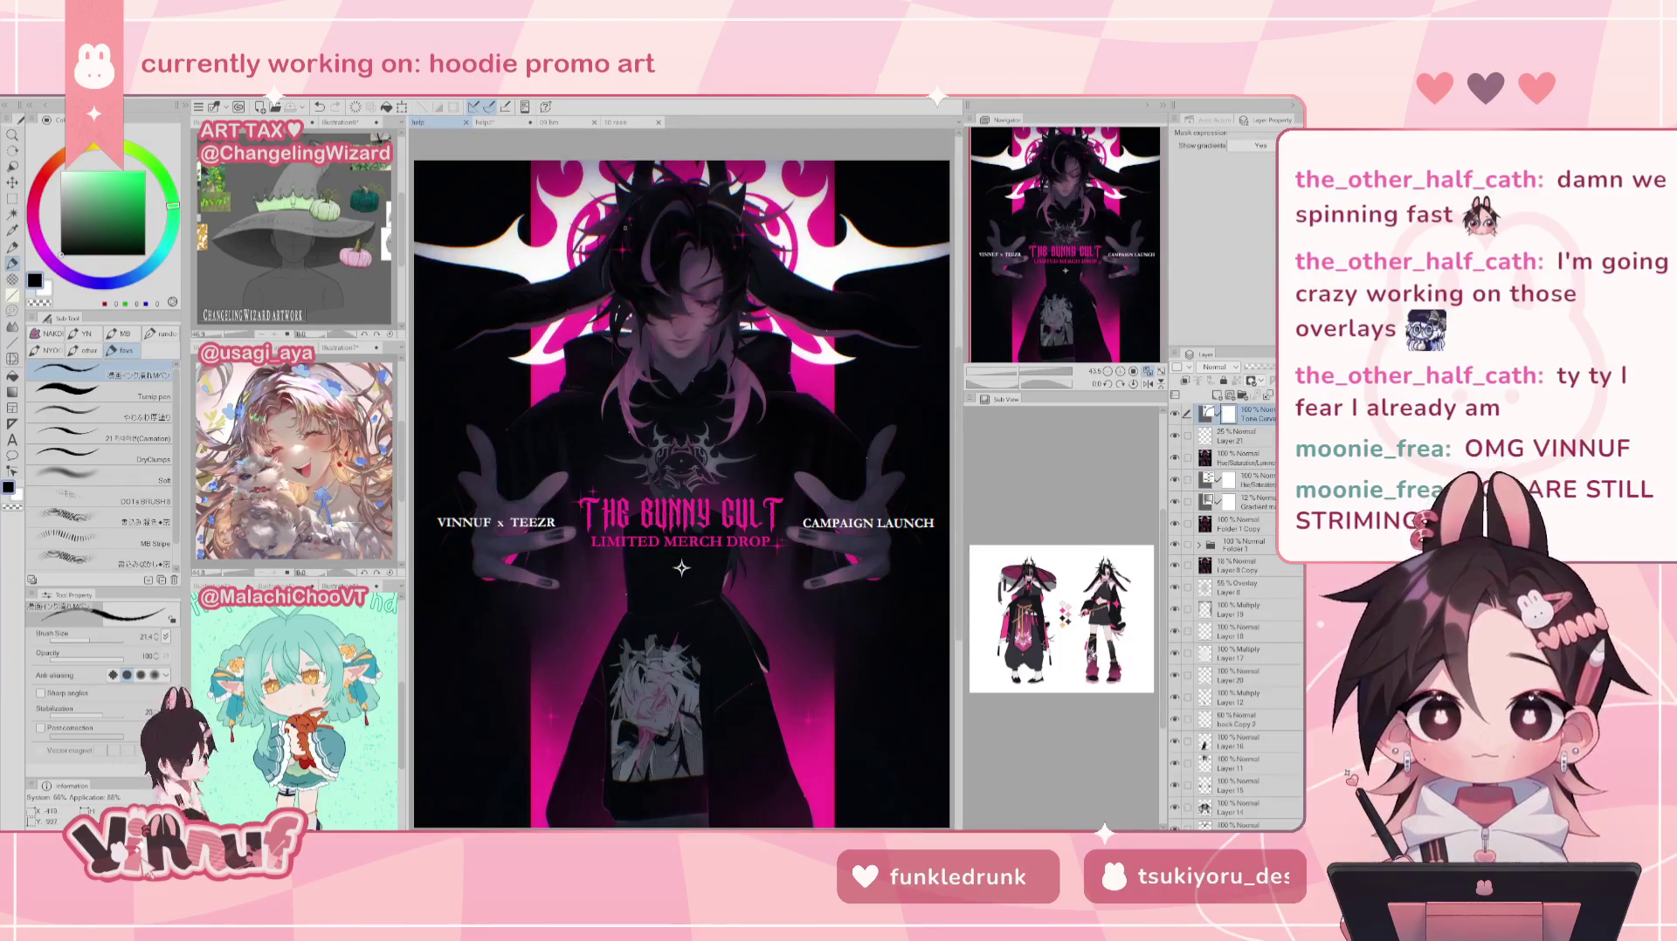
click(487, 123)
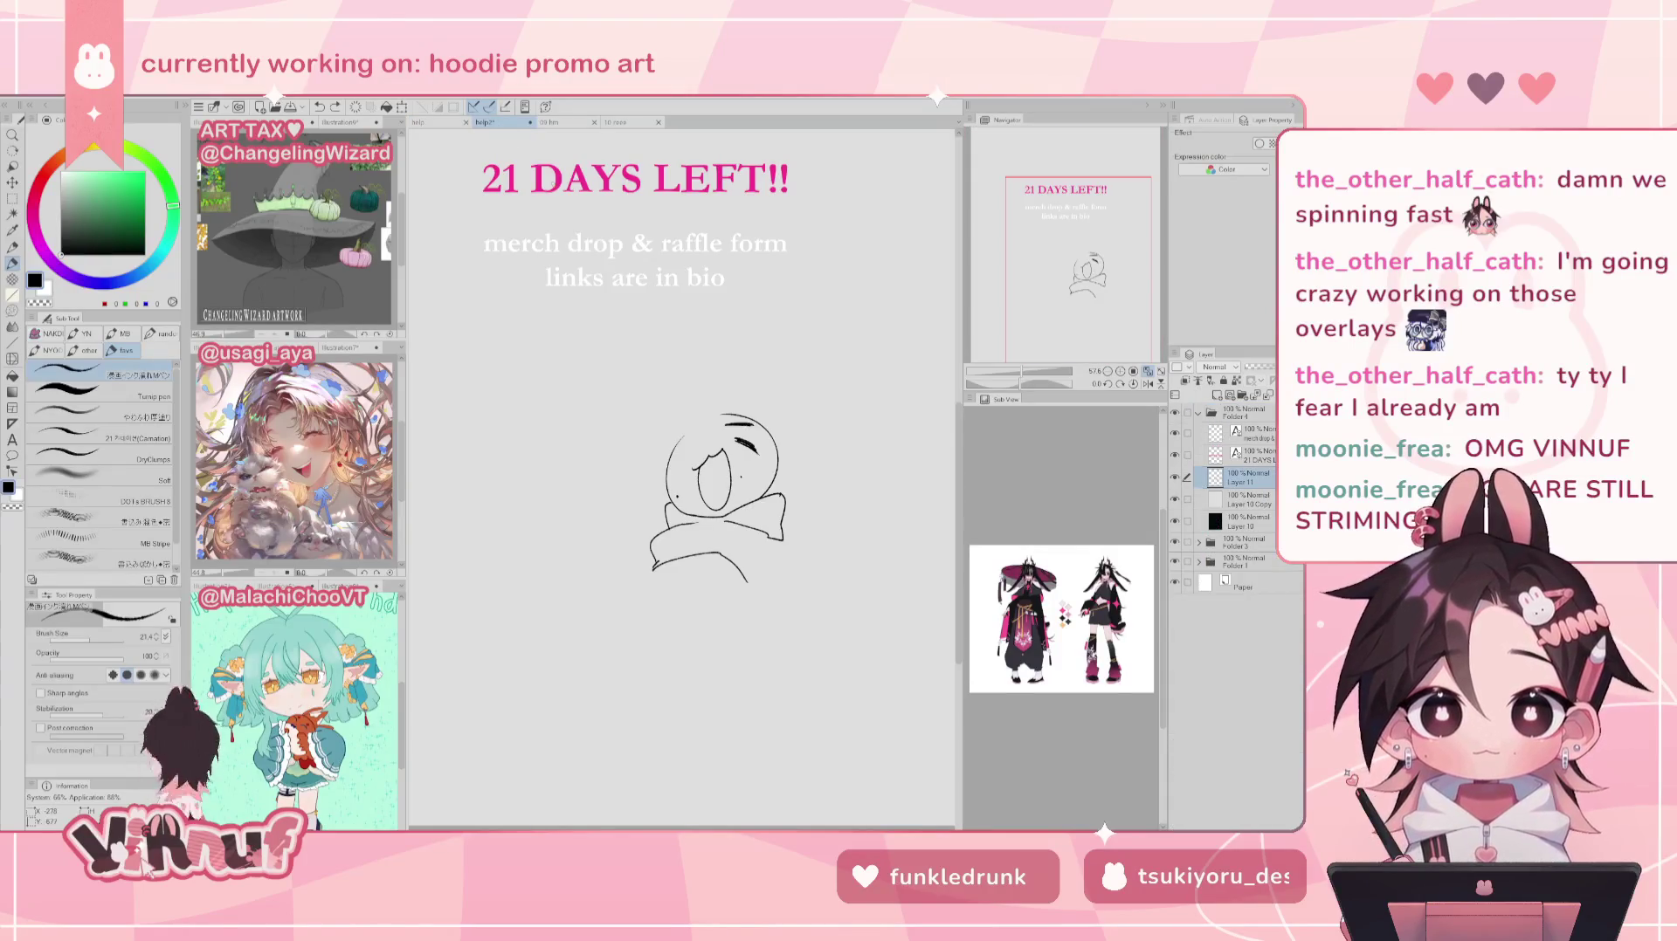
key(e)
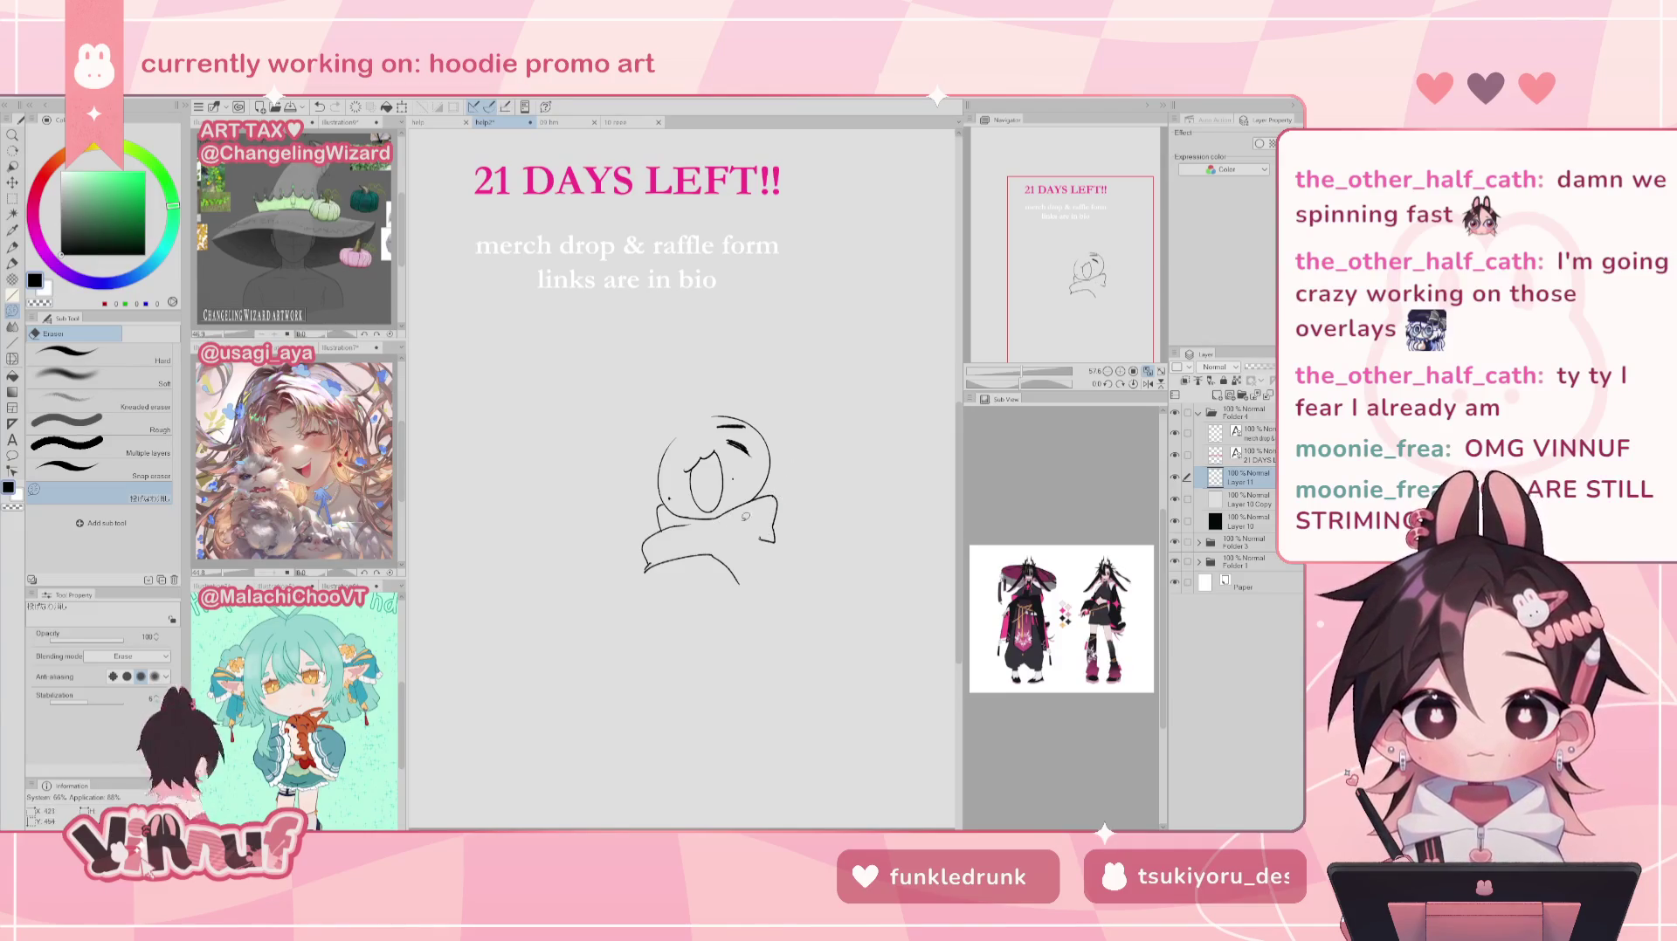
Step: Extend the hoodie outline down the right and erase the lower-left hoodie lines
key(p)
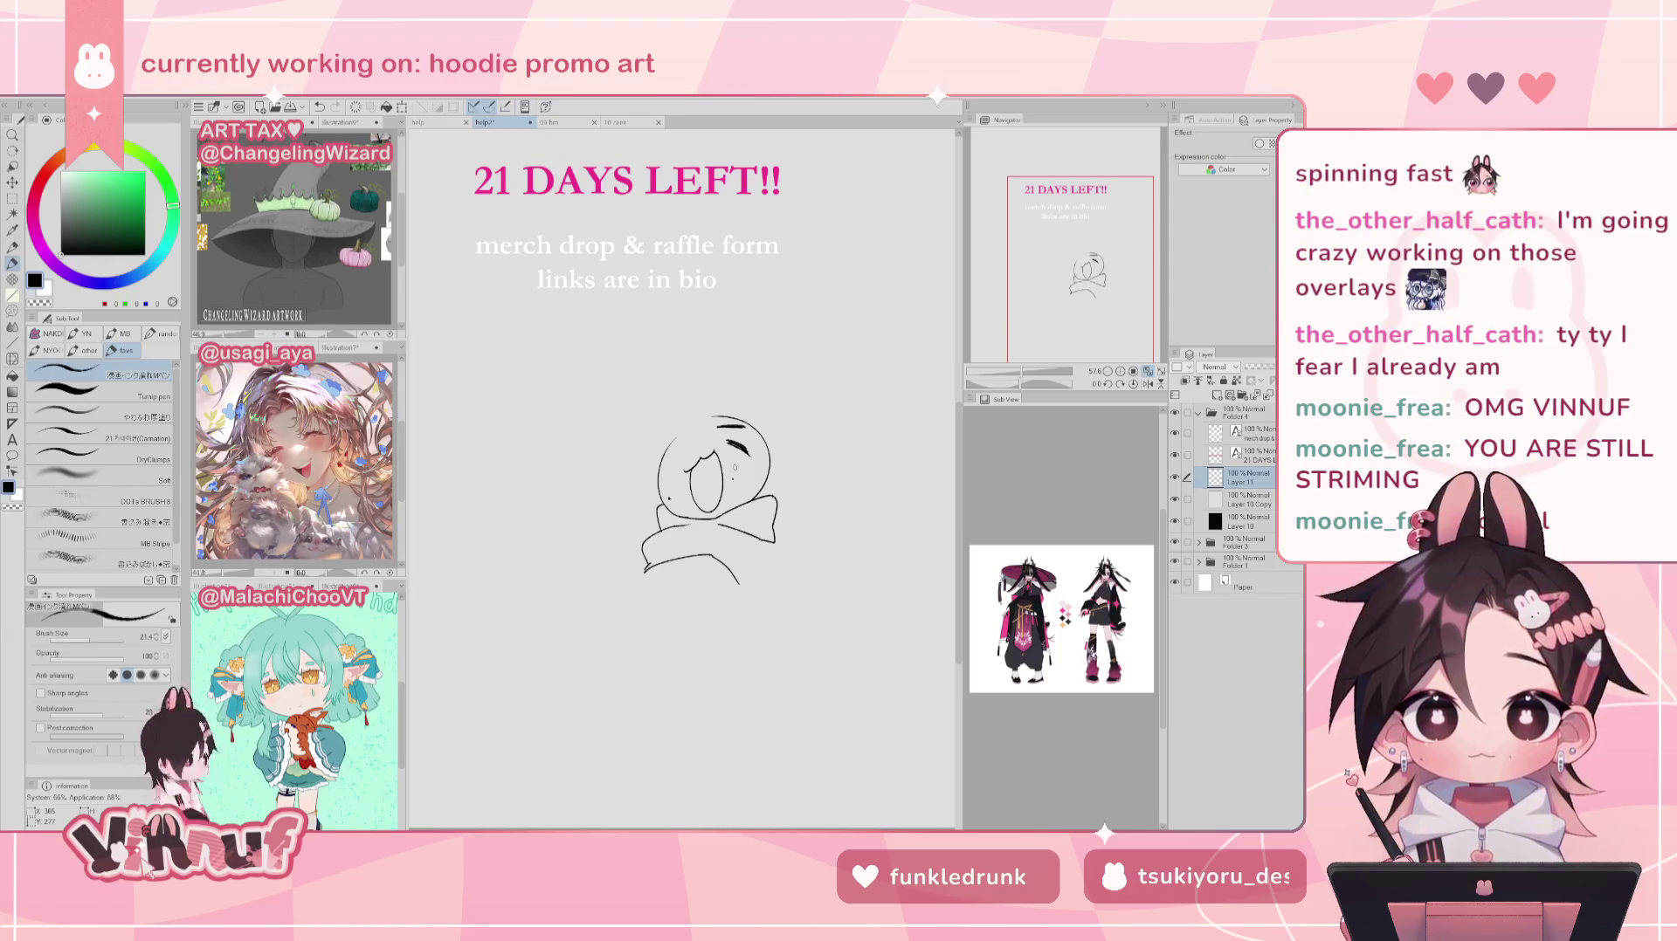
mouse_move(772, 540)
mouse_down()
mouse_move(810, 578)
mouse_move(777, 607)
mouse_up()
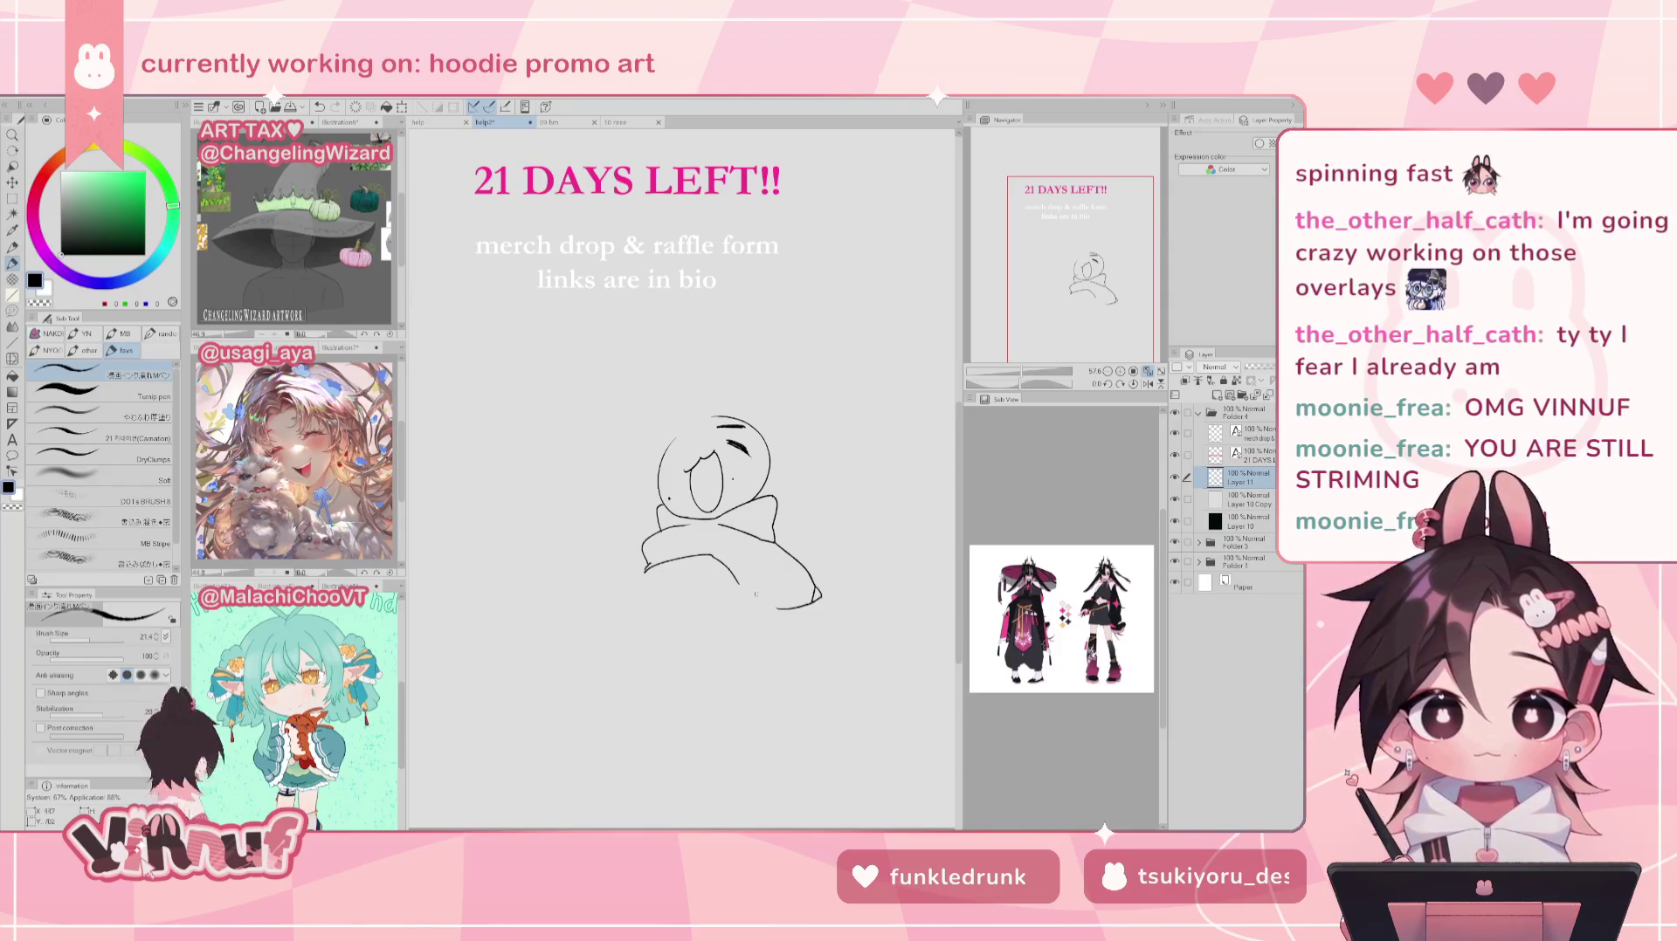
drag(741, 585, 742, 605)
key(ctrl+z)
key(e)
drag(646, 559, 742, 602)
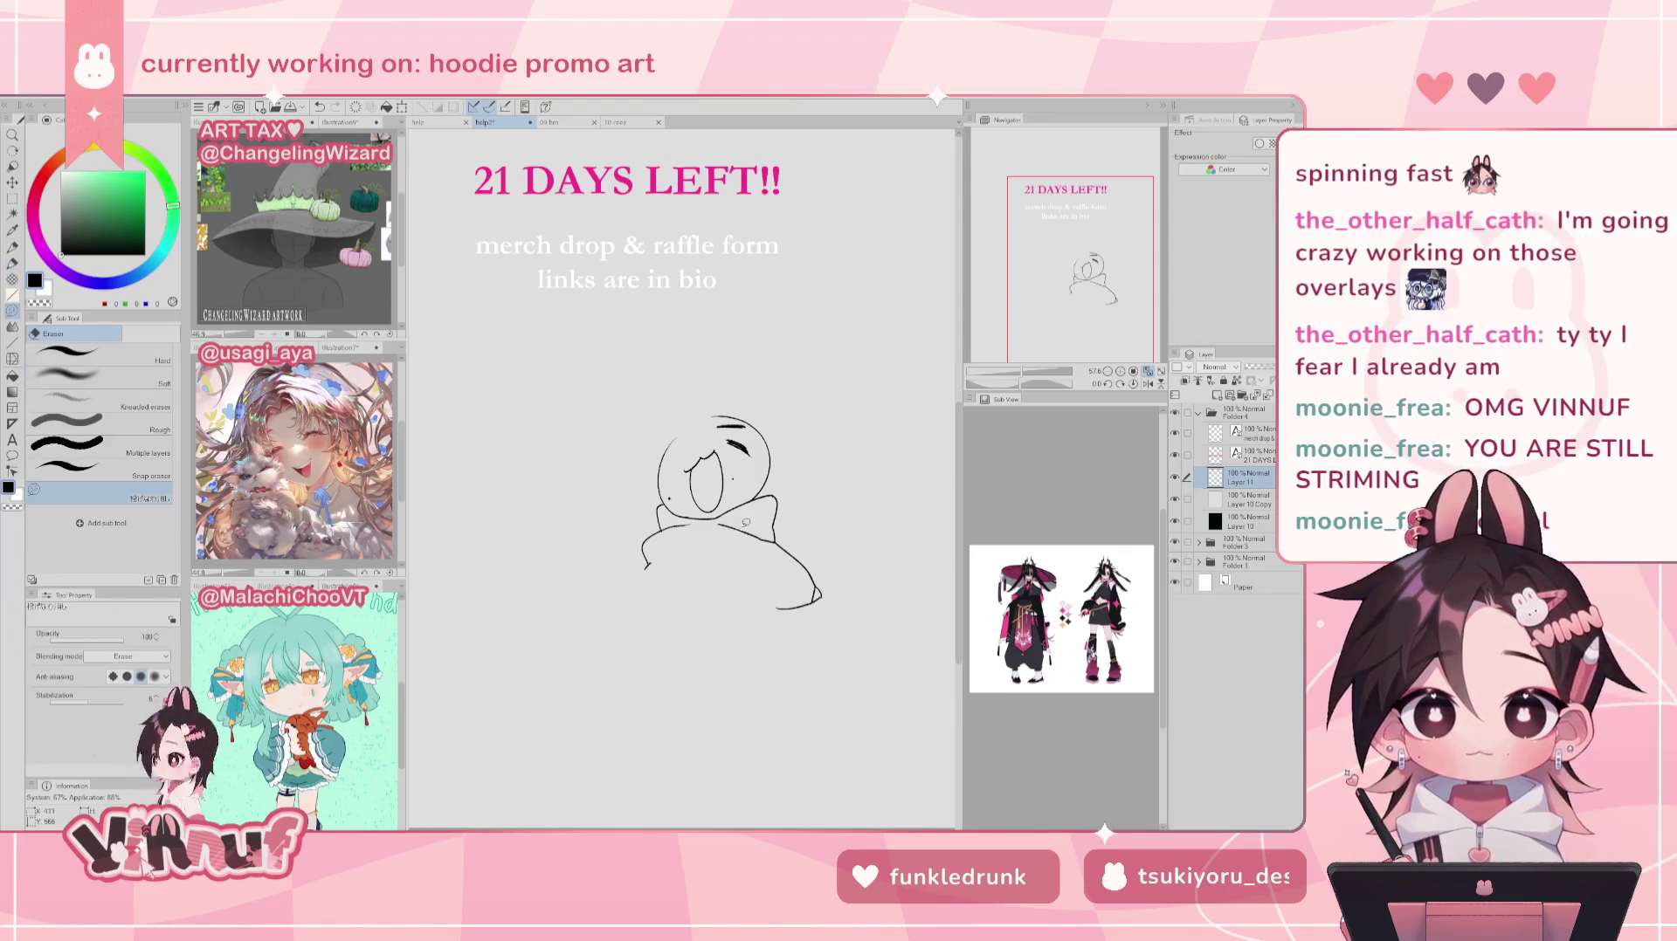
key(p)
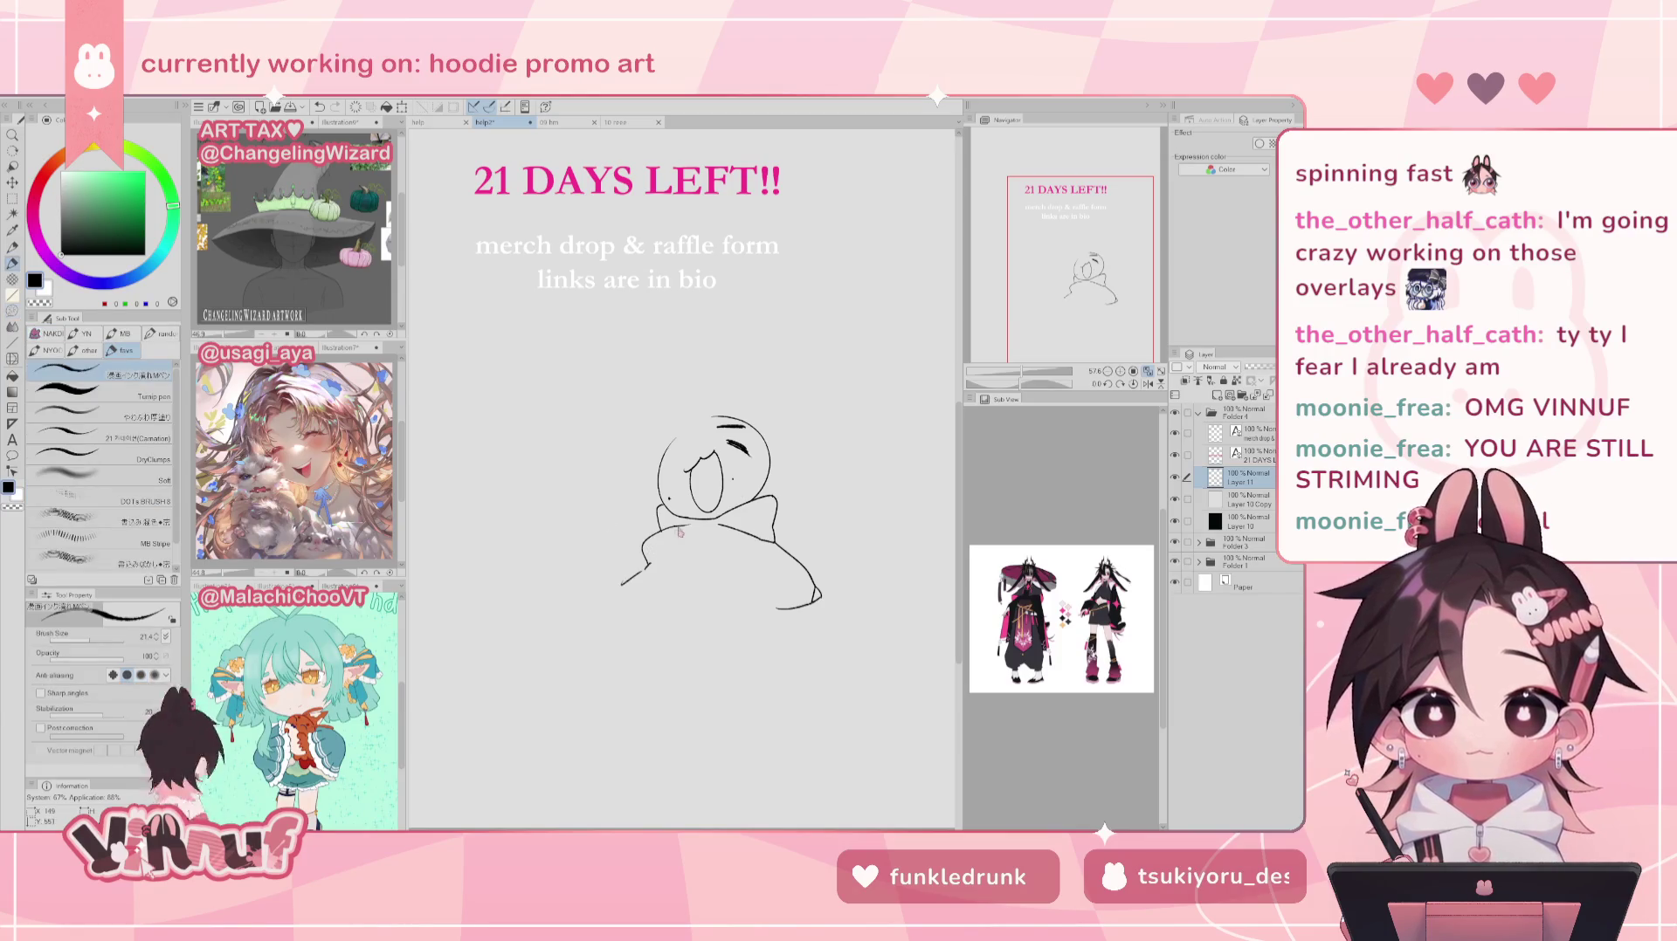
Step: Sketch the raised left arm and erase stray bits near the lower-left body
mouse_move(646, 504)
mouse_down()
mouse_move(599, 480)
mouse_move(612, 471)
mouse_move(598, 550)
mouse_move(593, 471)
mouse_move(629, 572)
mouse_up()
key(ctrl+z)
key(ctrl+z)
key(ctrl+z)
key(ctrl+z)
key(ctrl+z)
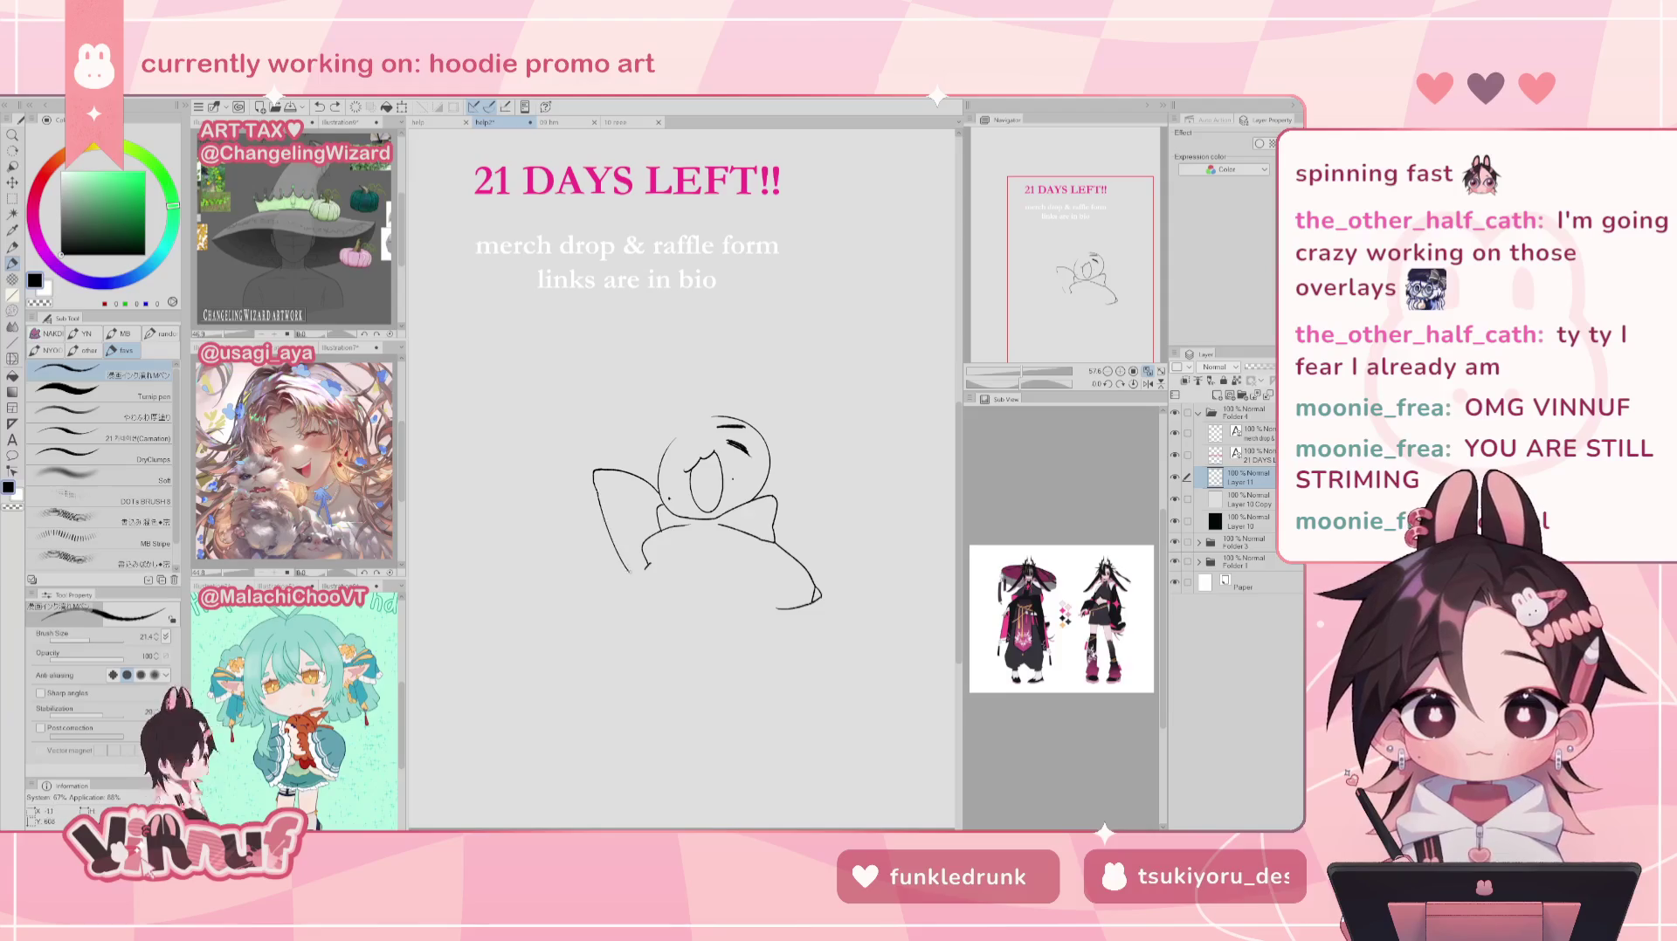
drag(598, 470, 605, 492)
key(ctrl+z)
key(ctrl+z)
key(ctrl+z)
key(ctrl+z)
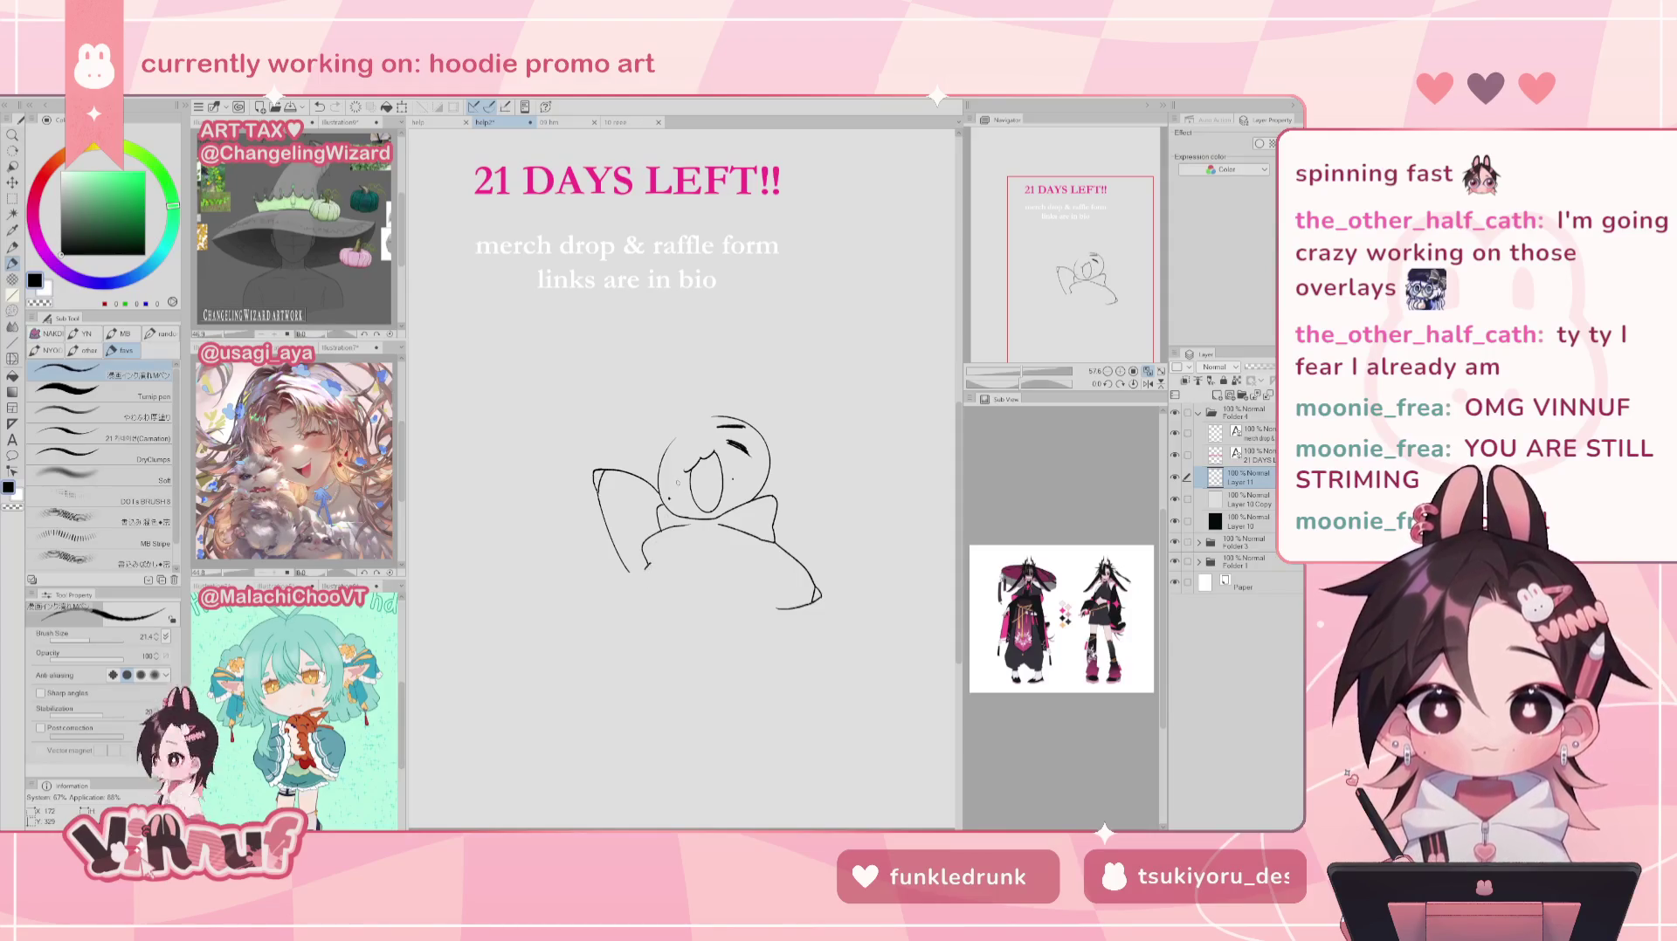
key(e)
mouse_move(643, 537)
mouse_down()
mouse_move(650, 569)
mouse_move(661, 532)
mouse_up()
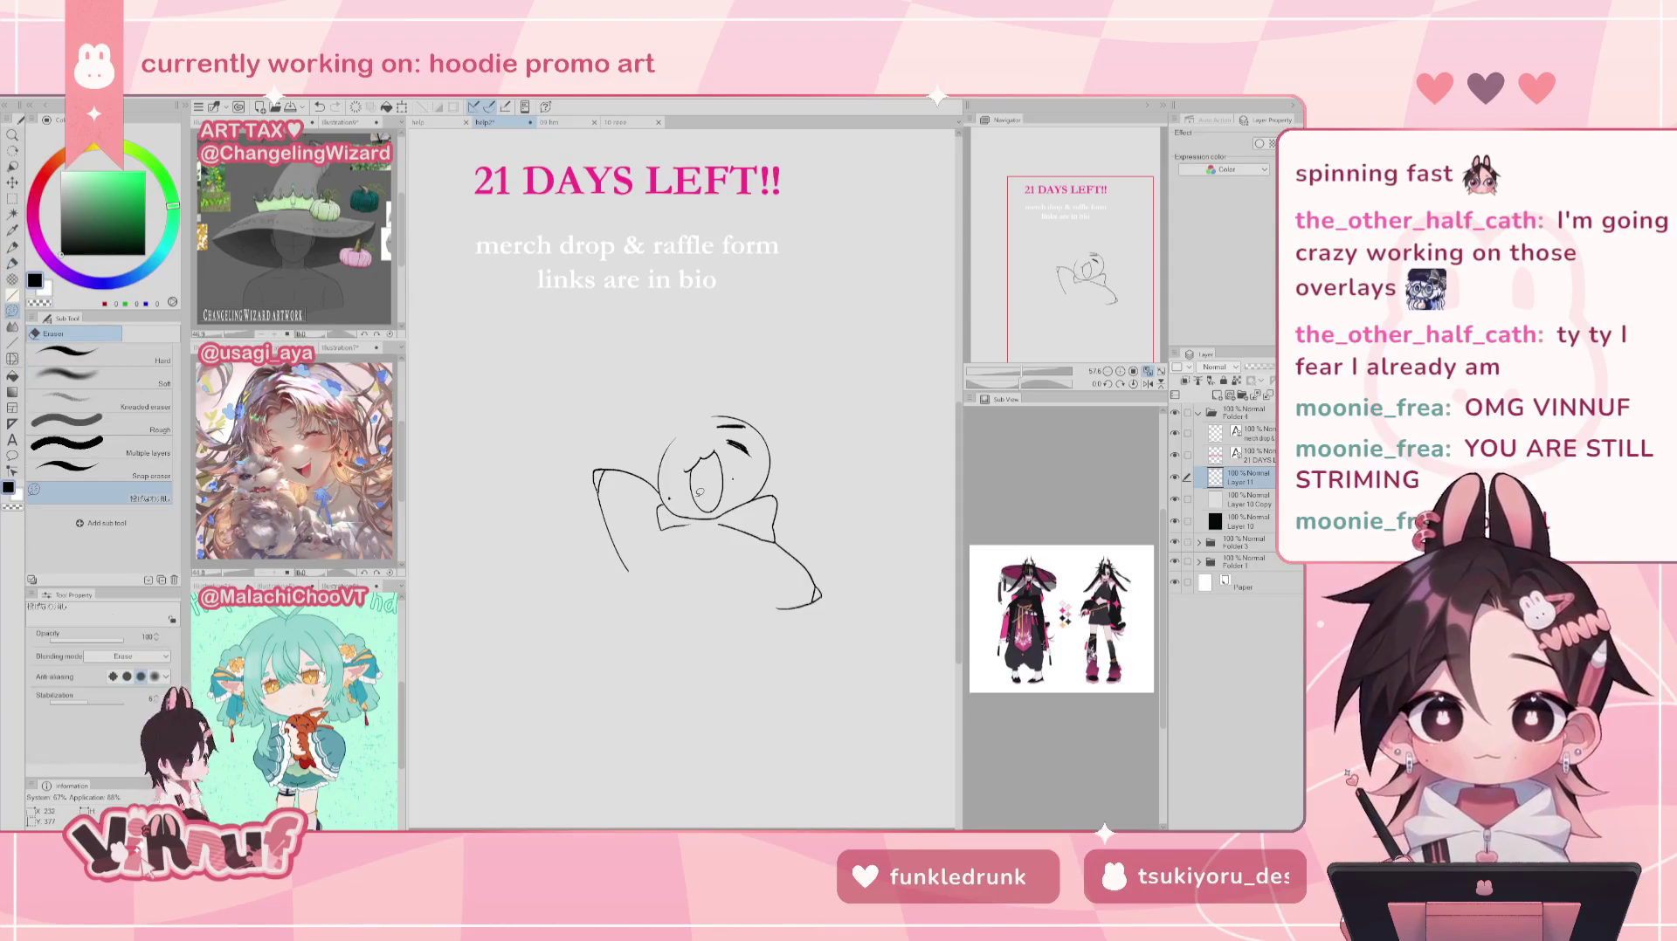
key(p)
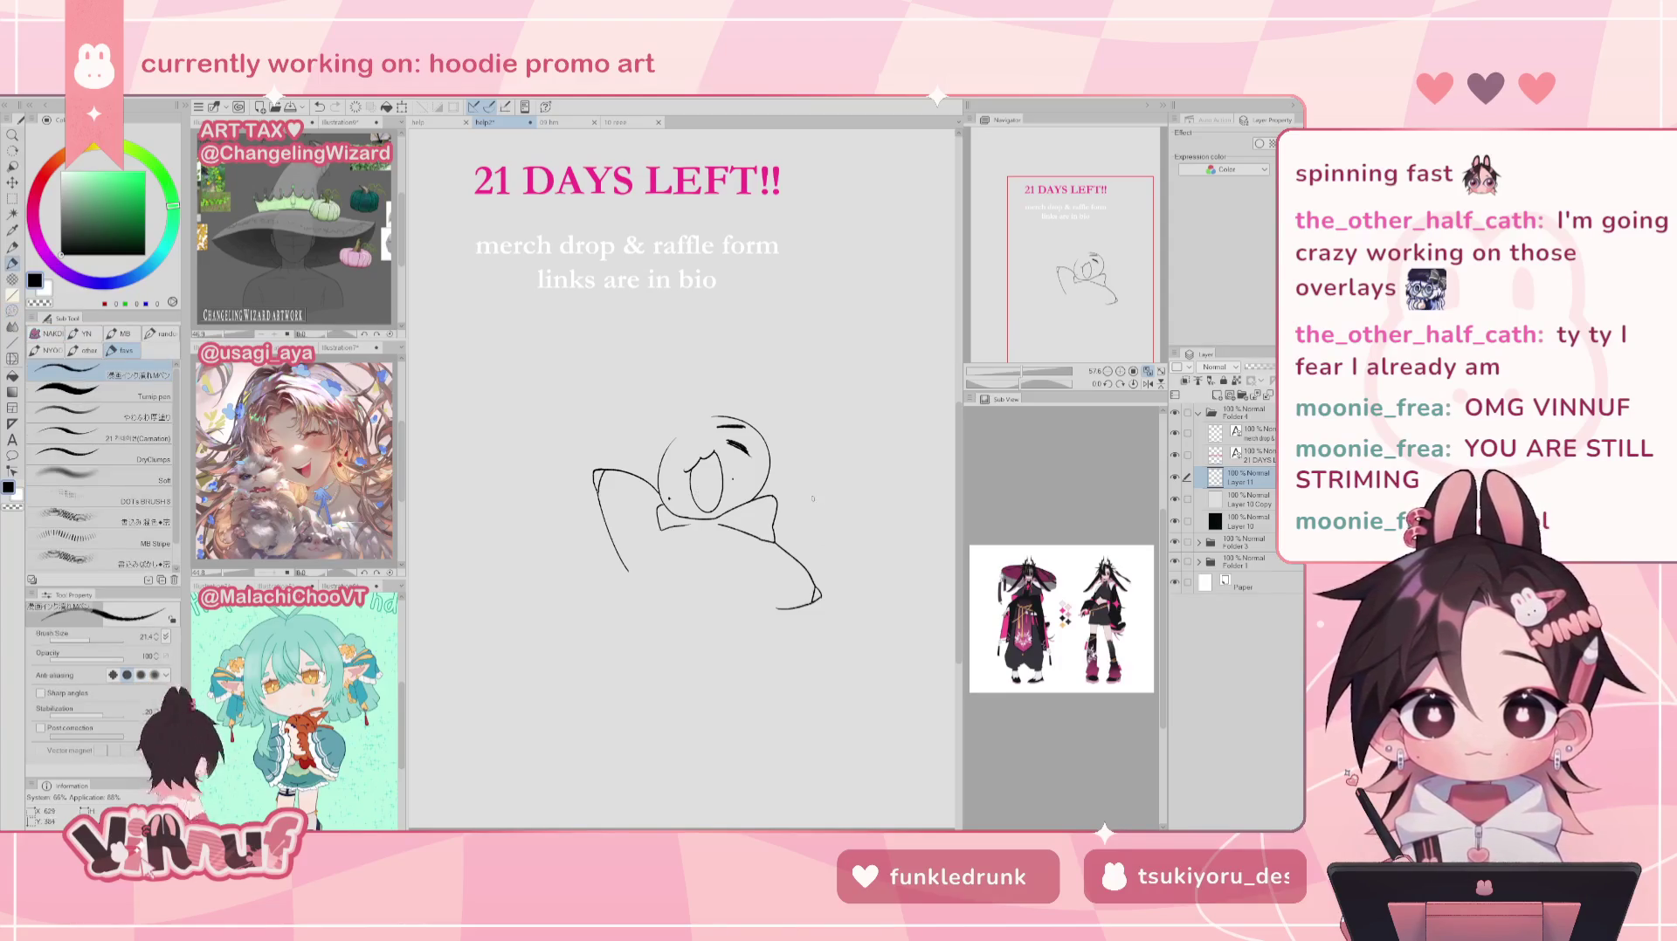
Step: Redraw the lower-left torso line curving under the hoodie several times
key(ctrl+z)
mouse_move(660, 531)
mouse_down()
mouse_move(624, 569)
mouse_move(651, 598)
mouse_up()
key(ctrl+z)
key(ctrl+z)
key(ctrl+z)
key(ctrl+z)
key(ctrl+z)
drag(661, 531, 621, 587)
key(ctrl+z)
key(ctrl+z)
mouse_move(661, 533)
mouse_down()
mouse_move(622, 587)
mouse_move(677, 575)
mouse_move(779, 610)
mouse_up()
key(ctrl+z)
key(ctrl+z)
key(ctrl+z)
key(ctrl+z)
key(ctrl+z)
key(ctrl+z)
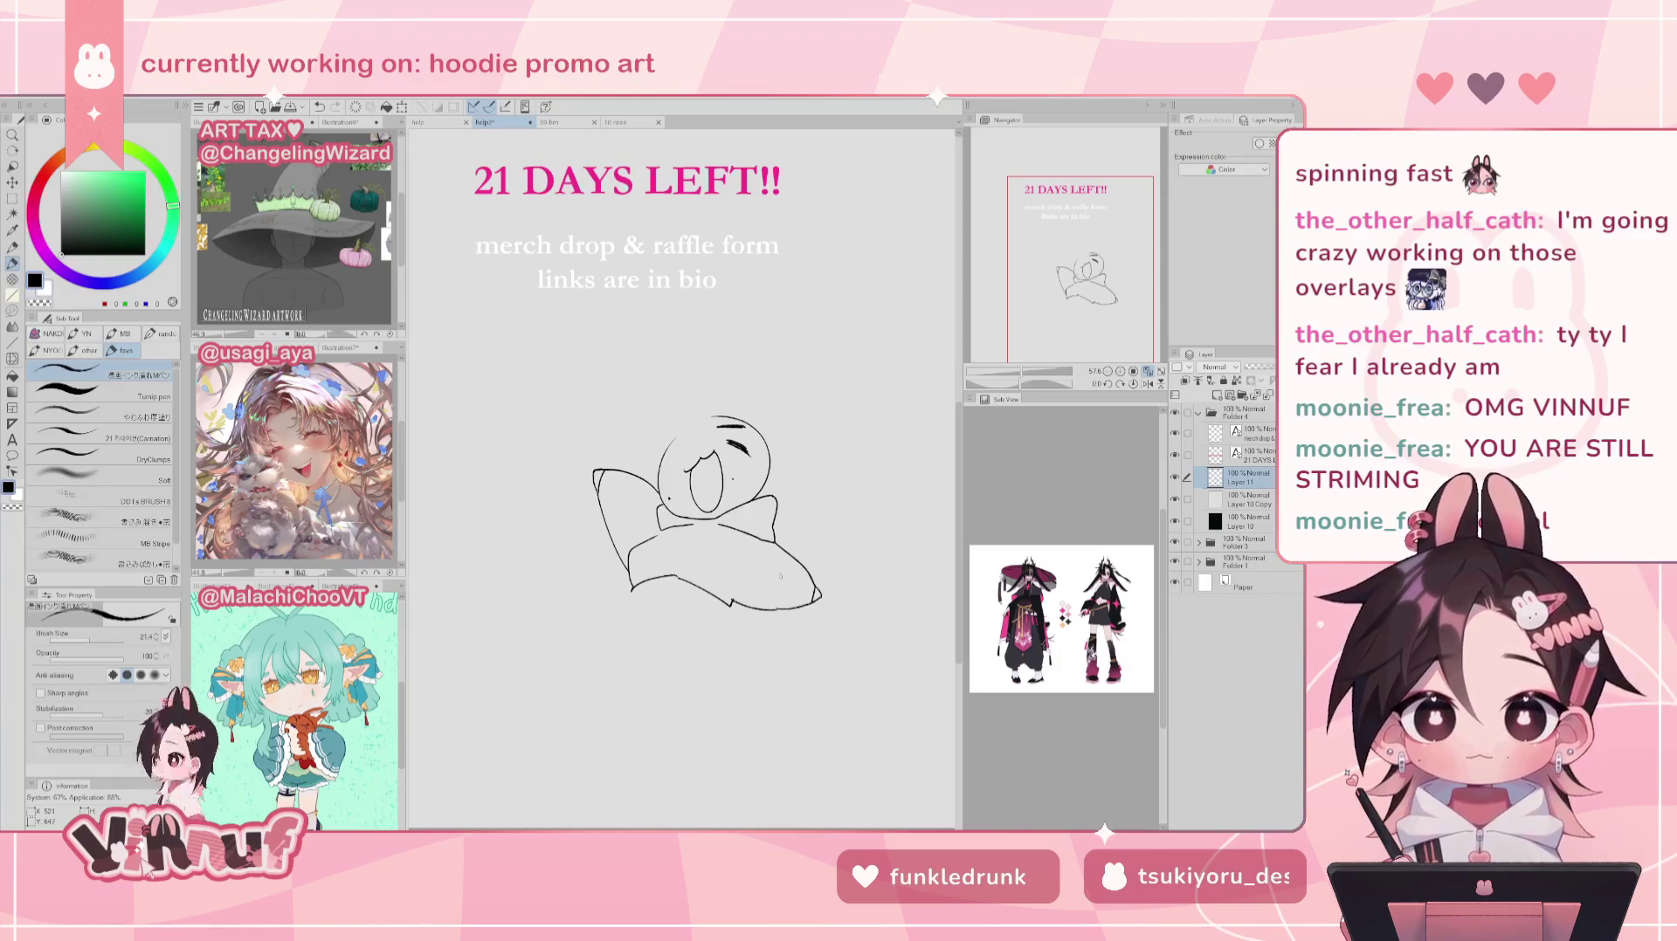
key(e)
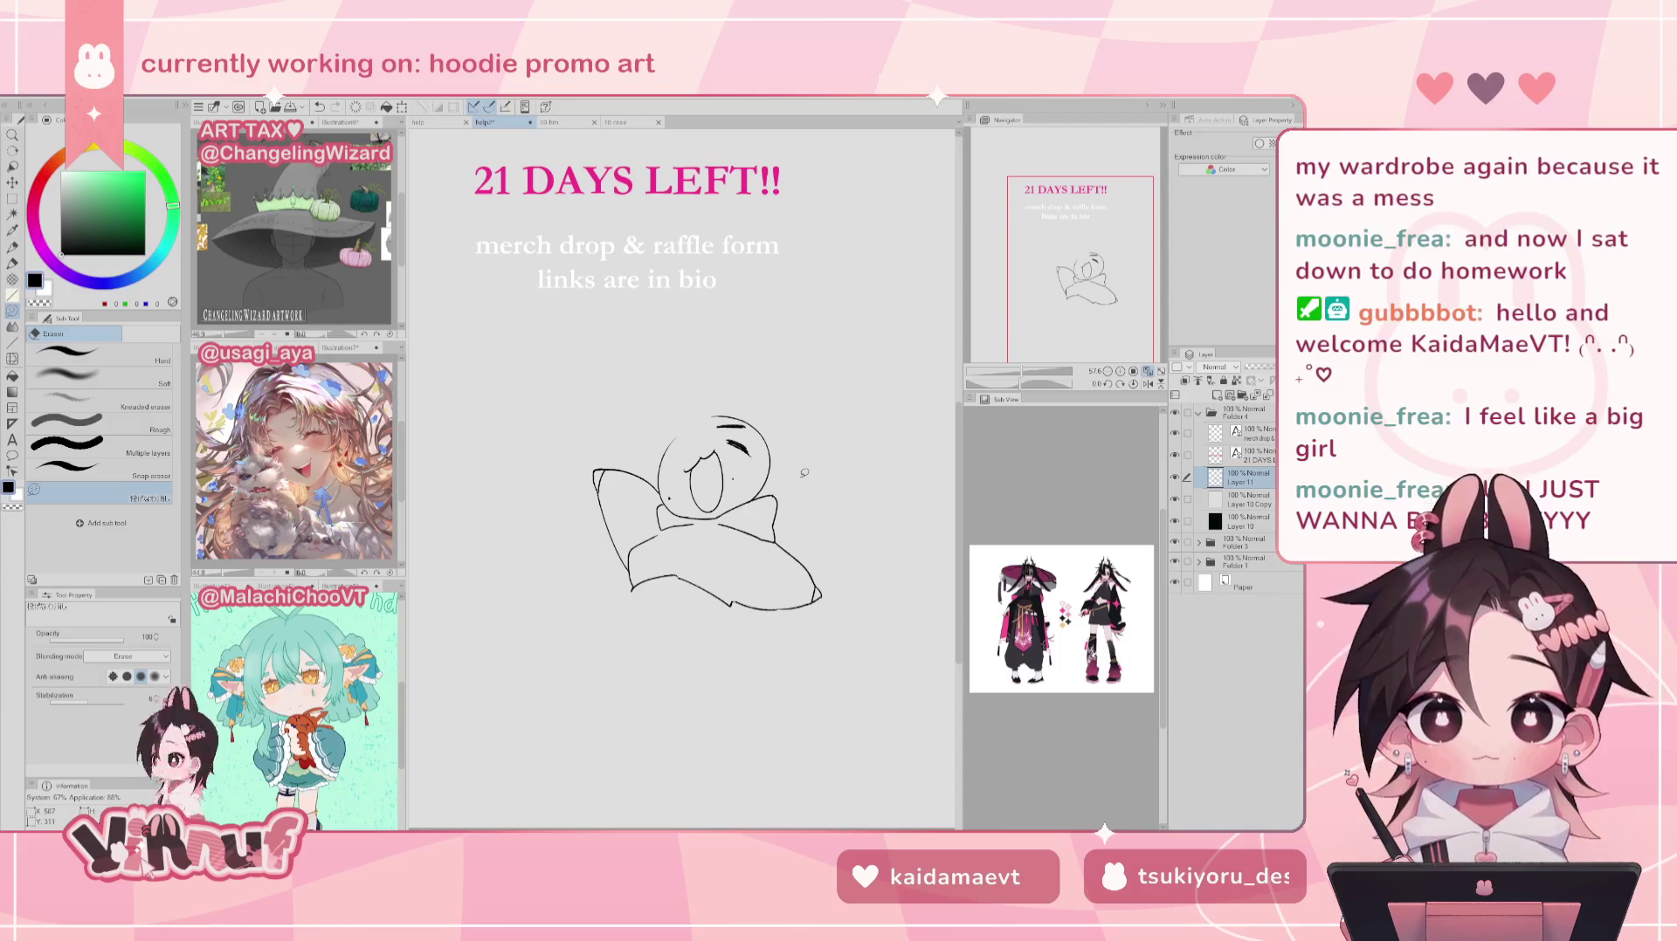
key(p)
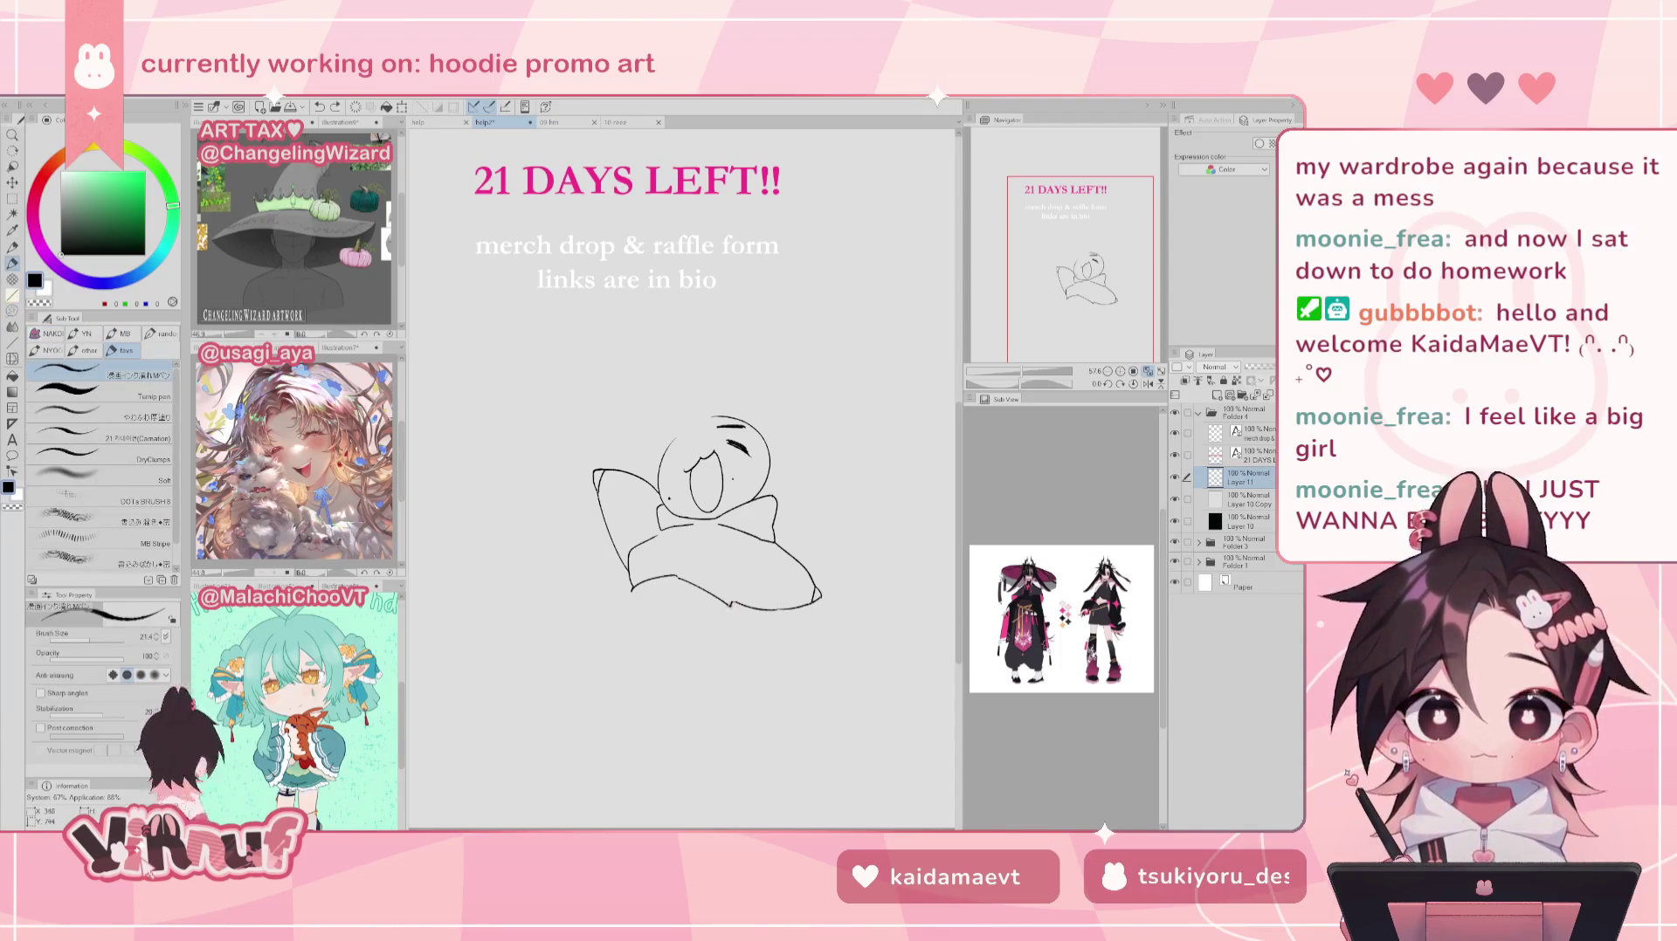
key(e)
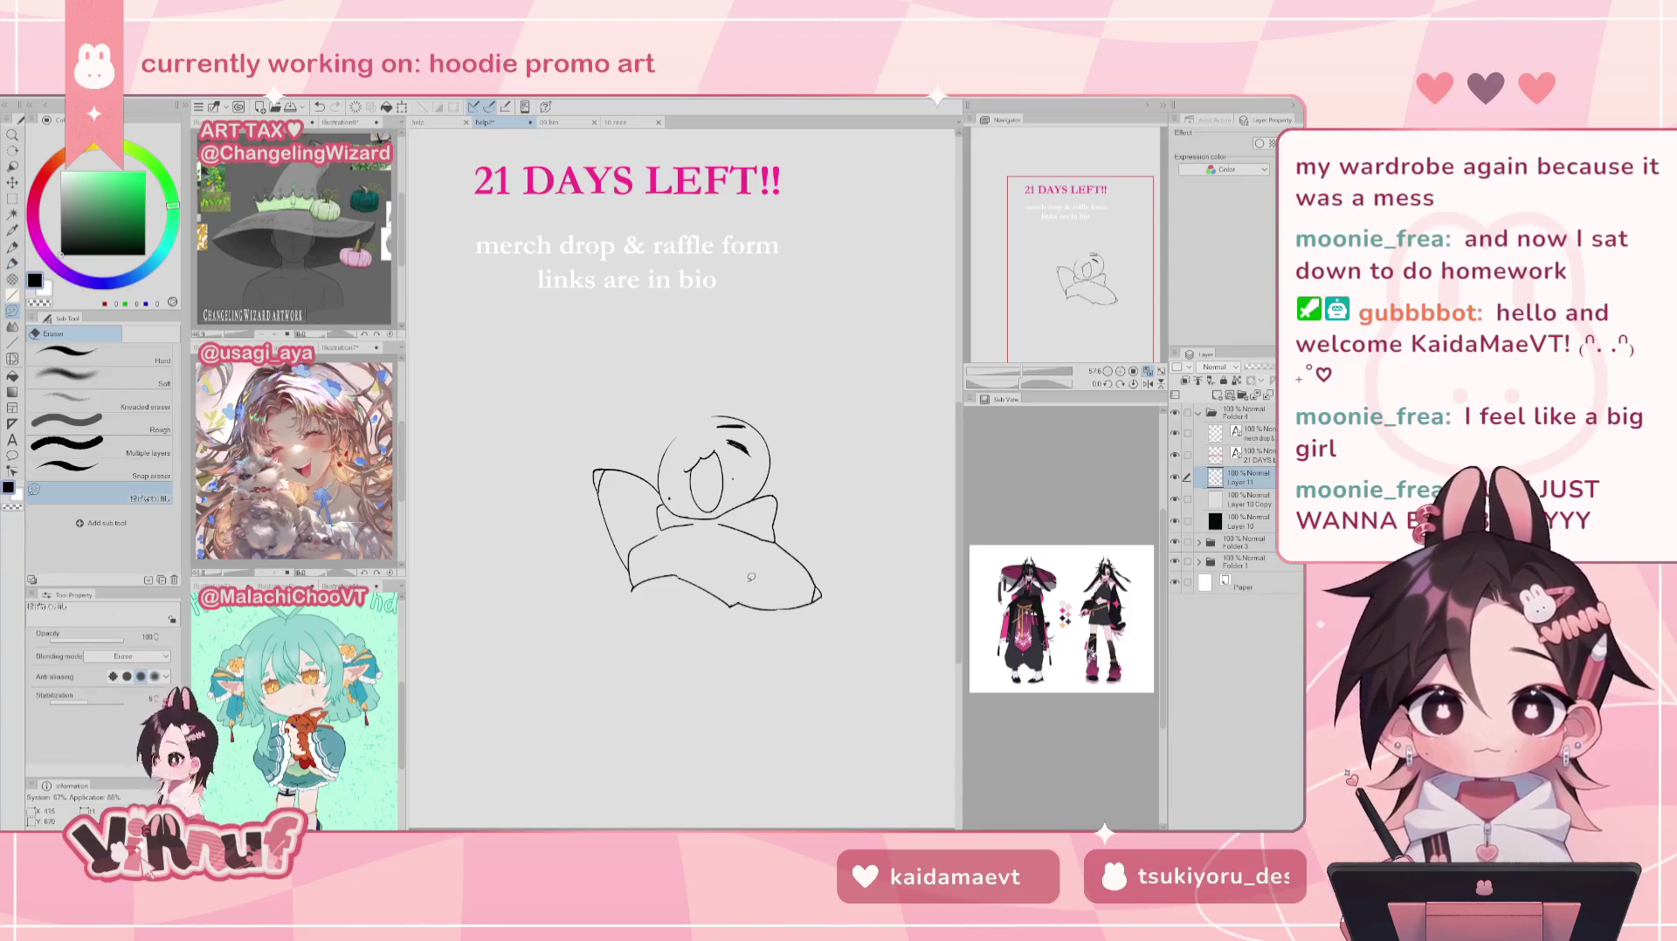
key(p)
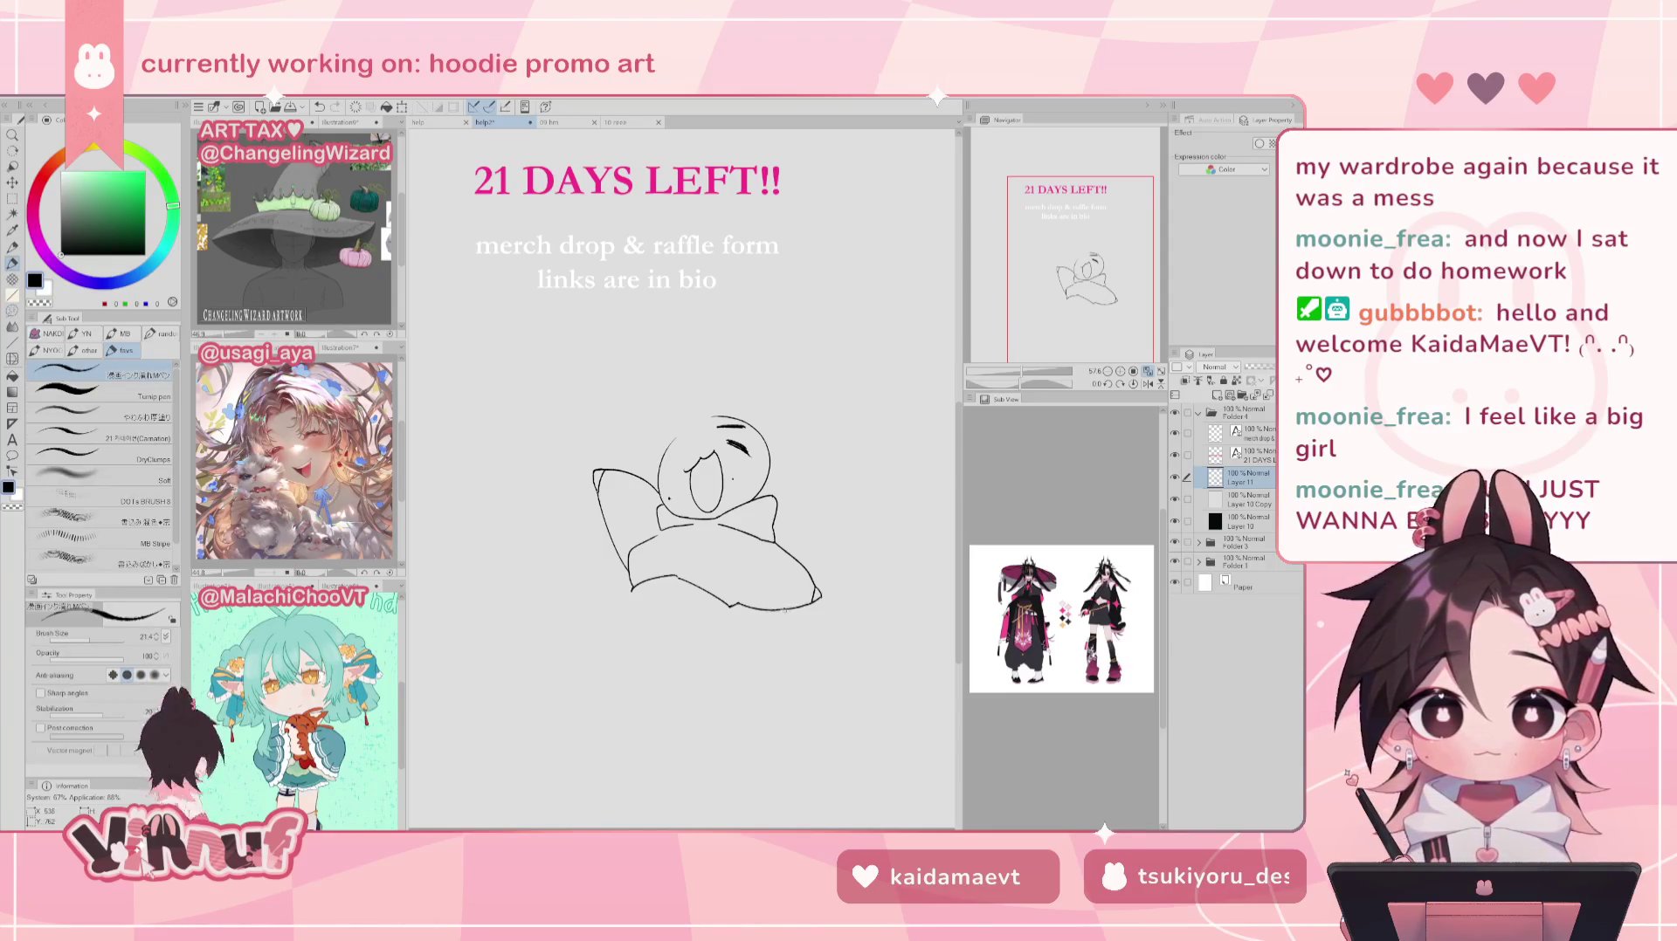
key(e)
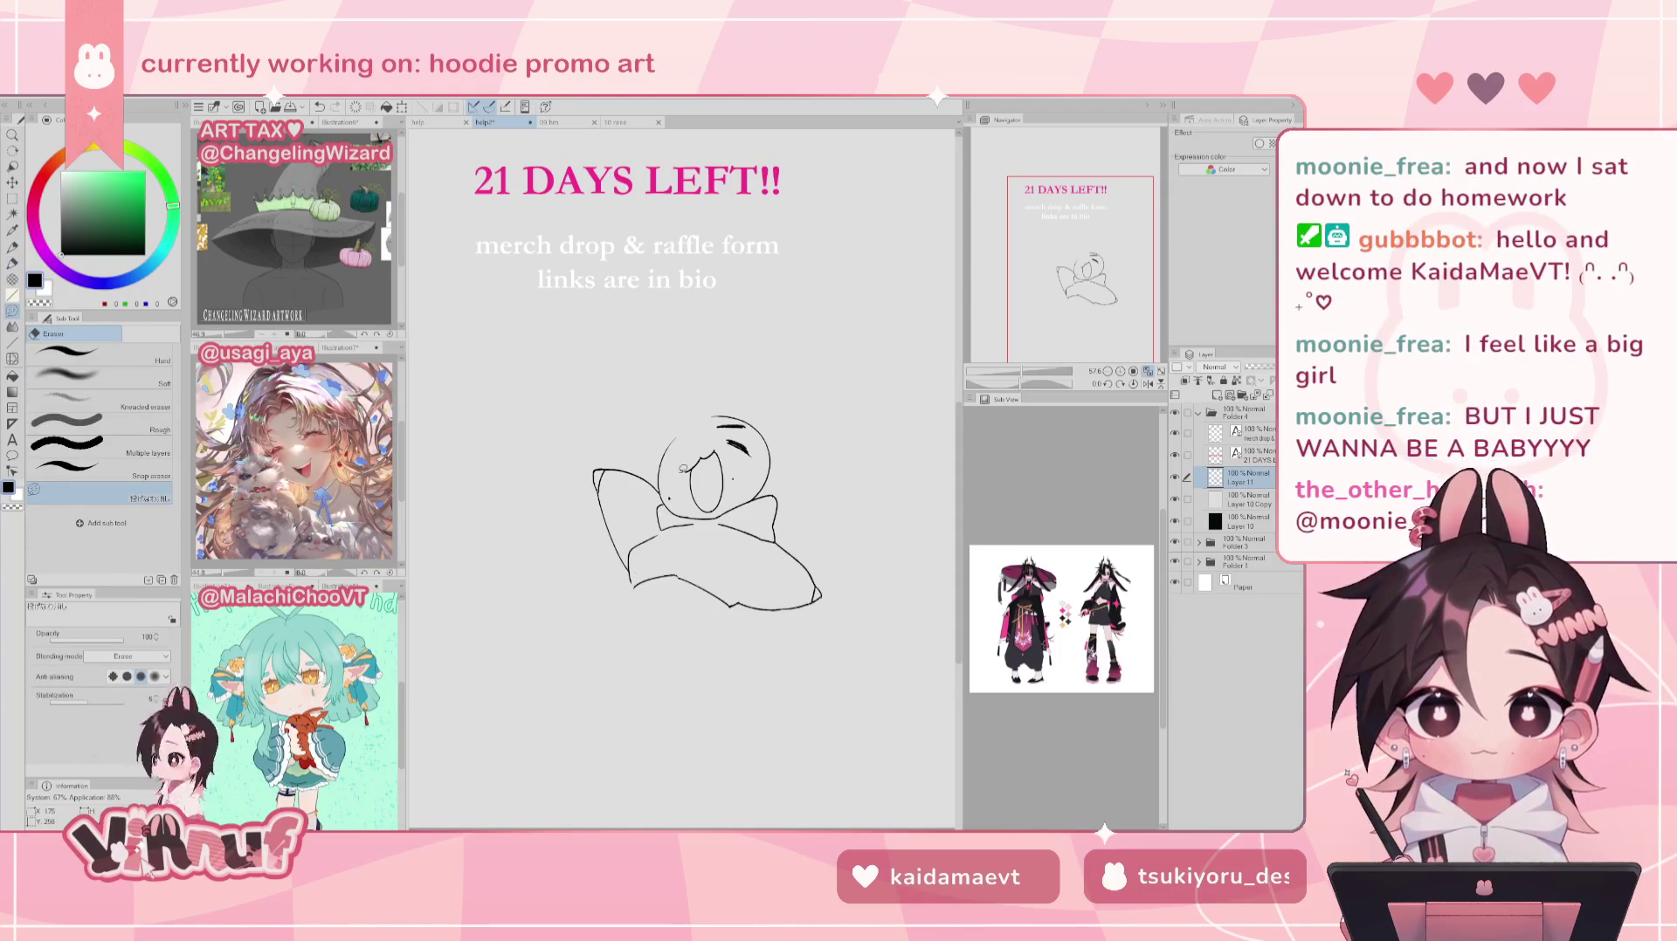
key(p)
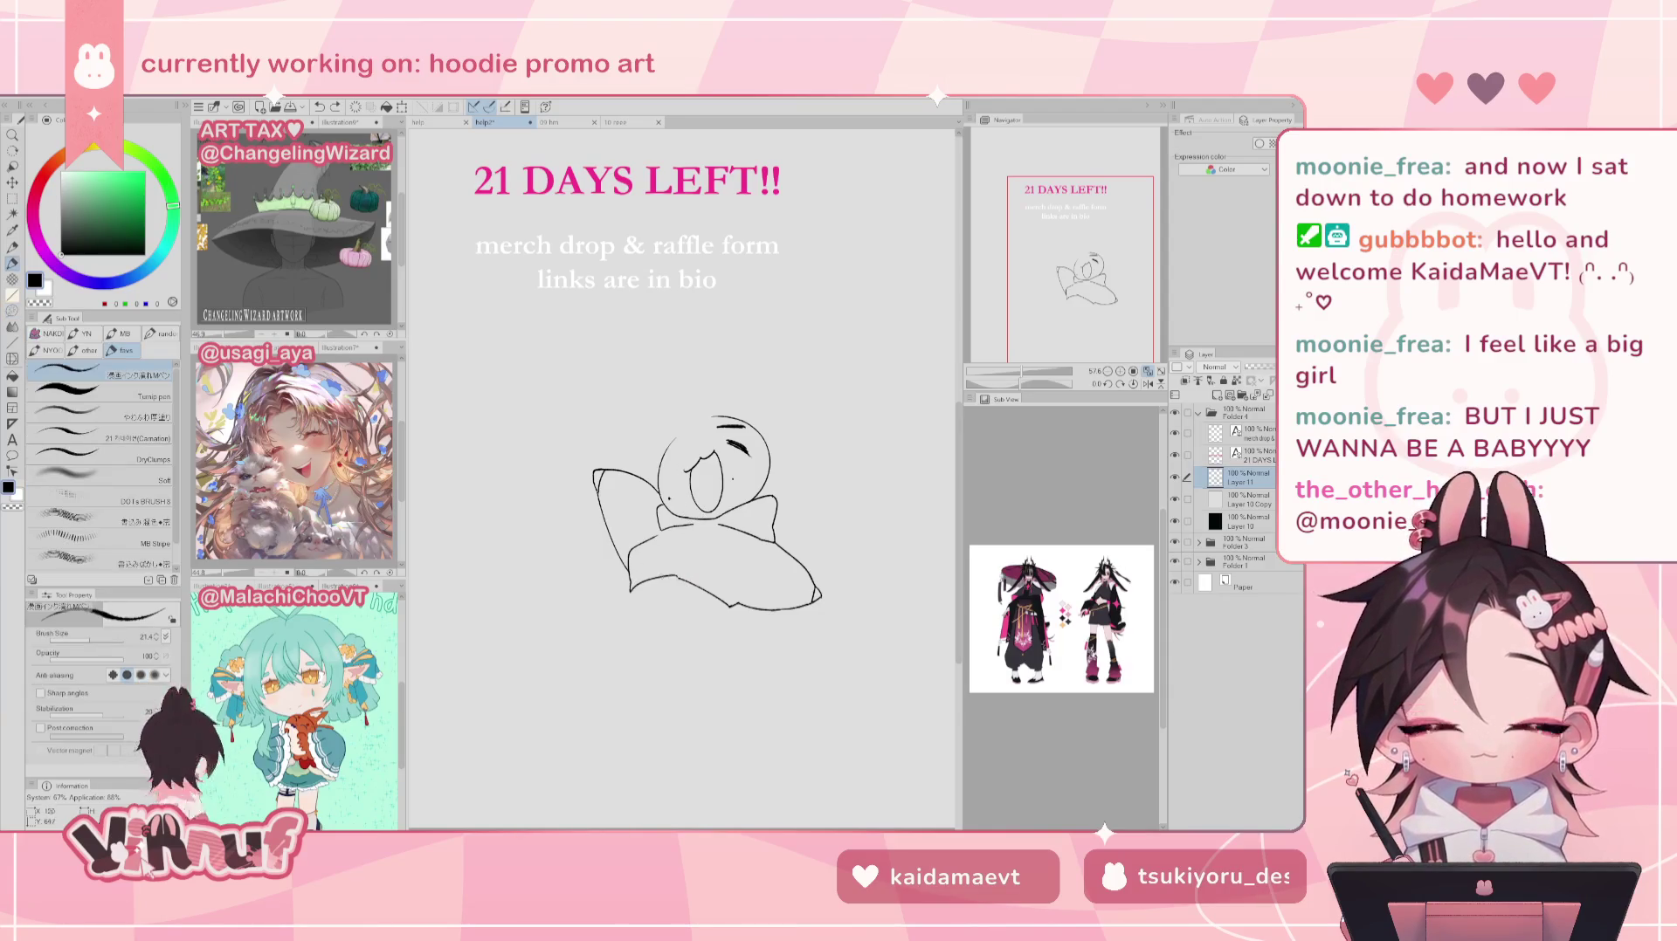
drag(769, 524, 765, 514)
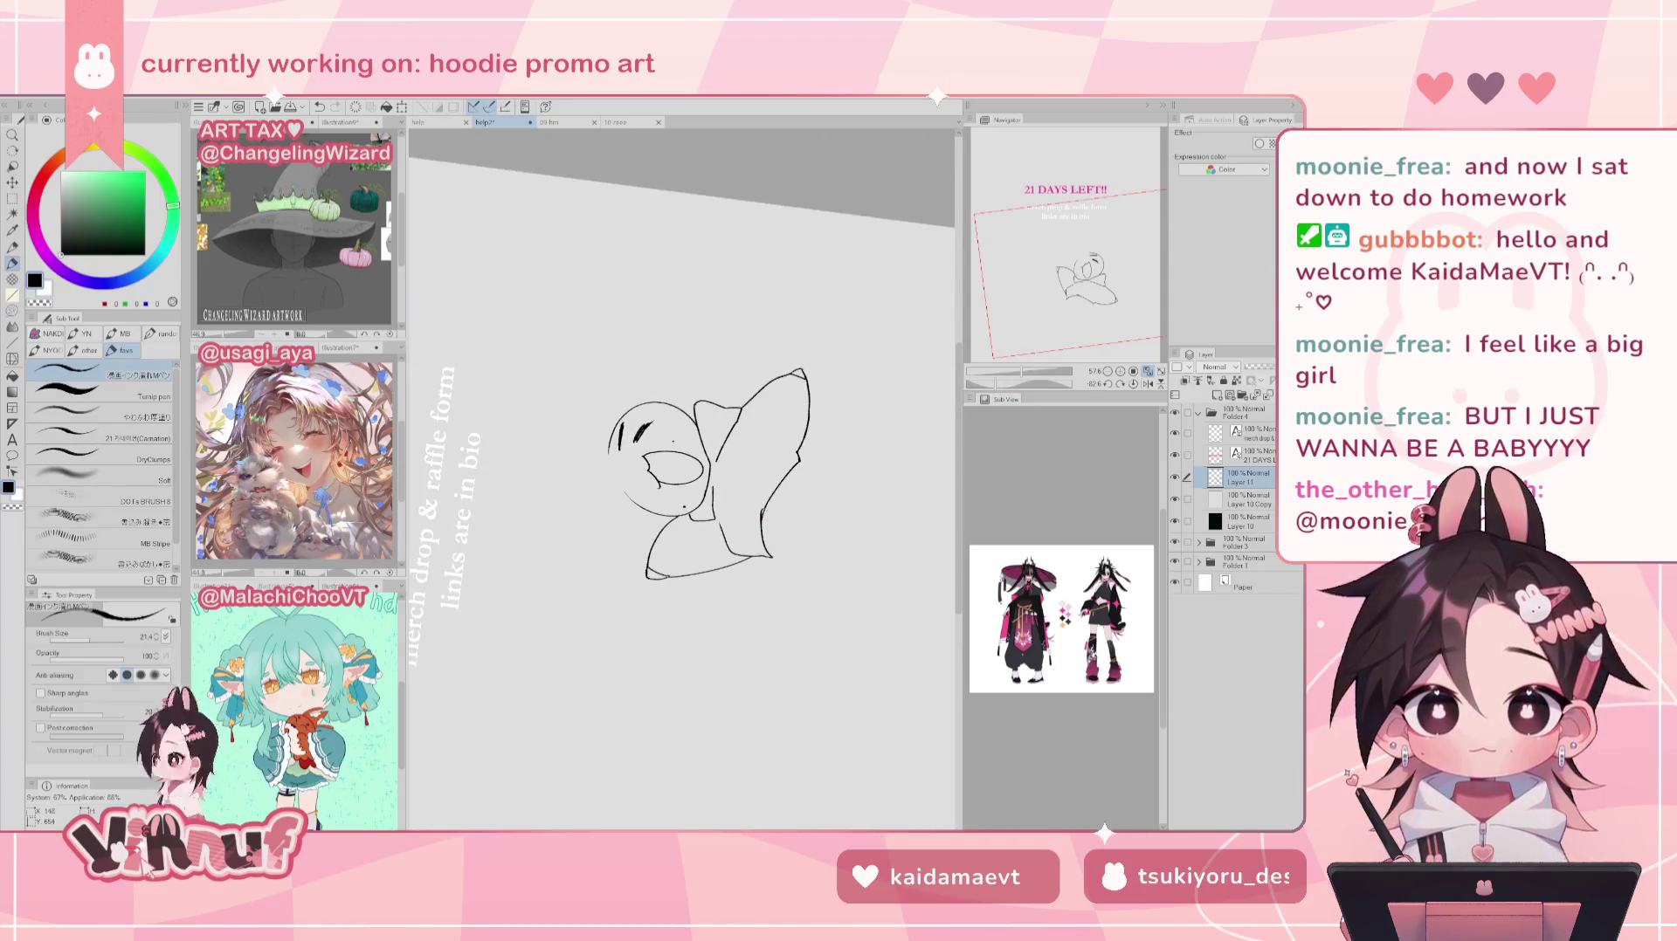
key(e)
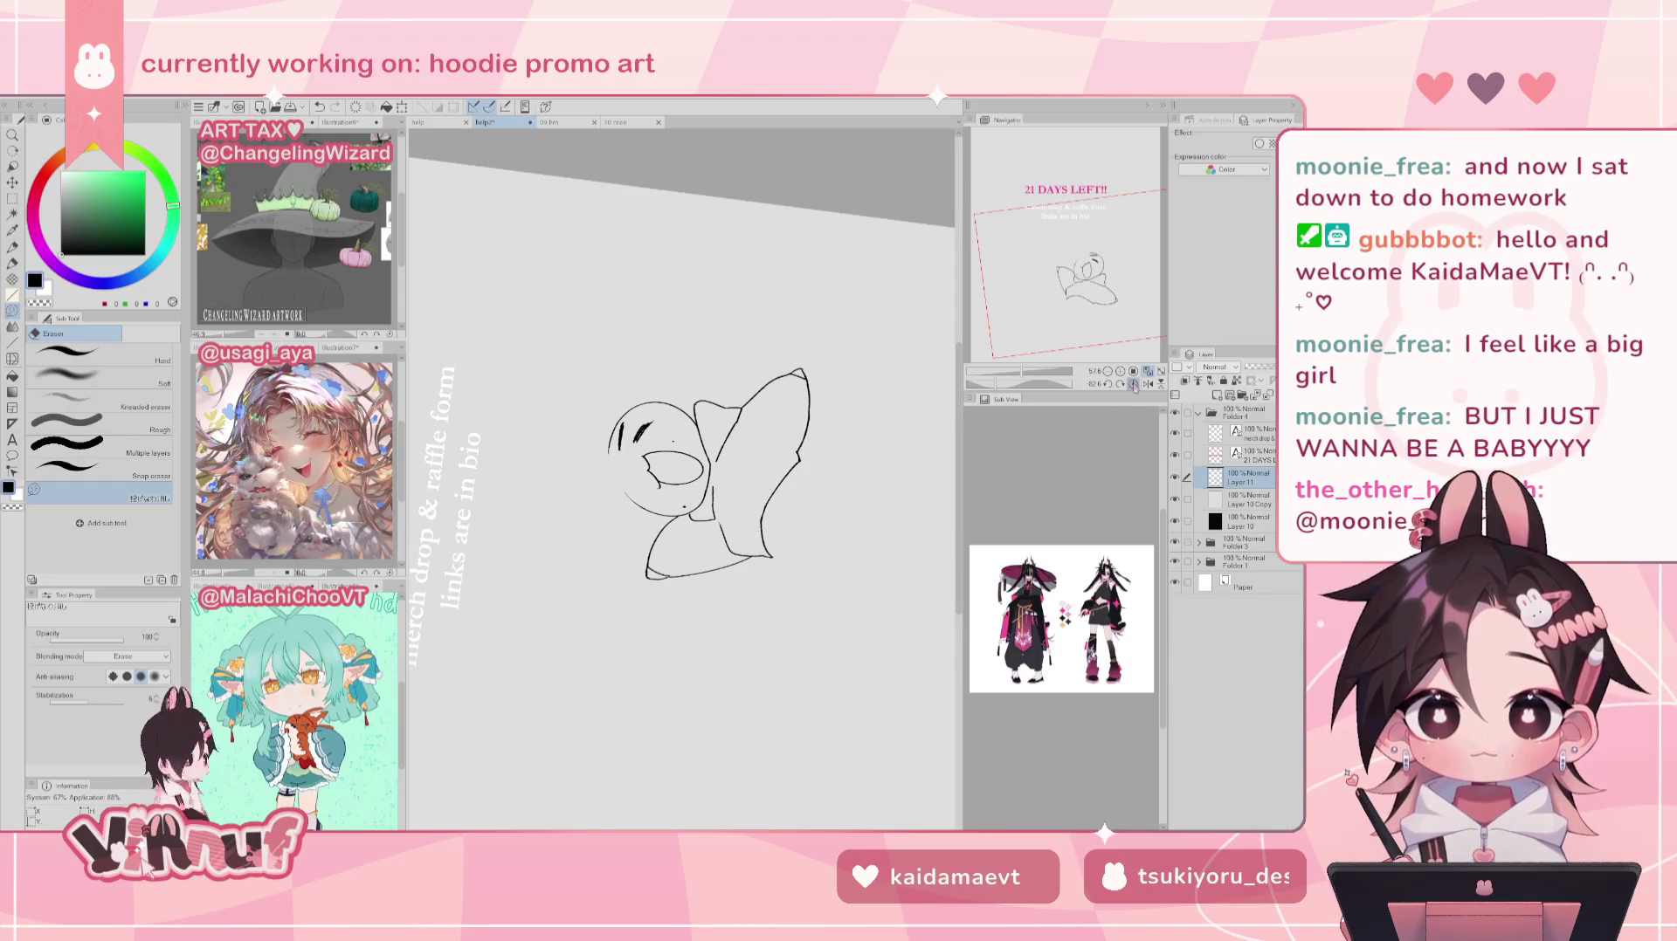
click(1133, 384)
key(p)
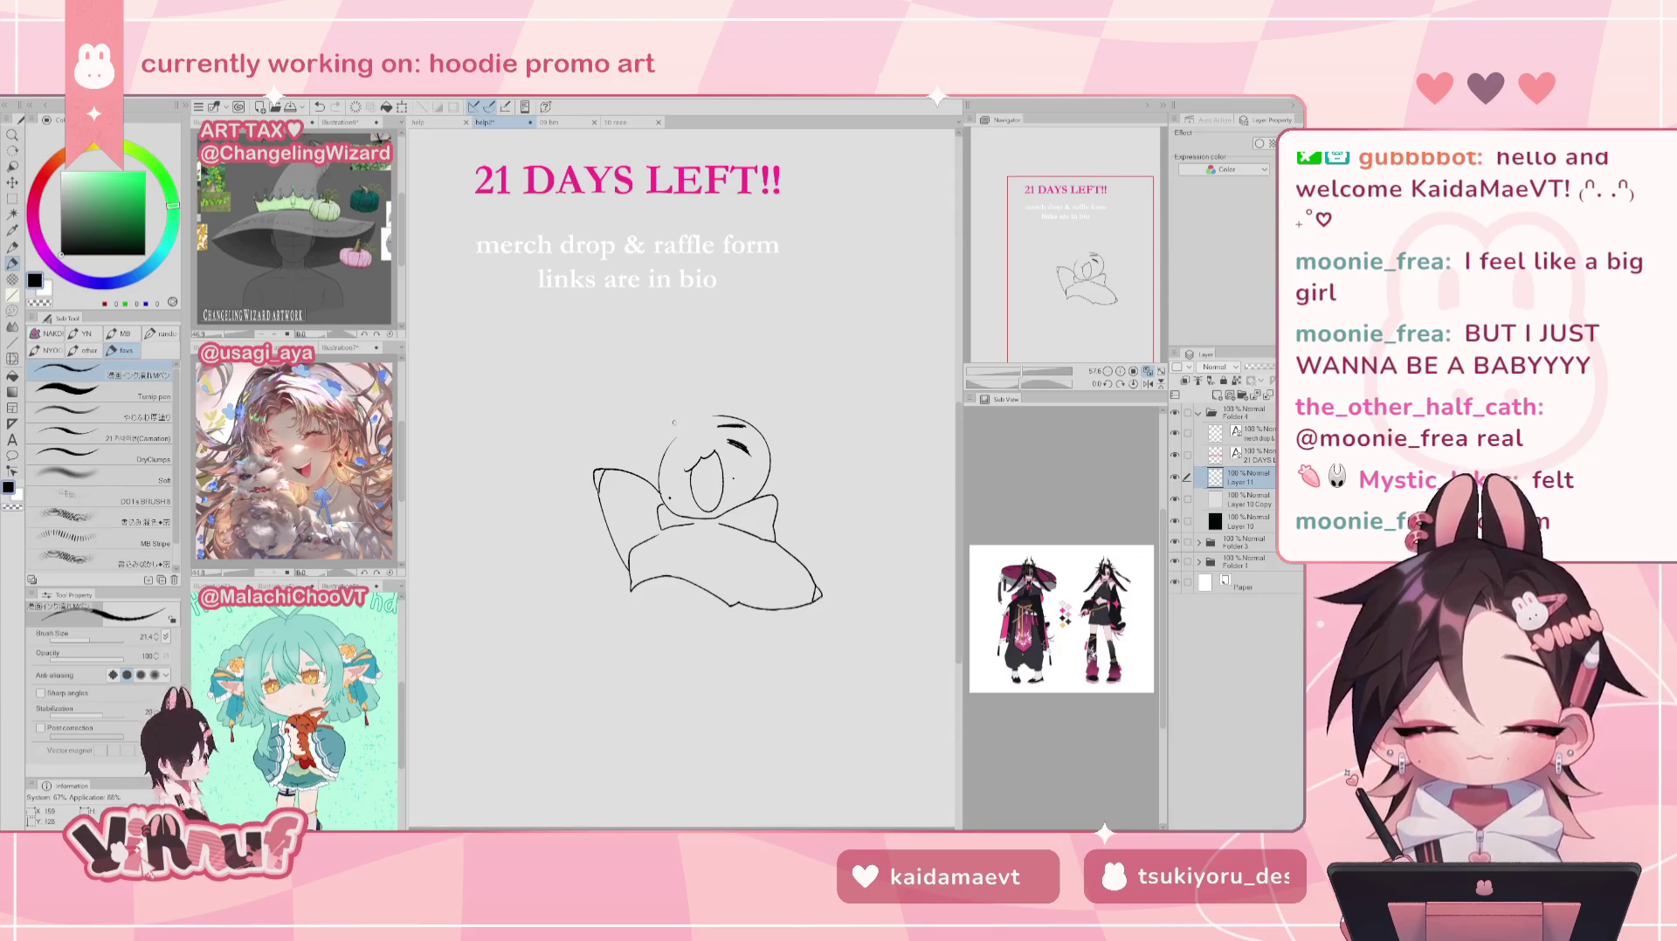
mouse_move(632, 590)
mouse_down()
mouse_move(614, 638)
mouse_move(607, 627)
mouse_move(655, 613)
mouse_up()
key(ctrl+z)
key(ctrl+z)
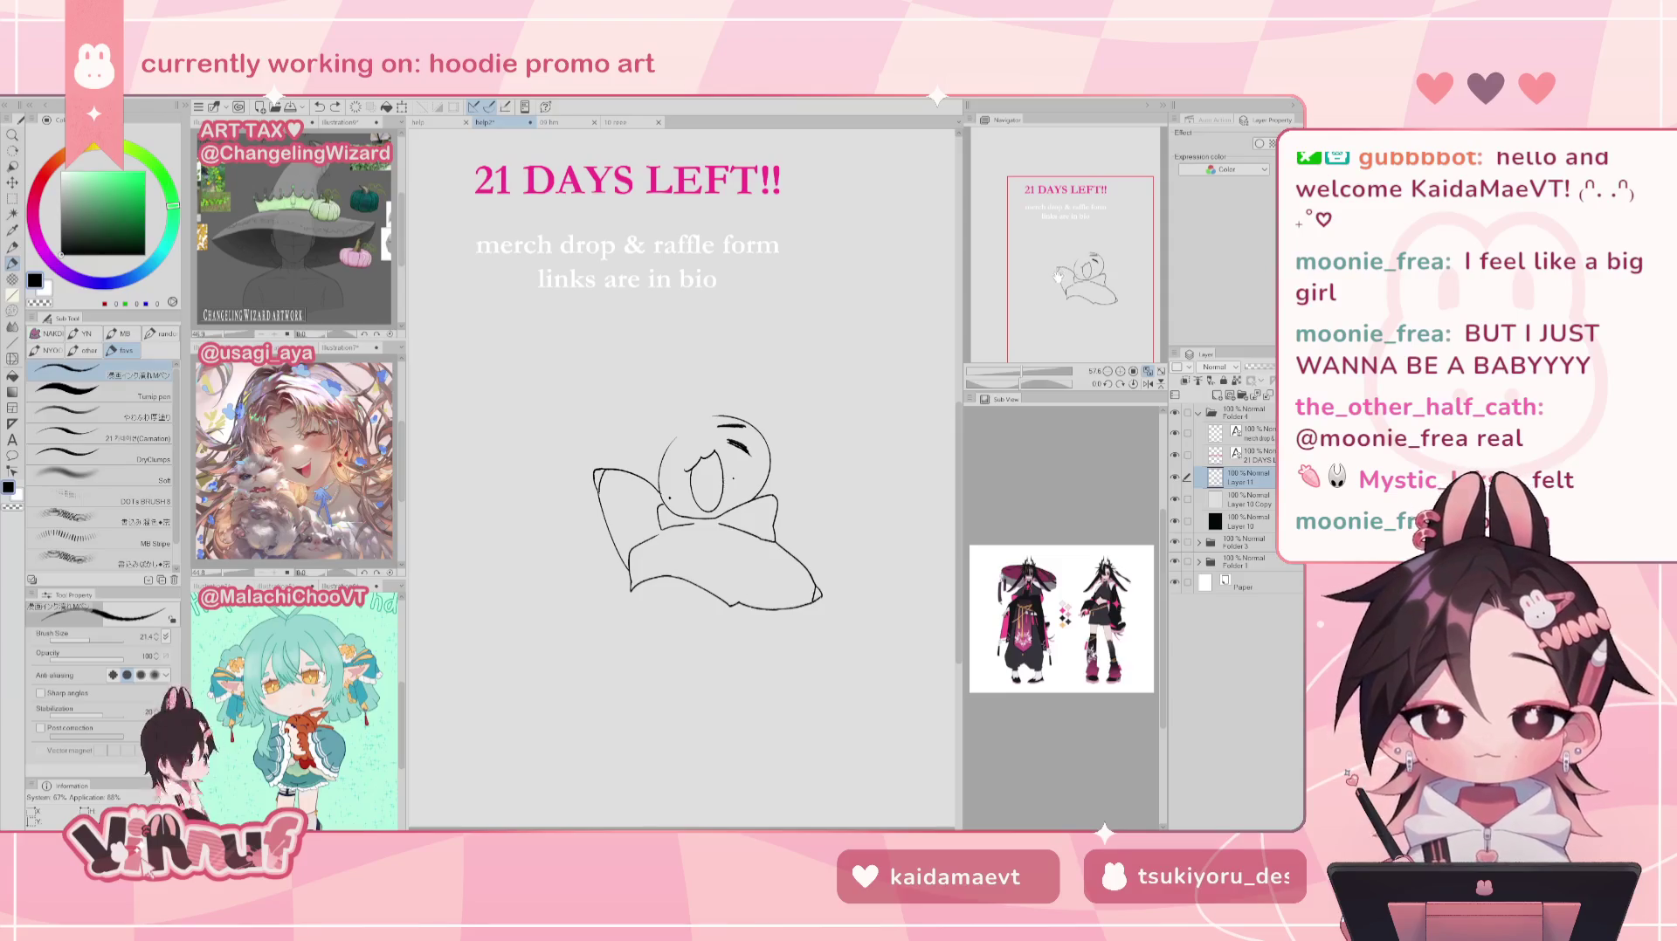
drag(732, 610, 704, 632)
key(ctrl+z)
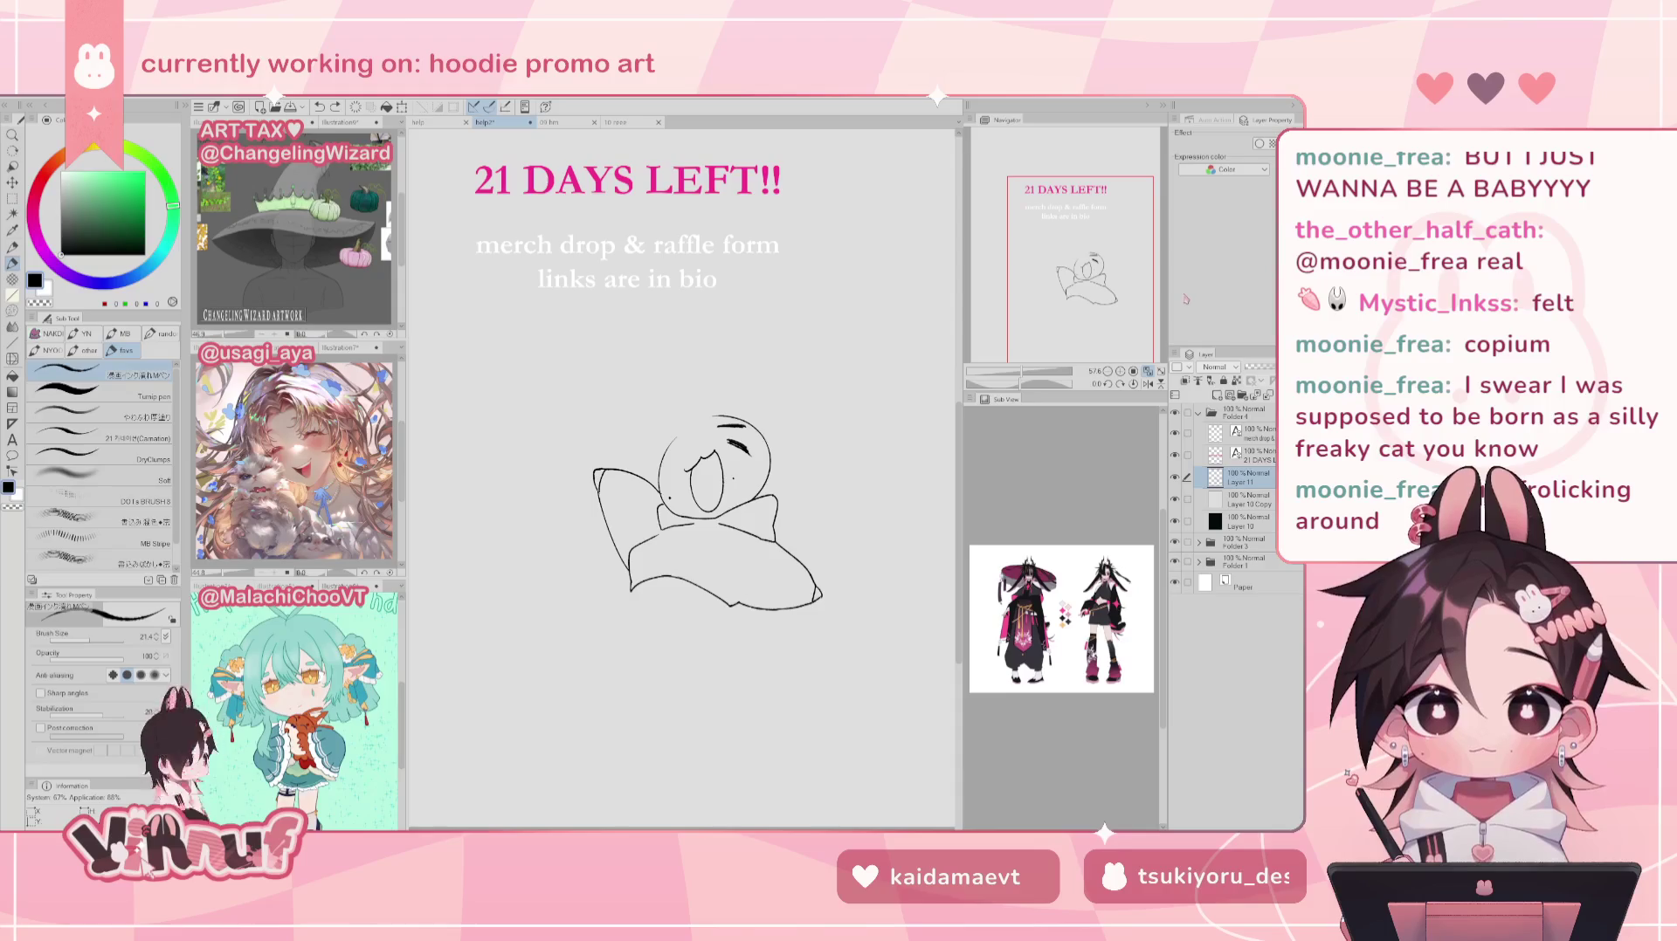
Step: Try a vertical line across the face and short marks atop the head
drag(694, 398, 704, 468)
key(ctrl+z)
drag(693, 401, 698, 467)
key(ctrl+z)
key(ctrl+z)
key(ctrl+z)
drag(686, 395, 702, 420)
key(ctrl+z)
key(ctrl+z)
key(ctrl+z)
key(ctrl+z)
key(ctrl+z)
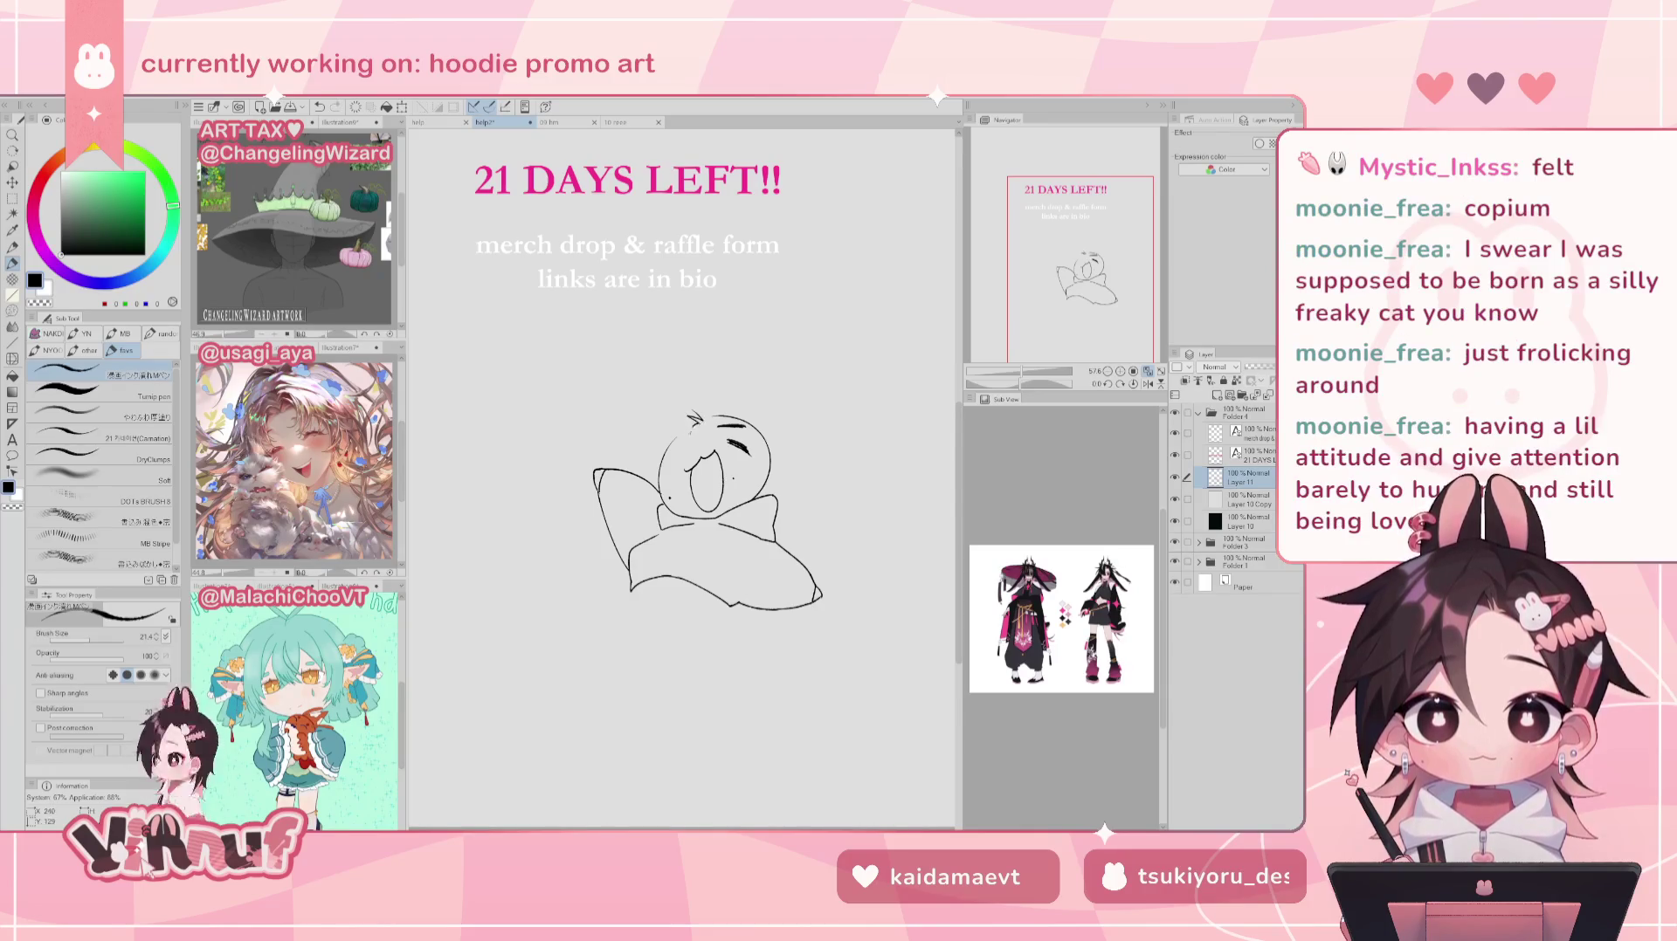
Step: Draw the pointed ear outline on the head, then a long curve right of it
mouse_move(713, 417)
mouse_down()
mouse_move(725, 405)
mouse_move(676, 484)
mouse_move(690, 468)
mouse_up()
key(ctrl+z)
key(ctrl+z)
key(ctrl+z)
key(ctrl+z)
drag(694, 404, 698, 479)
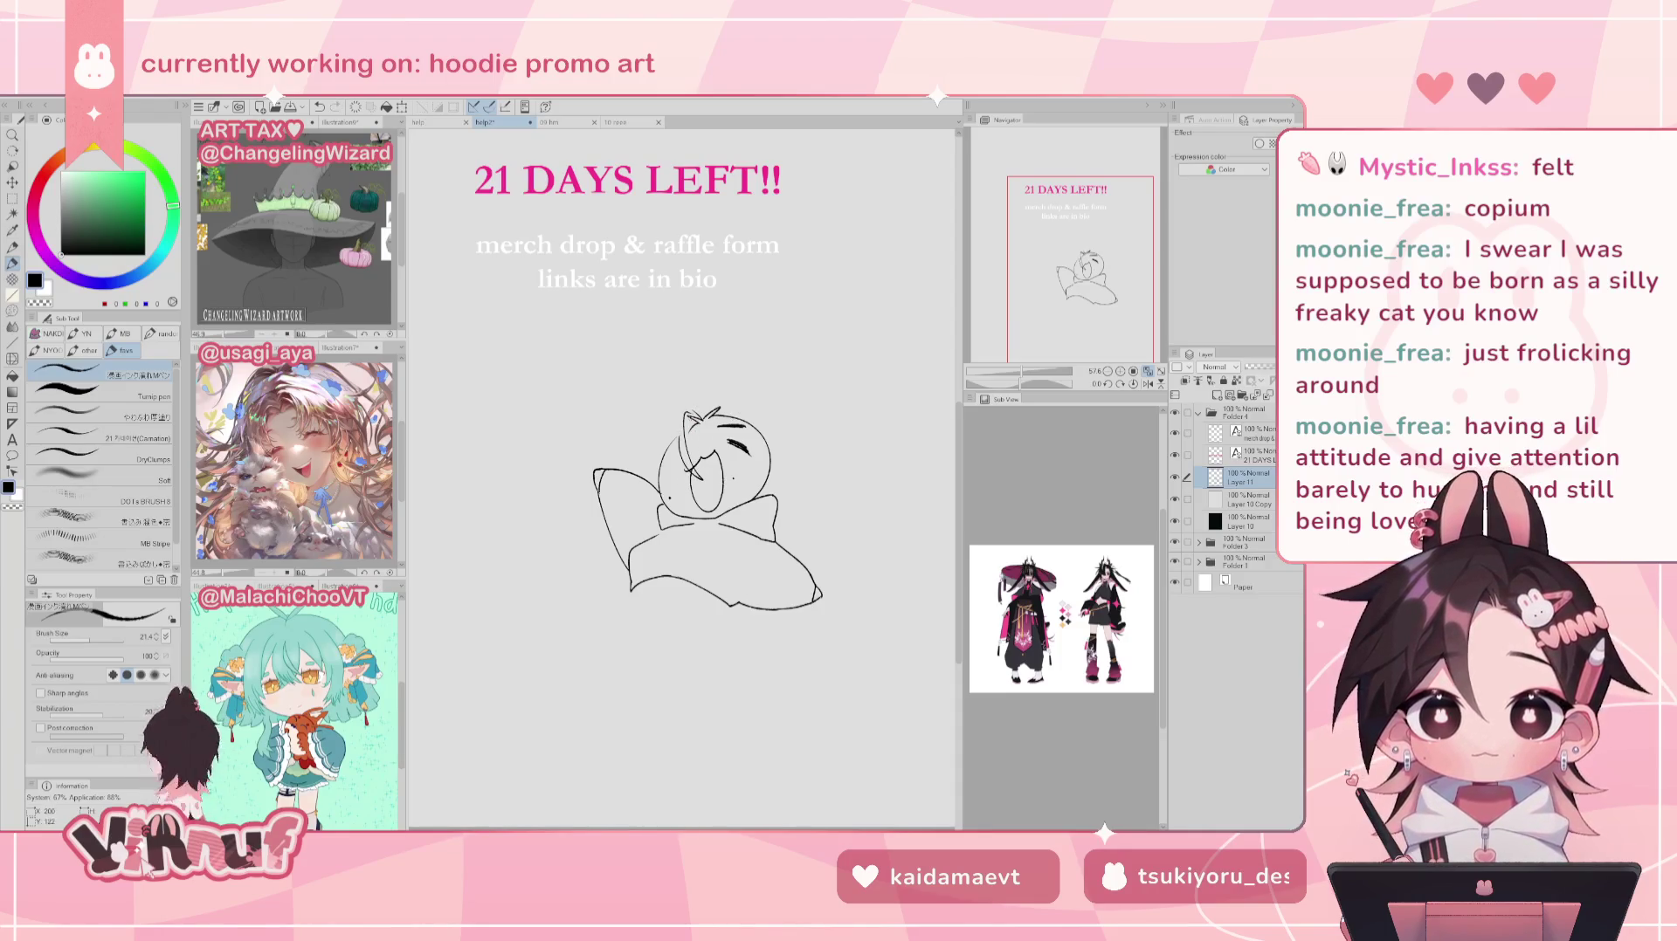
key(ctrl+z)
drag(686, 408, 697, 469)
key(ctrl+z)
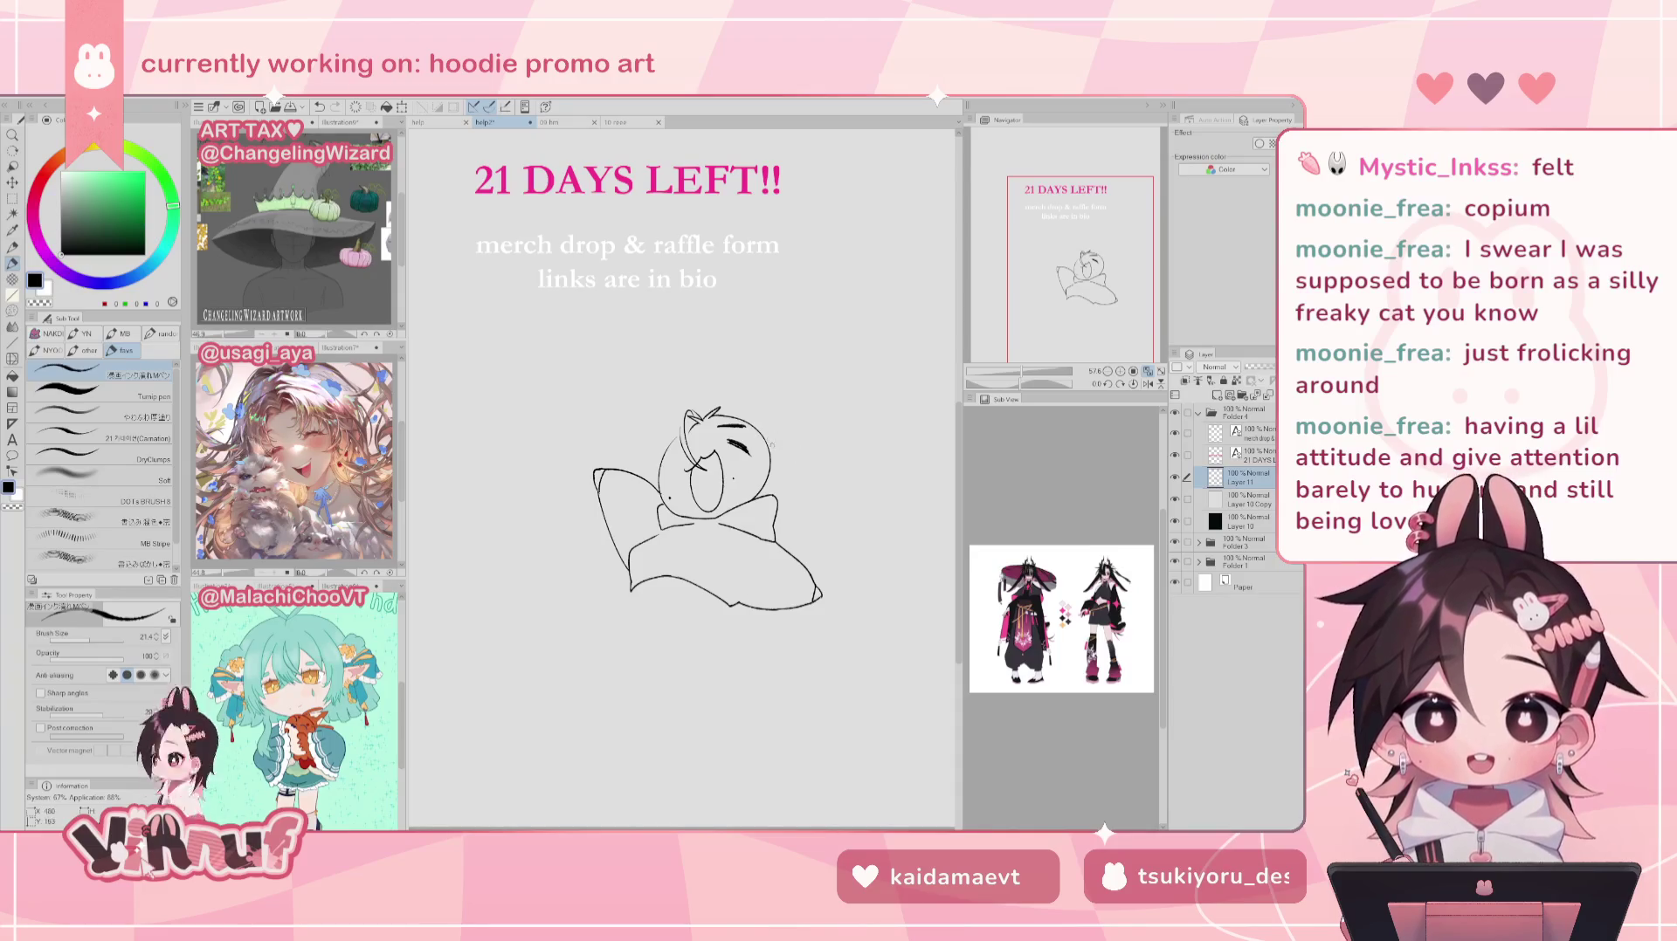
drag(778, 444, 814, 502)
Step: Redraw the head's right side as a rounder curve after several undone attempts
key(ctrl+z)
mouse_move(764, 424)
mouse_down()
mouse_move(842, 511)
mouse_move(769, 430)
mouse_up()
key(ctrl+z)
drag(780, 441, 847, 509)
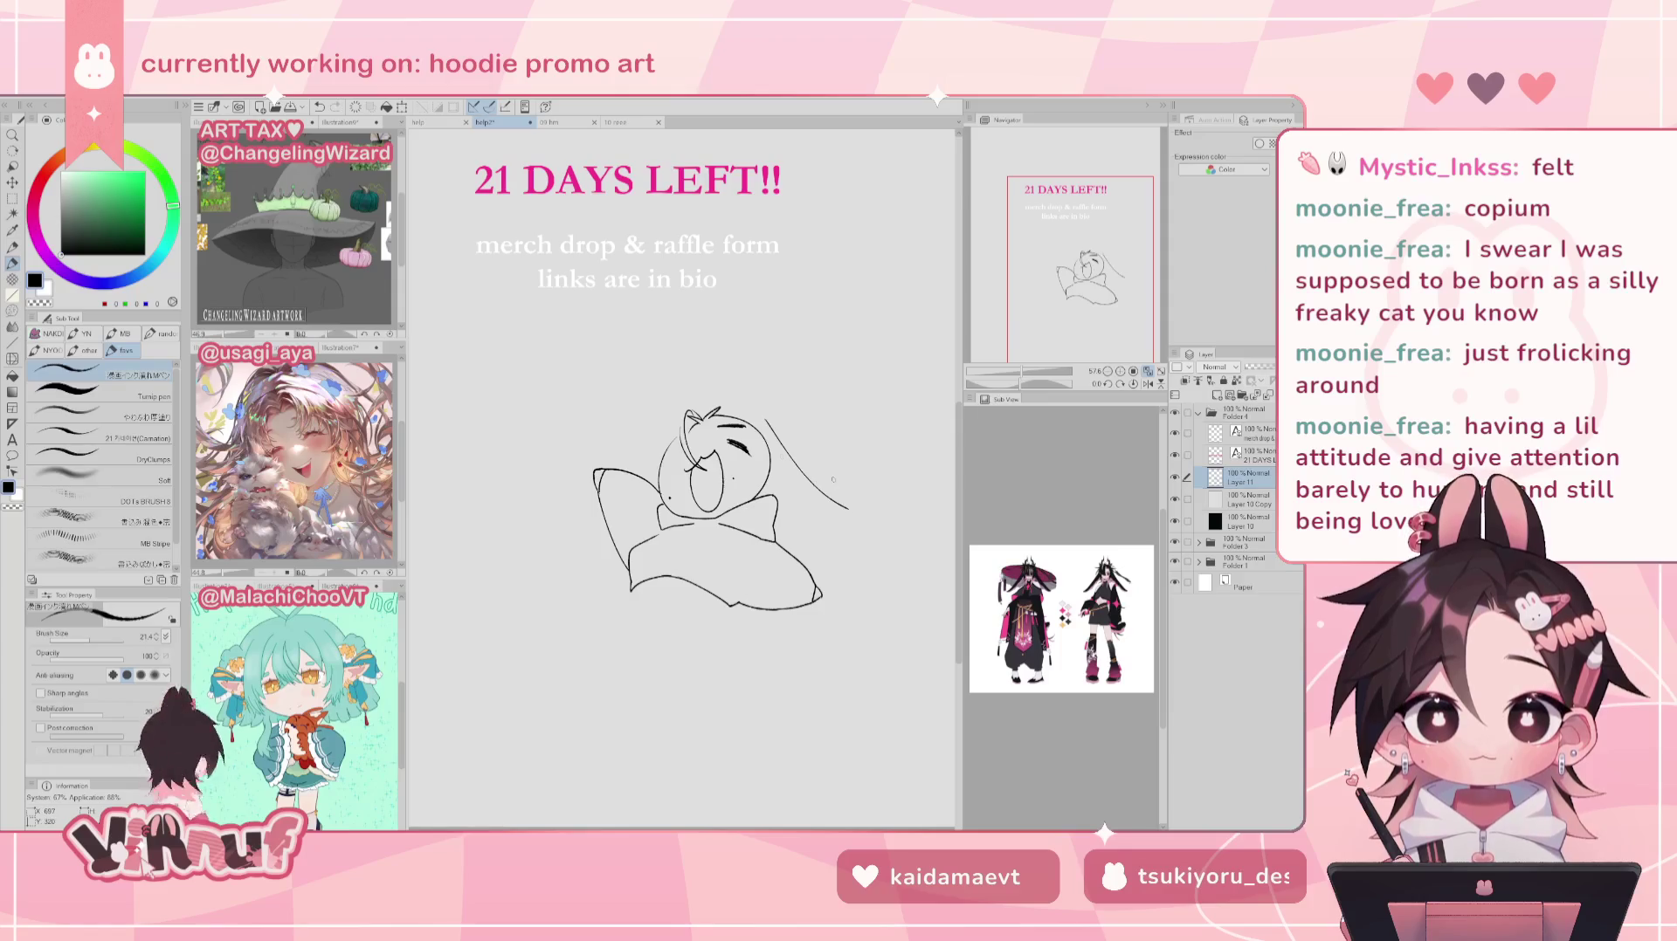
key(ctrl+z)
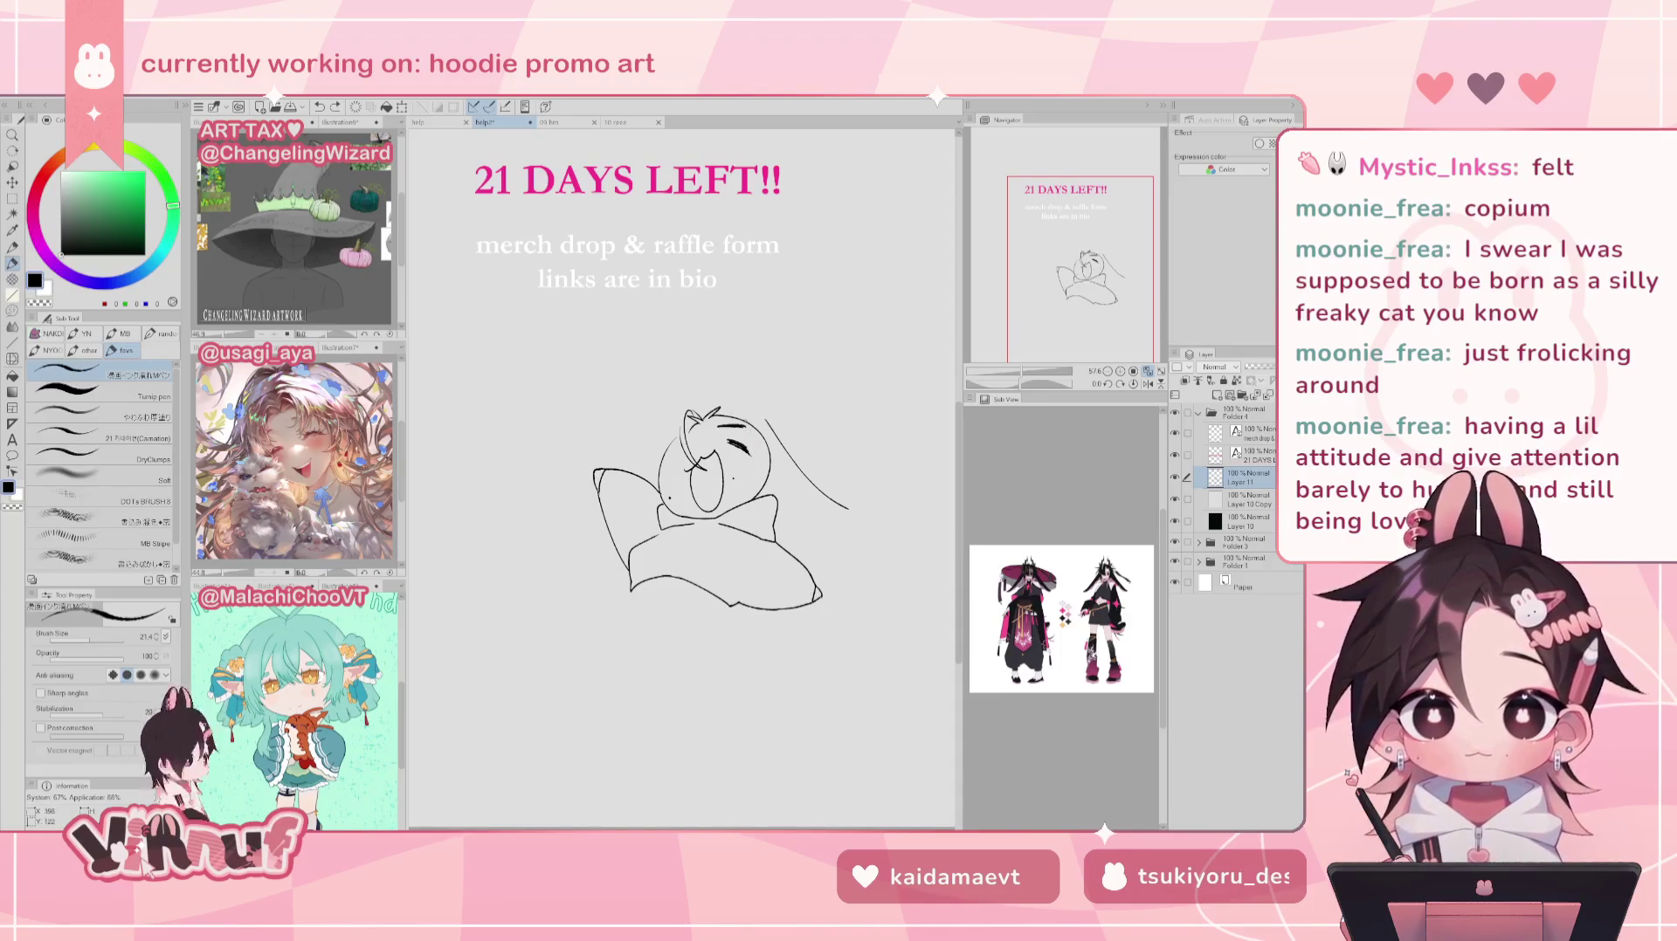
mouse_move(750, 418)
mouse_down()
mouse_move(751, 493)
mouse_move(756, 460)
mouse_move(769, 495)
mouse_up()
key(ctrl+z)
key(ctrl+z)
key(ctrl+z)
key(ctrl+z)
drag(734, 424, 756, 500)
key(ctrl+z)
drag(721, 410, 752, 499)
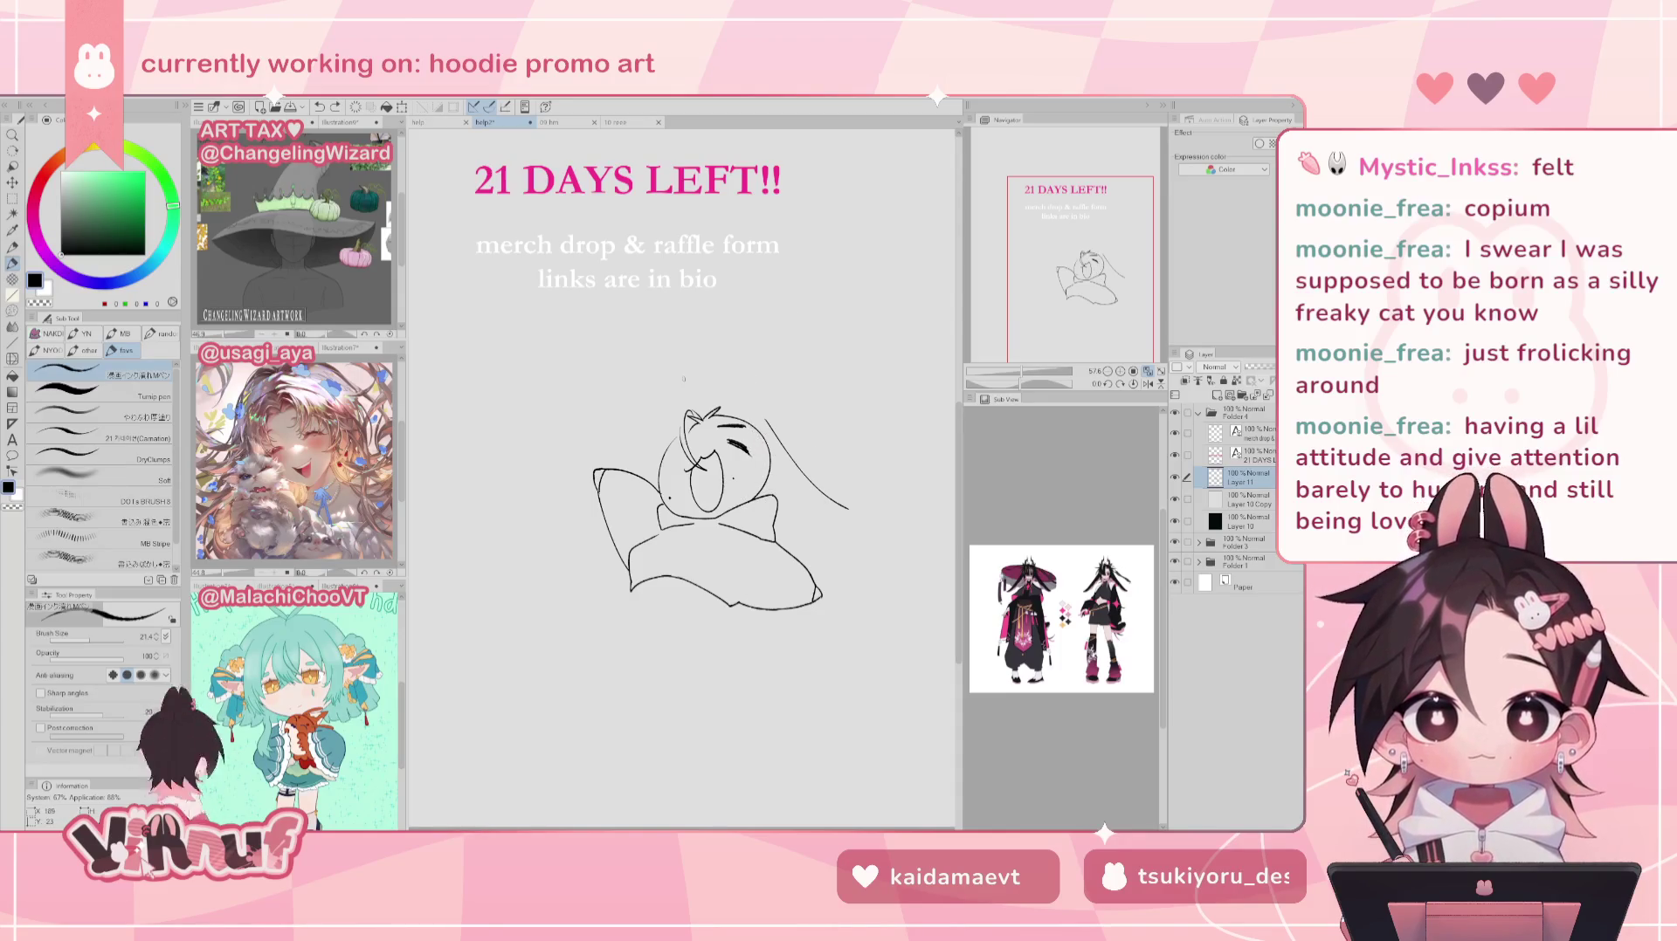
Step: Try short strokes near the head, then draw hair strands on the head's left side
drag(694, 390, 646, 444)
key(ctrl+z)
key(ctrl+z)
mouse_move(689, 389)
mouse_down()
mouse_move(641, 457)
mouse_move(646, 438)
mouse_move(609, 439)
mouse_up()
key(ctrl+z)
key(ctrl+z)
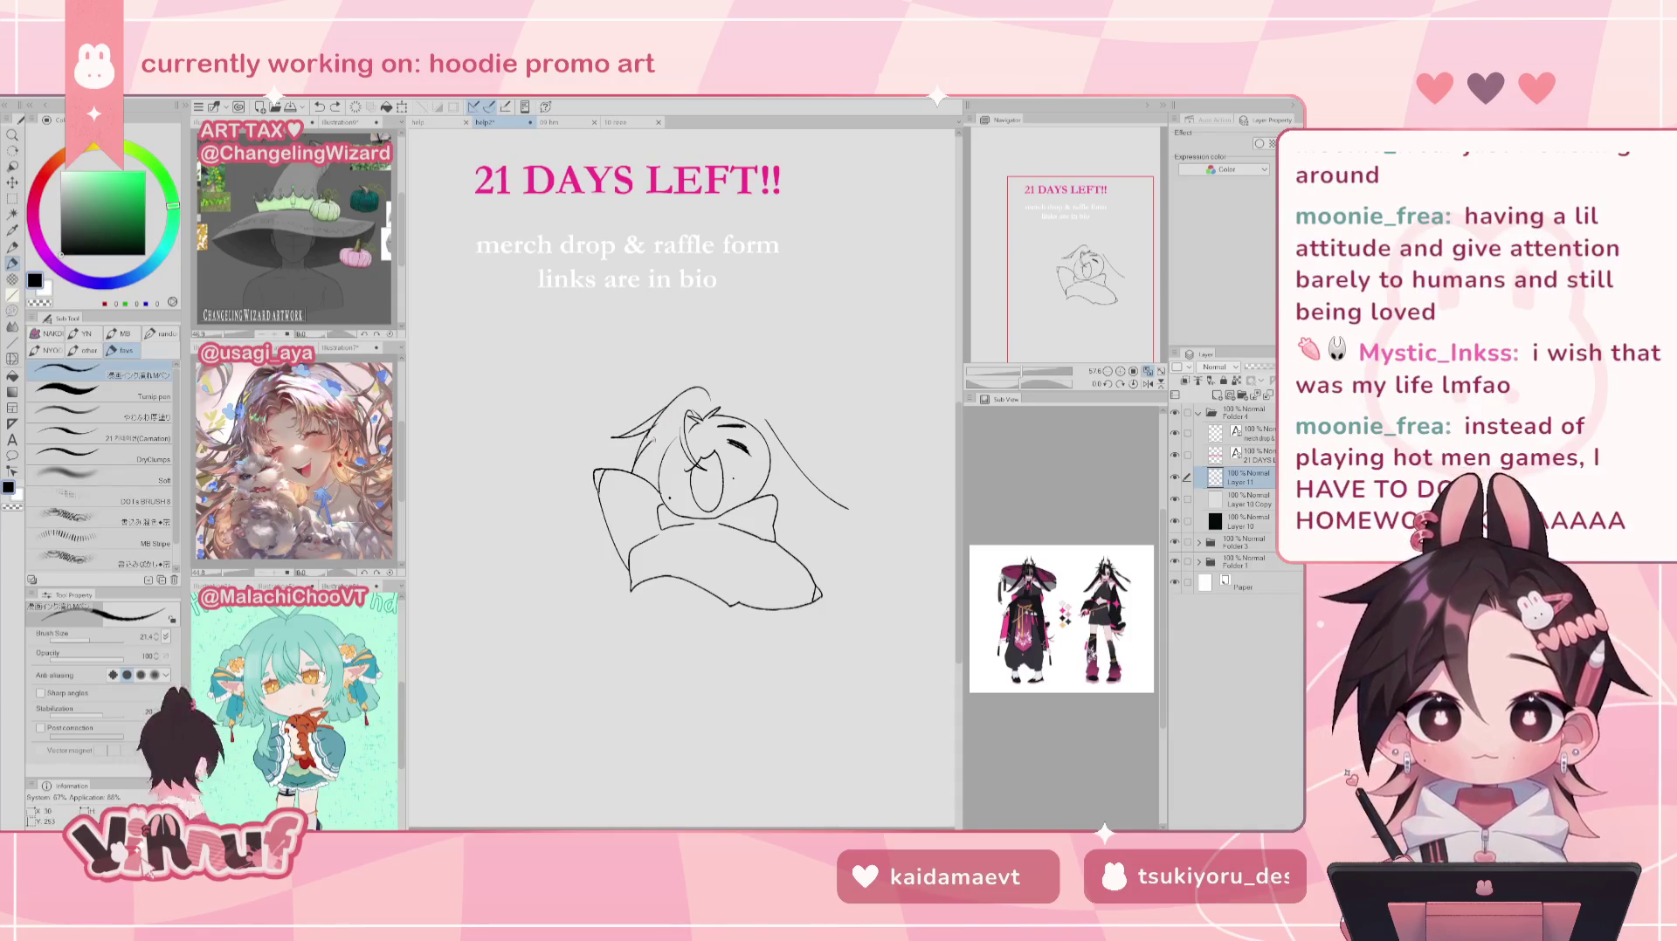
key(ctrl+z)
mouse_move(653, 417)
mouse_down()
mouse_move(631, 473)
mouse_move(657, 483)
mouse_up()
Step: Rework the left-side hair strands with undo and redo retries
key(ctrl+z)
key(ctrl+y)
key(ctrl+z)
key(ctrl+y)
key(ctrl+z)
drag(646, 444, 691, 473)
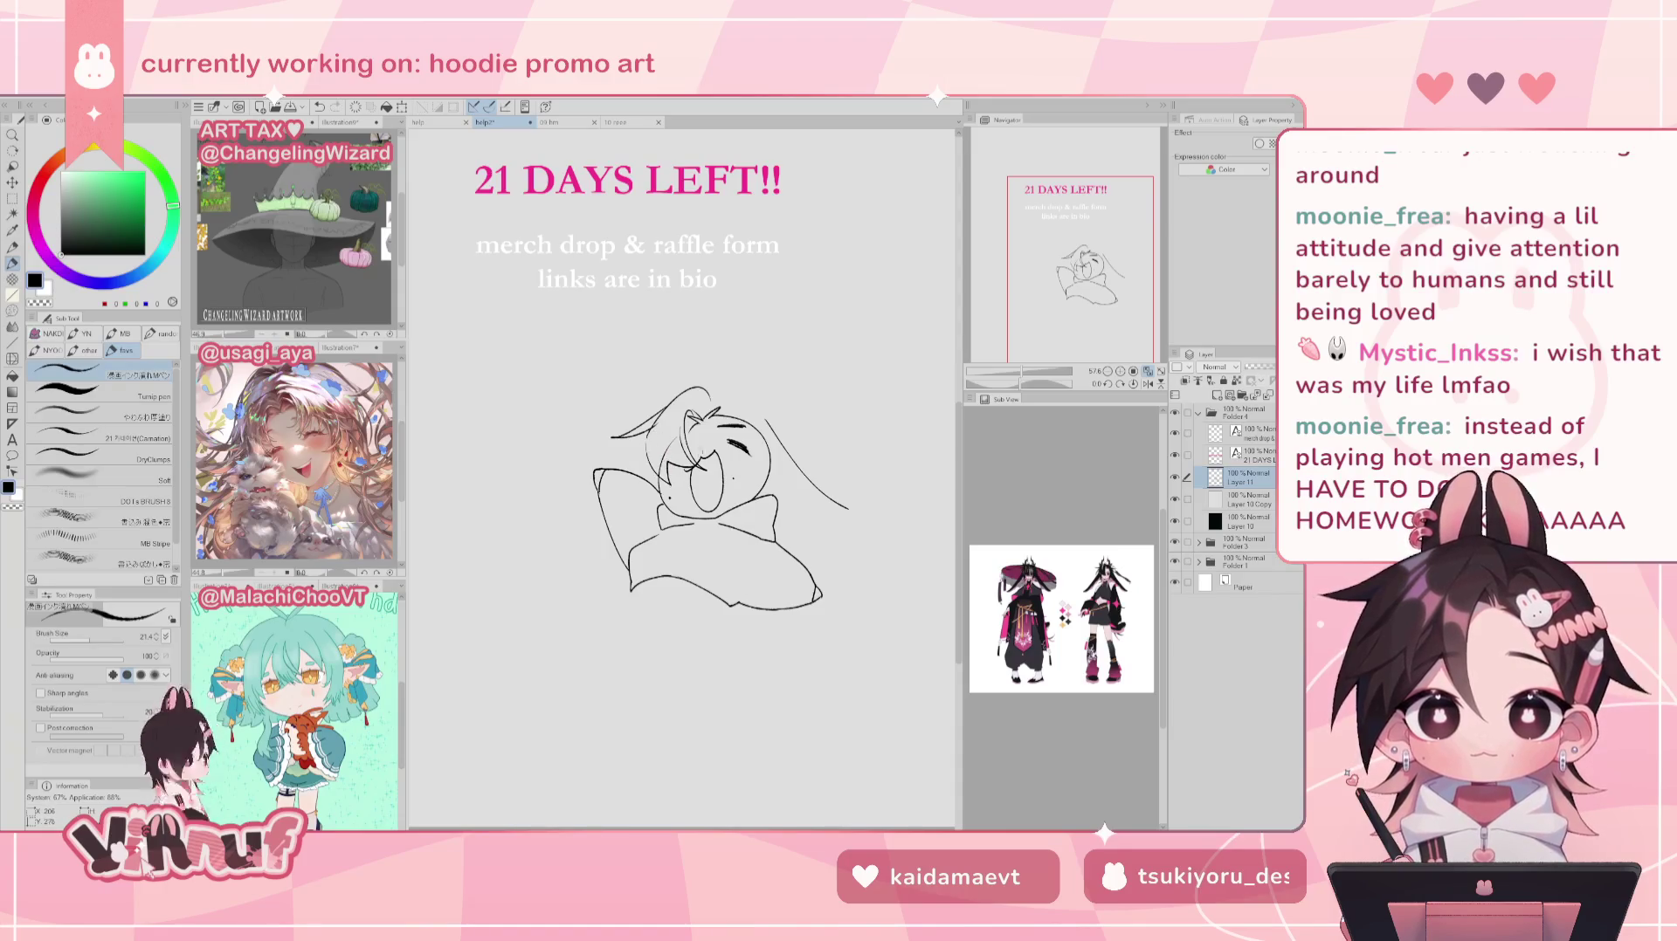
key(ctrl+z)
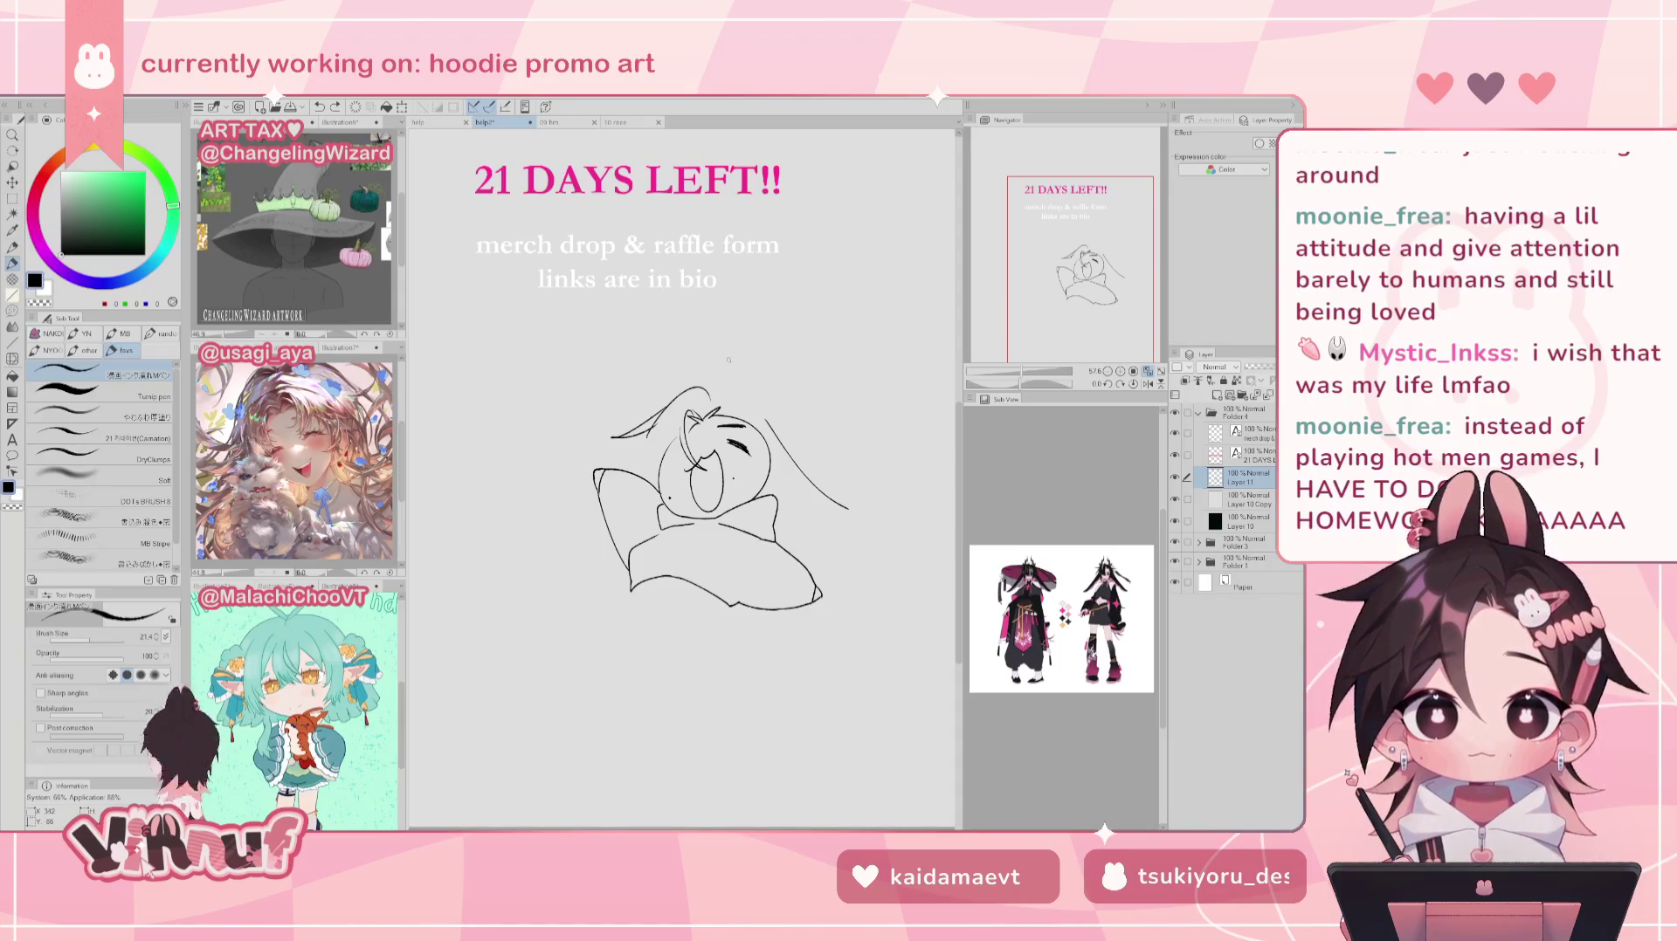
key(ctrl+z)
key(ctrl+y)
key(ctrl+y)
Step: Erase the open-mouth lines on the face and mirror the canvas to check
key(e)
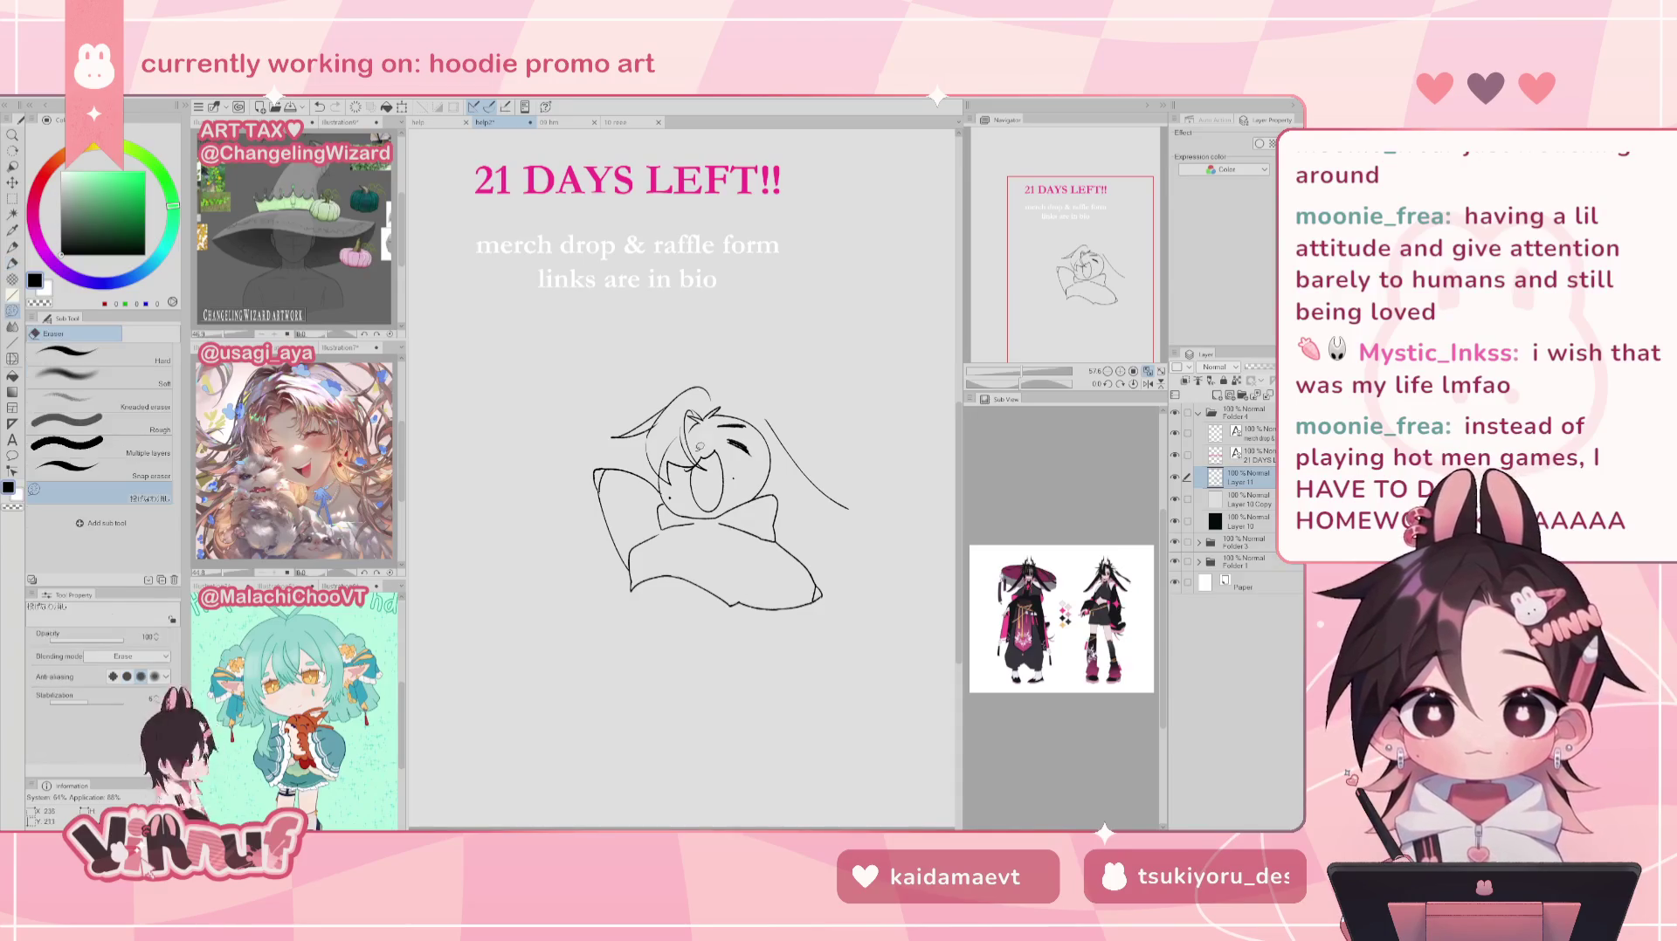
drag(730, 486, 699, 472)
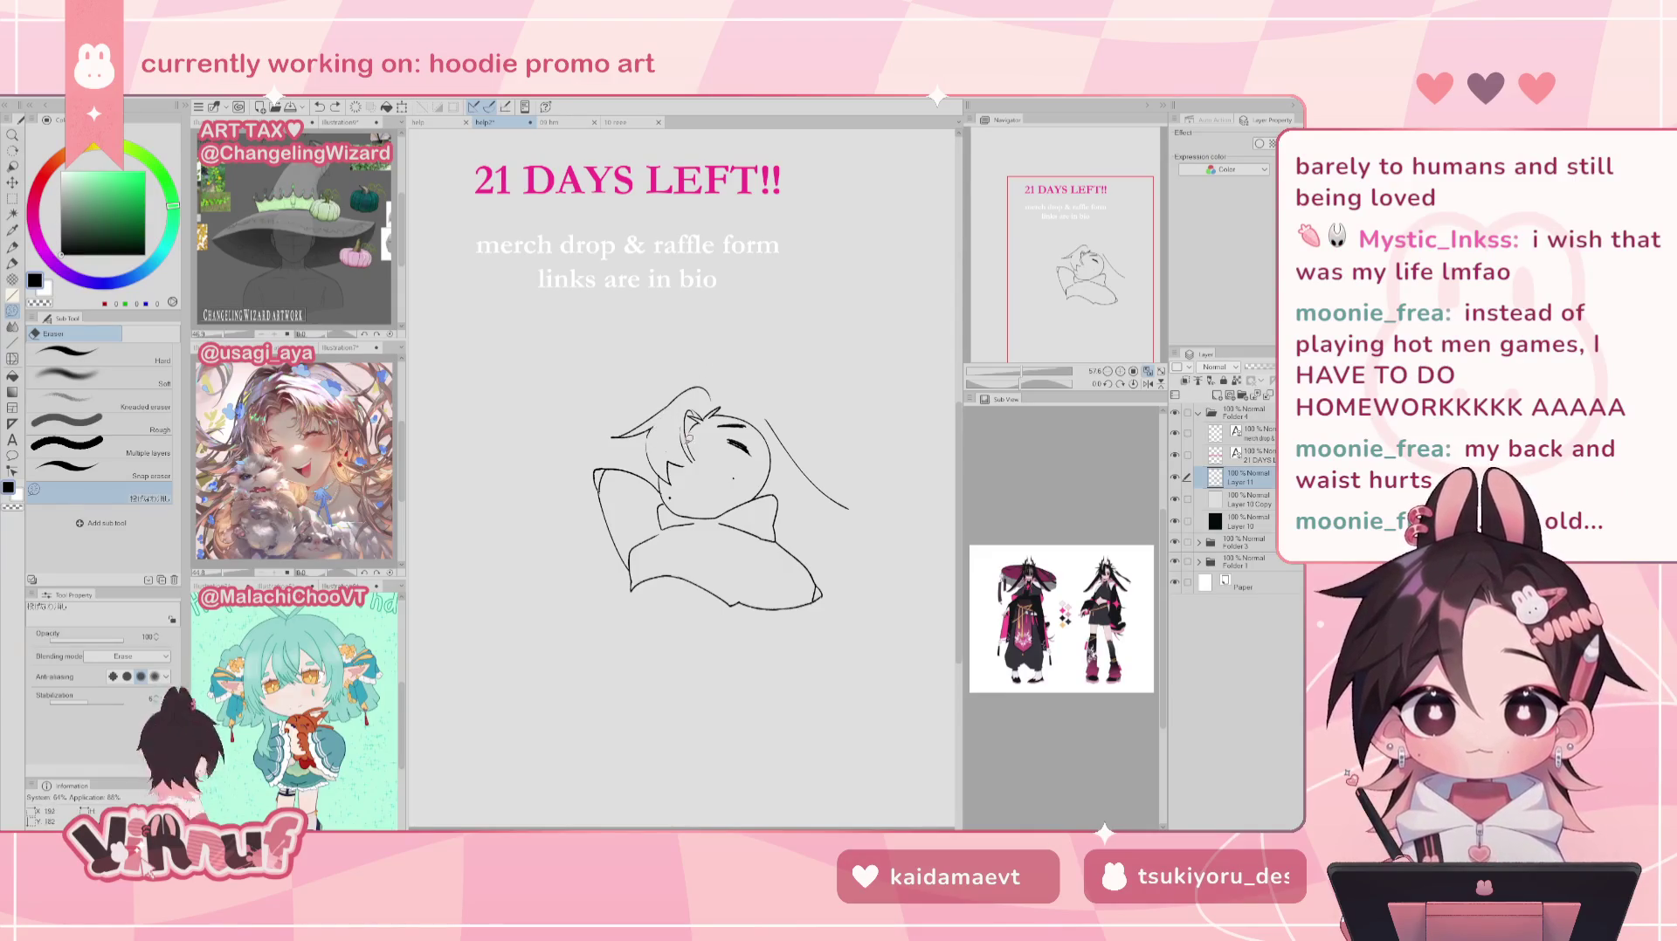
key(p)
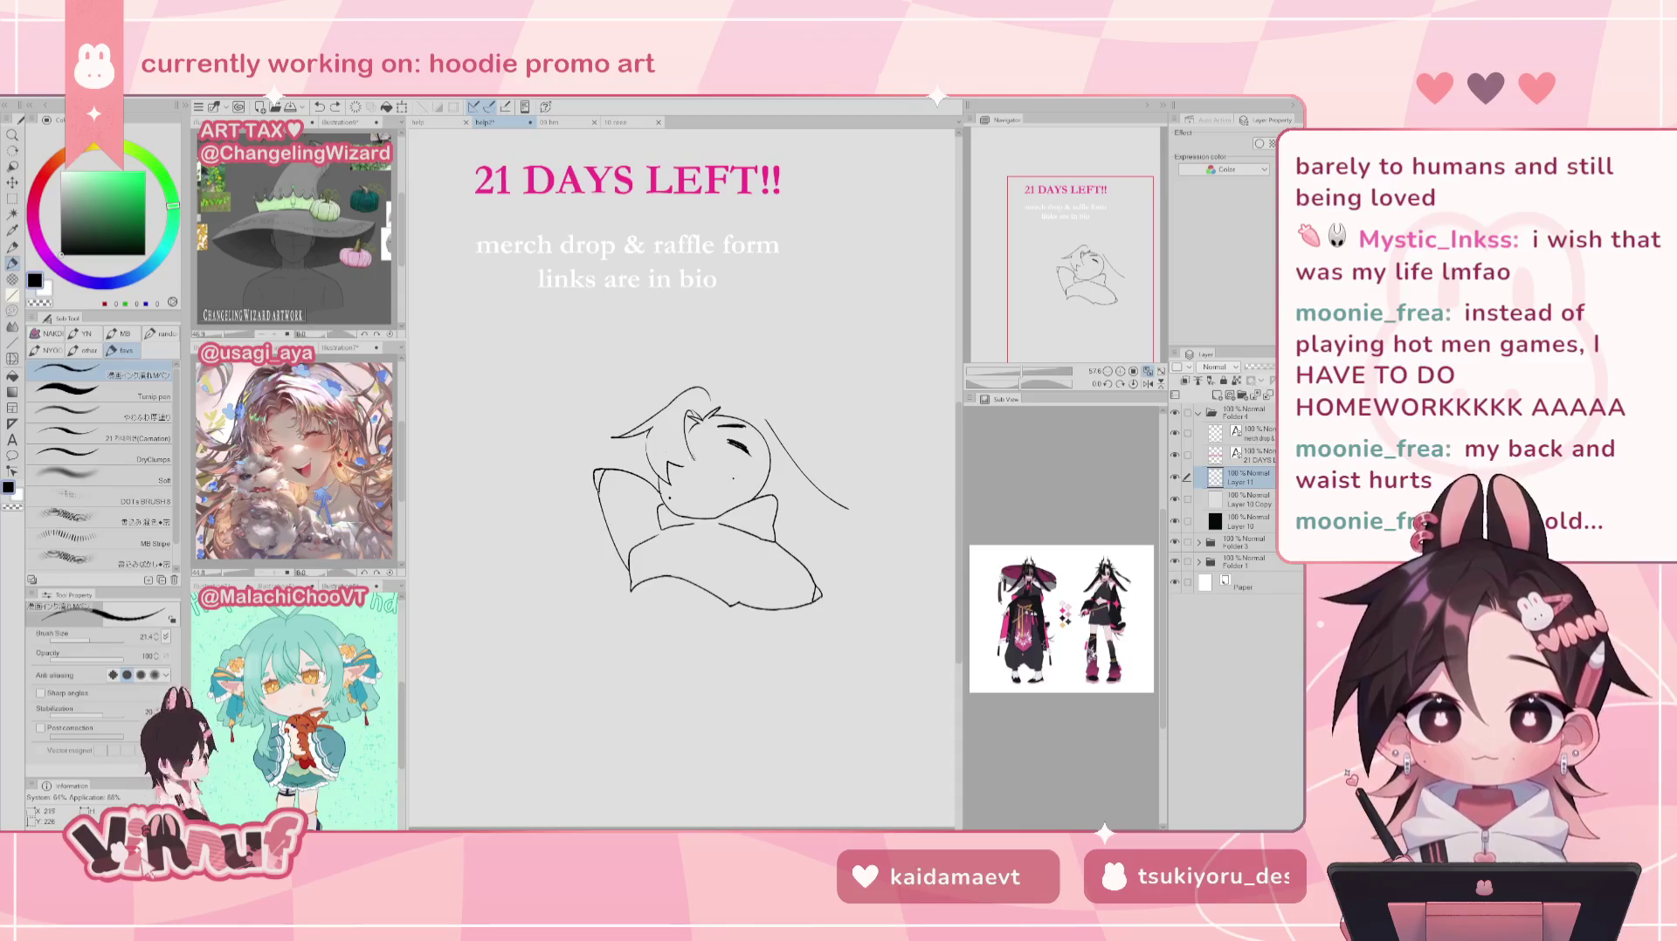
key(h)
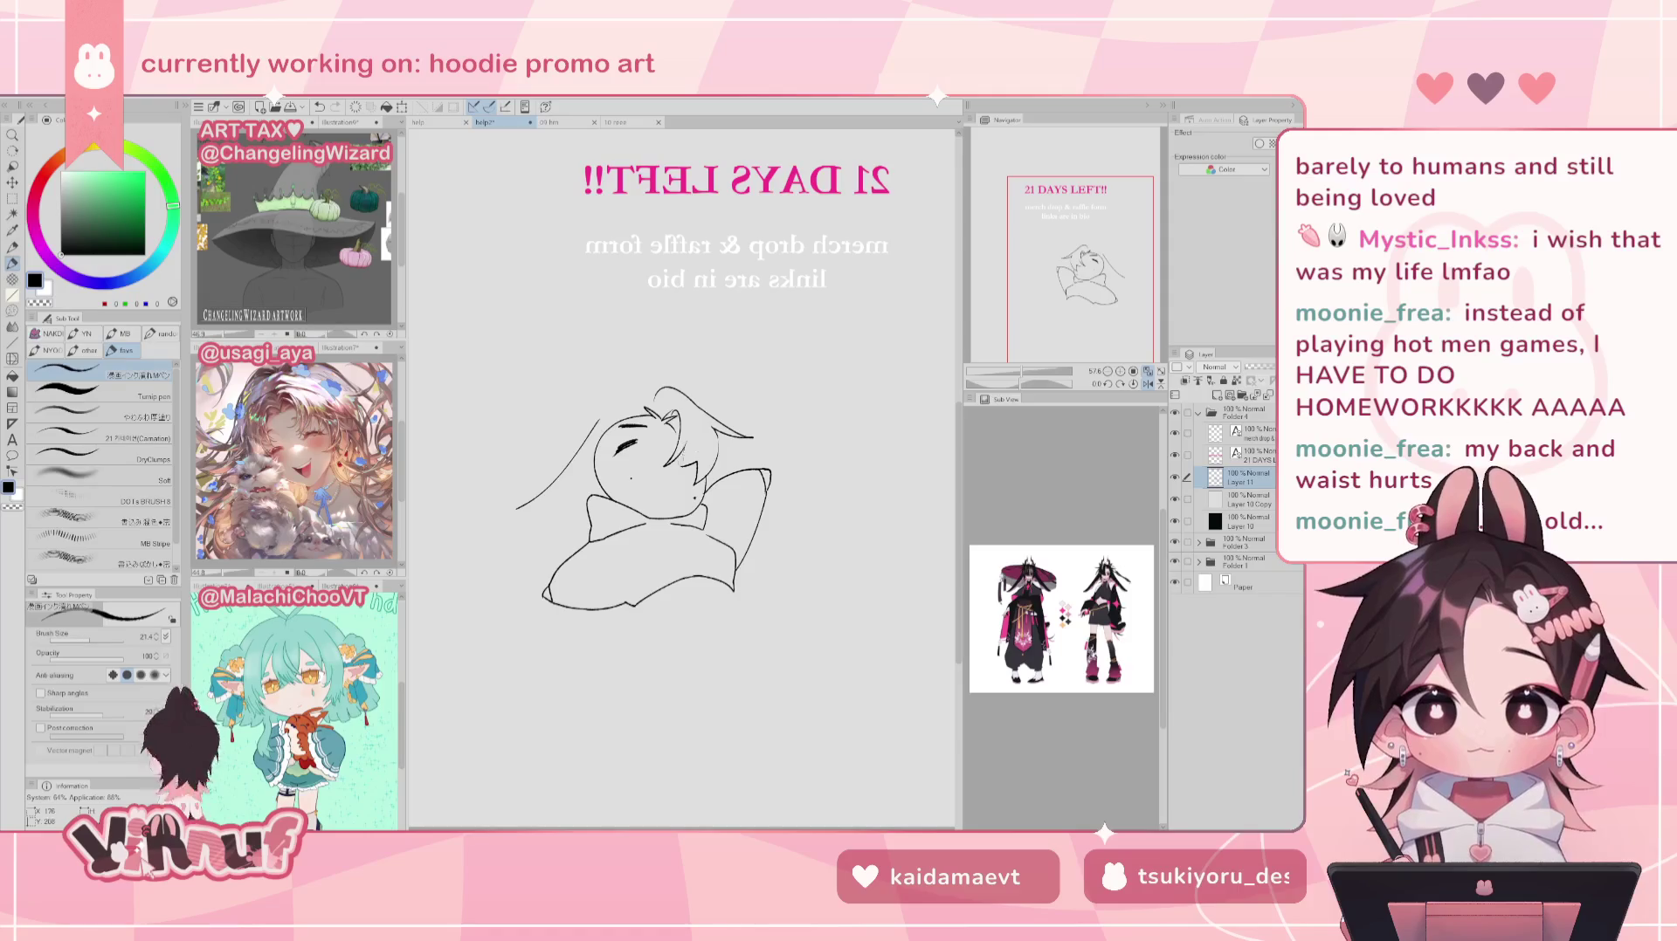
key(h)
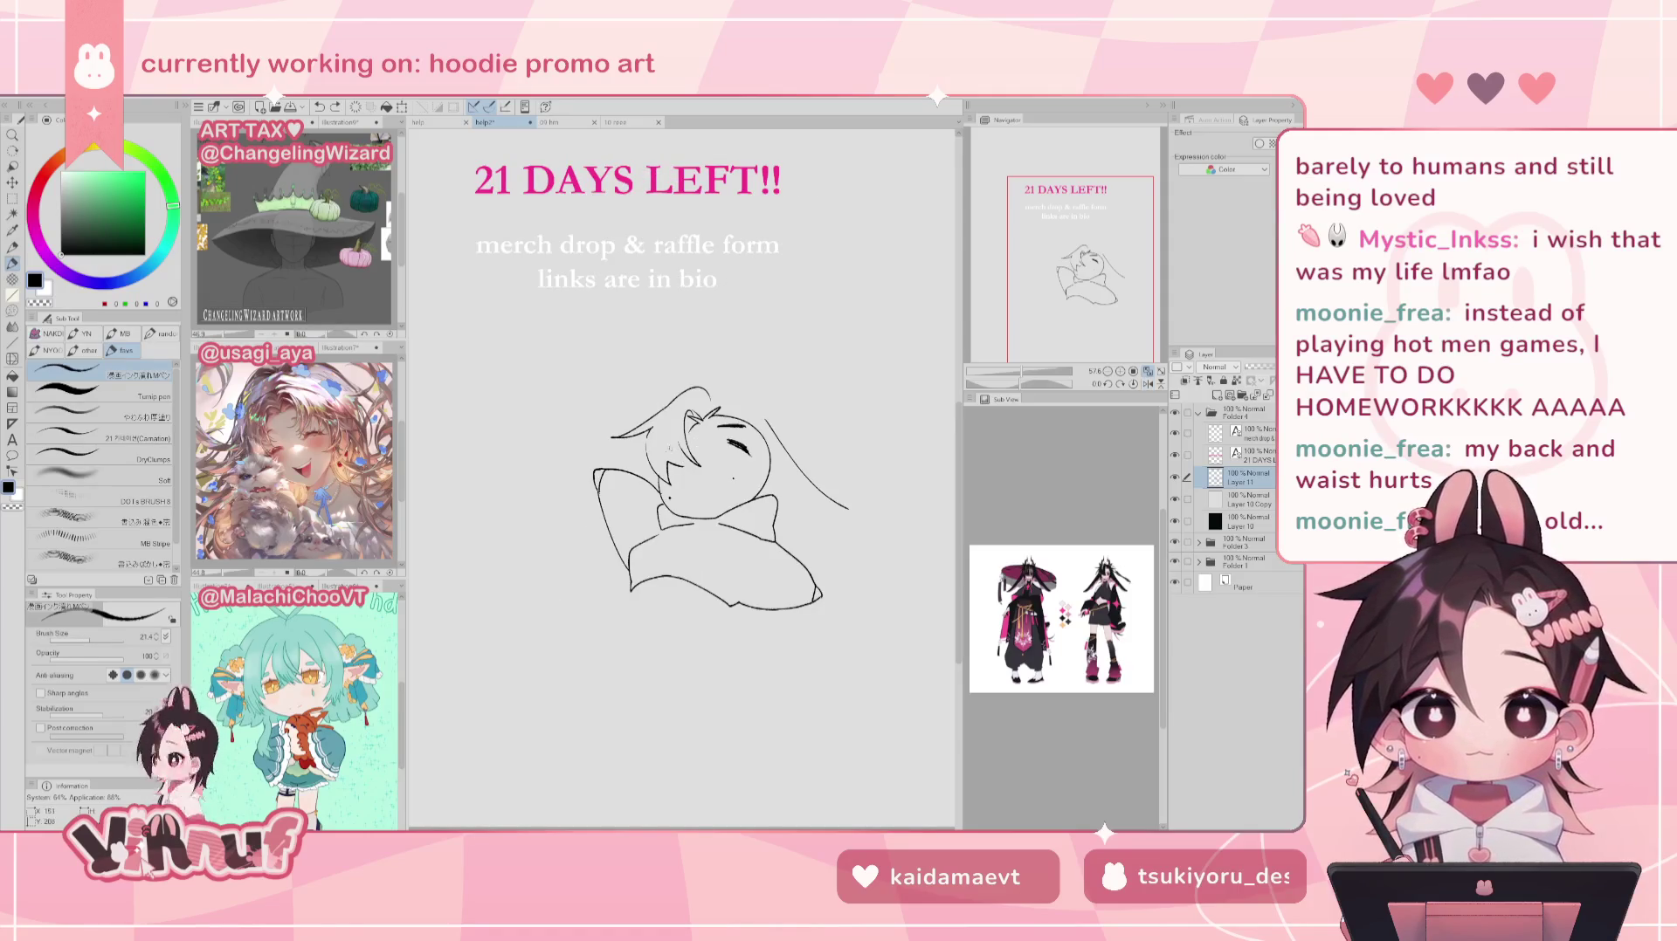
key(e)
key(p)
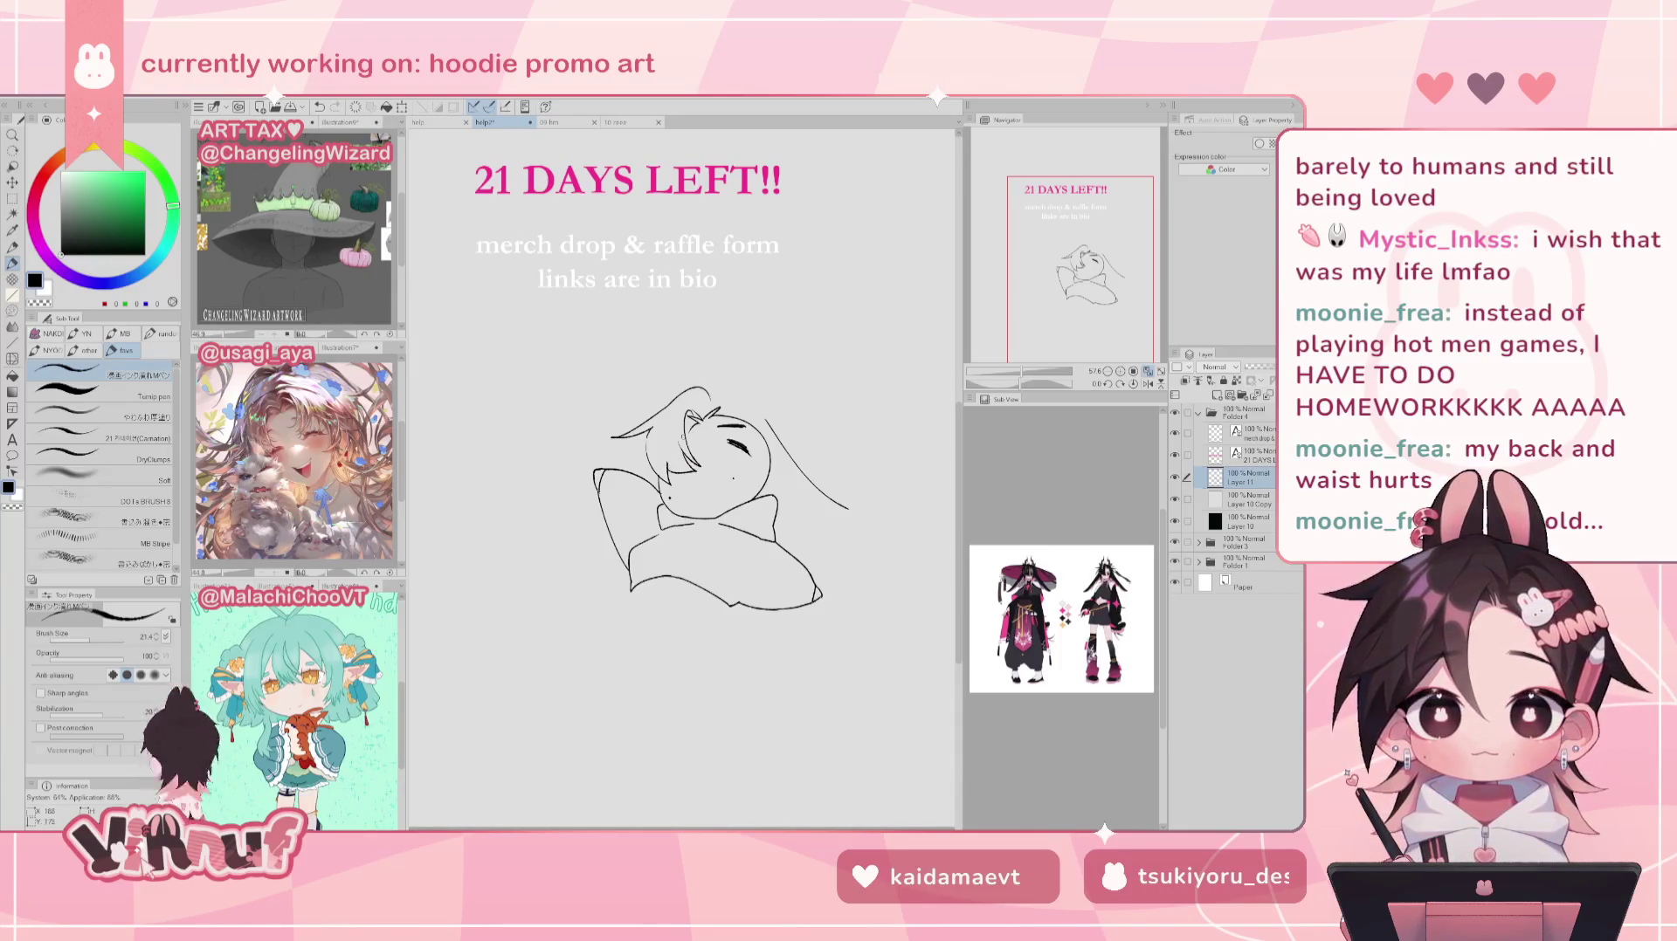
Step: Add short hair strokes, clean them up, and erase the closed-eye lines
drag(668, 468, 692, 477)
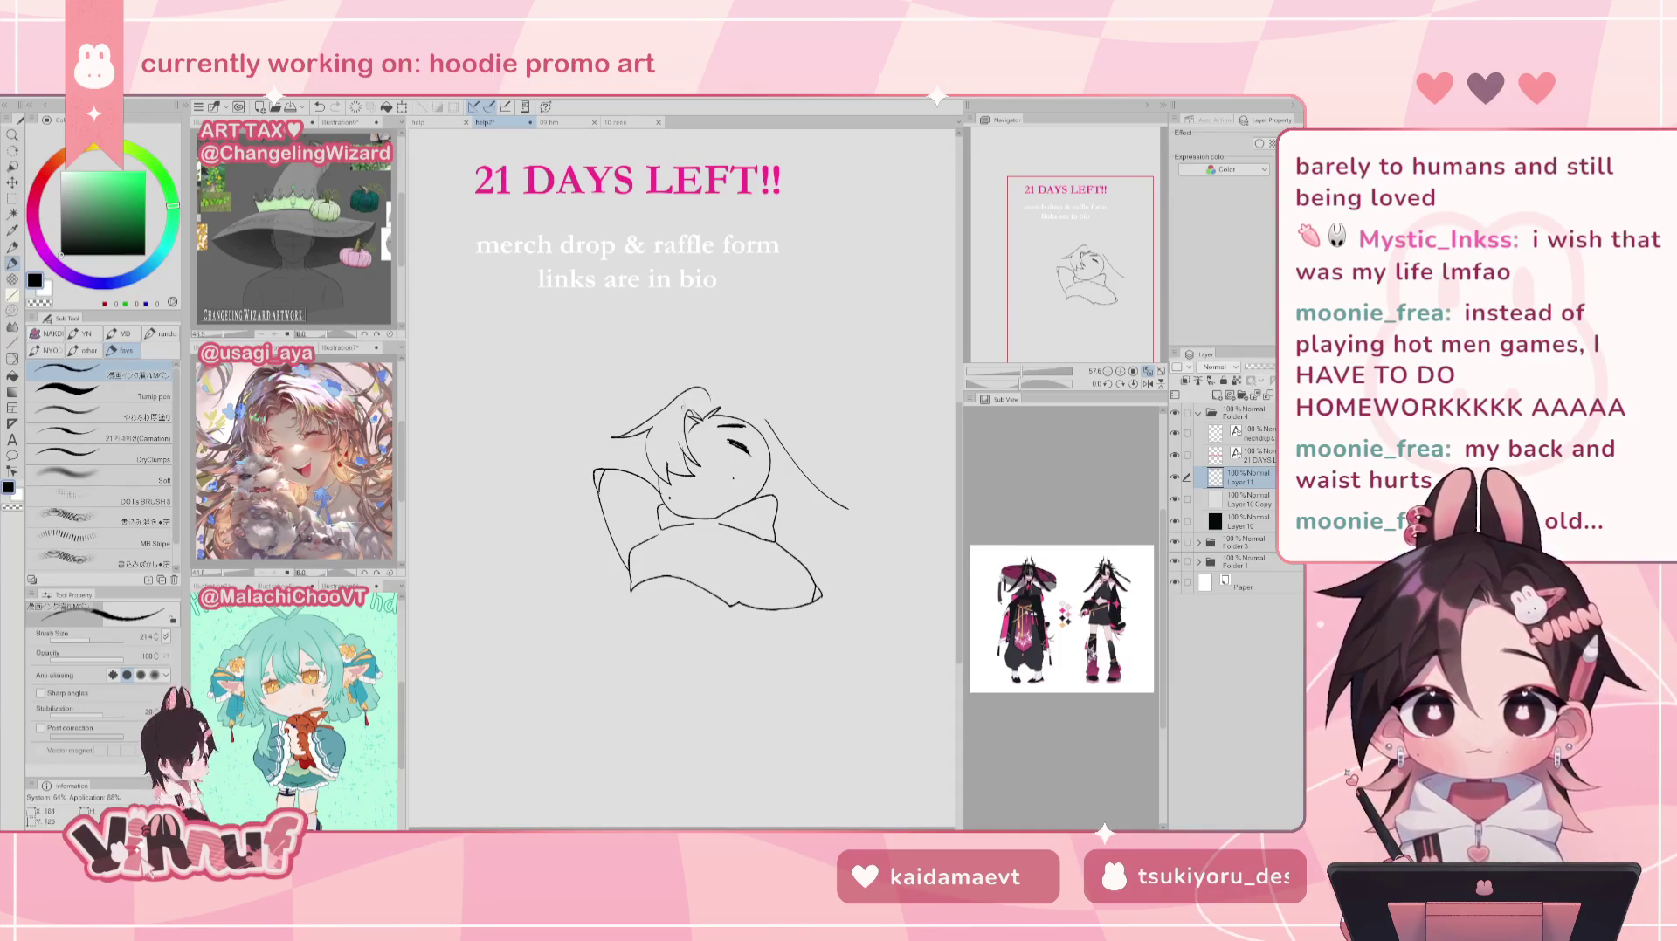
key(e)
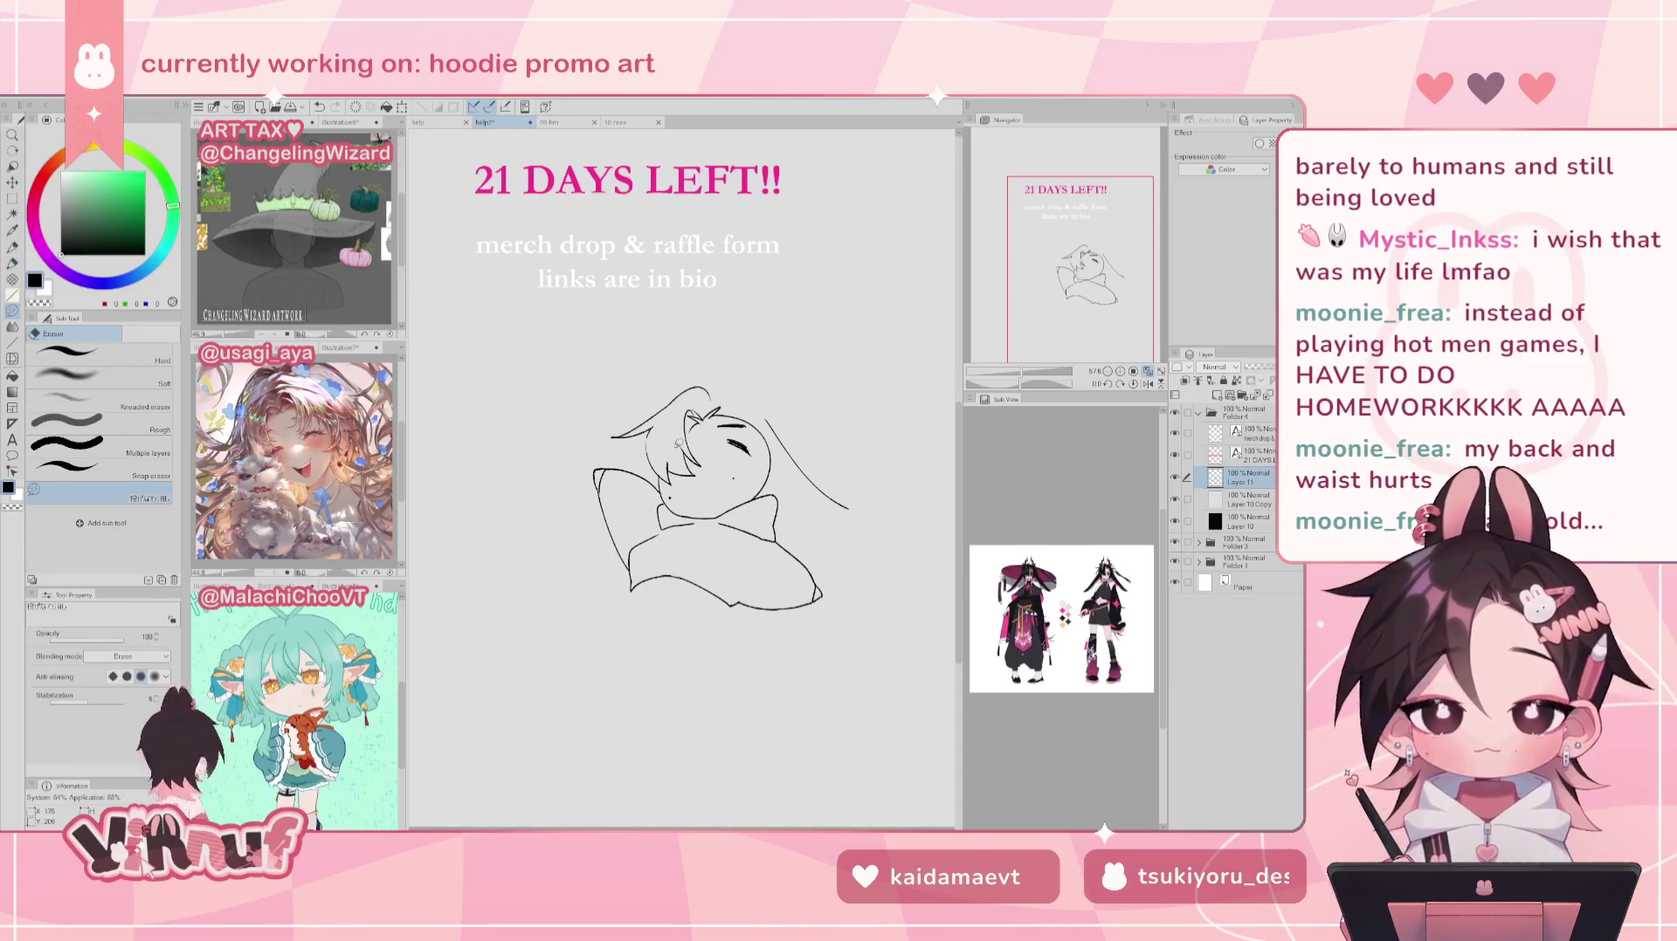
drag(669, 460, 674, 473)
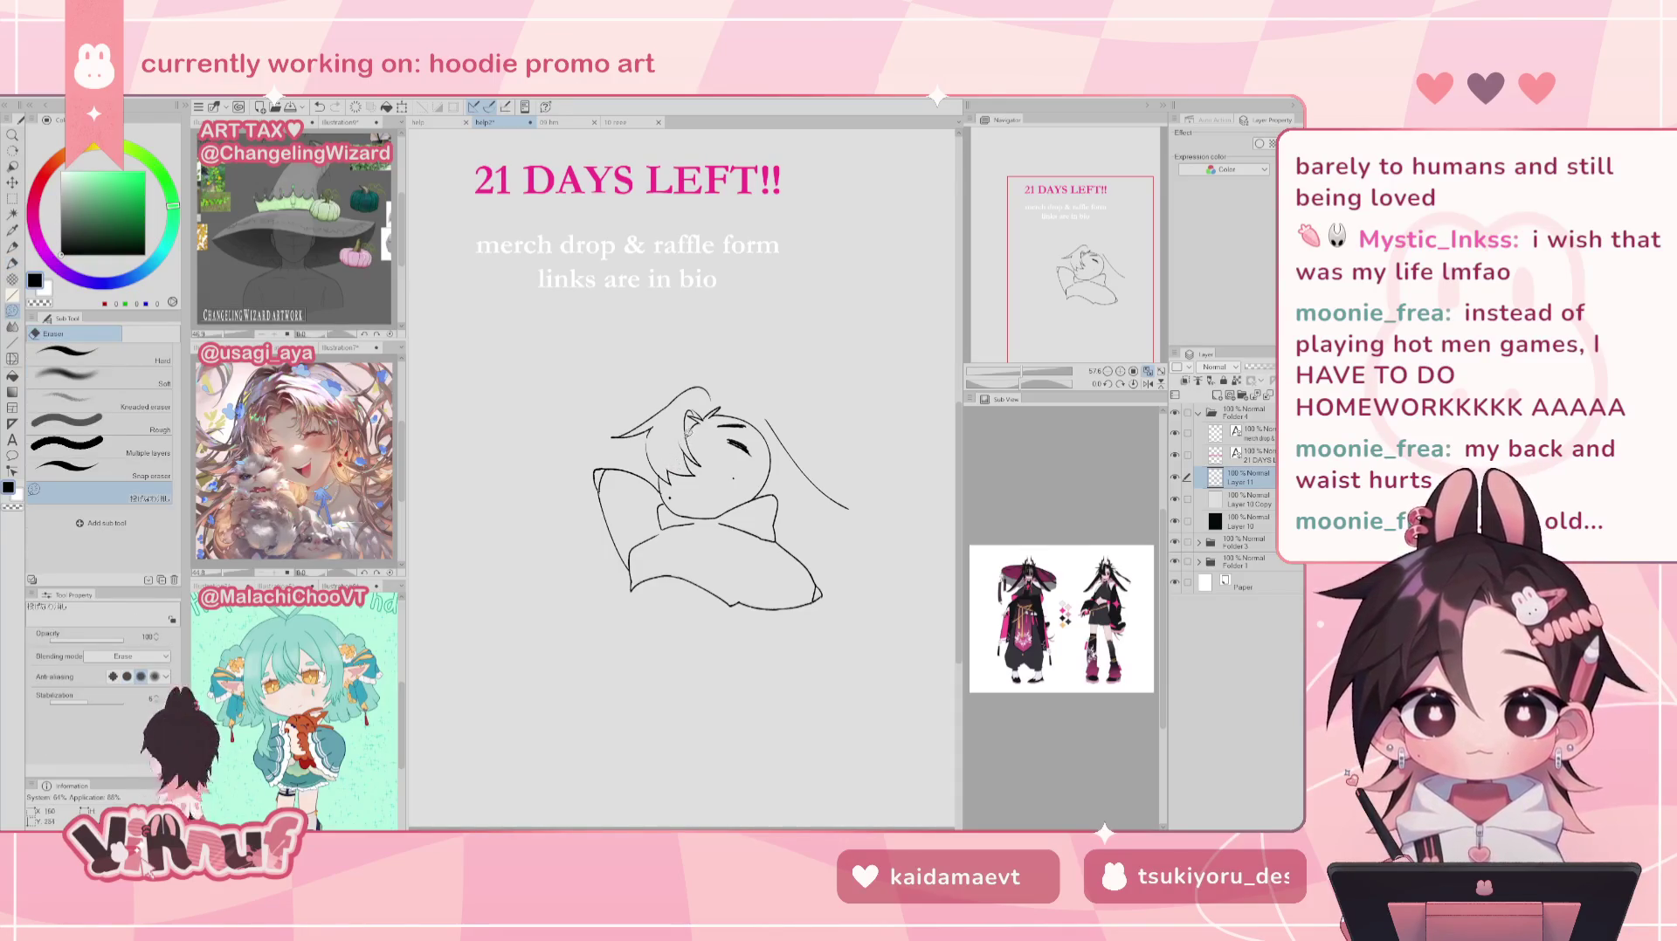
key(p)
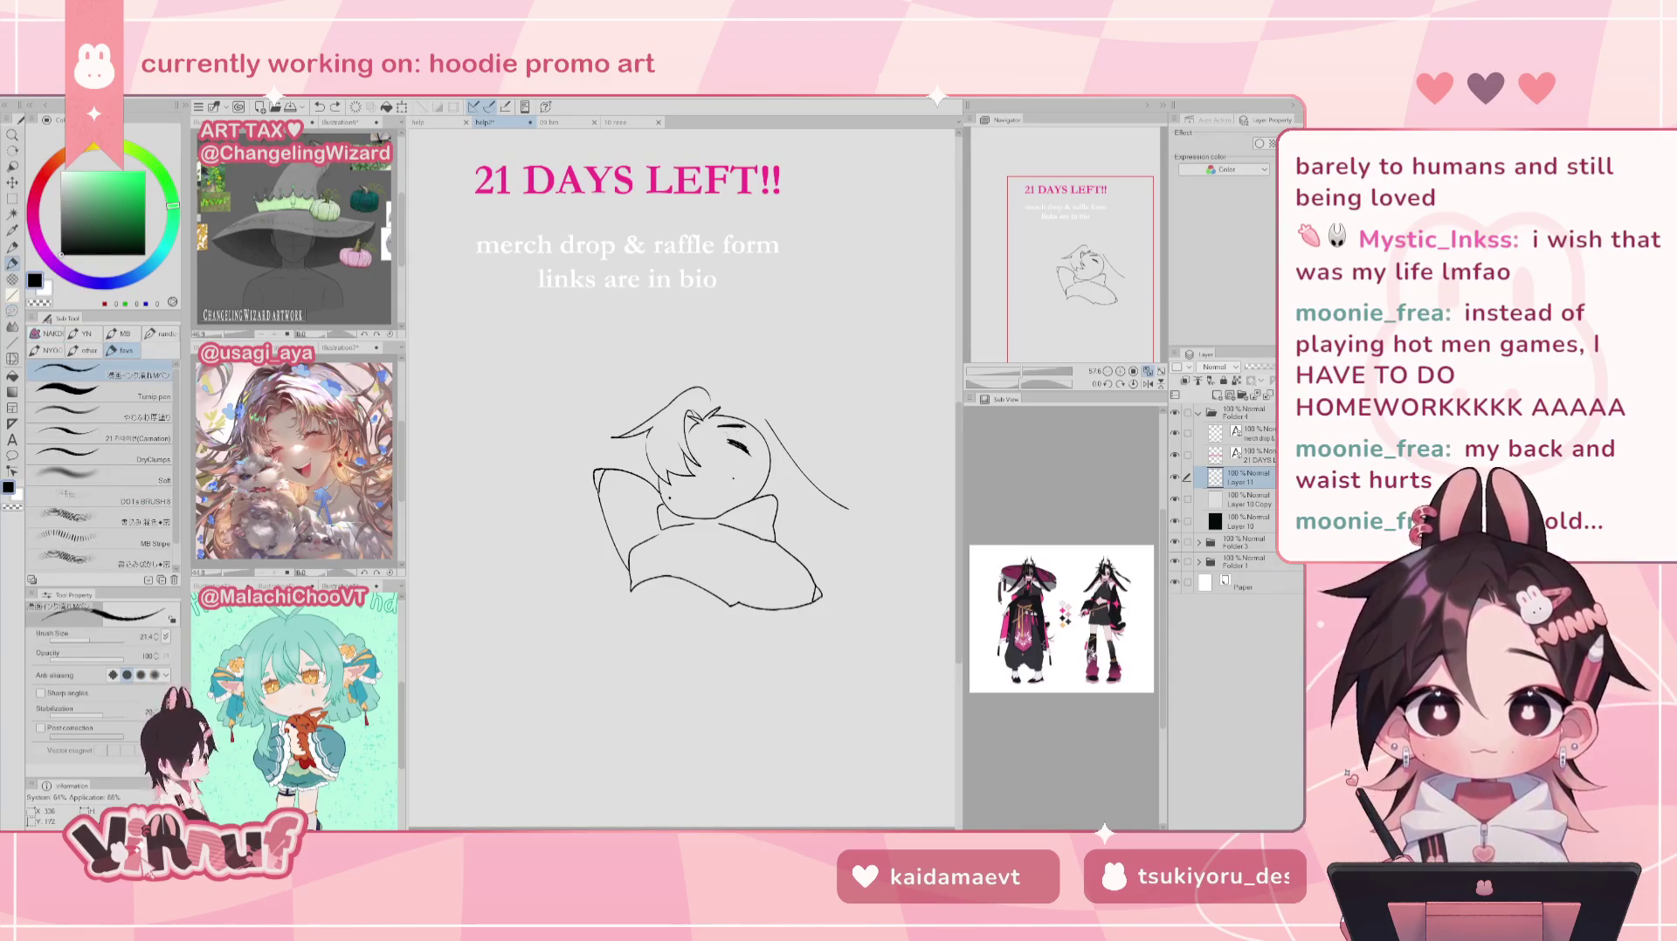
key(e)
drag(756, 427, 733, 449)
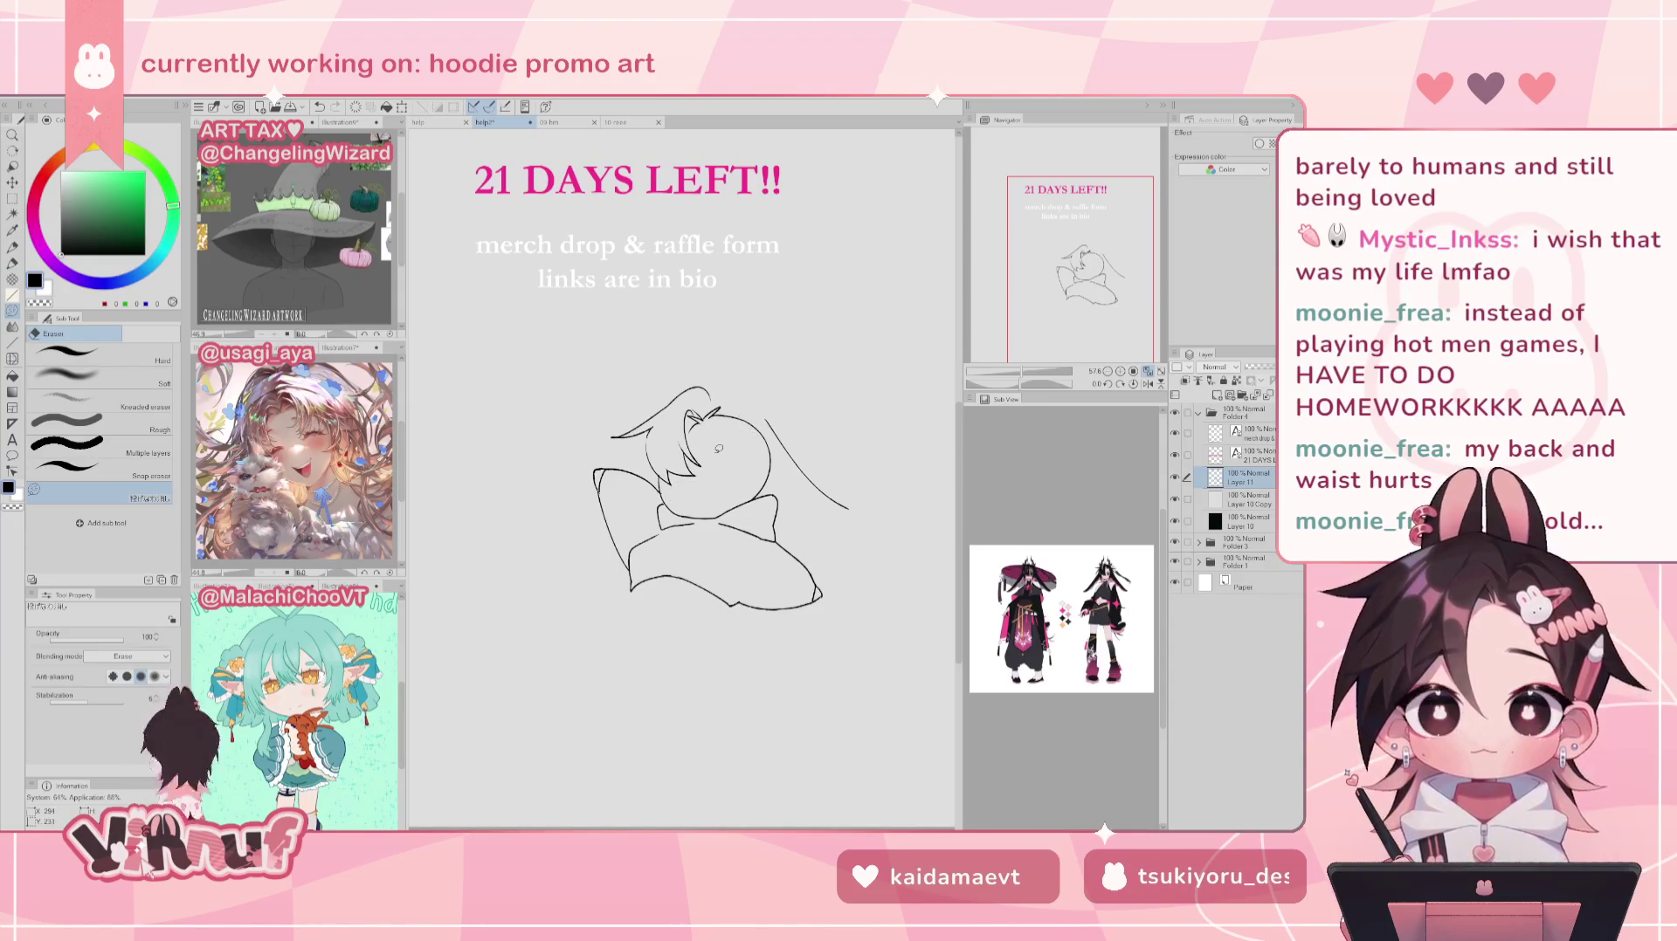
Step: Undo the last hair-strand erase and test a short stroke beside the hair
key(p)
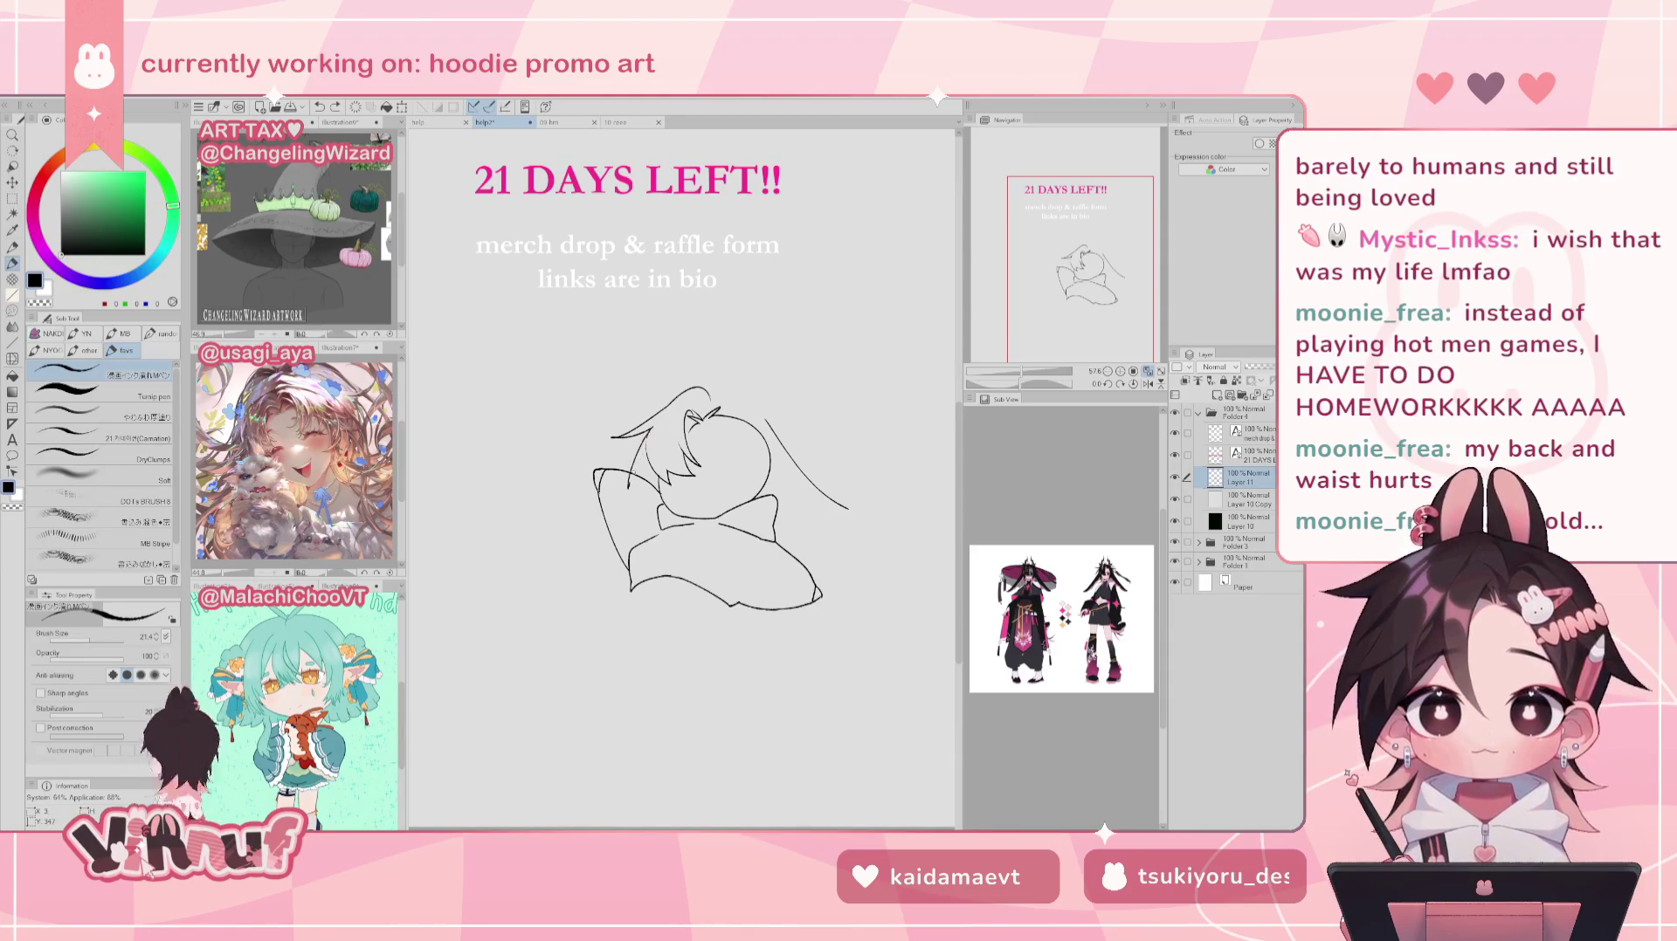
key(e)
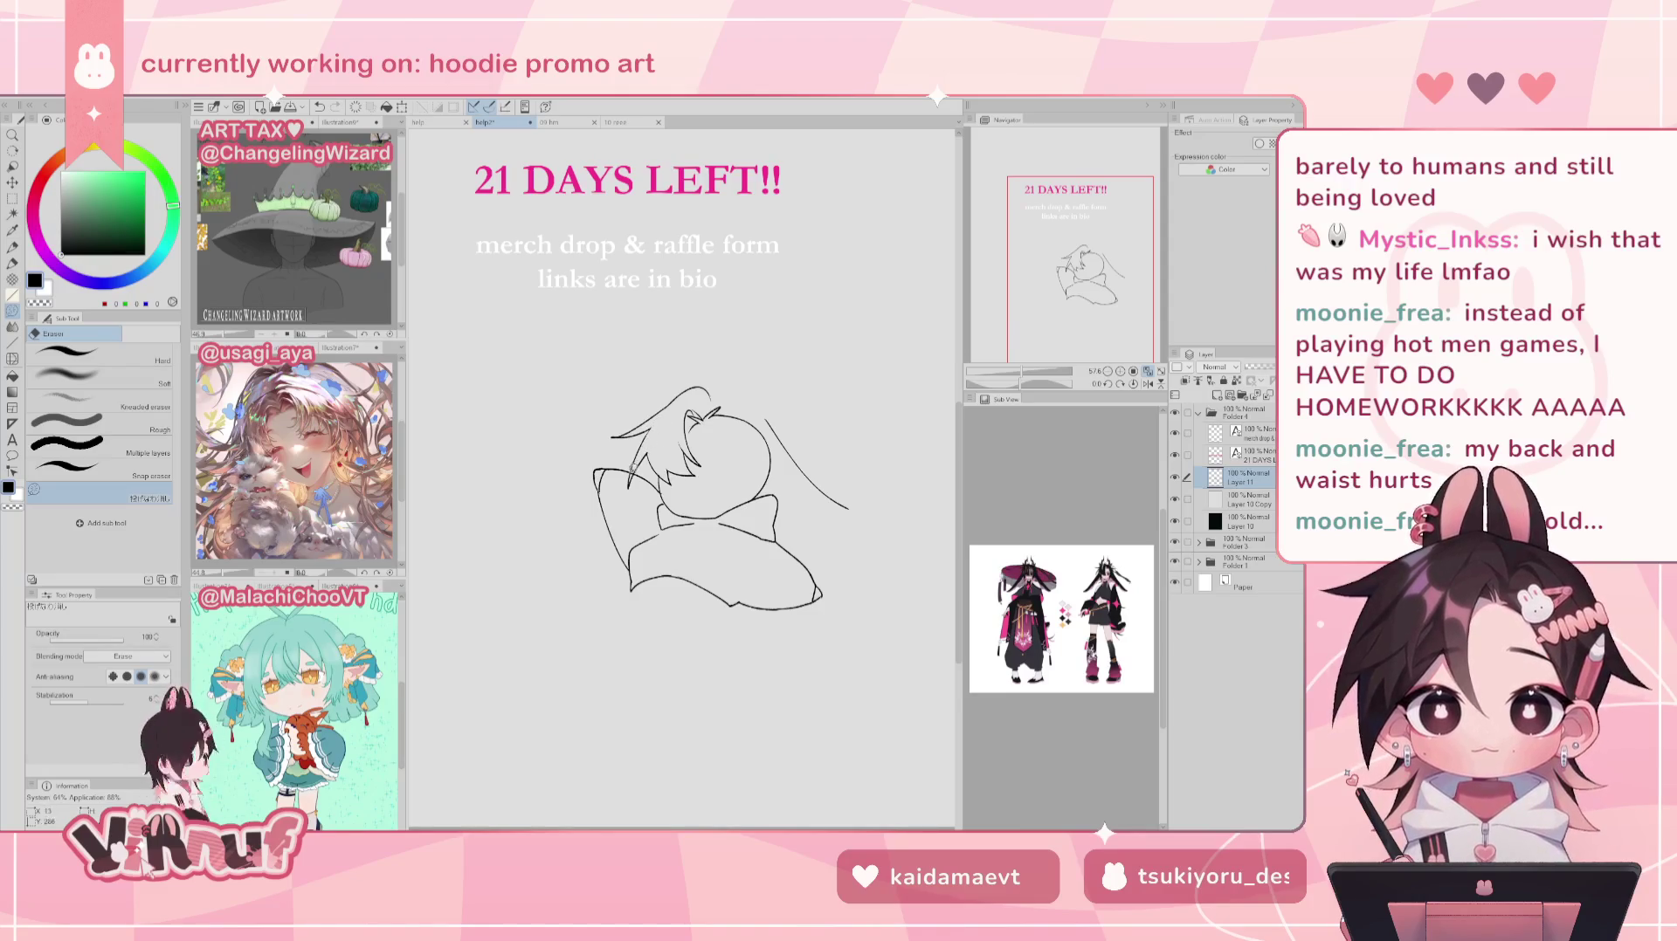
key(ctrl+z)
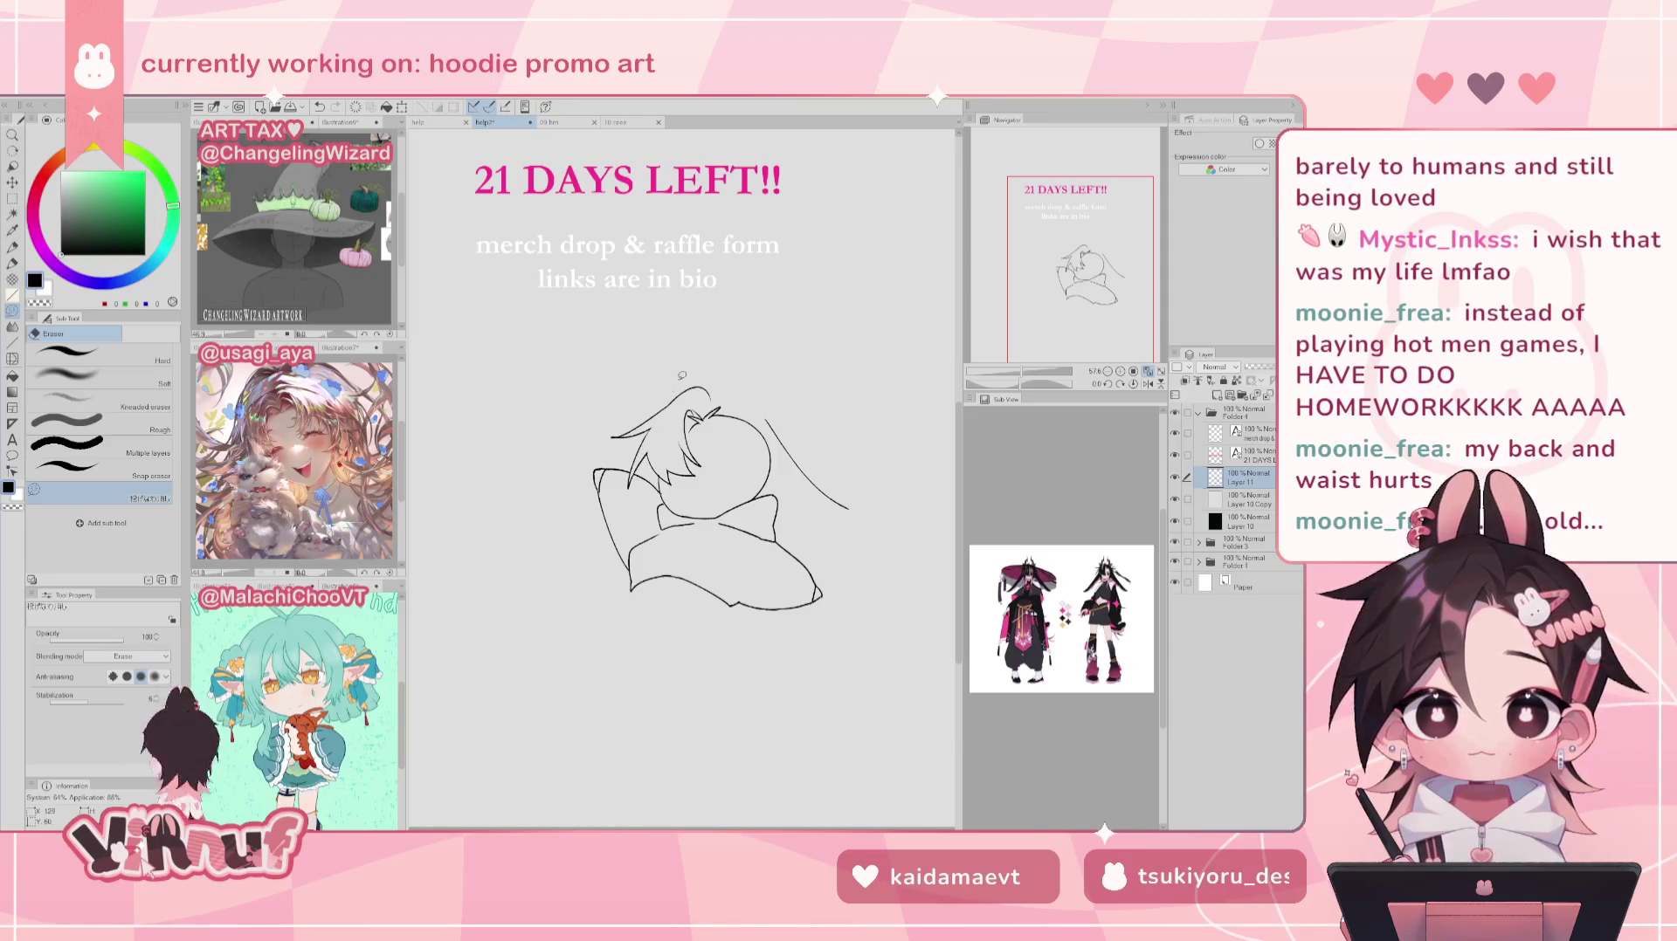
key(p)
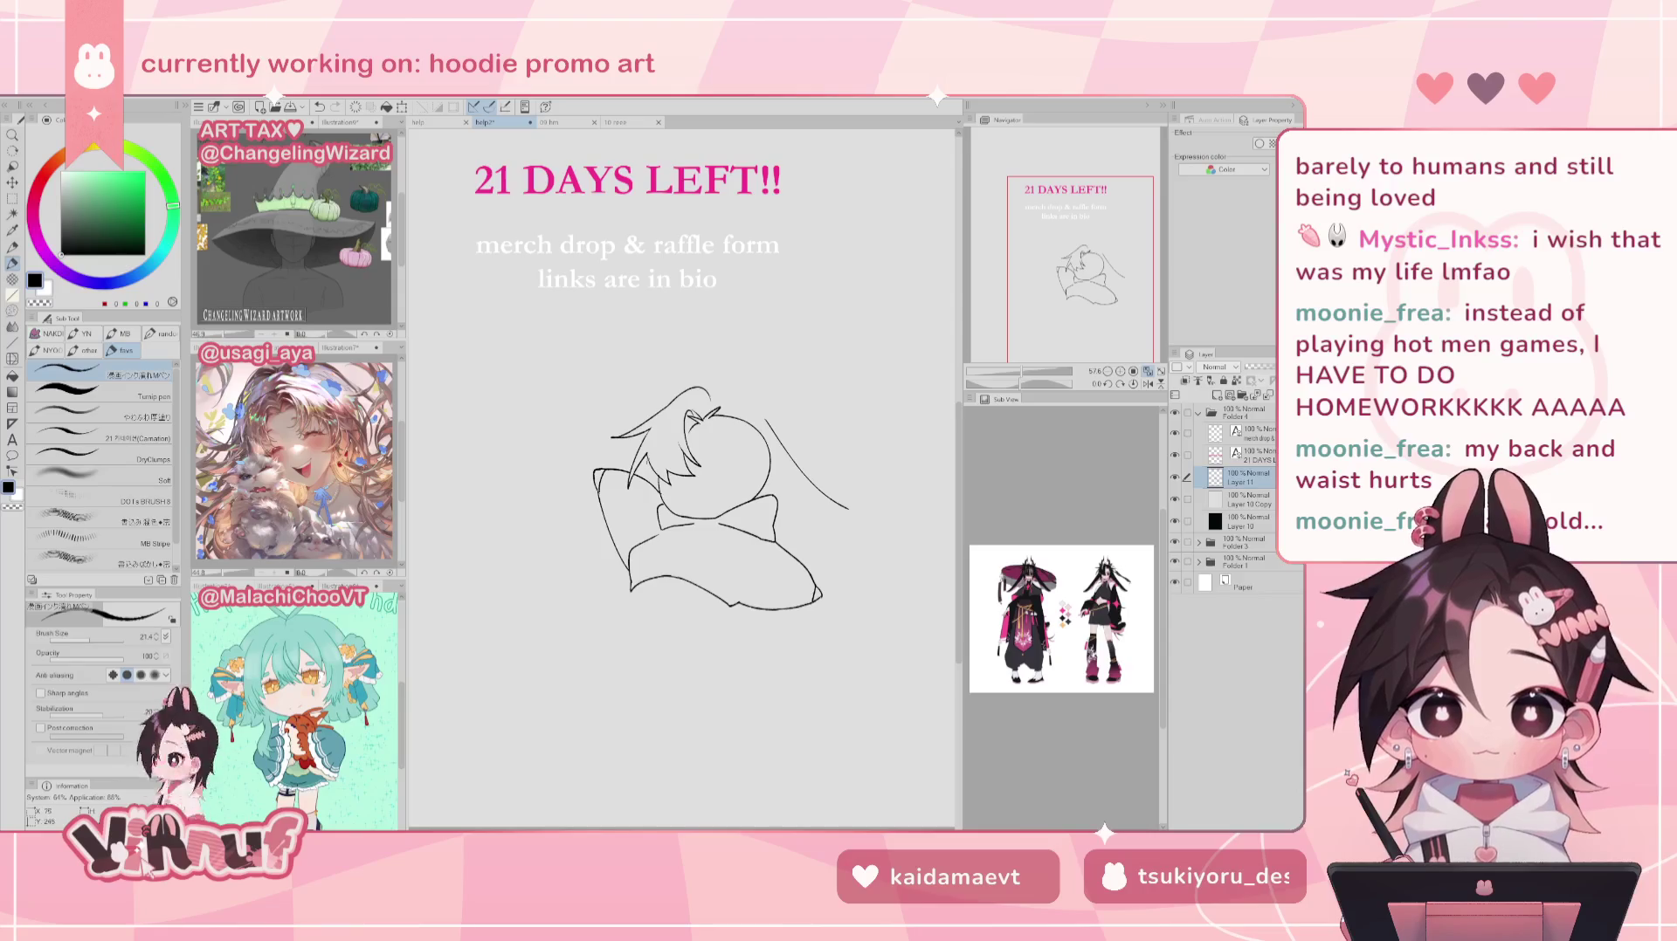
mouse_move(648, 524)
mouse_down()
mouse_move(651, 476)
mouse_move(650, 504)
mouse_up()
key(ctrl+z)
key(ctrl+z)
key(ctrl+z)
key(e)
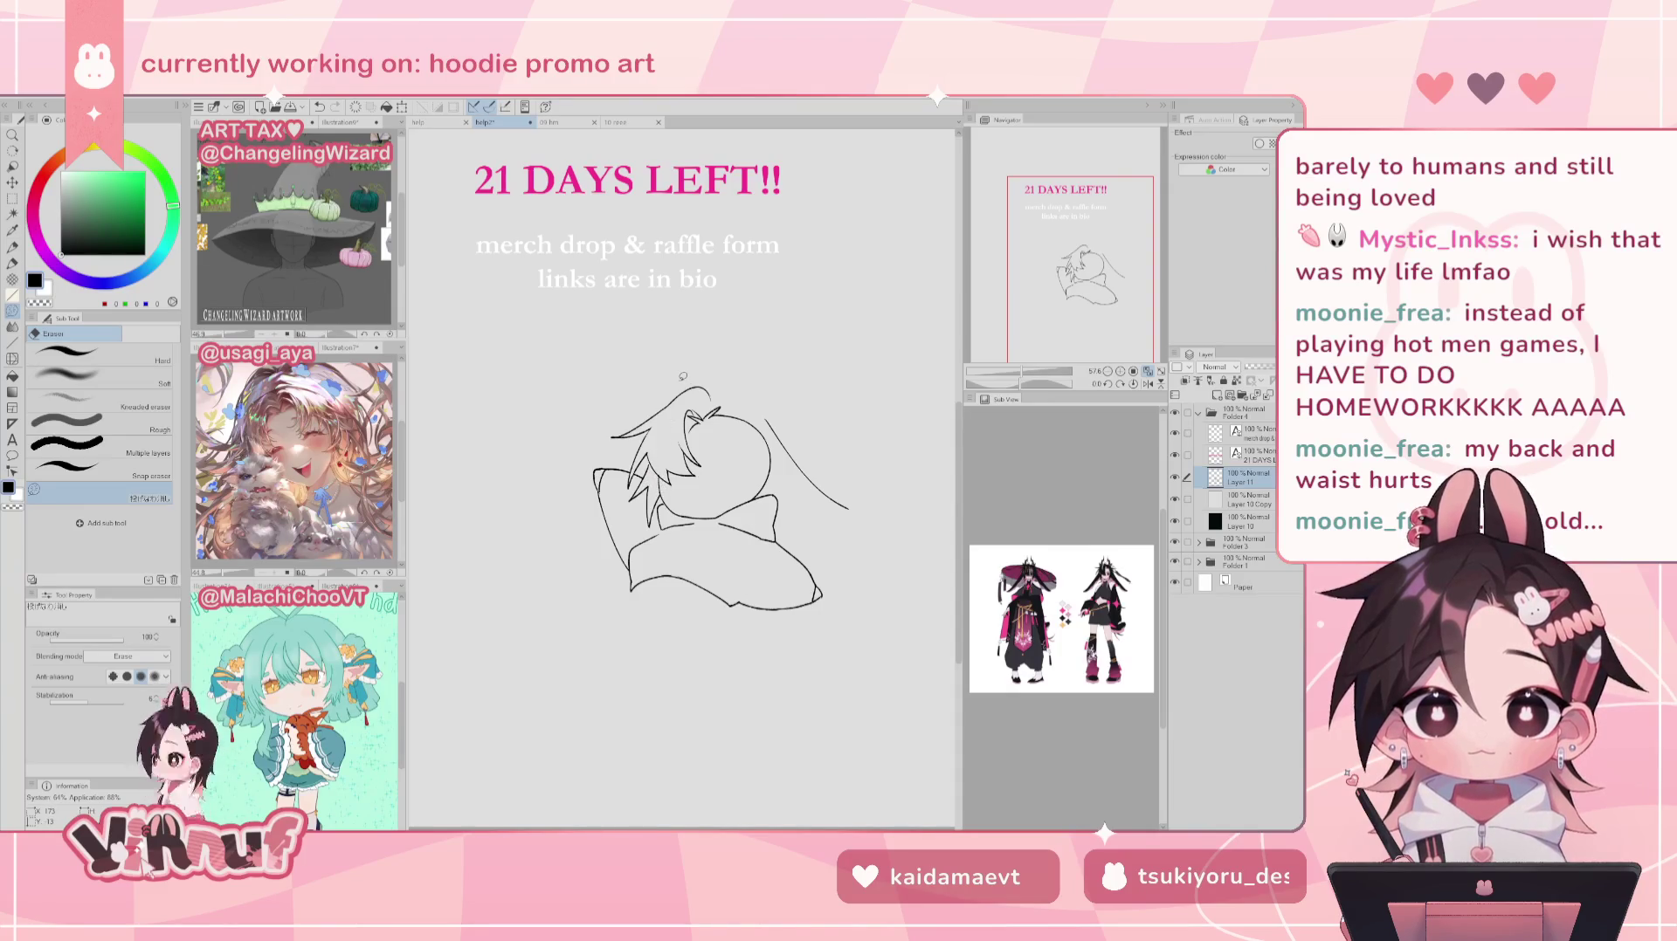
key(p)
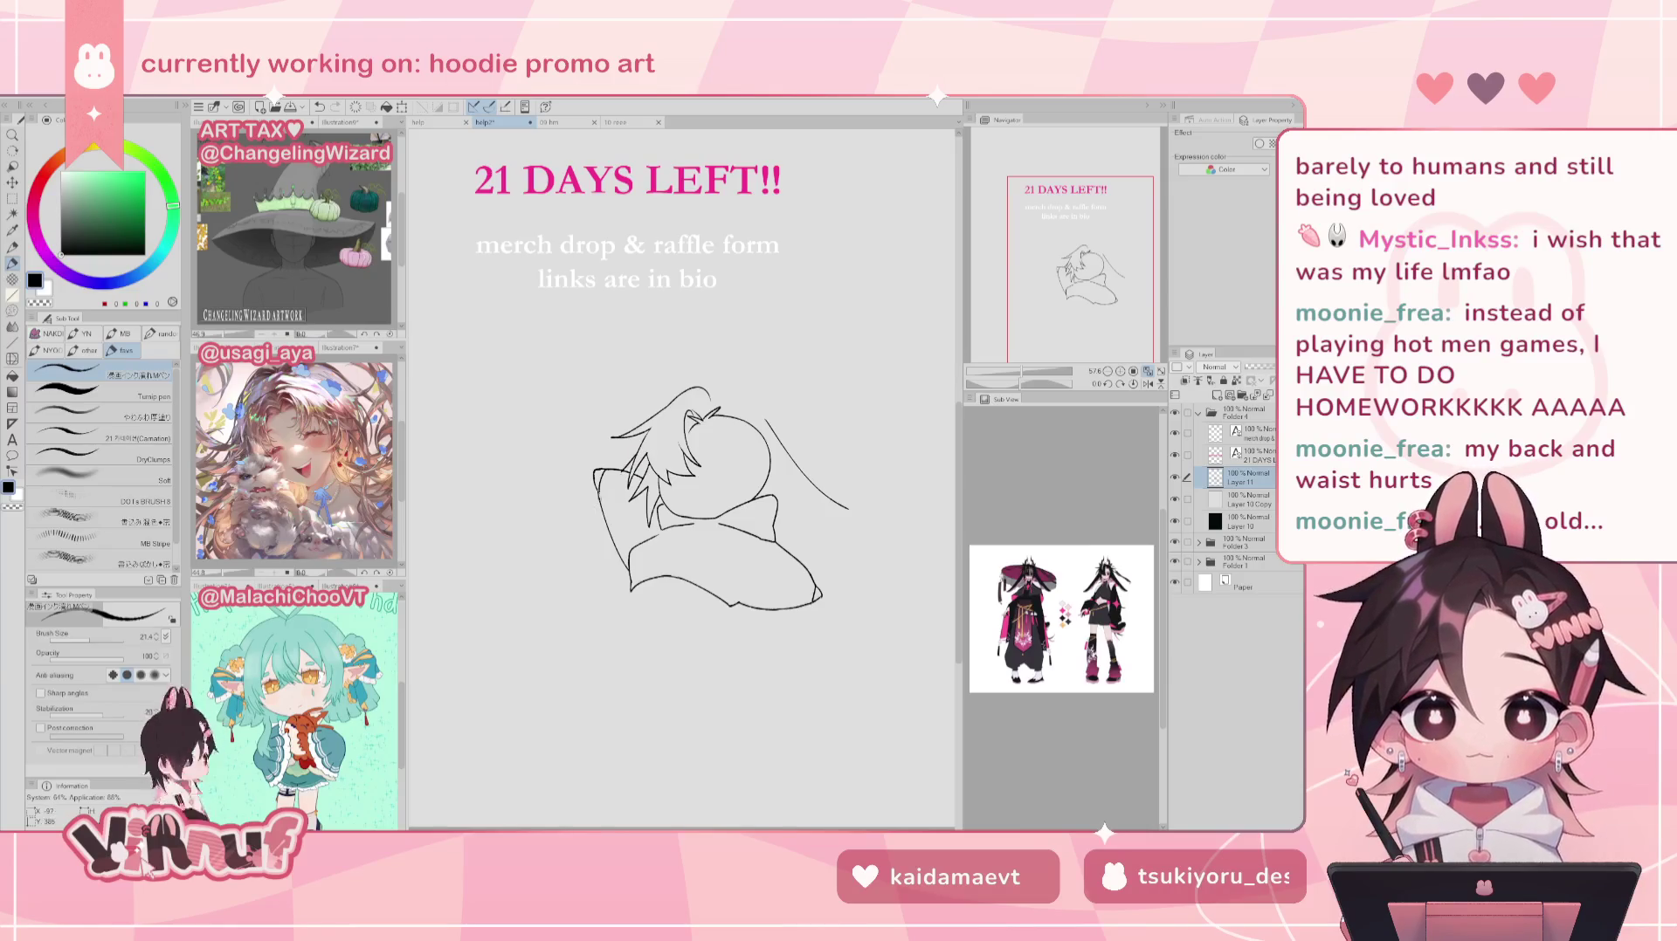
Step: Retry the hand and top-of-head hair strokes, redrawing hair on the mirrored canvas
key(ctrl+z)
drag(597, 497, 574, 511)
key(ctrl+z)
key(ctrl+z)
key(ctrl+z)
key(ctrl+z)
key(ctrl+z)
key(ctrl+z)
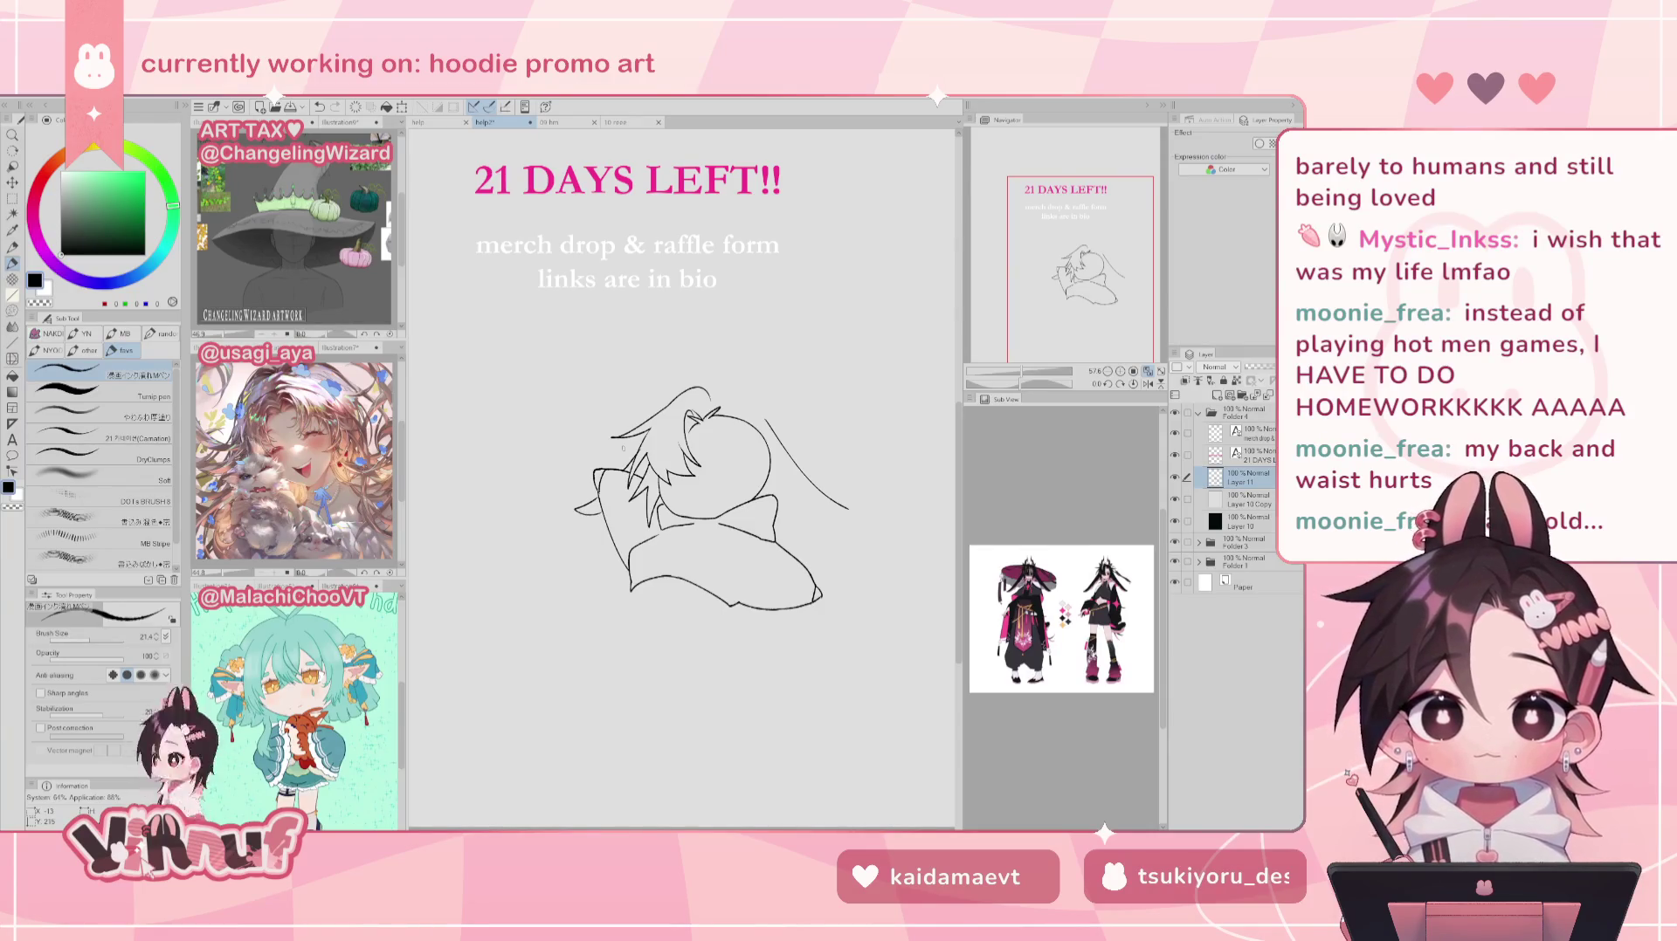
key(ctrl+z)
drag(708, 390, 800, 414)
key(ctrl+z)
key(ctrl+z)
key(ctrl+z)
key(ctrl+z)
key(ctrl+z)
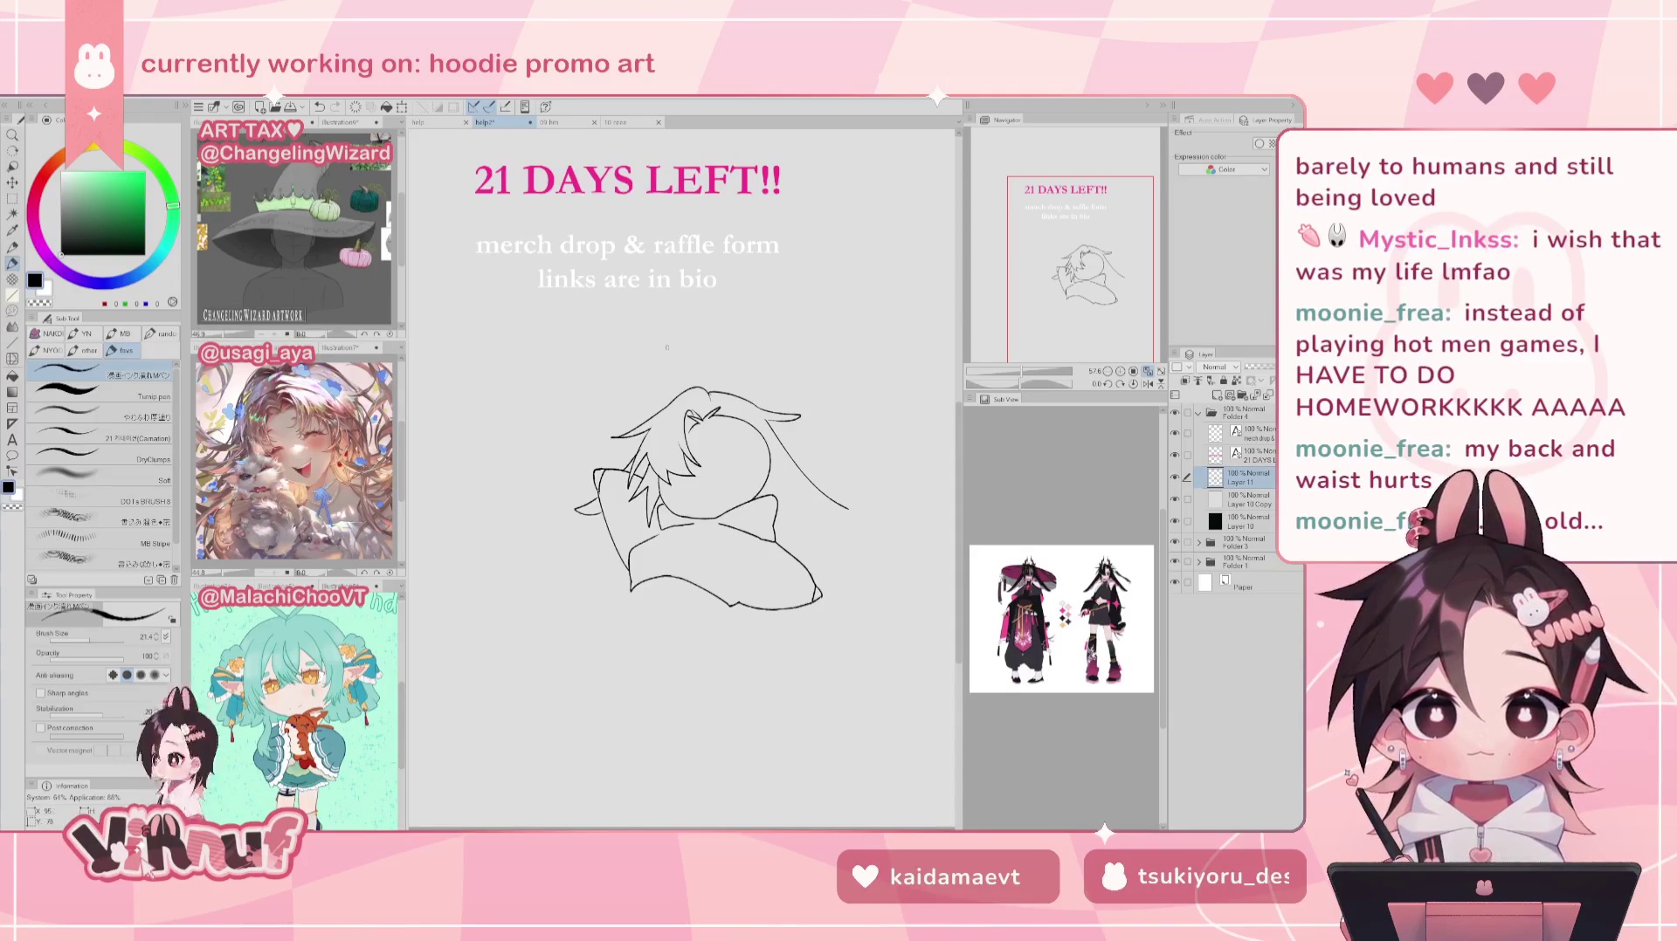
key(h)
mouse_move(607, 405)
mouse_down()
mouse_move(557, 418)
mouse_move(559, 454)
mouse_up()
key(ctrl+z)
key(ctrl+z)
key(ctrl+z)
key(ctrl+z)
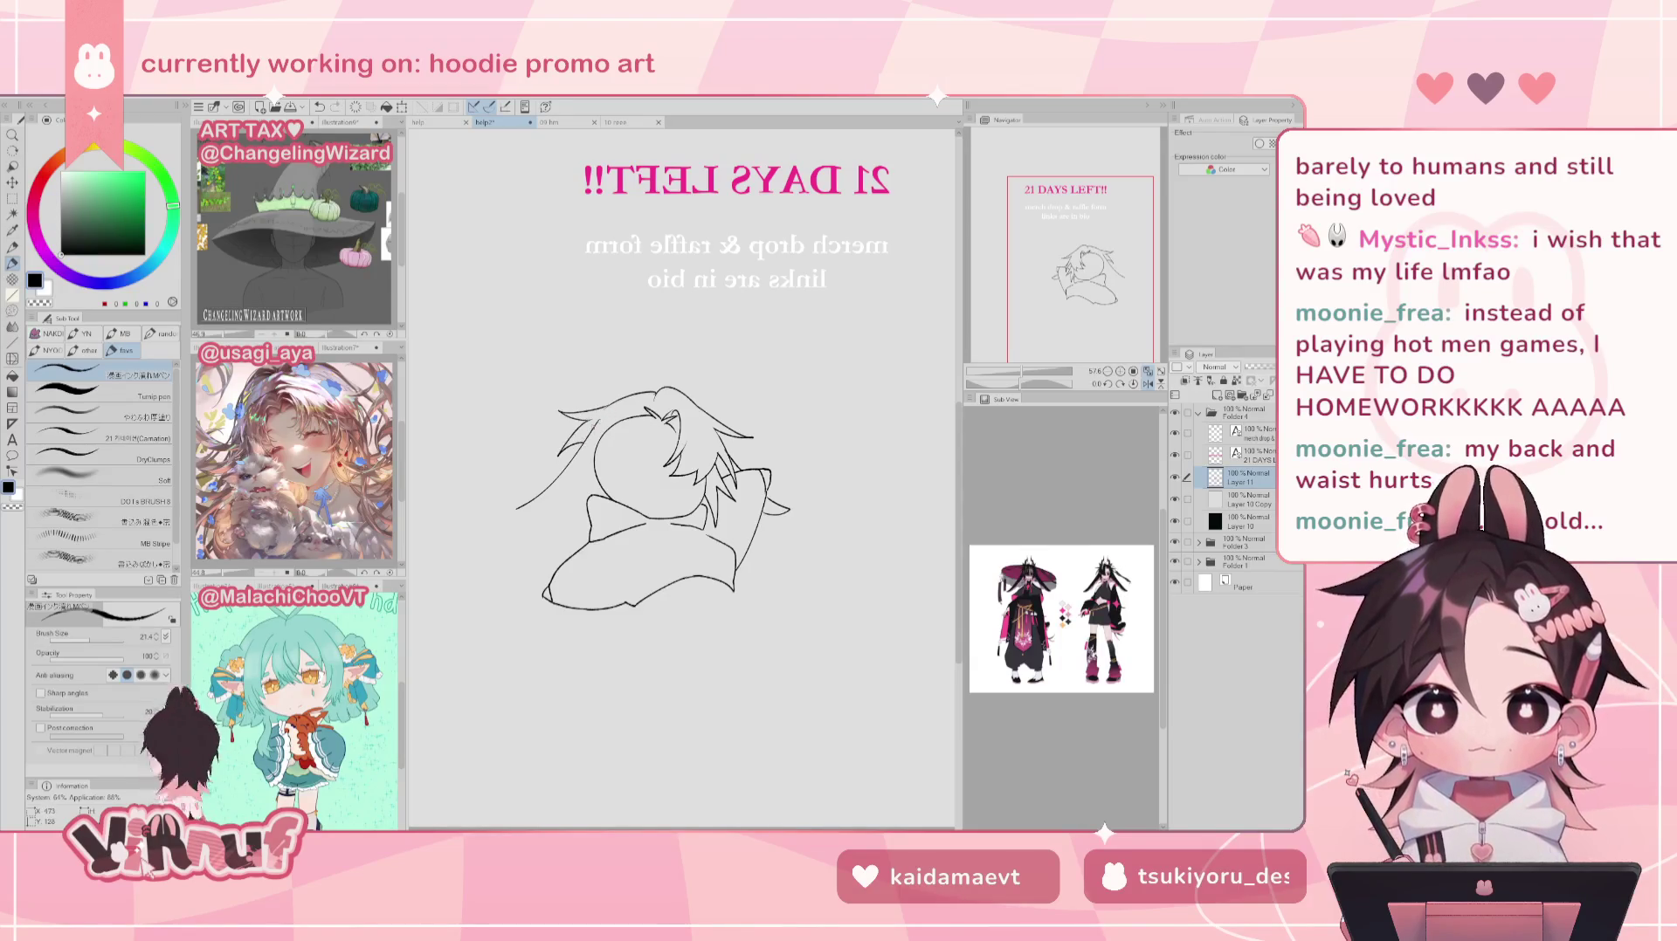
Step: Draw a curved hair strand out to the right and a hooked strand on the left
key(e)
key(h)
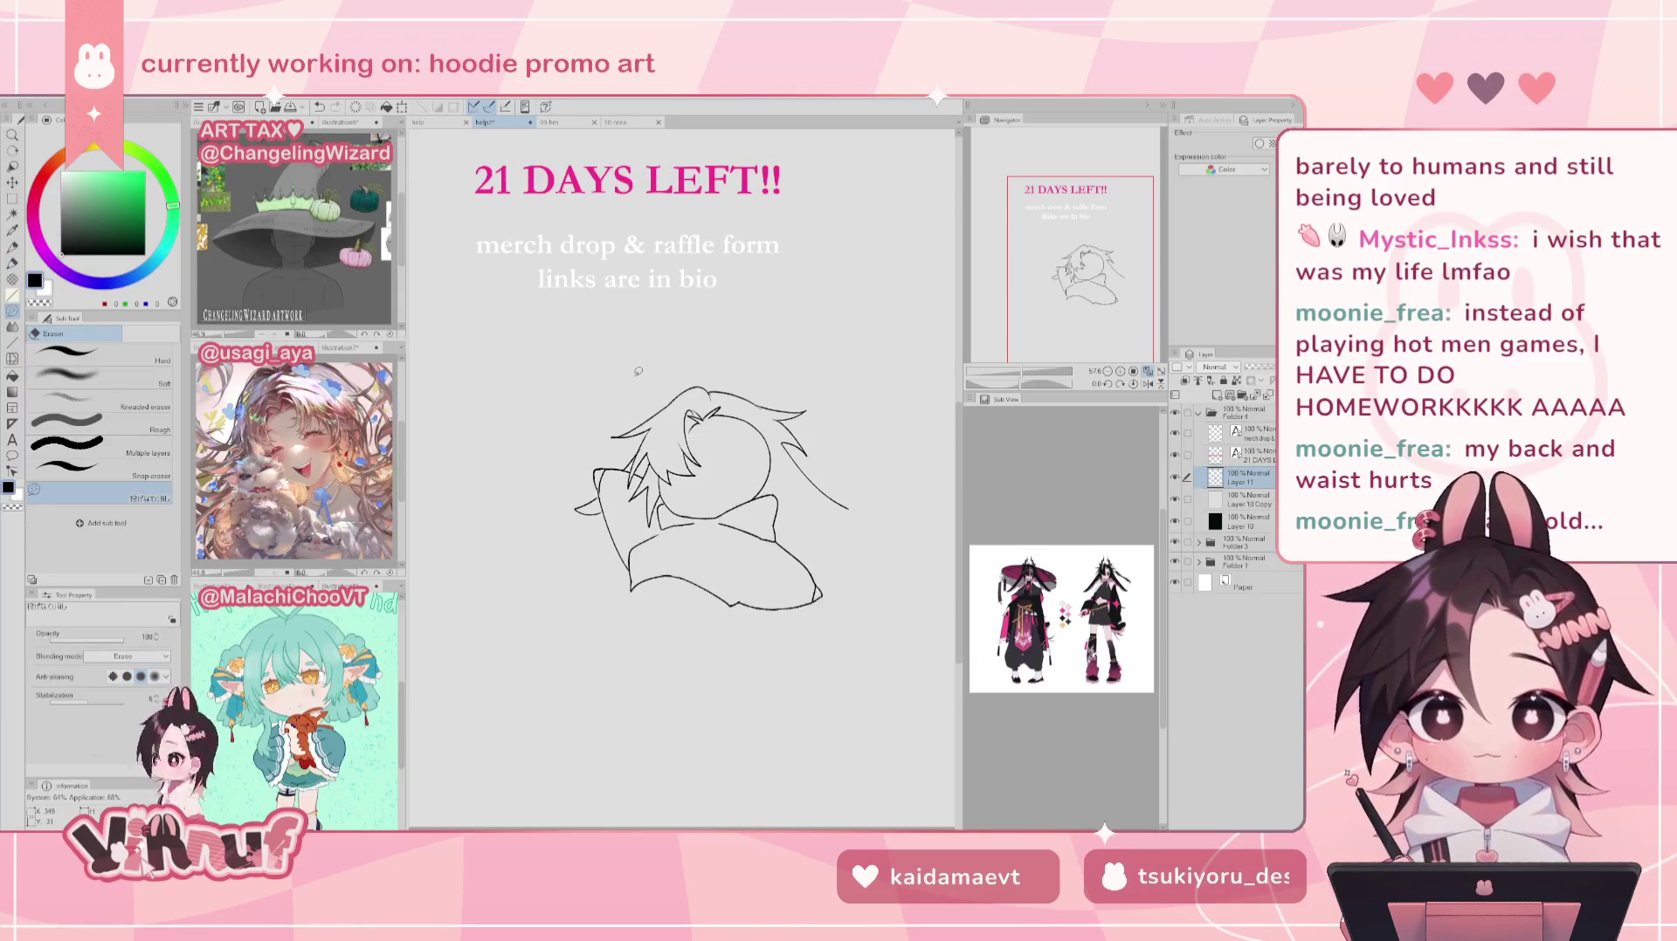
key(p)
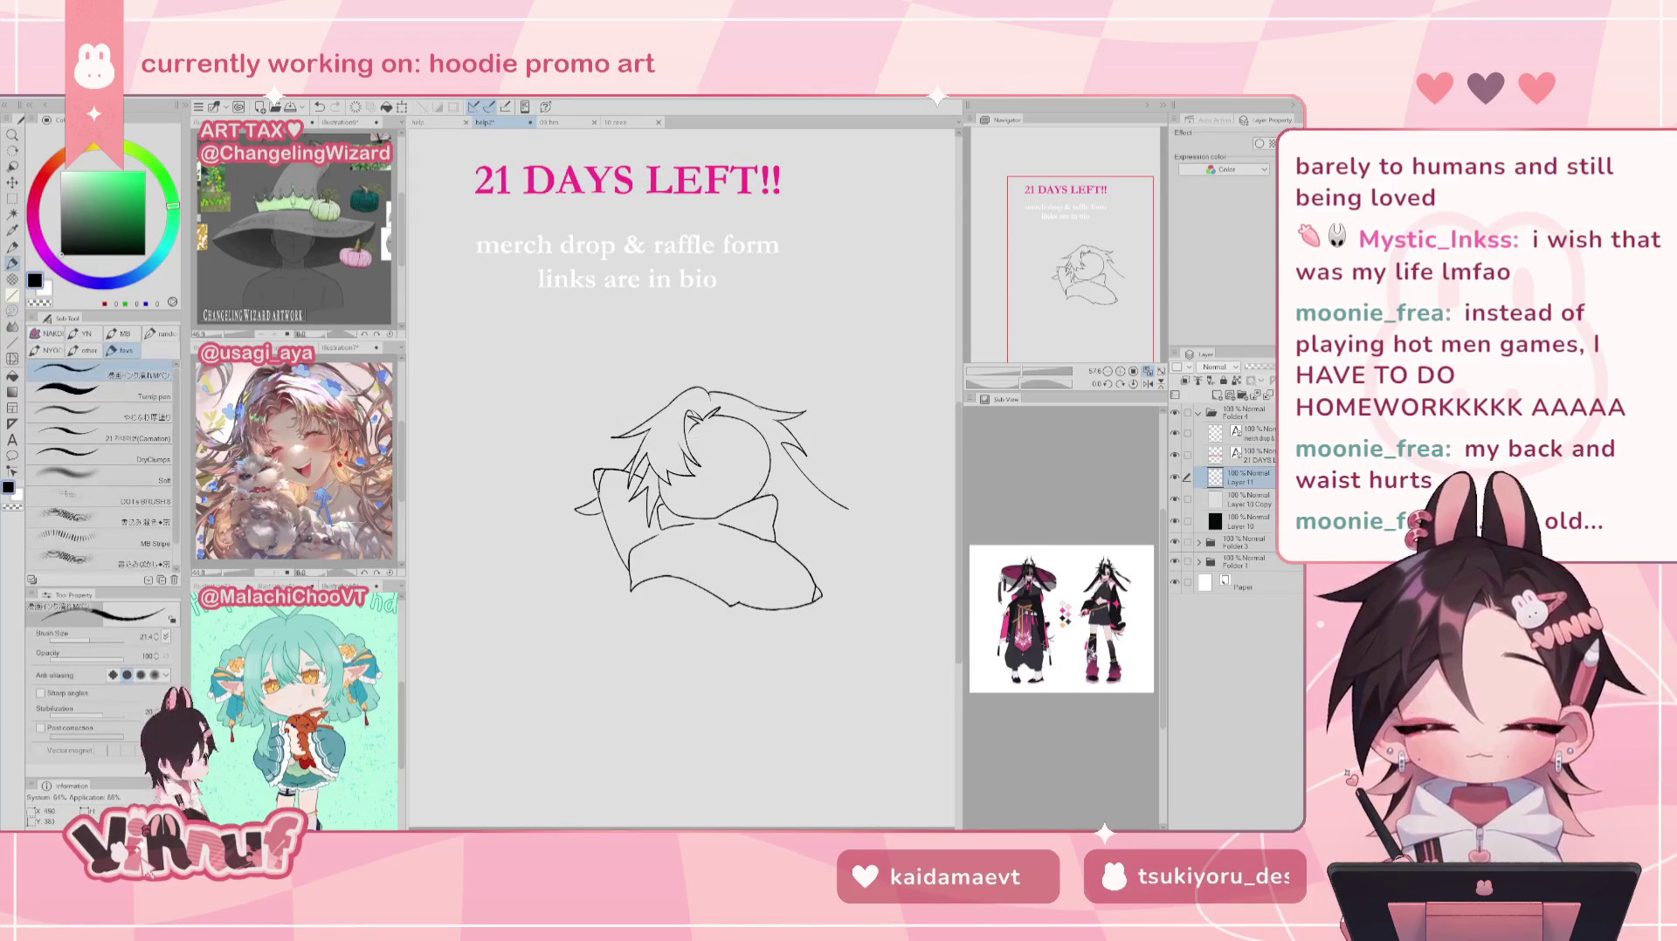
drag(796, 505, 860, 523)
key(ctrl+z)
drag(770, 480, 873, 523)
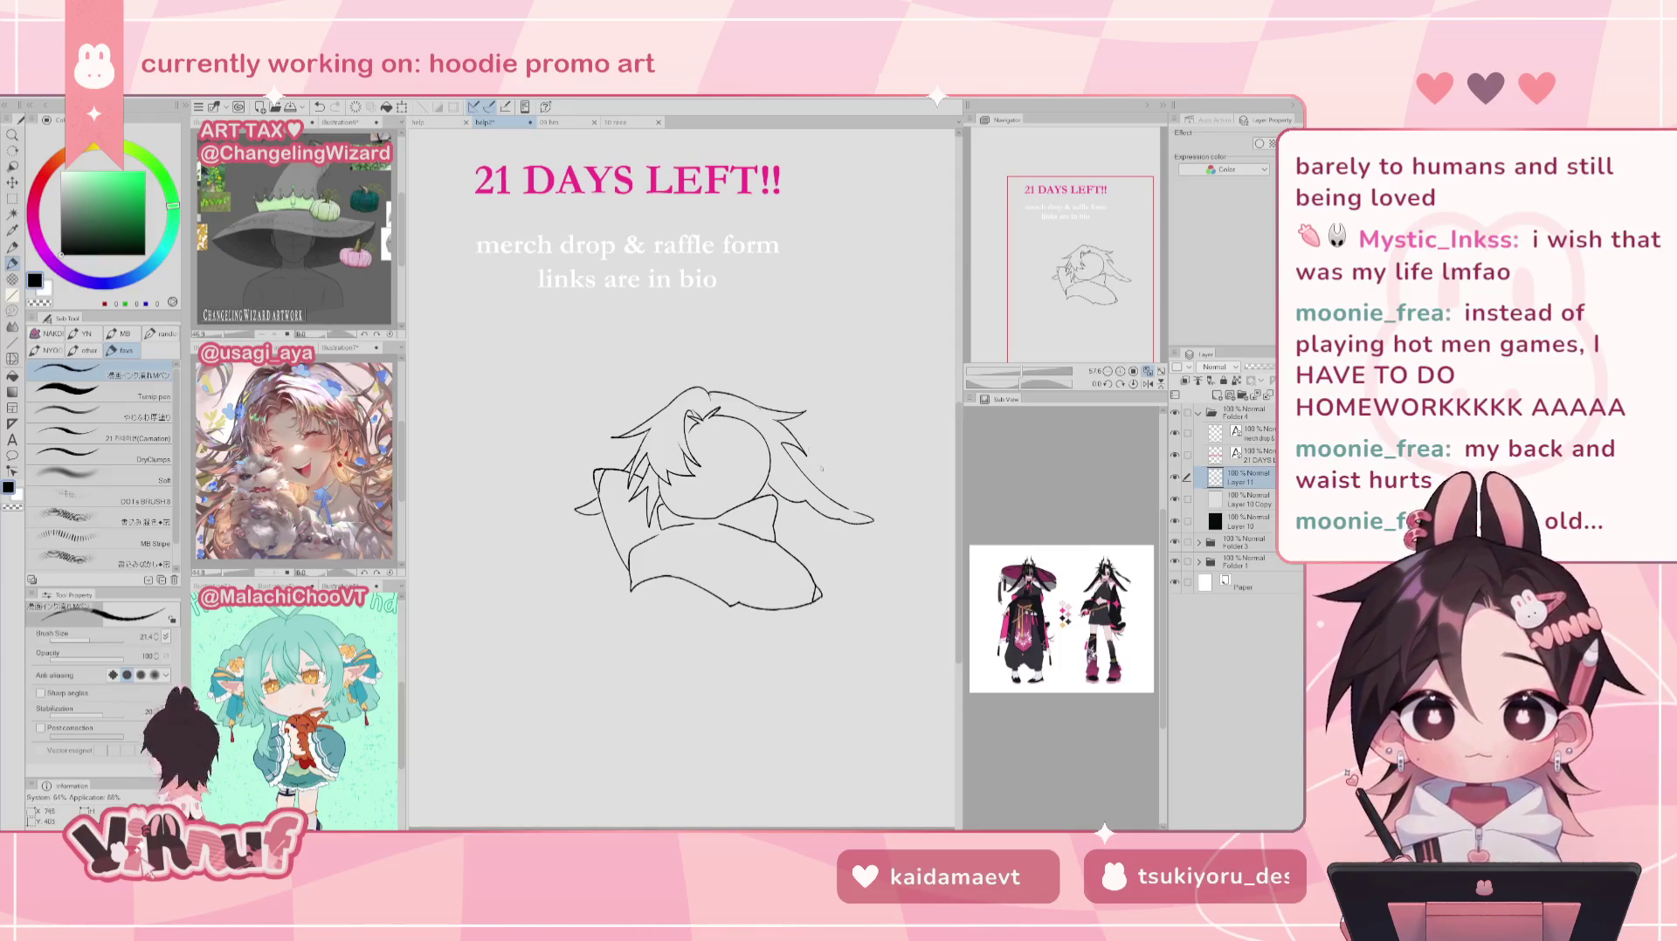
key(h)
key(ctrl+z)
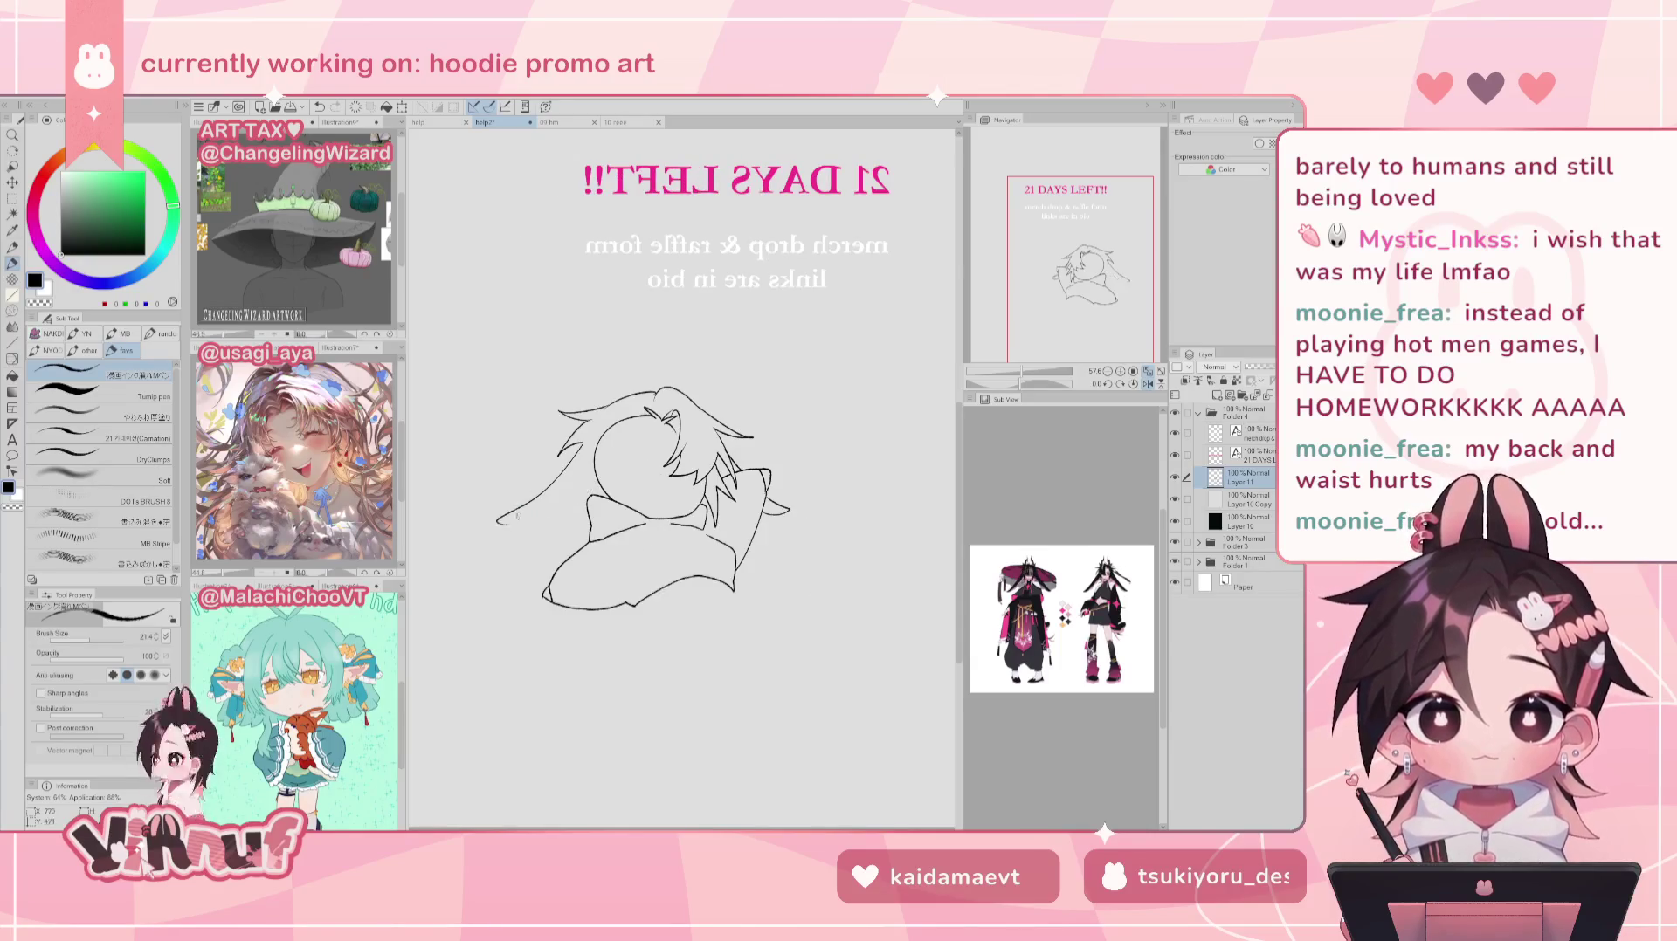
mouse_move(515, 513)
mouse_down()
mouse_move(492, 520)
mouse_move(578, 515)
mouse_up()
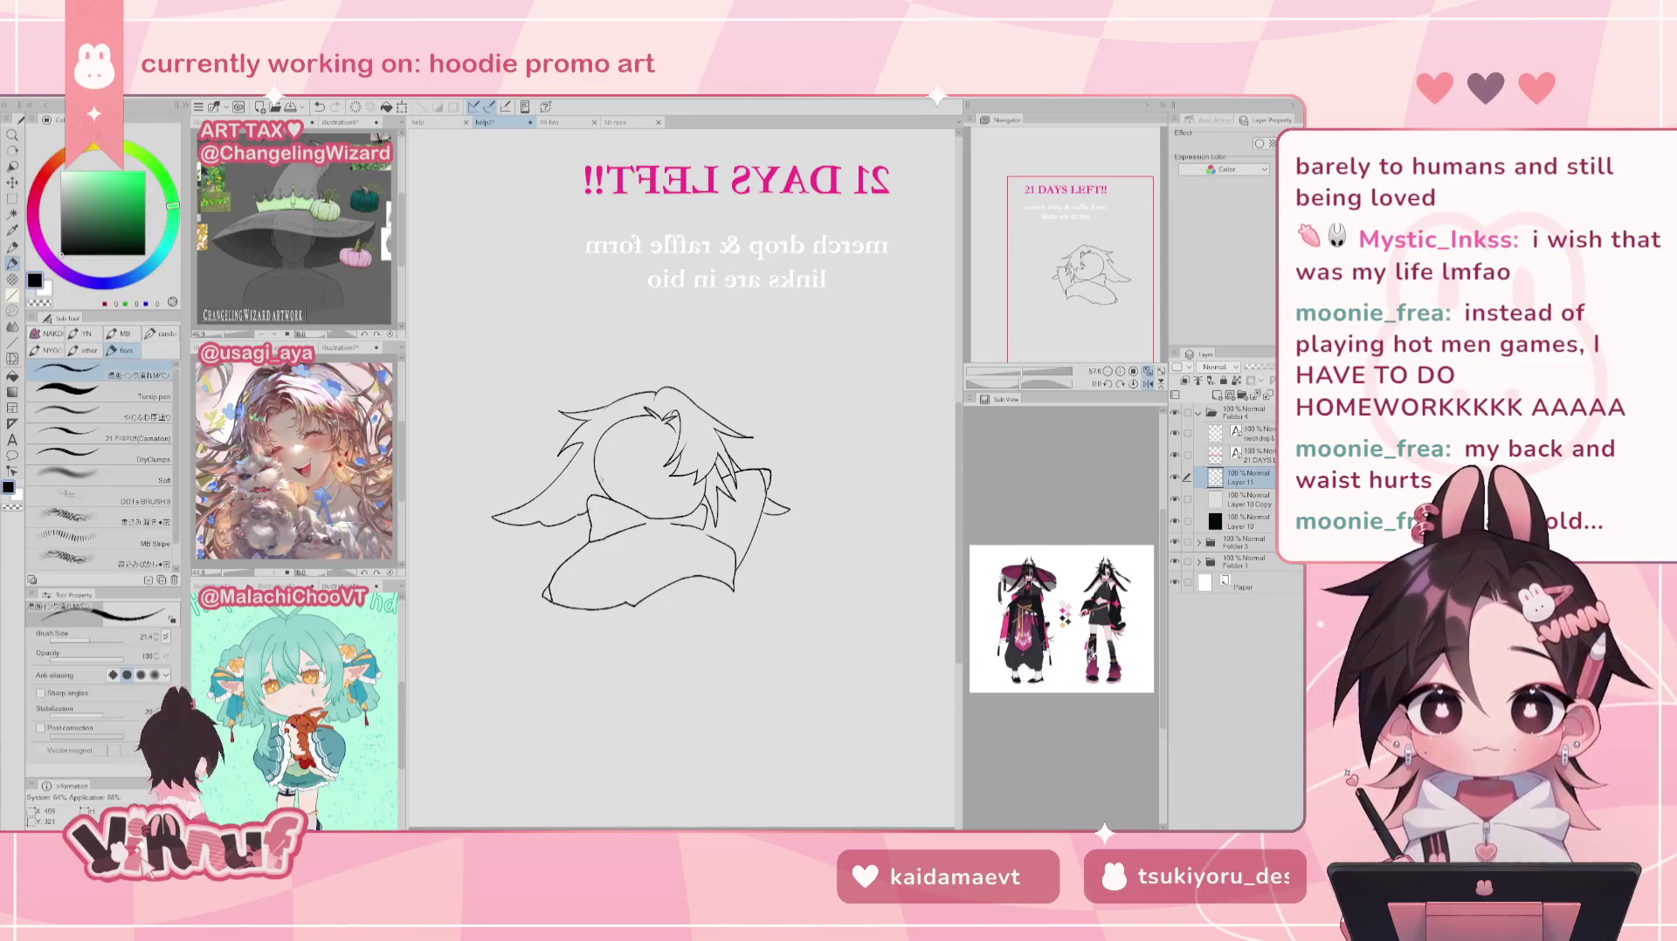
key(h)
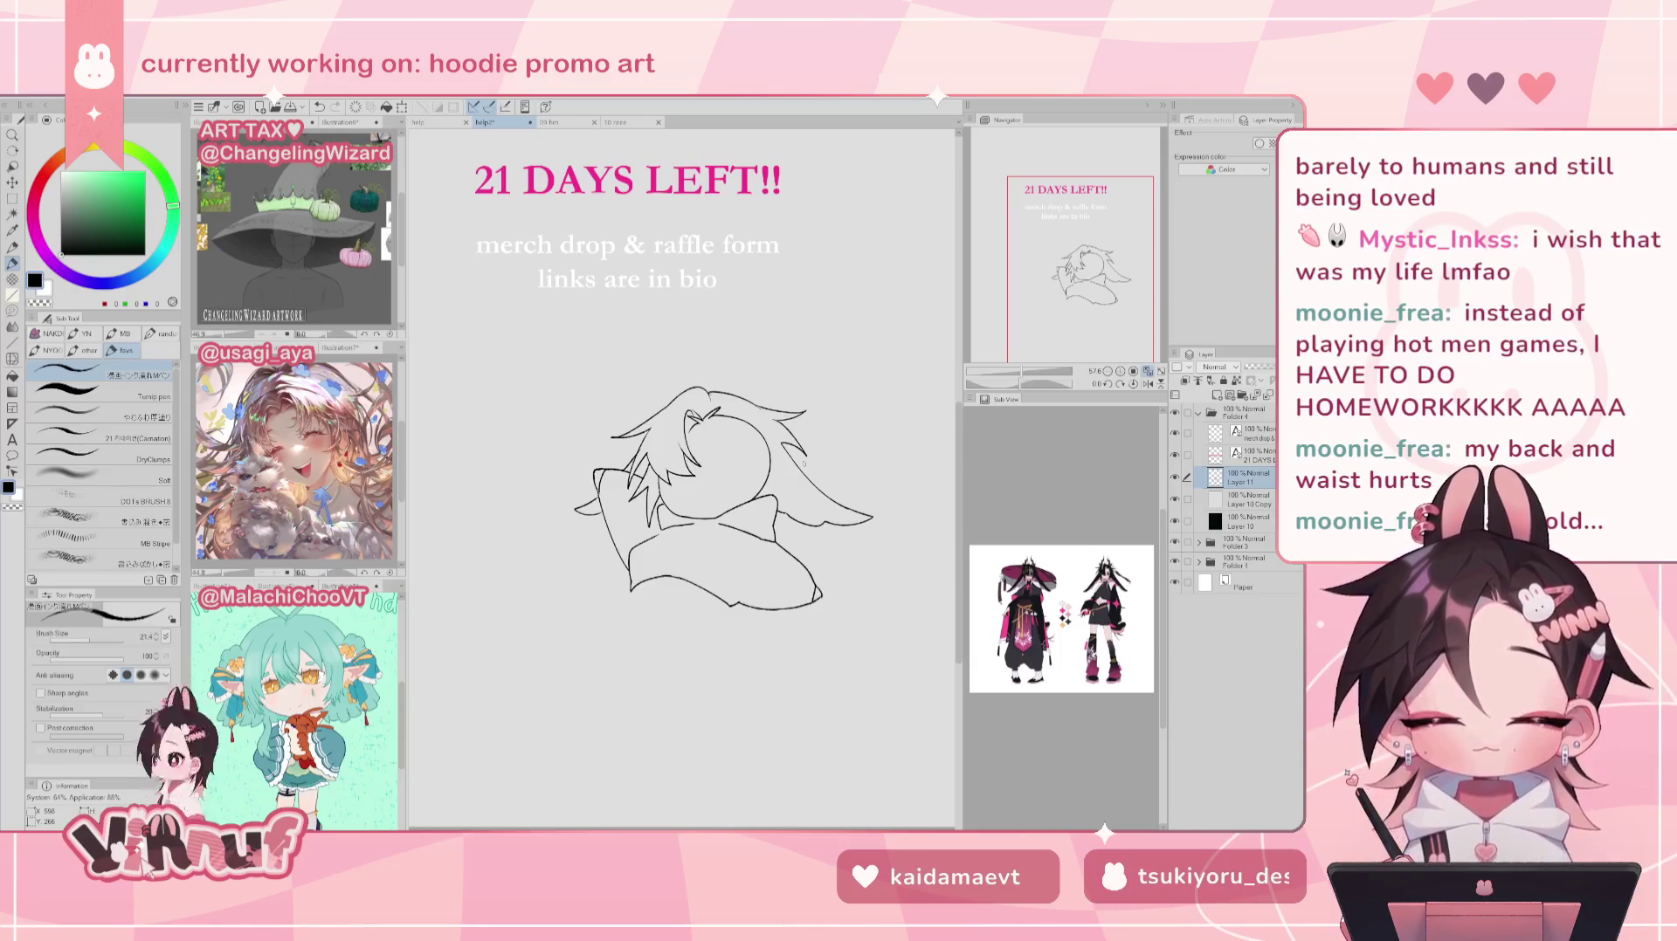
Step: Try eye, brow and mouth strokes on the face, clear them, and add Layer 12
drag(744, 419, 745, 487)
key(ctrl+z)
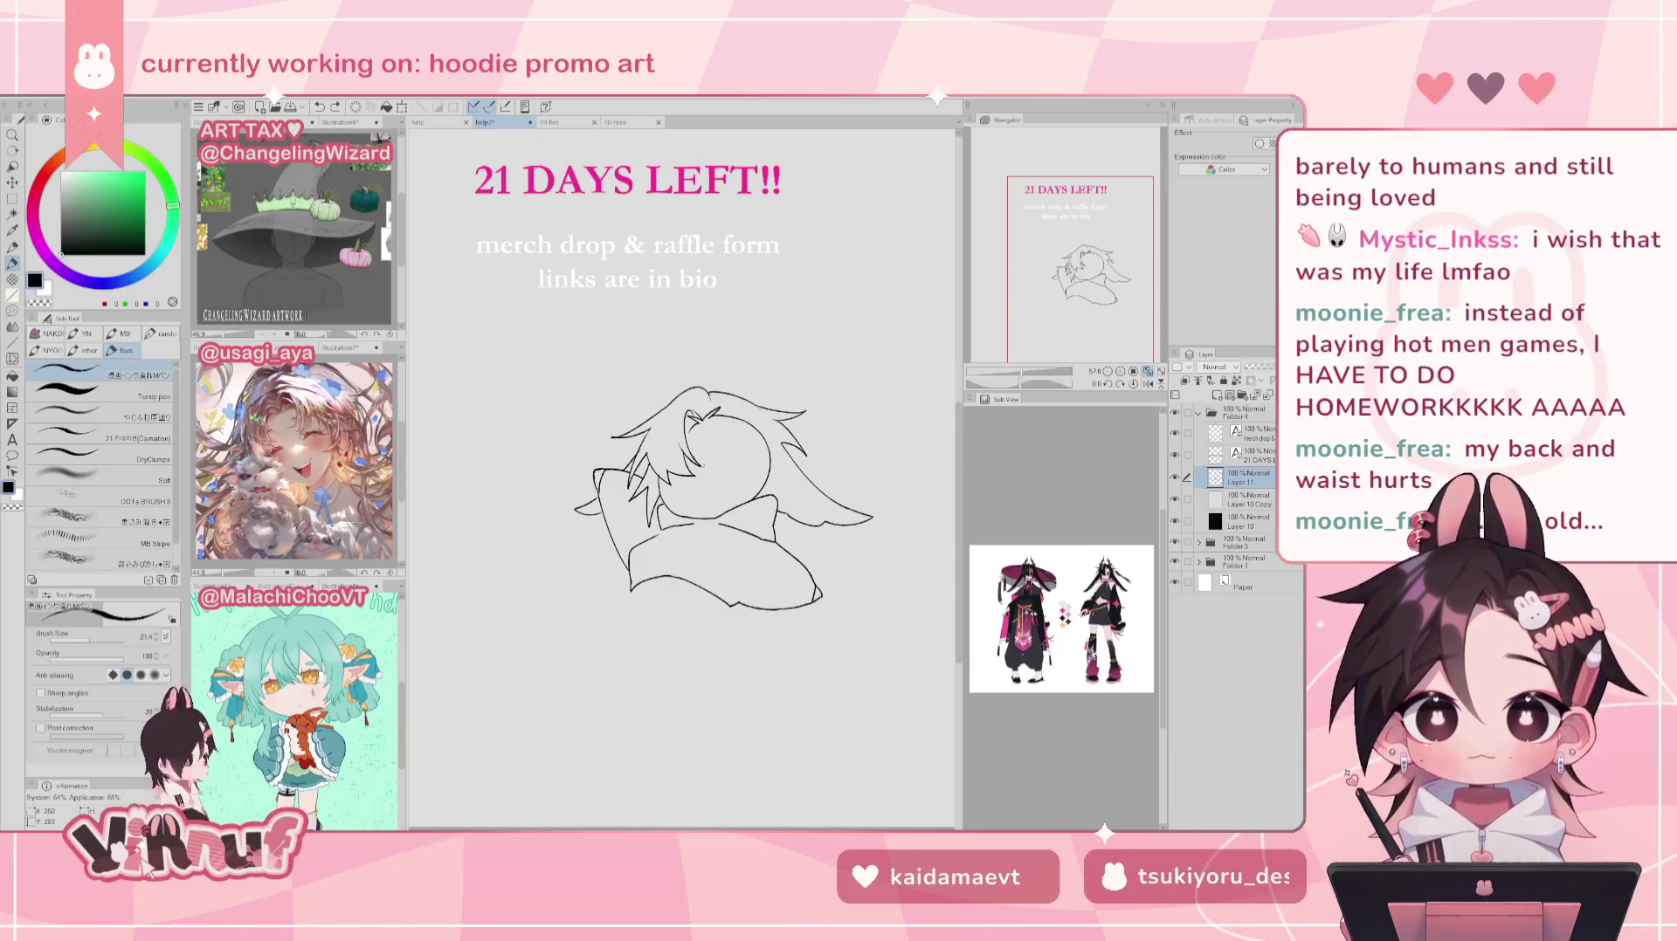
click(706, 471)
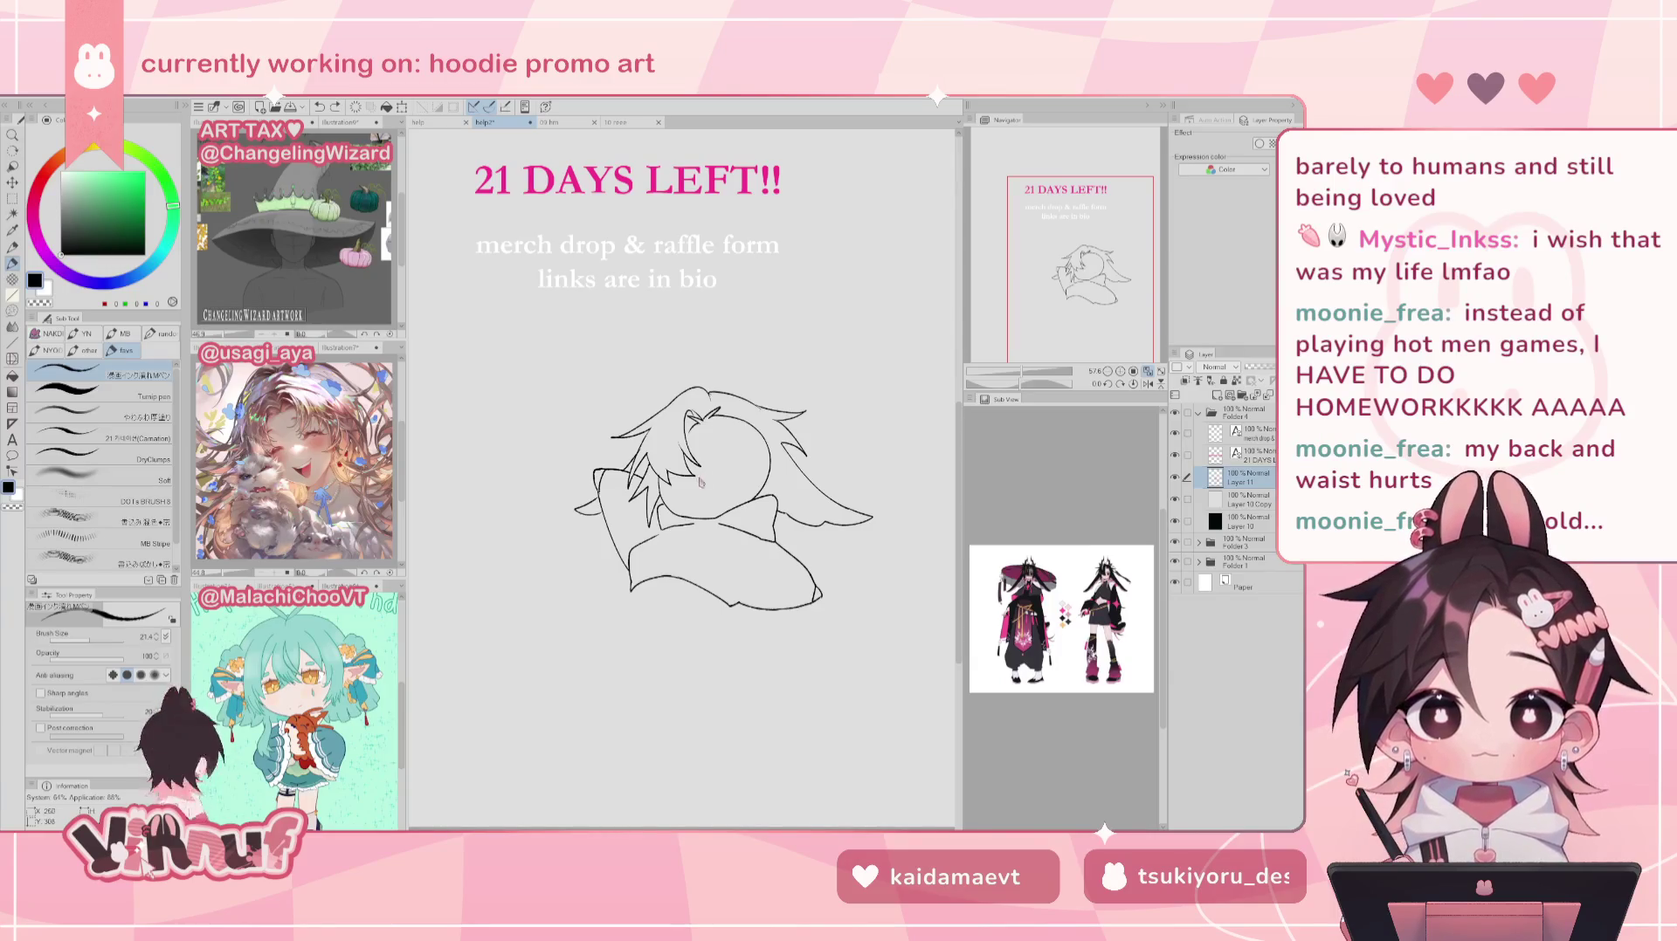
mouse_move(698, 478)
mouse_down()
mouse_move(721, 461)
mouse_move(701, 517)
mouse_move(722, 465)
mouse_move(729, 505)
mouse_up()
key(ctrl+z)
key(ctrl+z)
key(ctrl+z)
key(ctrl+z)
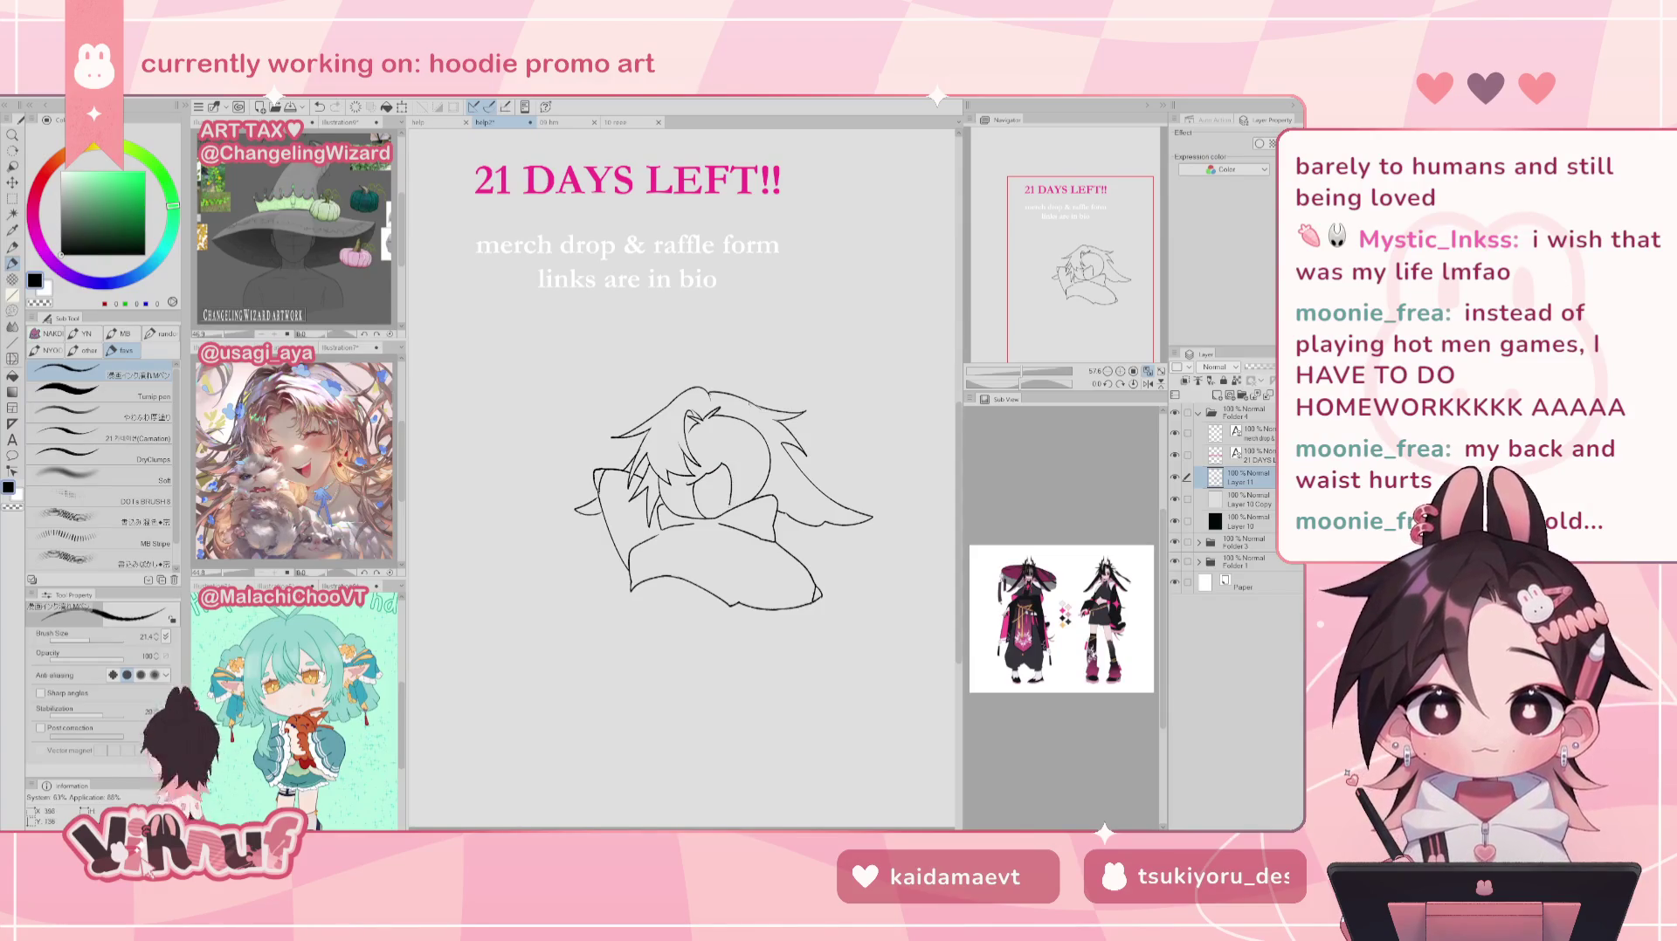
key(ctrl+z)
key(ctrl+z)
key(ctrl+z)
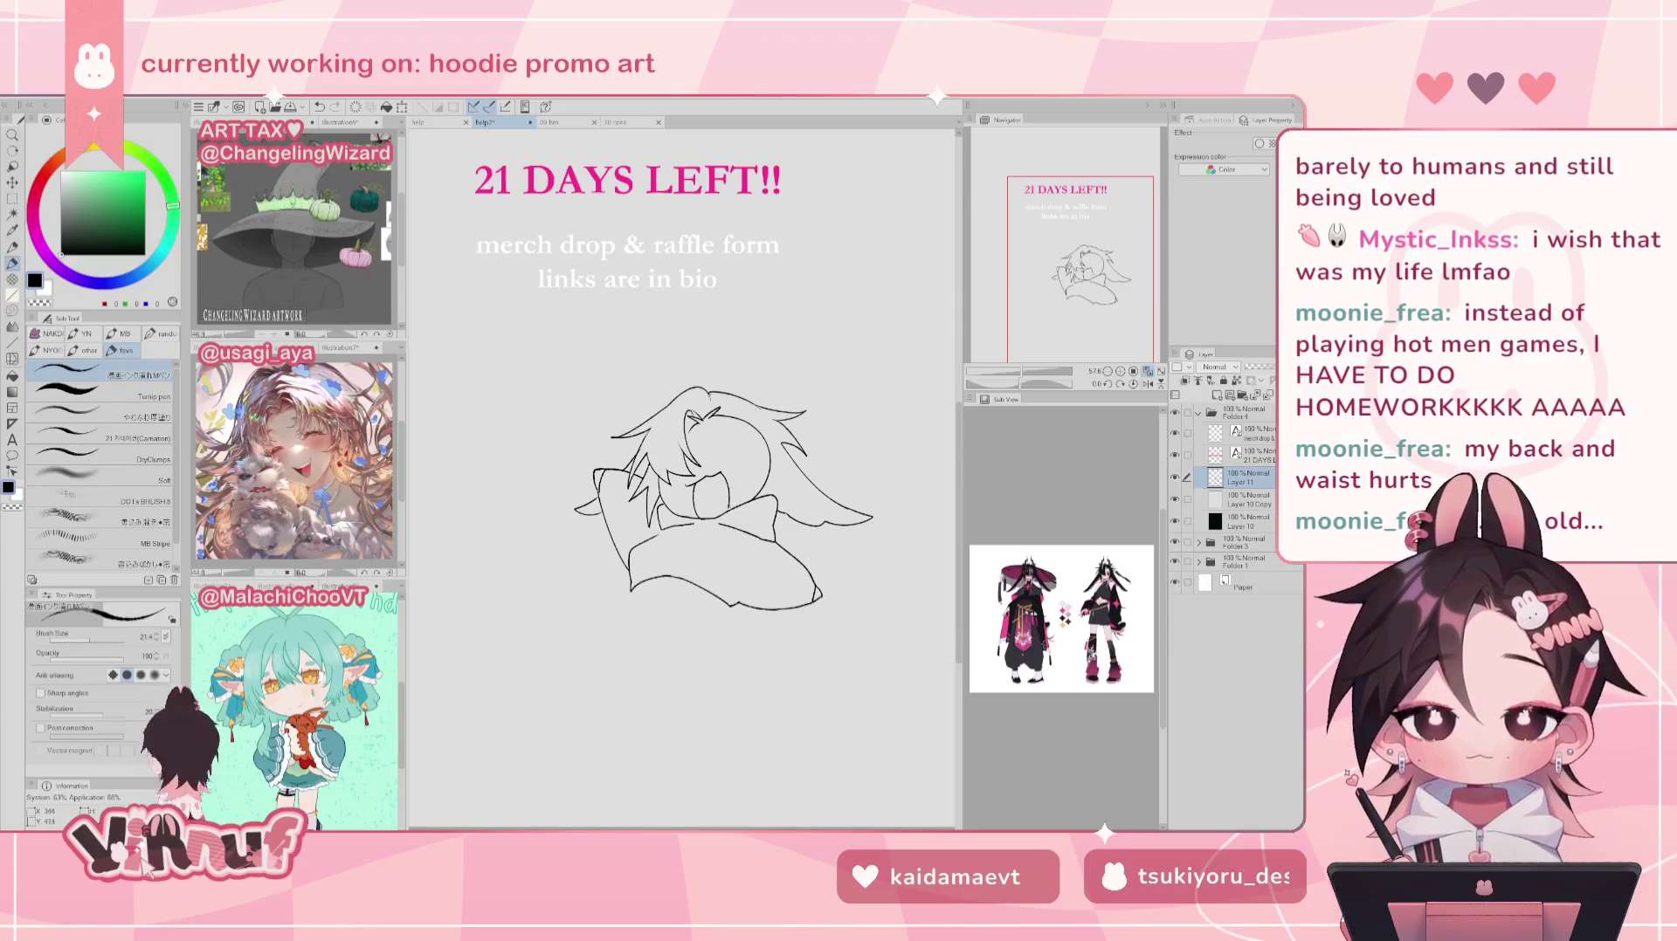
drag(728, 465, 752, 469)
key(ctrl+z)
key(ctrl+z)
key(ctrl+z)
key(ctrl+z)
key(ctrl+z)
key(ctrl+z)
key(ctrl+z)
key(ctrl+z)
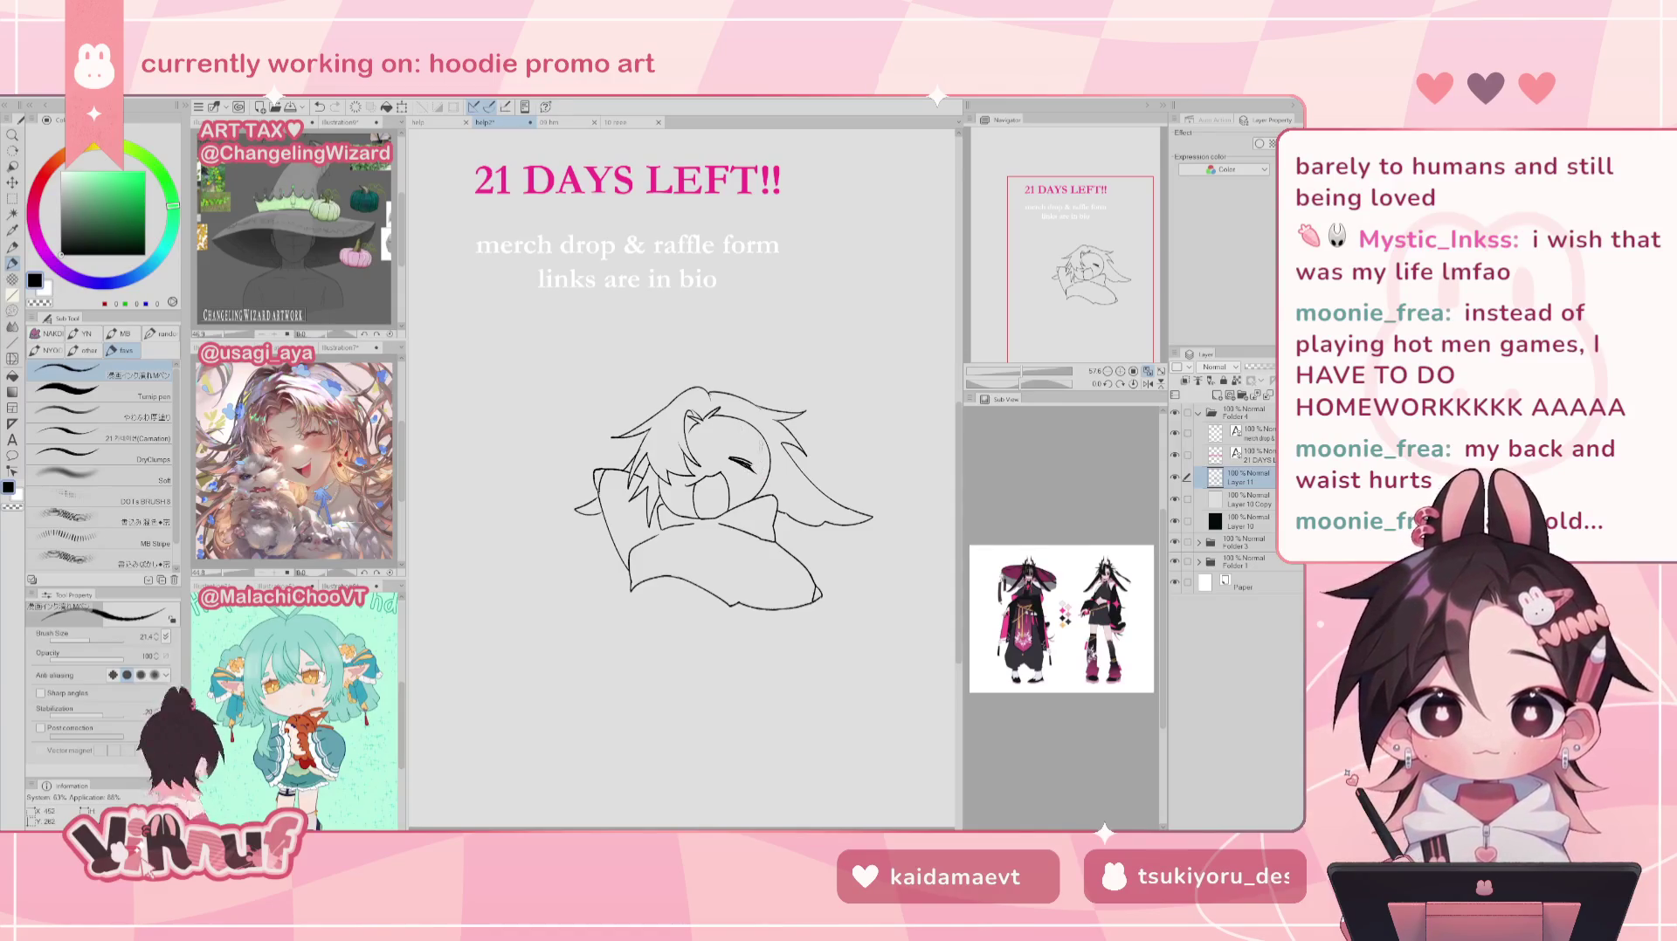
key(ctrl+z)
drag(723, 436, 749, 449)
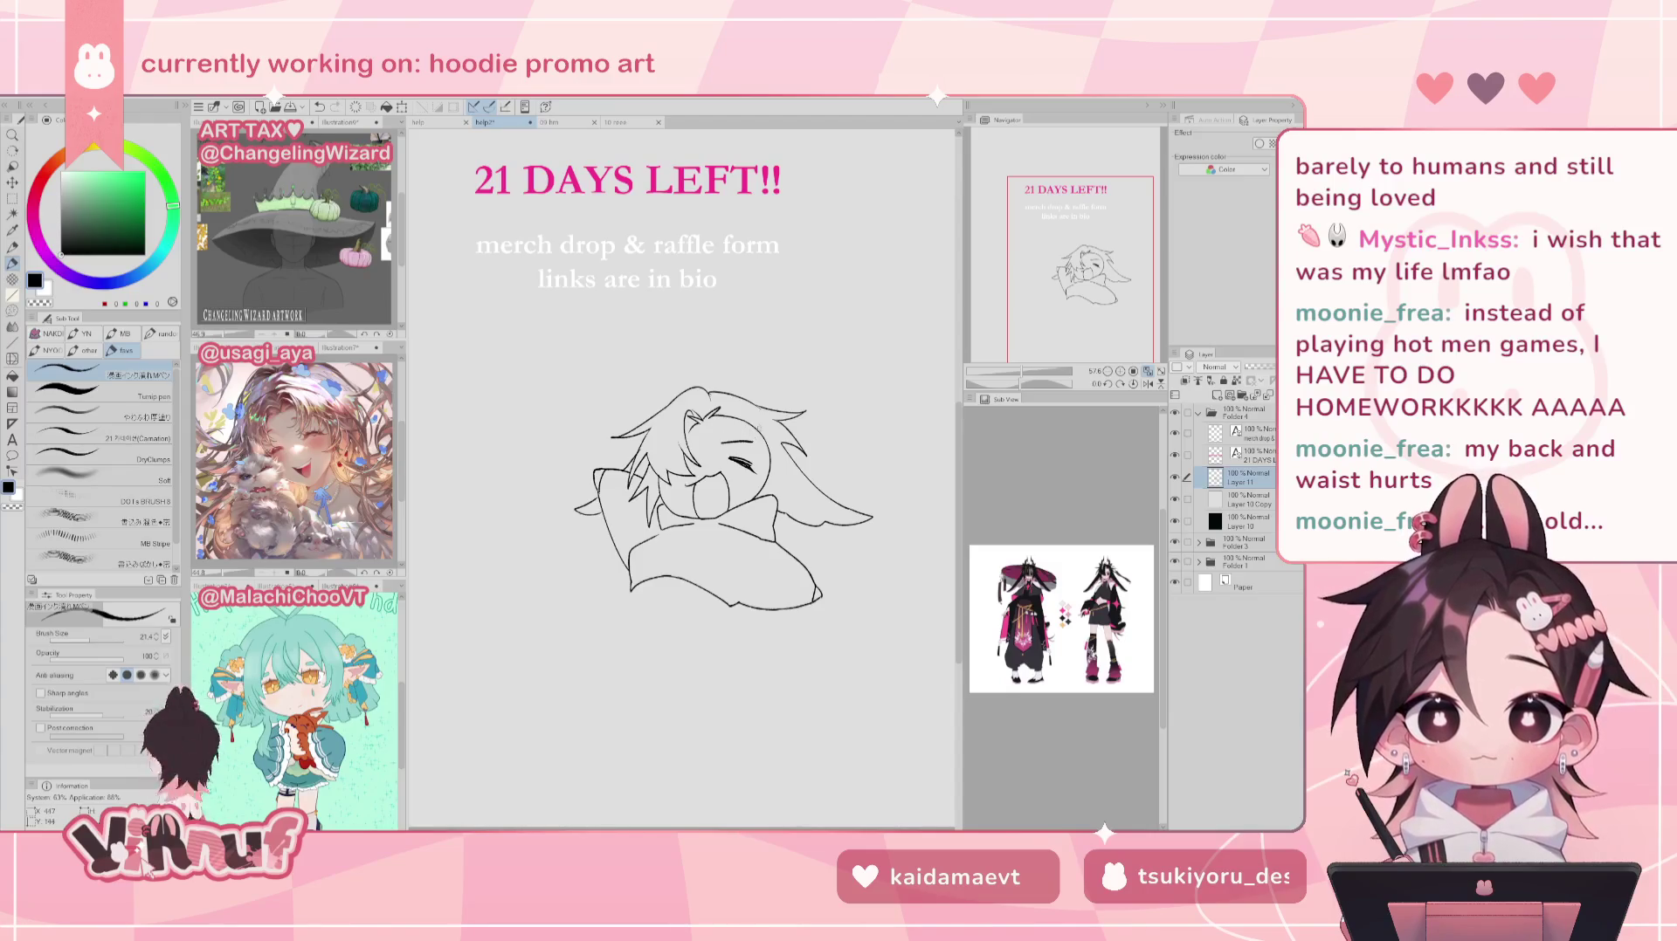
key(ctrl+z)
key(ctrl+z)
key(ctrl+z)
key(ctrl+z)
key(ctrl+z)
key(ctrl+z)
key(ctrl+z)
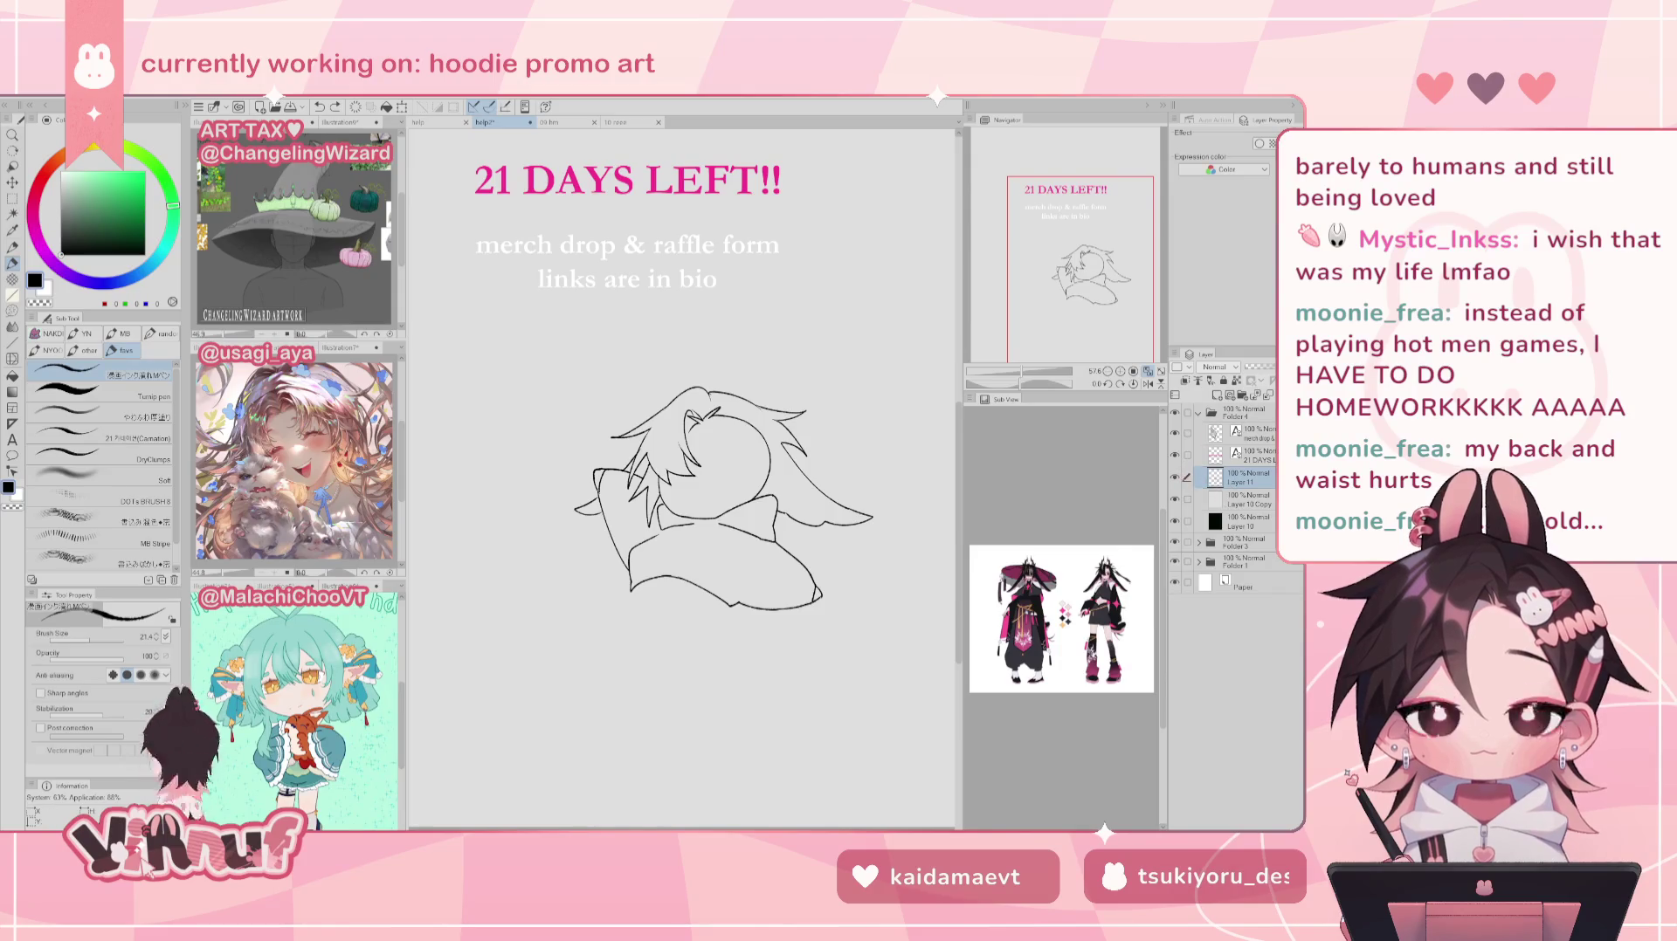
click(1218, 396)
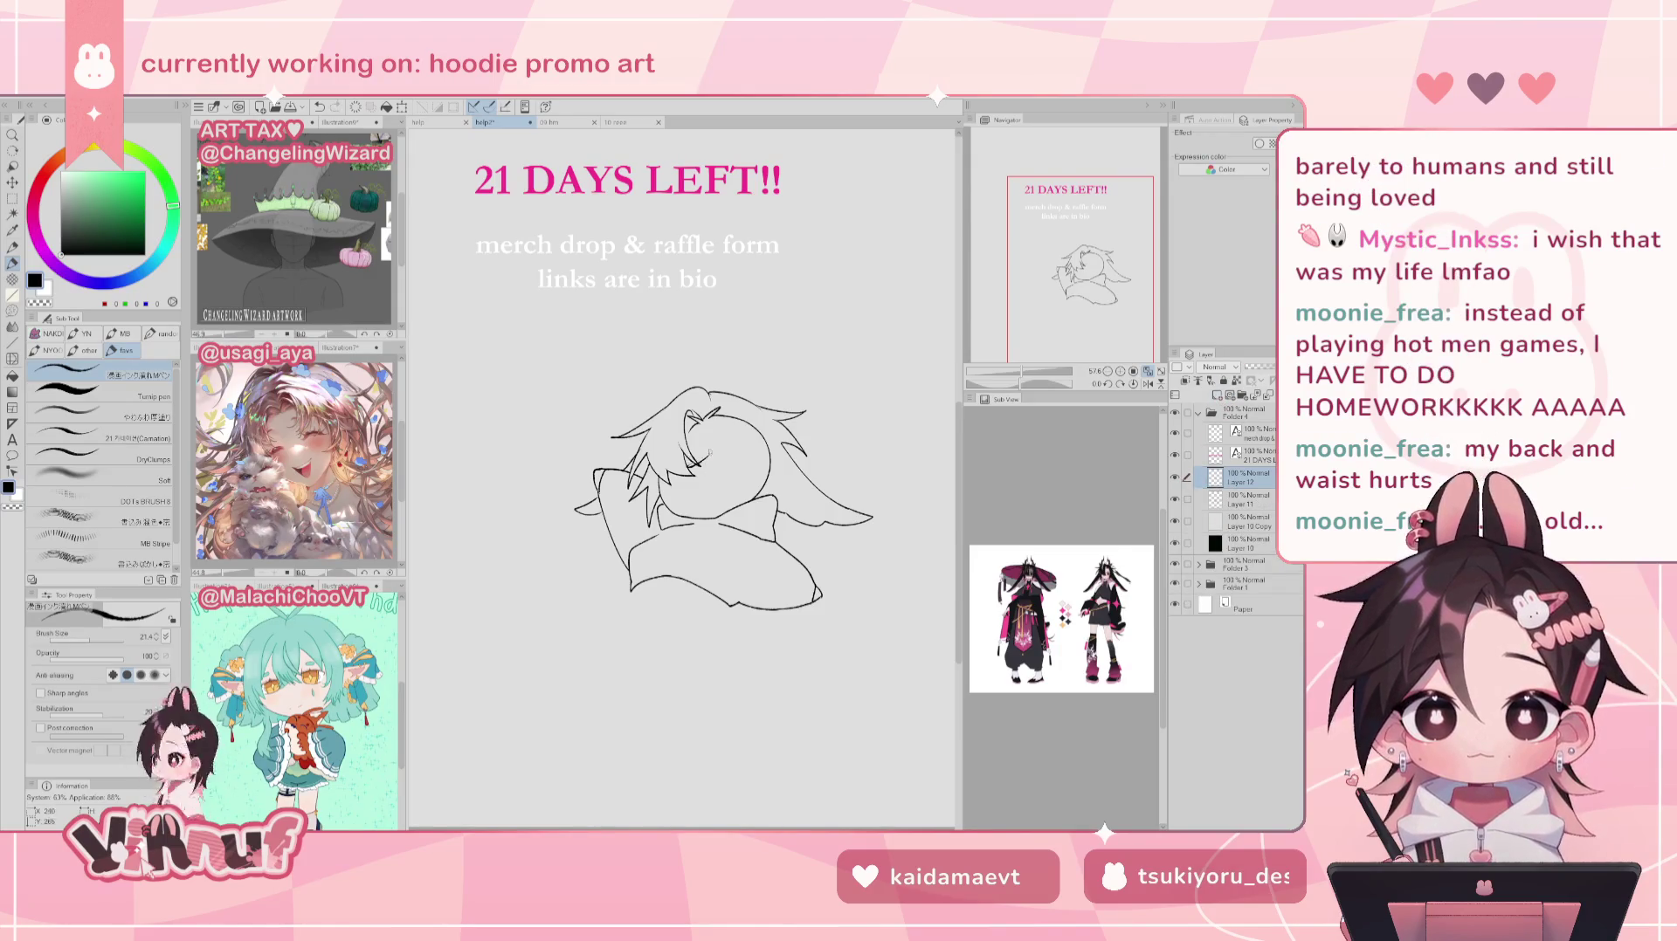
Step: Draw the closed eye on Layer 12, retrying strokes while checking the mirrored view
mouse_move(685, 452)
mouse_down()
mouse_move(723, 456)
mouse_move(704, 514)
mouse_move(699, 461)
mouse_move(689, 511)
mouse_move(696, 484)
mouse_move(690, 510)
mouse_move(725, 505)
mouse_move(690, 514)
mouse_up()
key(ctrl+z)
key(ctrl+z)
key(ctrl+z)
key(ctrl+z)
key(ctrl+z)
key(ctrl+z)
key(ctrl+z)
key(ctrl+z)
key(ctrl+z)
key(ctrl+z)
drag(724, 451, 716, 508)
key(h)
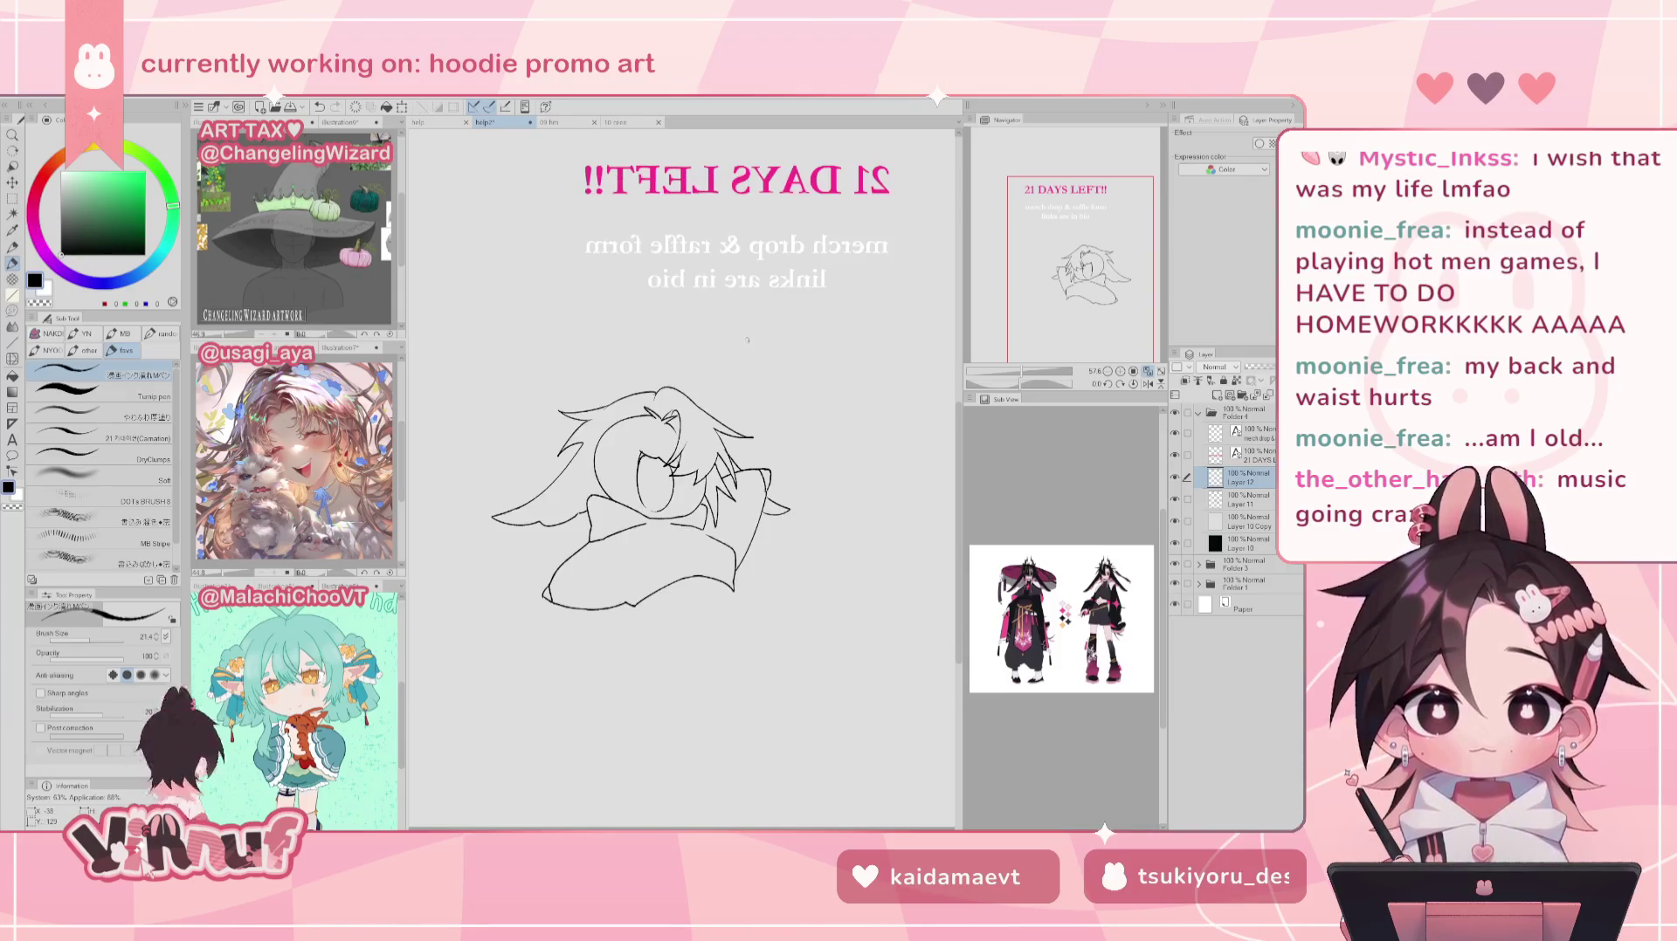
key(ctrl+z)
mouse_move(646, 454)
mouse_down()
mouse_move(636, 511)
mouse_move(655, 512)
mouse_up()
key(ctrl+z)
key(ctrl+z)
key(h)
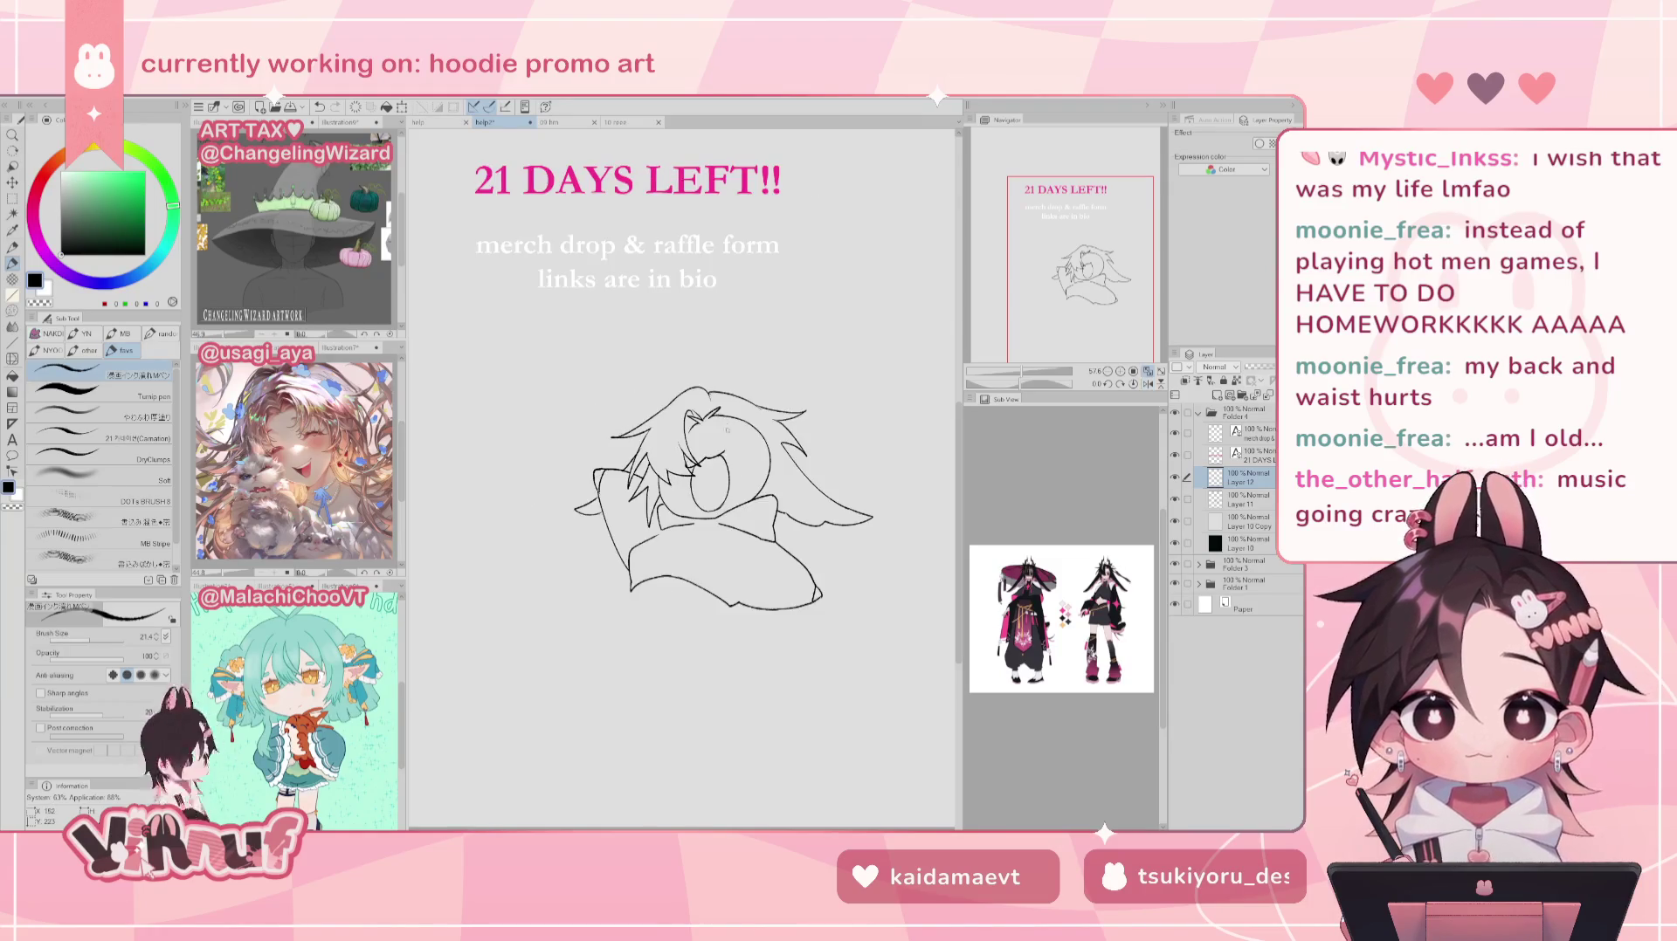
Step: Erase a small mark near the eye, recheck the face mirrored, then select Layer 11
key(e)
click(696, 455)
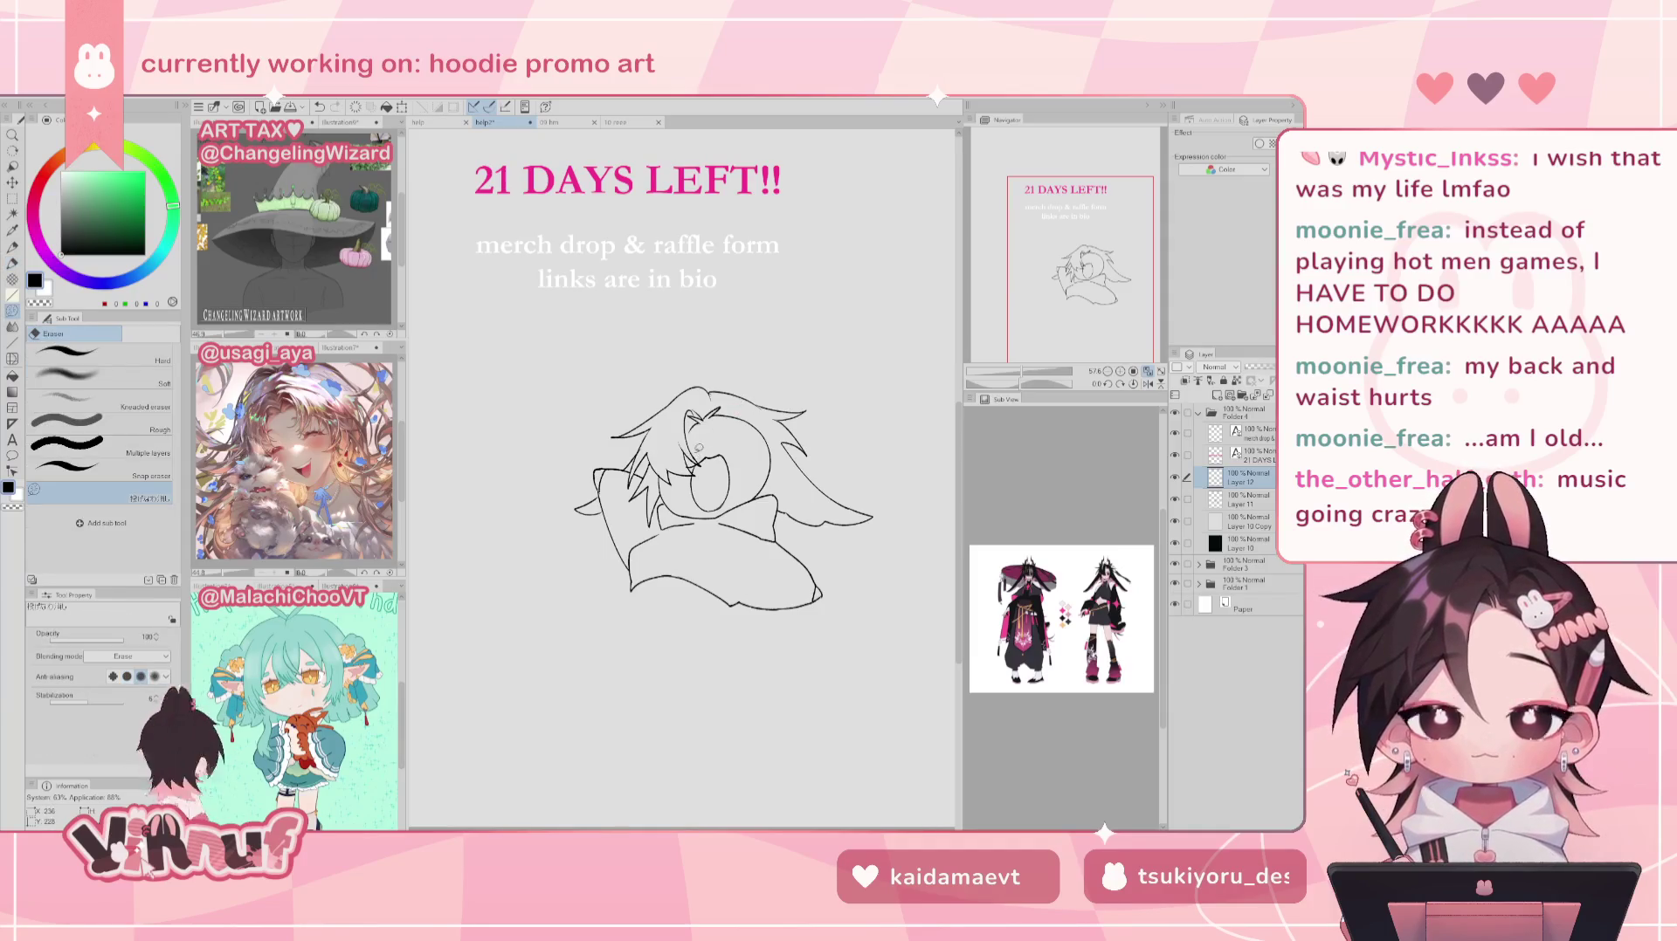
key(p)
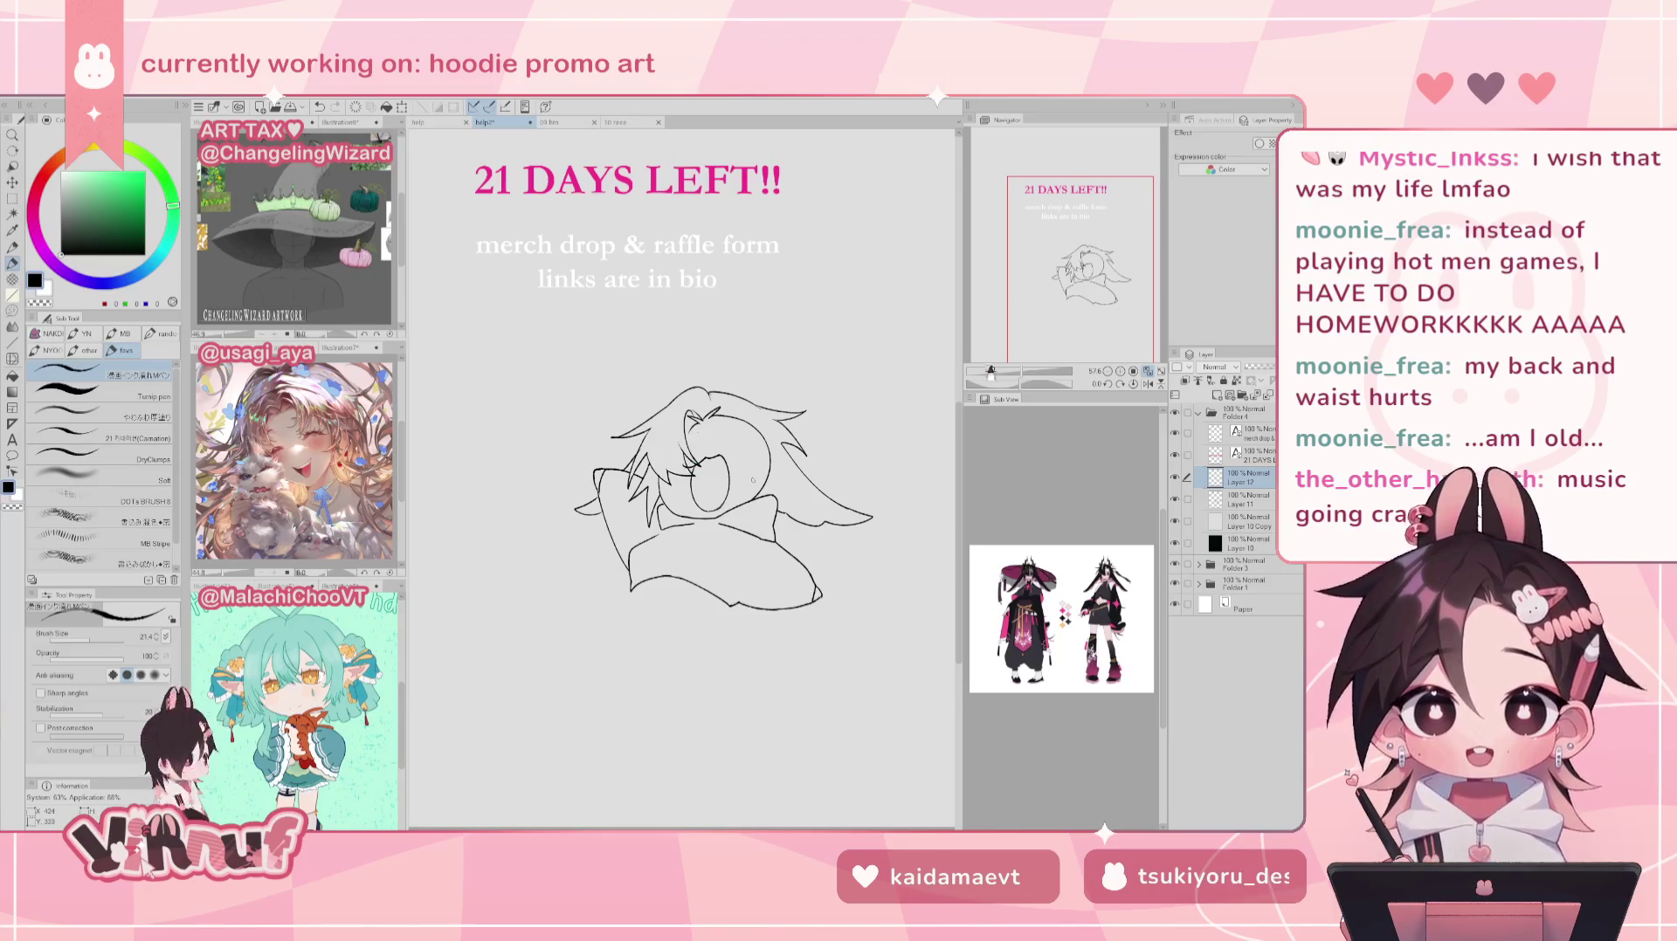
key(k)
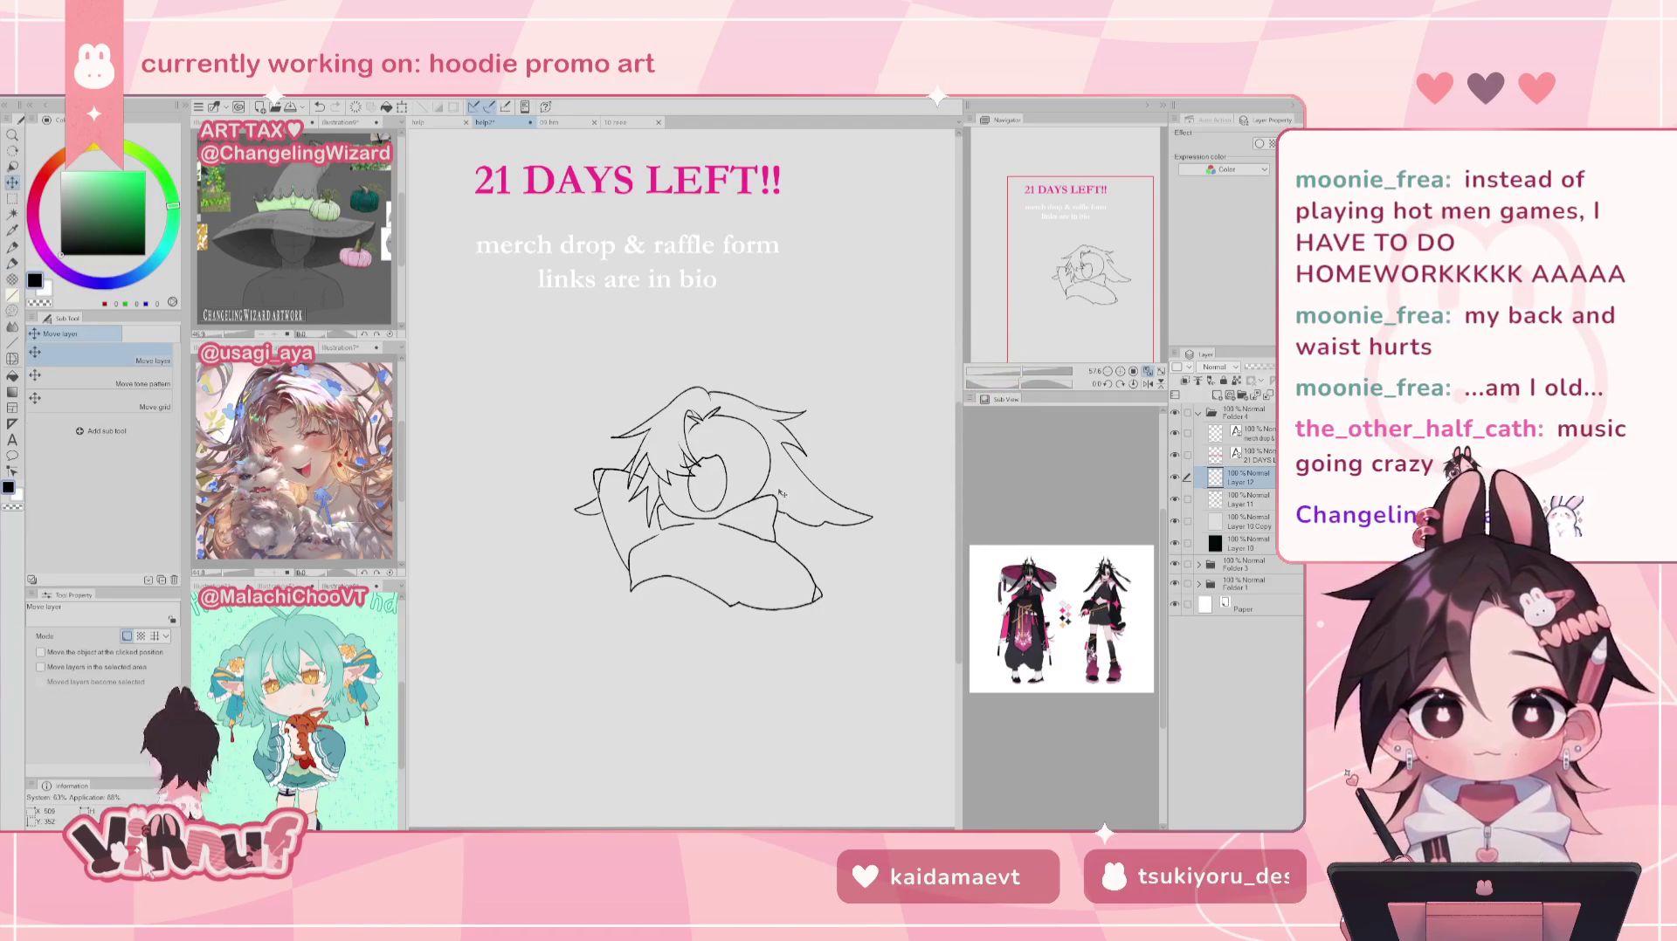
key(p)
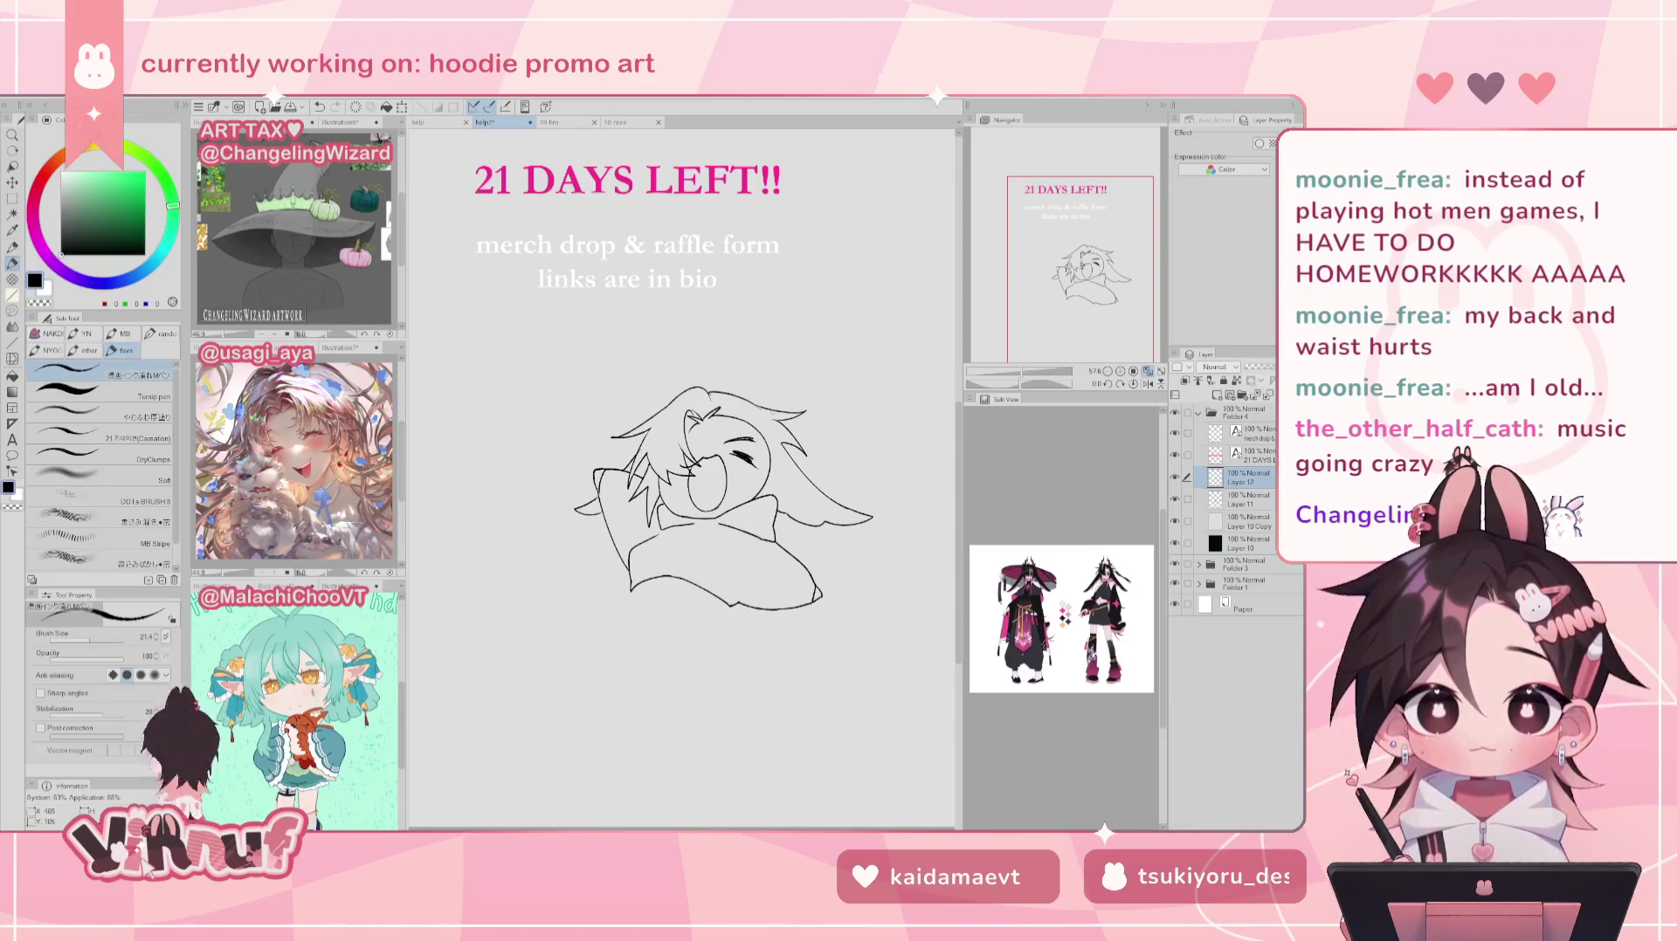
key(h)
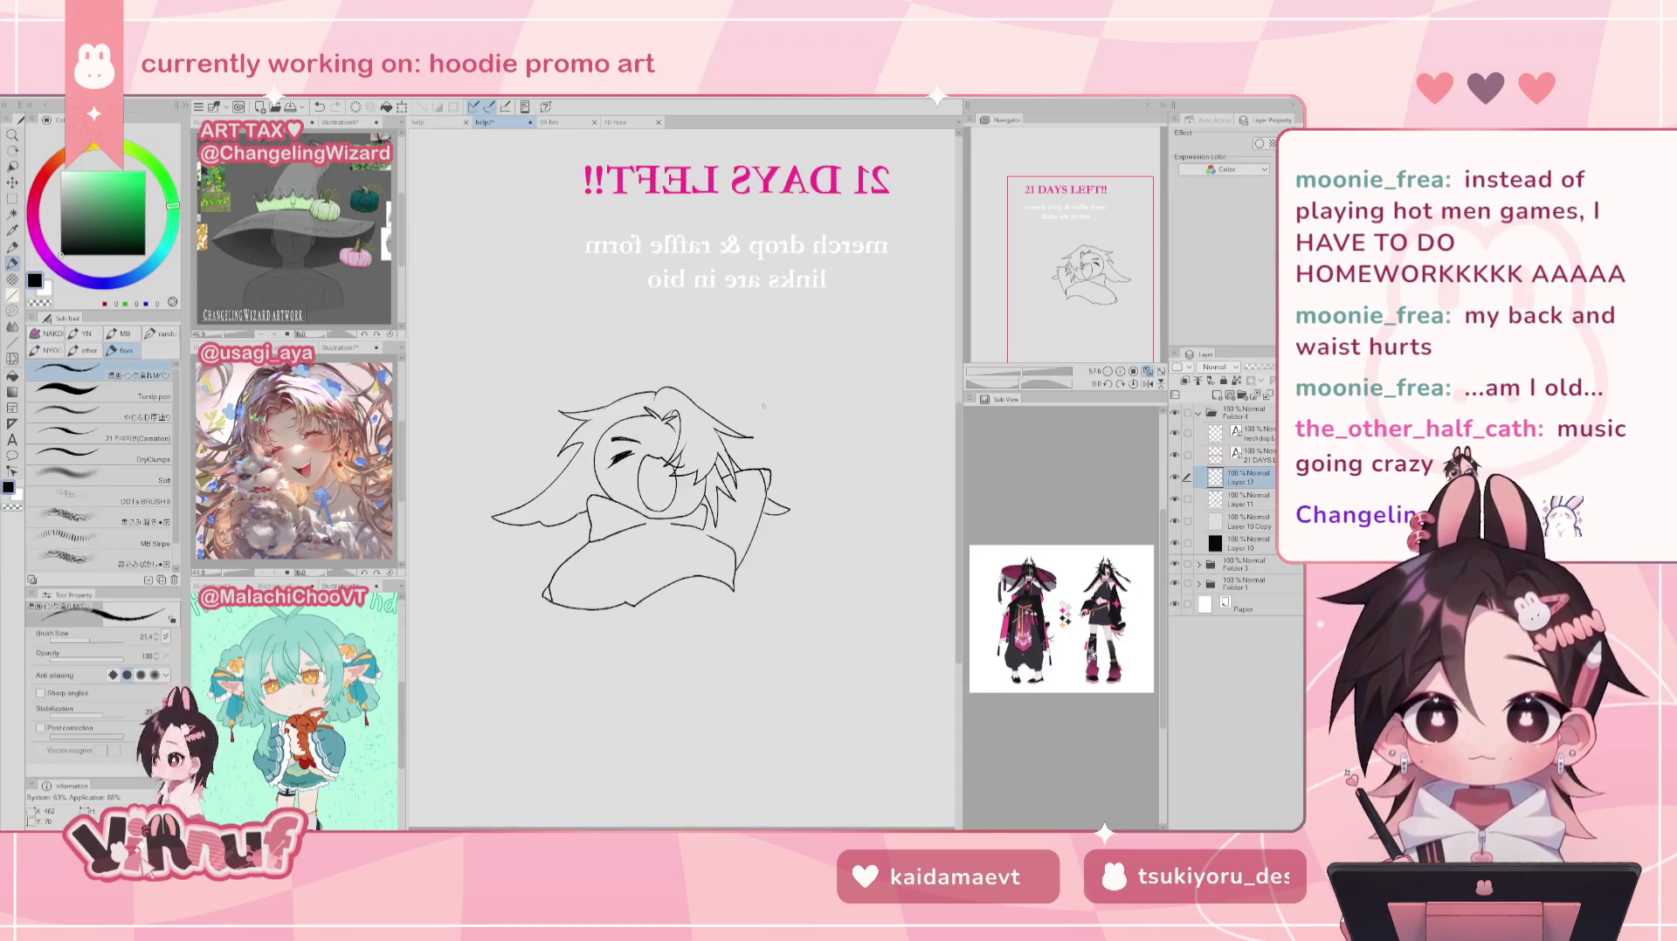
key(h)
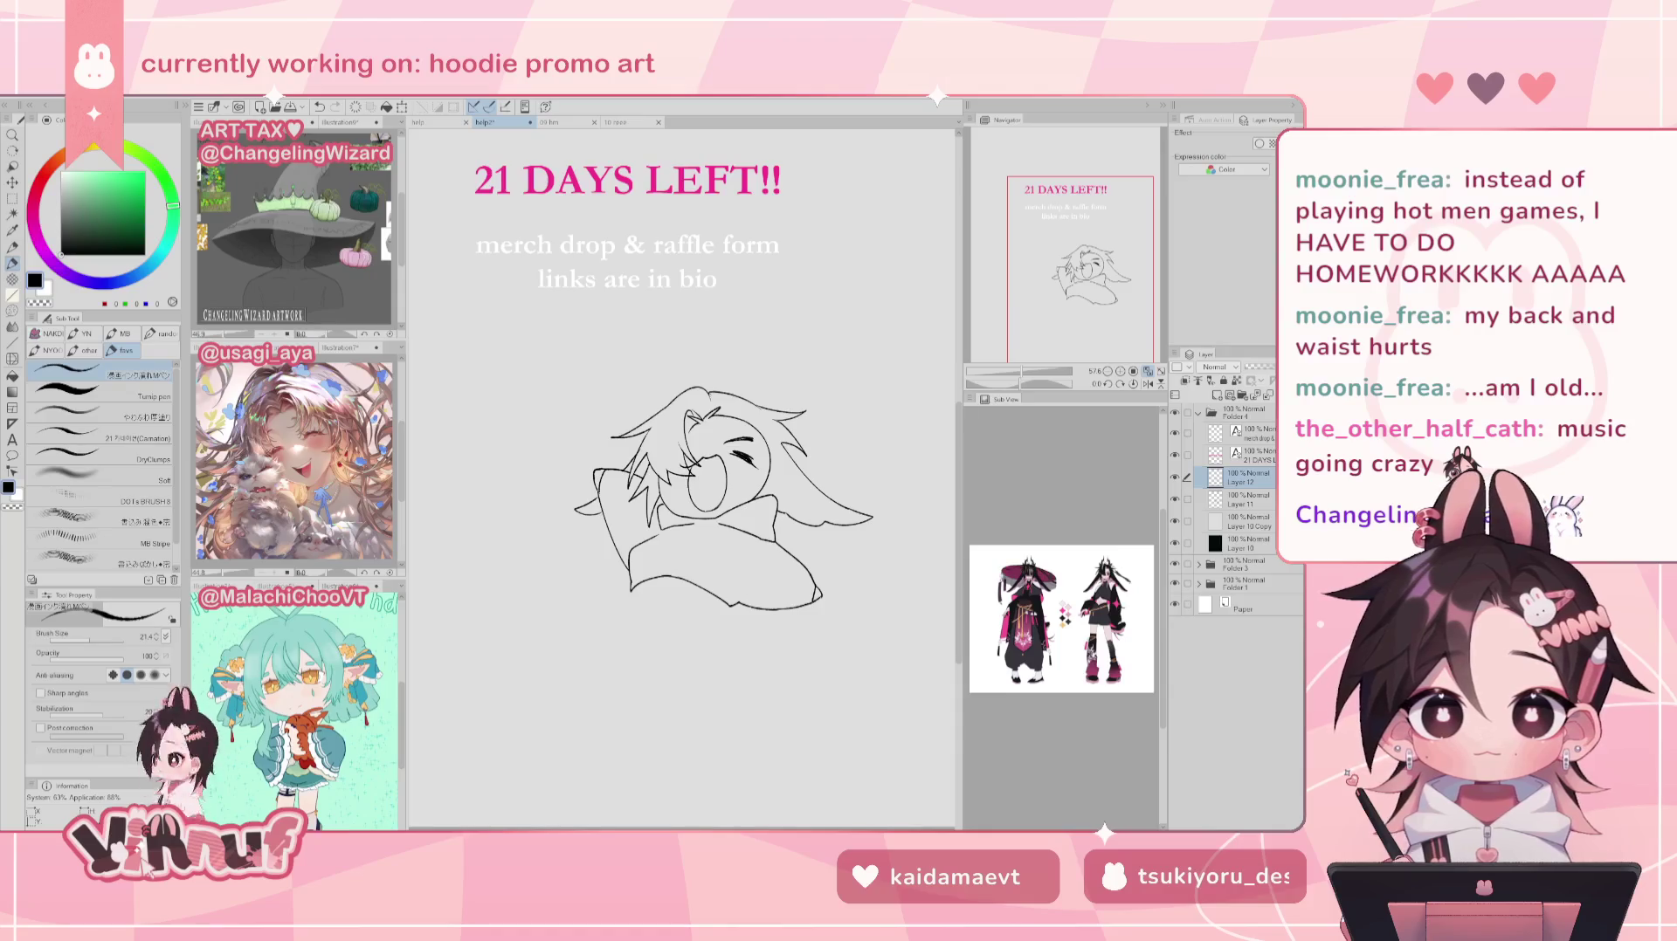
key(ctrl+z)
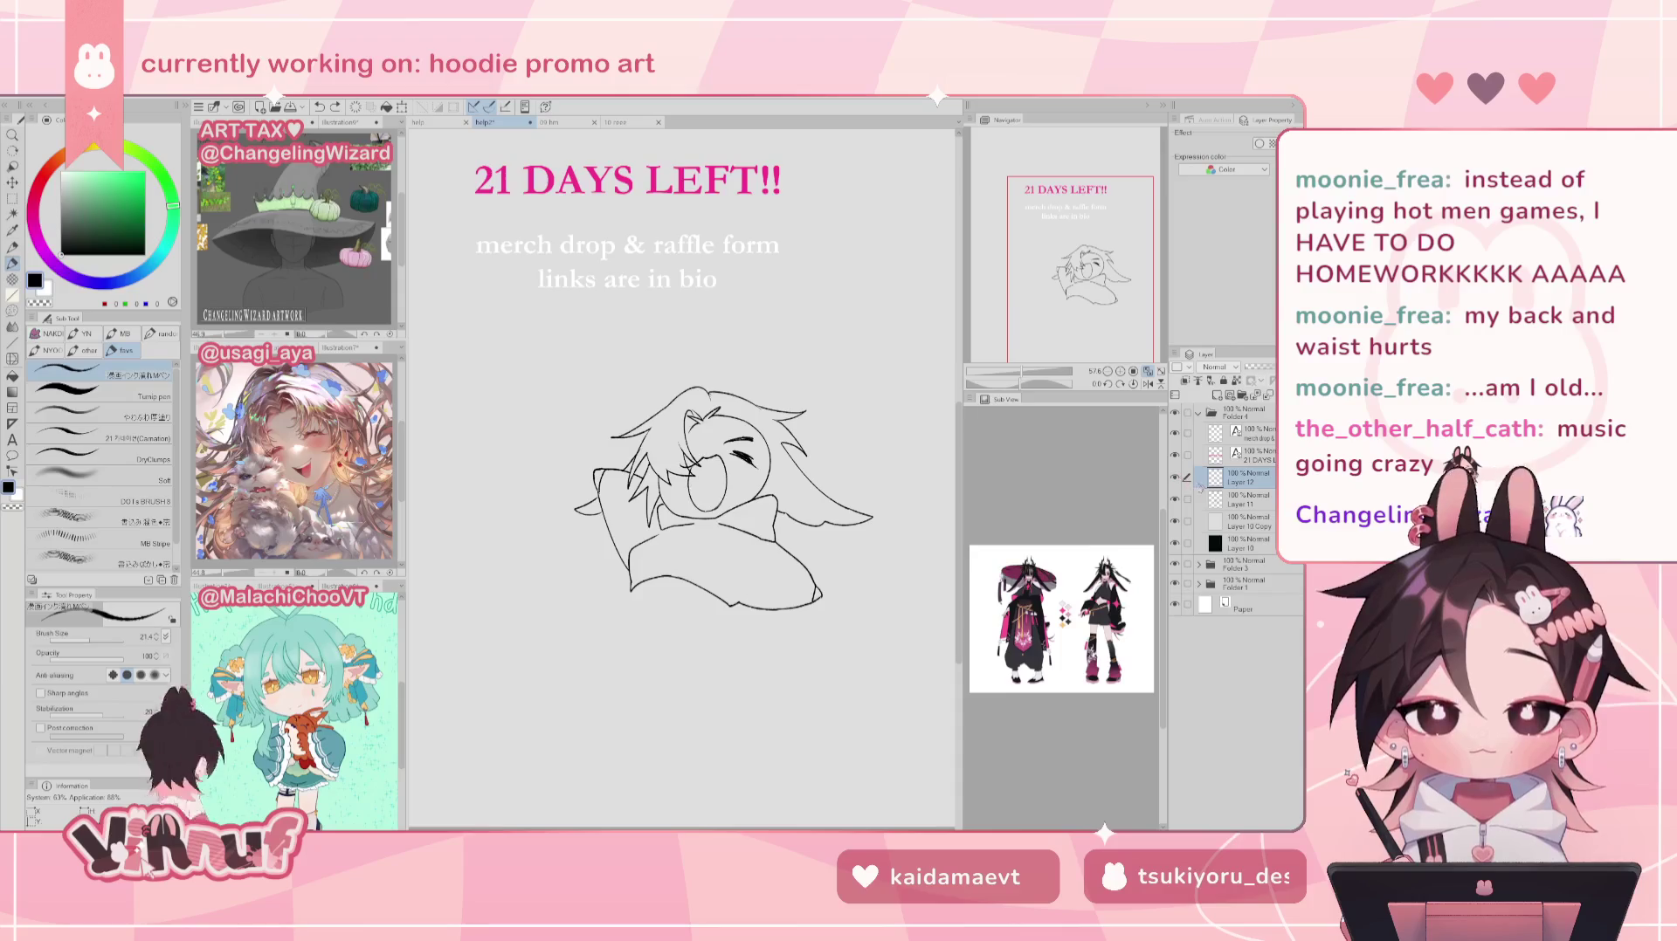
click(1235, 502)
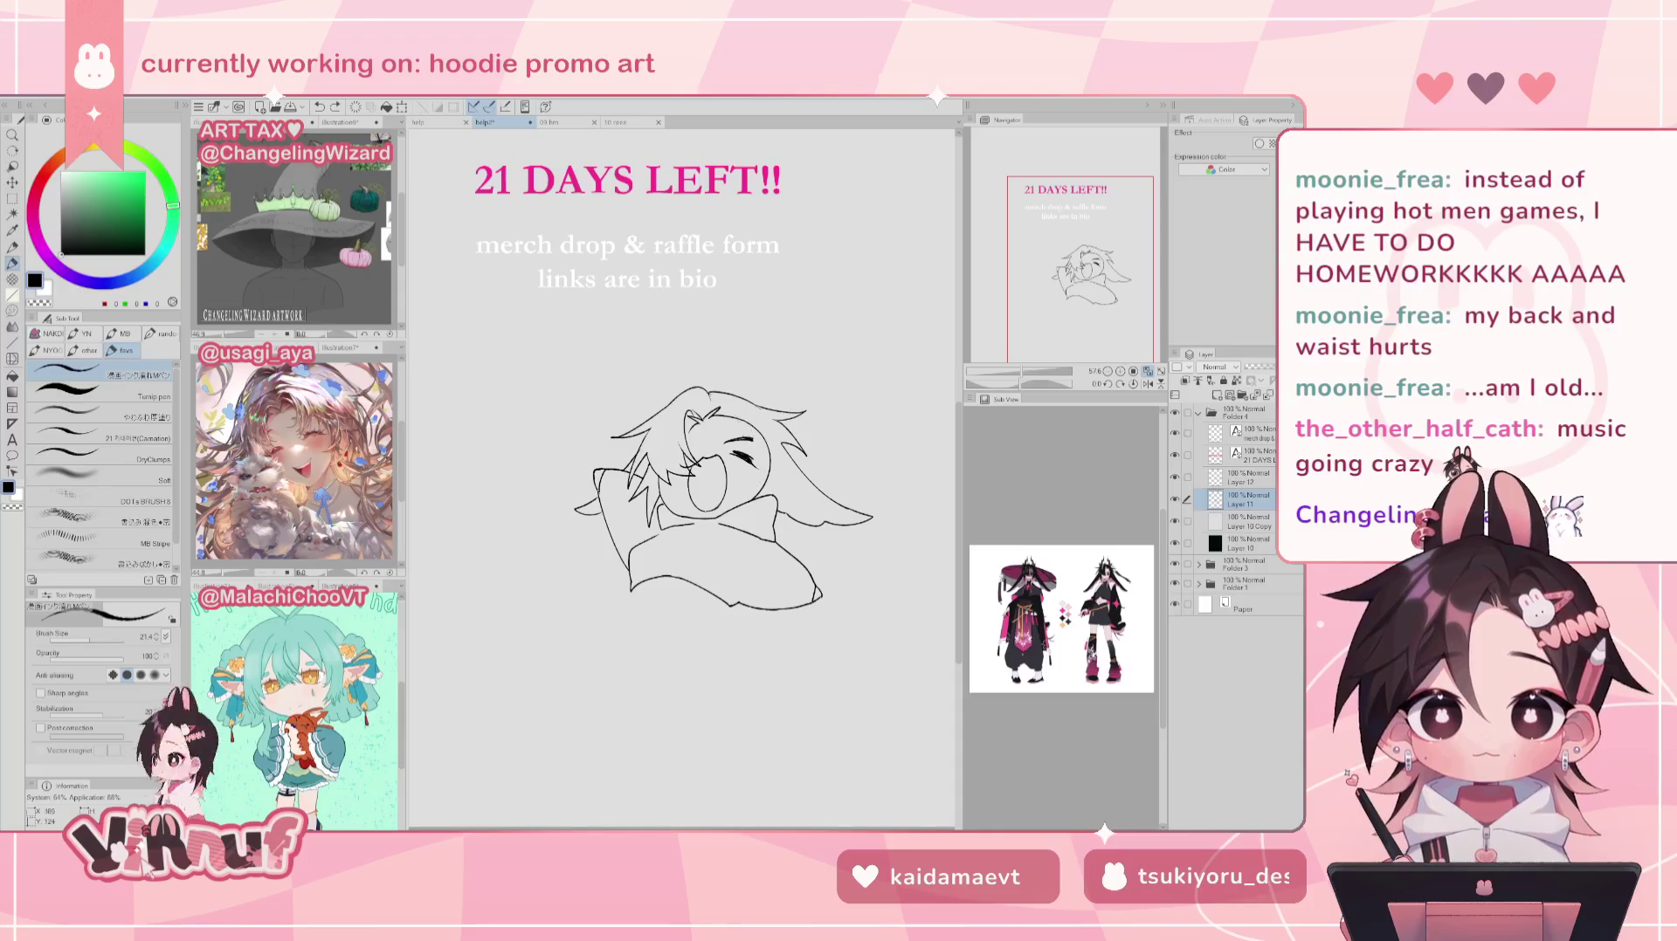
Step: Draw a vertical line down the right side of the face after several retries
drag(749, 421, 756, 514)
key(ctrl+z)
key(ctrl+z)
key(ctrl+z)
drag(751, 421, 757, 515)
key(ctrl+z)
drag(753, 425, 757, 515)
key(ctrl+z)
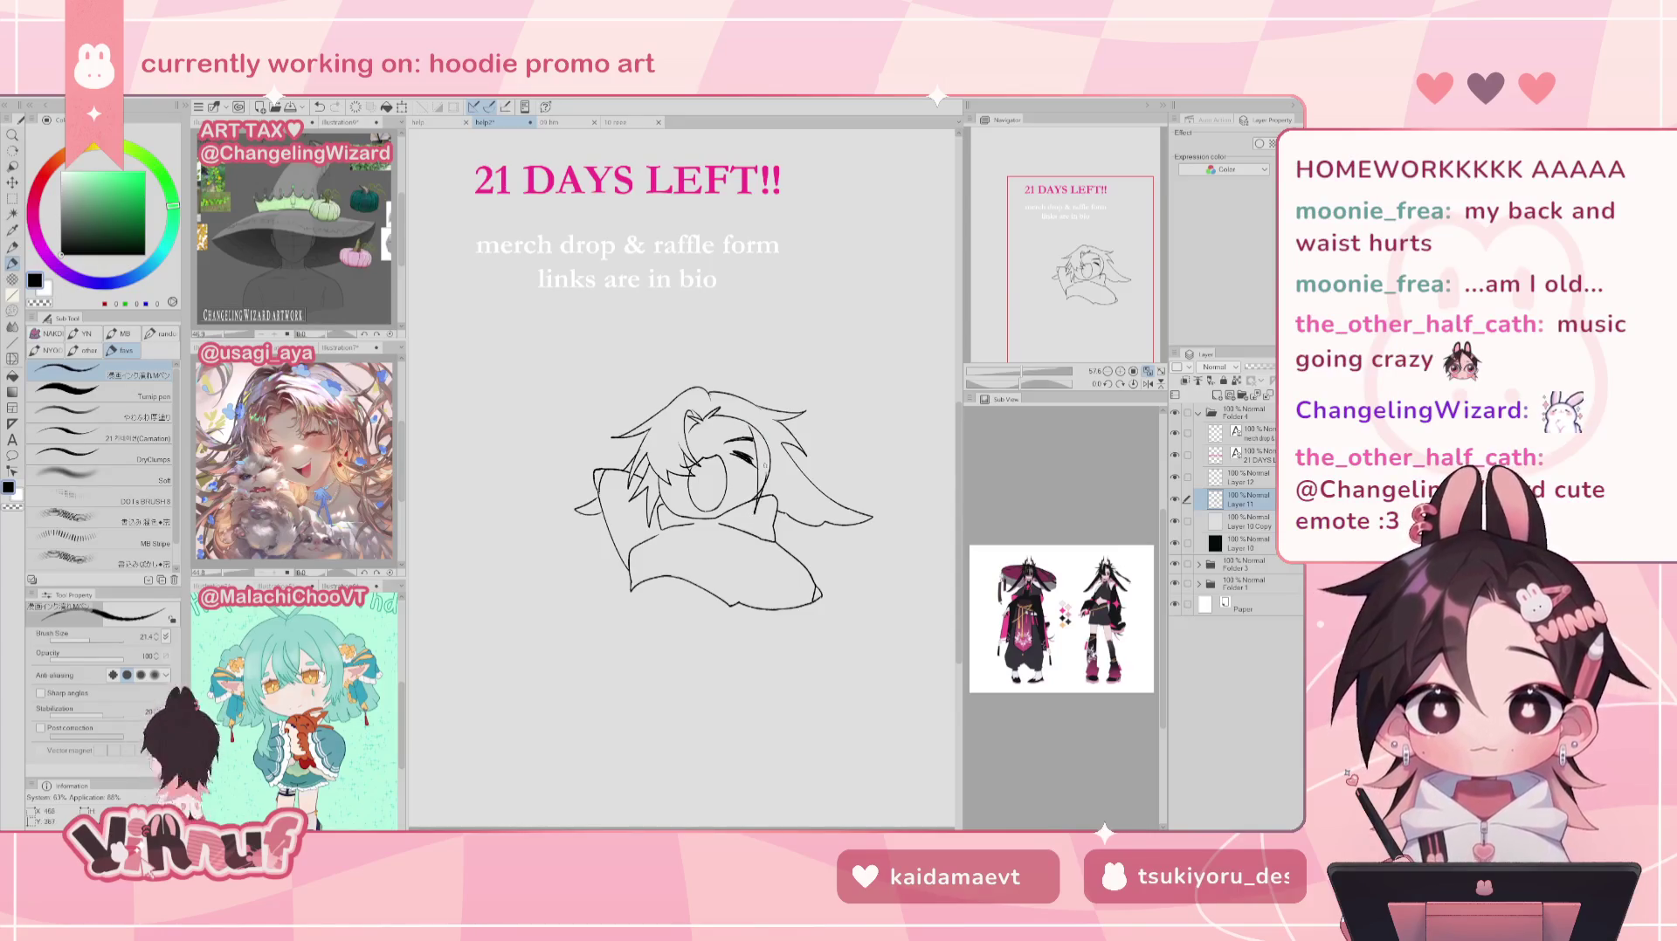
key(ctrl+z)
drag(752, 425, 757, 515)
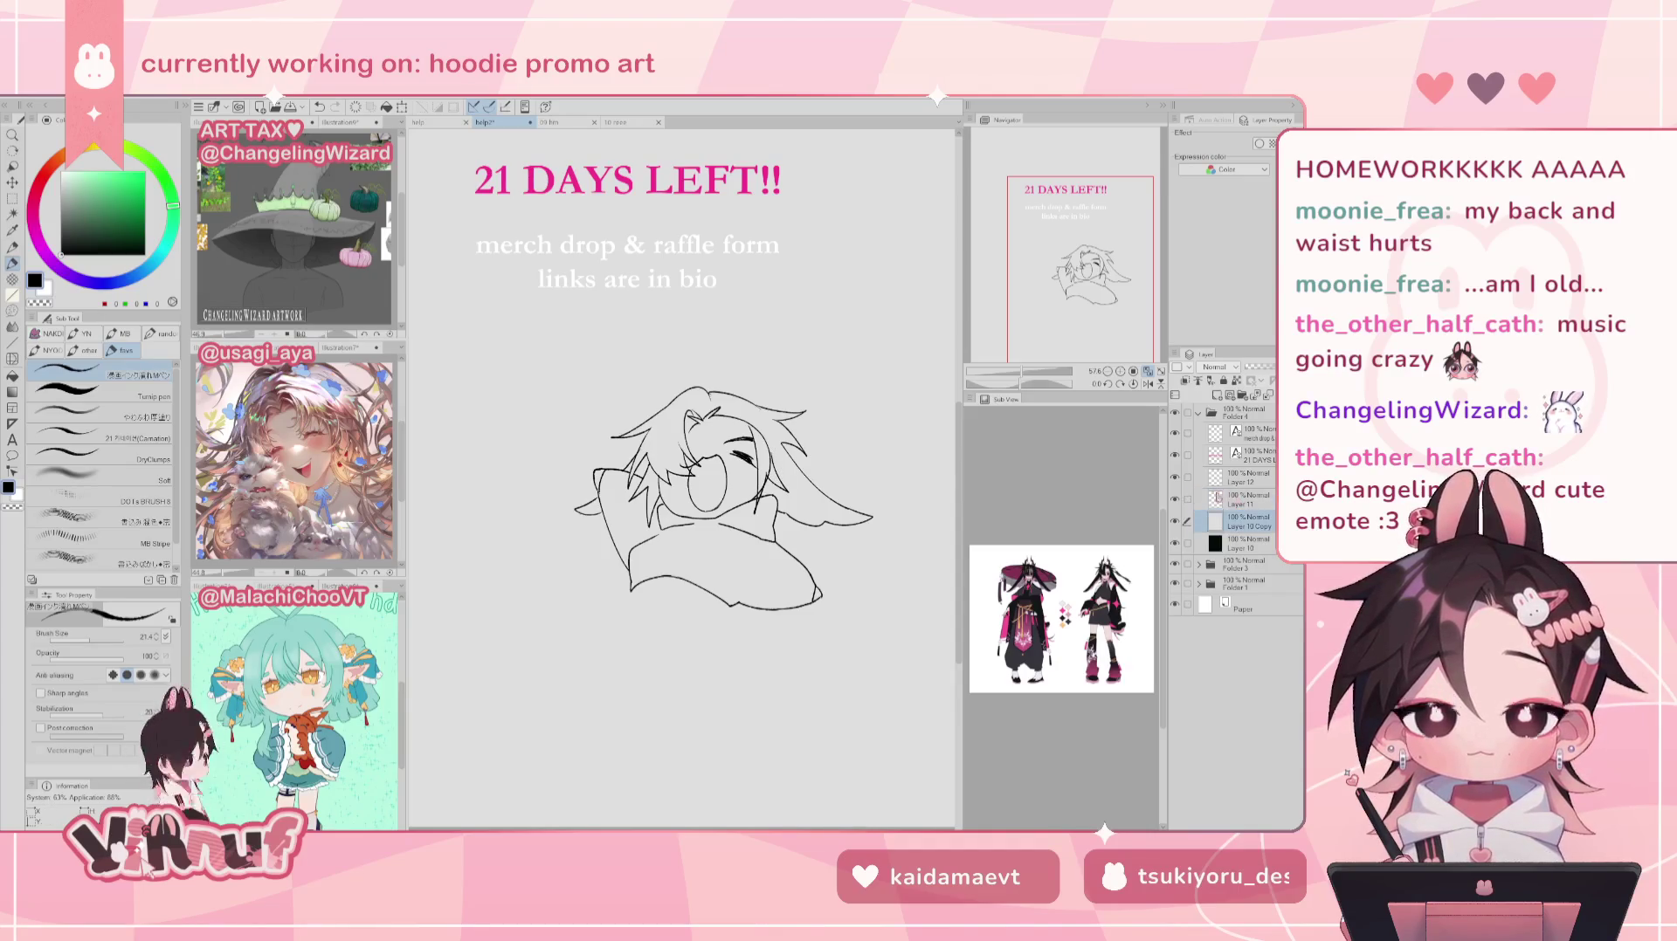
Step: Erase the top of the vertical line and check the face in a mirrored view
key(e)
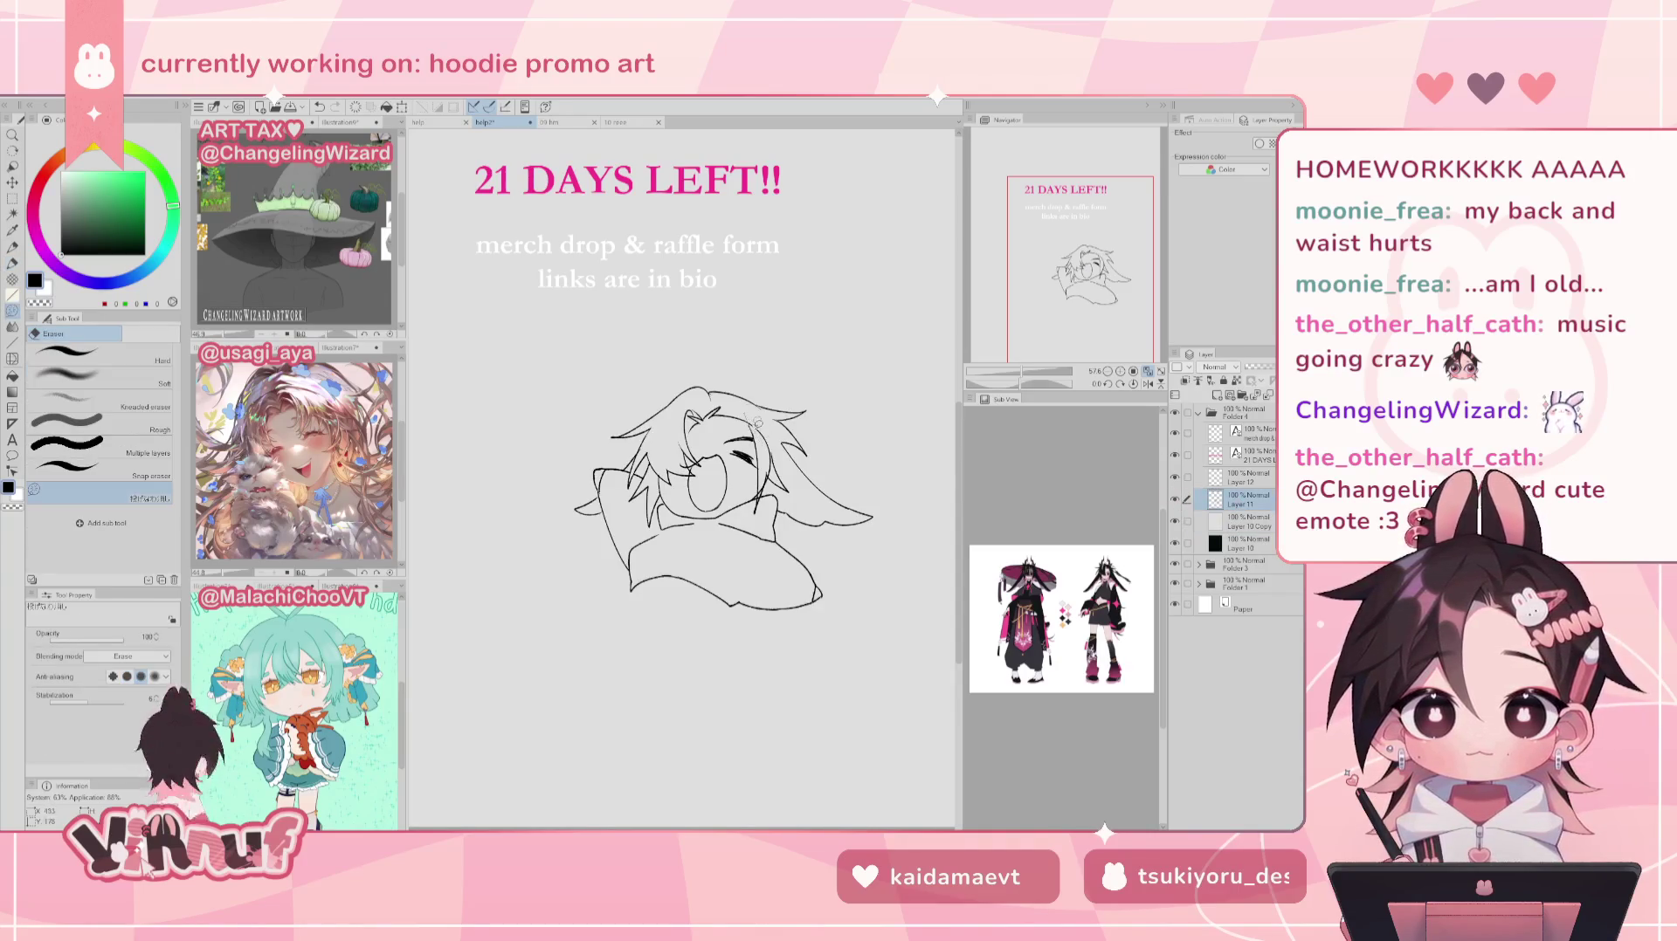
drag(760, 421, 765, 461)
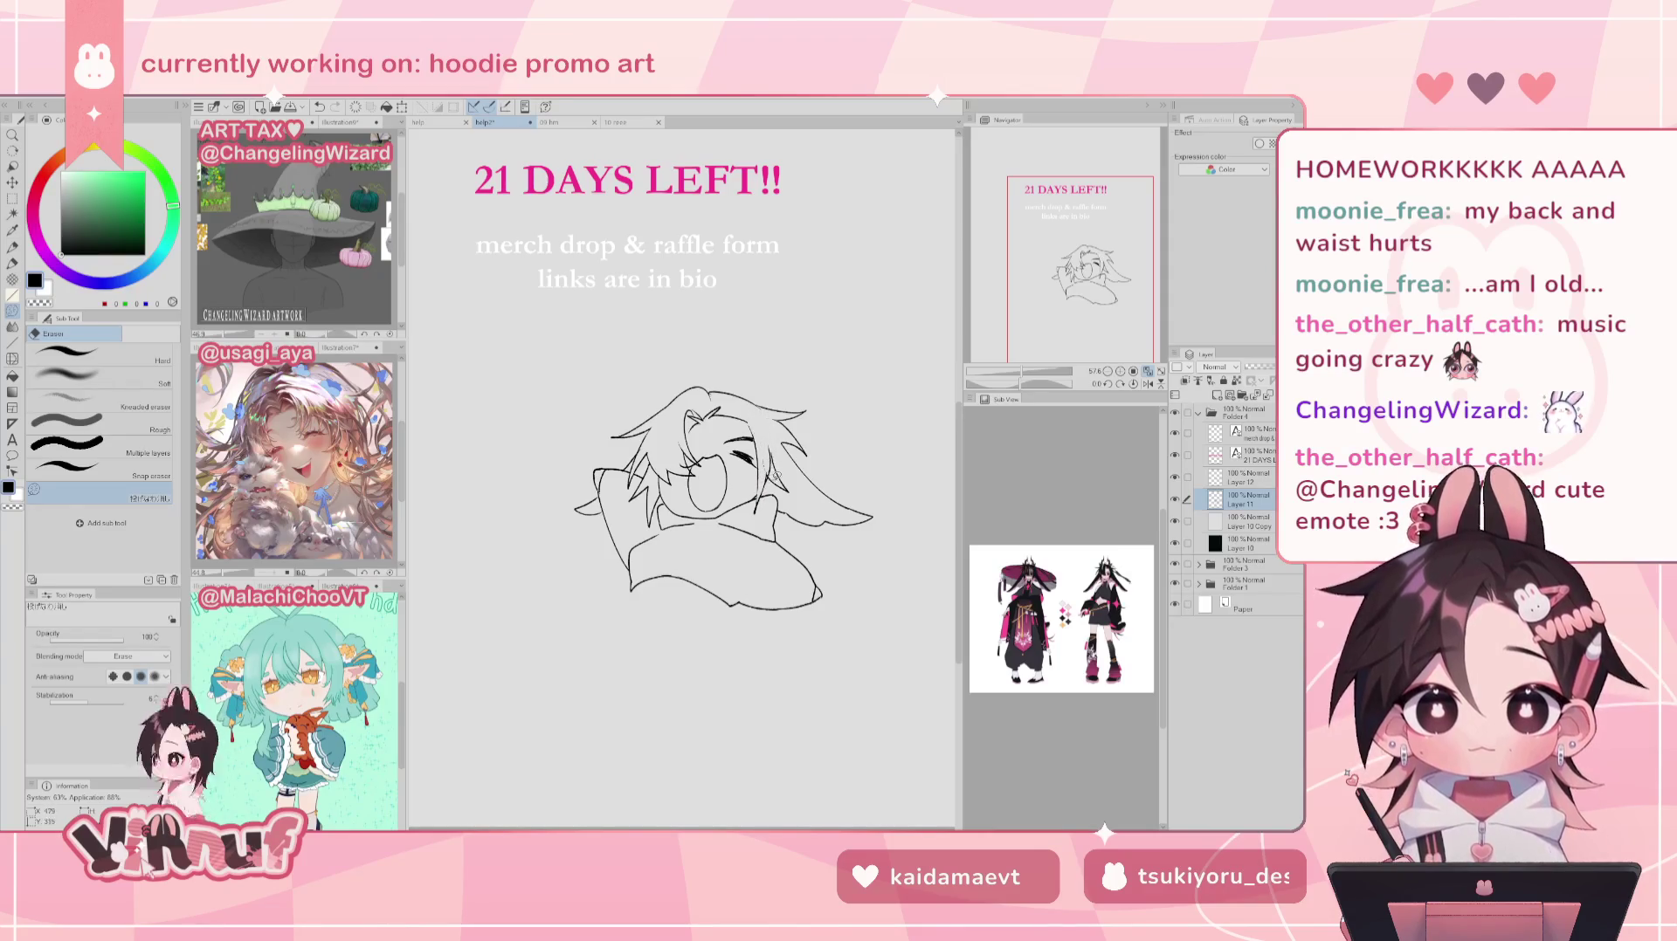
key(ctrl+z)
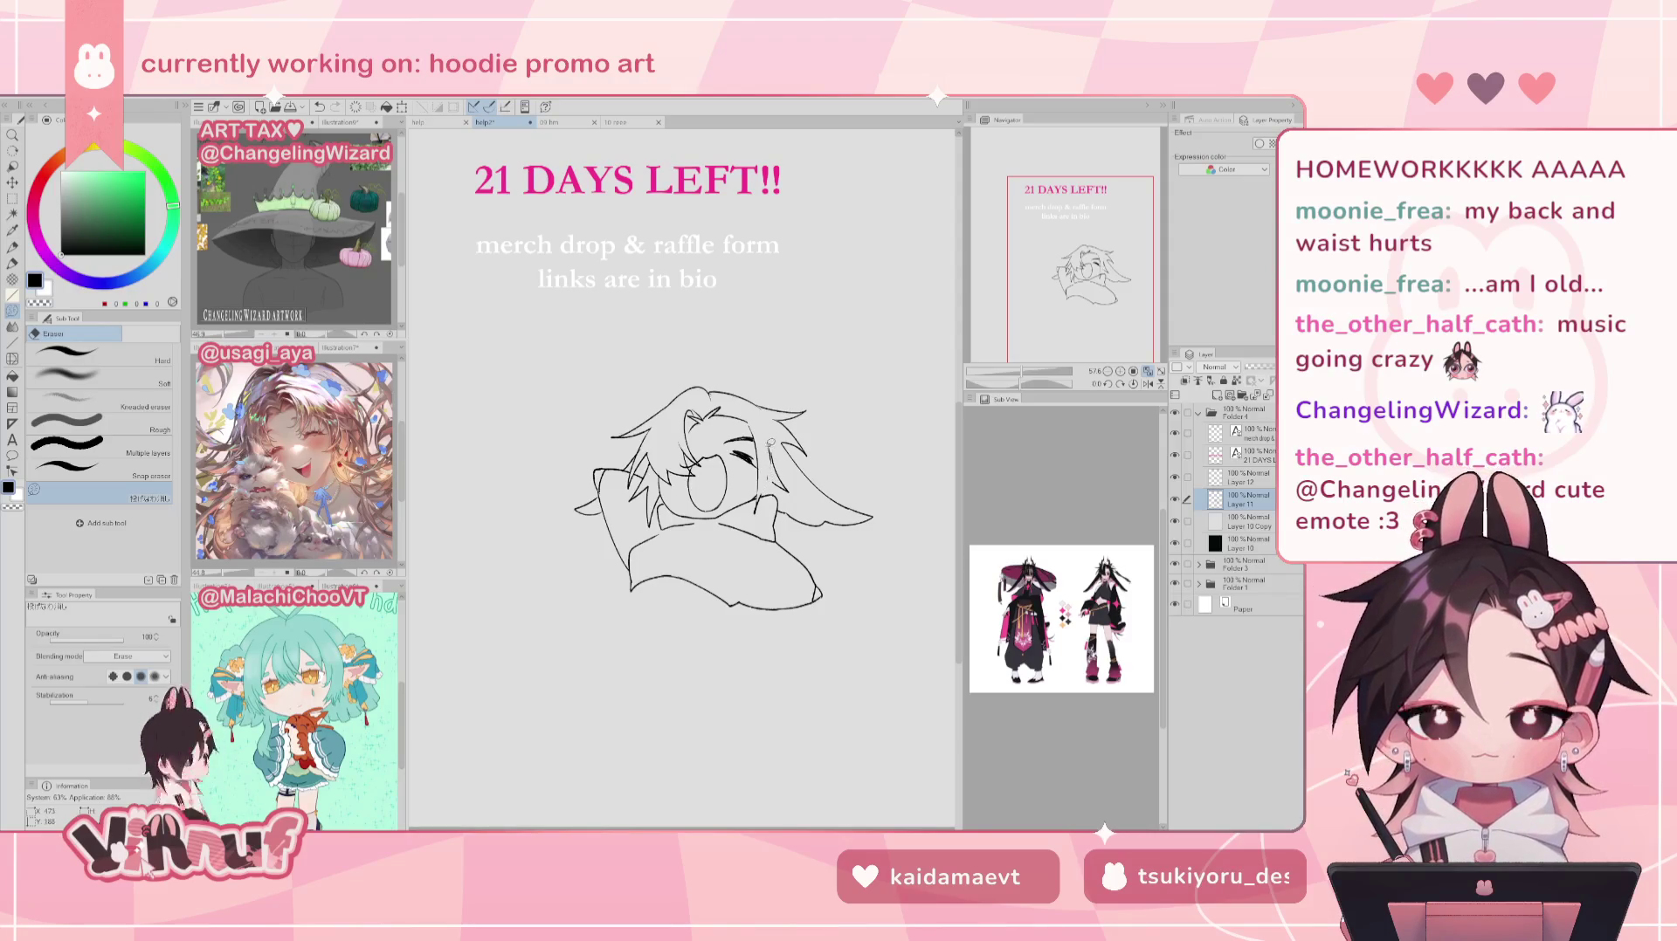
key(h)
key(h)
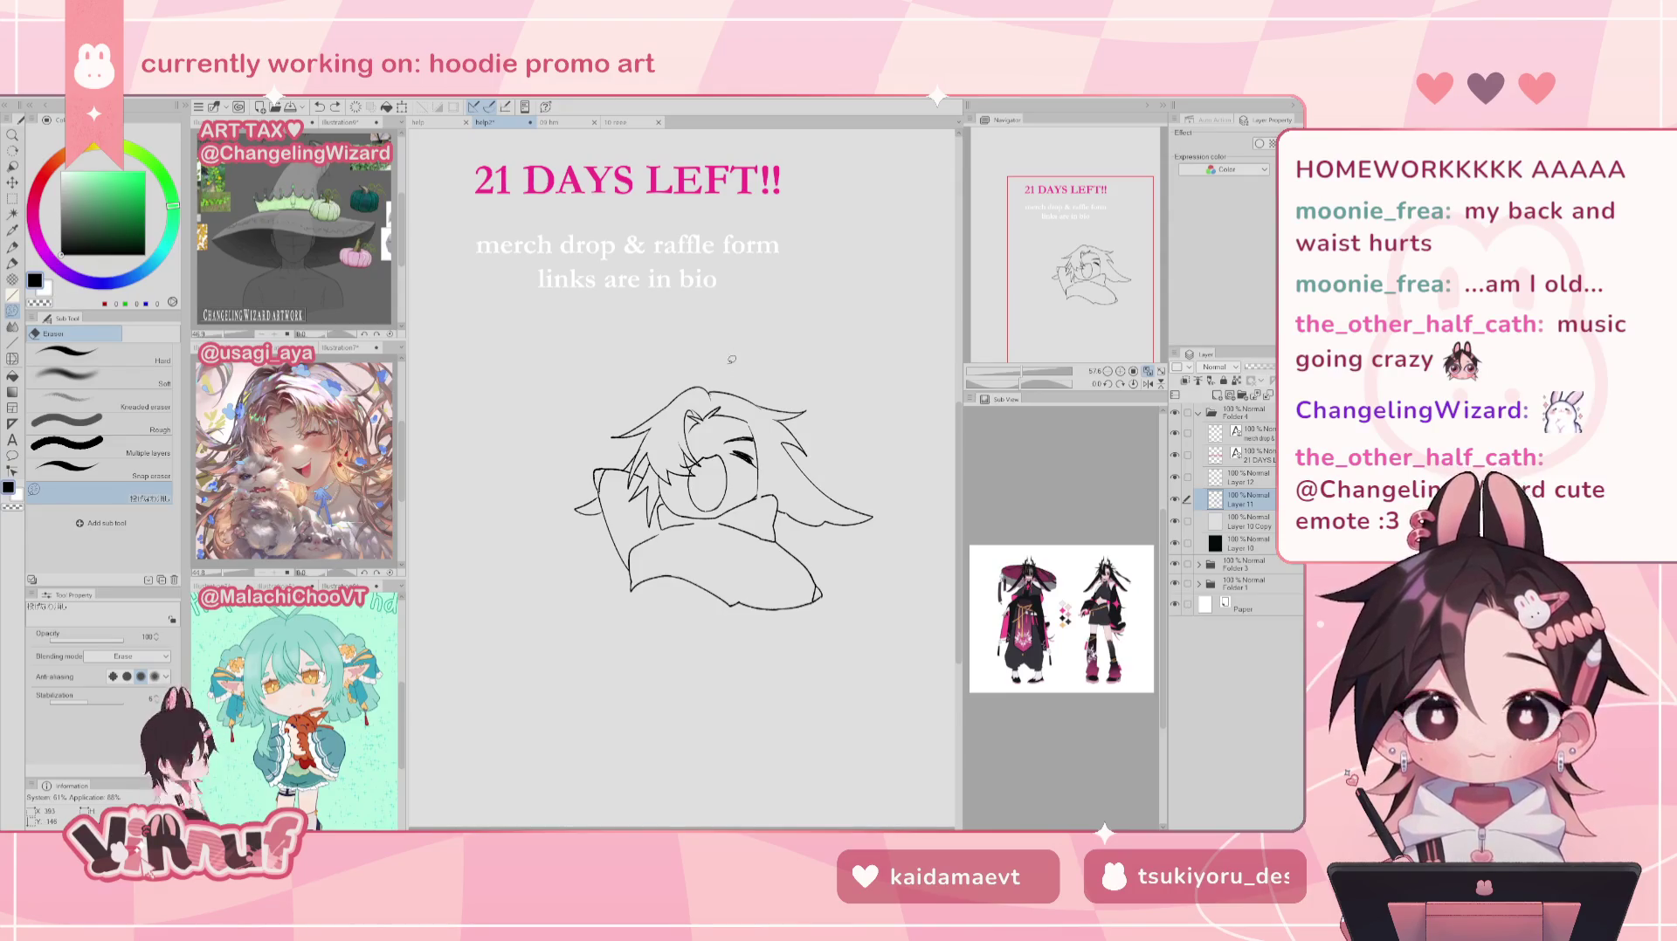
key(p)
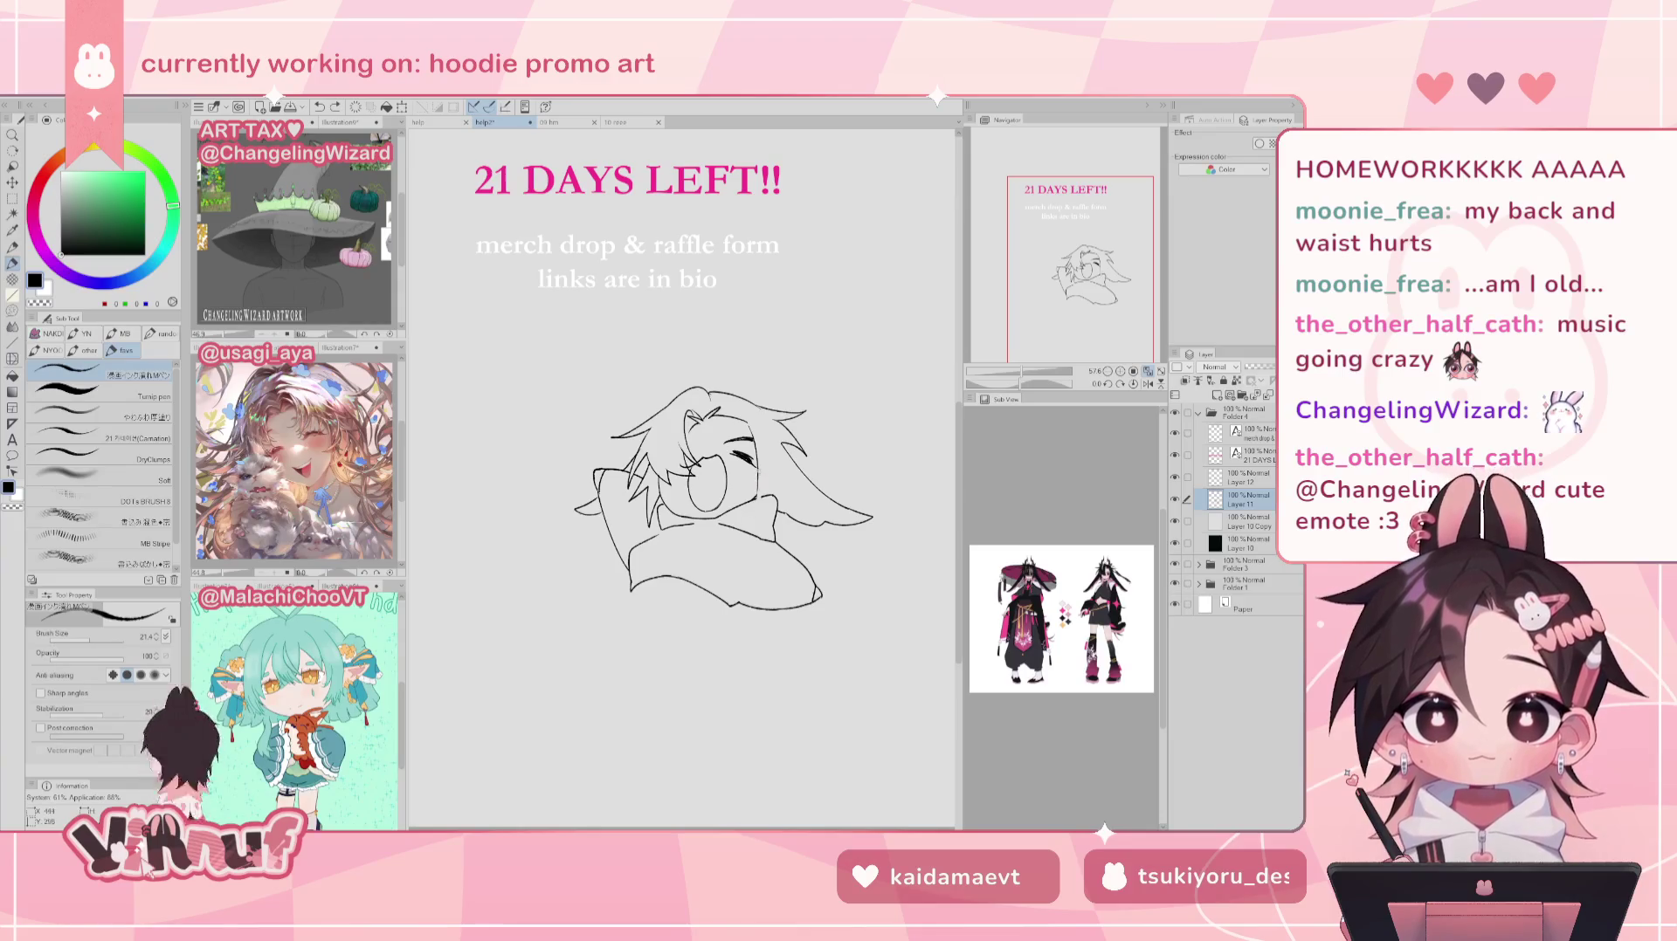
key(ctrl+z)
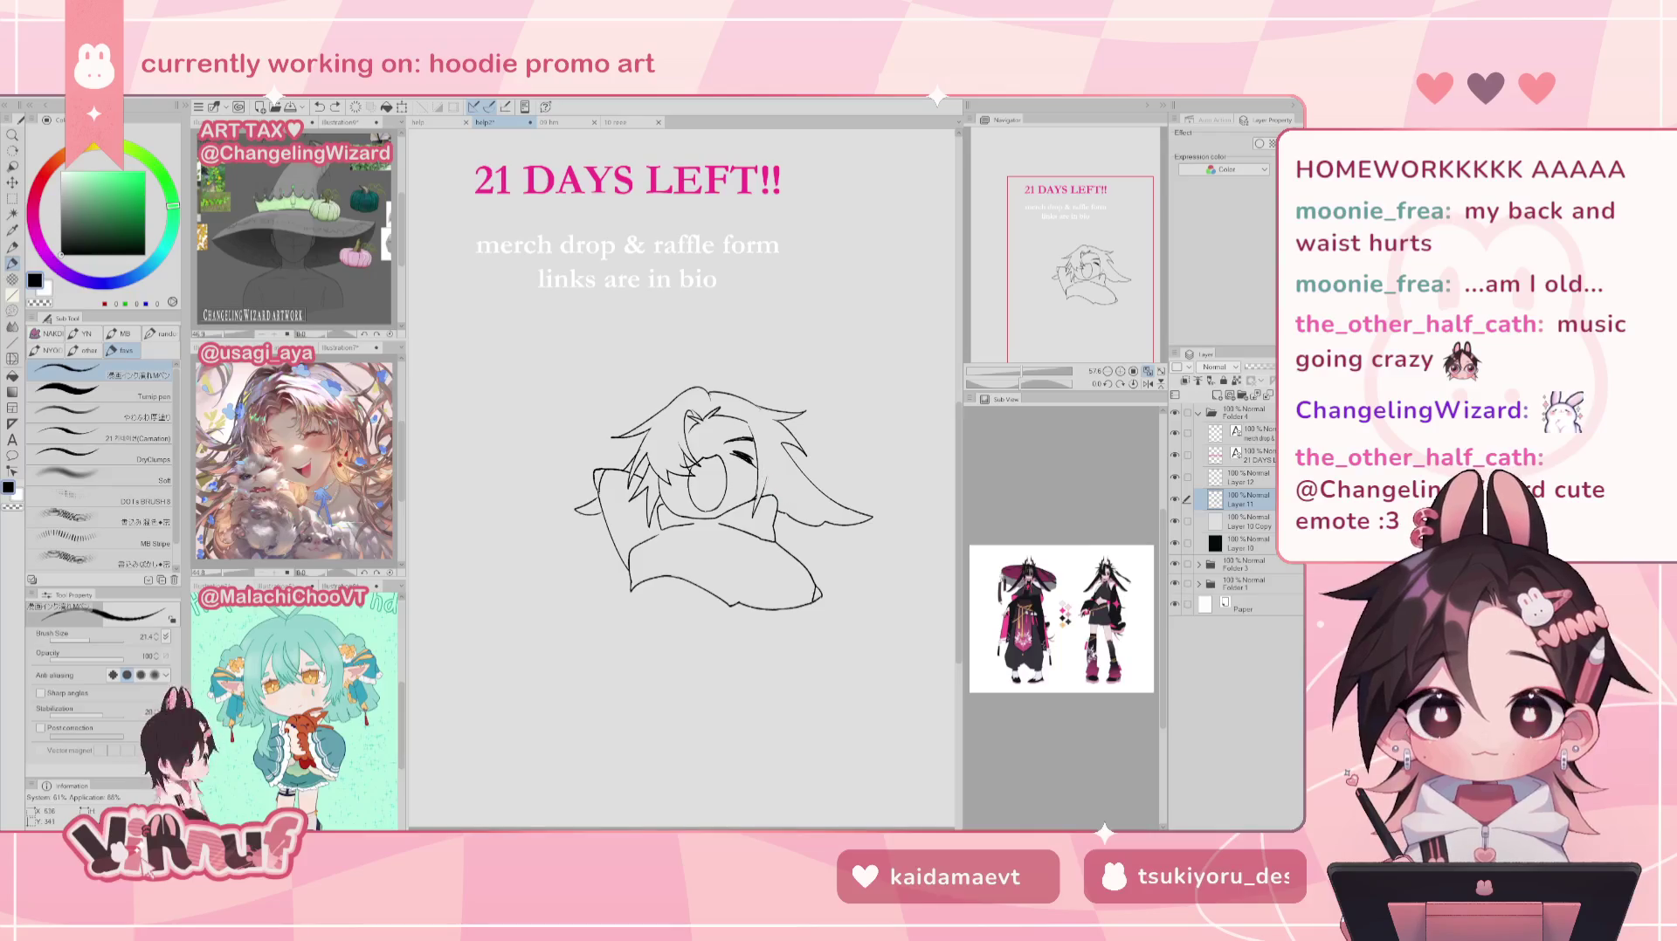
mouse_move(776, 463)
mouse_down()
mouse_move(779, 445)
mouse_move(756, 439)
mouse_up()
key(ctrl+z)
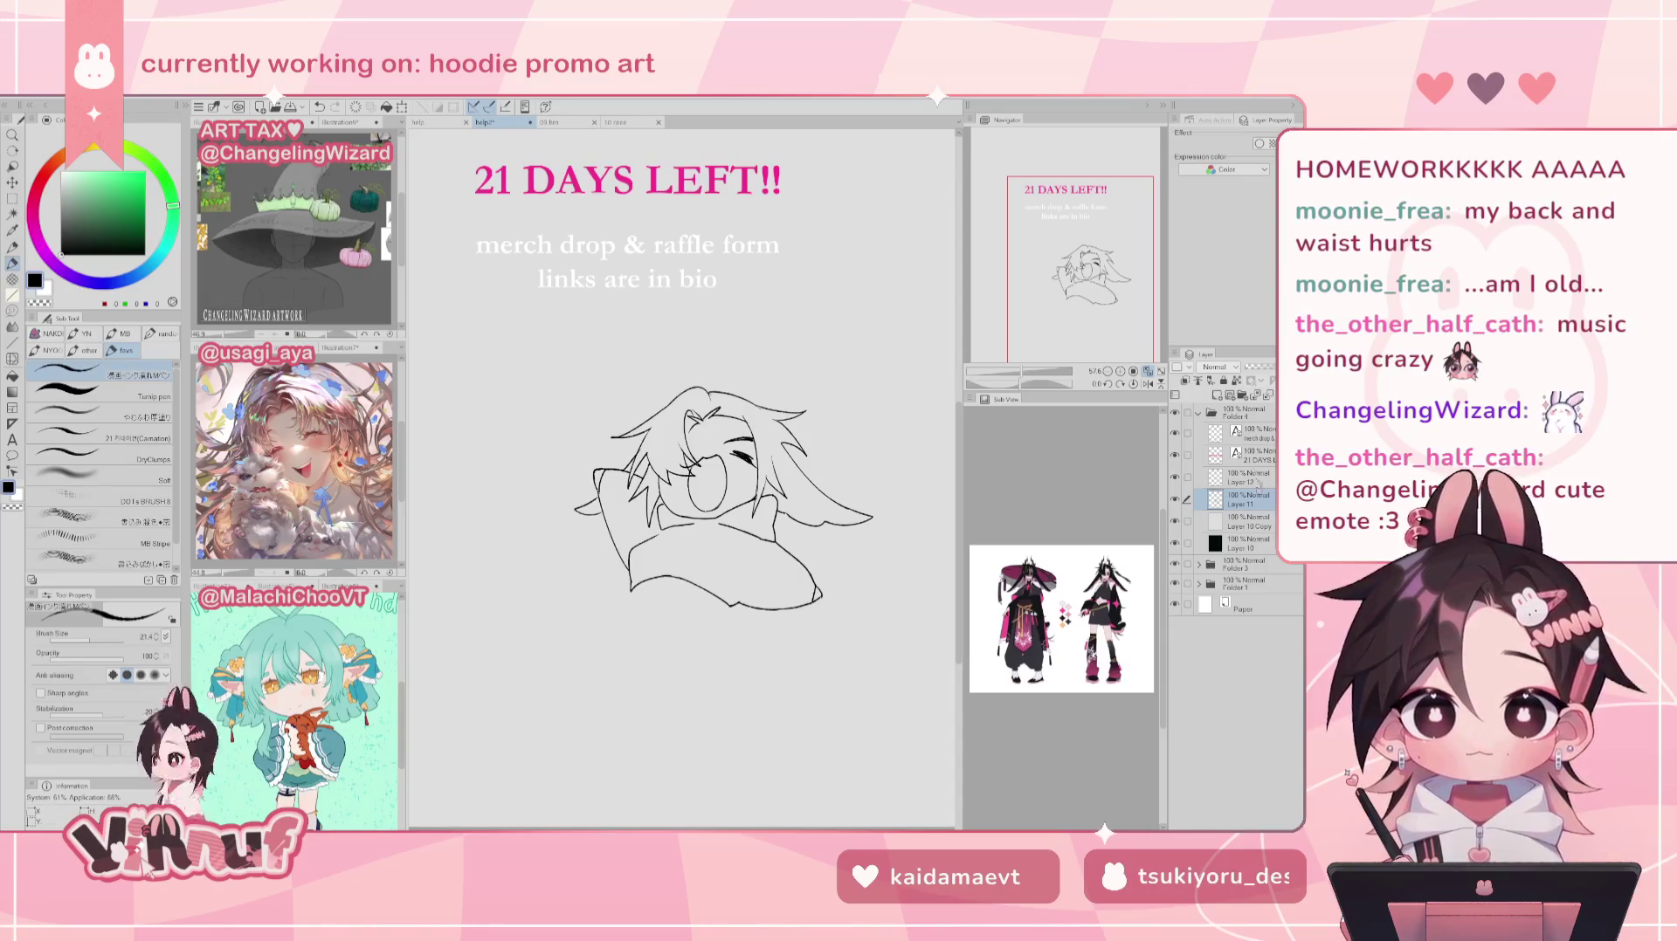
Step: Nudge the eye and mouth on Layer 12 slightly with Move layer
click(1250, 478)
key(k)
drag(865, 507, 872, 511)
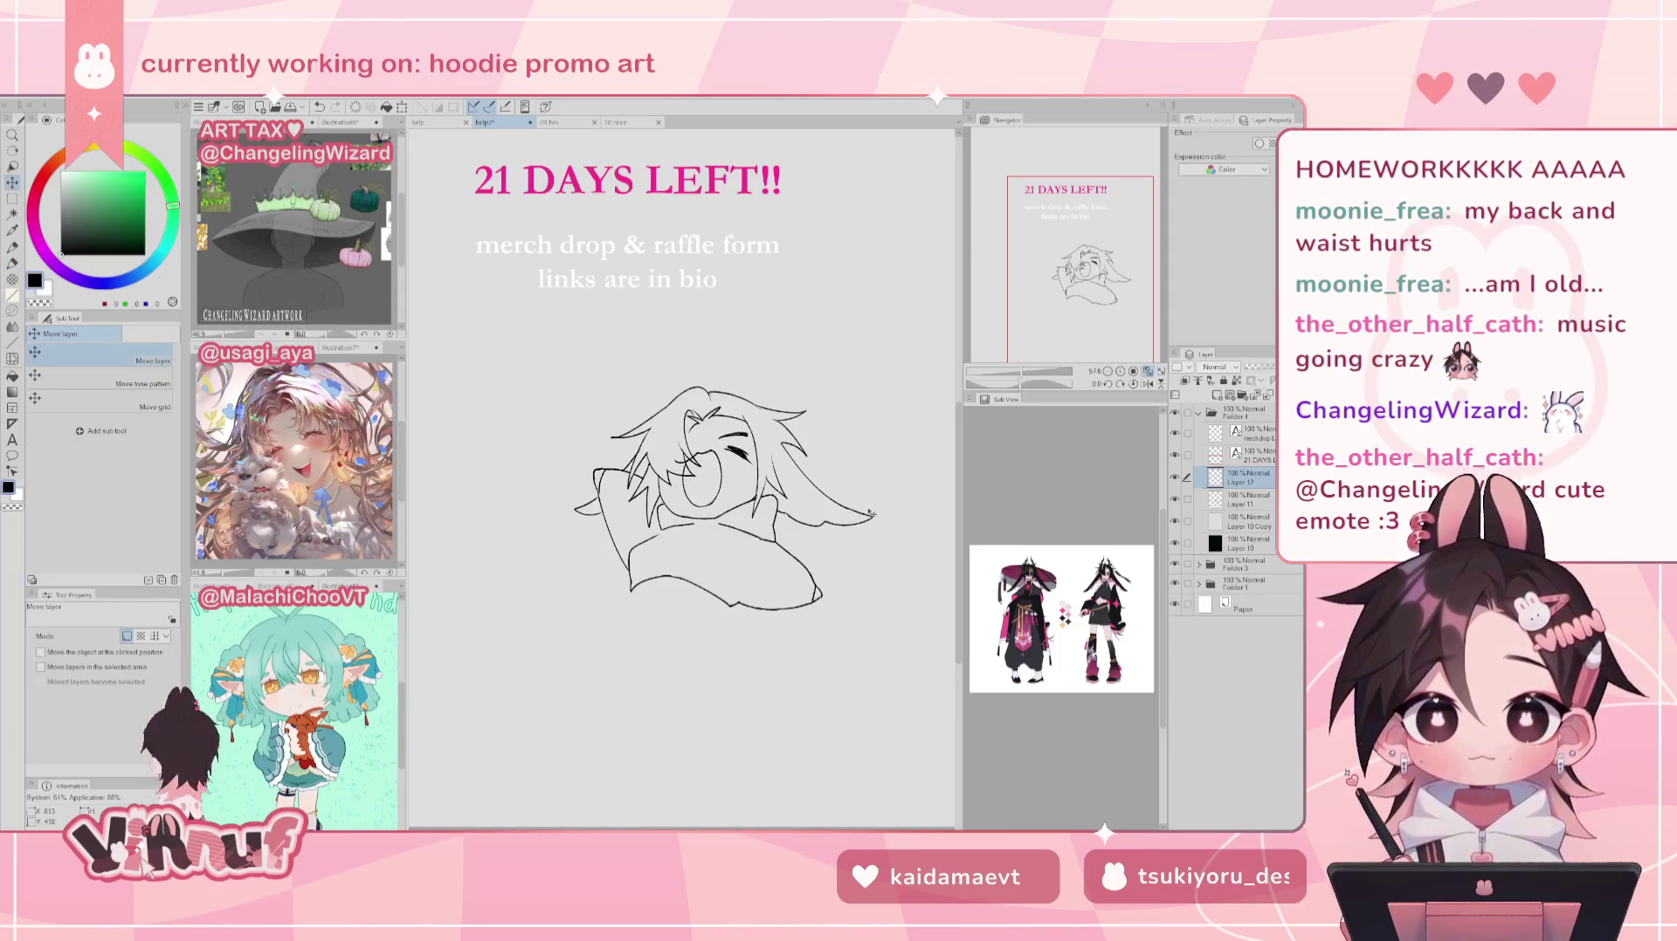
Step: On Layer 11, try chest lines below the head, undoing each attempt
key(h)
key(h)
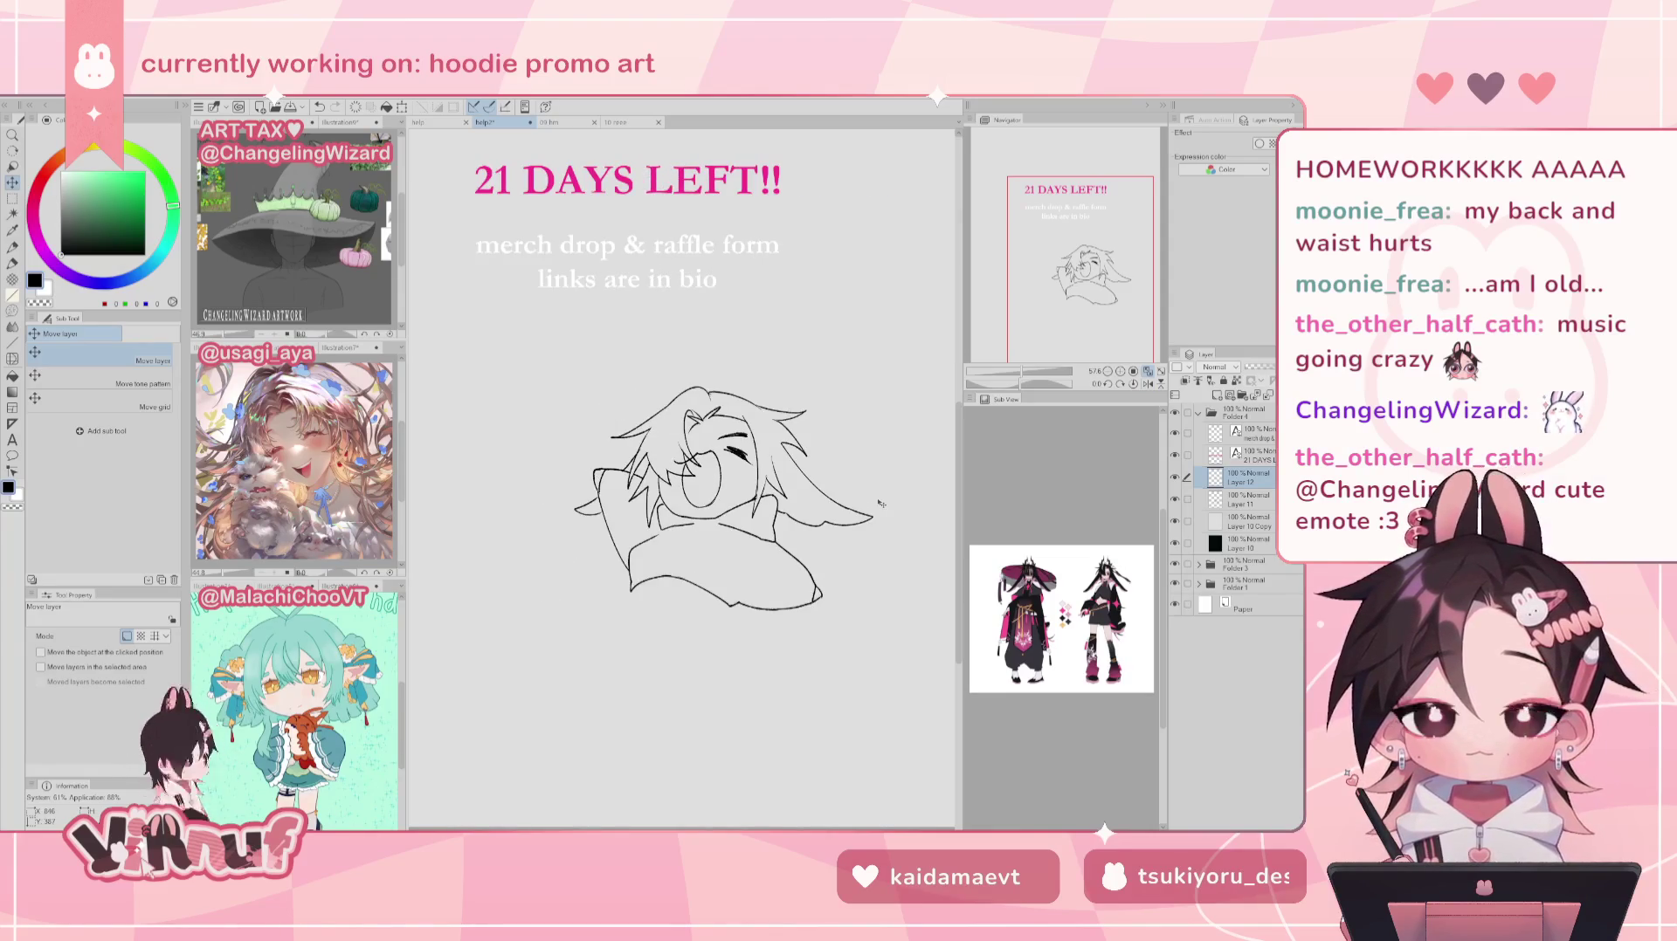
key(p)
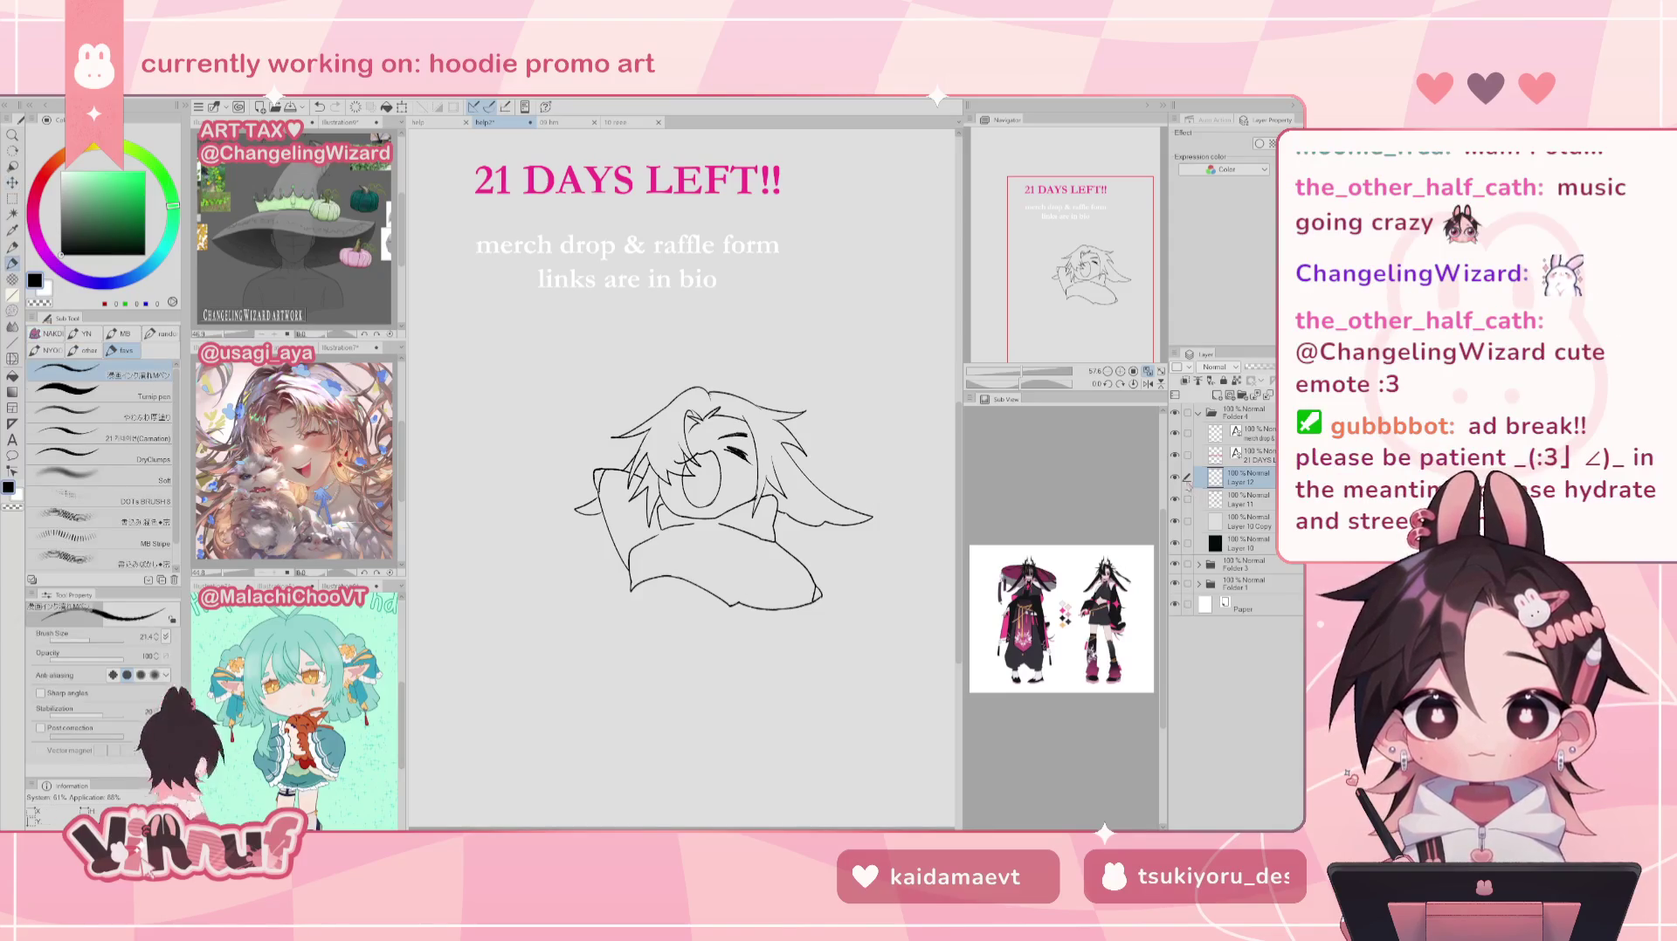
click(1202, 500)
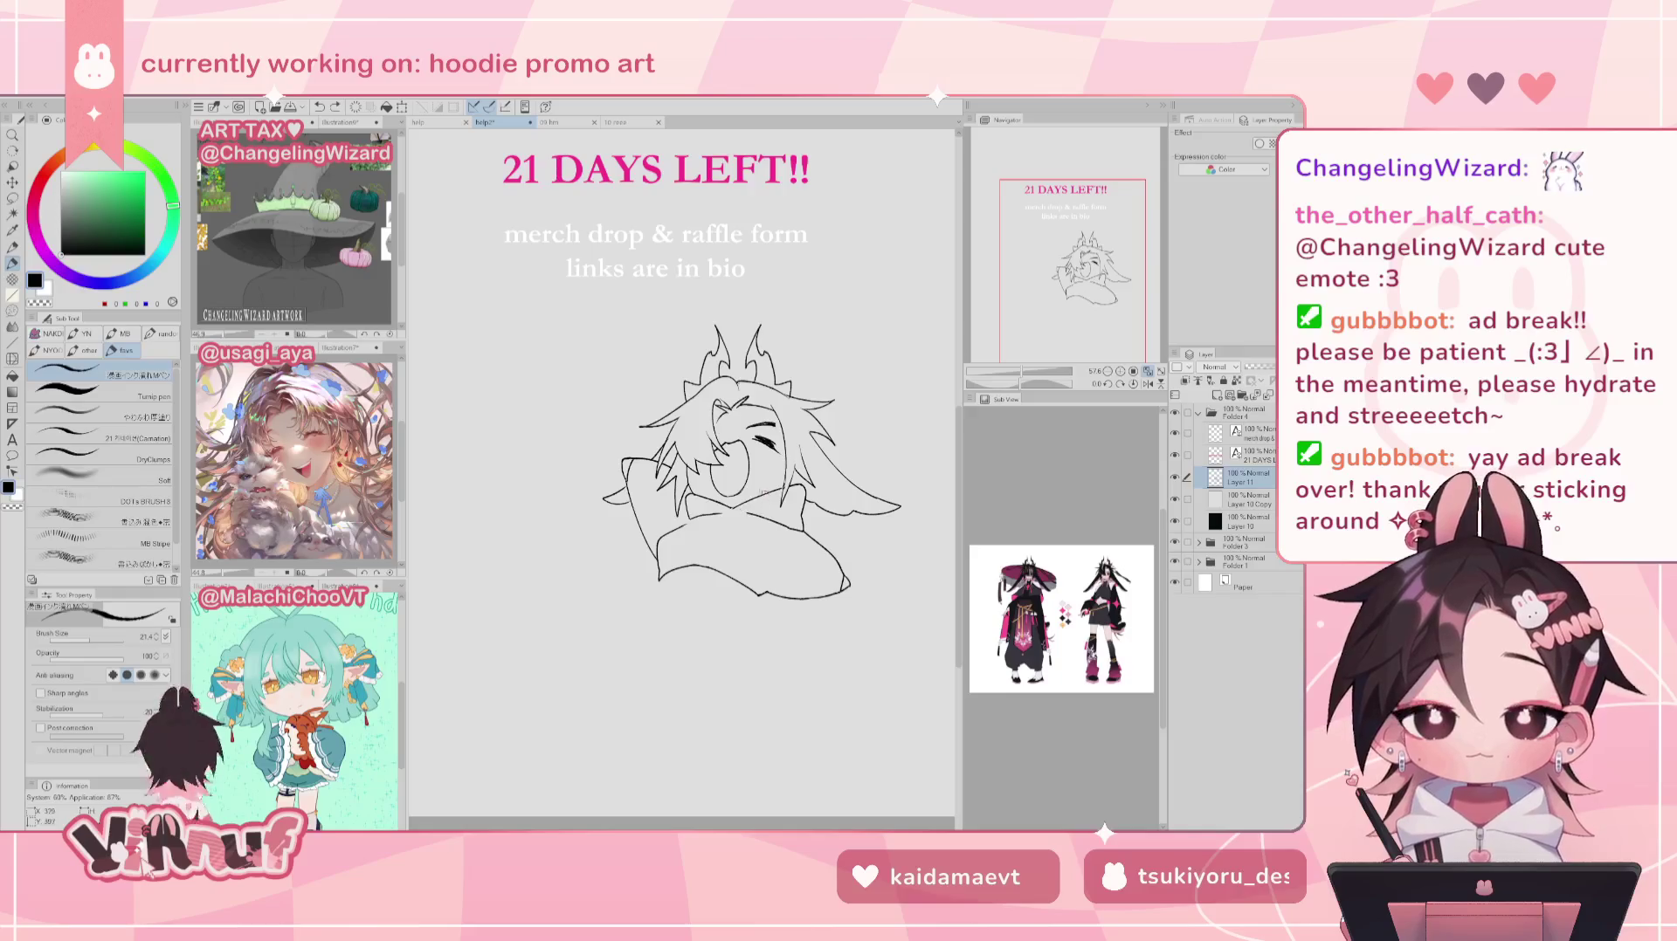
mouse_move(765, 490)
mouse_down()
mouse_move(744, 538)
mouse_move(777, 540)
mouse_move(747, 522)
mouse_move(751, 546)
mouse_move(774, 519)
mouse_move(744, 546)
mouse_move(772, 529)
mouse_up()
key(ctrl+z)
key(ctrl+z)
key(ctrl+z)
key(ctrl+z)
key(ctrl+z)
mouse_move(690, 496)
mouse_down()
mouse_move(688, 531)
mouse_move(708, 536)
mouse_move(676, 526)
mouse_move(714, 532)
mouse_up()
key(ctrl+z)
key(ctrl+z)
key(ctrl+z)
key(ctrl+z)
key(ctrl+z)
key(ctrl+z)
key(ctrl+z)
key(ctrl+z)
key(ctrl+z)
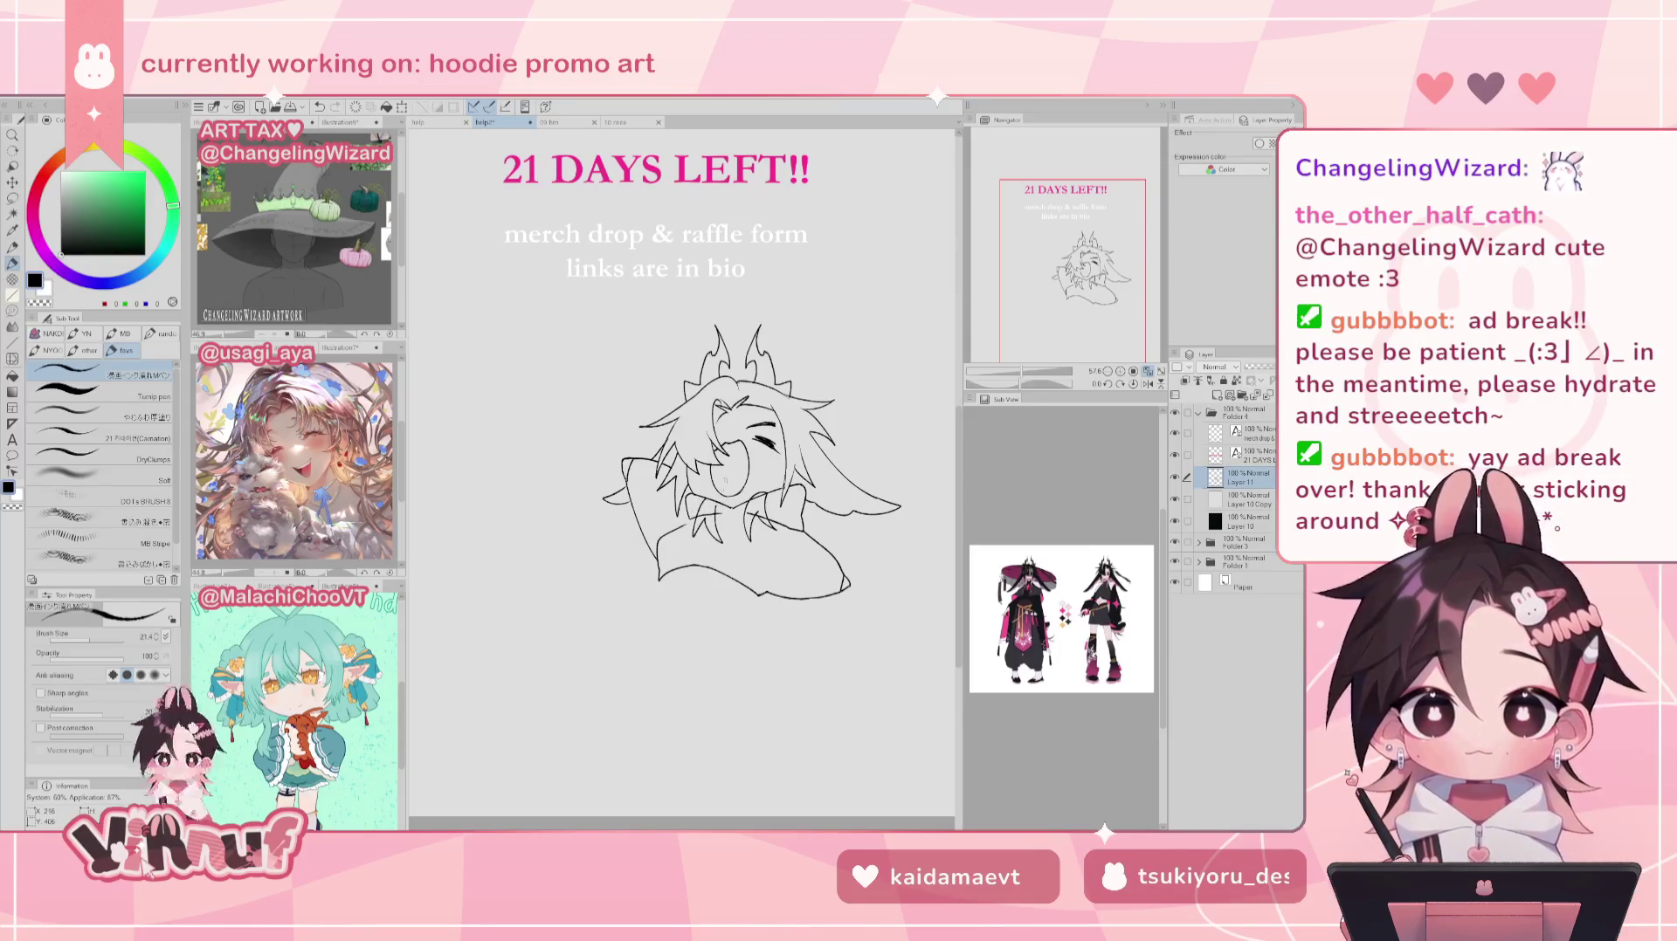
key(ctrl+z)
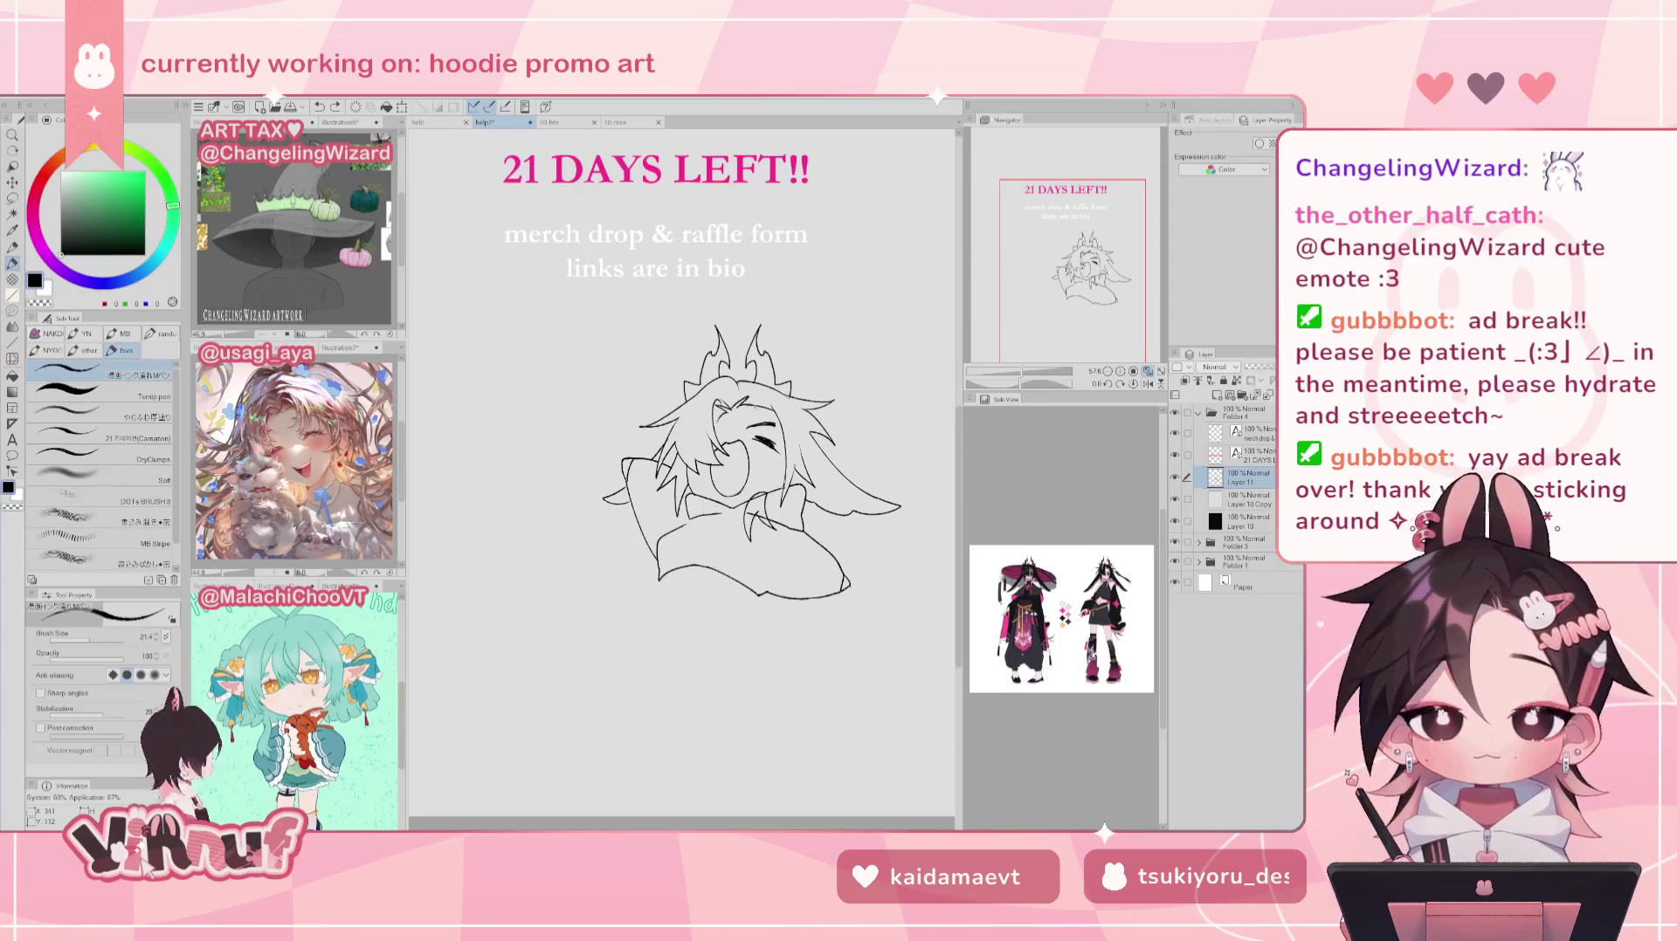
Step: Erase stray lines near the collar, comparing against the mirrored canvas
key(e)
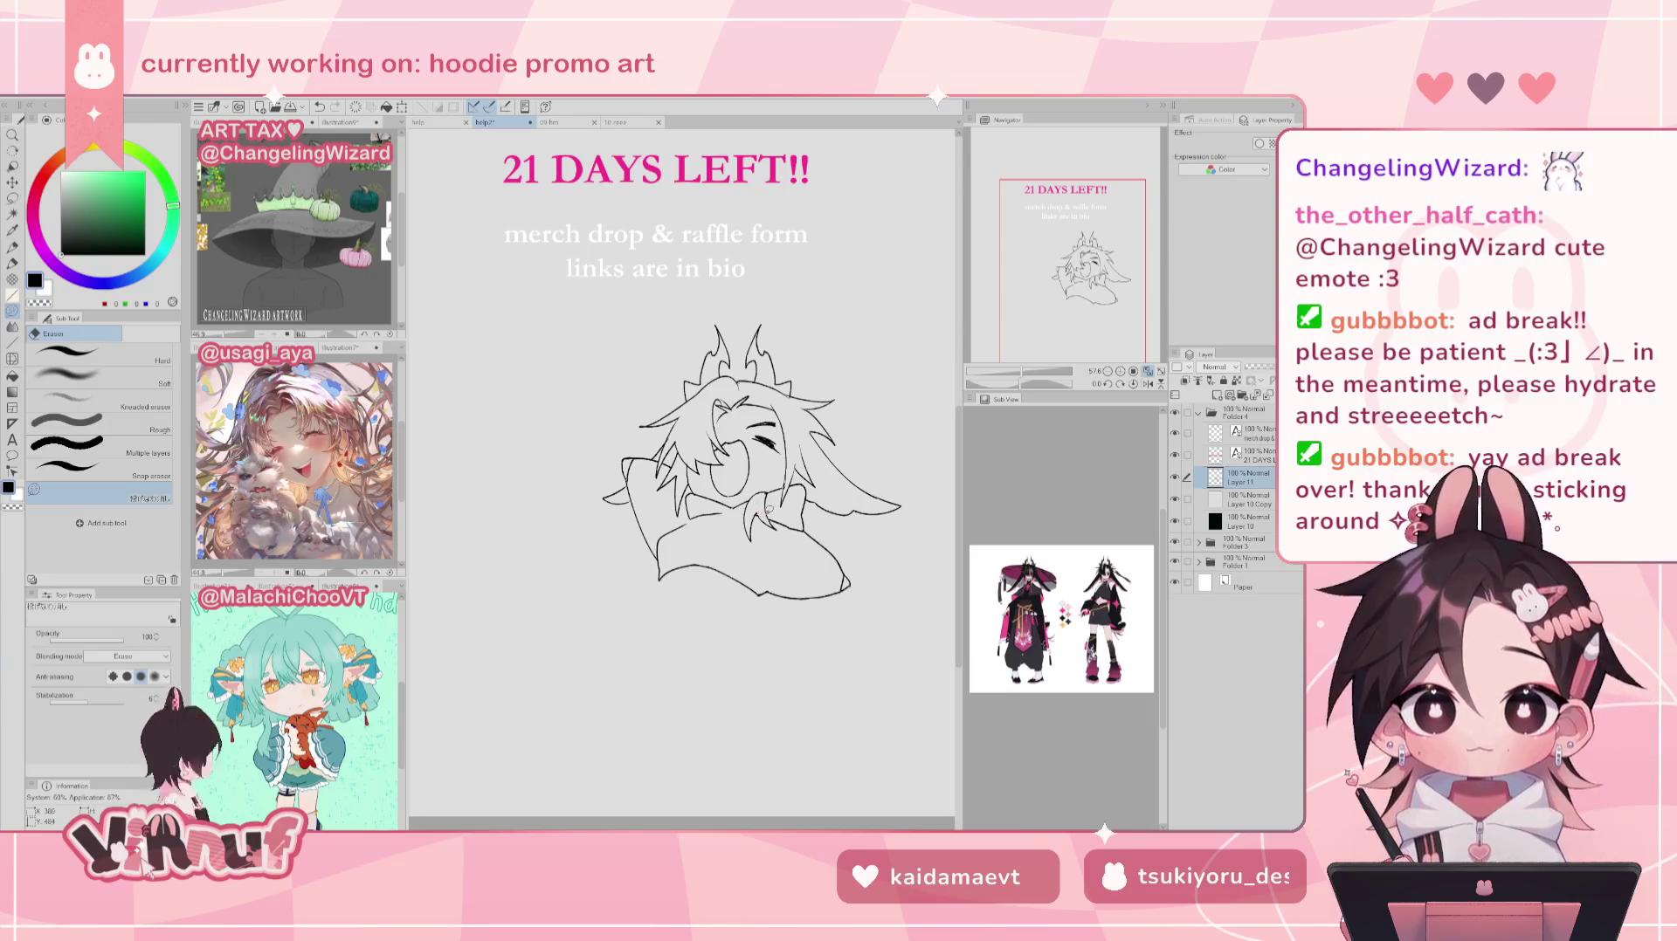
key(h)
key(h)
key(p)
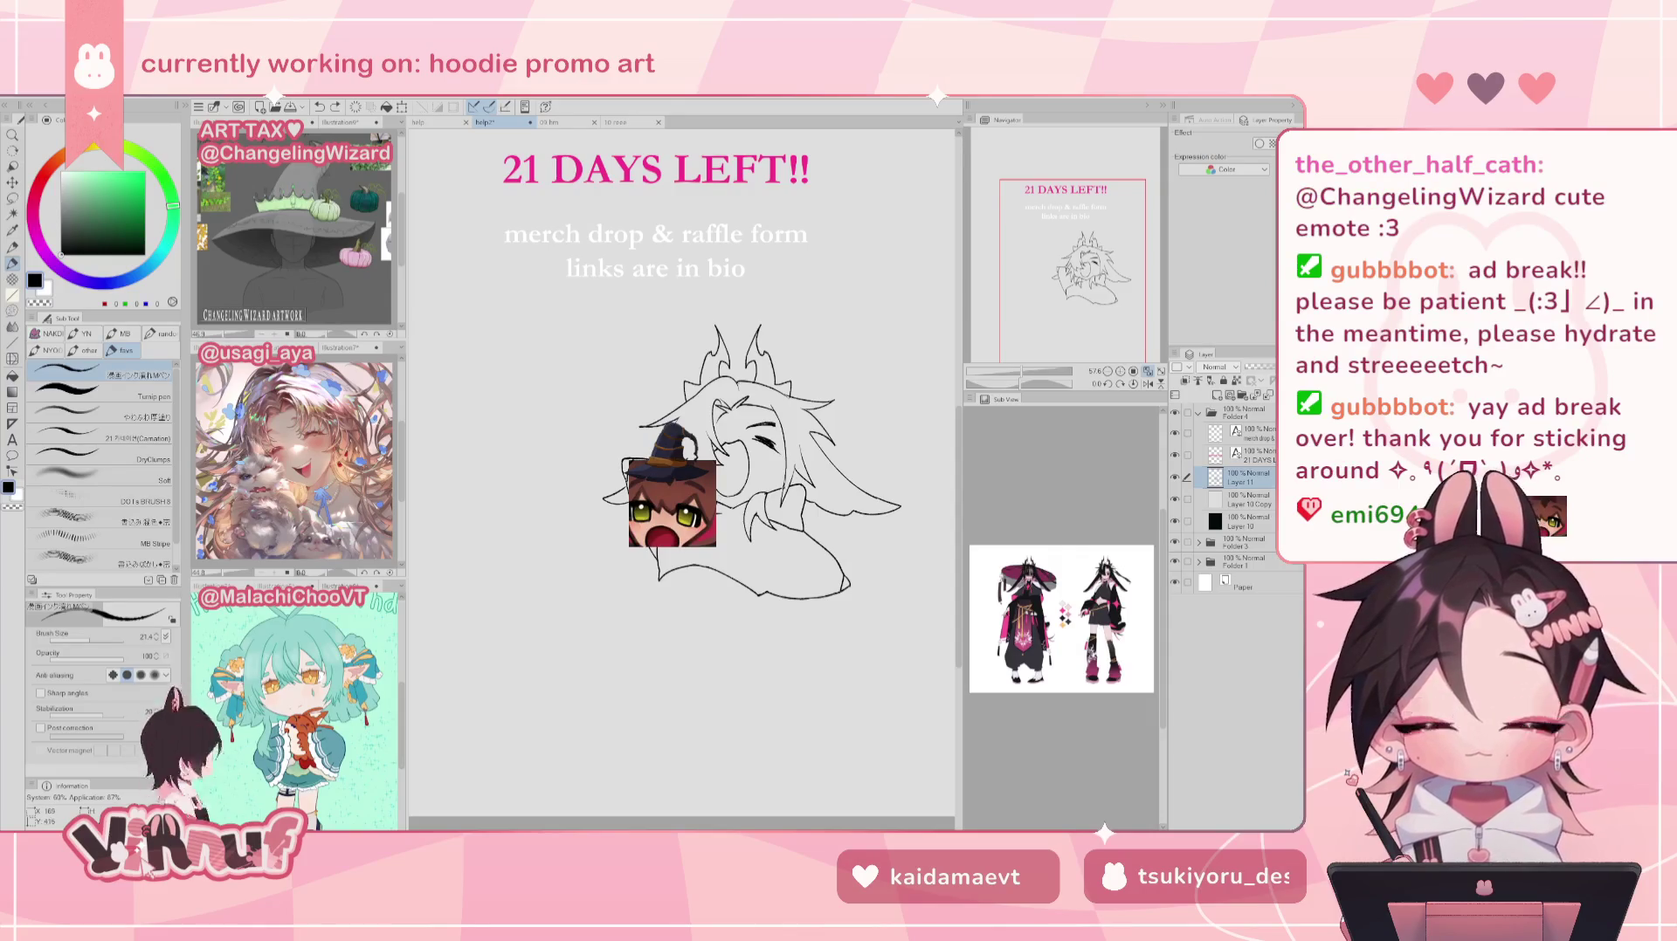
key(e)
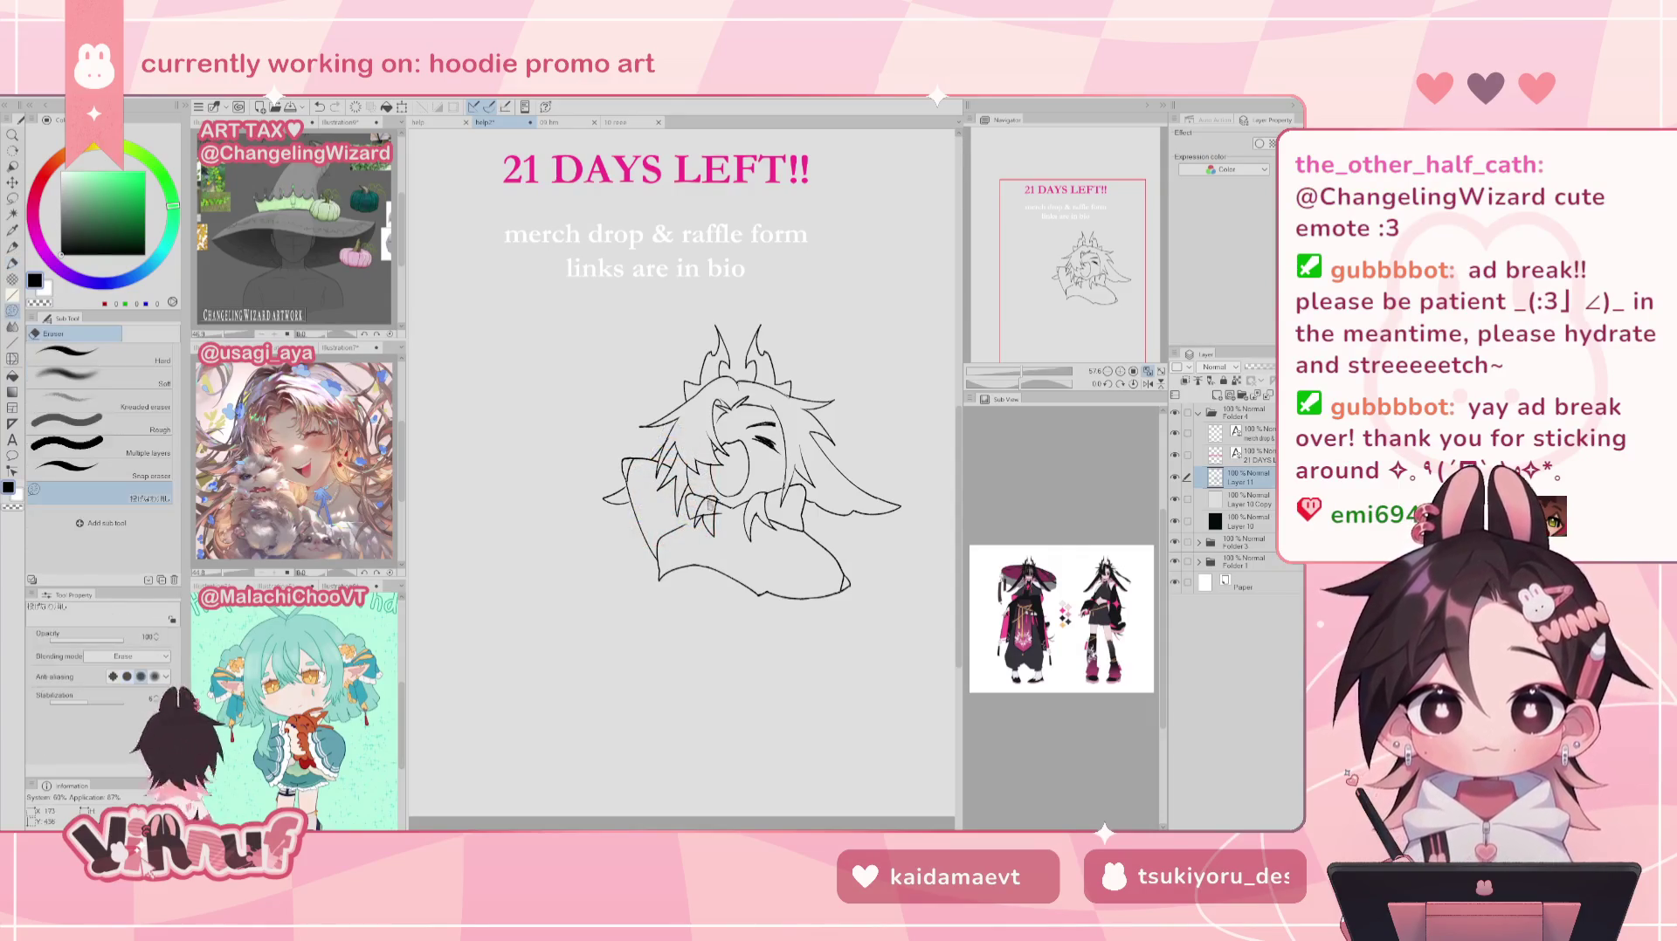
drag(712, 496, 703, 511)
key(ctrl+z)
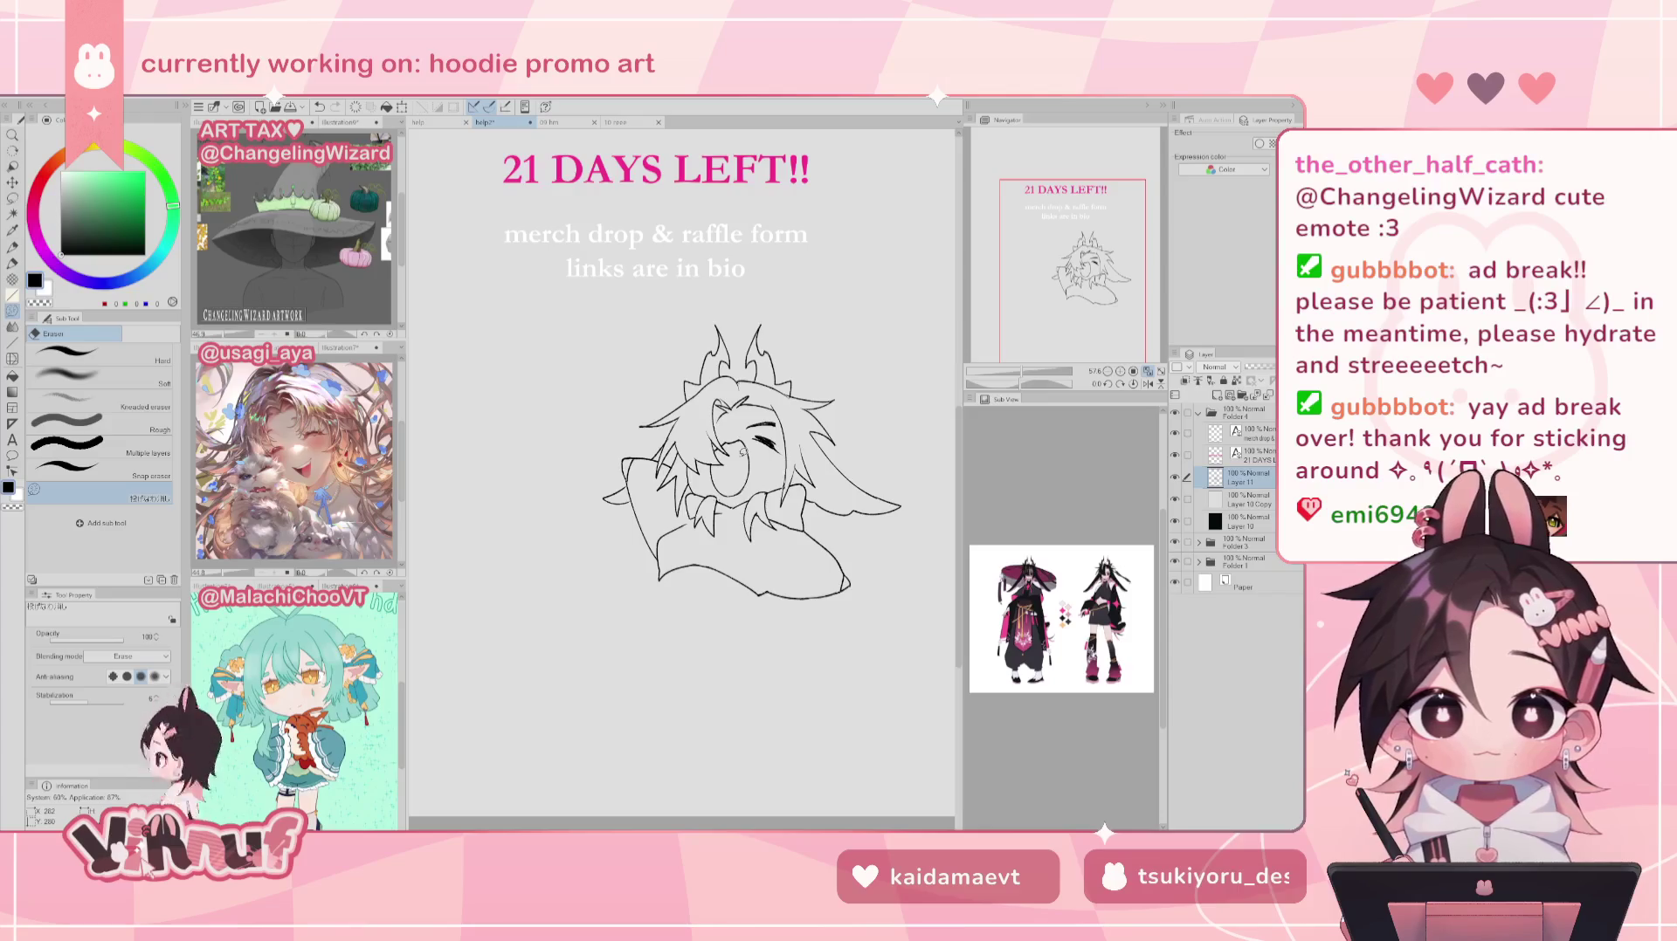
key(p)
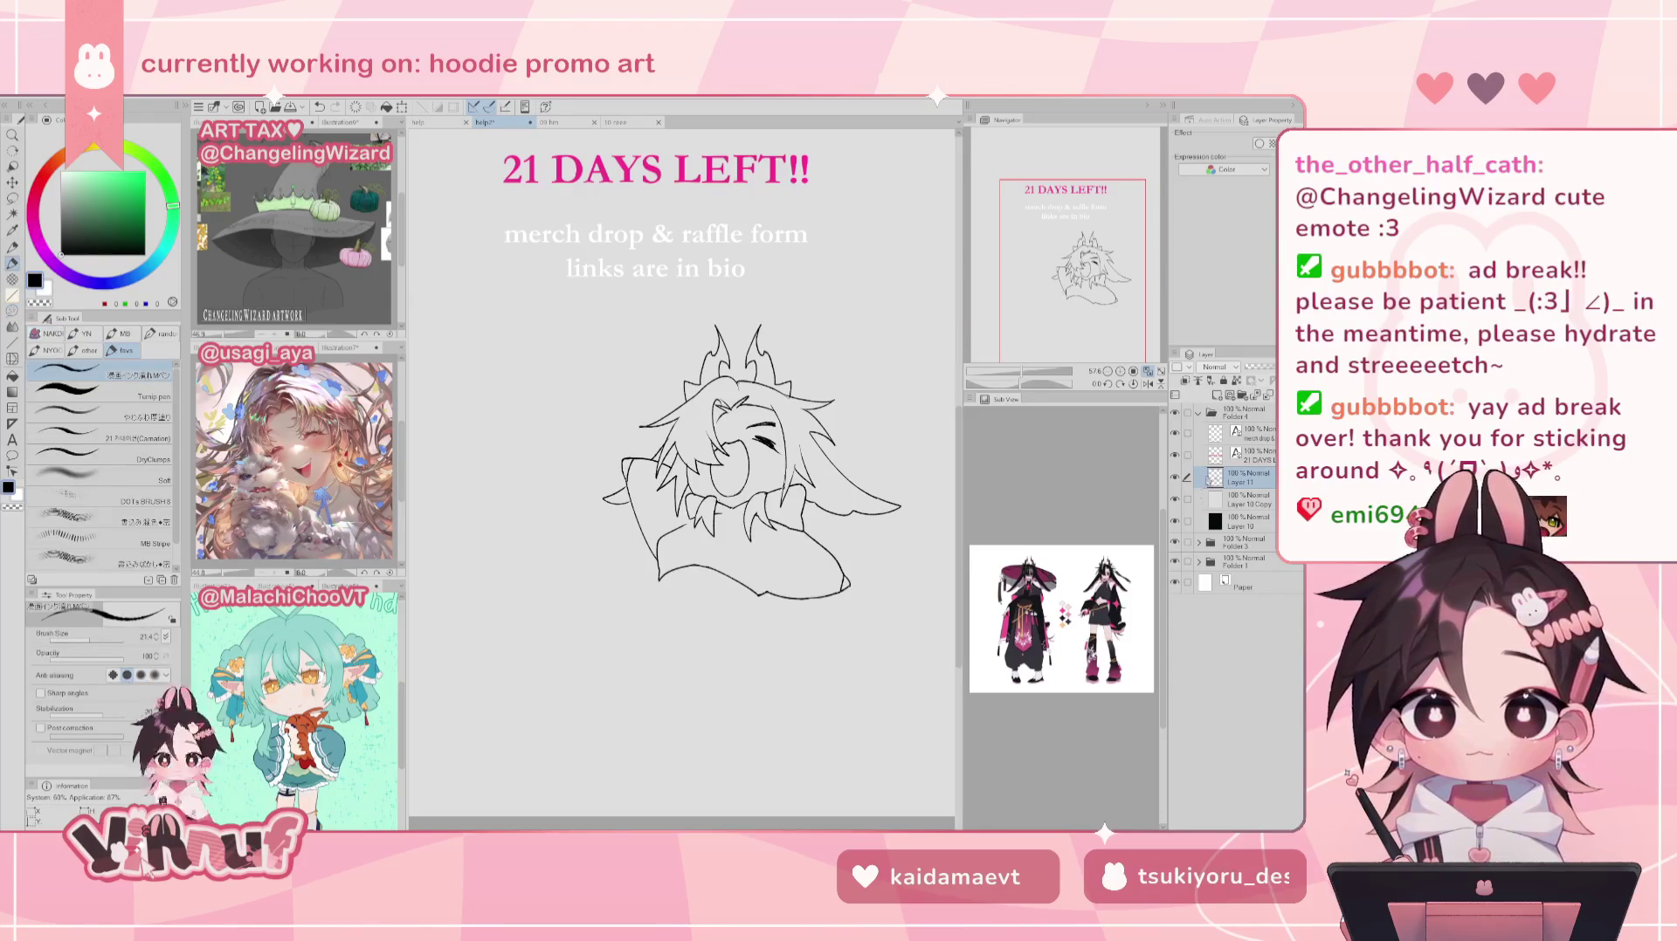
Step: Add and undo small strokes on the sketch, then unmirror the canvas
drag(743, 454, 740, 457)
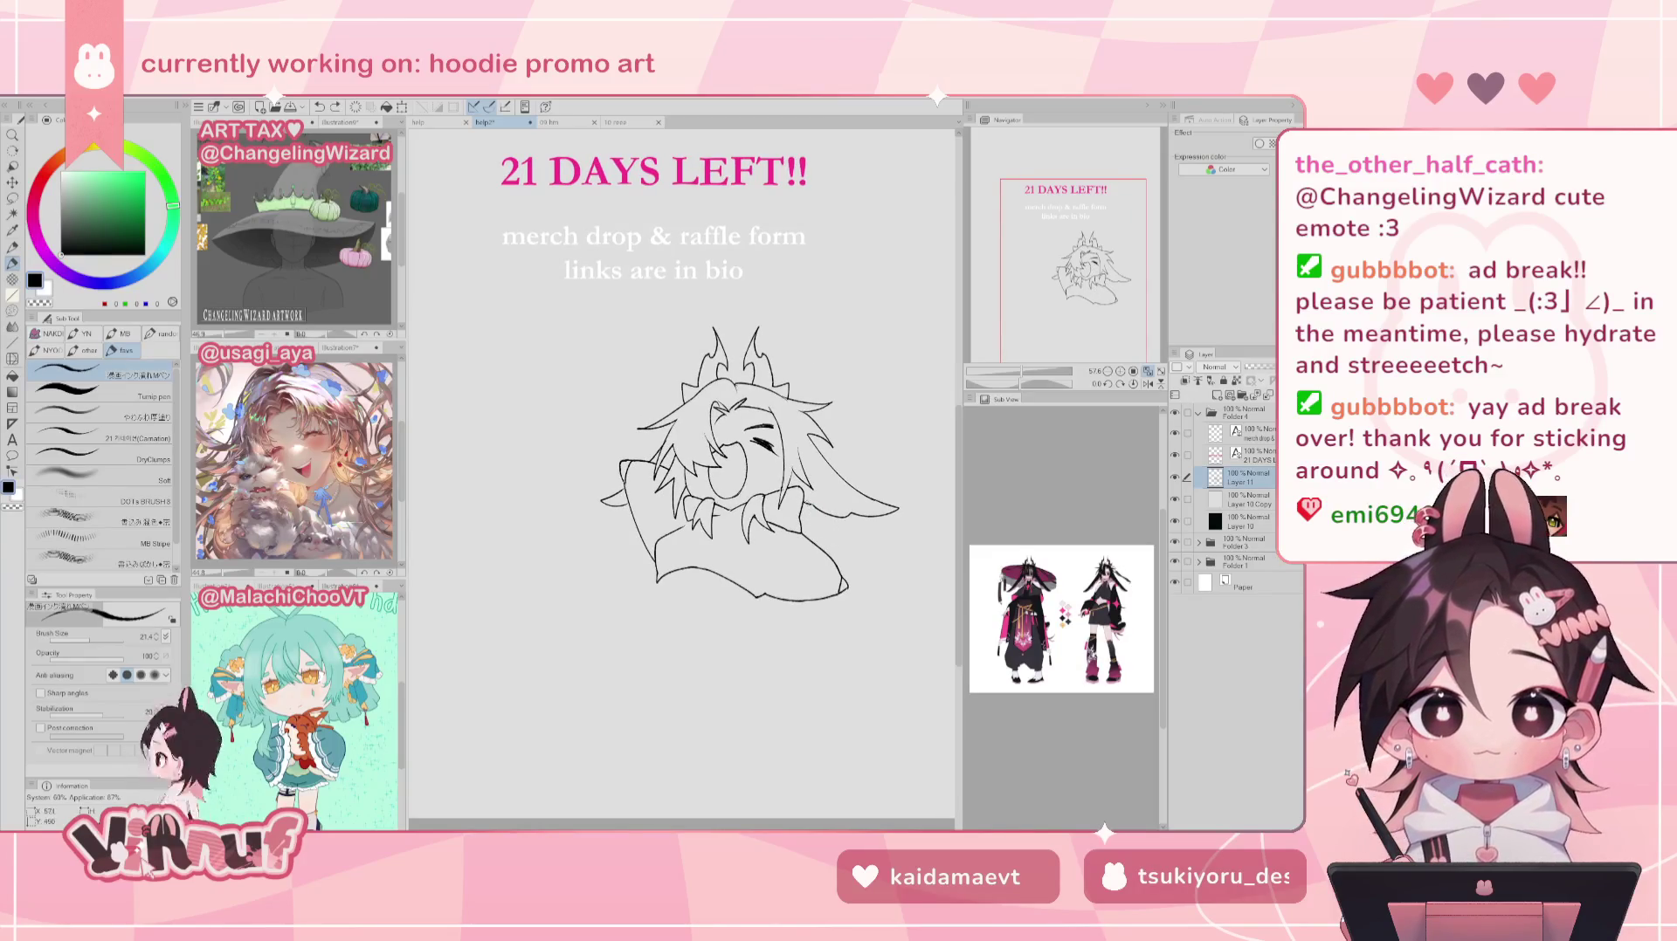
key(h)
key(ctrl+z)
mouse_move(559, 505)
mouse_down()
mouse_move(517, 534)
mouse_move(531, 551)
mouse_up()
key(ctrl+z)
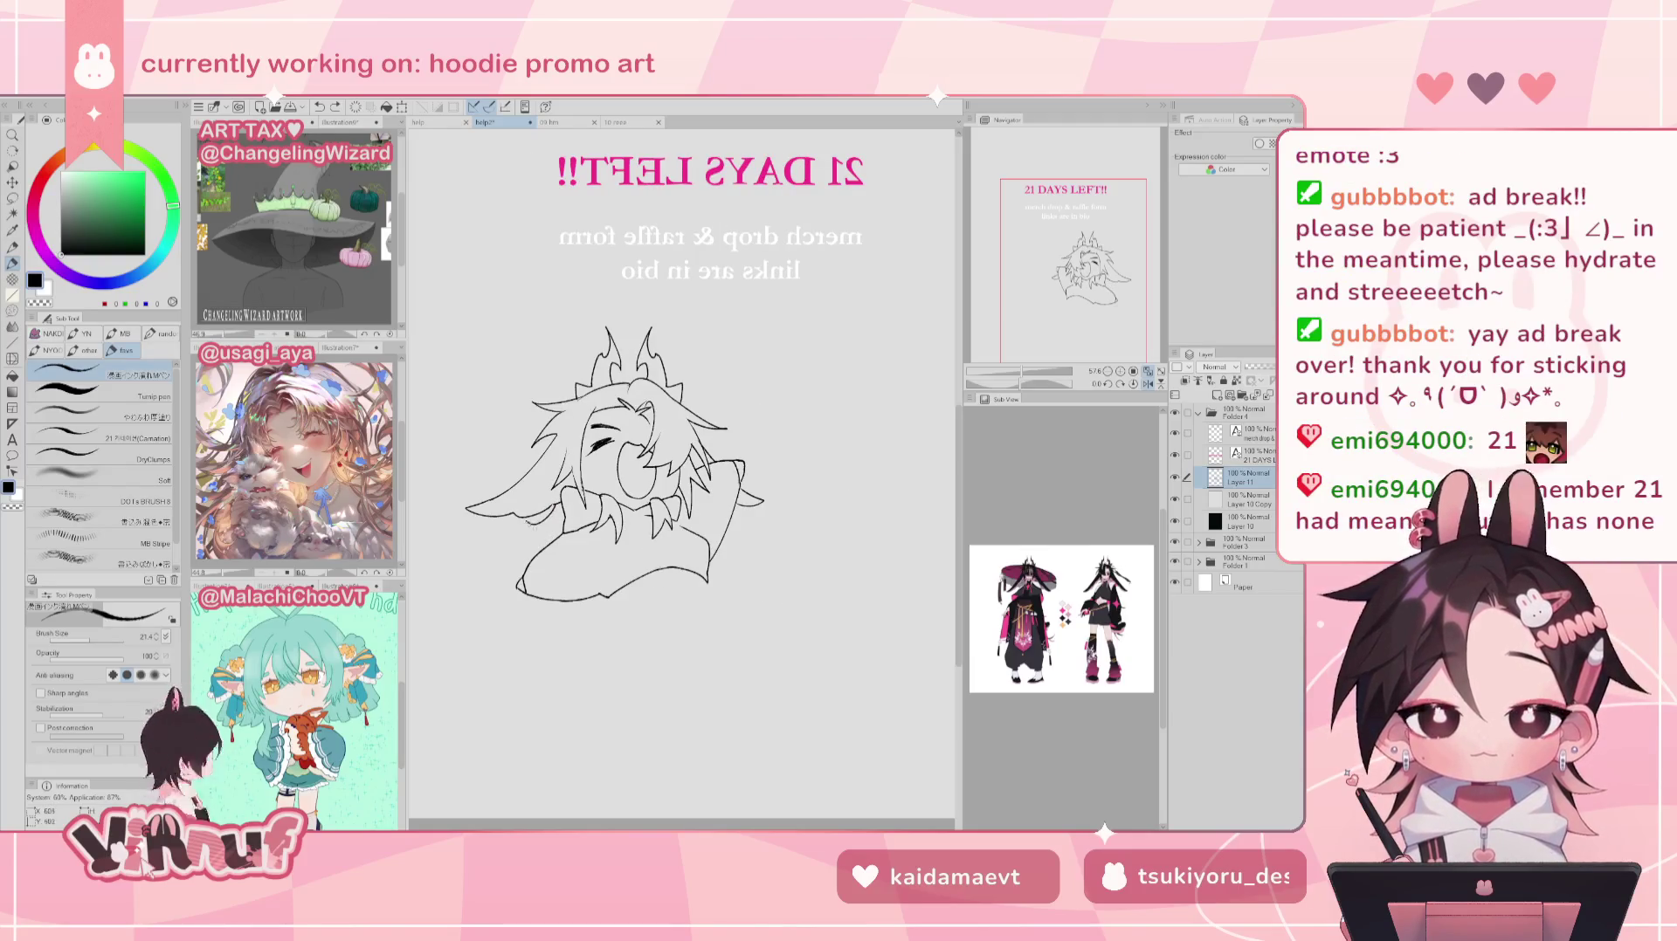
key(h)
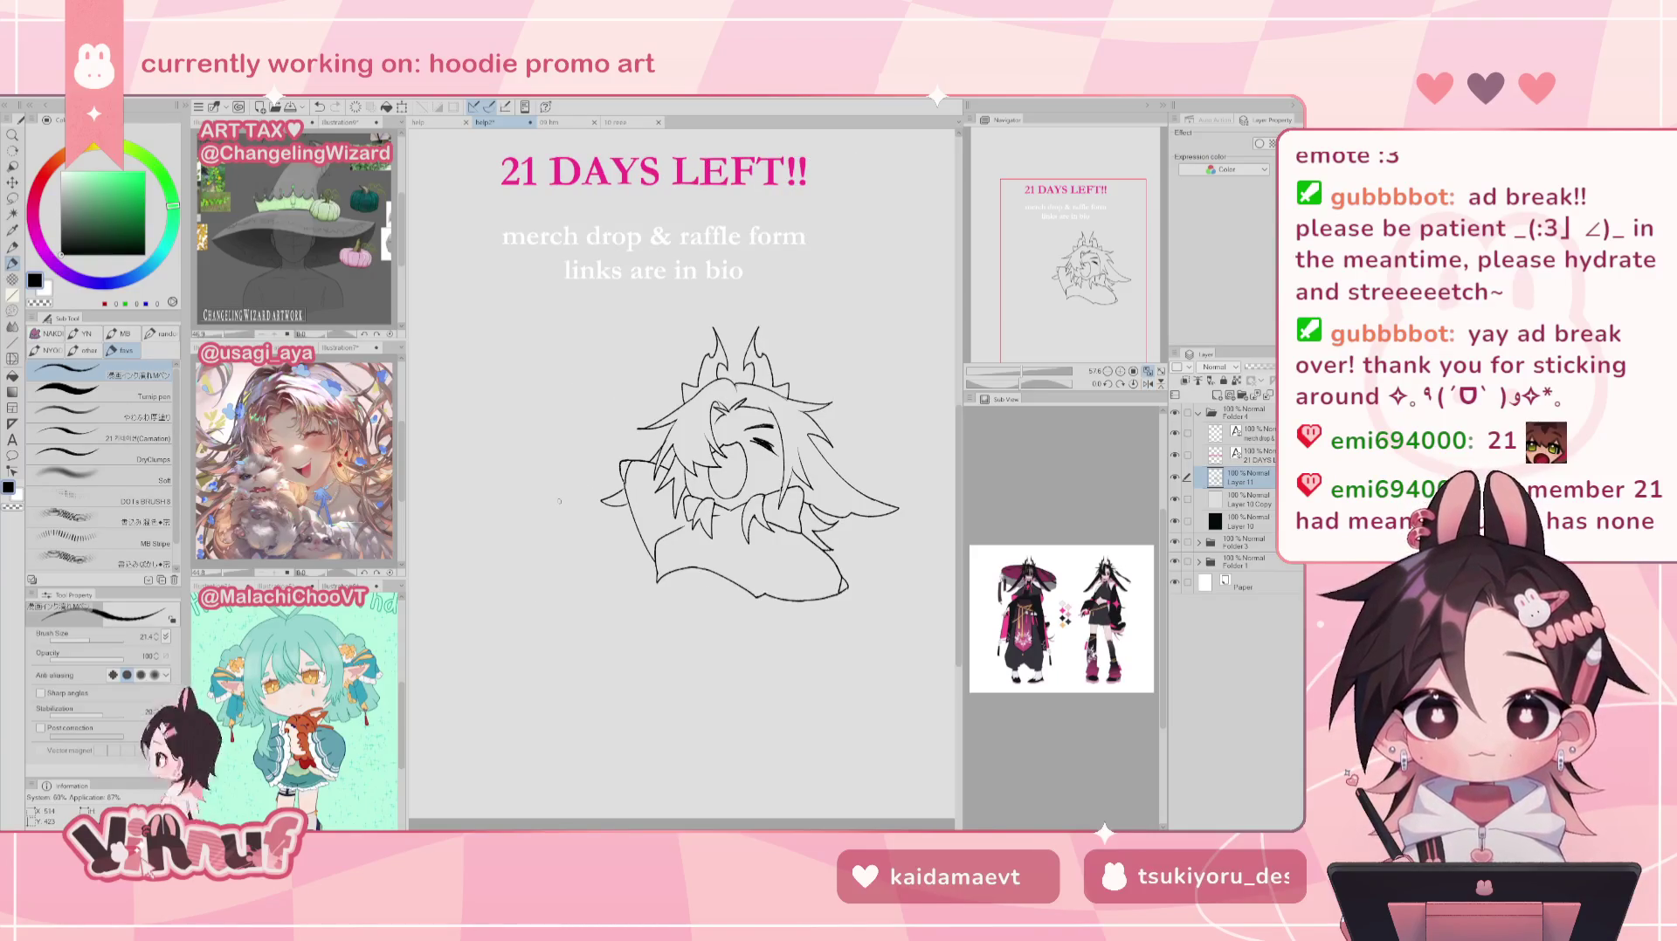
key(ctrl+z)
Step: Undo the stray stroke below the chibi and pan the view below the sketch
drag(612, 589, 622, 633)
key(ctrl+z)
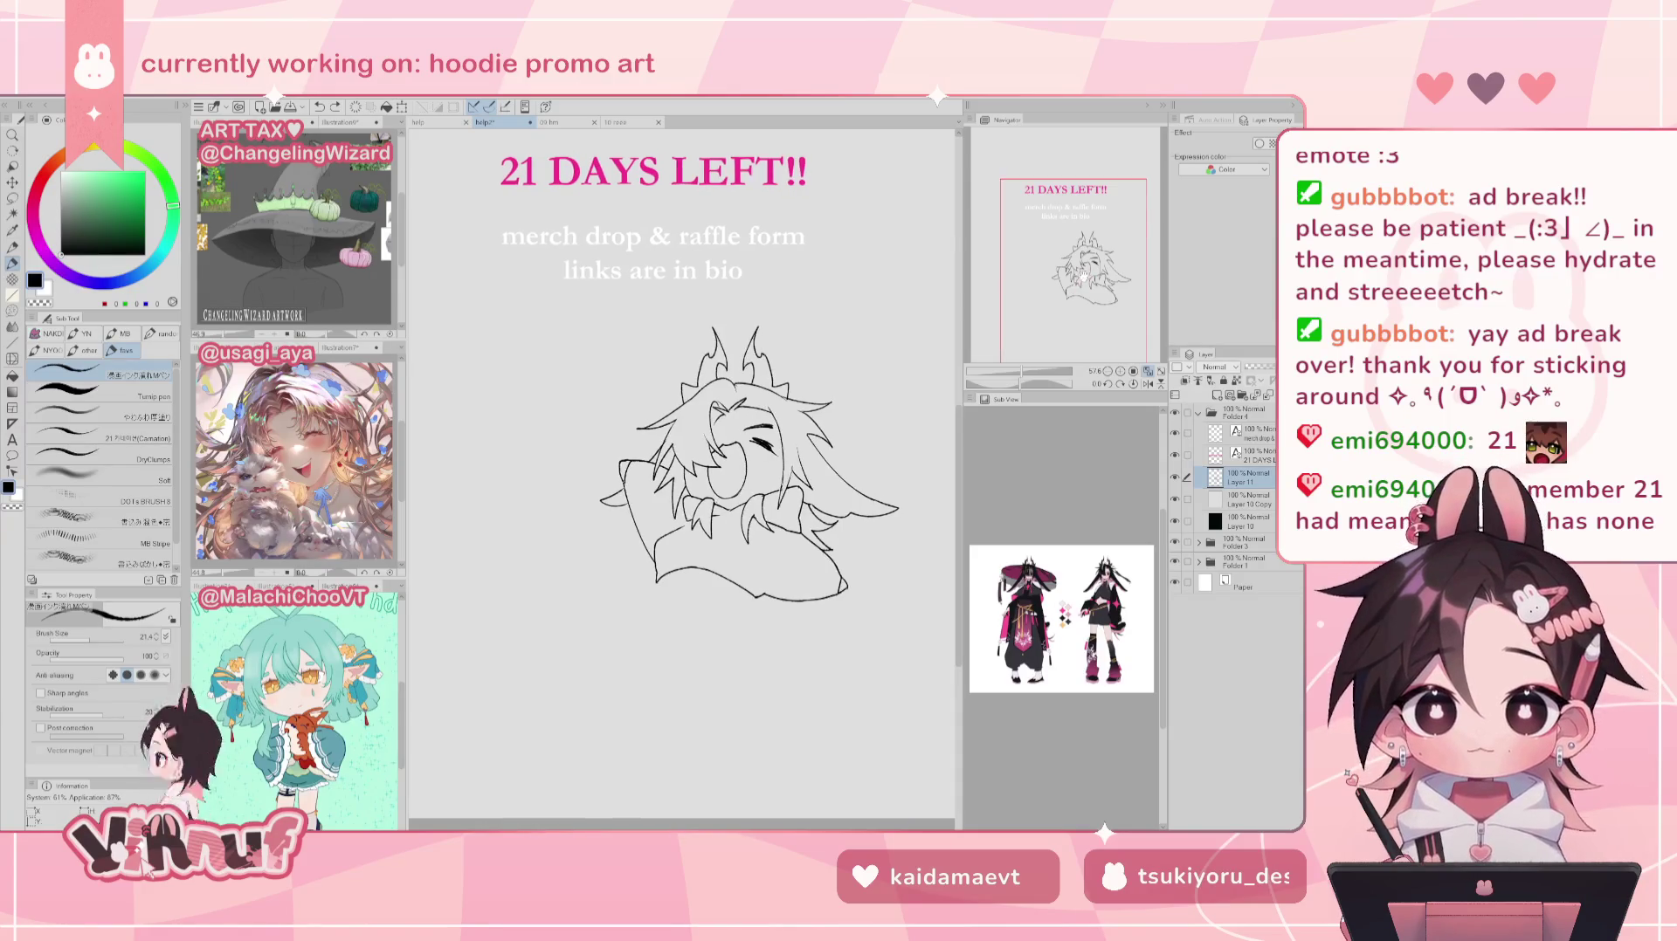
drag(682, 437, 662, 441)
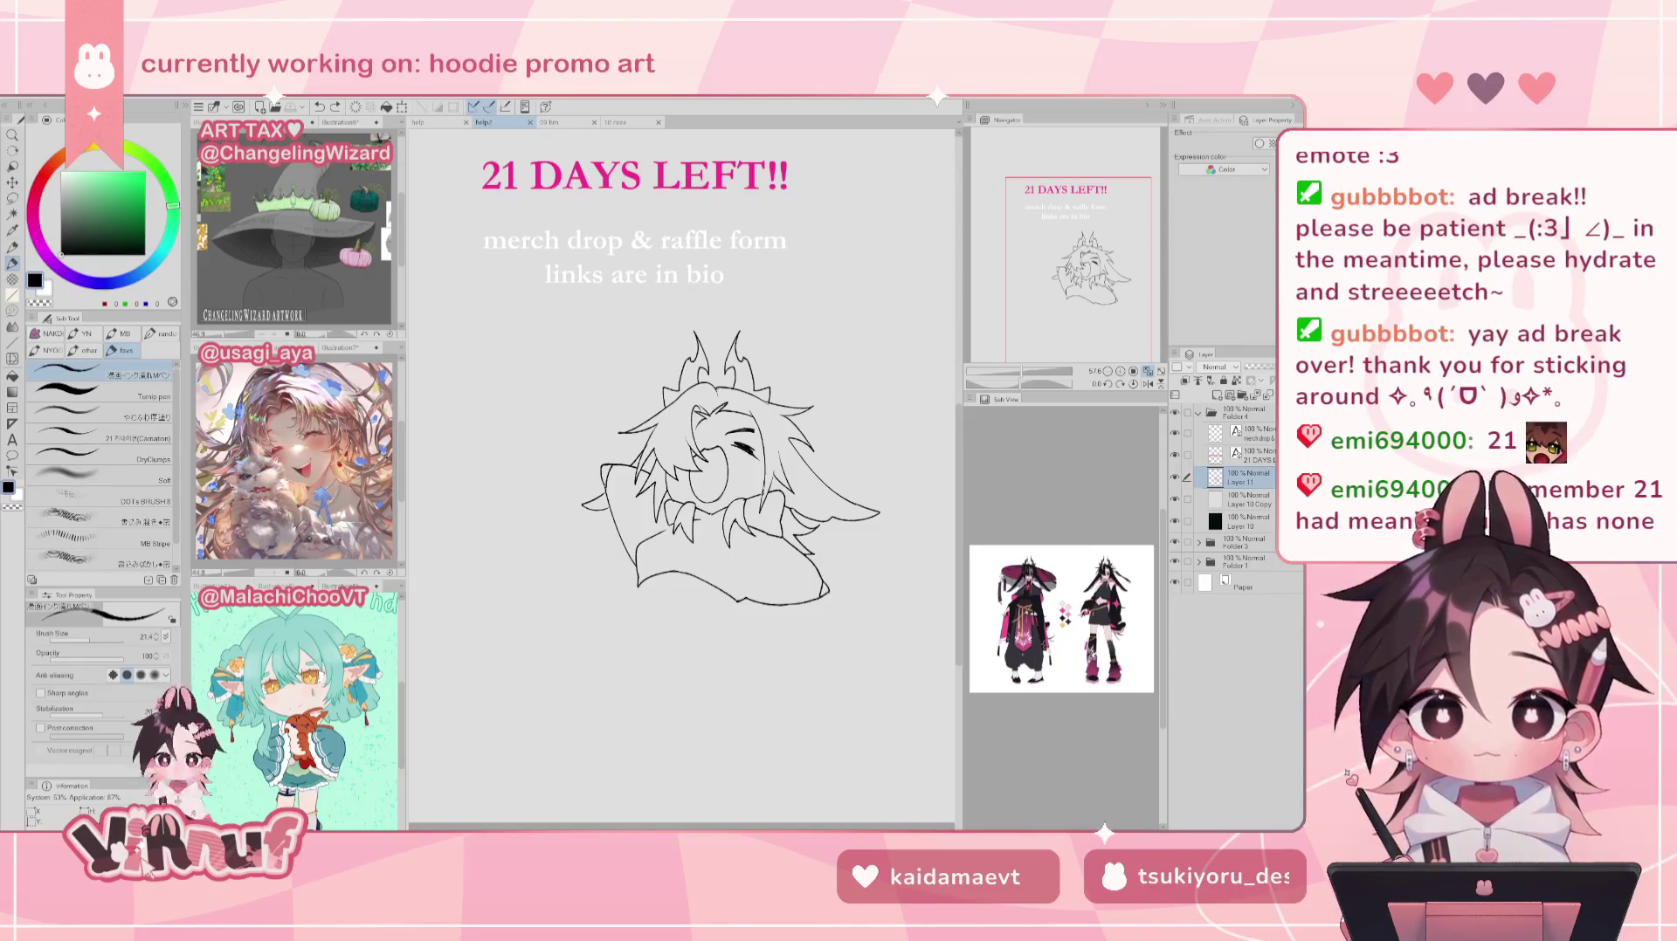
drag(1079, 199, 1069, 210)
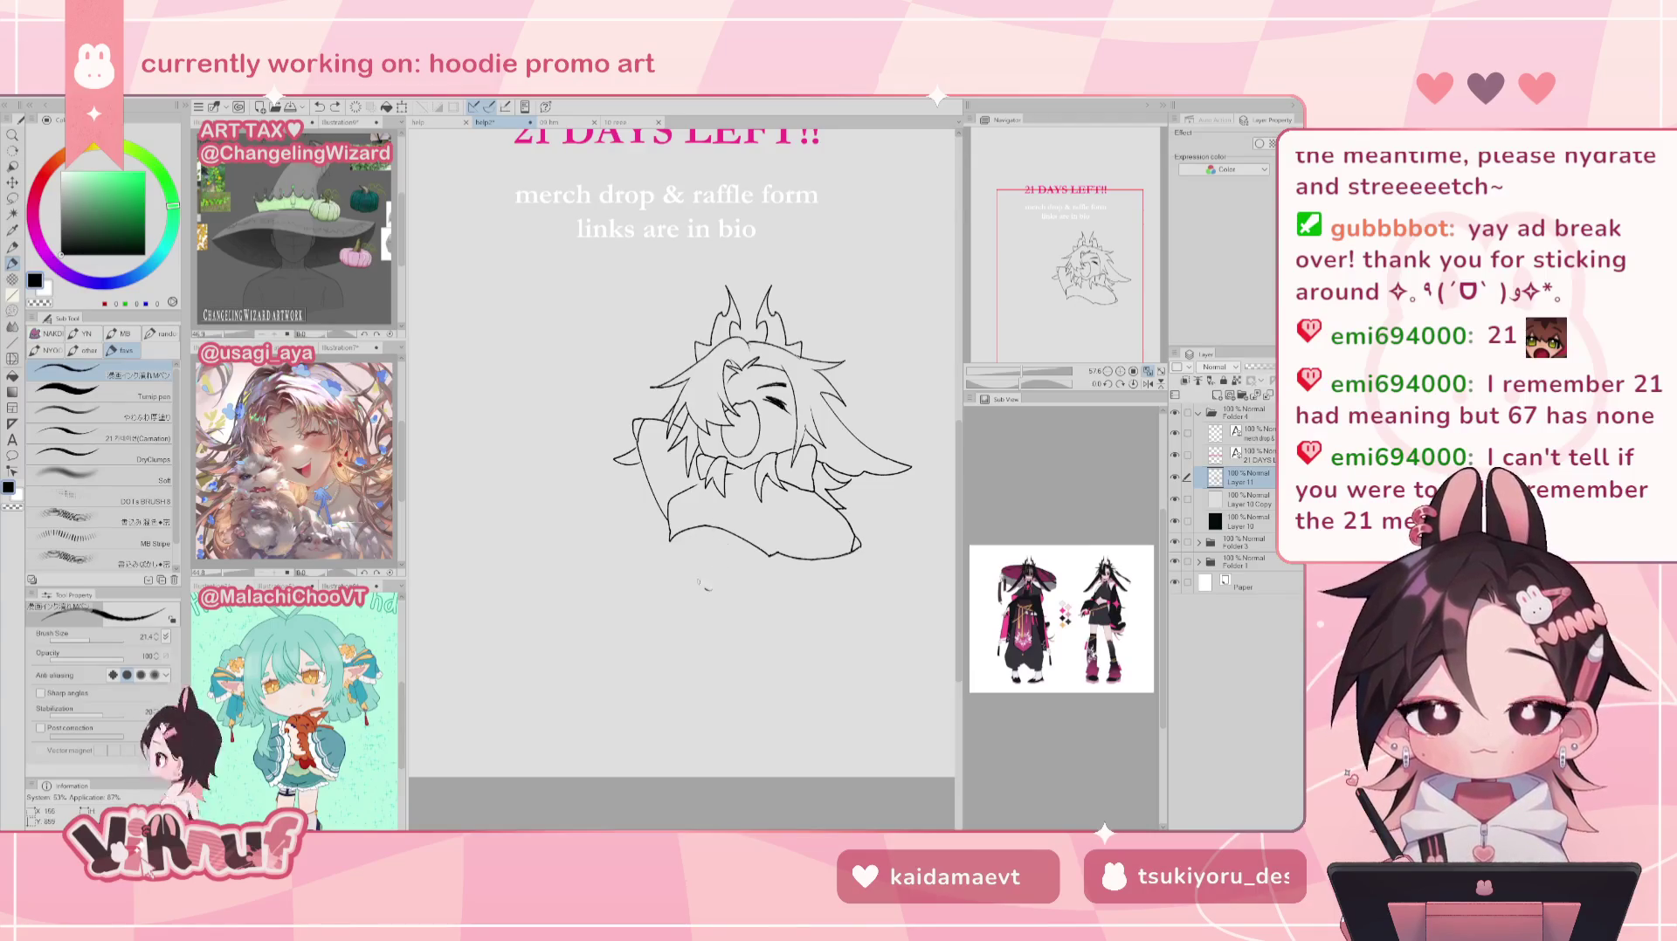
Step: Sketch first leg strokes at the chibi's lower left, undoing the long curve and leg attempt
mouse_move(718, 505)
mouse_down()
mouse_move(704, 603)
mouse_move(738, 563)
mouse_up()
key(ctrl+z)
key(ctrl+z)
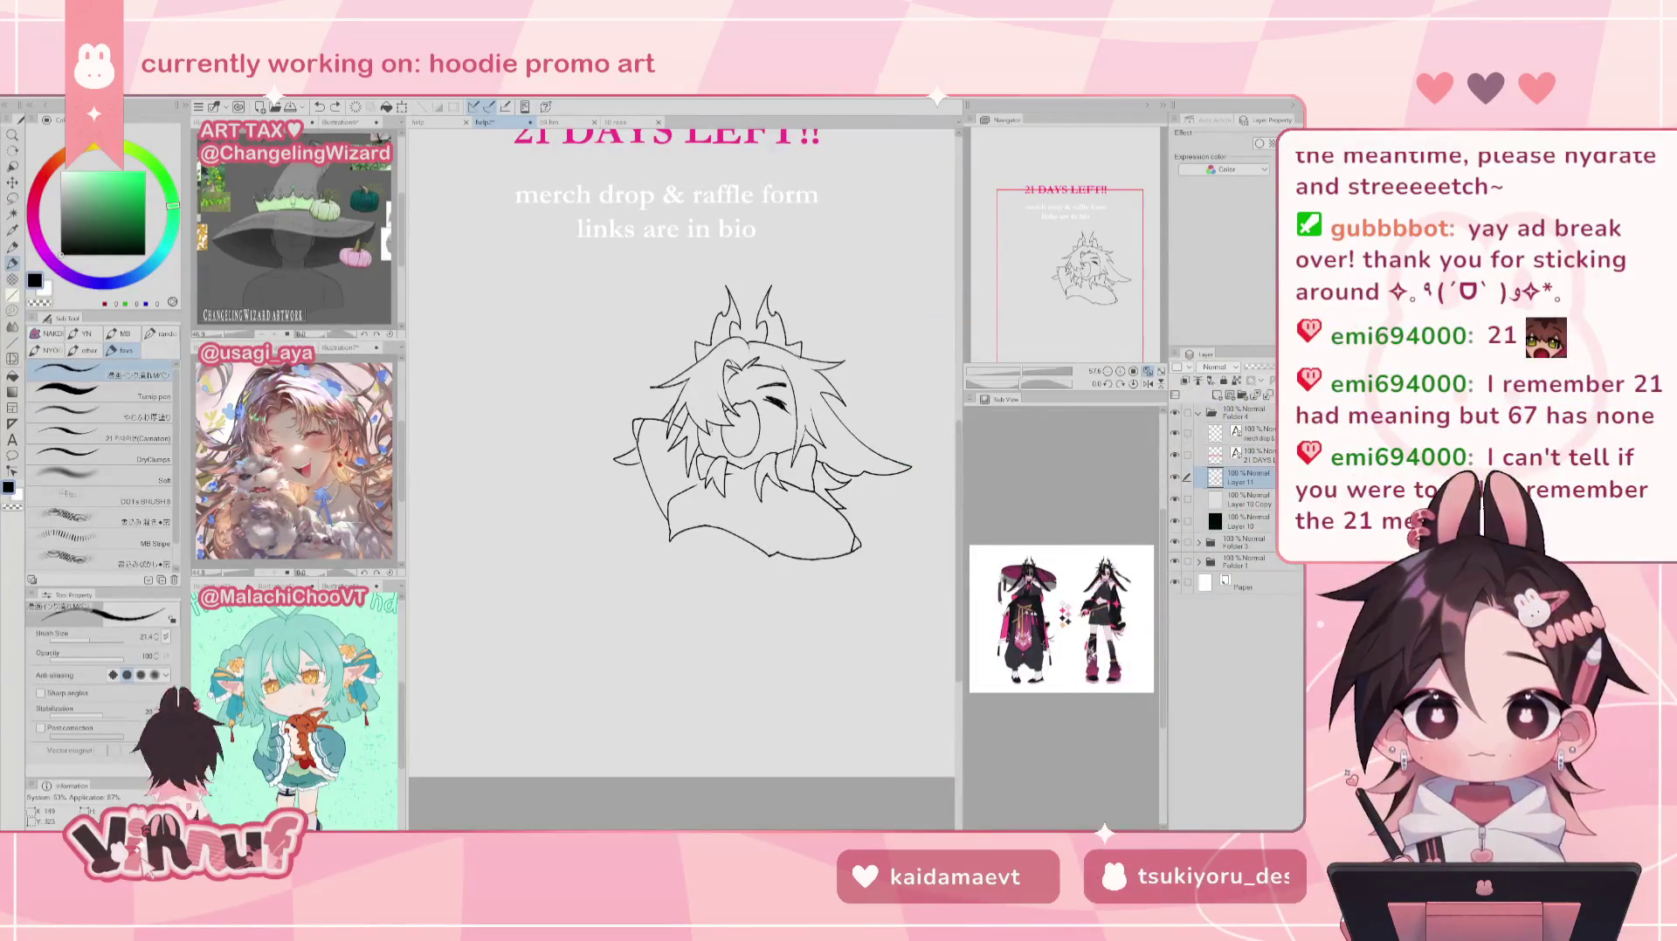
mouse_move(676, 533)
mouse_down()
mouse_move(631, 559)
mouse_move(642, 584)
mouse_move(695, 567)
mouse_up()
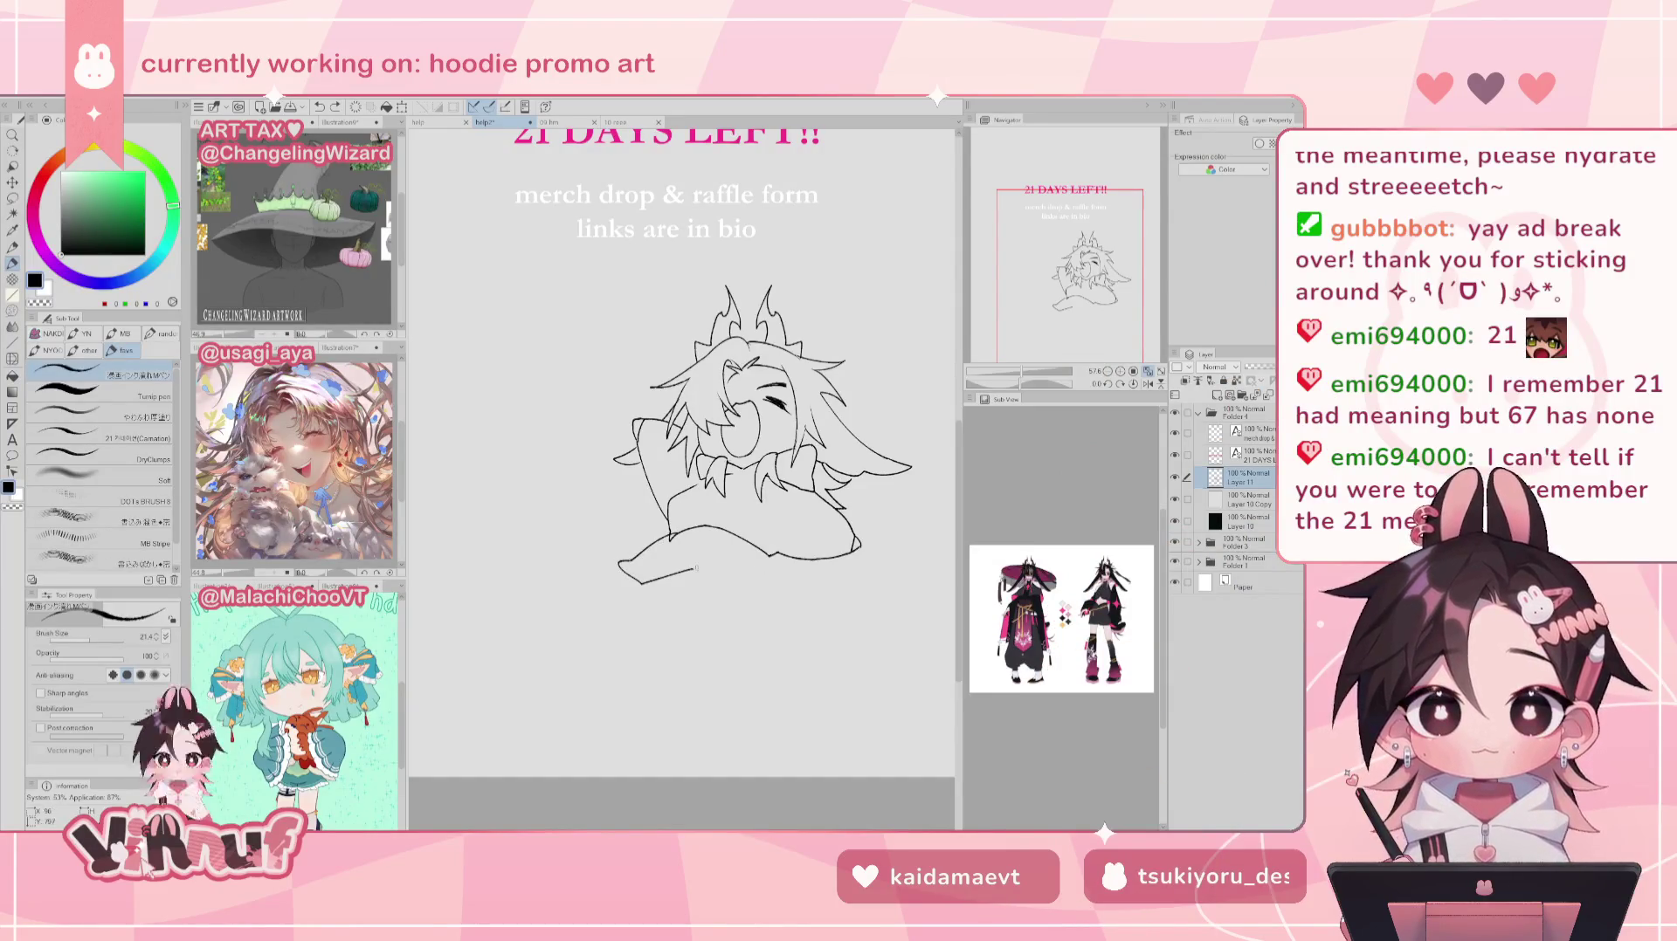
drag(771, 557, 766, 633)
key(ctrl+z)
key(ctrl+z)
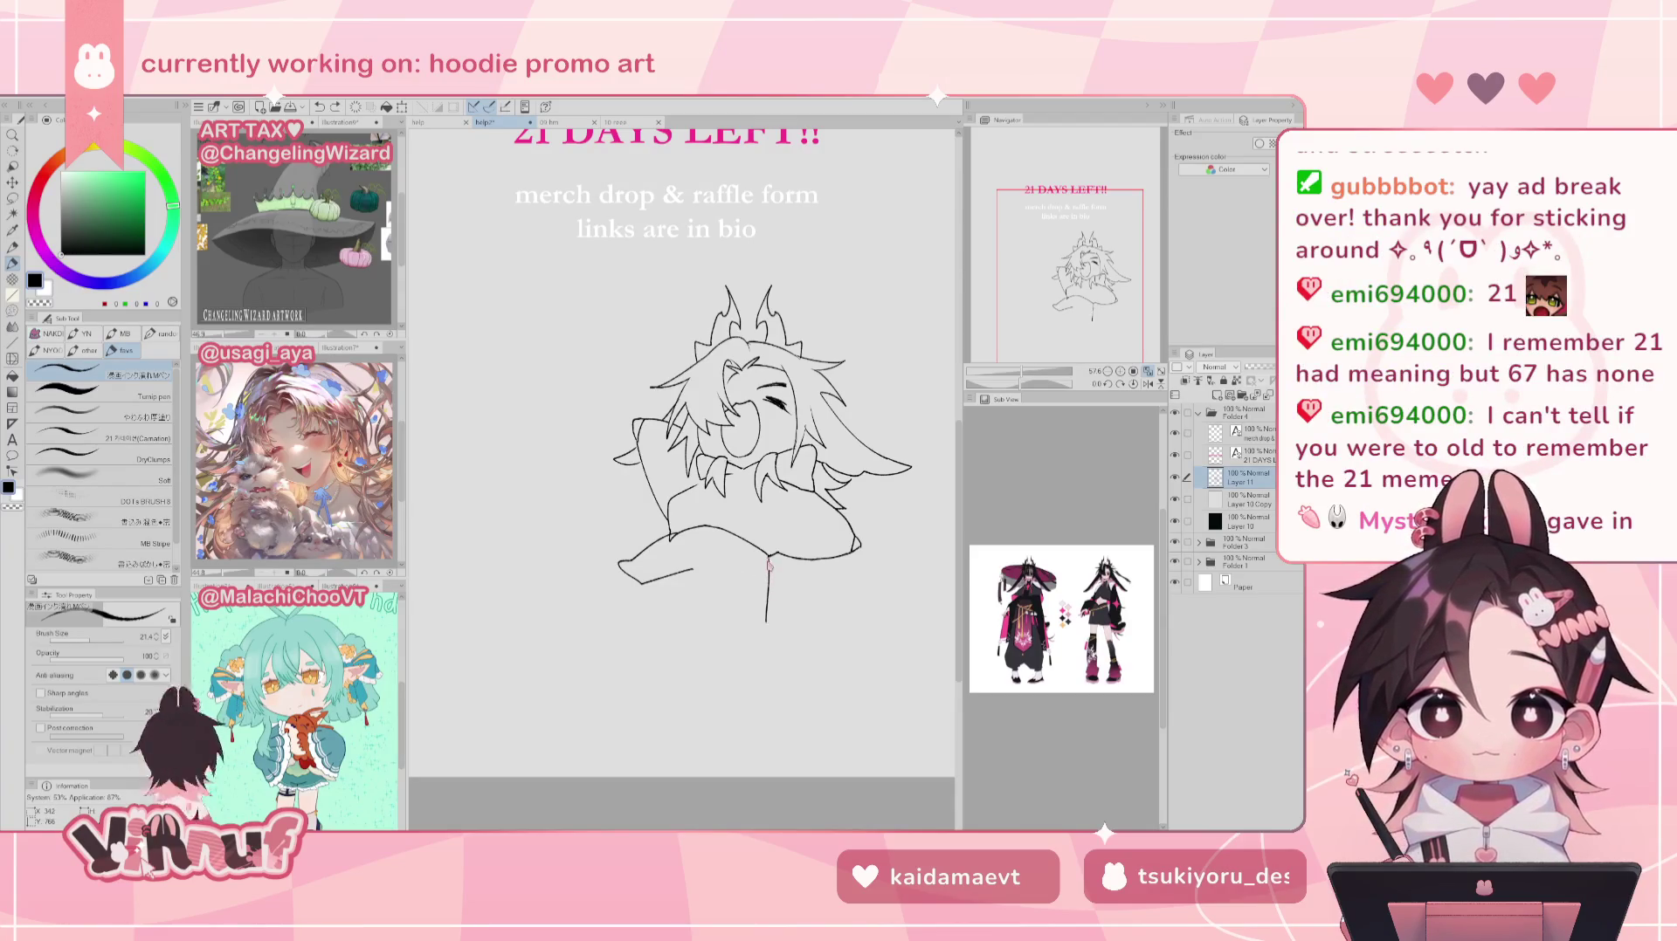
Step: Redraw the leg line down into a curled foot over several undone retries
key(ctrl+z)
mouse_move(769, 559)
mouse_down()
mouse_move(752, 629)
mouse_move(734, 598)
mouse_move(734, 631)
mouse_up()
key(ctrl+z)
key(ctrl+z)
key(ctrl+z)
key(ctrl+z)
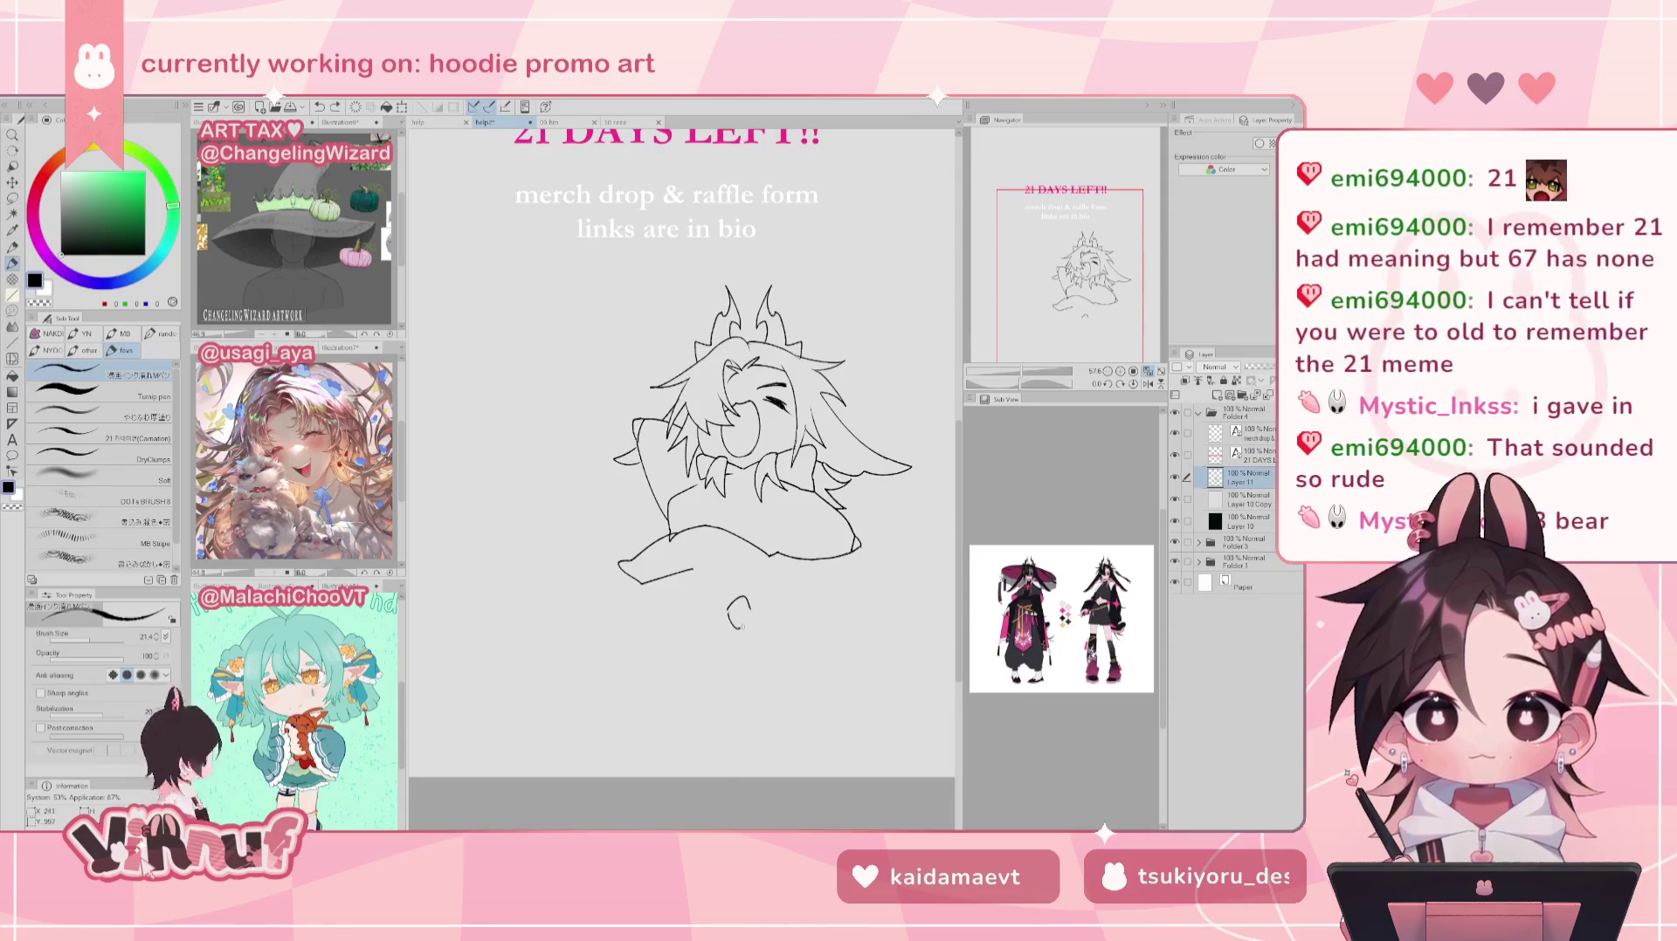
drag(769, 560, 749, 630)
key(ctrl+z)
key(ctrl+z)
drag(768, 560, 739, 627)
key(ctrl+z)
key(ctrl+z)
mouse_move(769, 560)
mouse_down()
mouse_move(747, 629)
mouse_move(711, 610)
mouse_move(715, 559)
mouse_up()
key(ctrl+z)
key(ctrl+z)
key(ctrl+z)
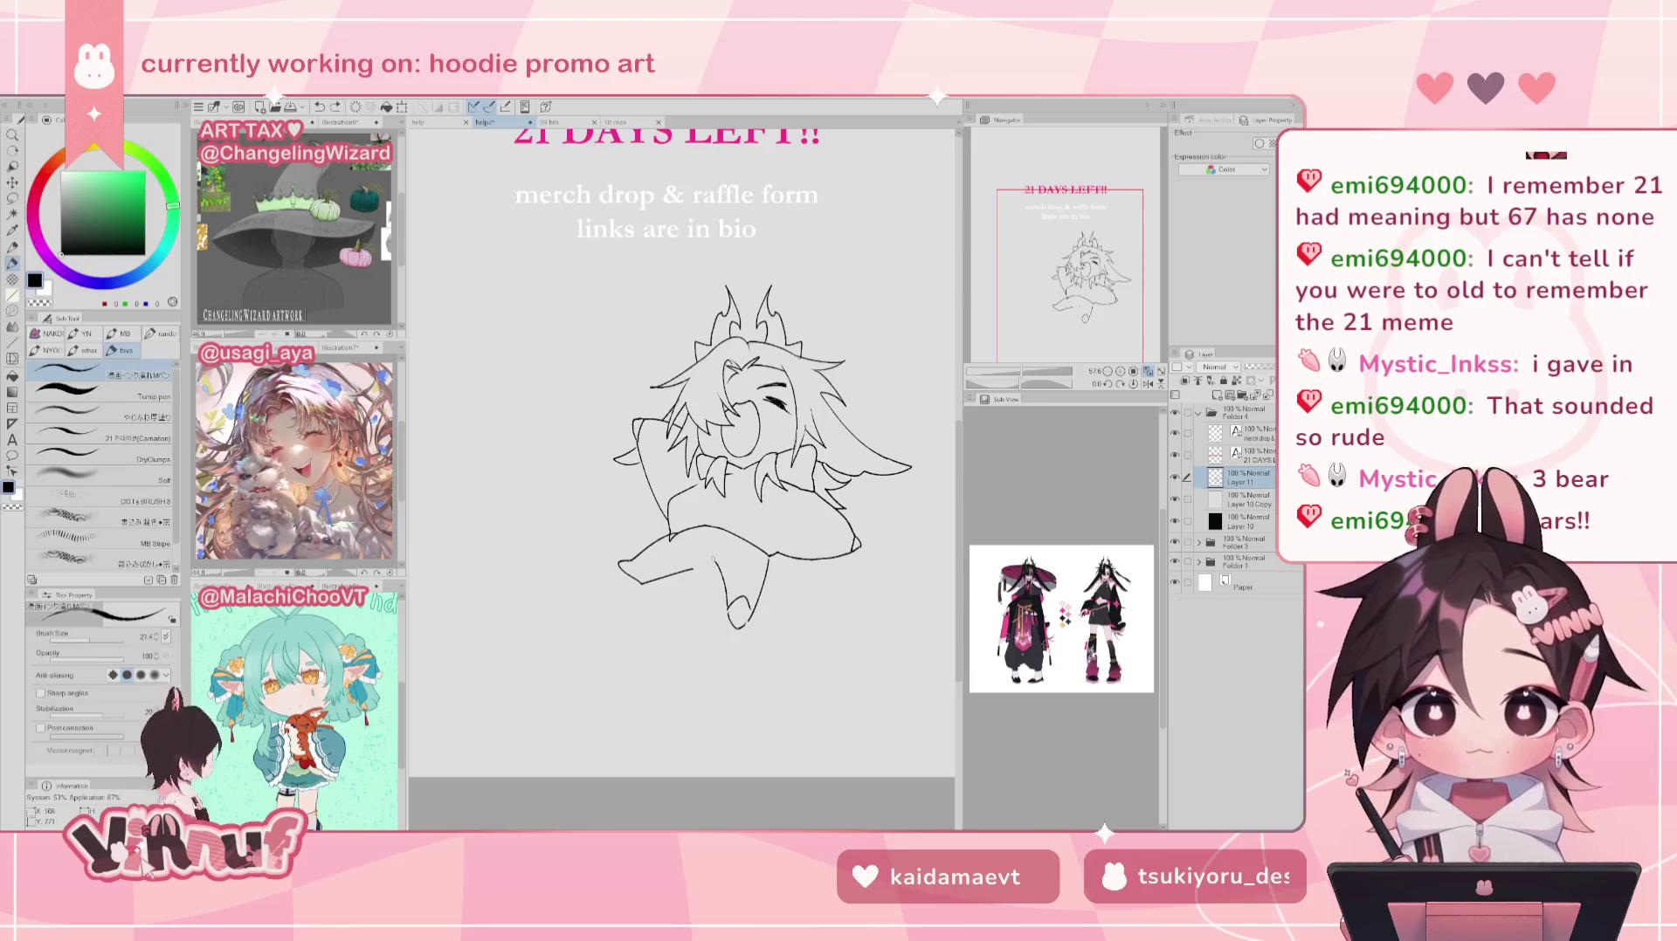
Step: Flip the canvas to check the legs and test a short stroke beside the leg
key(h)
key(h)
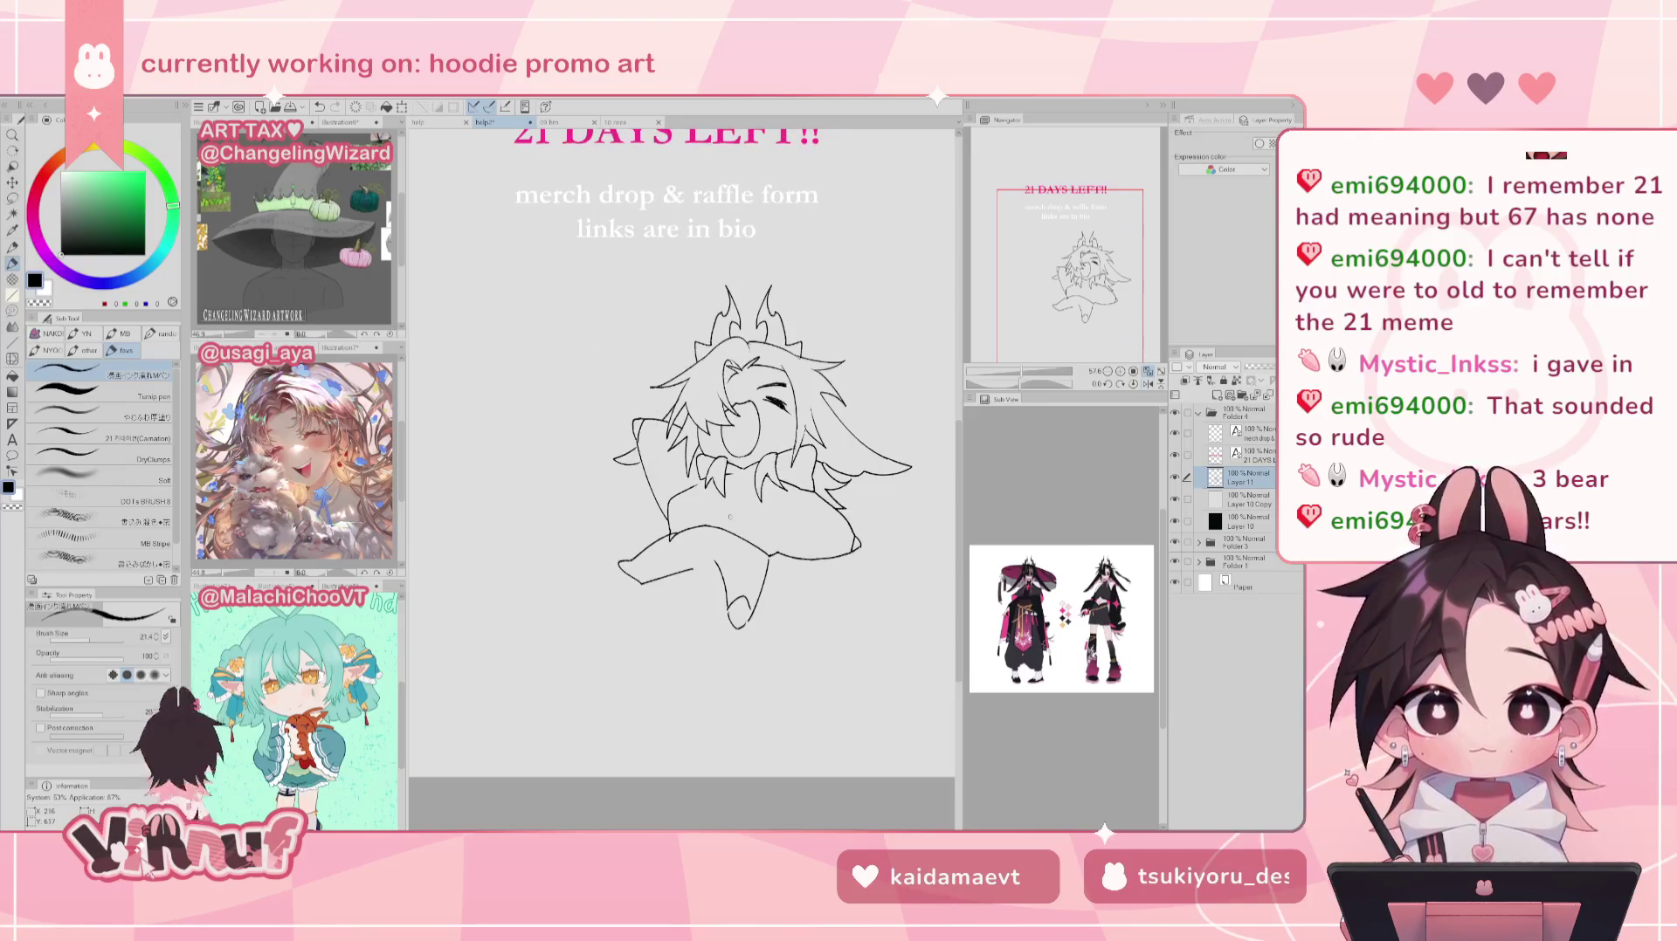
key(ctrl+z)
drag(696, 570, 718, 564)
key(ctrl+z)
key(ctrl+z)
key(ctrl+z)
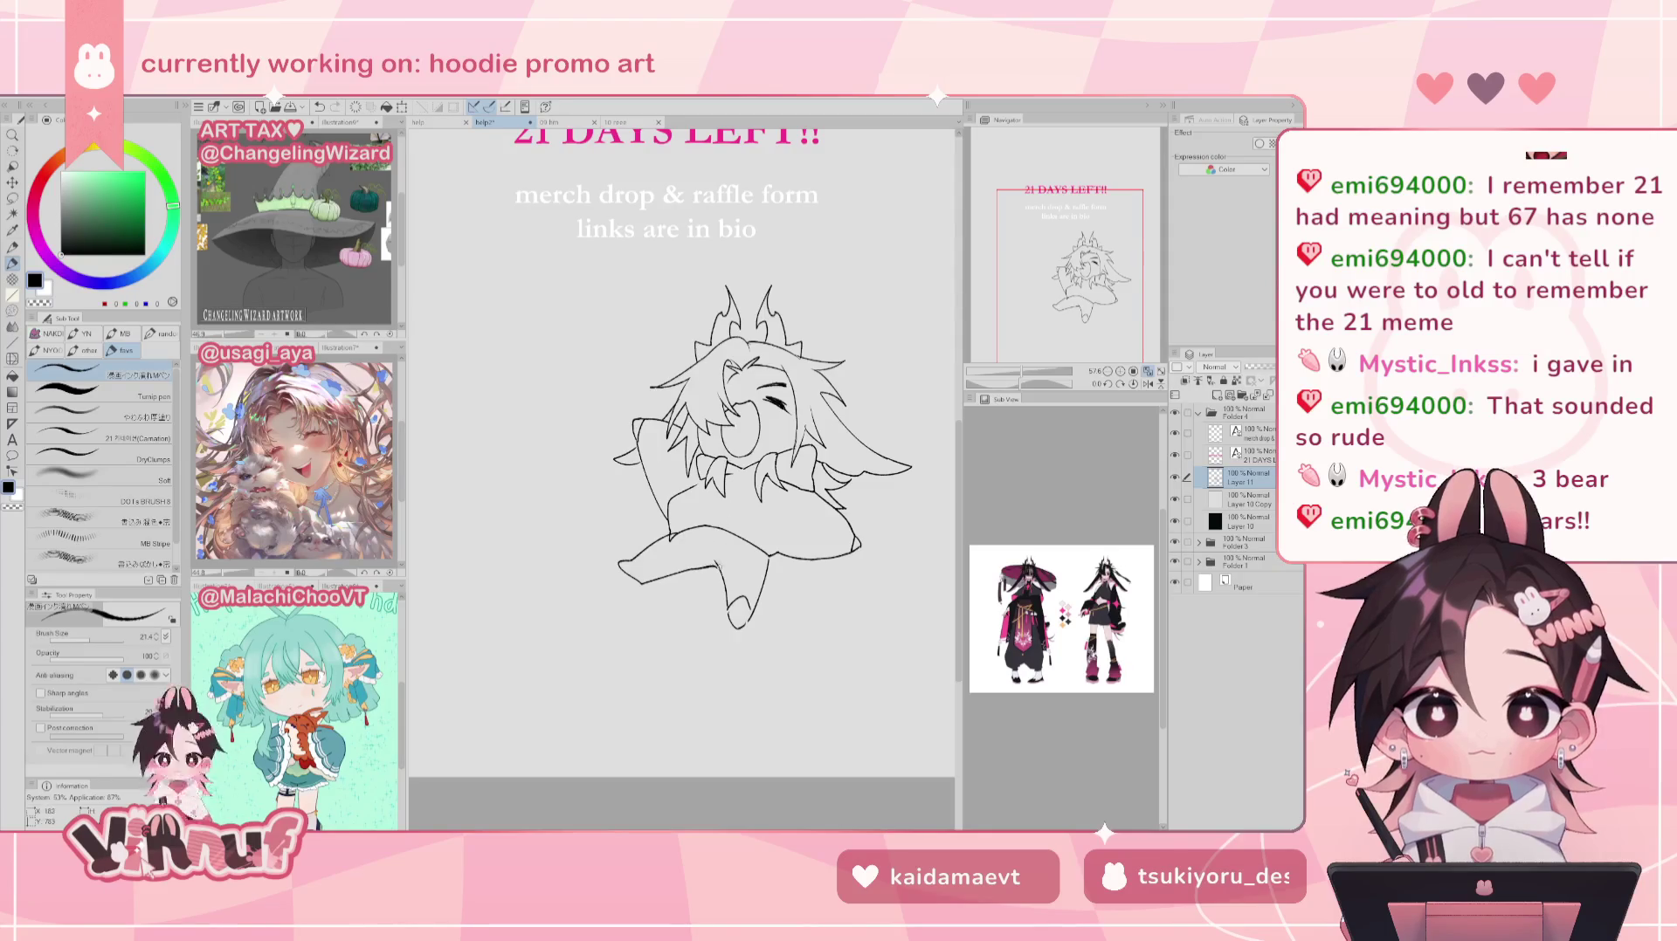
key(e)
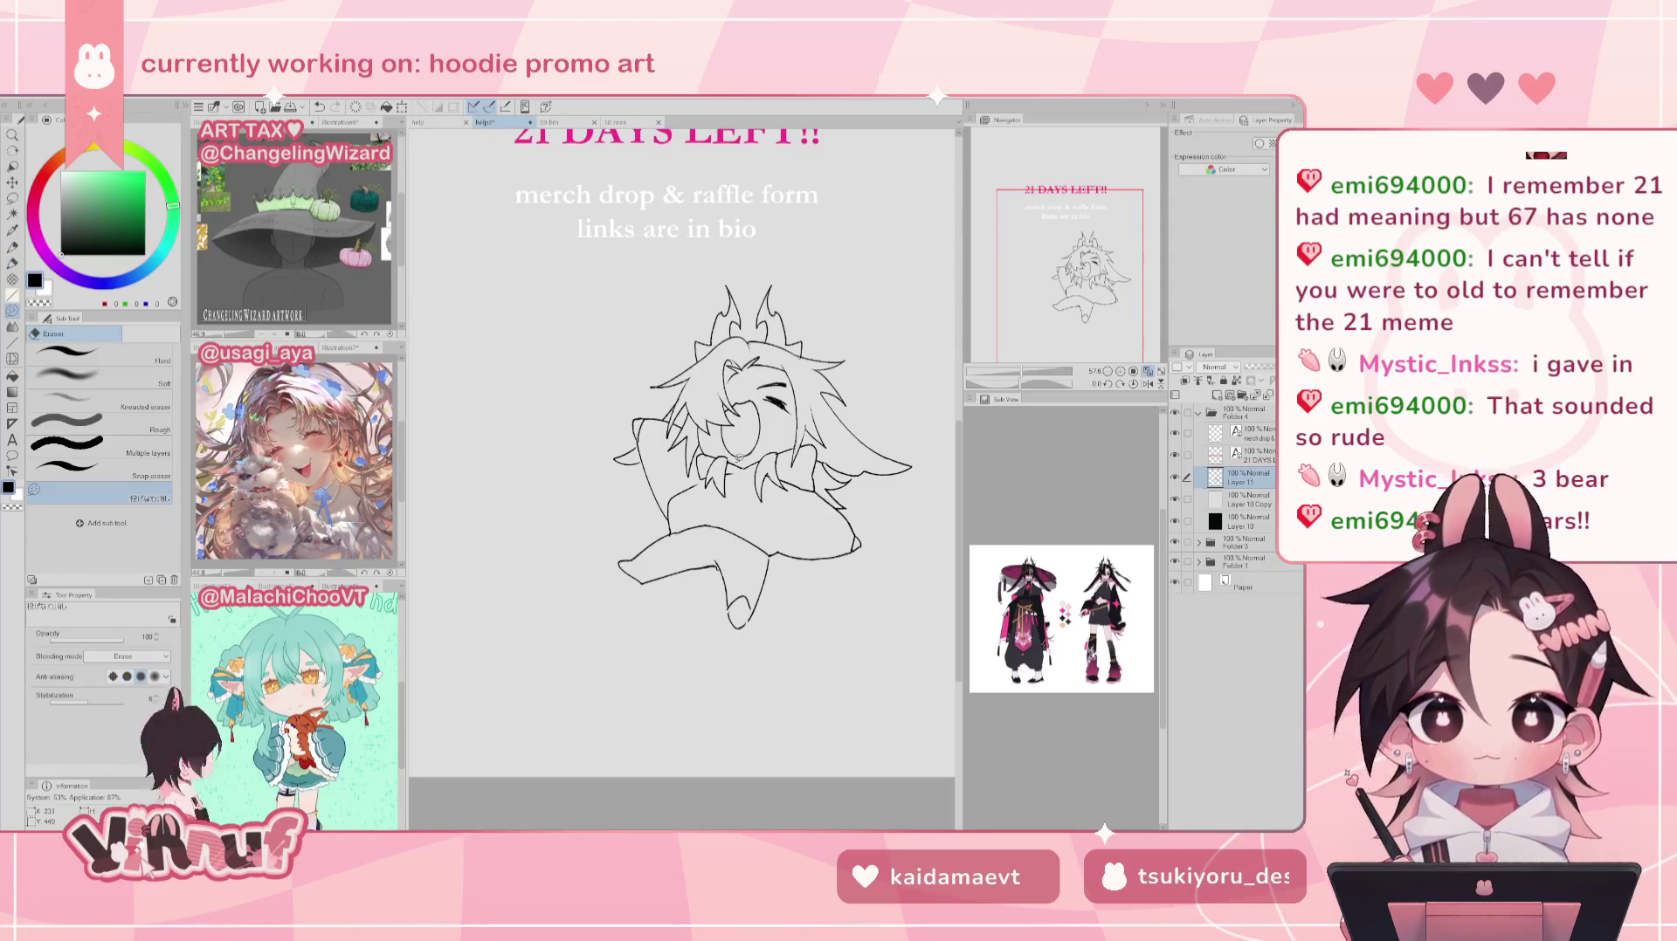
key(h)
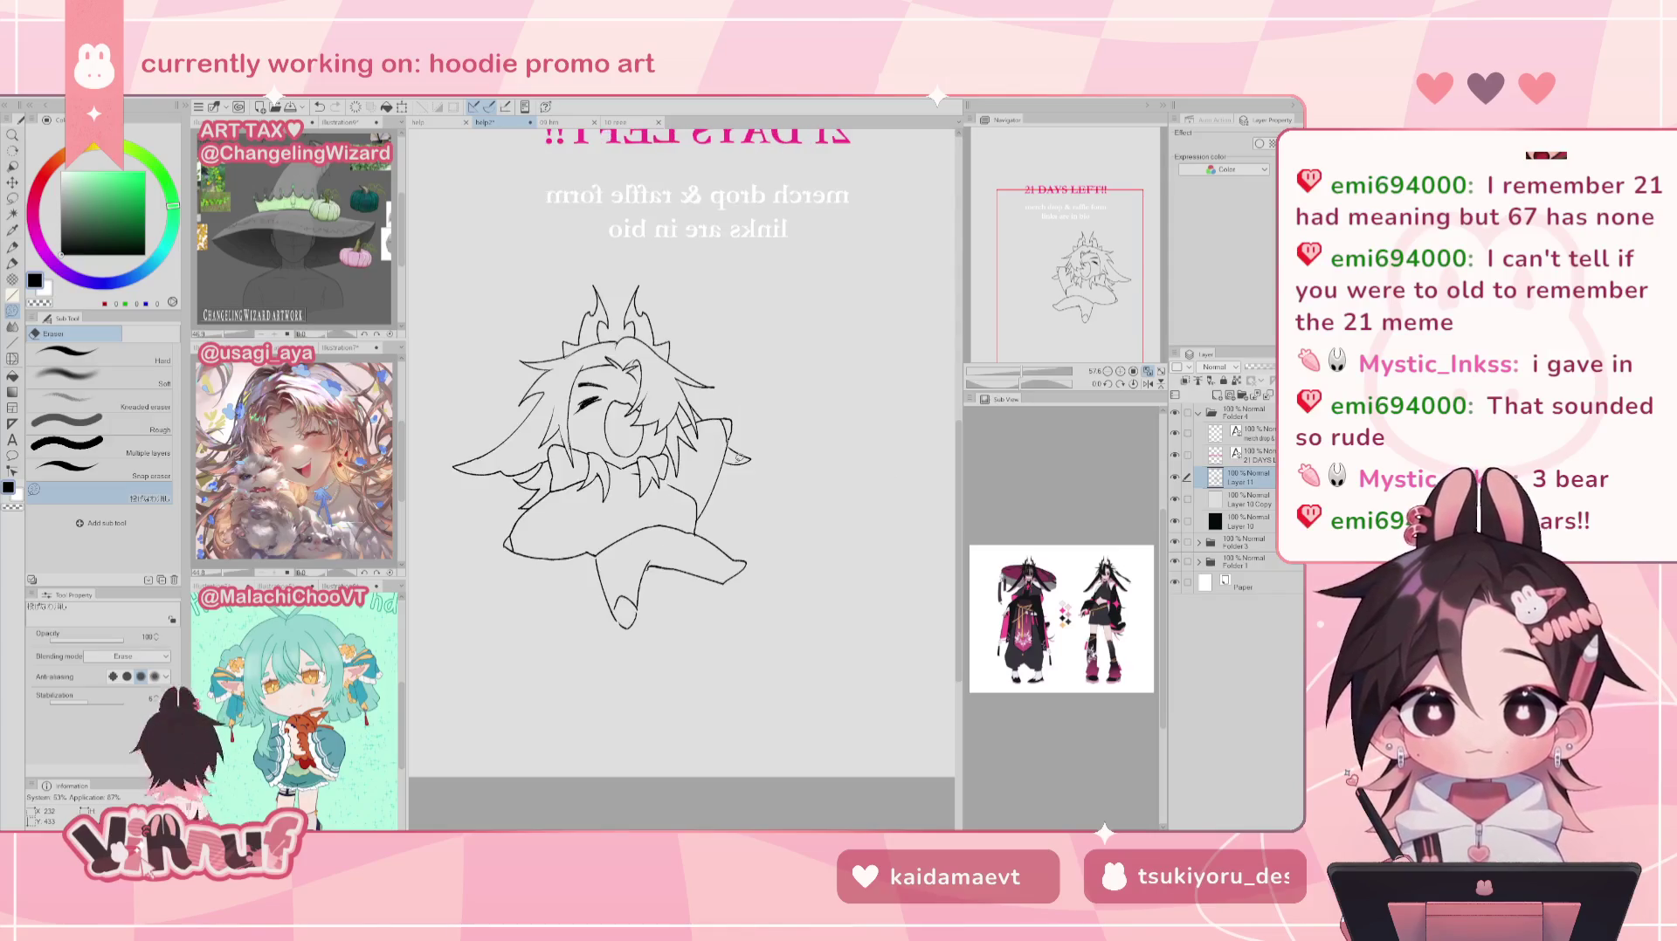
key(h)
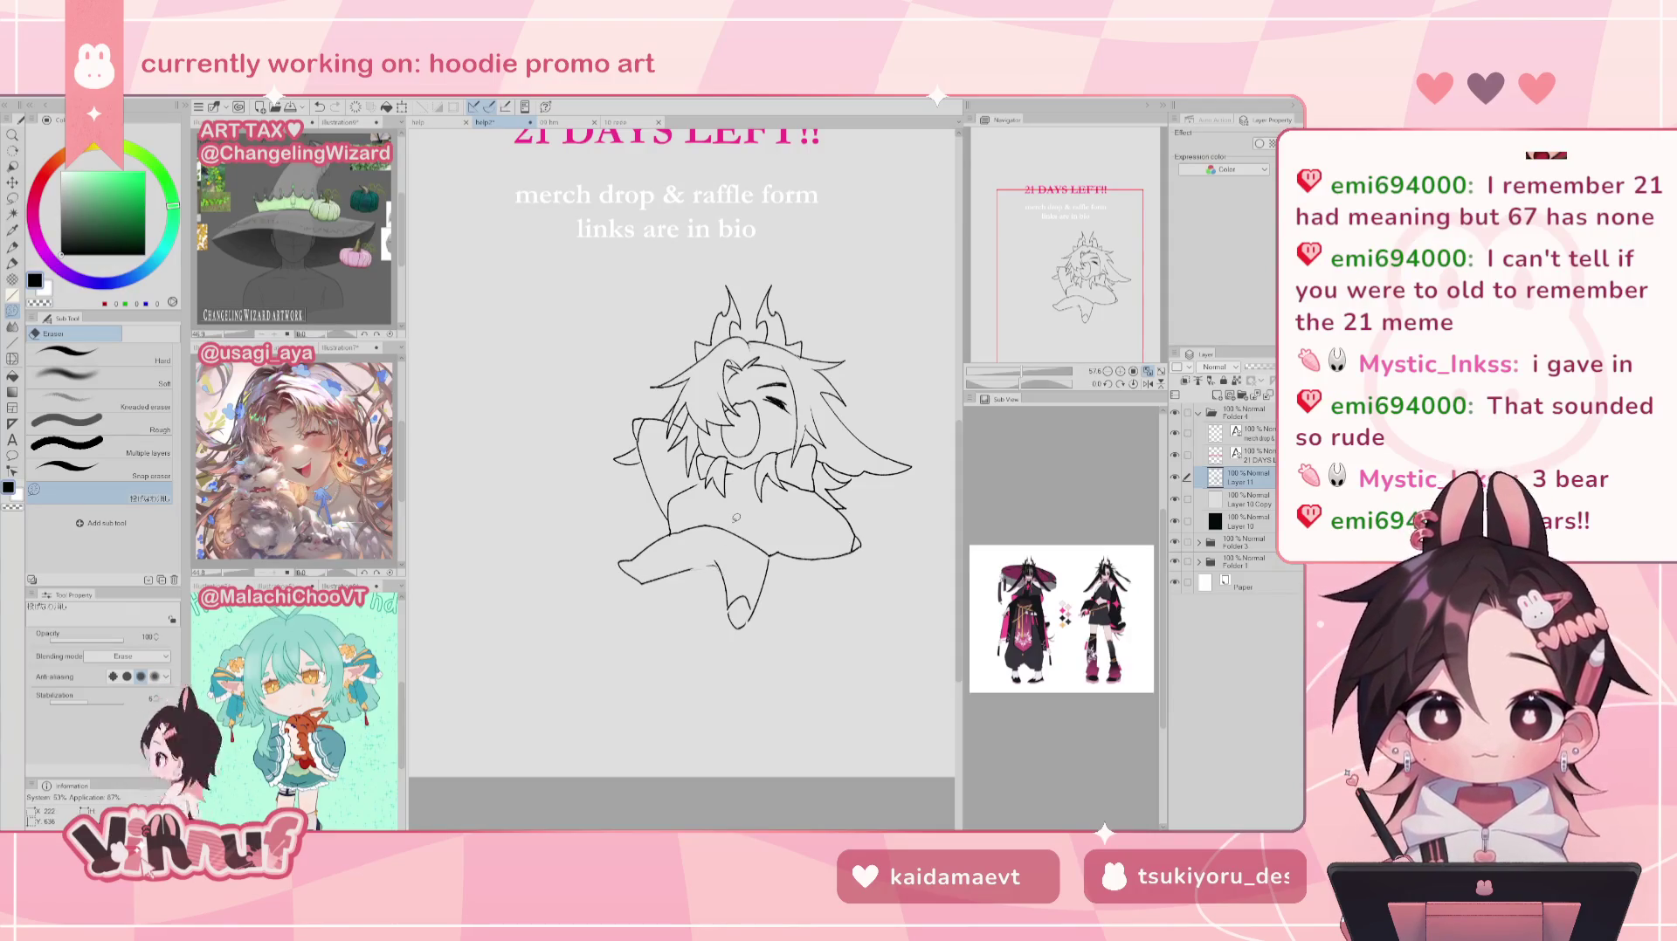
Step: Reset the canvas rotation to upright and erase stray lower leg and foot lines
key(p)
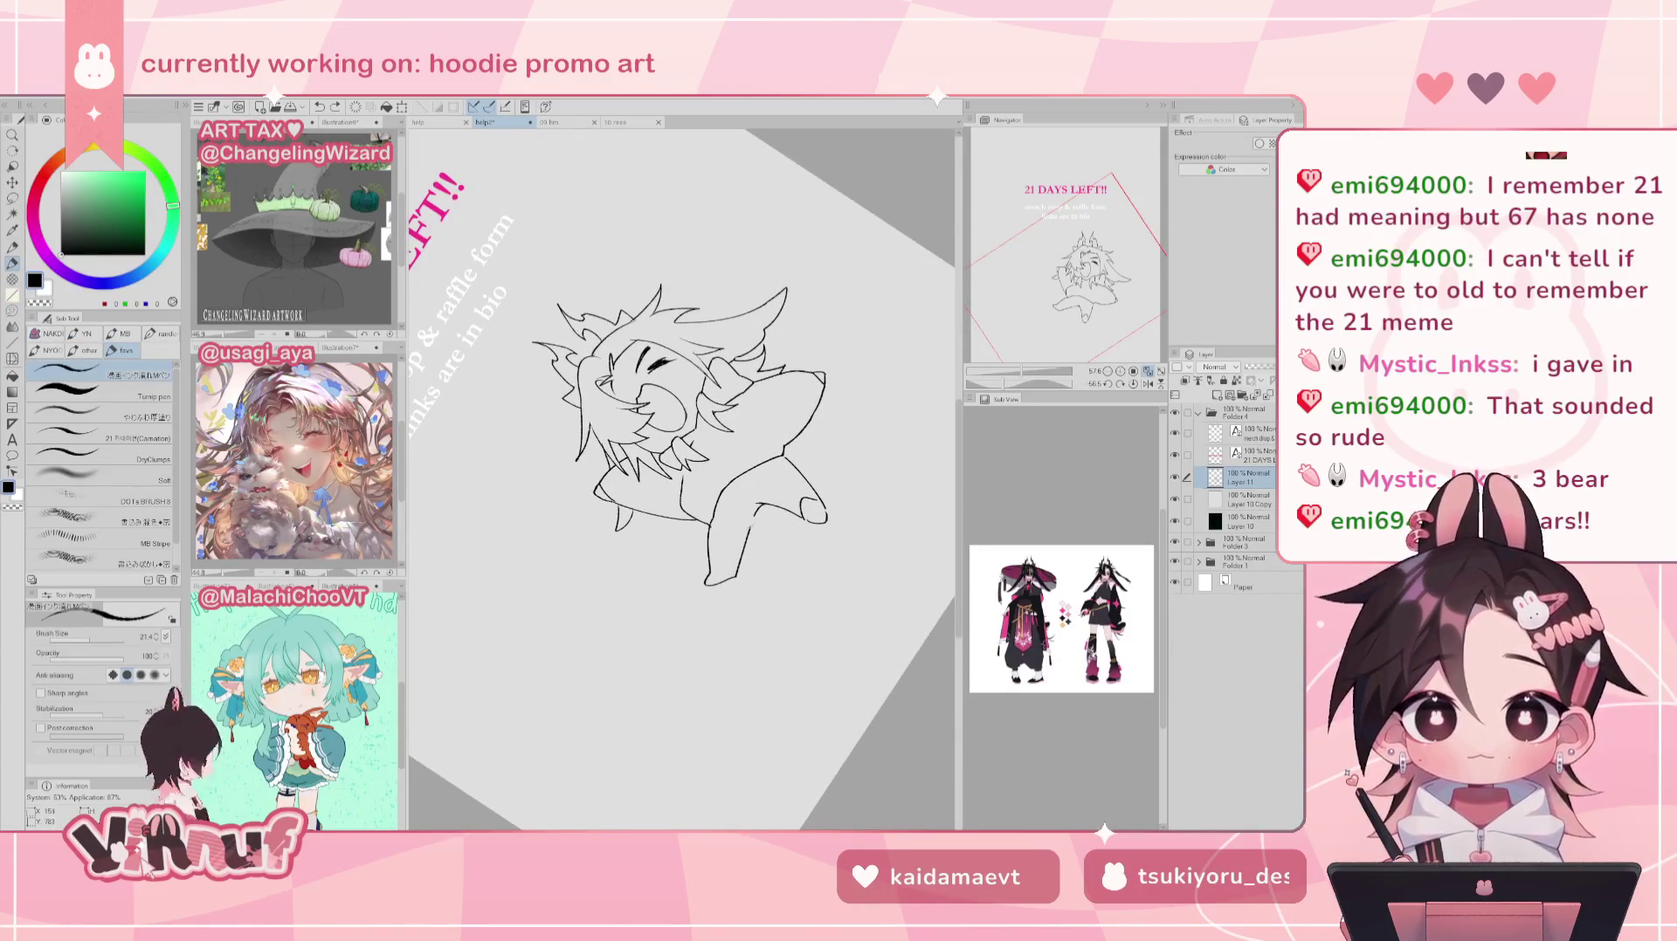
key(e)
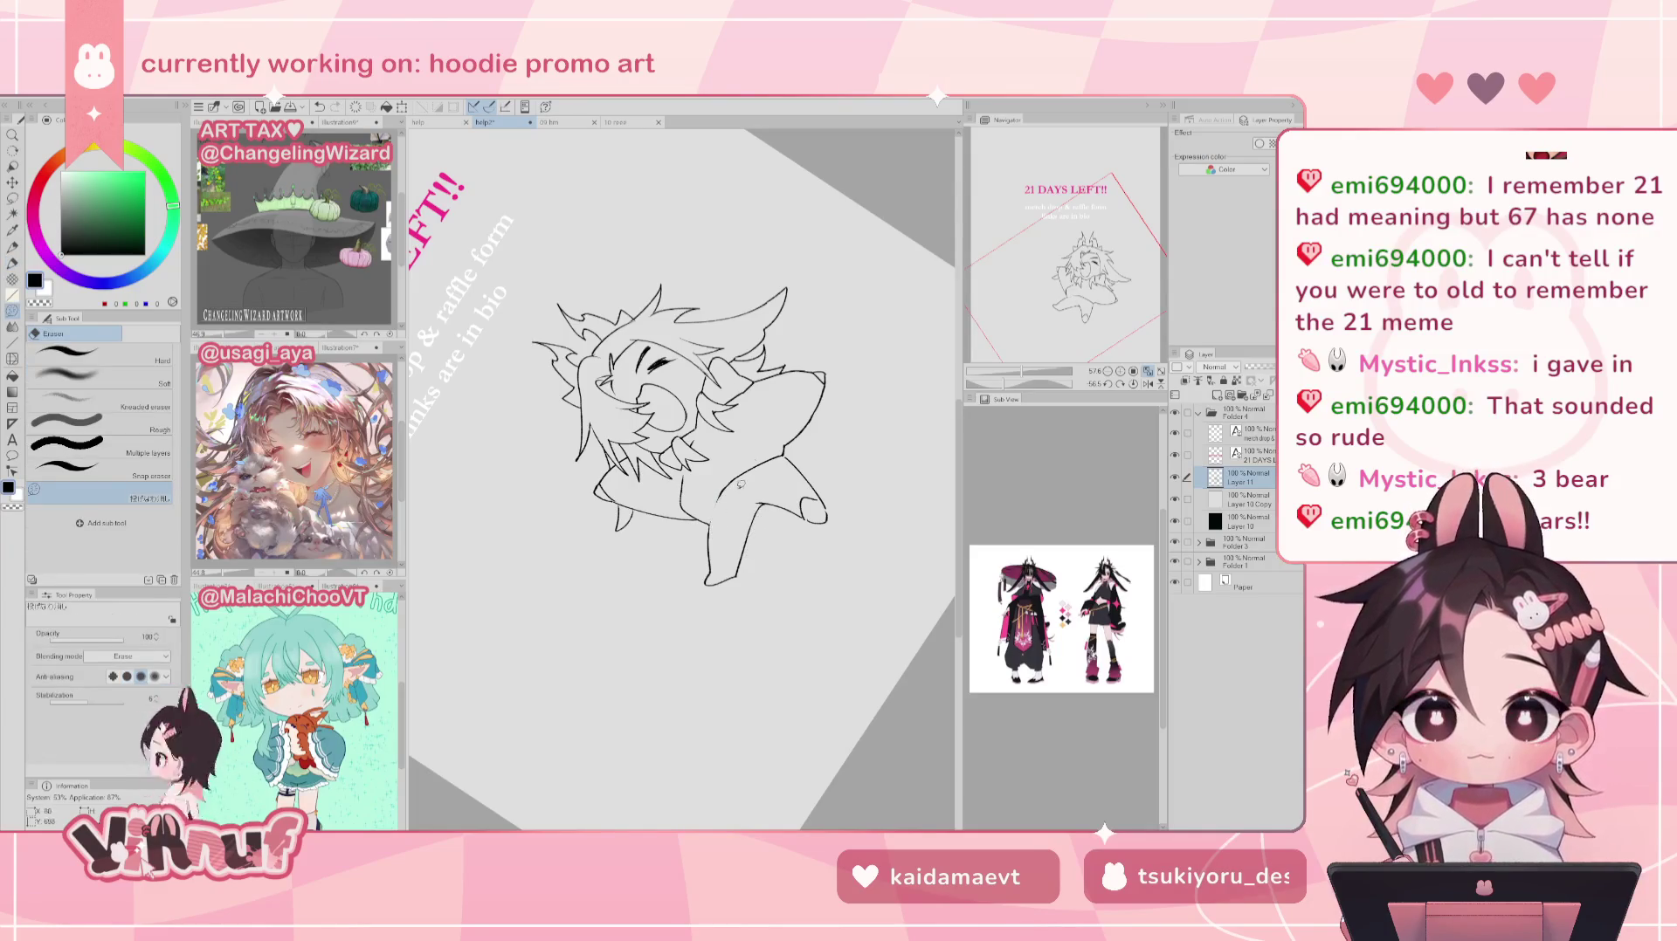
key(p)
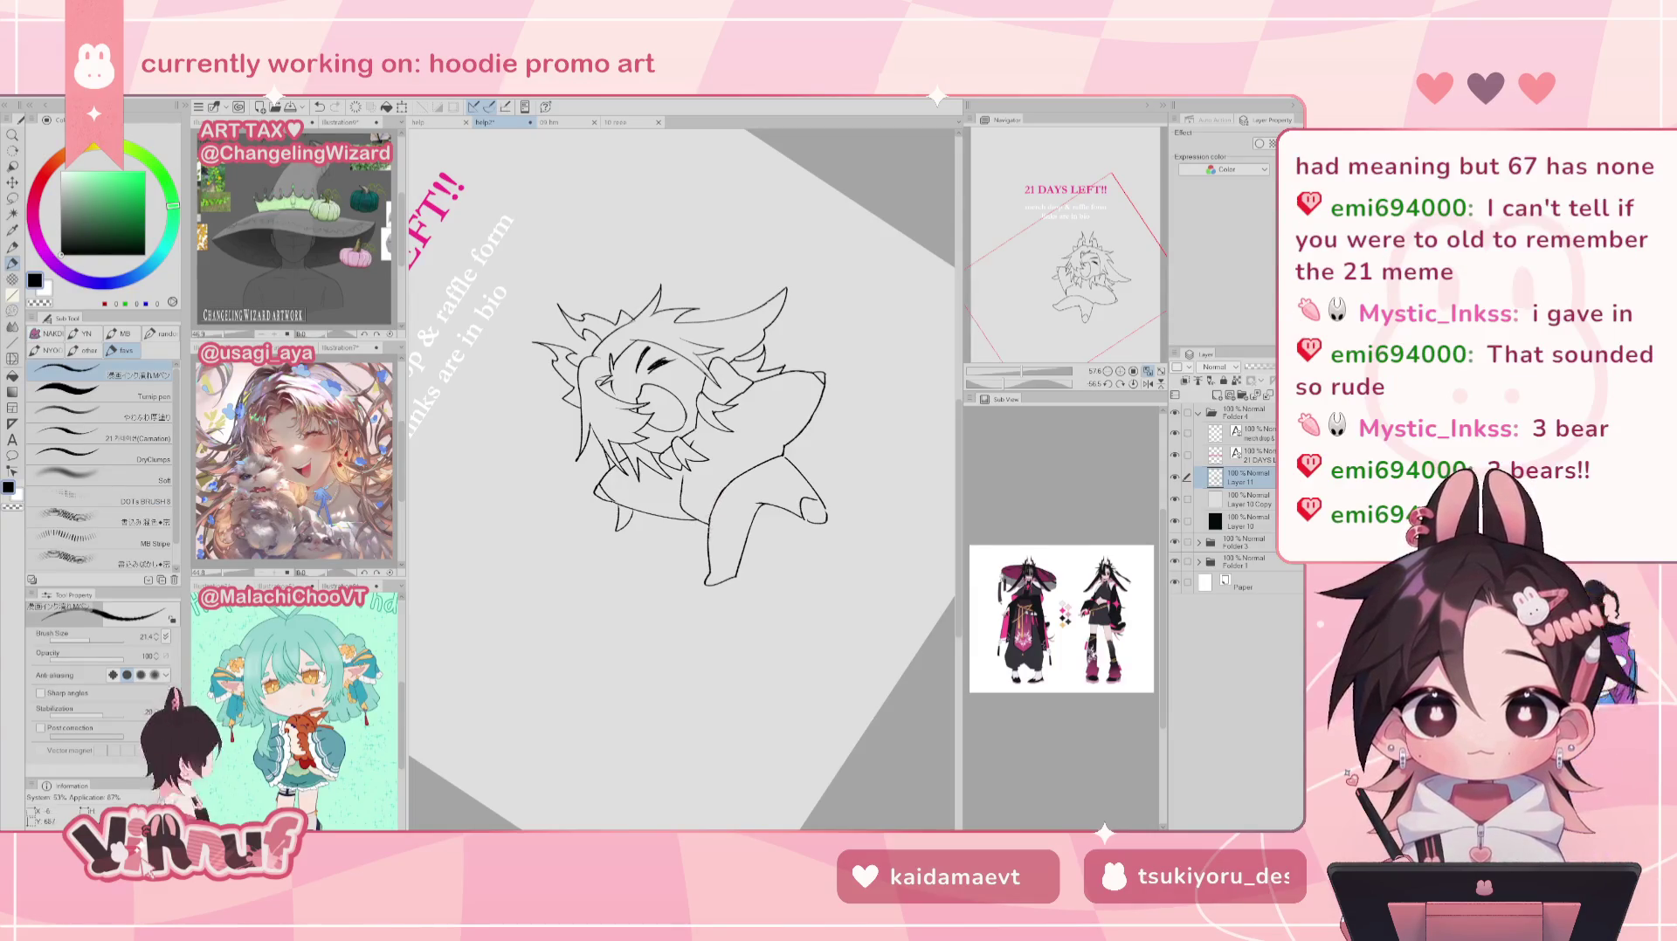
key(e)
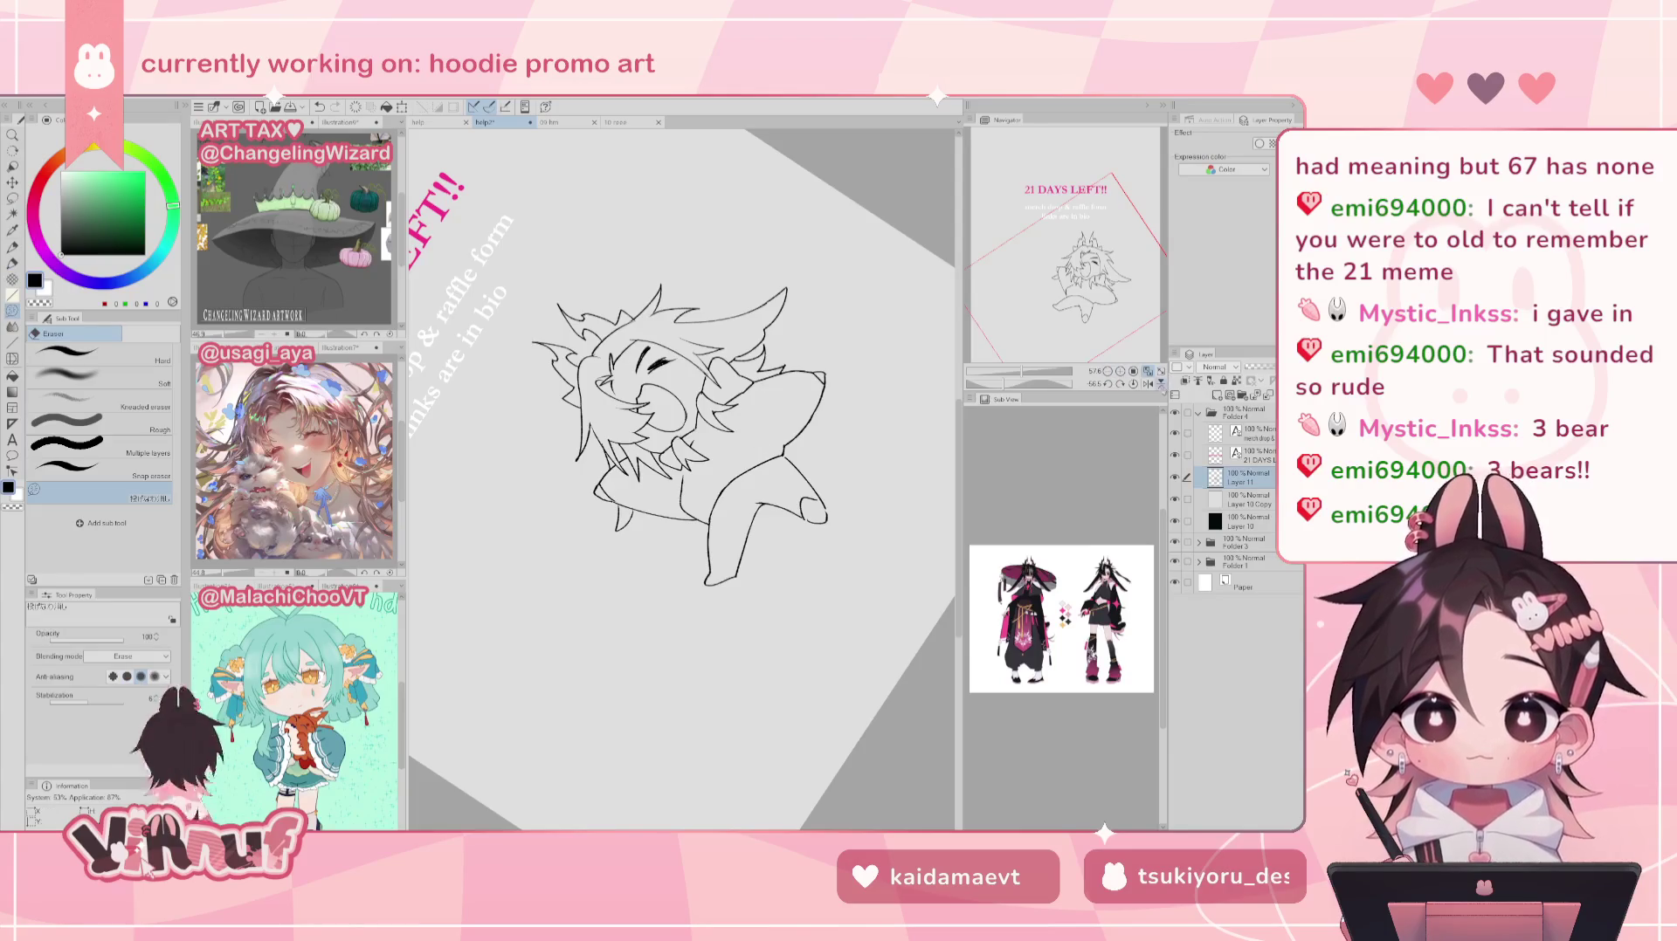
click(1133, 384)
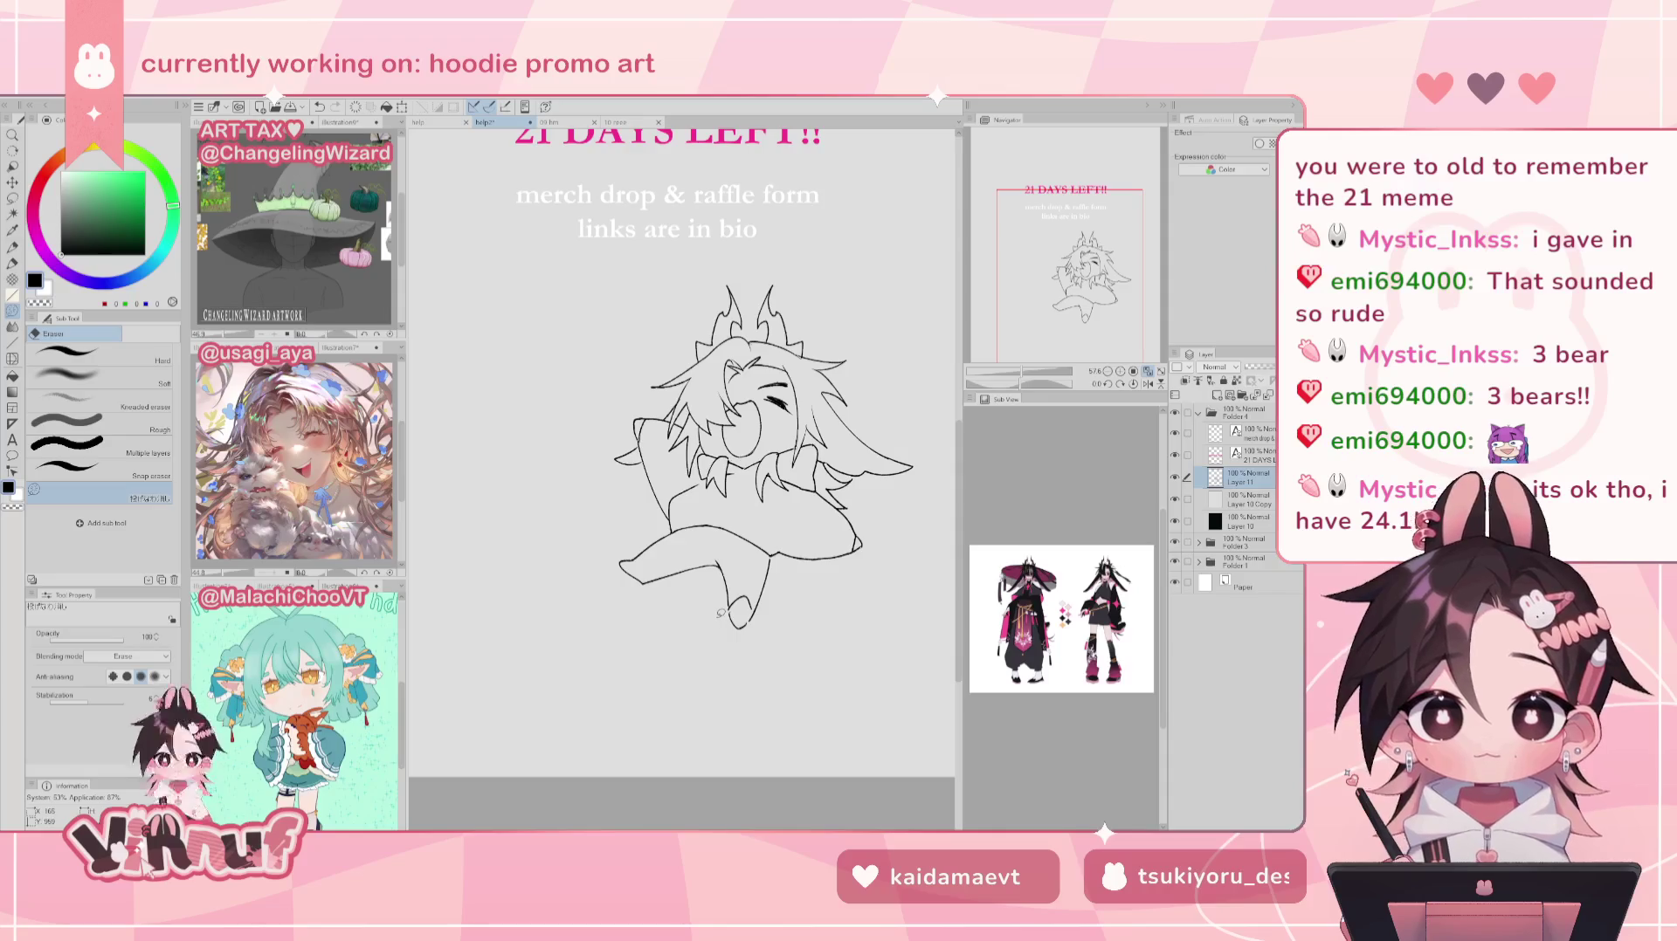
drag(721, 613, 760, 563)
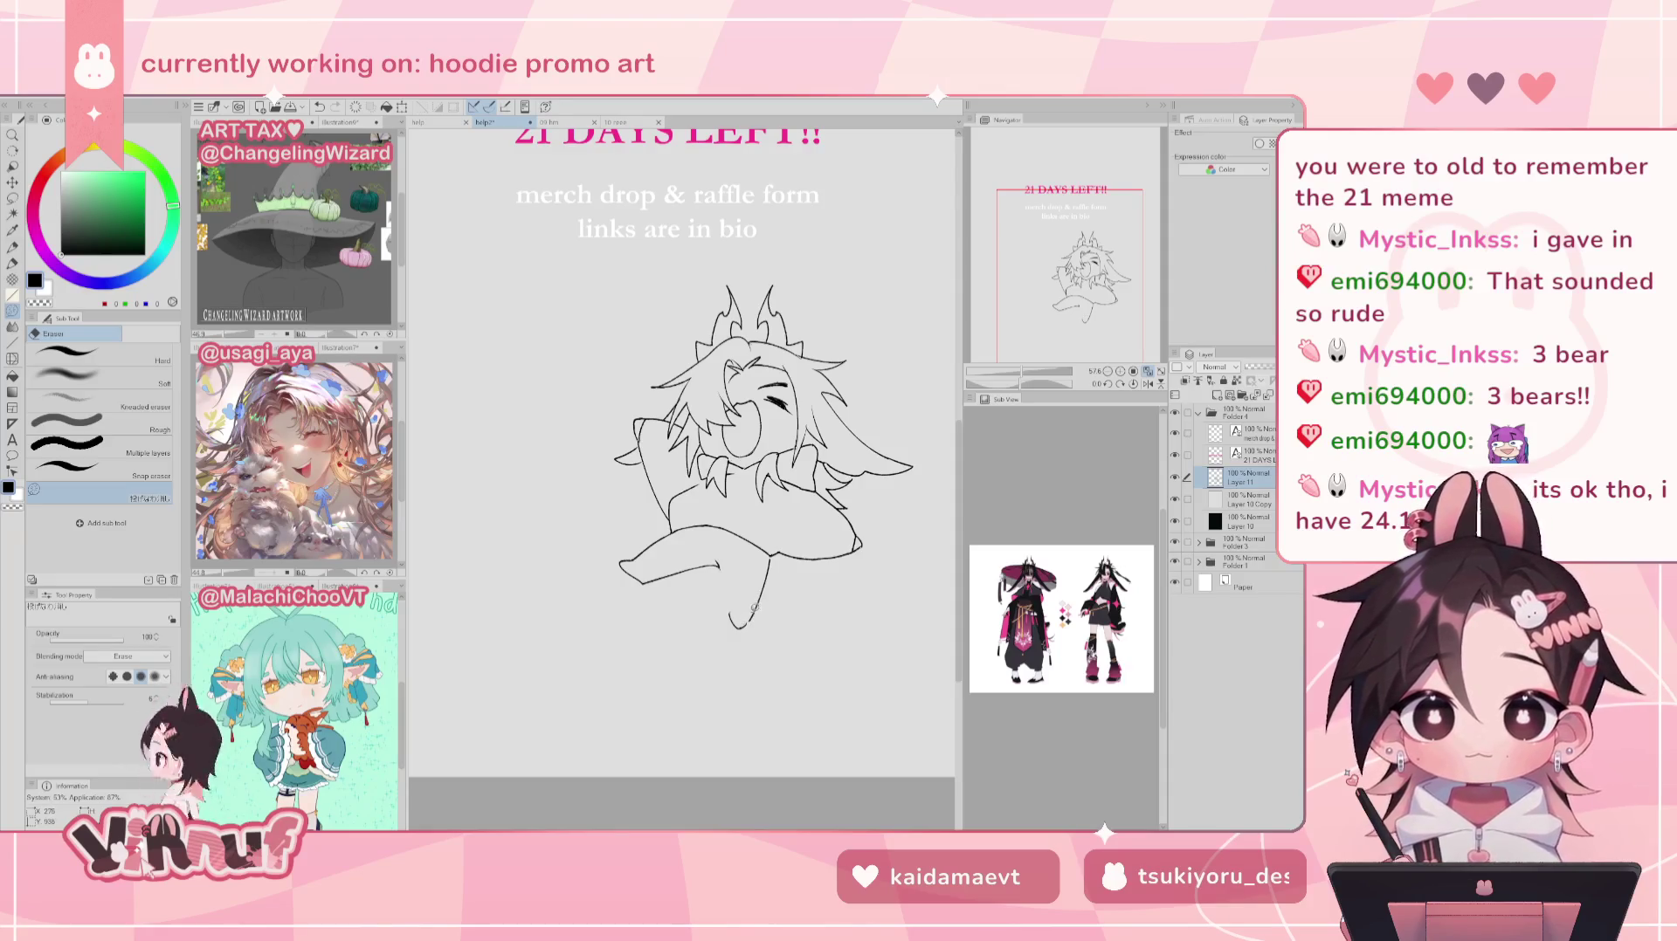
Step: Flip the canvas to check, then try a short line down the leg
key(p)
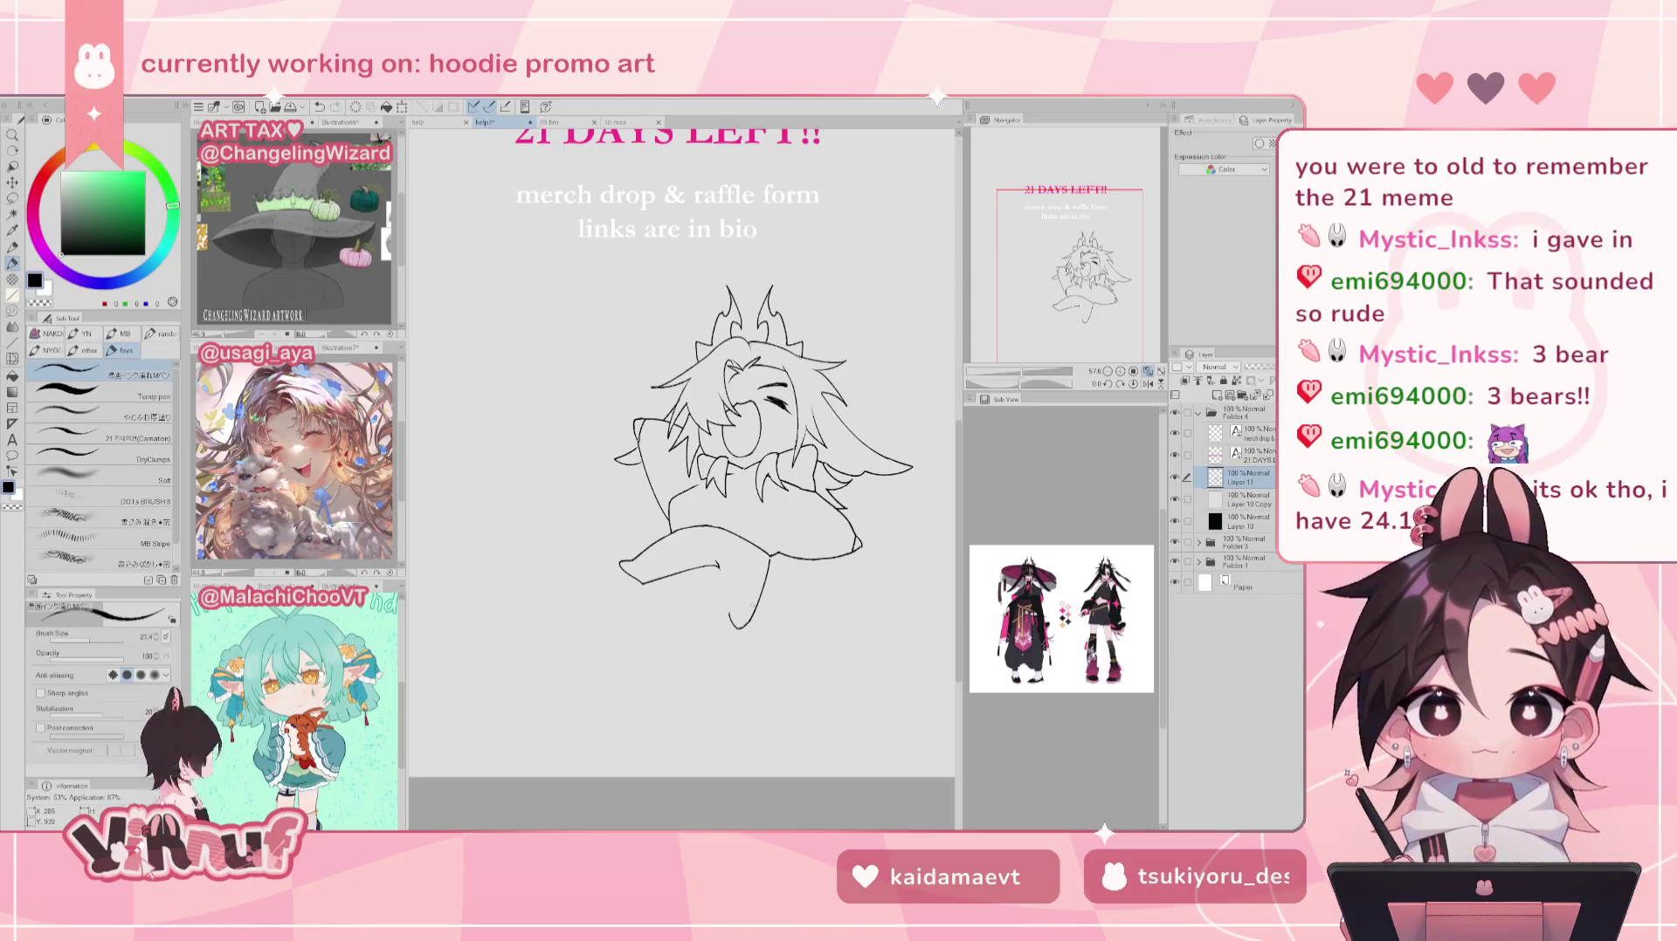
key(h)
key(e)
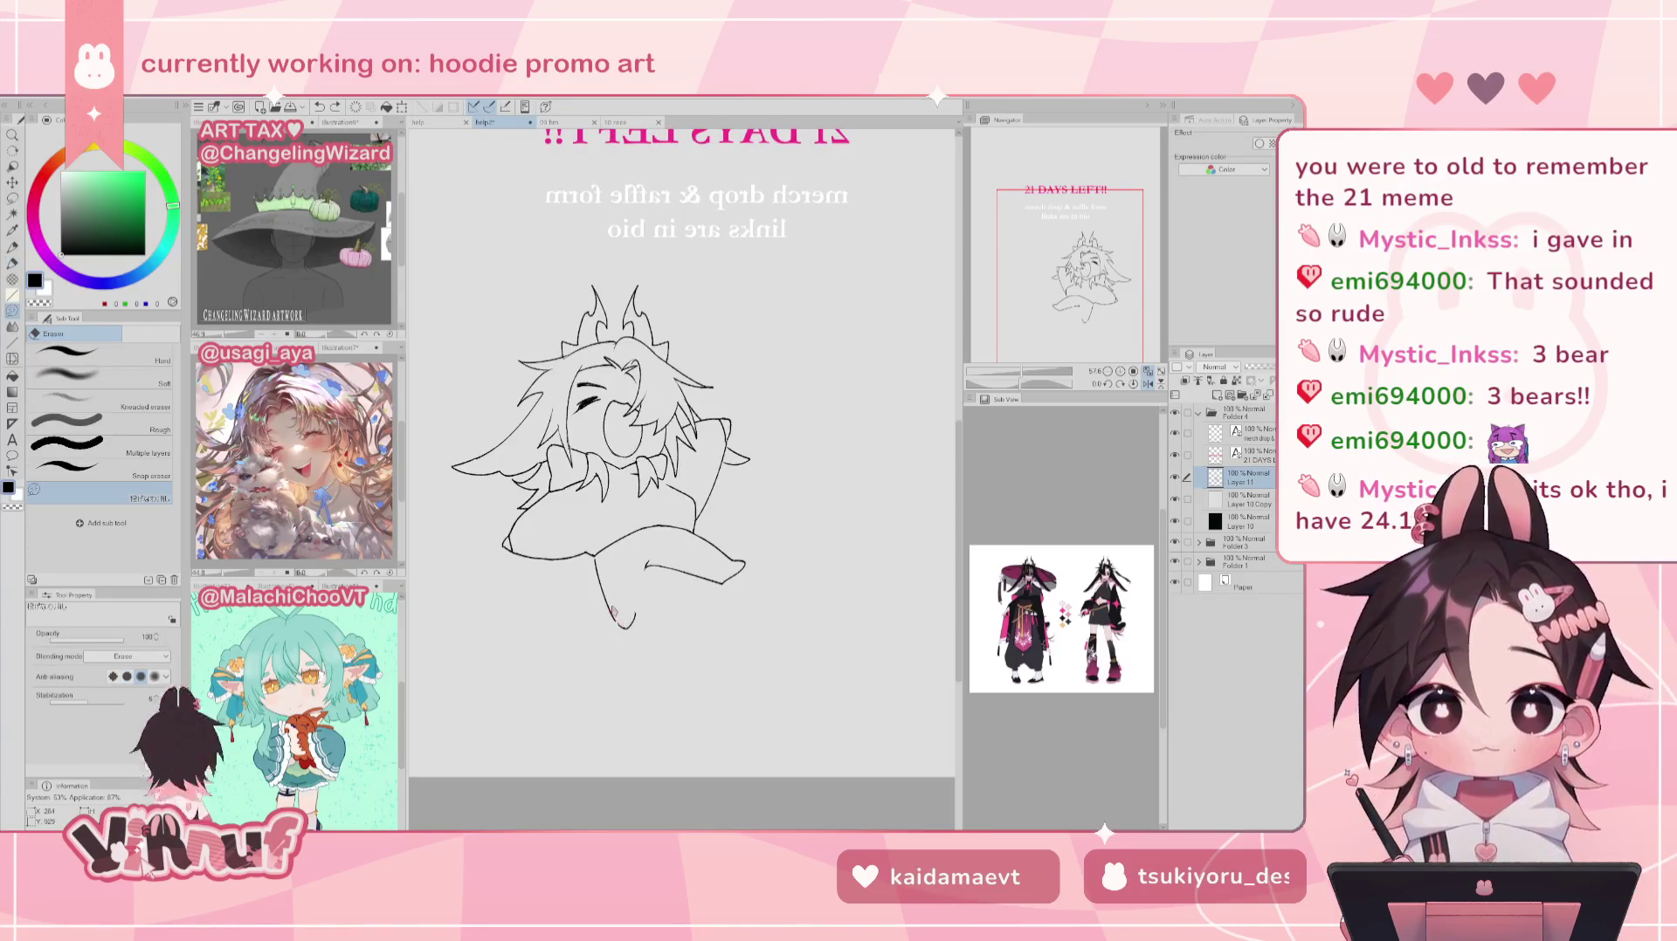
key(p)
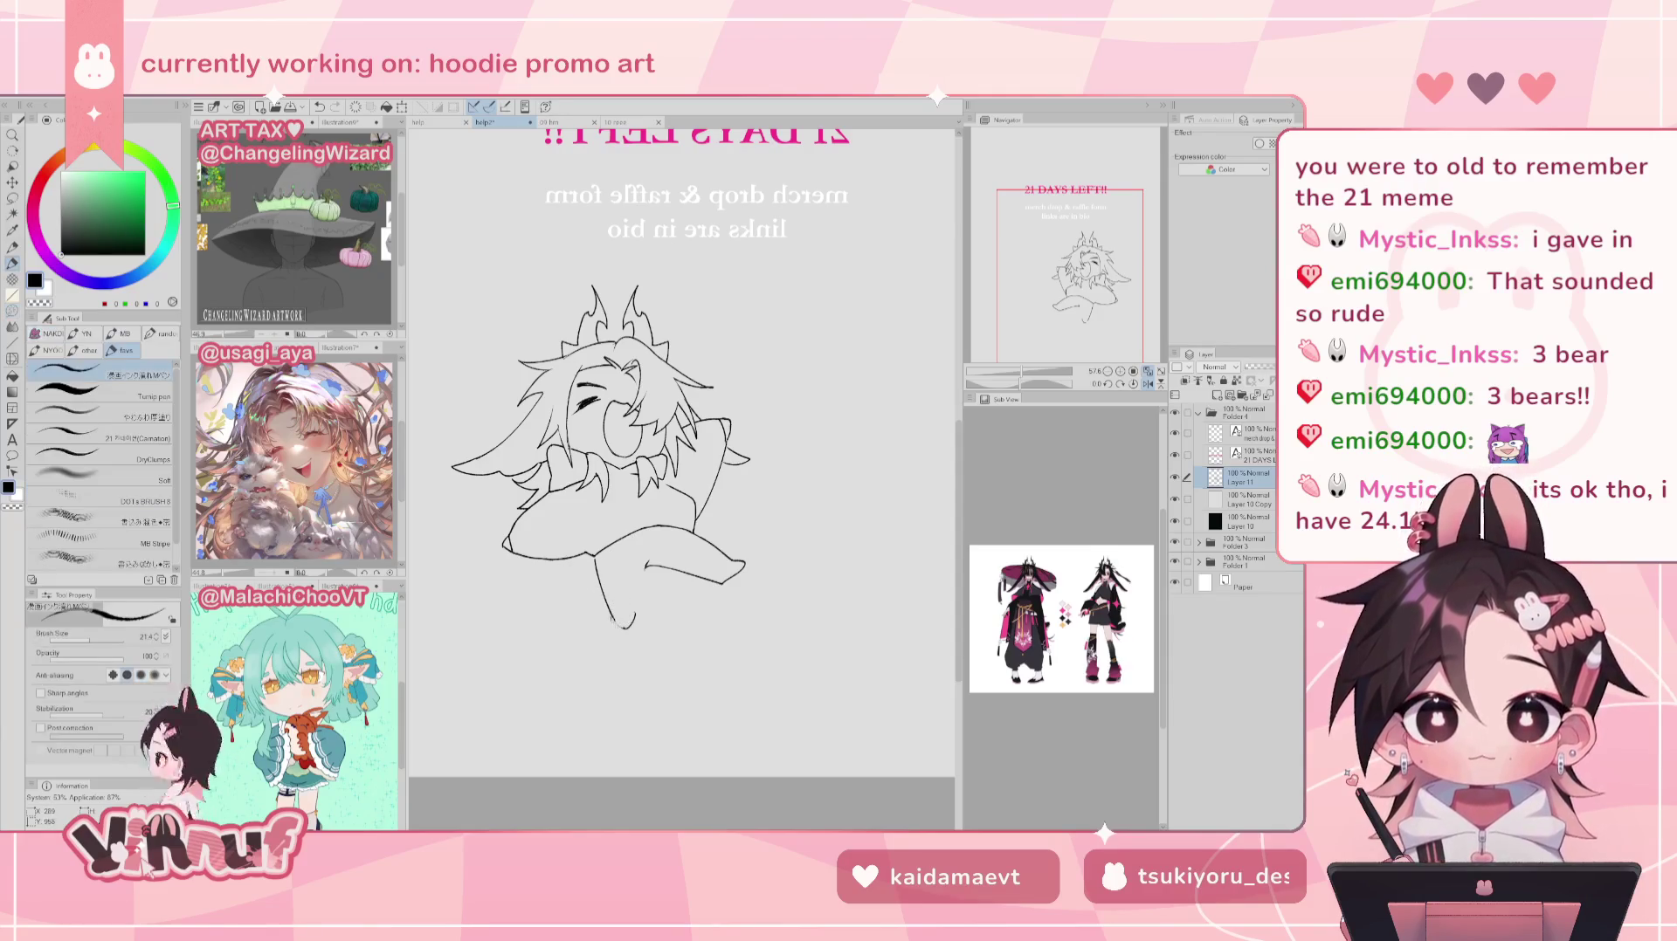
key(h)
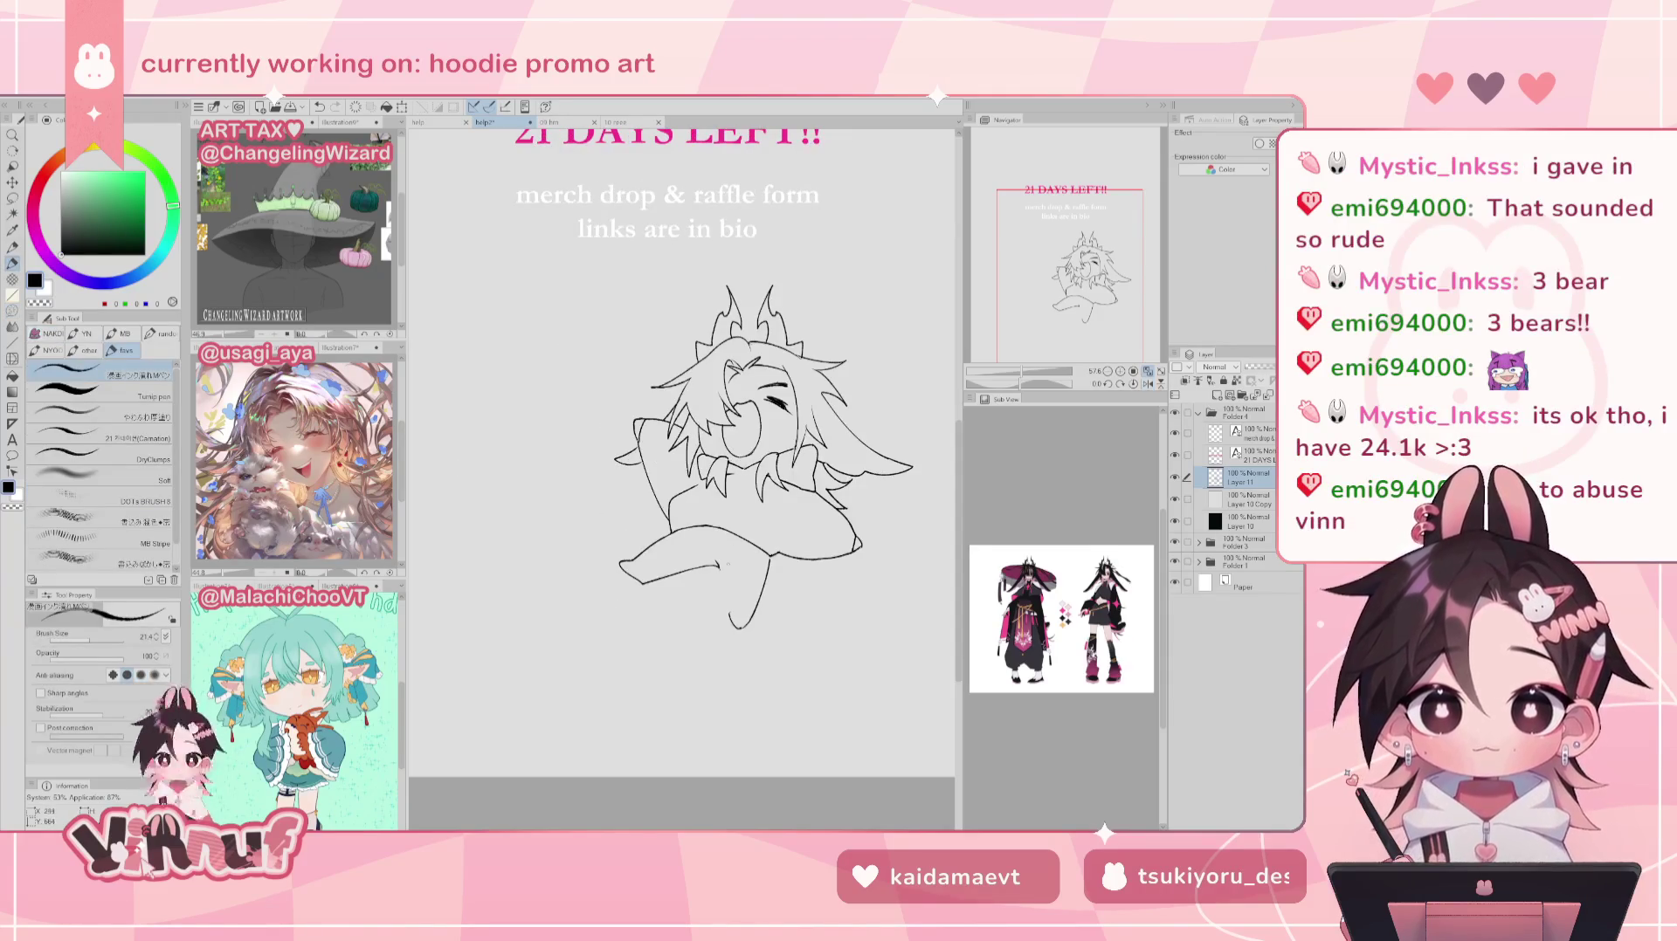
drag(719, 566, 730, 618)
key(ctrl+z)
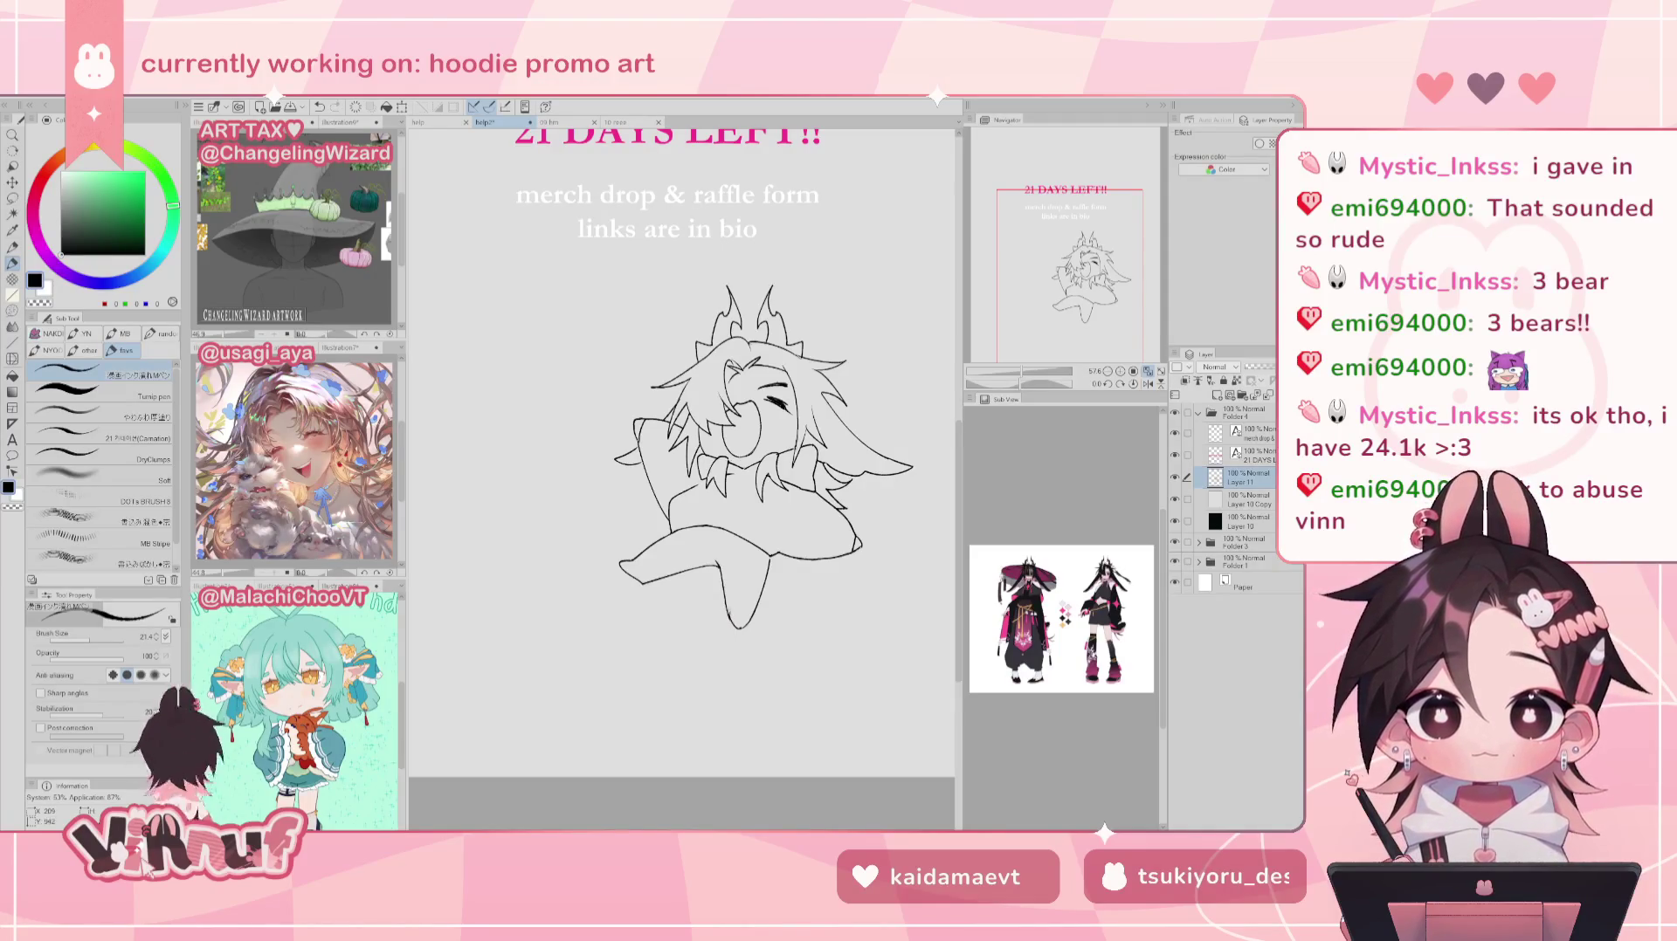
Step: Recover the leg stroke and flip the canvas to recheck the cleaned-up leg
key(e)
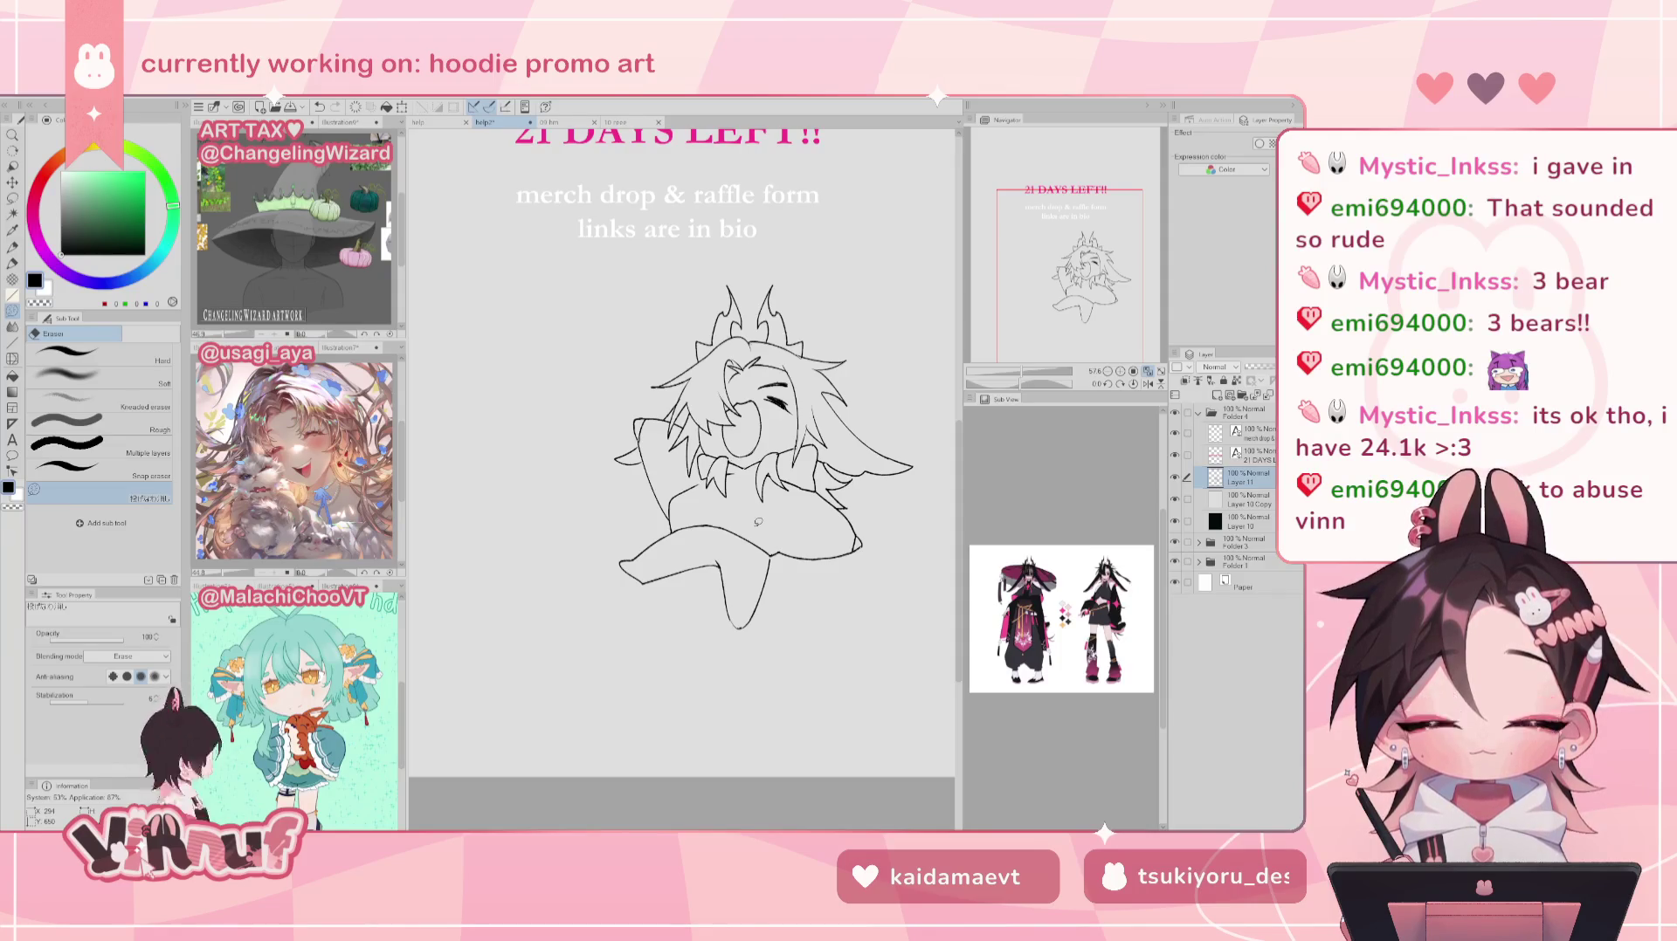
key(ctrl+z)
key(p)
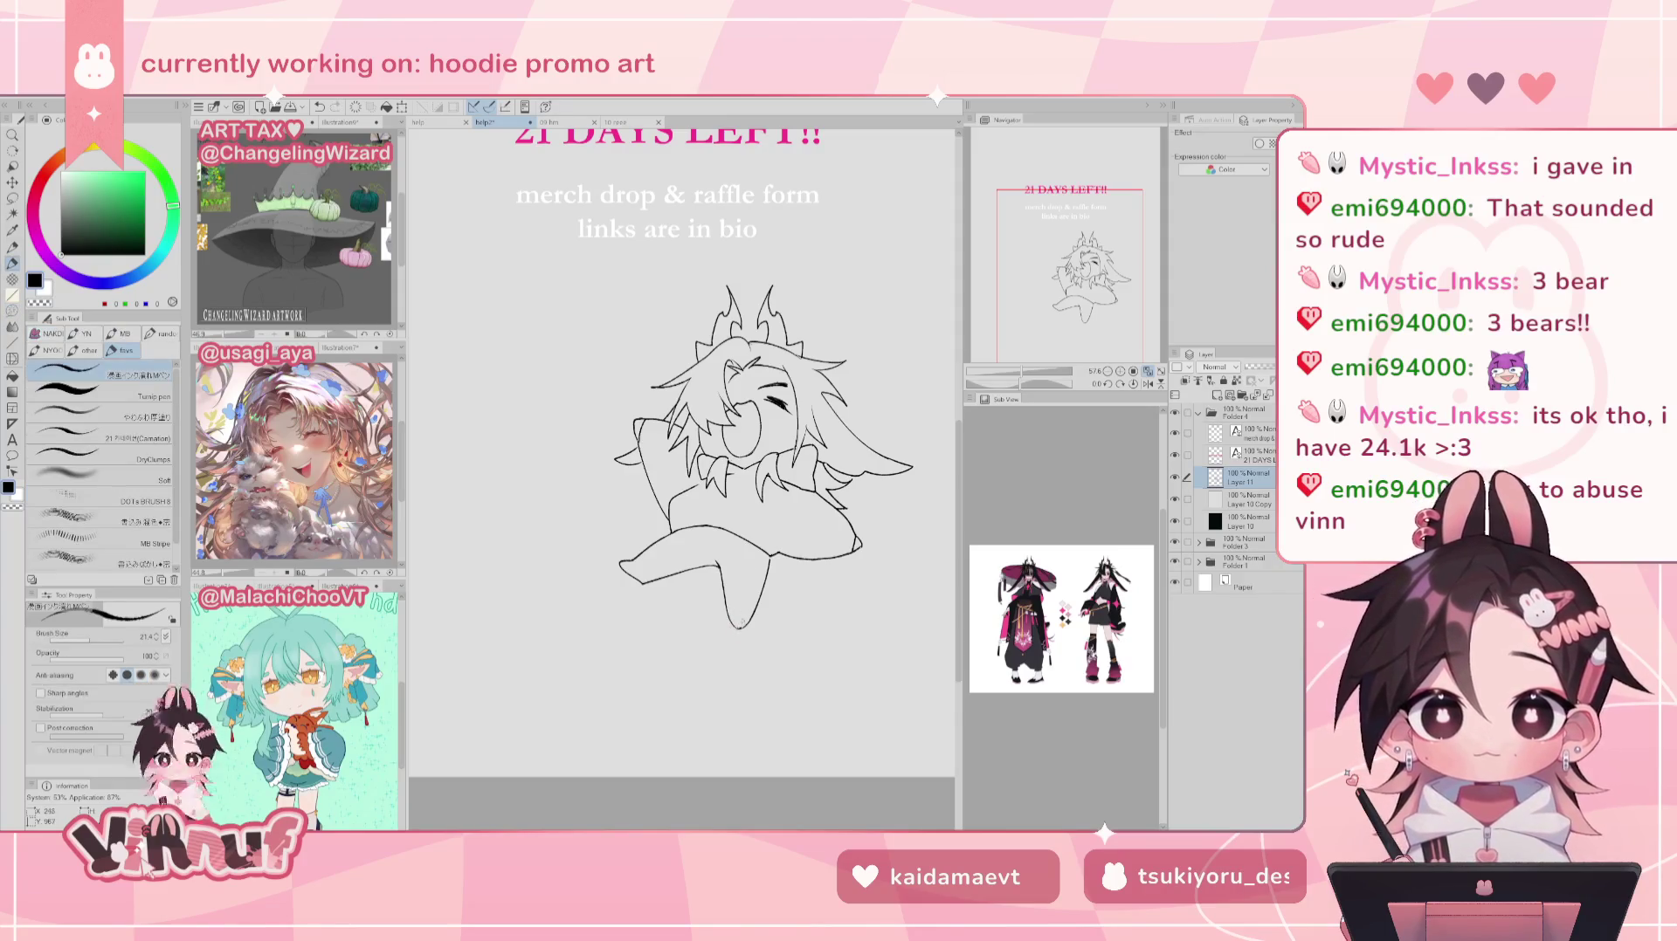
key(e)
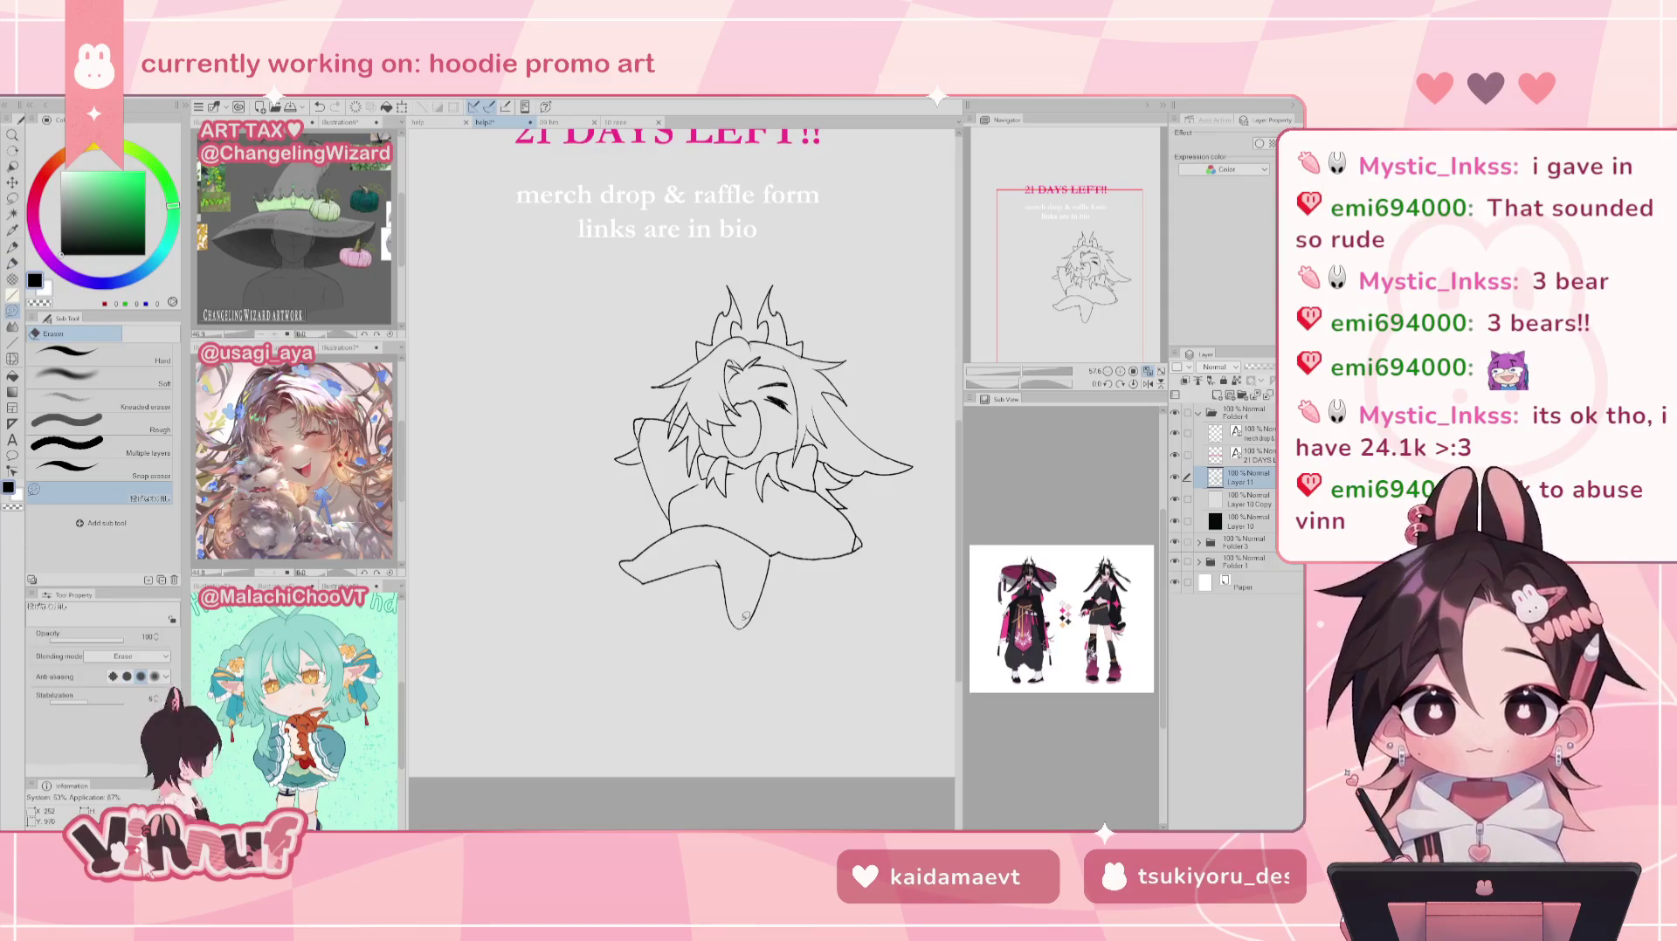
key(h)
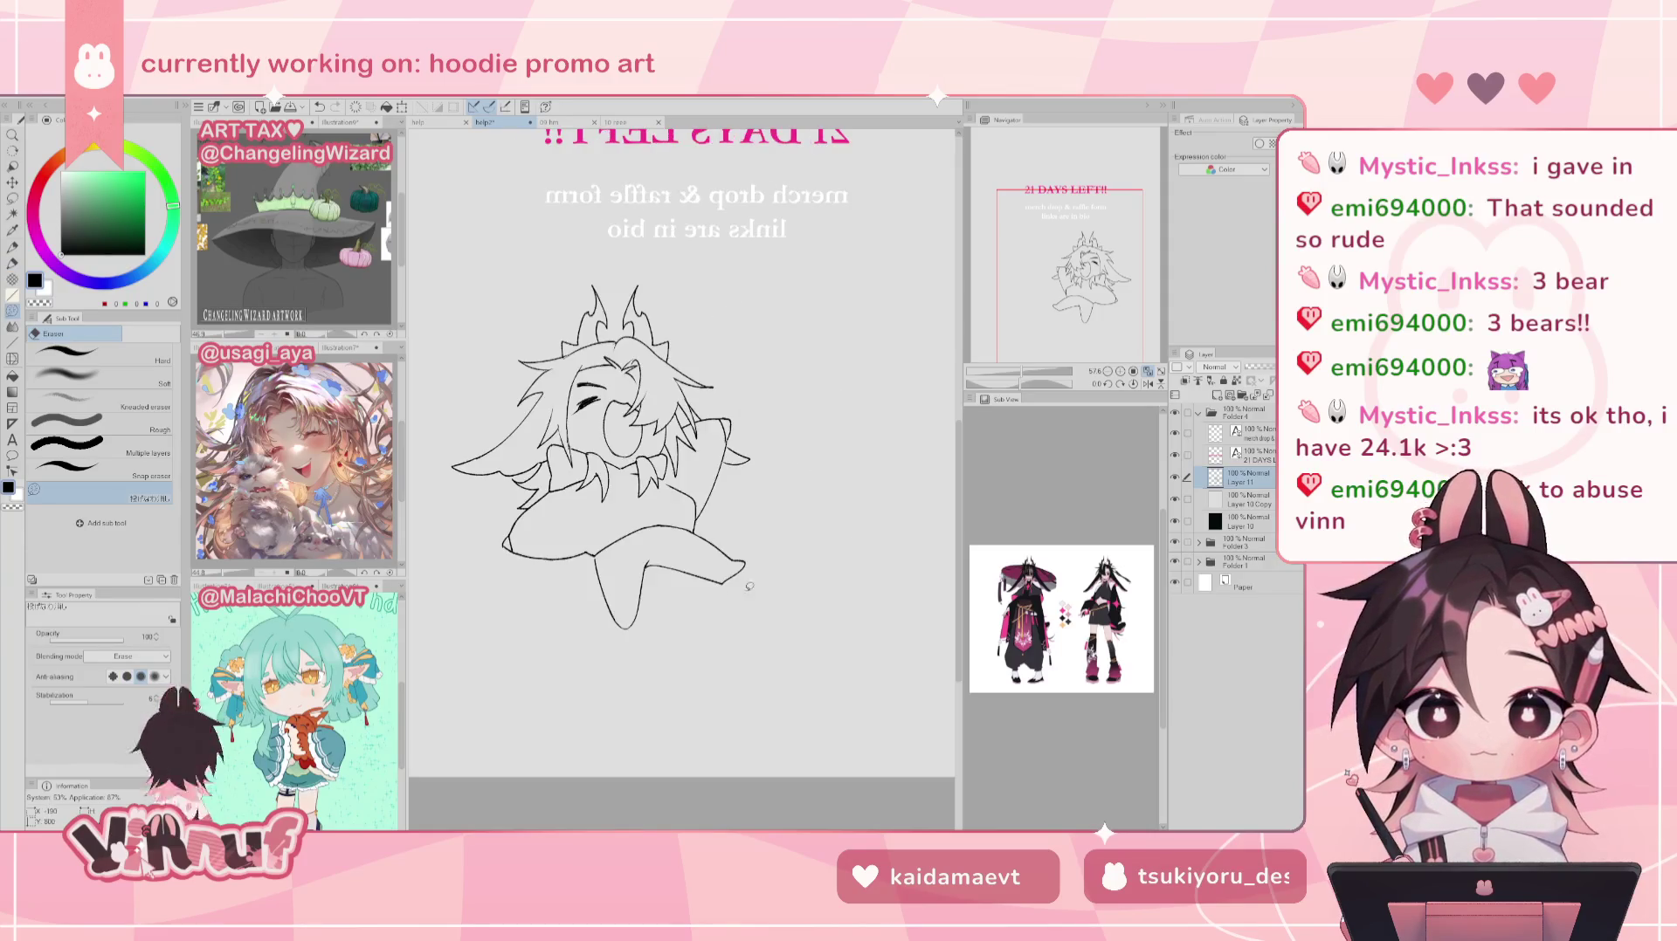
key(h)
key(p)
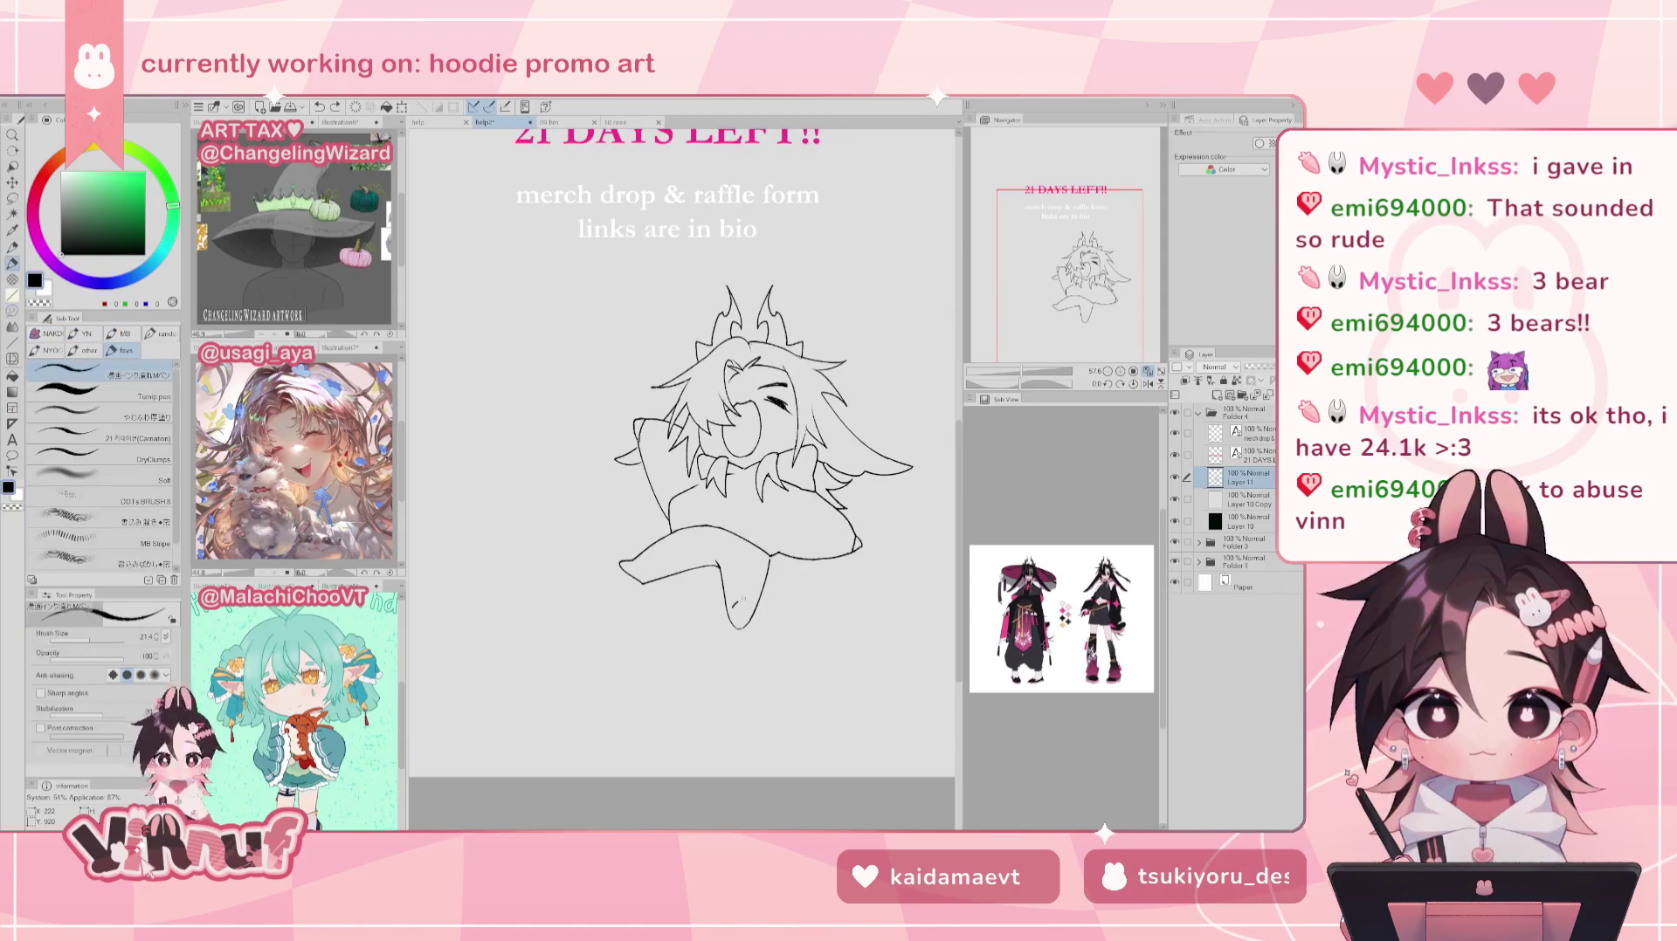
Step: Liquify the left leg and foot lines, flipping the canvas to check proportions
key(h)
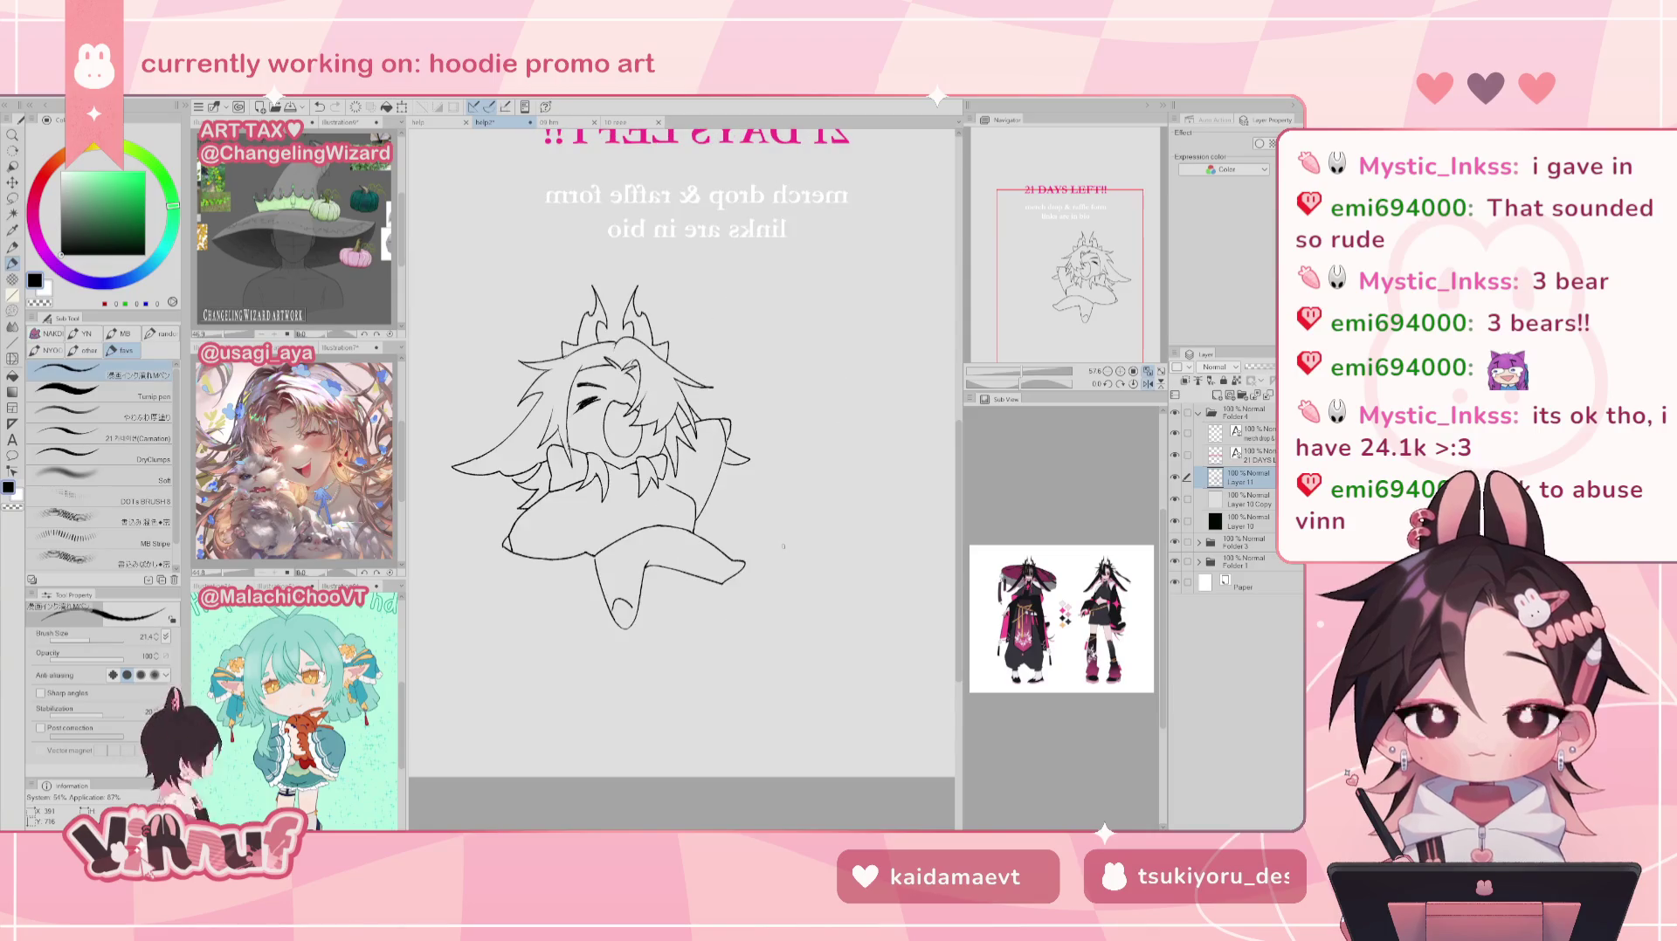
key(h)
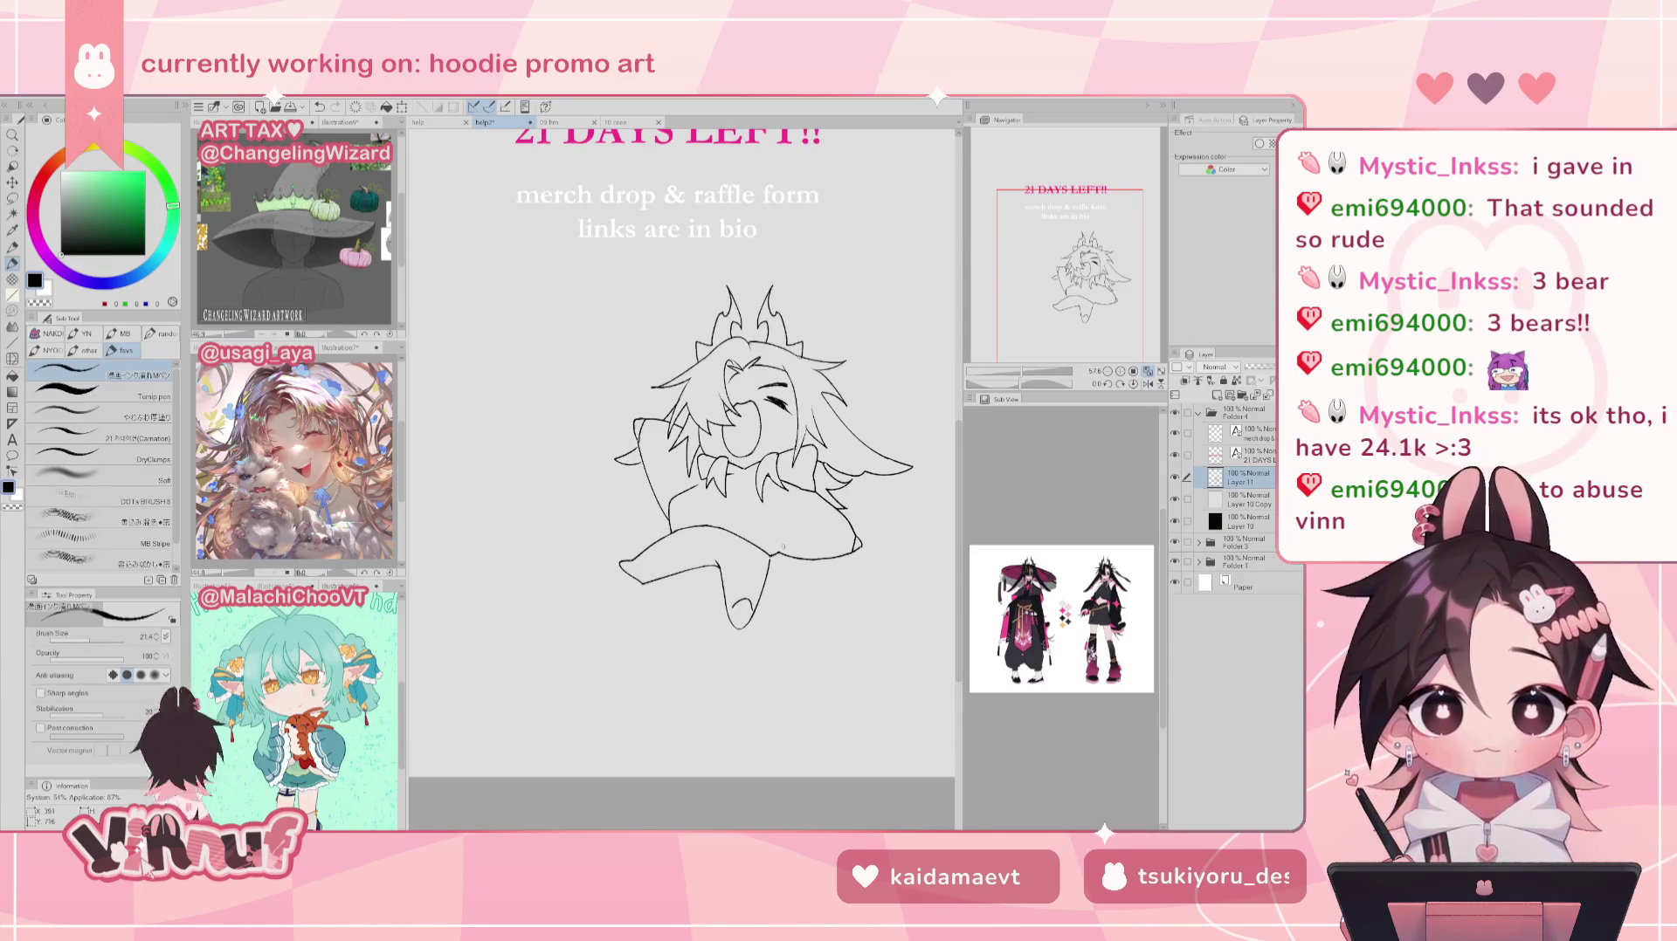
key(j)
drag(664, 615, 702, 654)
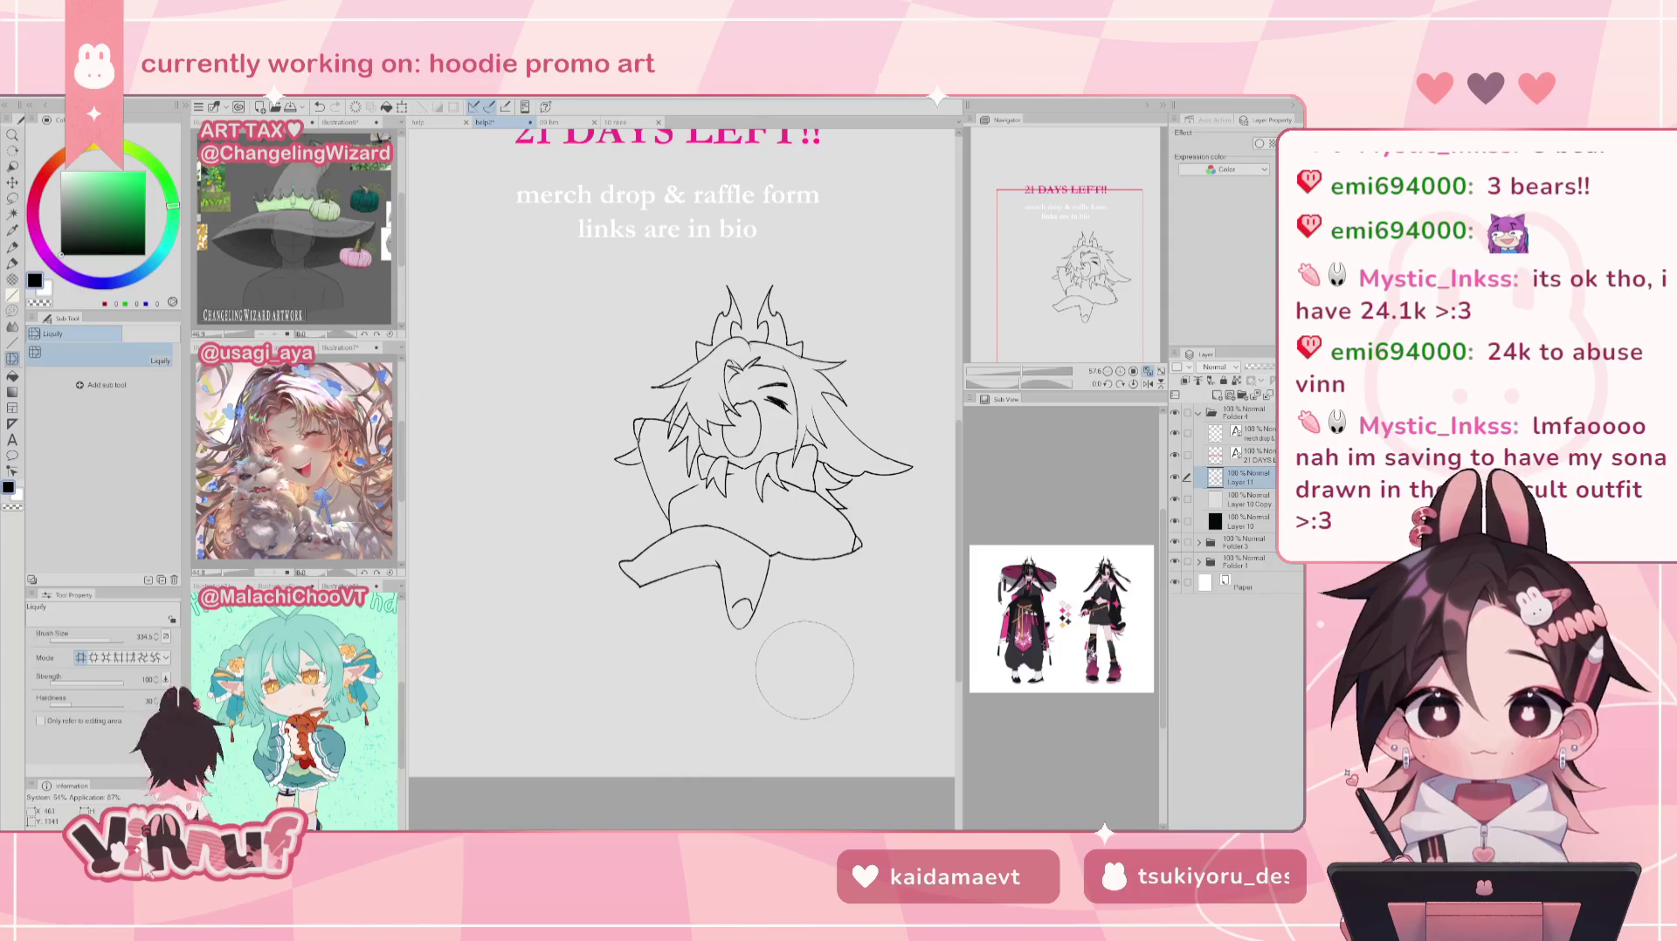
key(h)
key(h)
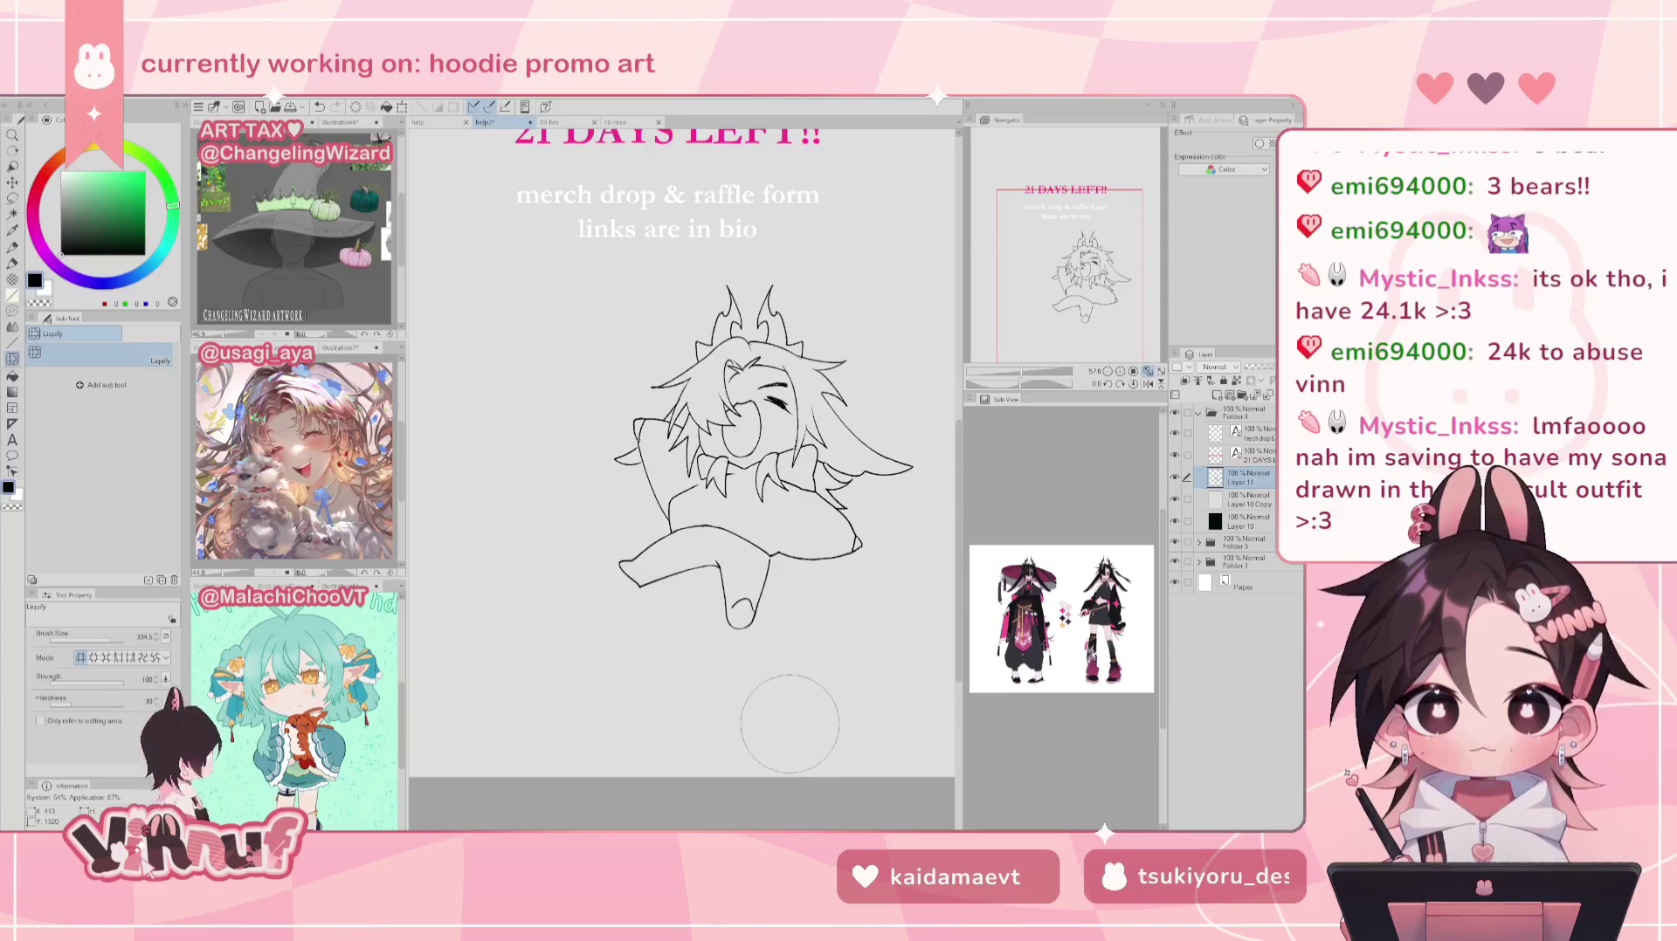
key(h)
key(h)
drag(1037, 373, 1032, 375)
Step: Lasso the legs, shift them slightly right and down, rotate them slightly clockwise, and commit
key(m)
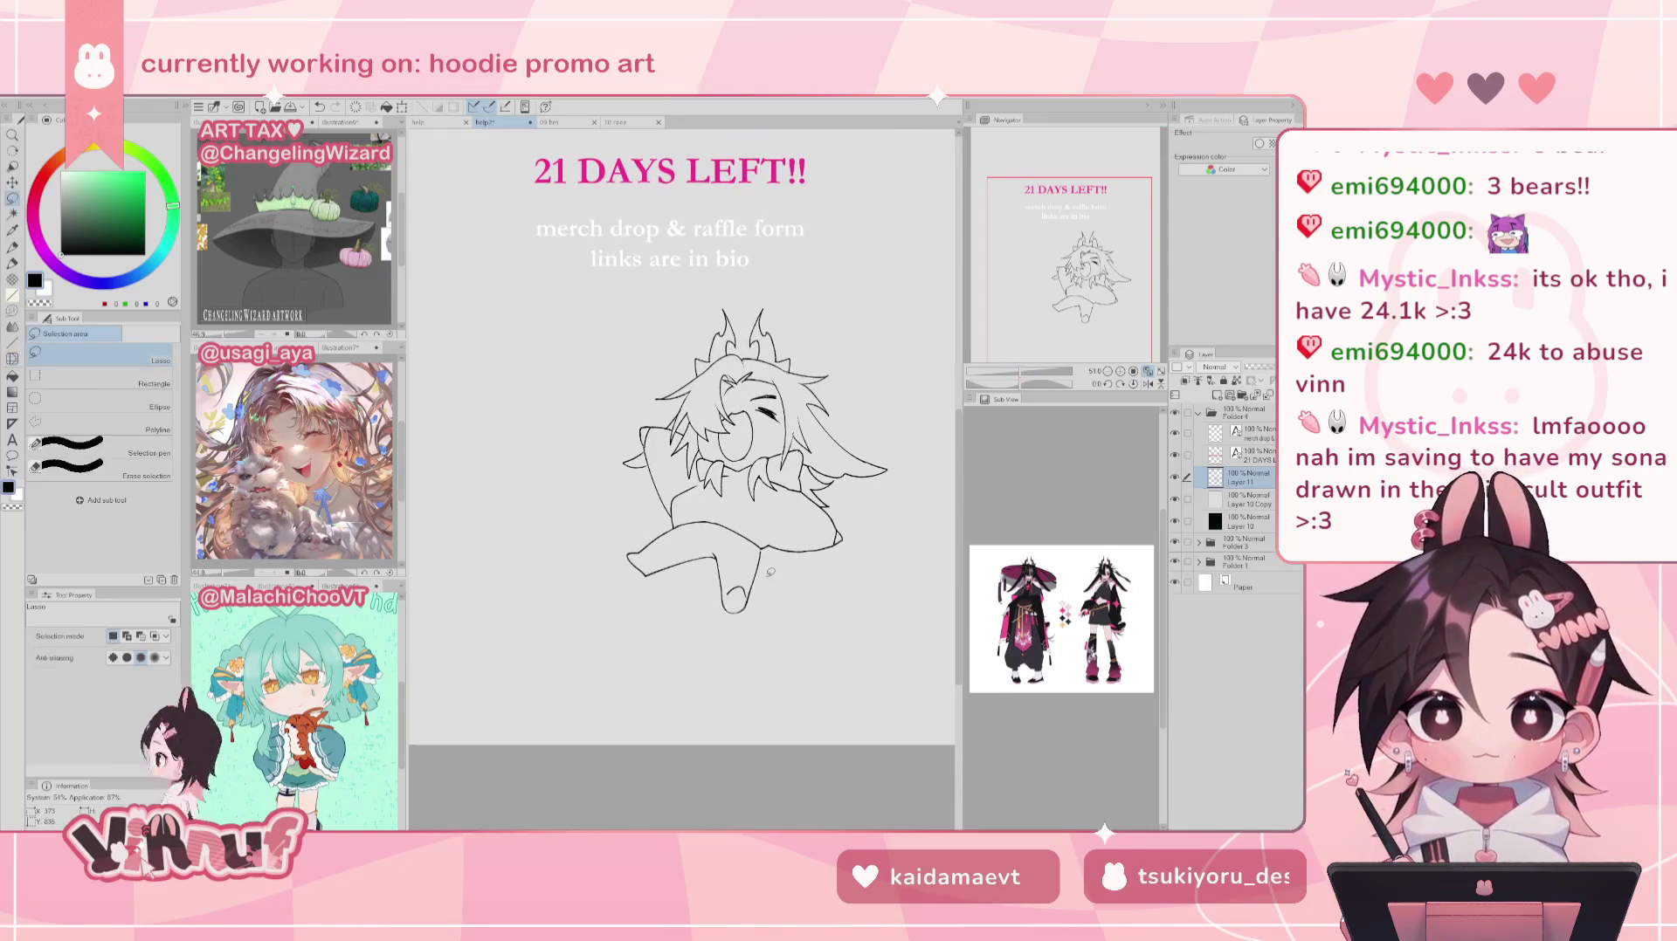
mouse_move(769, 549)
mouse_down()
mouse_move(793, 607)
mouse_move(773, 534)
mouse_up()
key(ctrl+t)
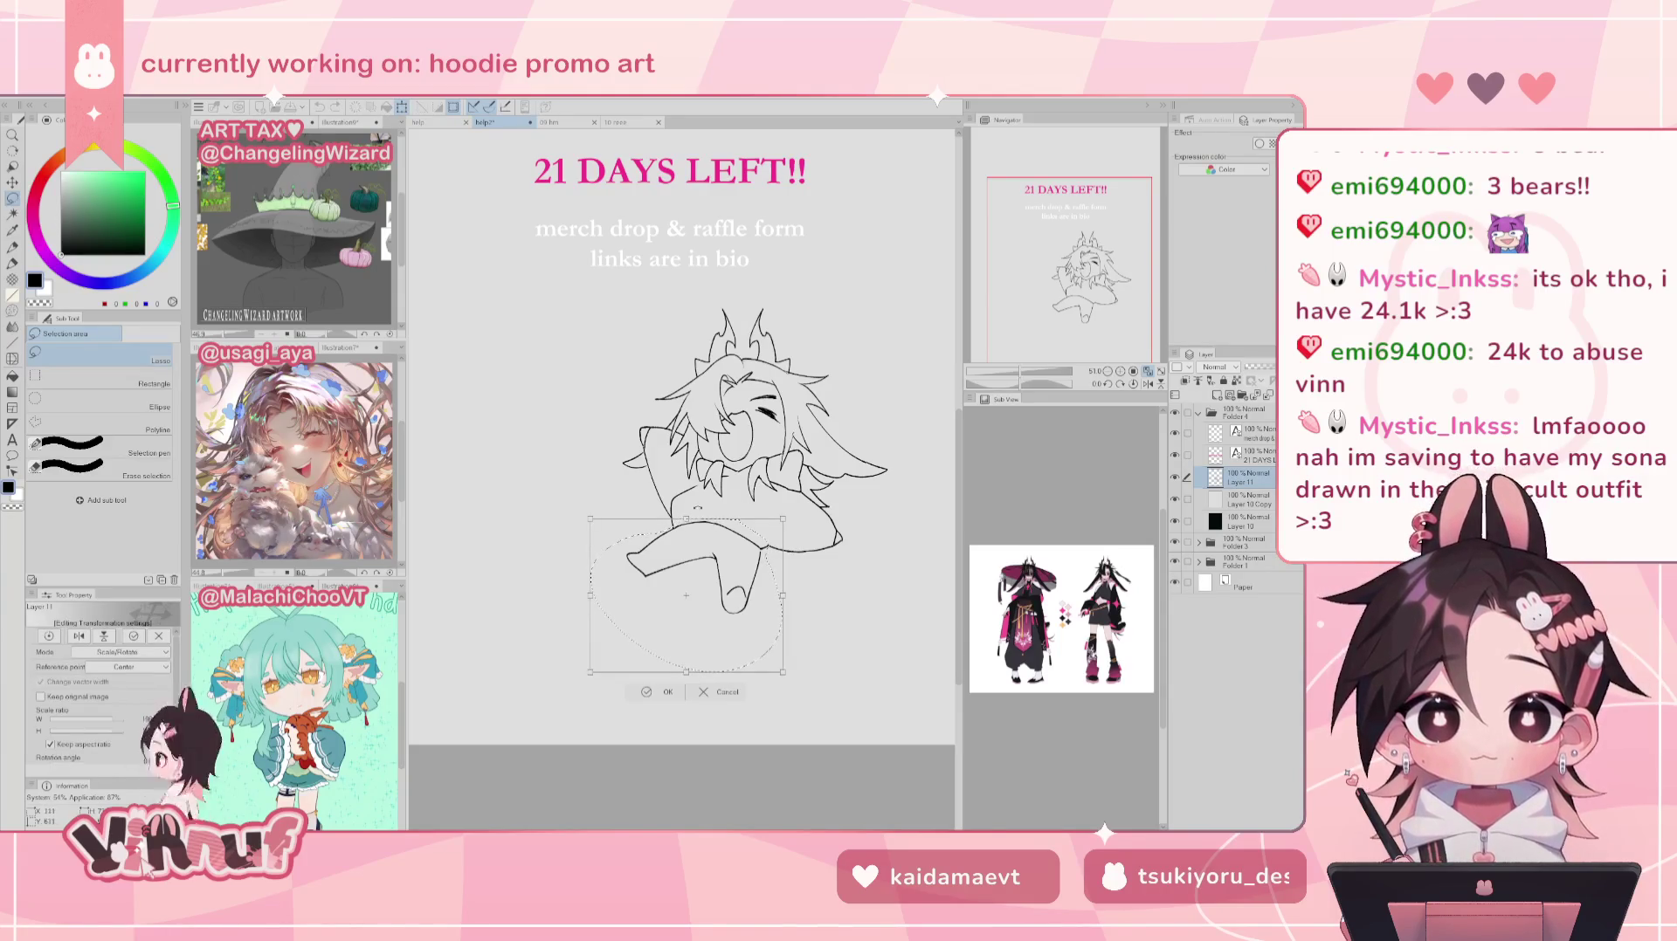
mouse_move(787, 593)
mouse_down()
mouse_move(802, 598)
mouse_move(772, 595)
mouse_up()
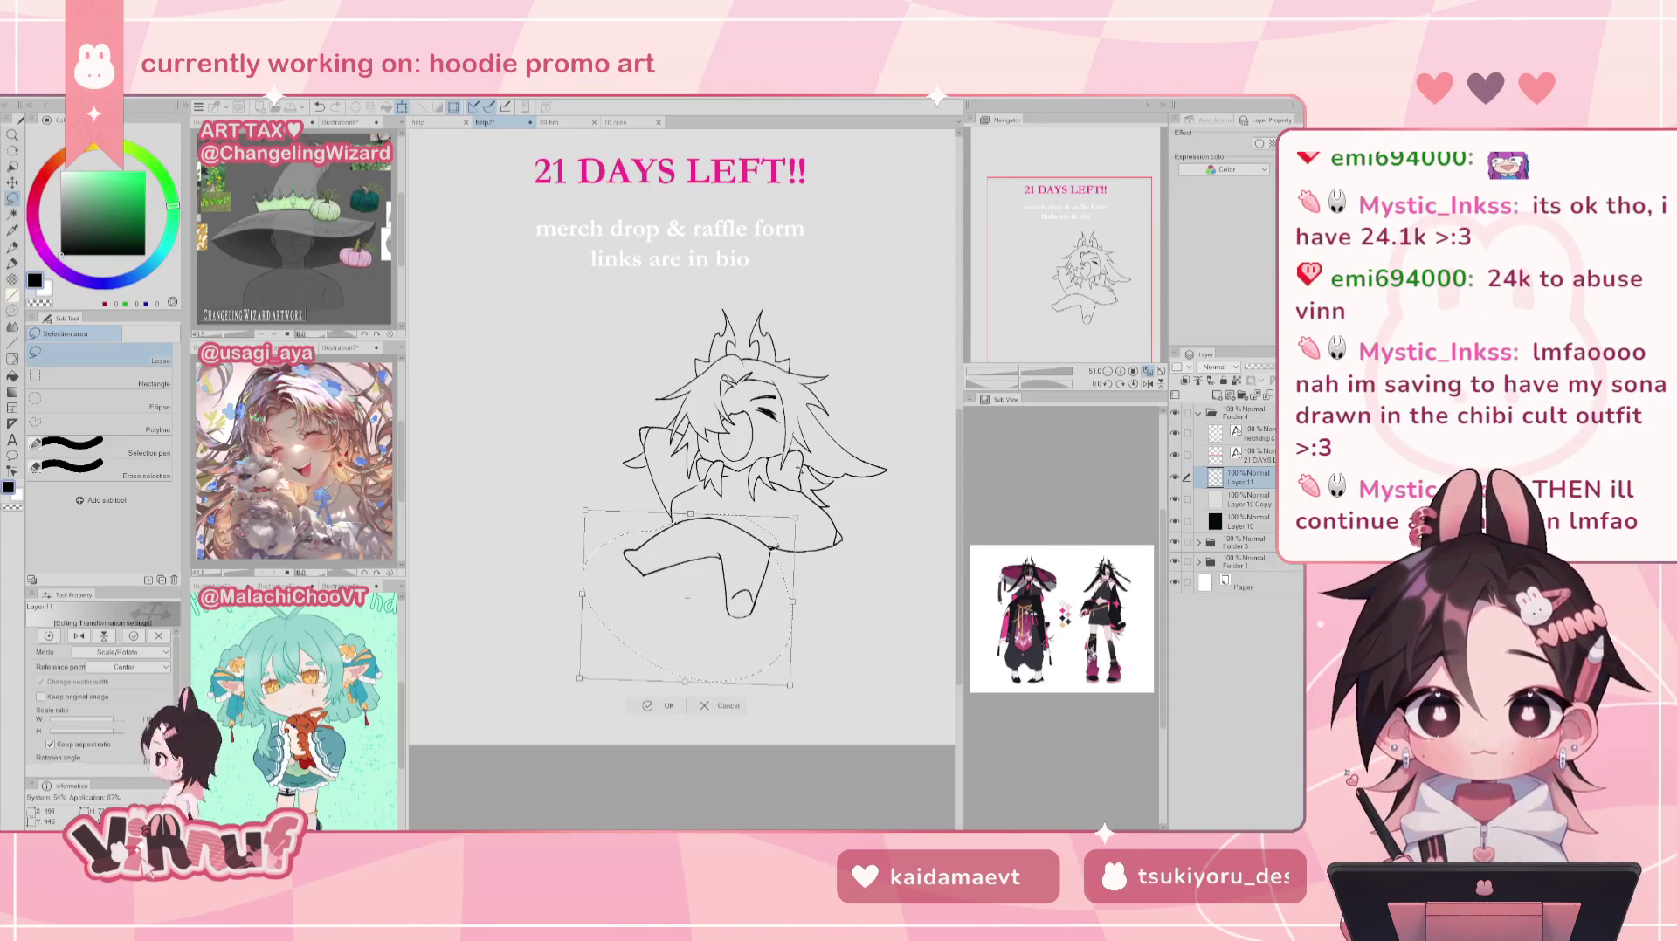
drag(674, 527, 690, 522)
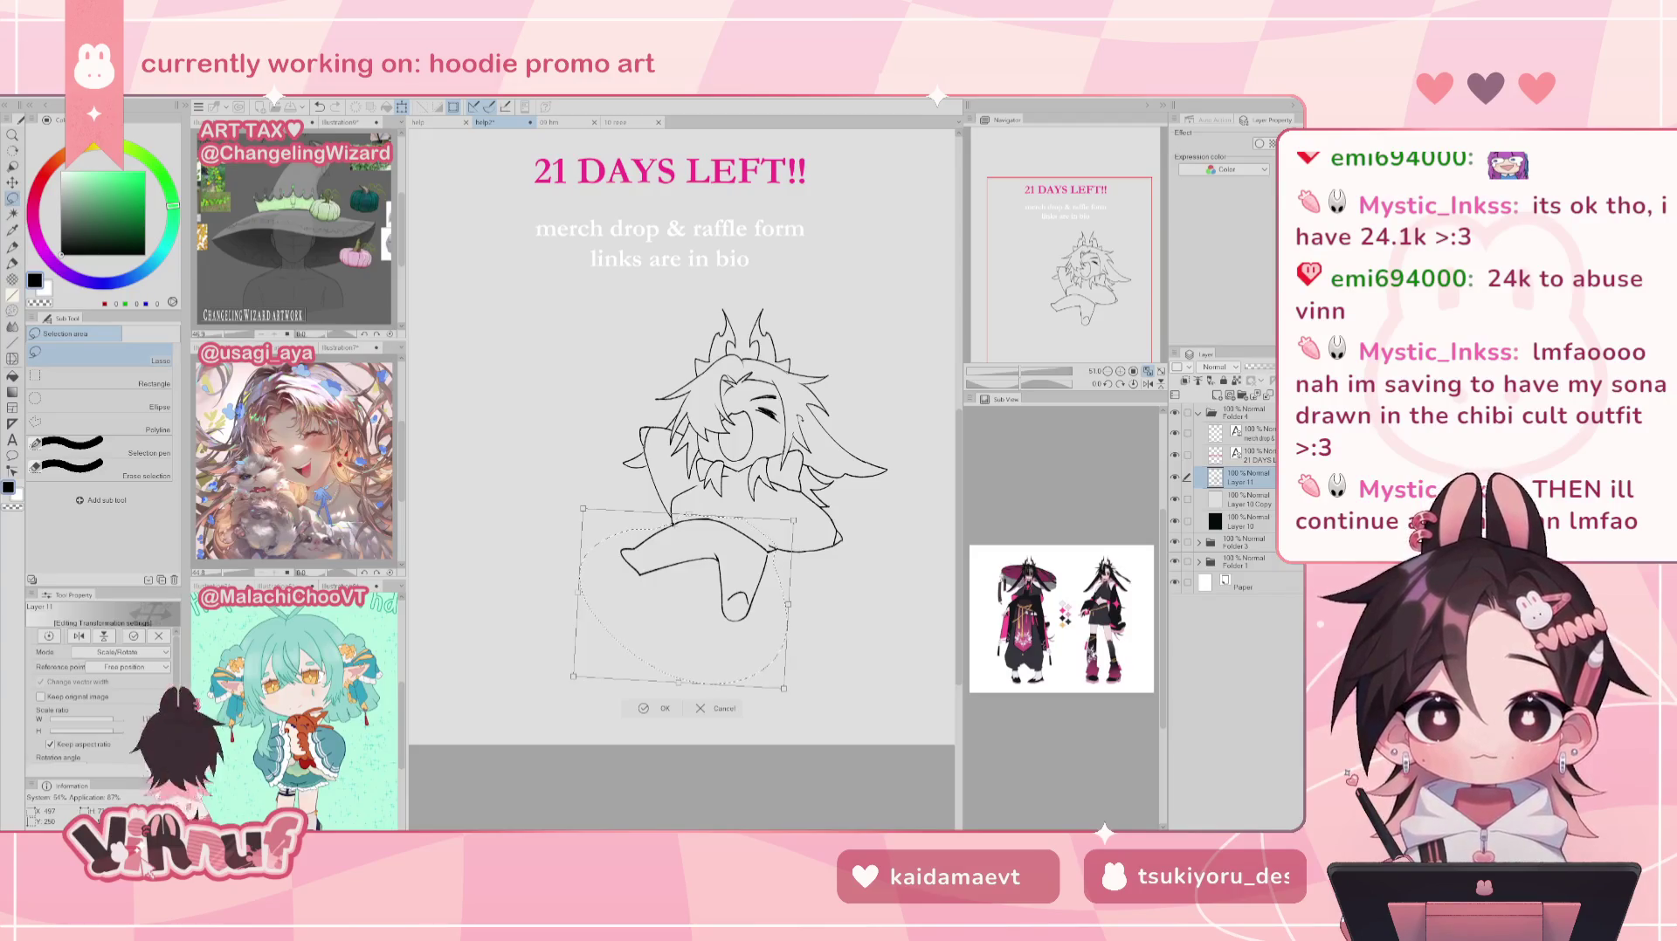
click(655, 708)
Step: Redraw the skirt hem line under the chibi, undoing several retries
key(e)
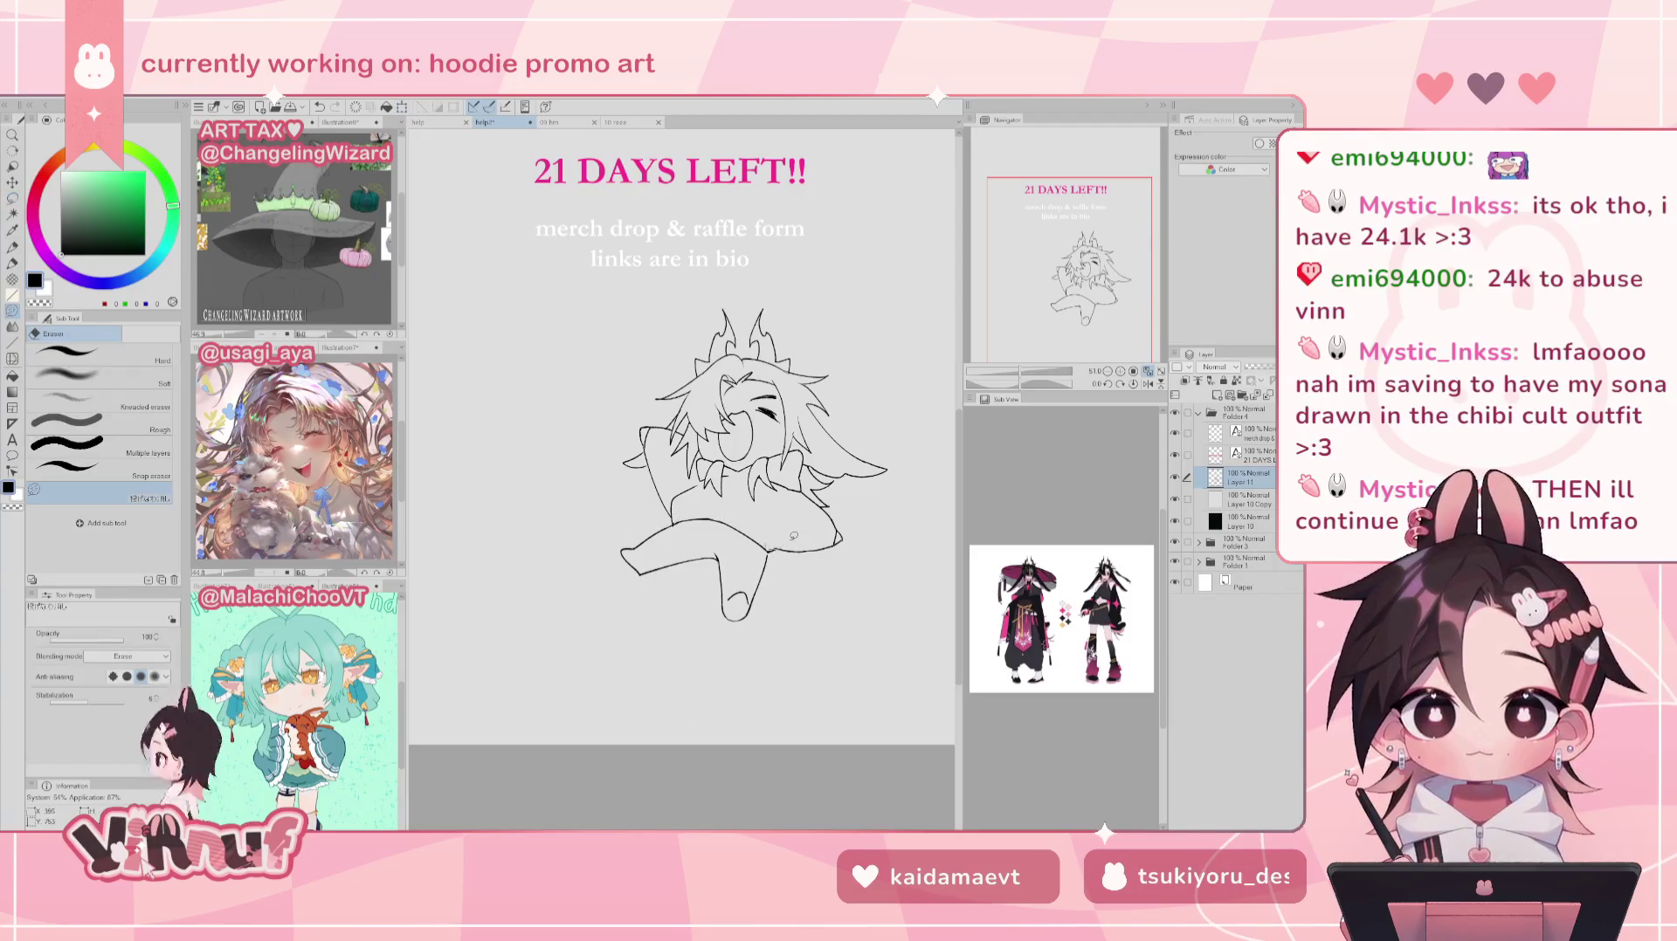
key(h)
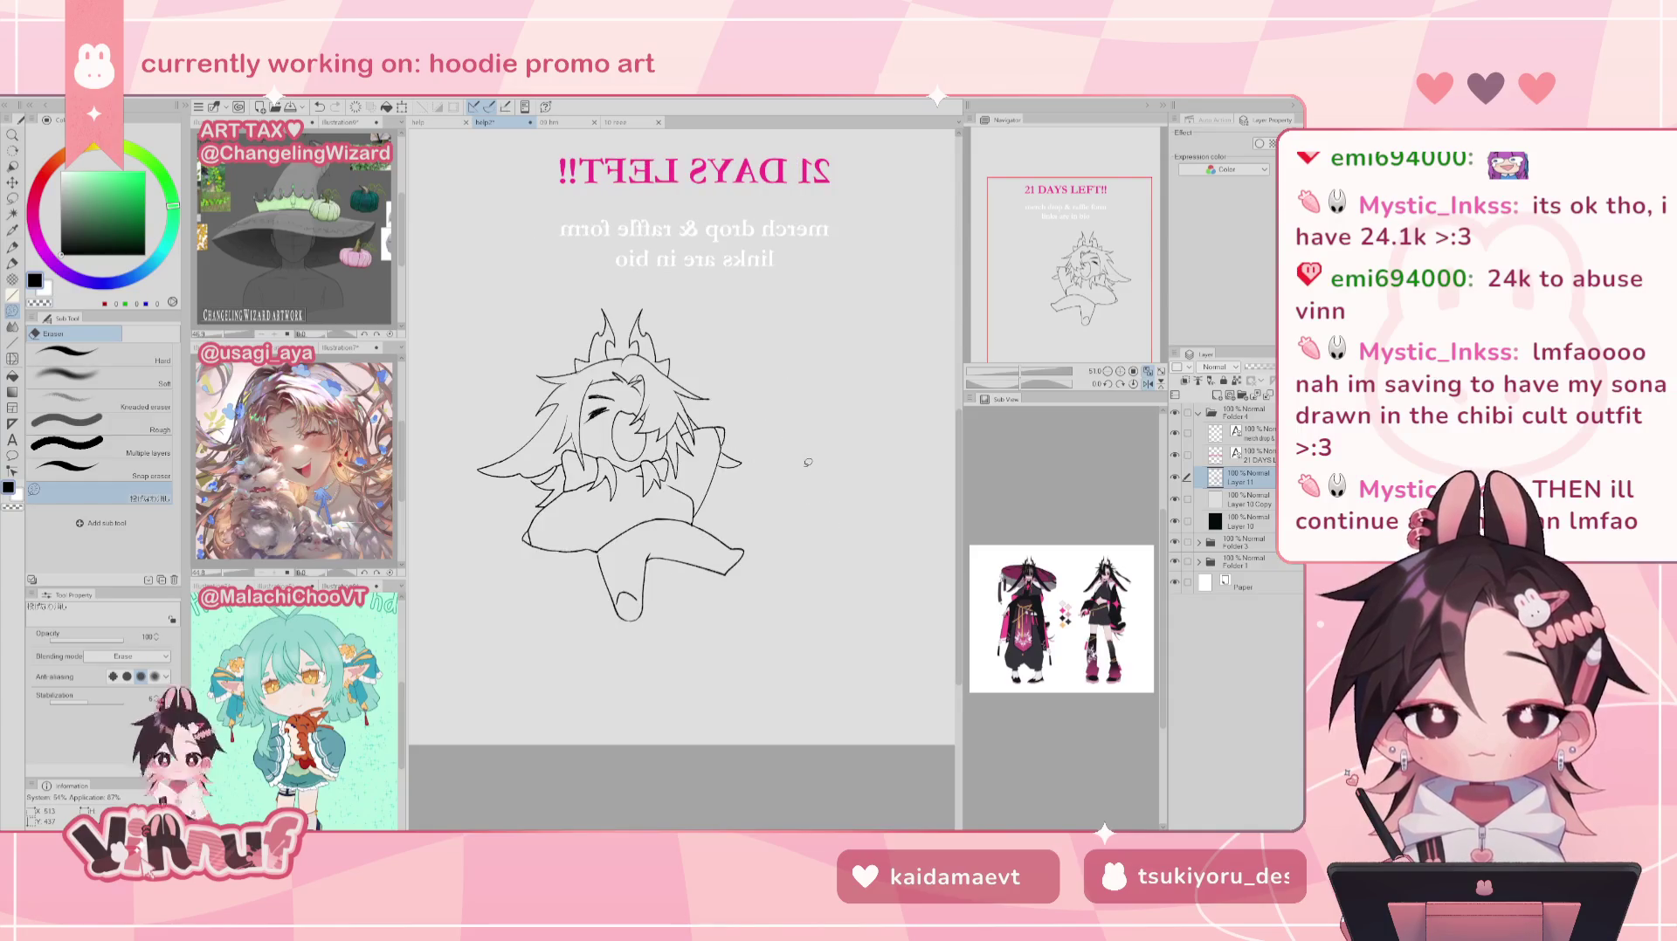
key(h)
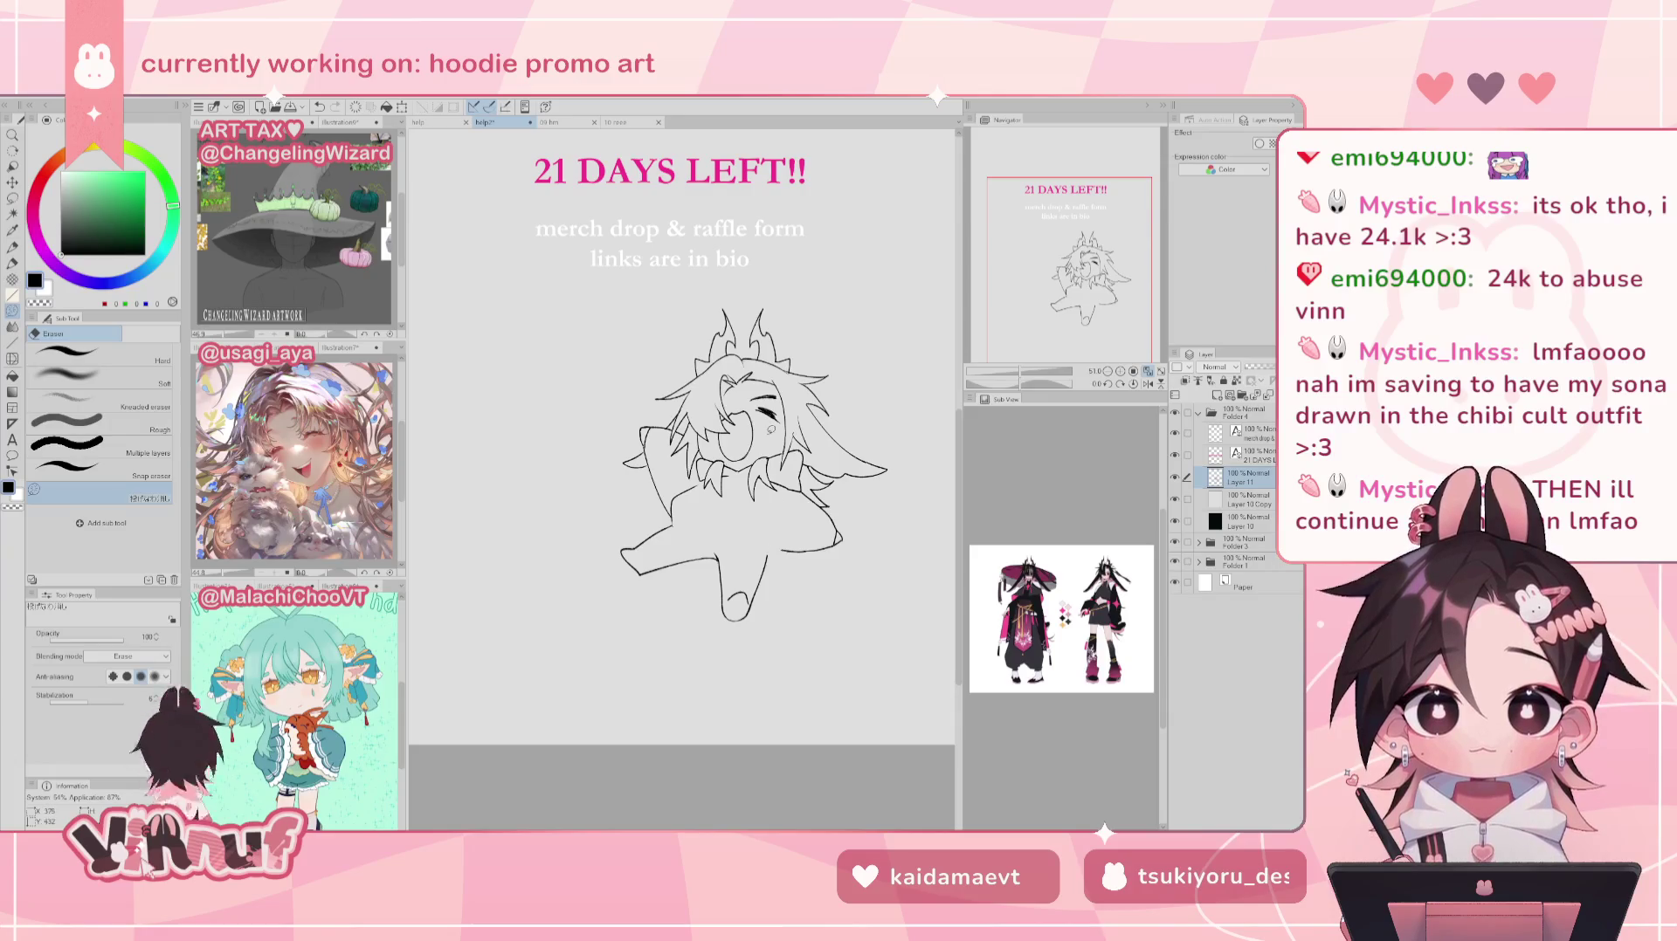
key(p)
key(ctrl+z)
mouse_move(667, 524)
mouse_down()
mouse_move(751, 555)
mouse_move(765, 529)
mouse_move(768, 563)
mouse_move(694, 542)
mouse_move(768, 555)
mouse_up()
key(ctrl+z)
key(ctrl+z)
key(ctrl+z)
key(ctrl+z)
key(ctrl+z)
key(ctrl+z)
drag(671, 517, 754, 542)
key(ctrl+z)
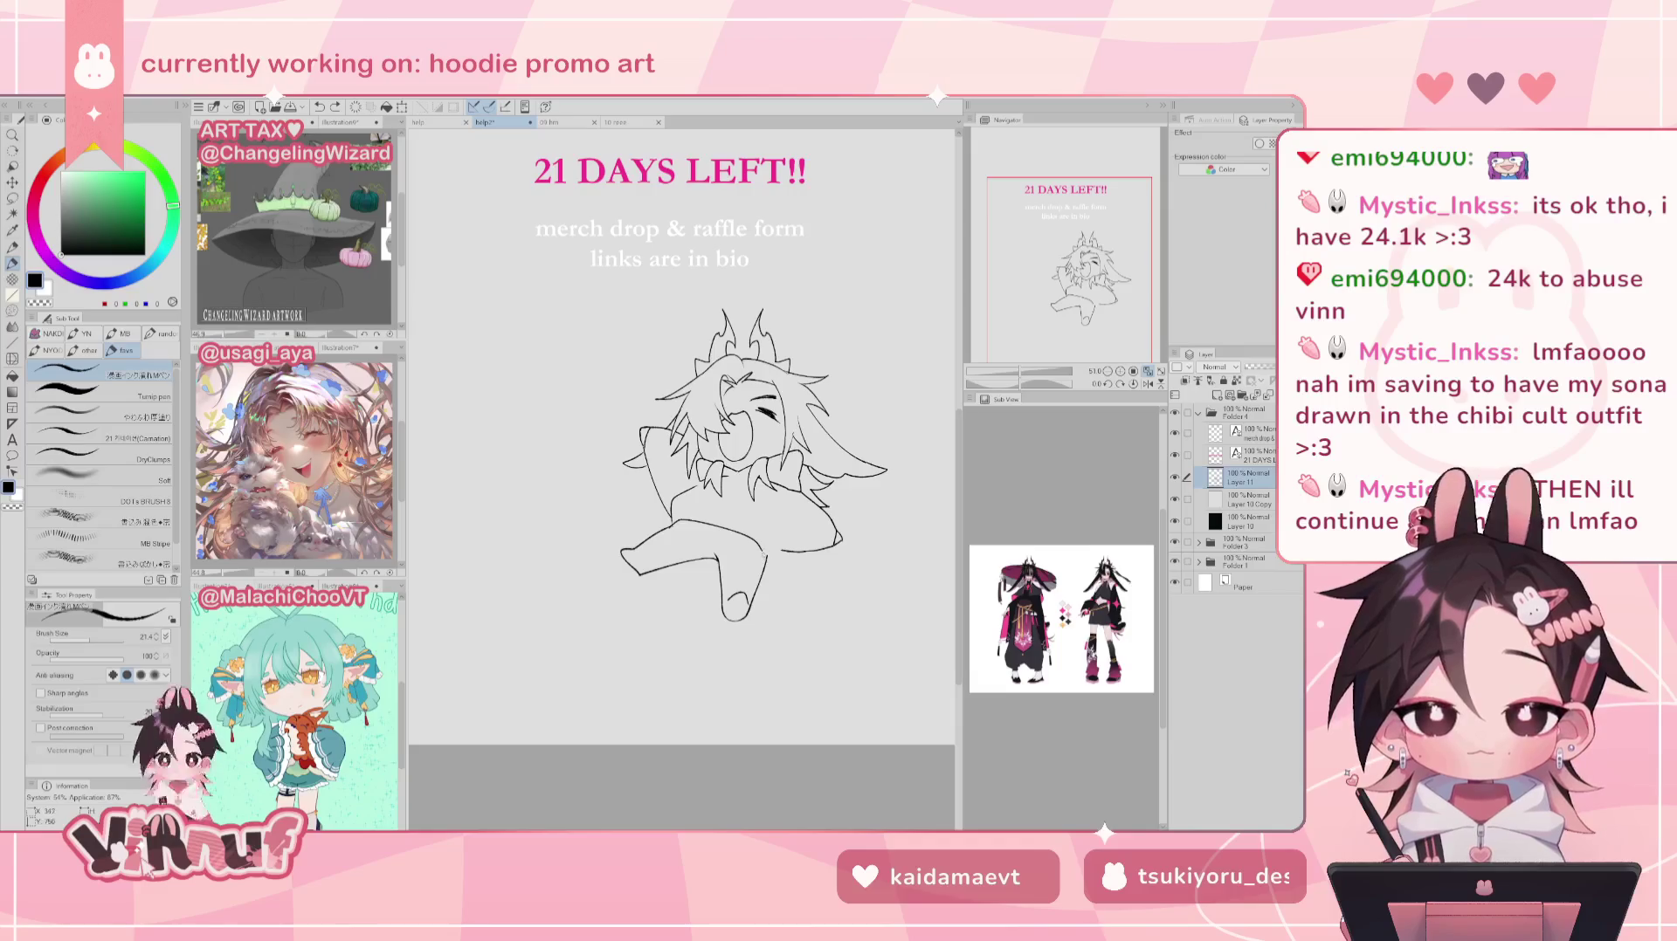
key(ctrl+z)
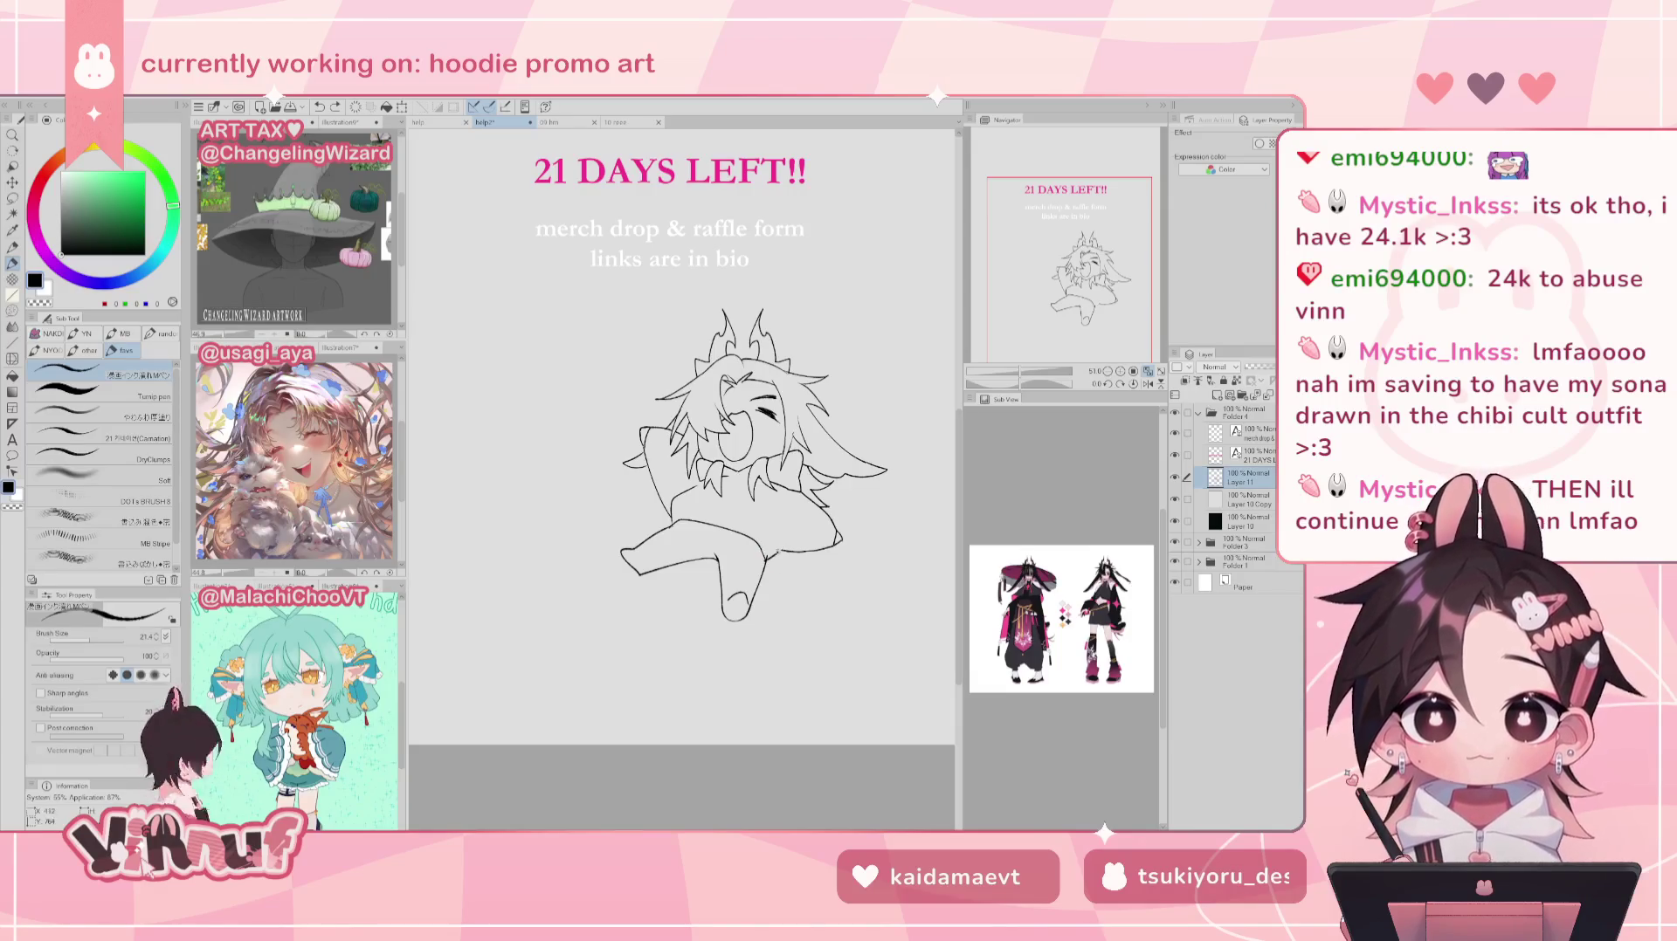
Step: Add a short stroke below the skirt line and erase a small bit of the leg line
key(e)
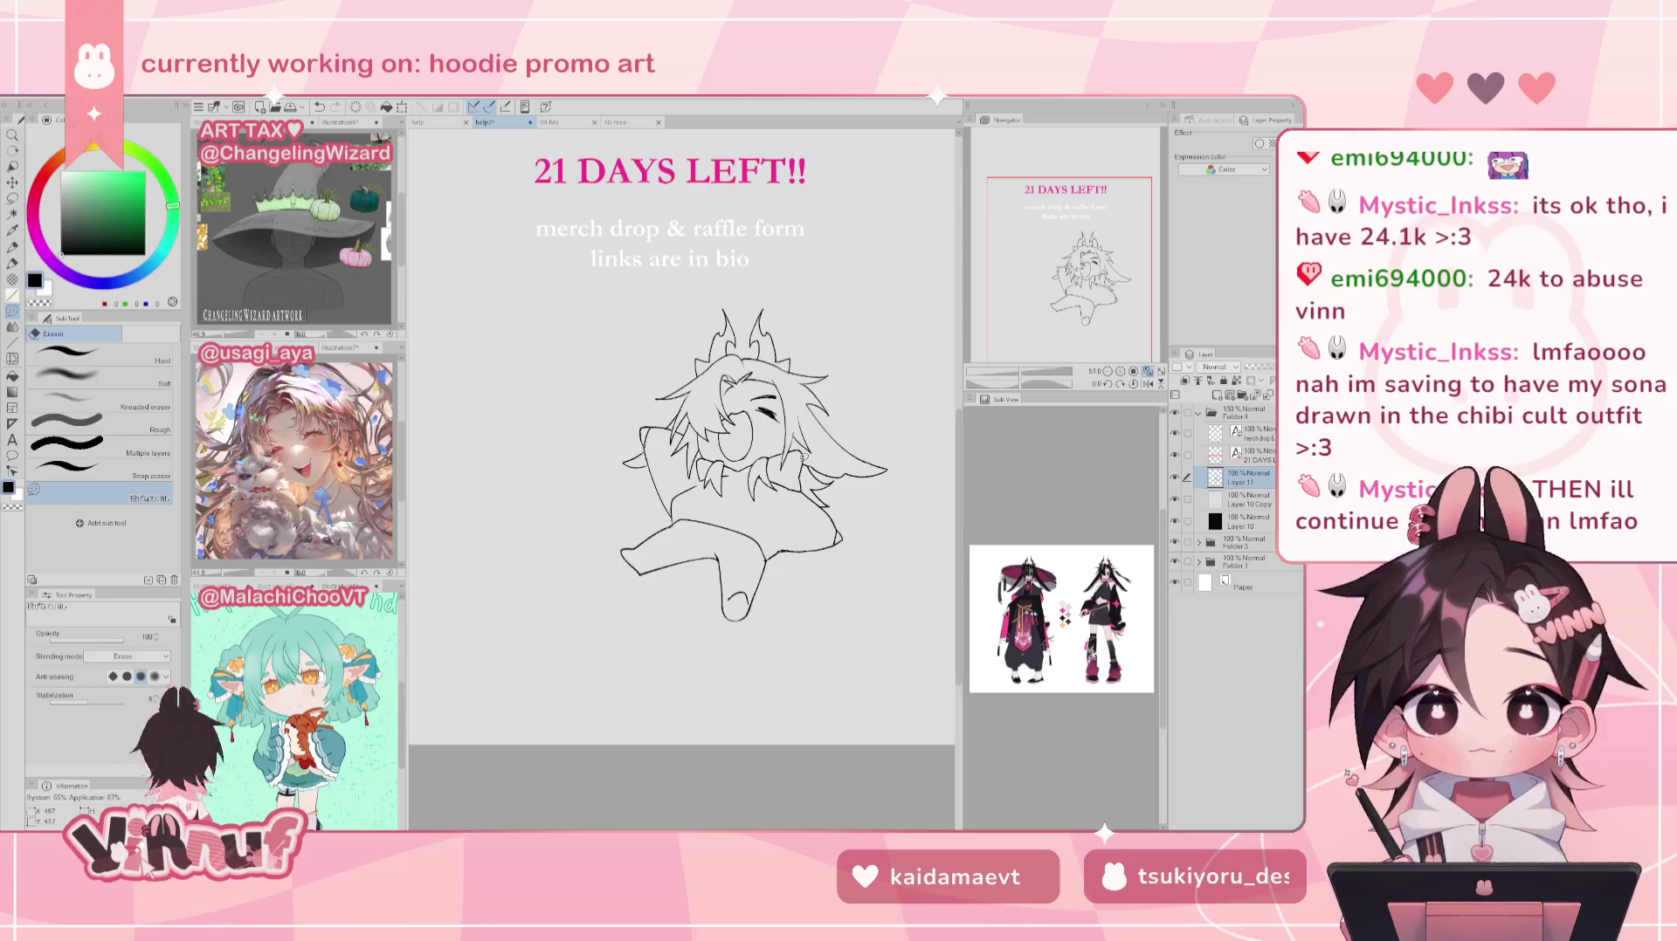
key(h)
key(h)
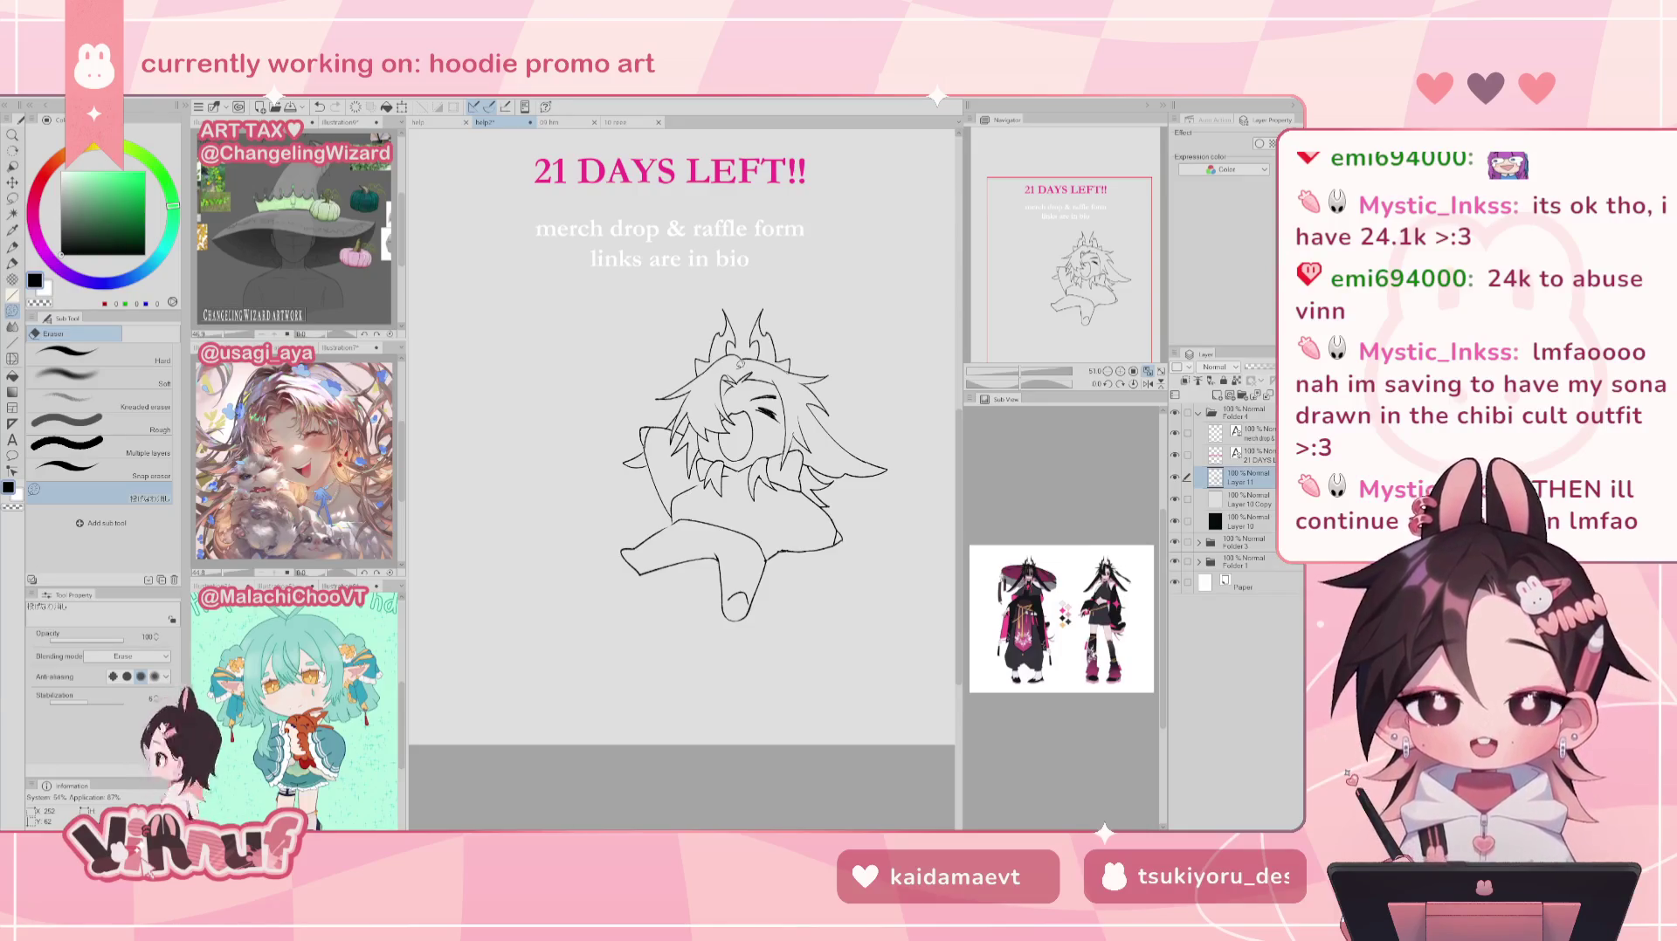
key(p)
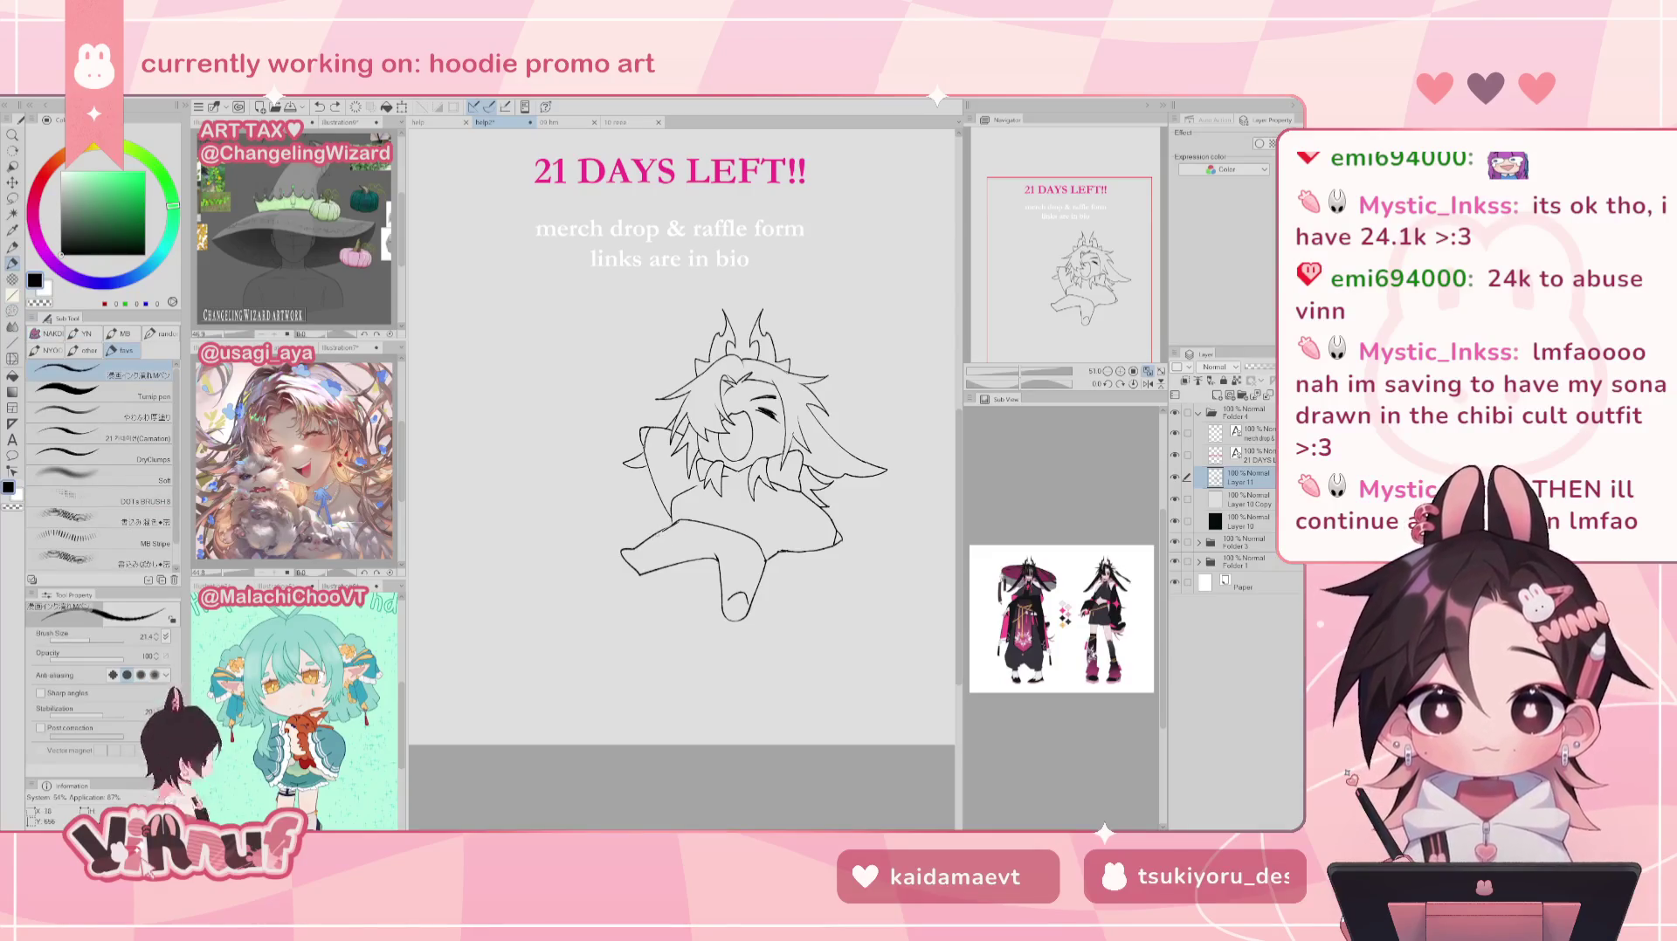
drag(673, 524, 655, 531)
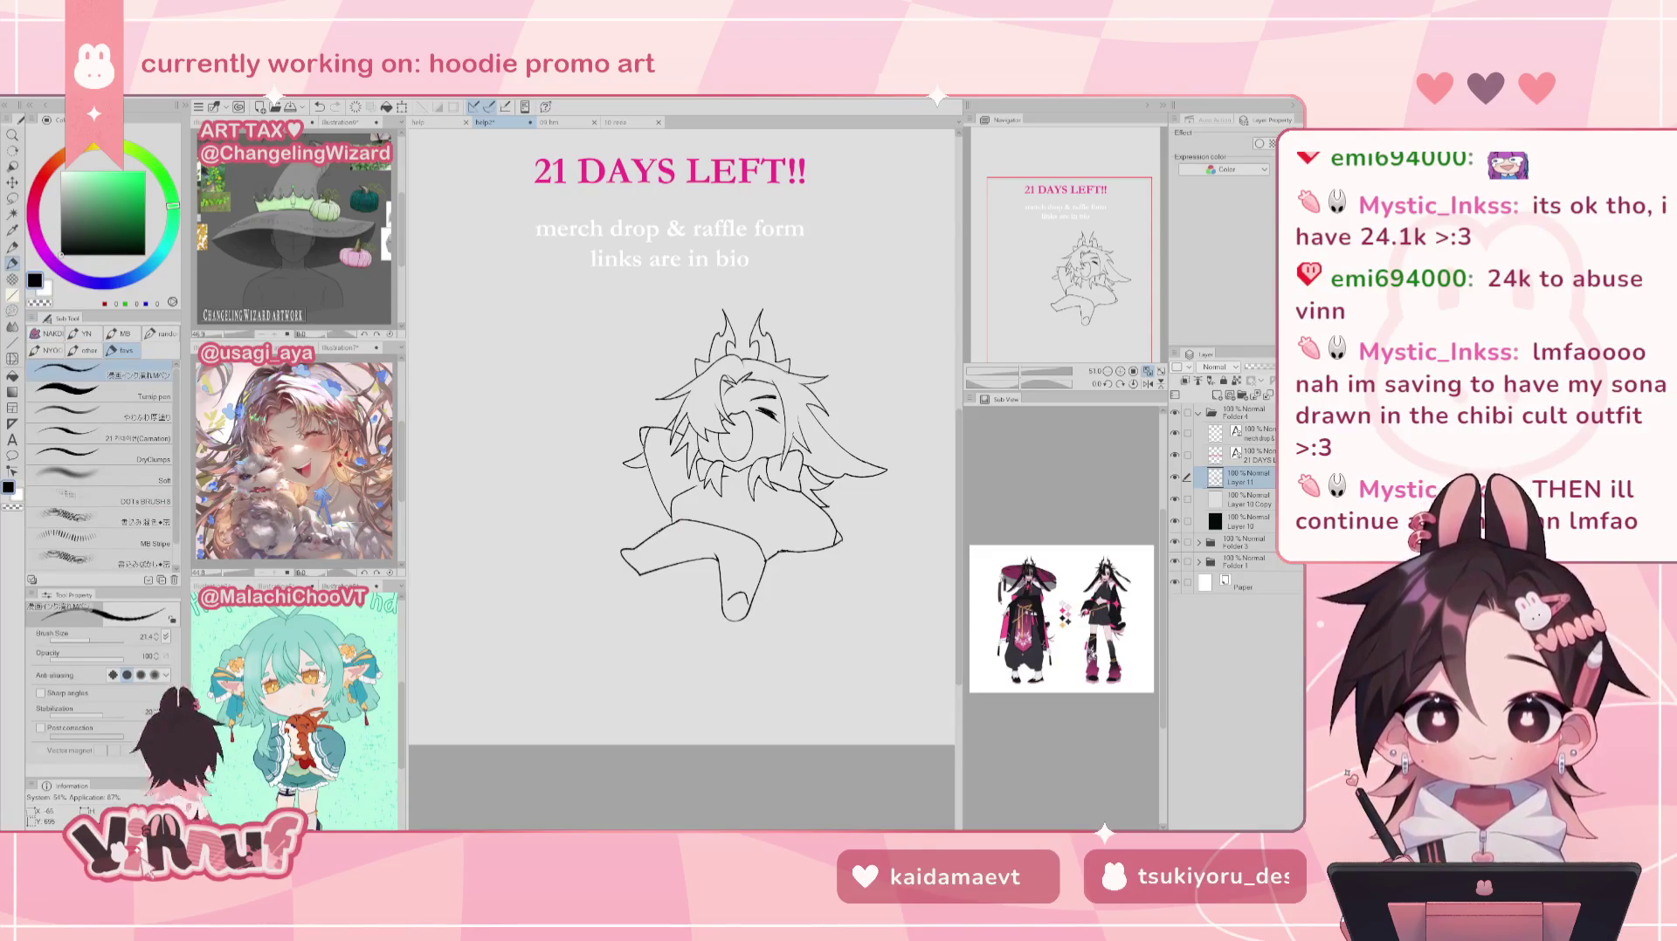
key(e)
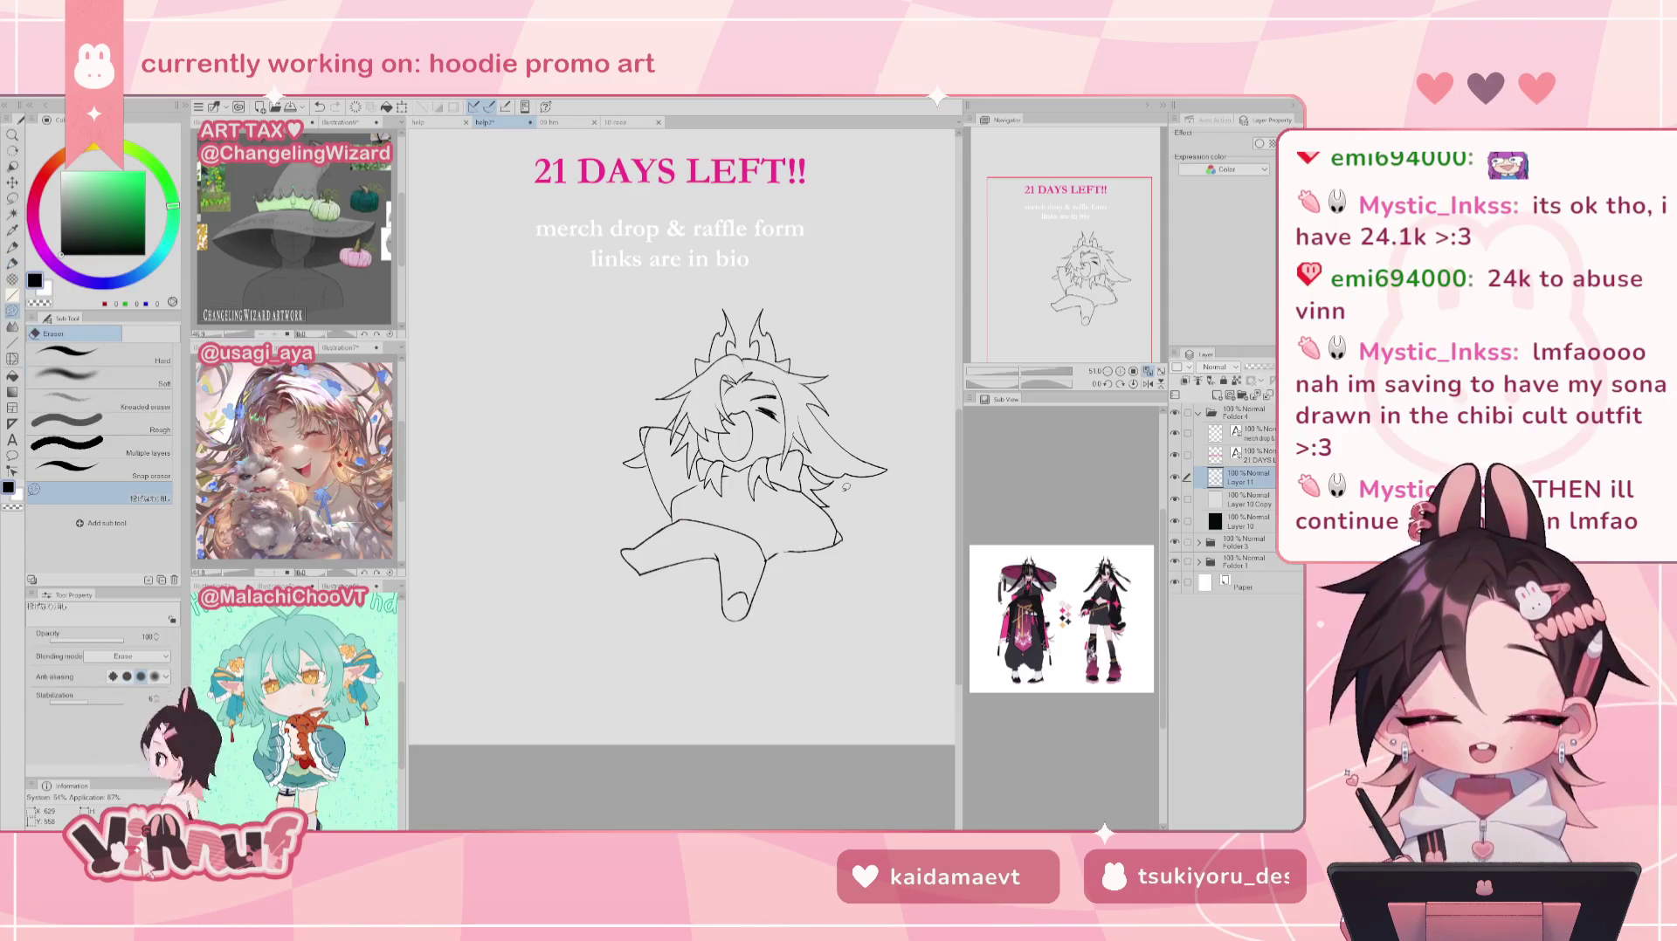
drag(764, 551, 769, 557)
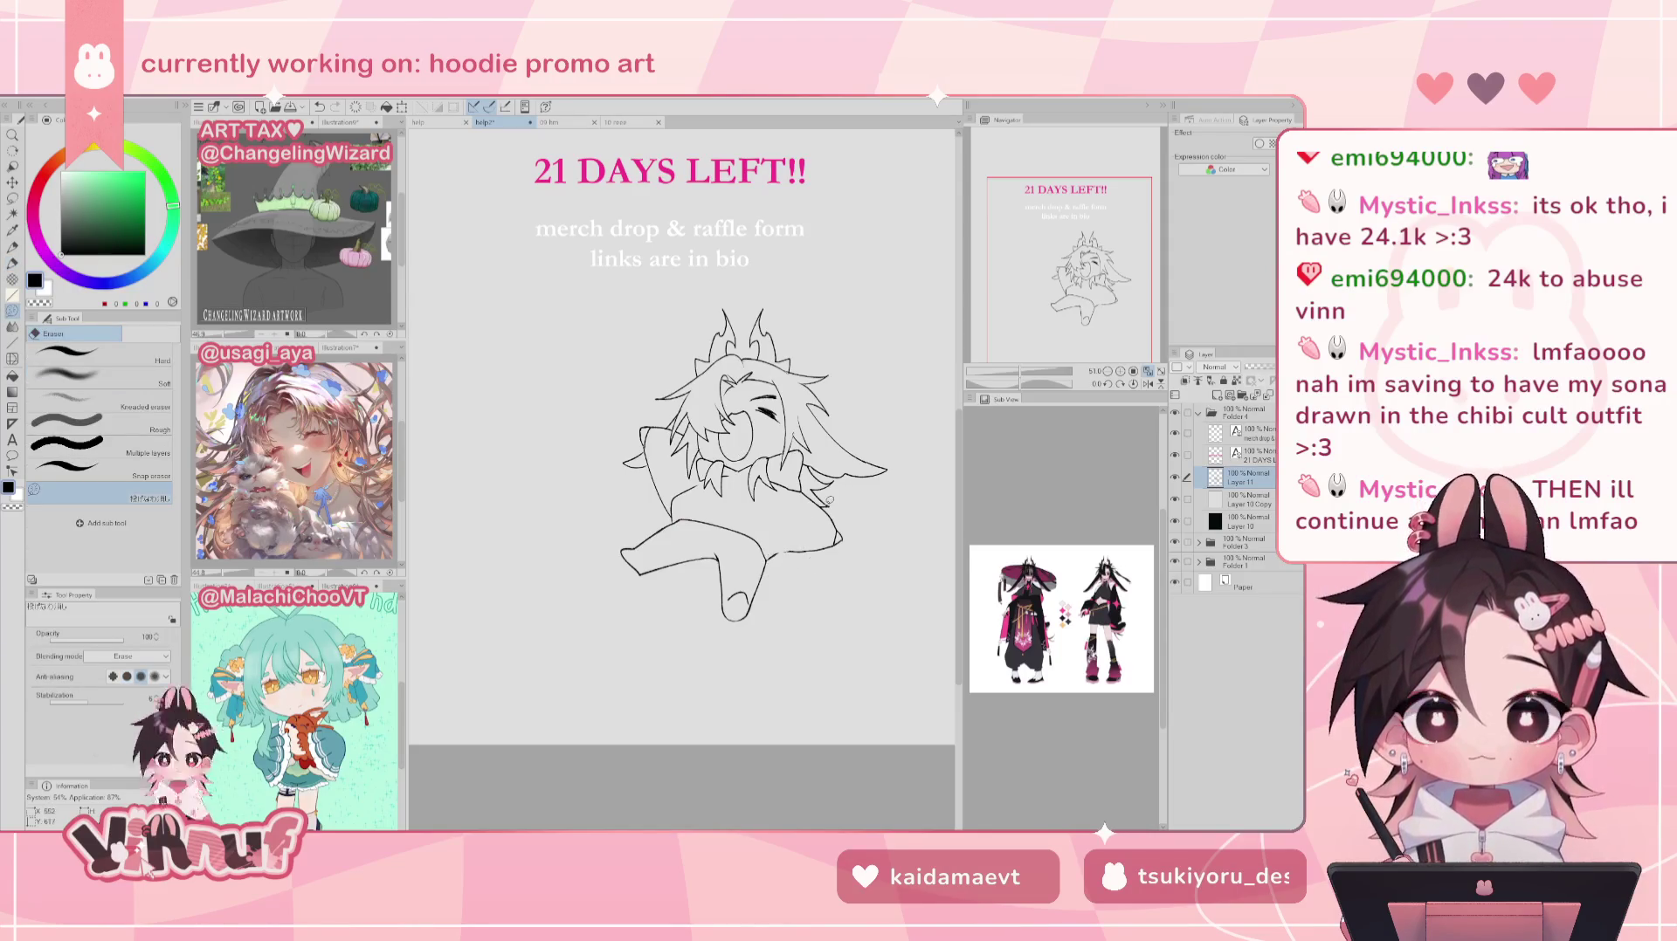
Step: Rotate the view about 90 degrees and erase the stray short leg line
drag(1066, 389, 1031, 384)
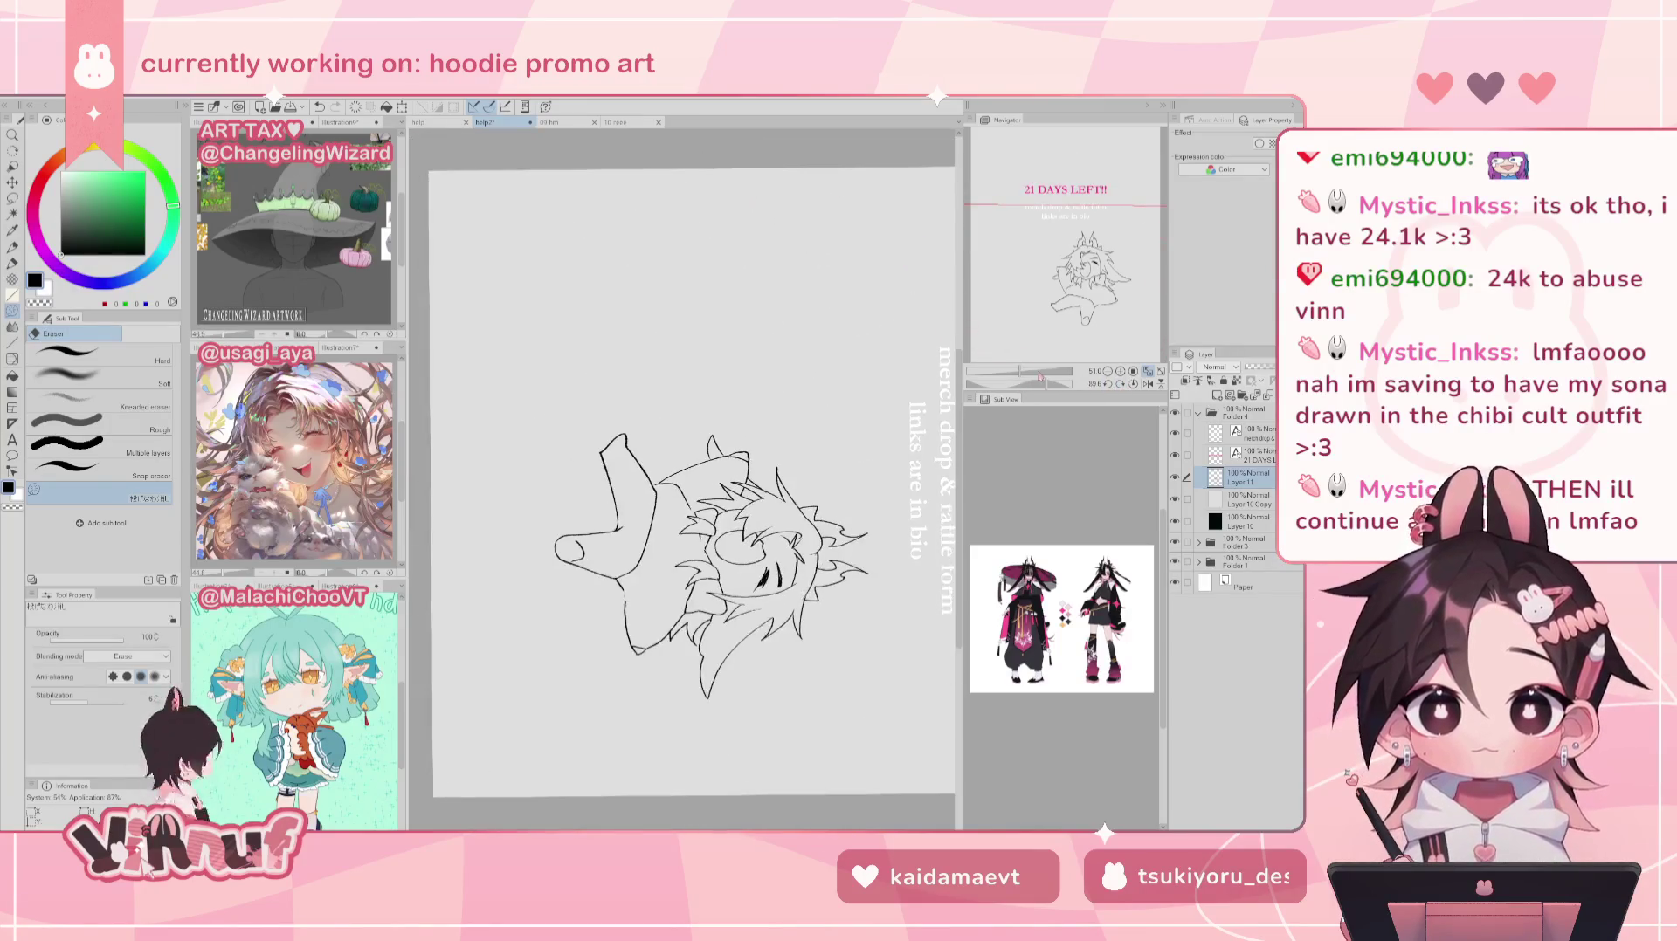
drag(635, 630, 631, 598)
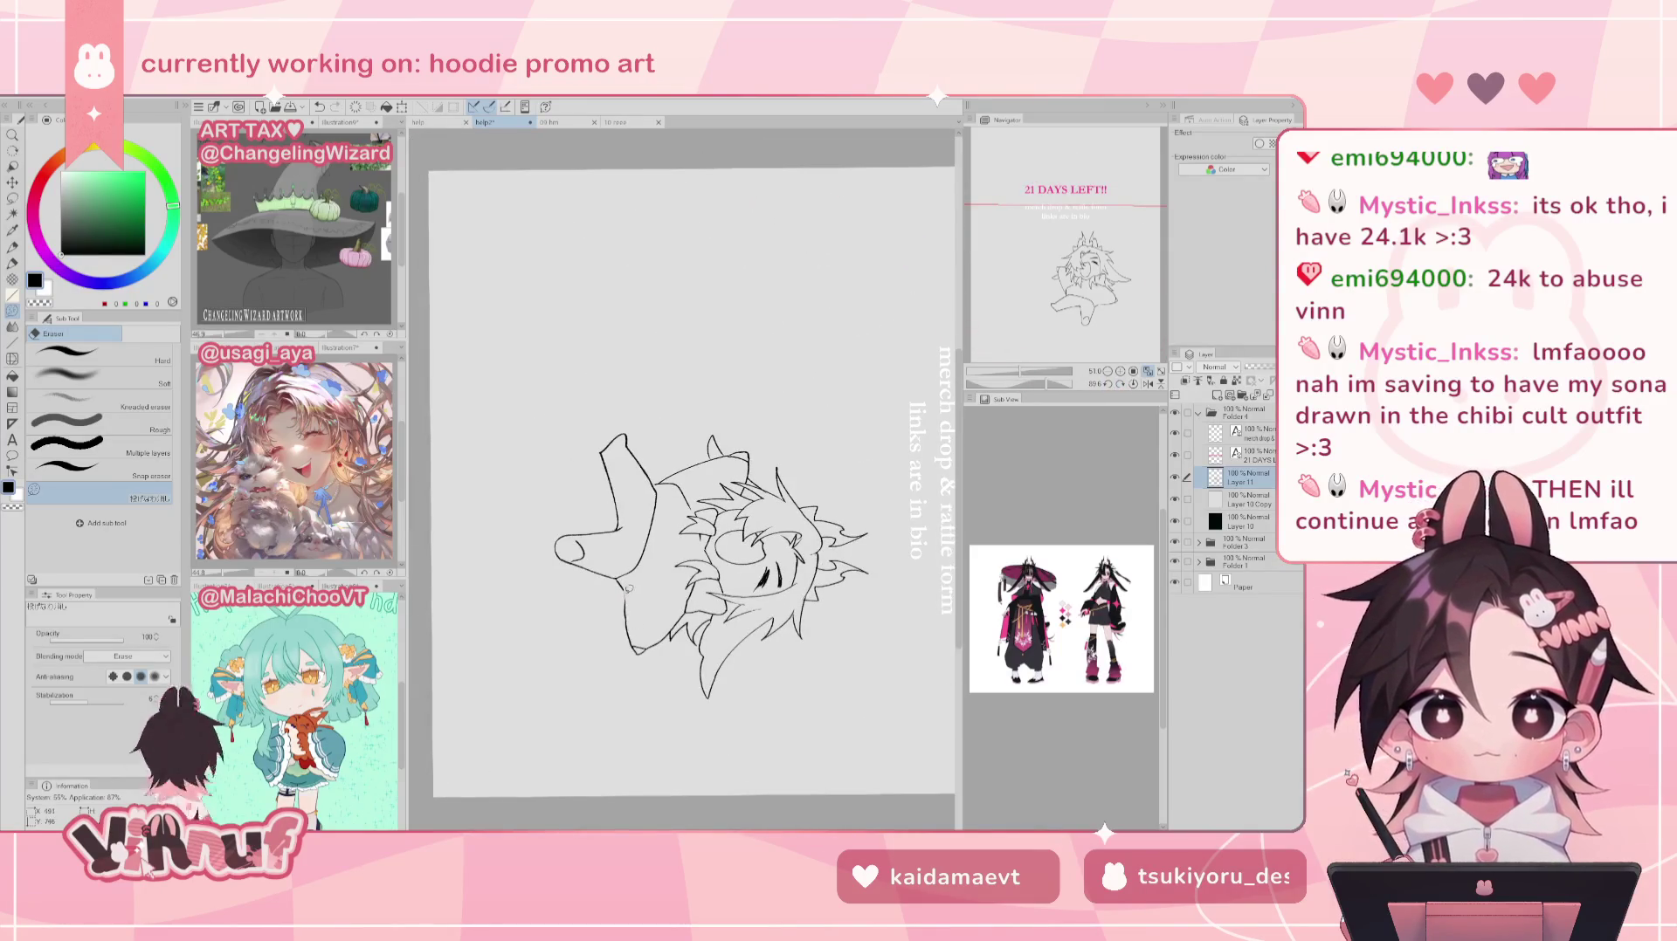
drag(631, 598, 637, 560)
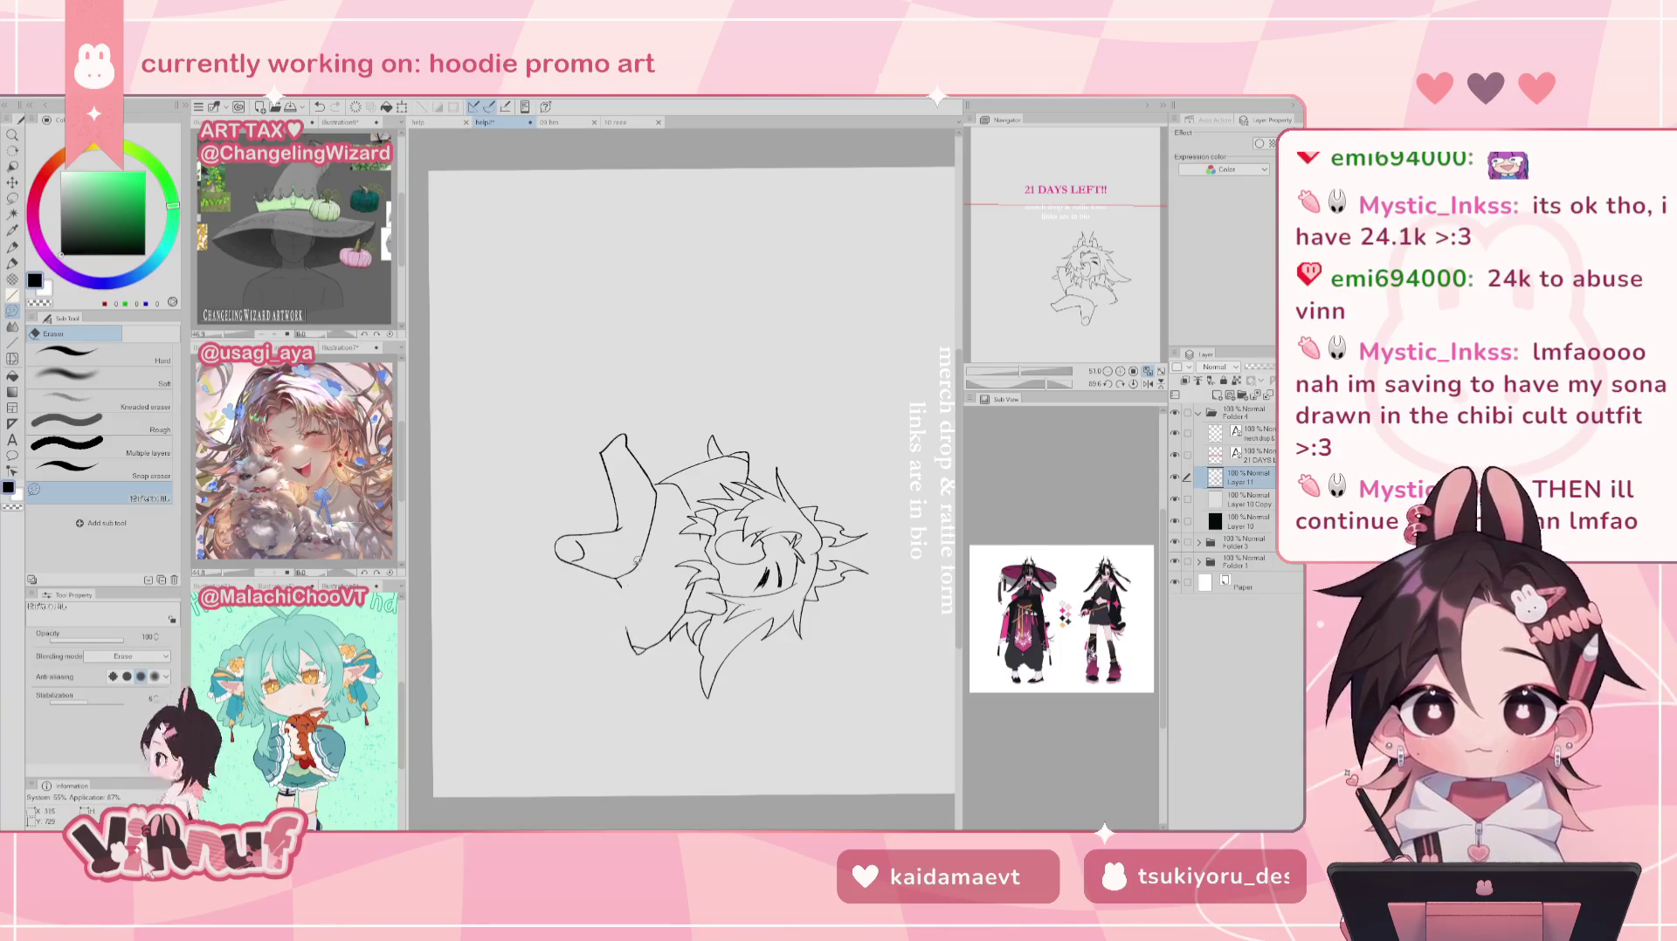
key(p)
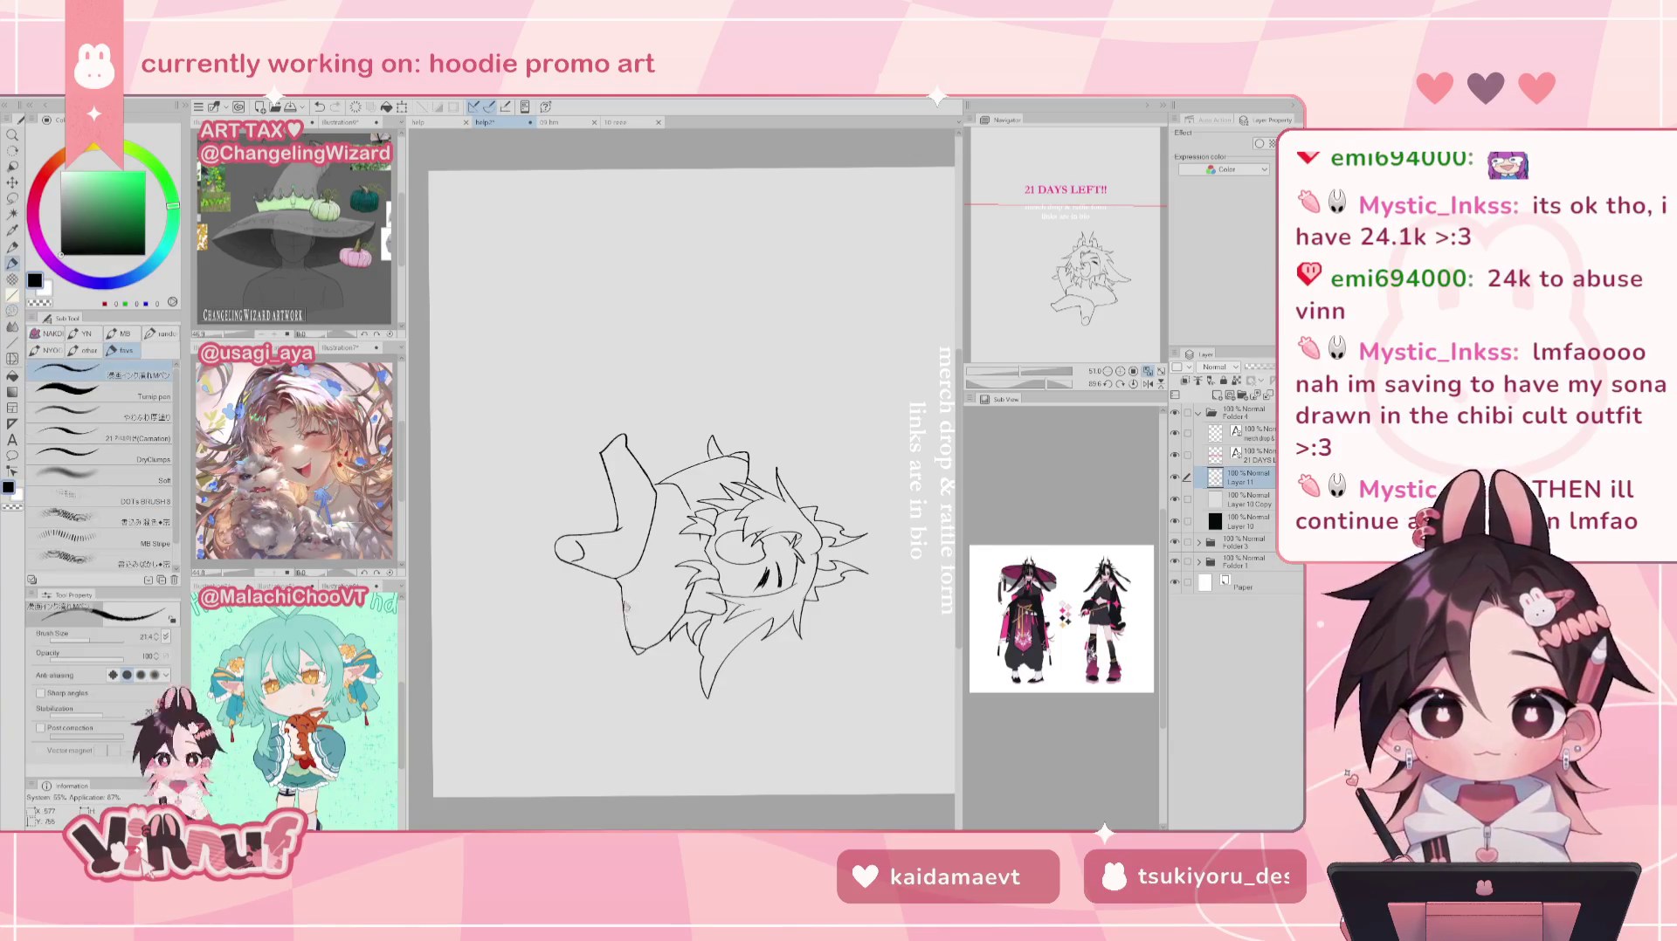
key(ctrl+z)
drag(622, 587, 629, 642)
key(ctrl+z)
key(ctrl+z)
key(ctrl+z)
Step: Reset the view upright and pan the page with its header back into view
click(1132, 384)
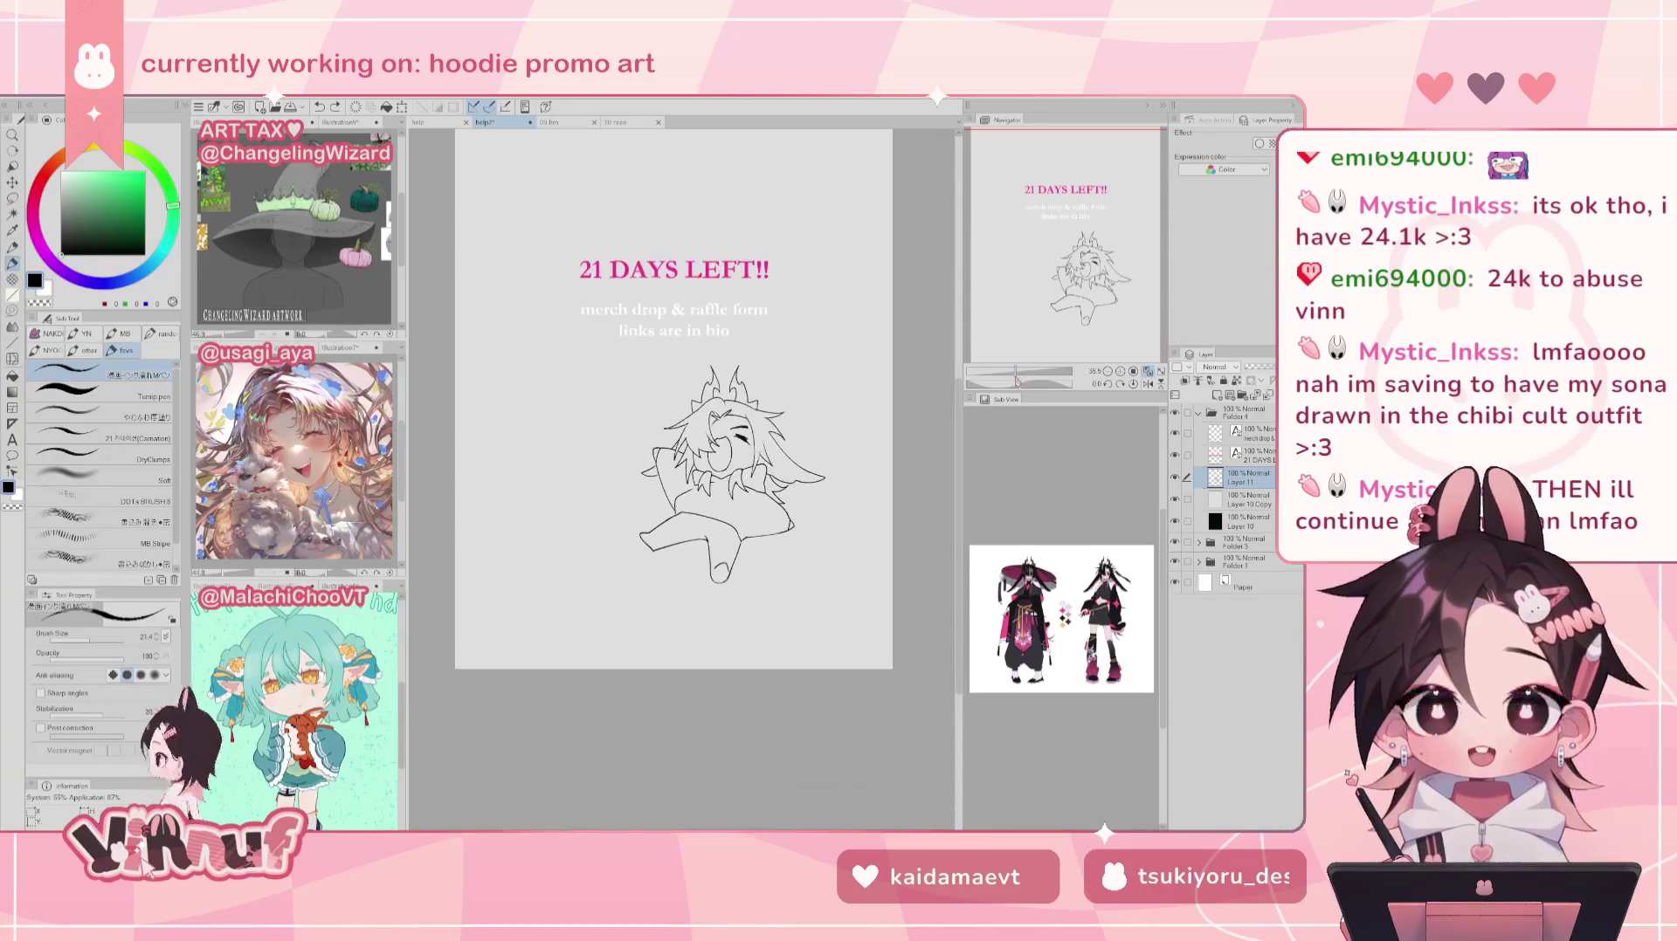
drag(1020, 380, 1026, 380)
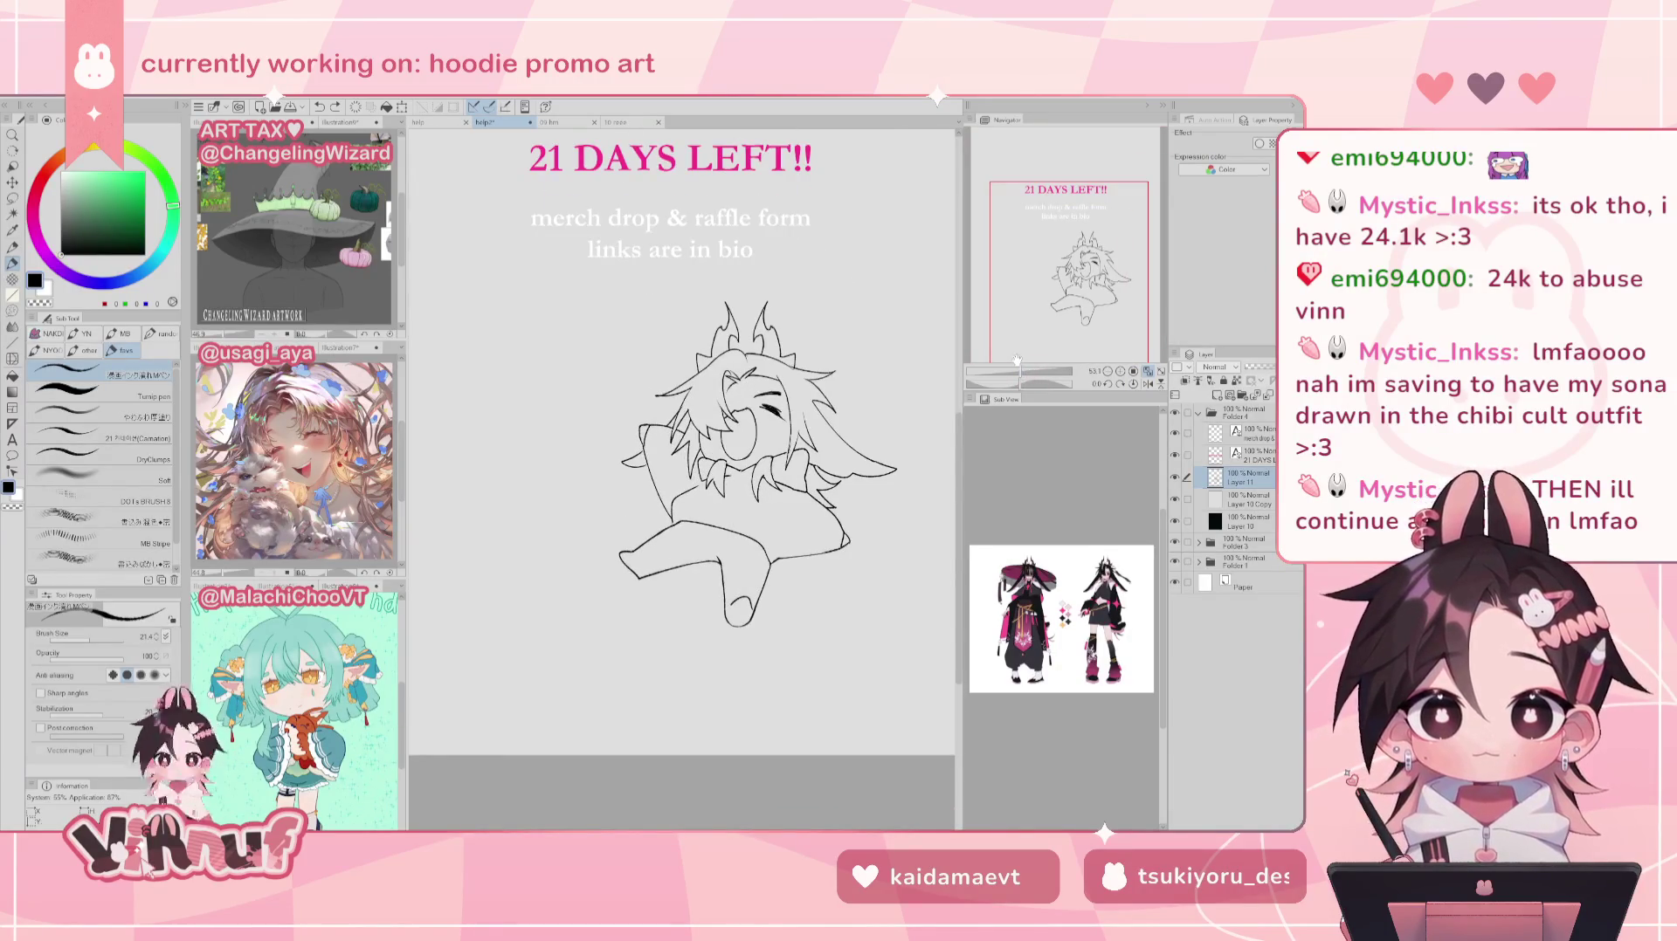
key(e)
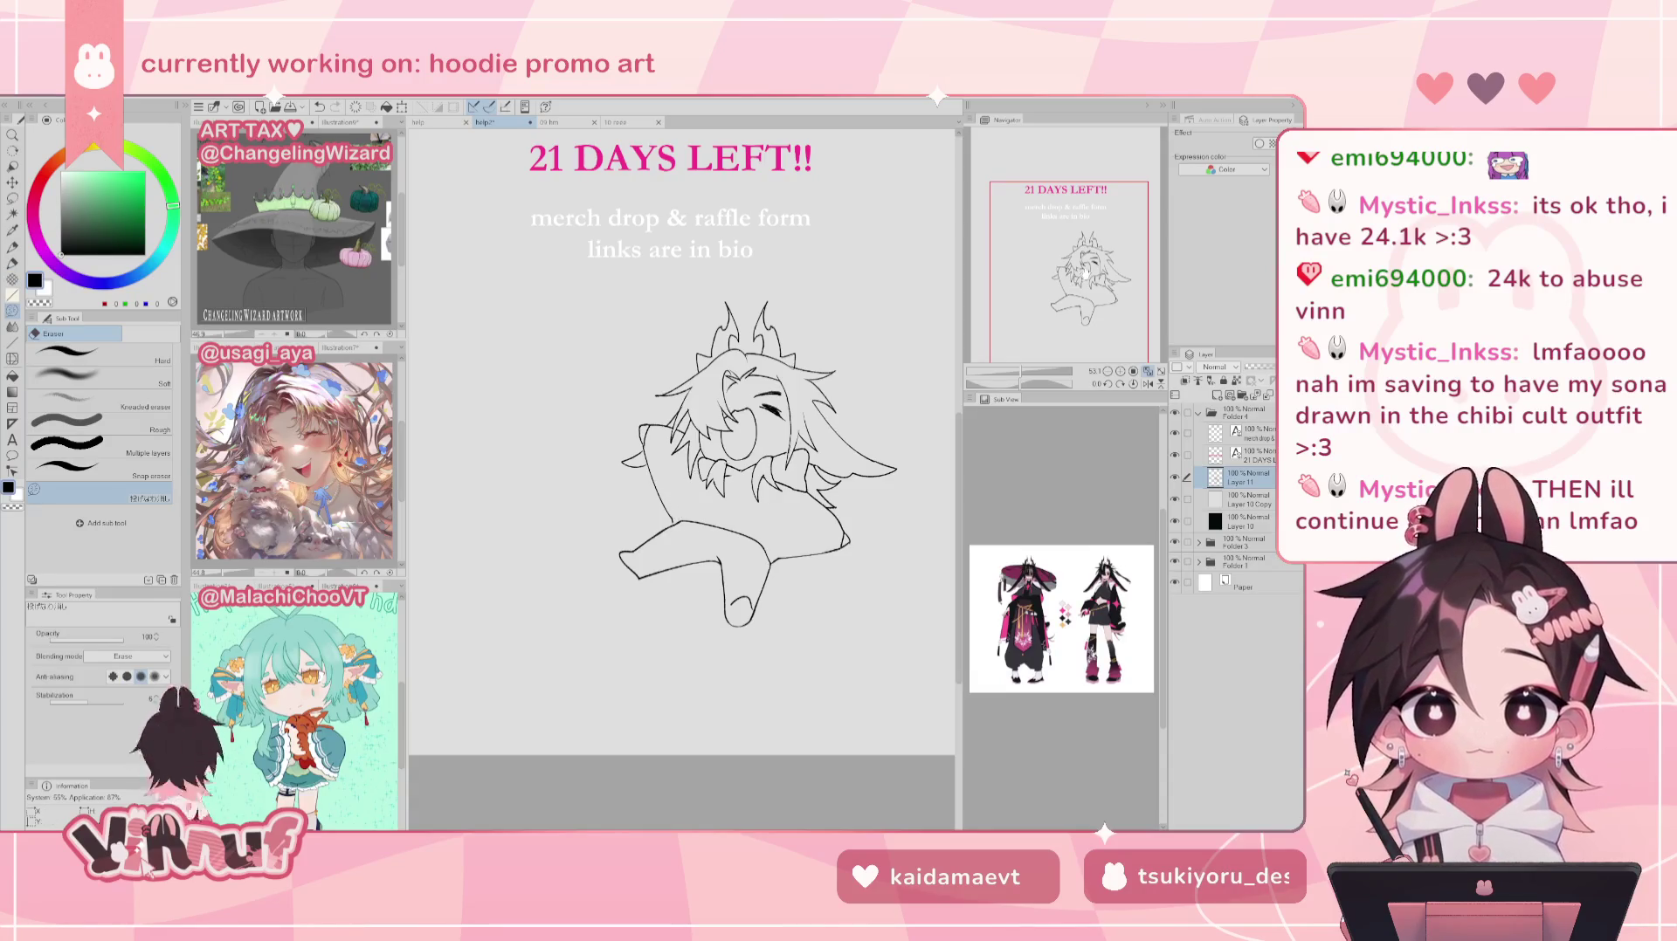
key(p)
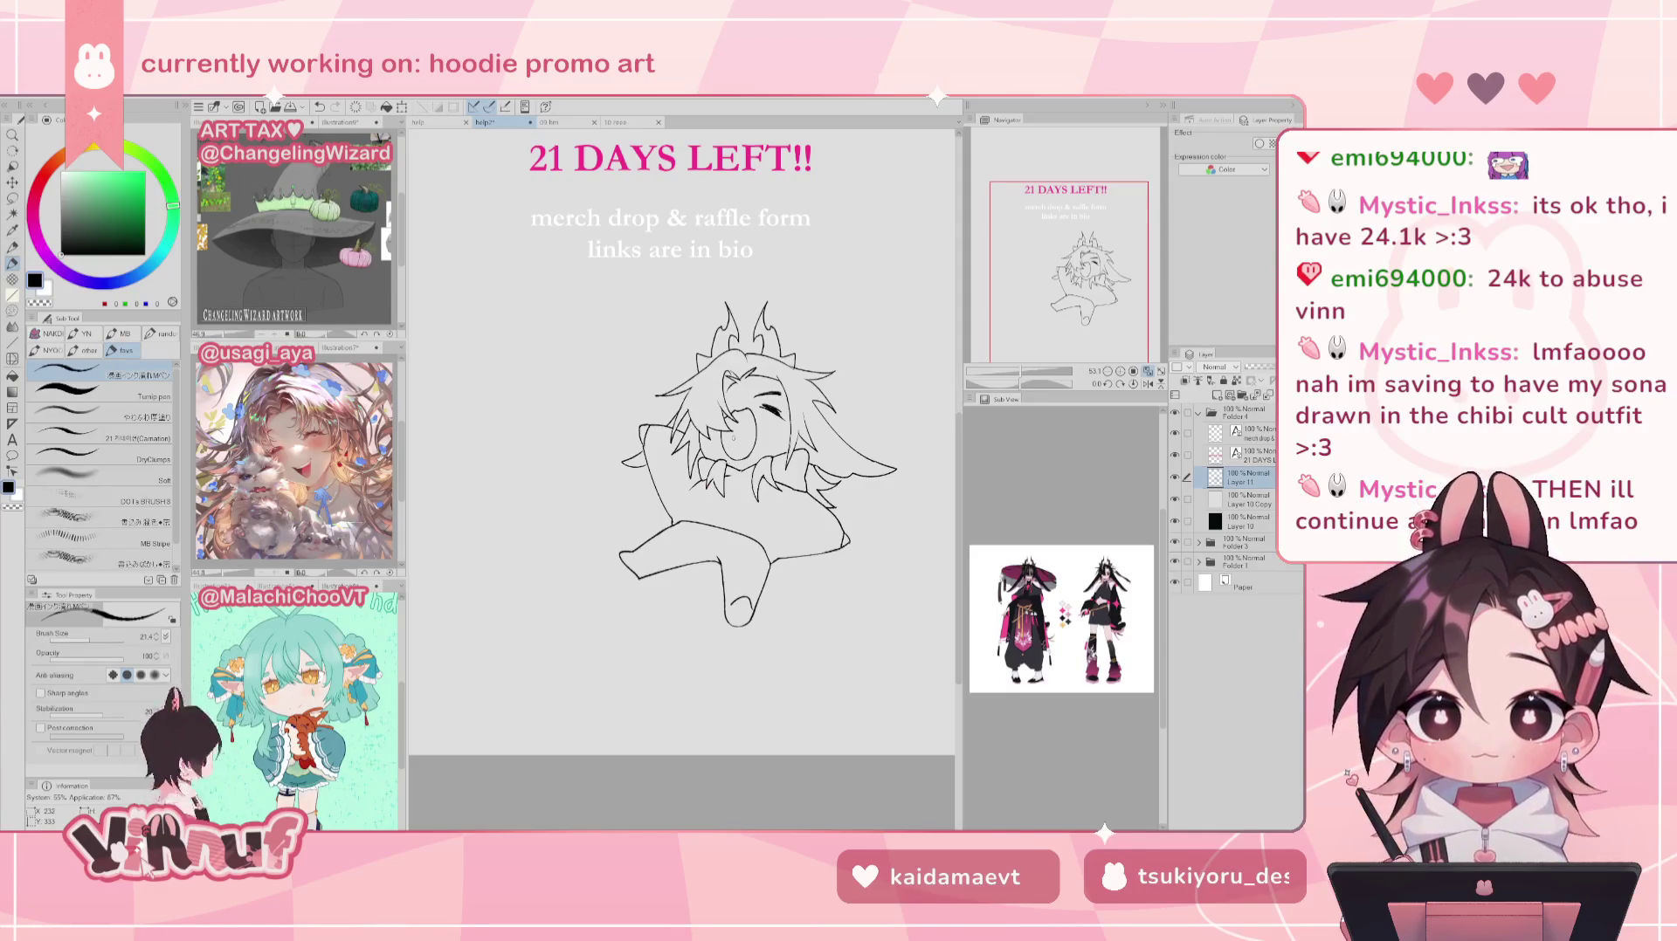
drag(1126, 256, 1121, 249)
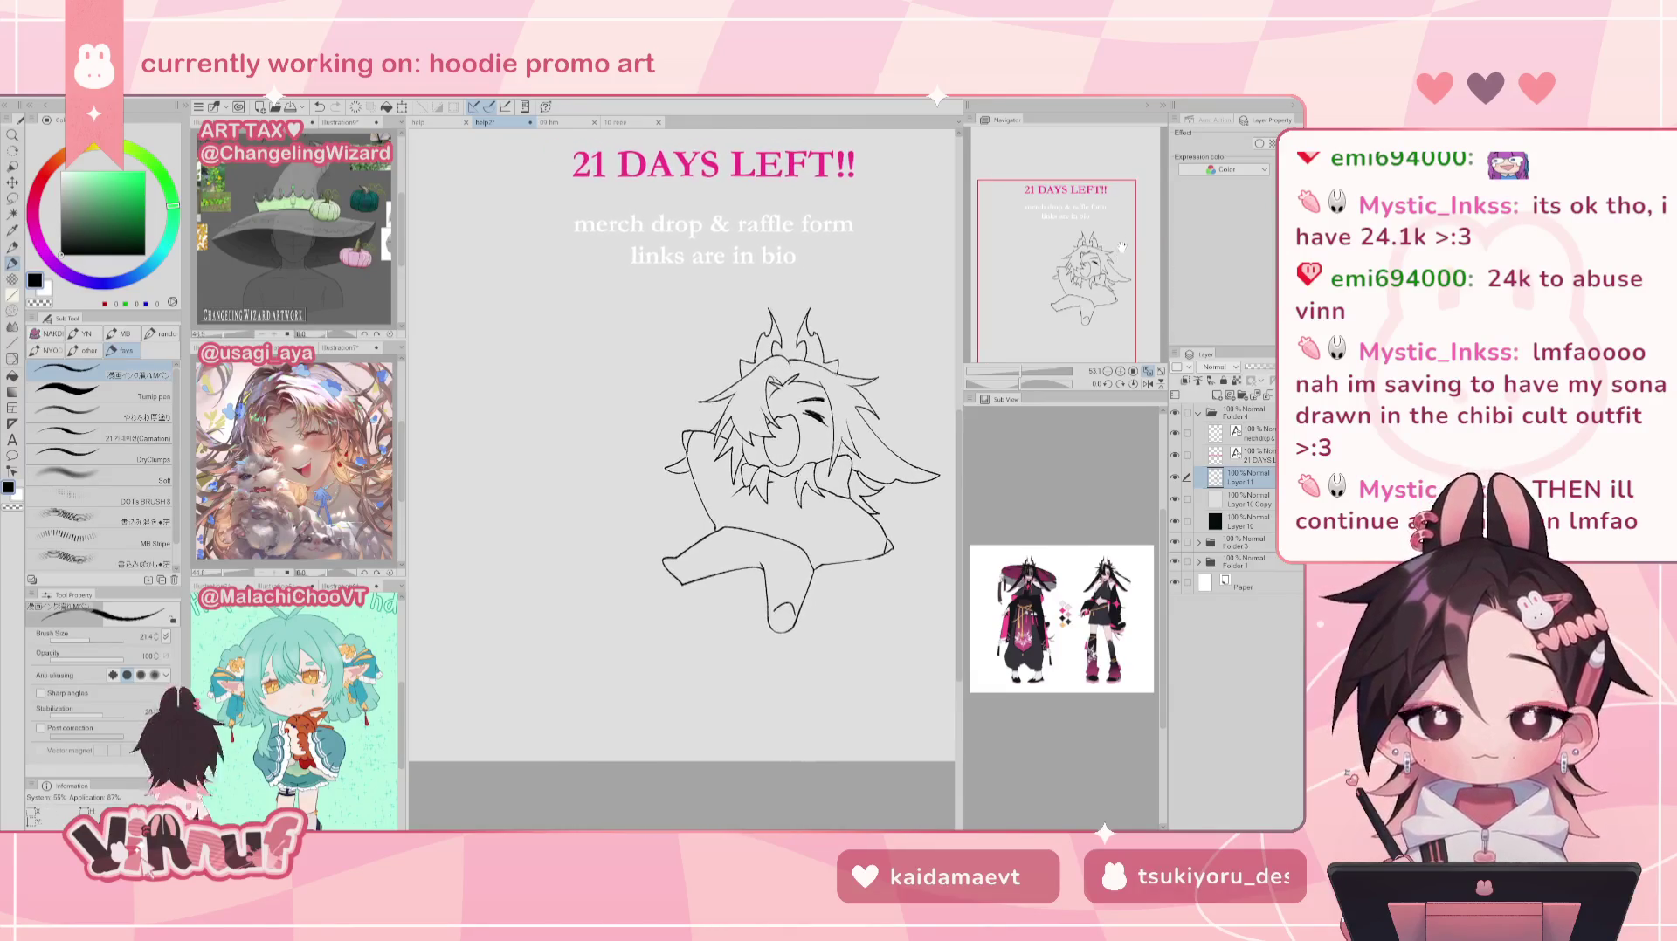
Step: Lasso the torso and lower body, scale it down slightly, nudge it lower, and apply
scroll(1152, 358, down, 1)
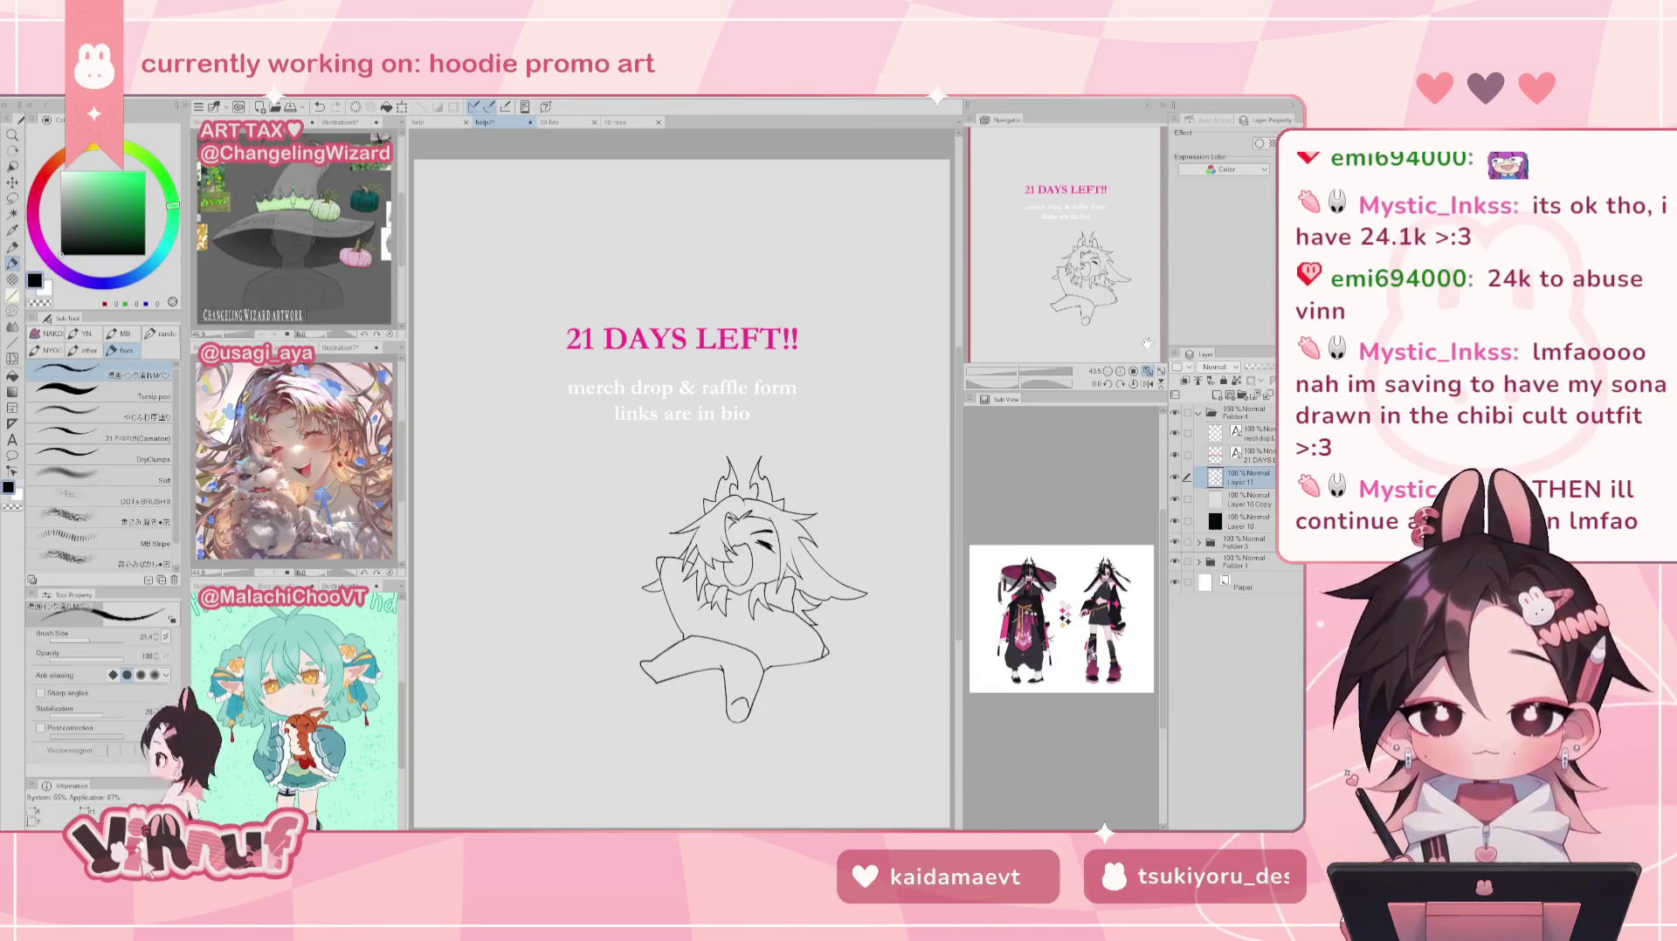
drag(1101, 298, 1107, 304)
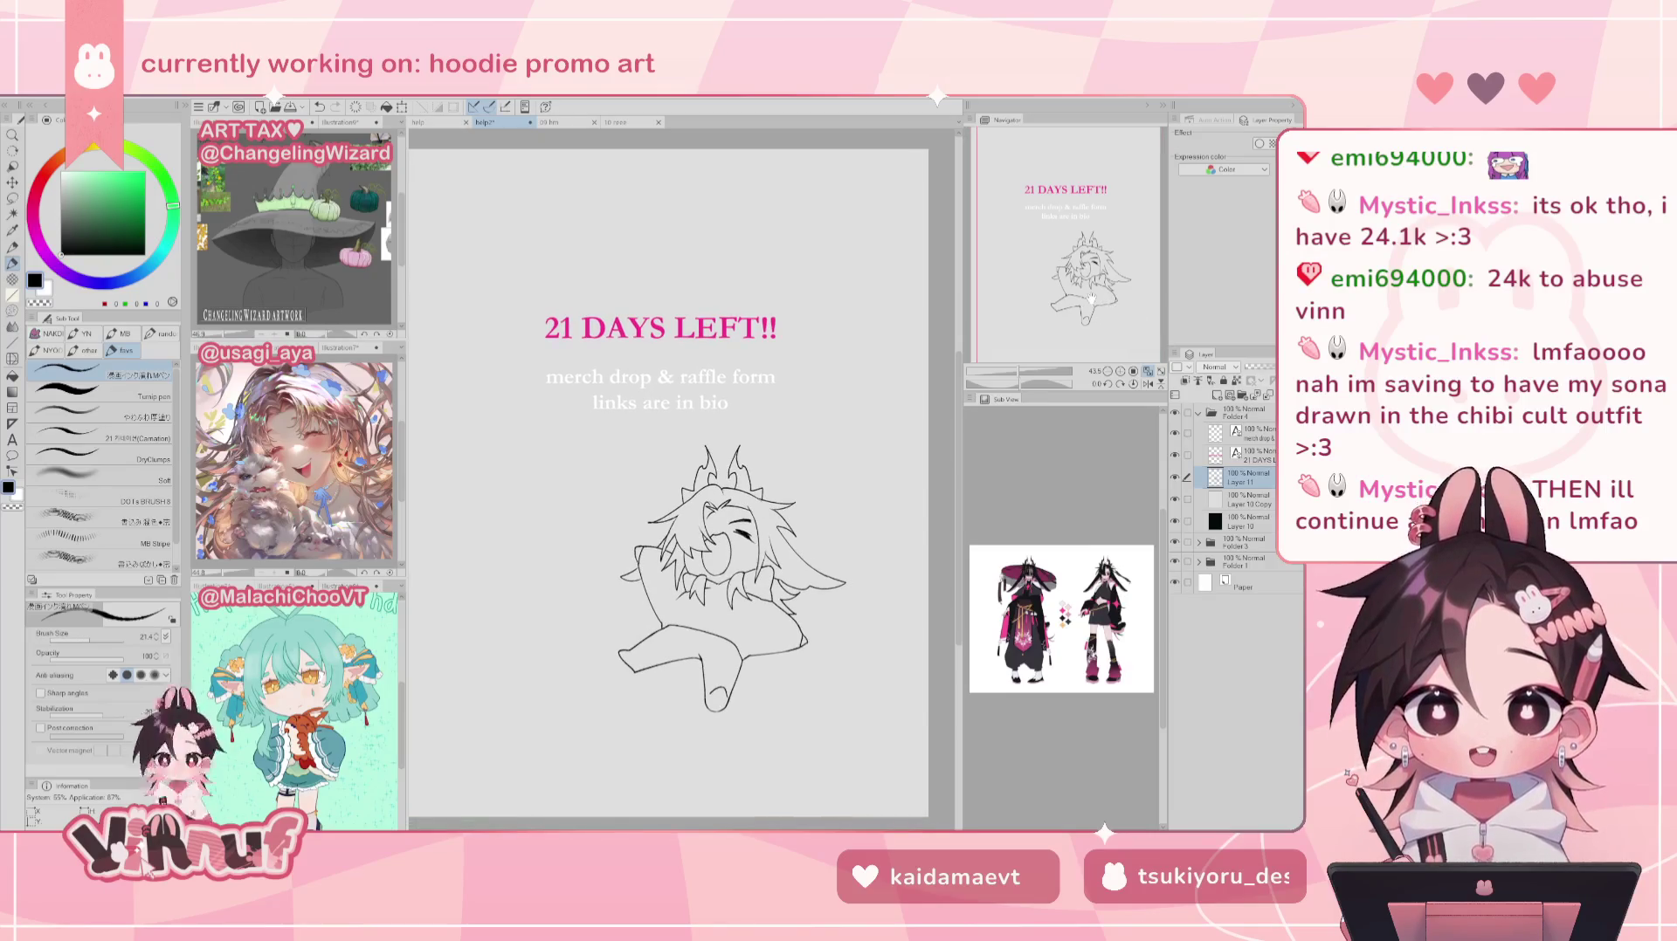
key(m)
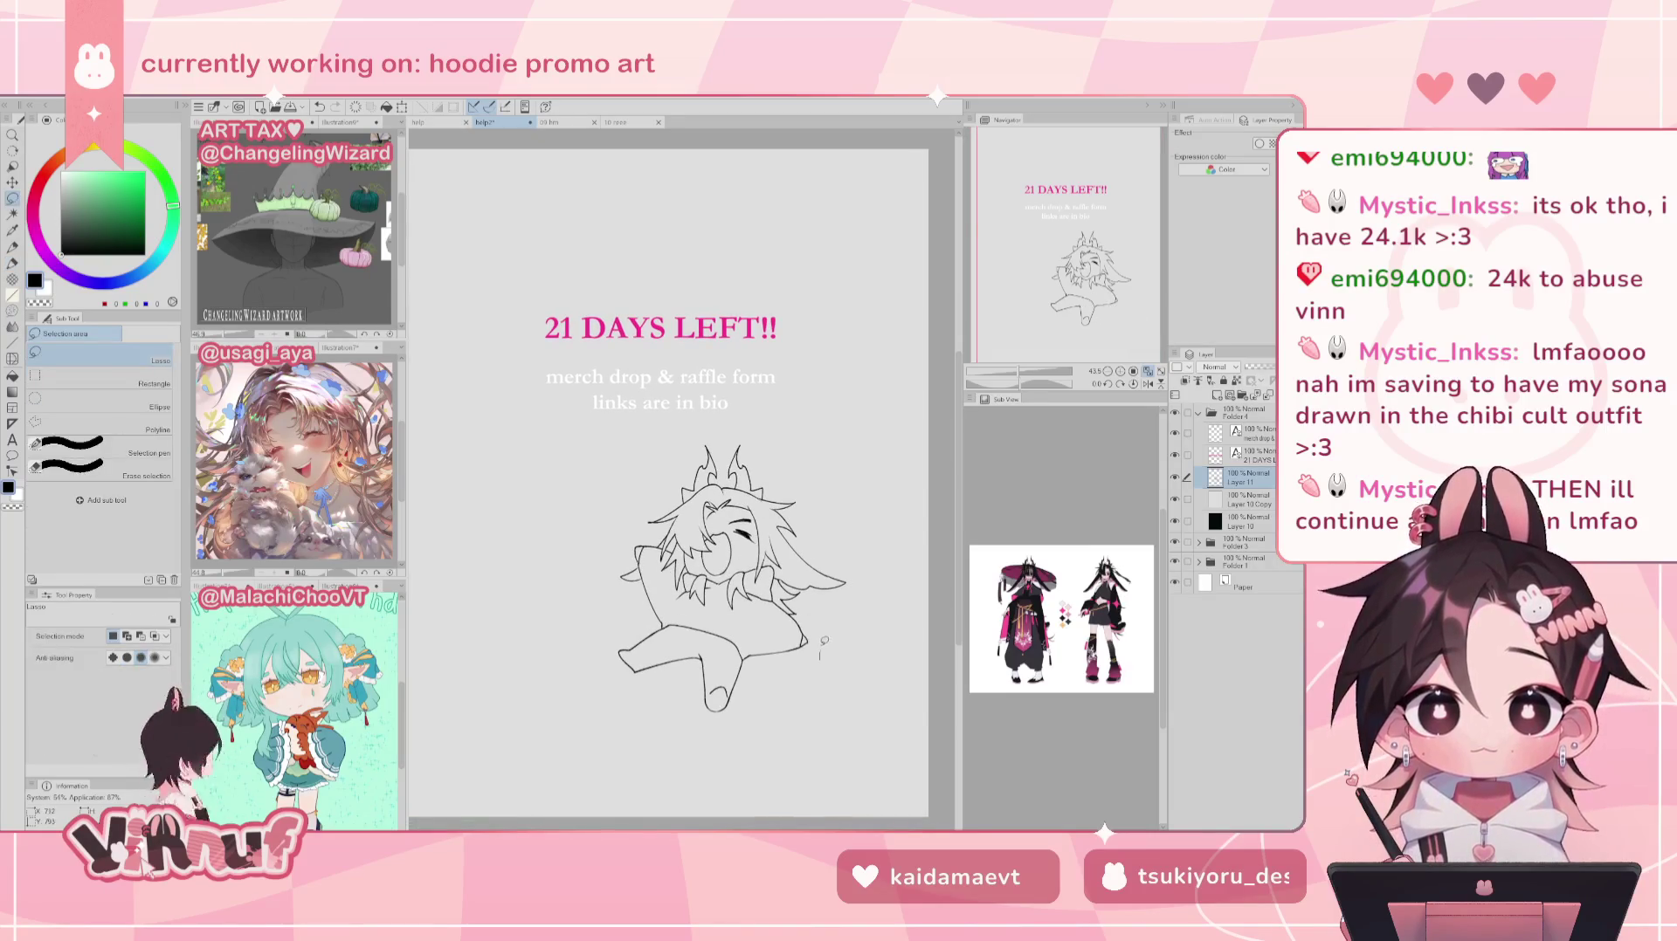
drag(773, 568, 657, 563)
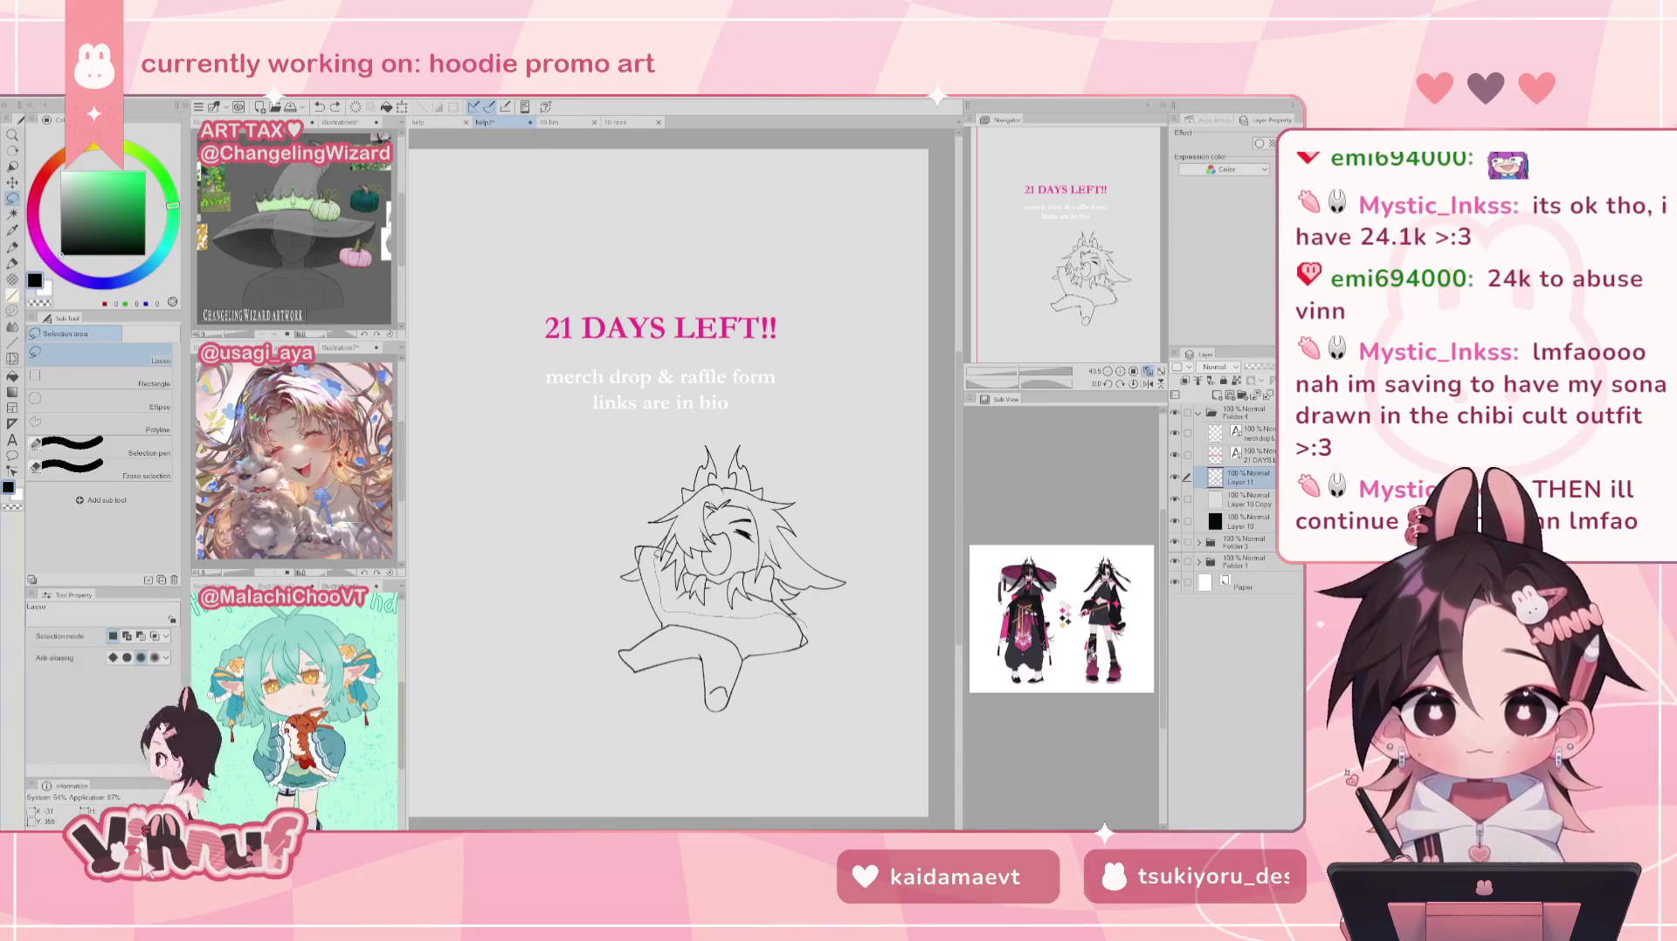
drag(658, 563, 849, 584)
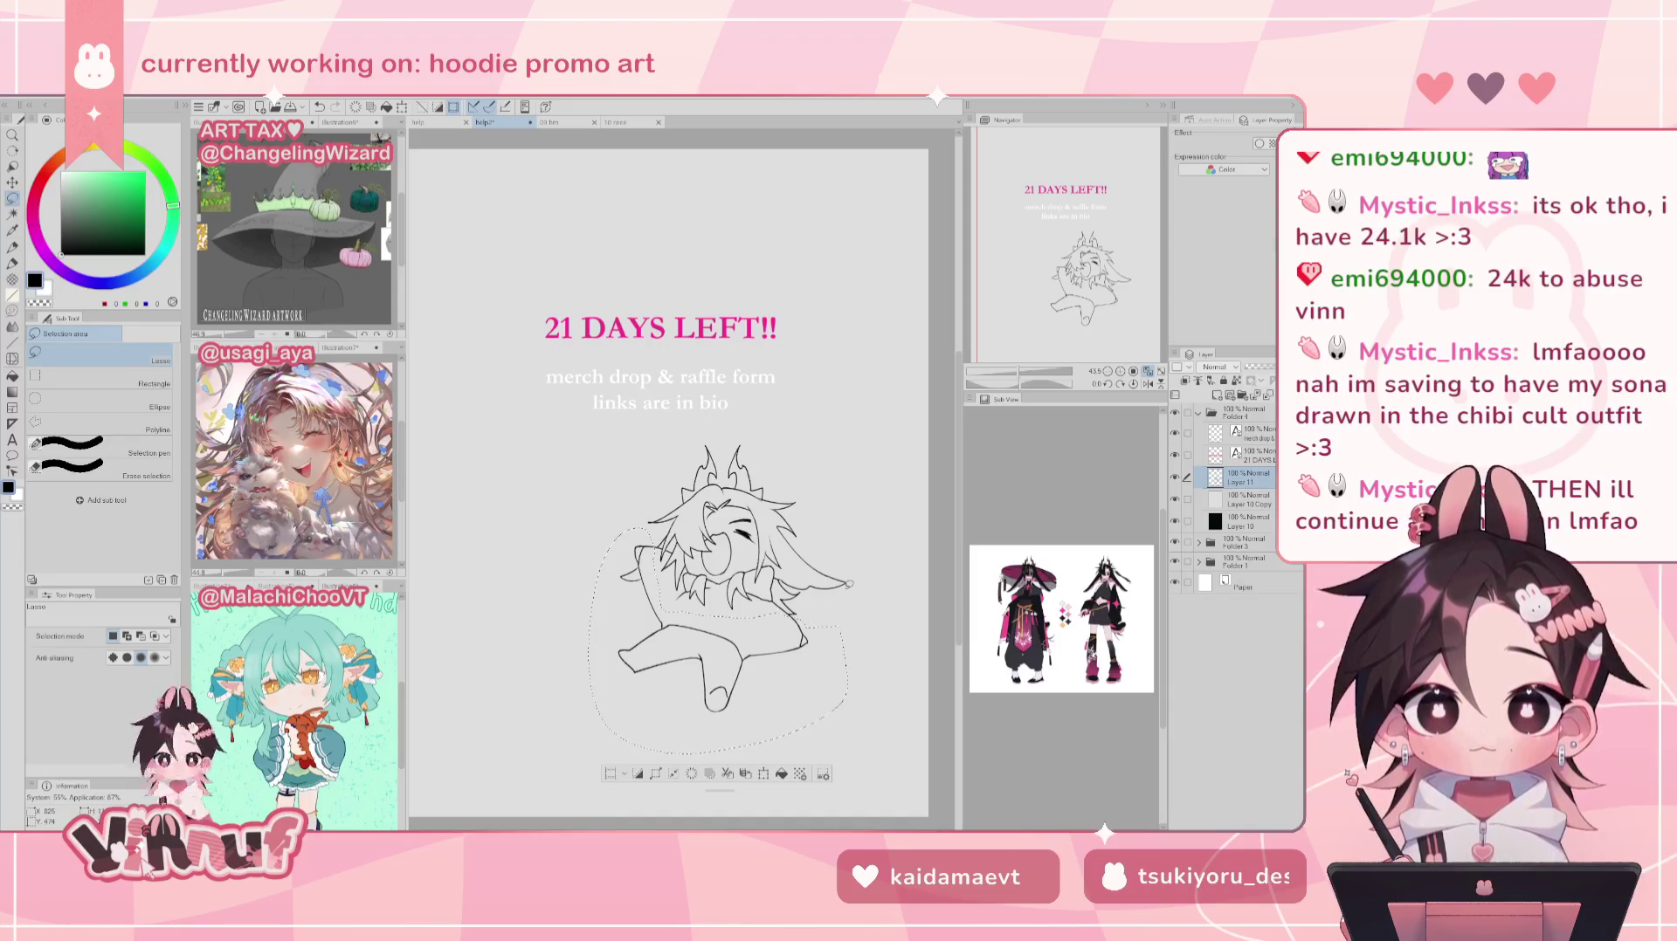
key(ctrl+t)
drag(719, 738, 723, 726)
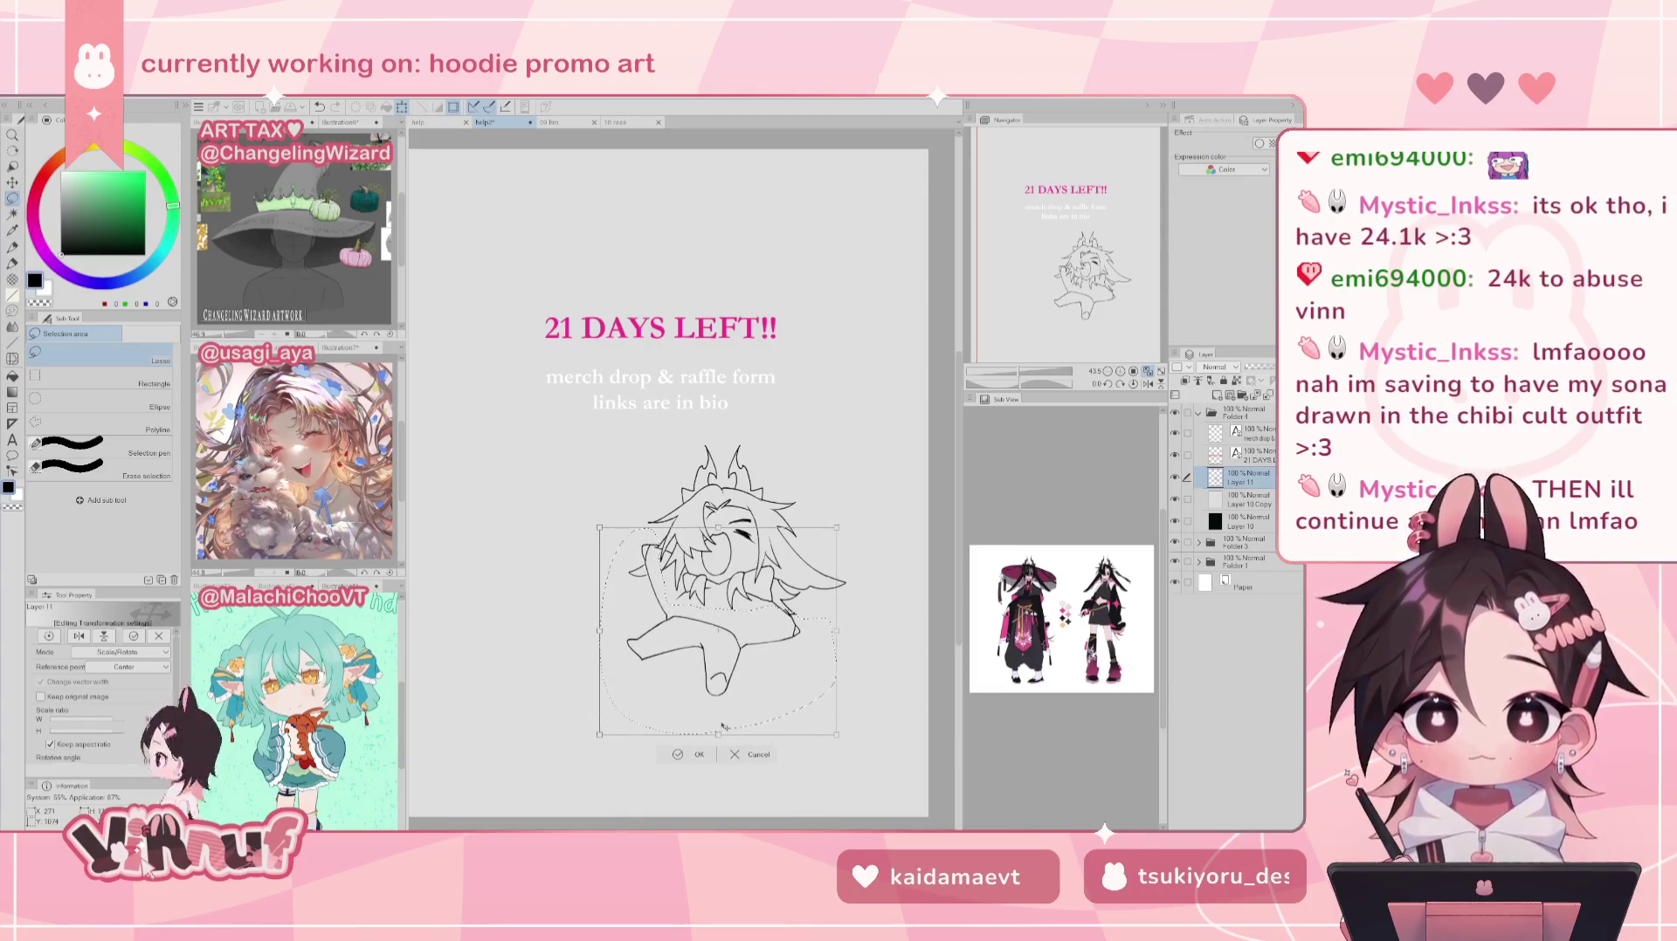
drag(790, 675, 788, 666)
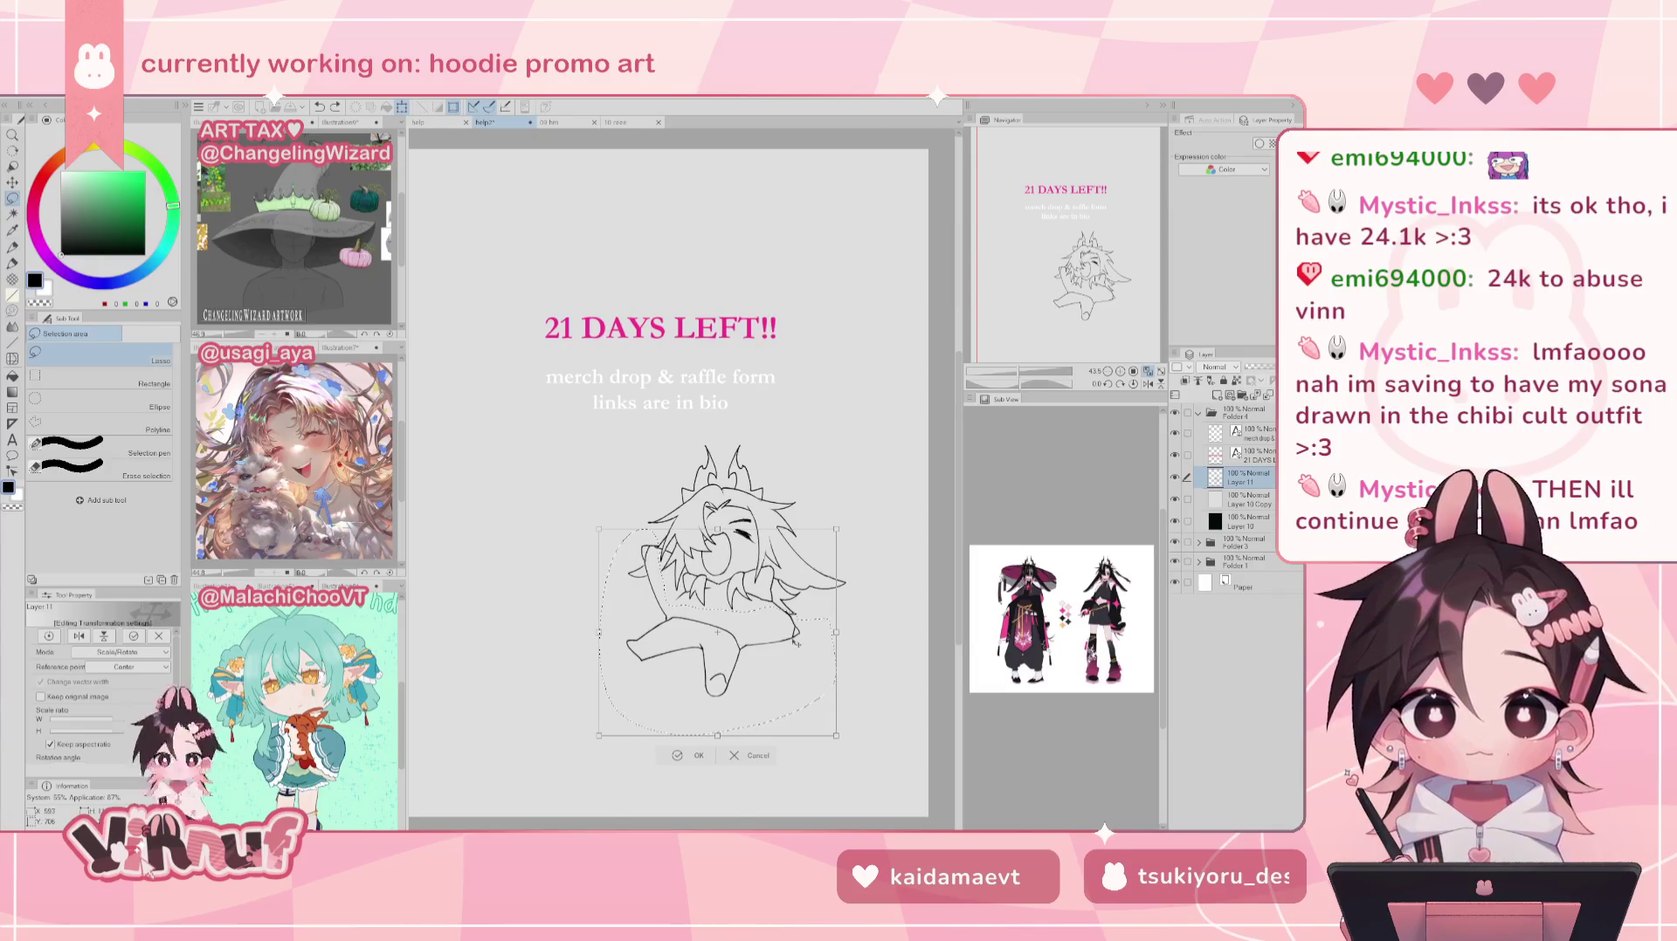
key(Return)
key(e)
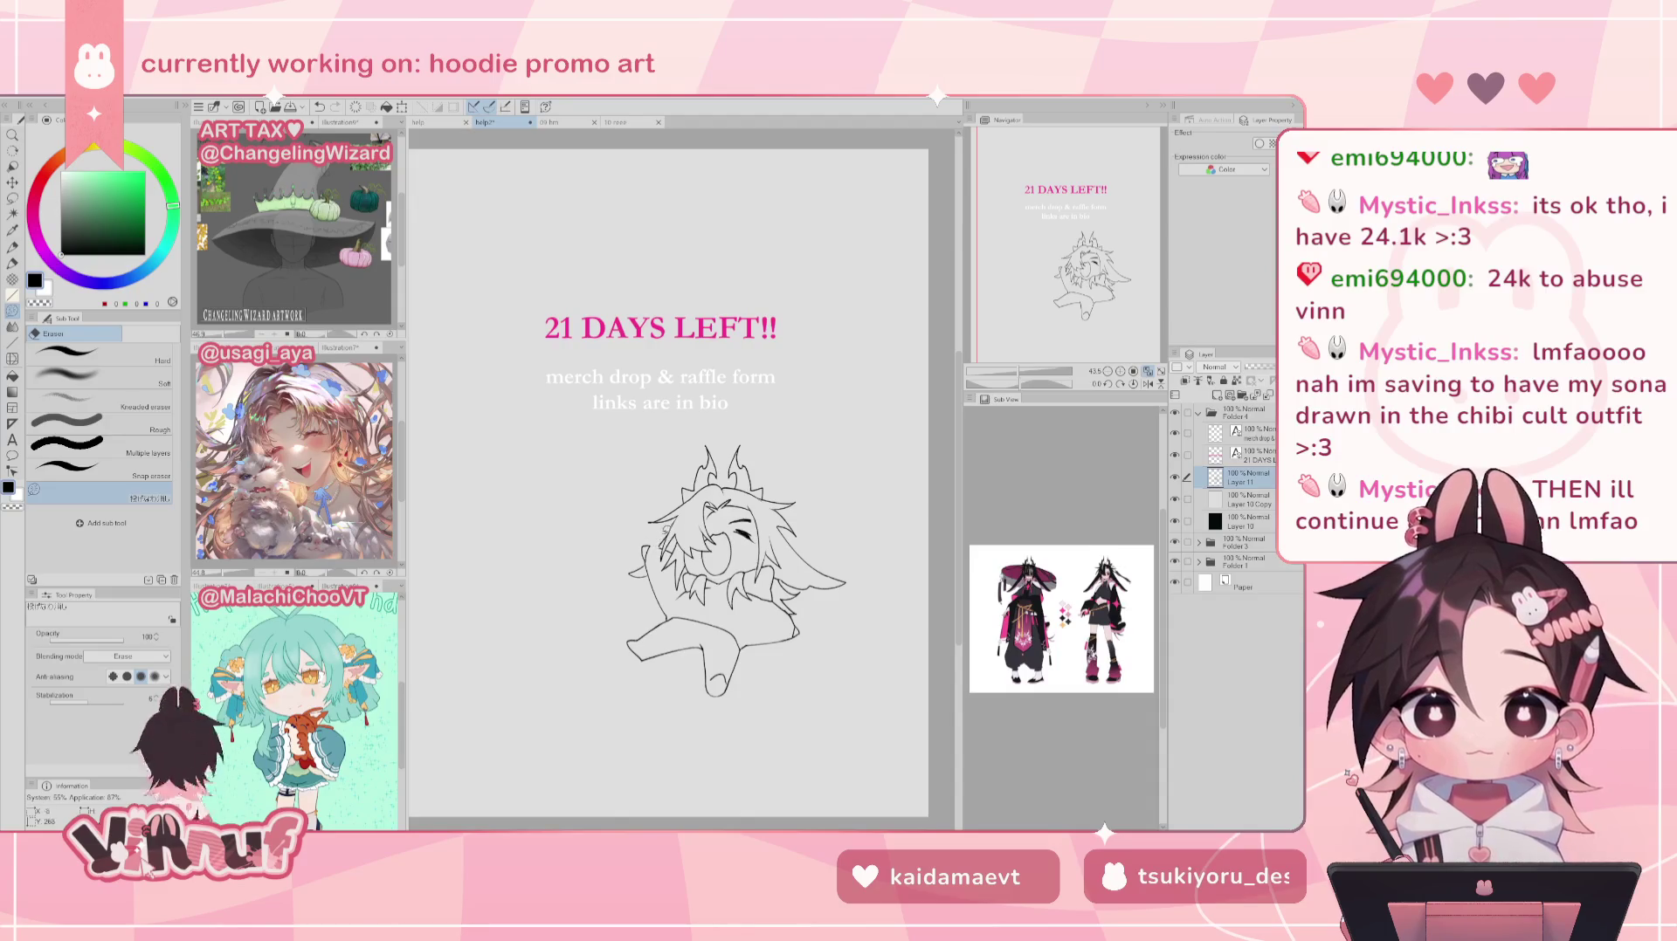
Step: Add a small line near the hand, erase a stray bit, and restore the right-arm stroke
key(ctrl+z)
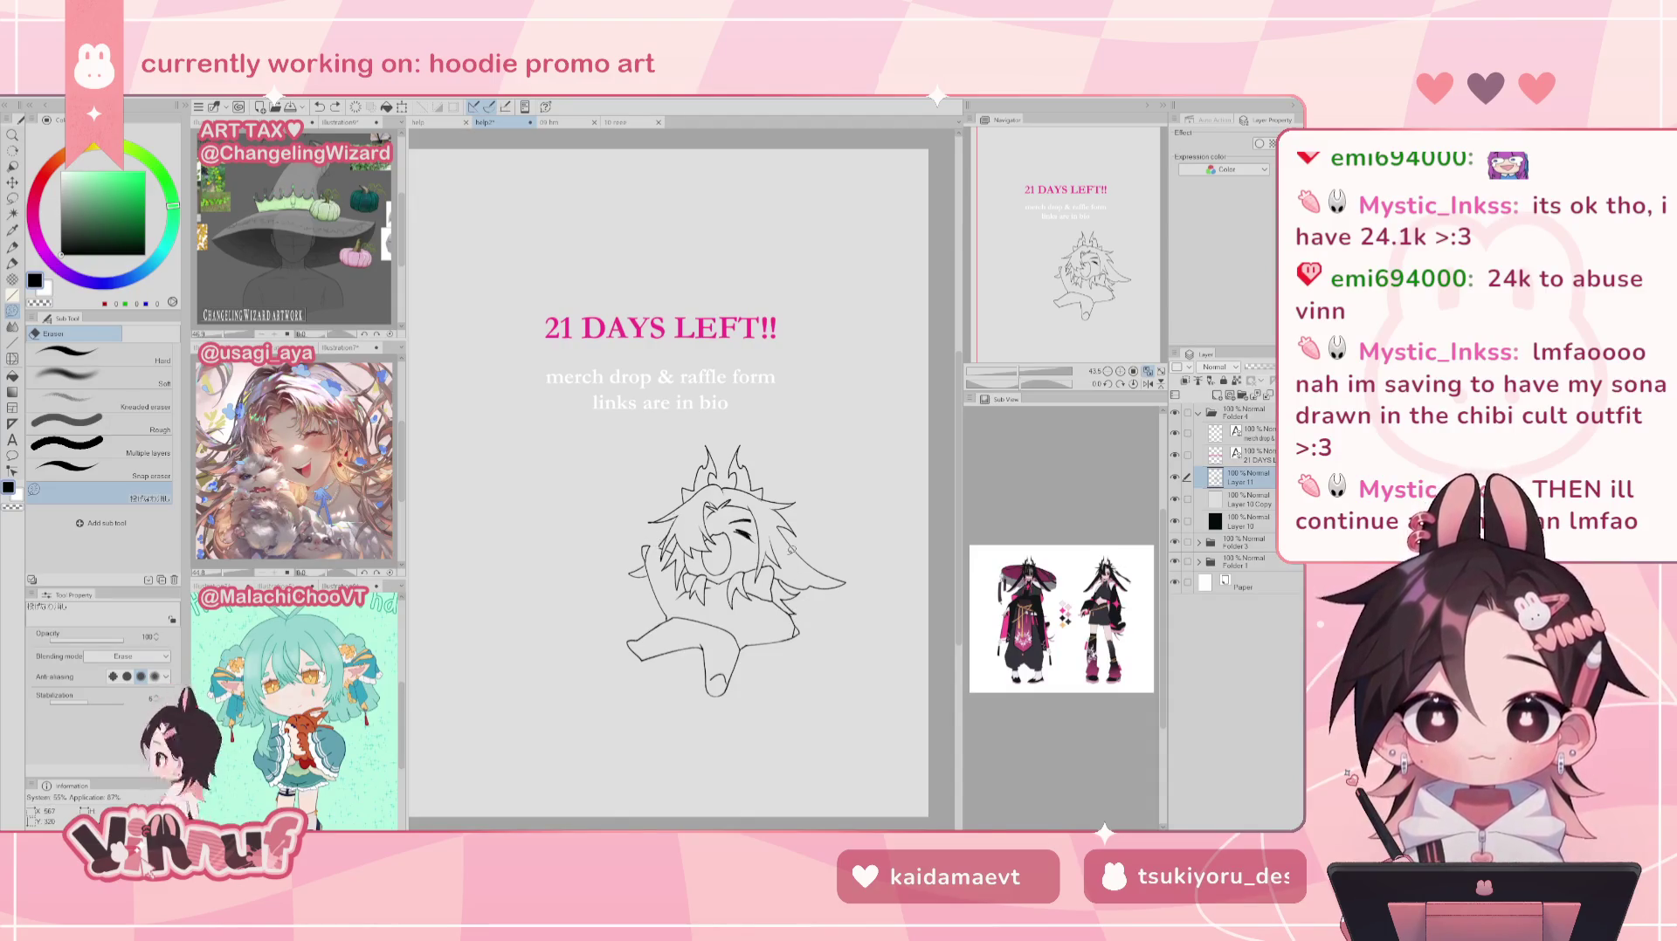
key(p)
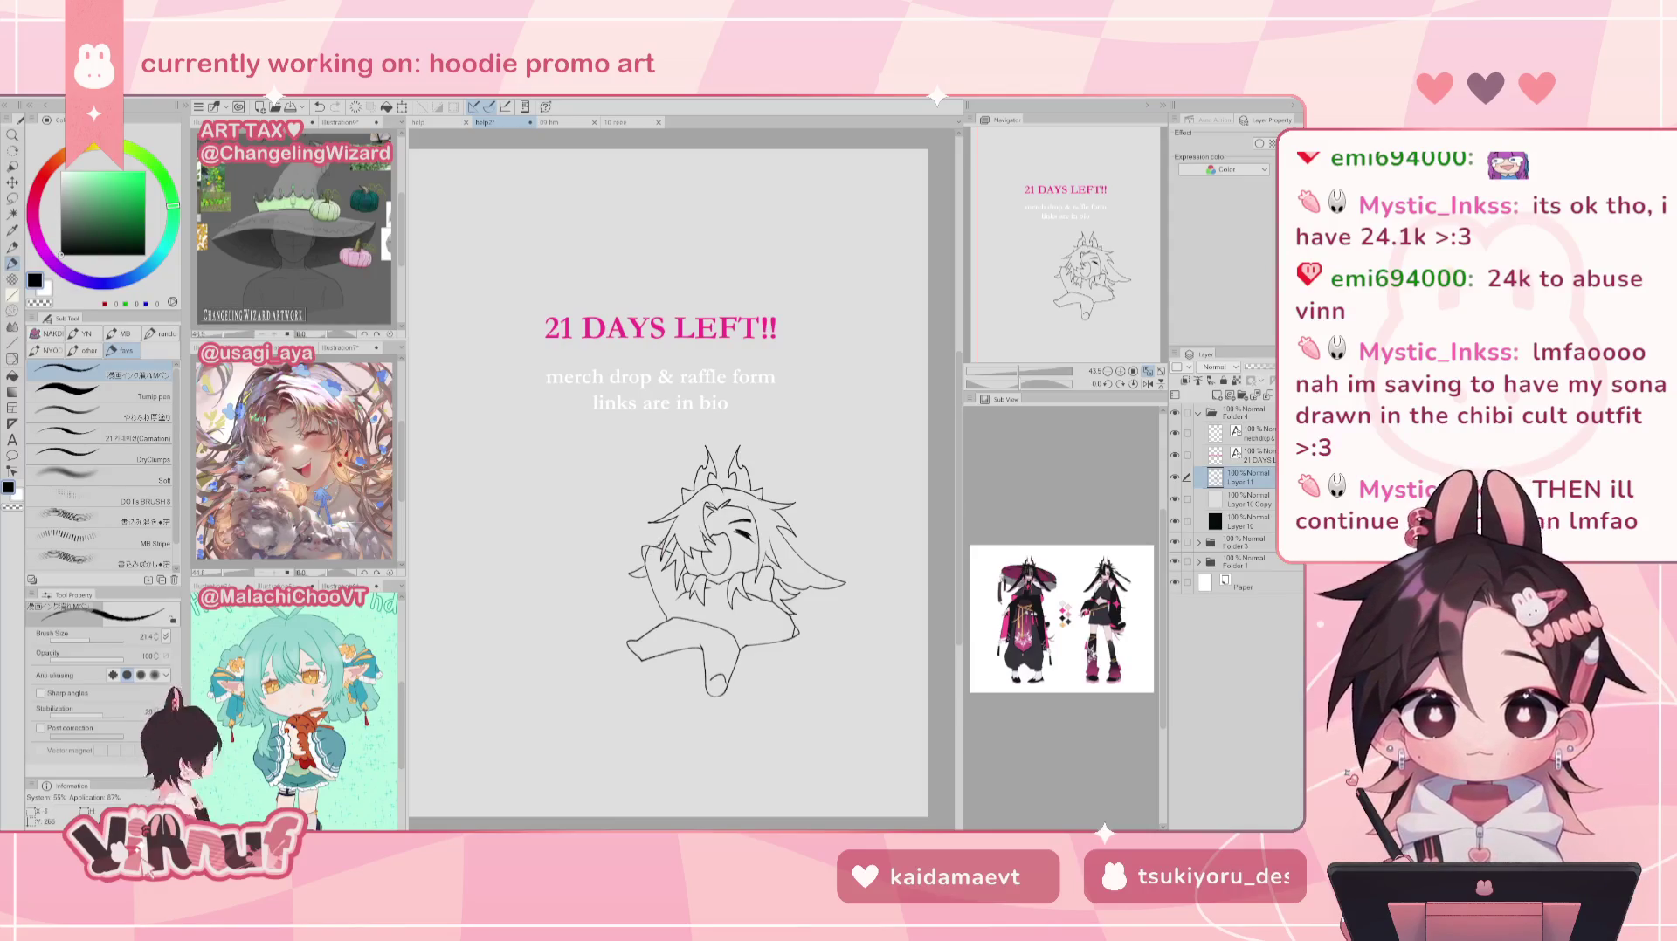
drag(658, 543, 662, 554)
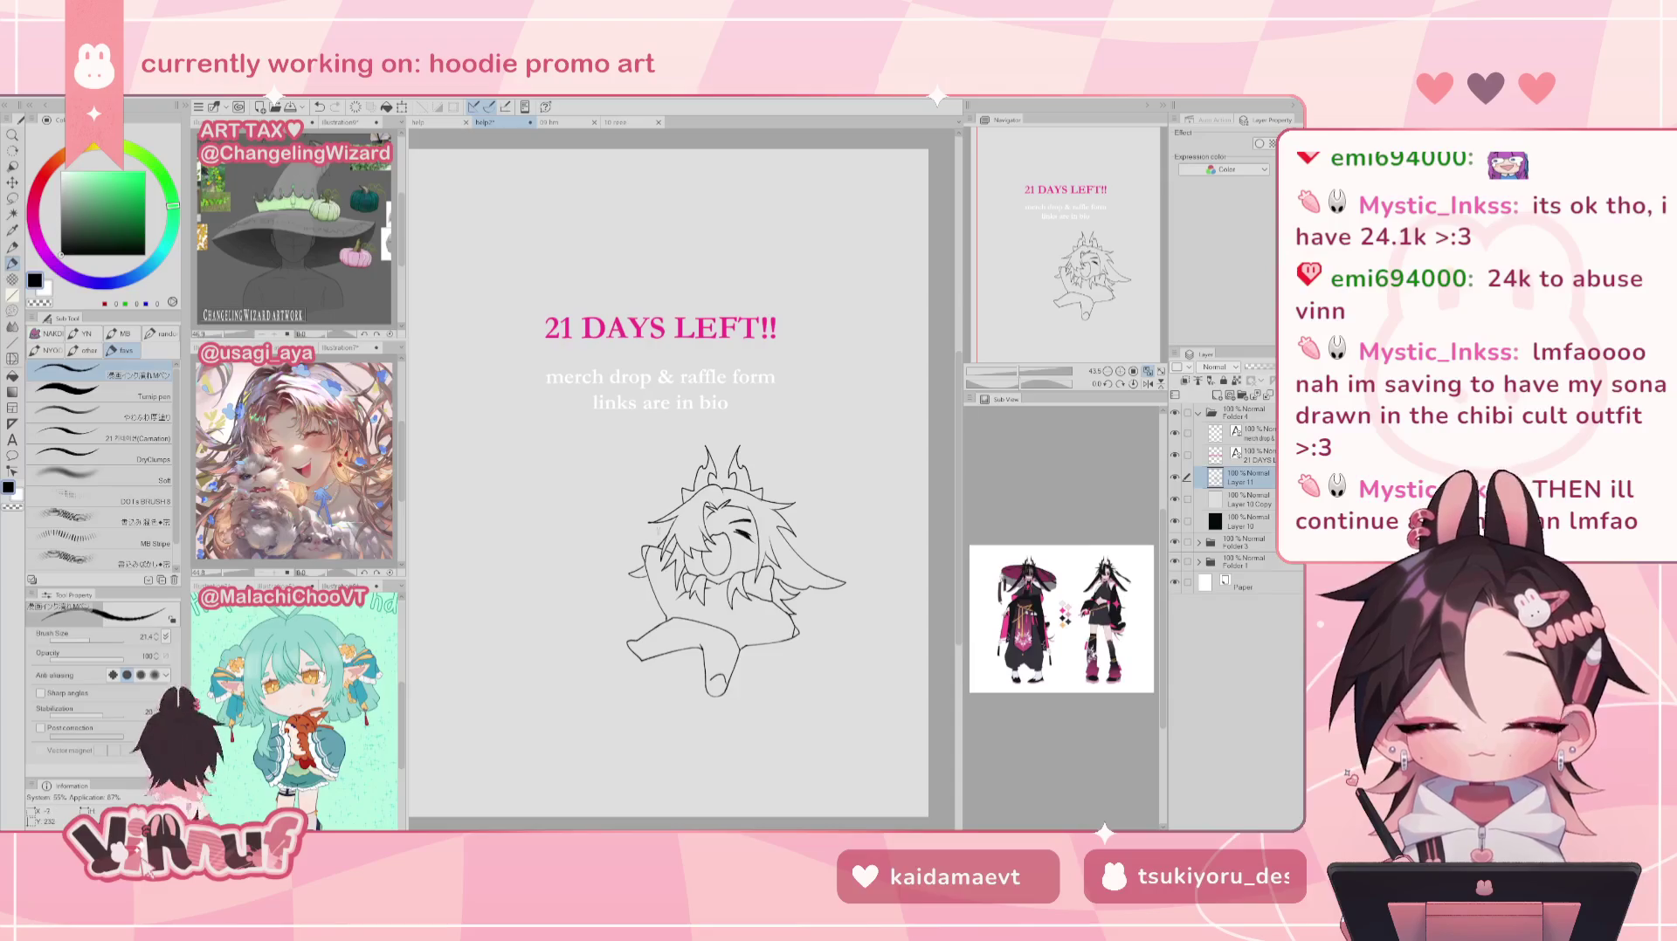
key(e)
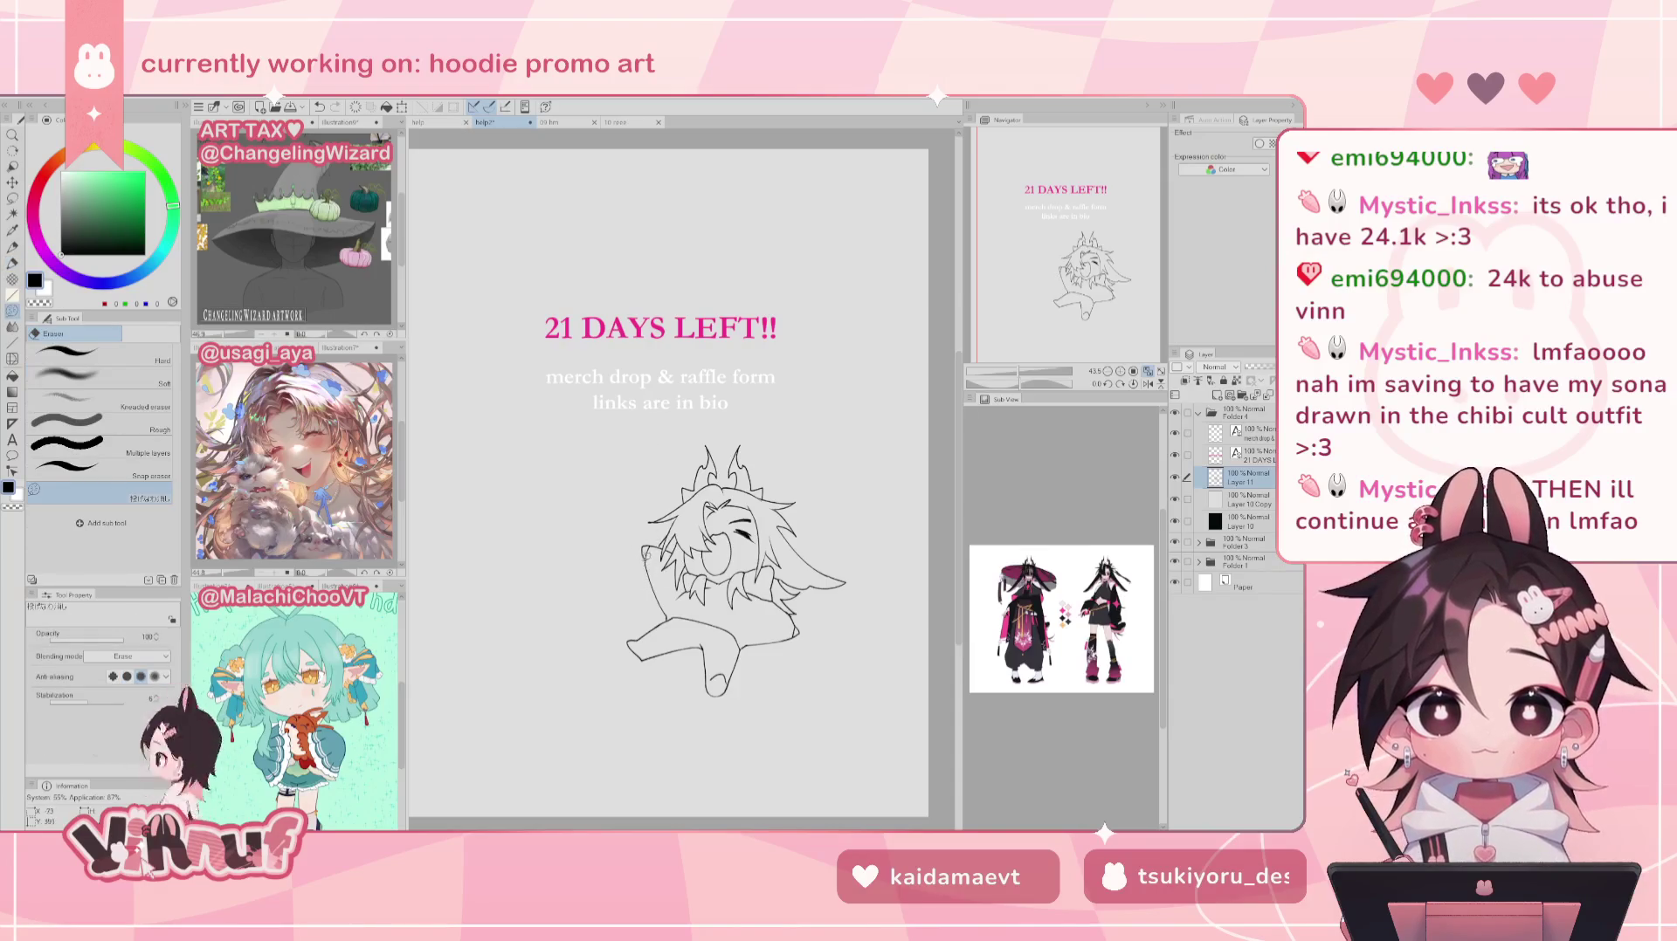
key(h)
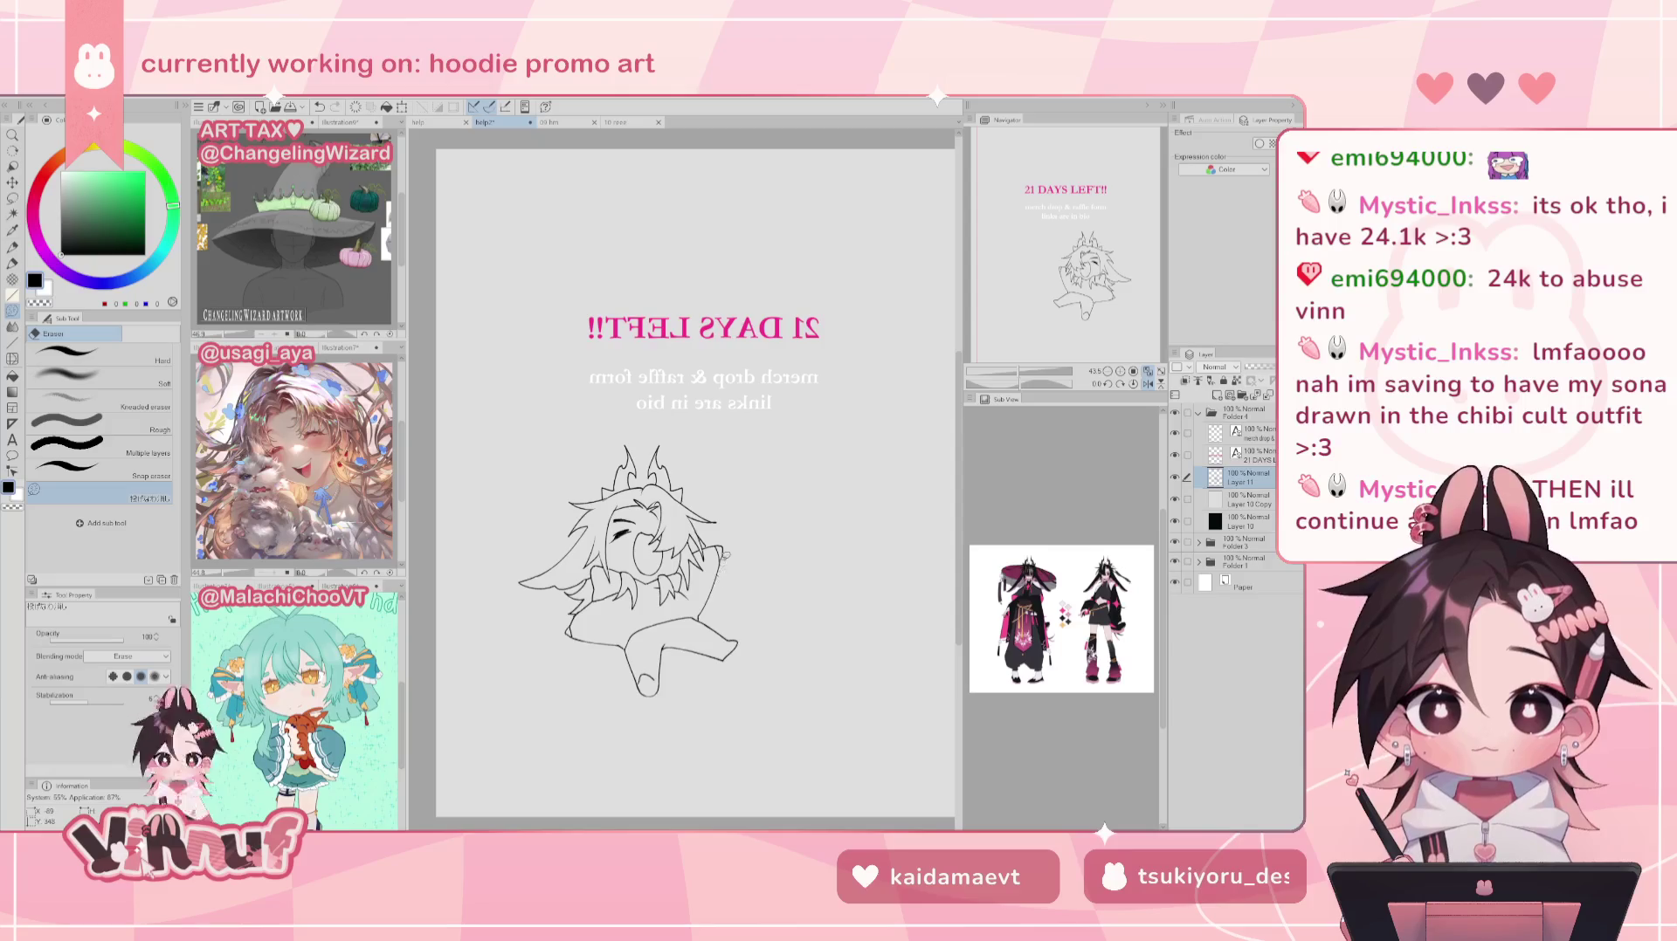
drag(728, 552, 734, 555)
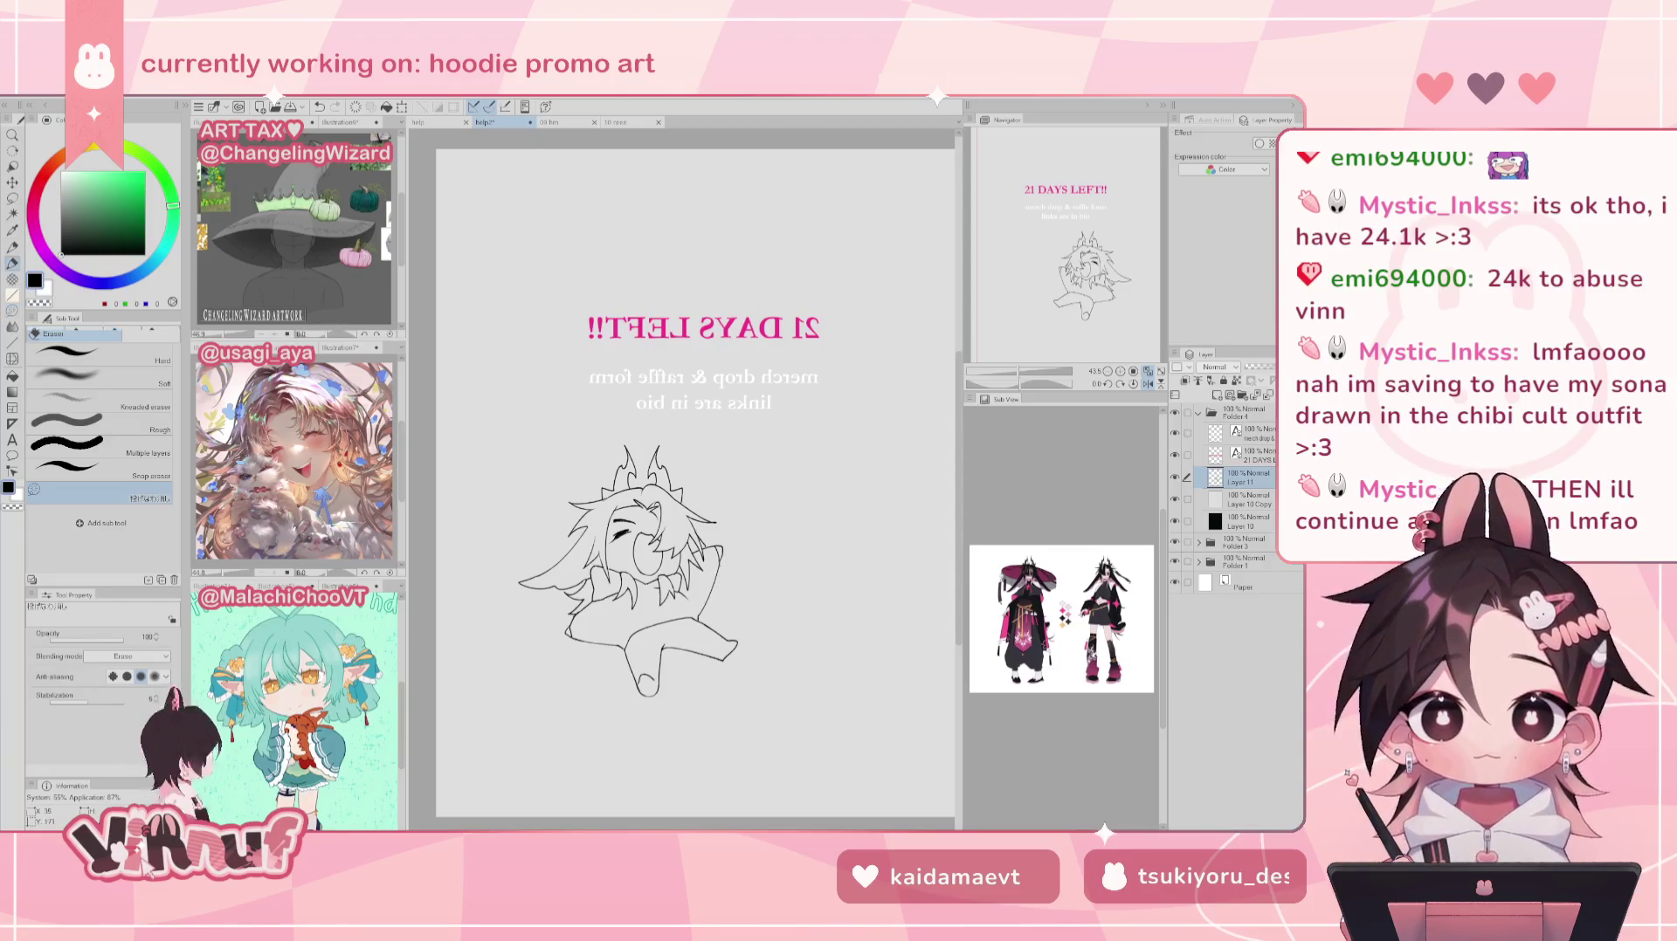
key(p)
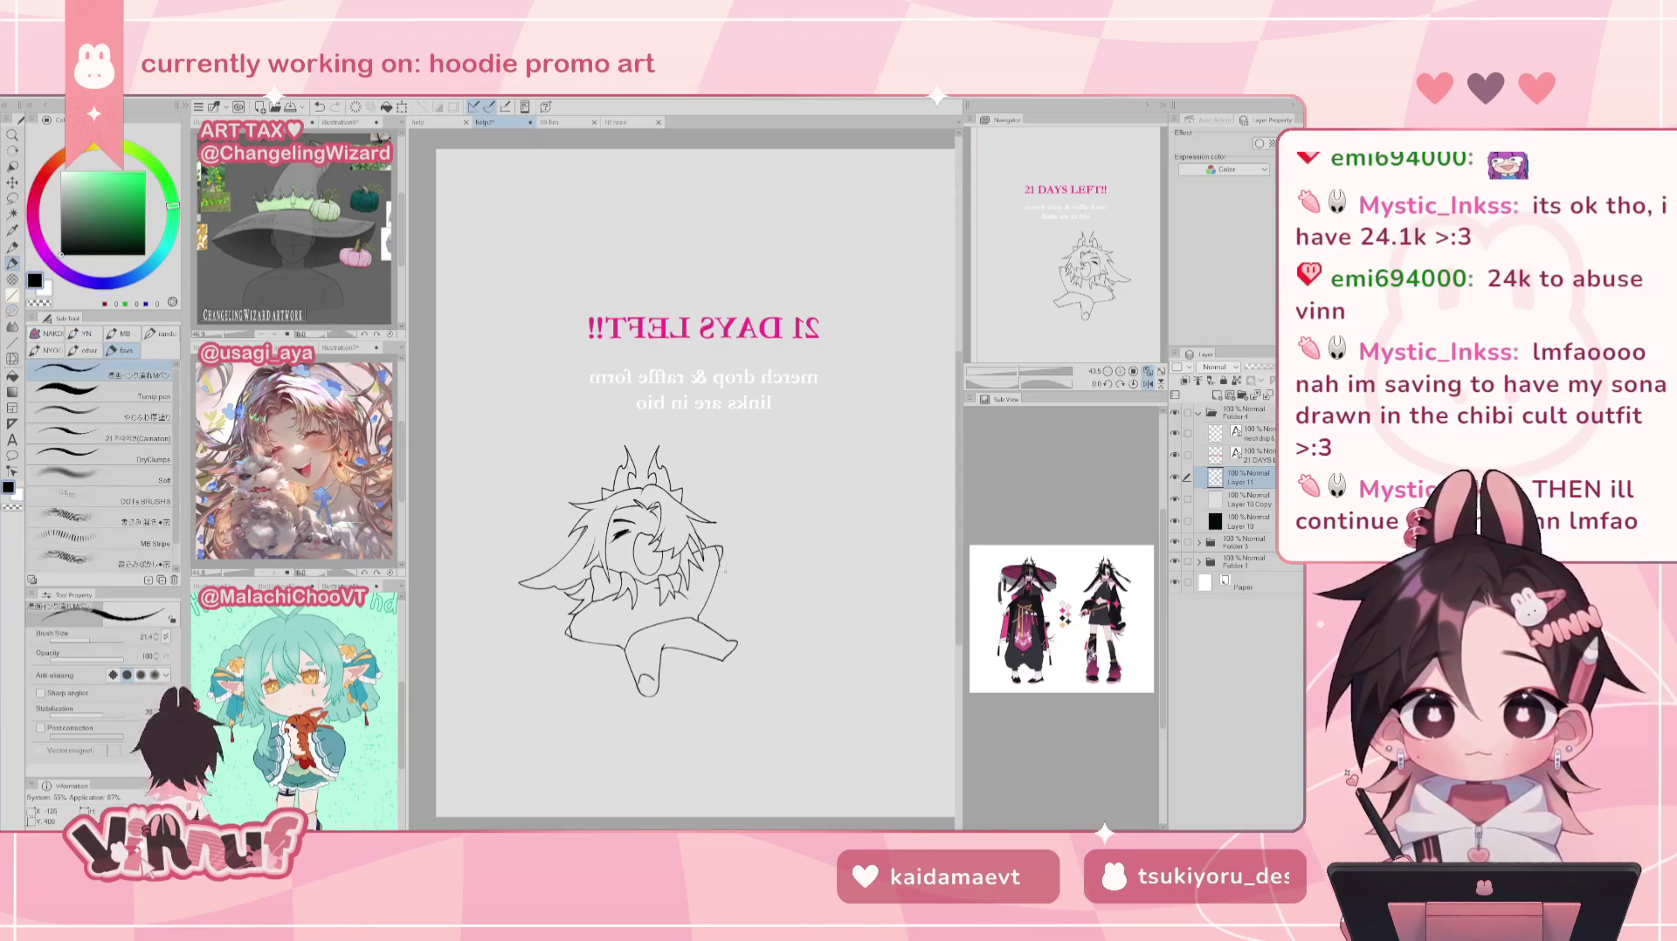
key(ctrl+z)
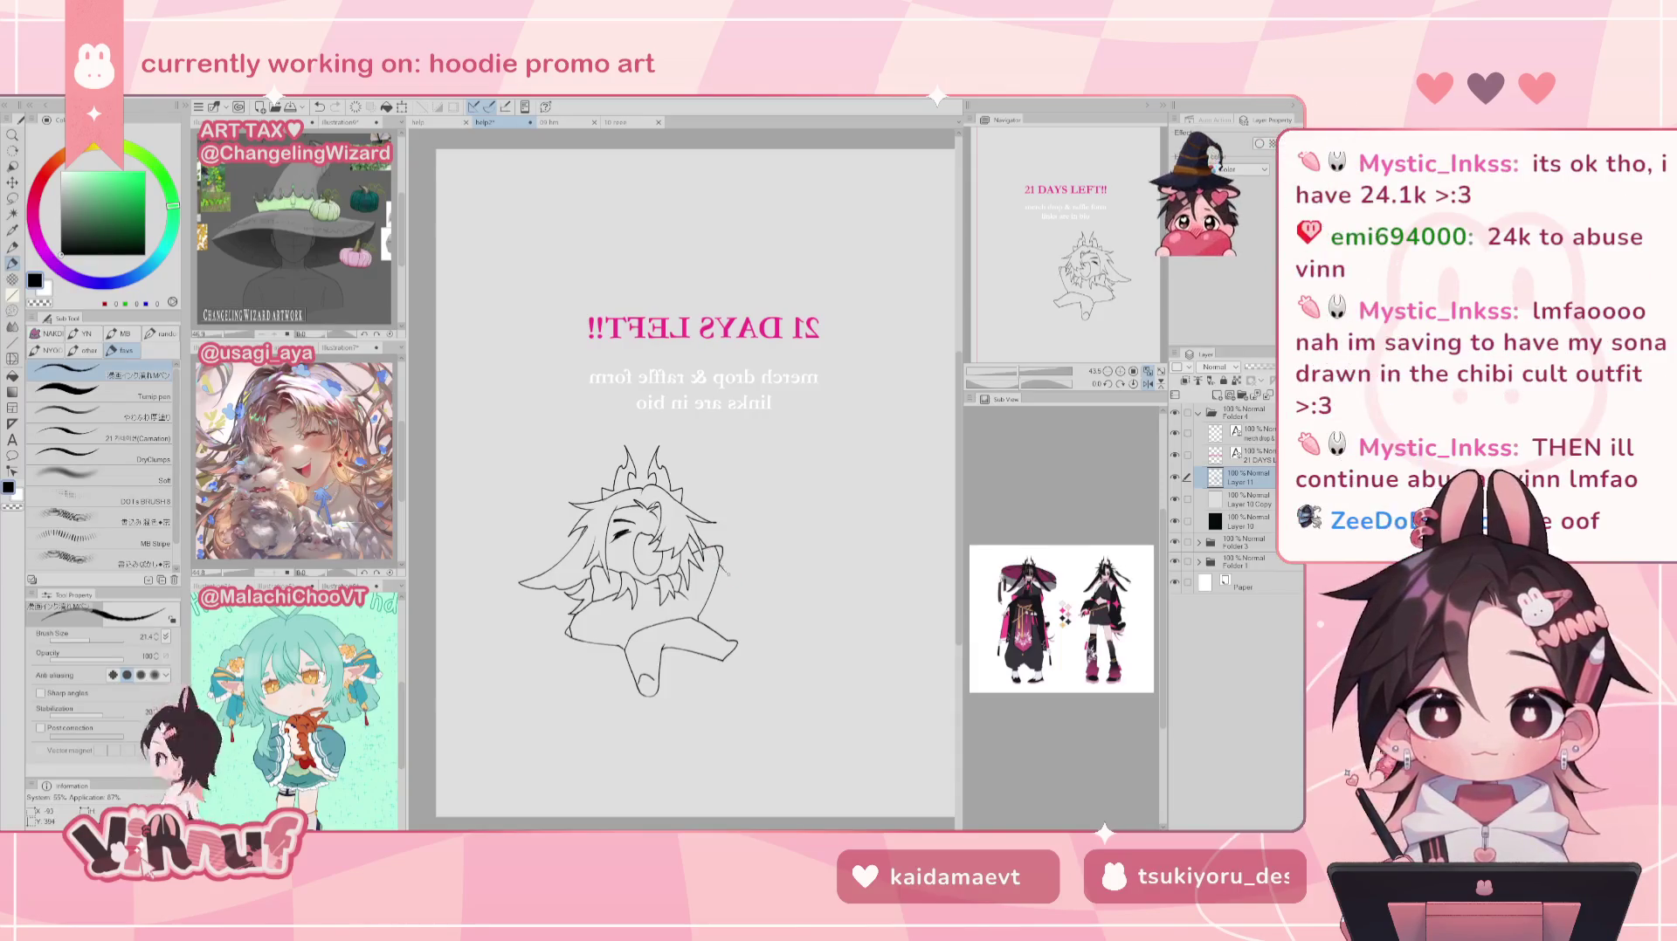
key(ctrl+y)
key(h)
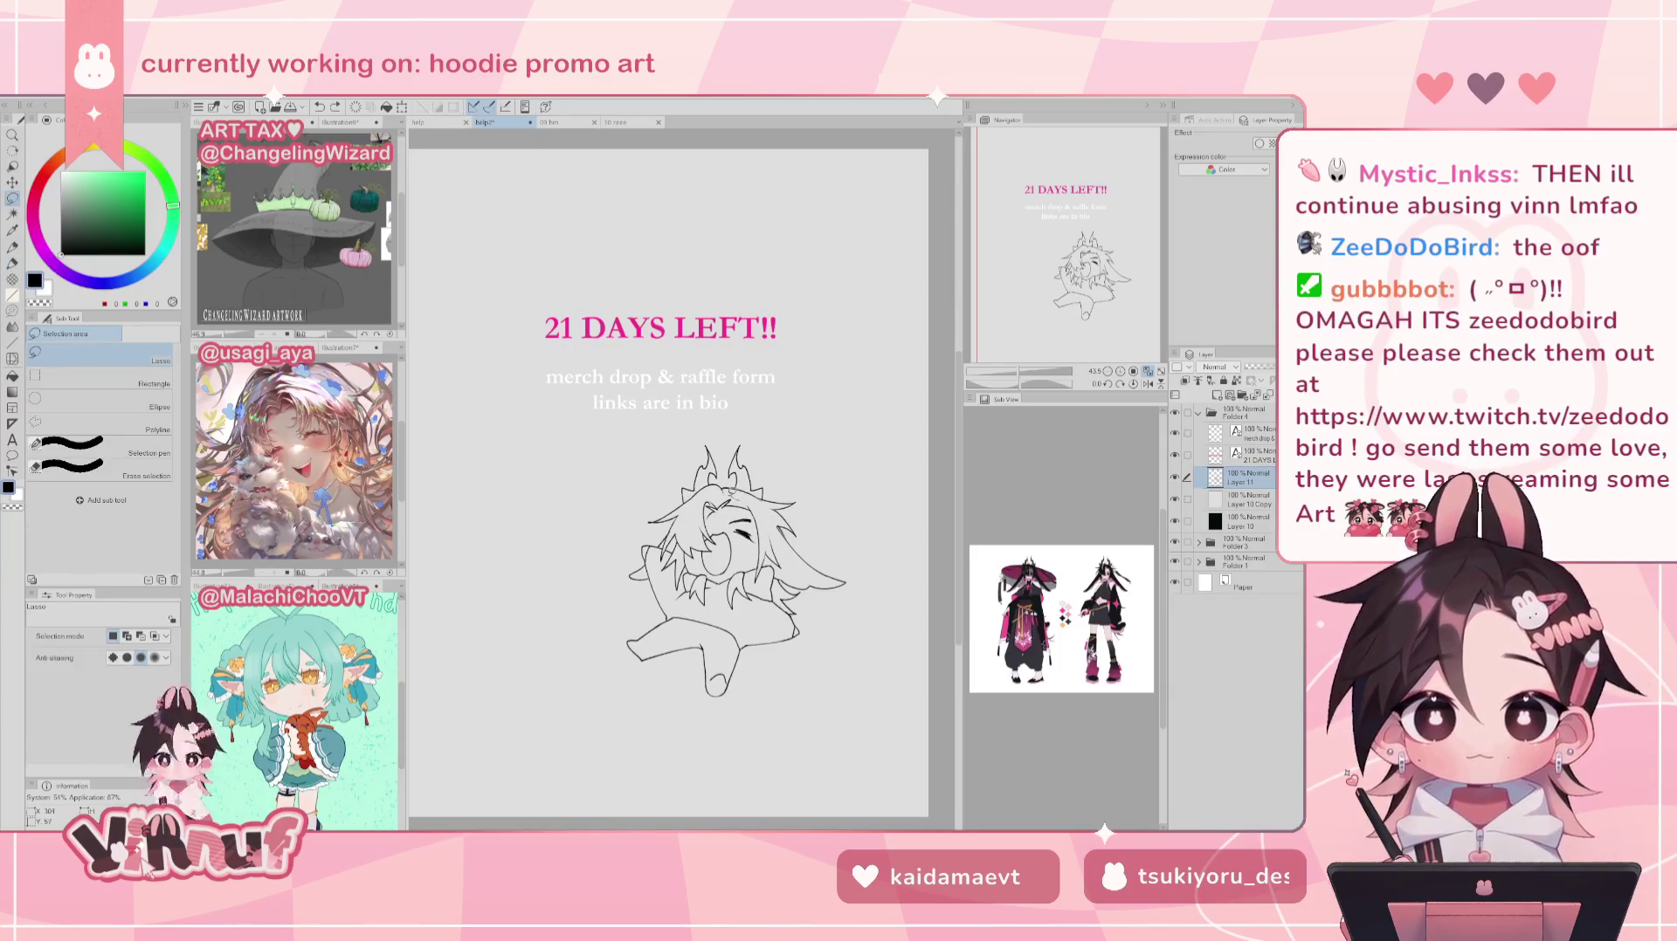
Step: Lasso the chibi's head and rotate it slightly, then flip to check
mouse_move(685, 493)
mouse_down()
mouse_move(785, 474)
mouse_move(749, 500)
mouse_up()
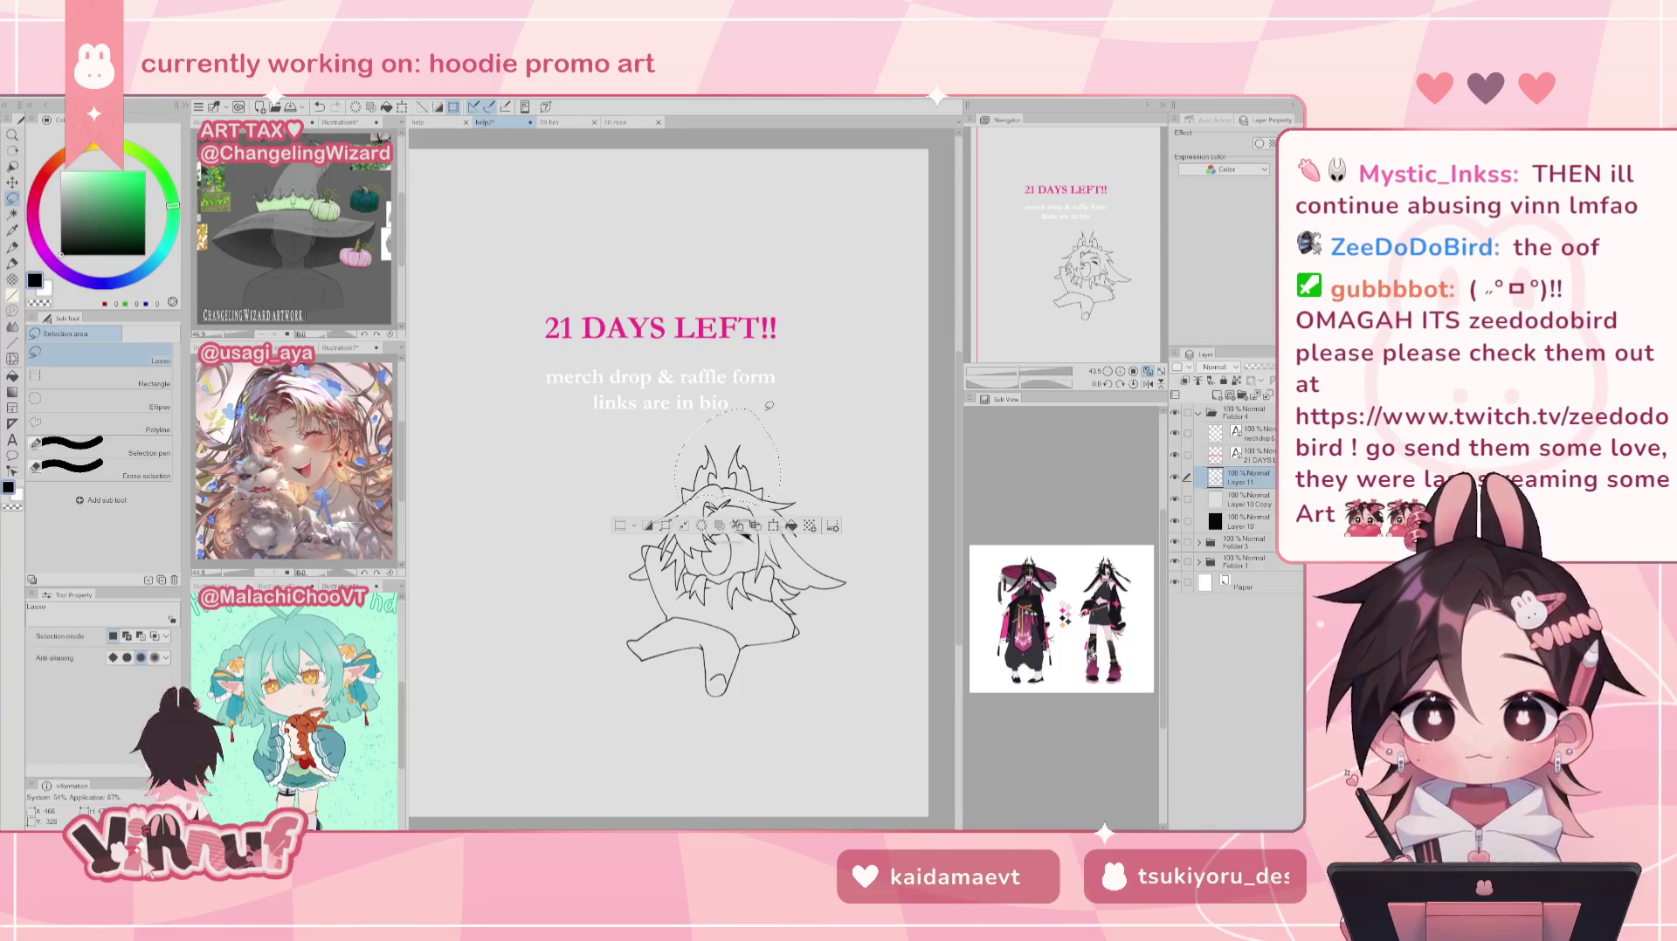
key(ctrl+t)
drag(768, 405, 762, 457)
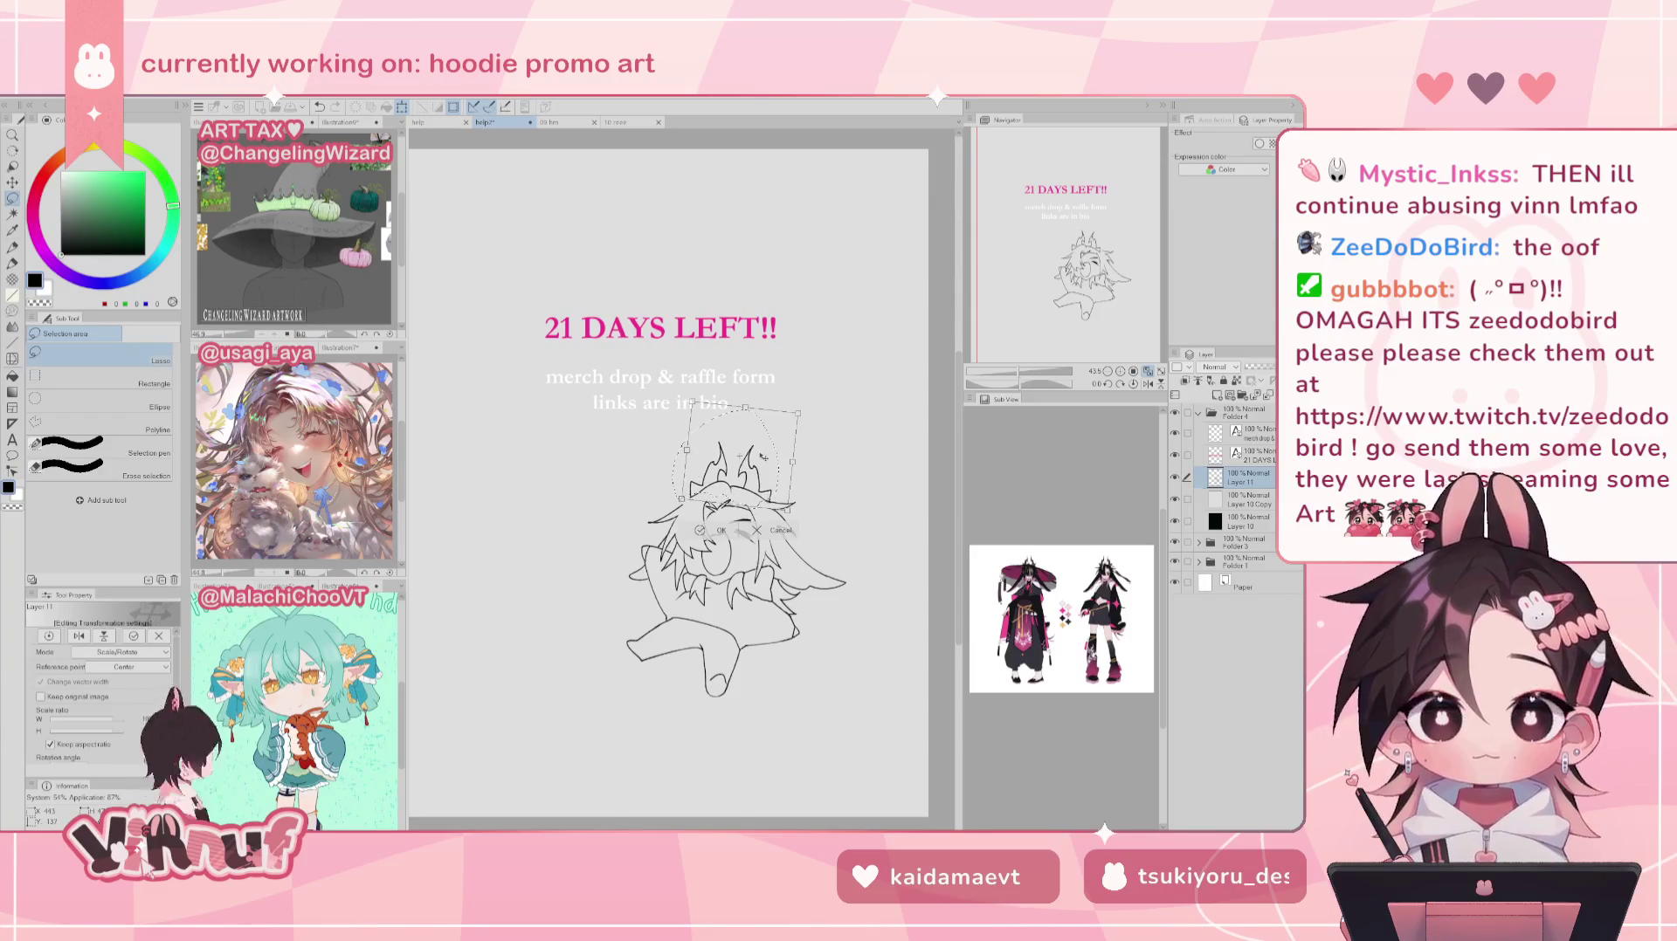
click(708, 530)
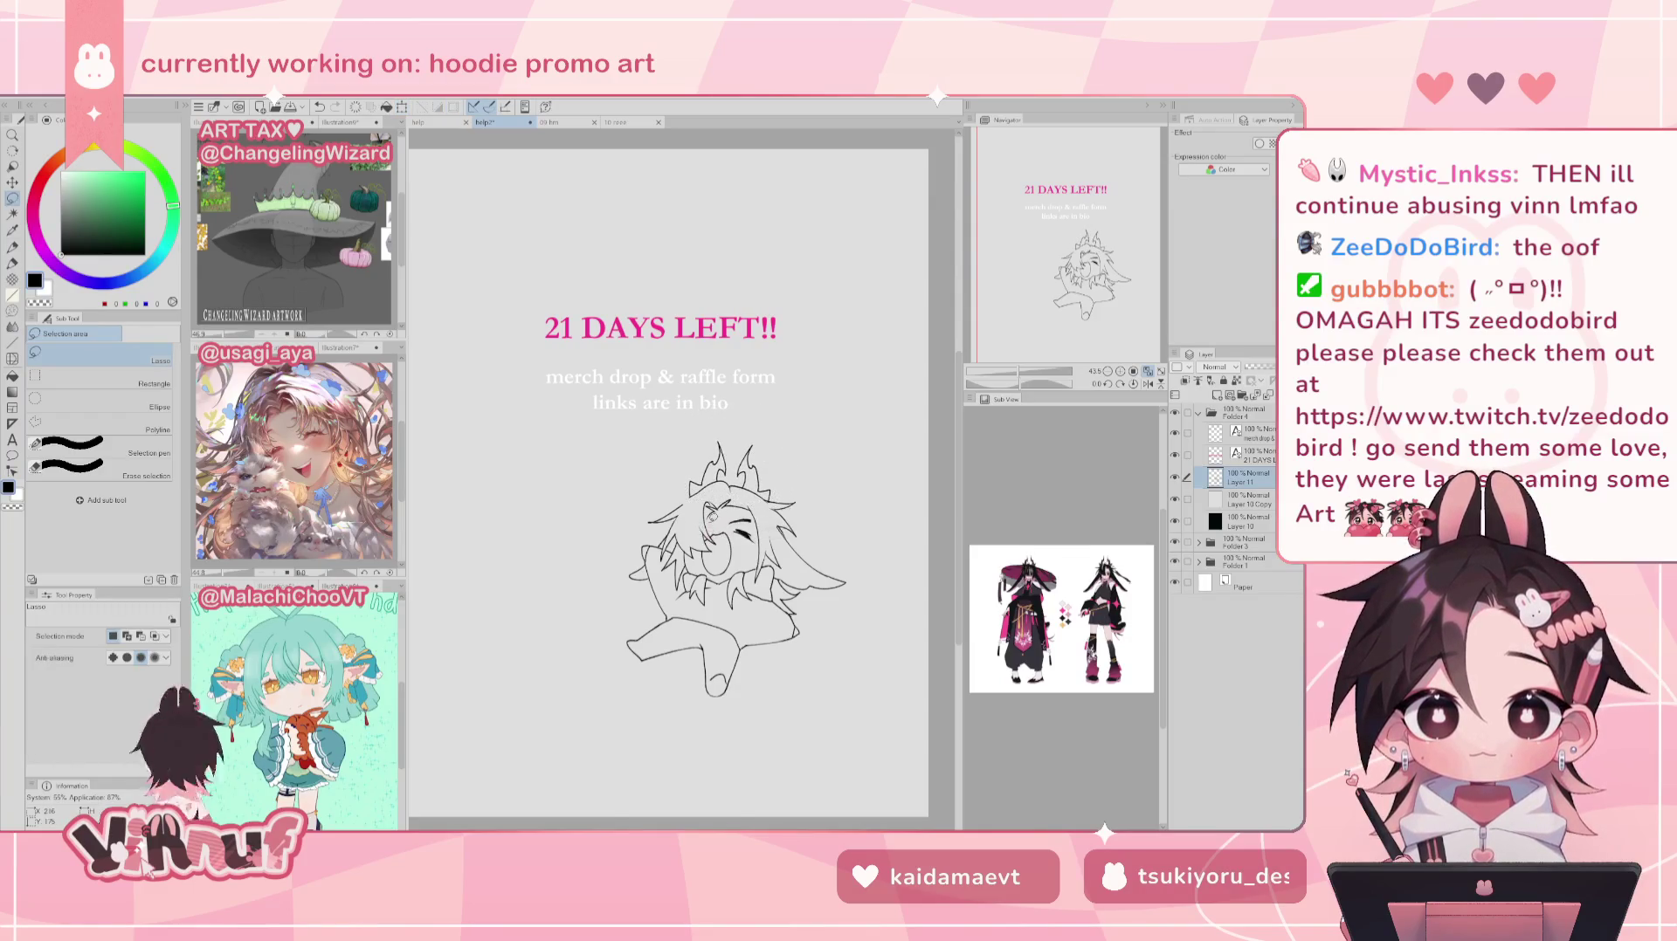
key(e)
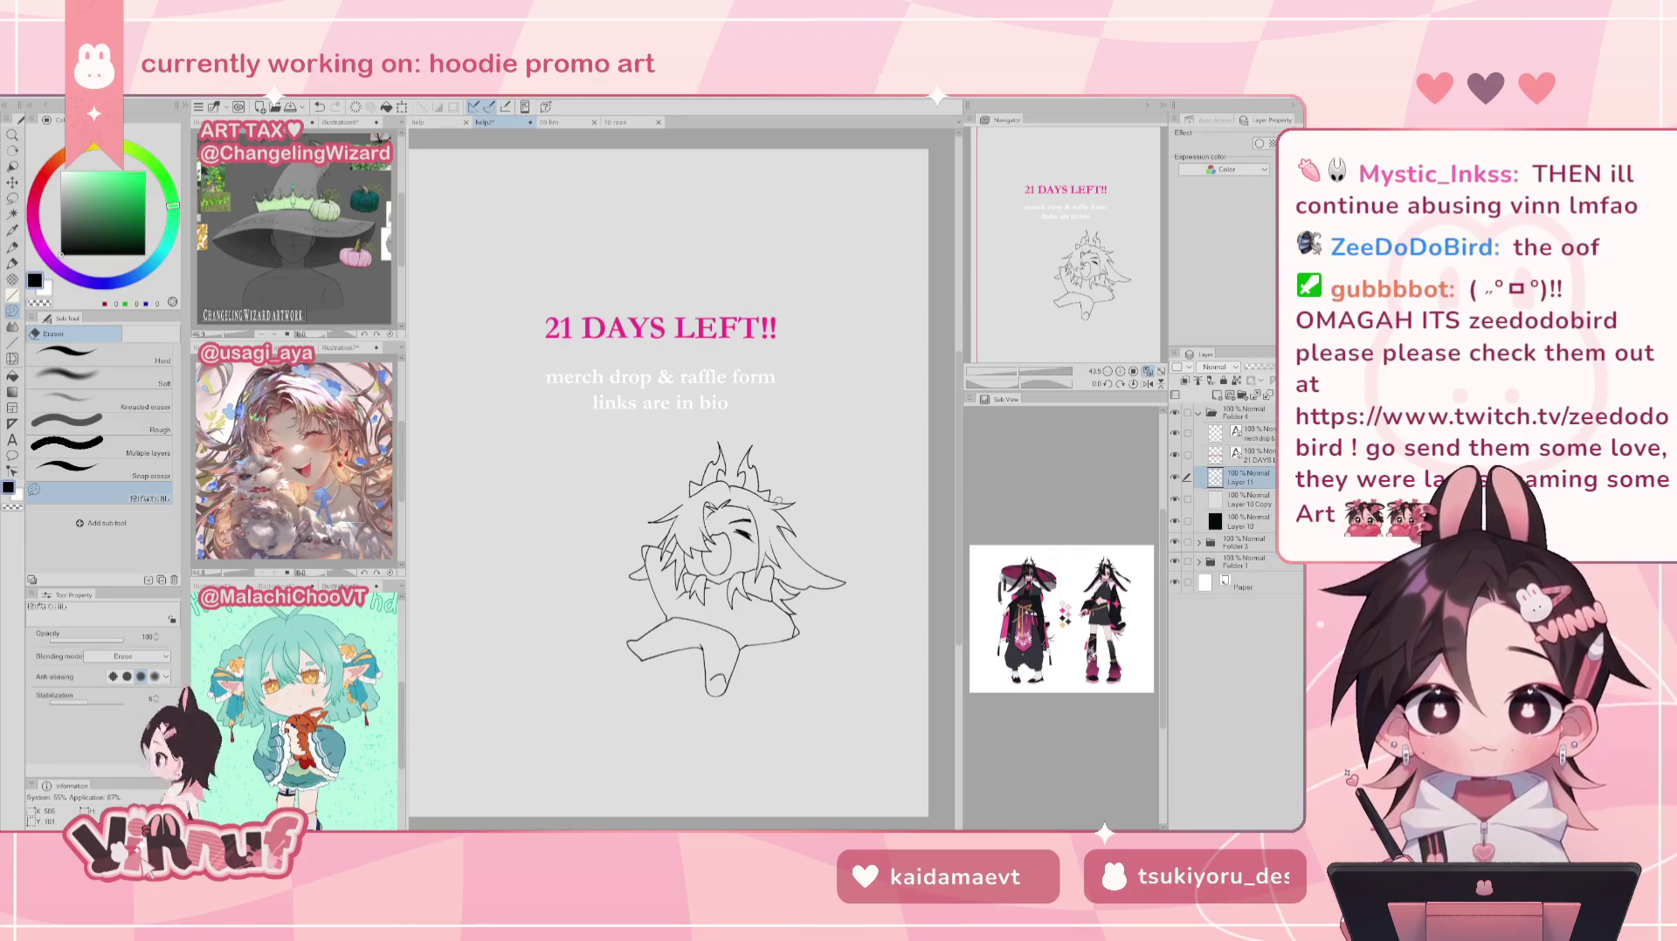
key(p)
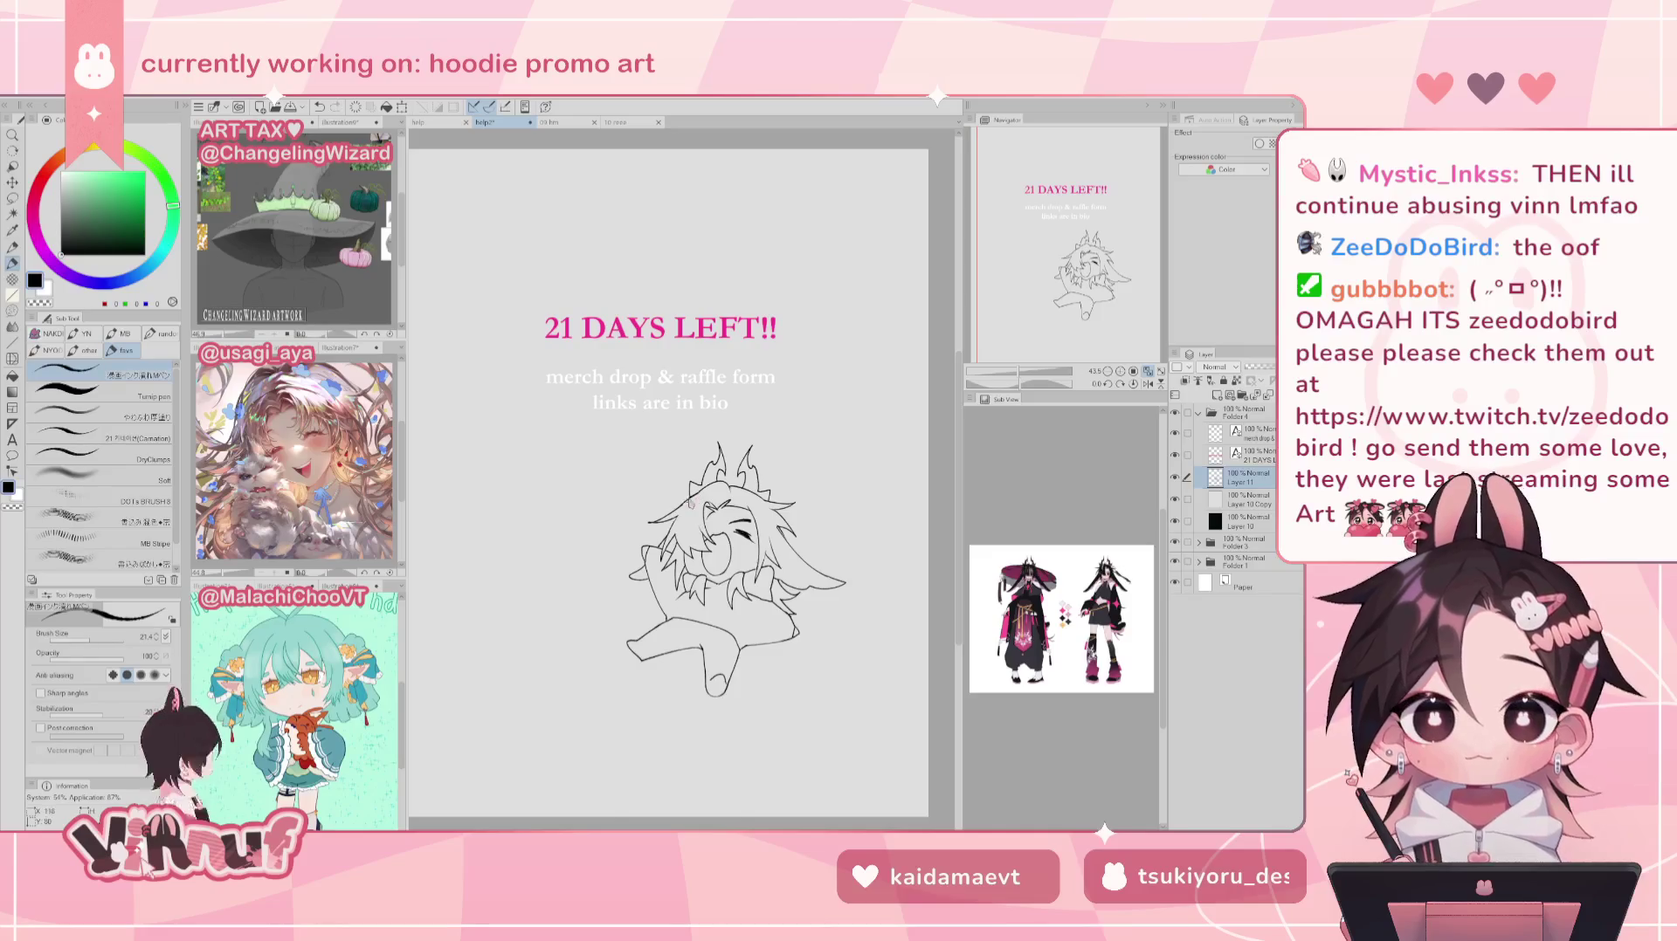
key(h)
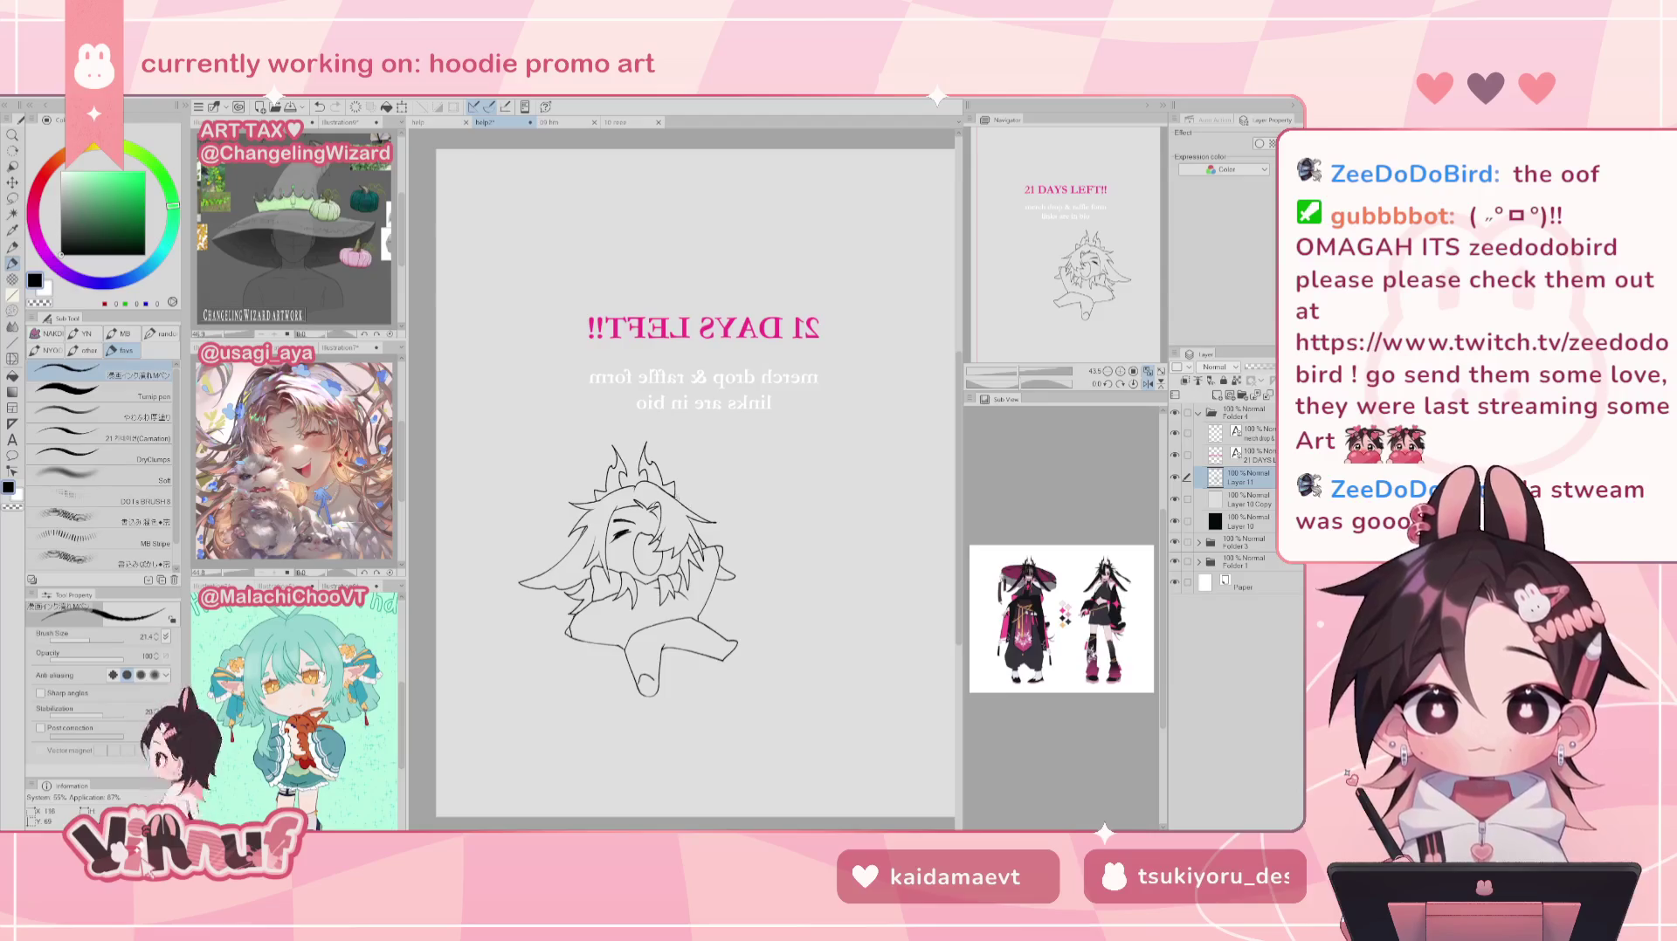
key(h)
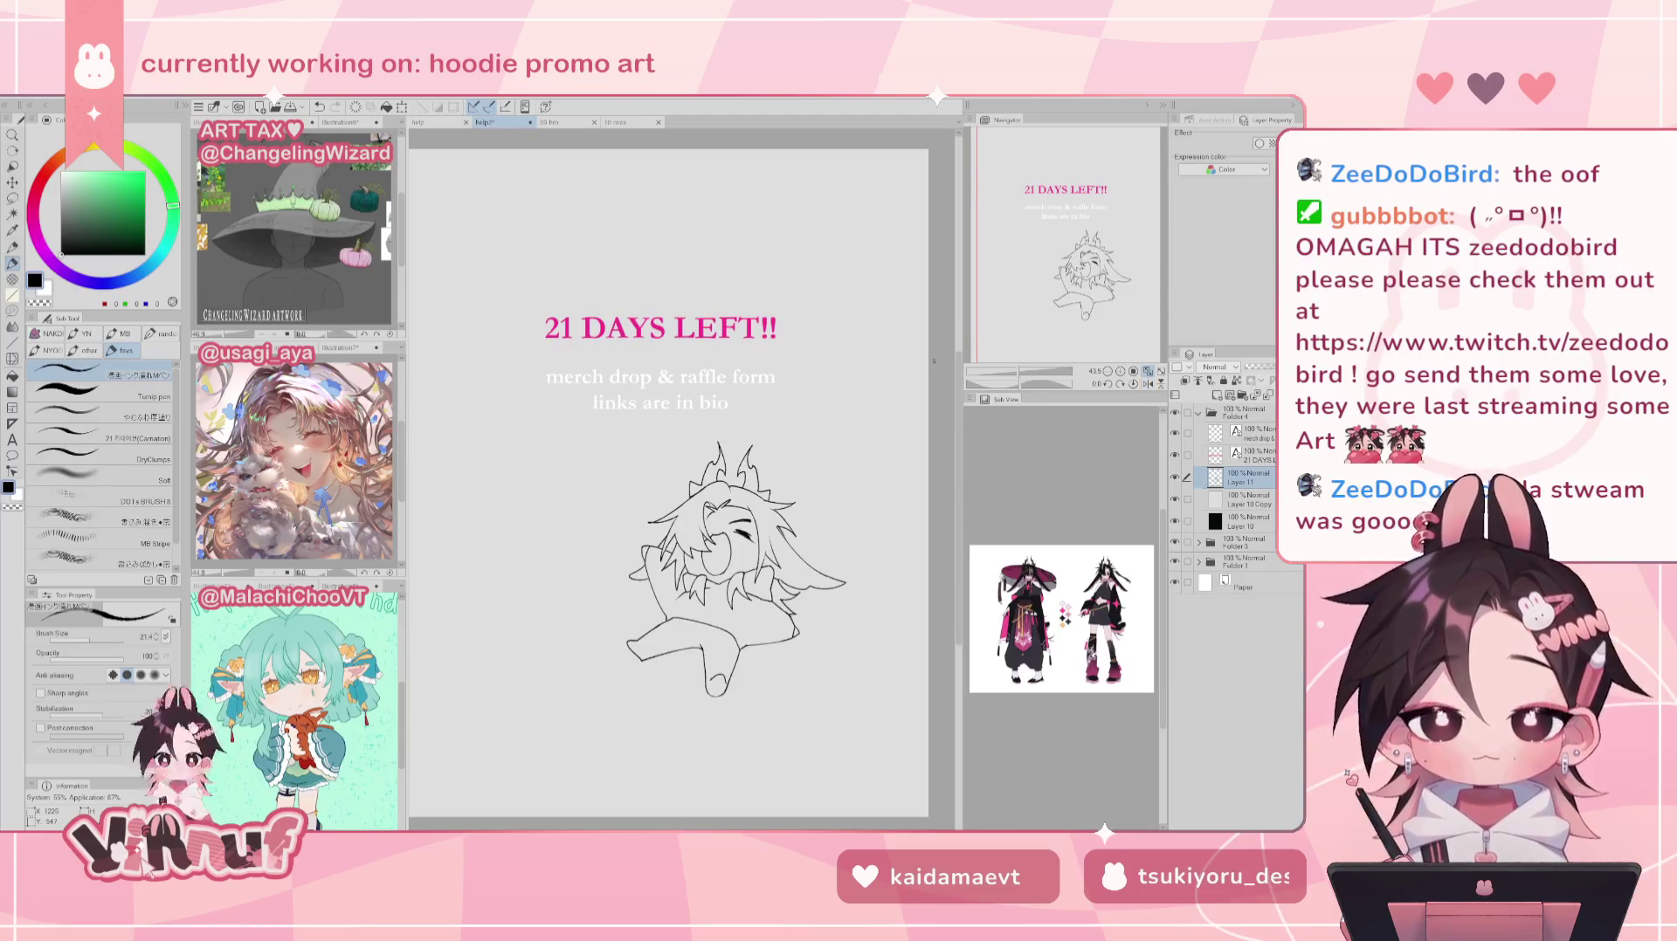
Step: Lasso and move the lower body, then touch up lines with pen and eraser
key(m)
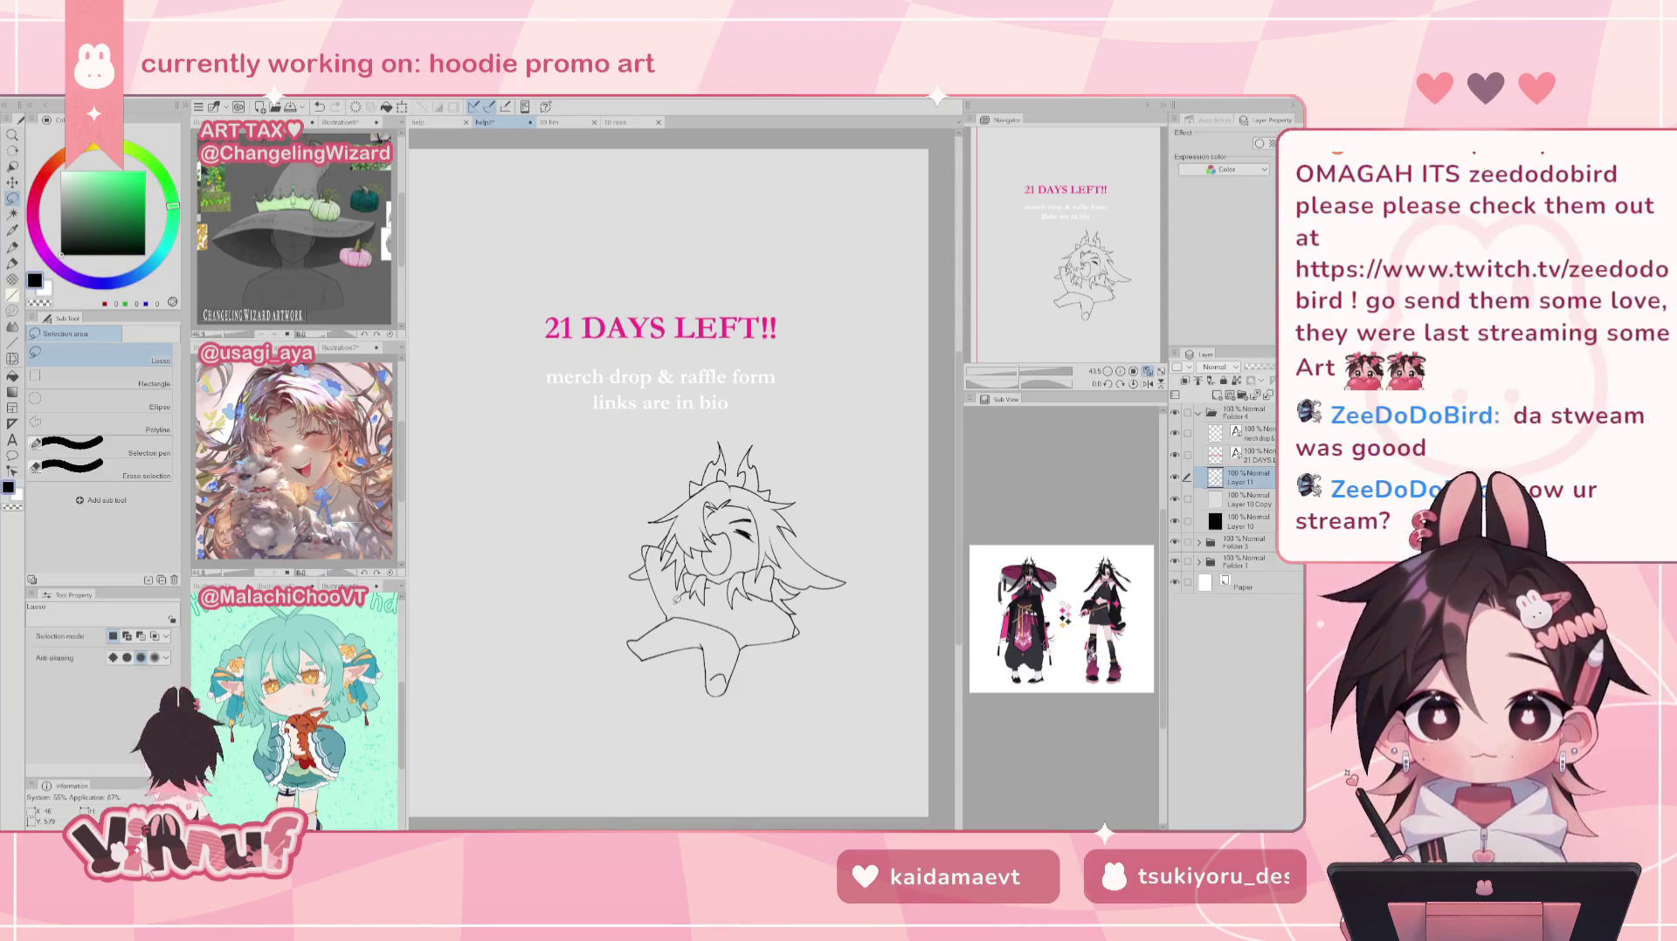
mouse_move(672, 609)
mouse_down()
mouse_move(740, 621)
mouse_move(723, 654)
mouse_move(738, 663)
mouse_up()
key(v)
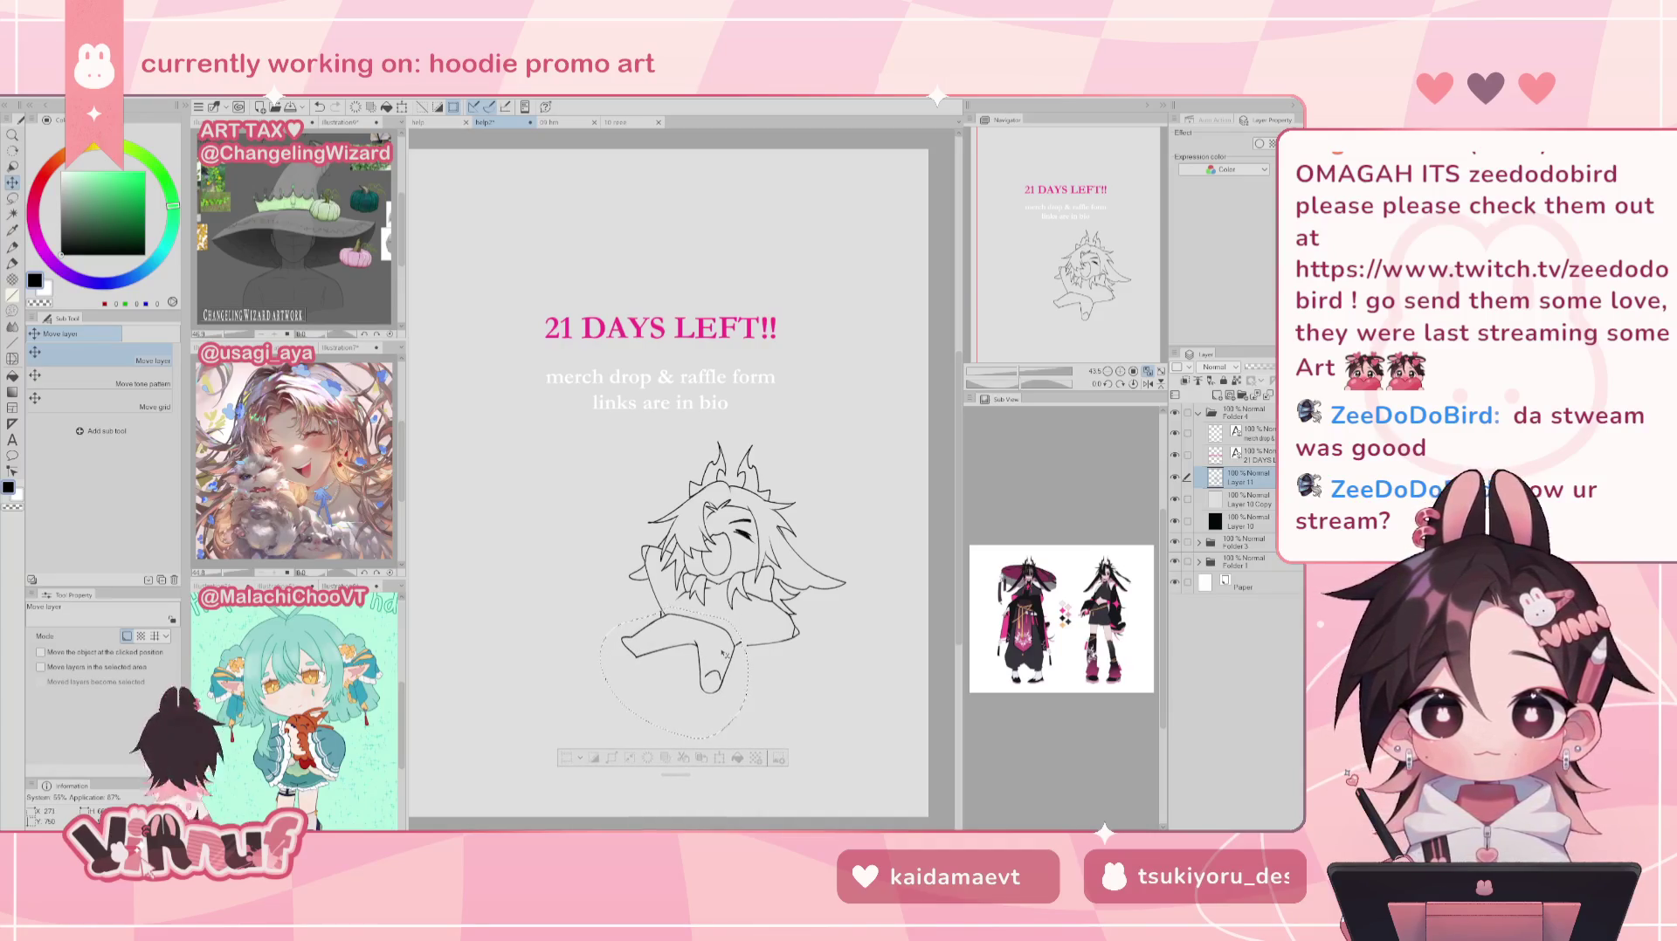
key(ctrl+d)
key(e)
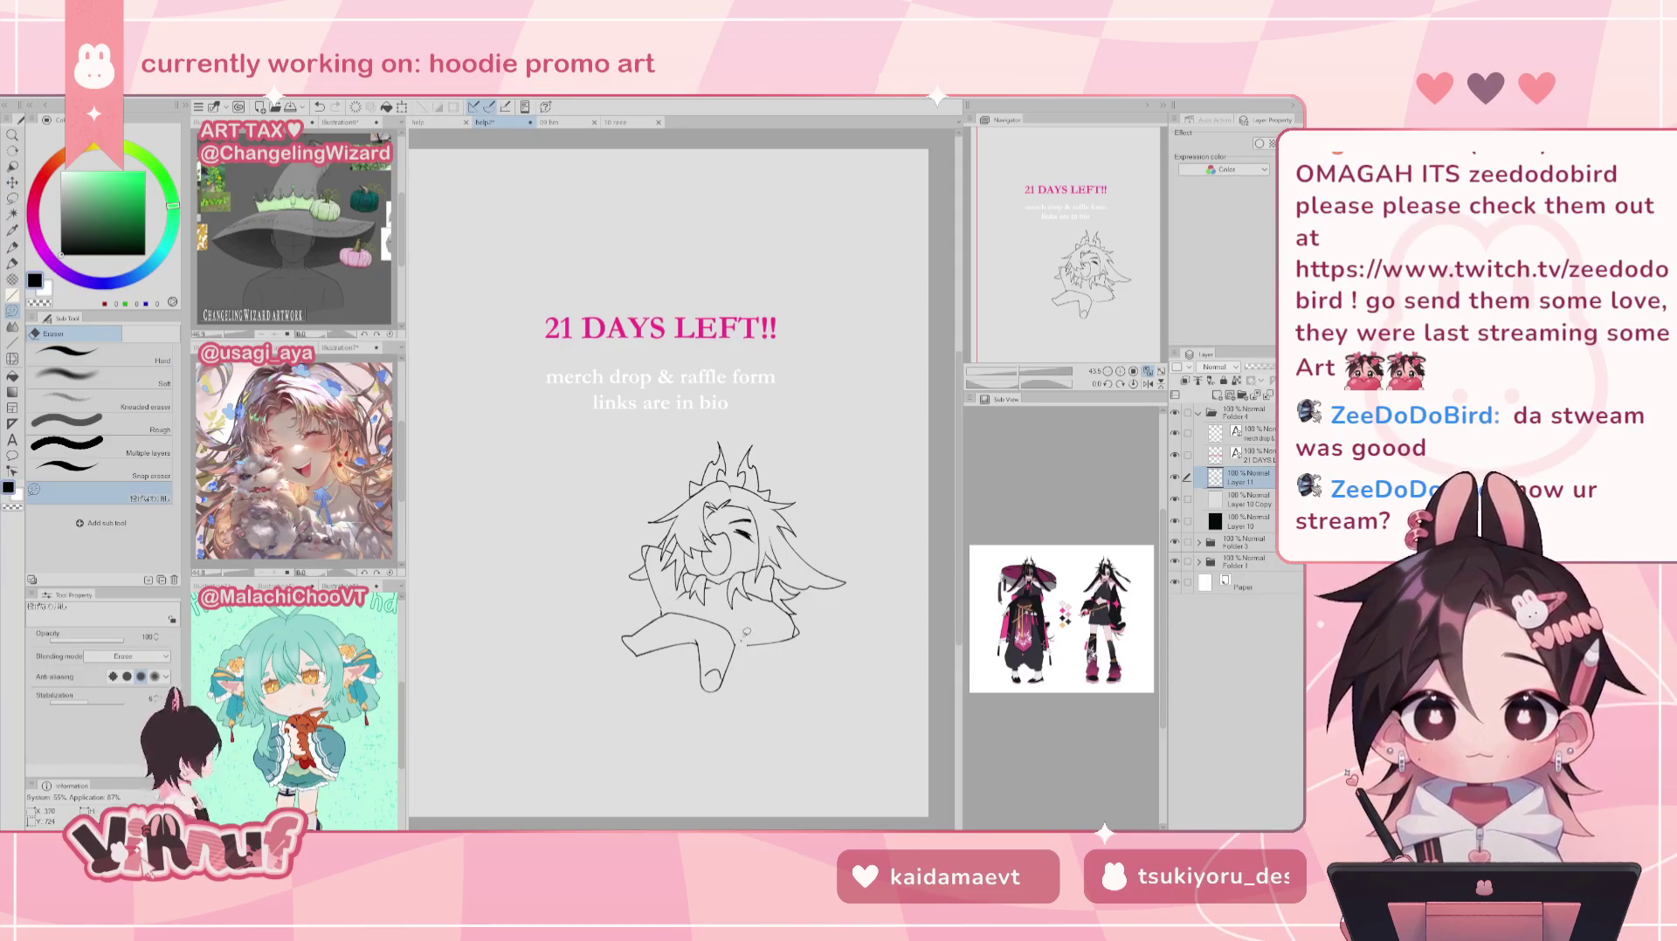
key(p)
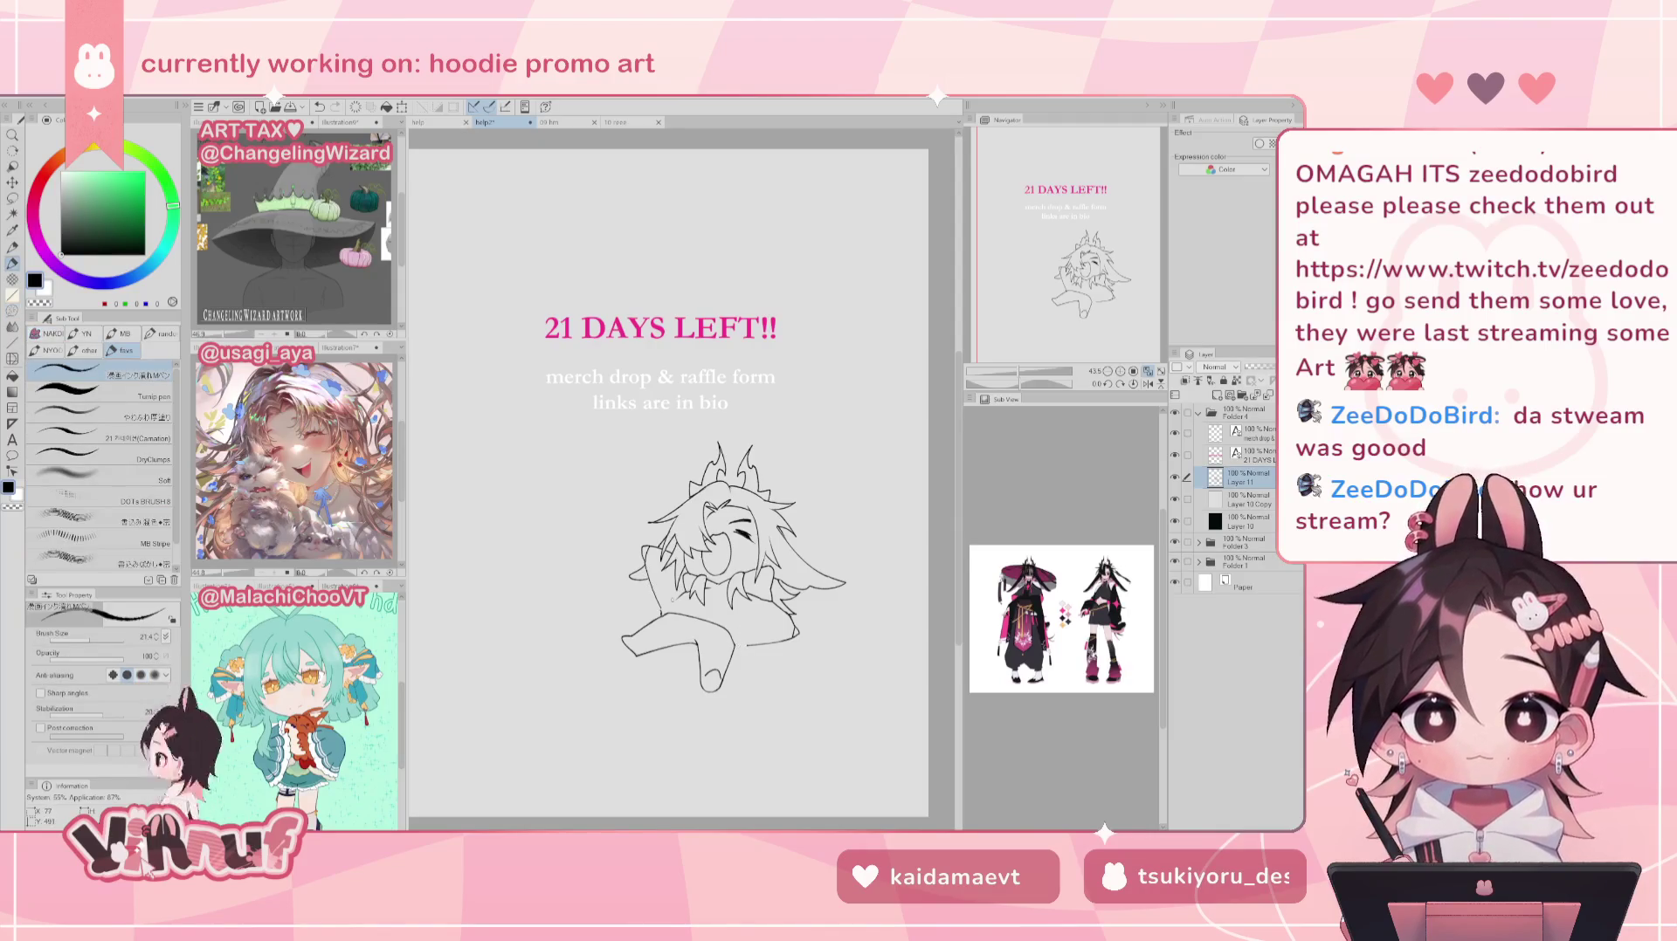
key(e)
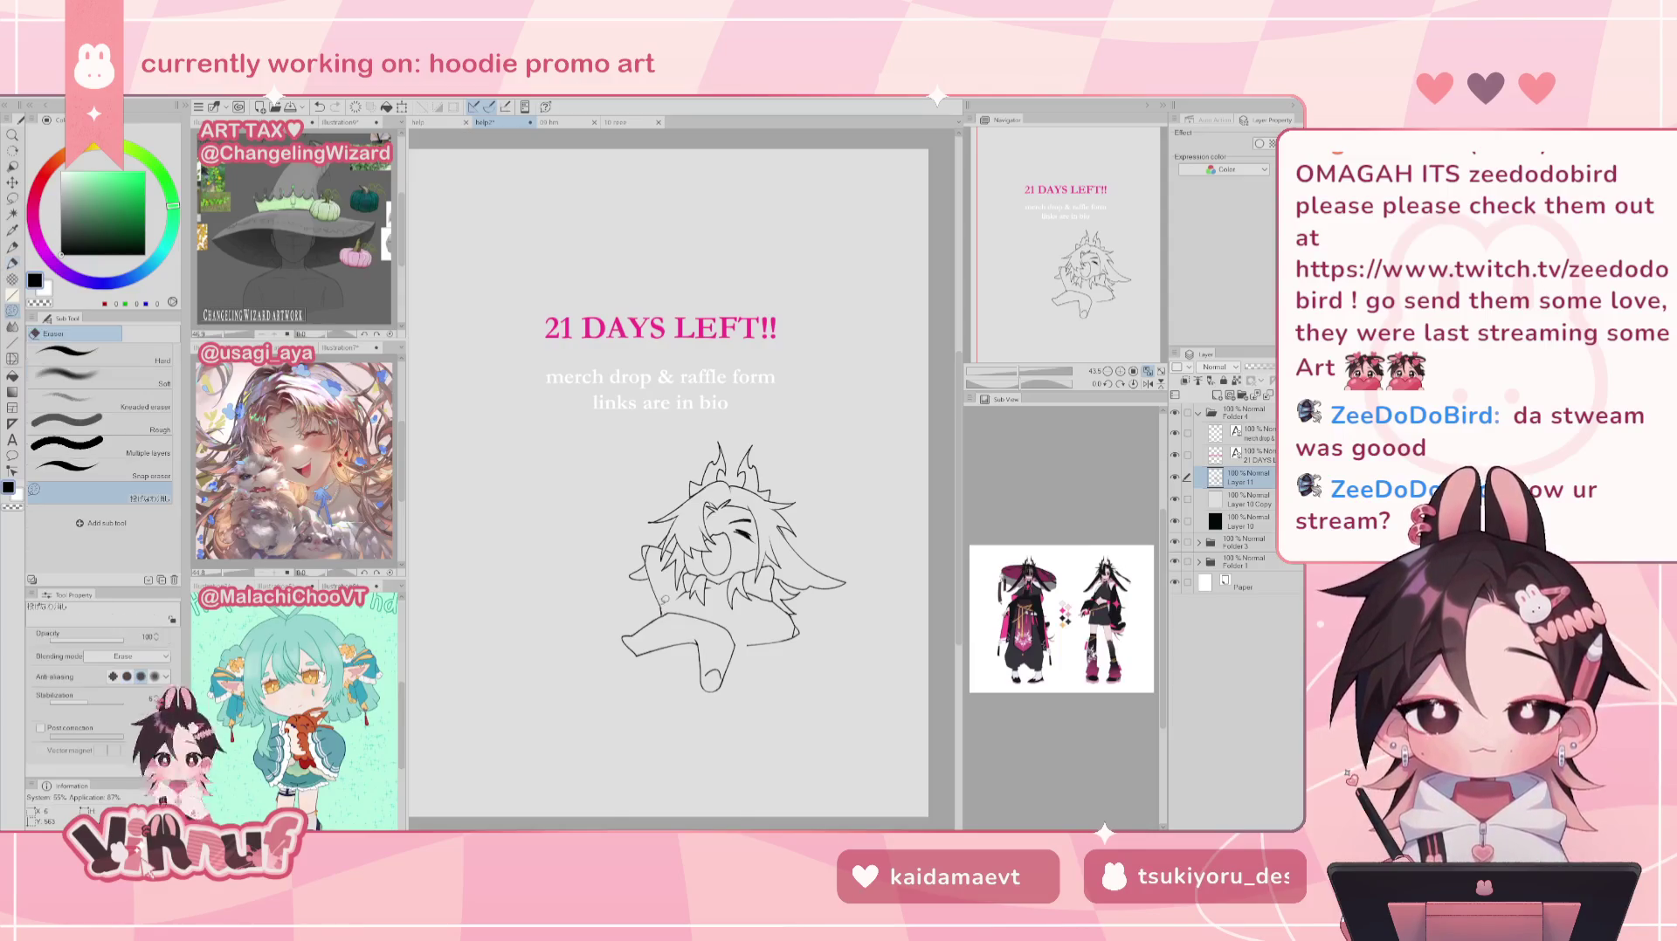
key(p)
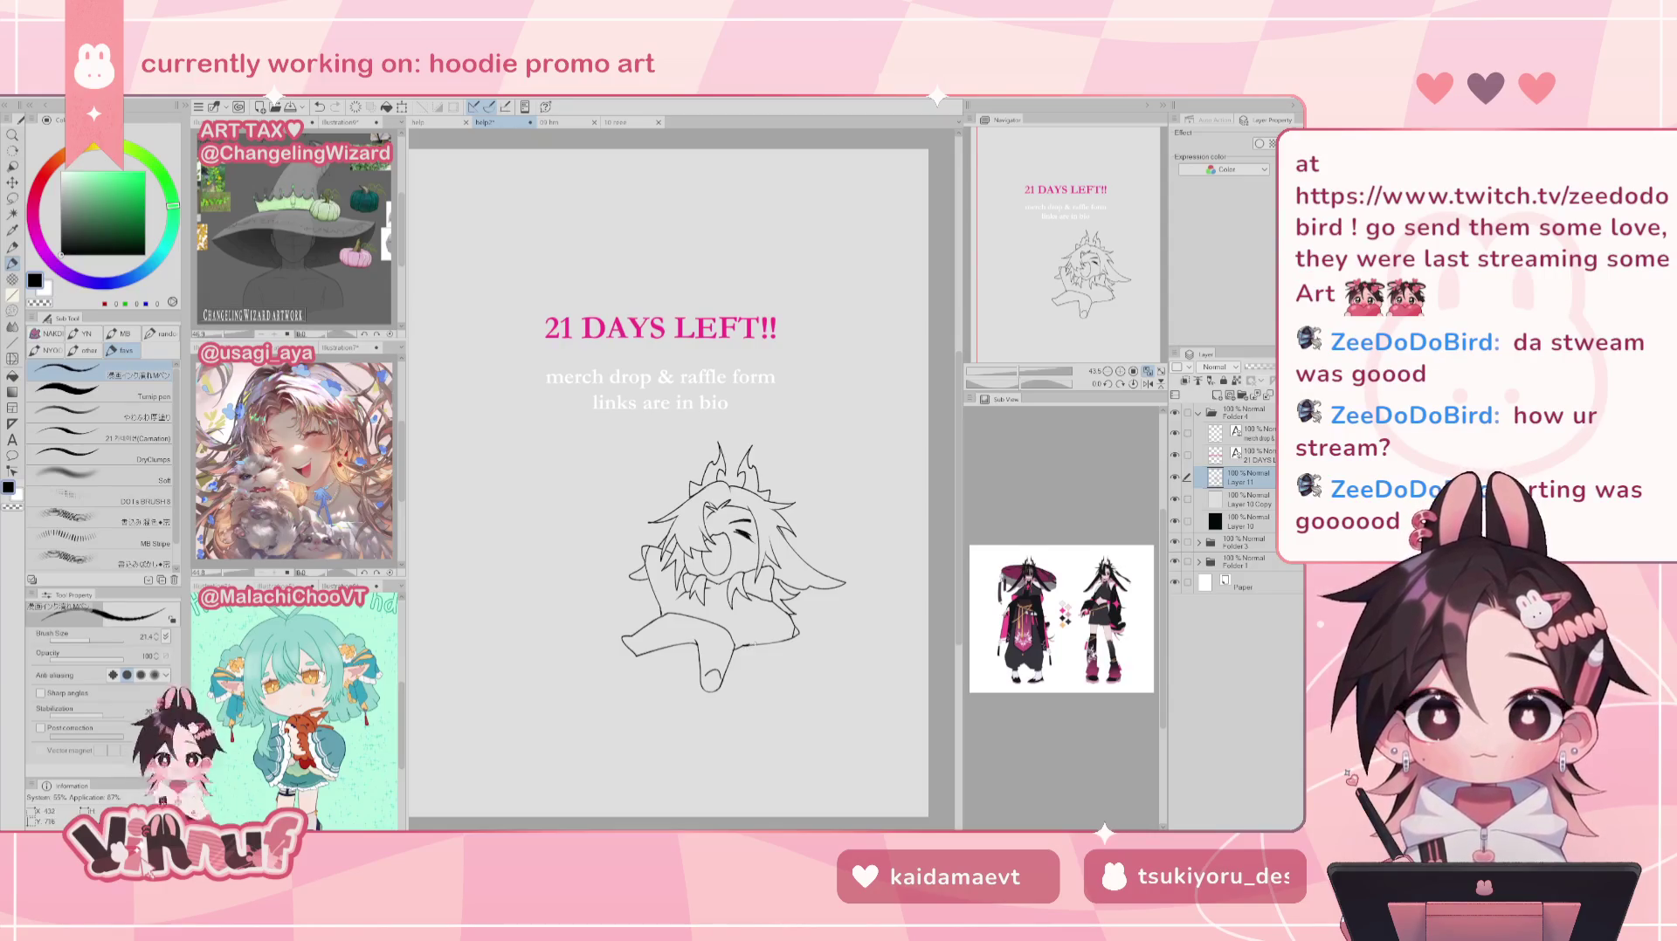
key(e)
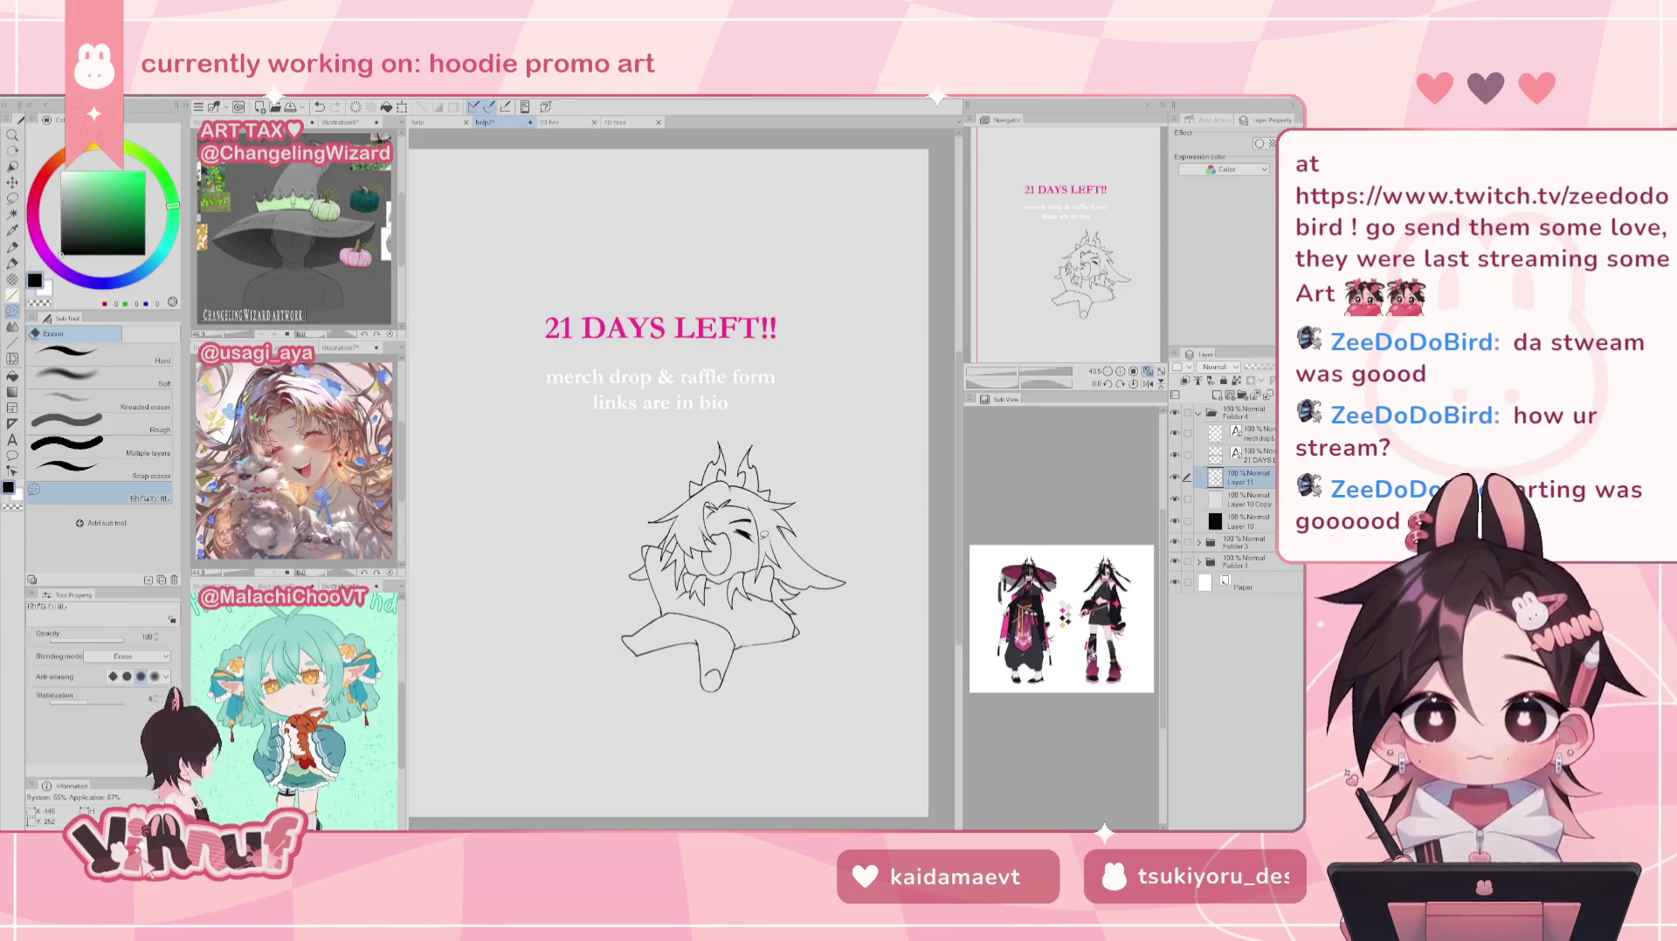
key(h)
key(p)
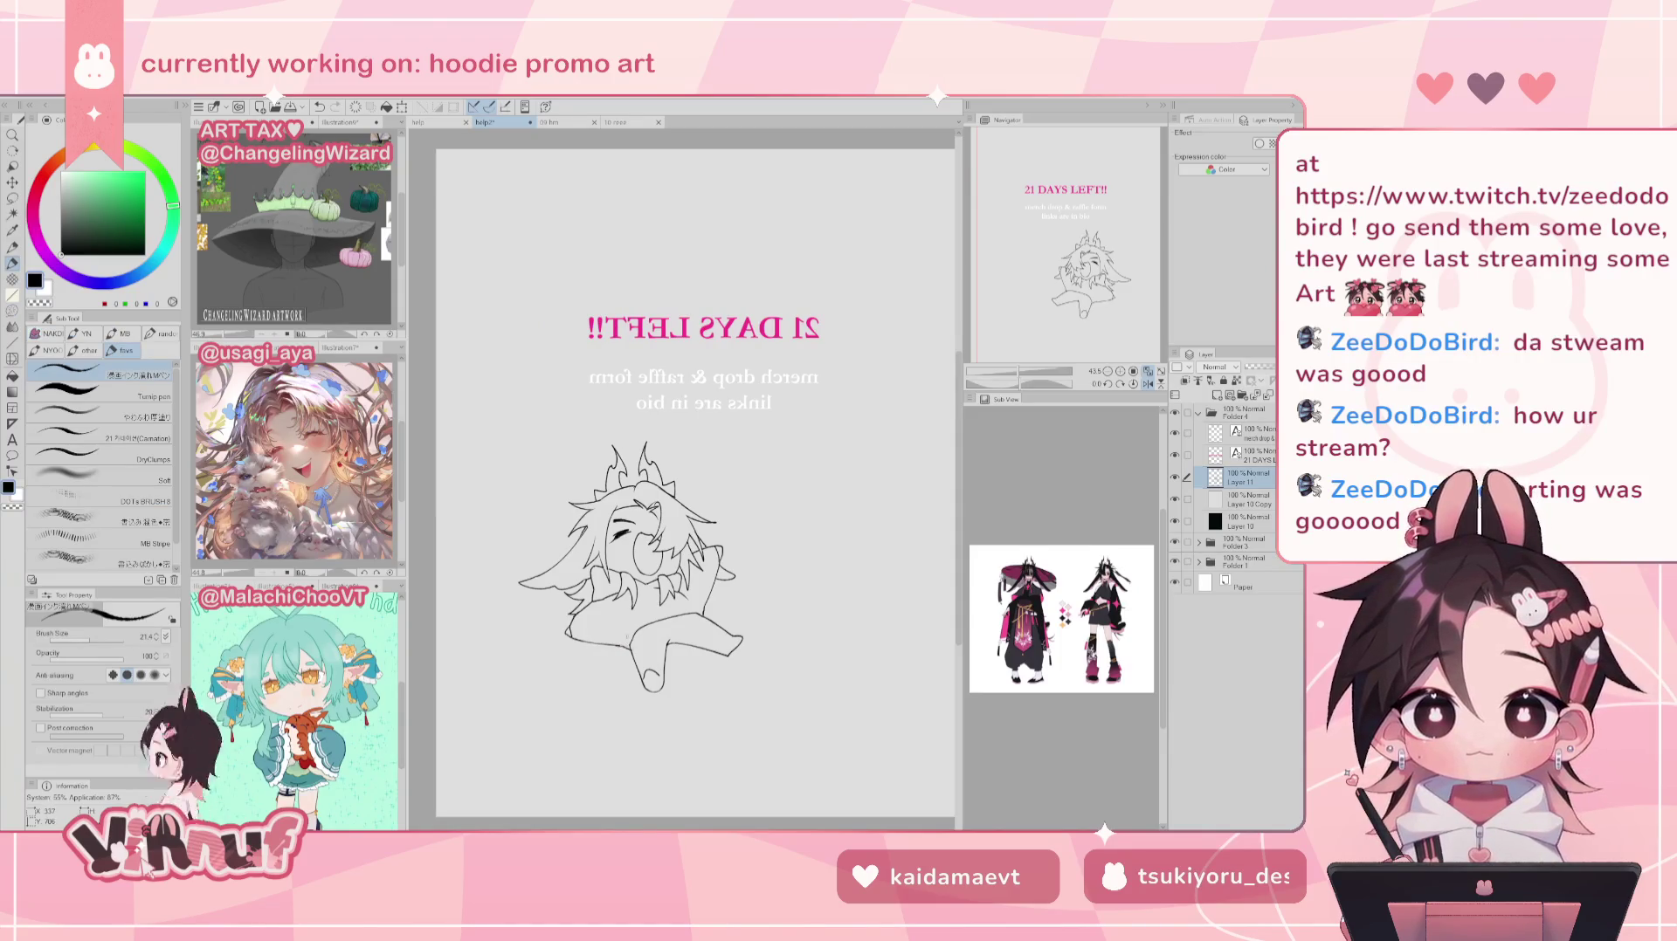
key(h)
click(424, 123)
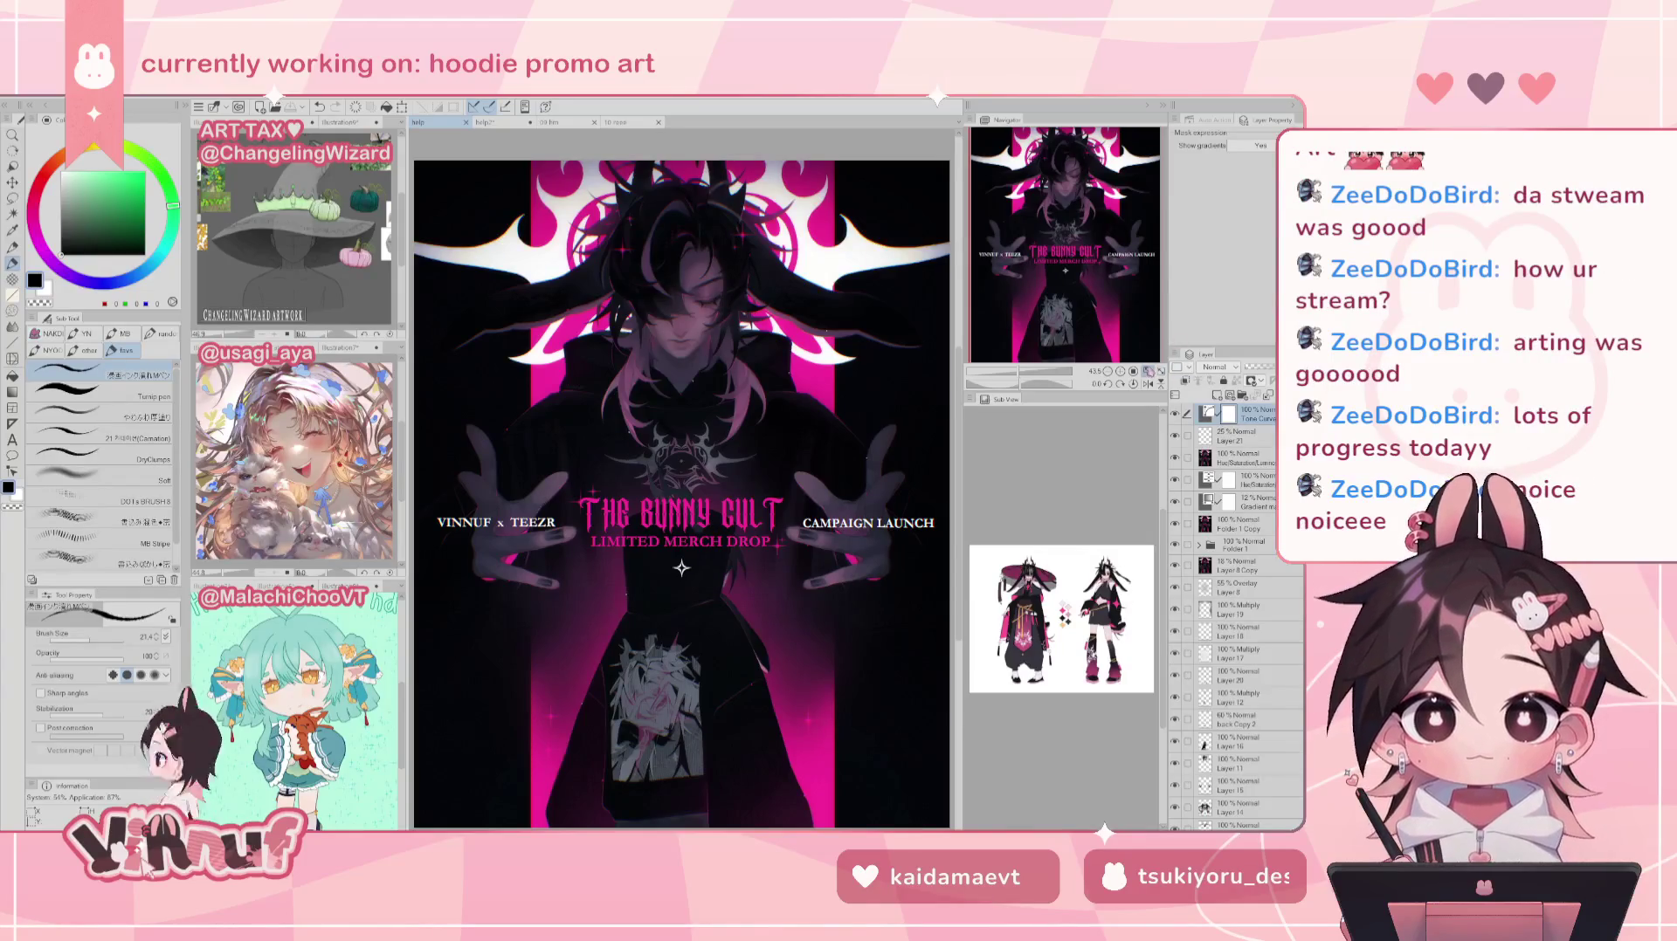
click(1036, 375)
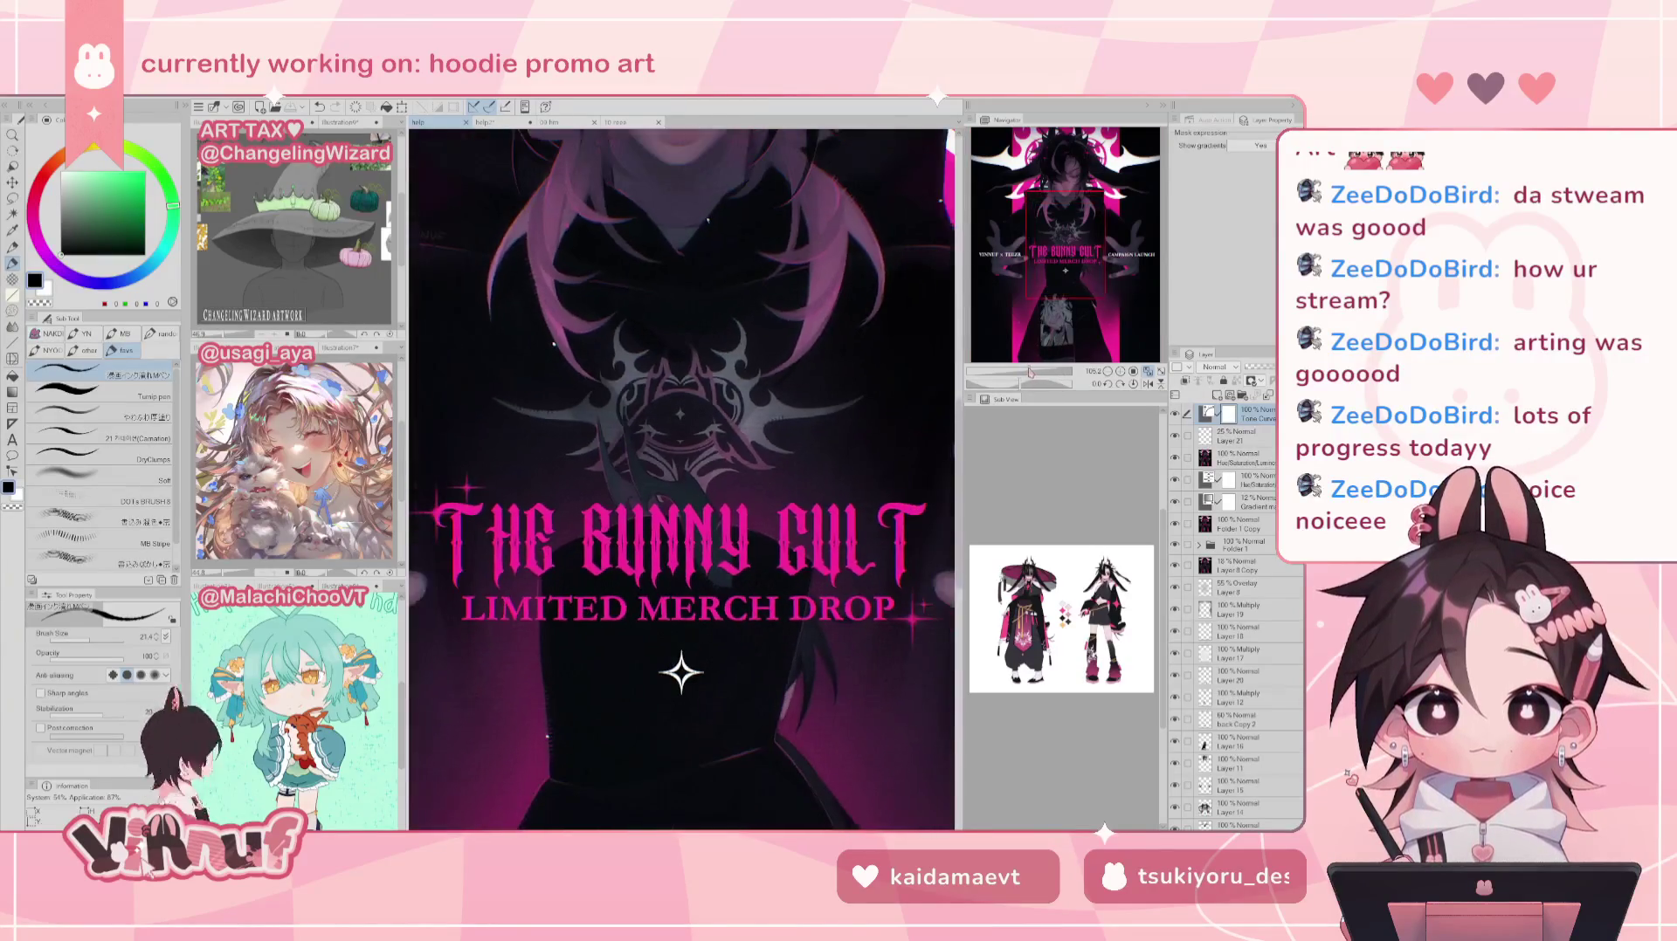
mouse_move(1061, 271)
mouse_down()
mouse_move(1031, 266)
mouse_move(1027, 238)
mouse_up()
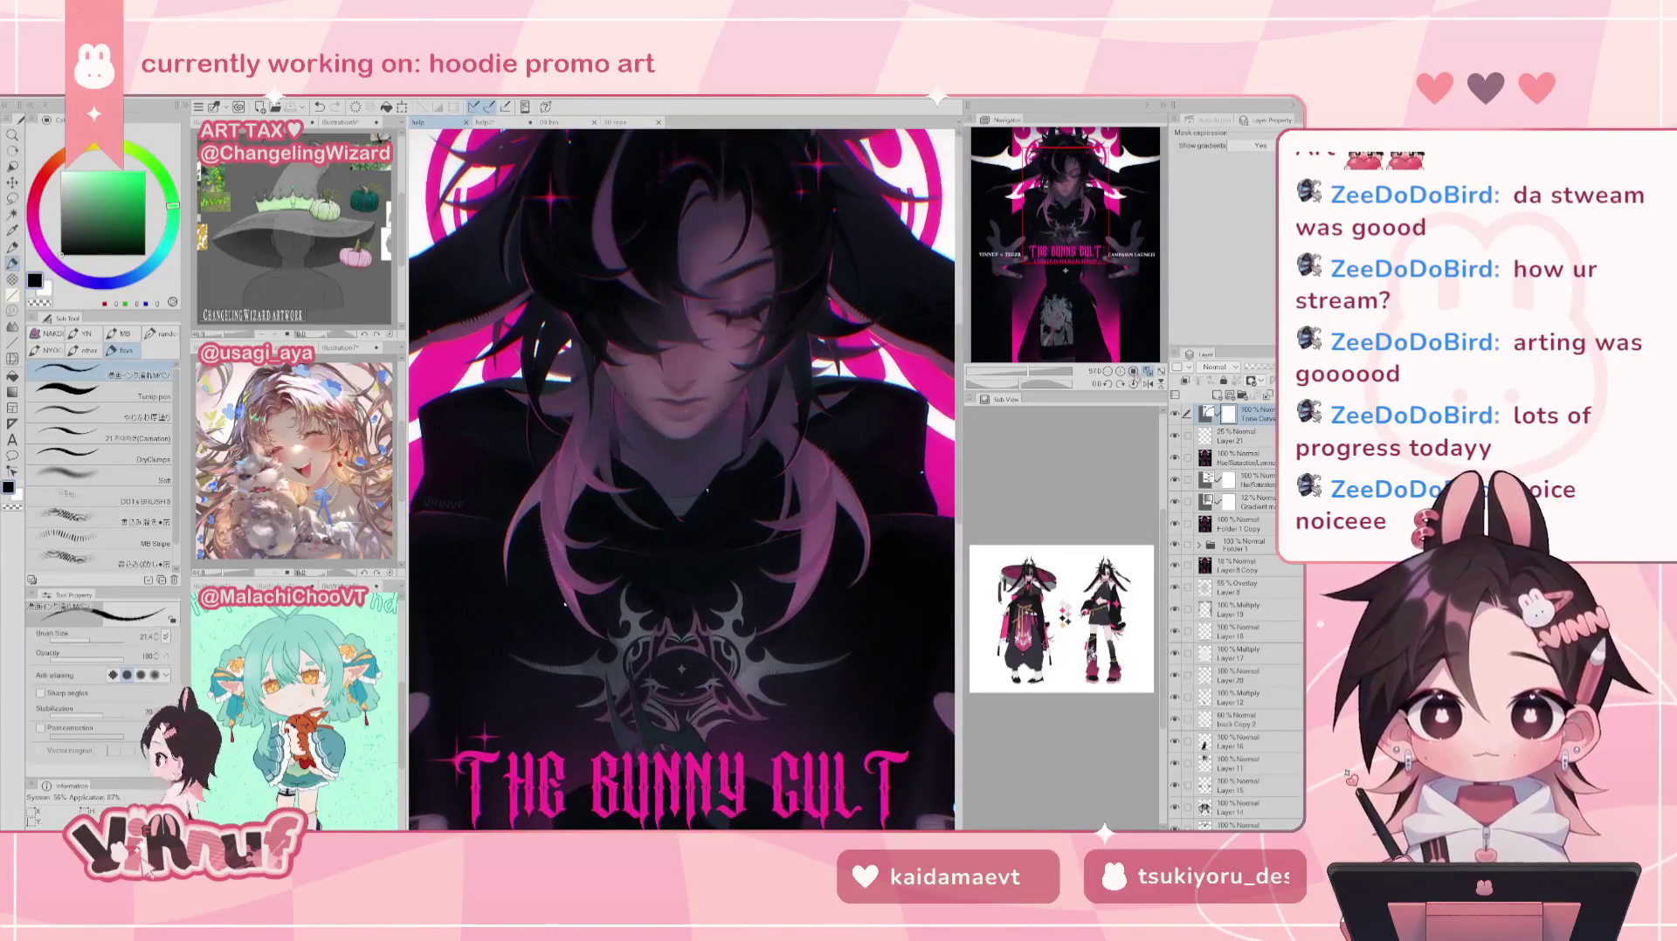
click(1147, 369)
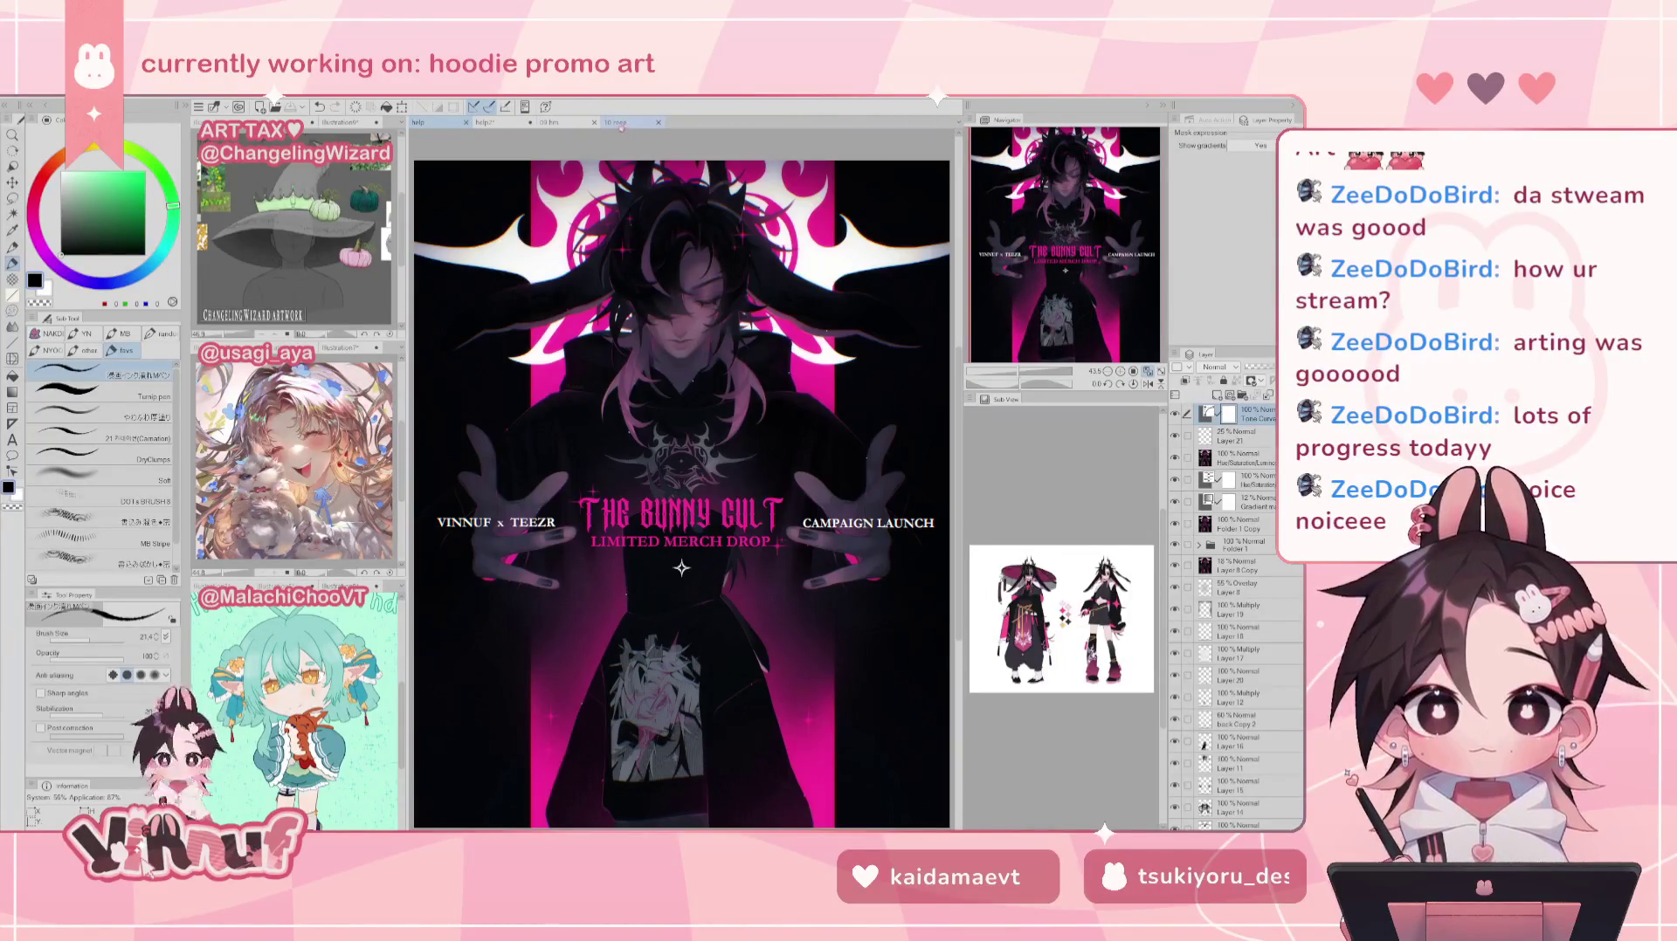
click(565, 121)
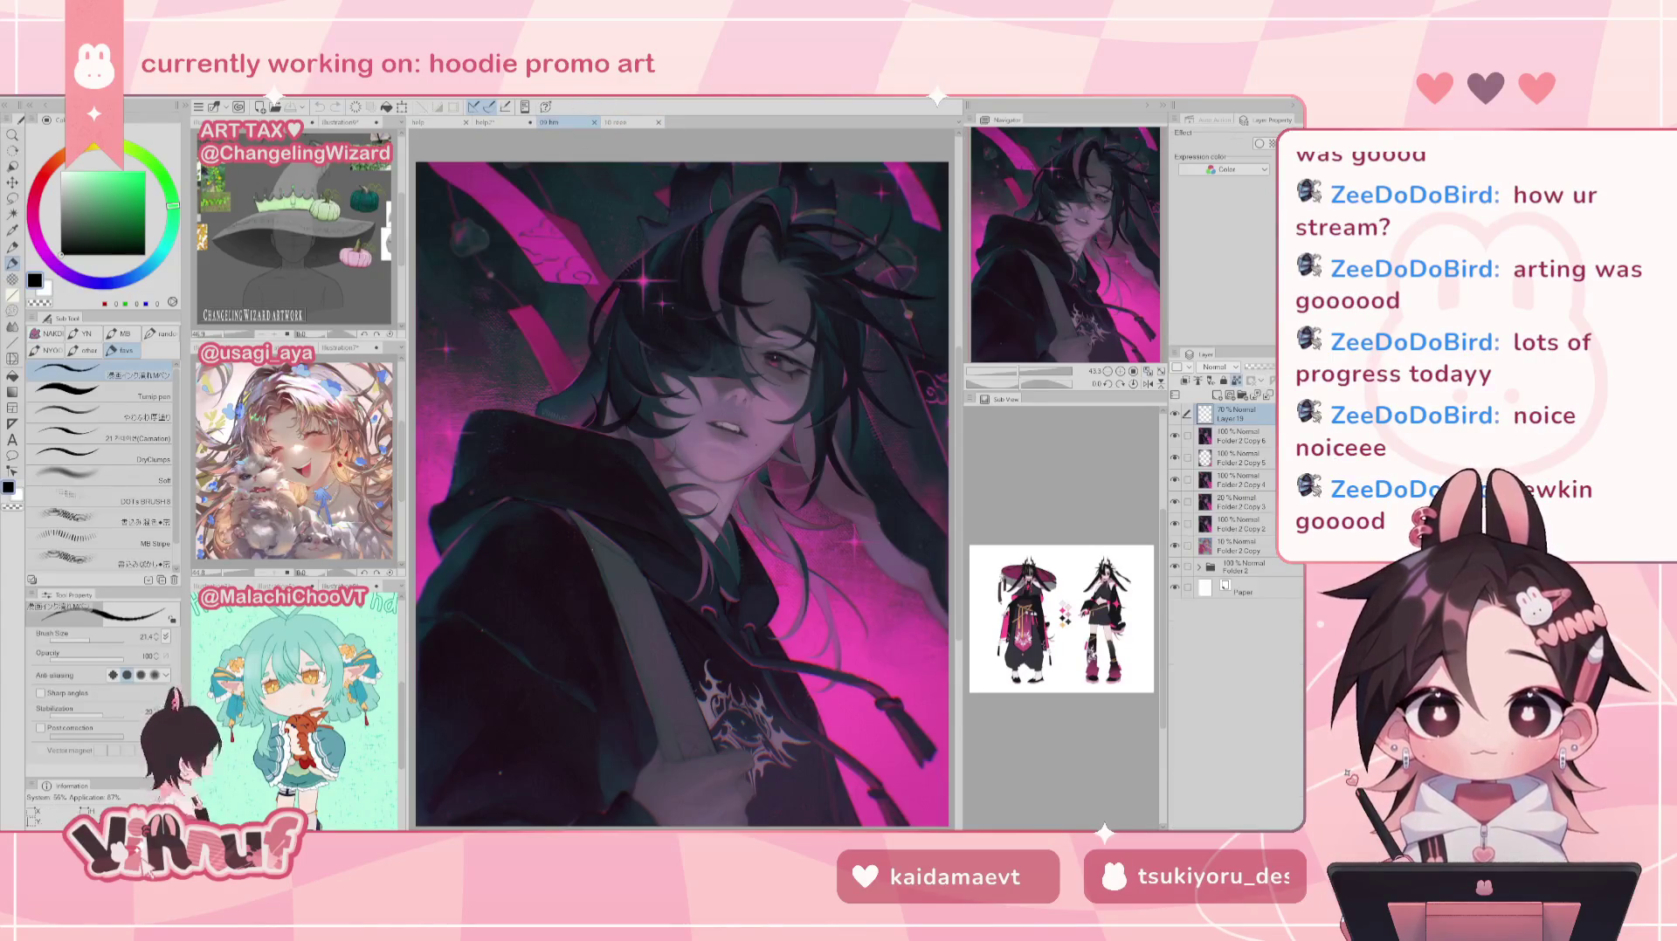
click(484, 123)
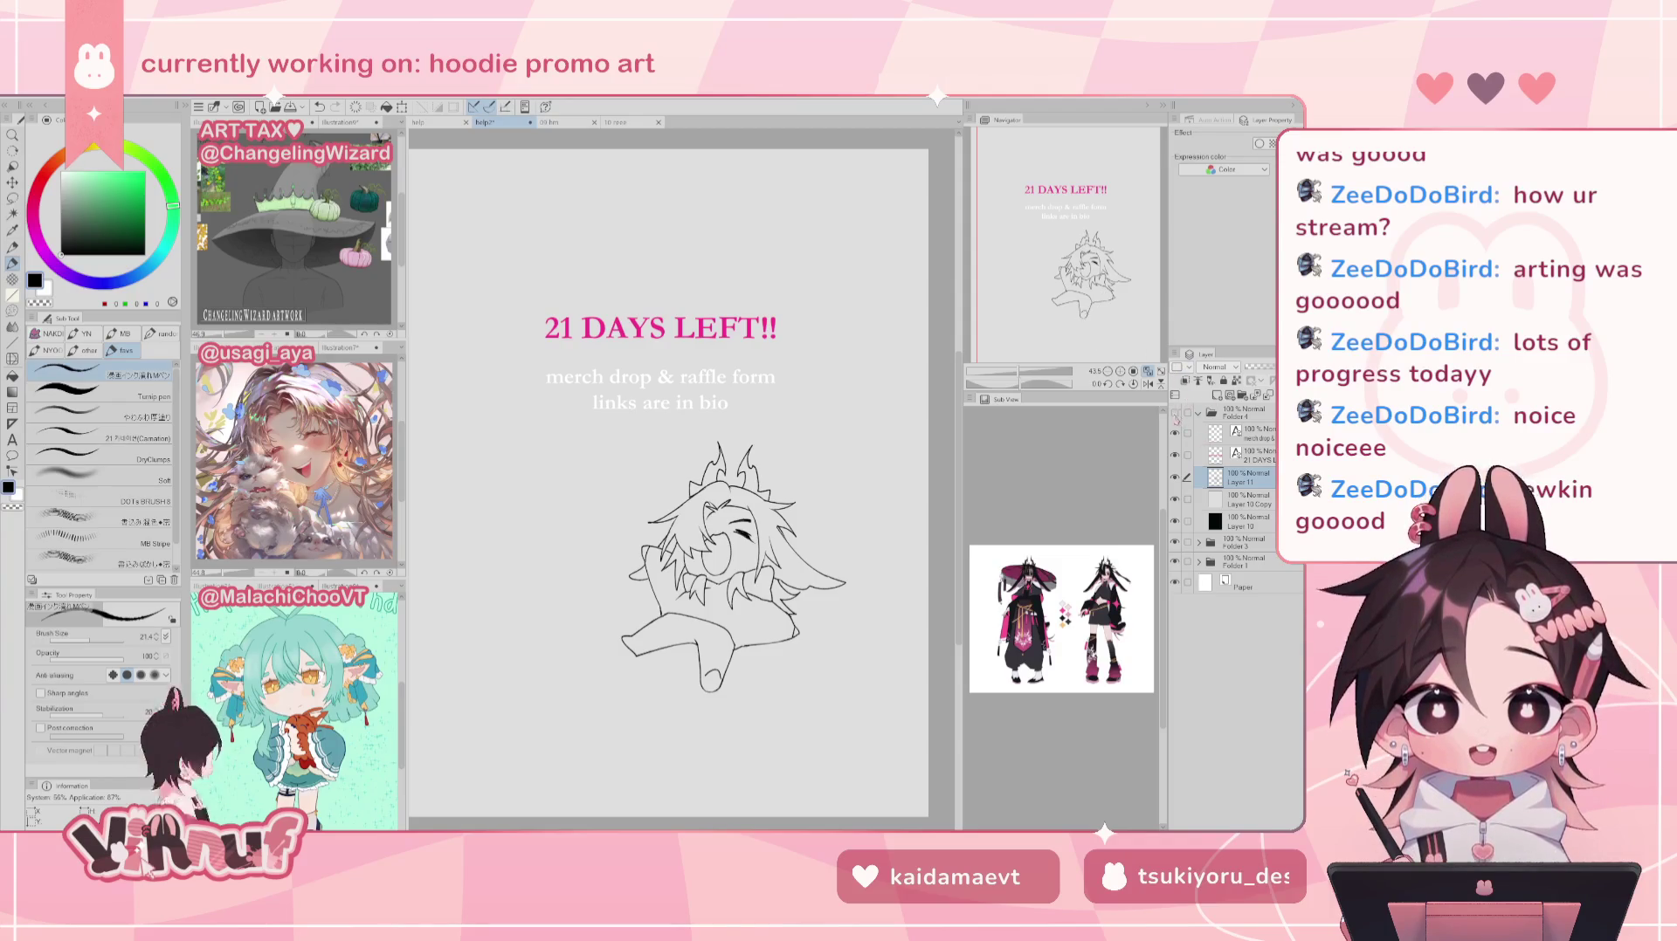
click(1175, 414)
click(1175, 414)
click(1175, 452)
click(1175, 432)
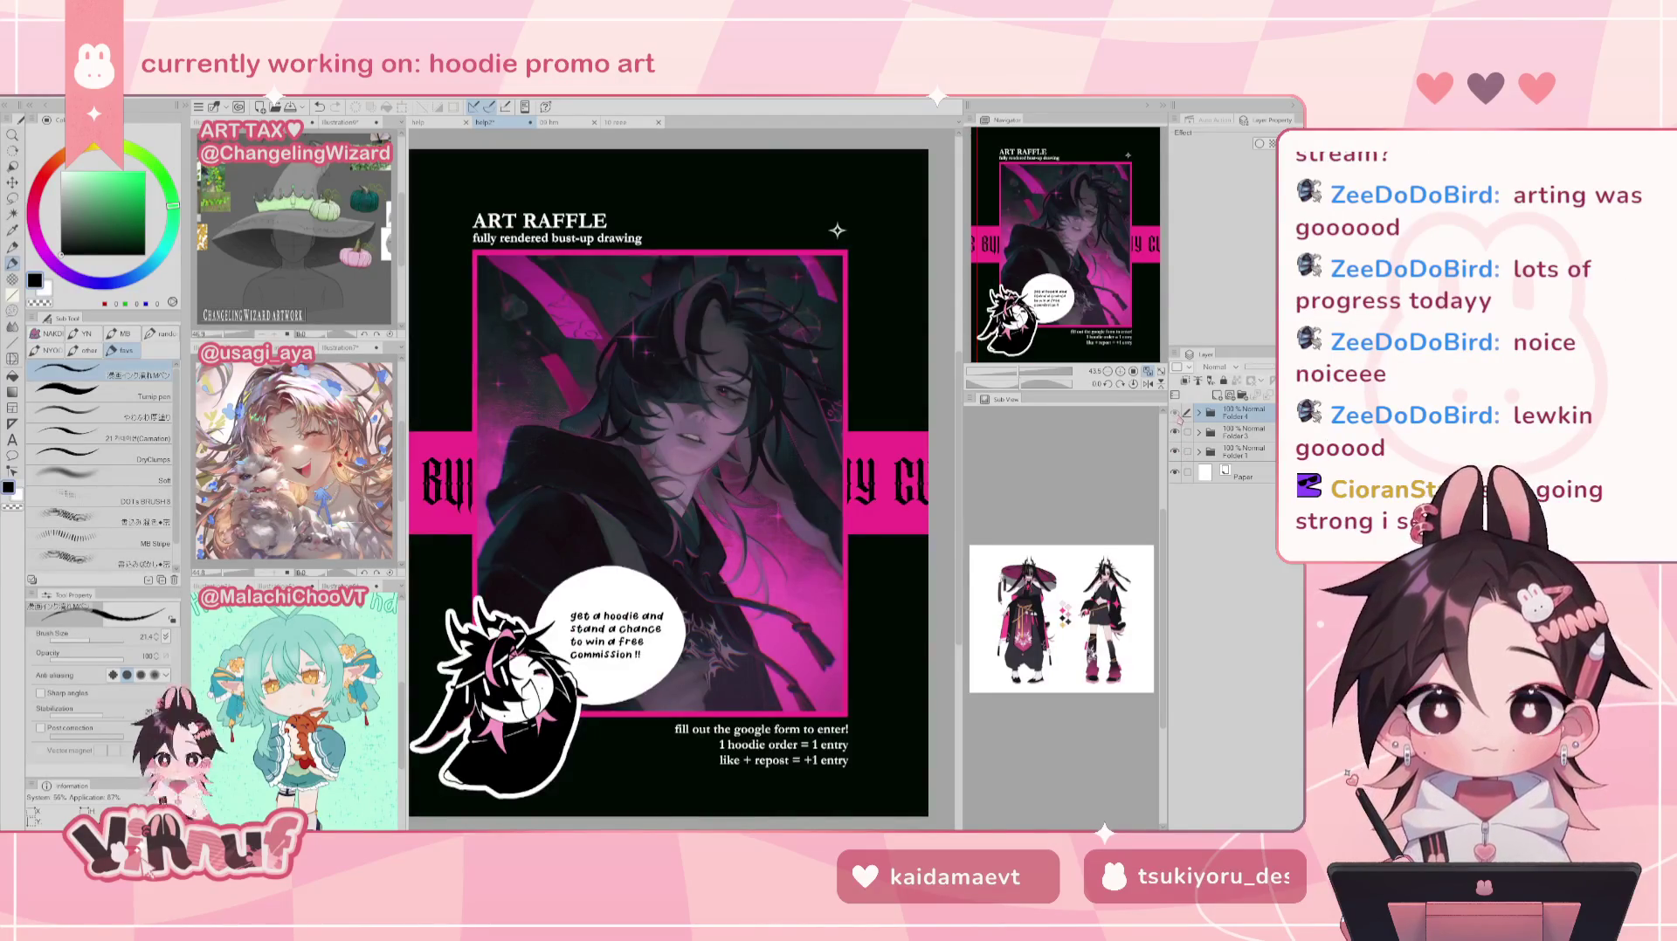
click(1175, 432)
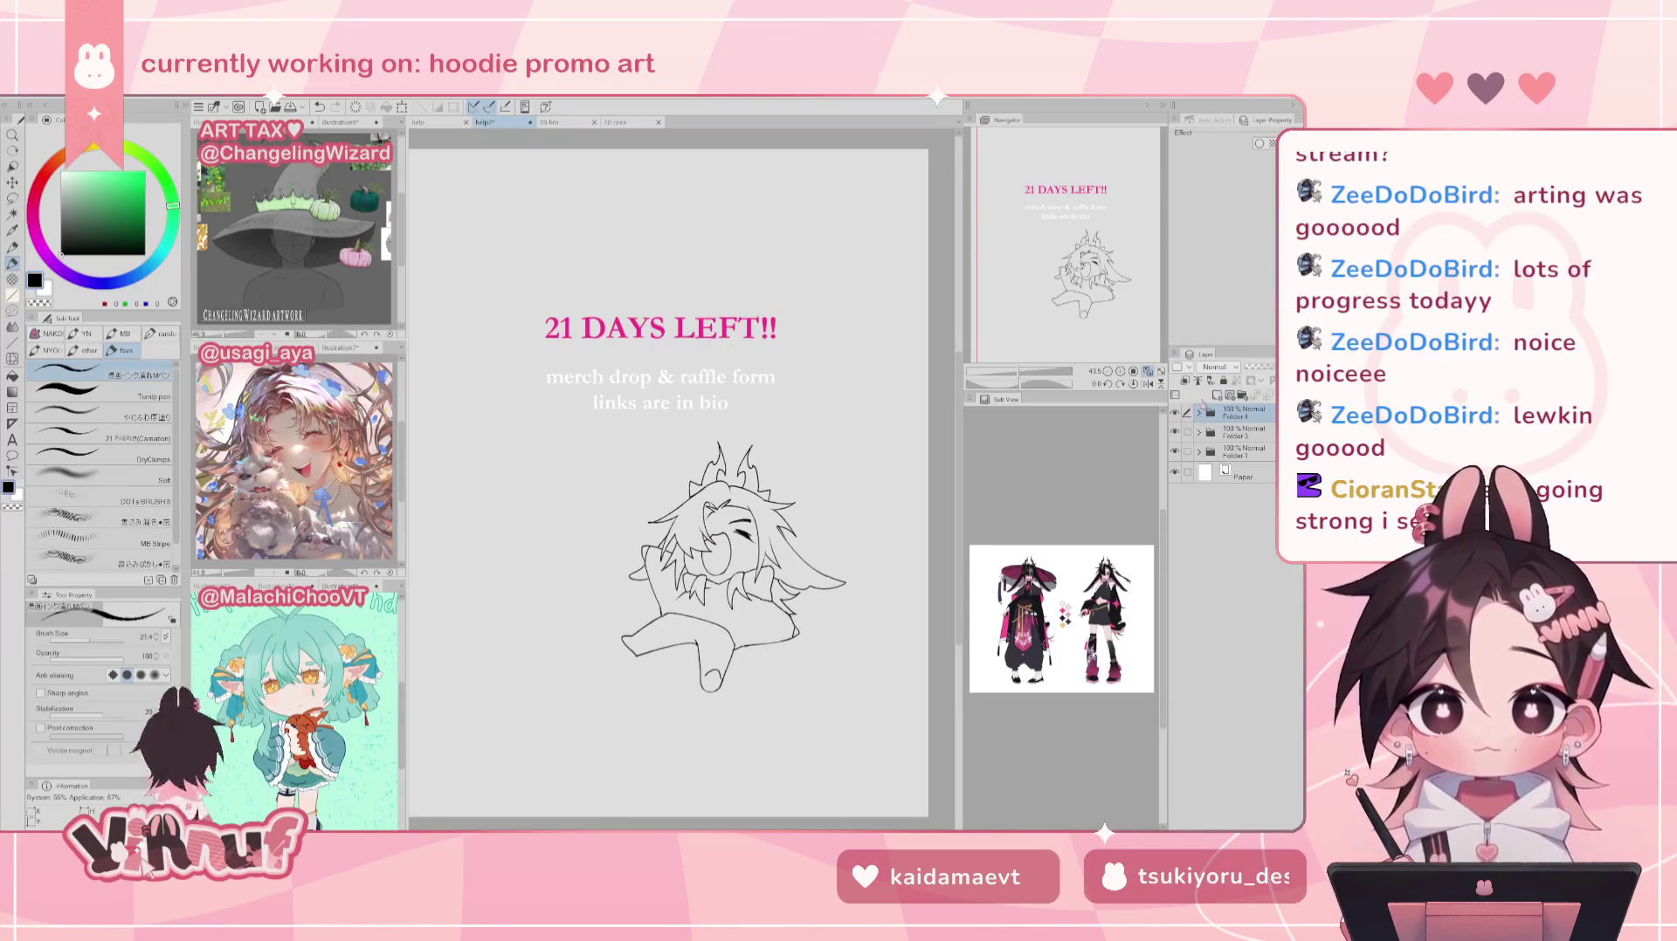
click(1198, 411)
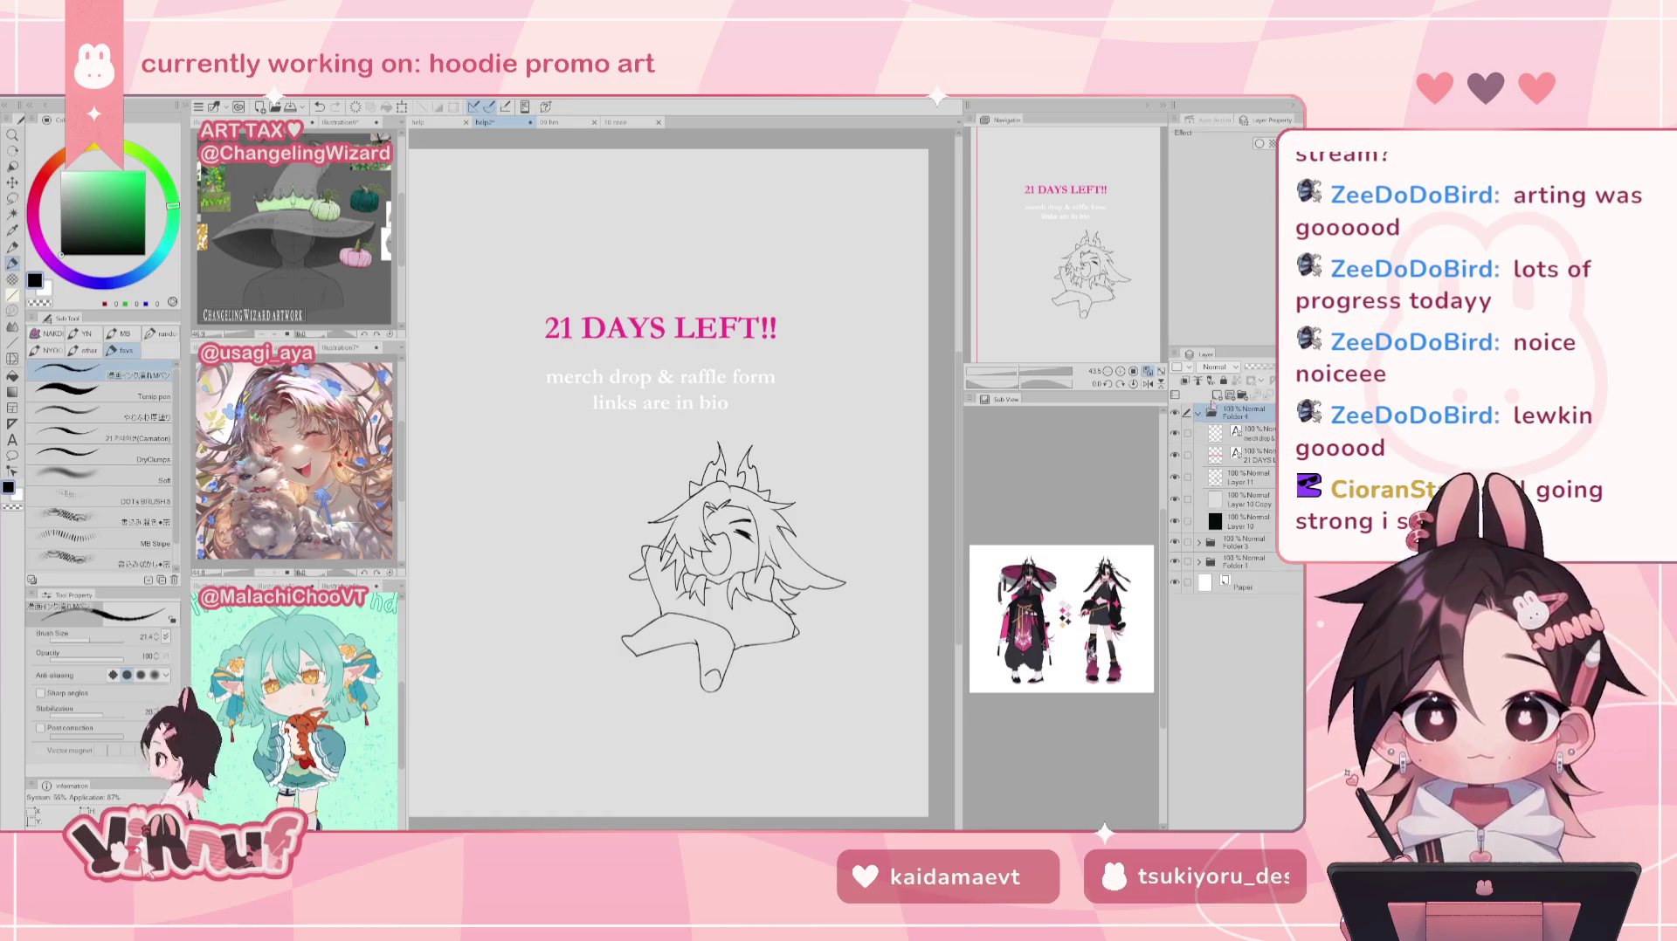
Step: On Layer 11, zoom in and touch up the hair outline with a short stroke
click(1243, 479)
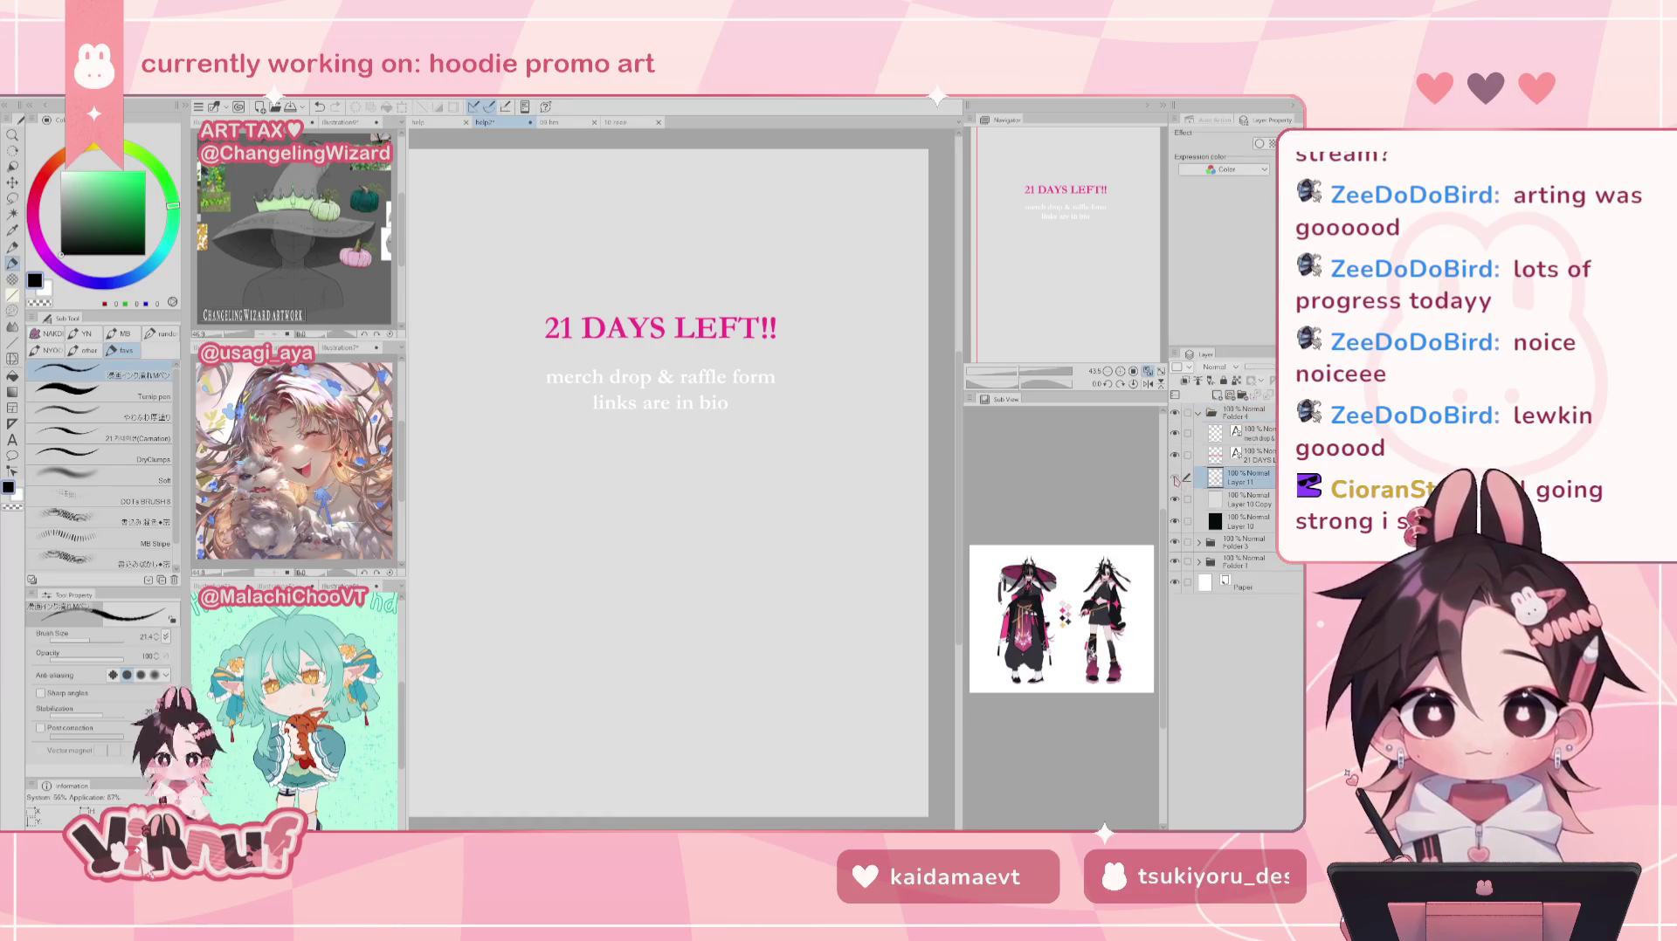
drag(1019, 370, 1029, 372)
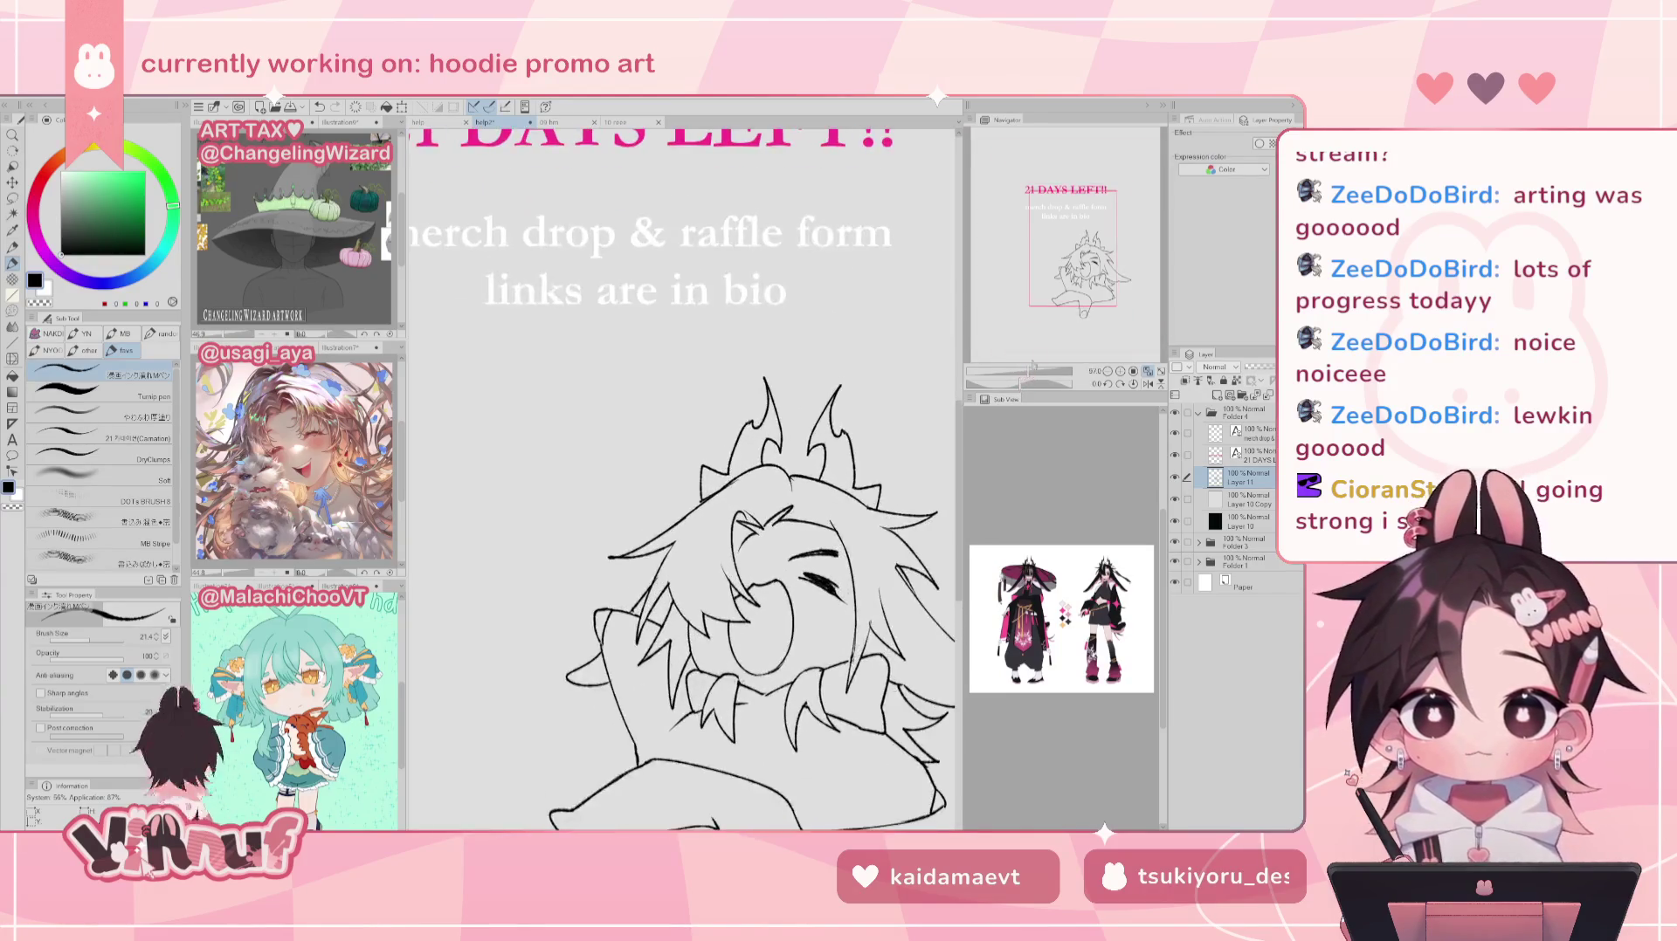
key(e)
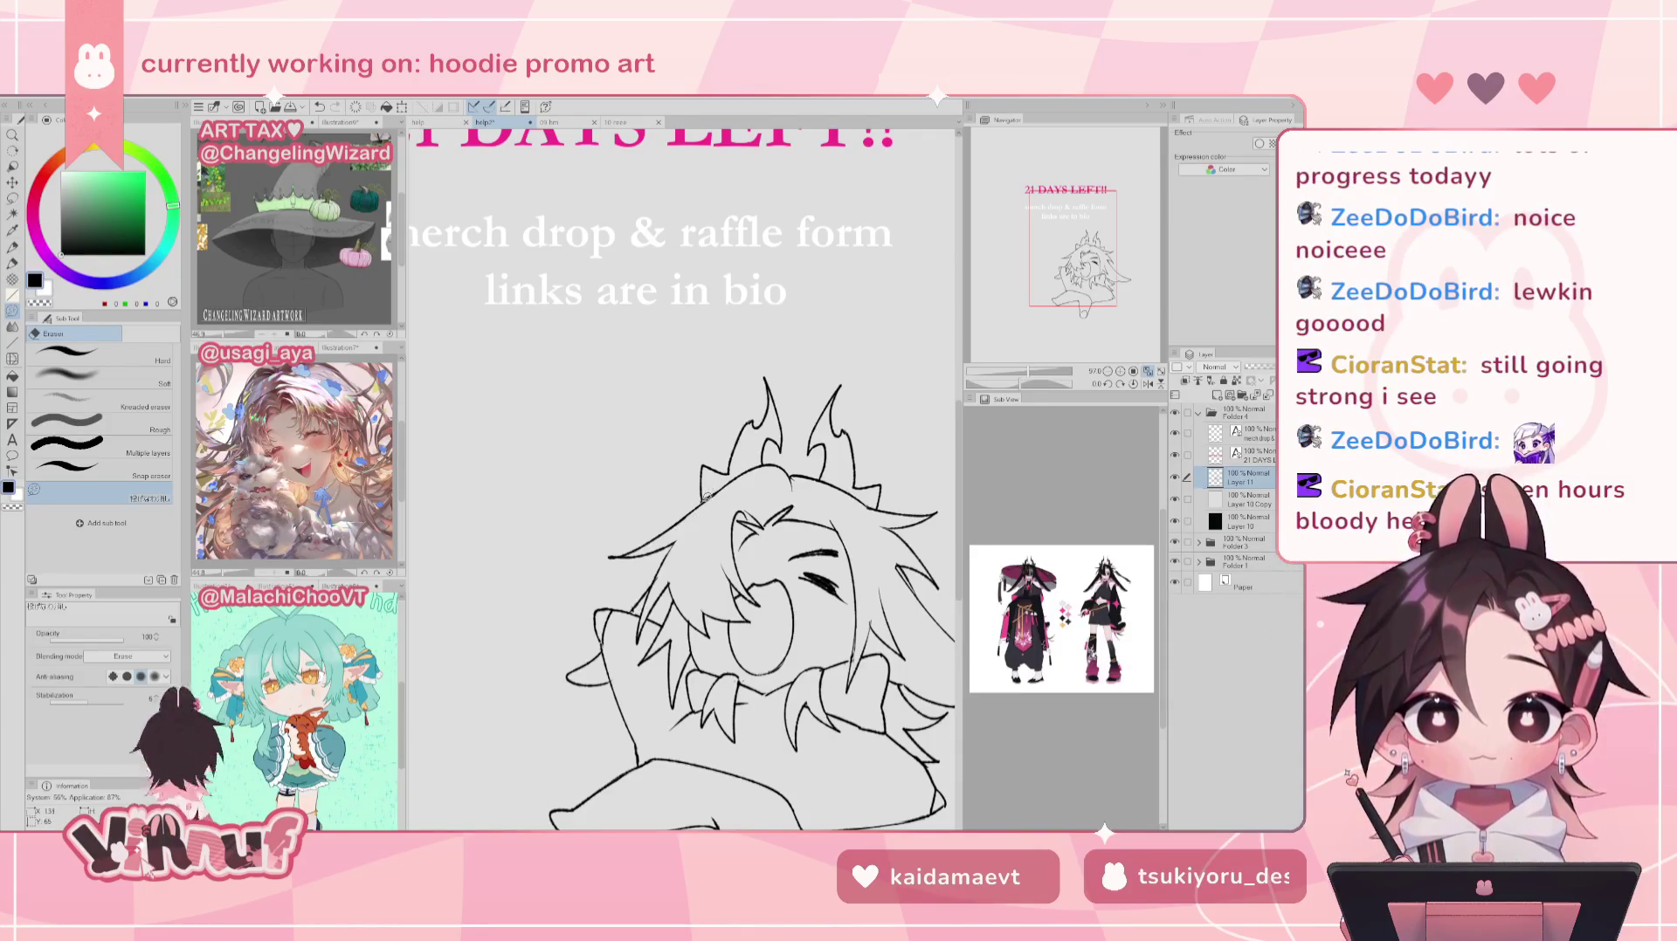
key(p)
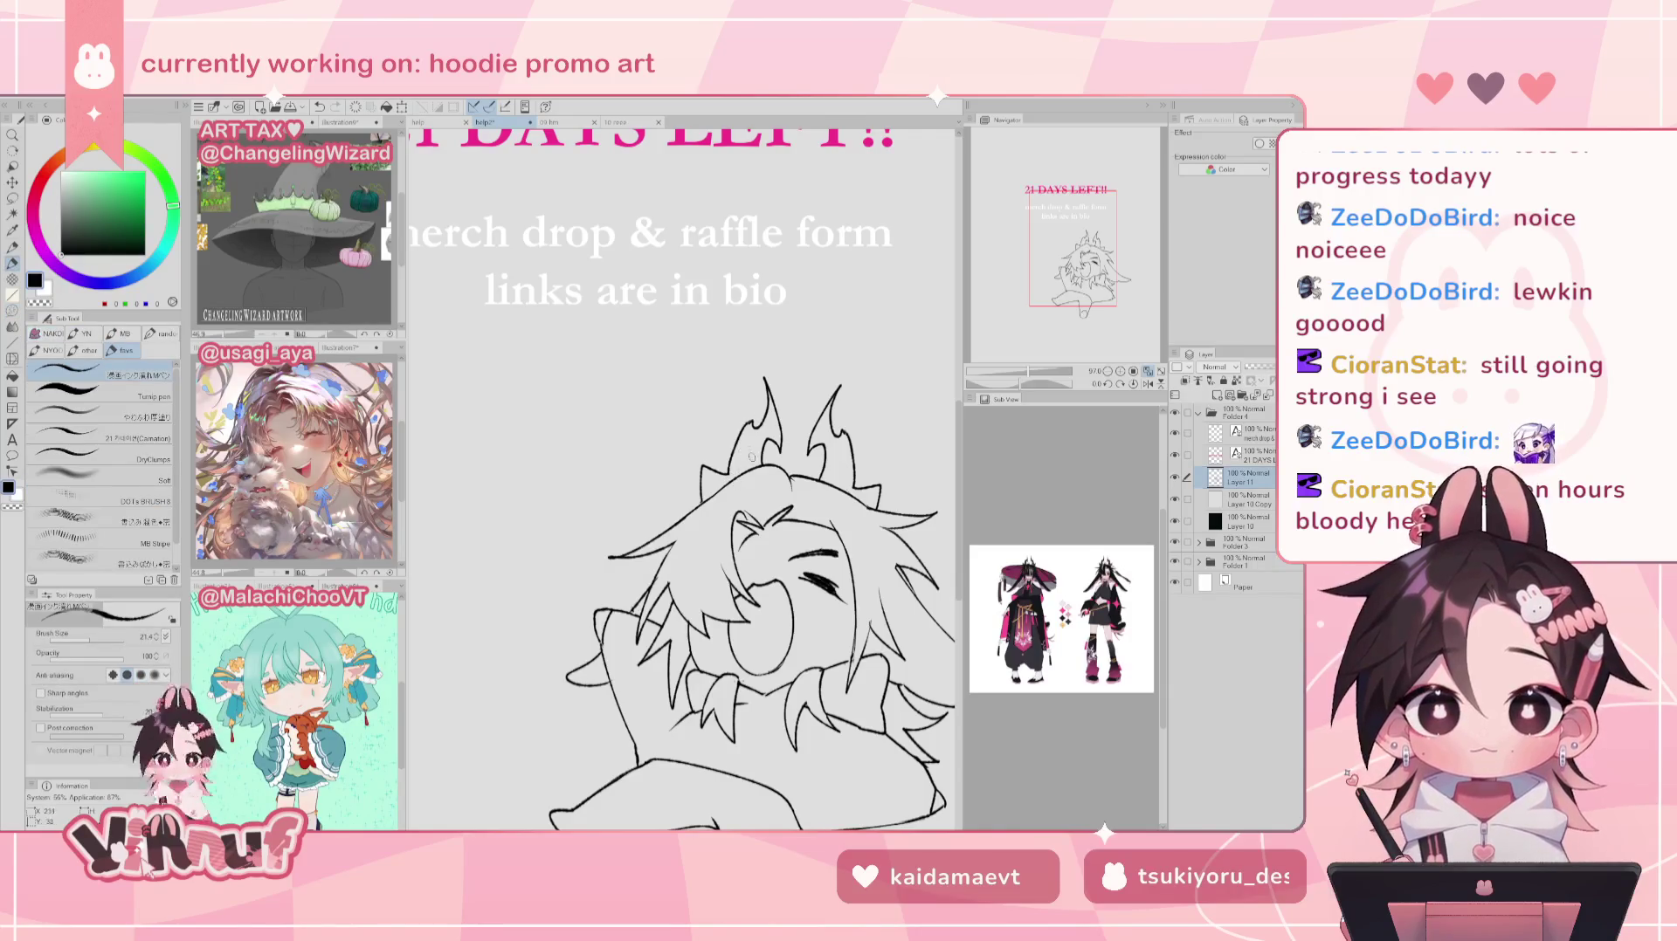
drag(698, 498, 708, 512)
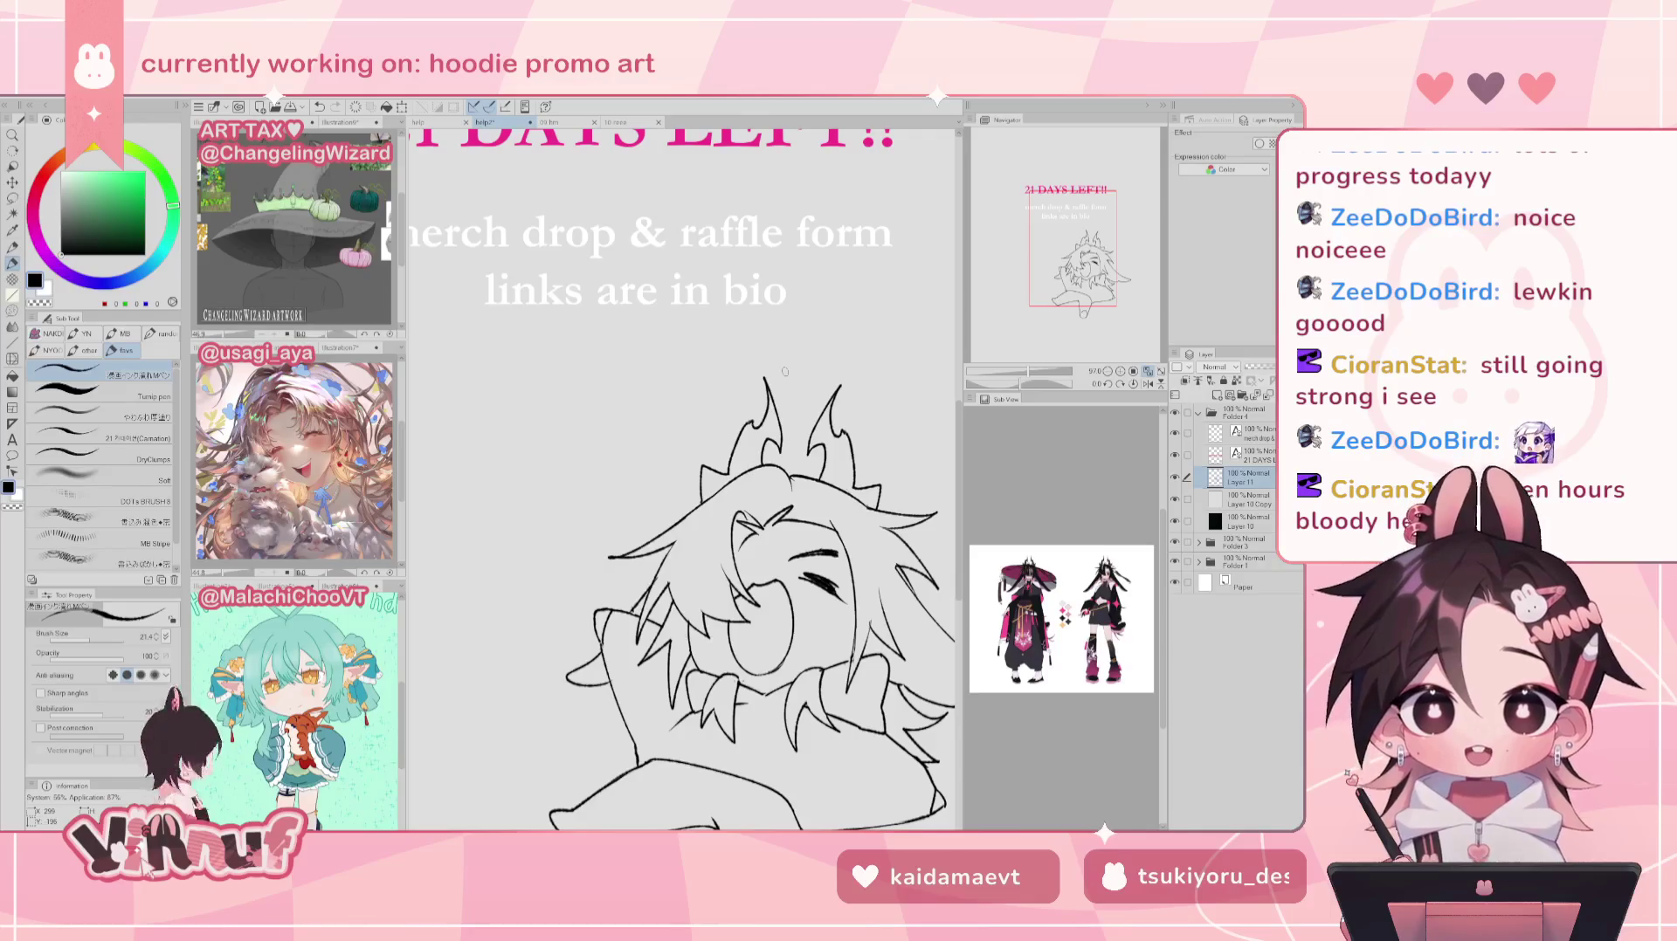
click(1147, 371)
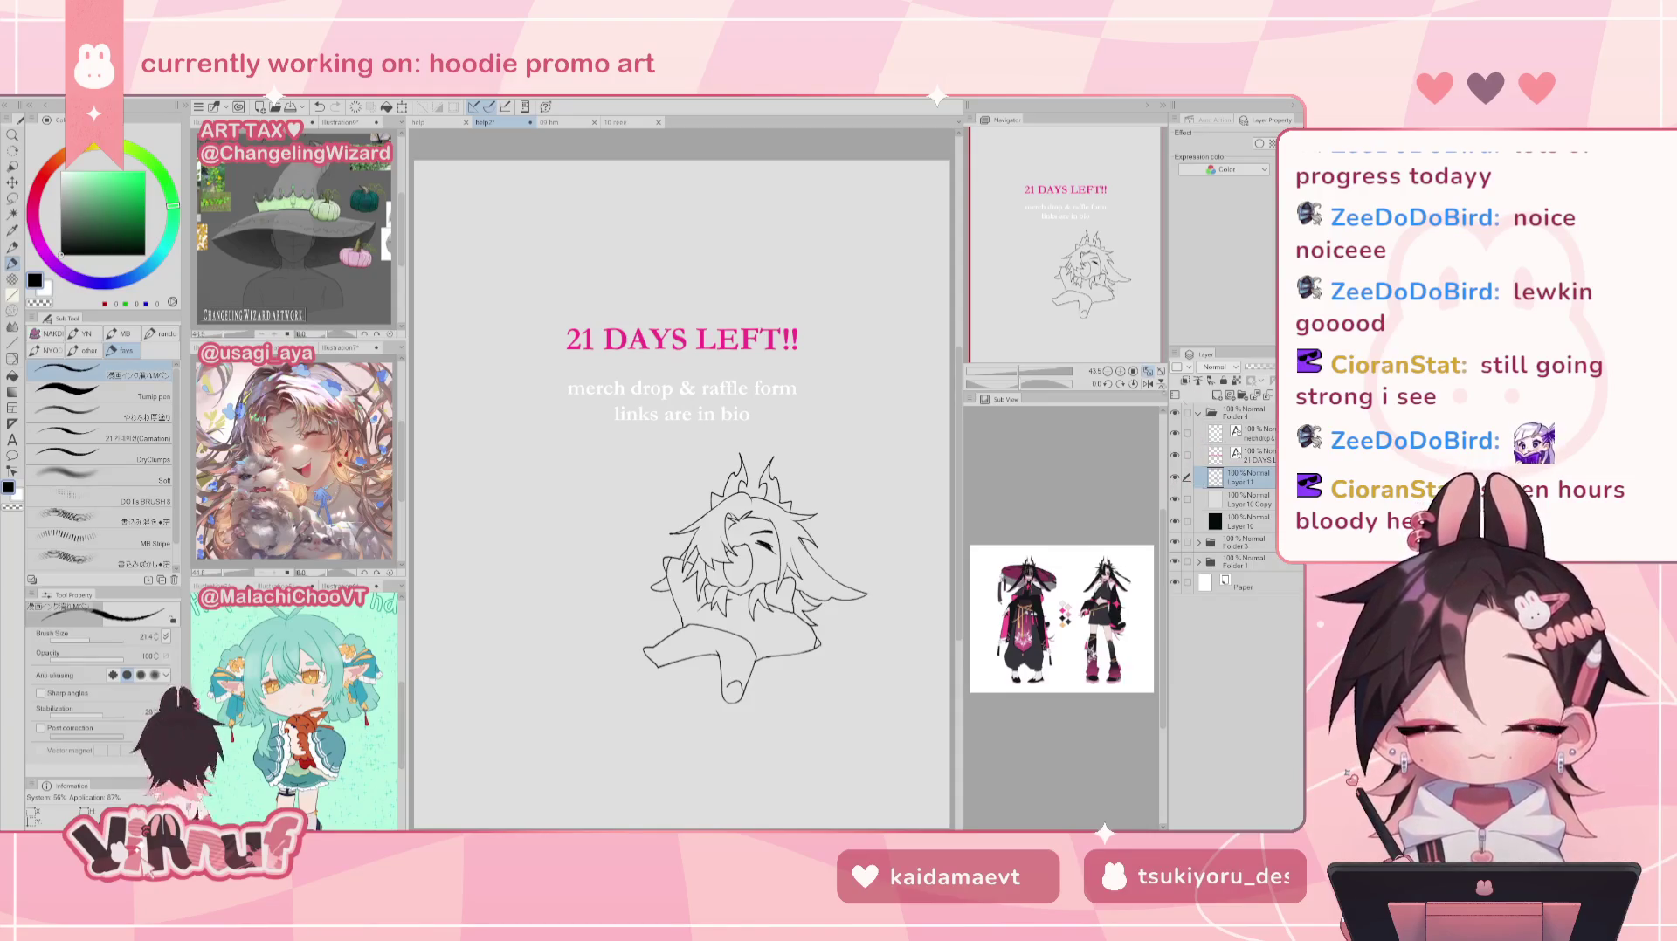
Step: Preview the ART RAFFLE artwork, then add new Layer 12 above Layer 10 Copy
click(1175, 413)
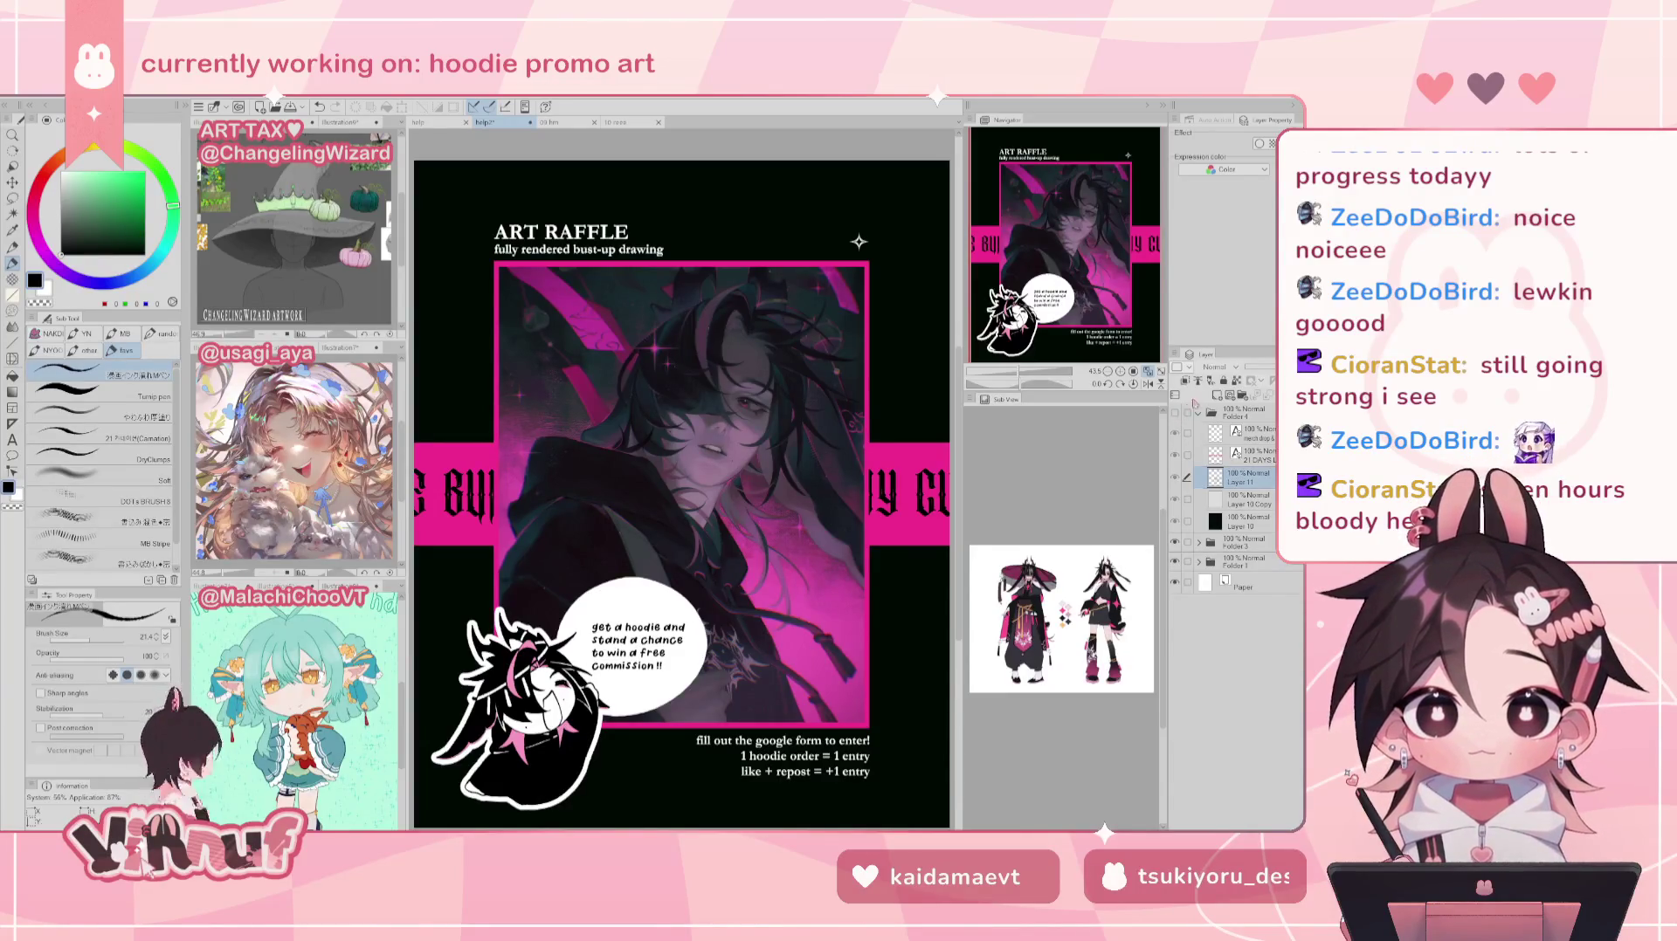
click(1175, 413)
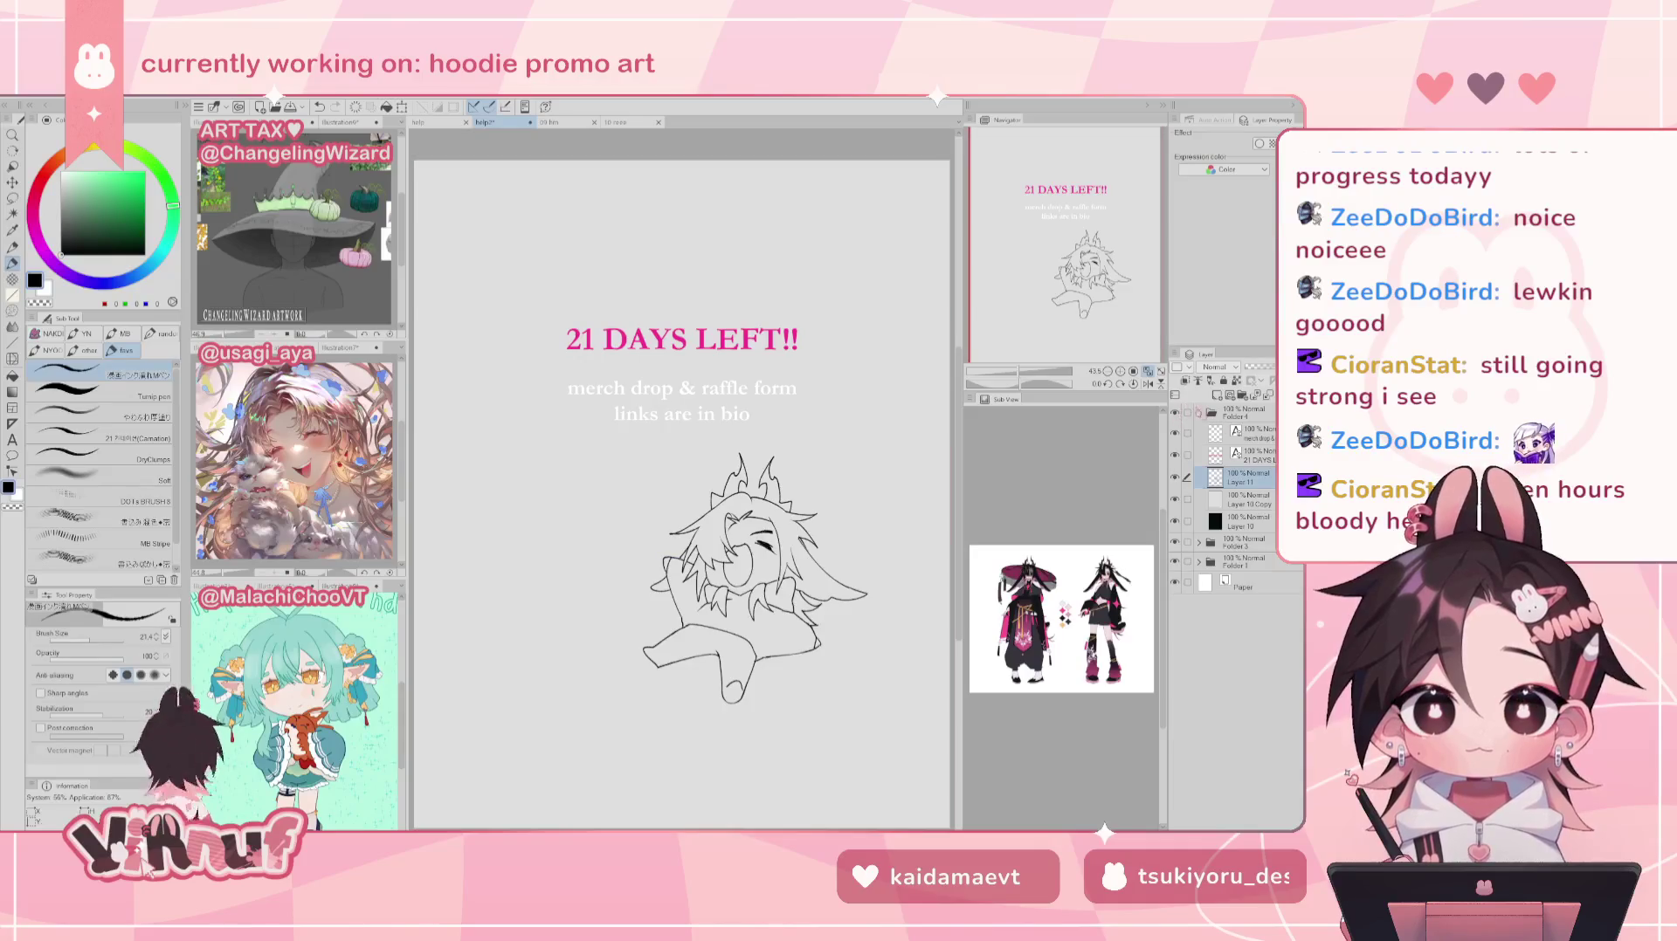
click(1256, 499)
click(1219, 394)
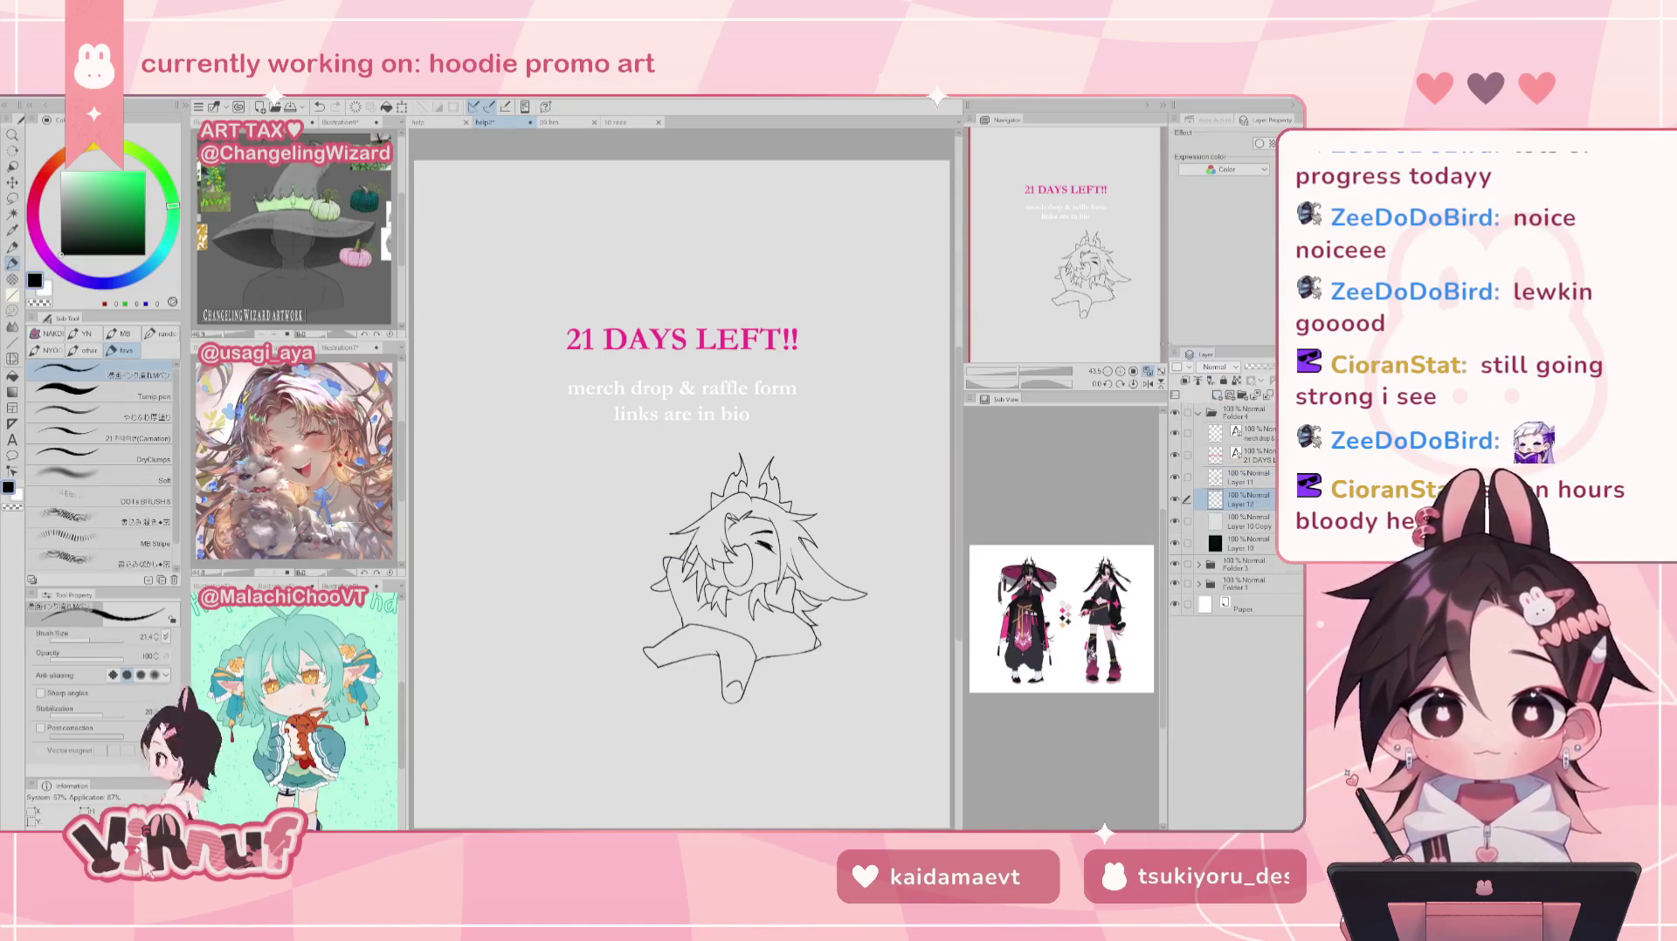
scroll(838, 563, up, 2)
scroll(838, 563, up, 2)
Step: Fill the chibi's hair solid black using the Fill tool's 'Refer other layers' sub-tool
key(g)
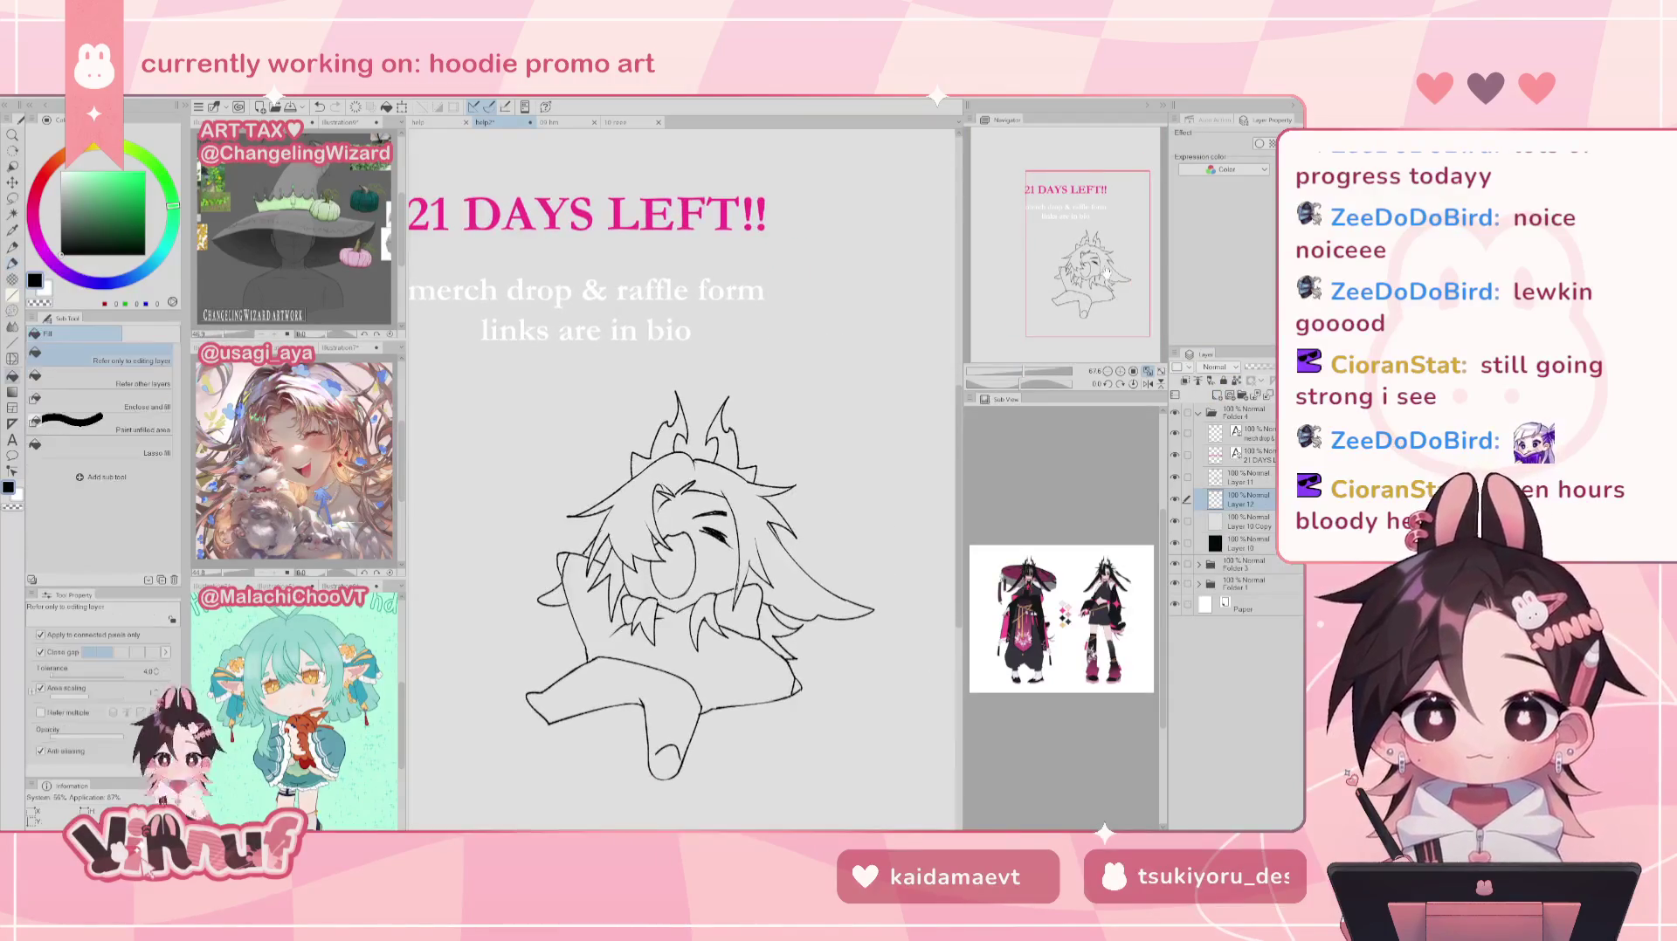
click(153, 375)
click(612, 507)
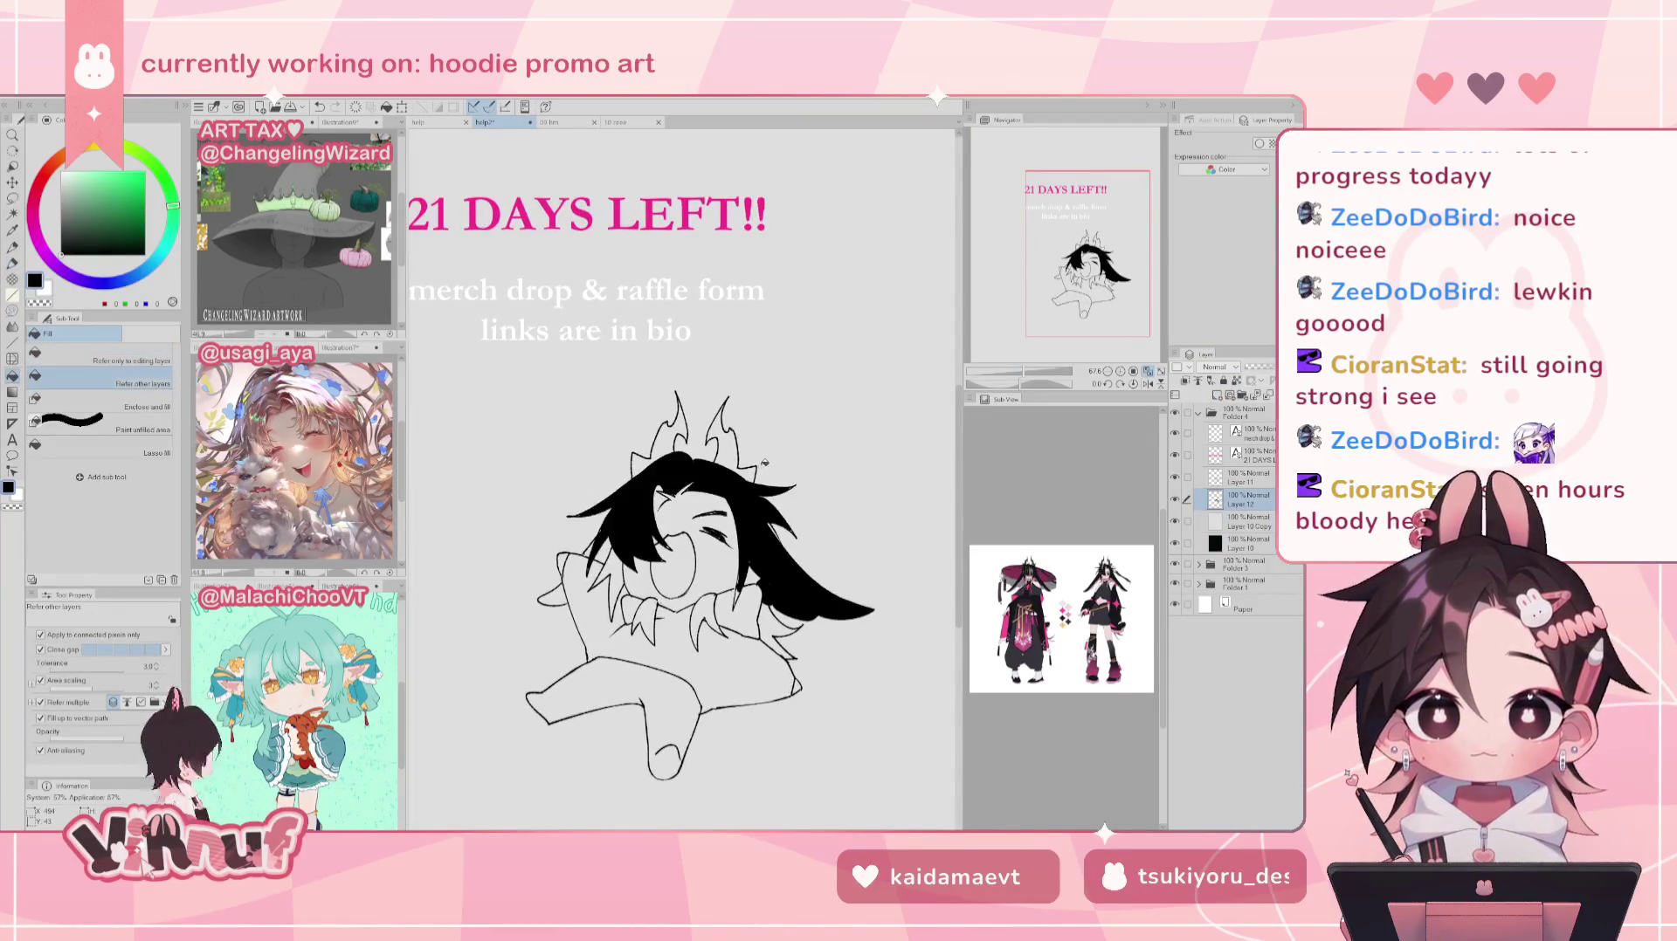
click(611, 576)
click(593, 542)
click(560, 590)
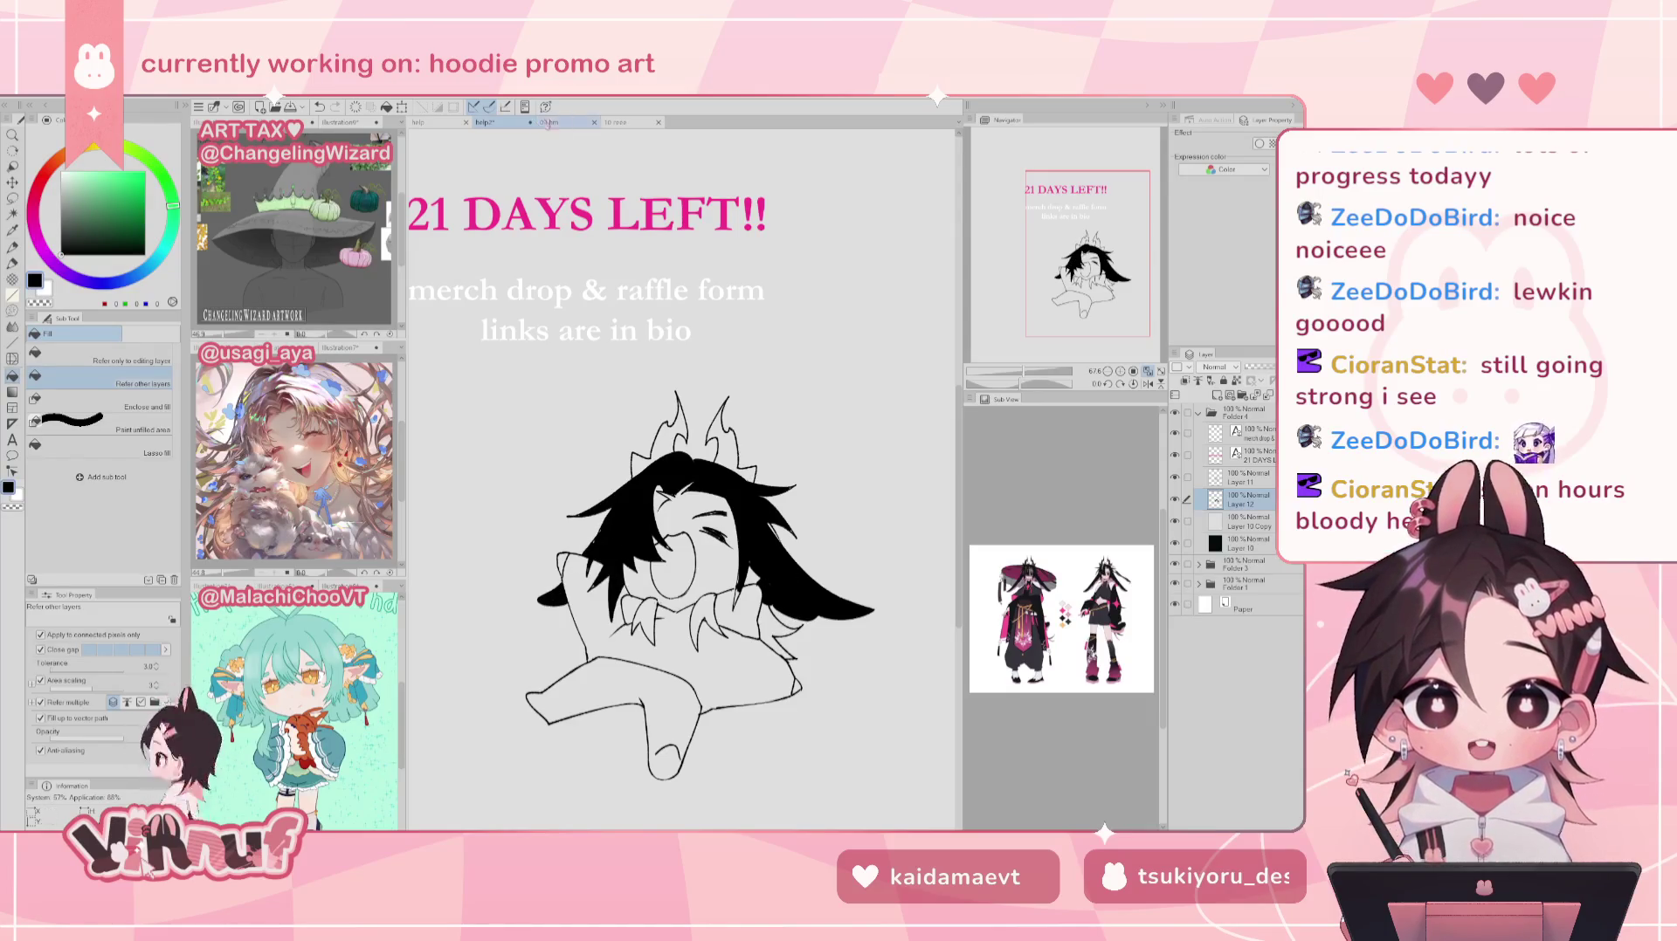
Step: Glance at the whole art raffle poster for reference, then return to the 21 DAYS LEFT document
key(ctrl+Tab)
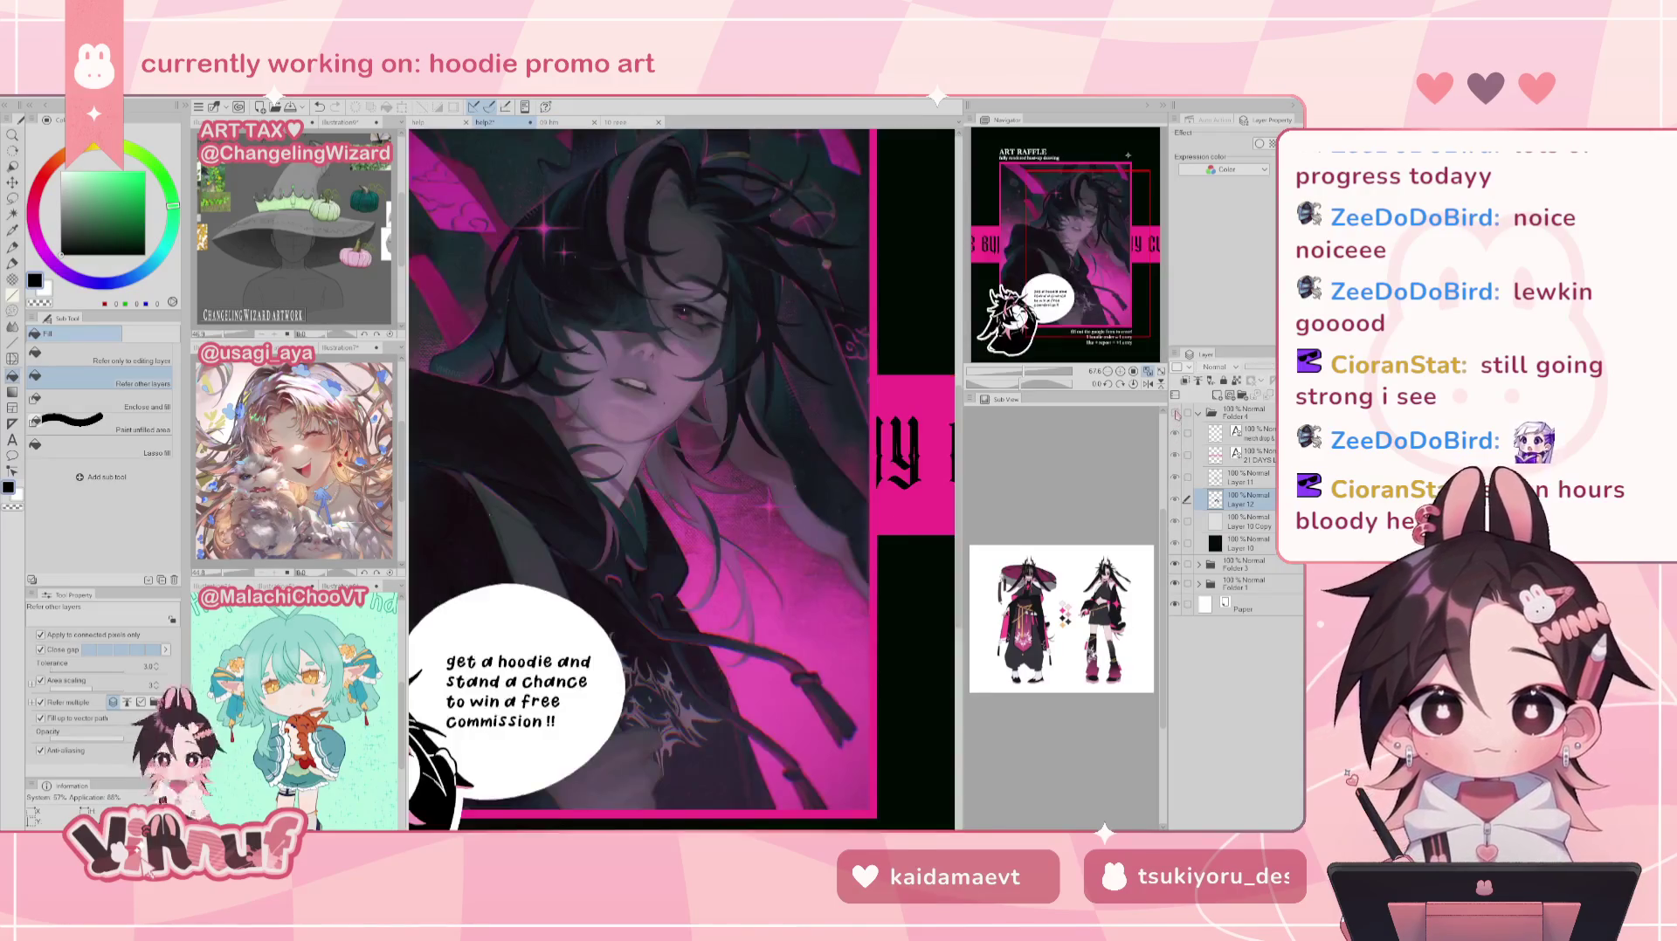
drag(524, 681, 716, 498)
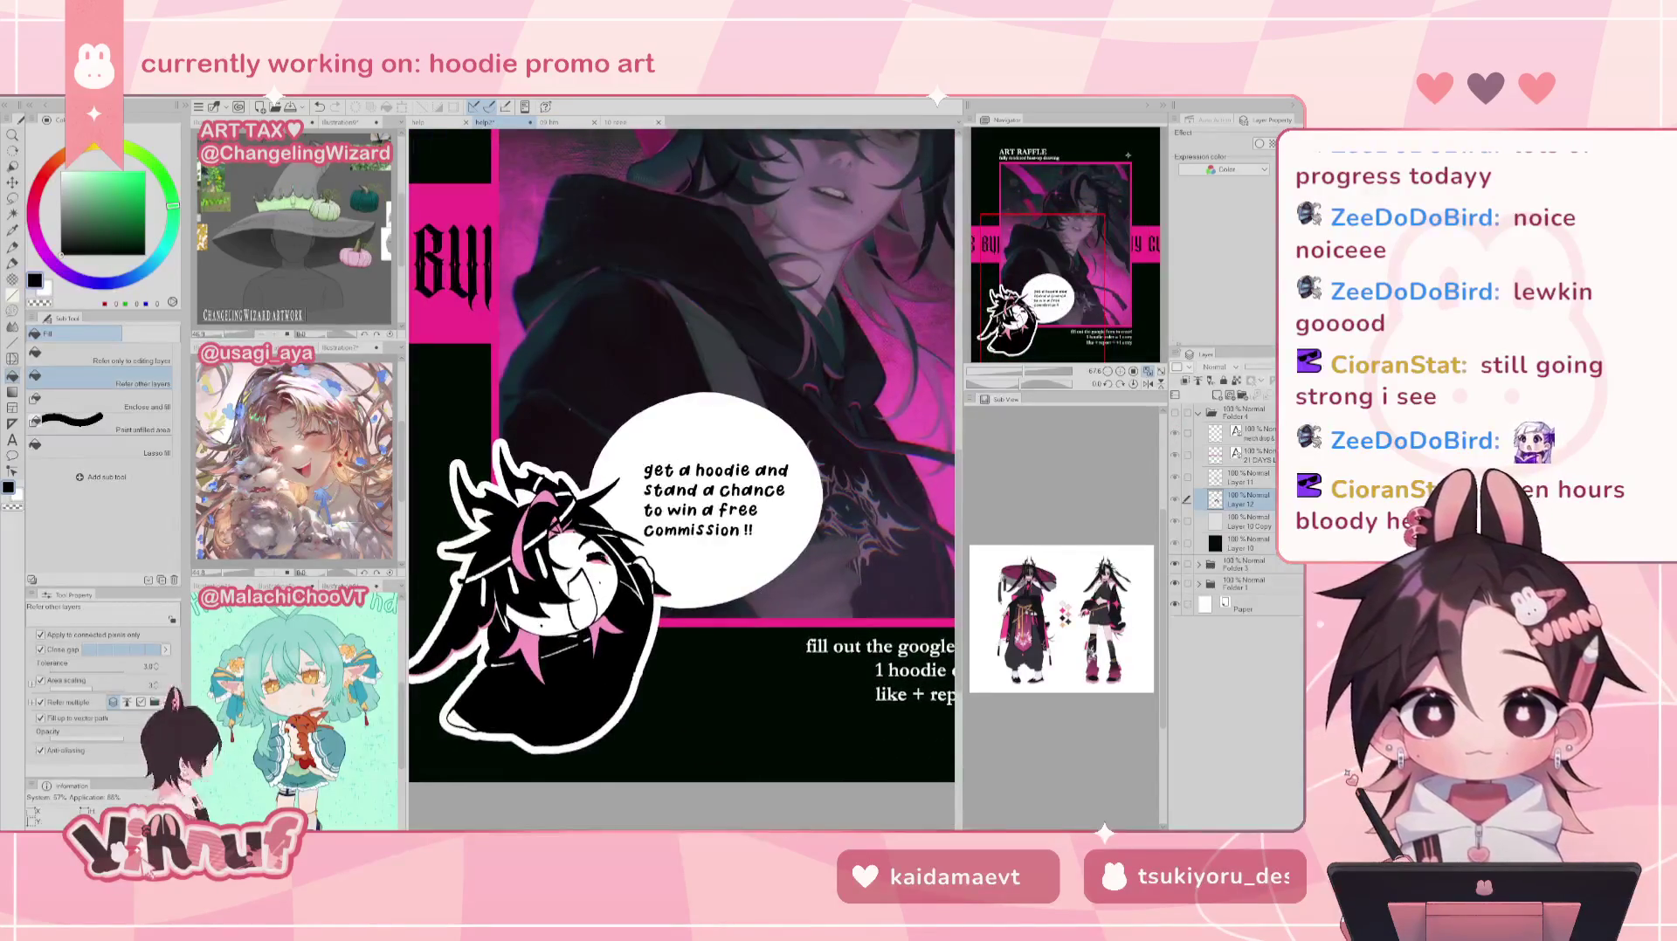
click(1147, 371)
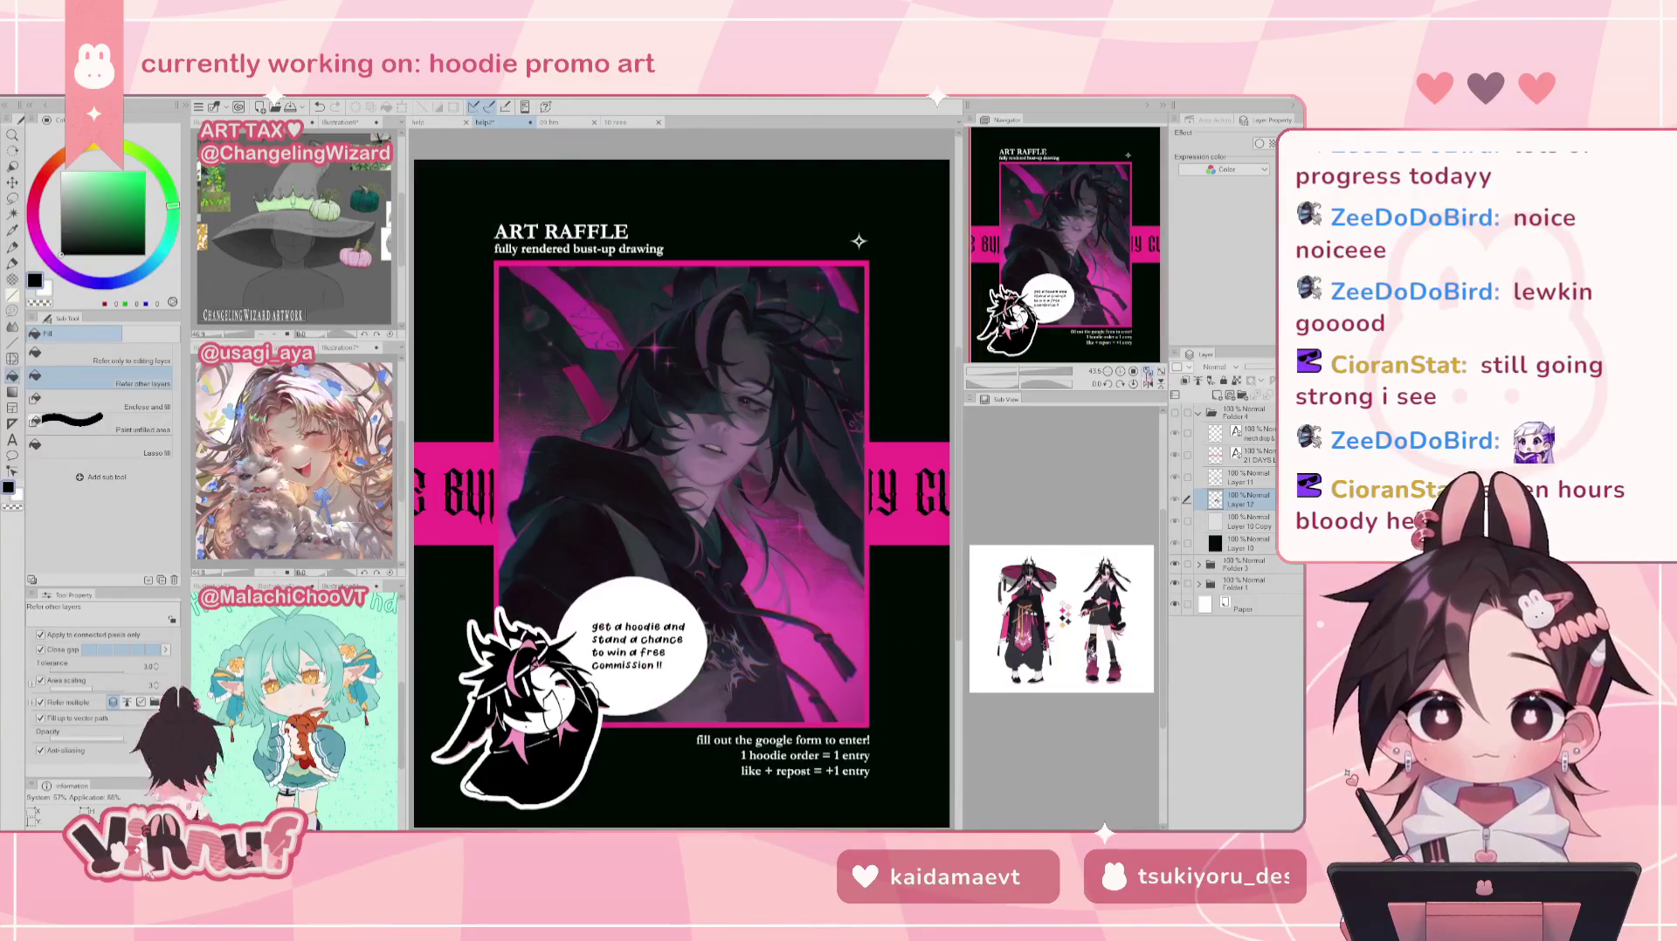
key(ctrl+Tab)
Step: Fill the hoodie body black, including the collar gap and right-side gap
scroll(1087, 319, up, 5)
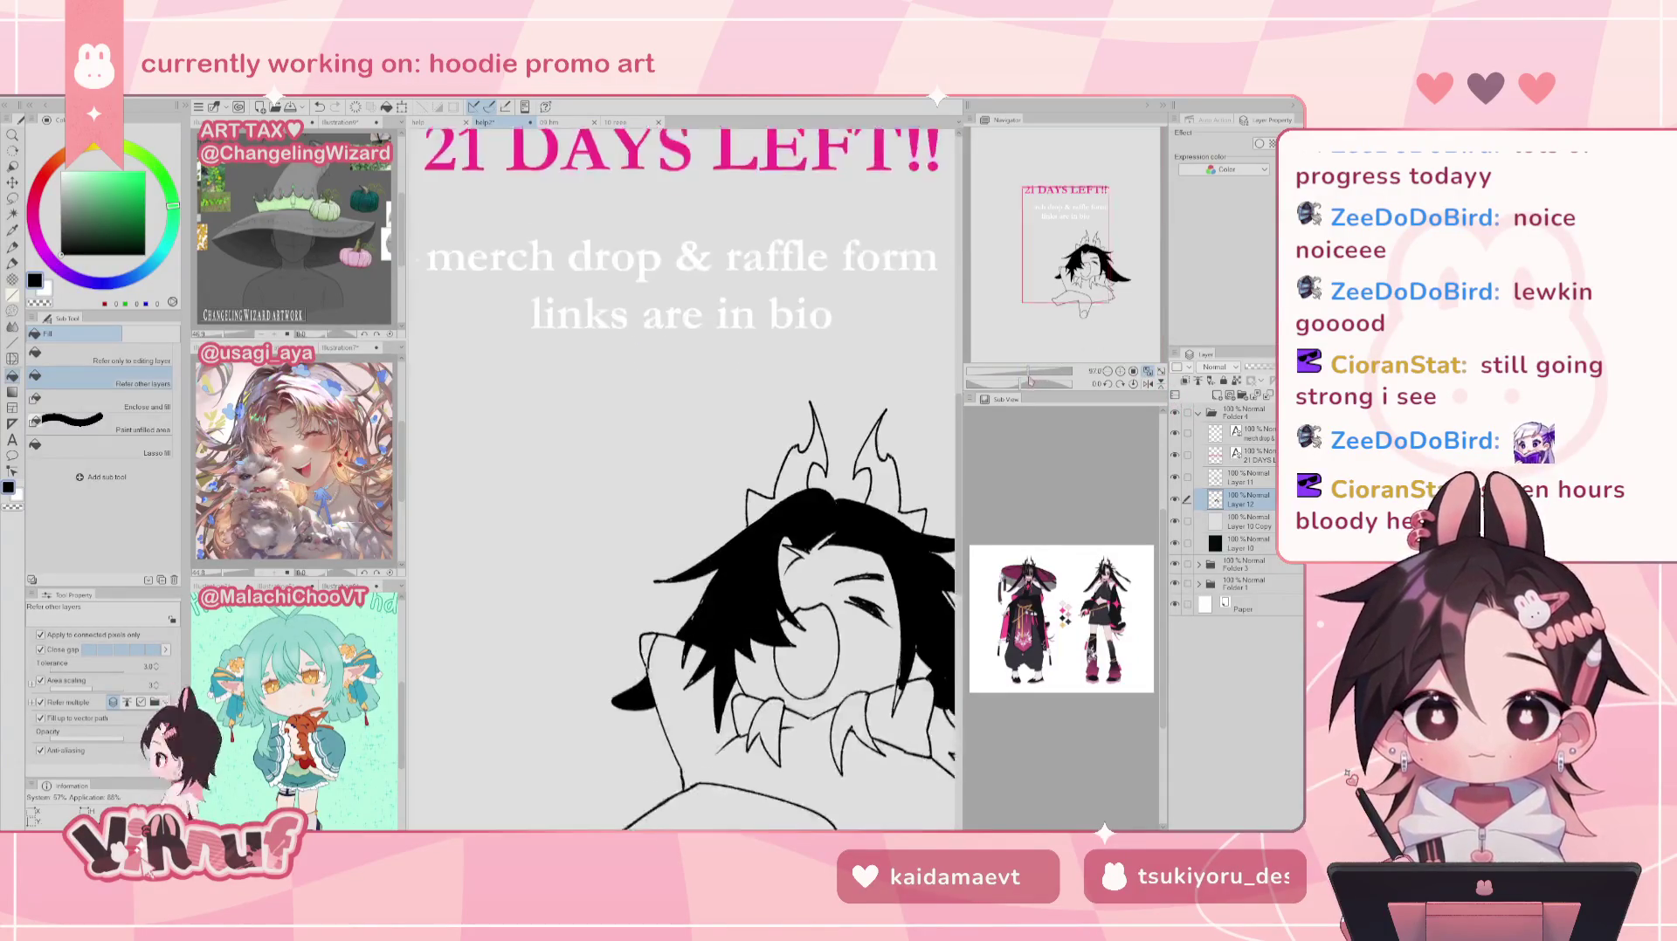
drag(1088, 318, 1106, 309)
click(699, 567)
key(ctrl+z)
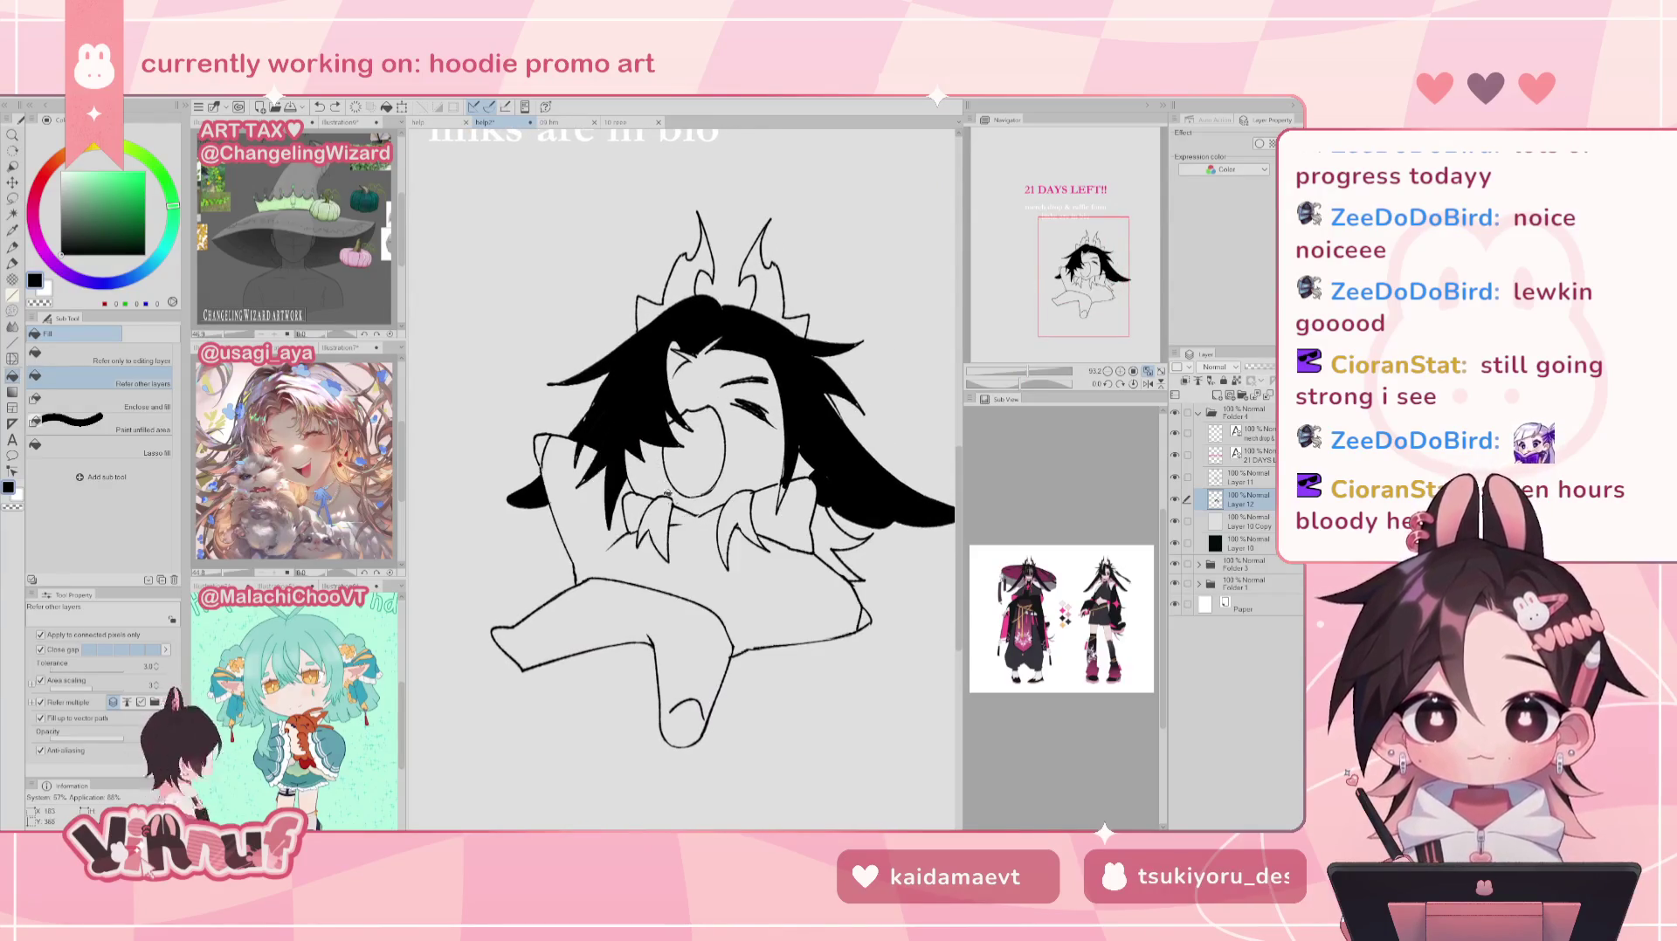
click(601, 536)
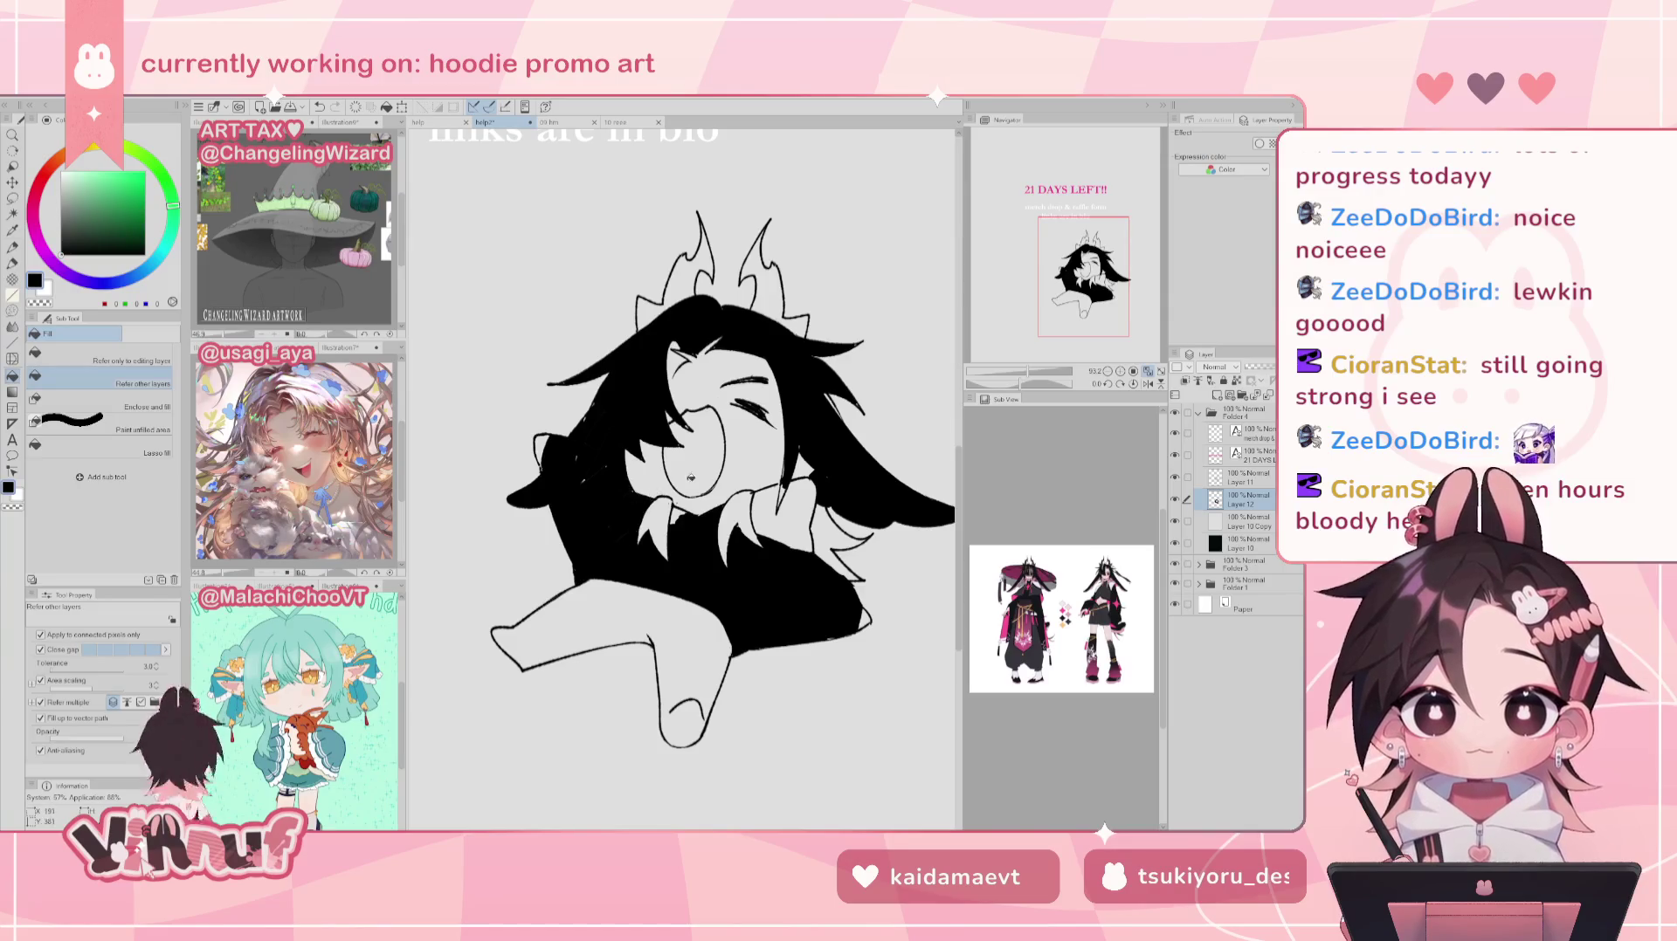
click(799, 495)
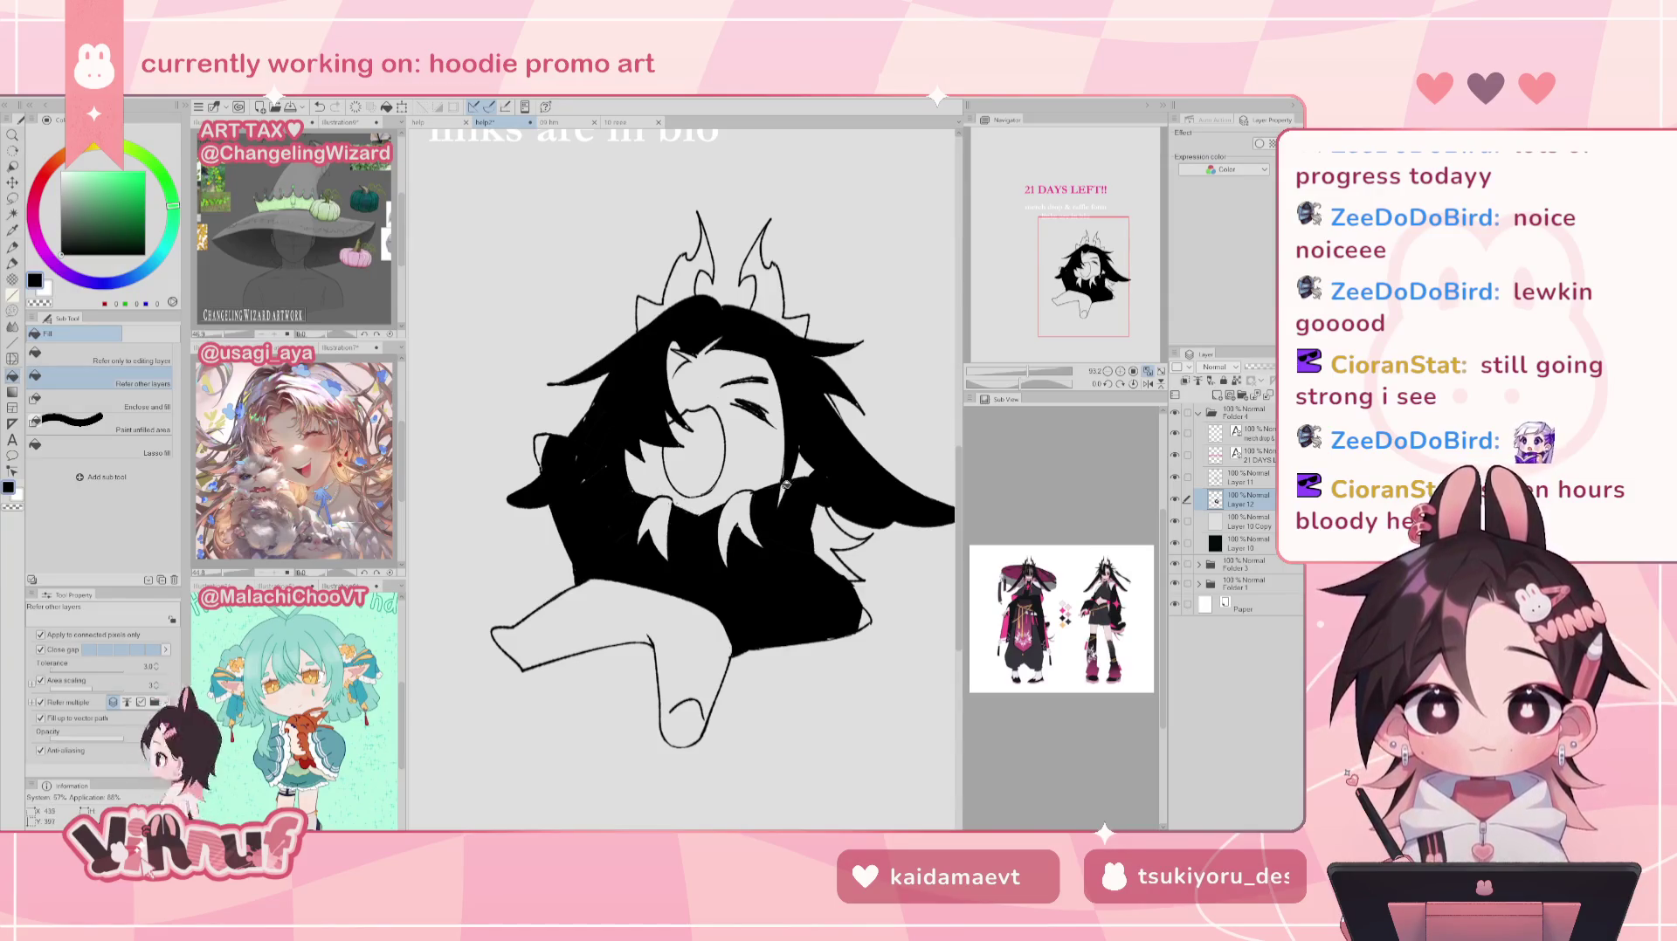
click(837, 516)
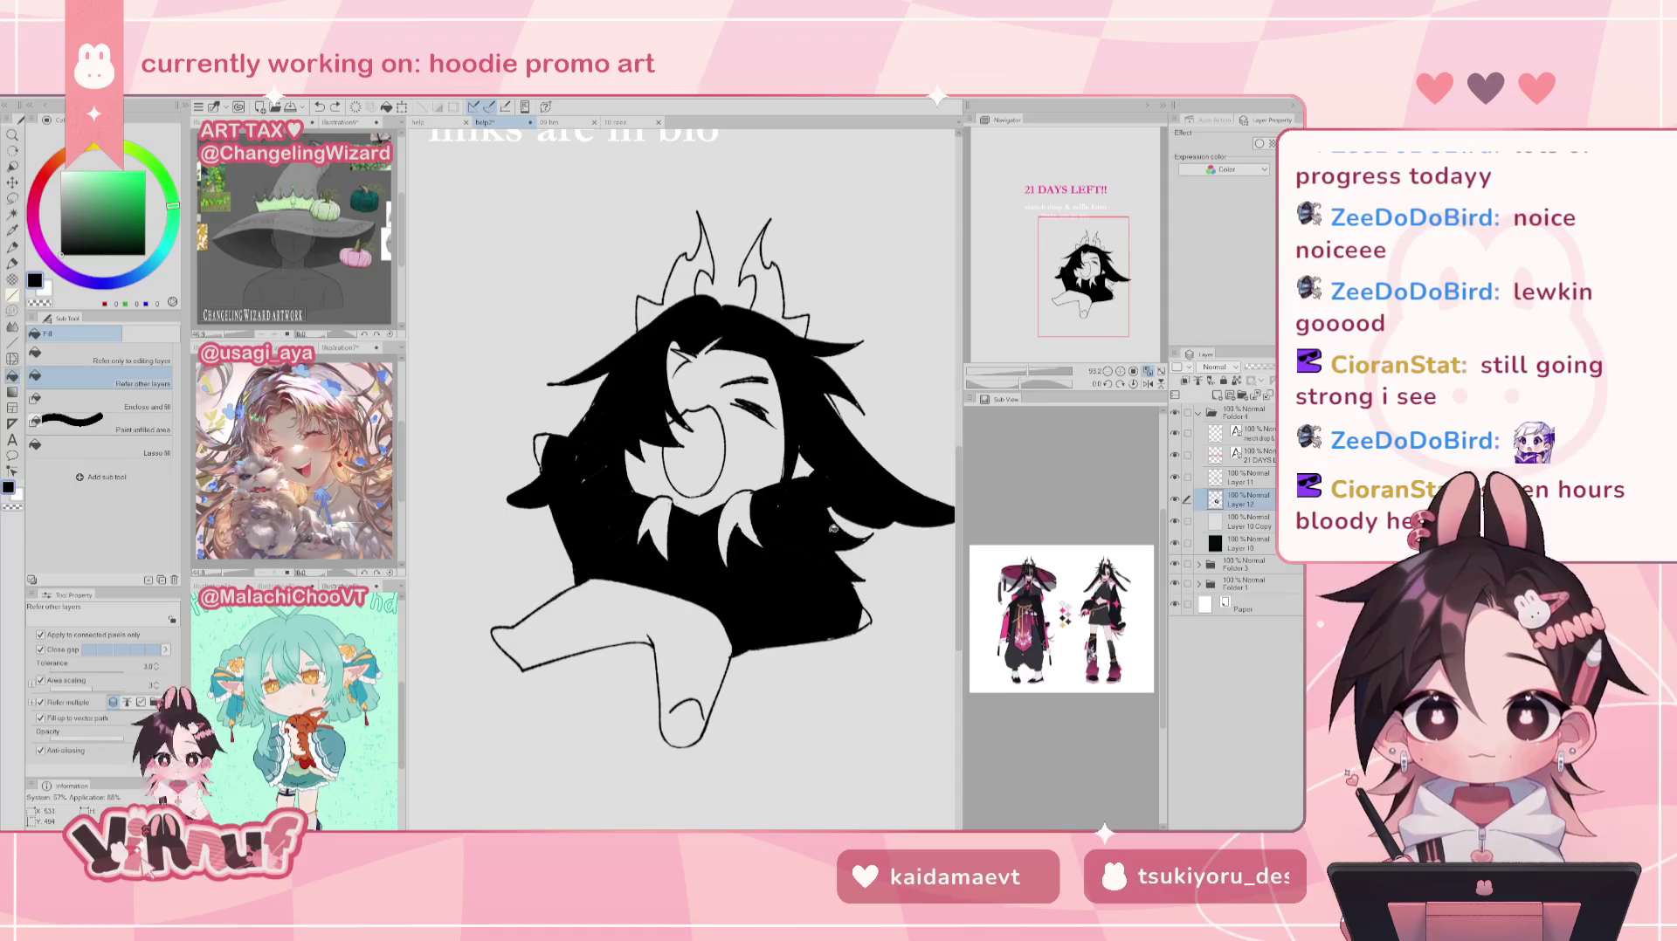
Step: Fill the interiors of both large and both small horns solid black
scroll(681, 463, up, 2)
scroll(681, 463, up, 2)
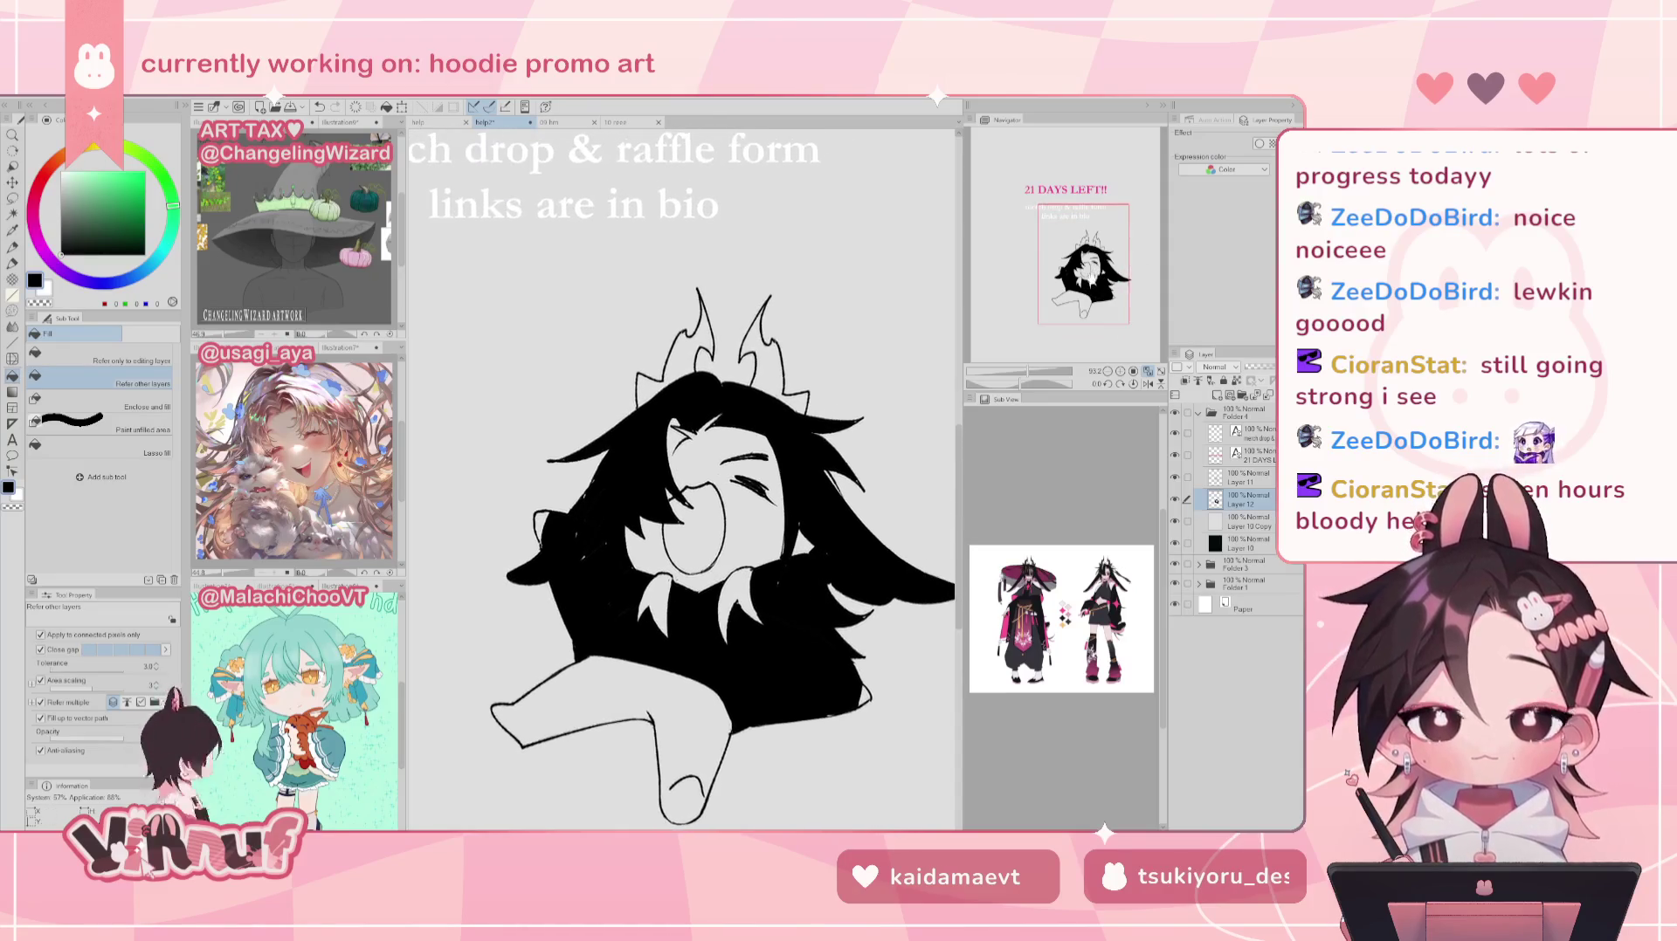
drag(1028, 372, 1029, 377)
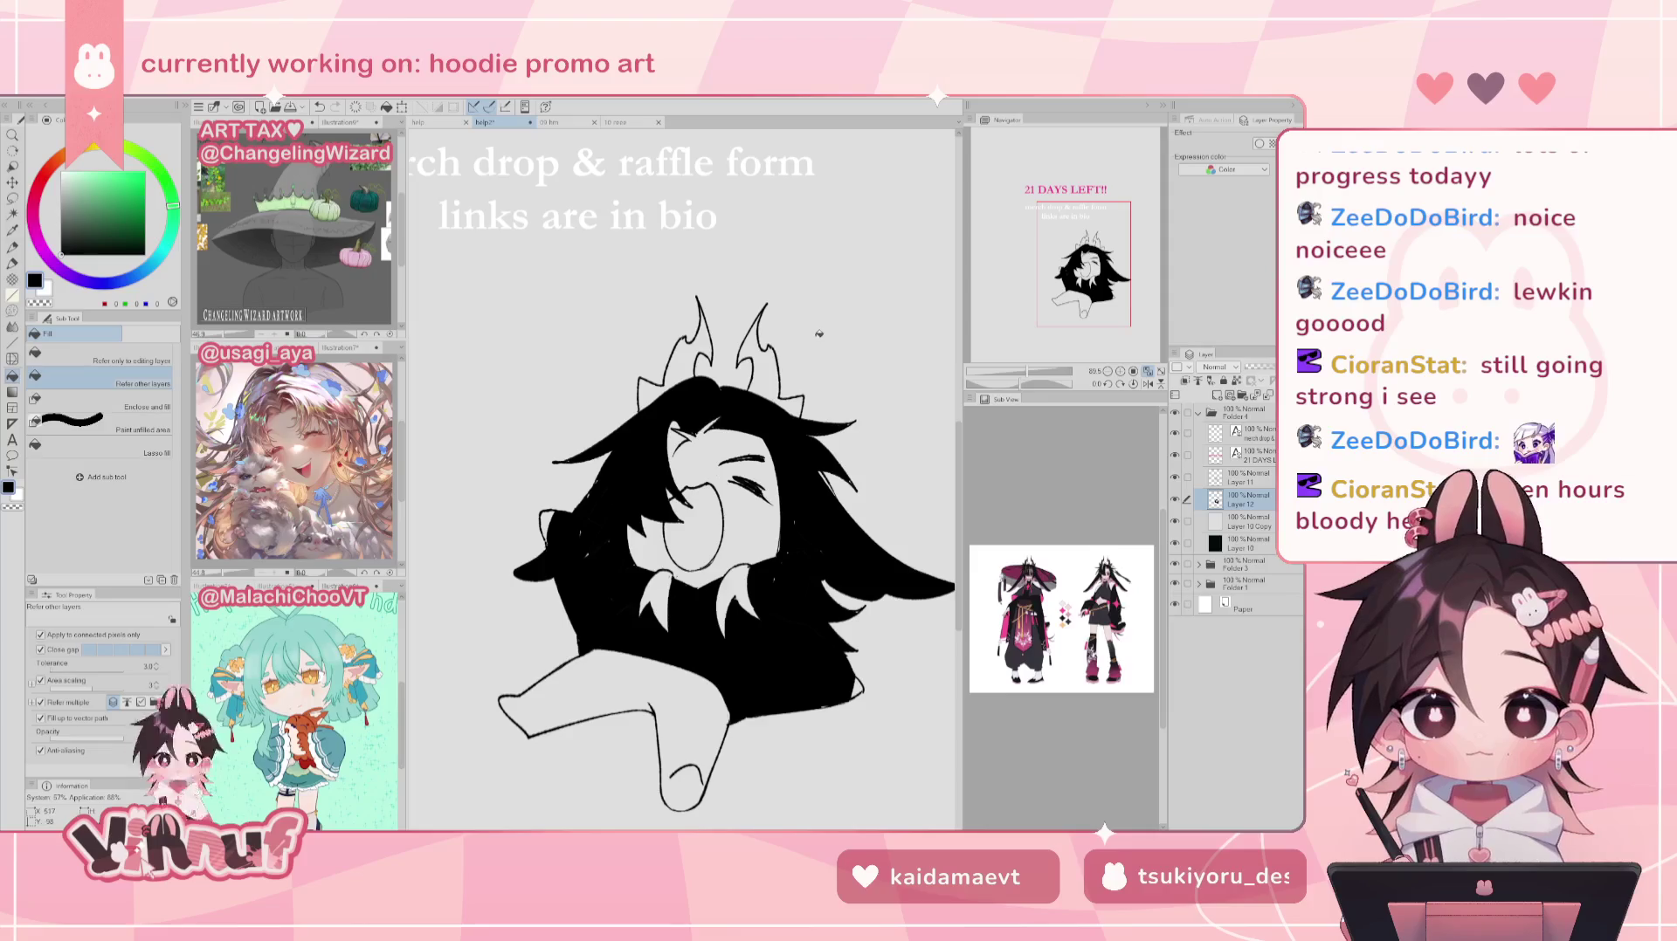
click(682, 367)
click(765, 376)
click(751, 330)
click(696, 336)
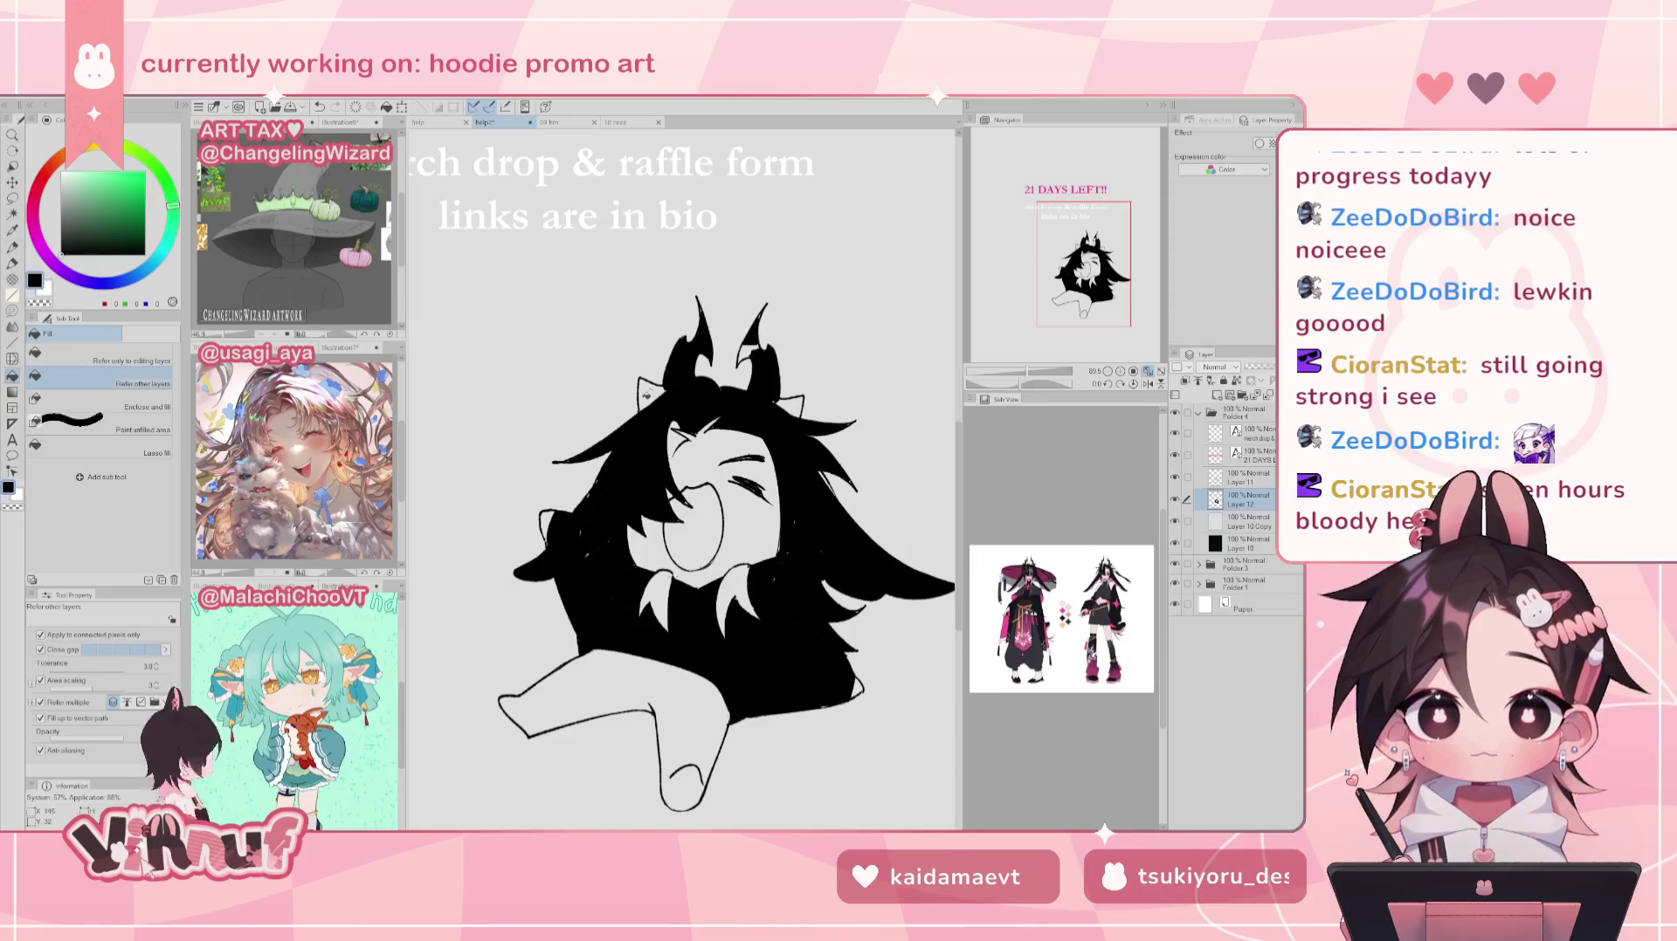
click(651, 393)
click(791, 407)
click(749, 349)
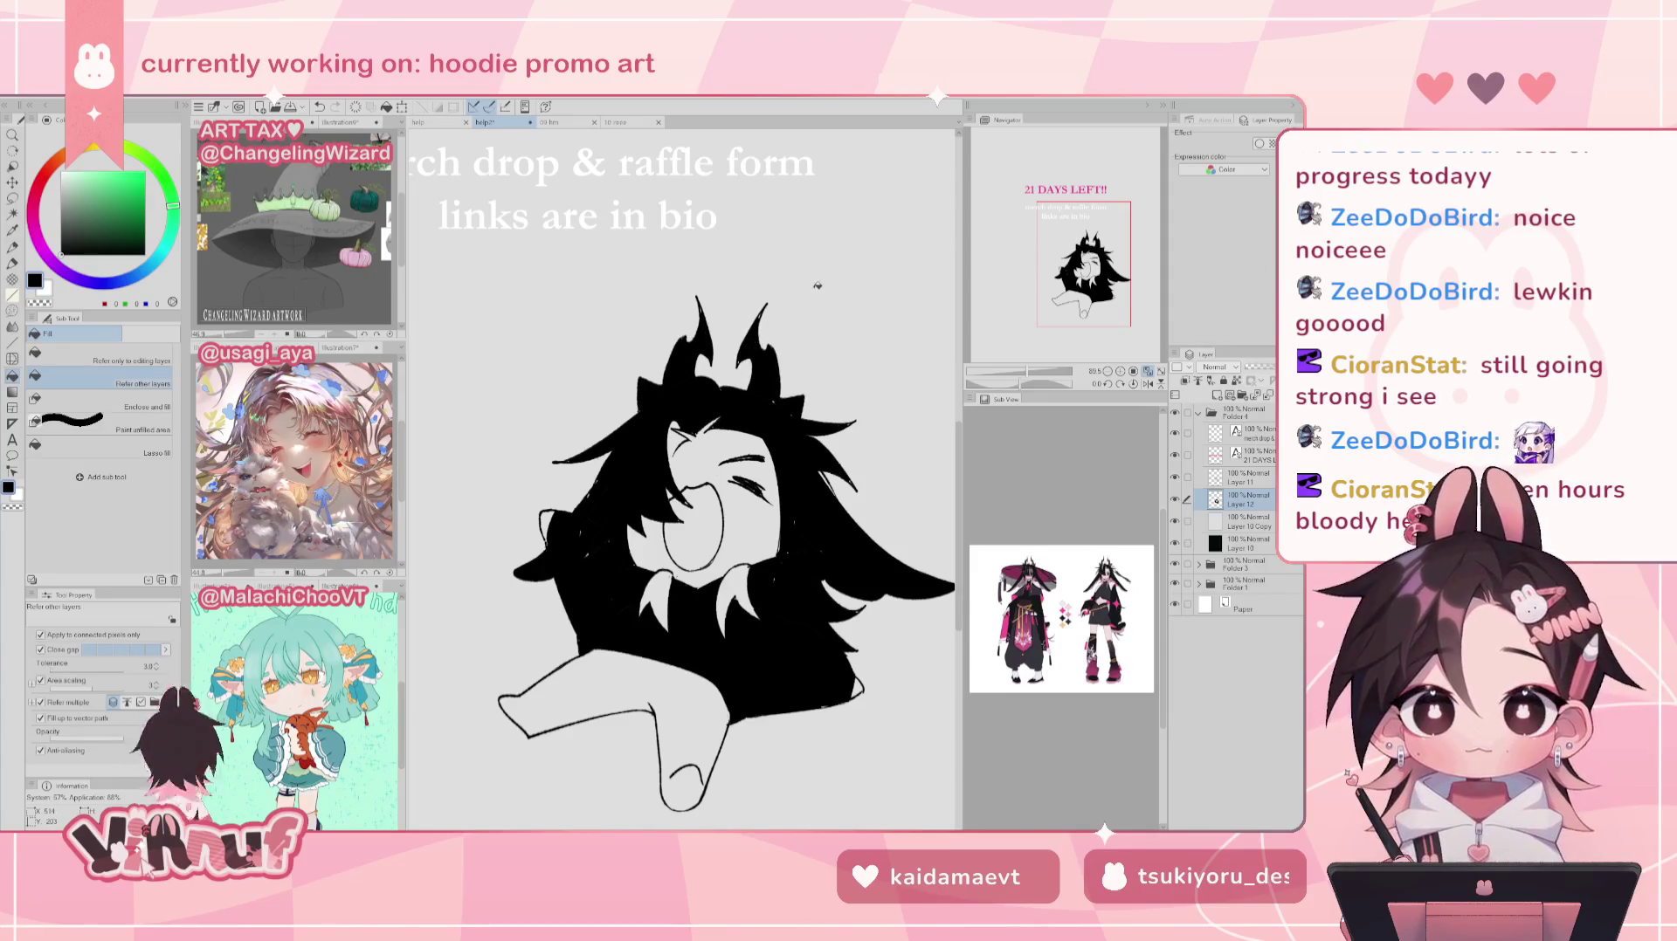
Step: Switch to the Turnip pen with brush size 32.3
key(p)
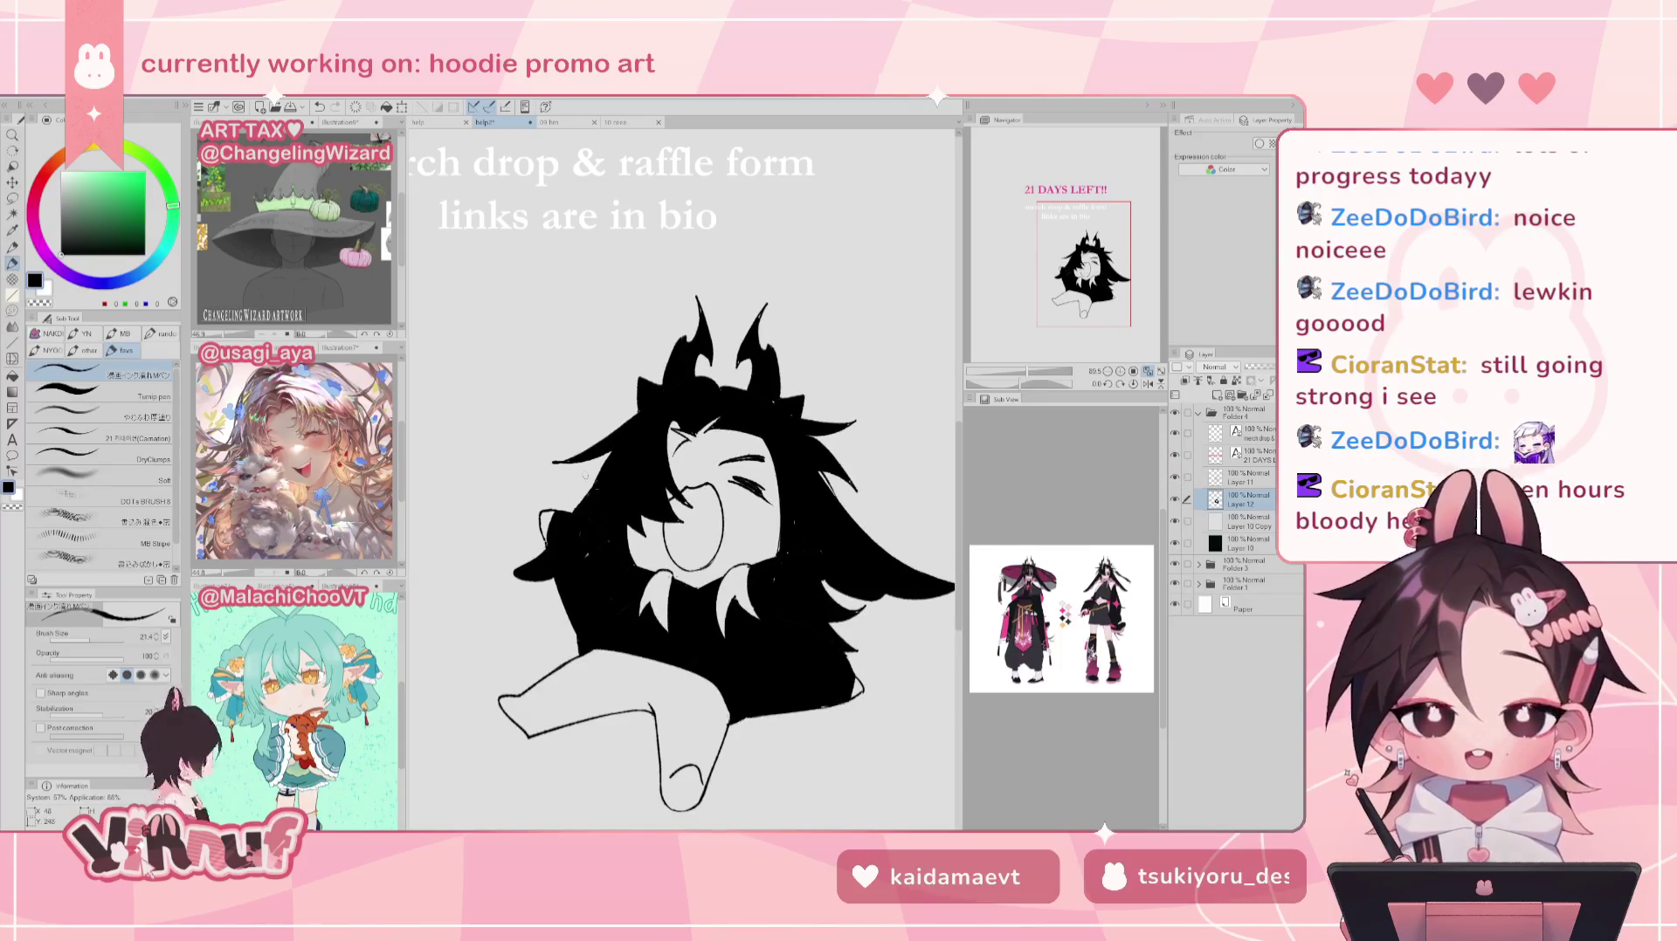
click(96, 390)
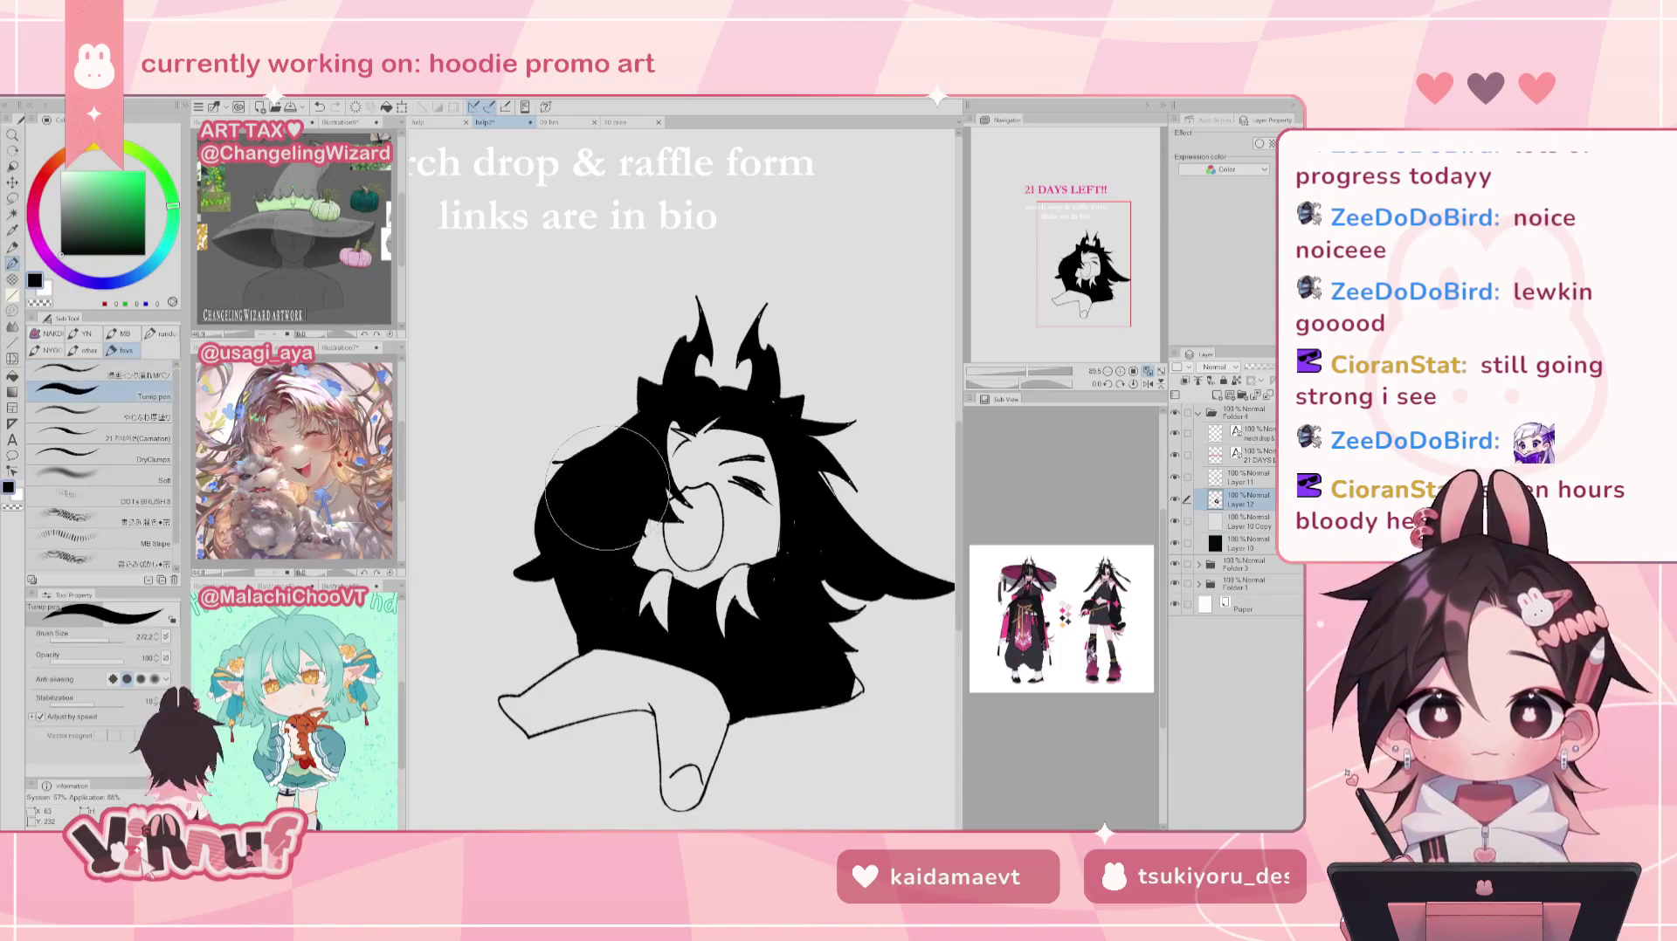
drag(93, 641, 99, 640)
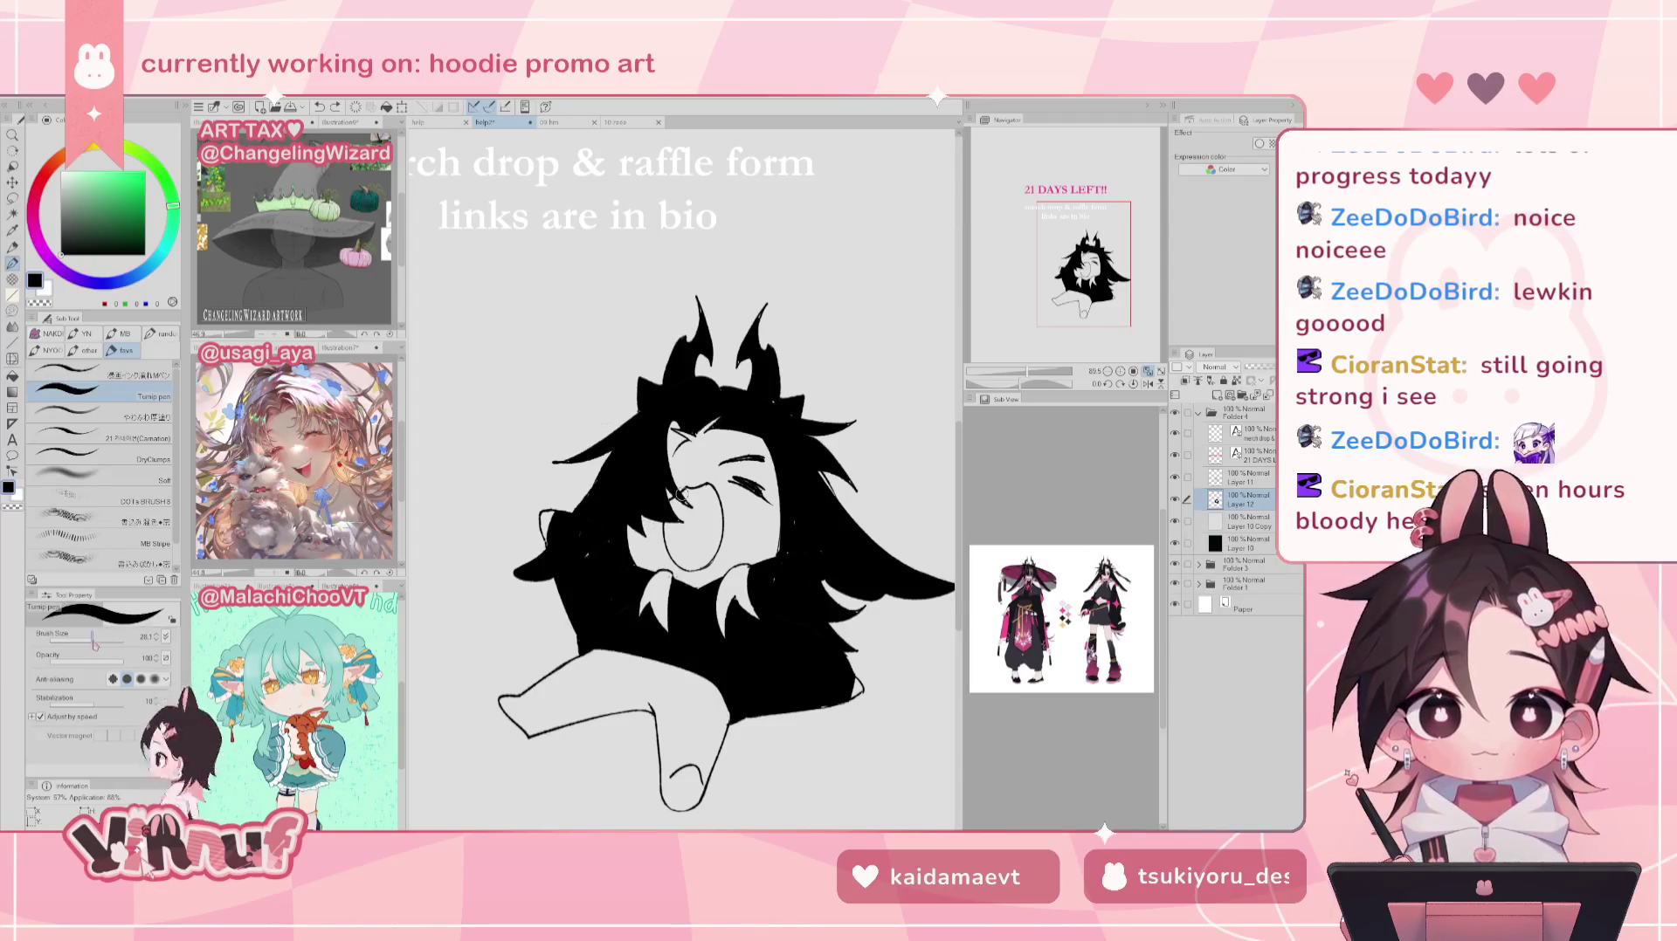
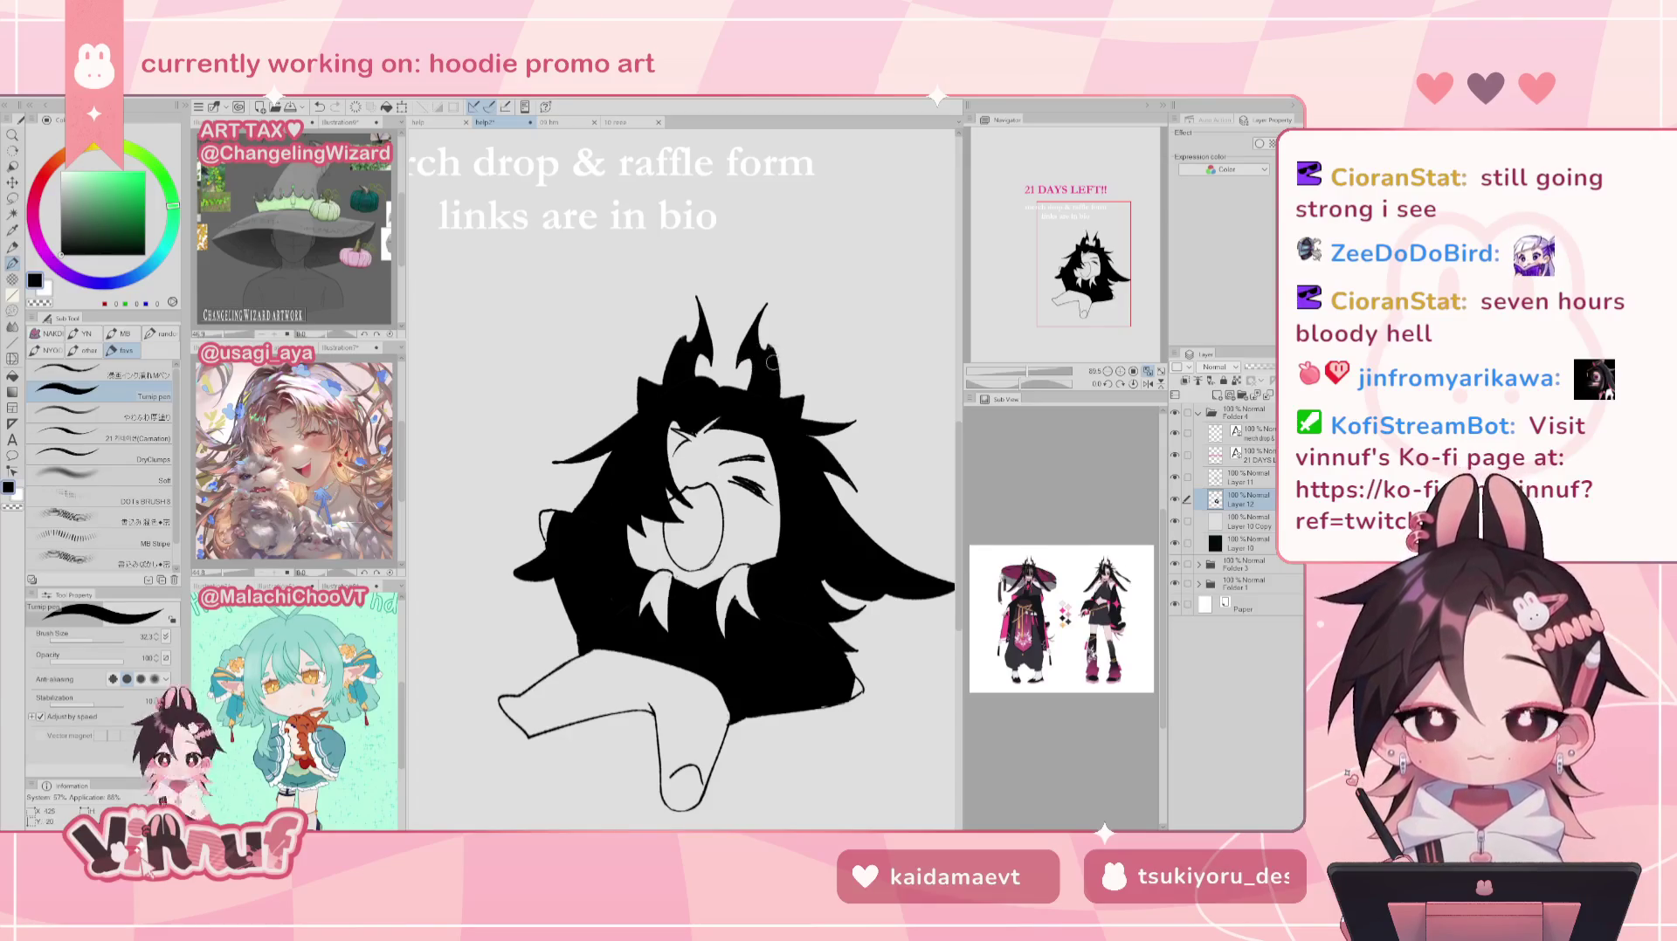
Step: Darken and thicken the mascot's eyebrow line with the pen on Layer 12
key(e)
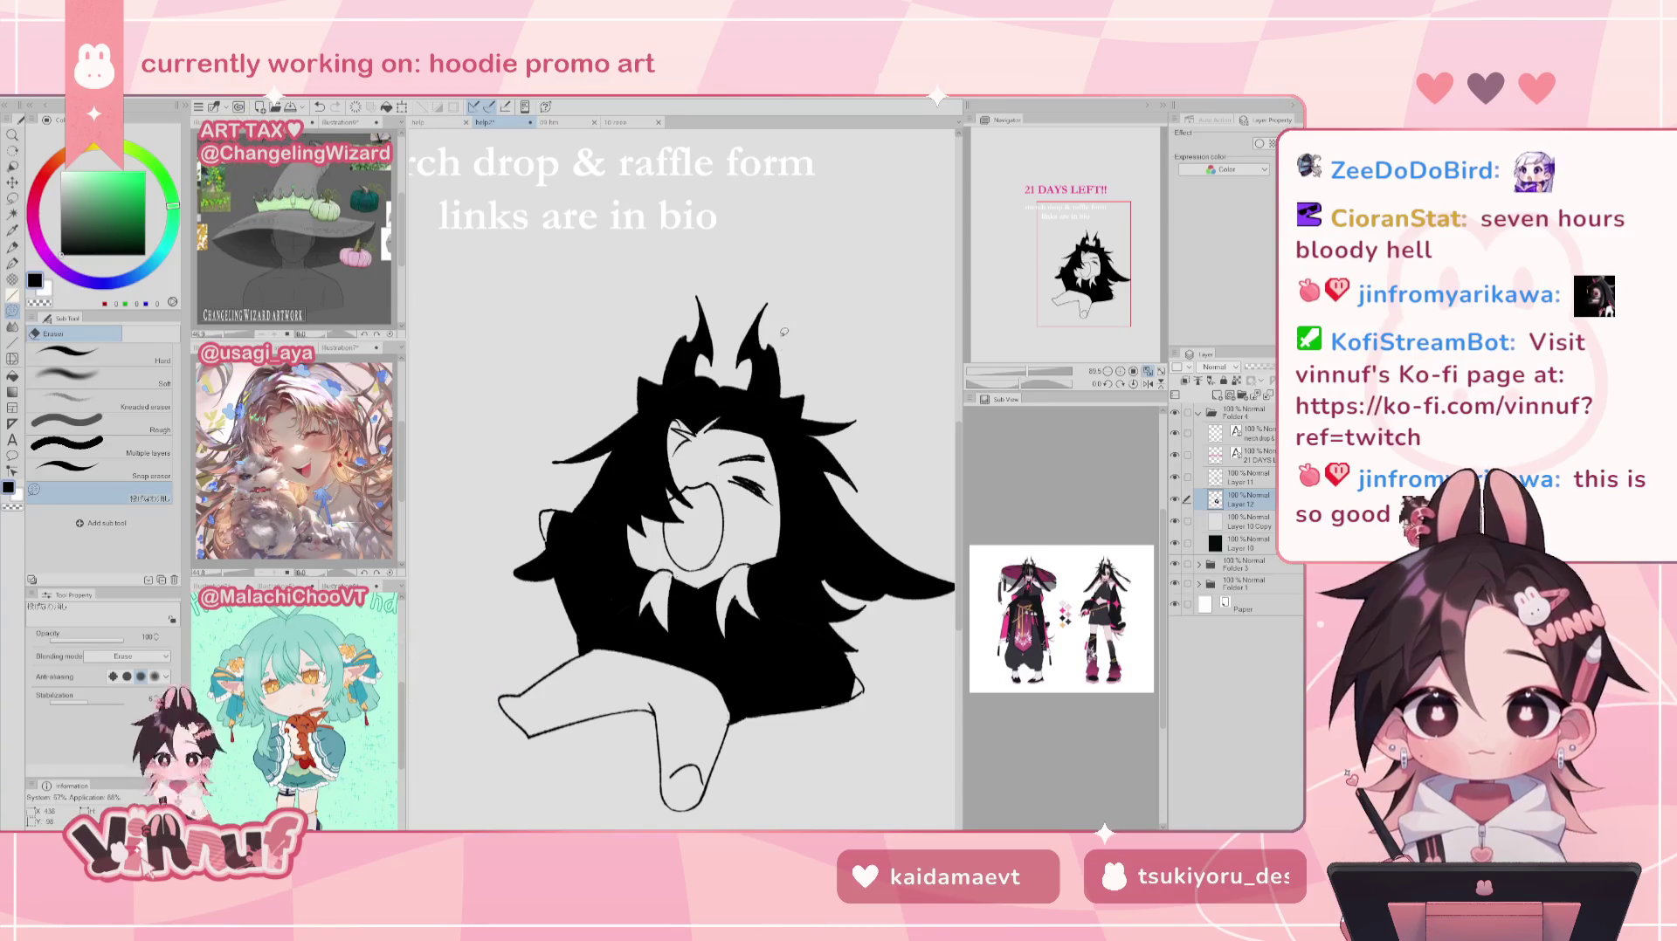
key(p)
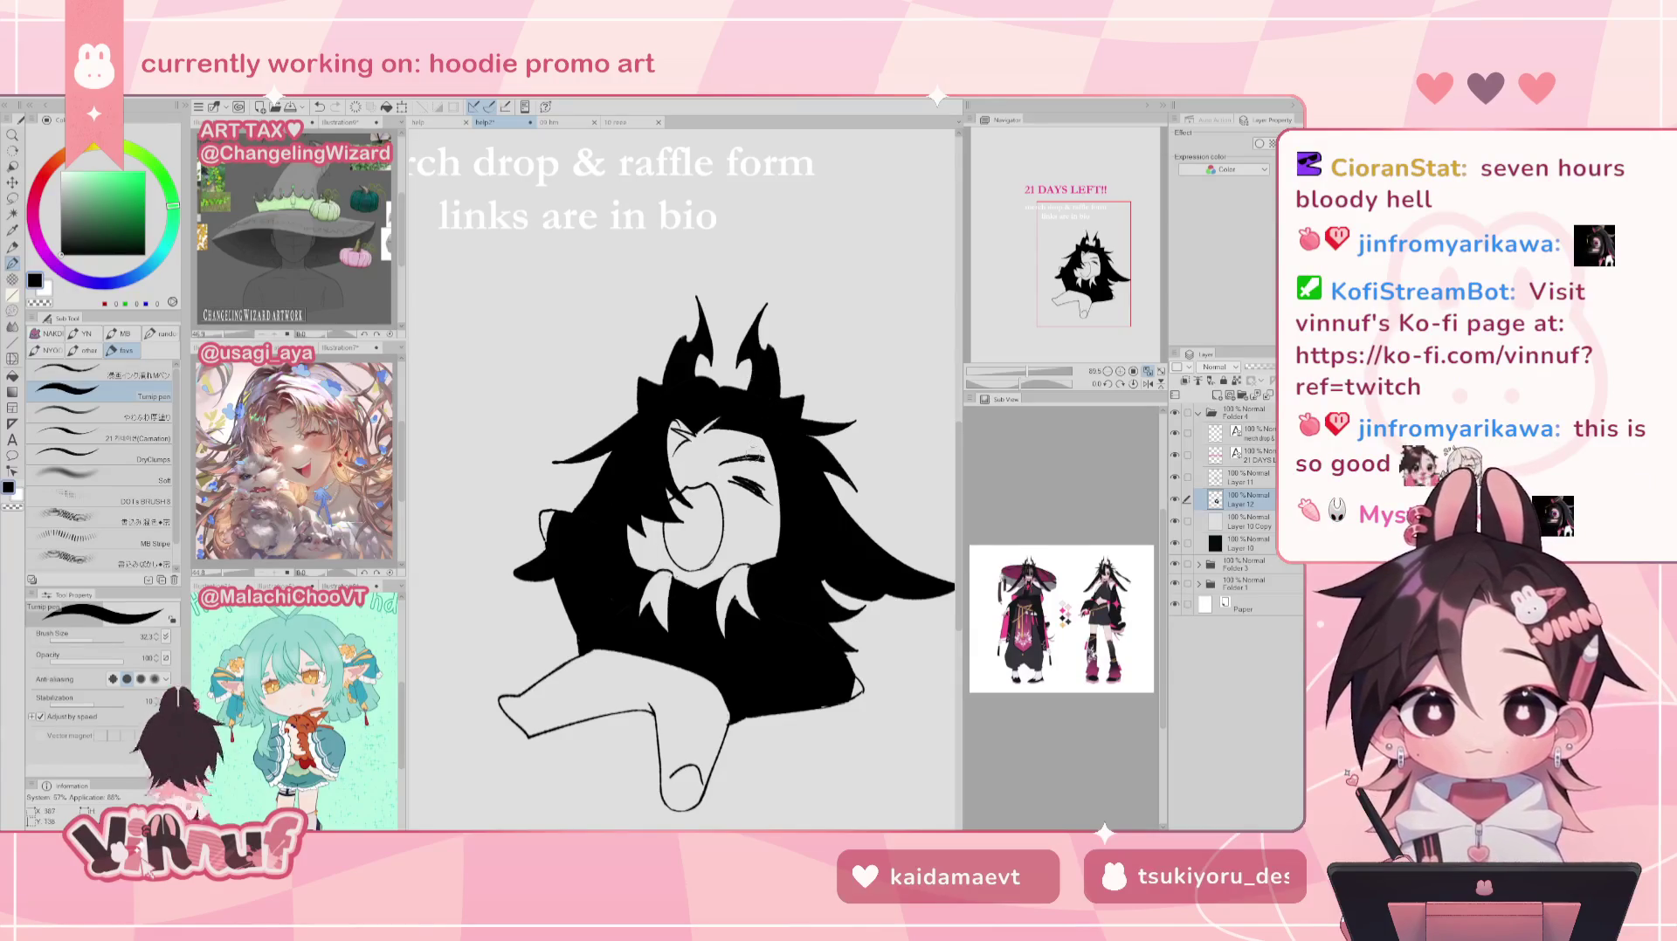
drag(741, 458, 764, 455)
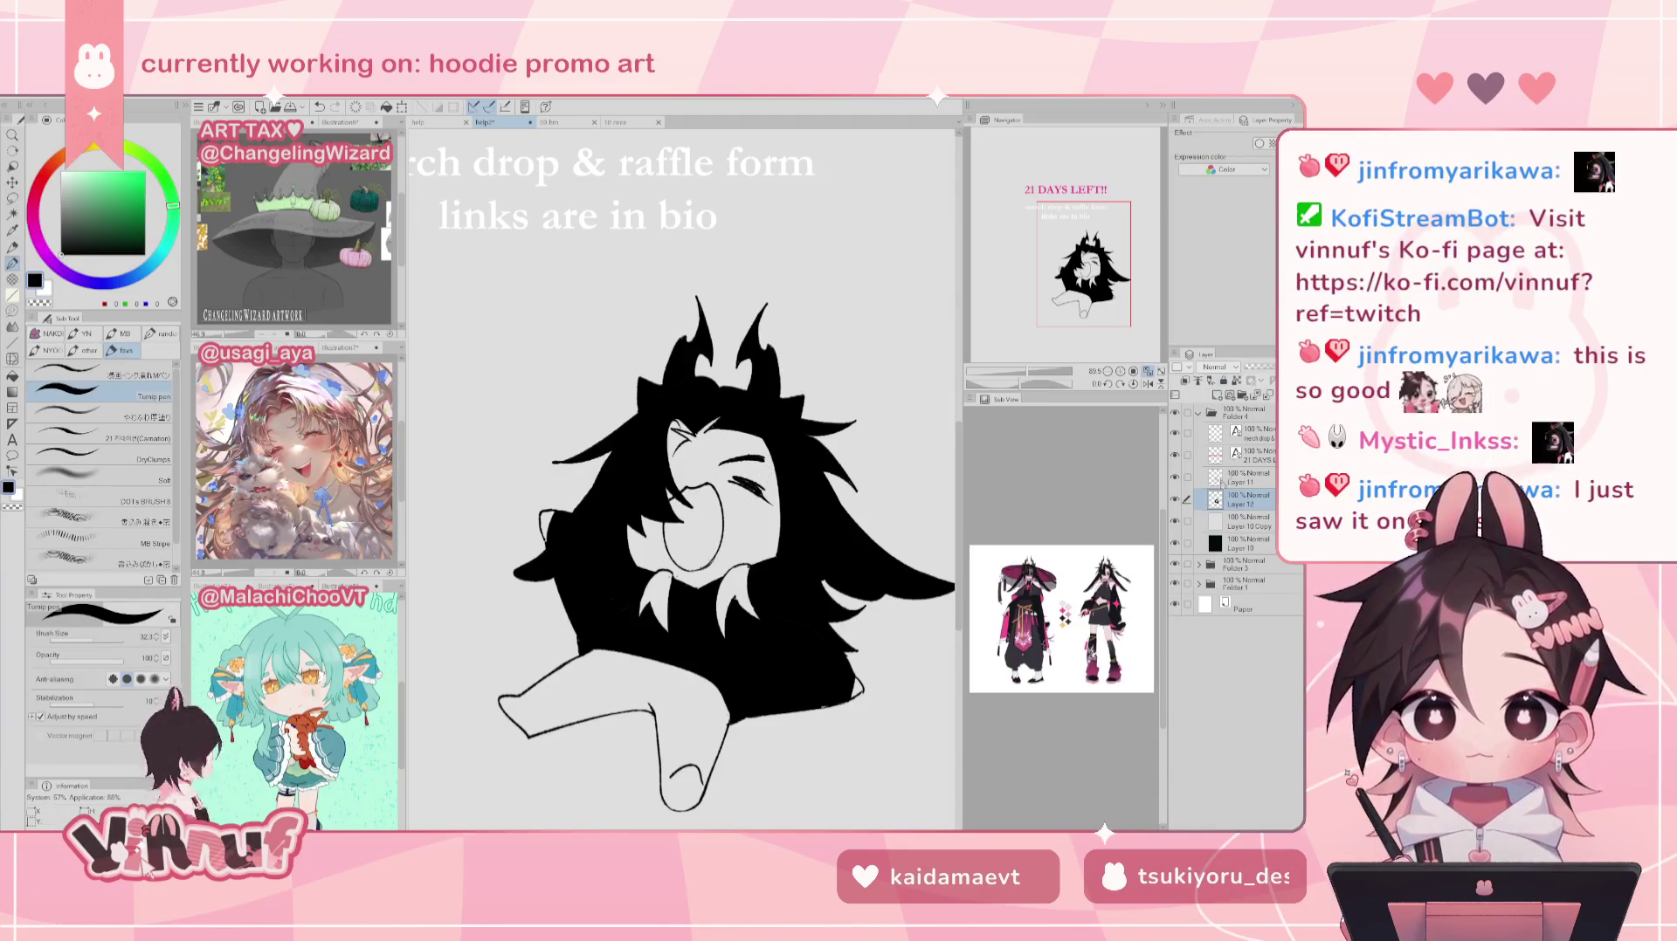
click(1247, 478)
key(e)
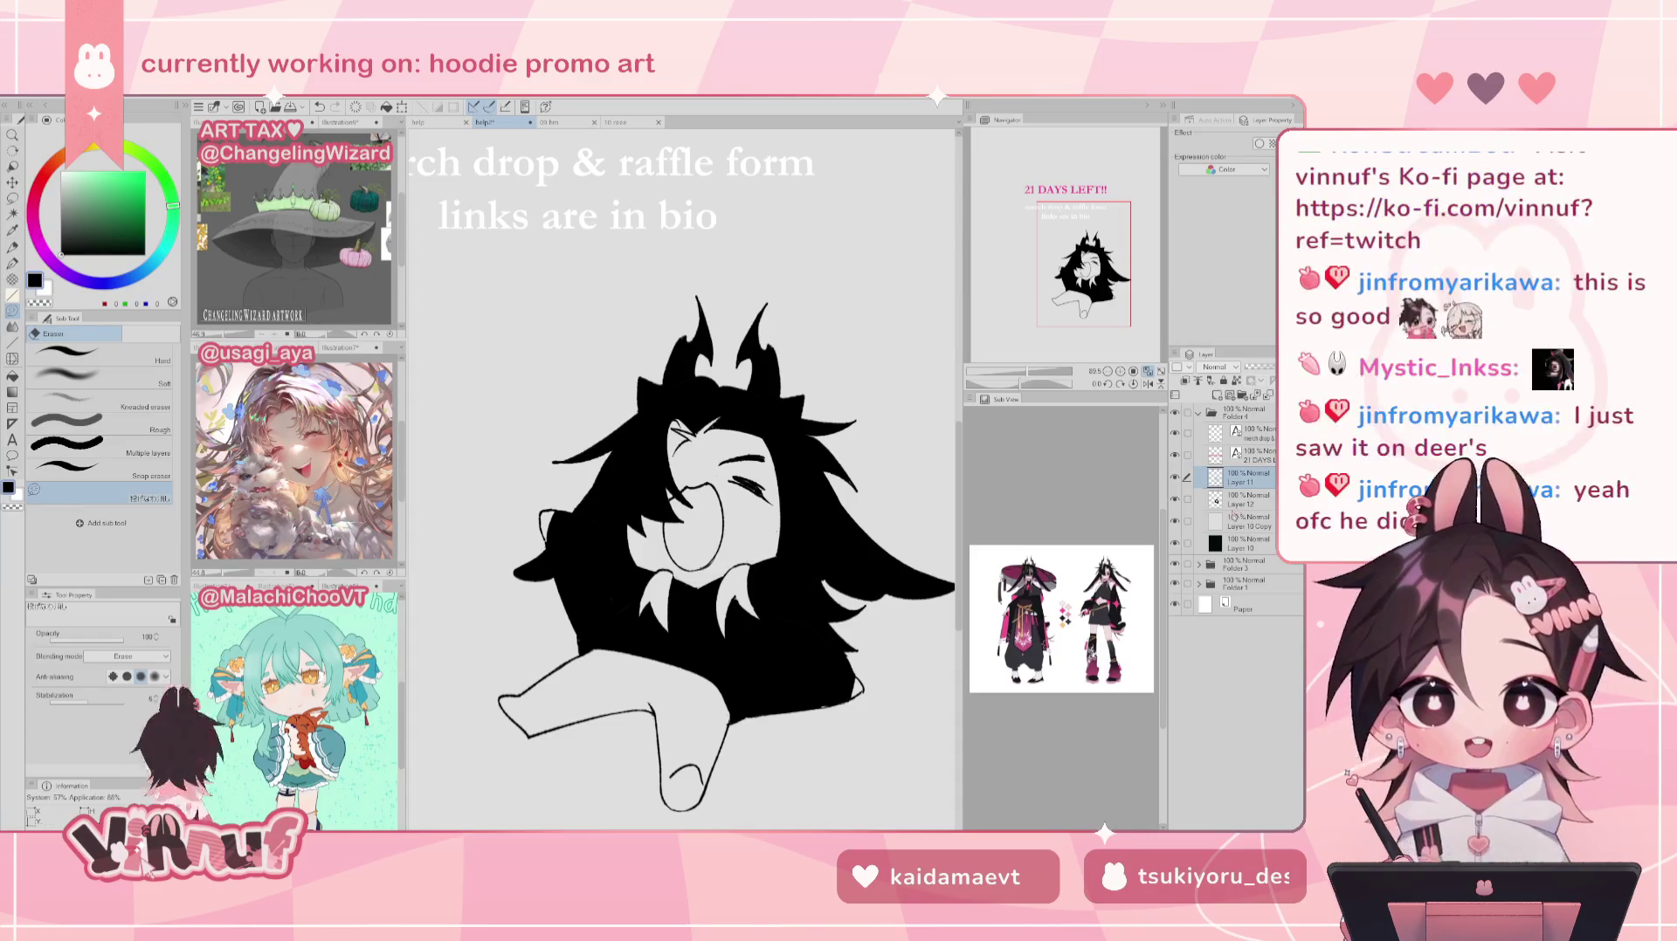
click(1245, 500)
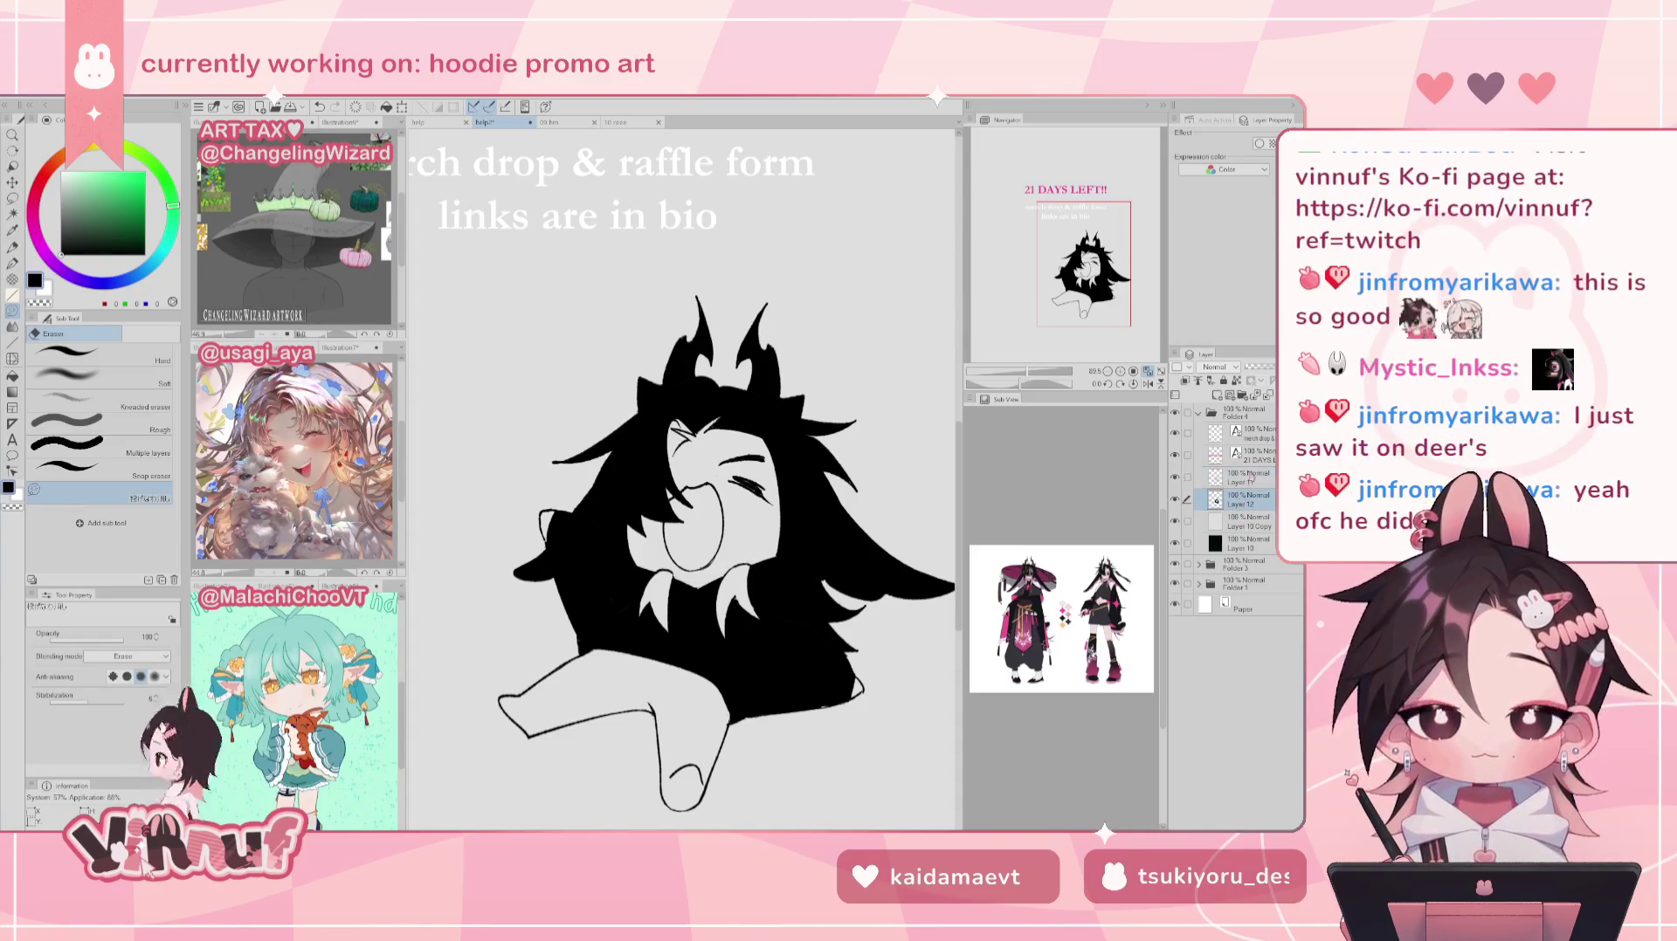
key(p)
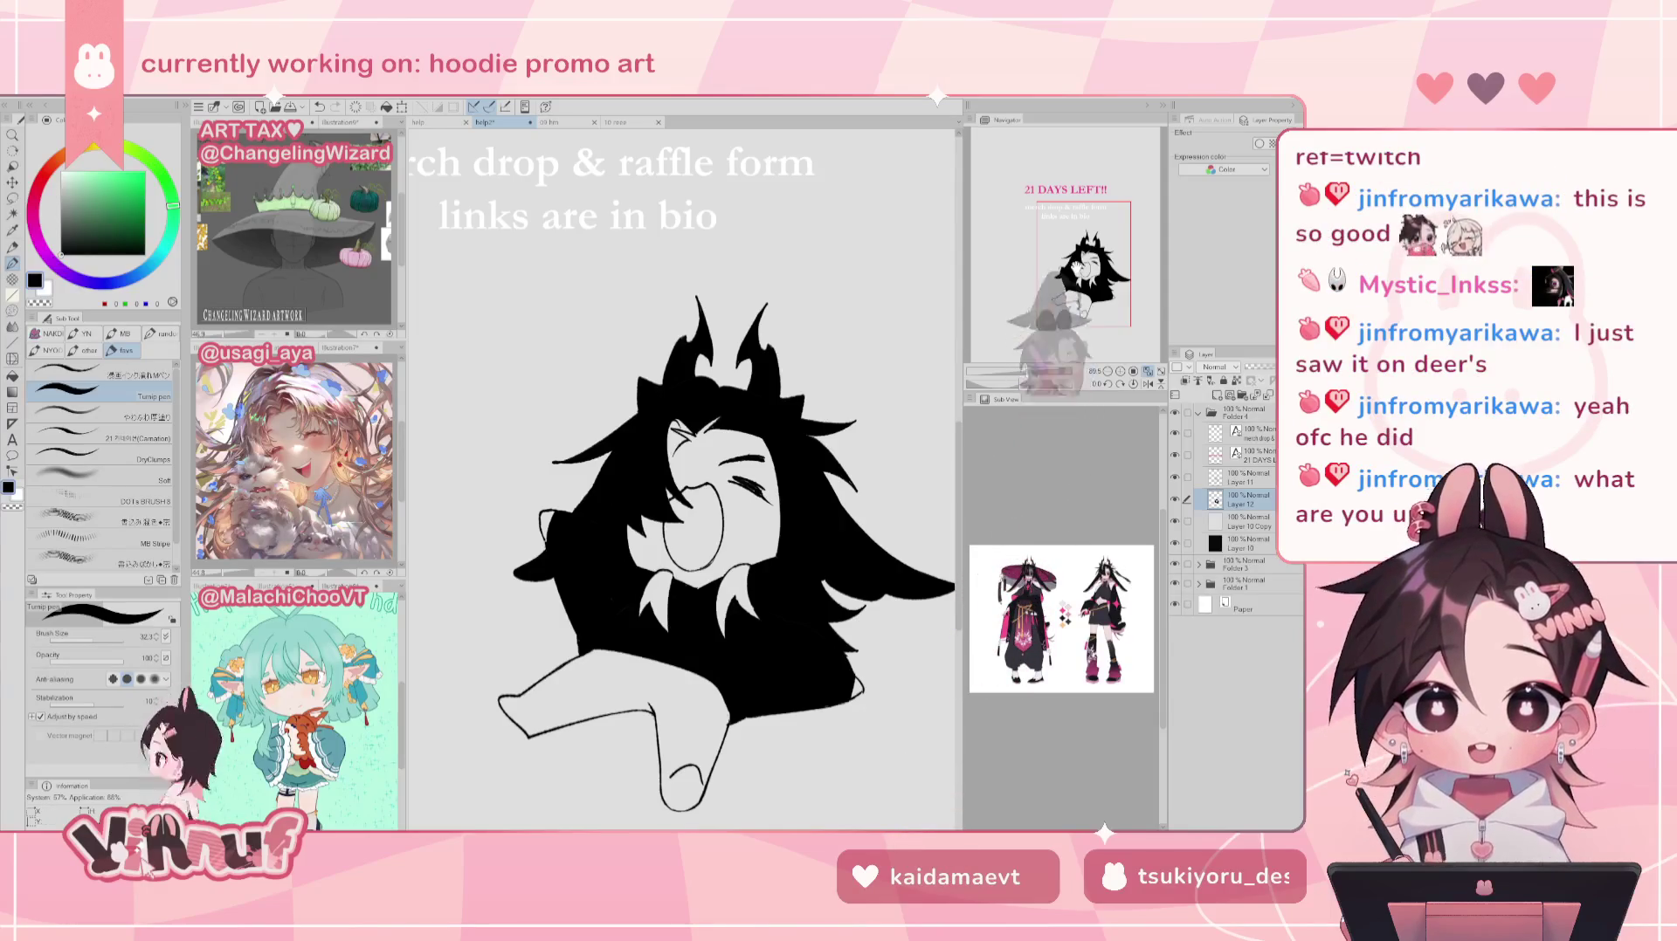
key(ctrl+0)
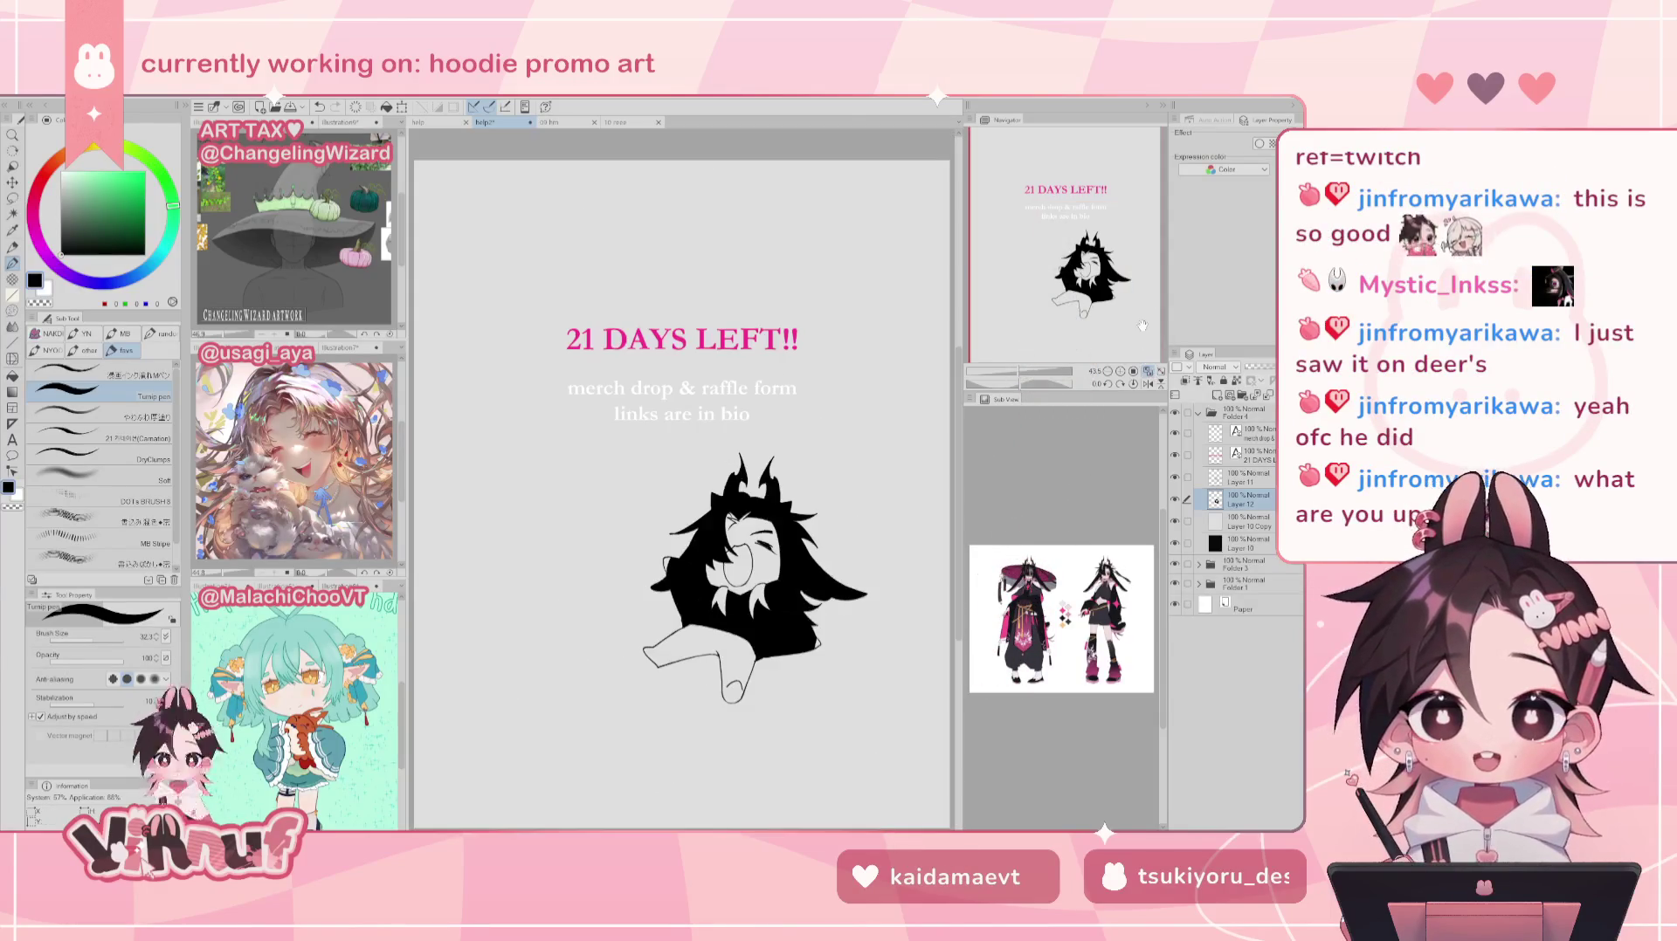
click(437, 122)
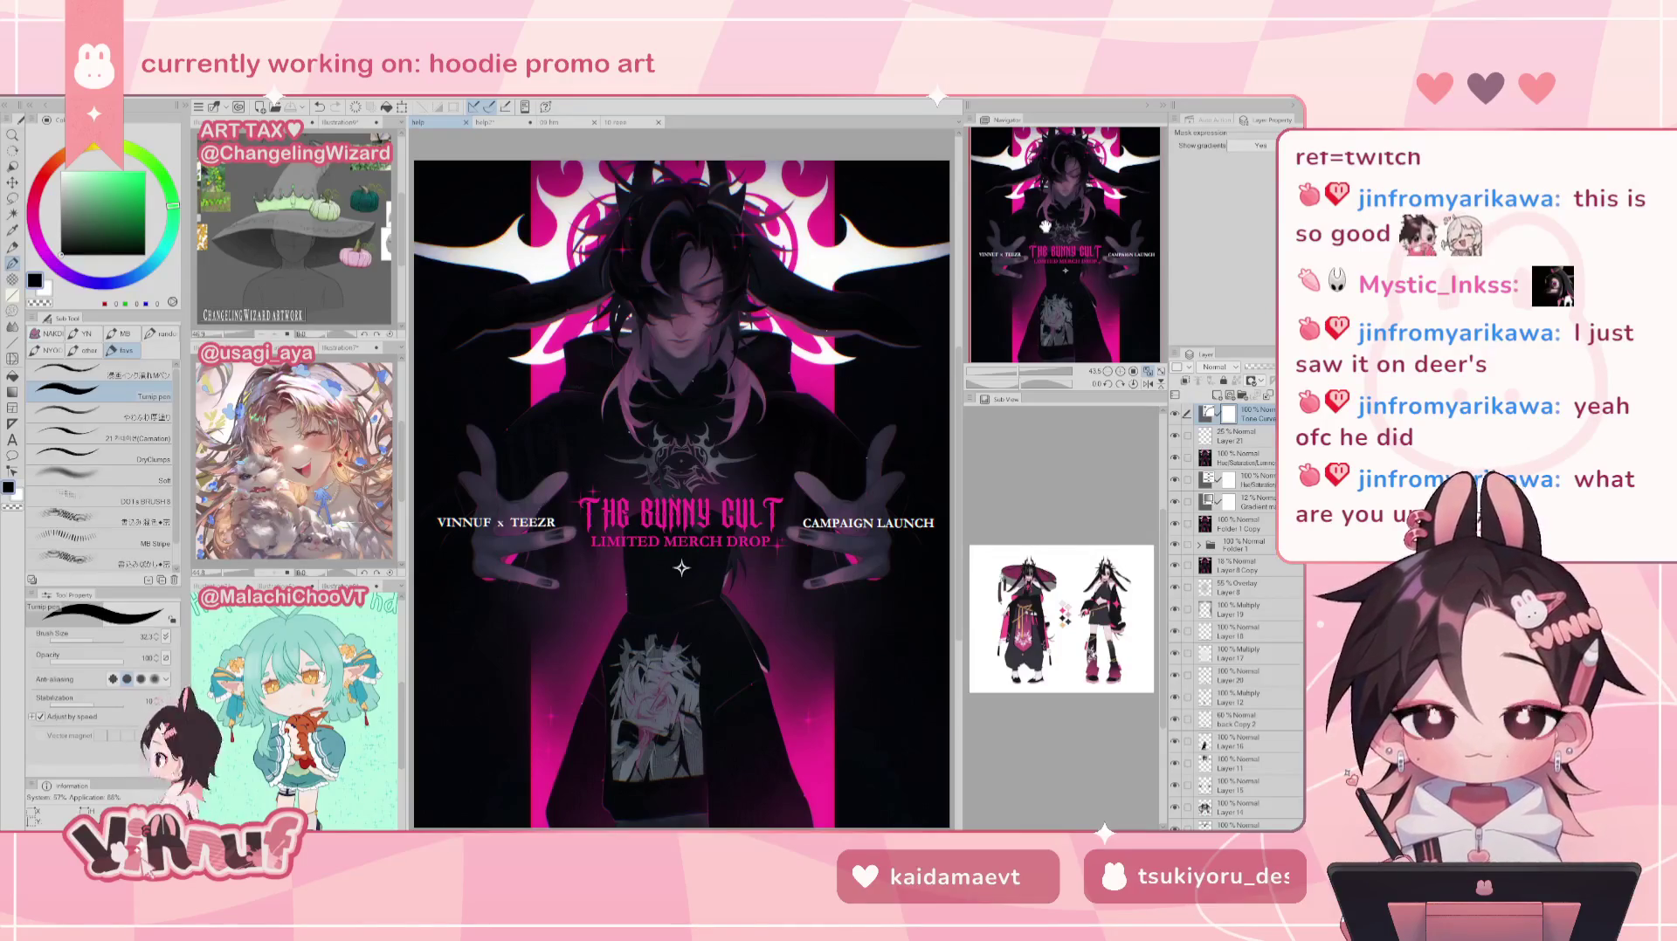
click(498, 122)
click(1174, 412)
click(1176, 565)
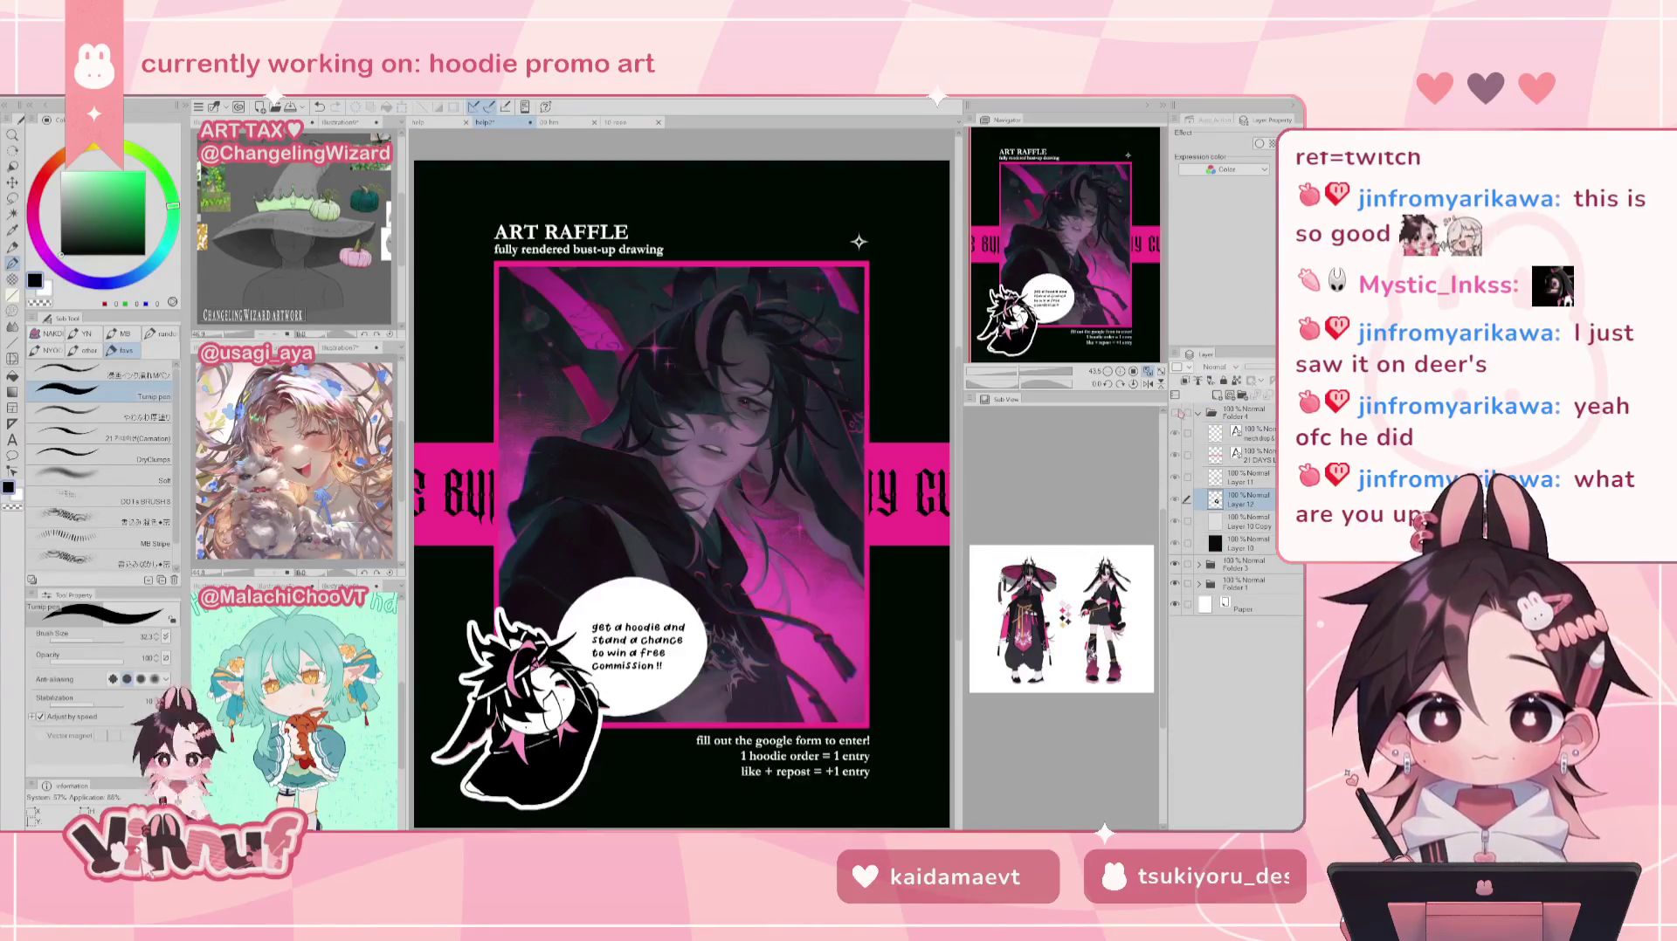
click(1176, 565)
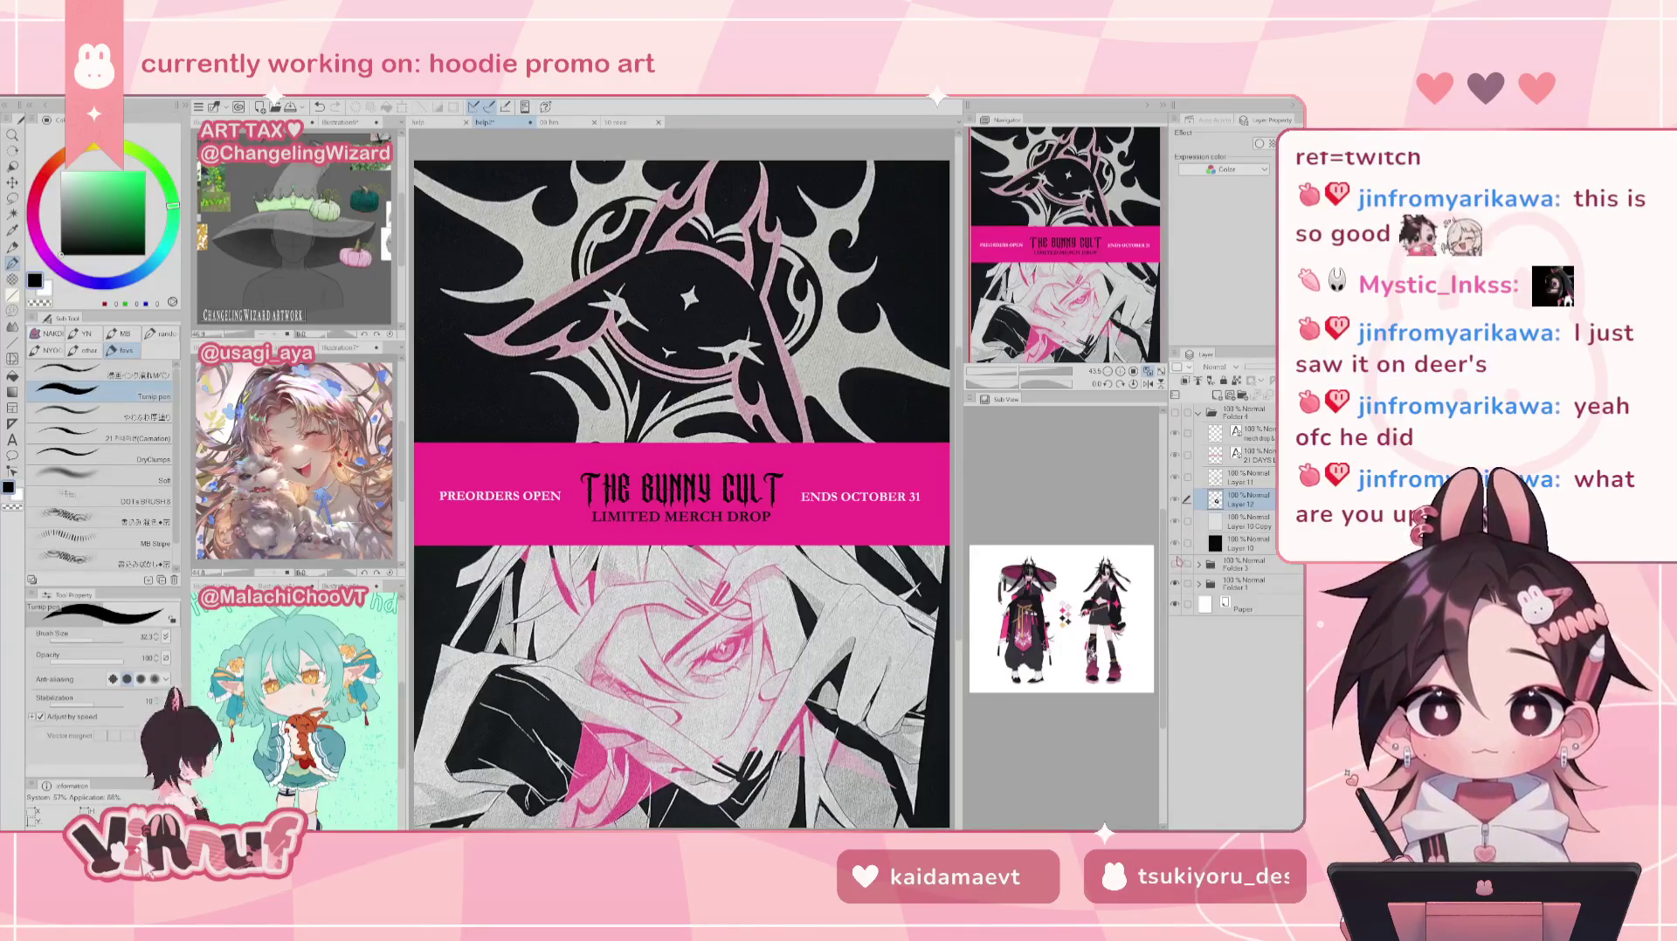
click(1175, 565)
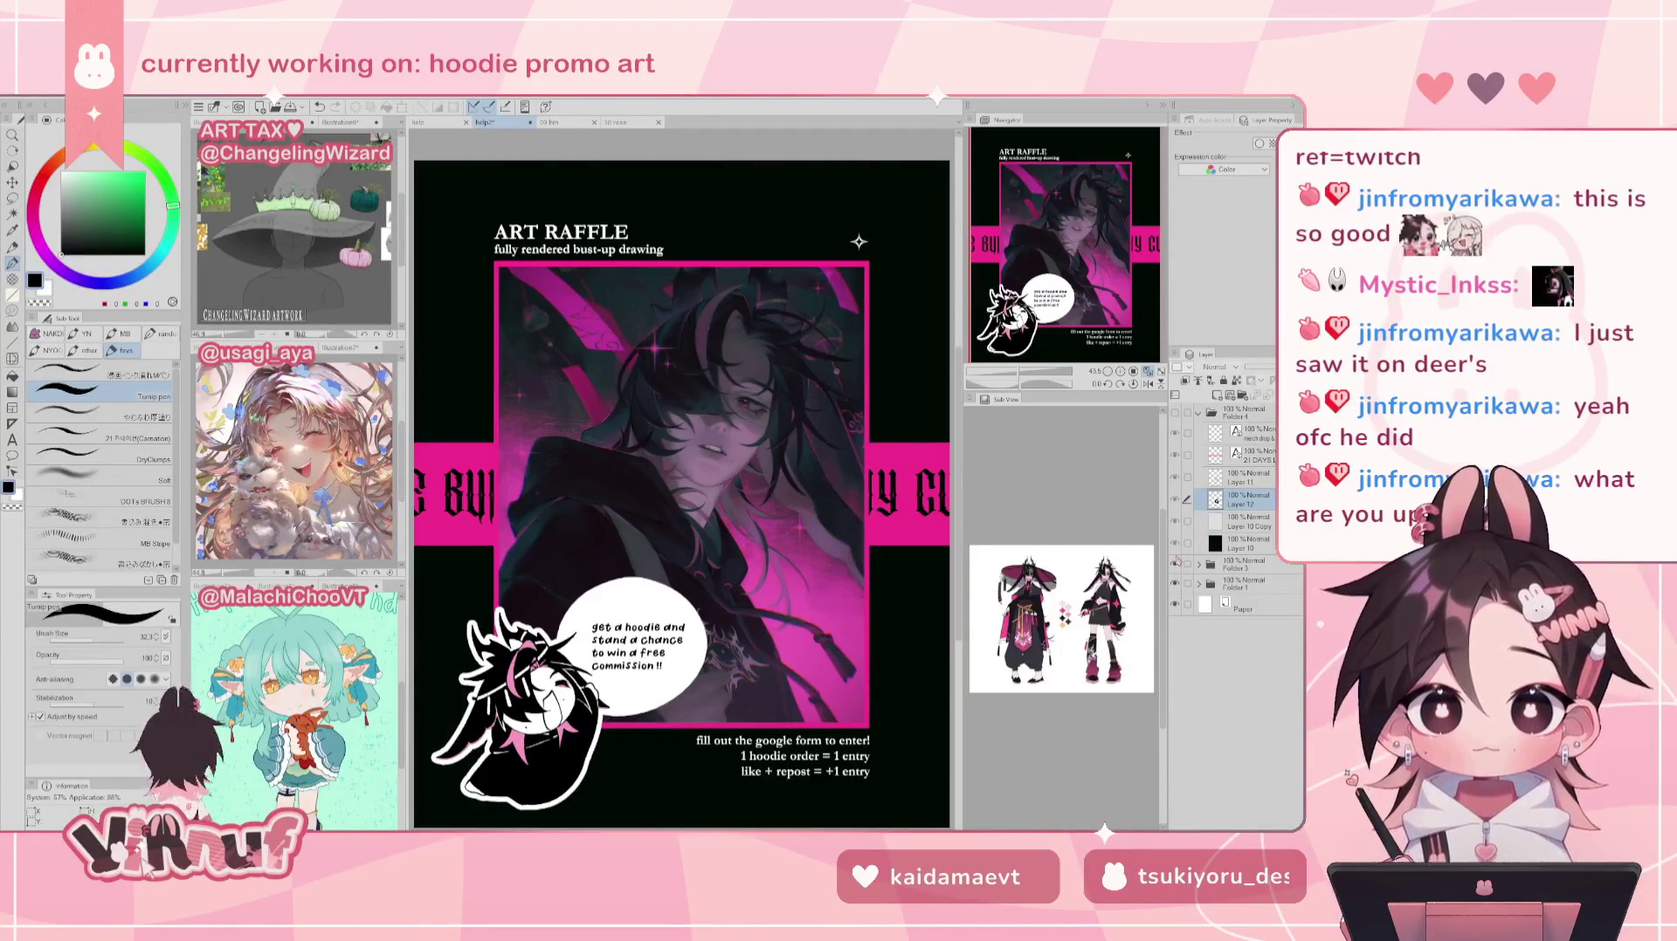
click(1174, 412)
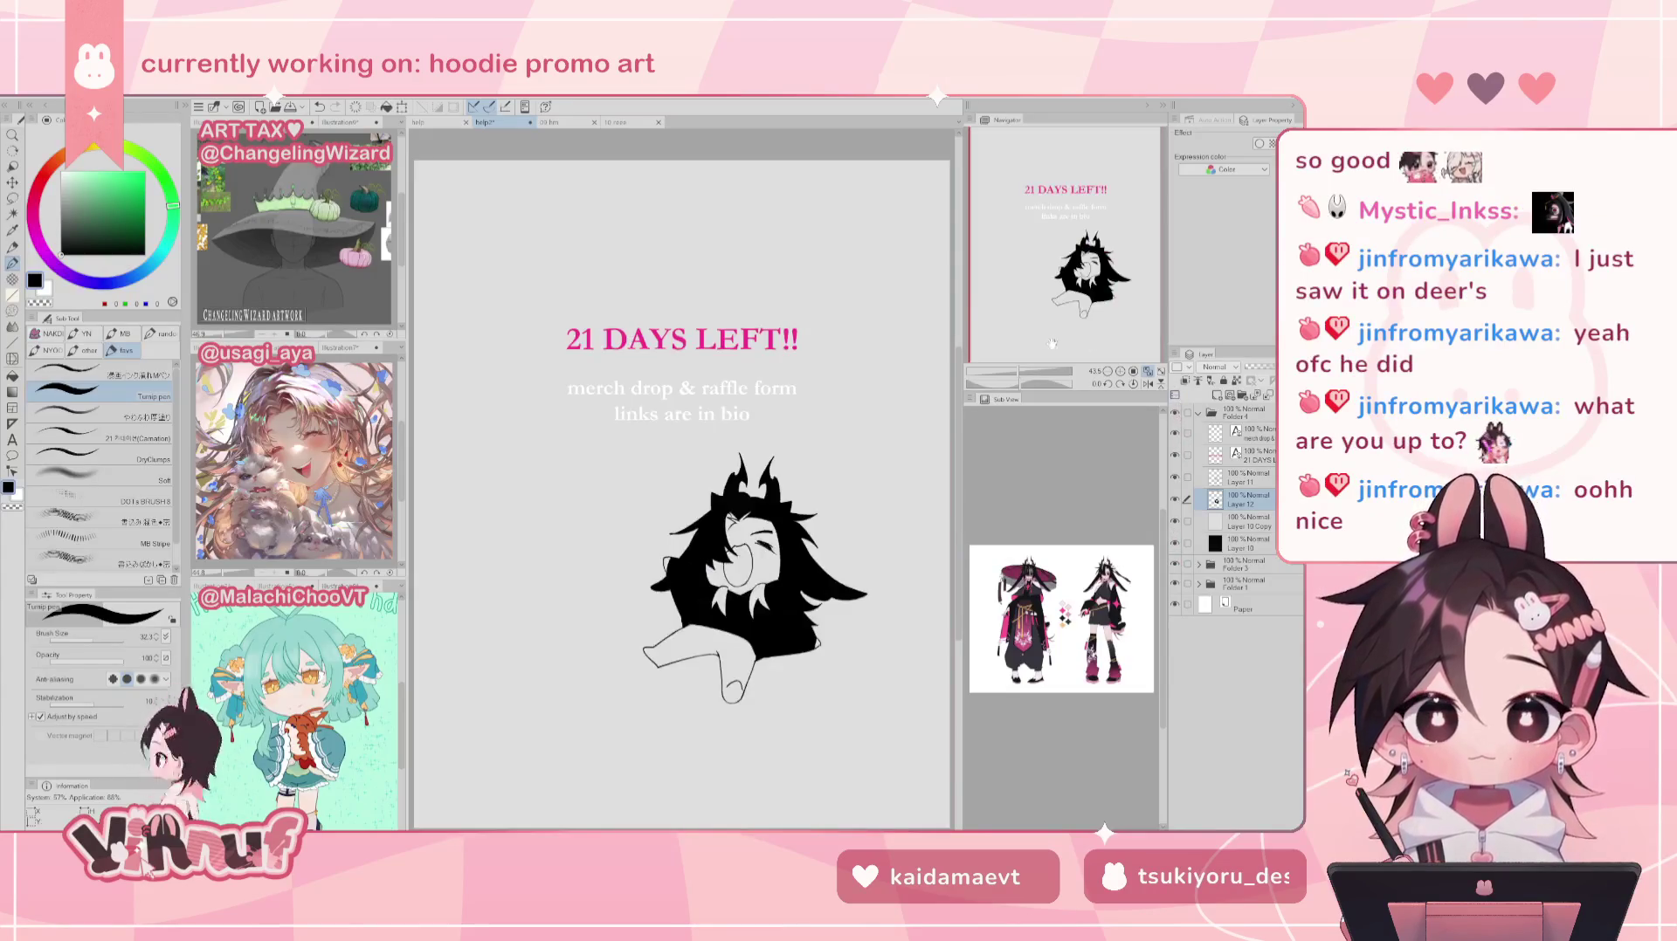
scroll(682, 489, up, 2)
Step: Toggle Layer 12's black fill off and on to compare the mascot's line art
drag(1055, 310, 1067, 319)
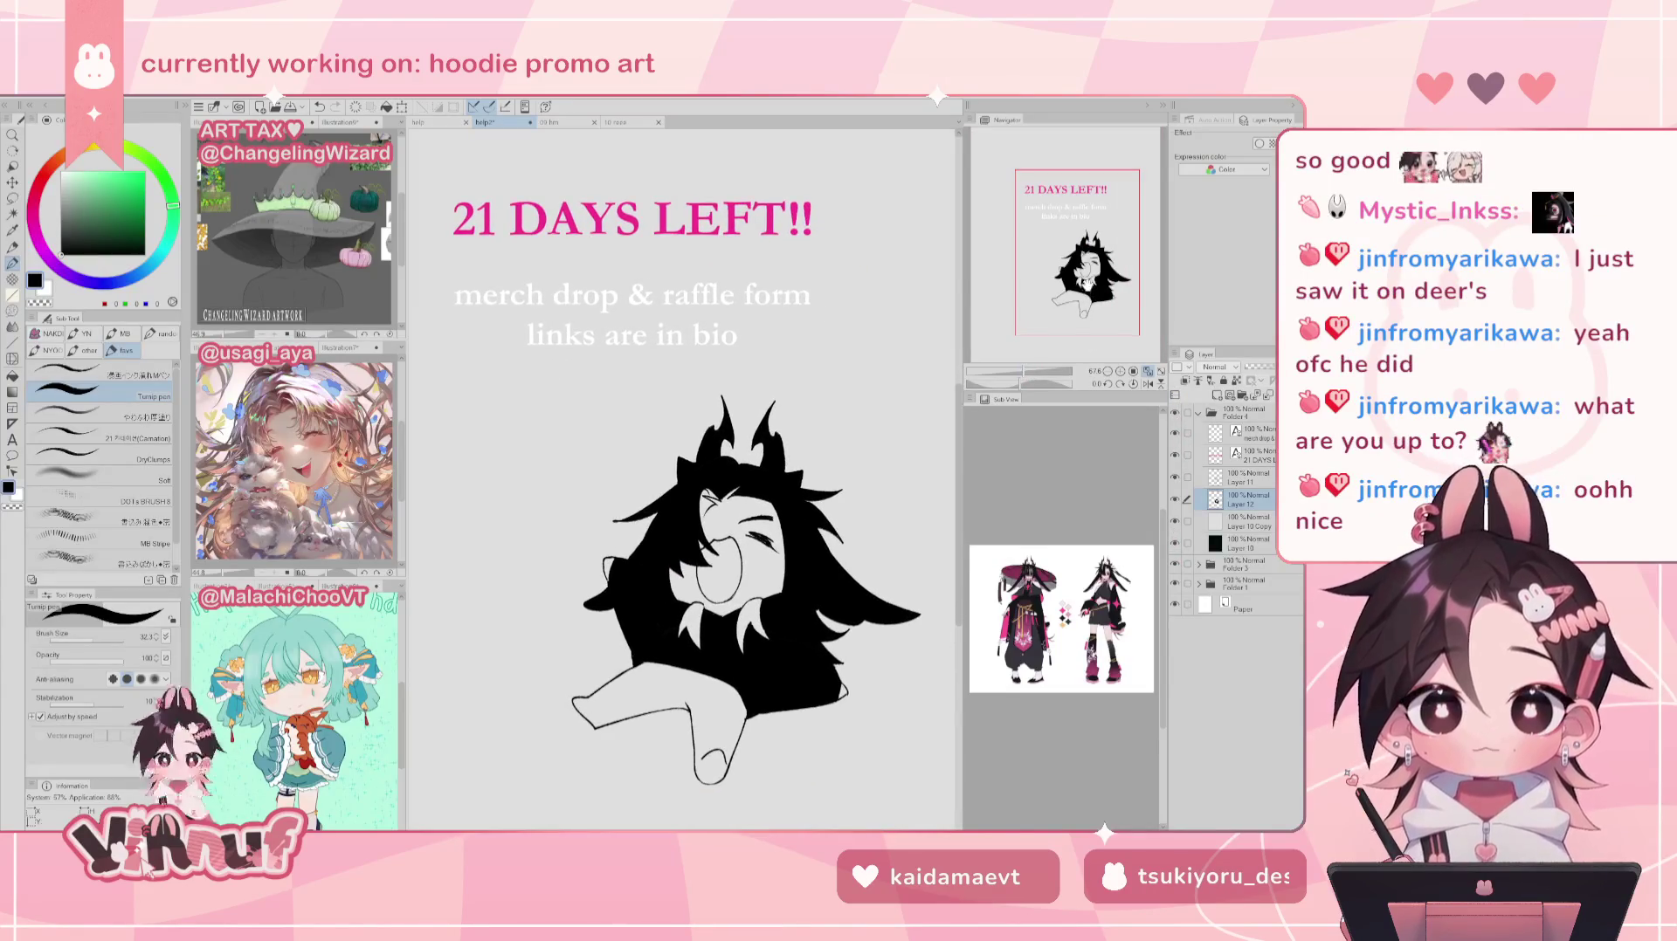
key(ctrl+z)
key(ctrl+y)
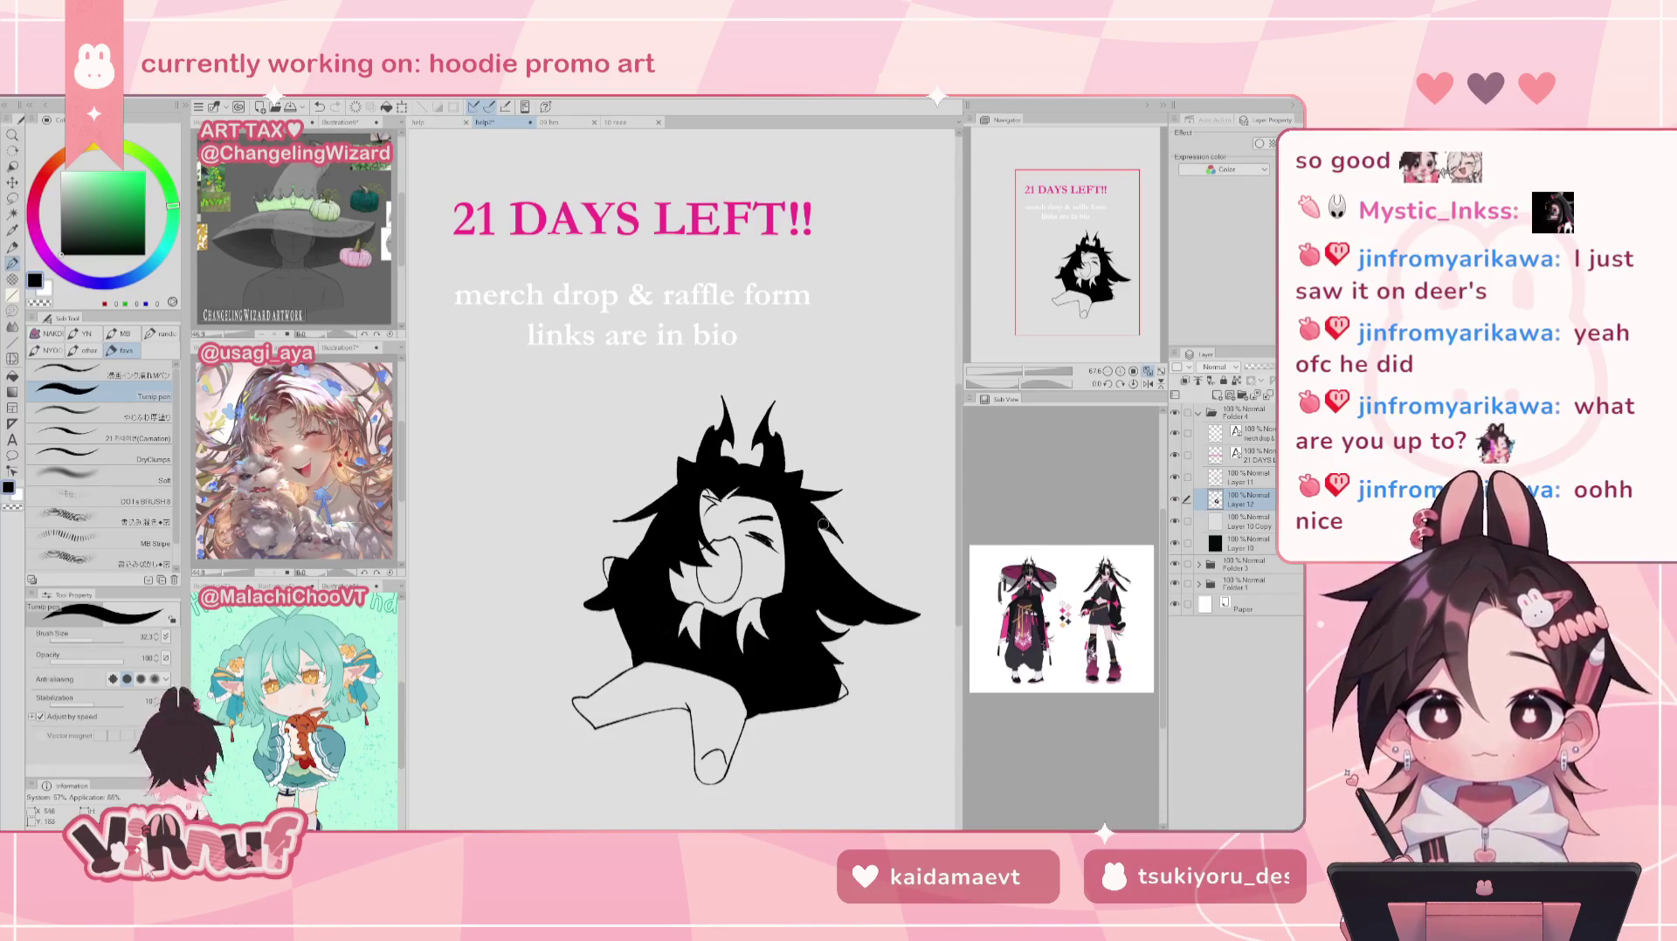
drag(1092, 298, 1099, 315)
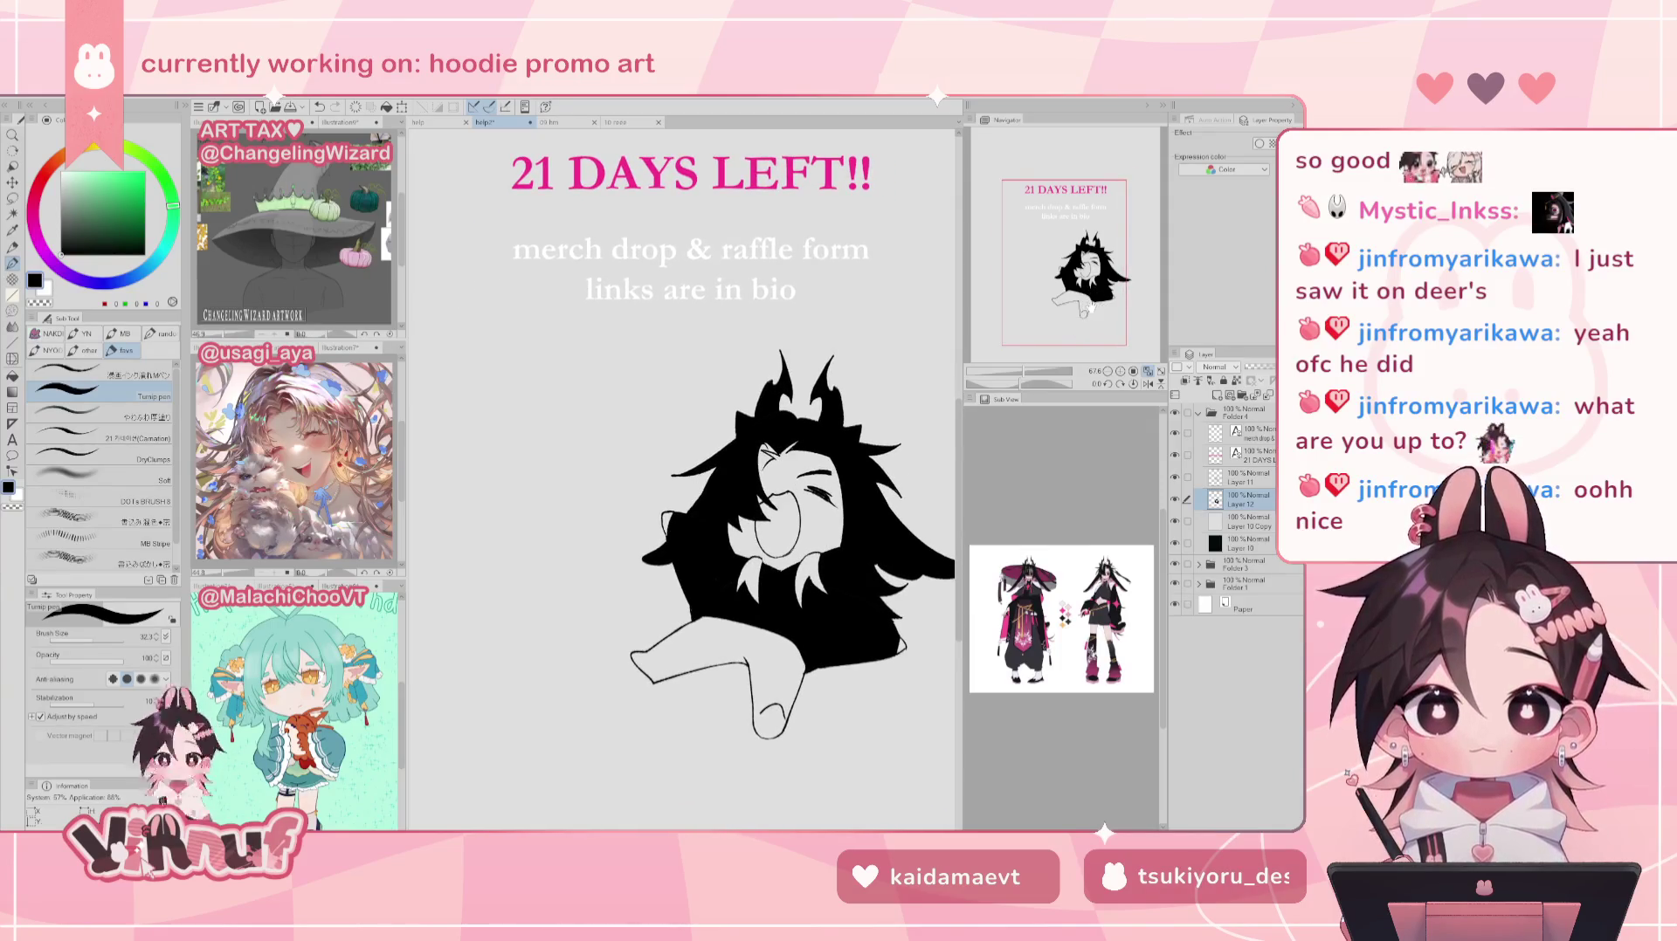
click(1175, 499)
click(1176, 500)
click(1175, 500)
click(1244, 478)
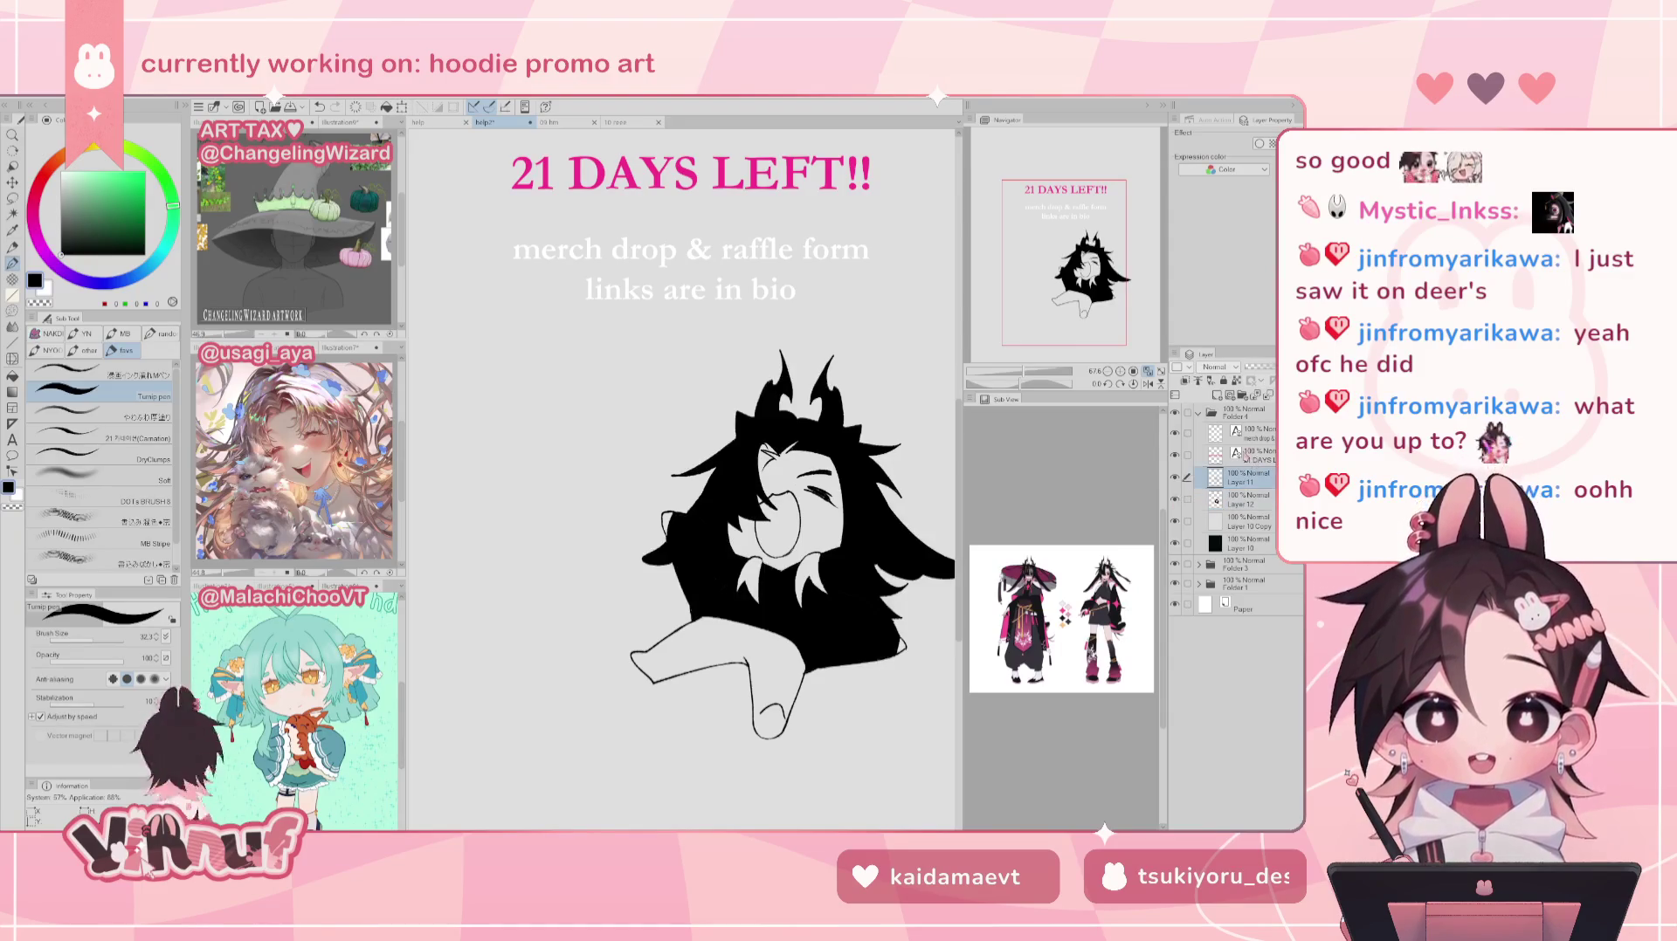
Step: Pick a different pen brush and undo a stray mark near the mascot's face
click(97, 372)
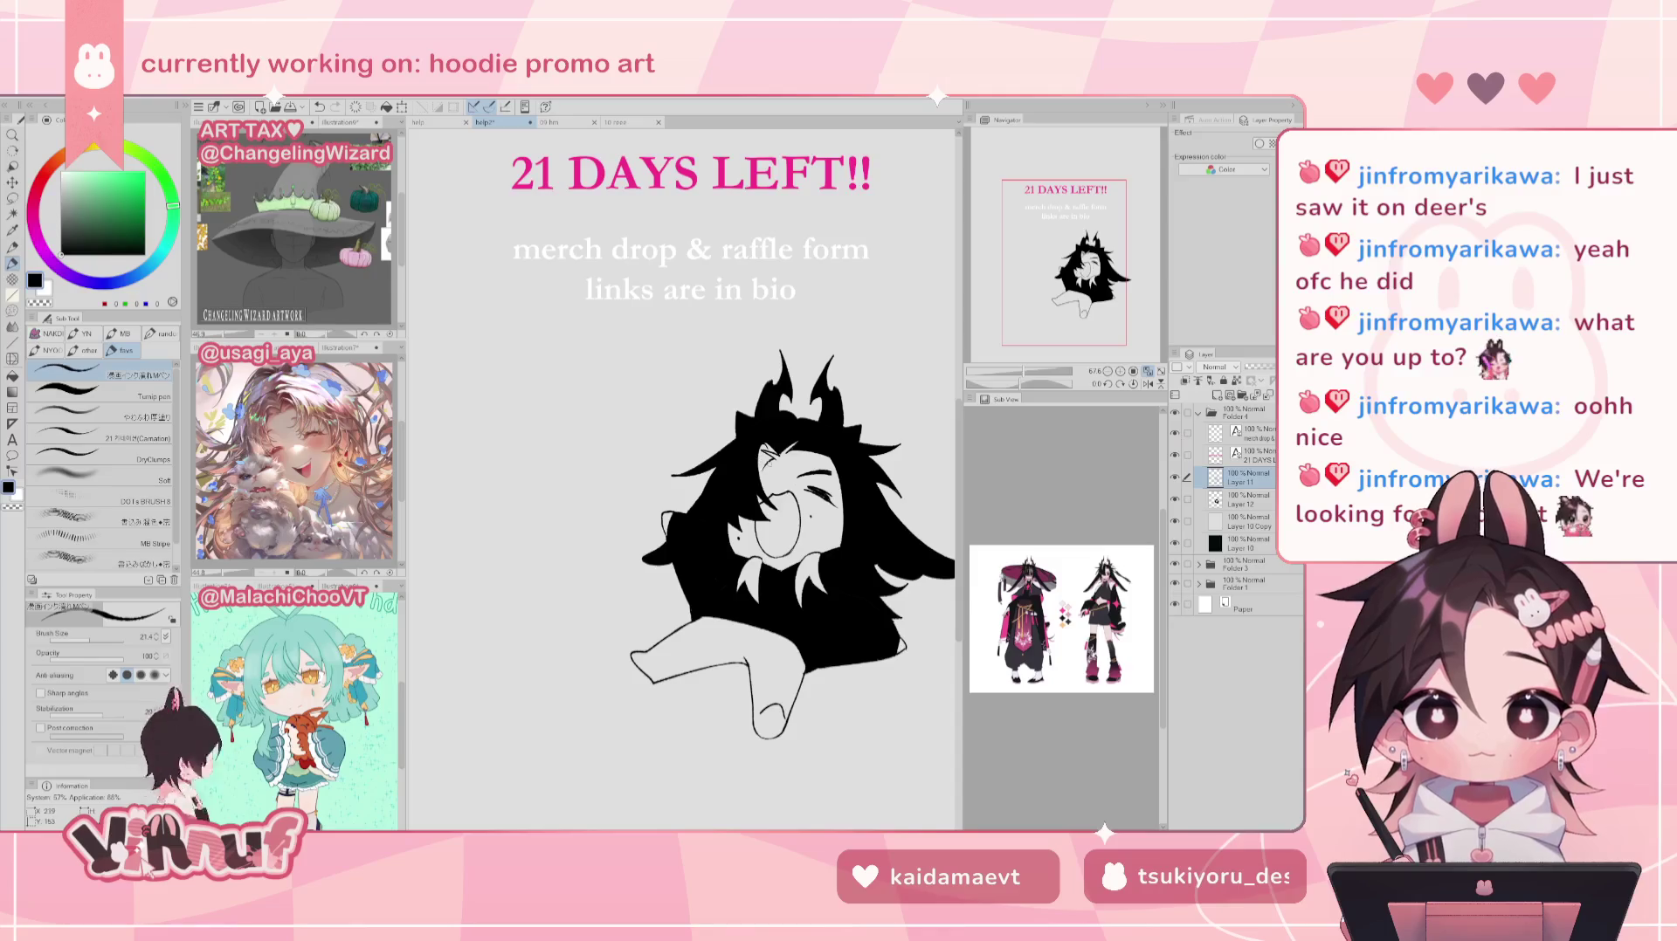
key(e)
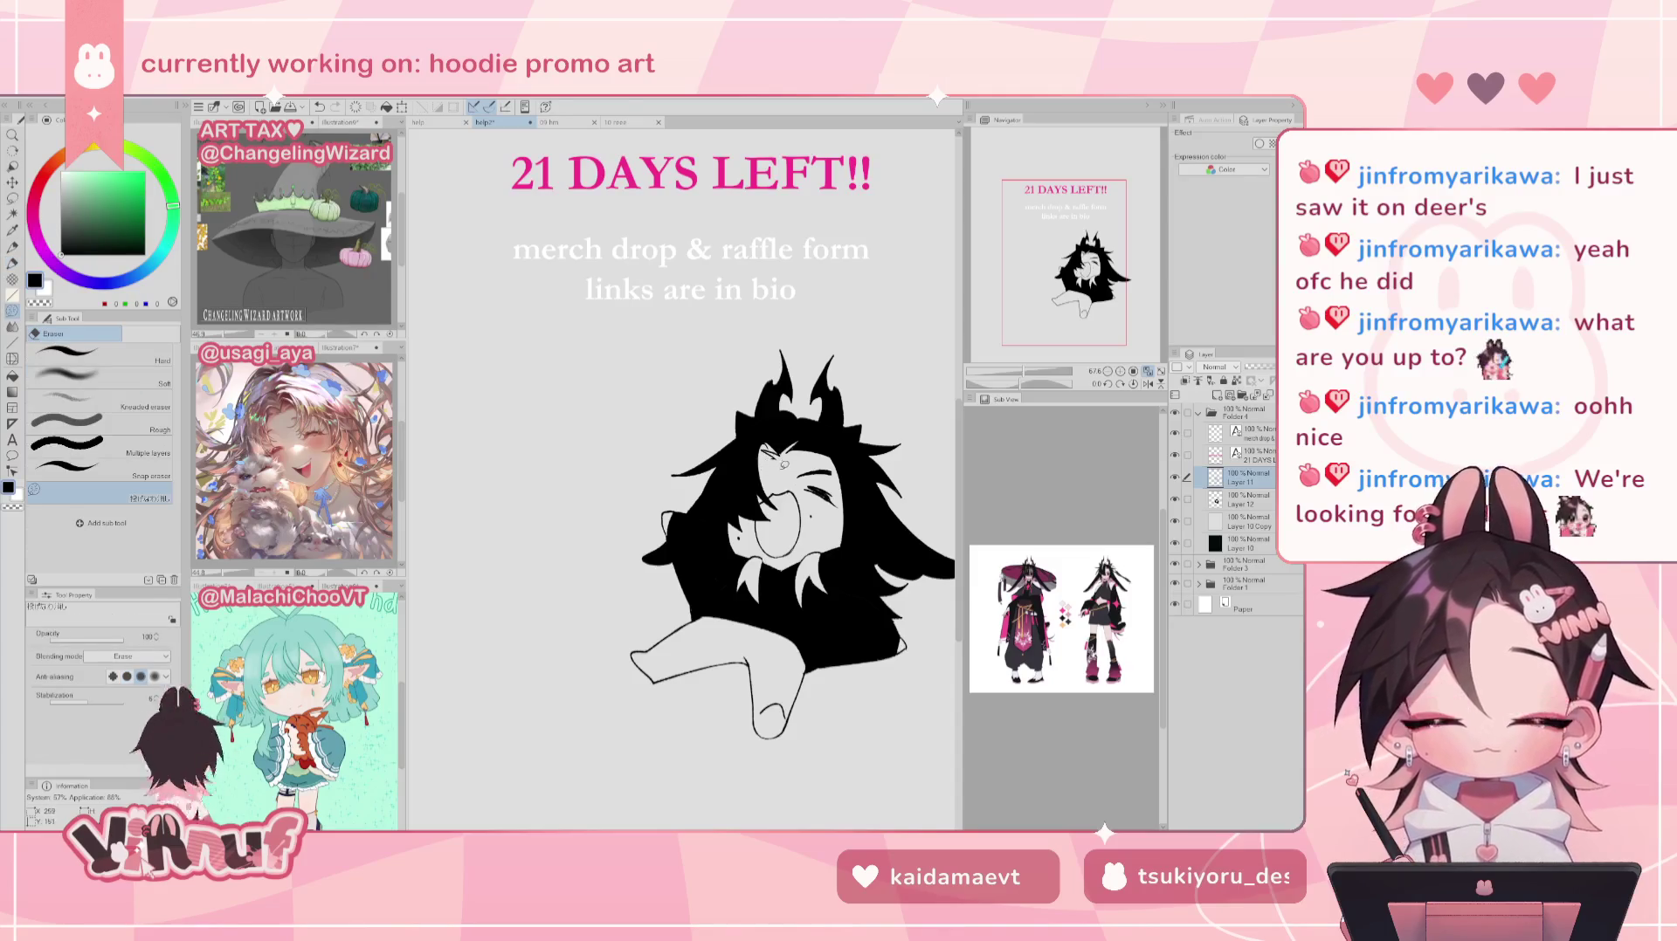
key(p)
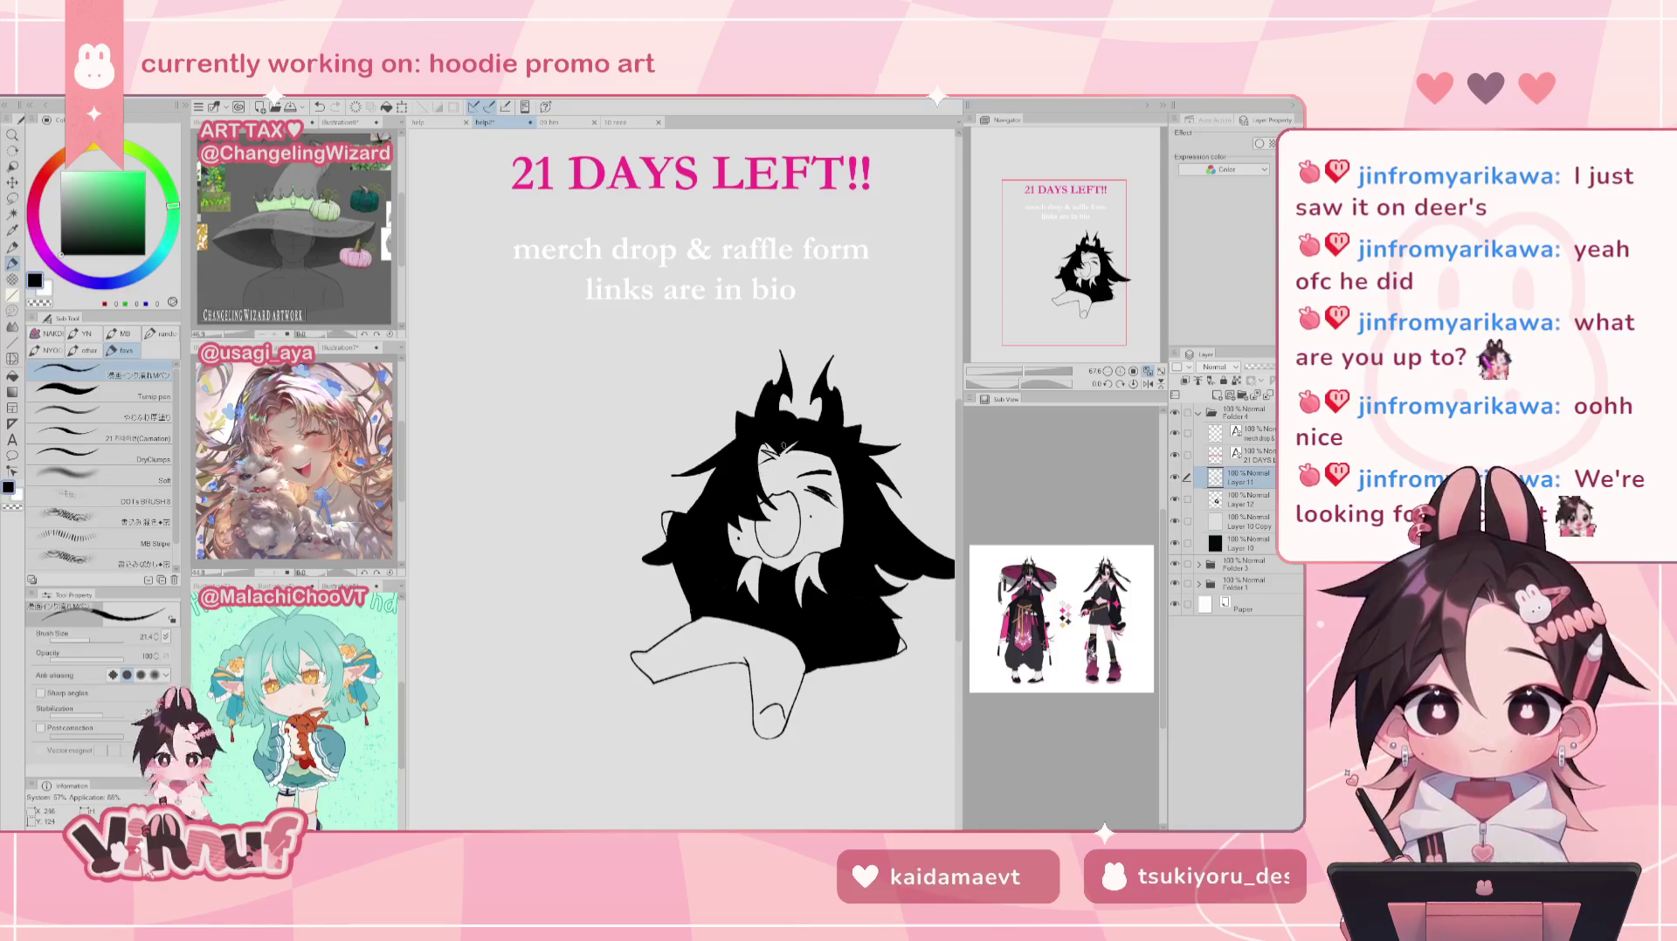
key(ctrl+z)
key(ctrl+y)
key(ctrl+z)
key(ctrl+y)
key(ctrl+z)
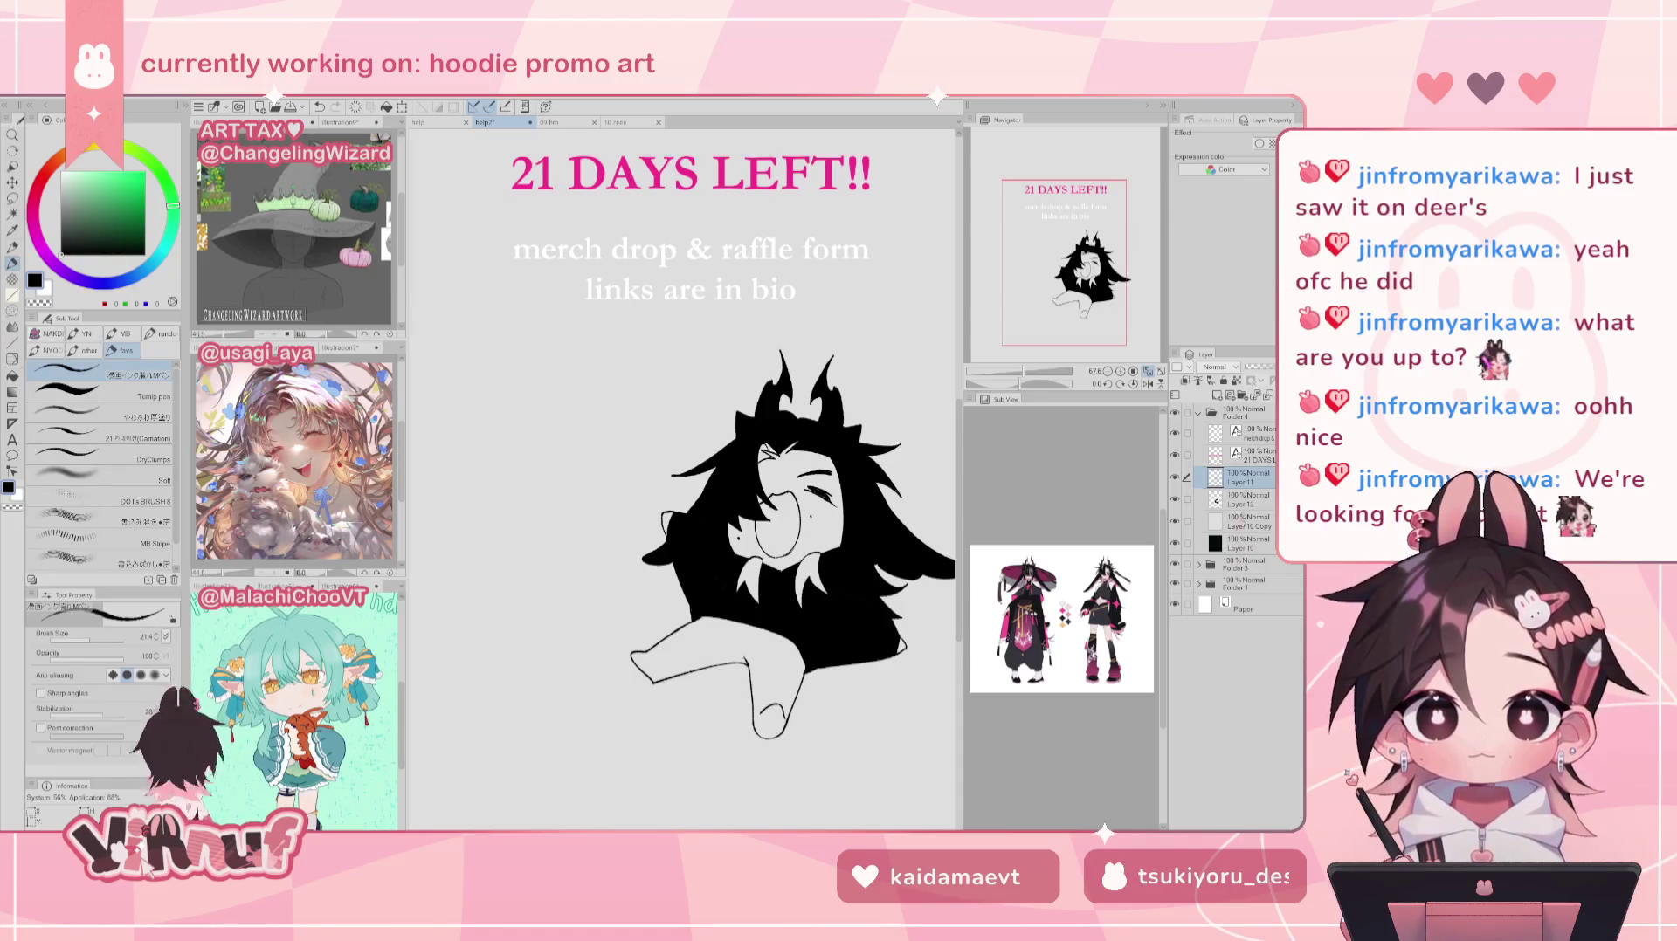
Step: Hide Layer 12's black hair fill and return to Layer 11
click(1244, 500)
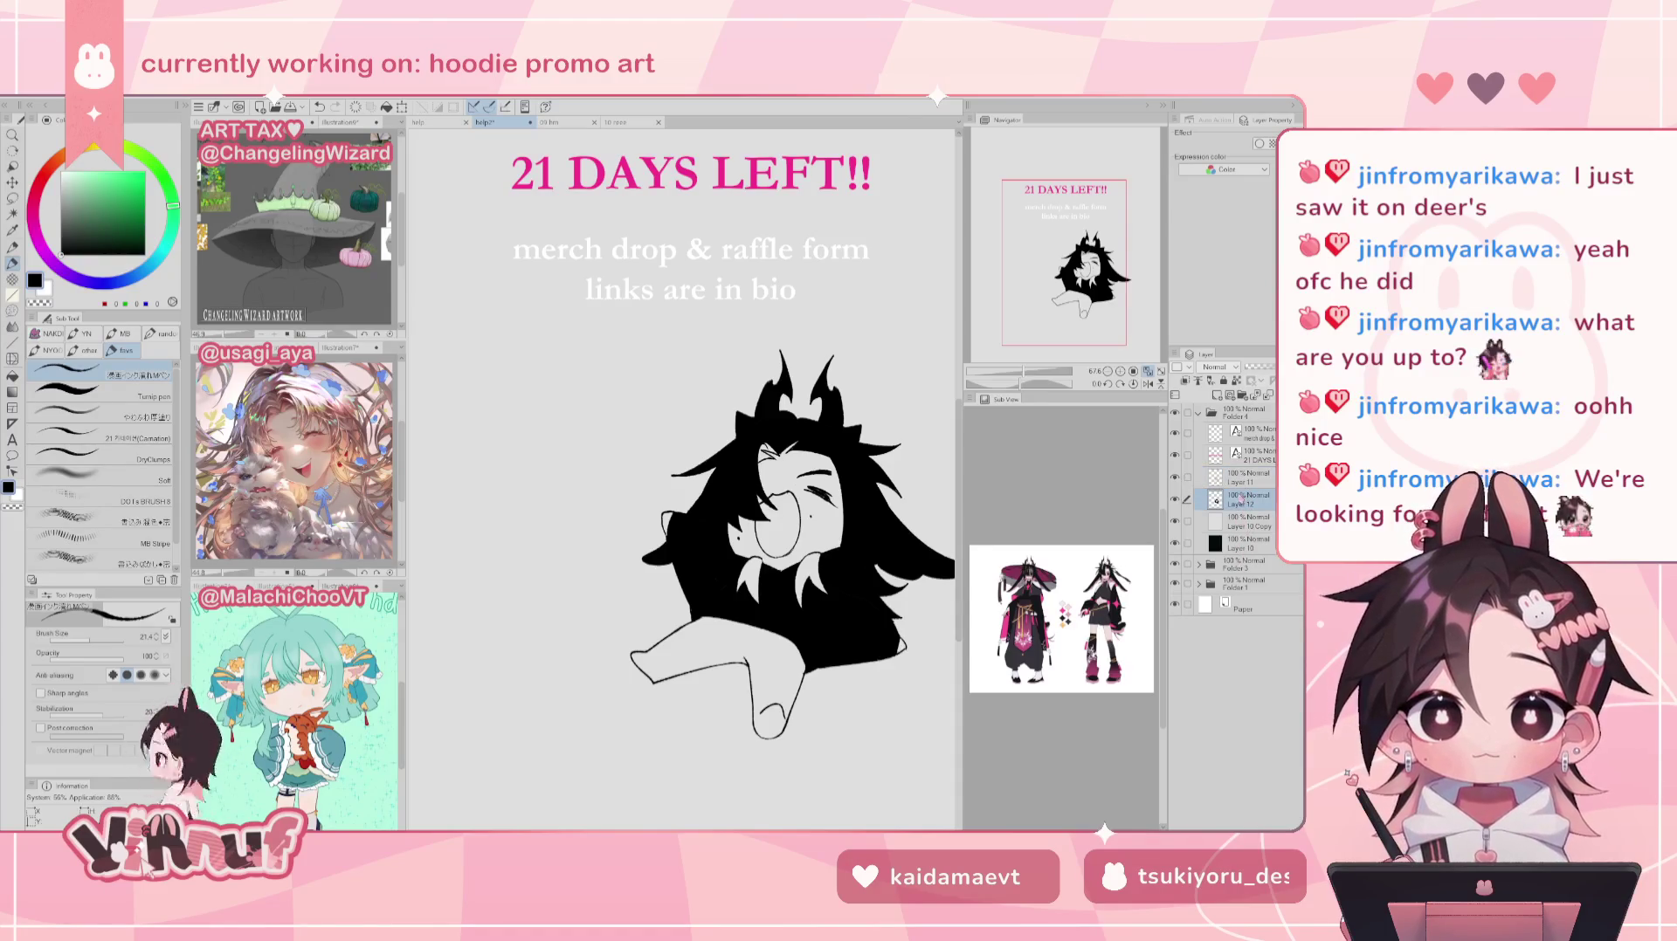
click(1175, 500)
click(1249, 478)
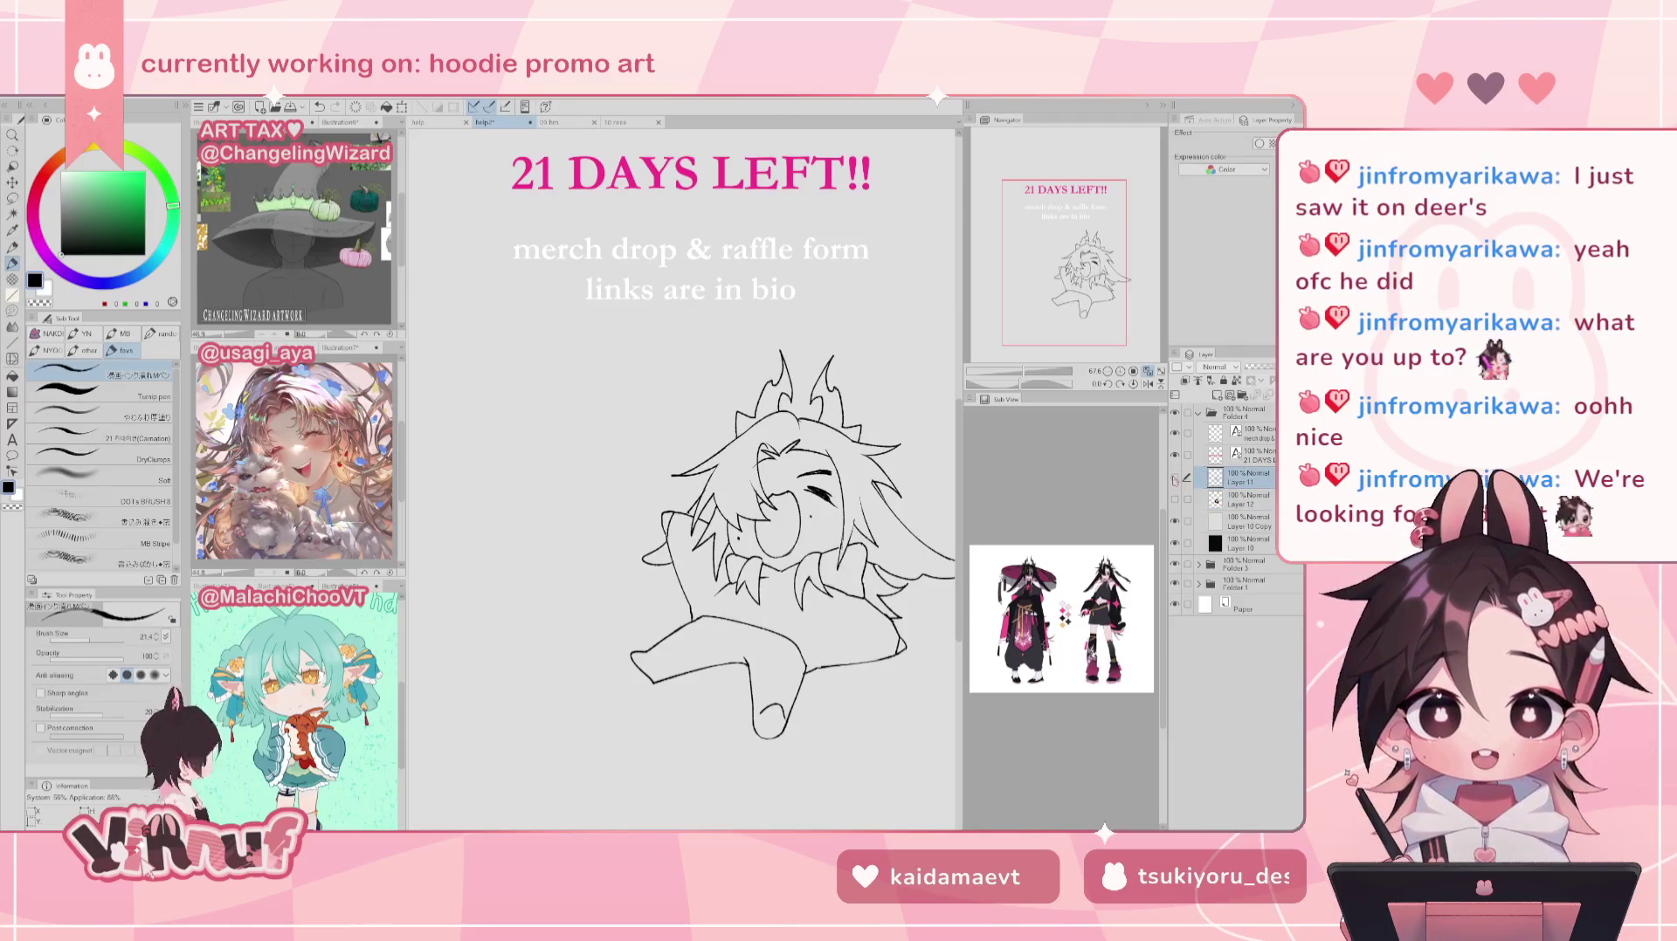
Step: Try redrawing a hair stroke beside the face several times, undoing each attempt
key(ctrl+z)
drag(786, 403, 734, 496)
key(ctrl+z)
key(ctrl+z)
key(ctrl+z)
drag(755, 428, 734, 473)
key(ctrl+z)
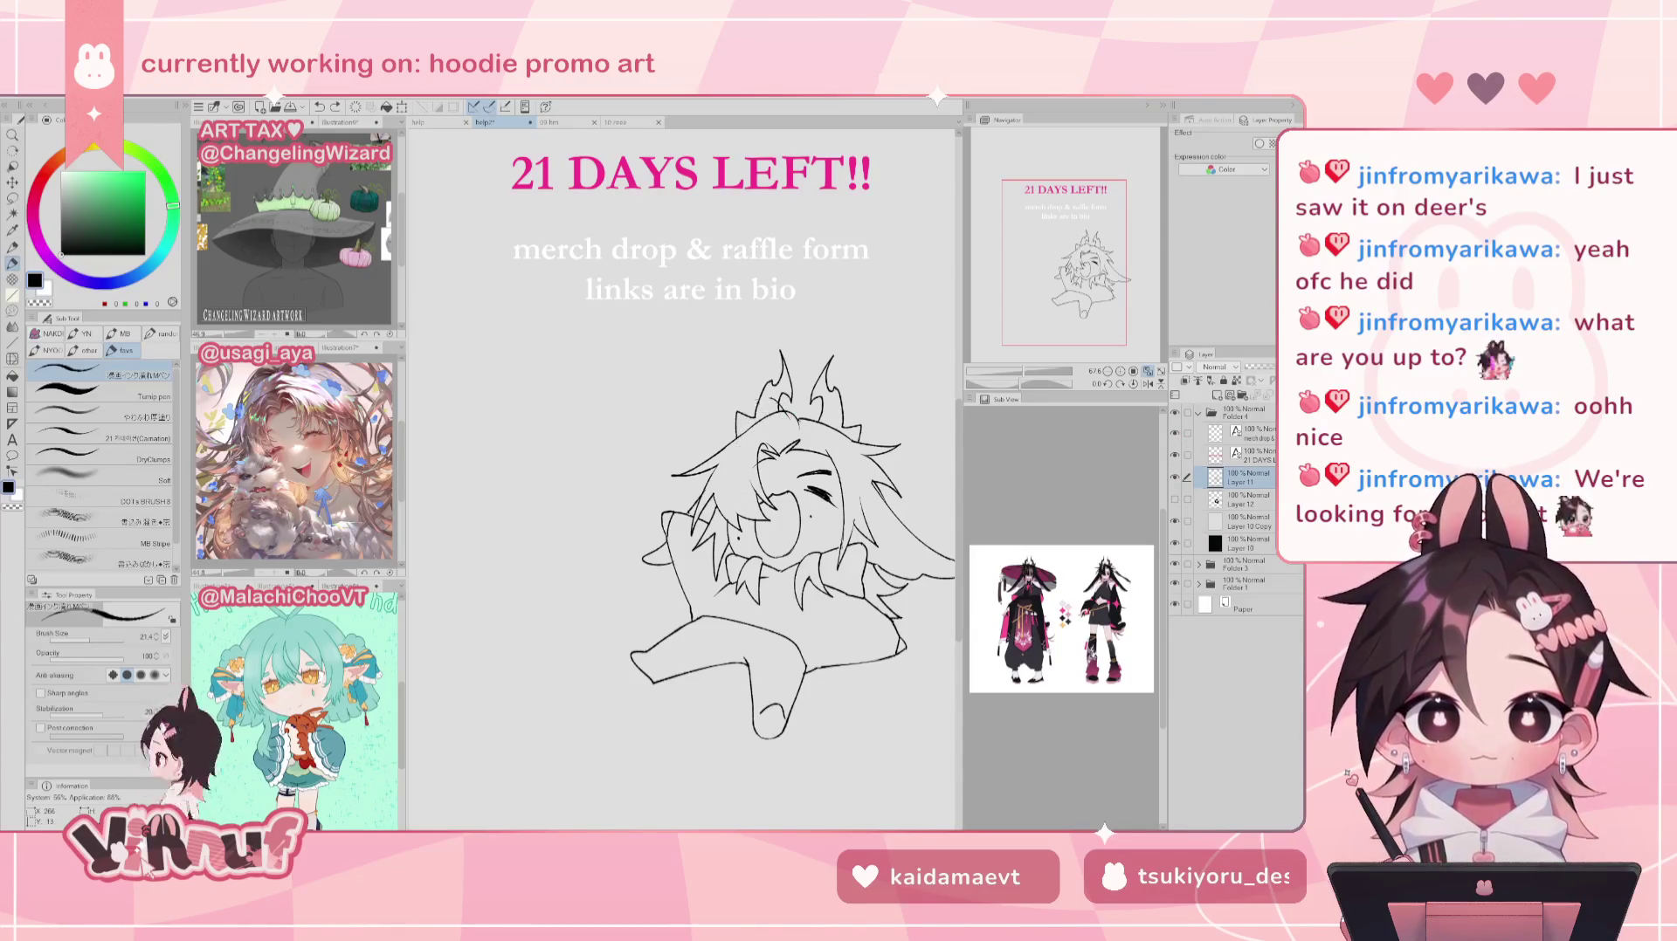
drag(753, 408, 734, 489)
key(ctrl+z)
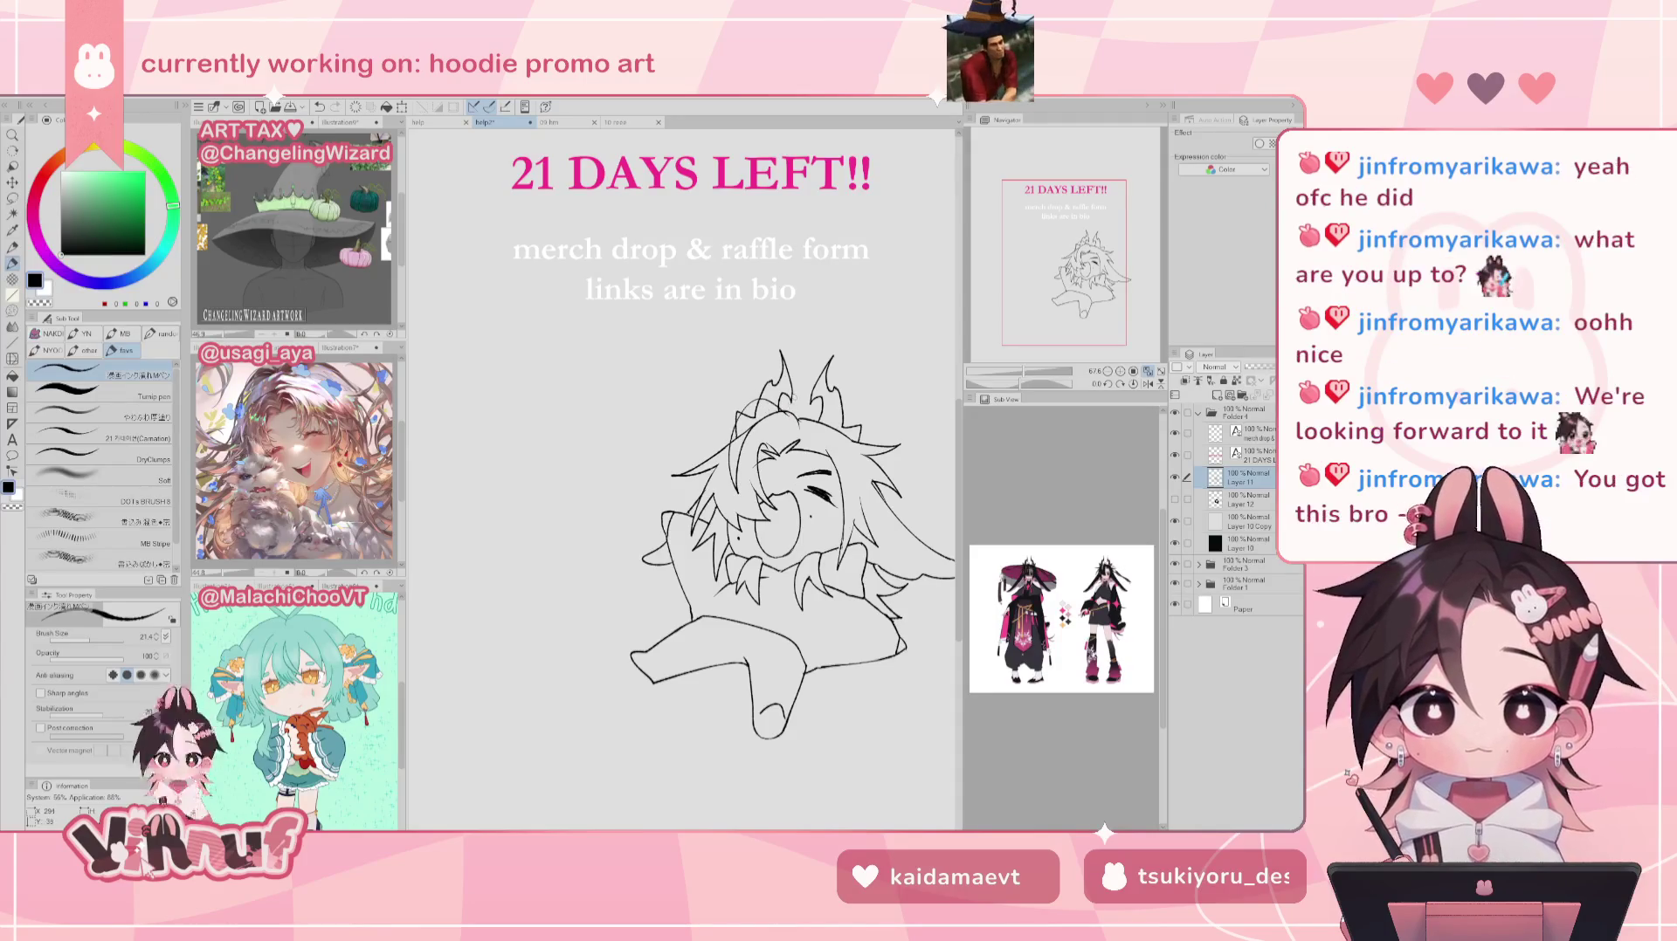
Step: Erase a short line in the hair sketch and add a new strand line
key(e)
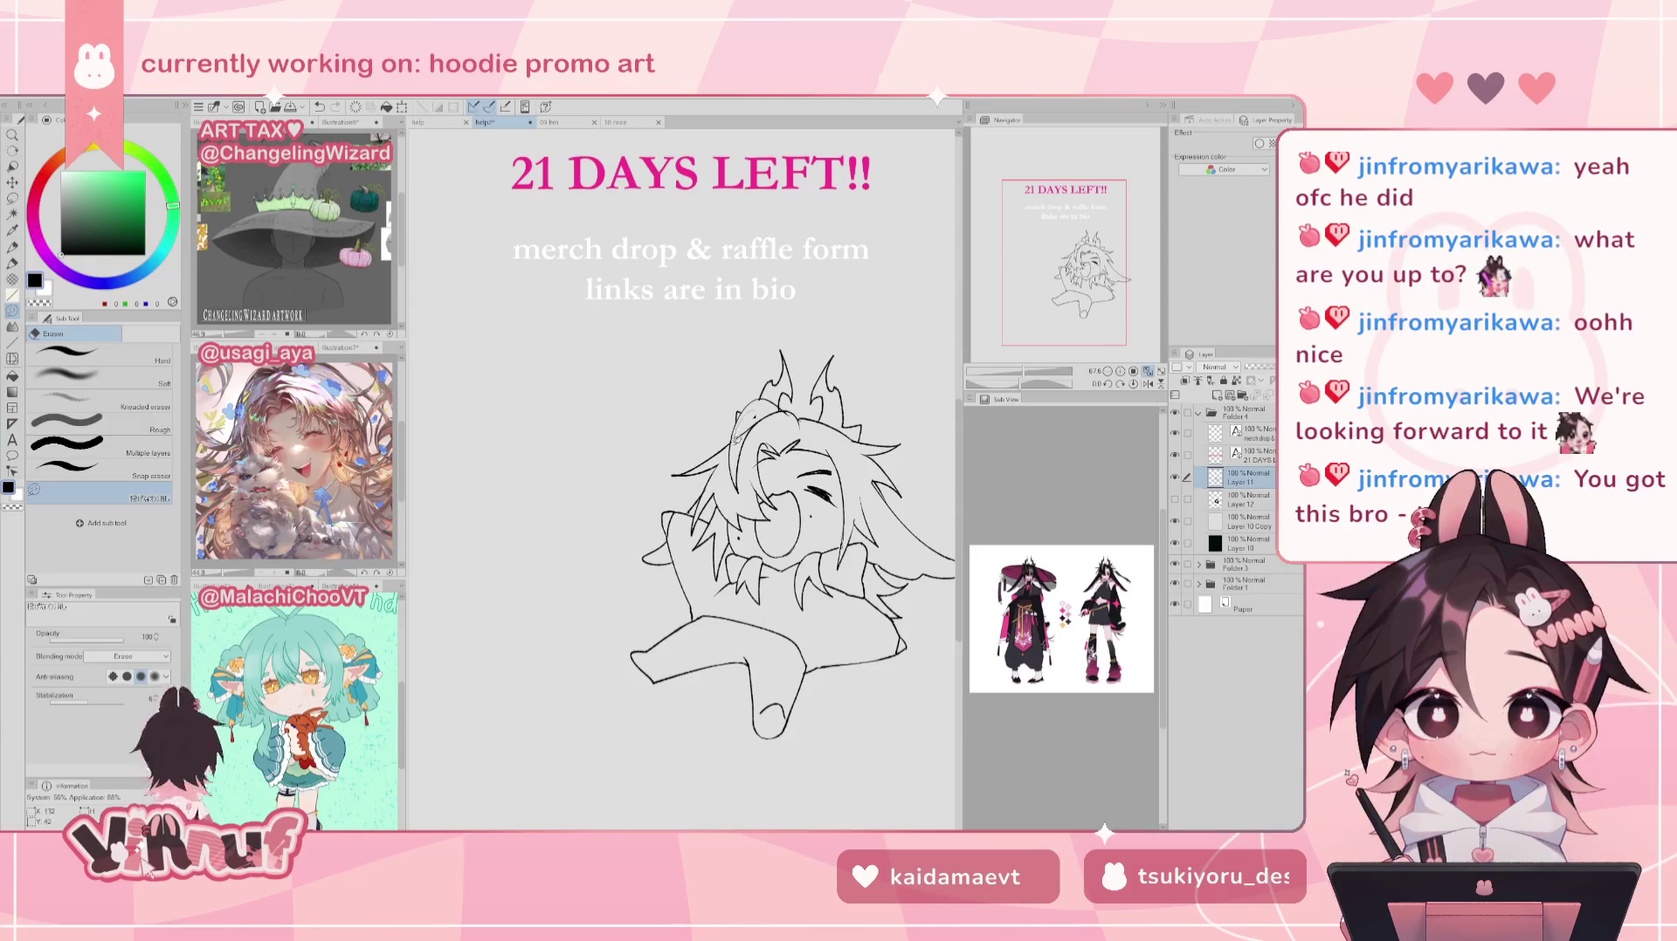
drag(742, 426, 763, 404)
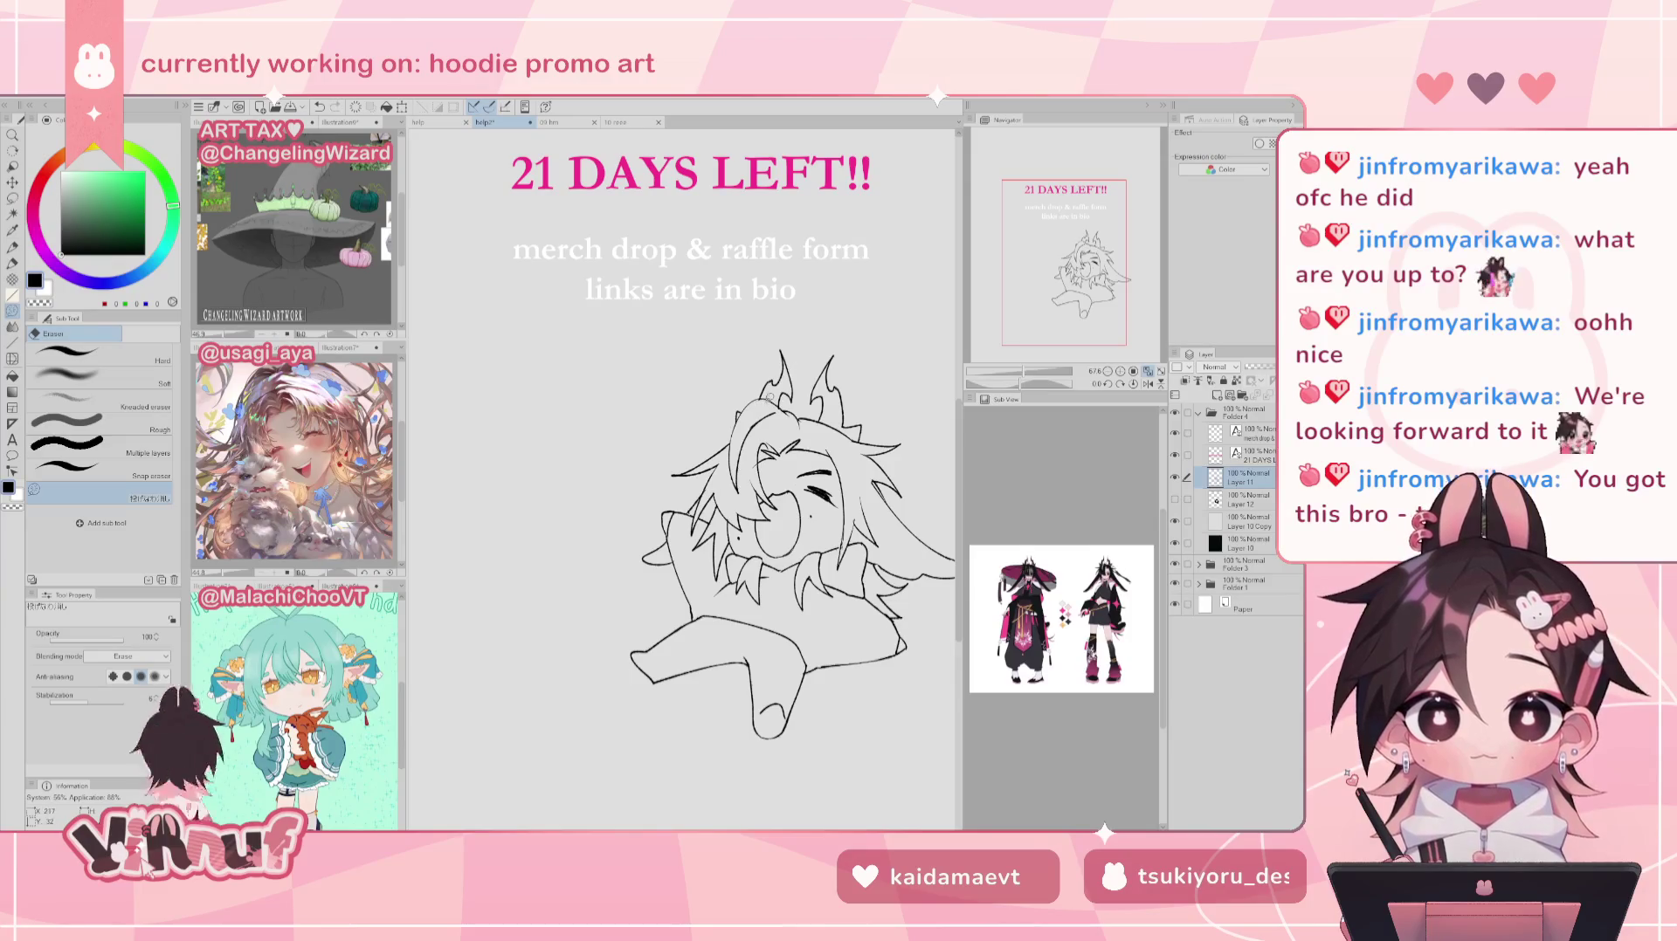
key(p)
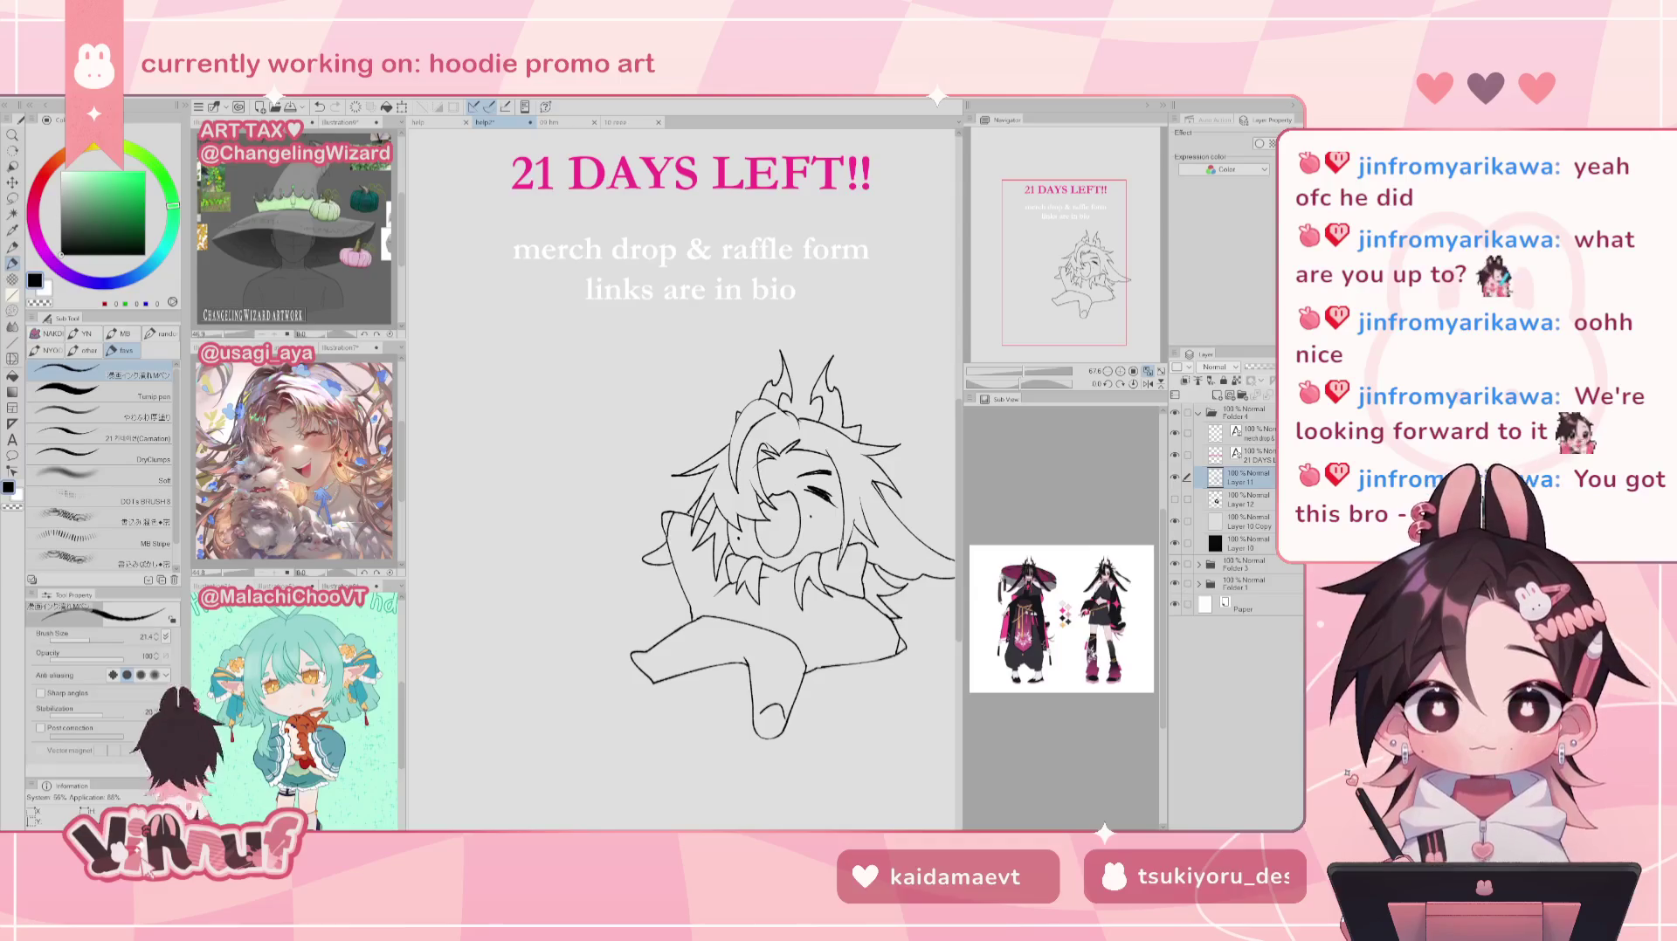
drag(740, 449, 754, 411)
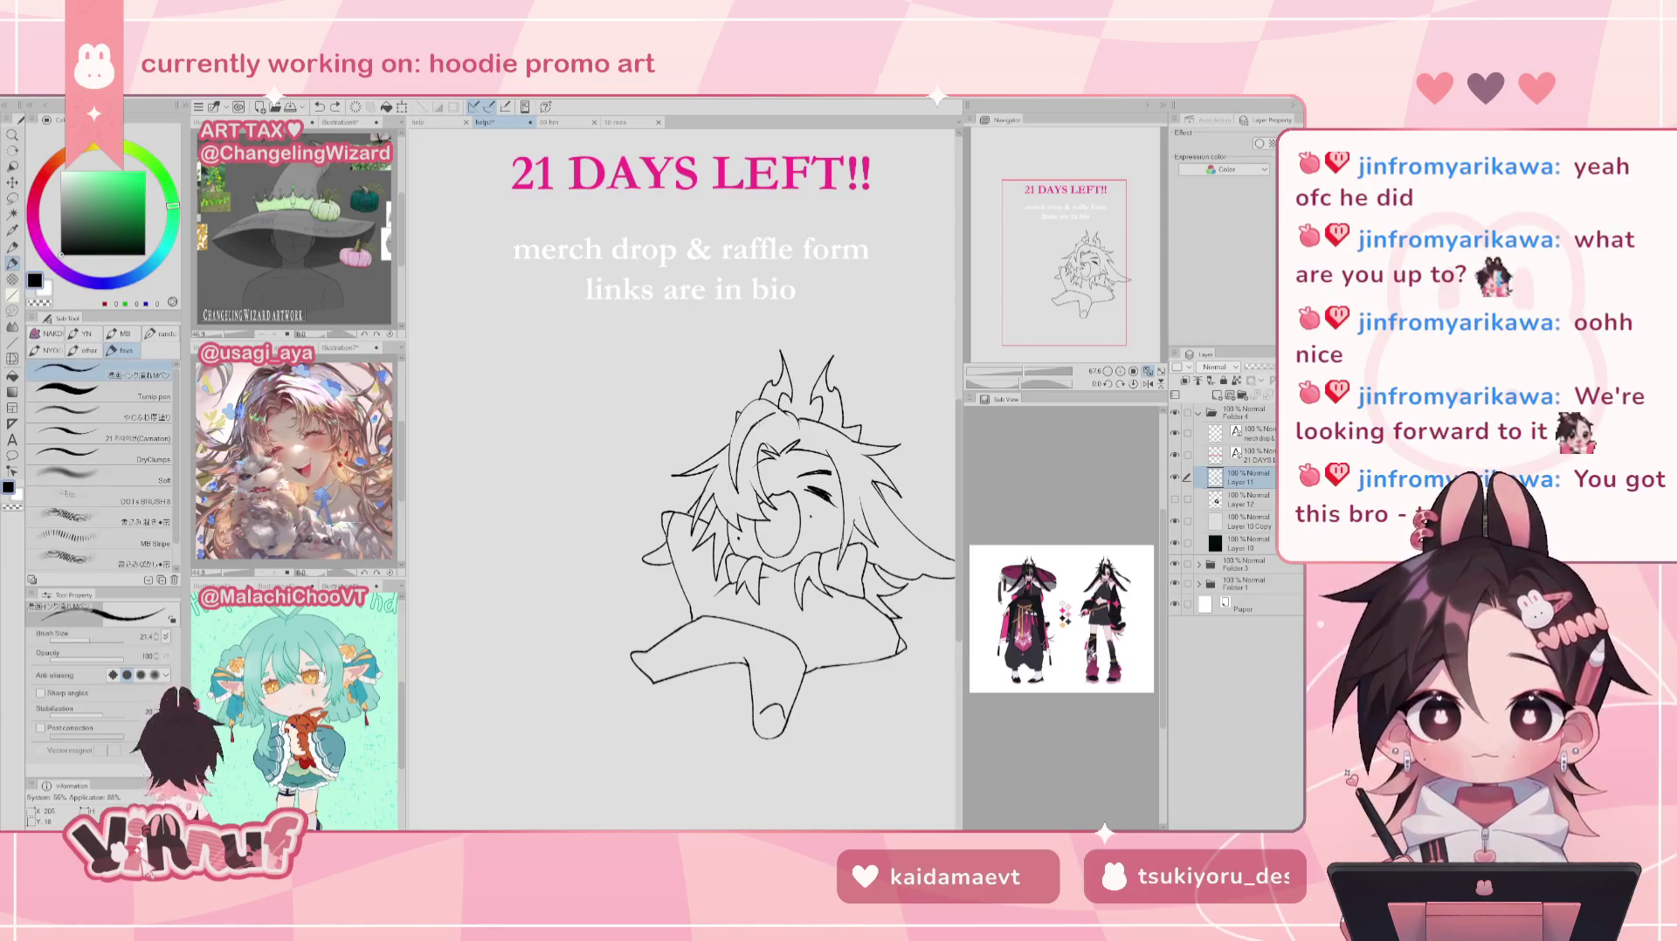
key(e)
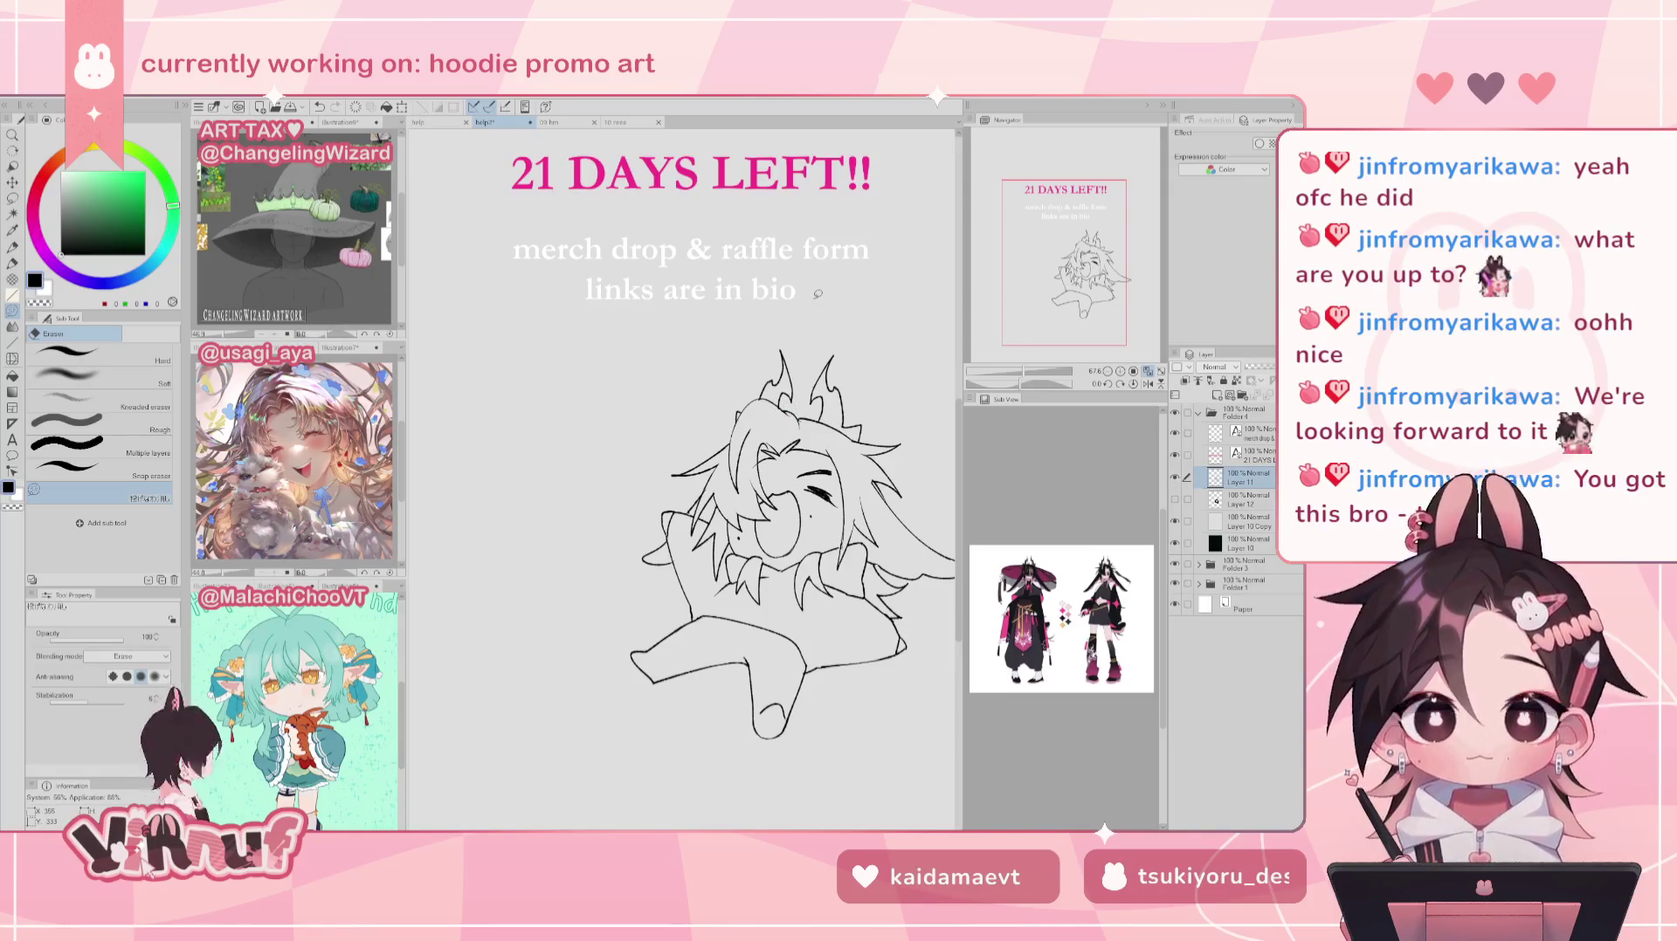
key(p)
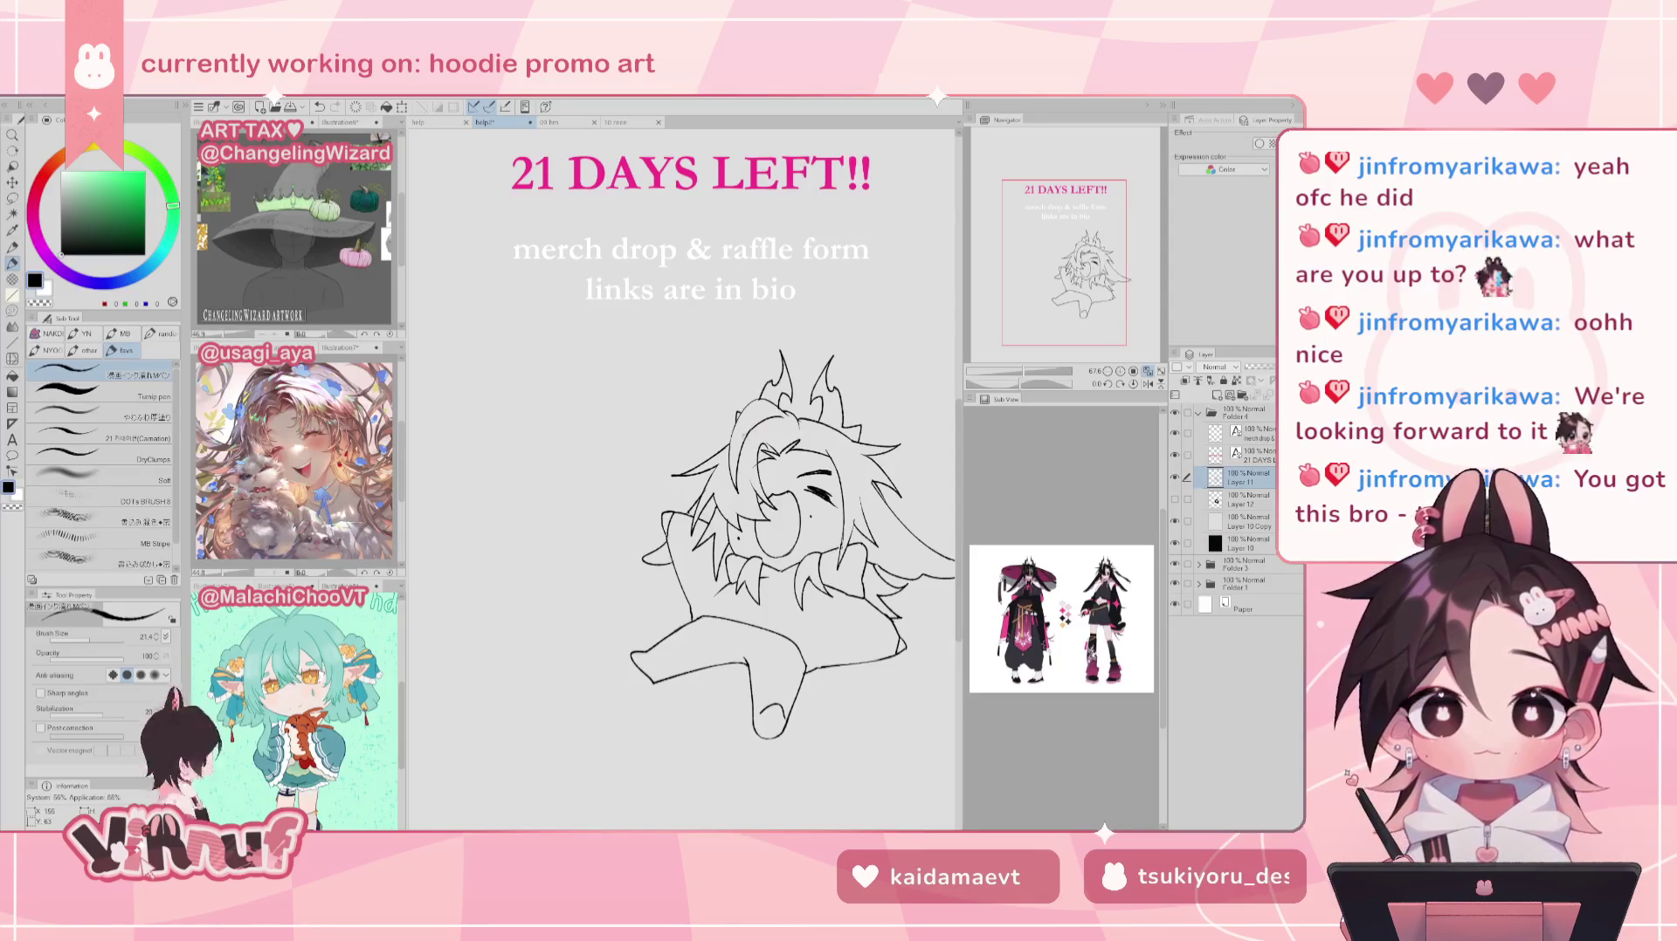
Step: Undo the stray hair strands, pick the Eraser, and show Layer 12's black hair fill
key(ctrl+z)
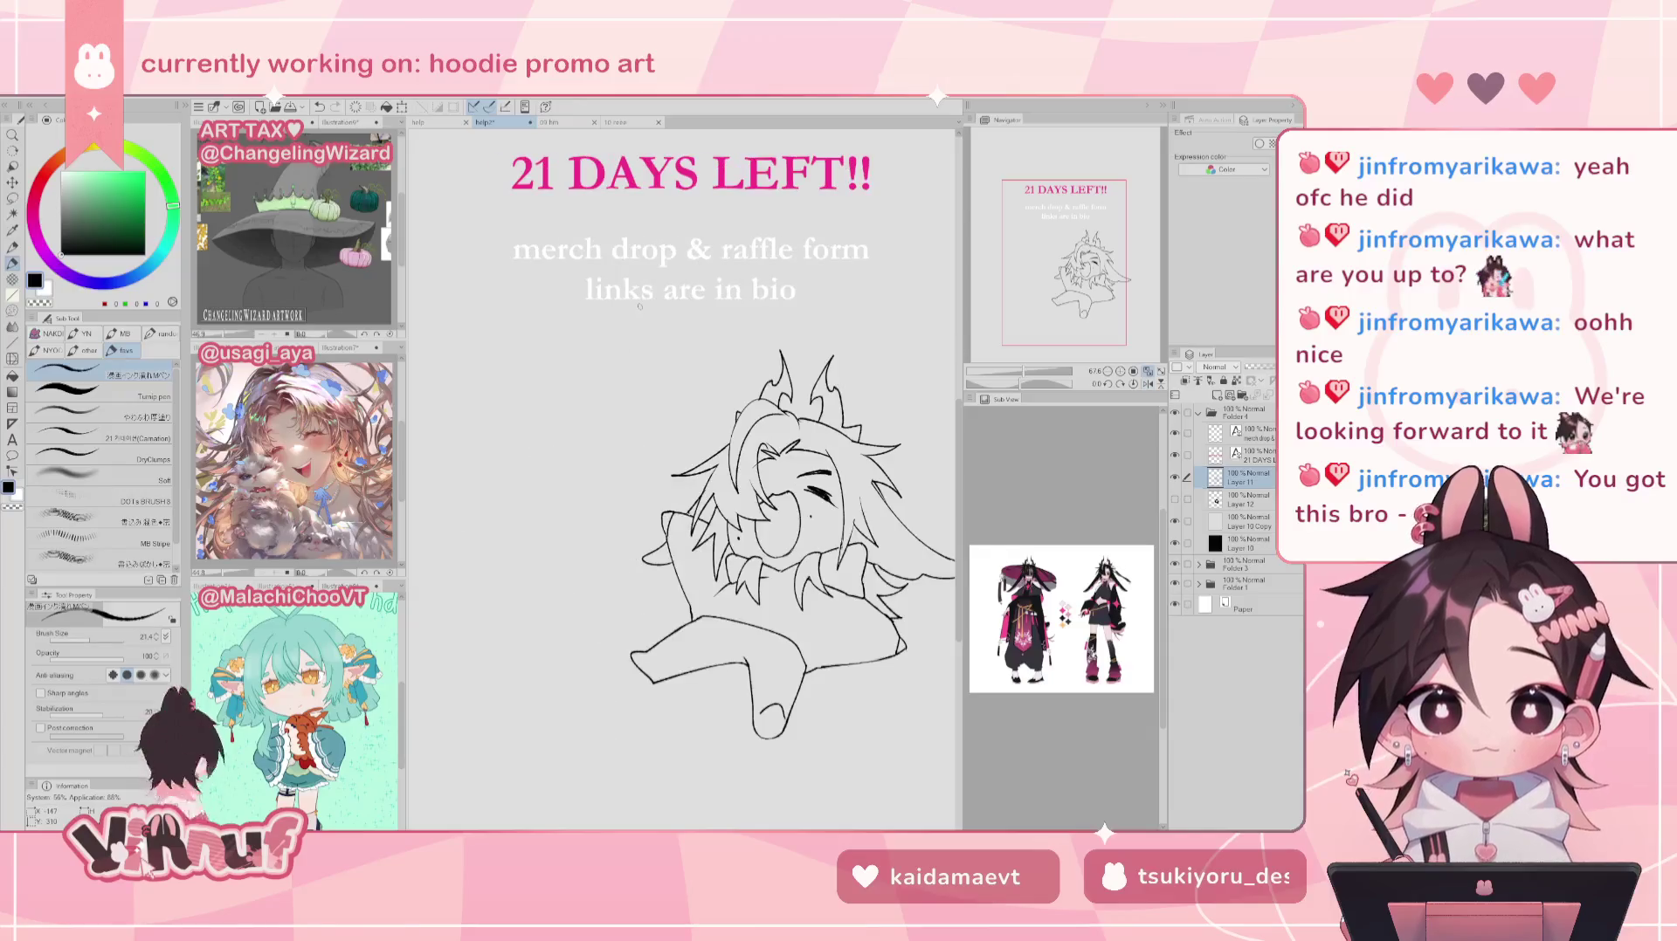
drag(738, 419, 750, 409)
key(ctrl+z)
key(ctrl+z)
key(ctrl+z)
key(ctrl+z)
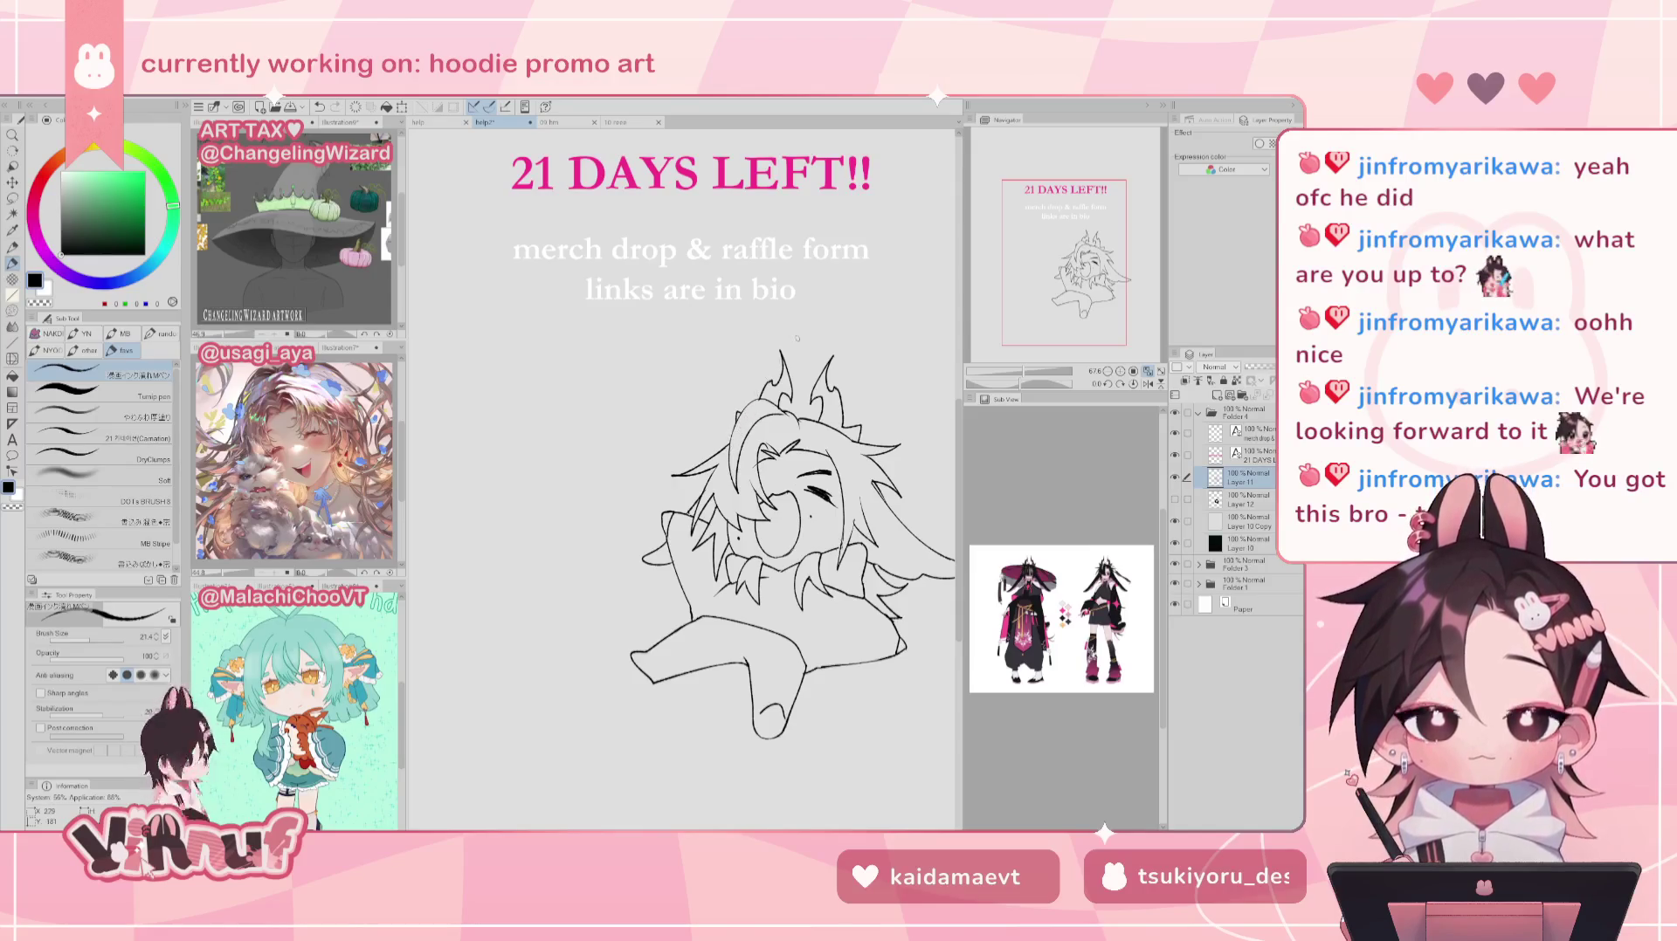
key(ctrl+z)
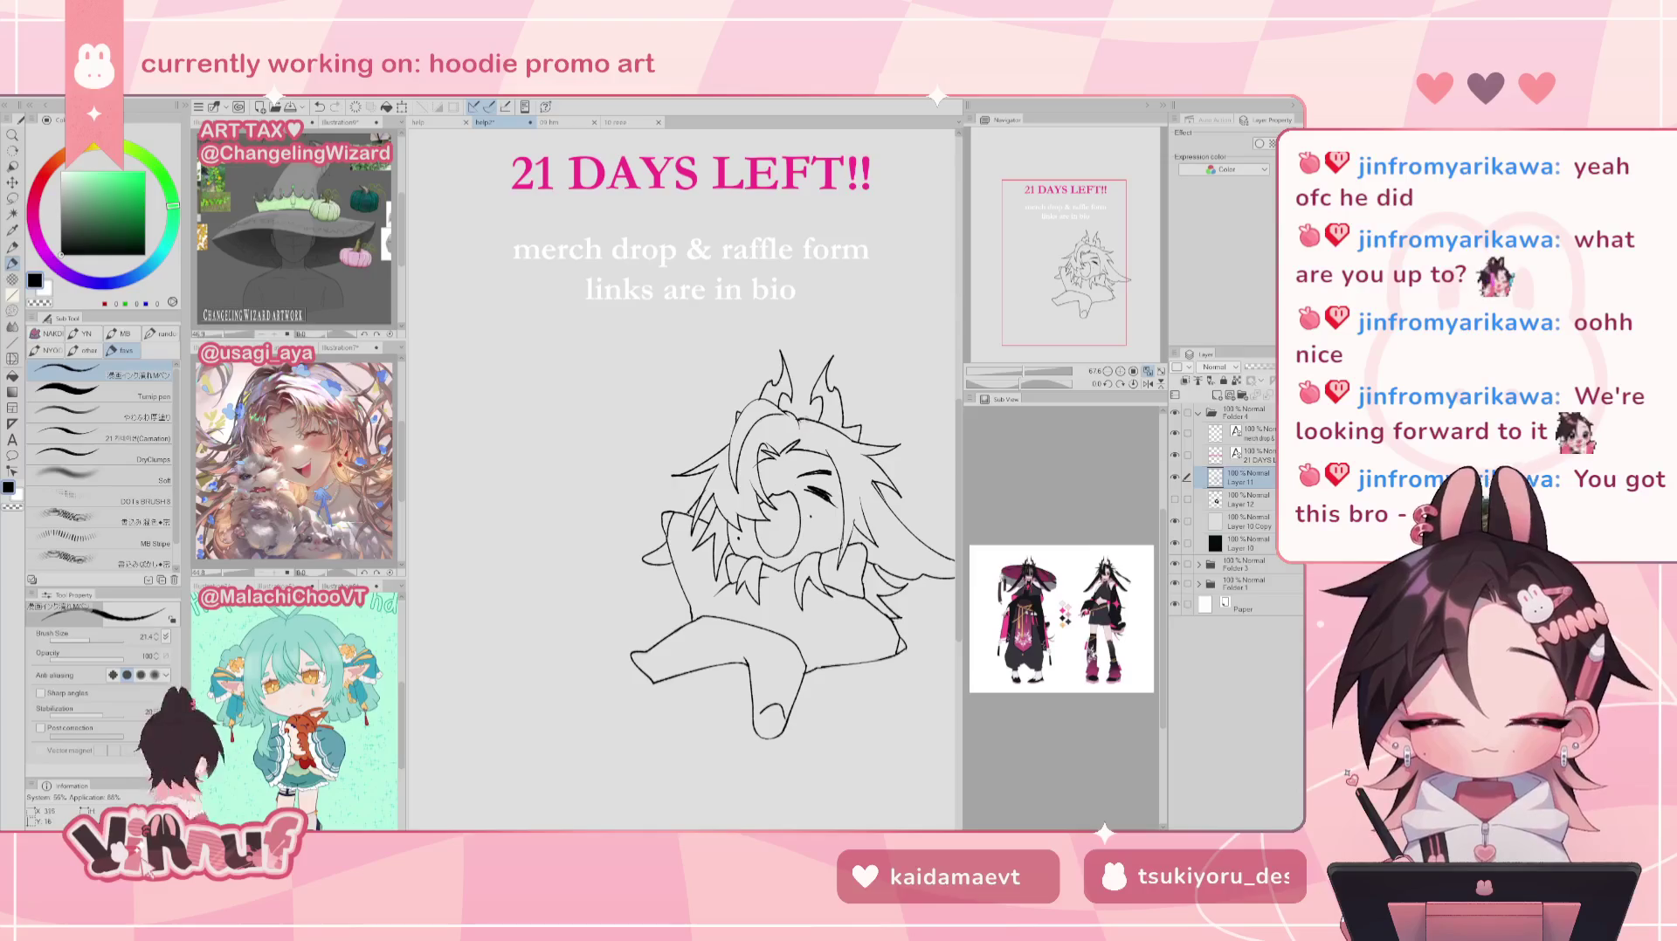
key(e)
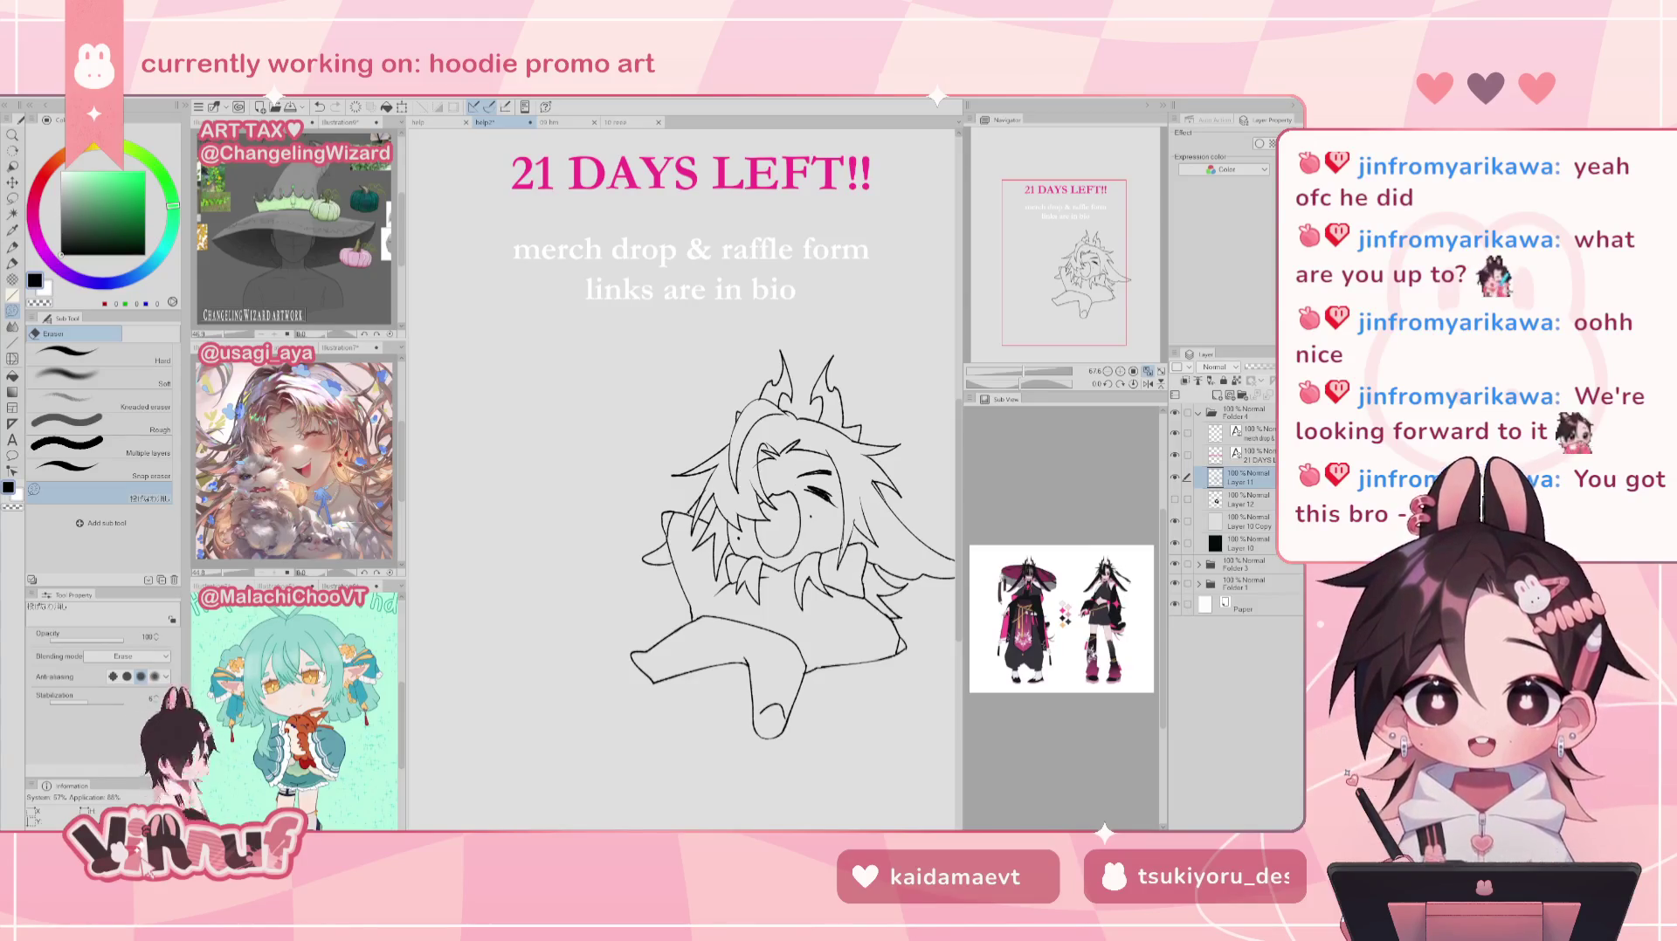
click(1240, 500)
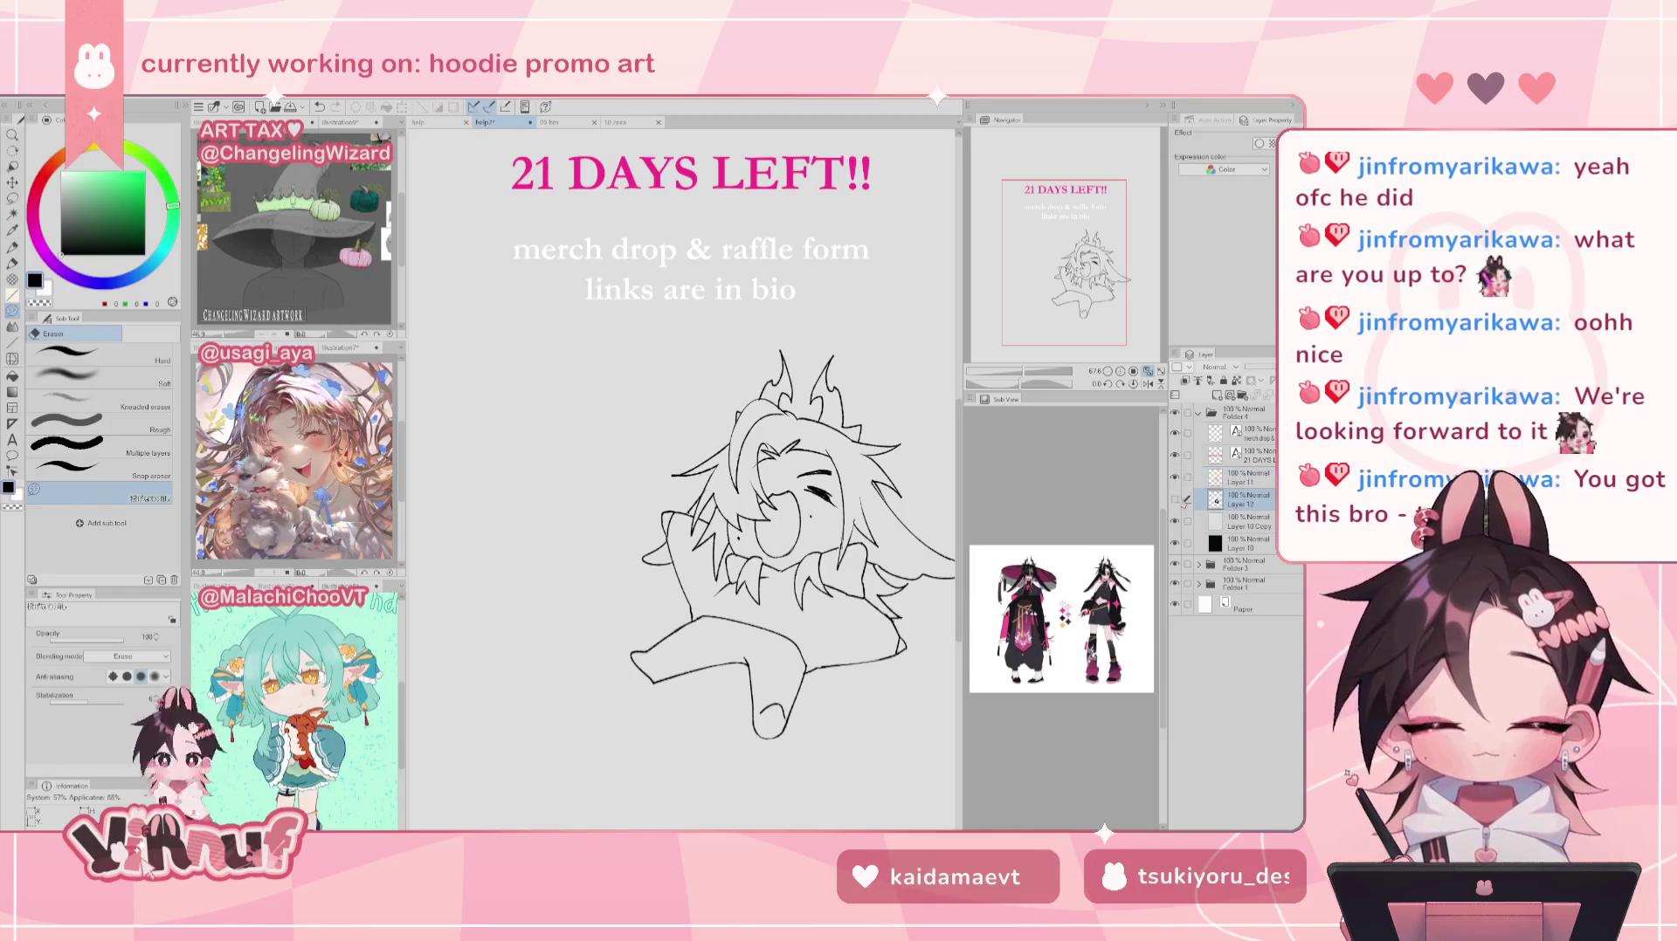
click(1174, 500)
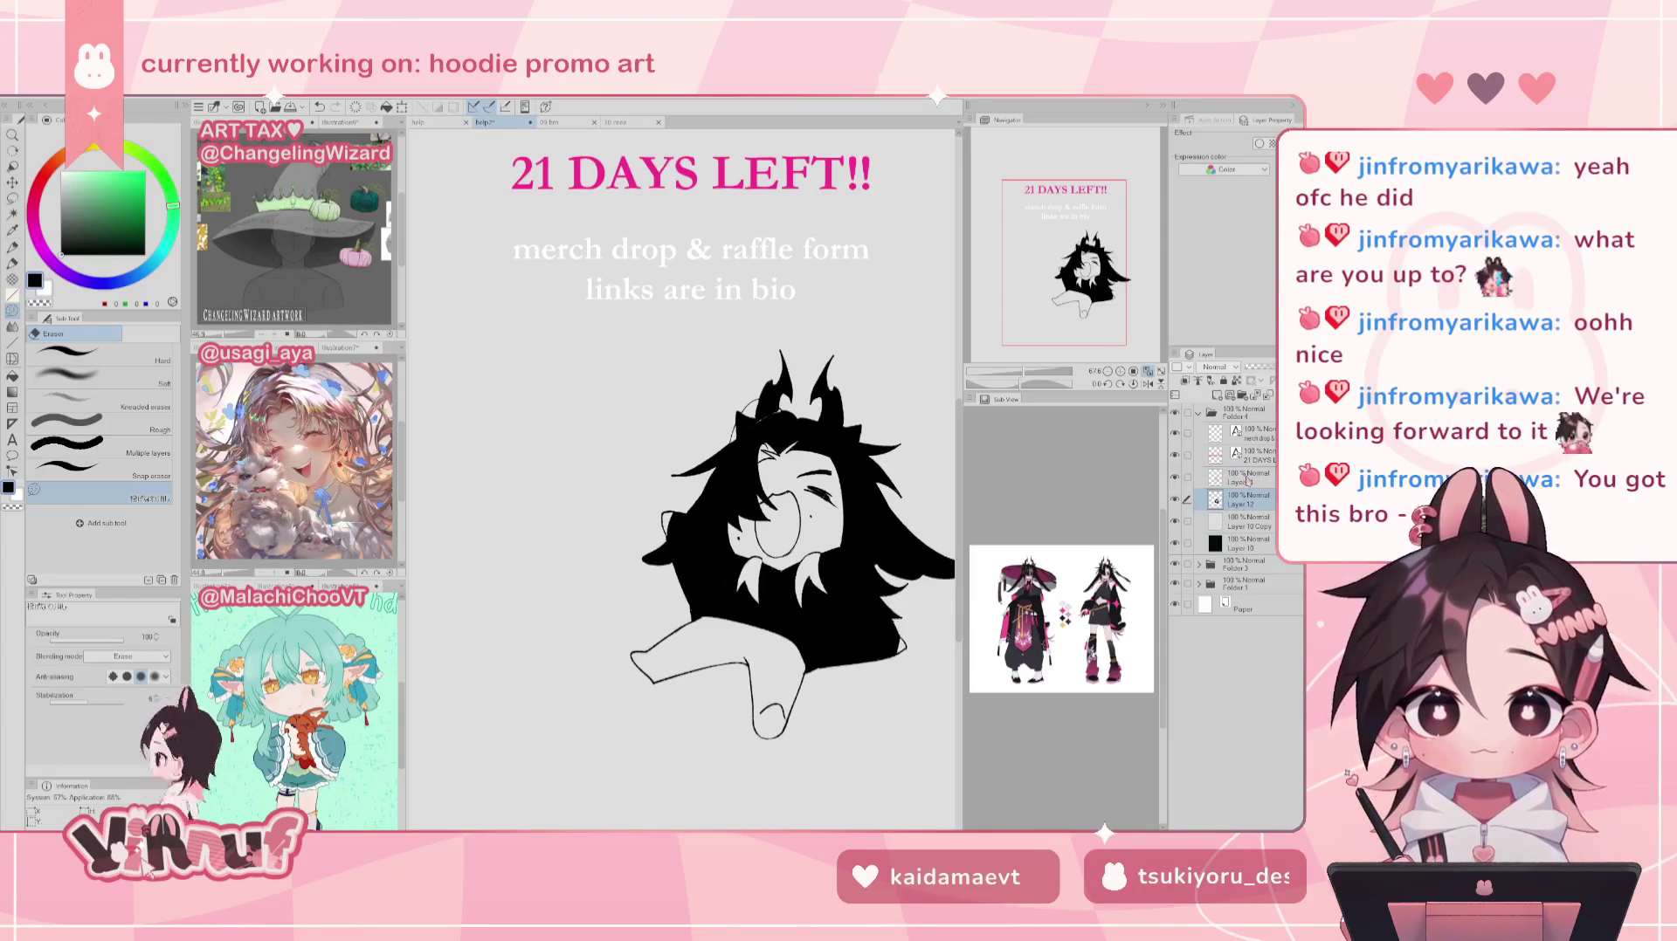
Step: Re-erase the top of the black hair and fill the small gap there black
mouse_move(789, 411)
mouse_down()
mouse_move(764, 392)
mouse_move(729, 494)
mouse_up()
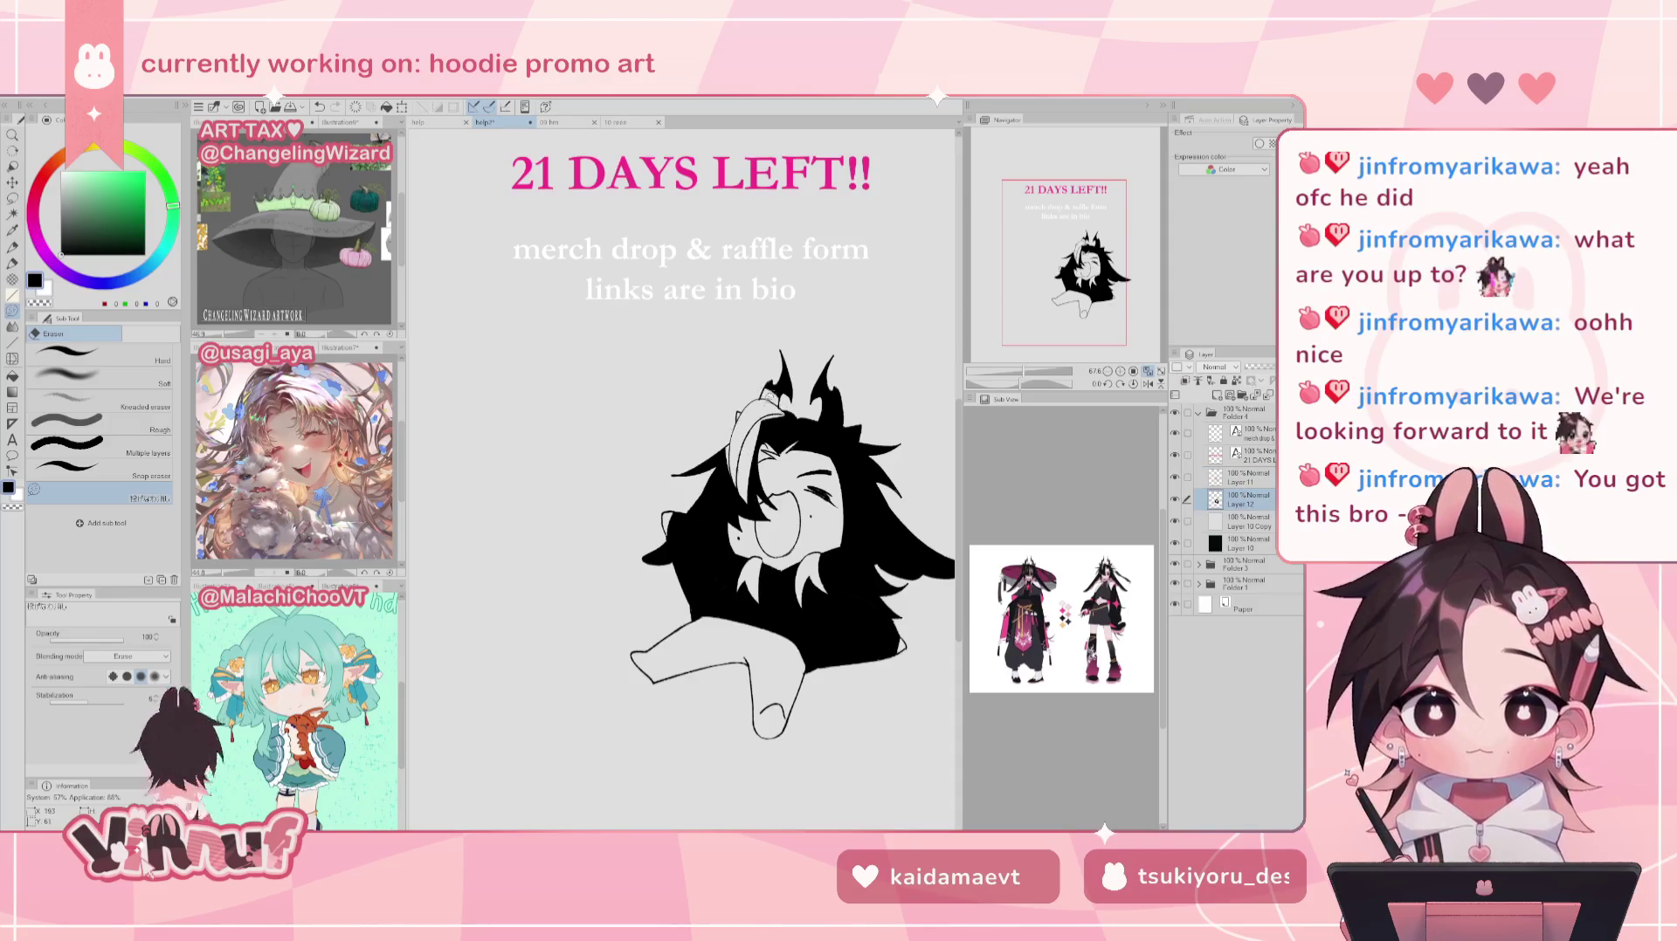
key(ctrl+z)
drag(786, 403, 729, 497)
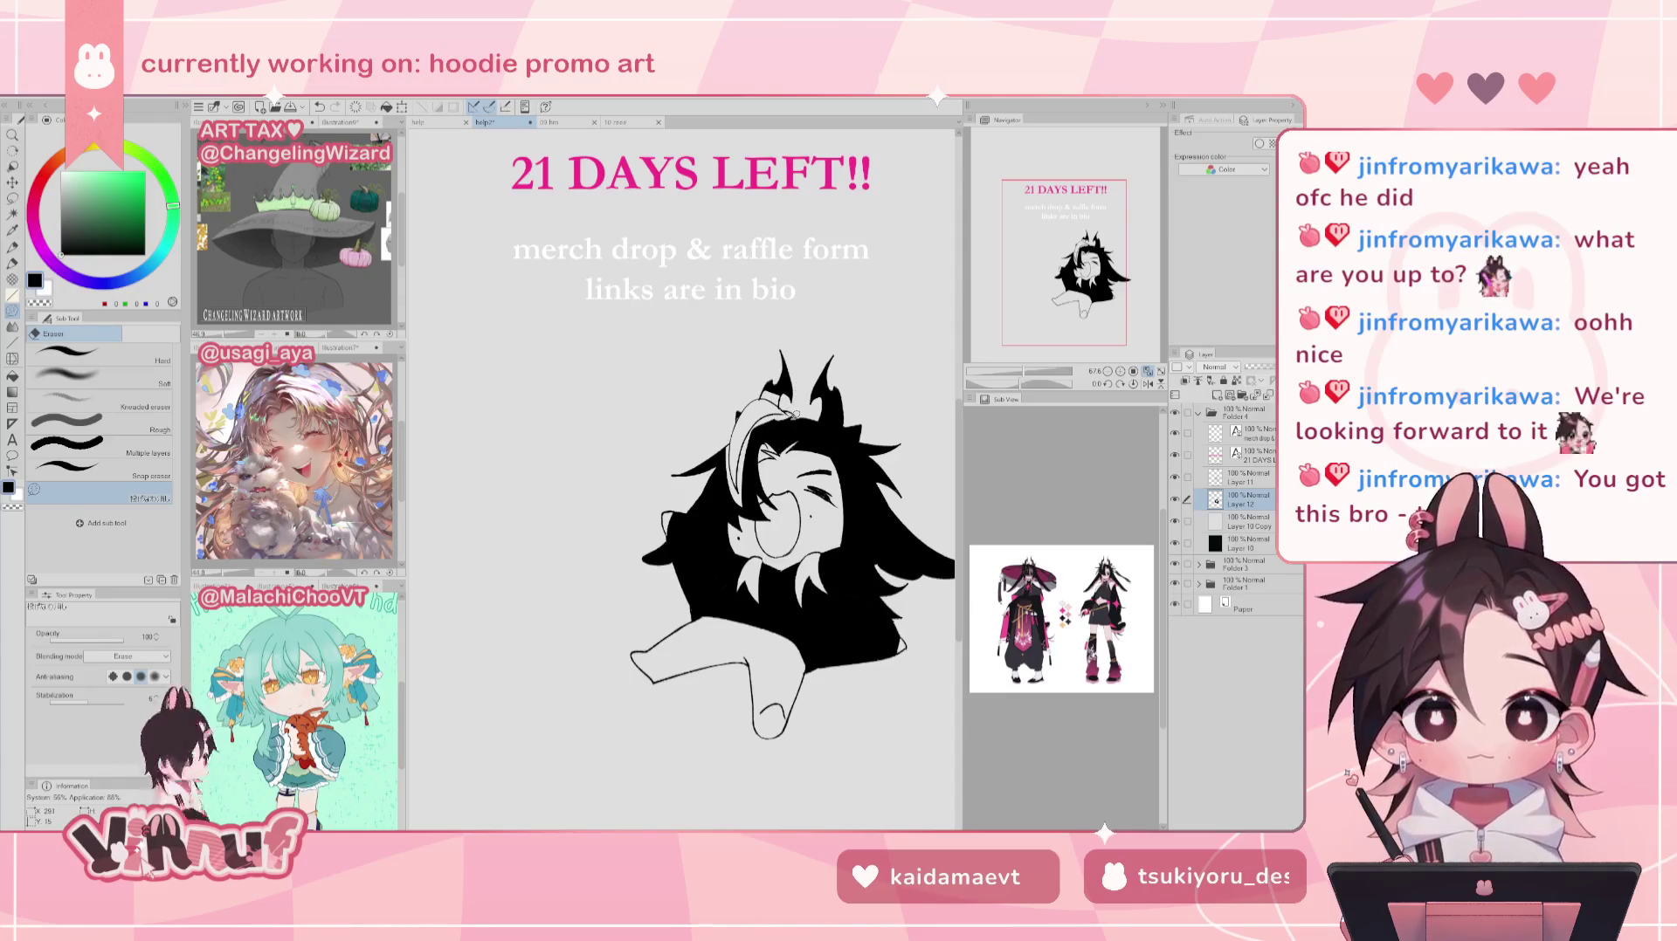
key(g)
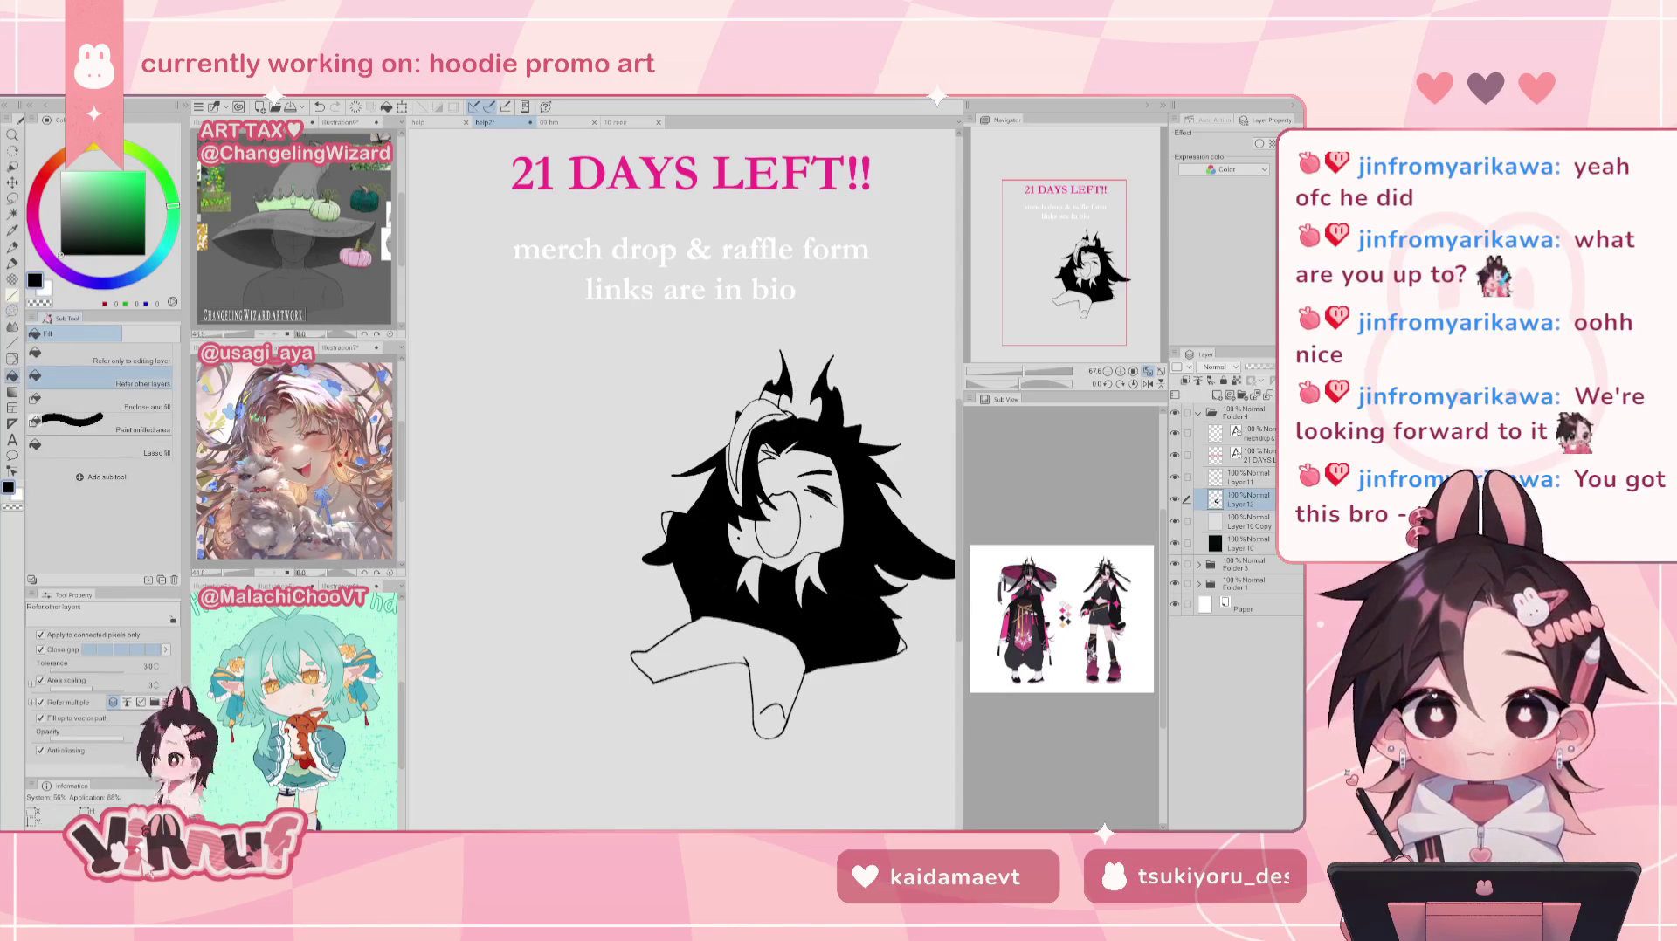
click(785, 414)
Step: Check the ART RAFFLE artwork's pink and fill the hair band pink
key(e)
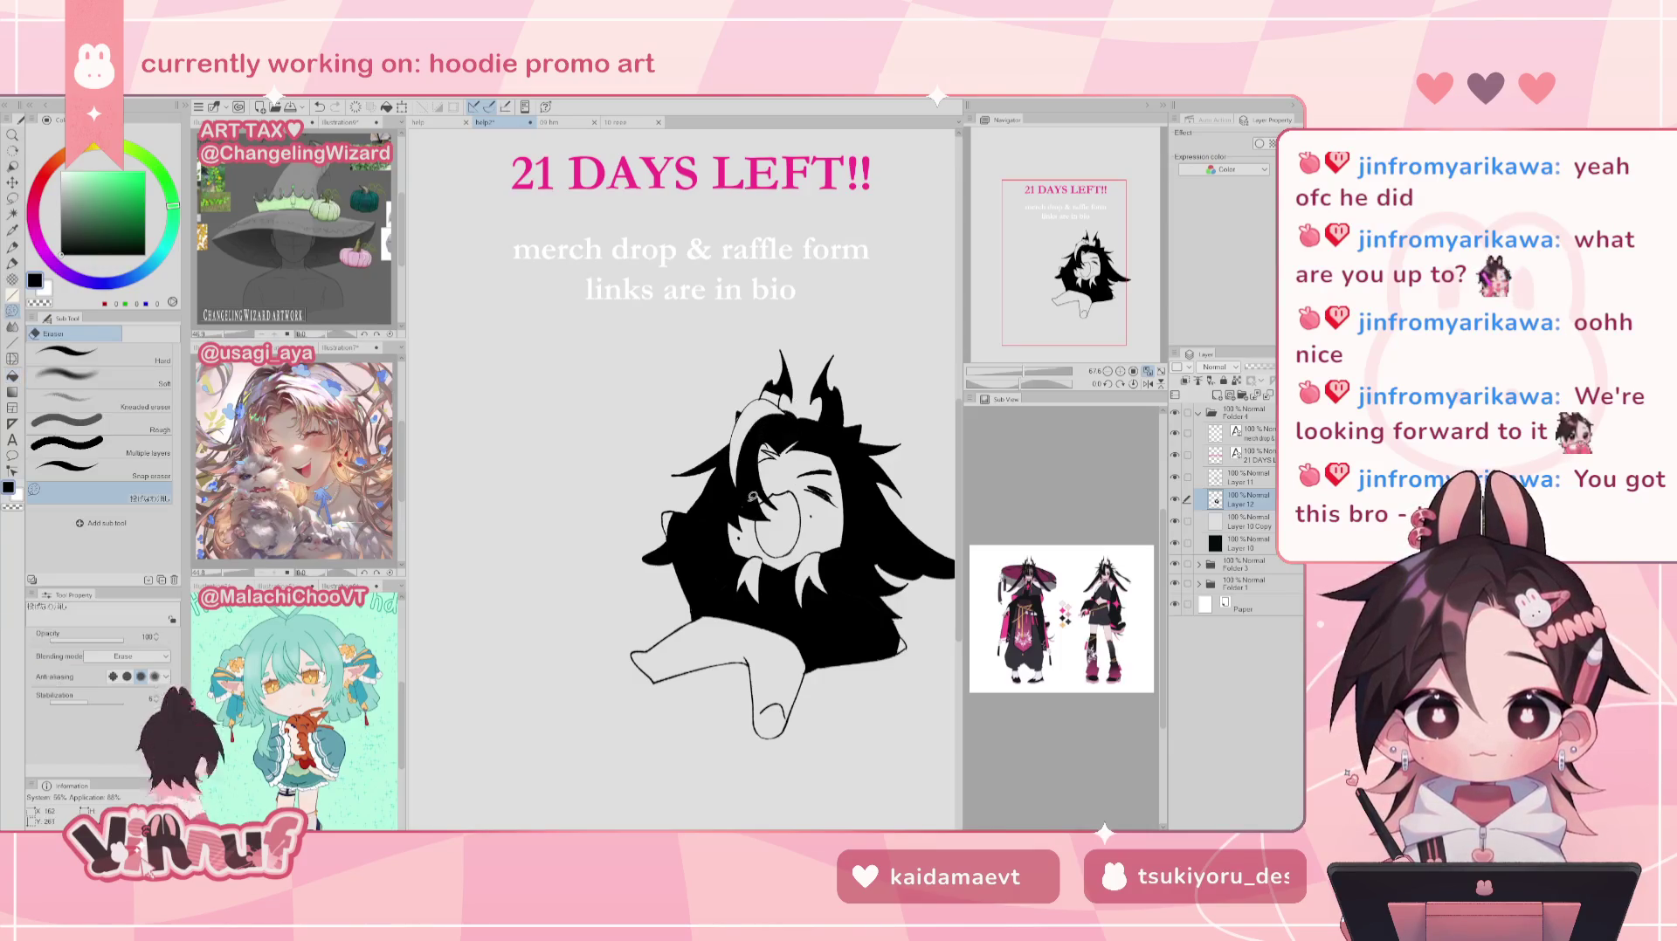
key(p)
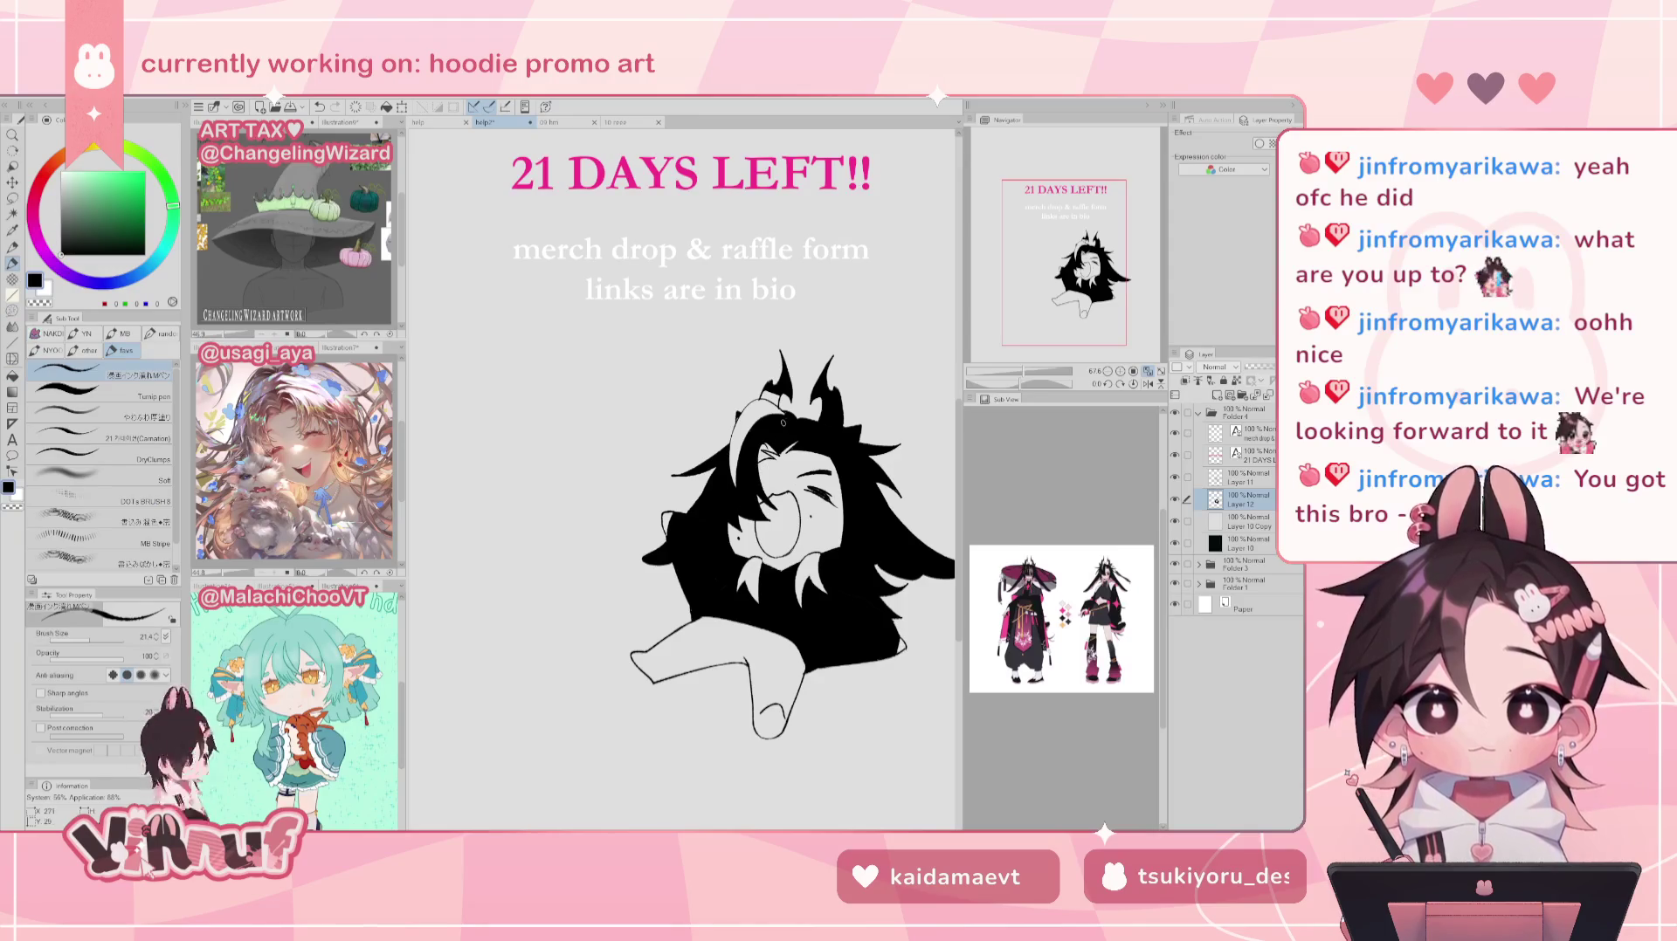
key(g)
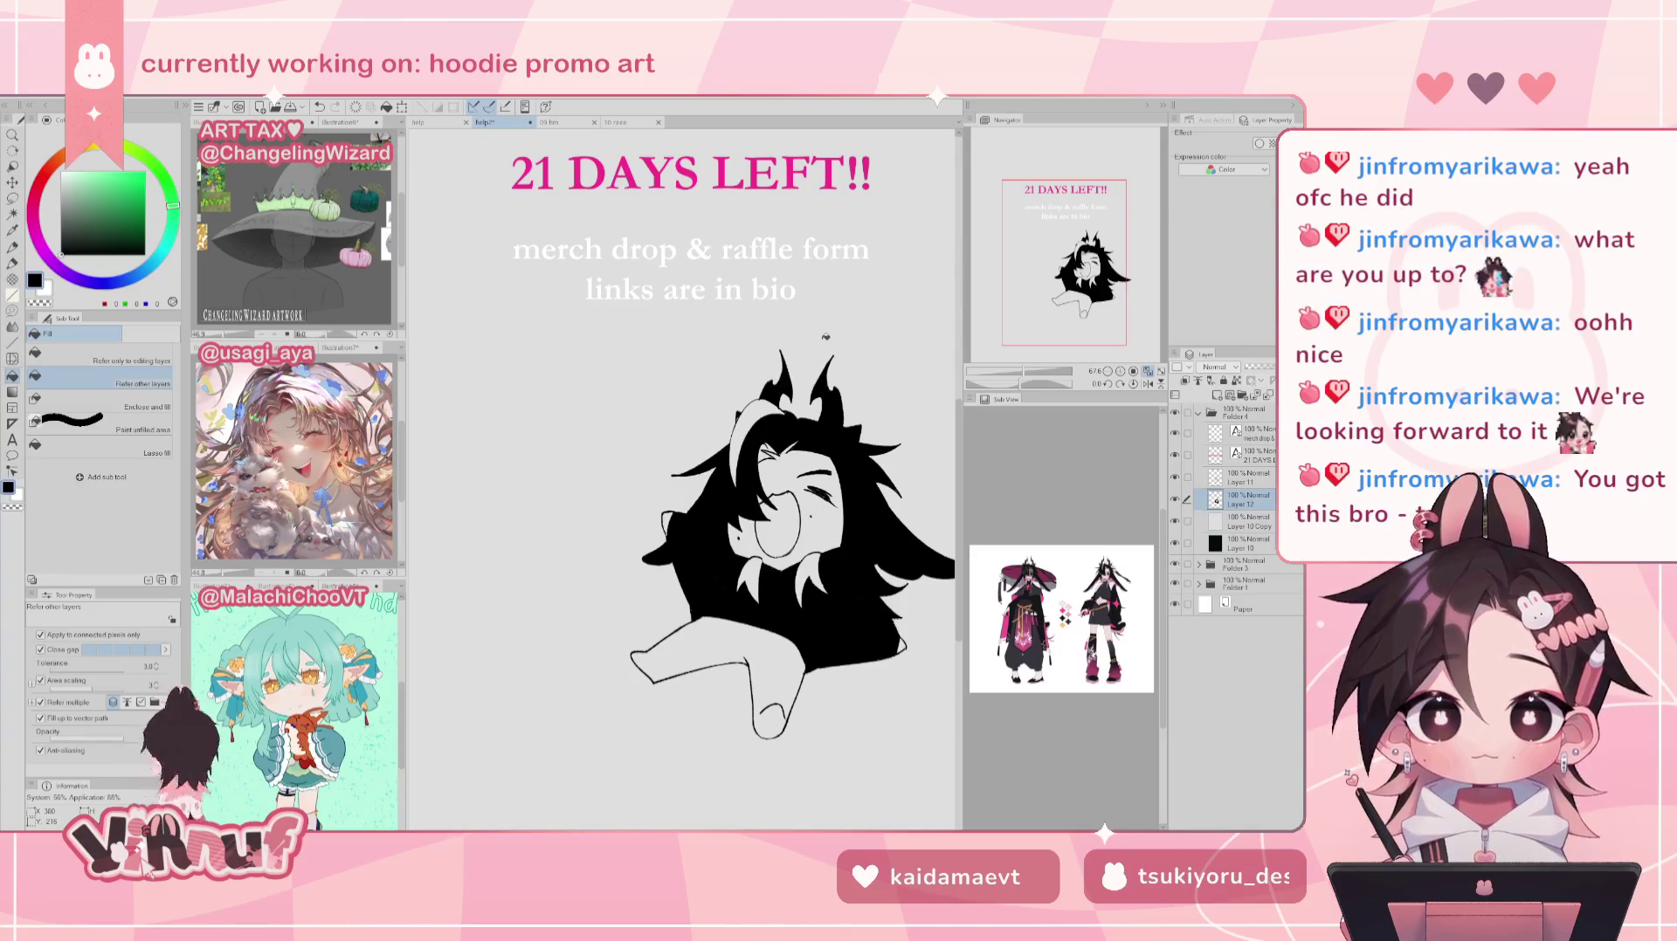
key(ctrl+Tab)
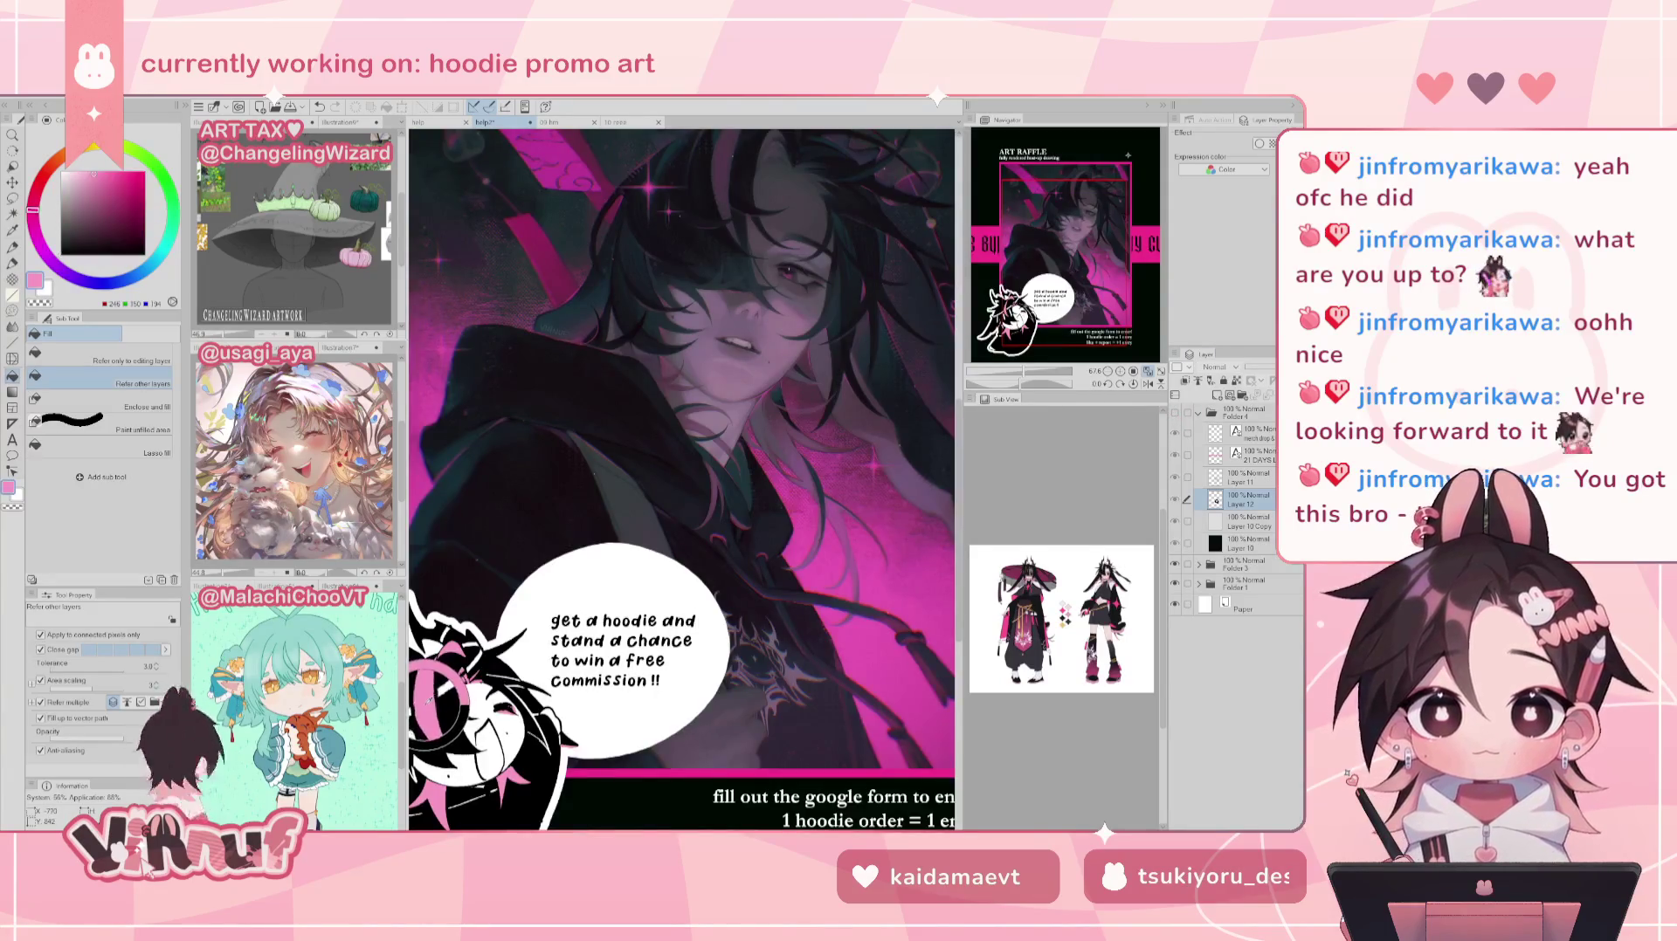
key(ctrl+Tab)
click(739, 434)
key(ctrl+z)
key(ctrl+y)
Step: Fill the hair strands near the chin pink, undoing an accidental pink arm fill
click(809, 572)
click(755, 568)
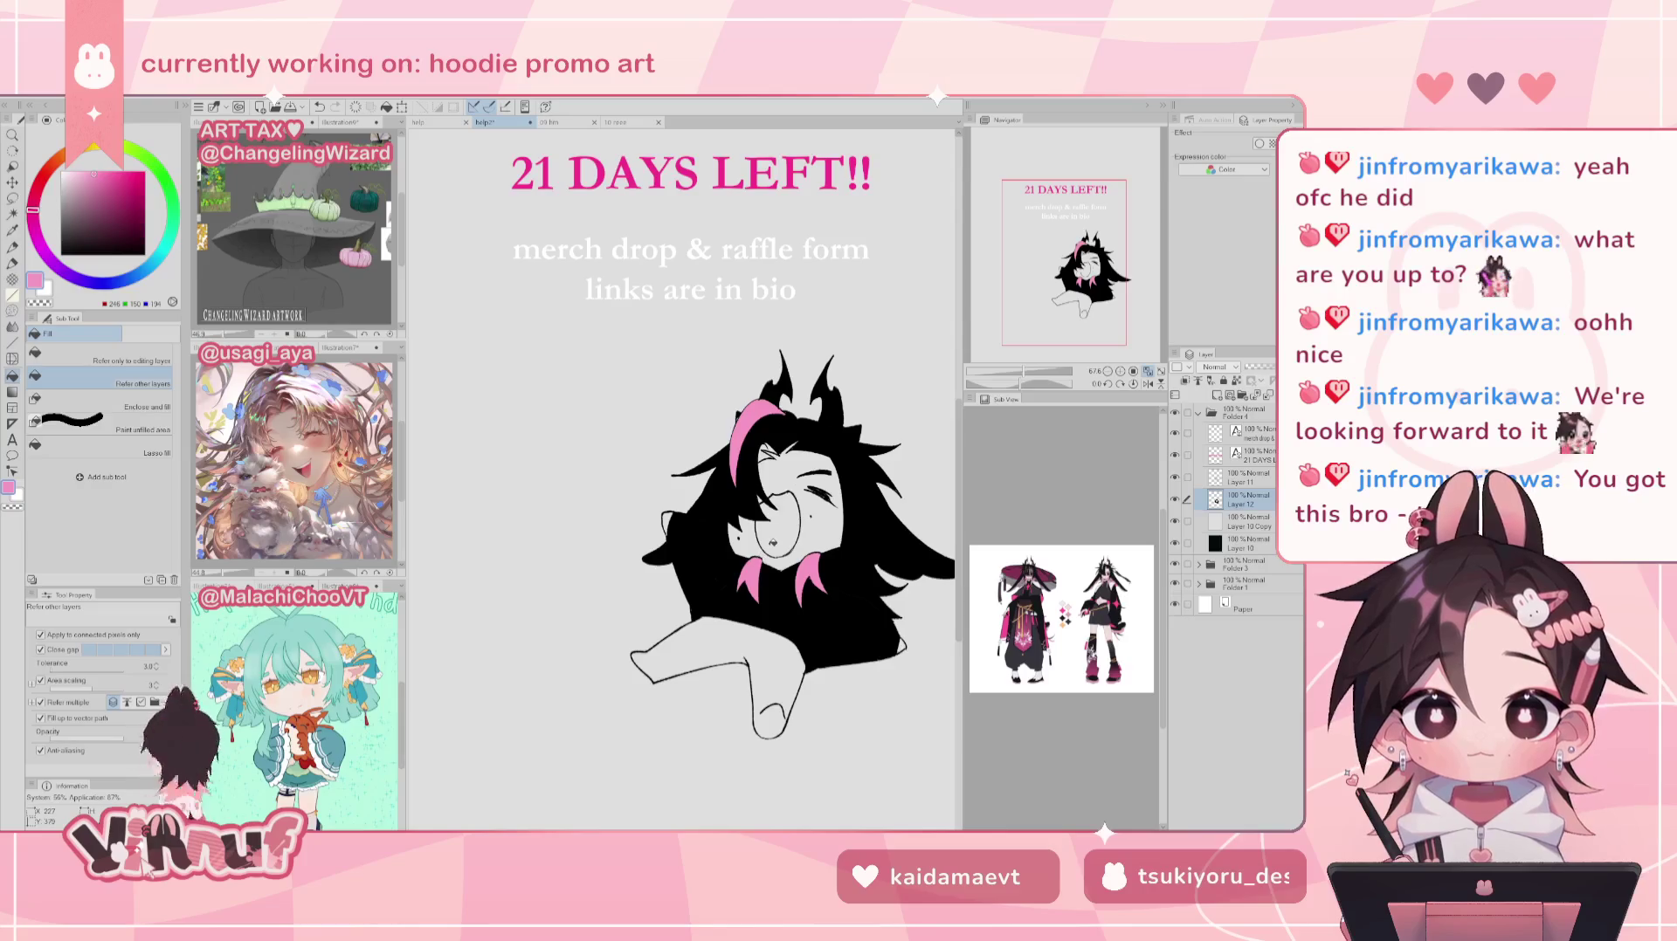
click(790, 667)
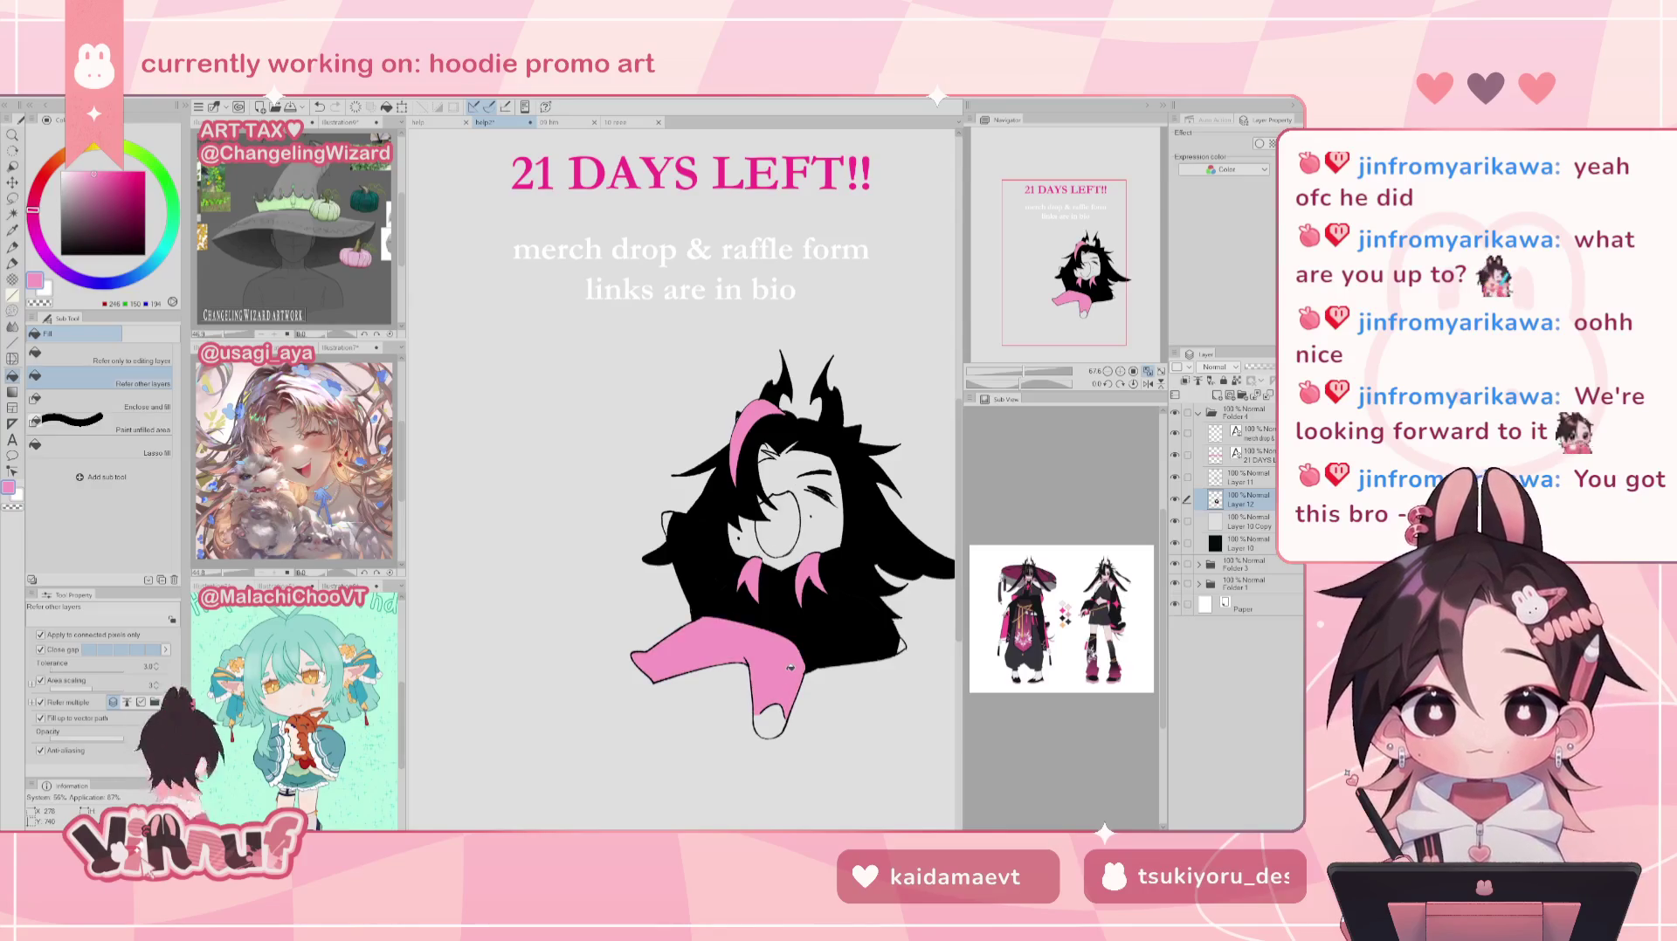
key(ctrl+z)
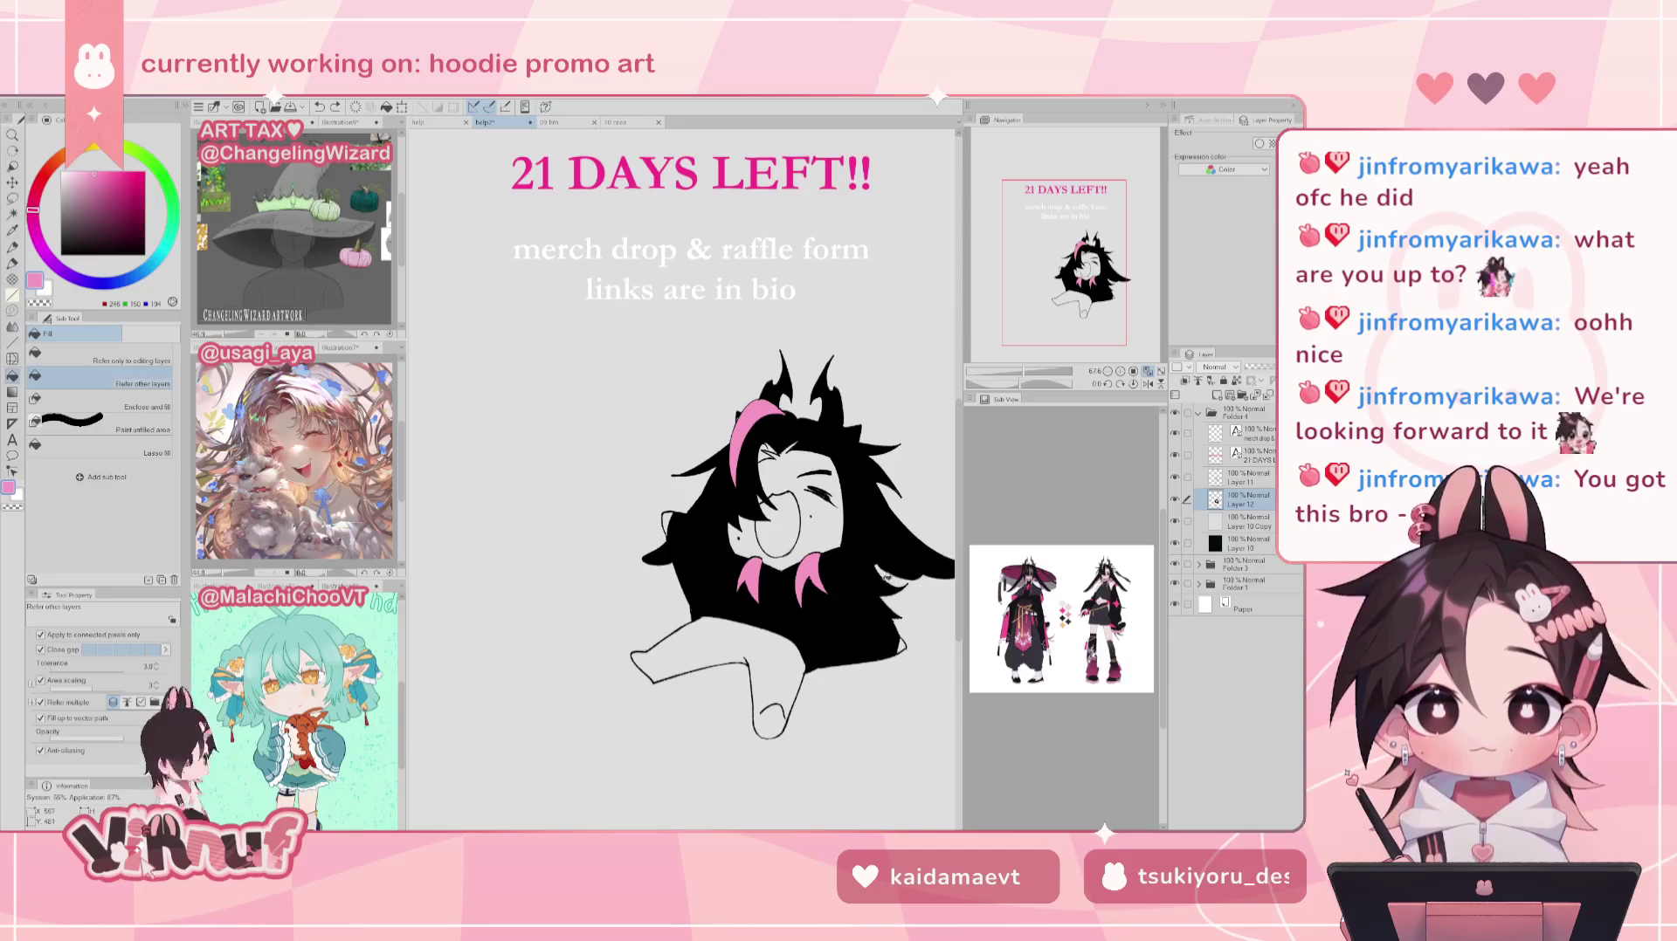
Step: Choose the Turnip pen and undo a small stroke and a tiny face erase
key(p)
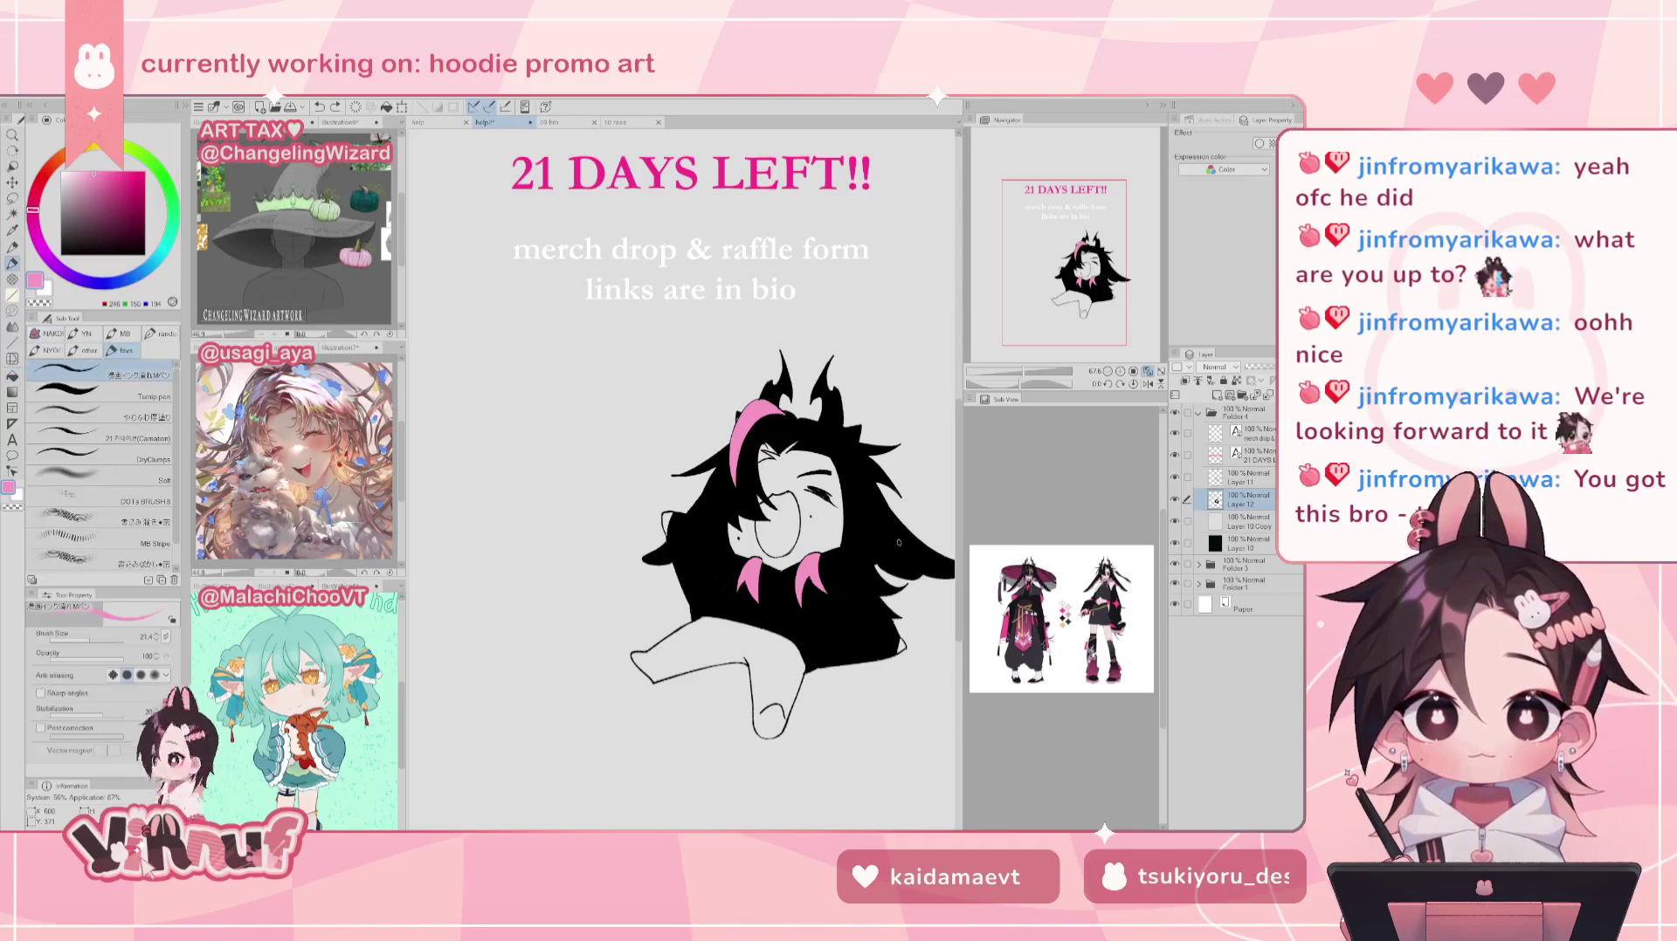
click(100, 393)
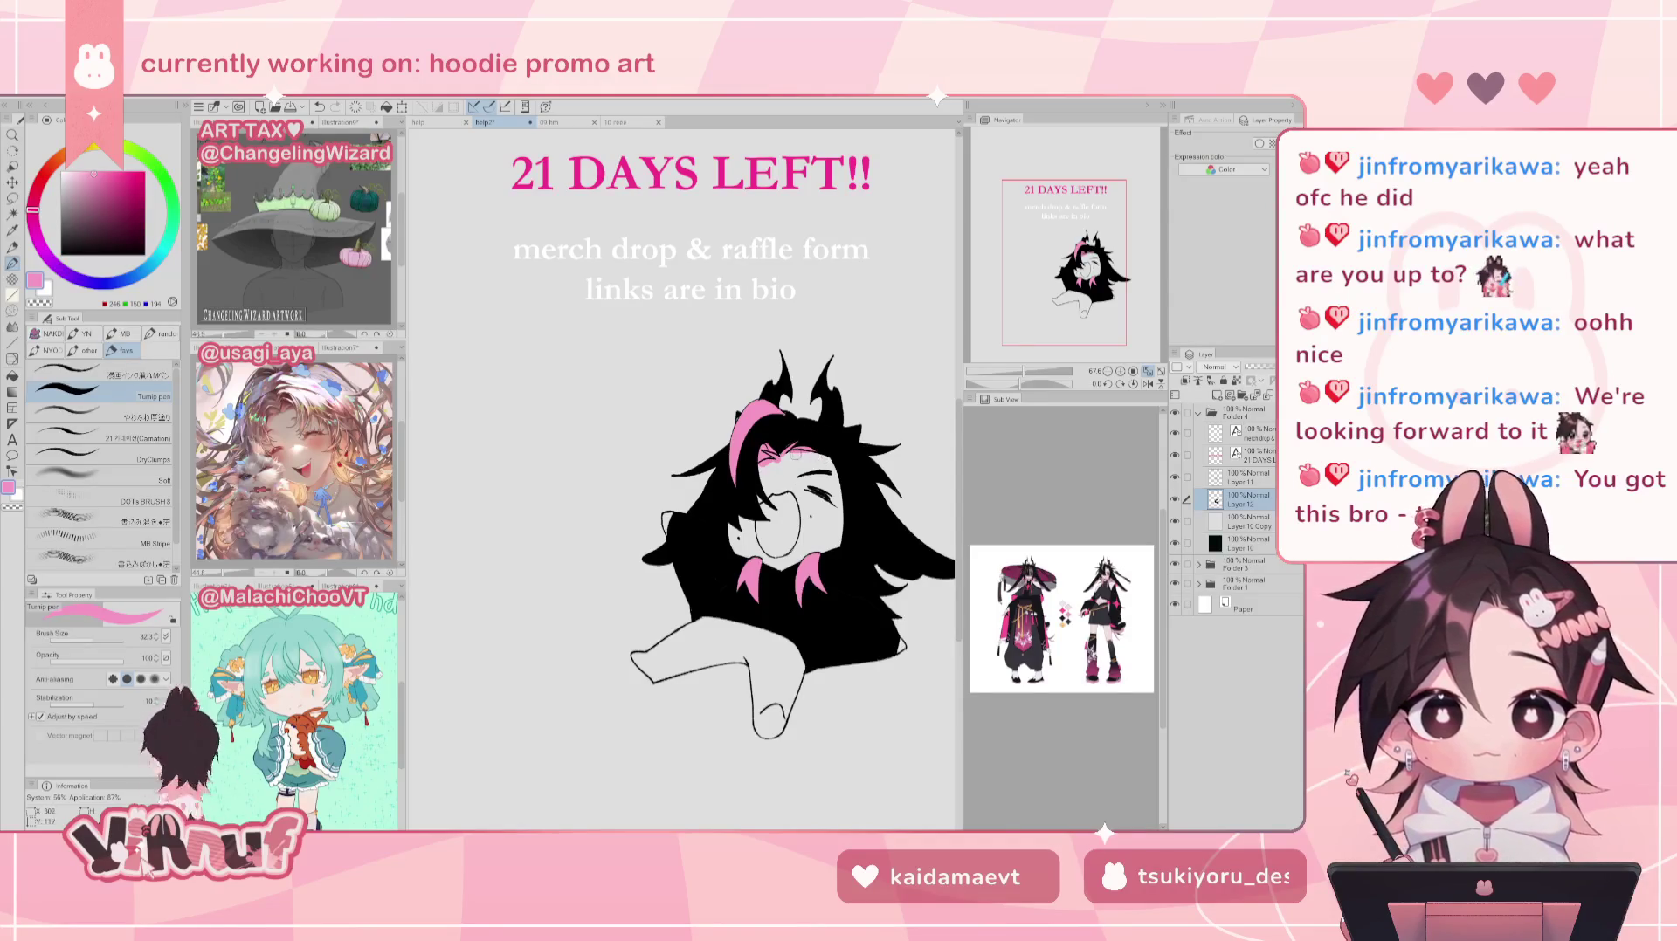
key(e)
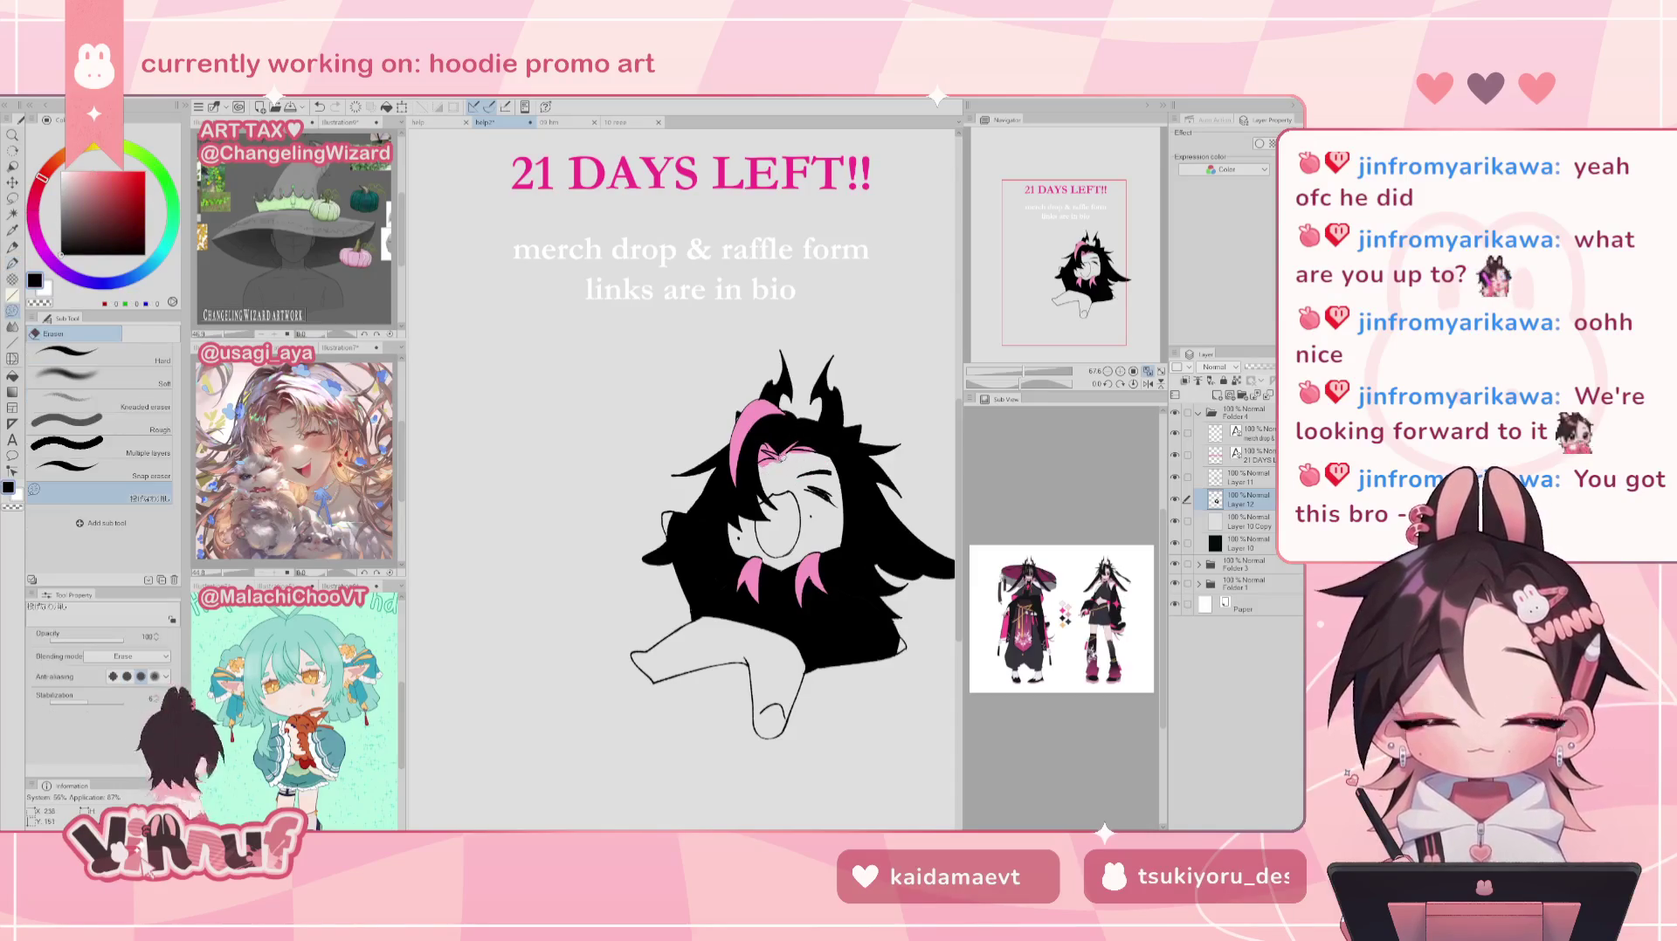
key(ctrl+z)
drag(767, 463, 779, 462)
key(ctrl+z)
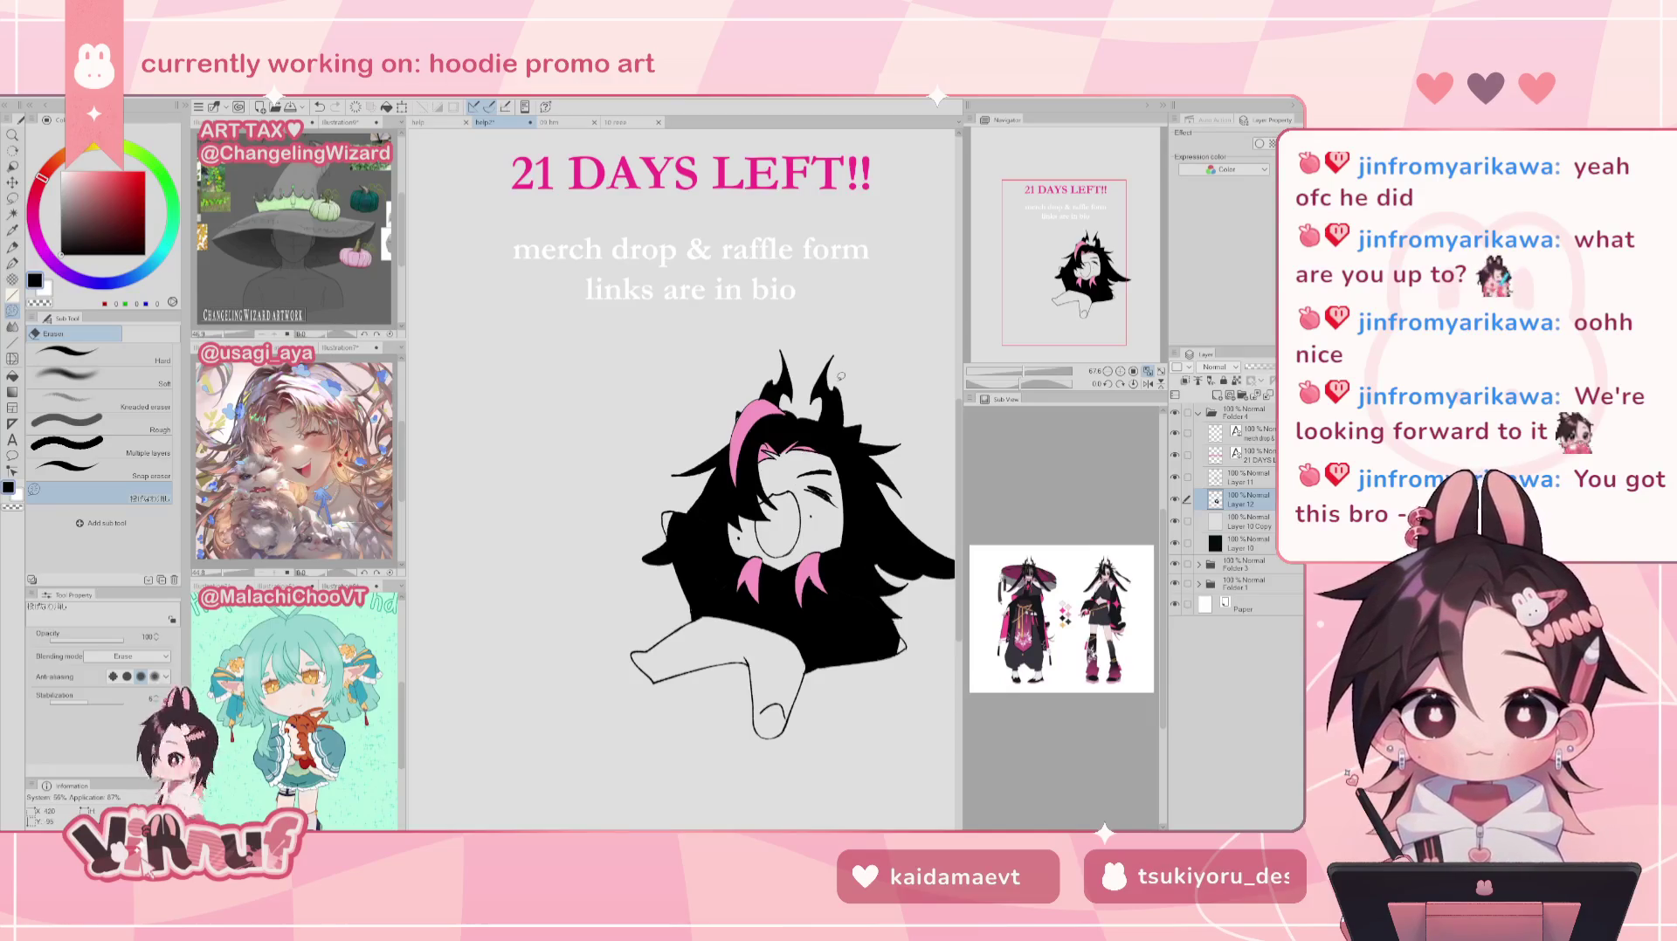
key(p)
Step: Sample pink, then return to black on Layer 11 and undo the last stroke
alt+click(762, 452)
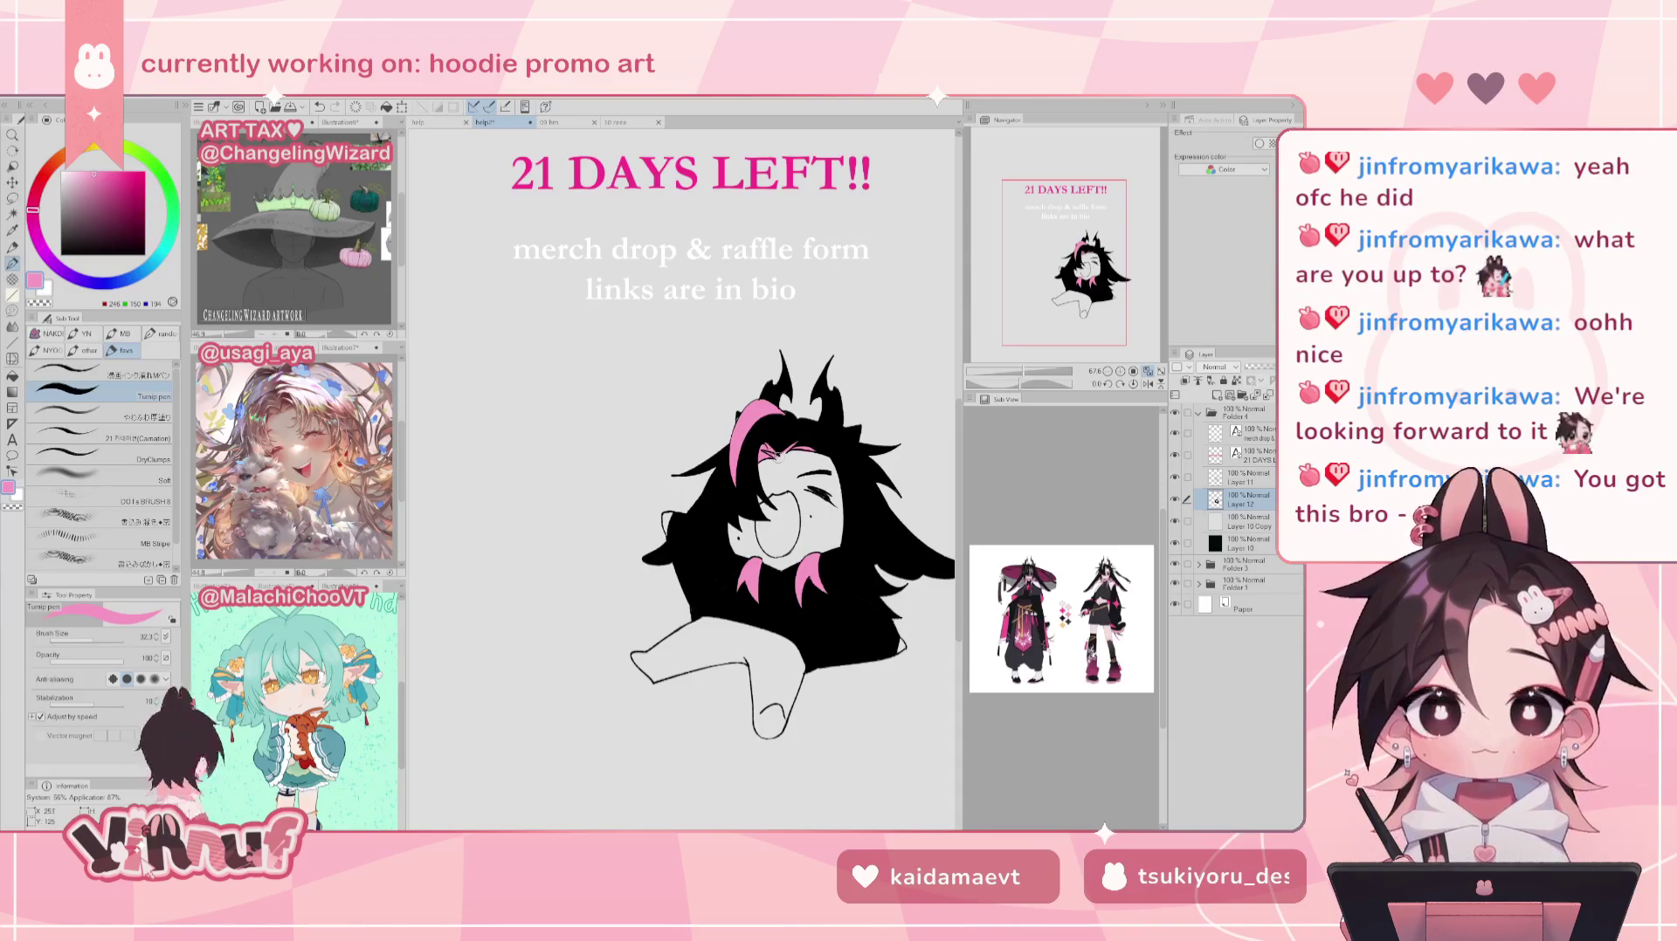
key(e)
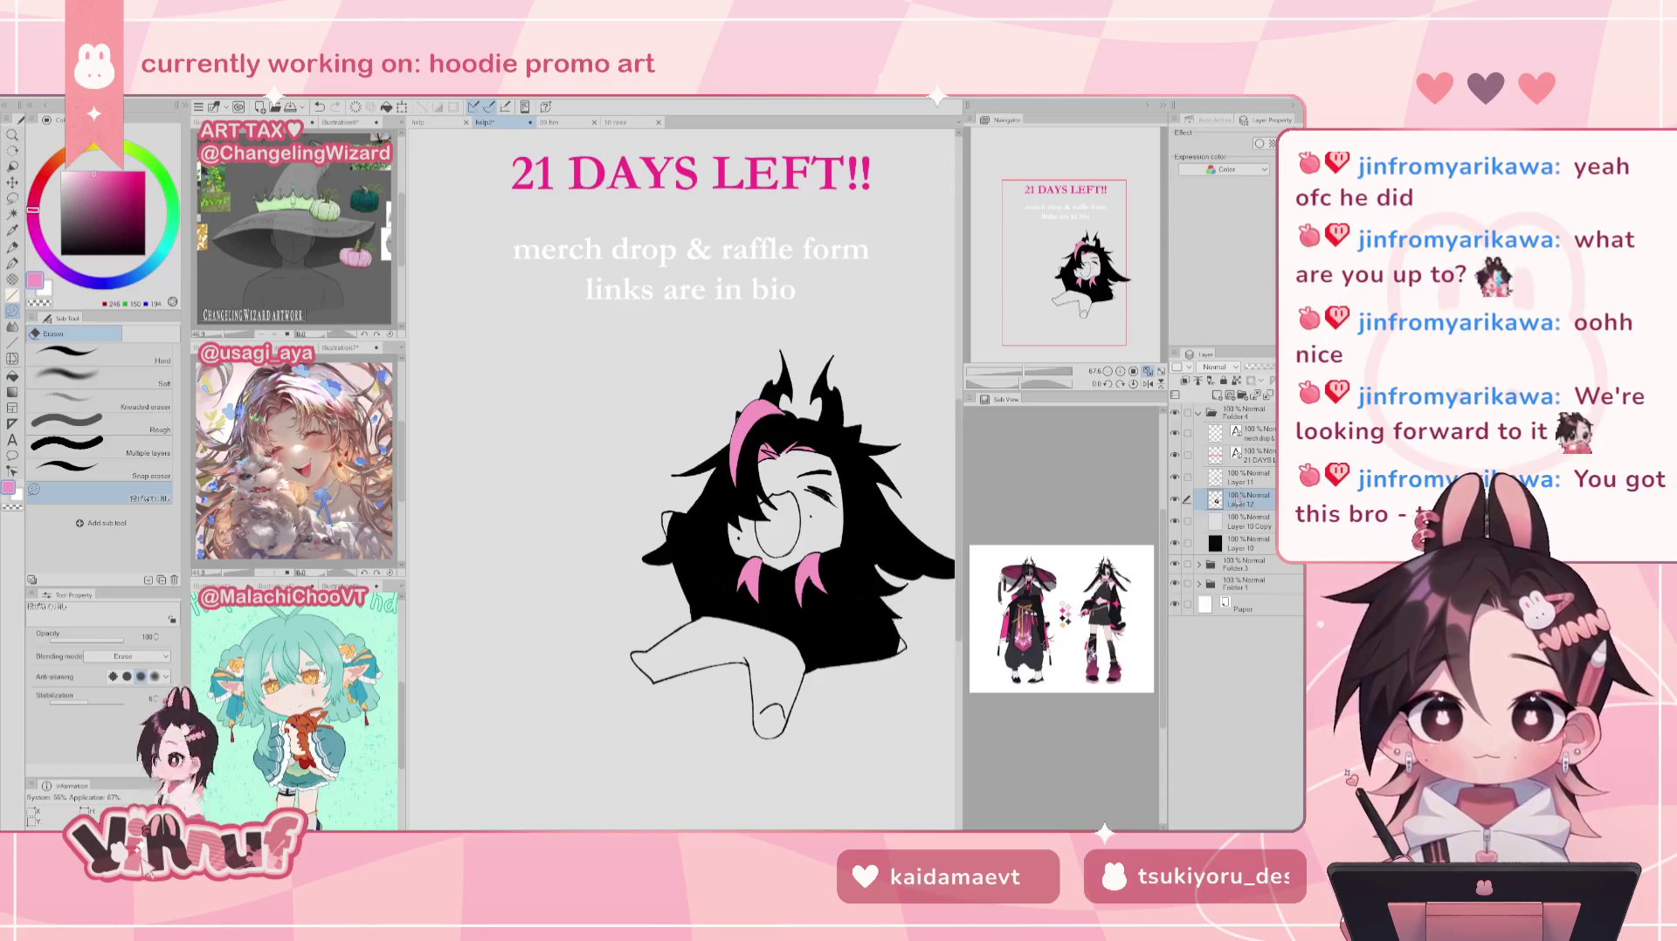
key(p)
alt+click(738, 417)
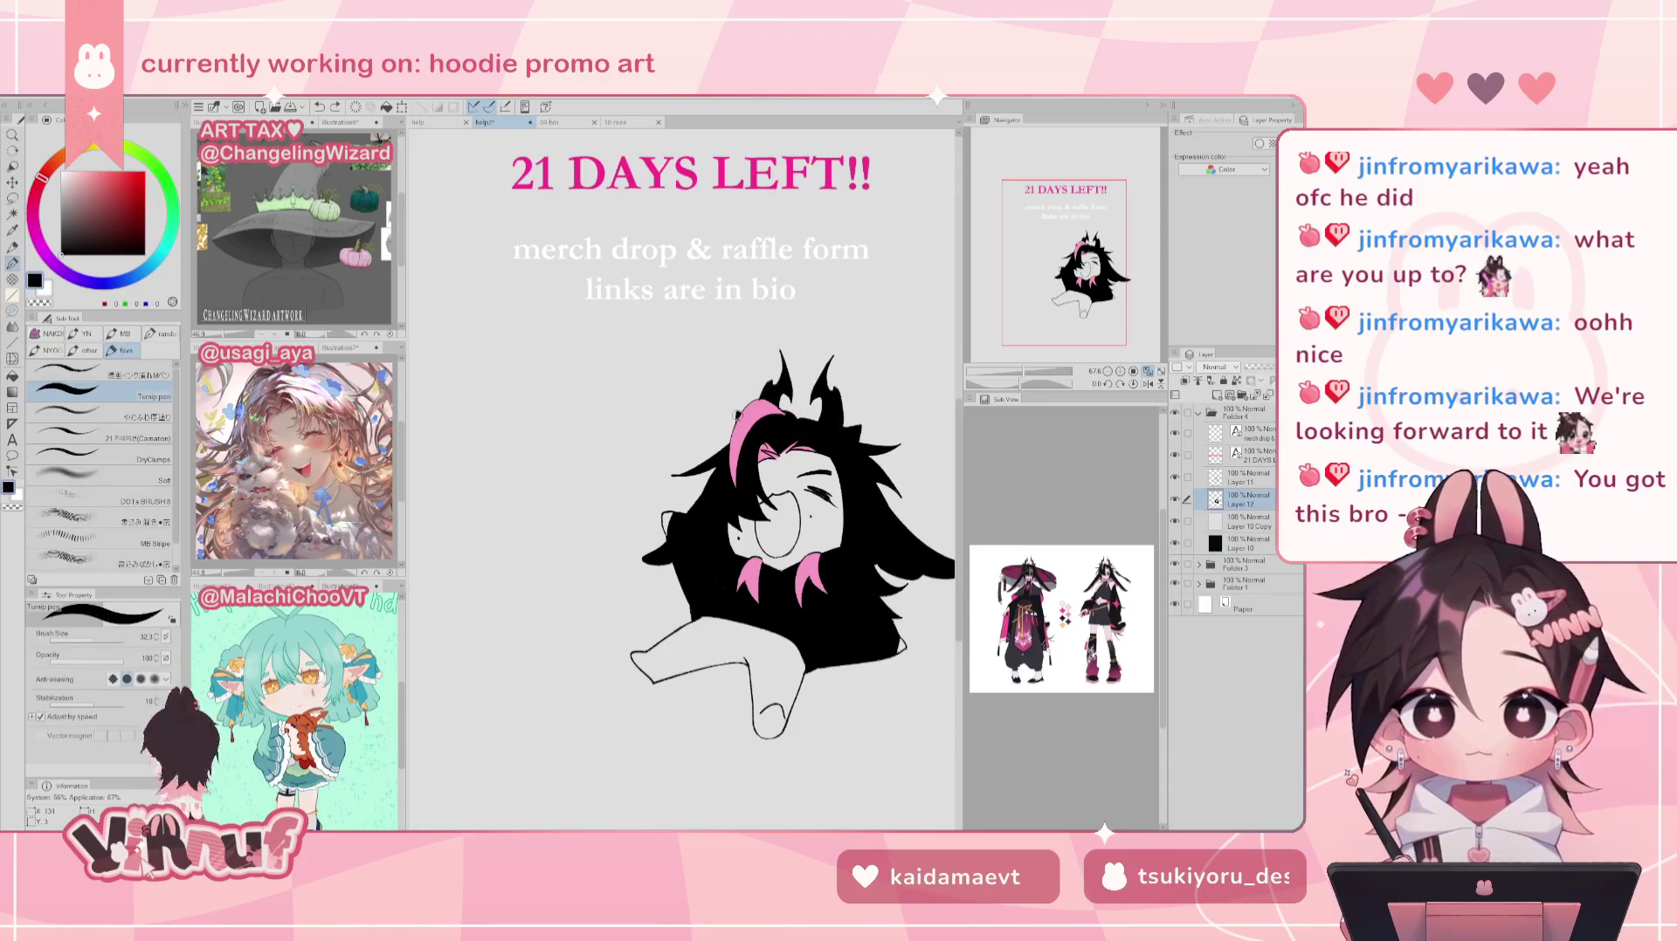
click(1240, 479)
click(87, 370)
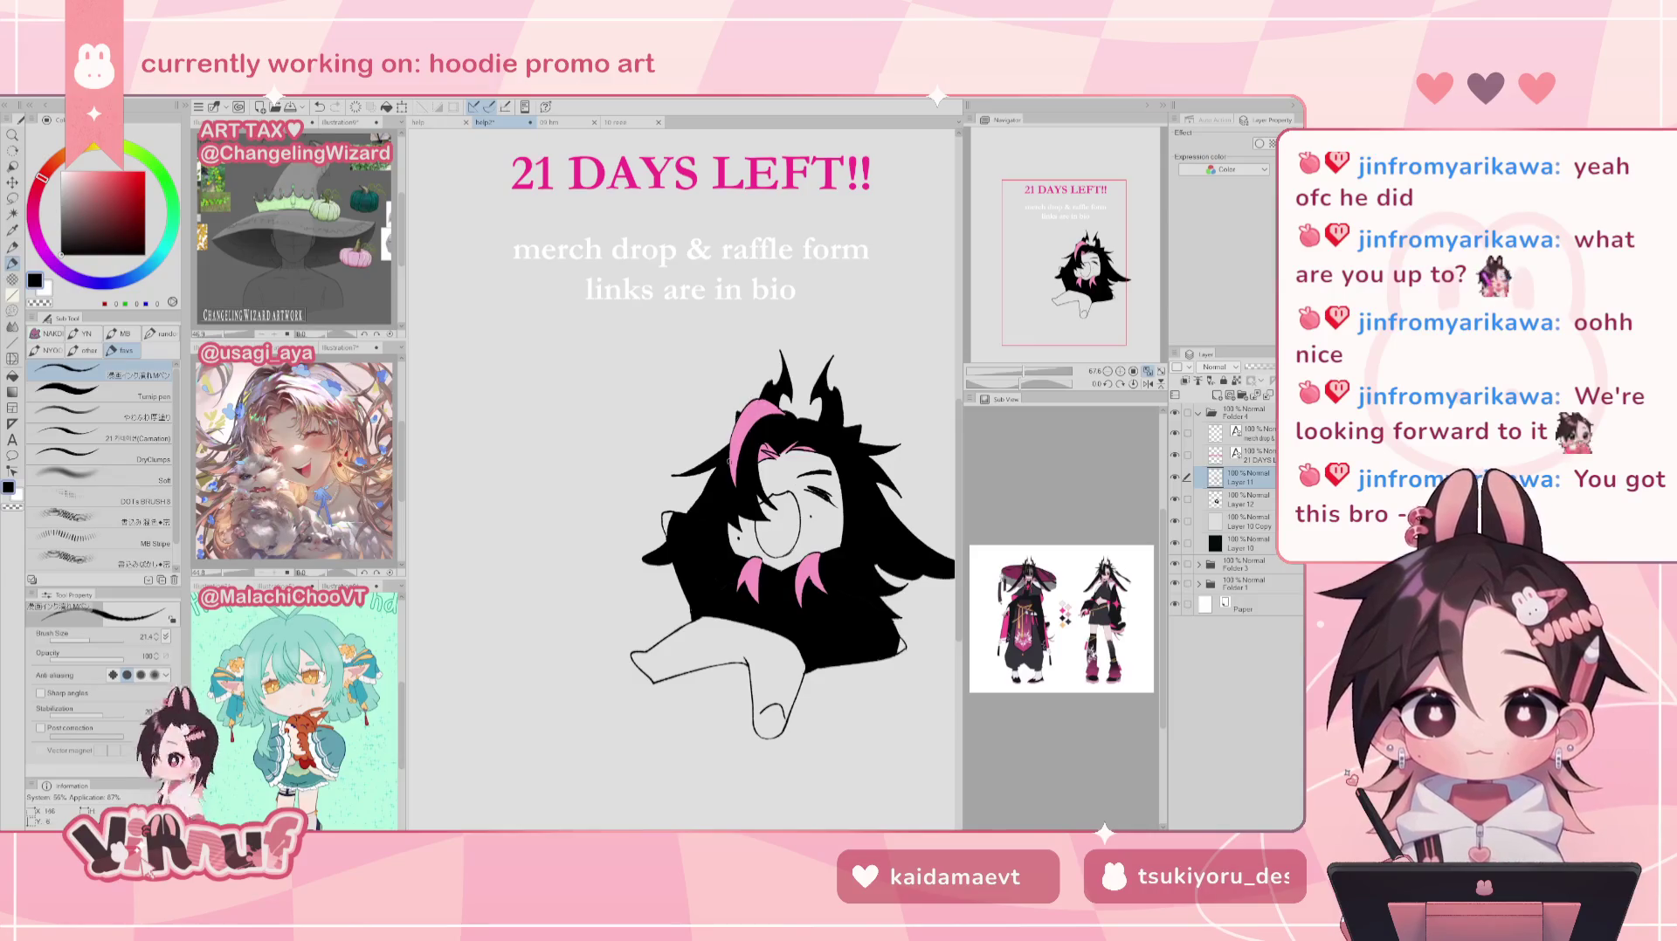
key(ctrl+z)
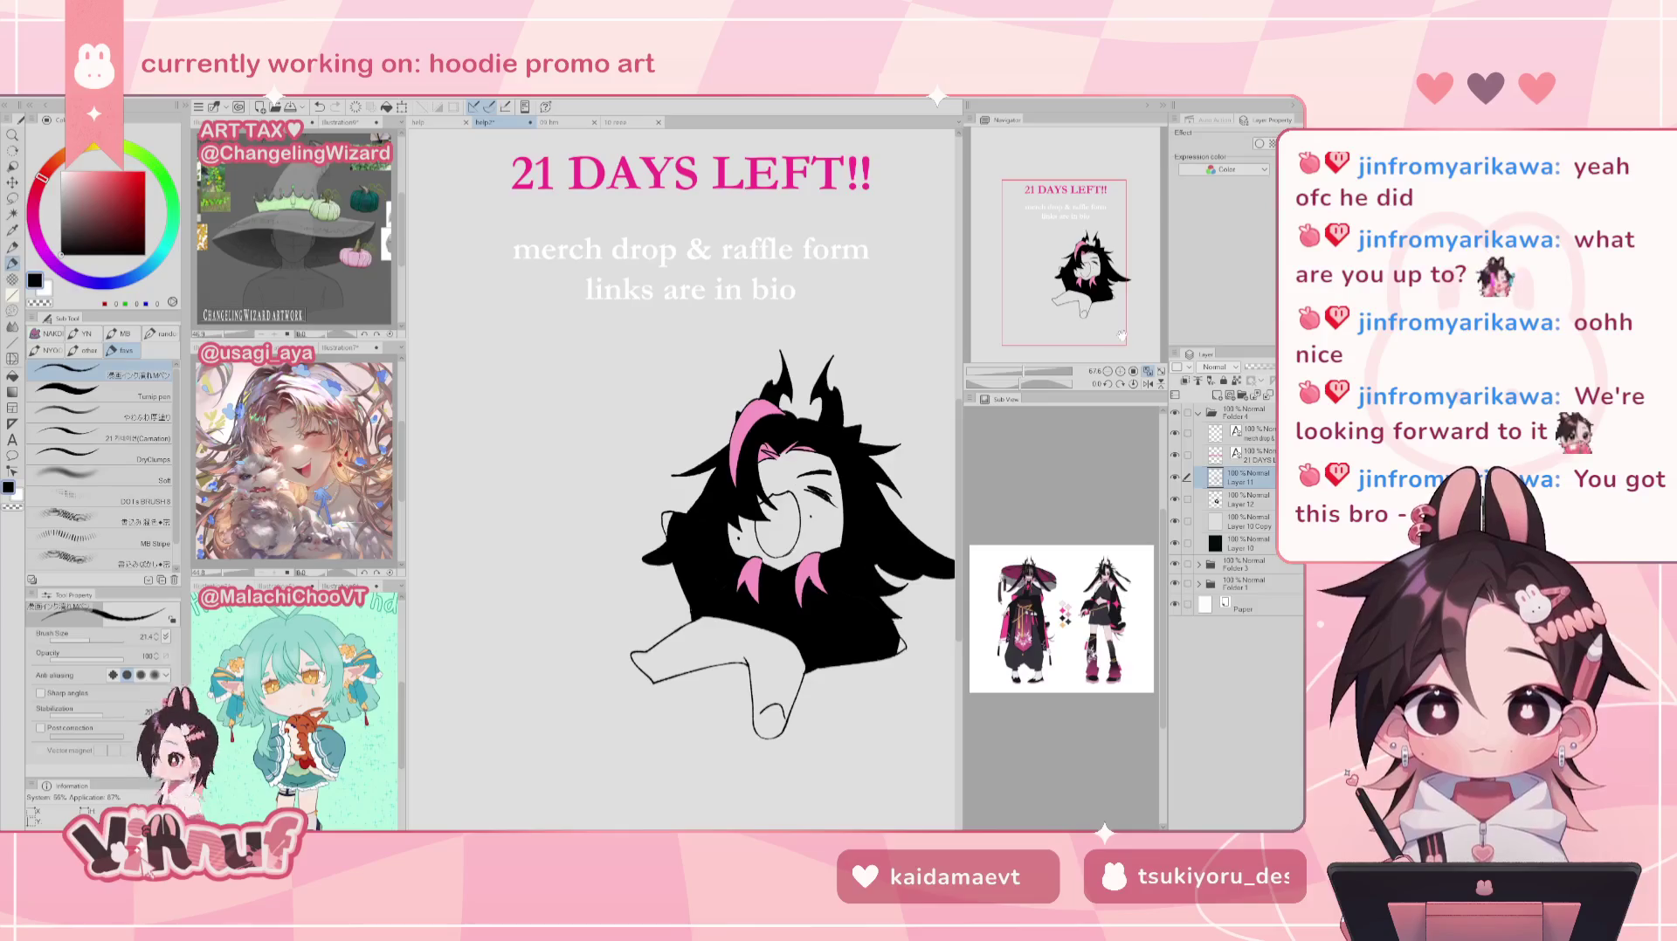
Step: Toggle the raffle artwork folder to compare and set the drawing colour to white
drag(1117, 293, 1121, 298)
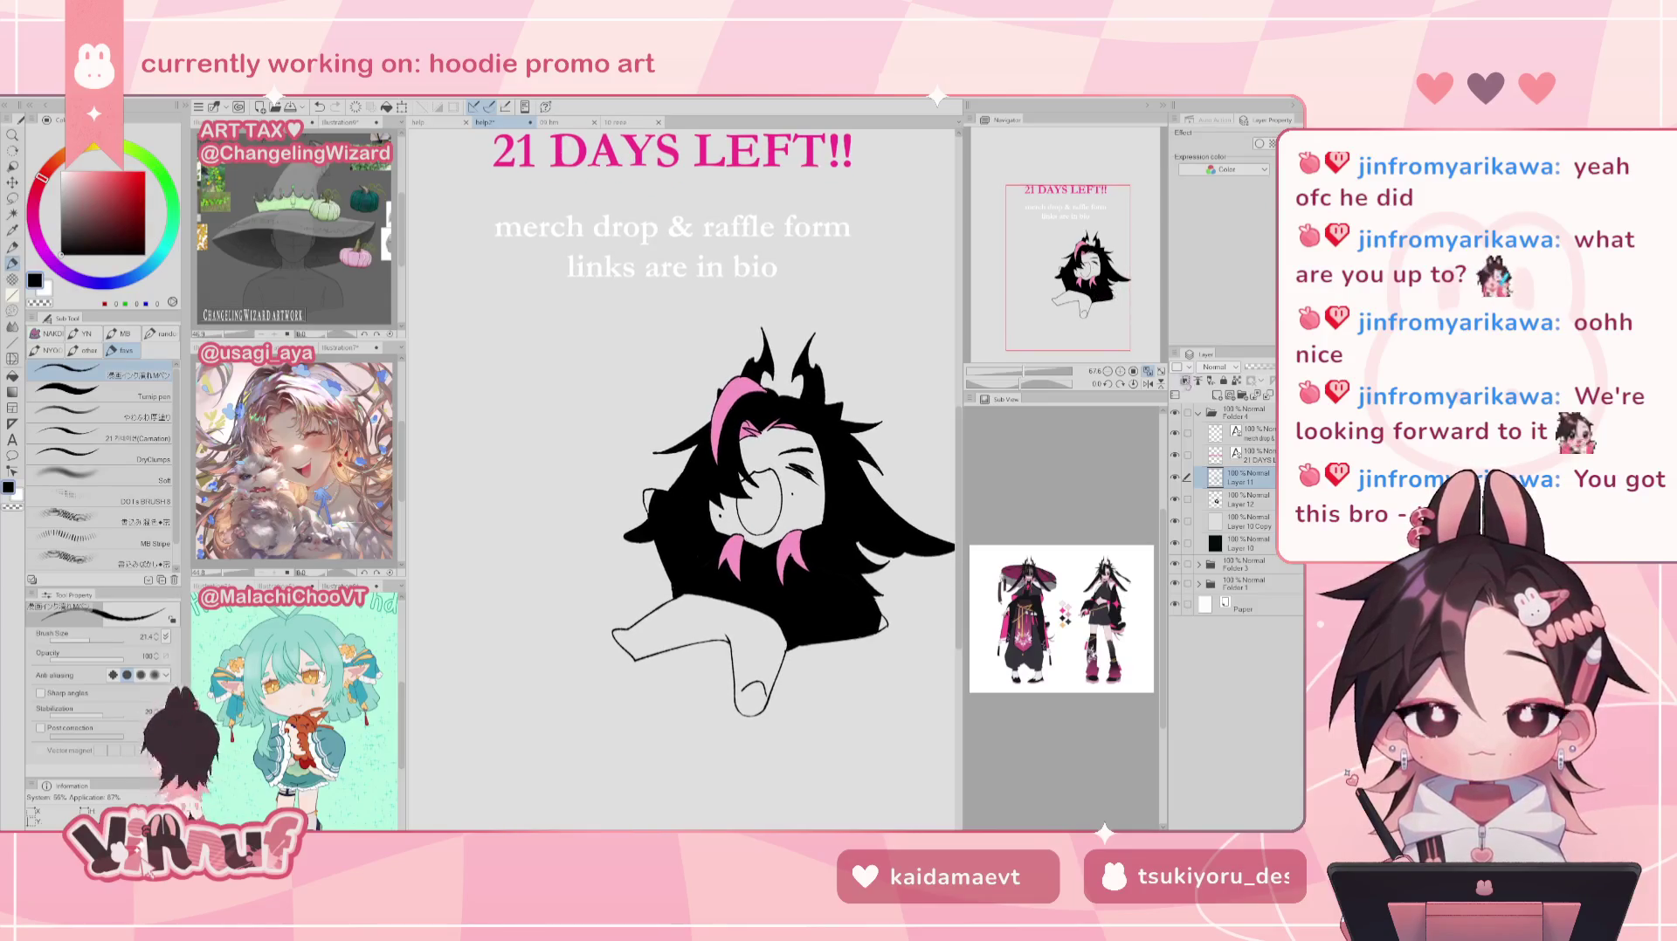
click(1175, 413)
click(1175, 413)
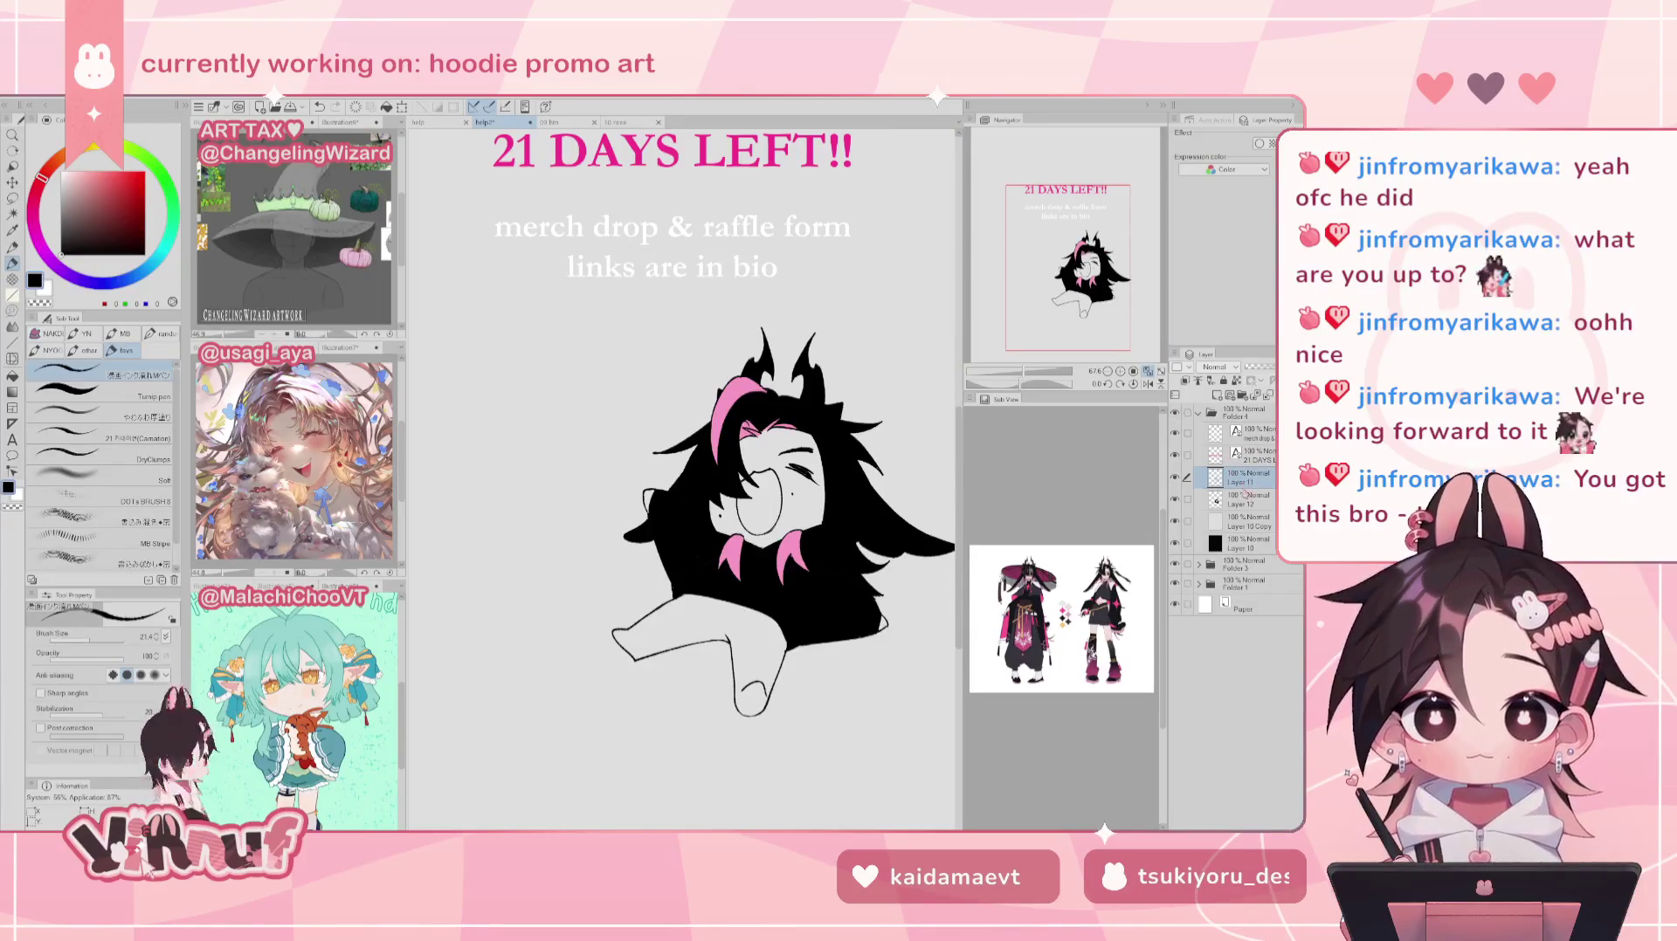
key(x)
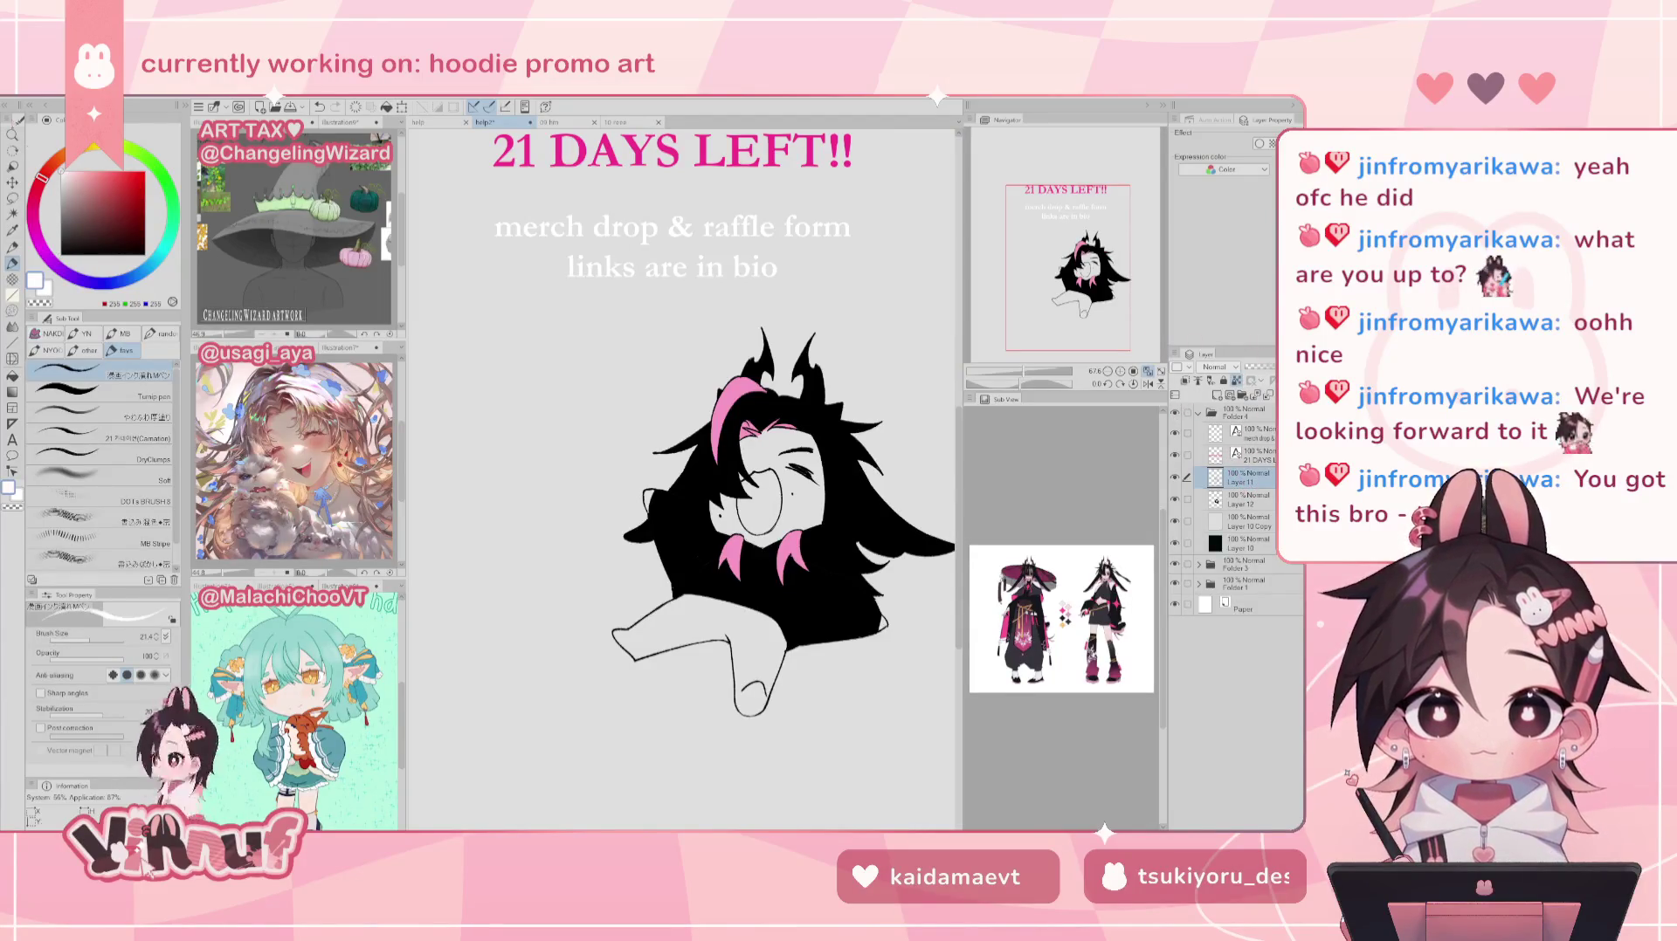
Step: Apply Hue/Saturation/Luminosity on Layer 12 to turn the canvas background grey
click(1235, 505)
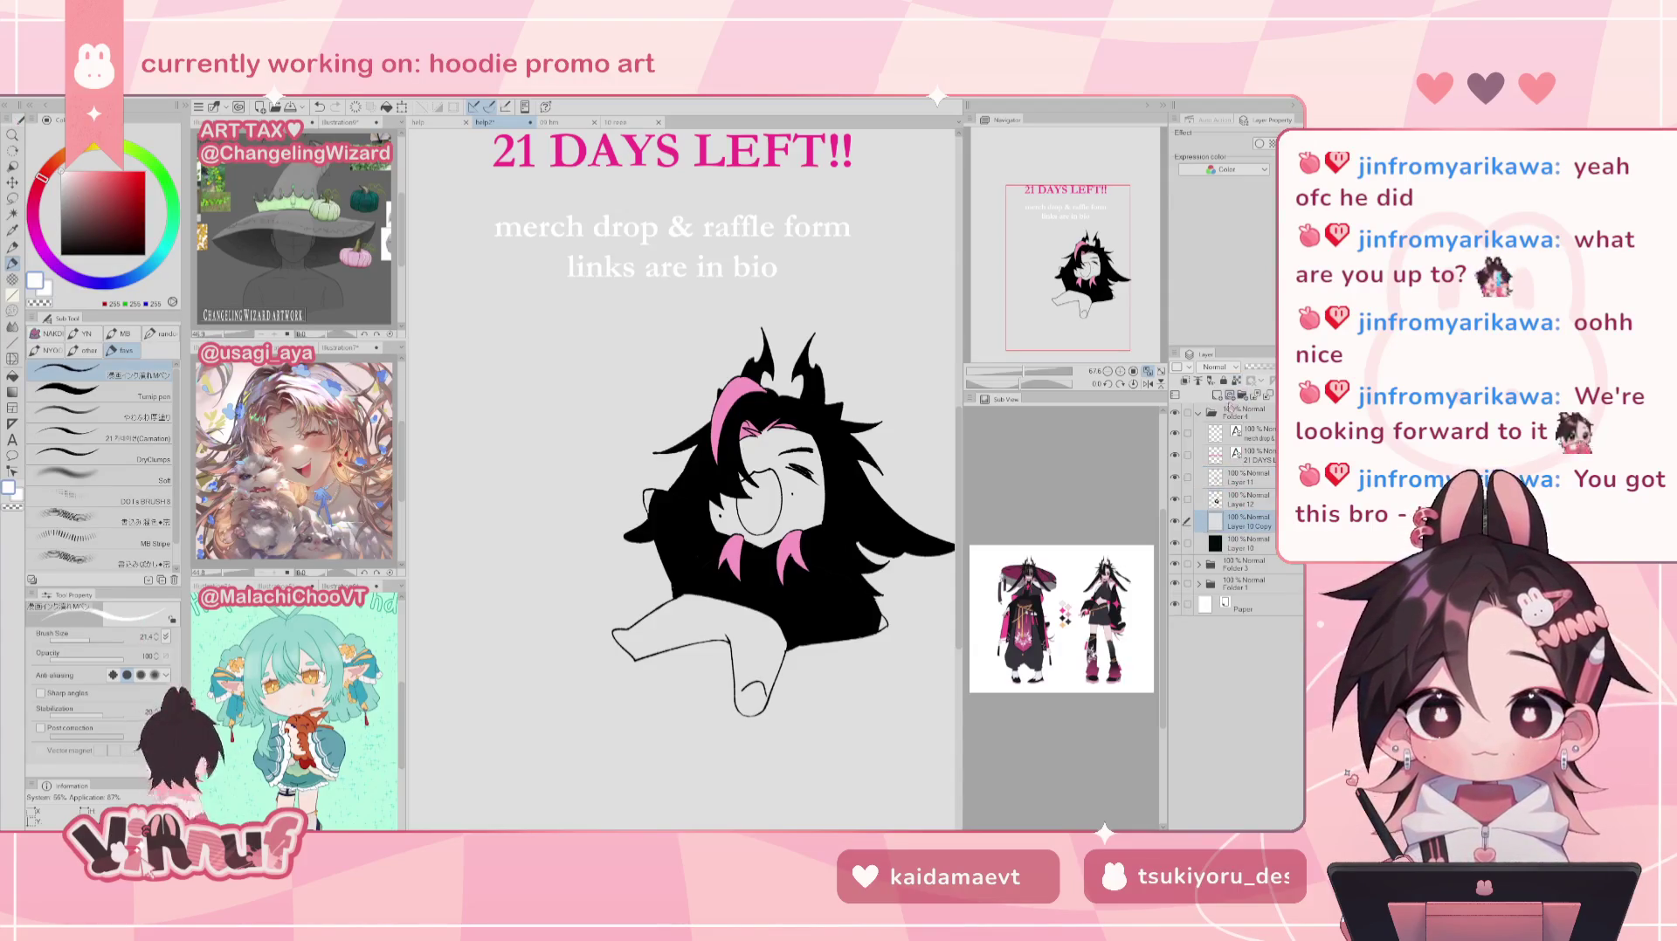
key(ctrl+u)
click(740, 686)
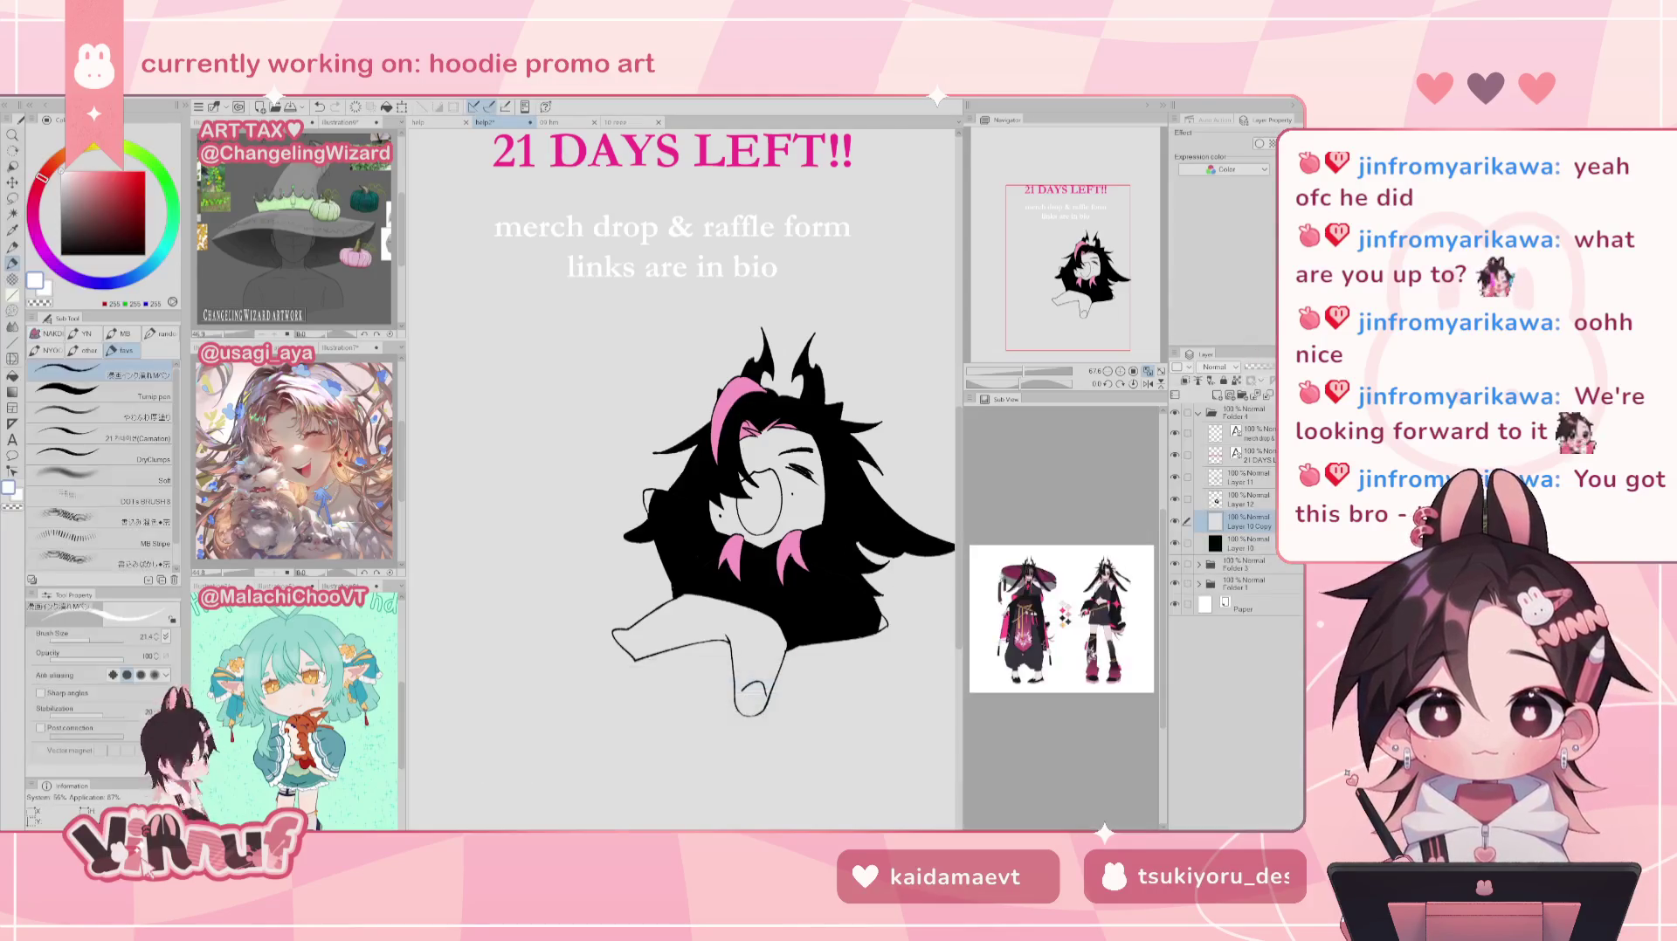
click(1254, 497)
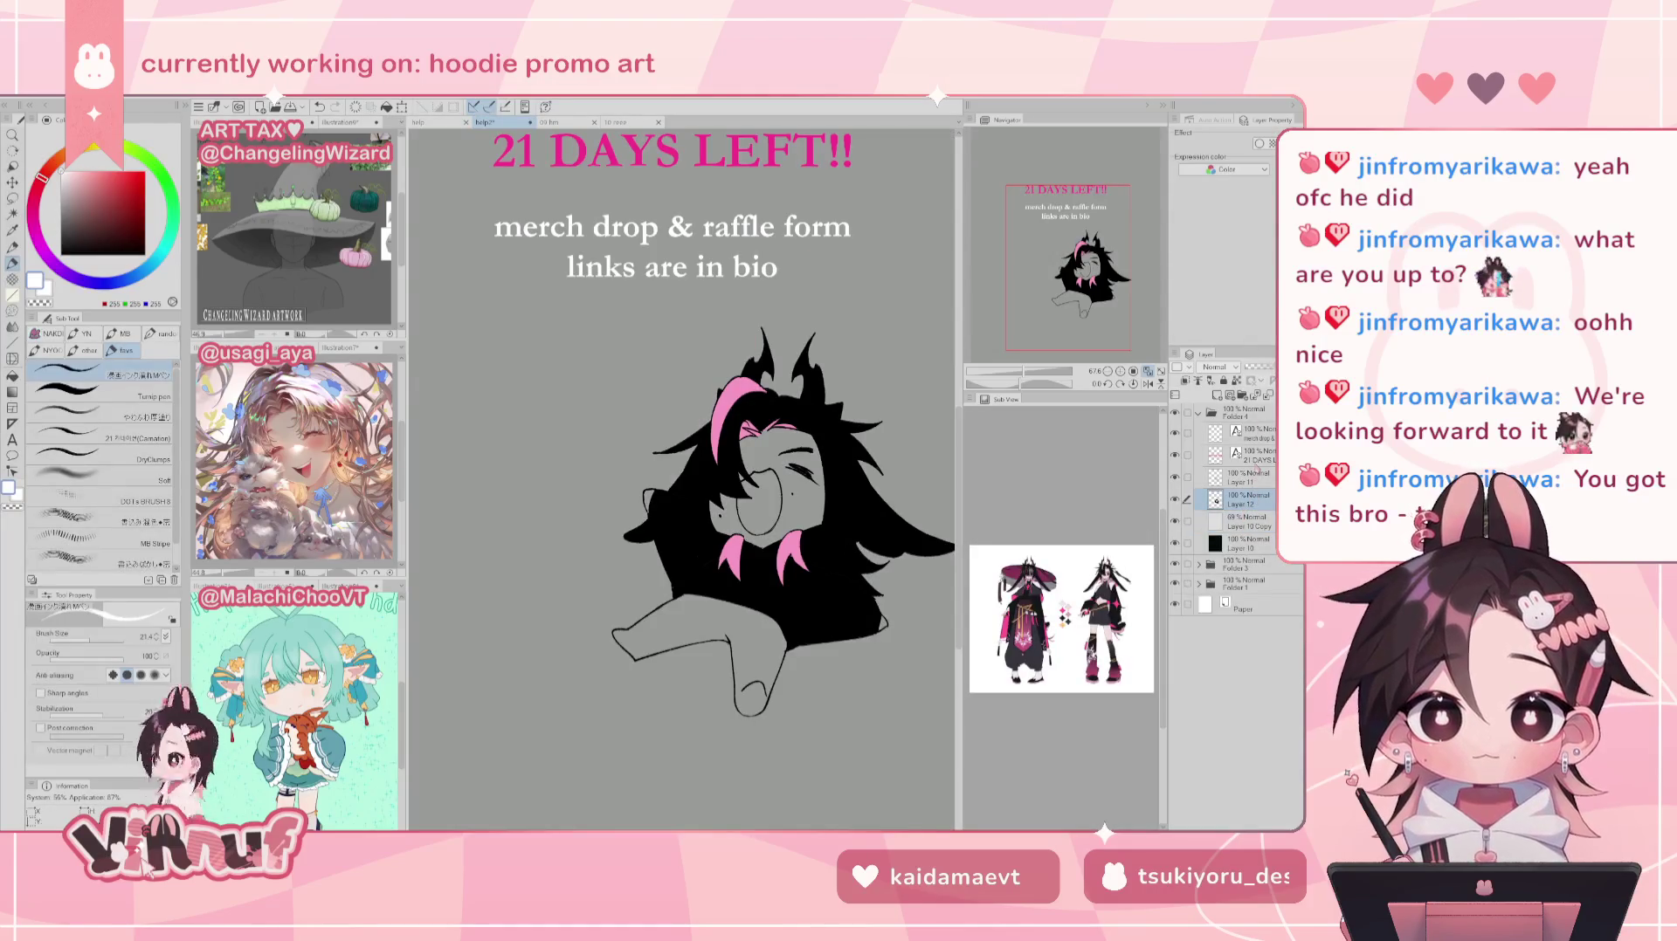
Step: Fill the mascot's face, eye area, ear, arm and fingertip white, then select the Turnip pen
key(g)
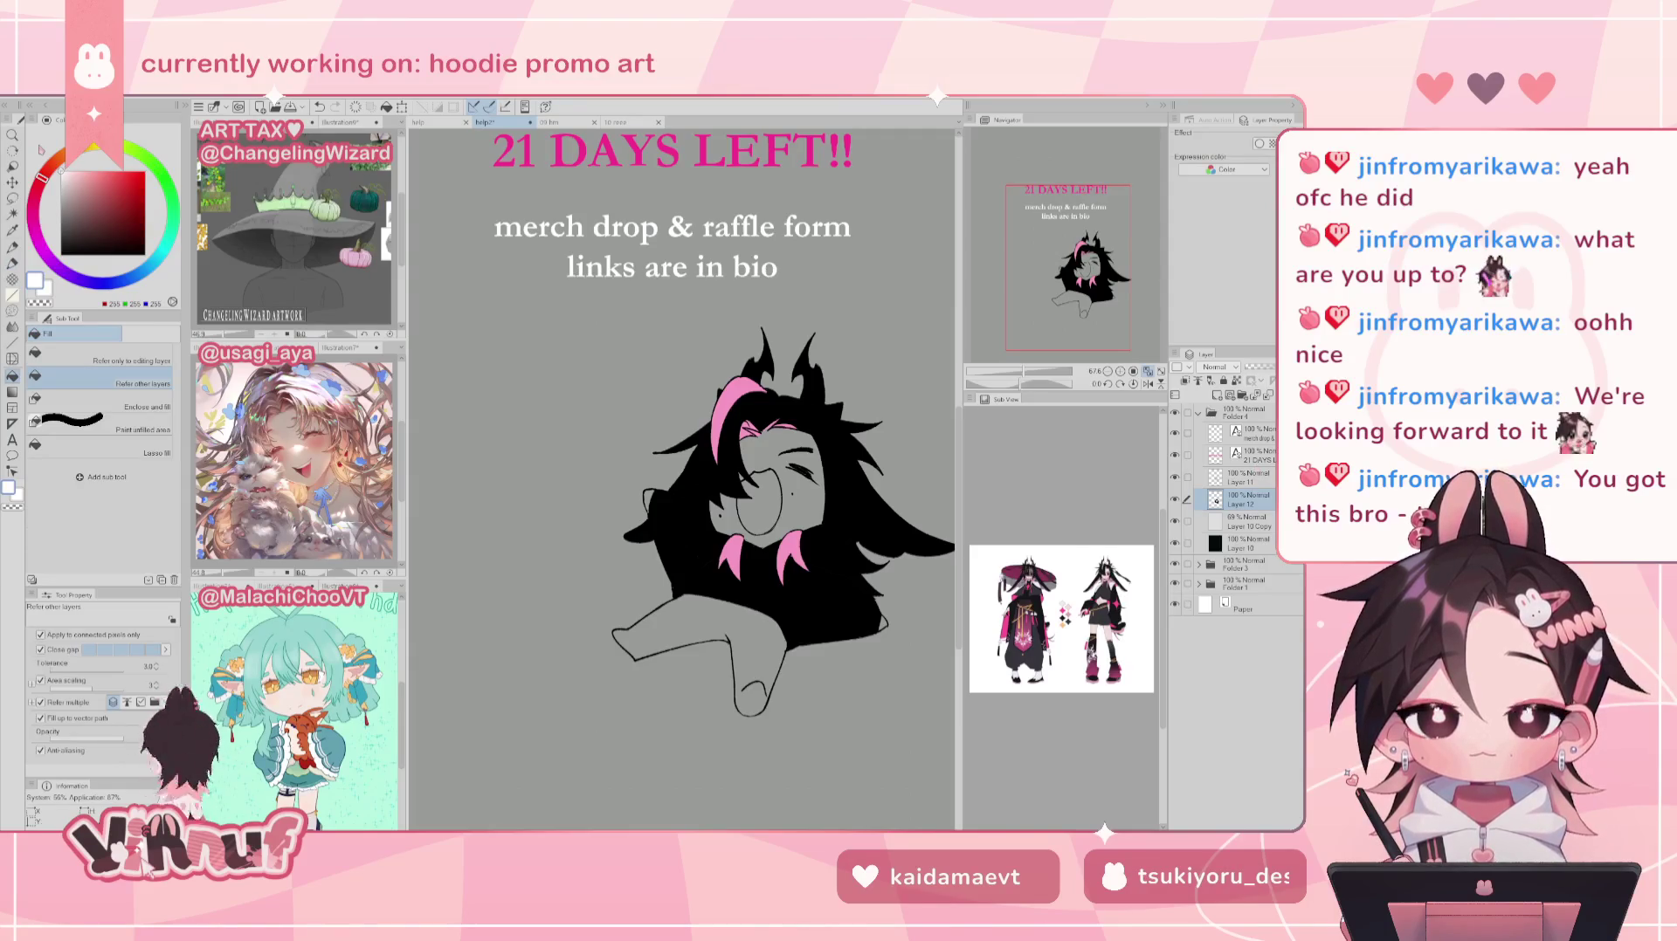
click(790, 476)
click(759, 507)
click(773, 450)
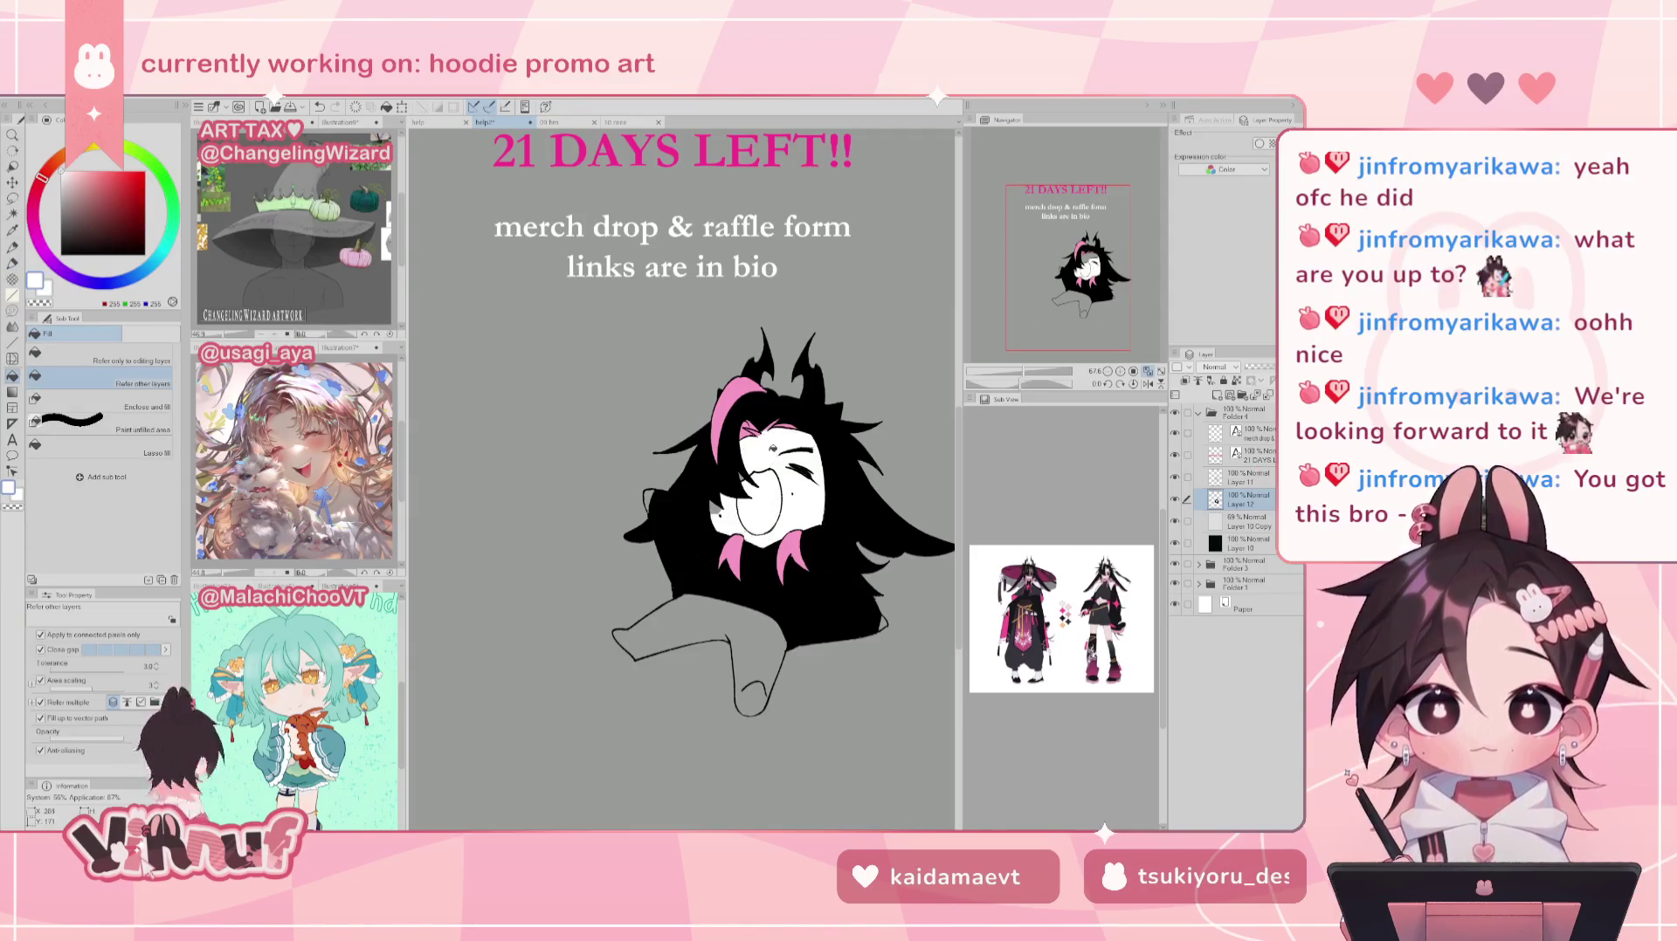
click(651, 499)
click(729, 620)
click(751, 697)
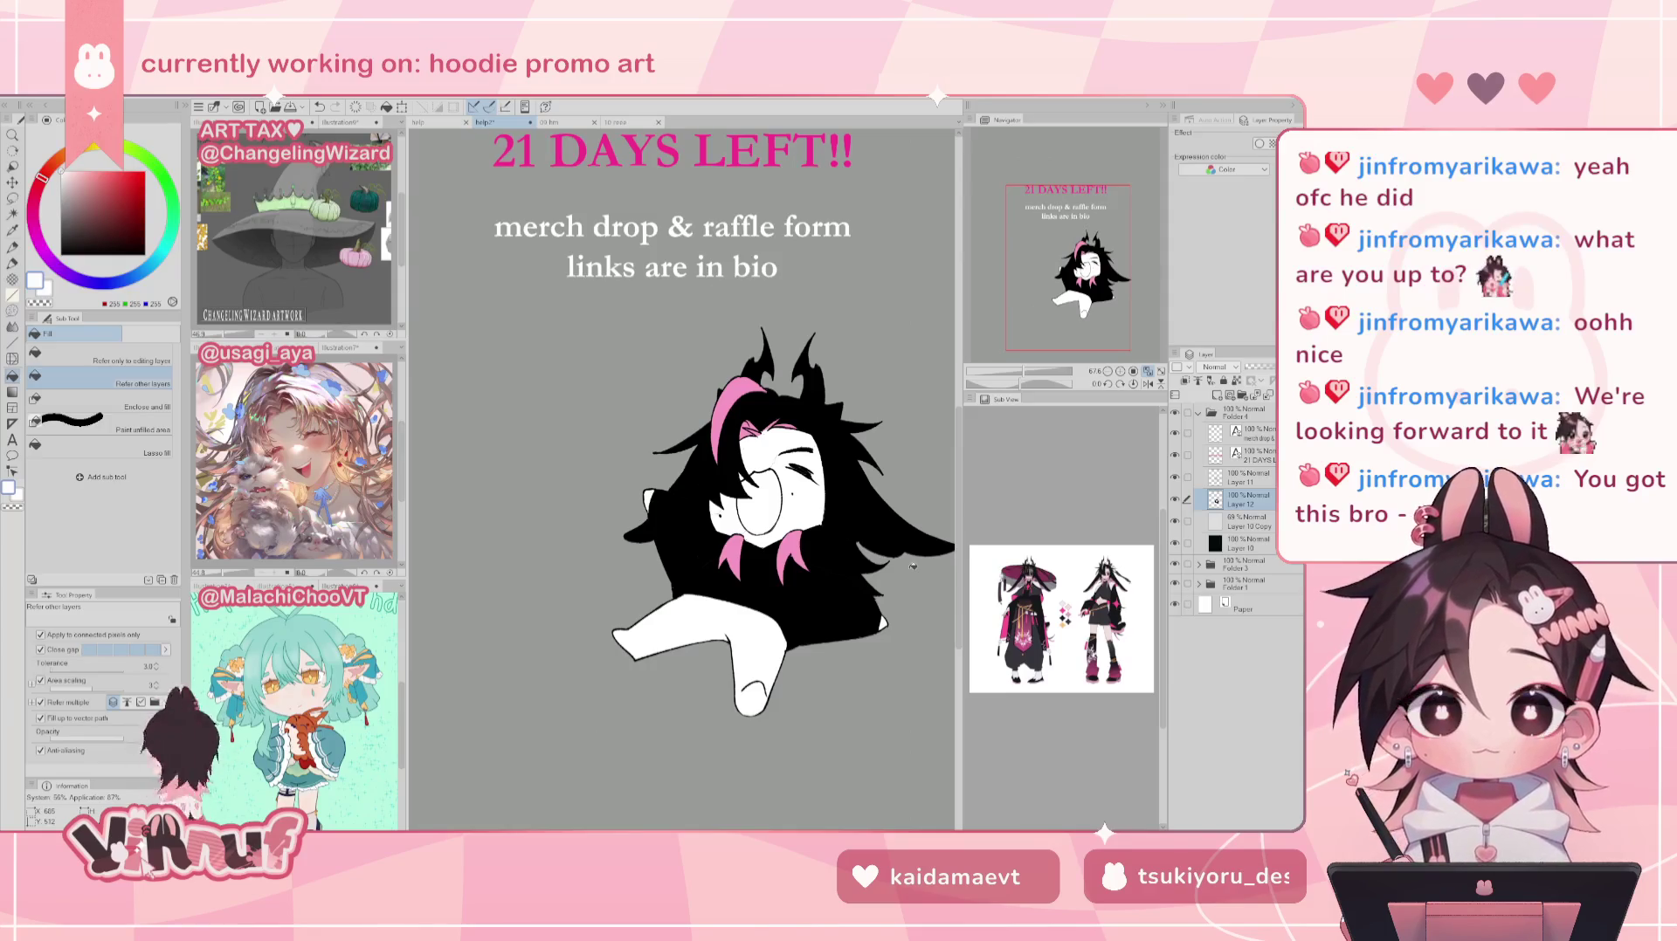
key(p)
click(105, 389)
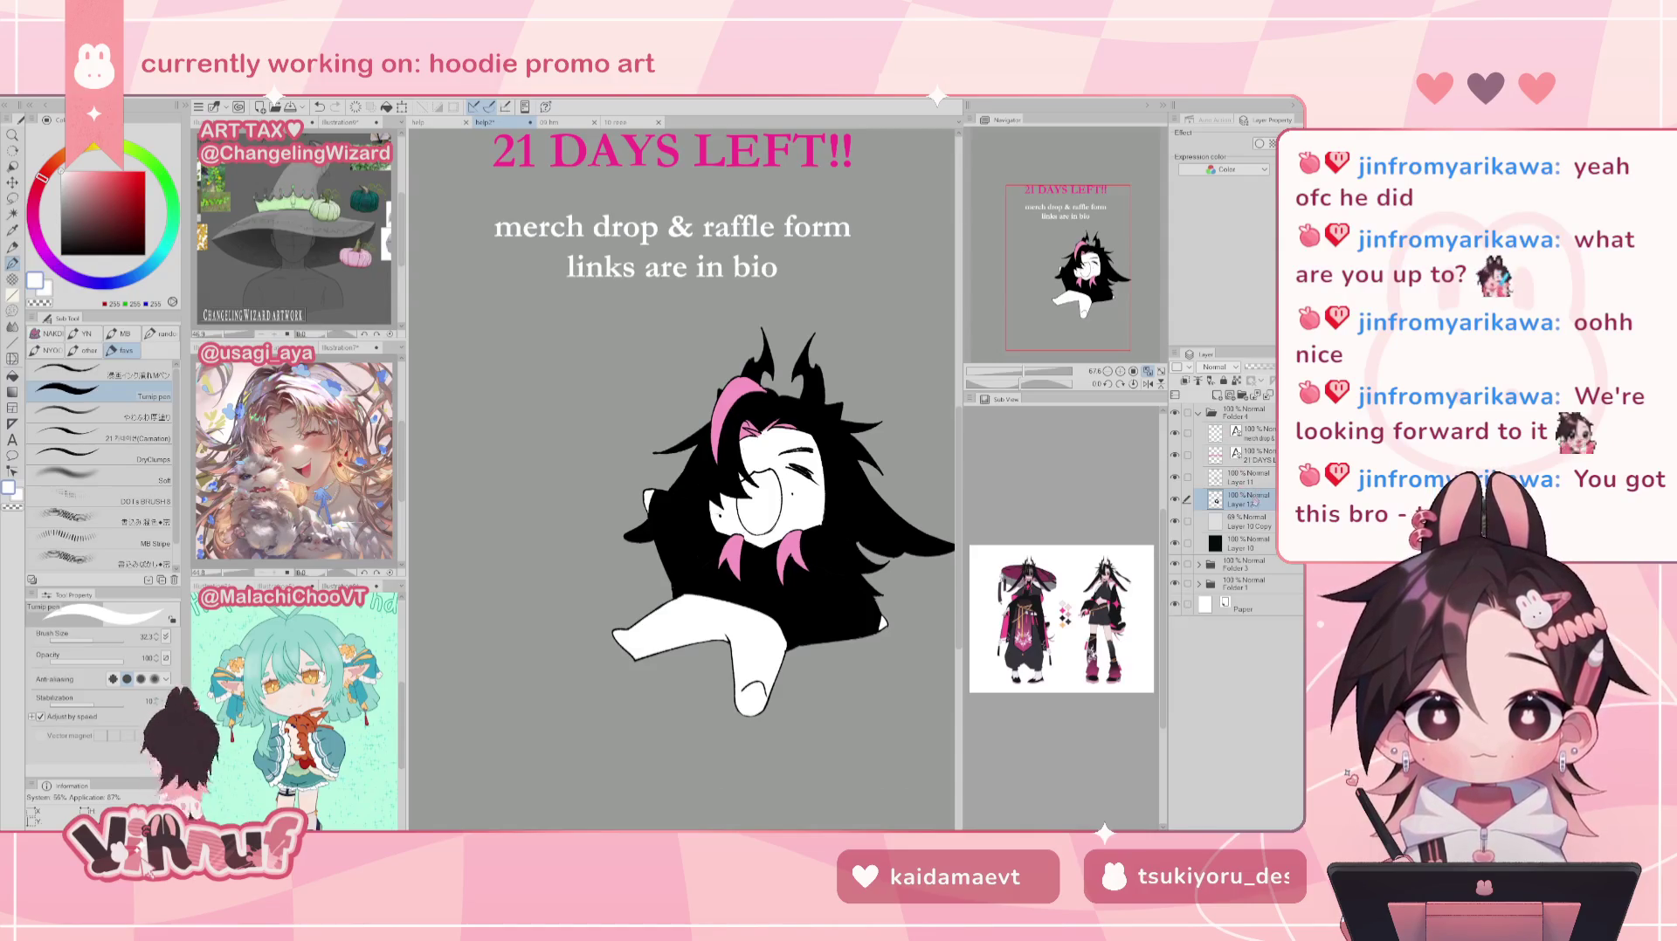
Step: On Layer 11 with a smaller brush, draw thin white fold lines on the collar and hair
click(1249, 477)
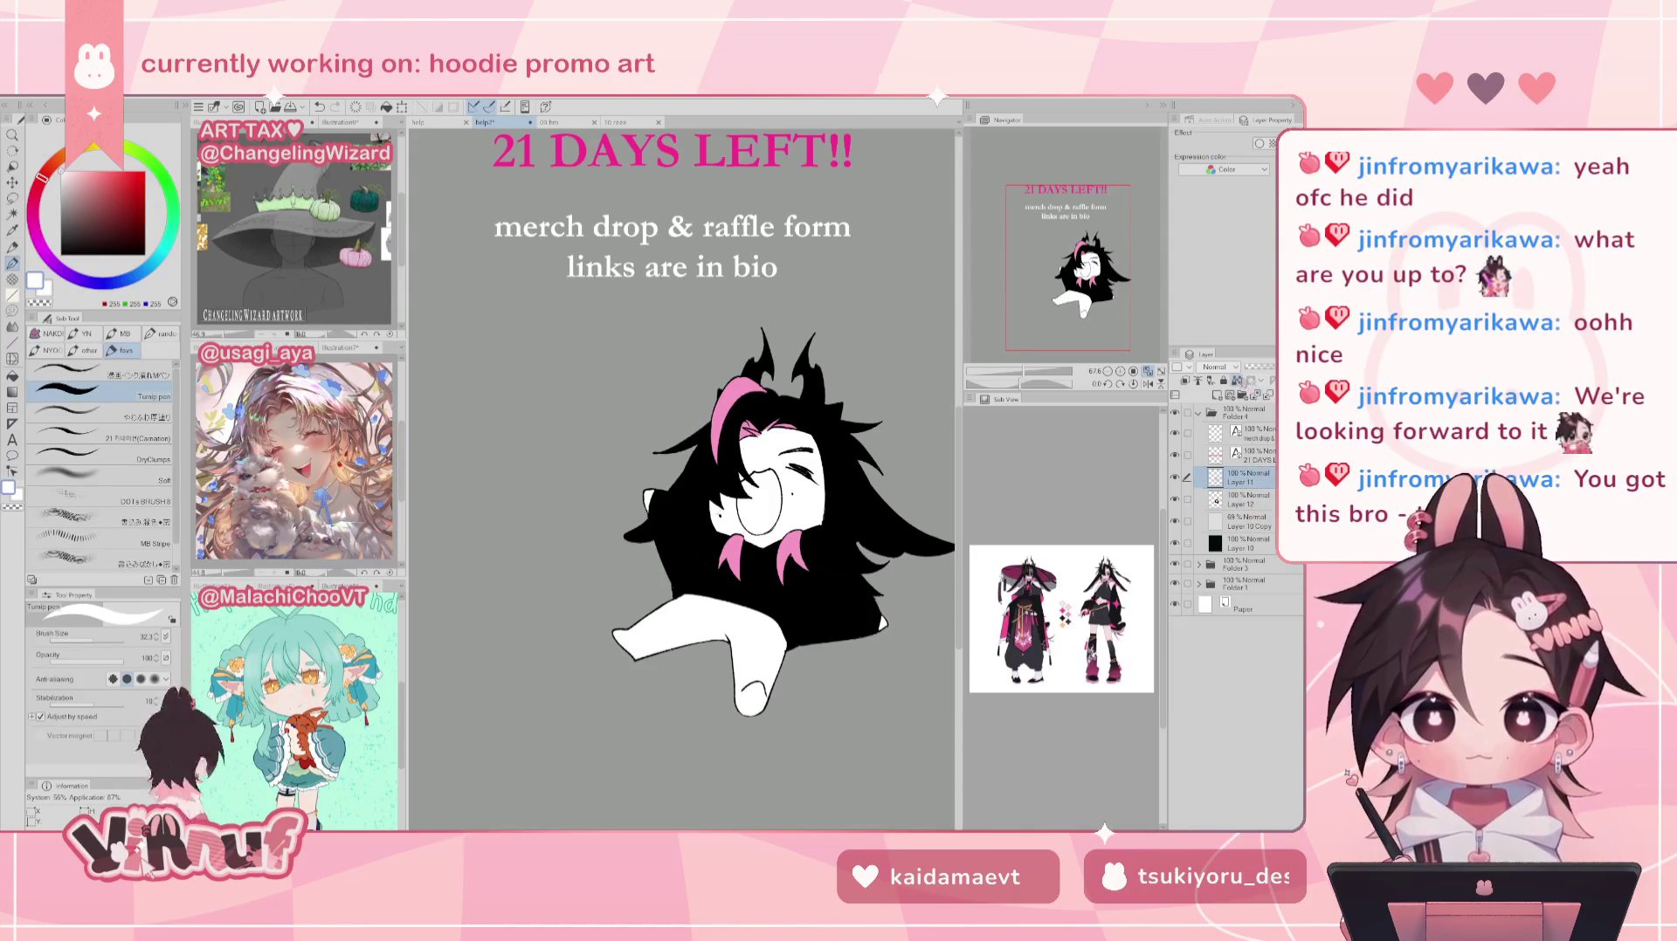
drag(102, 645, 93, 636)
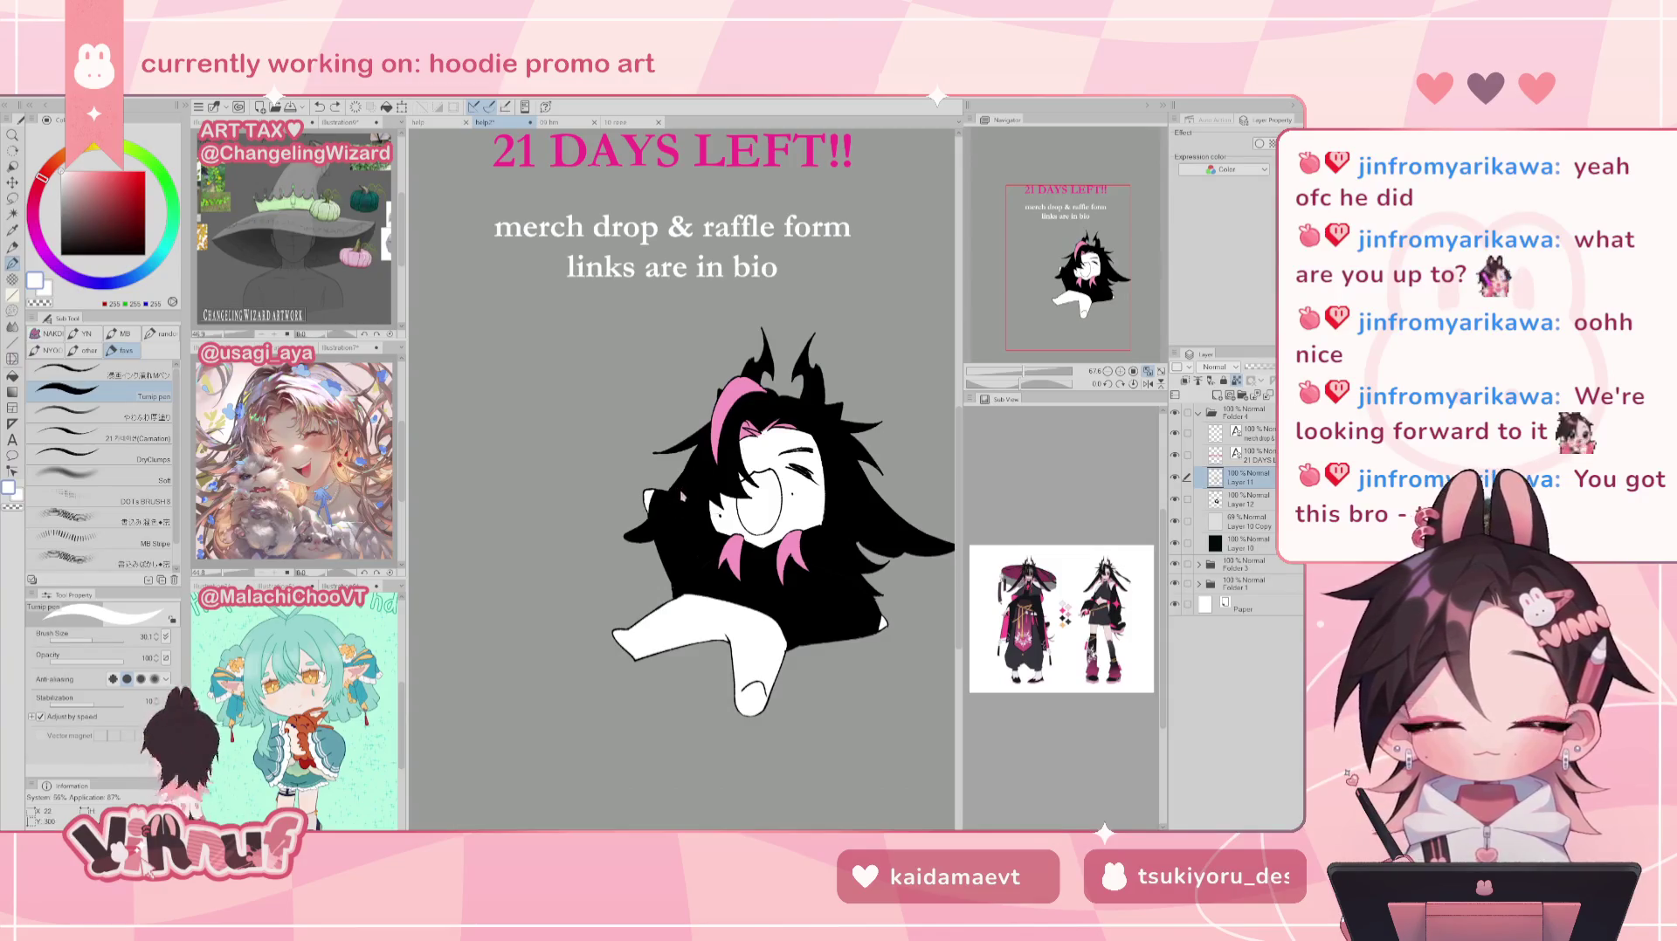
mouse_move(672, 510)
mouse_down()
mouse_move(682, 482)
mouse_move(682, 526)
mouse_move(696, 491)
mouse_move(690, 575)
mouse_move(709, 526)
mouse_move(712, 545)
mouse_move(695, 581)
mouse_move(710, 561)
mouse_move(696, 577)
mouse_move(698, 528)
mouse_move(689, 553)
mouse_move(714, 549)
mouse_up()
key(ctrl+z)
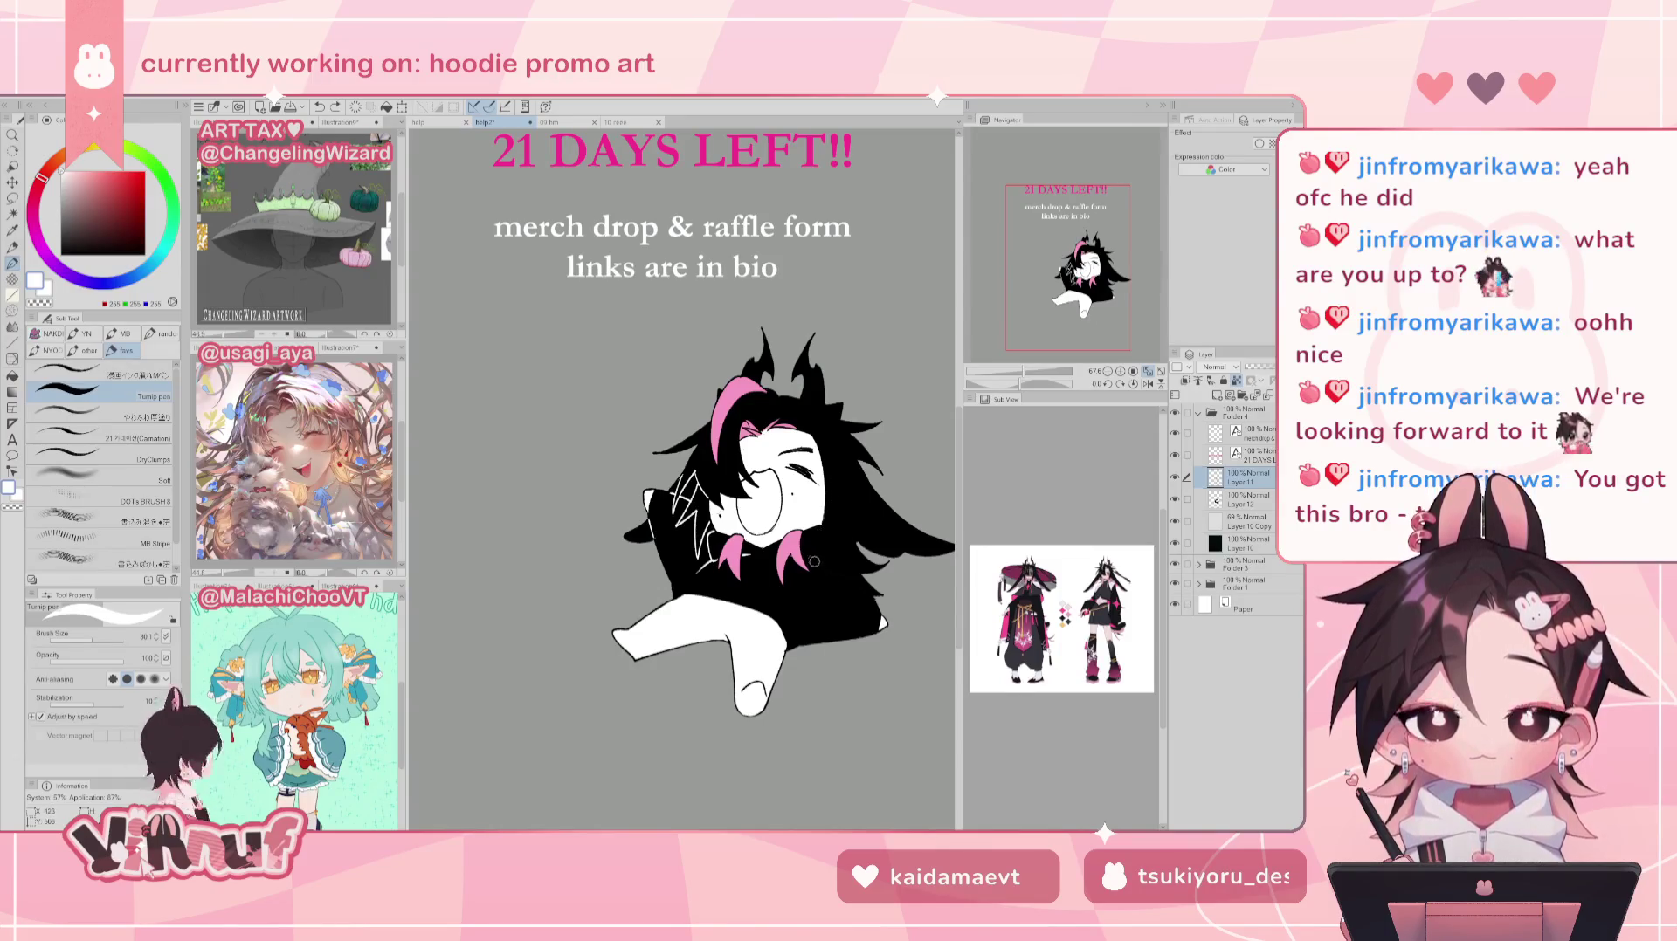
drag(816, 561, 844, 577)
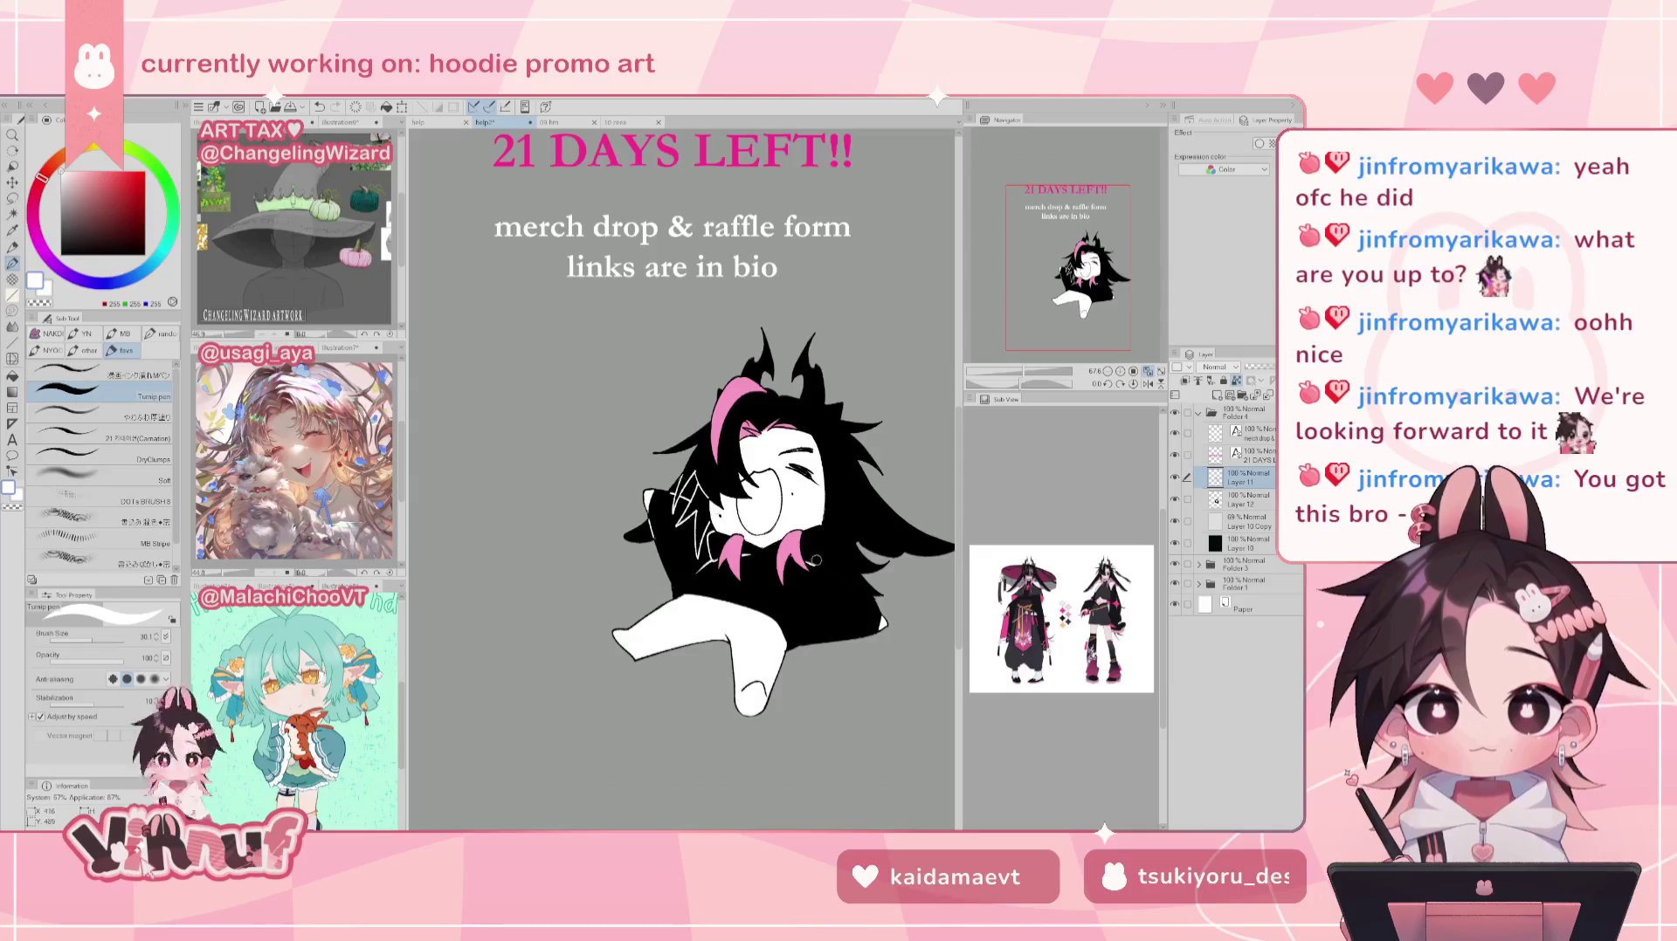
drag(853, 587, 872, 606)
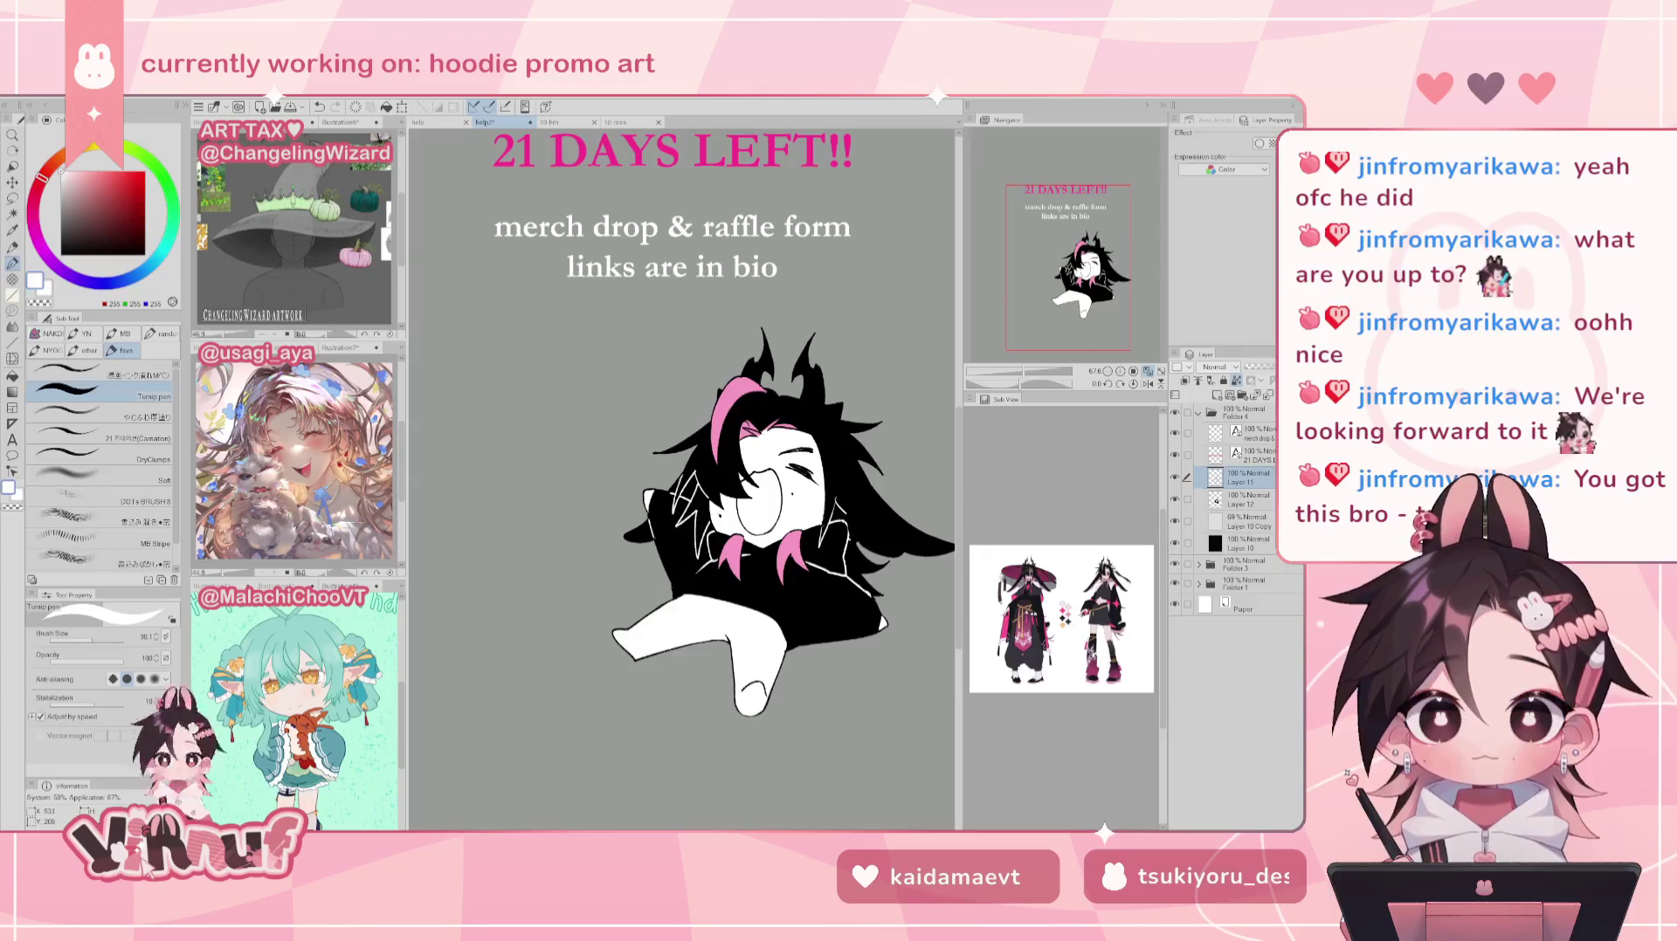
drag(846, 496, 853, 527)
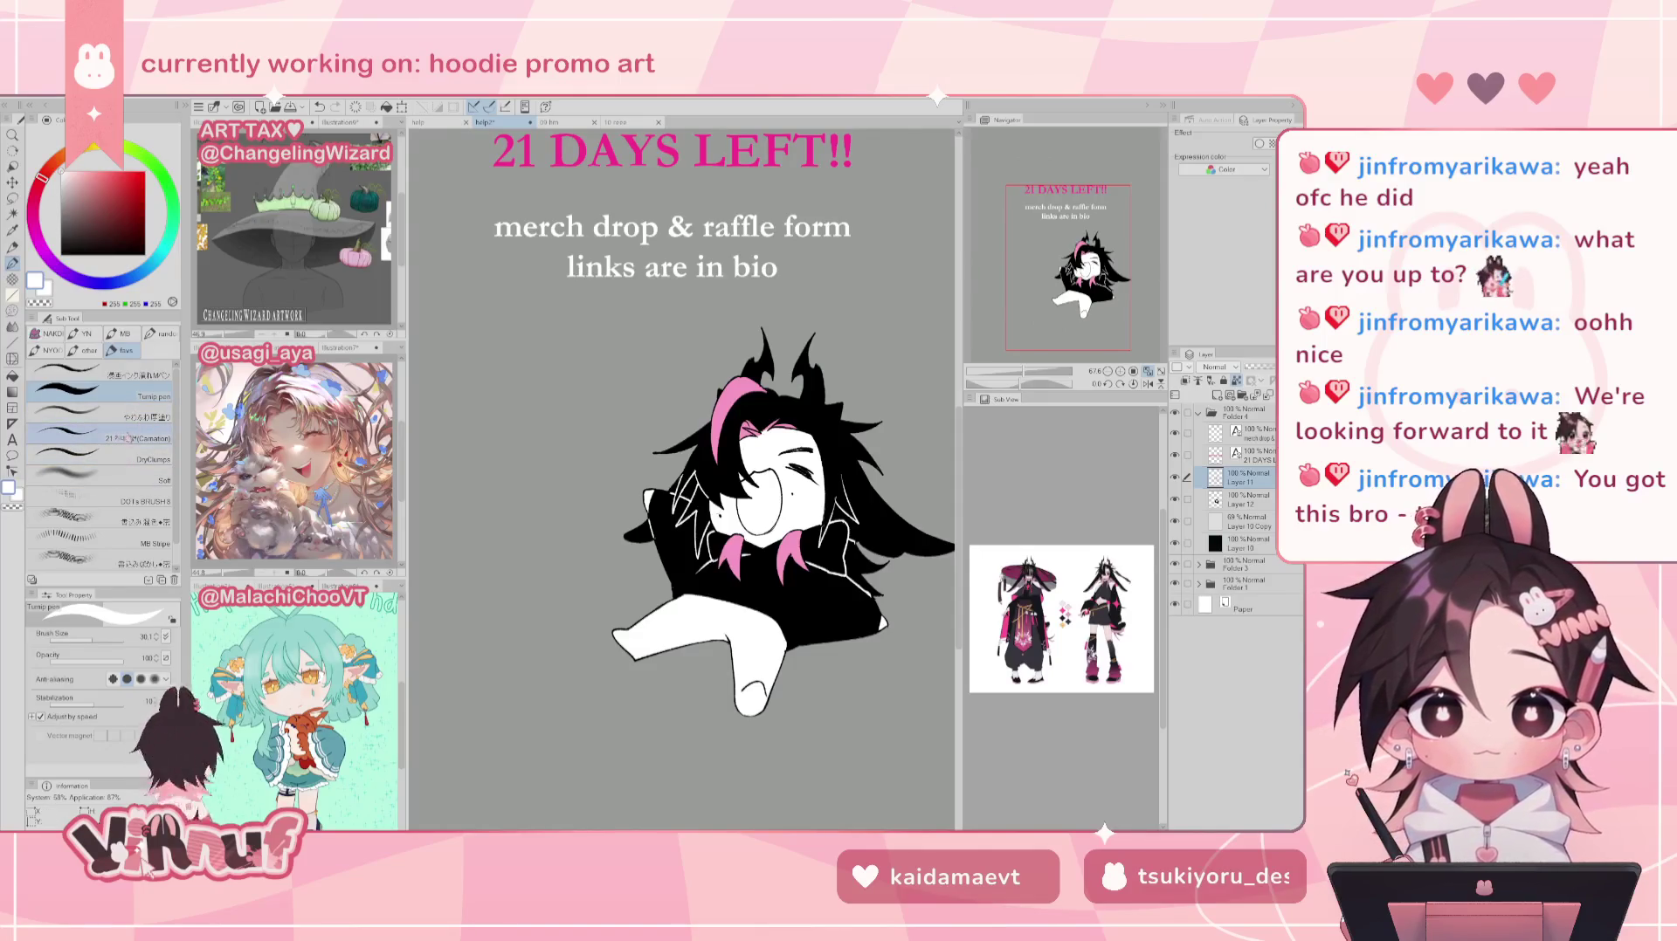
Step: Sample the hair pink and draw thin pink rims along the hoodie's left and right edges
key(x)
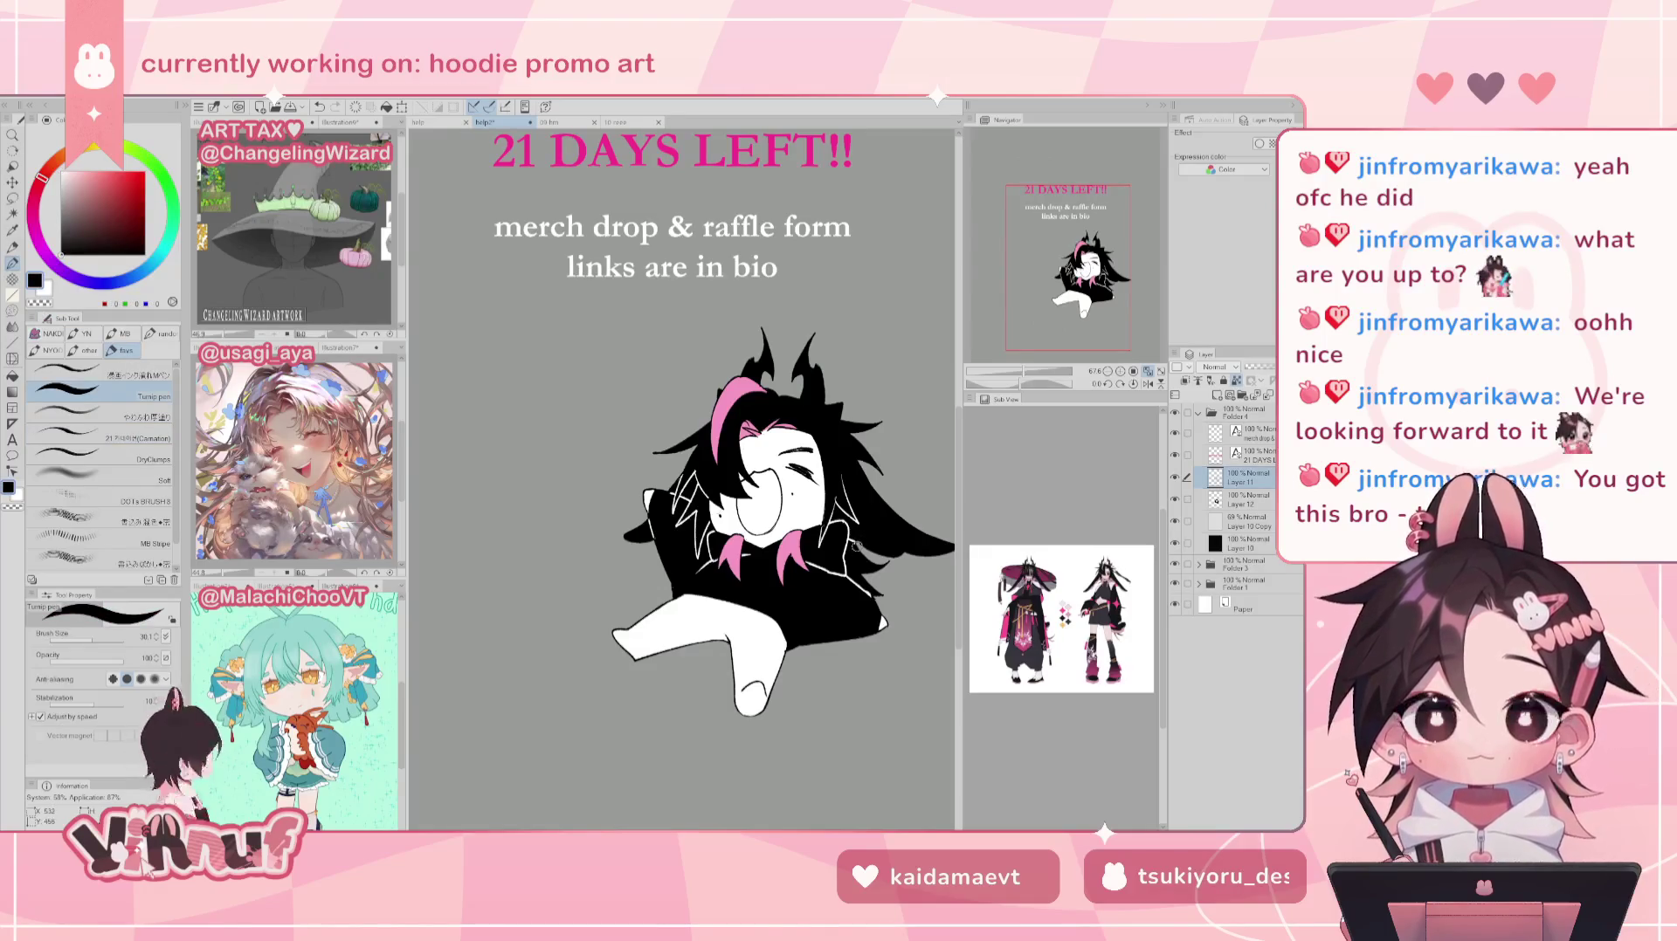
alt+click(732, 559)
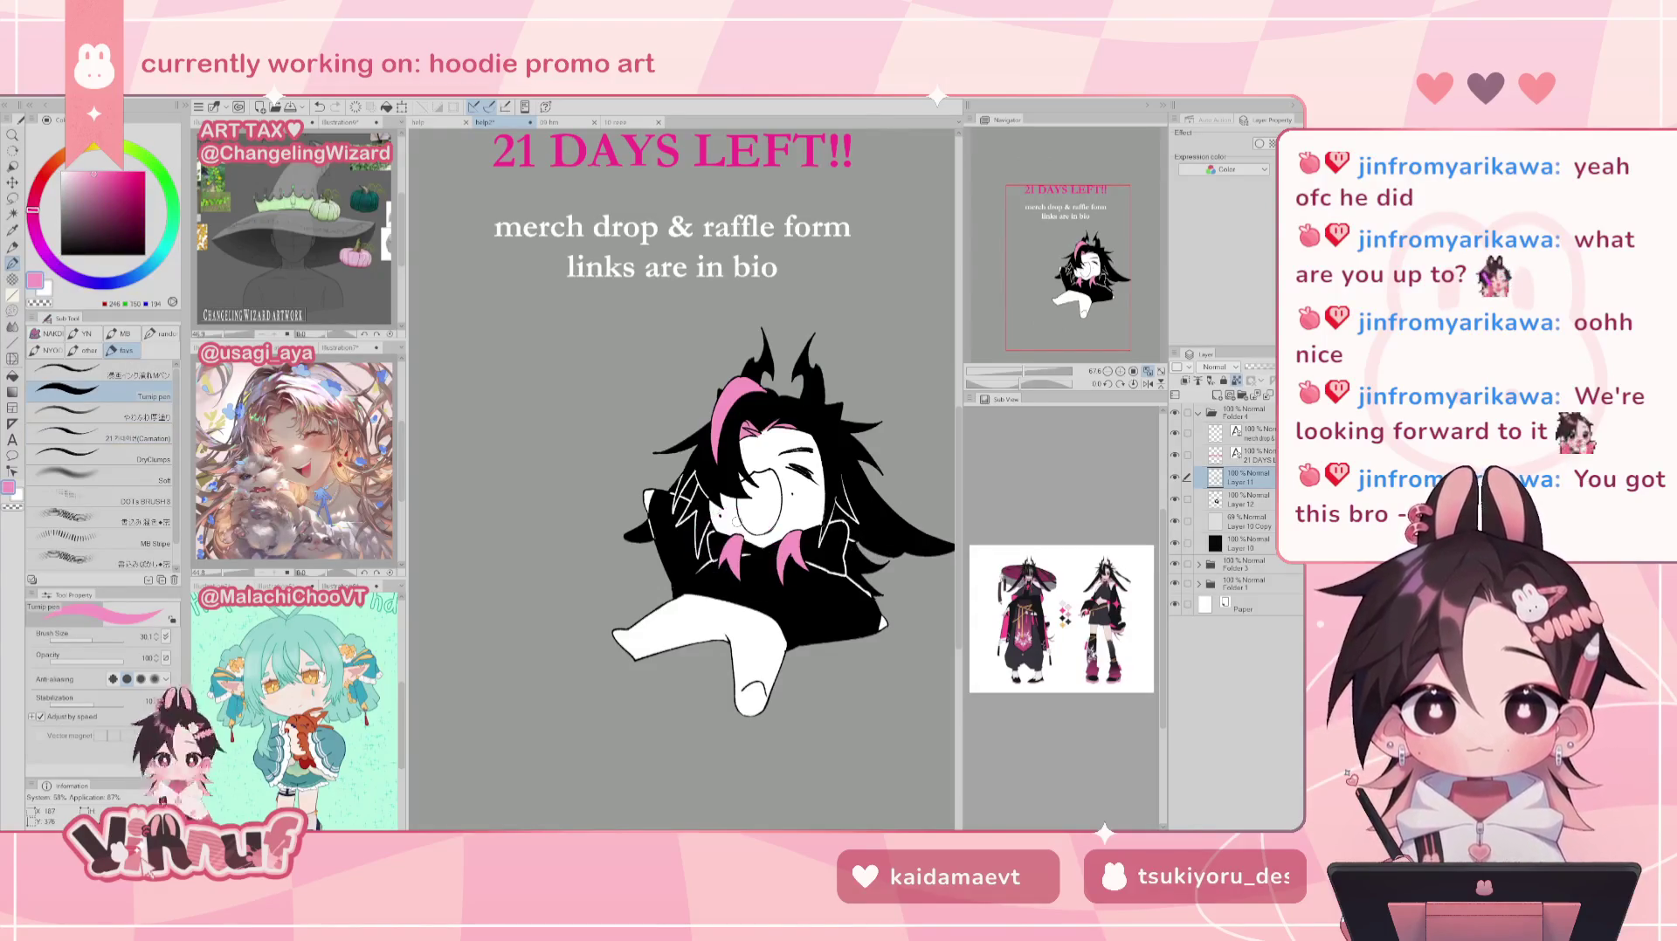
drag(642, 543, 653, 542)
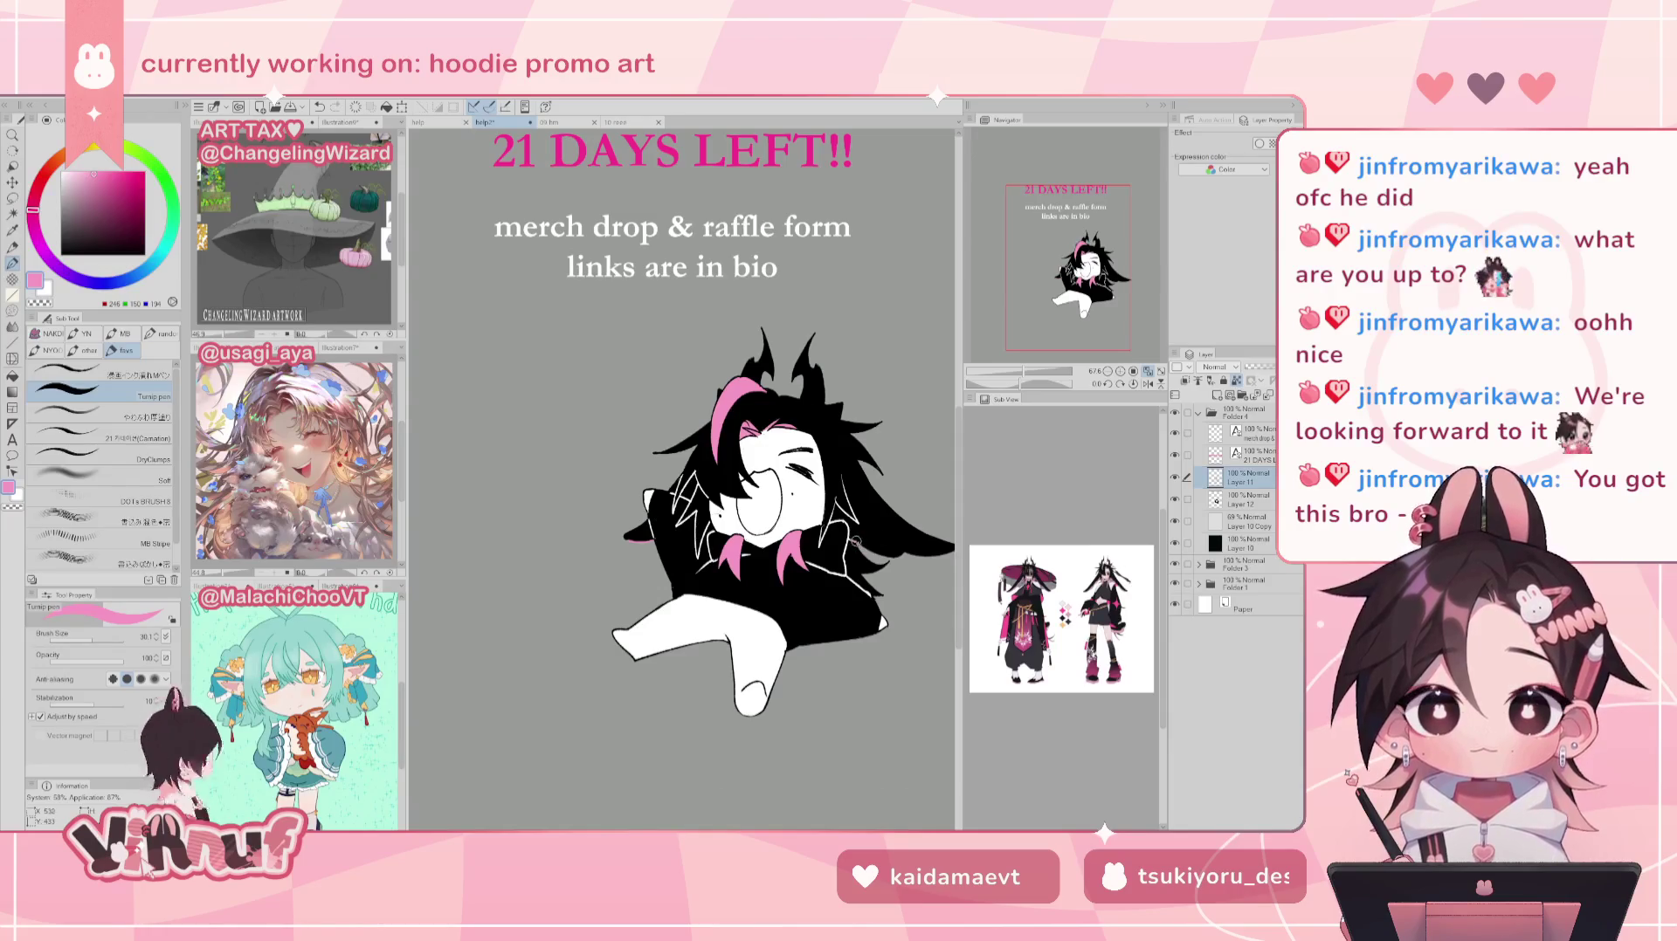
mouse_move(856, 541)
mouse_down()
mouse_move(947, 553)
mouse_move(878, 526)
mouse_up()
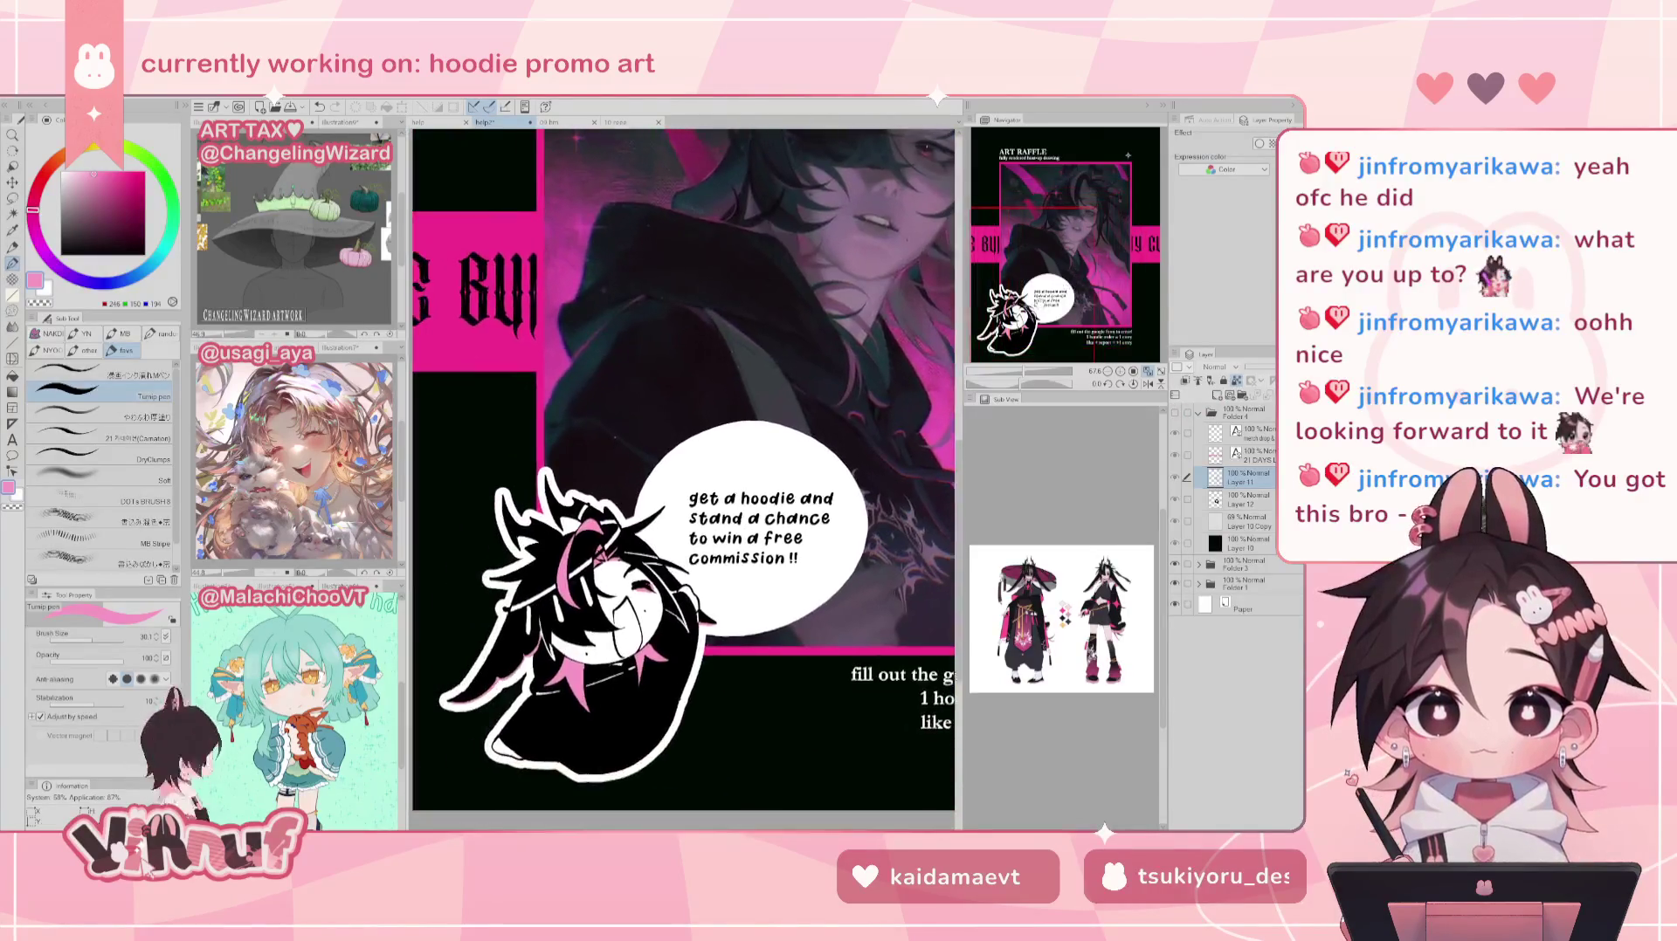
drag(681, 436, 585, 451)
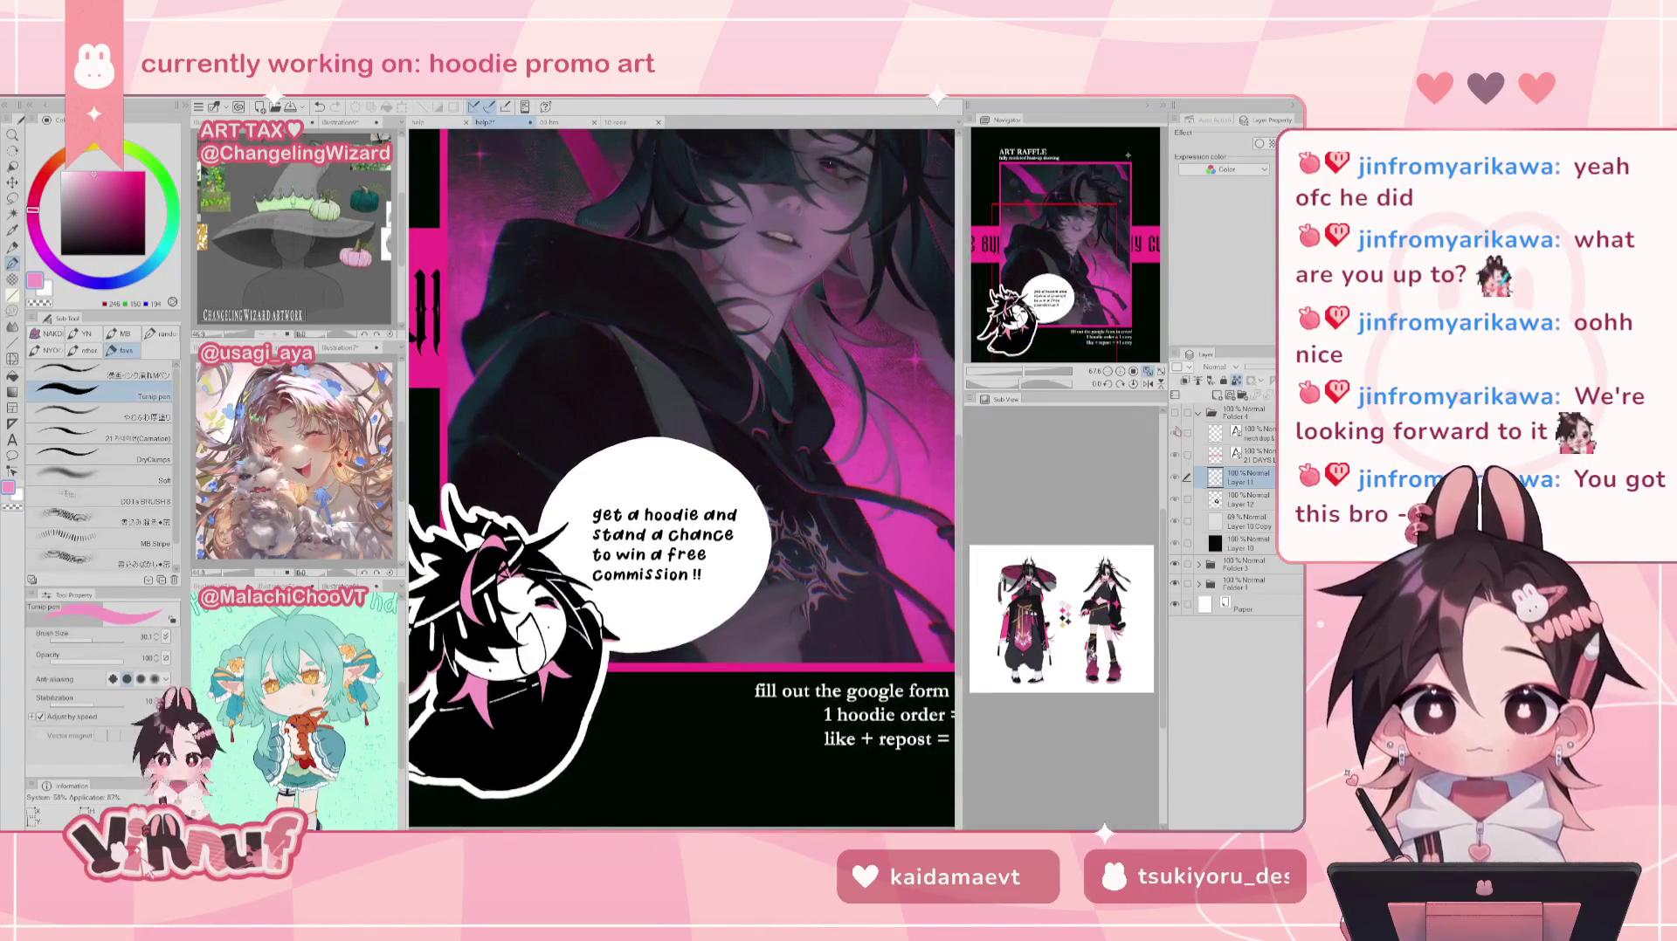
click(1175, 410)
drag(1053, 282, 1085, 261)
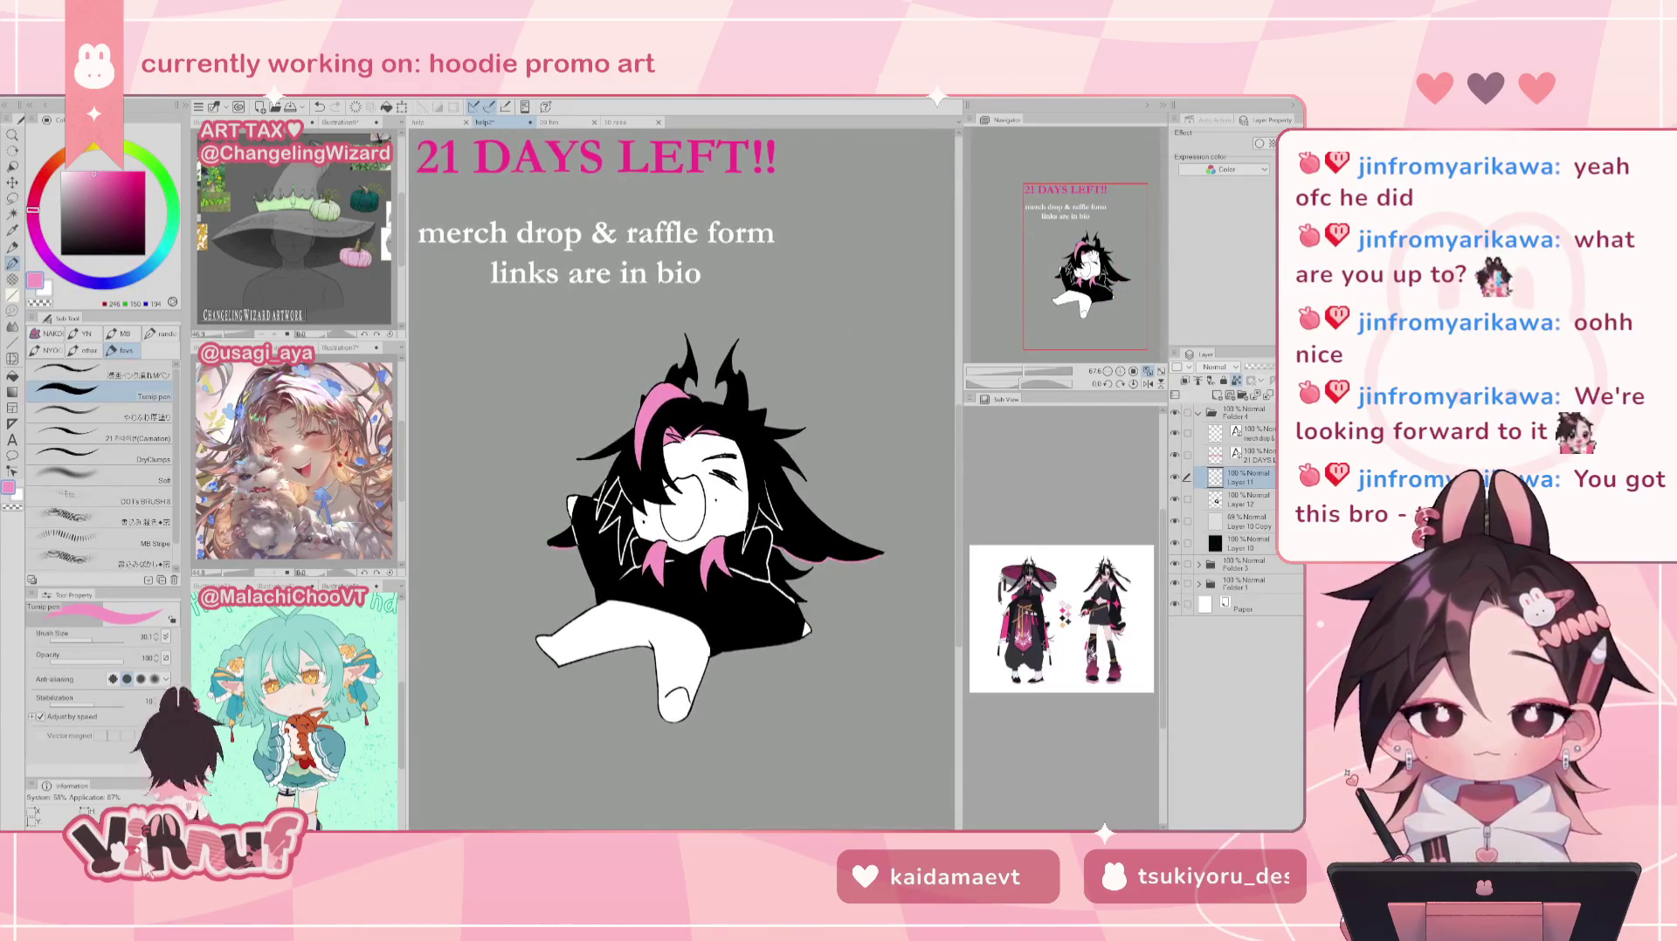
Step: Shrink the brush to about 5.8 and set pink as the drawing colour on Layer 11
click(1244, 499)
alt+click(782, 462)
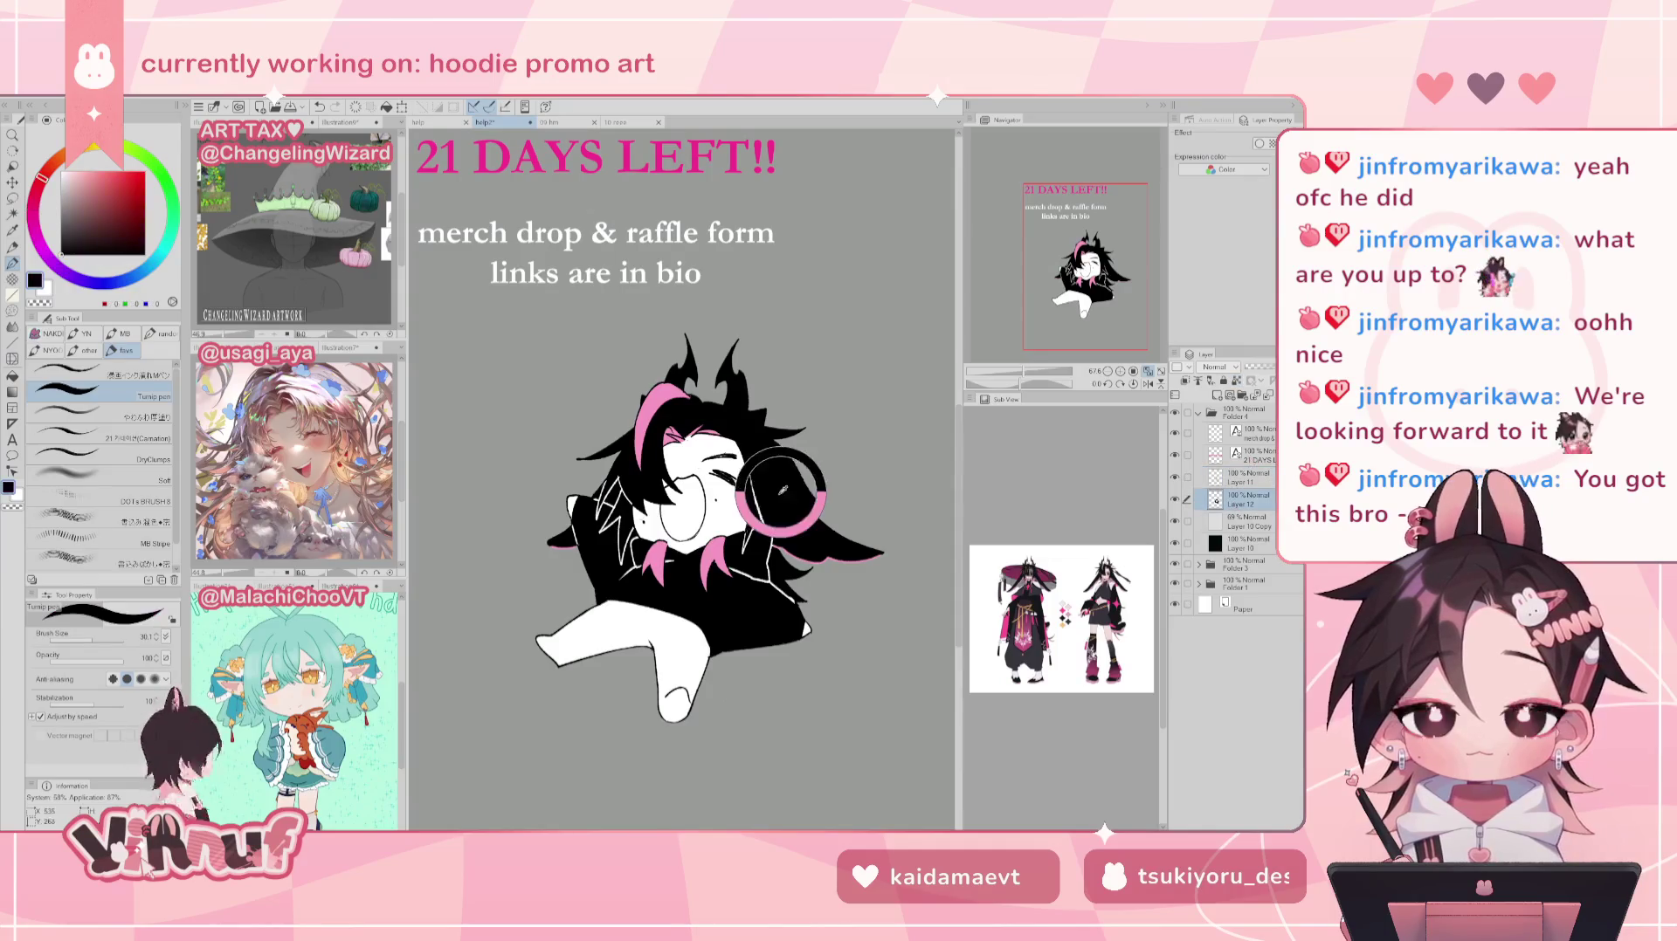
drag(90, 647, 81, 648)
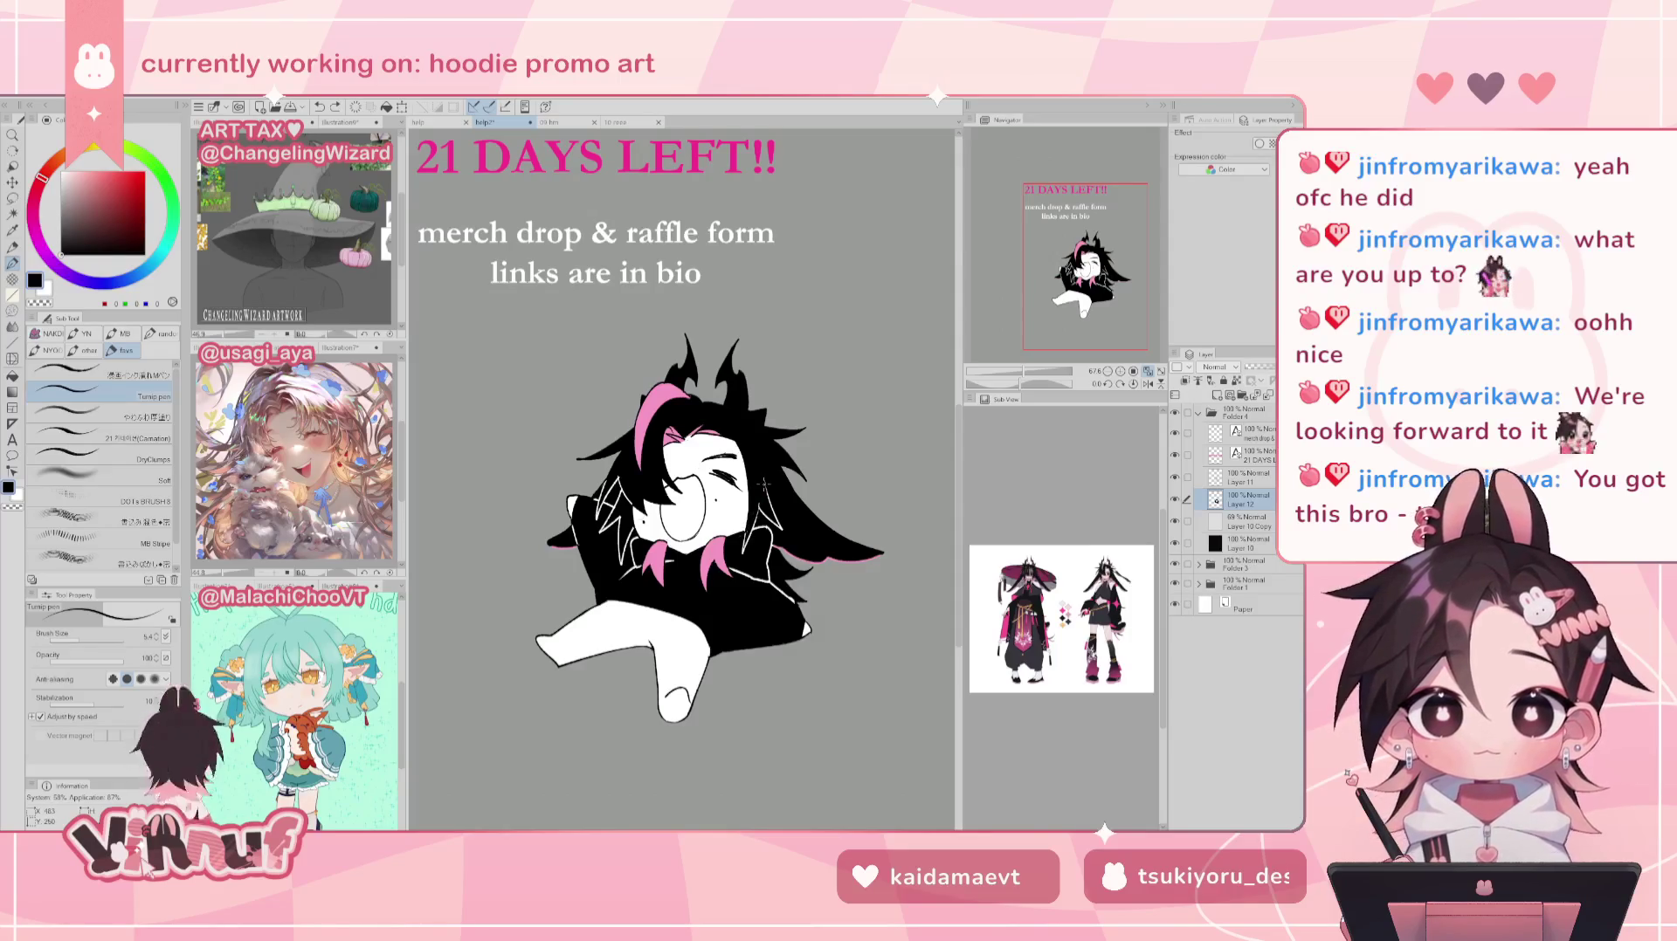
click(1271, 474)
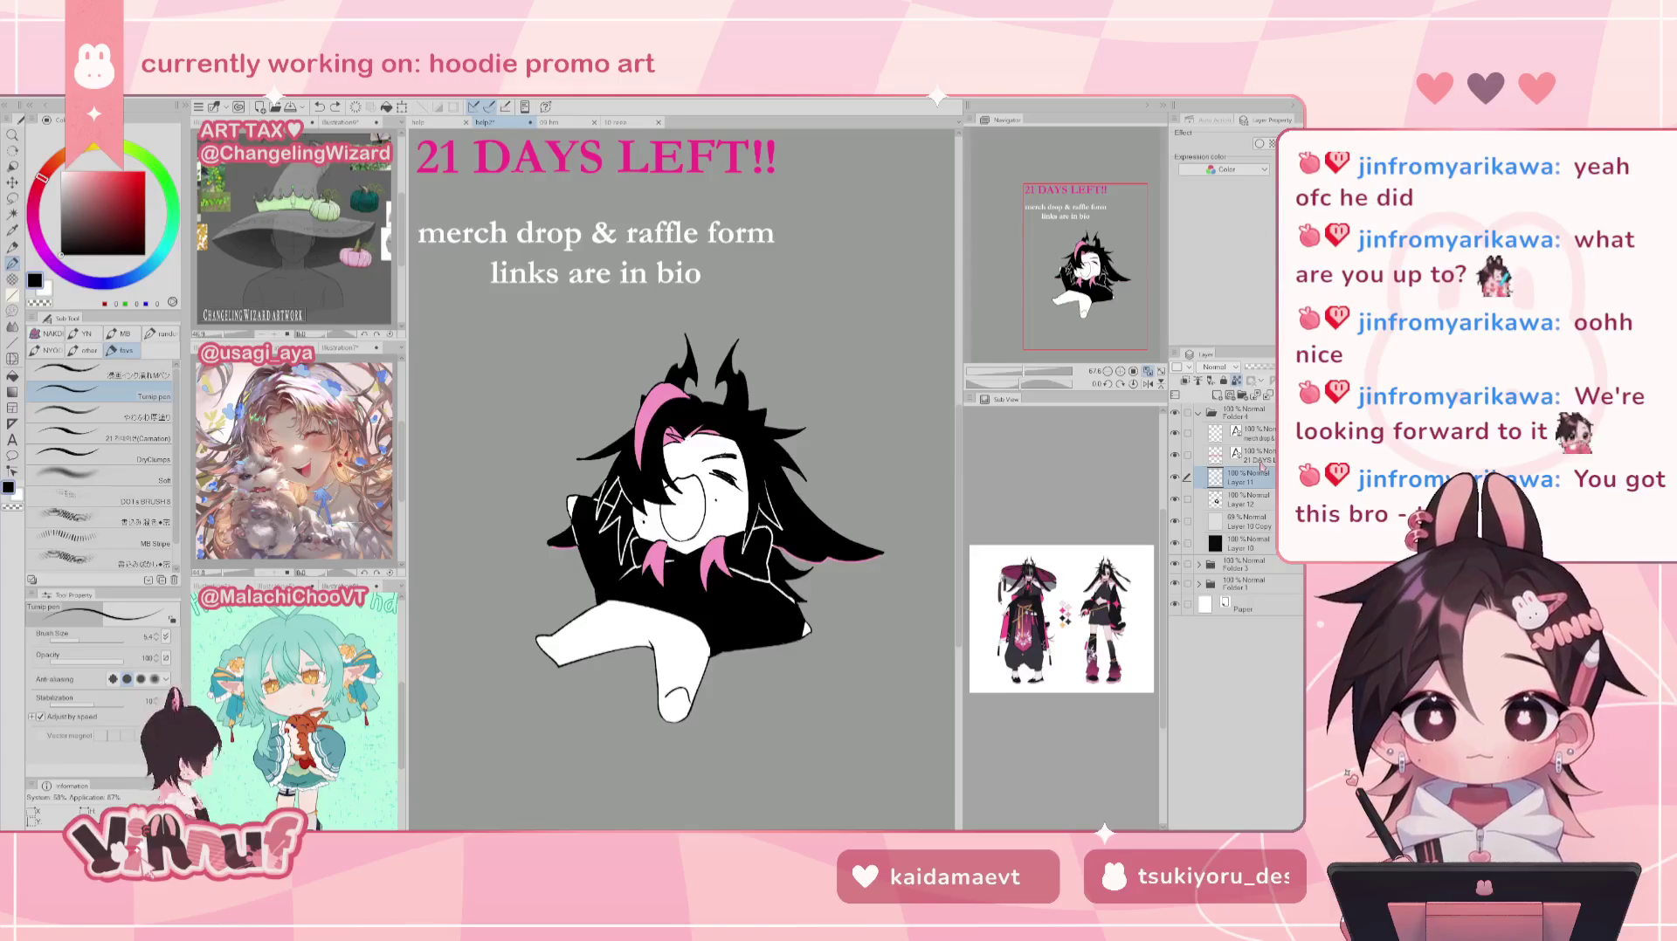
alt+click(653, 559)
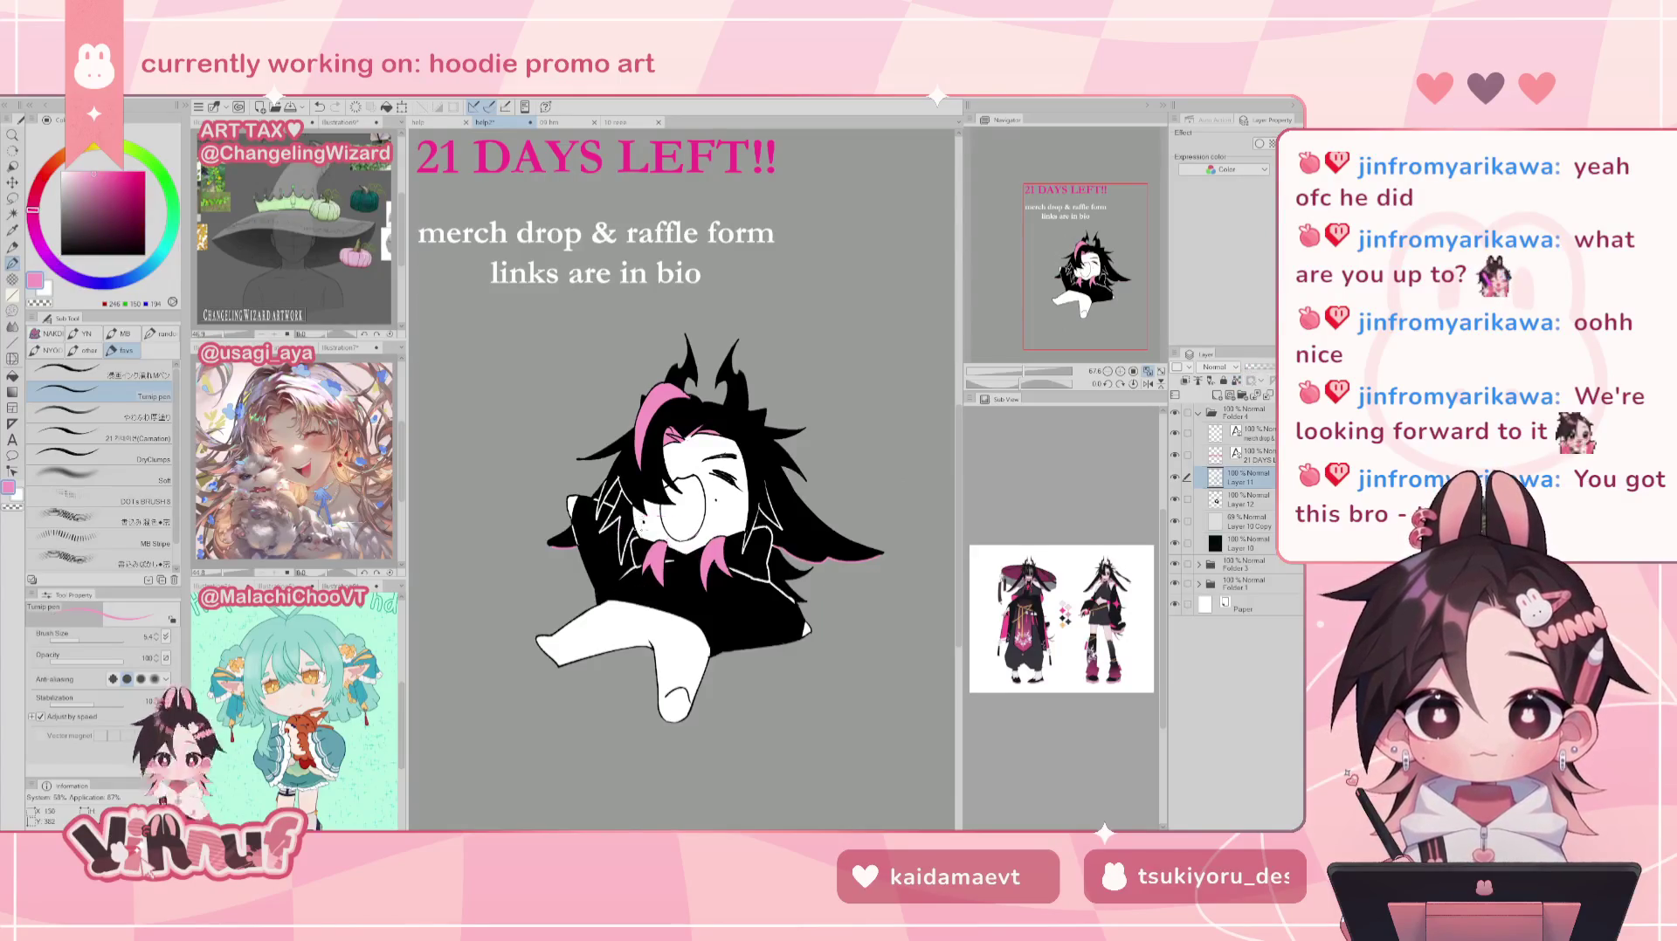
click(137, 371)
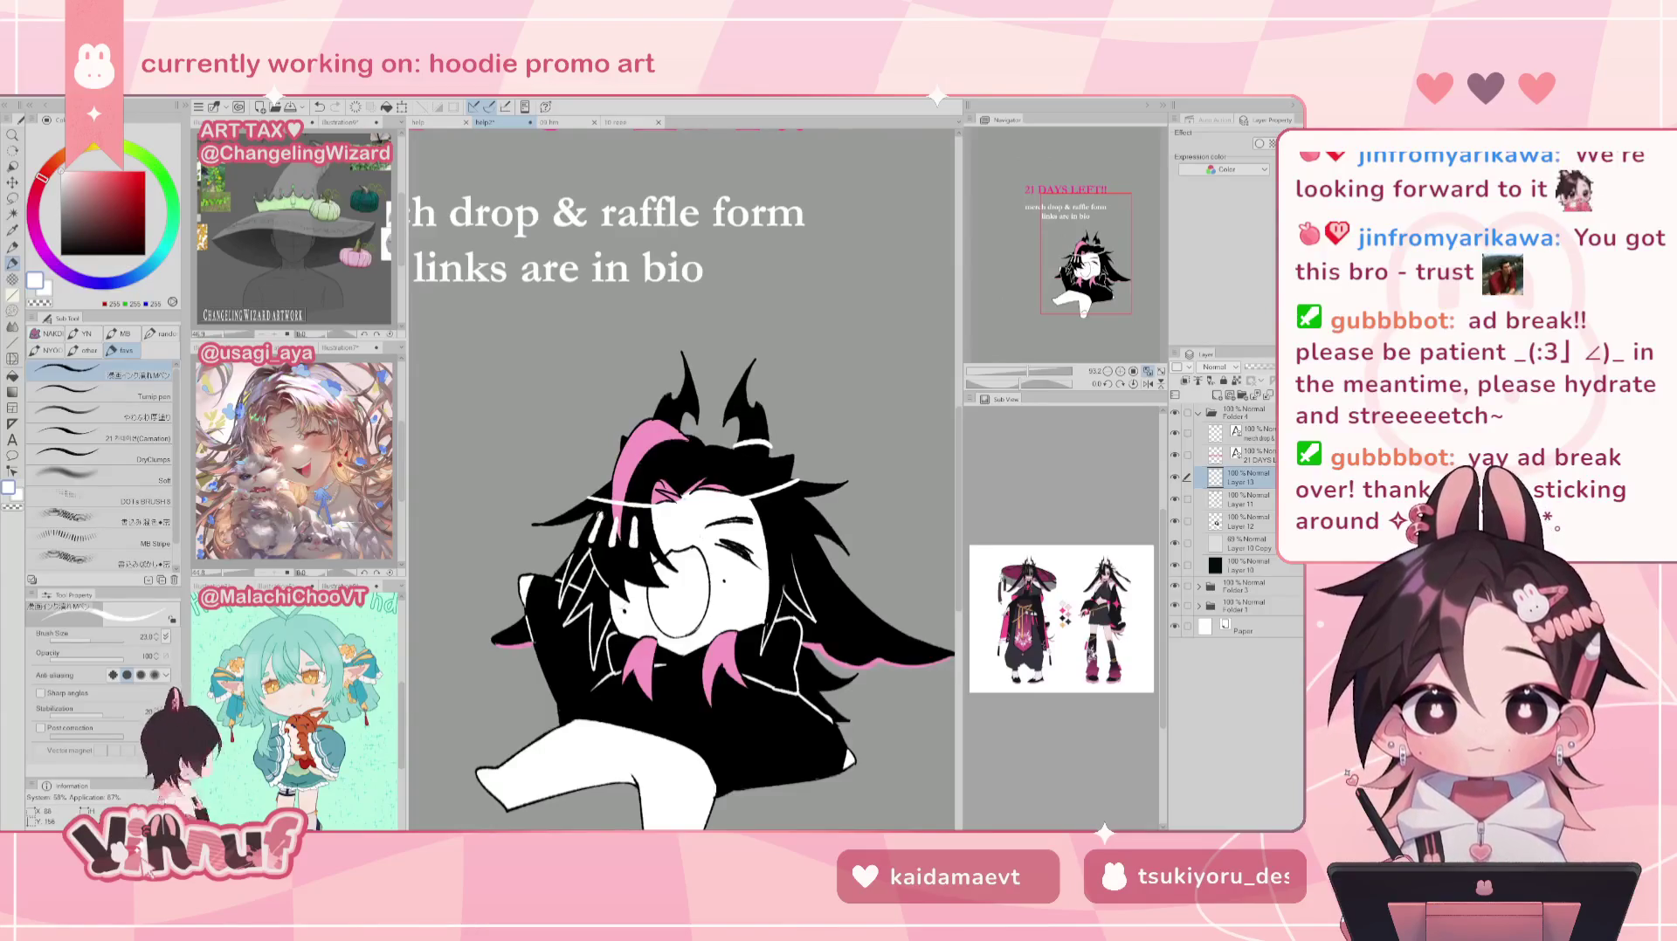
Step: Flip through the other open artworks and return to the chibi promo
key(e)
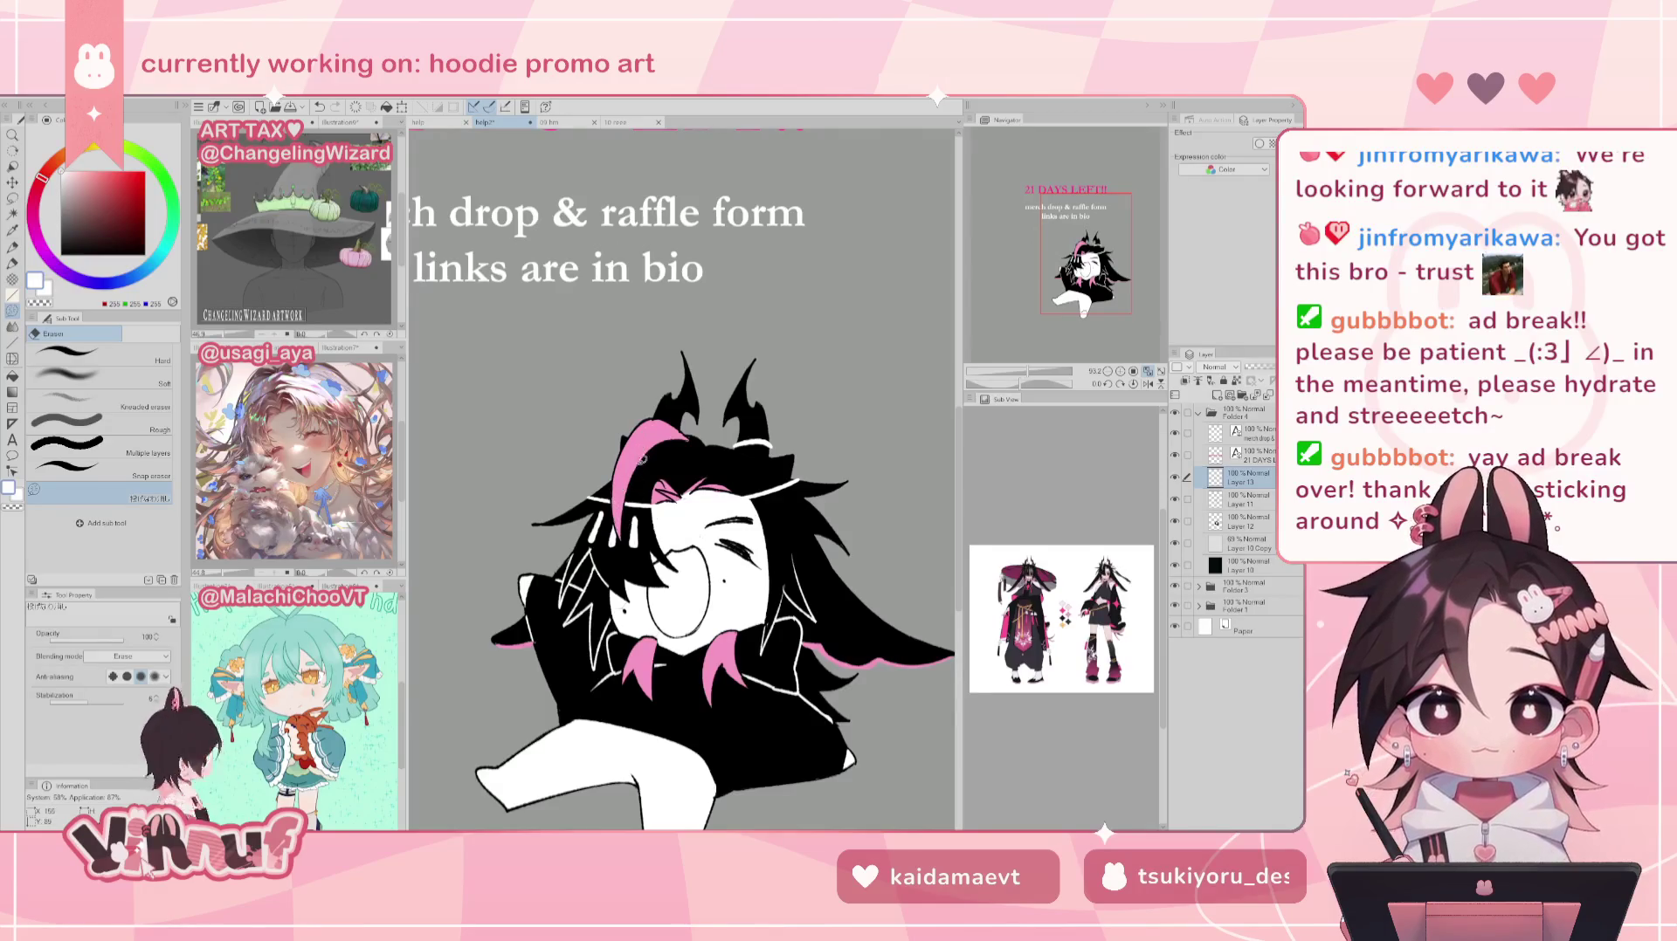
key(ctrl+Tab)
key(ctrl+Tab)
mouse_move(786, 350)
mouse_down()
mouse_move(660, 524)
mouse_move(494, 546)
mouse_up()
key(ctrl+Tab)
drag(698, 349, 642, 465)
Step: Paint black over the pink hair strand with the Turnip pen at size 21.4
key(p)
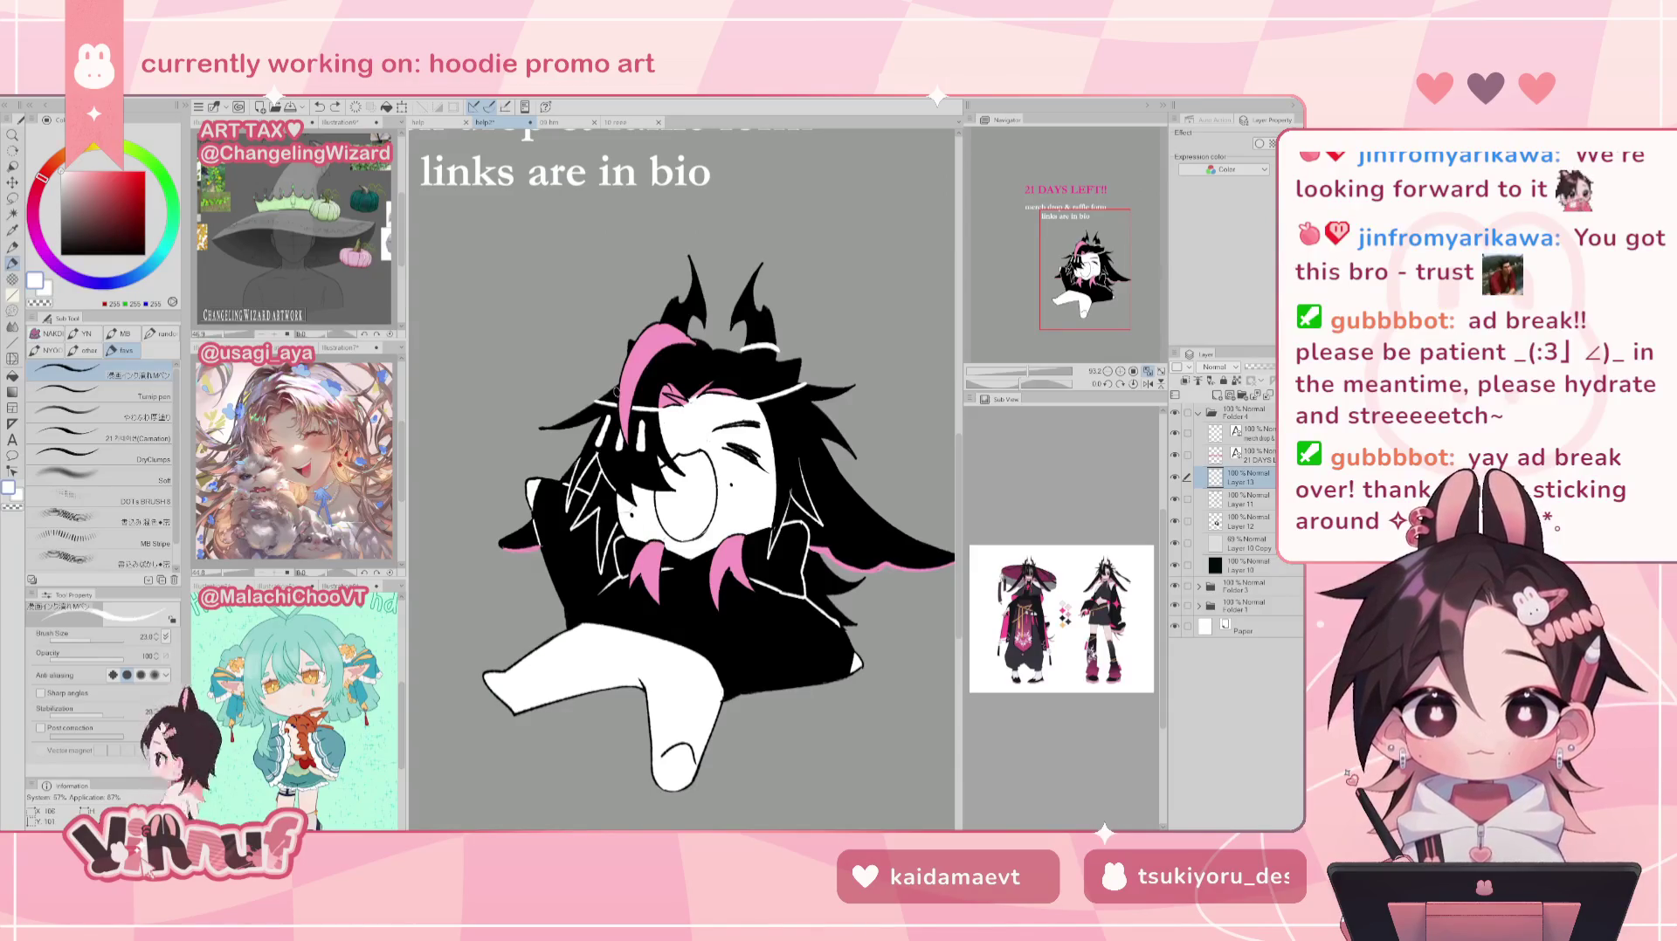
key(x)
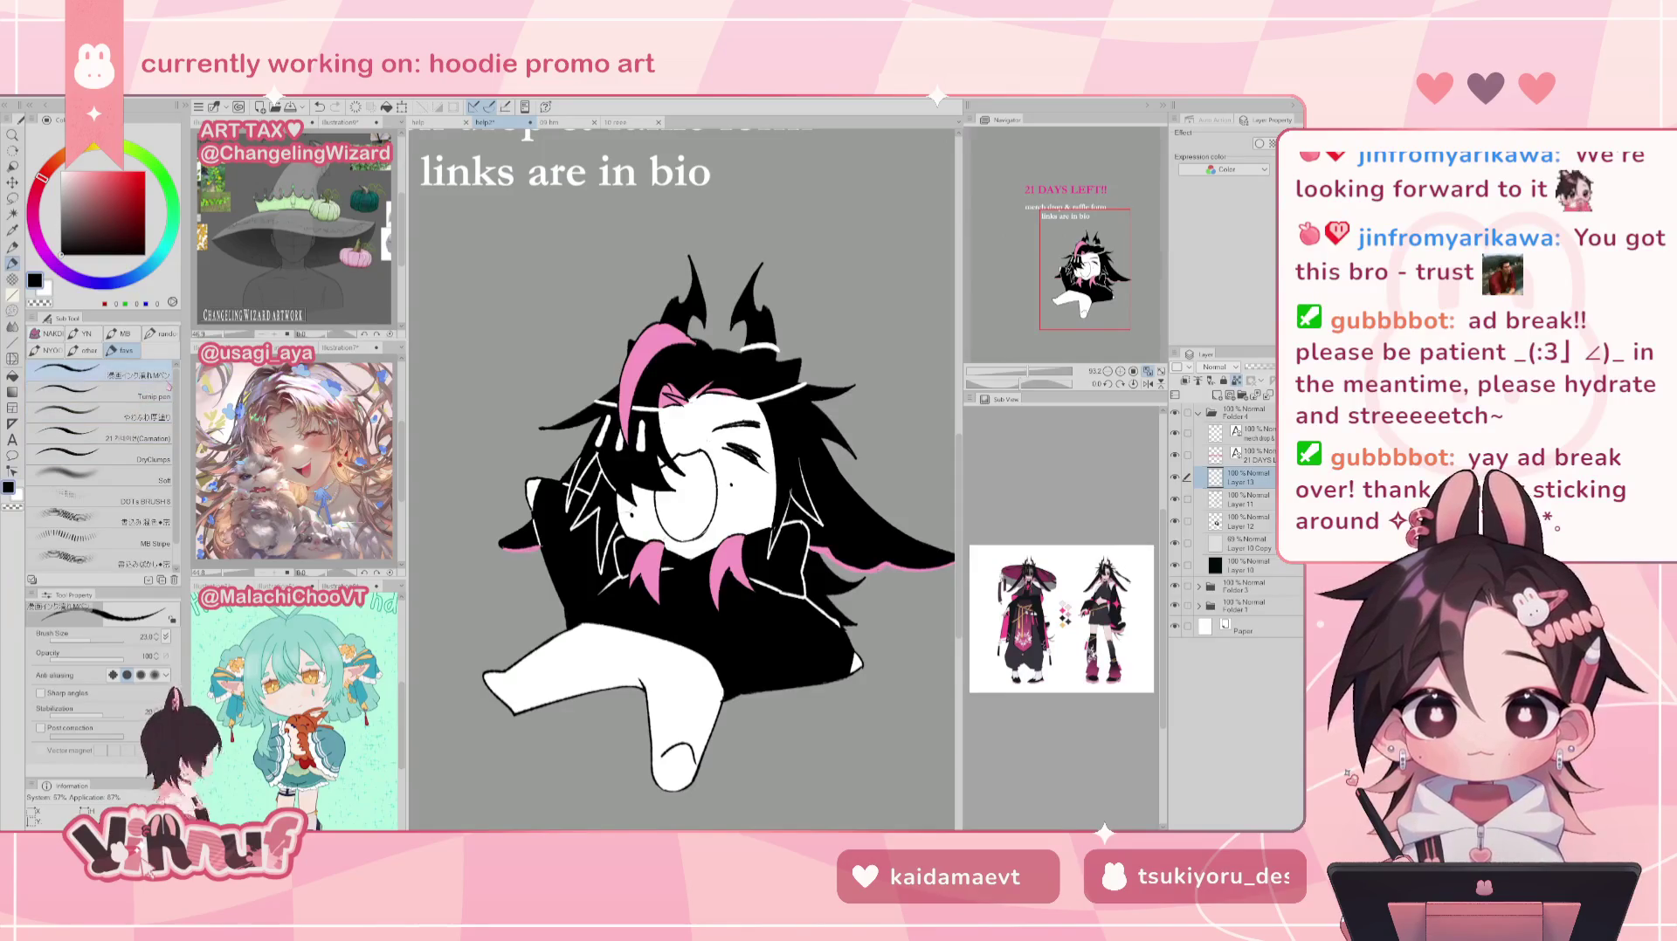
click(135, 395)
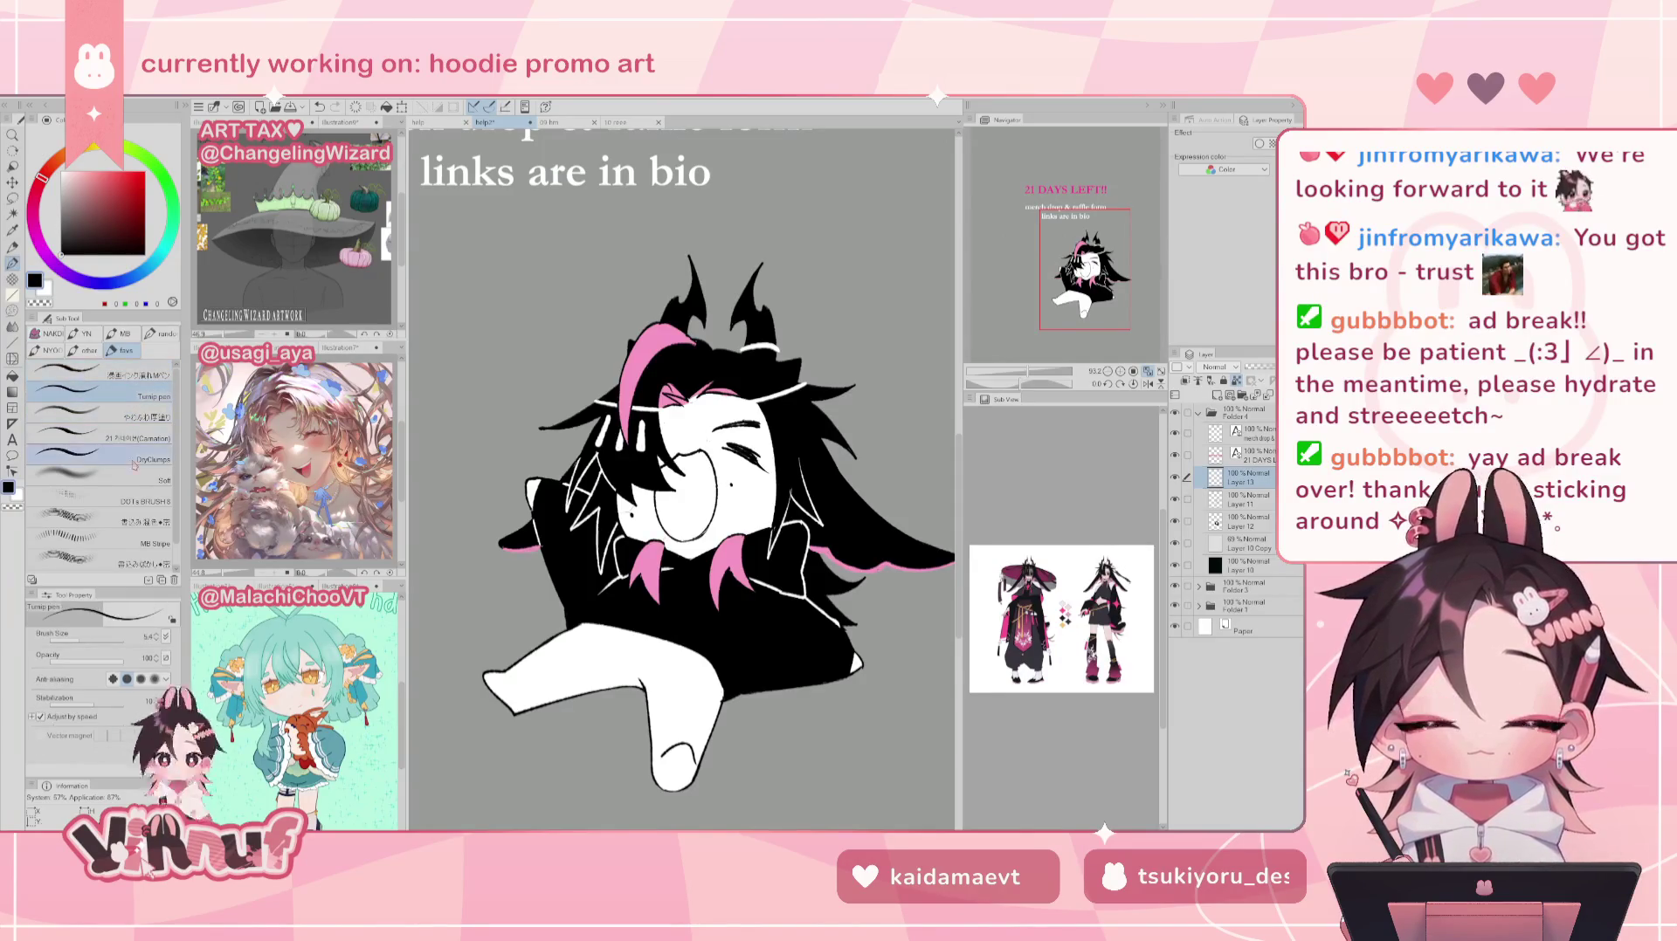
drag(83, 639, 89, 636)
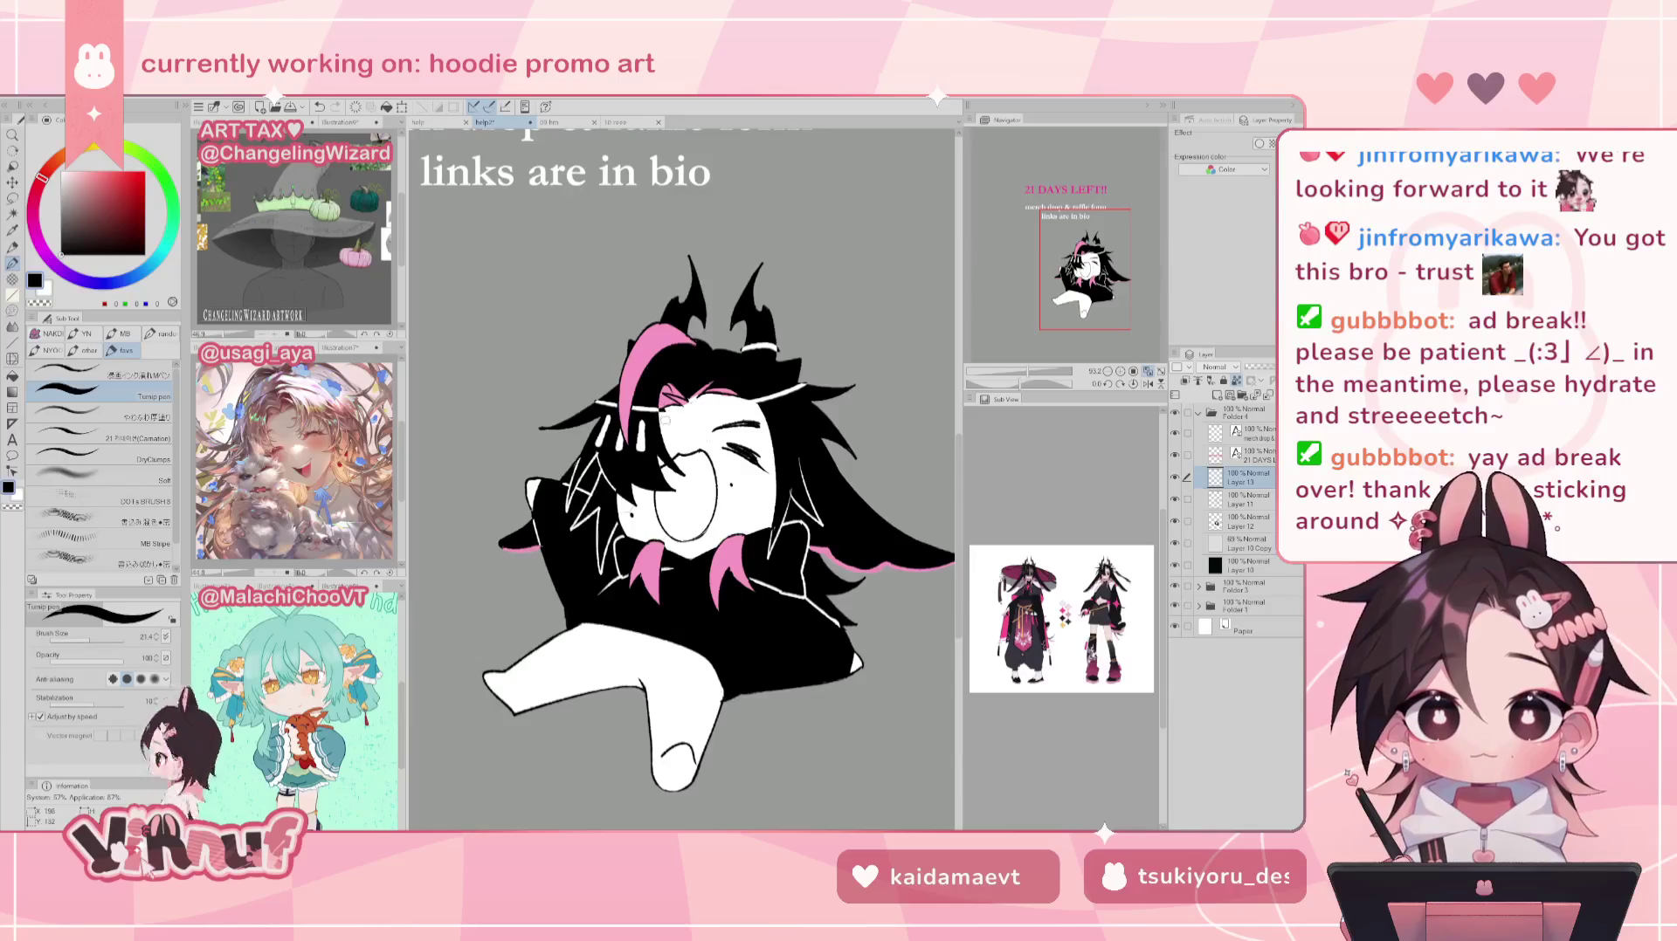
drag(664, 412, 756, 405)
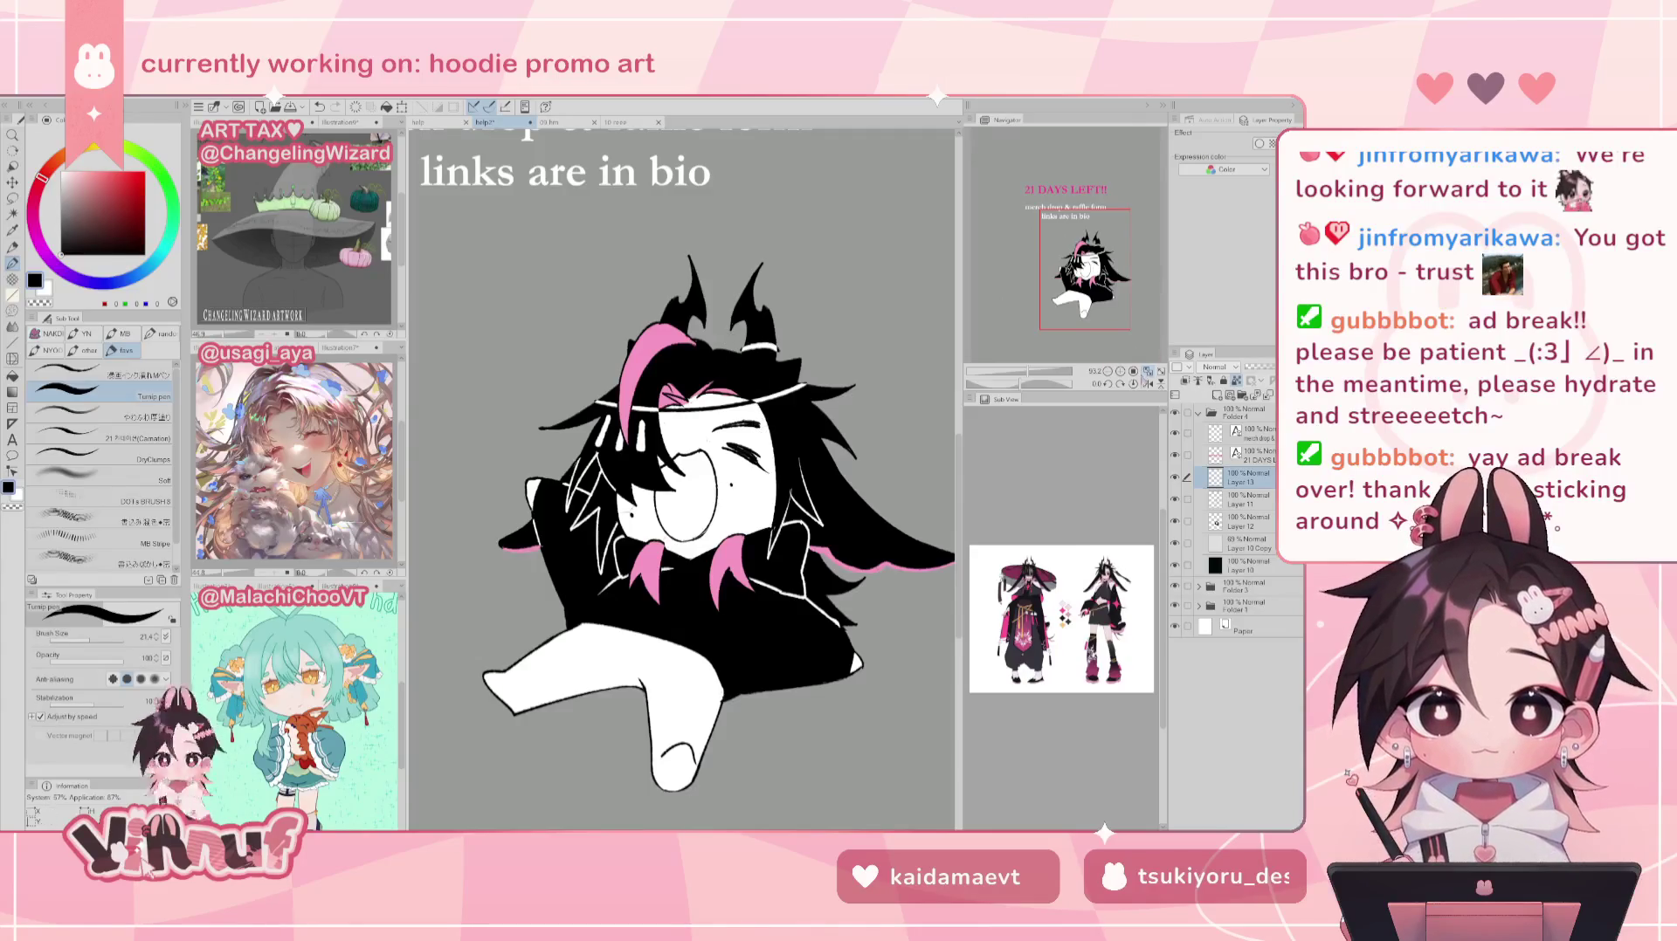
key(ctrl+0)
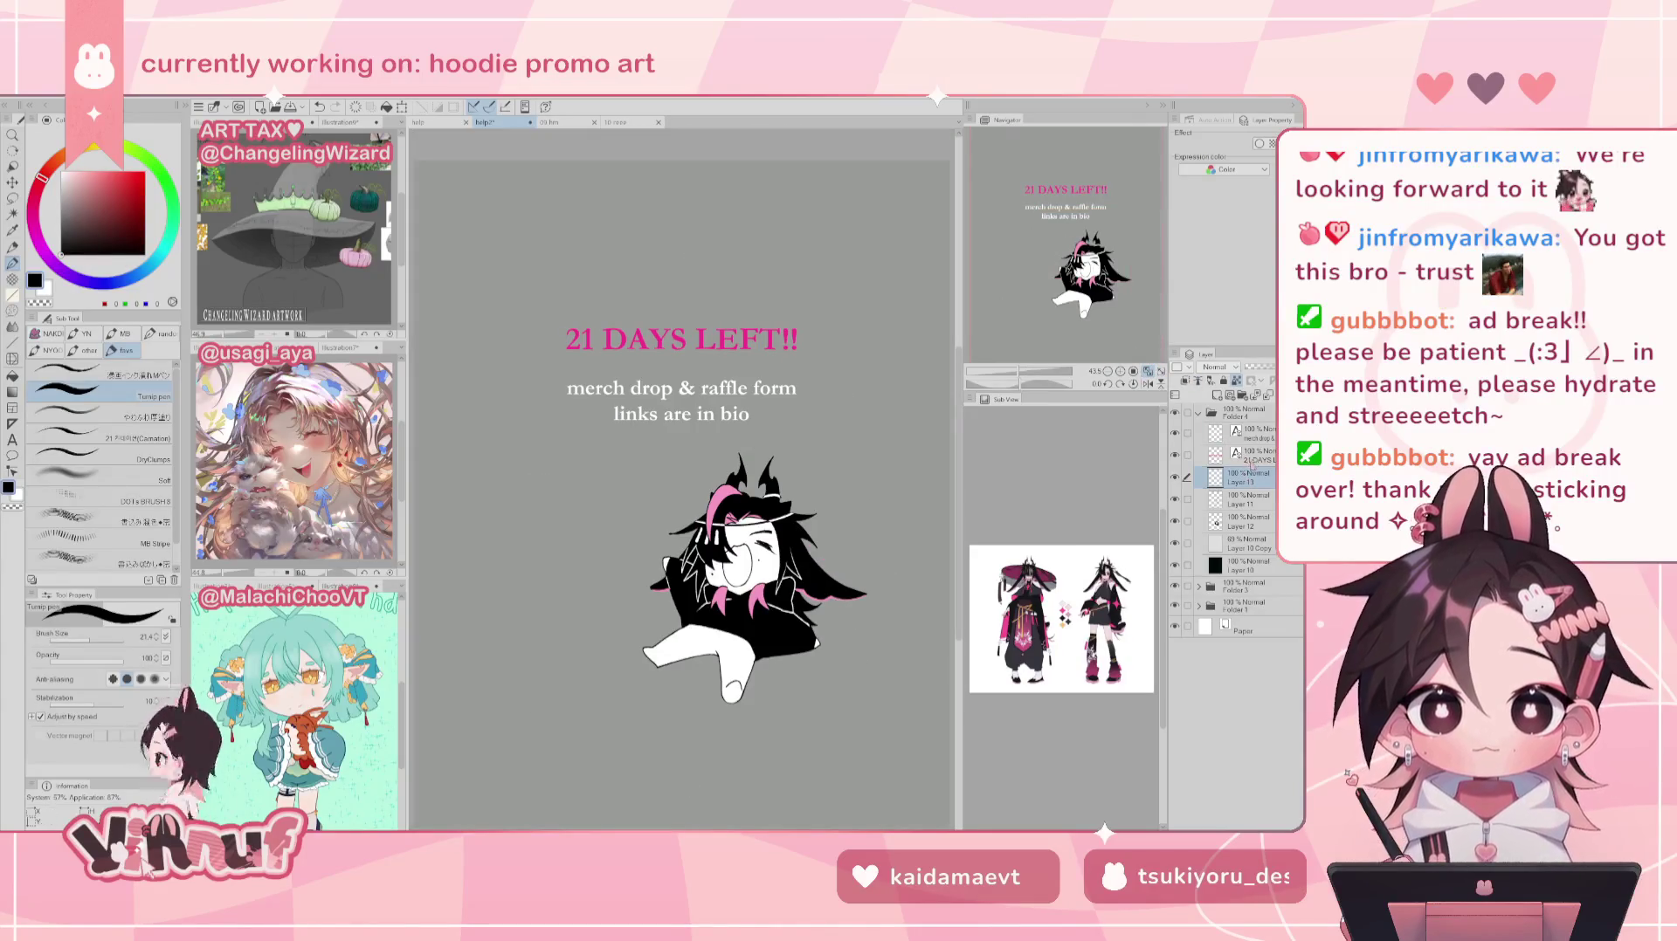
Step: Remove the empty Layer 13, return to Layer 12 and swap the drawing colour to white
key(ctrl+z)
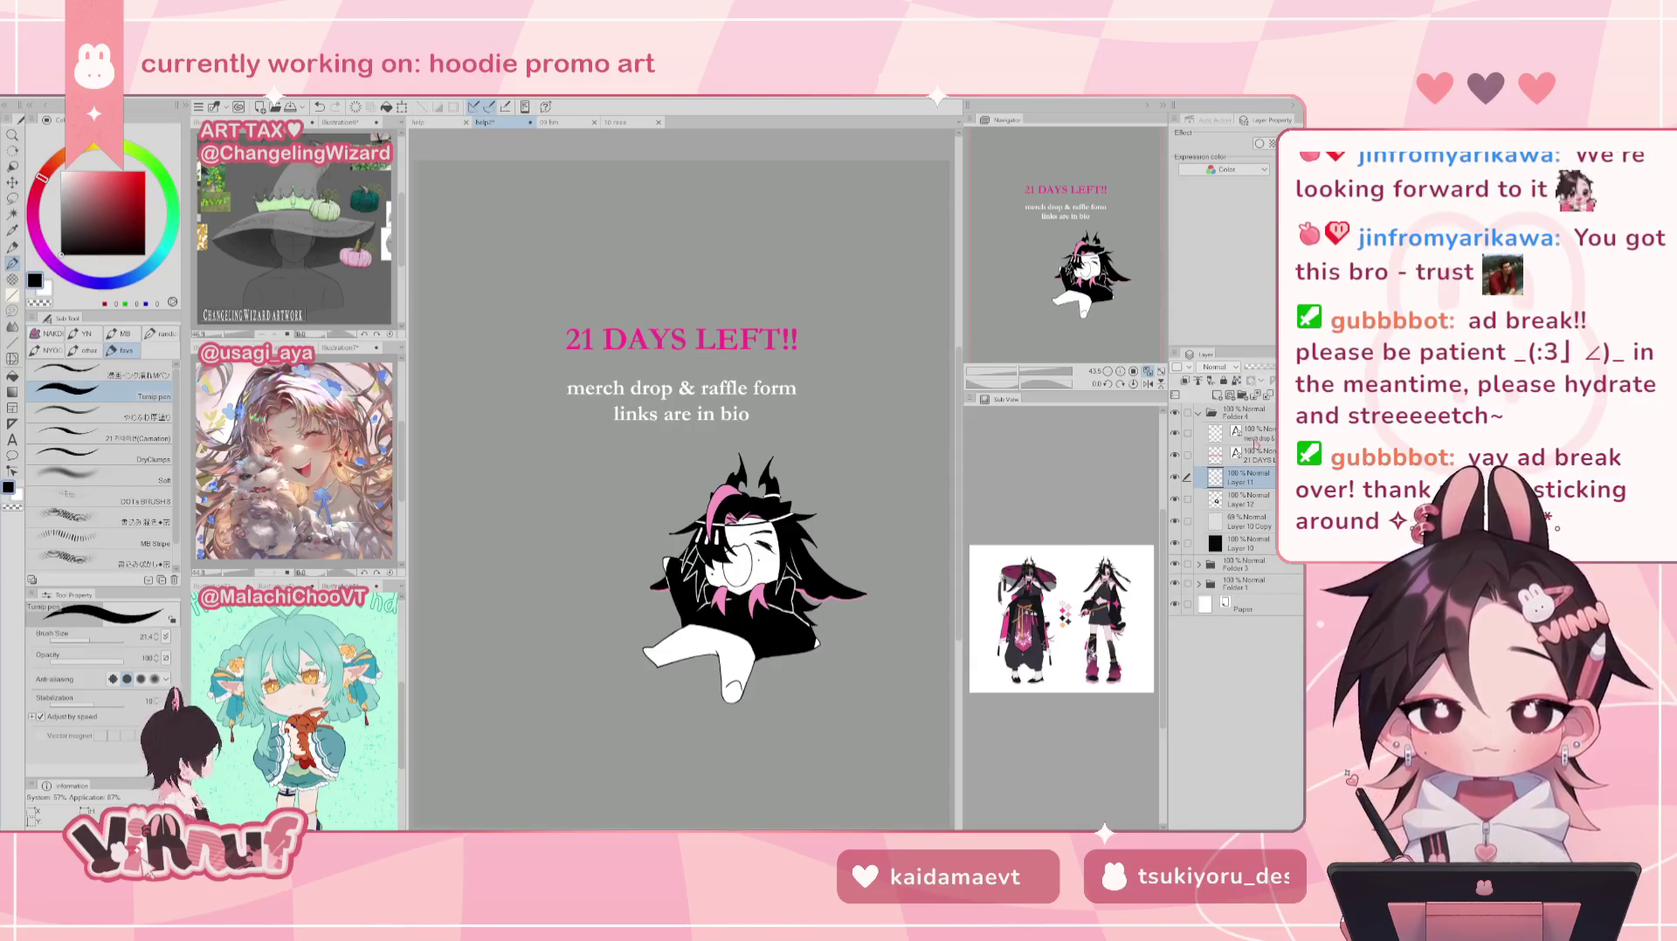
scroll(1083, 288, up, 10)
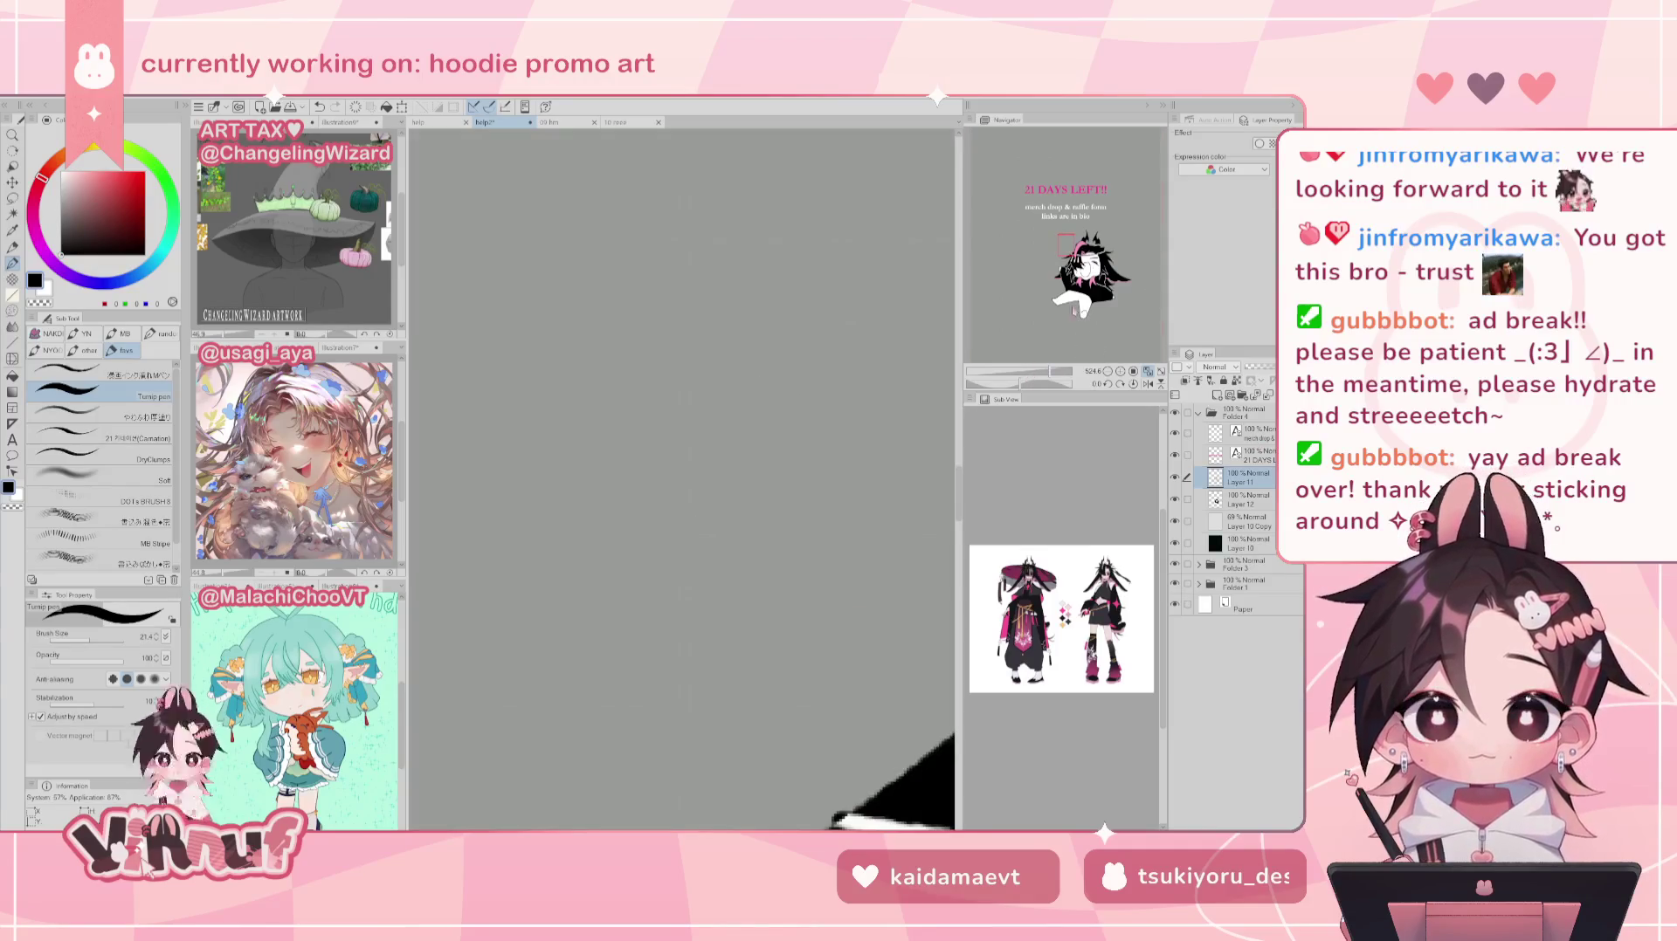
scroll(682, 479, down, 5)
scroll(681, 479, up, 3)
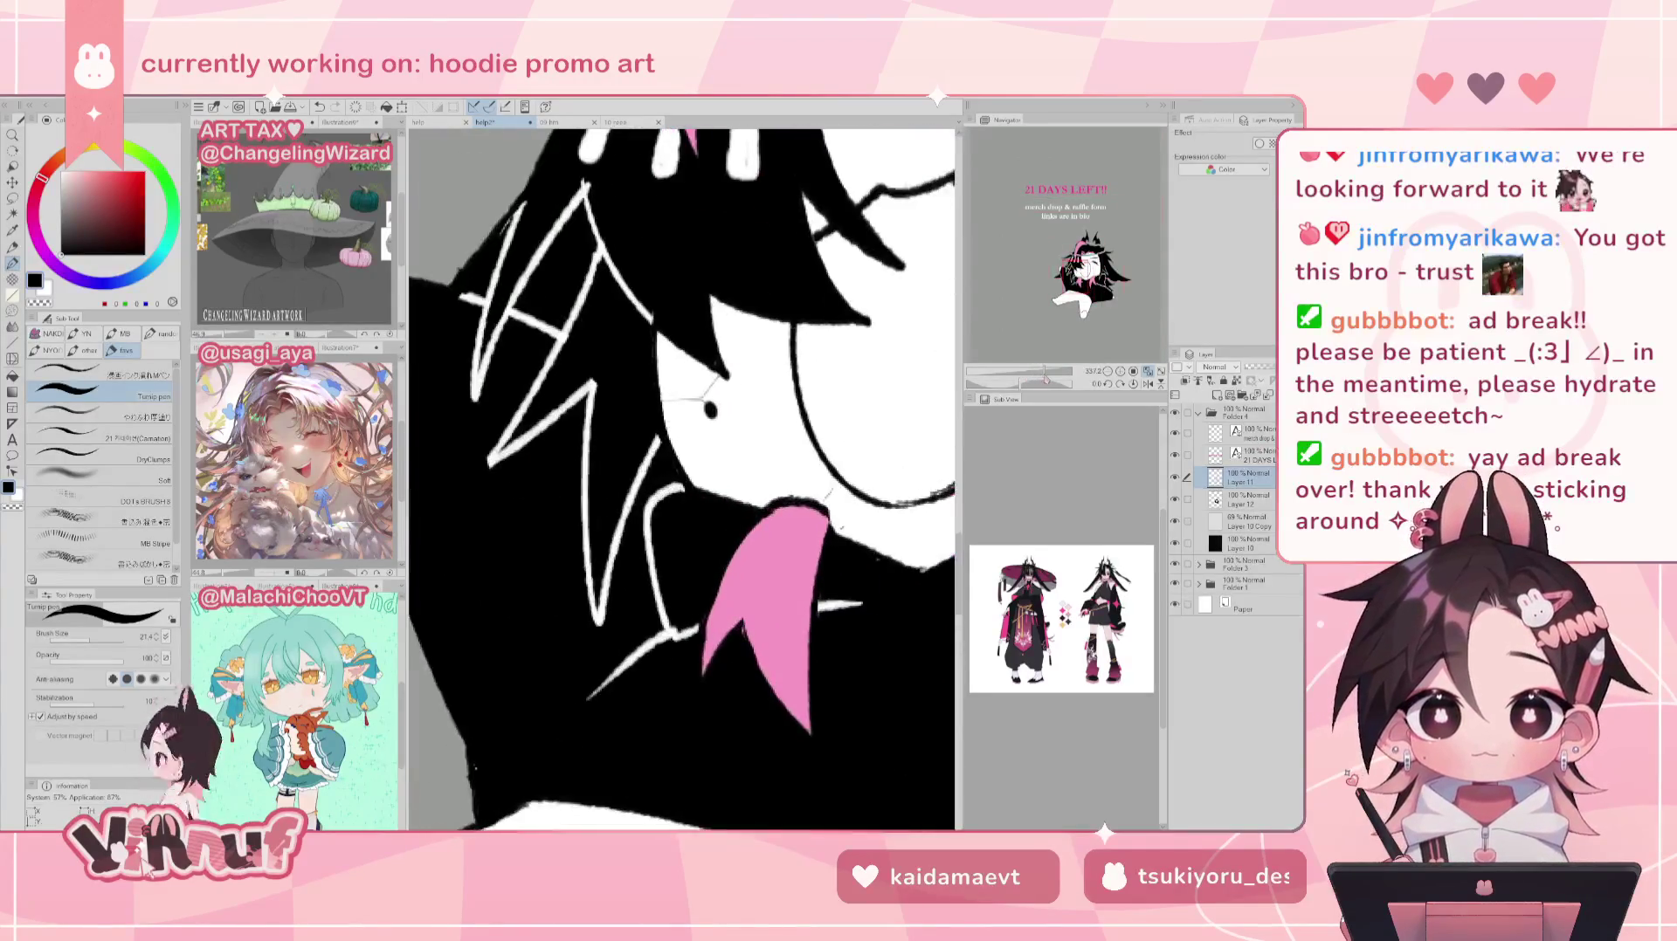
click(1240, 502)
key(x)
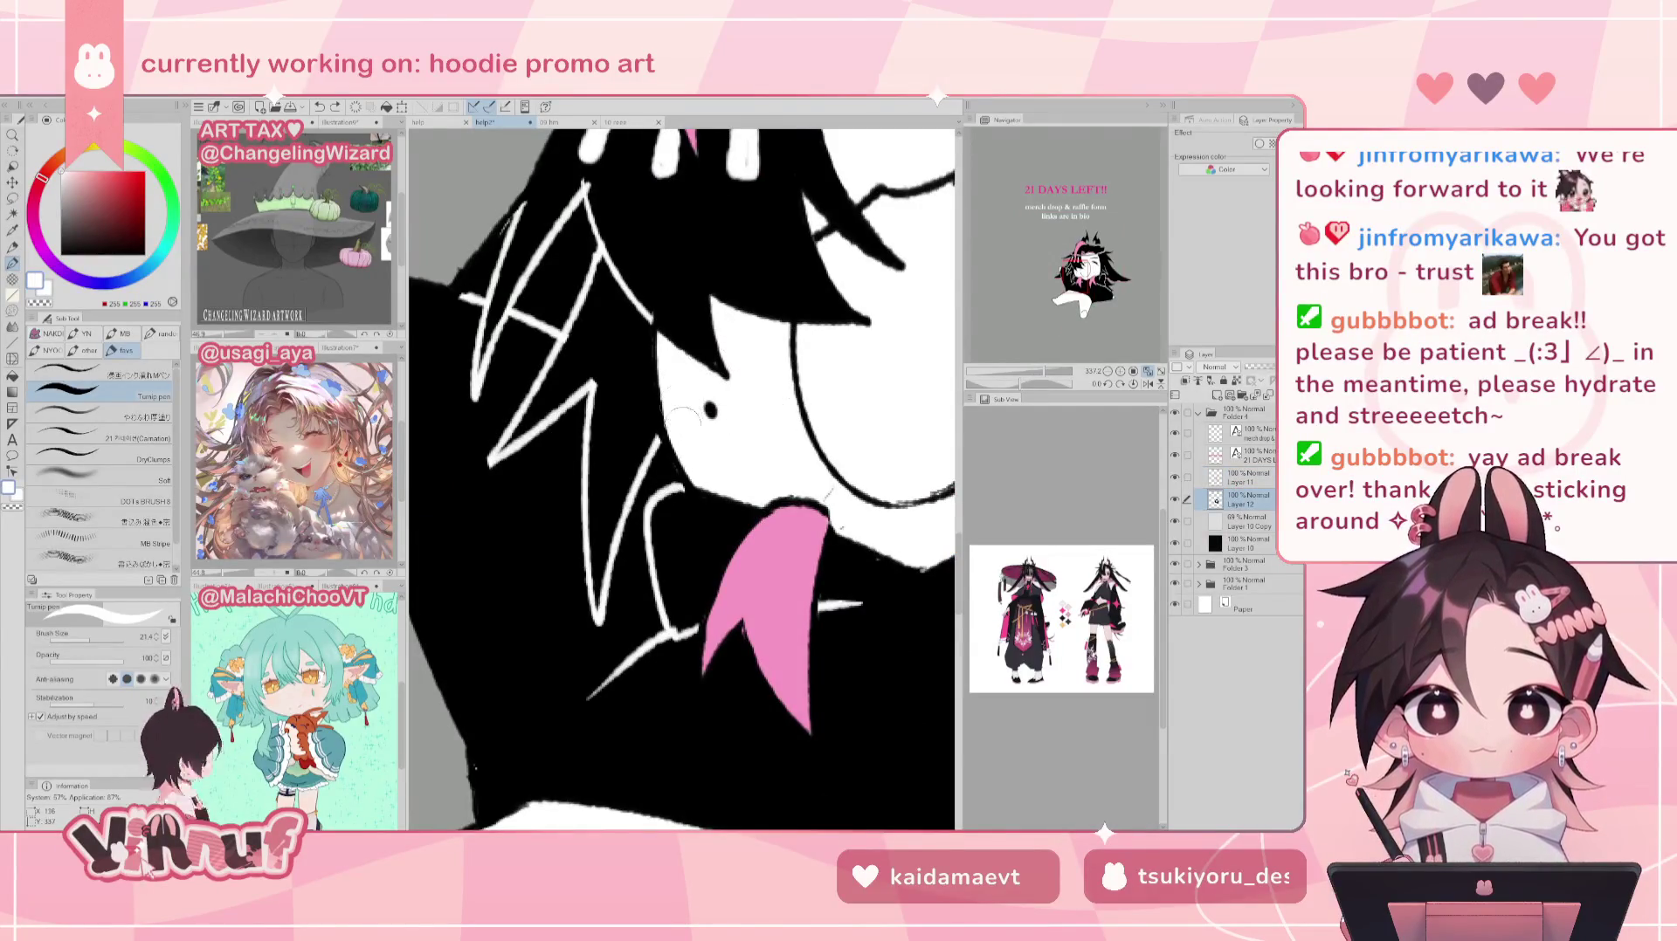
Step: Pan to the closed-eye face and switch to erasing on Layer 11
drag(853, 498, 511, 354)
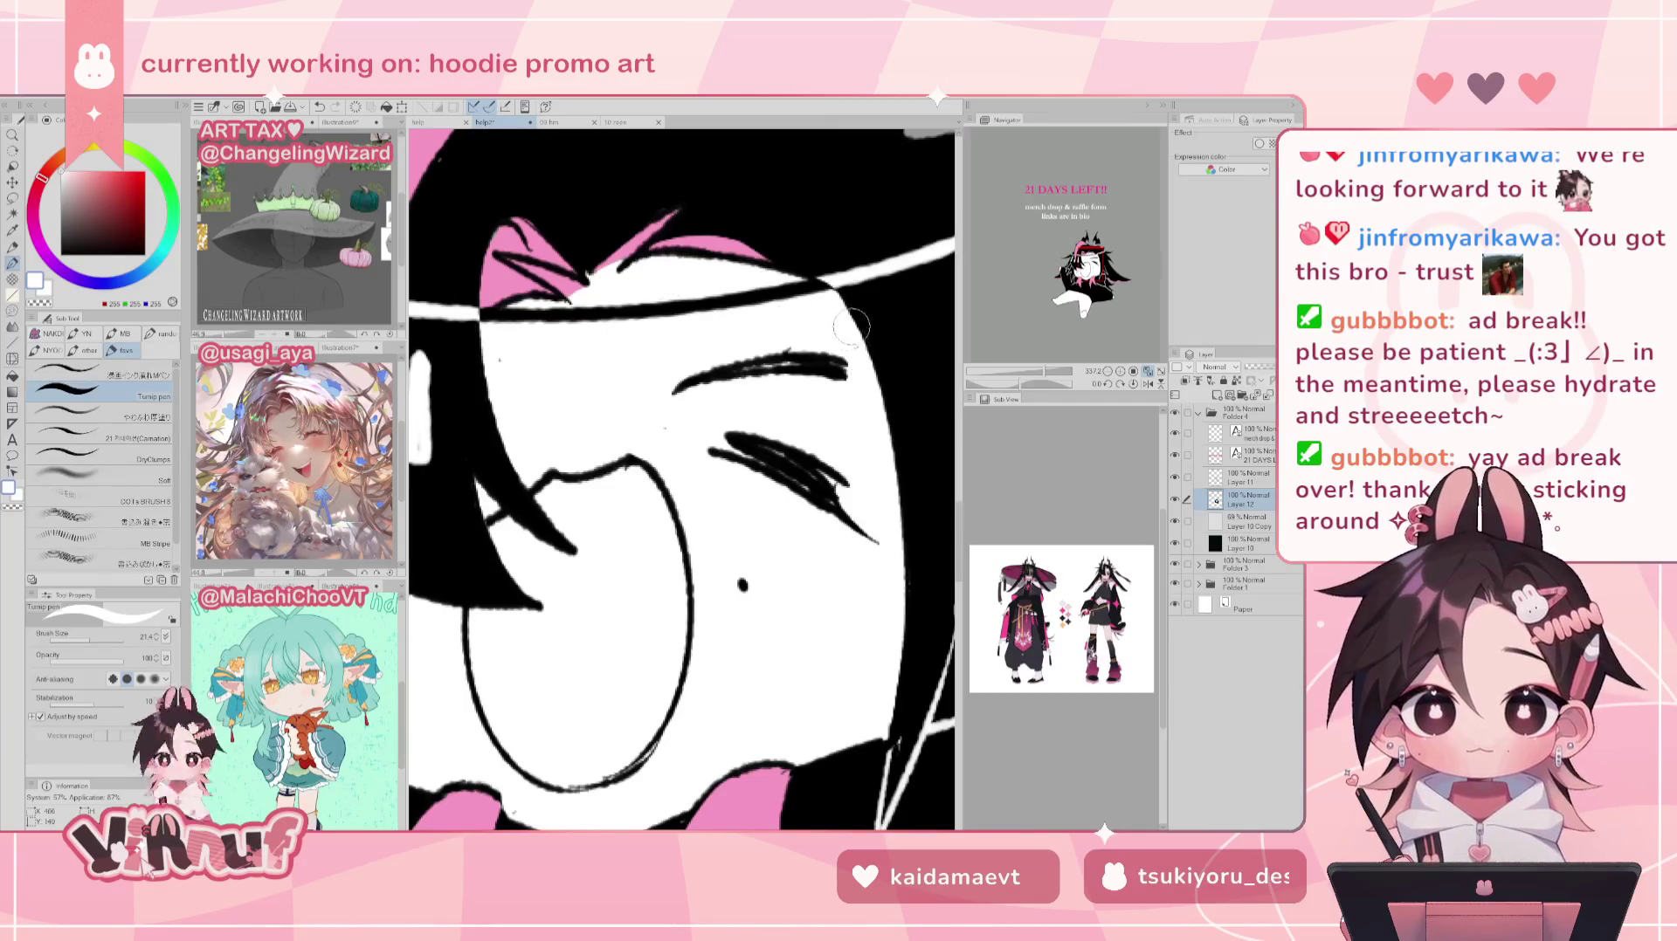
key(alt+bracketright)
key(e)
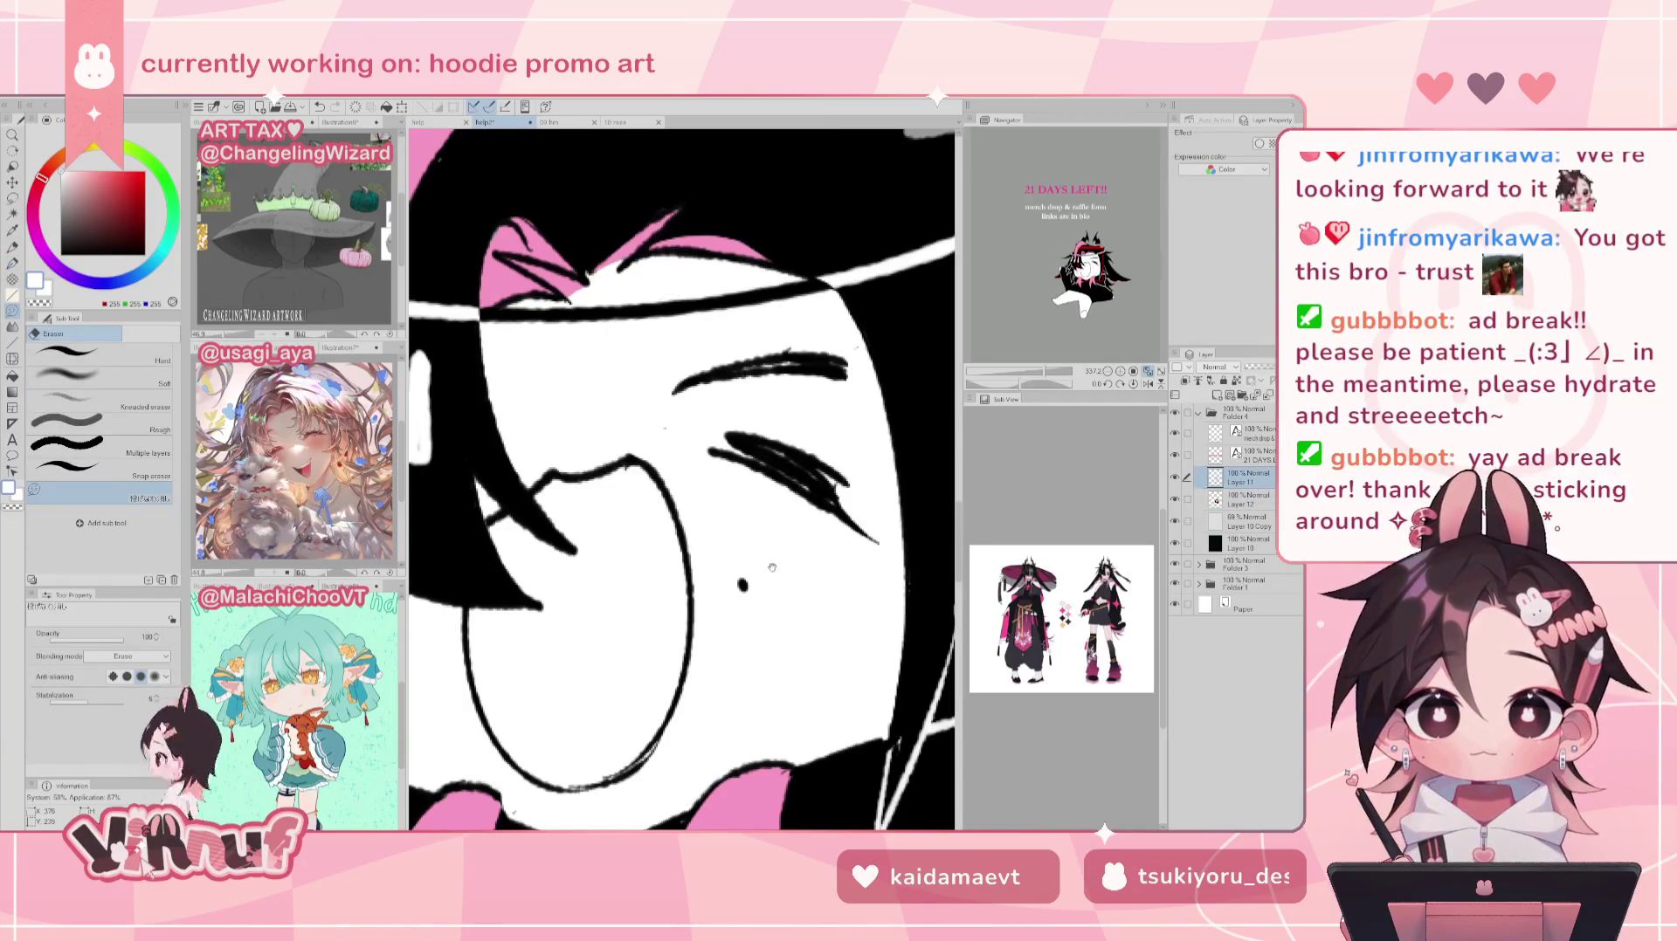
drag(775, 559, 946, 455)
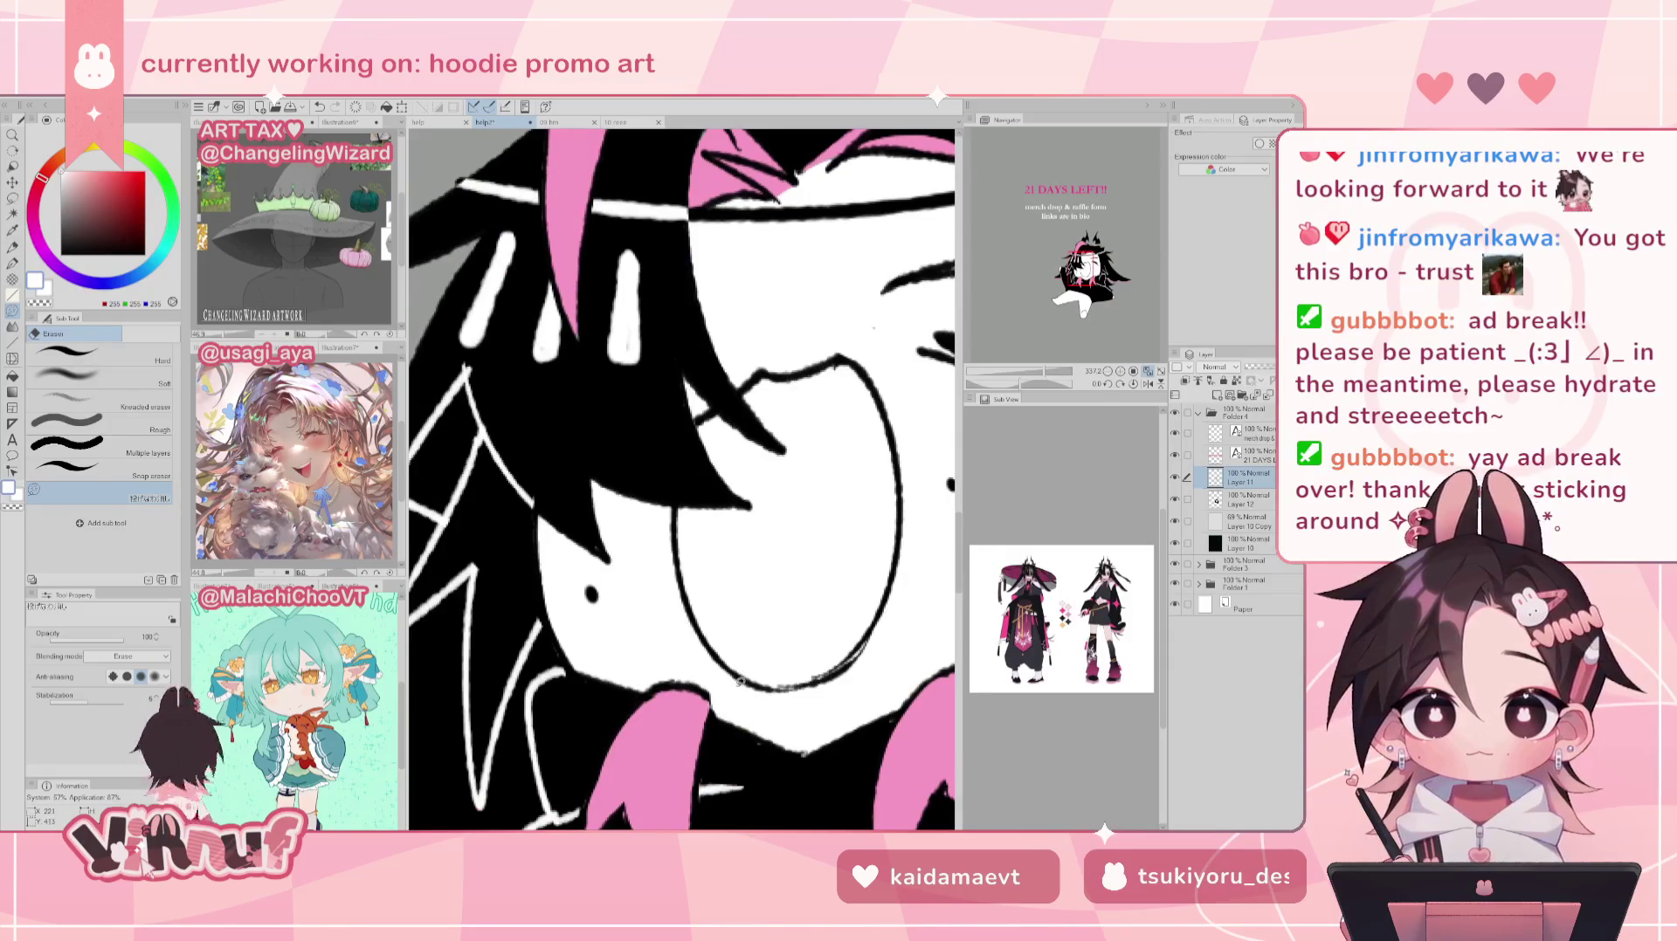
scroll(1052, 325, down, 3)
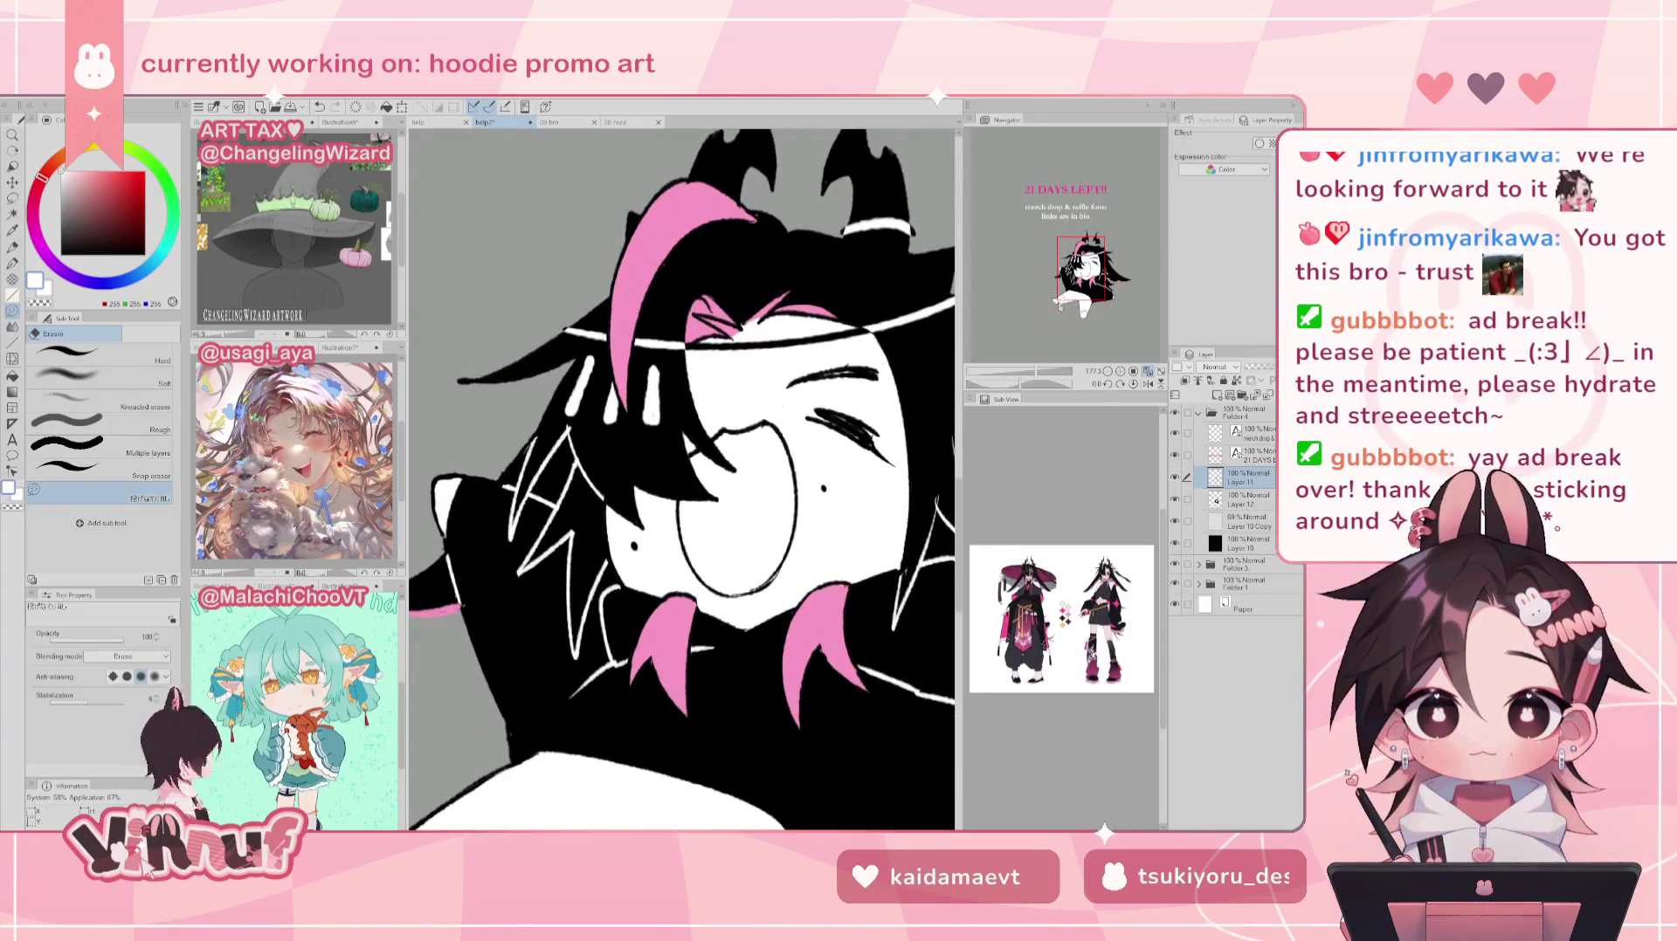
Step: Look over the ART RAFFLE poster's hoodie giveaway text and character face
key(ctrl+Tab)
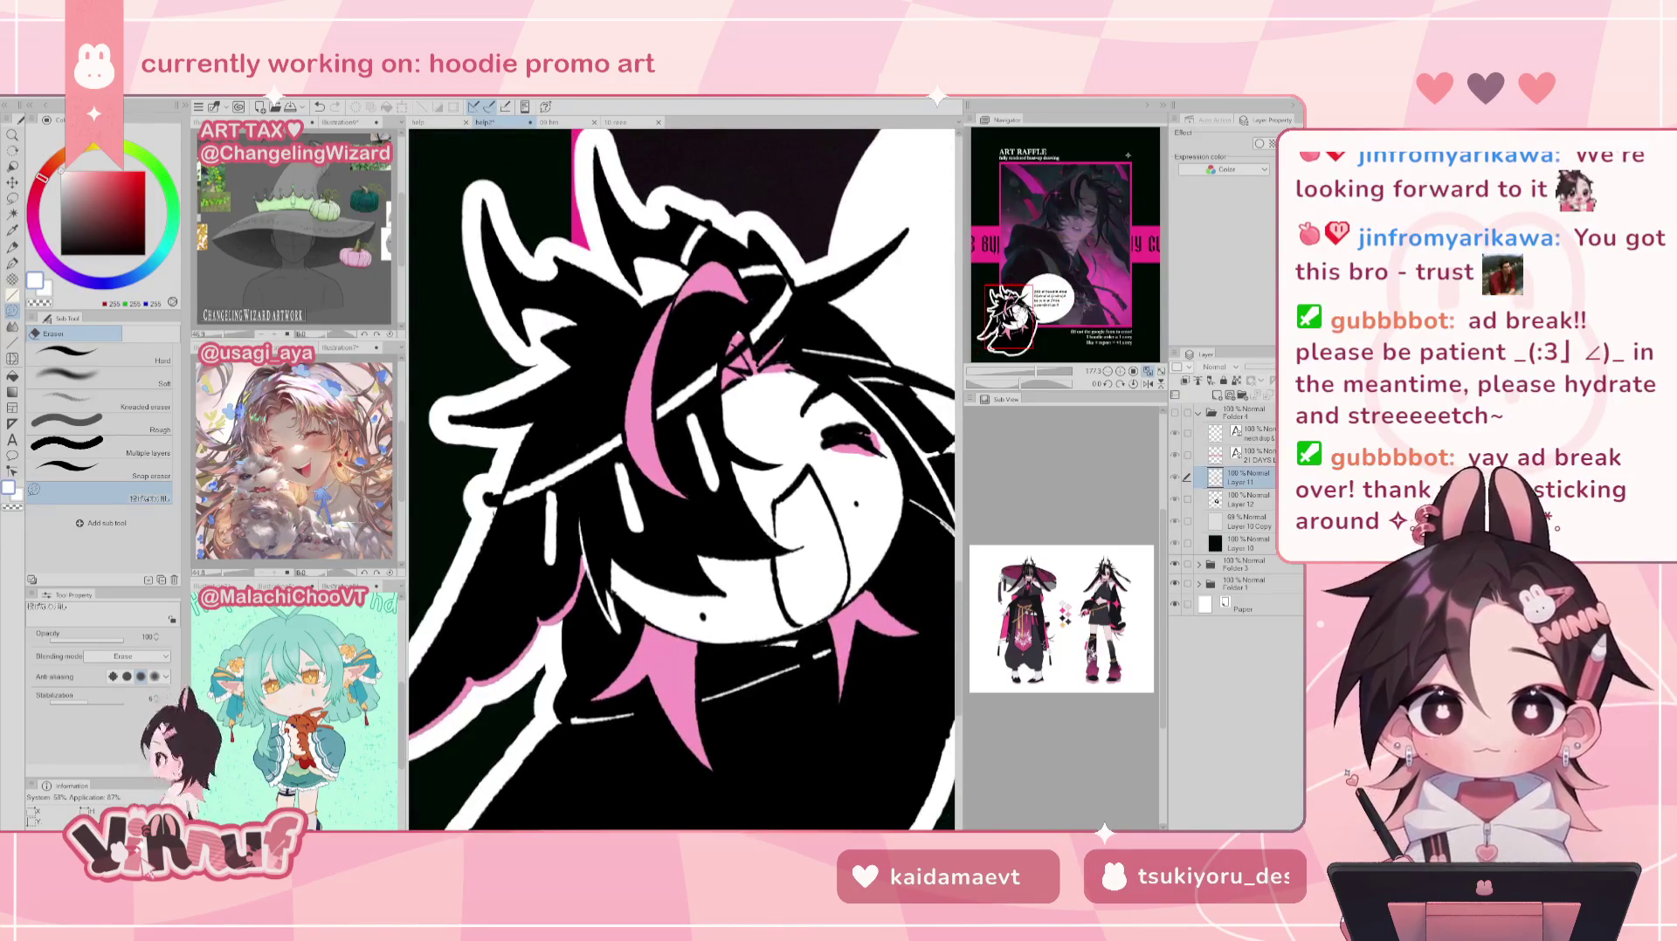
drag(786, 437, 616, 520)
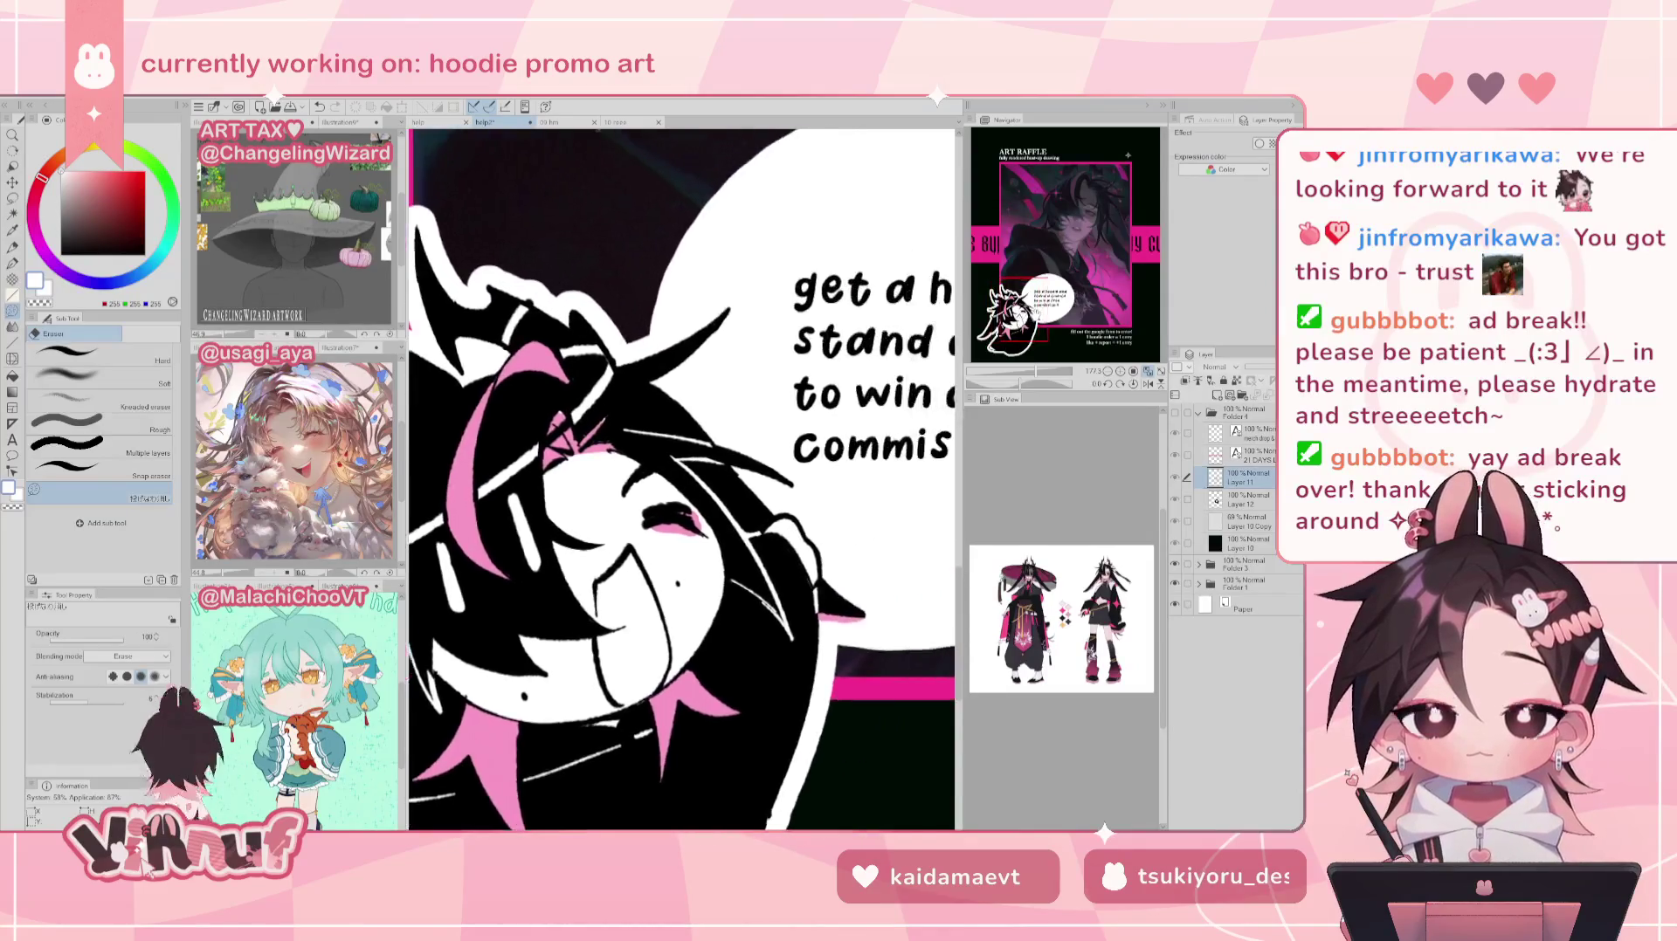
drag(681, 437, 580, 541)
drag(681, 480, 698, 437)
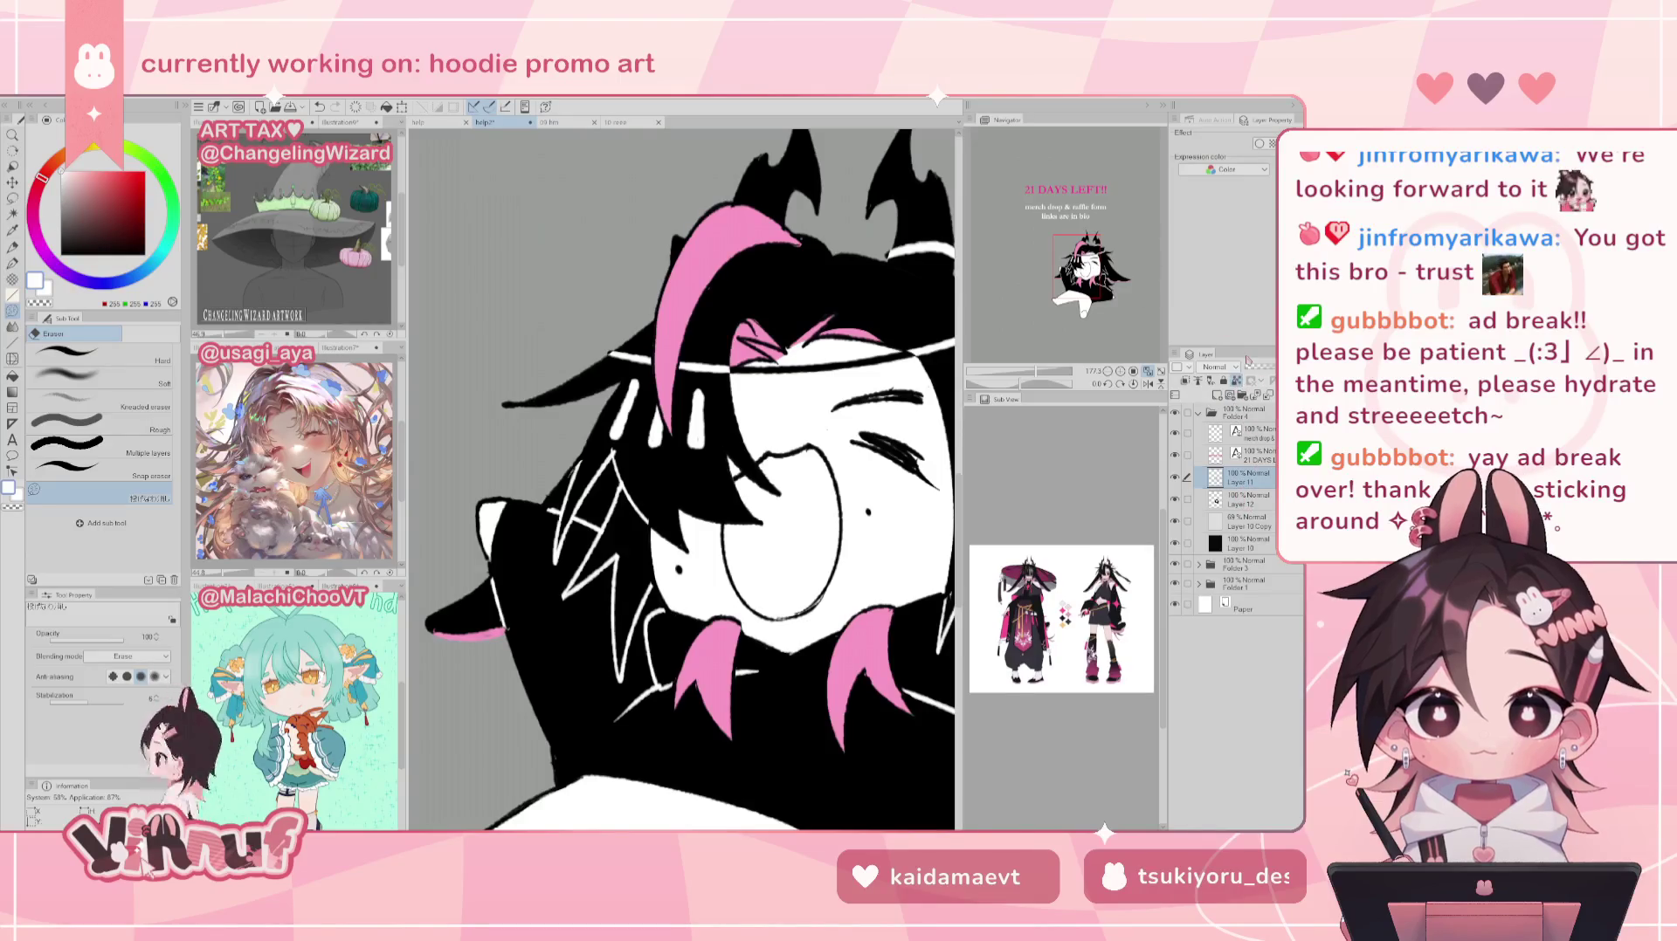
Step: Return to black pen inking and zoom out to show the heading and merch-drop text
key(p)
key(x)
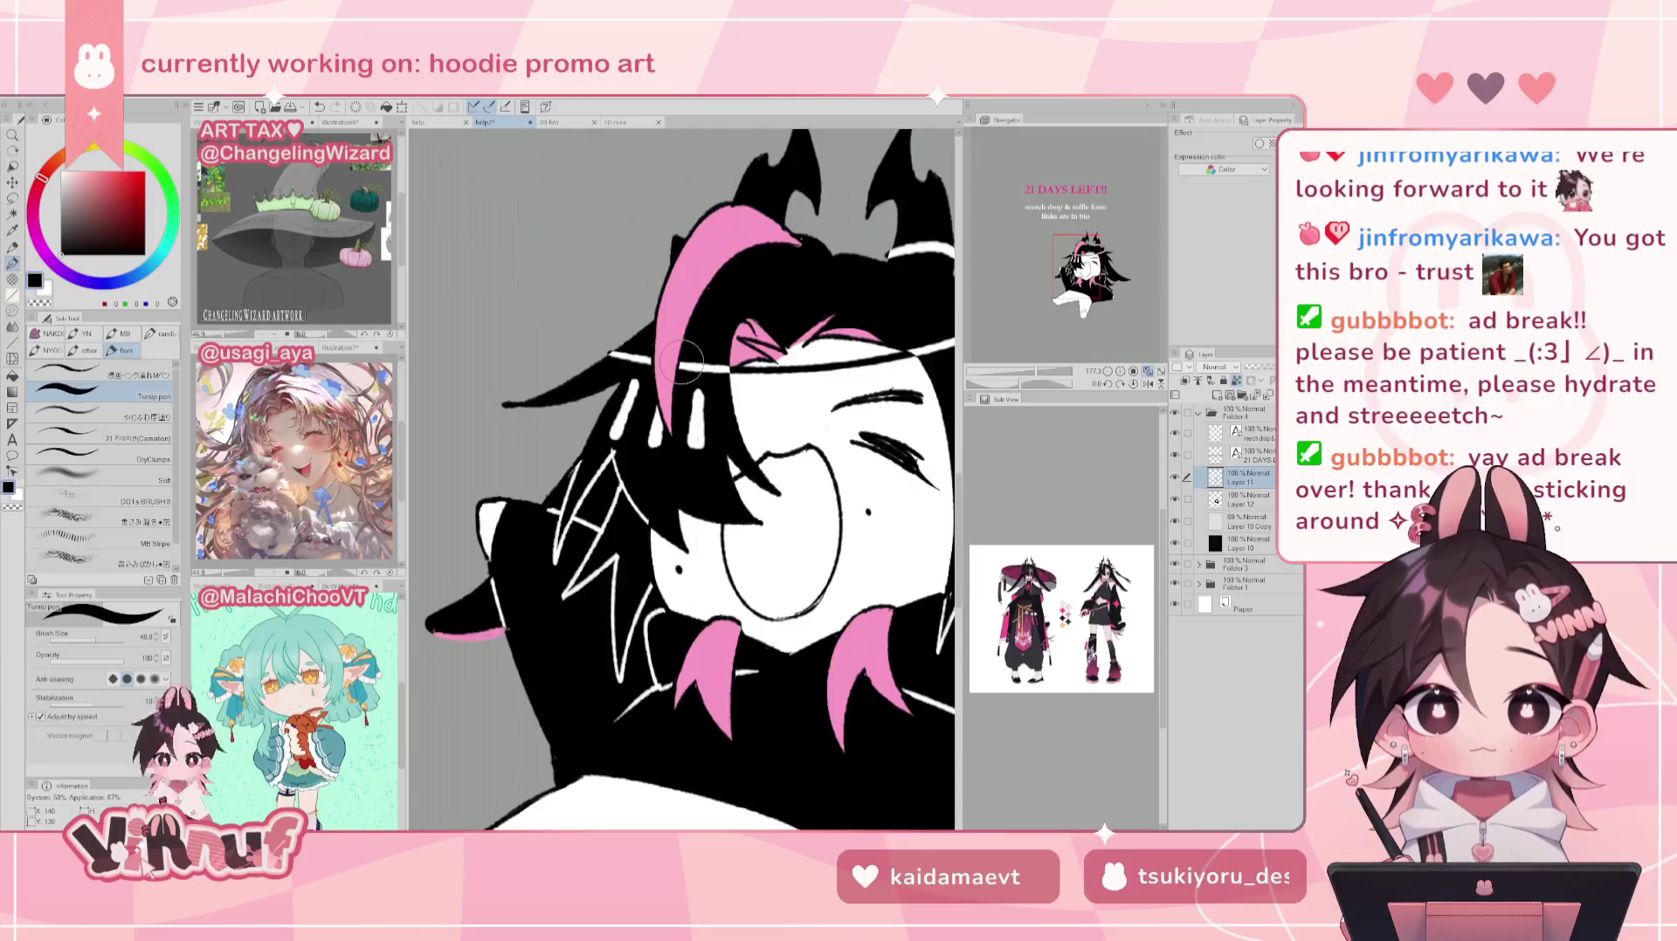
drag(1052, 373, 1038, 373)
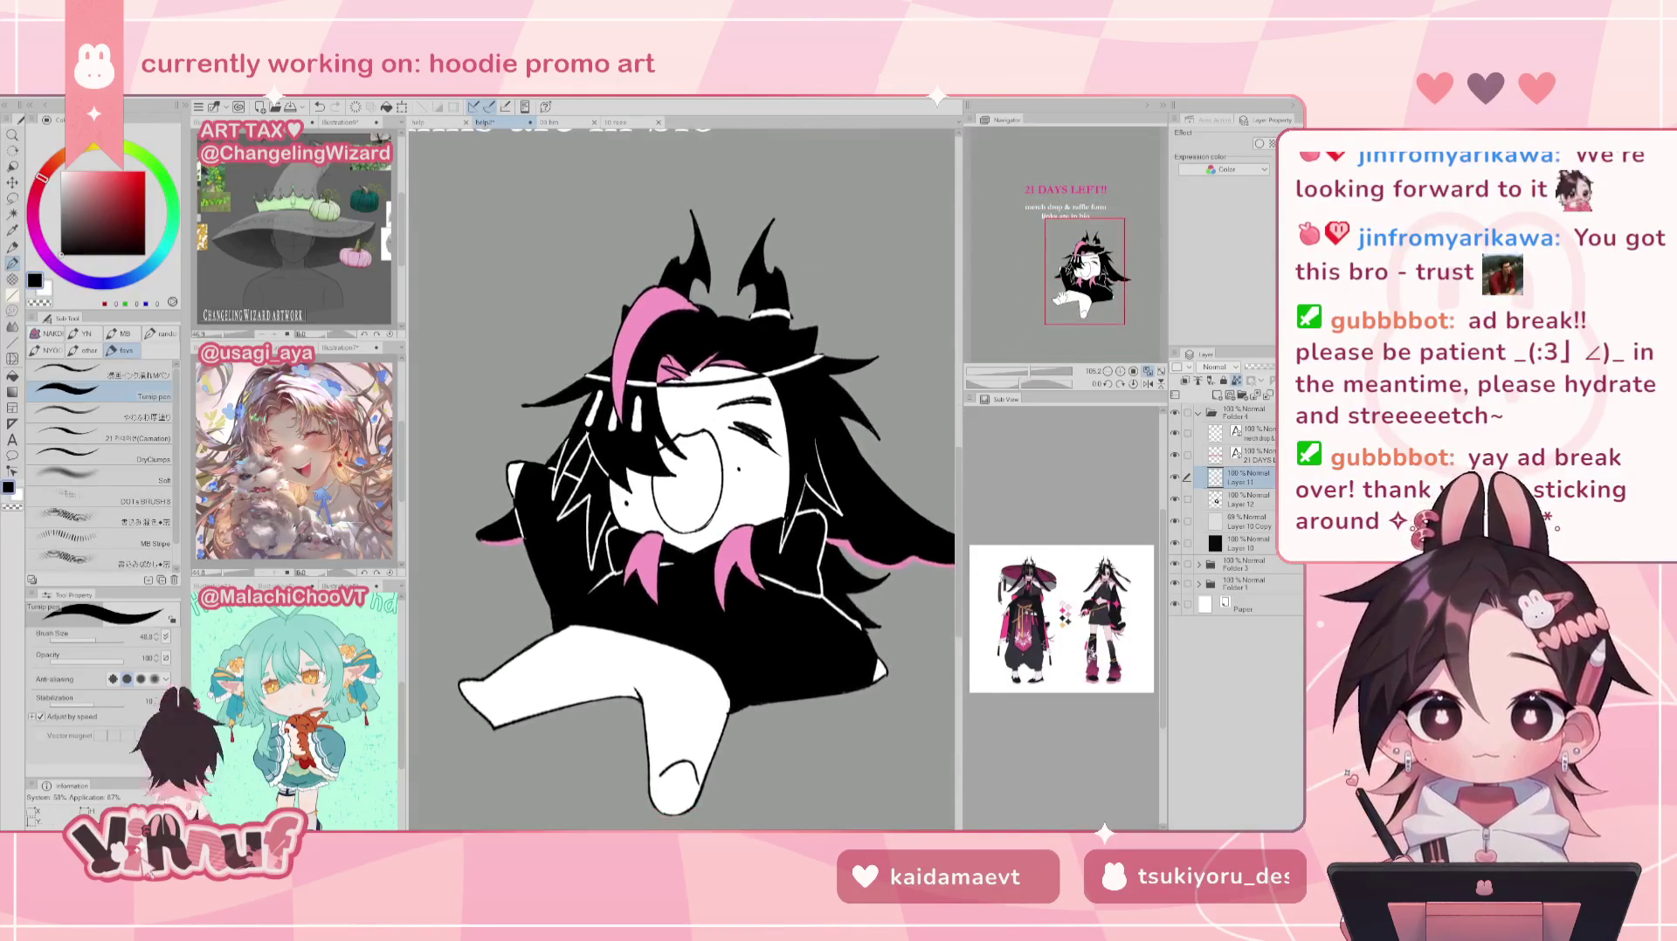
drag(1037, 373, 1030, 373)
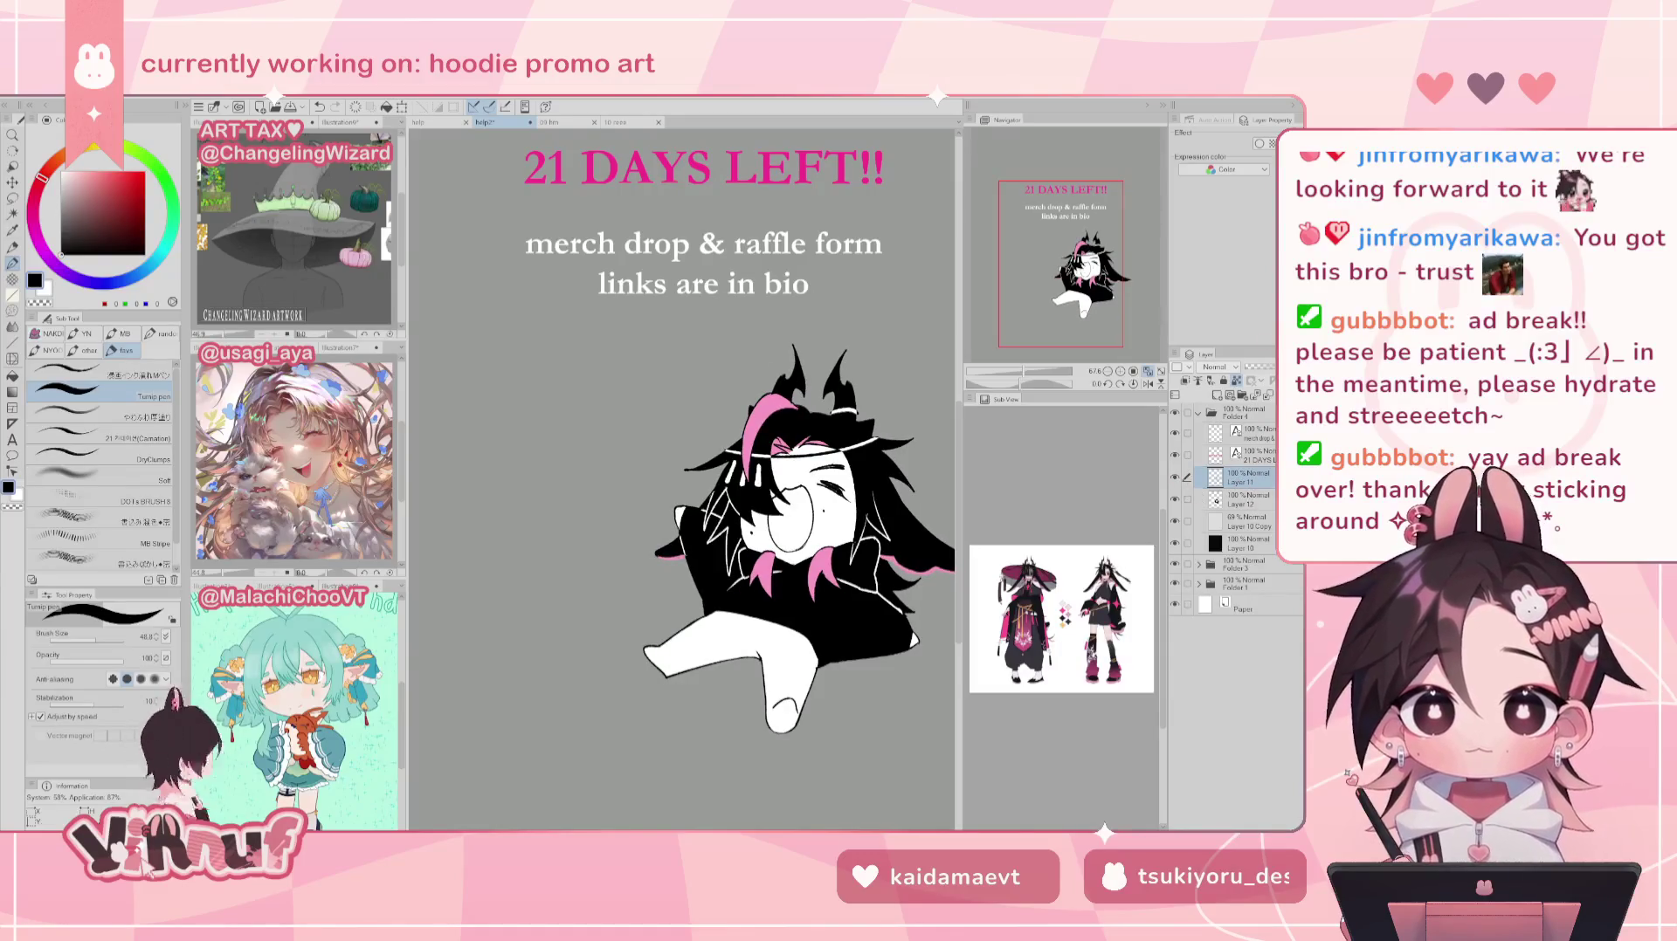
Step: Fit the page in view and move the character up and right of the text
click(1012, 373)
drag(1011, 373, 1018, 380)
key(k)
drag(764, 594, 831, 547)
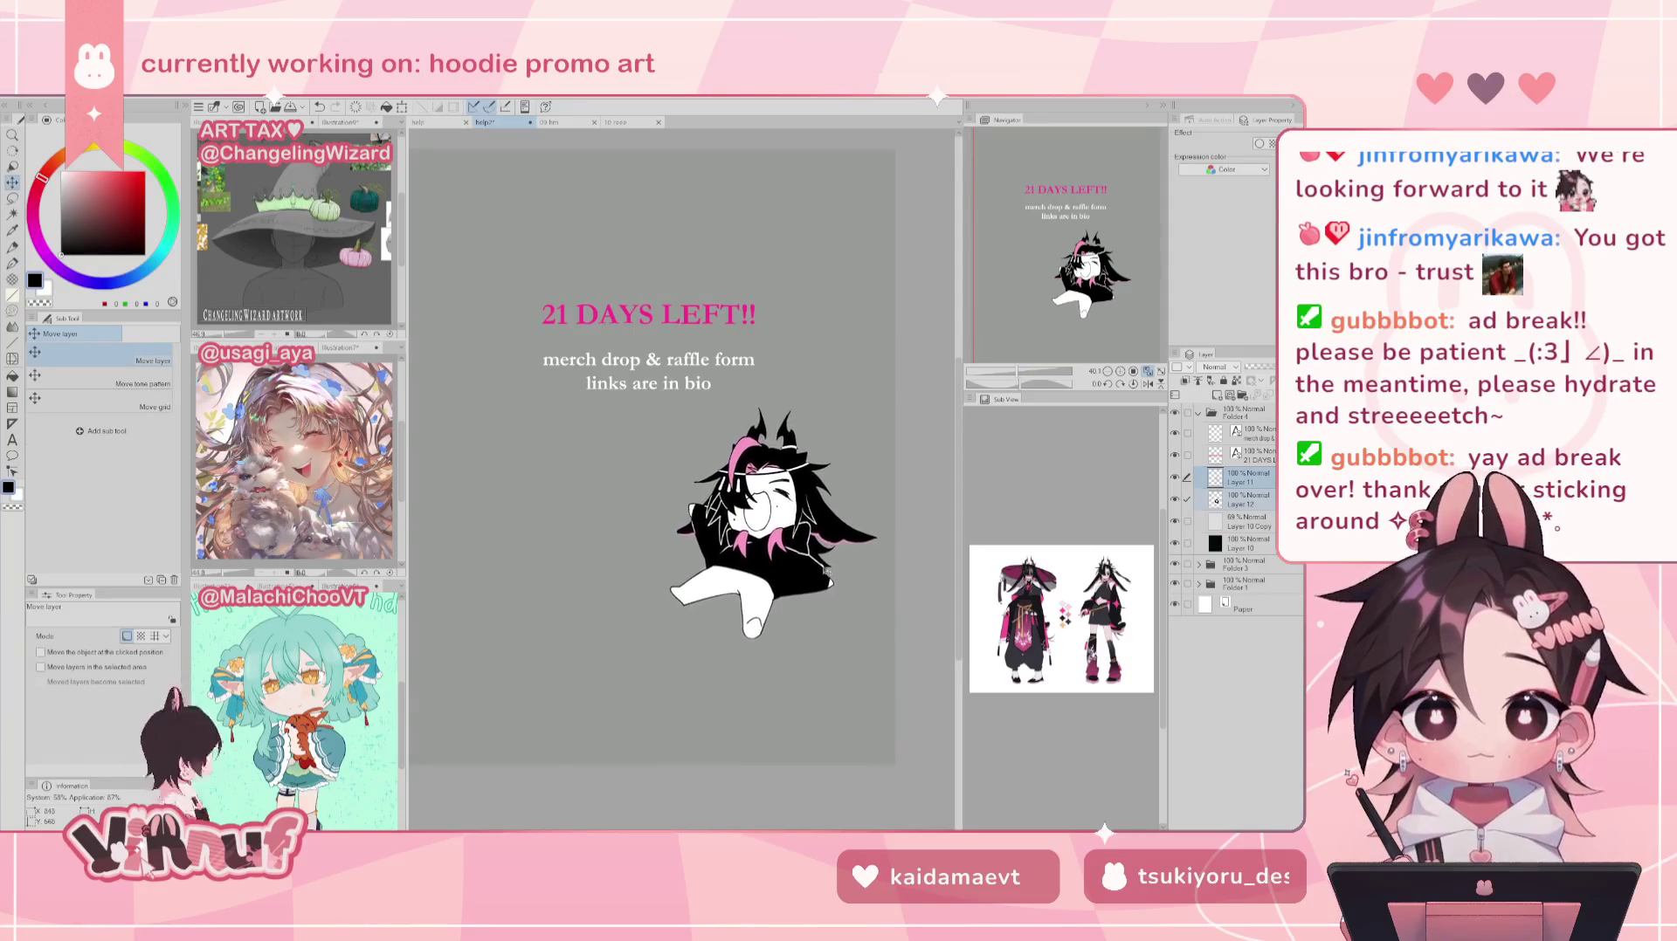
Step: Select both text layers and move the heading and merch-drop lines about 81 px lower
click(1242, 452)
click(1133, 371)
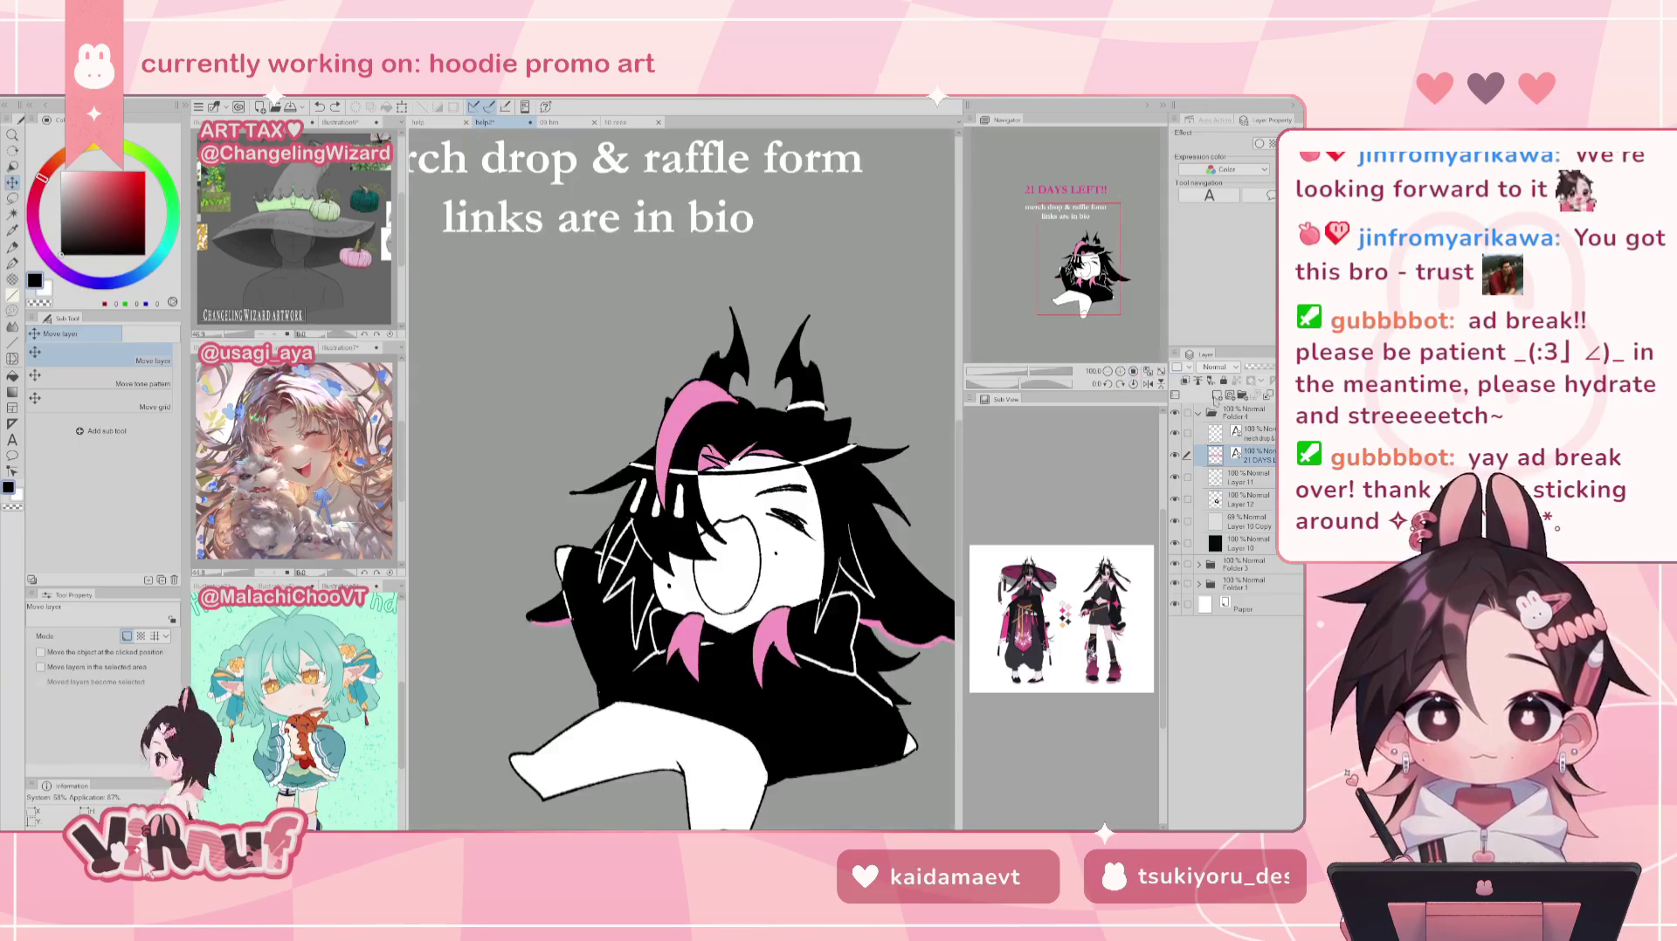
click(1148, 370)
click(1251, 432)
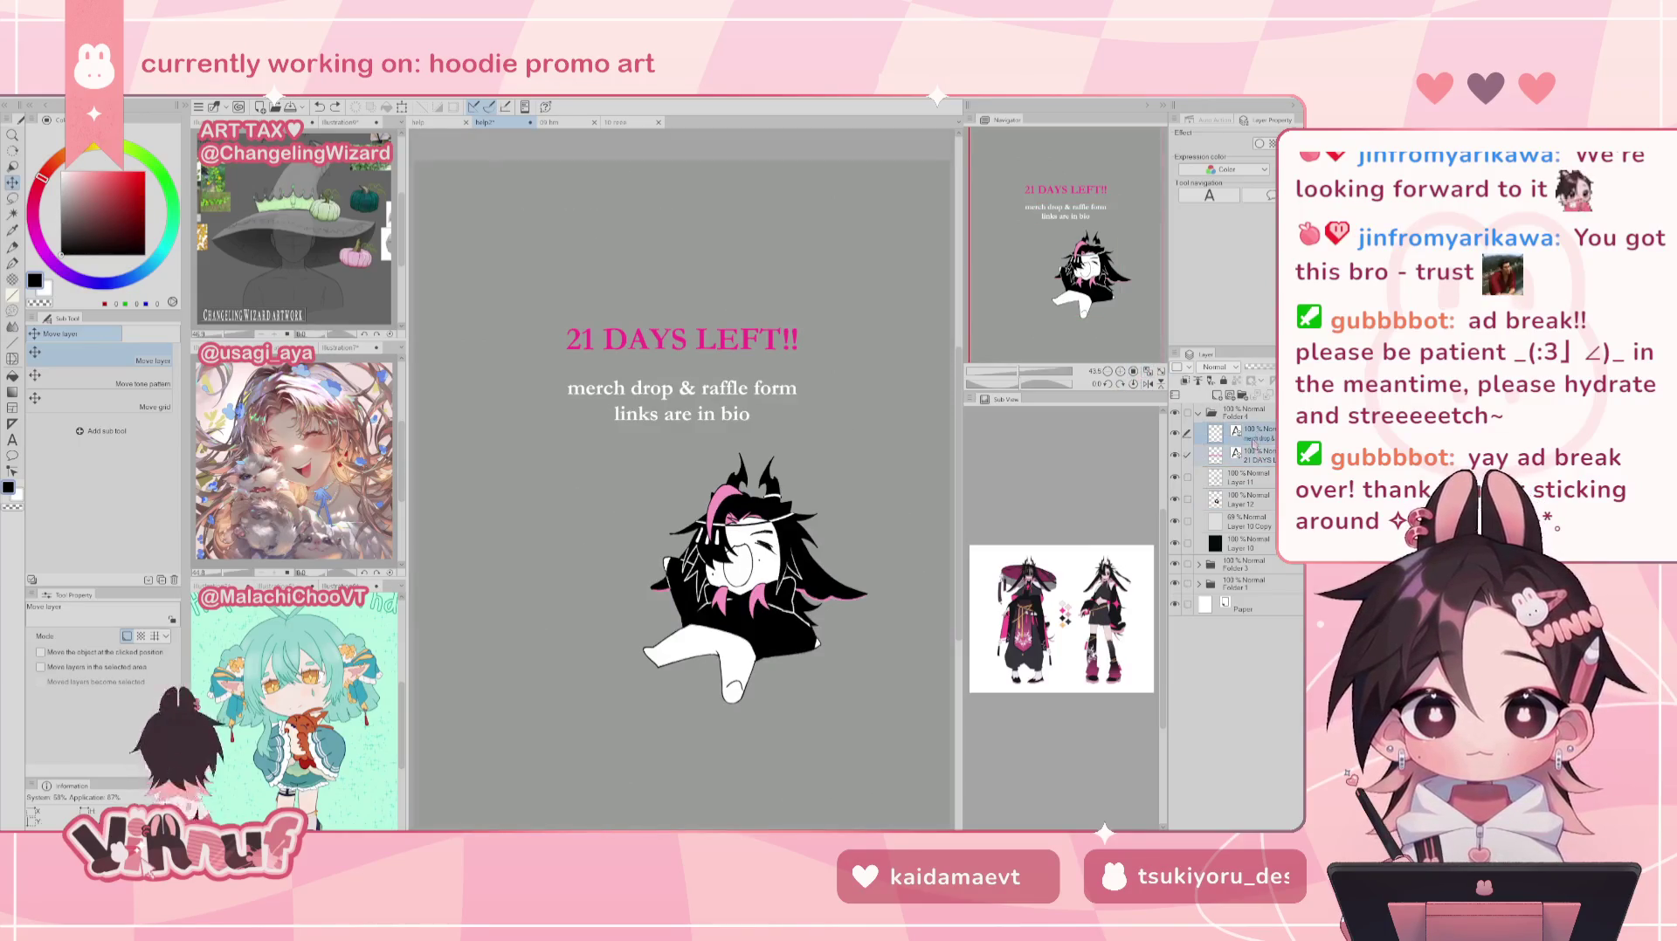
mouse_move(911, 486)
mouse_down()
mouse_move(911, 556)
mouse_move(850, 565)
mouse_up()
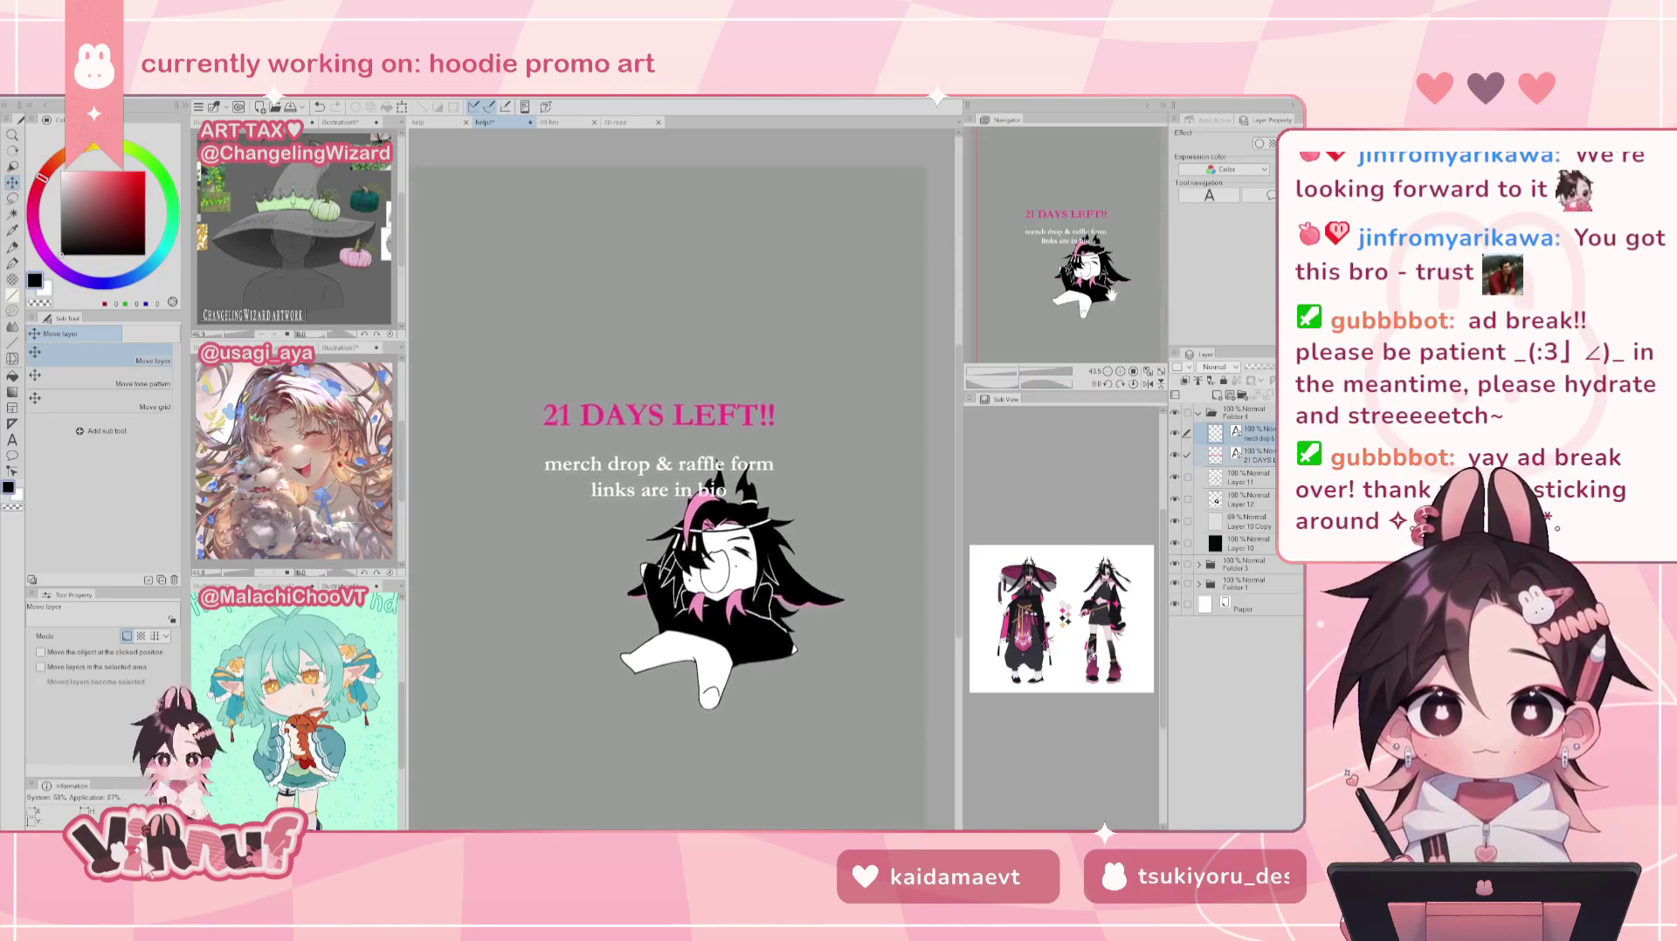
click(1146, 370)
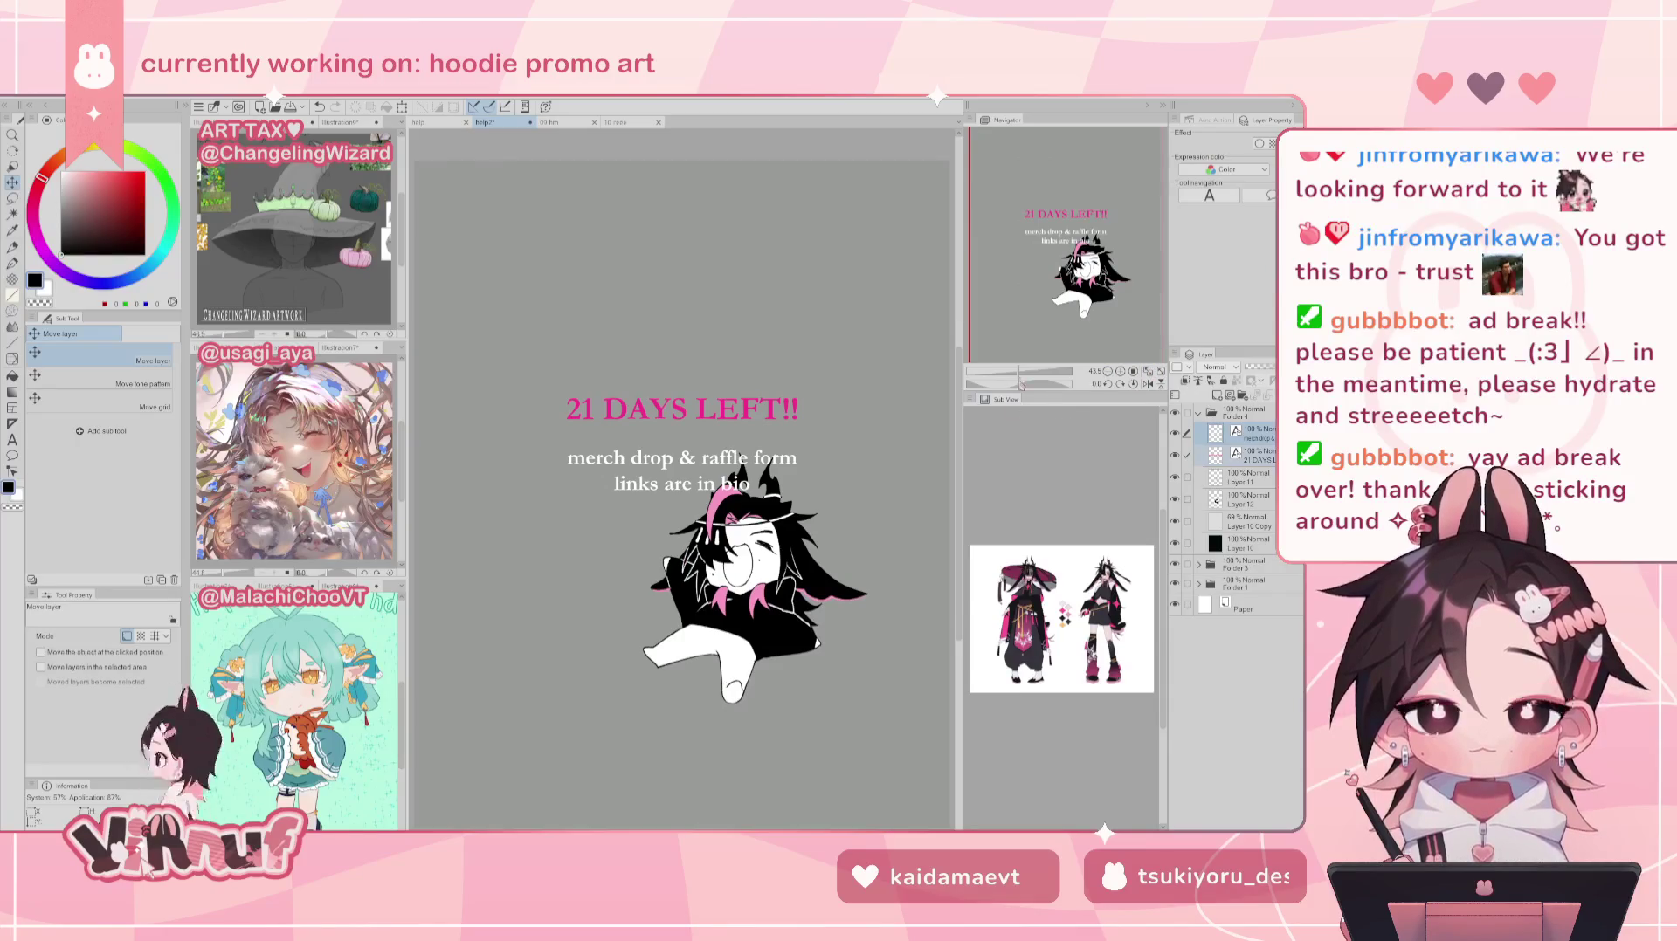
Step: Hide the pink and grey backgrounds and character Layers 11 and 12, and show the grid
click(1174, 542)
click(1175, 544)
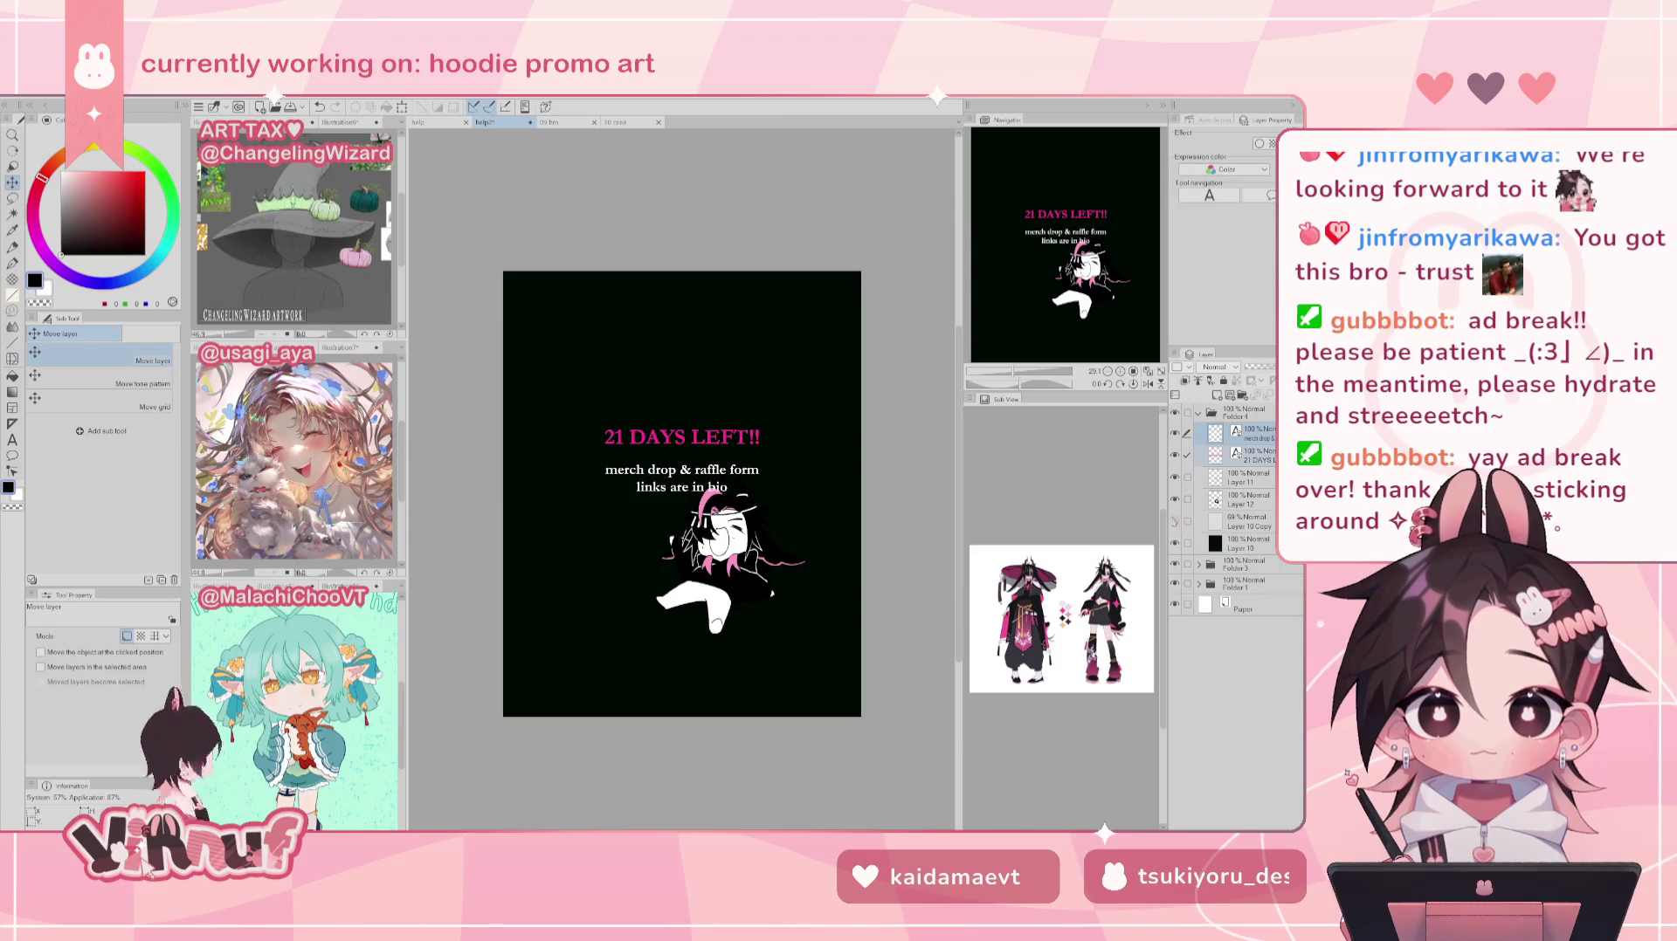
click(1247, 497)
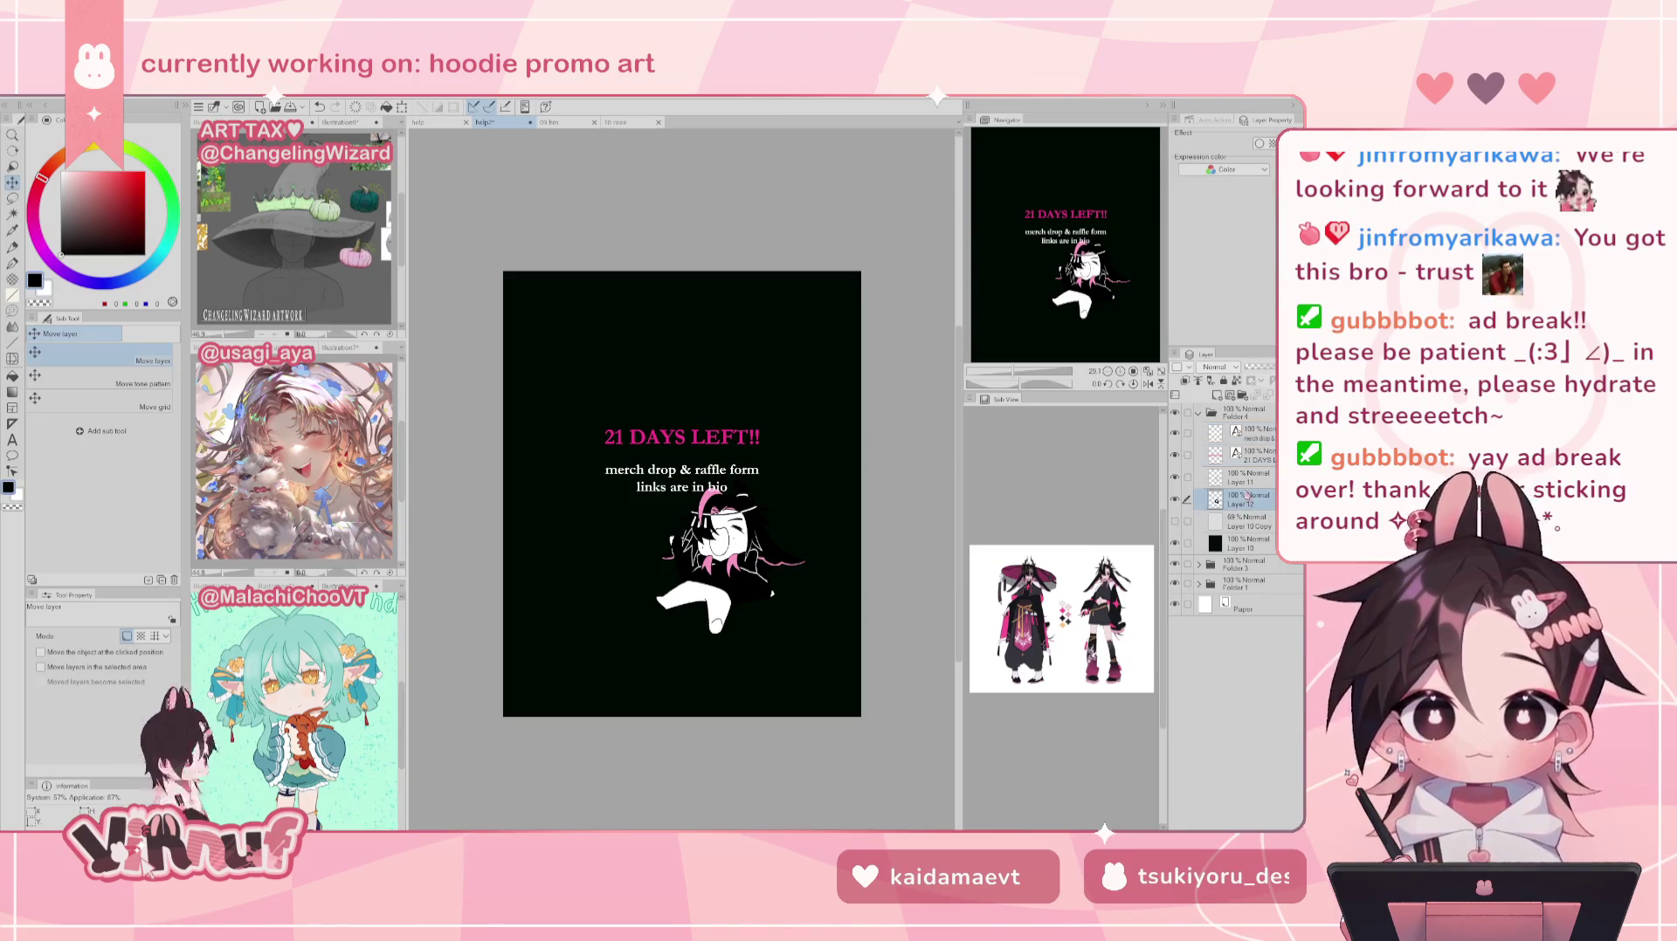
click(1244, 543)
click(1255, 434)
ctrl+click(1248, 456)
drag(1176, 500, 1220, 488)
key(ctrl+apostrophe)
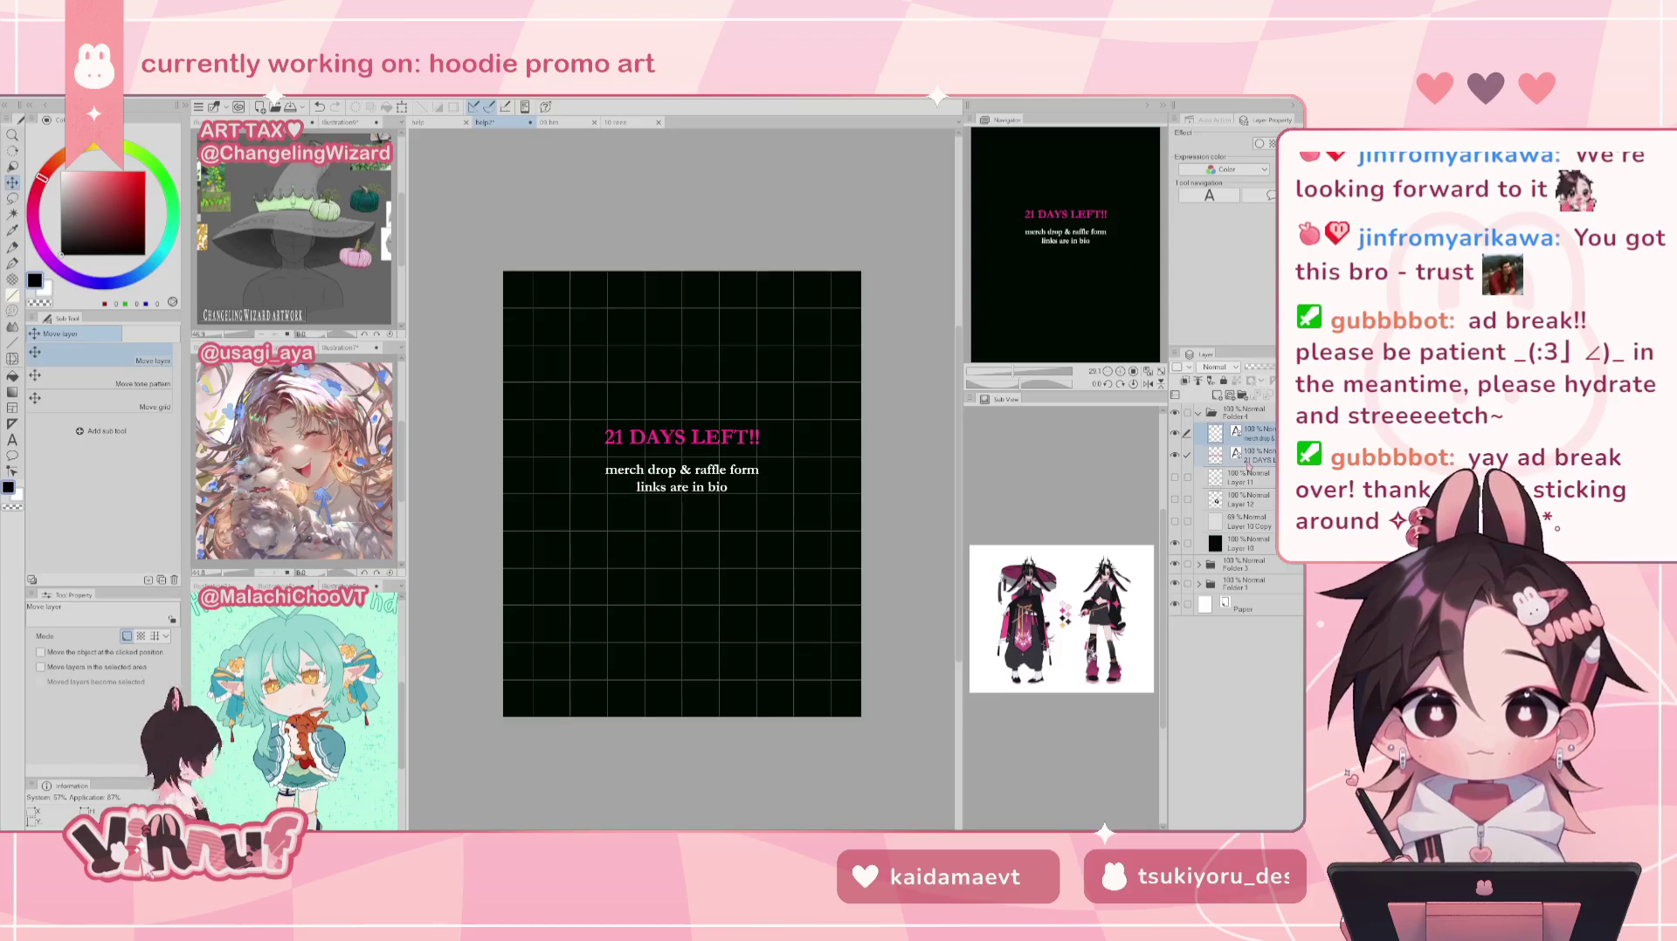
Step: Lower the text block about 37 px, testing a one-pixel nudge
drag(819, 469, 822, 503)
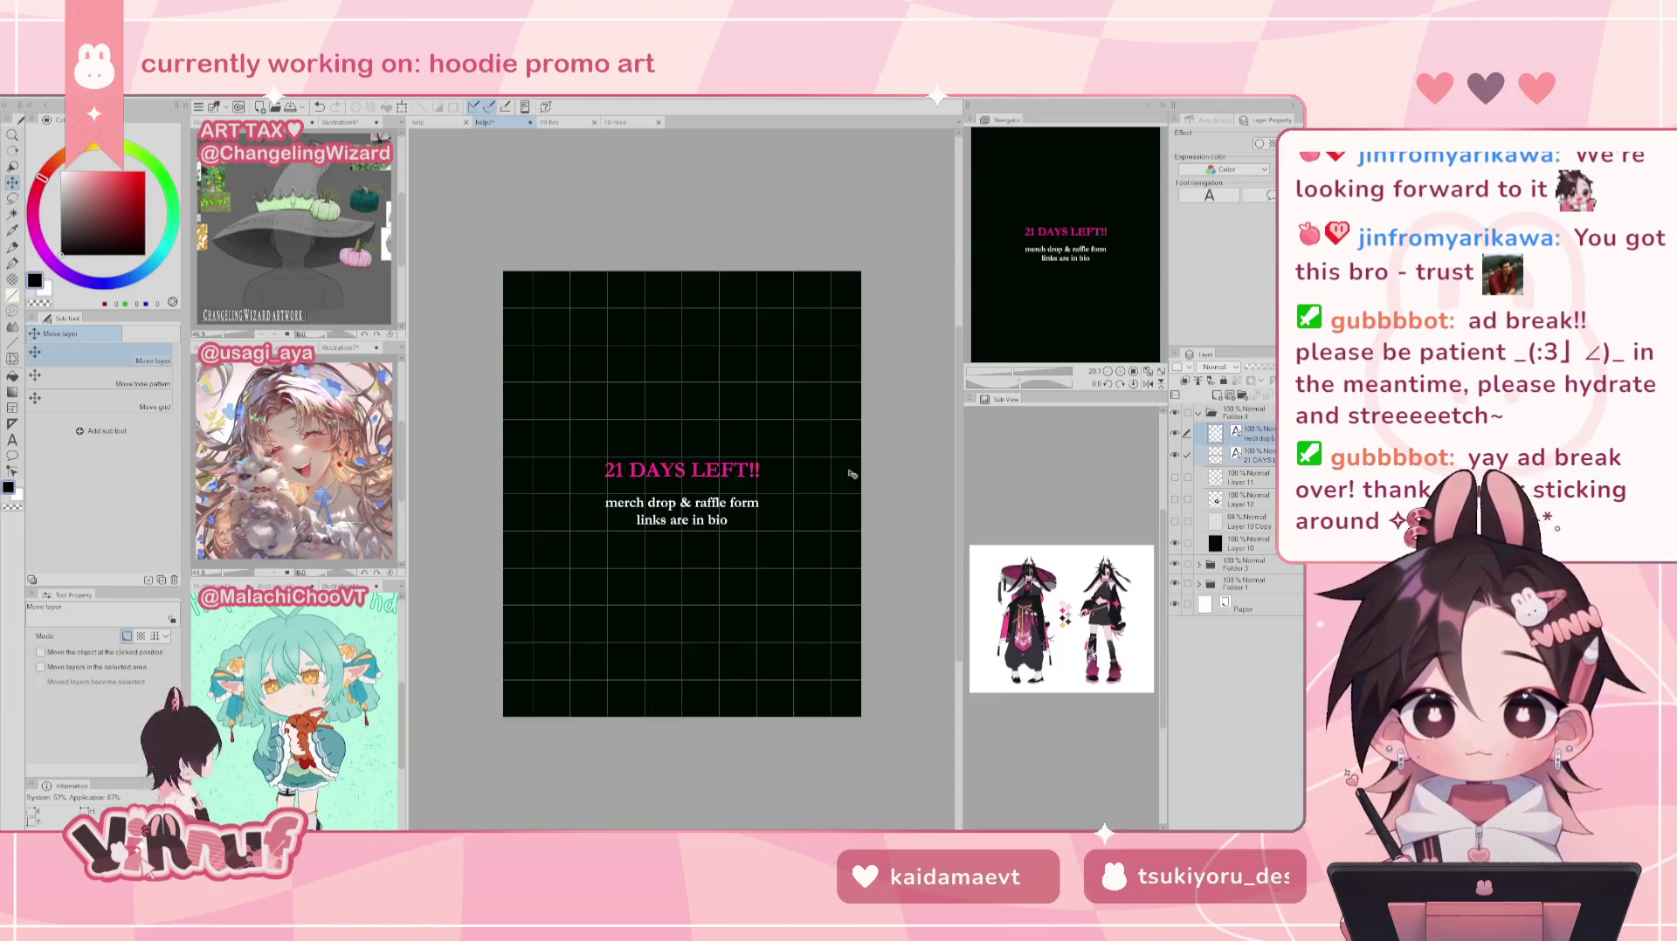
drag(873, 550, 876, 548)
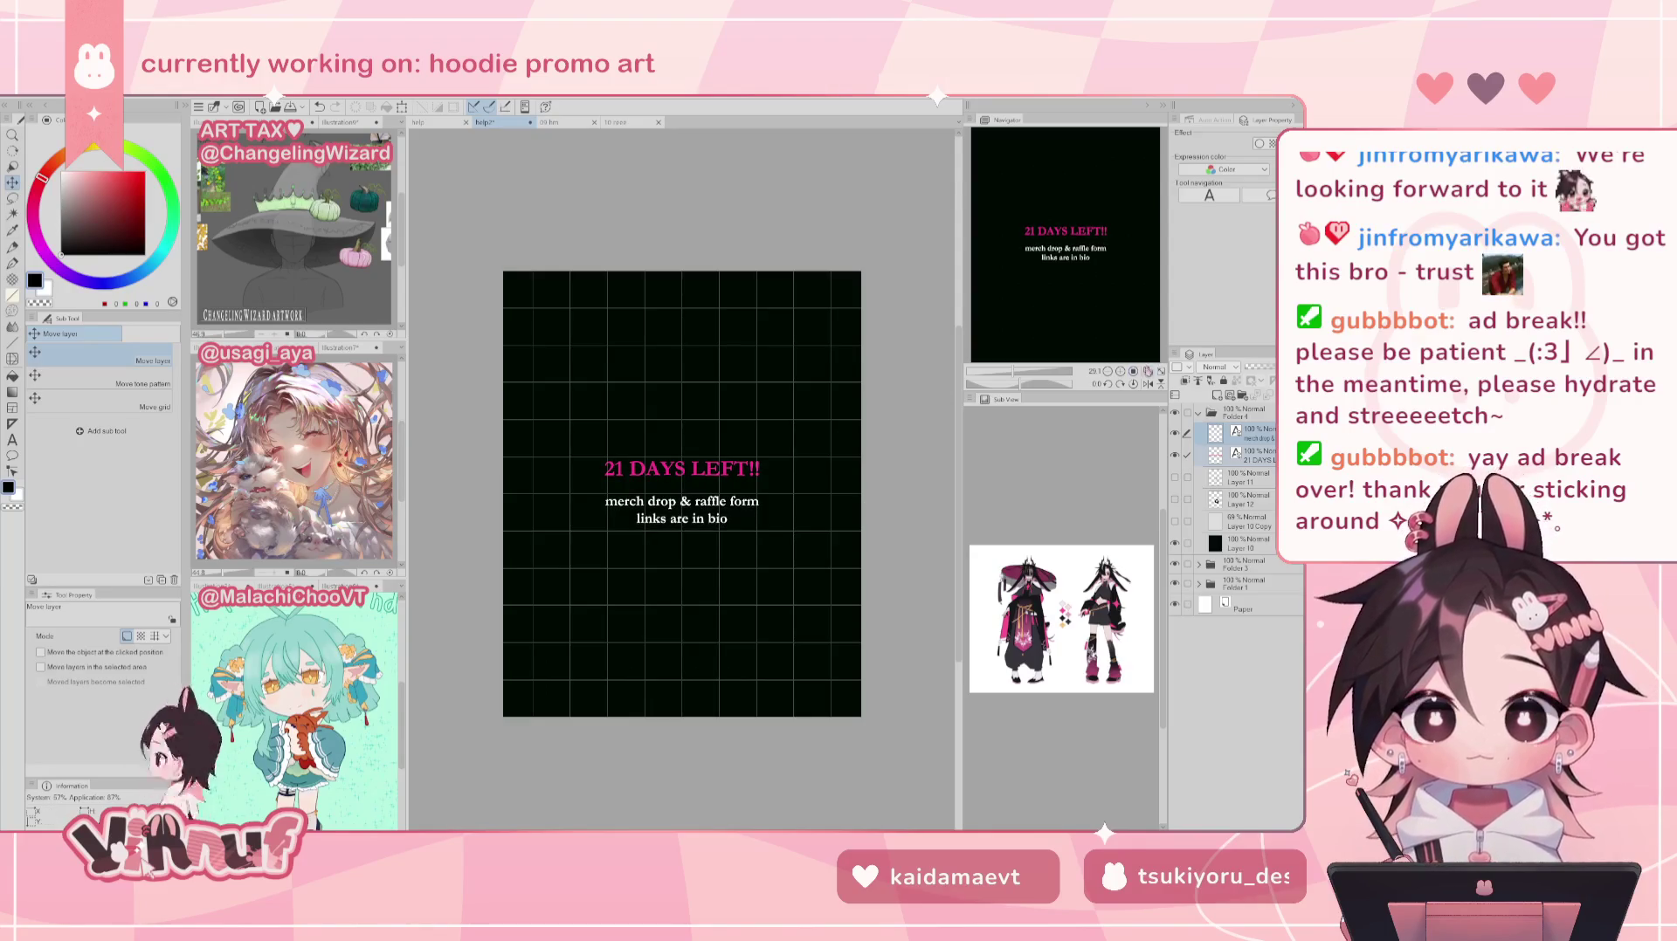
key(ctrl+z)
key(ctrl+z)
key(ctrl+z)
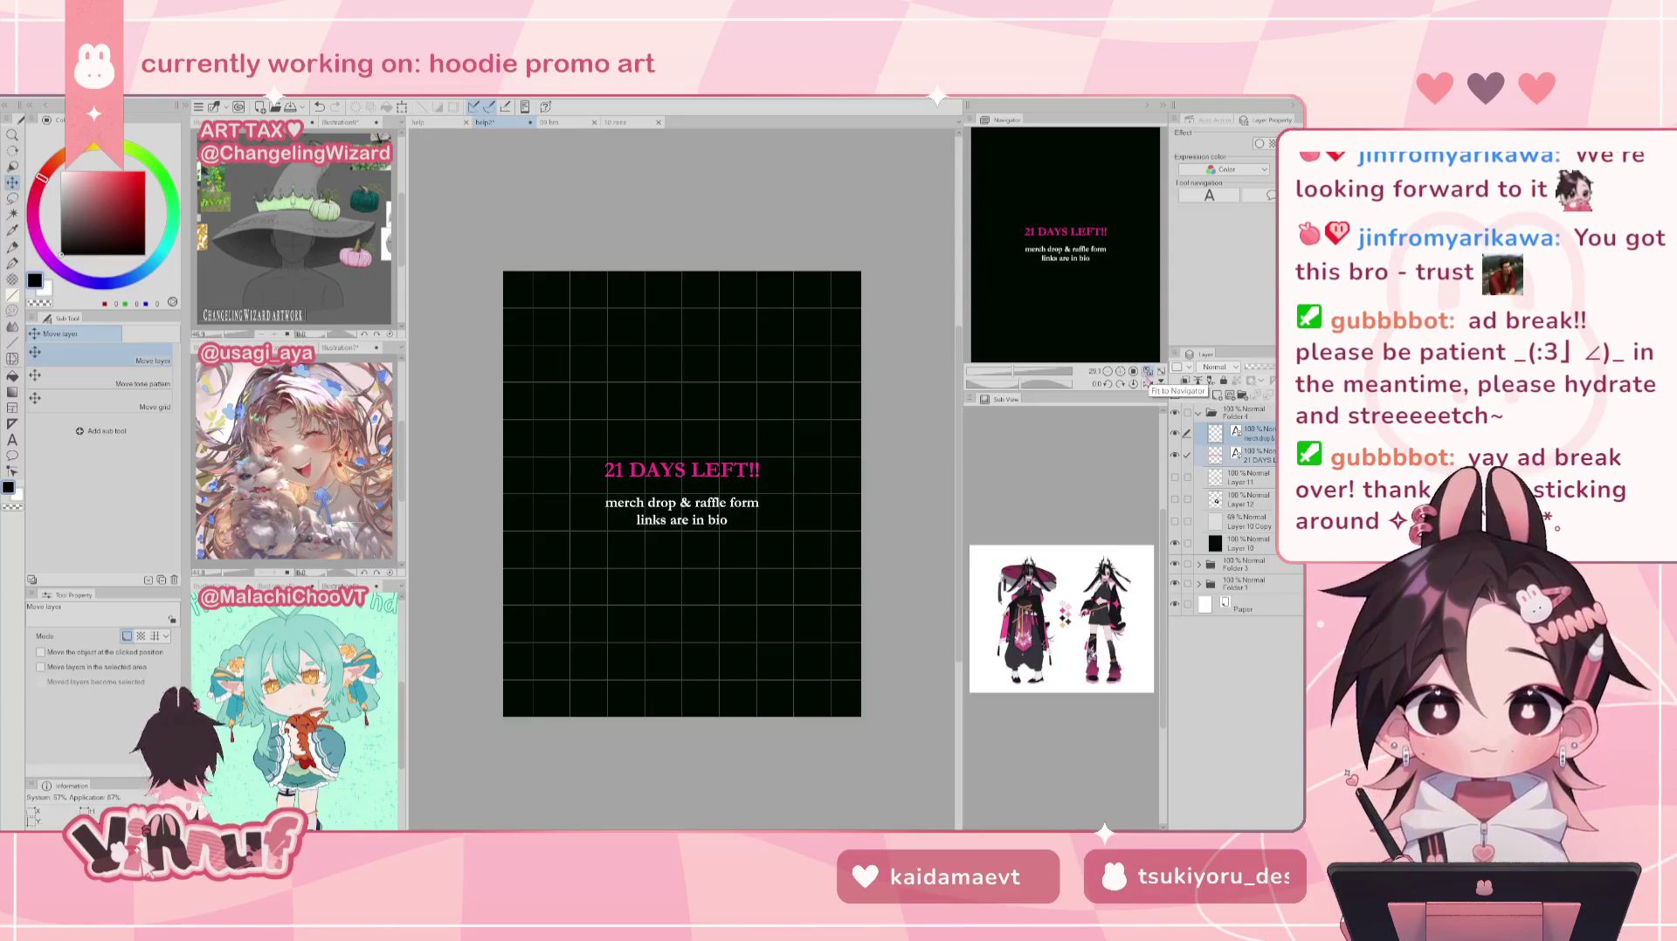
key(ctrl+y)
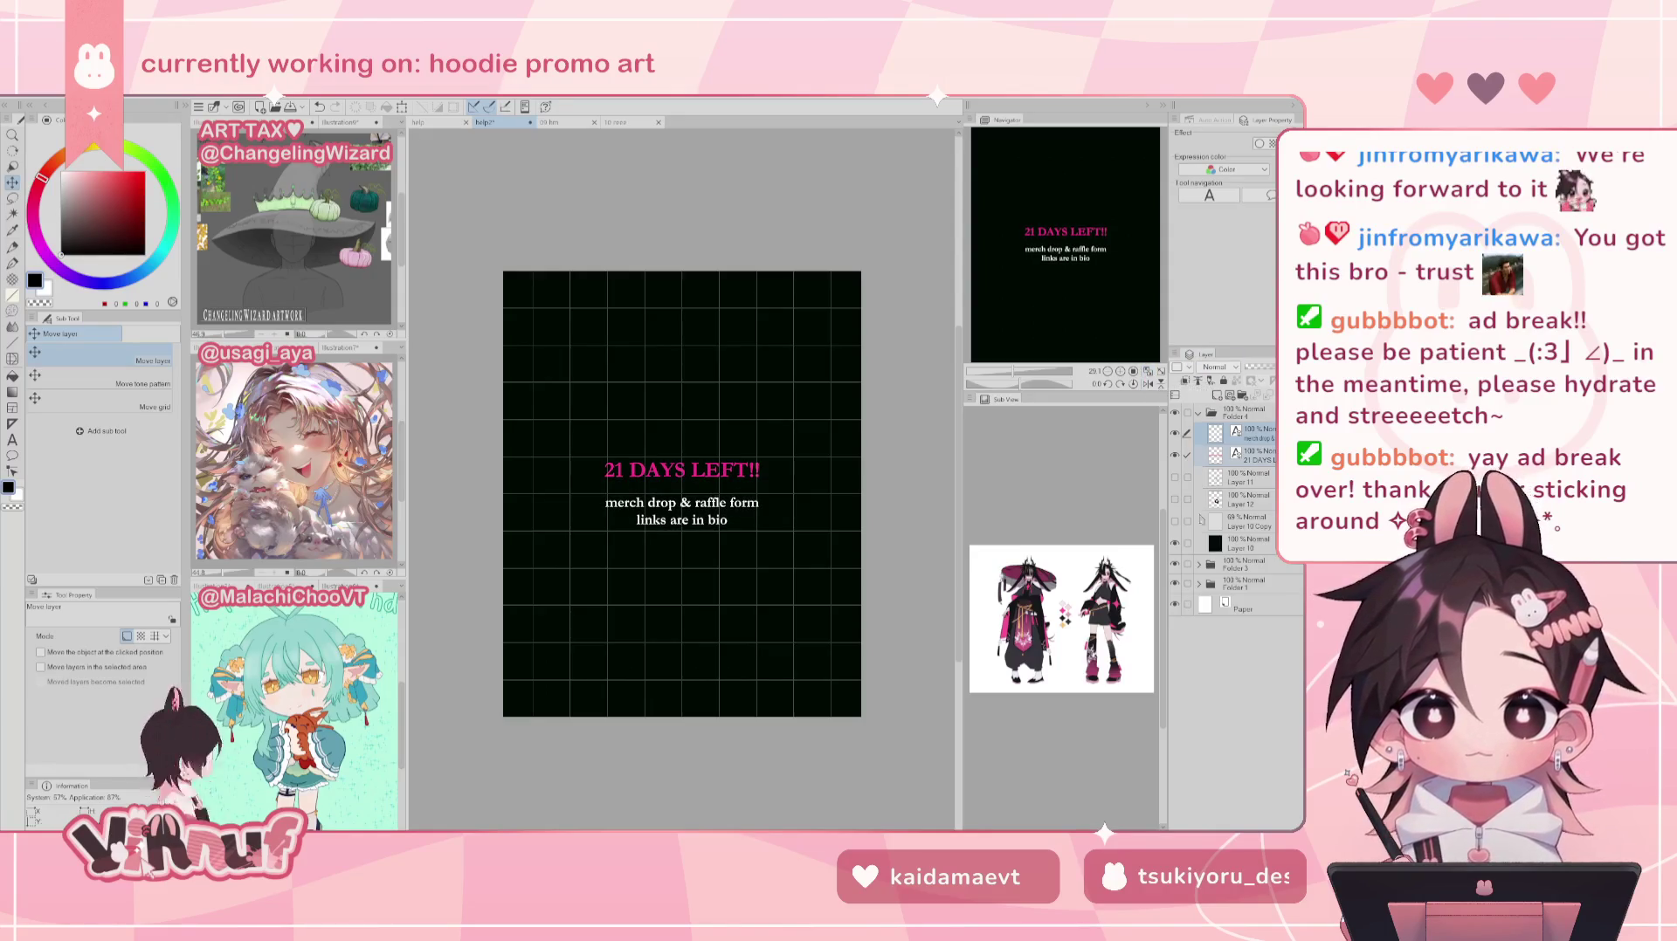
Step: Show the grey background and character again, and move Layer 11 down-right below the text
click(1174, 521)
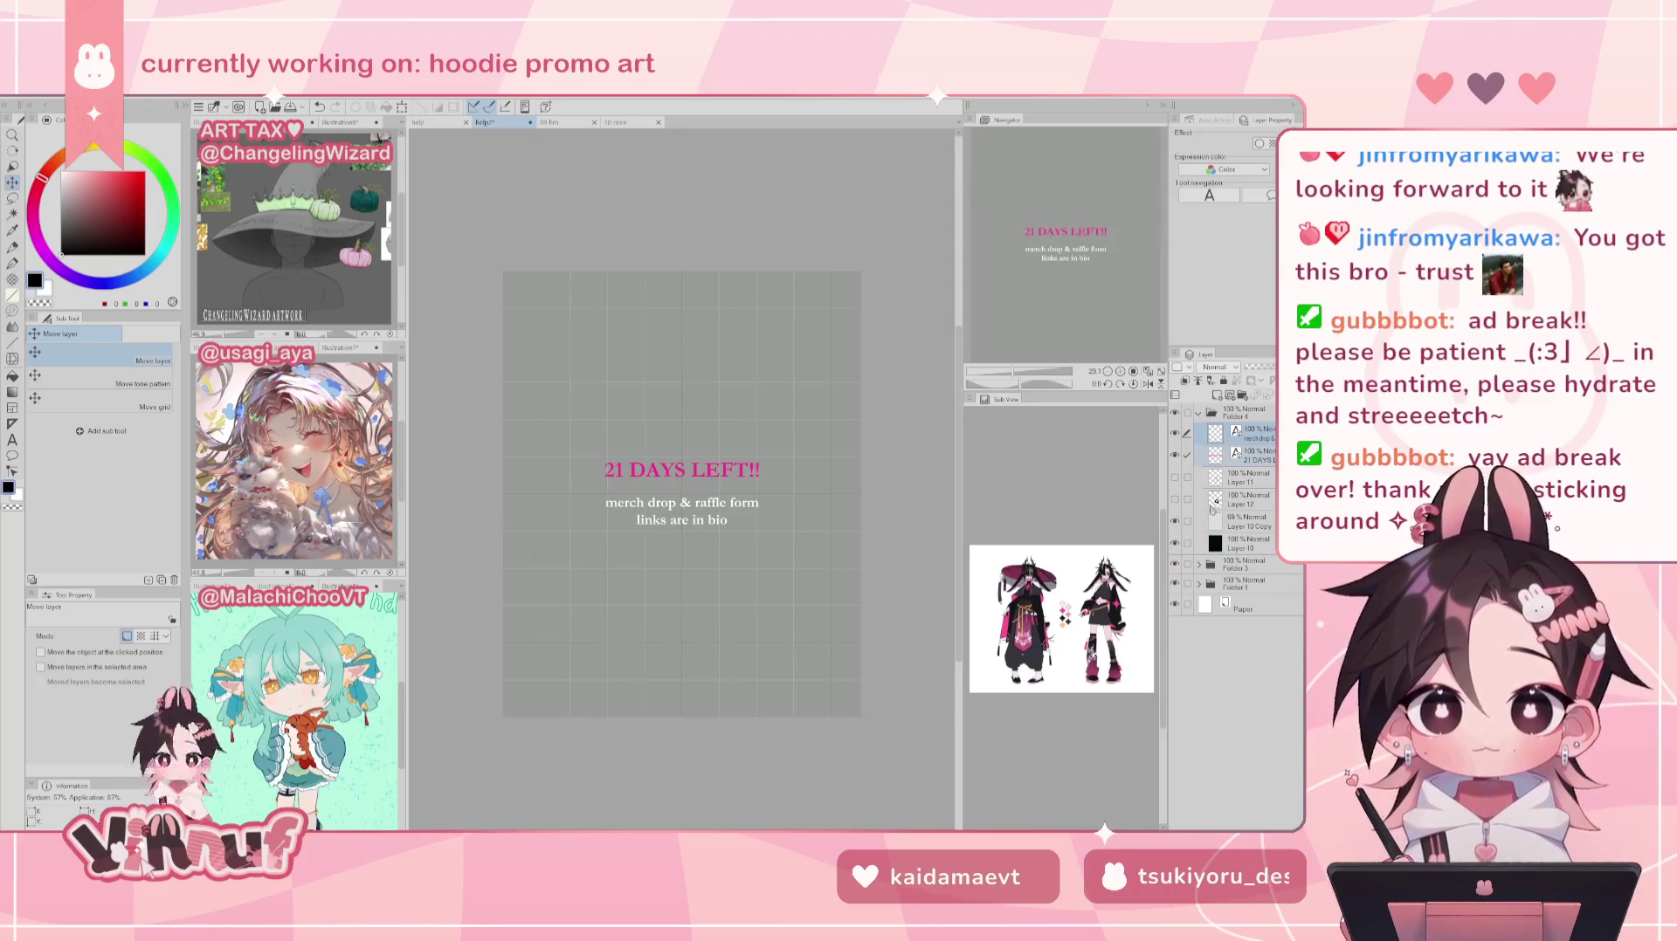
click(1174, 477)
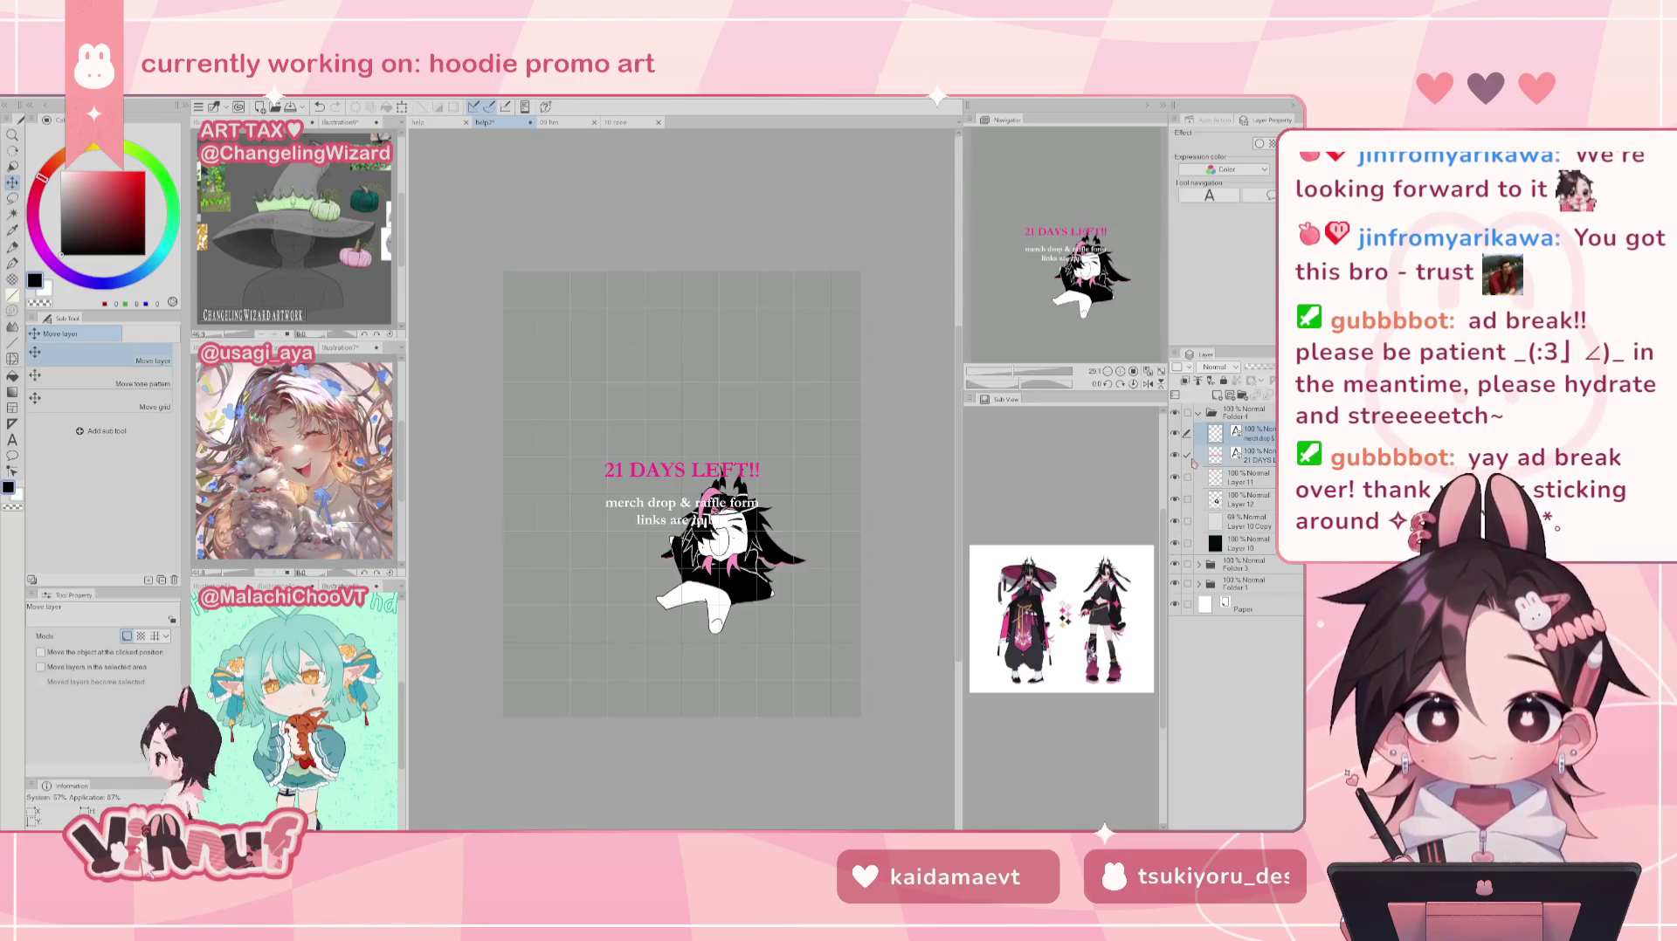
click(1254, 476)
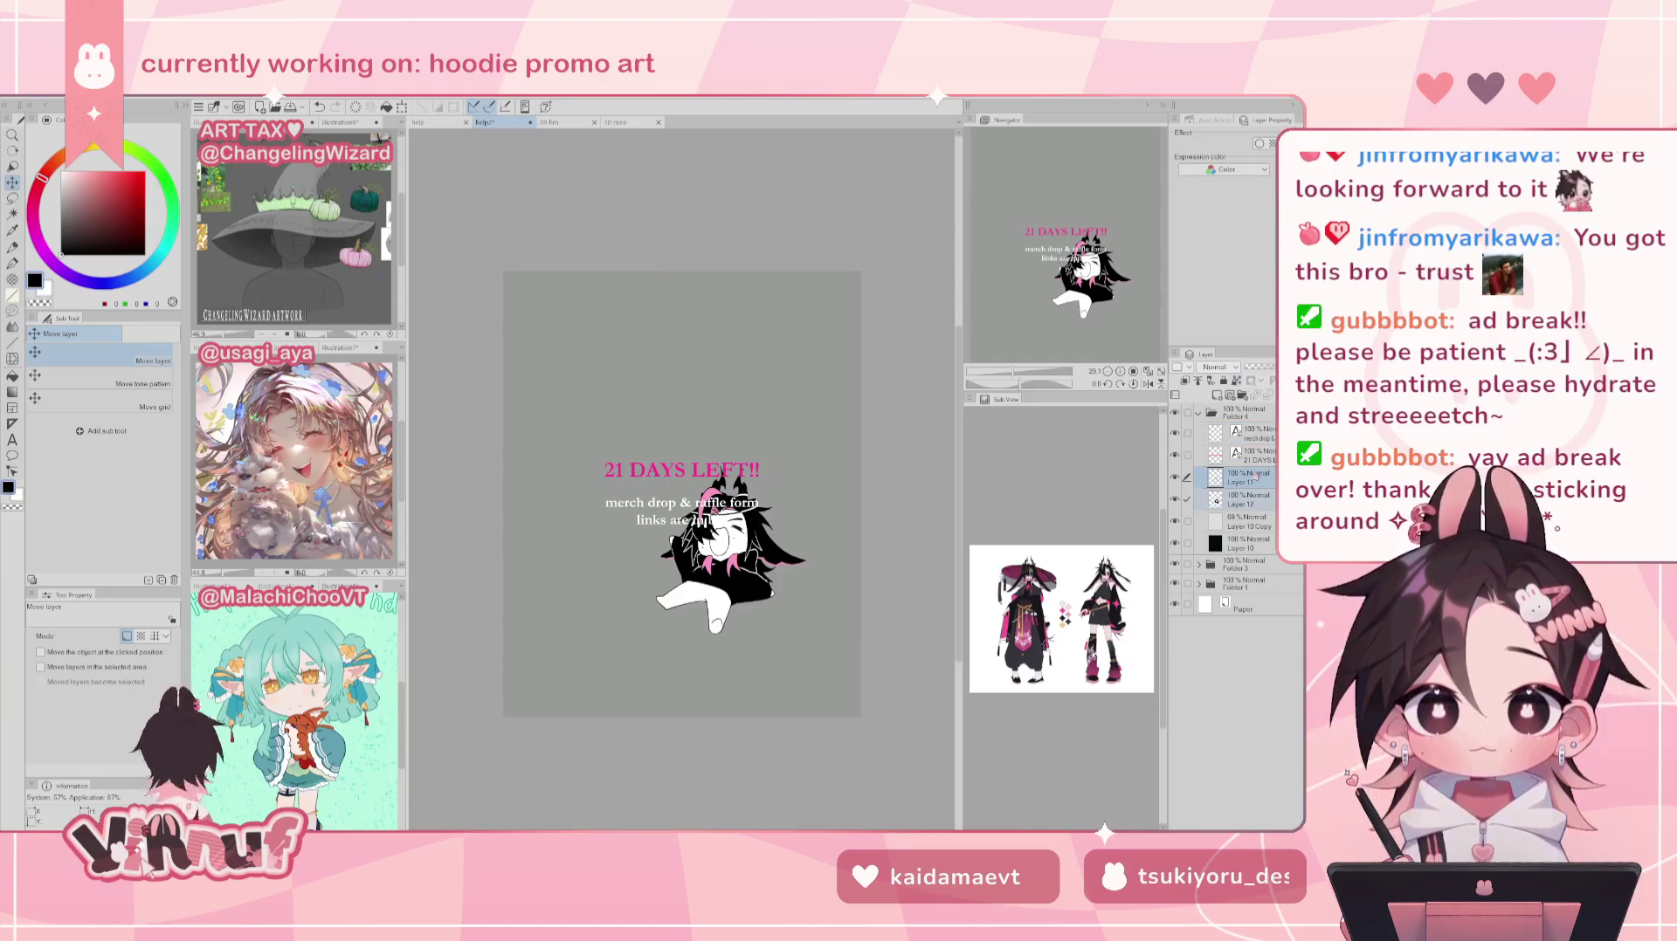
mouse_move(833, 523)
mouse_down()
mouse_move(808, 639)
mouse_move(878, 560)
mouse_up()
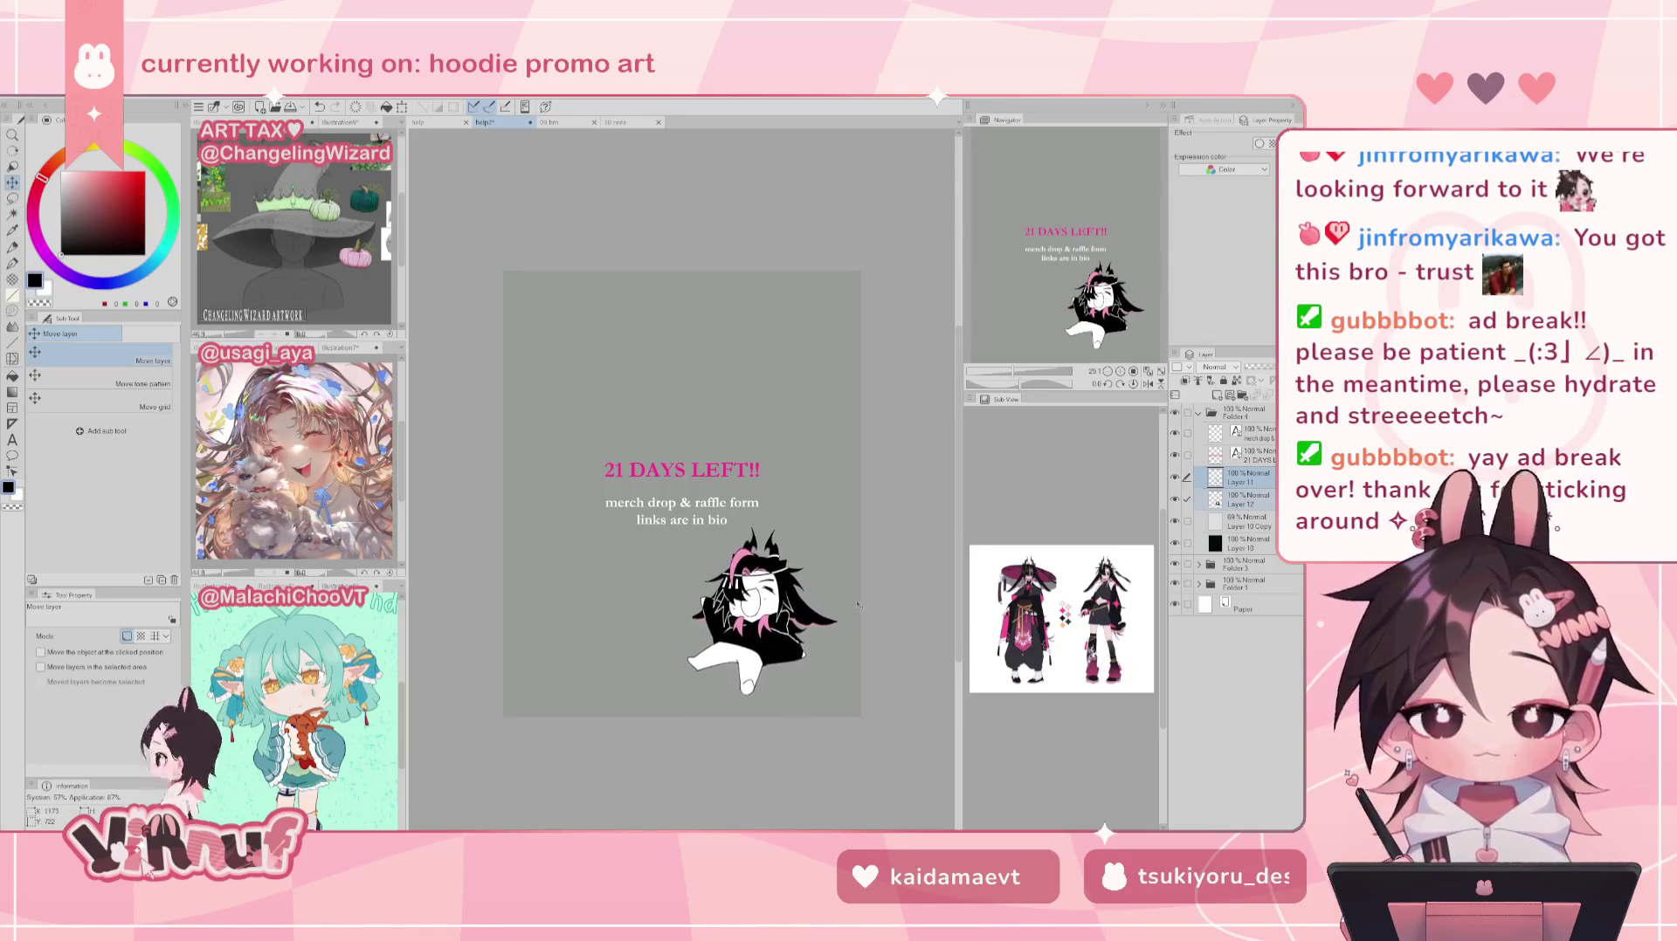
scroll(1067, 271, up, 3)
drag(1067, 272, 1091, 273)
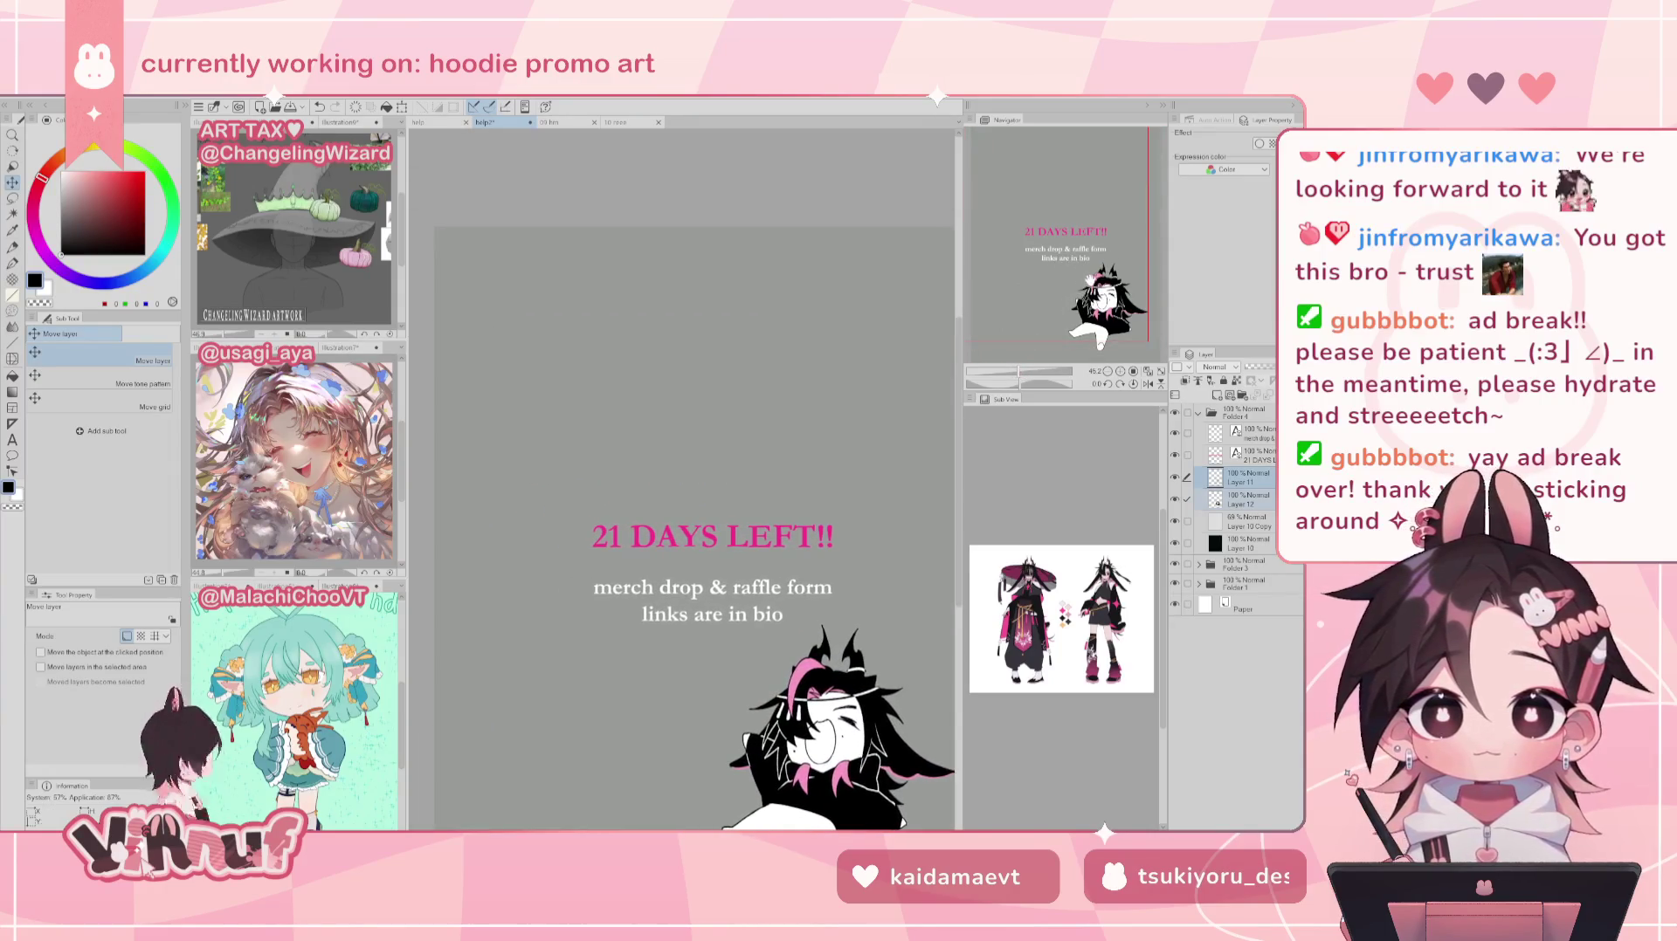
key(p)
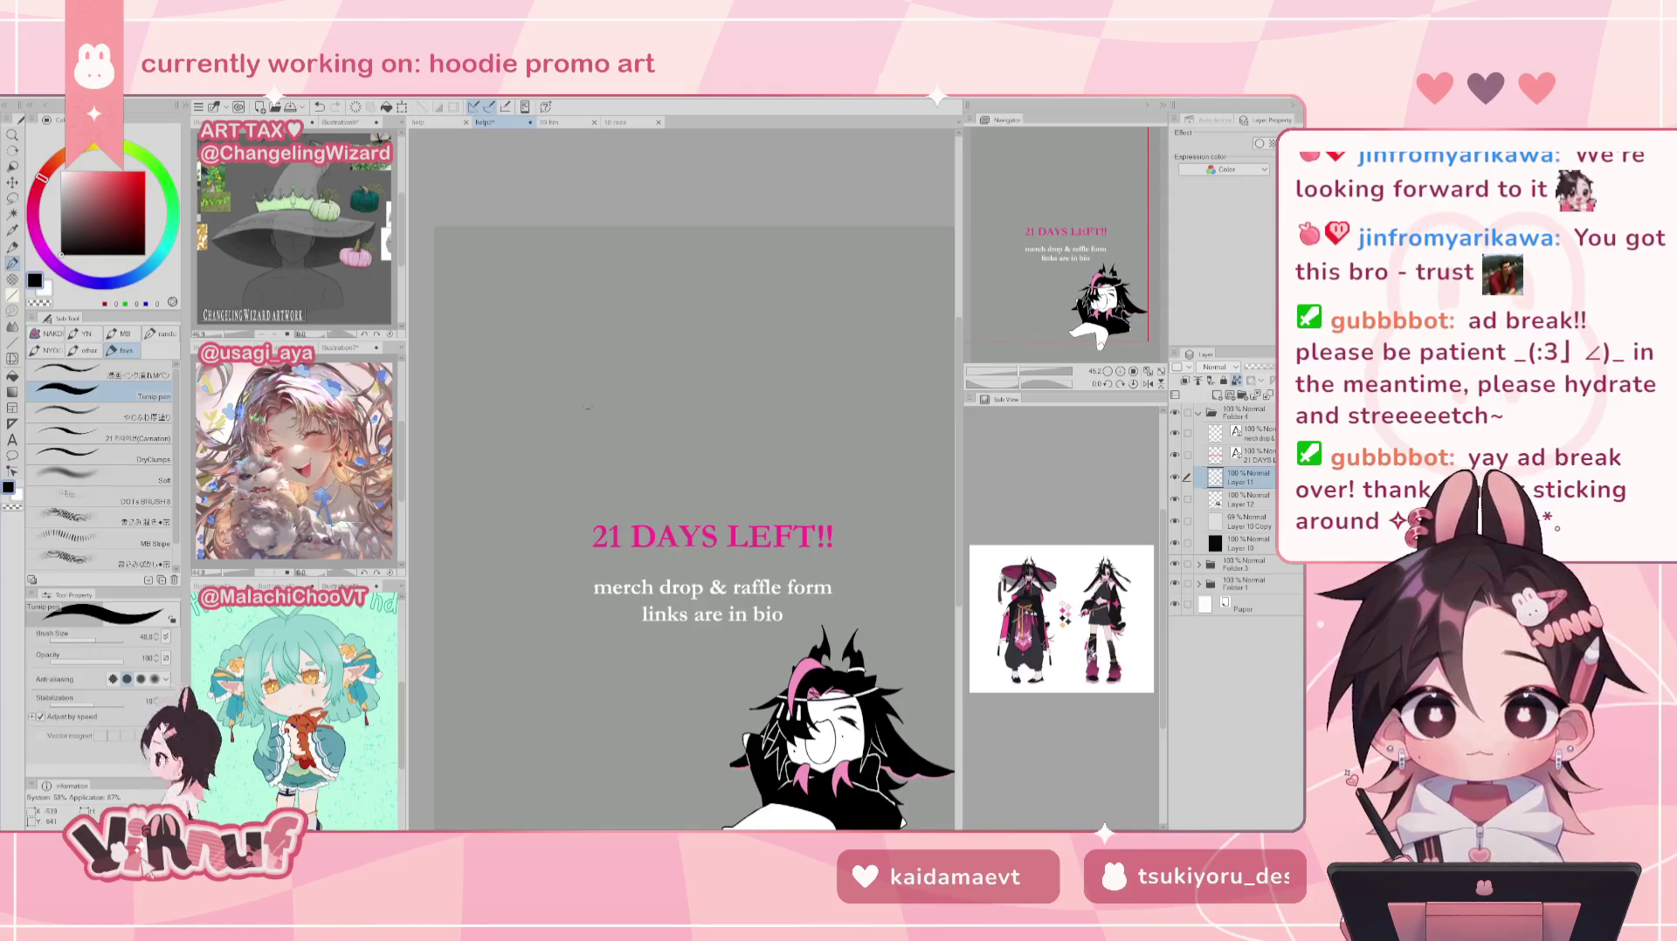
Step: Choose the top pen sub tool and try a curved stroke above the heading, then undo it
click(135, 374)
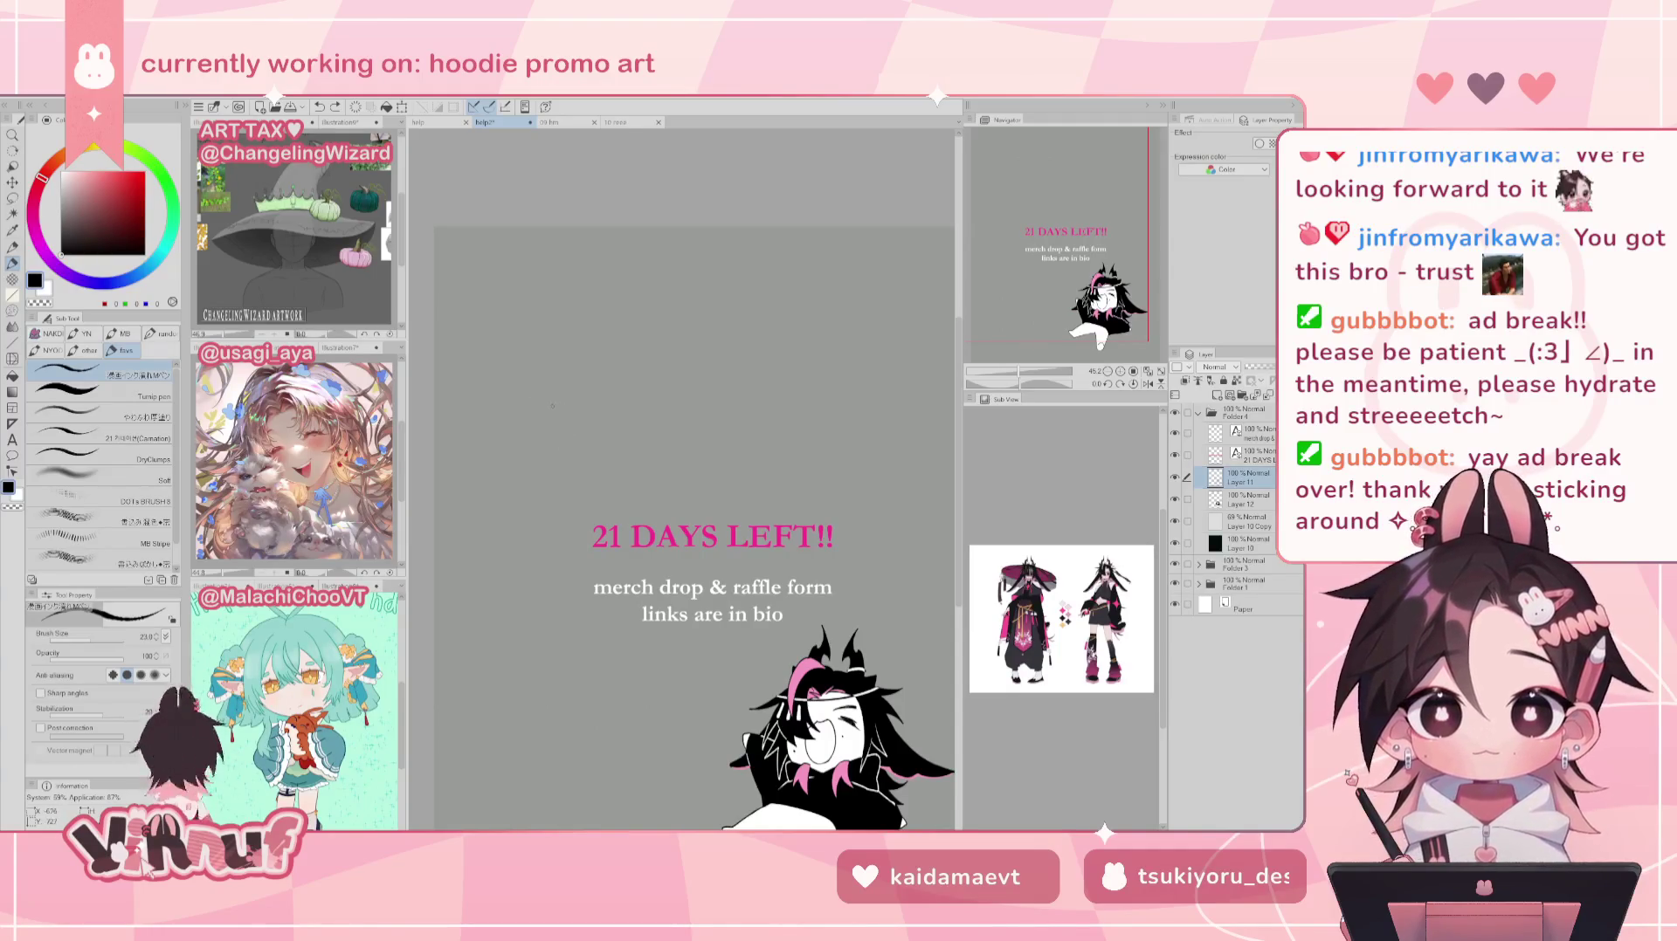
drag(536, 419, 627, 417)
key(ctrl+z)
key(ctrl+y)
key(ctrl+z)
key(ctrl+y)
key(ctrl+z)
key(ctrl+y)
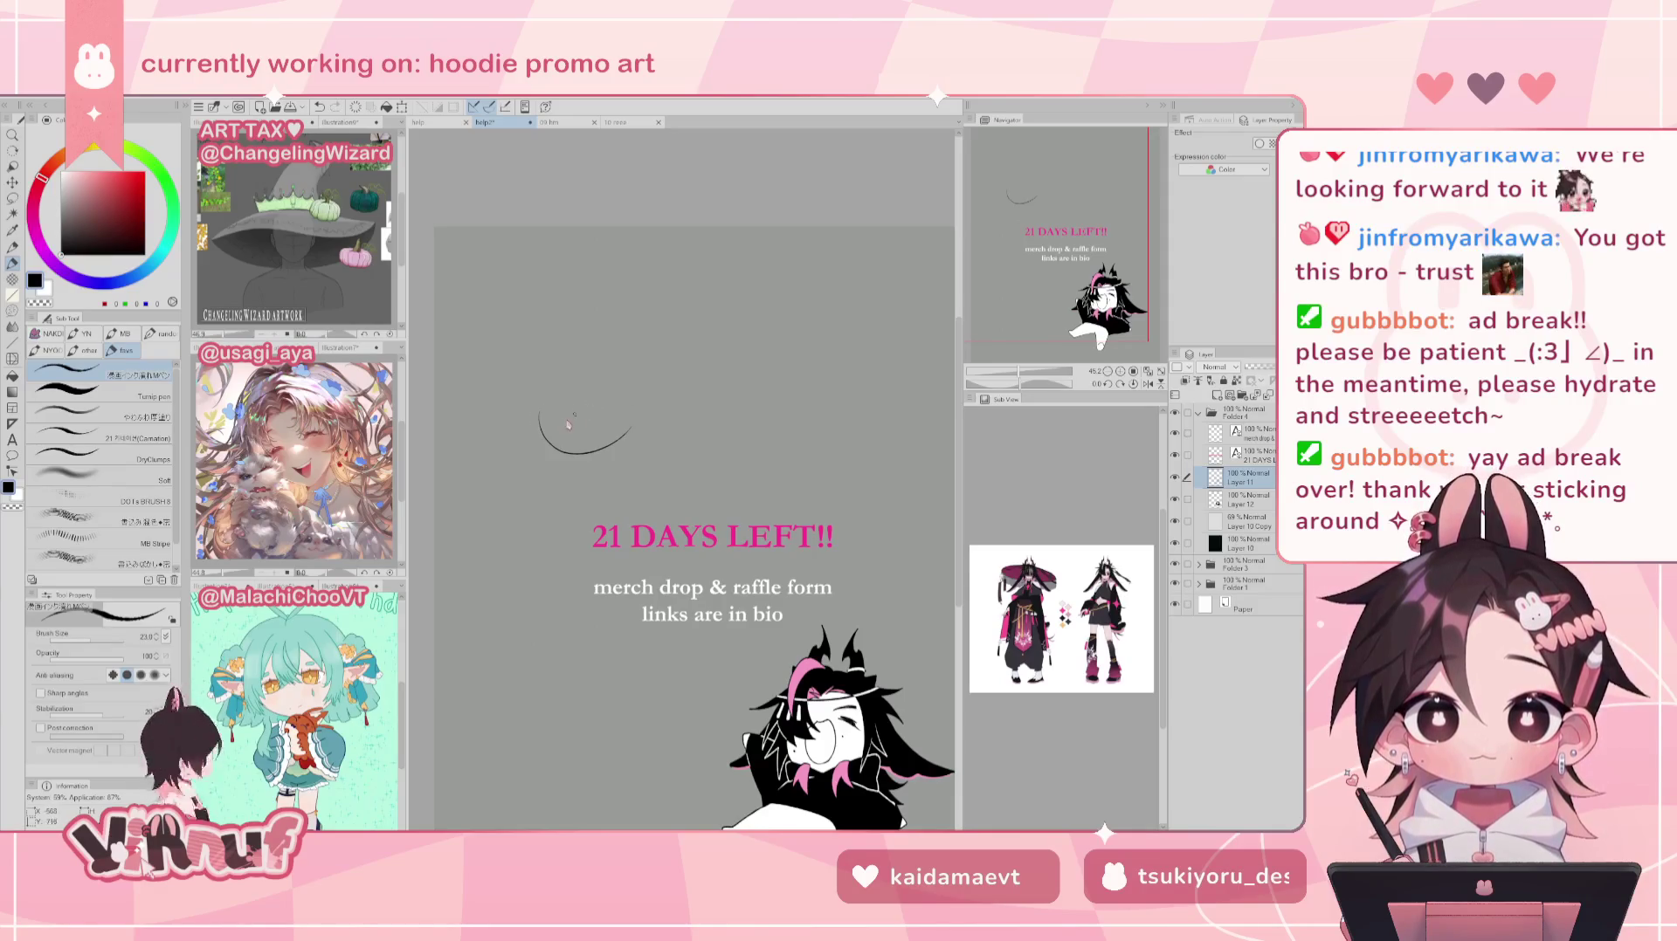
key(ctrl+z)
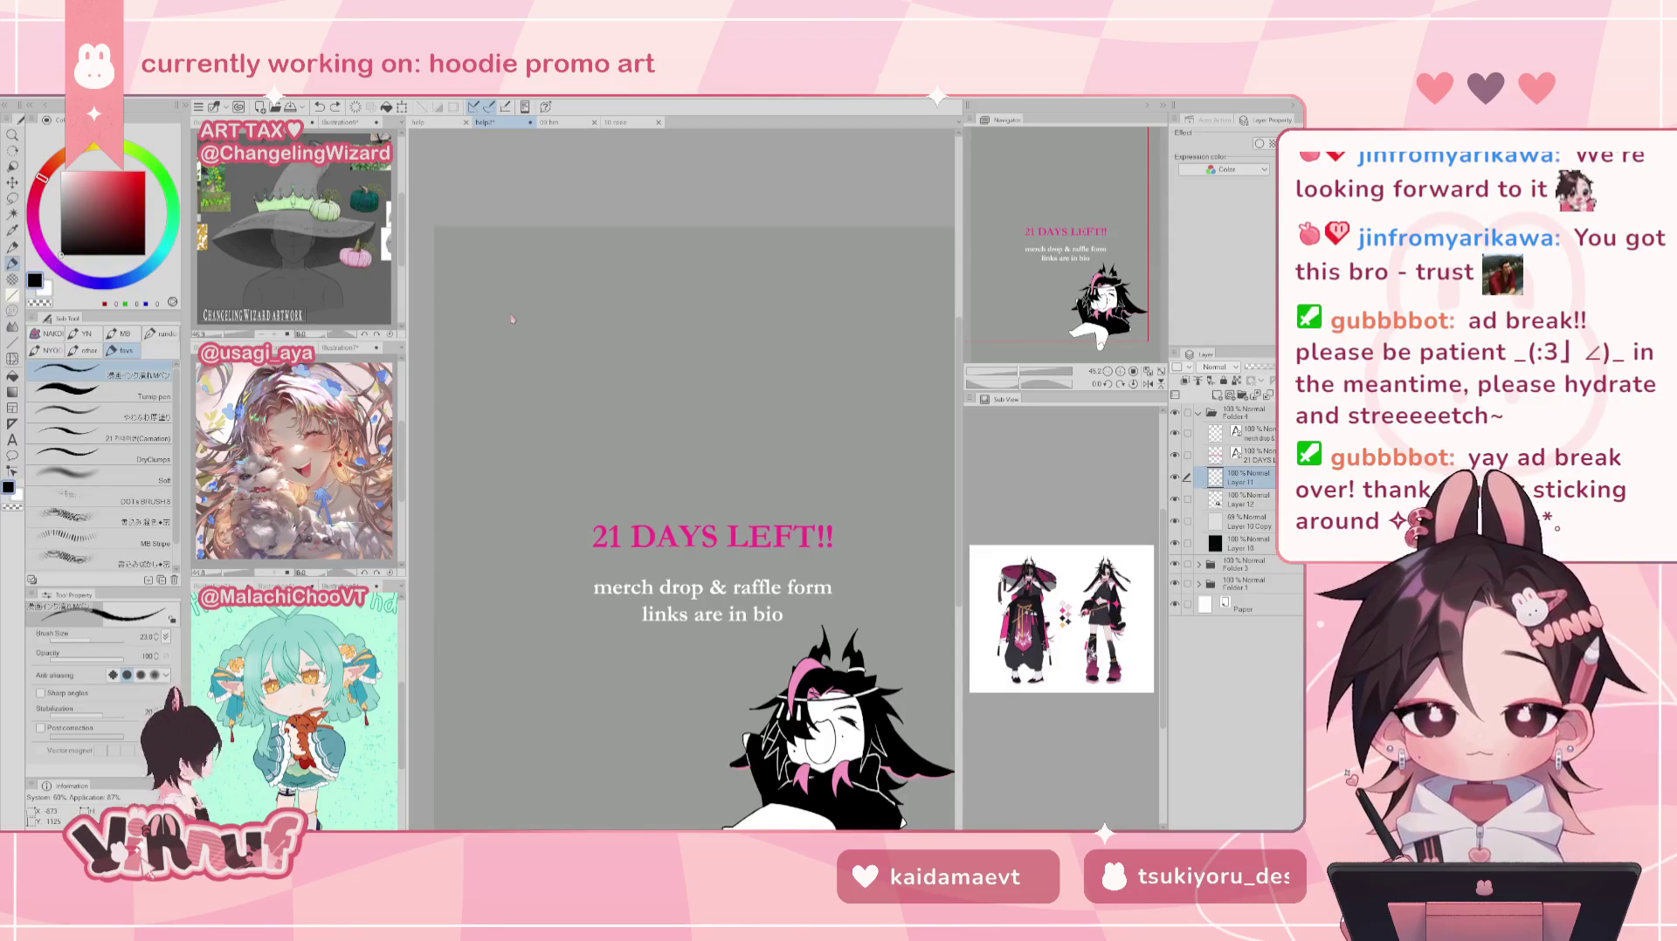
Step: Sketch arcs above the heading, undoing and redoing until two overlapping circles remain
drag(522, 413, 598, 449)
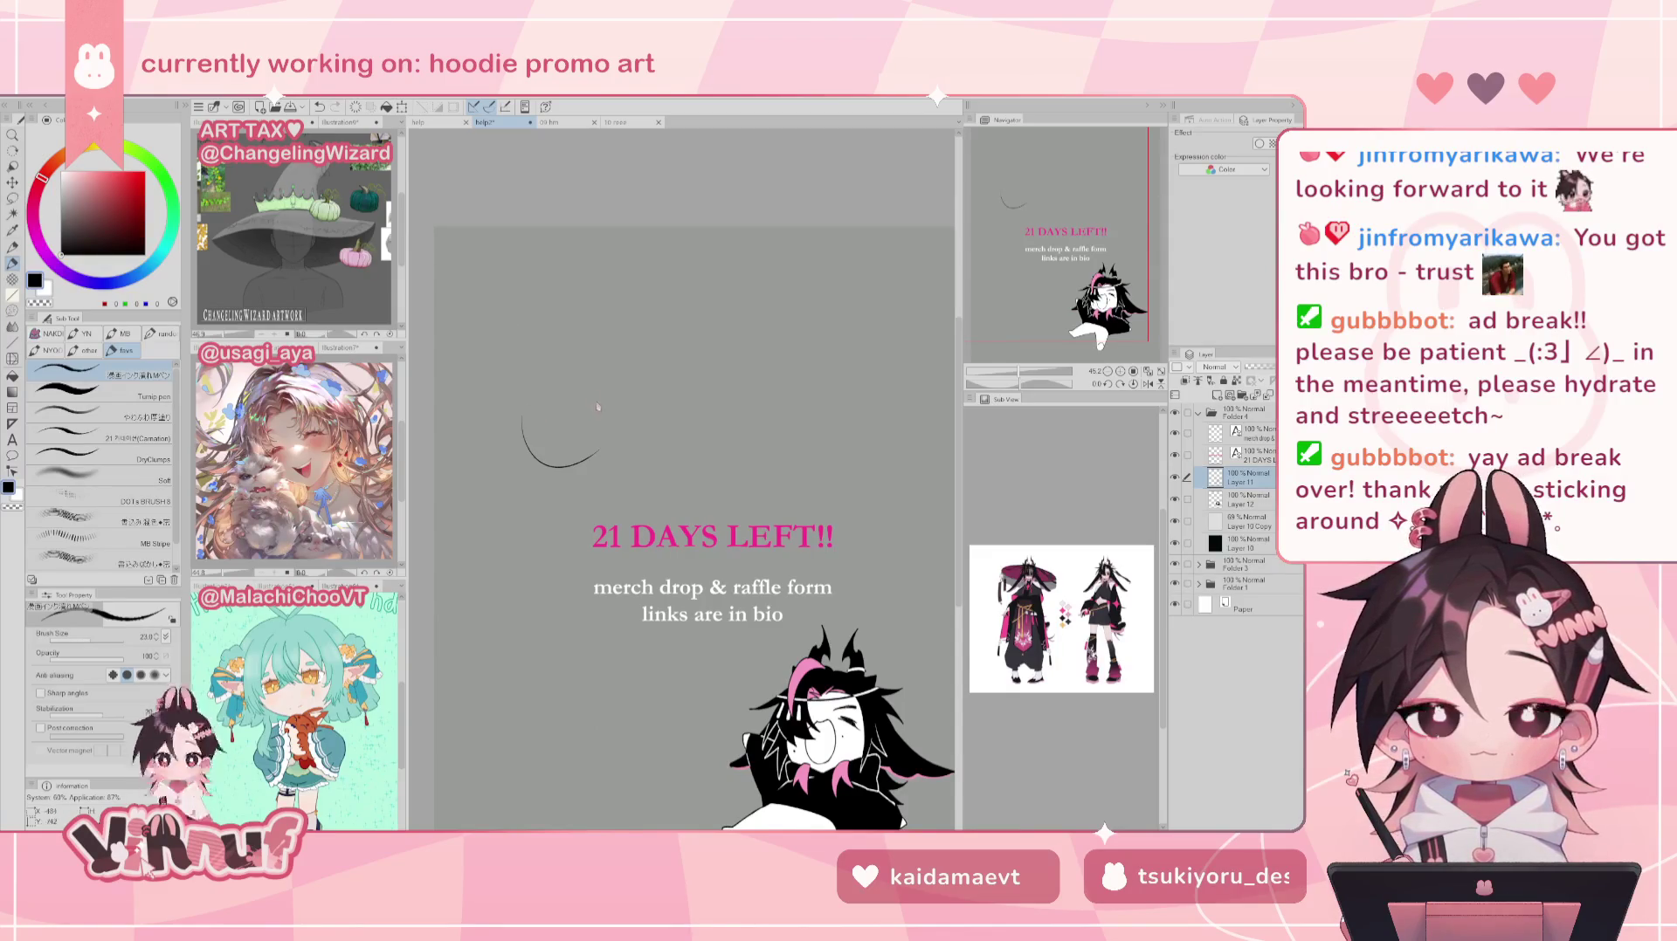
key(ctrl+z)
mouse_move(615, 384)
mouse_down()
mouse_move(594, 461)
mouse_move(622, 417)
mouse_up()
key(ctrl+z)
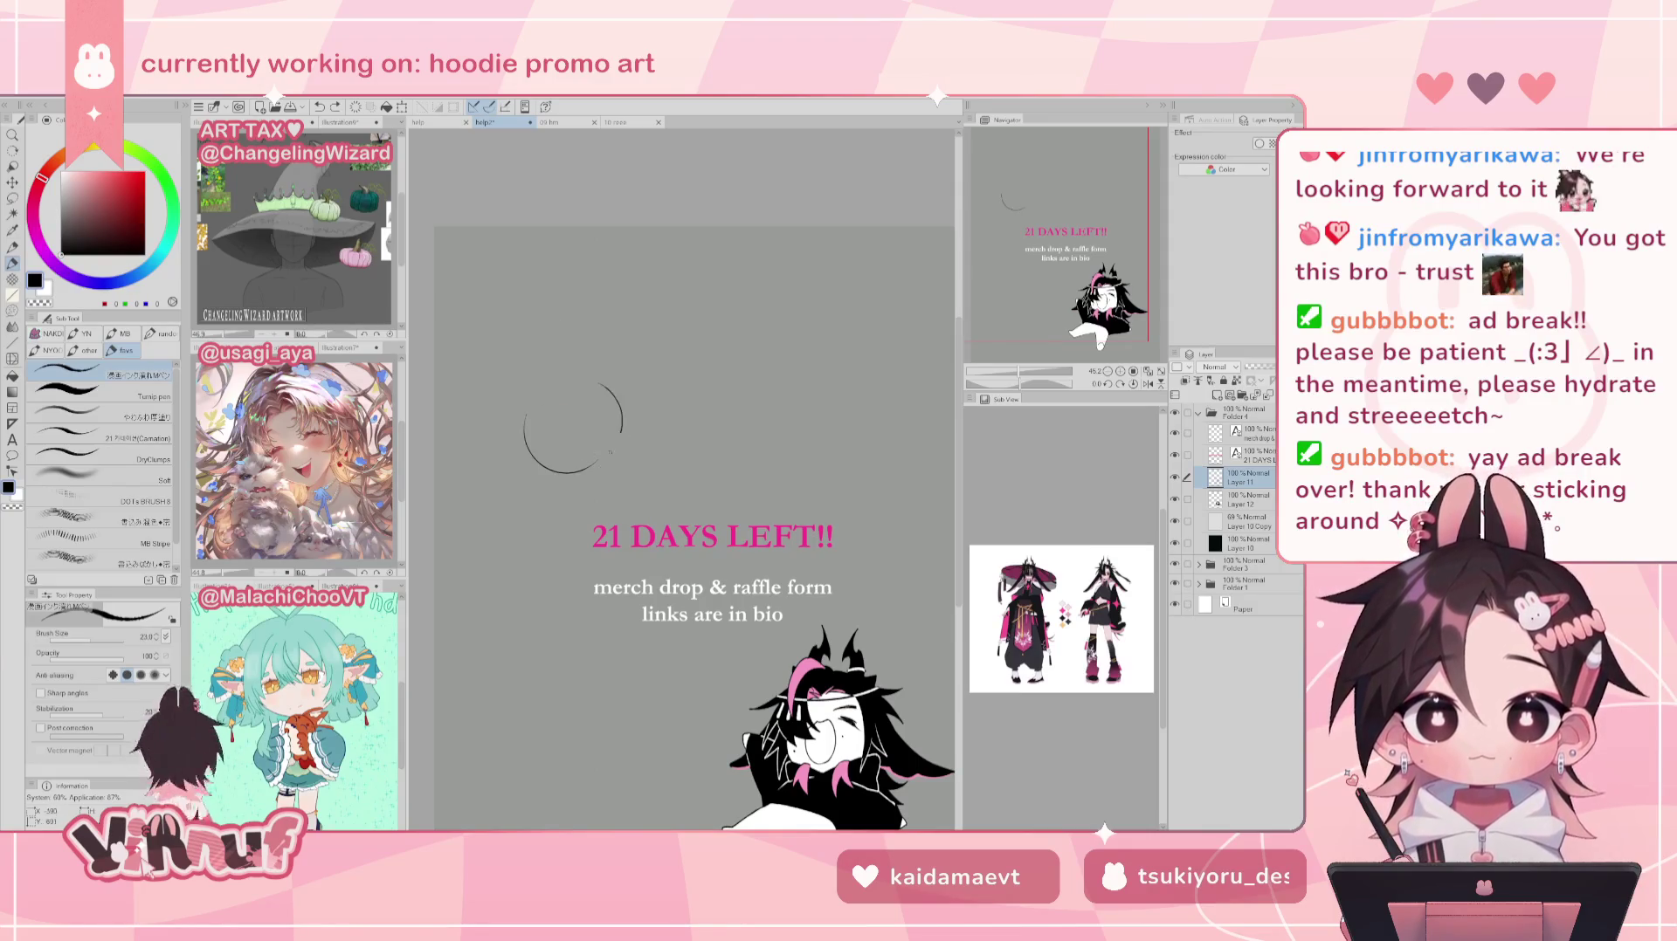
key(ctrl+z)
key(ctrl+y)
key(ctrl+z)
key(ctrl+y)
key(ctrl+z)
key(ctrl+y)
key(ctrl+z)
key(ctrl+y)
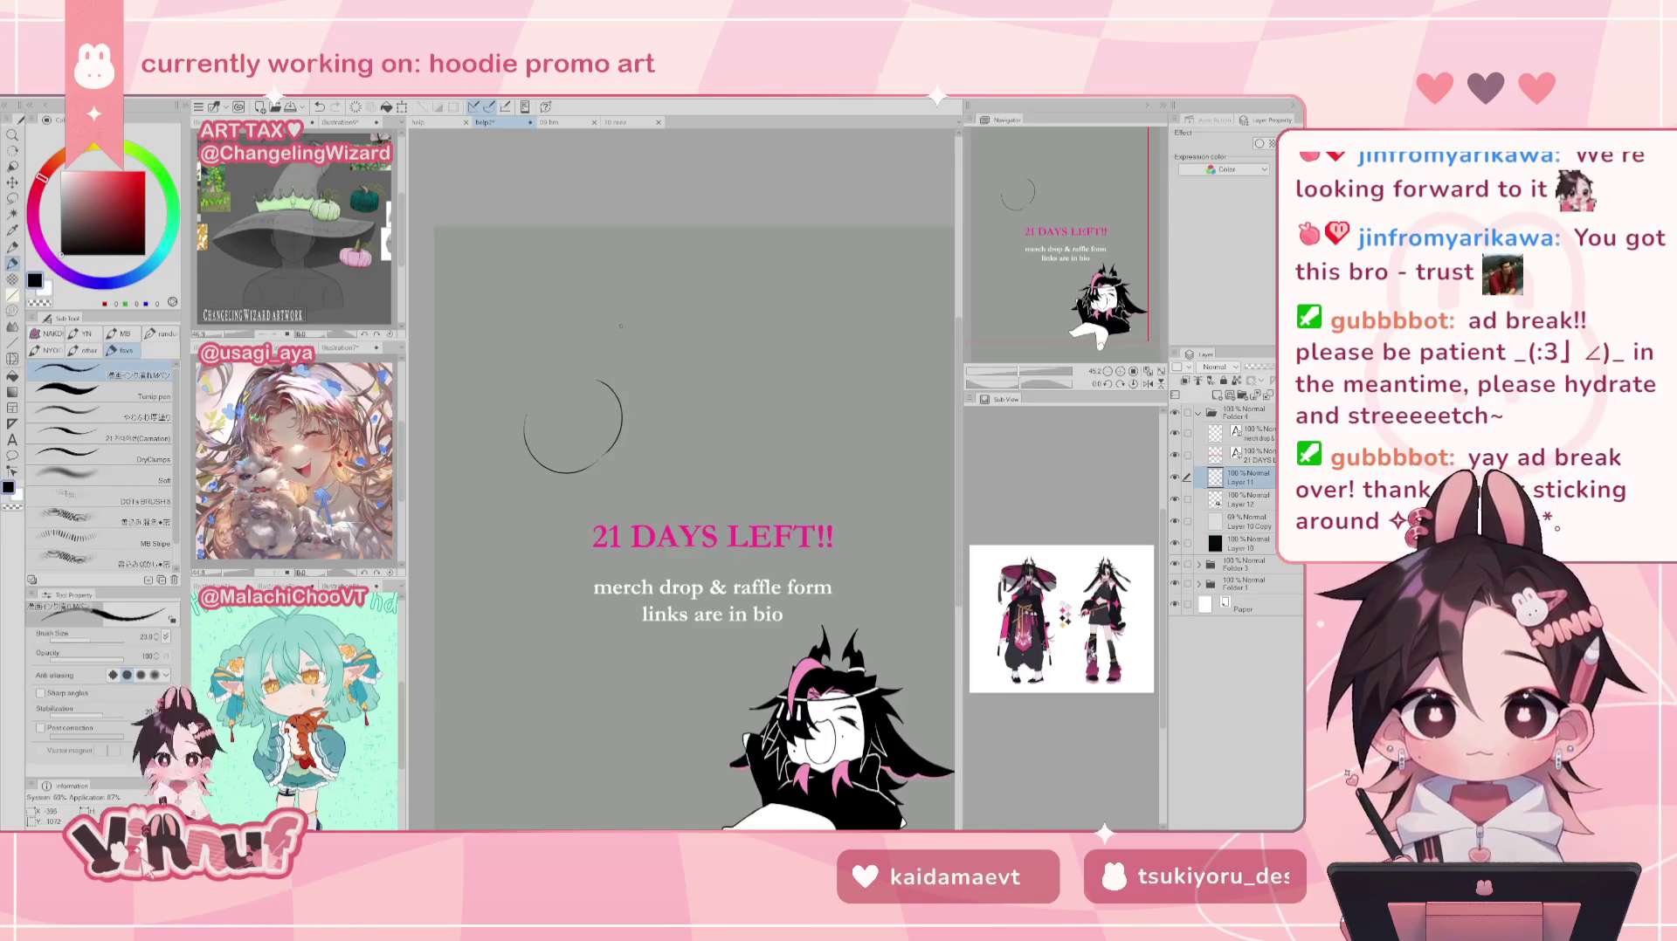
key(j)
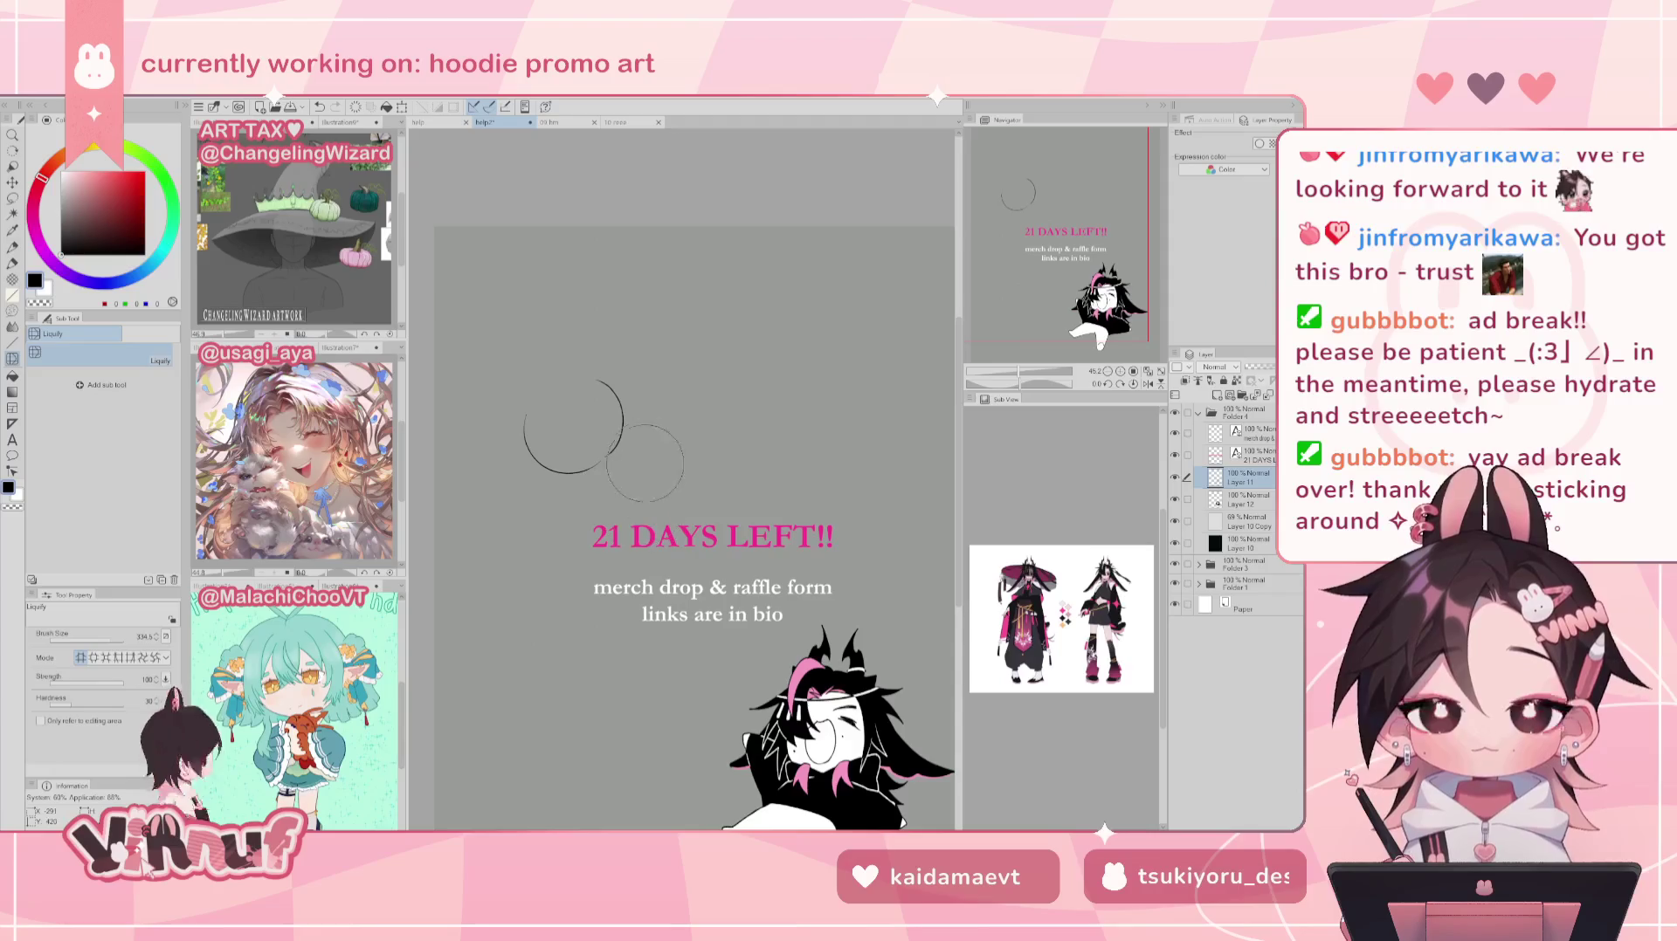
Step: On a new layer, sketch a circle above the text, redrawing its right and bottom arcs
key(ctrl+t)
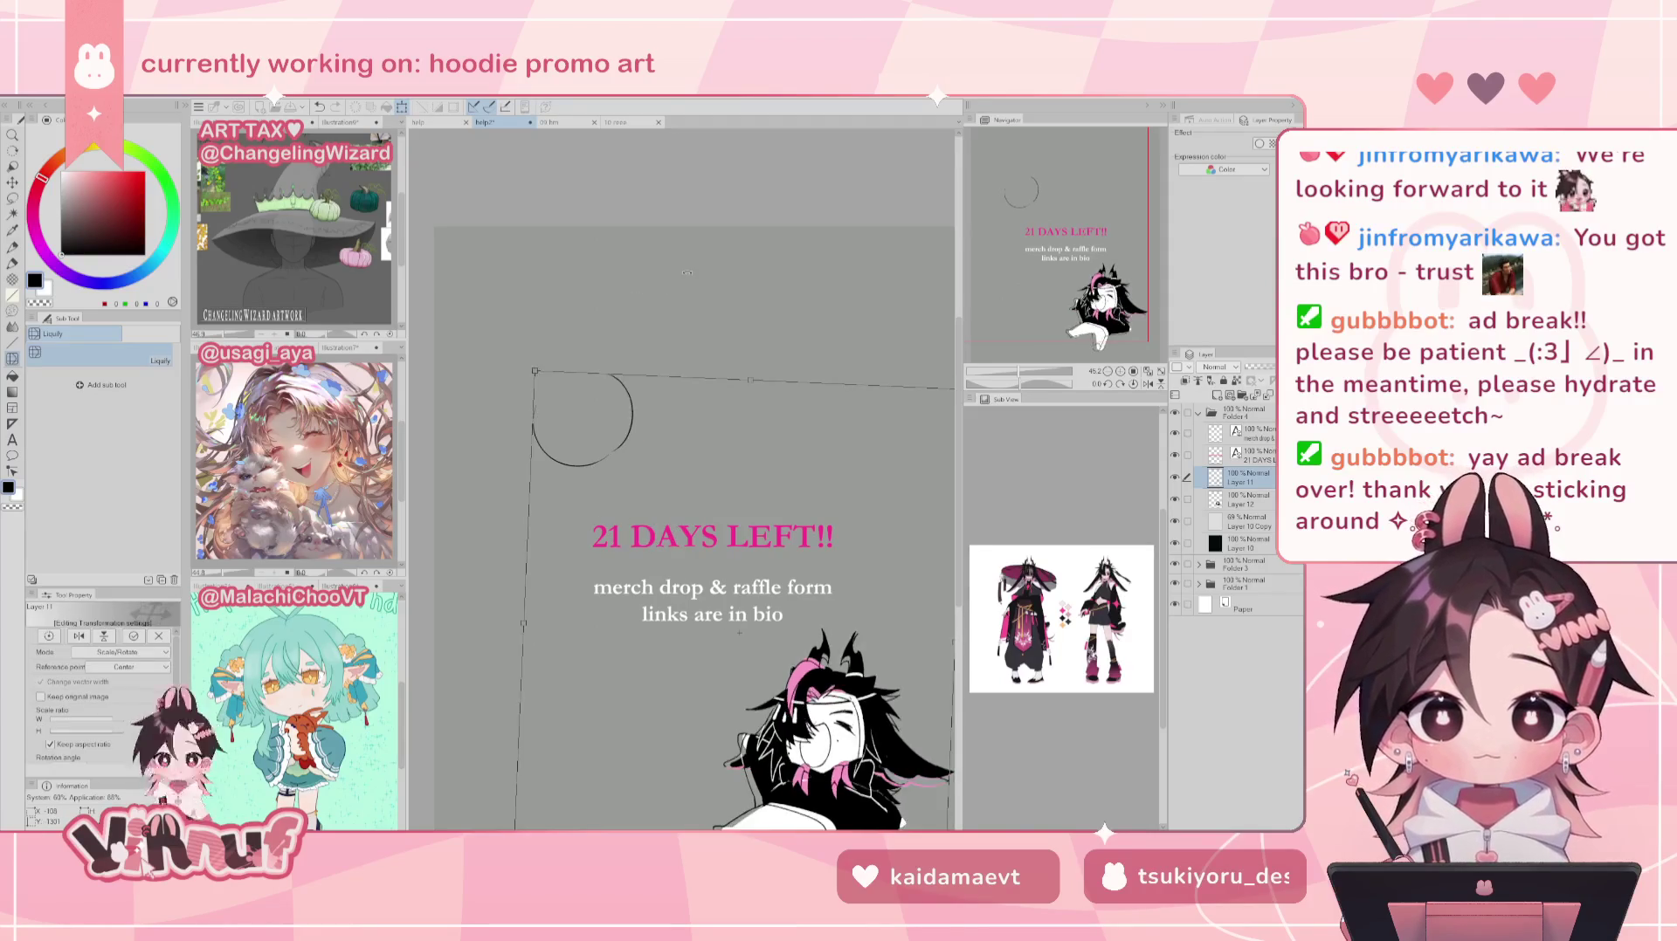
key(Escape)
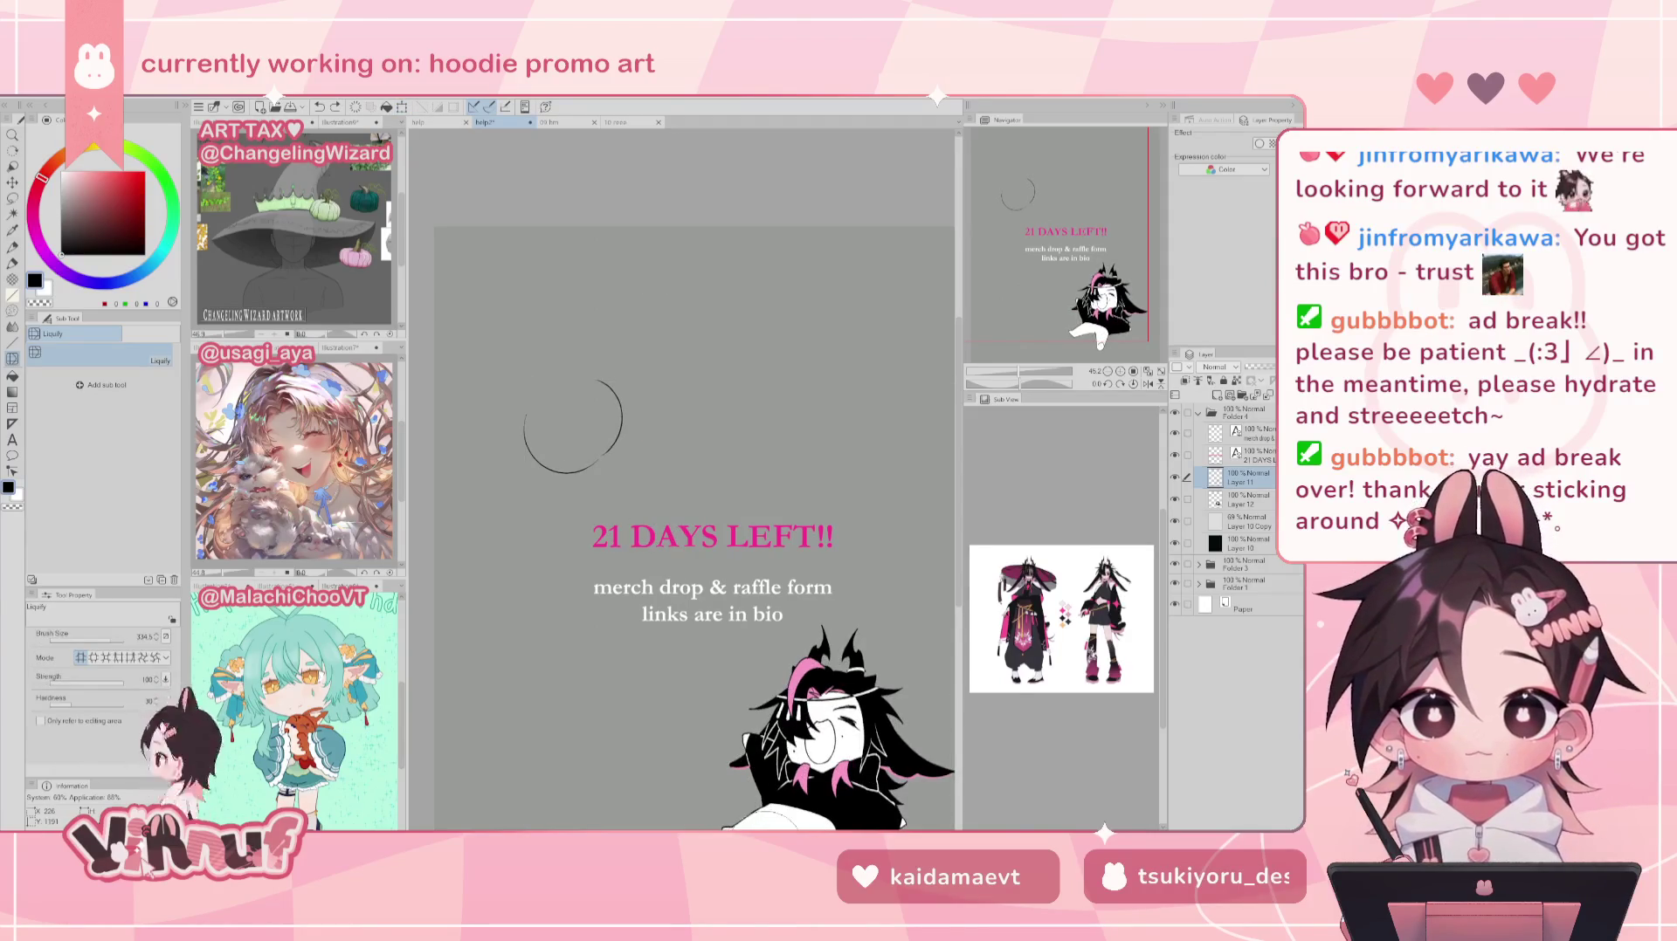
click(1215, 395)
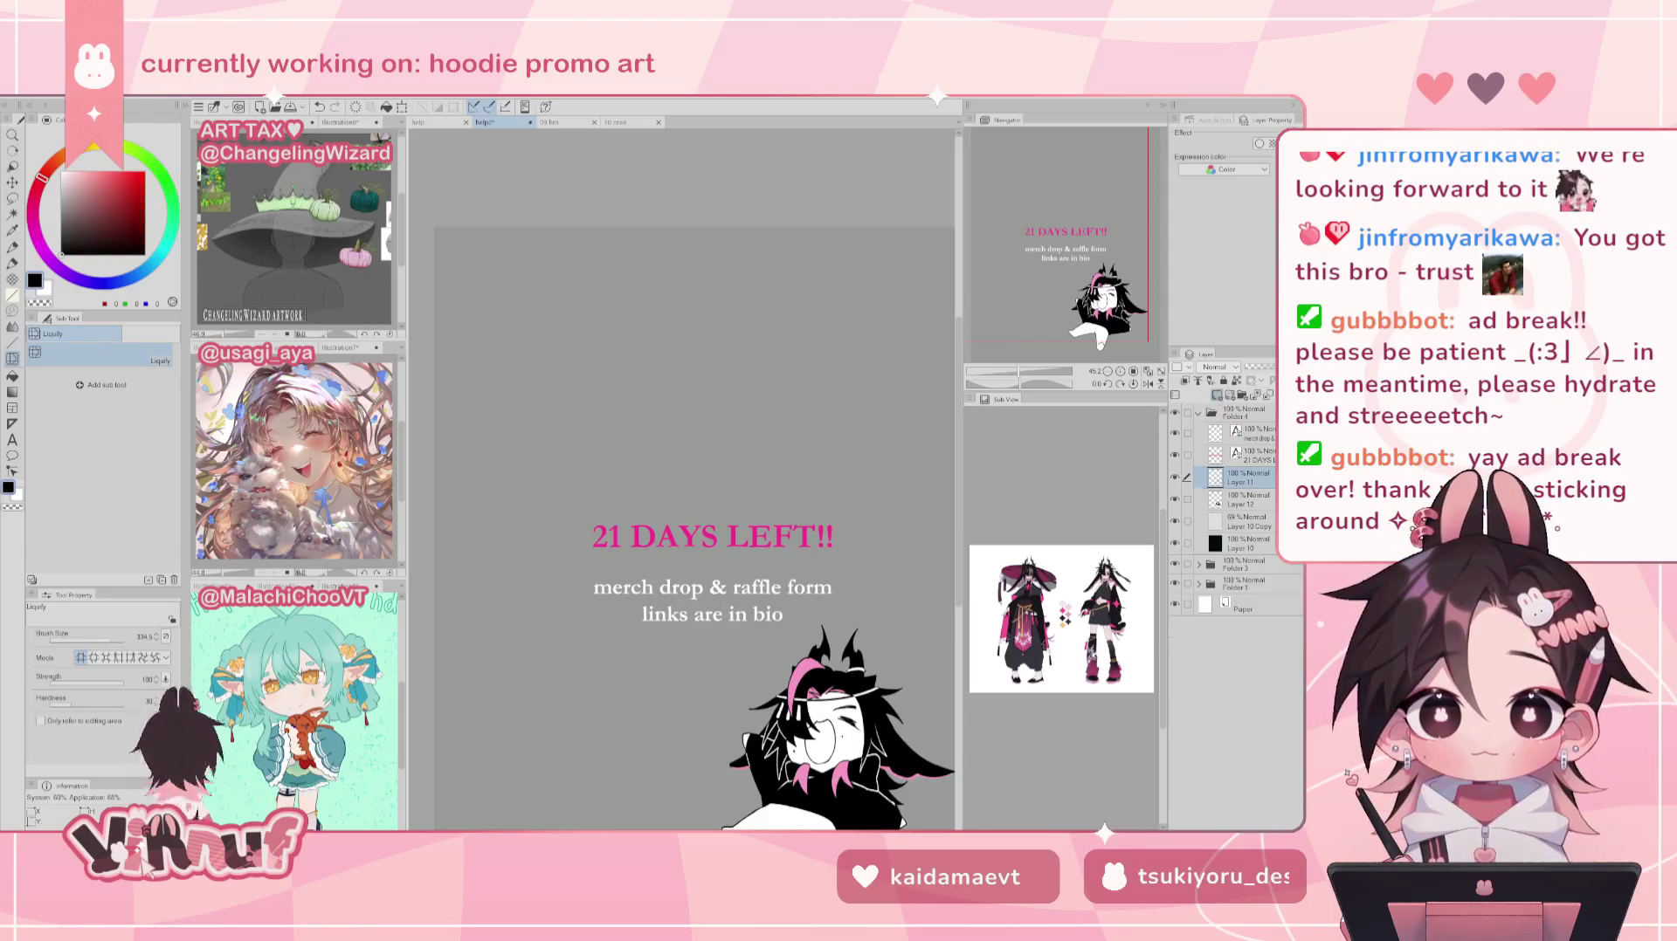
key(p)
mouse_move(524, 360)
mouse_down()
mouse_move(600, 416)
mouse_move(633, 363)
mouse_up()
key(ctrl+z)
key(ctrl+z)
drag(637, 421, 616, 362)
key(ctrl+z)
key(ctrl+z)
key(ctrl+z)
key(ctrl+z)
drag(634, 419, 627, 359)
key(ctrl+z)
key(ctrl+z)
key(ctrl+z)
drag(634, 428, 616, 354)
key(ctrl+z)
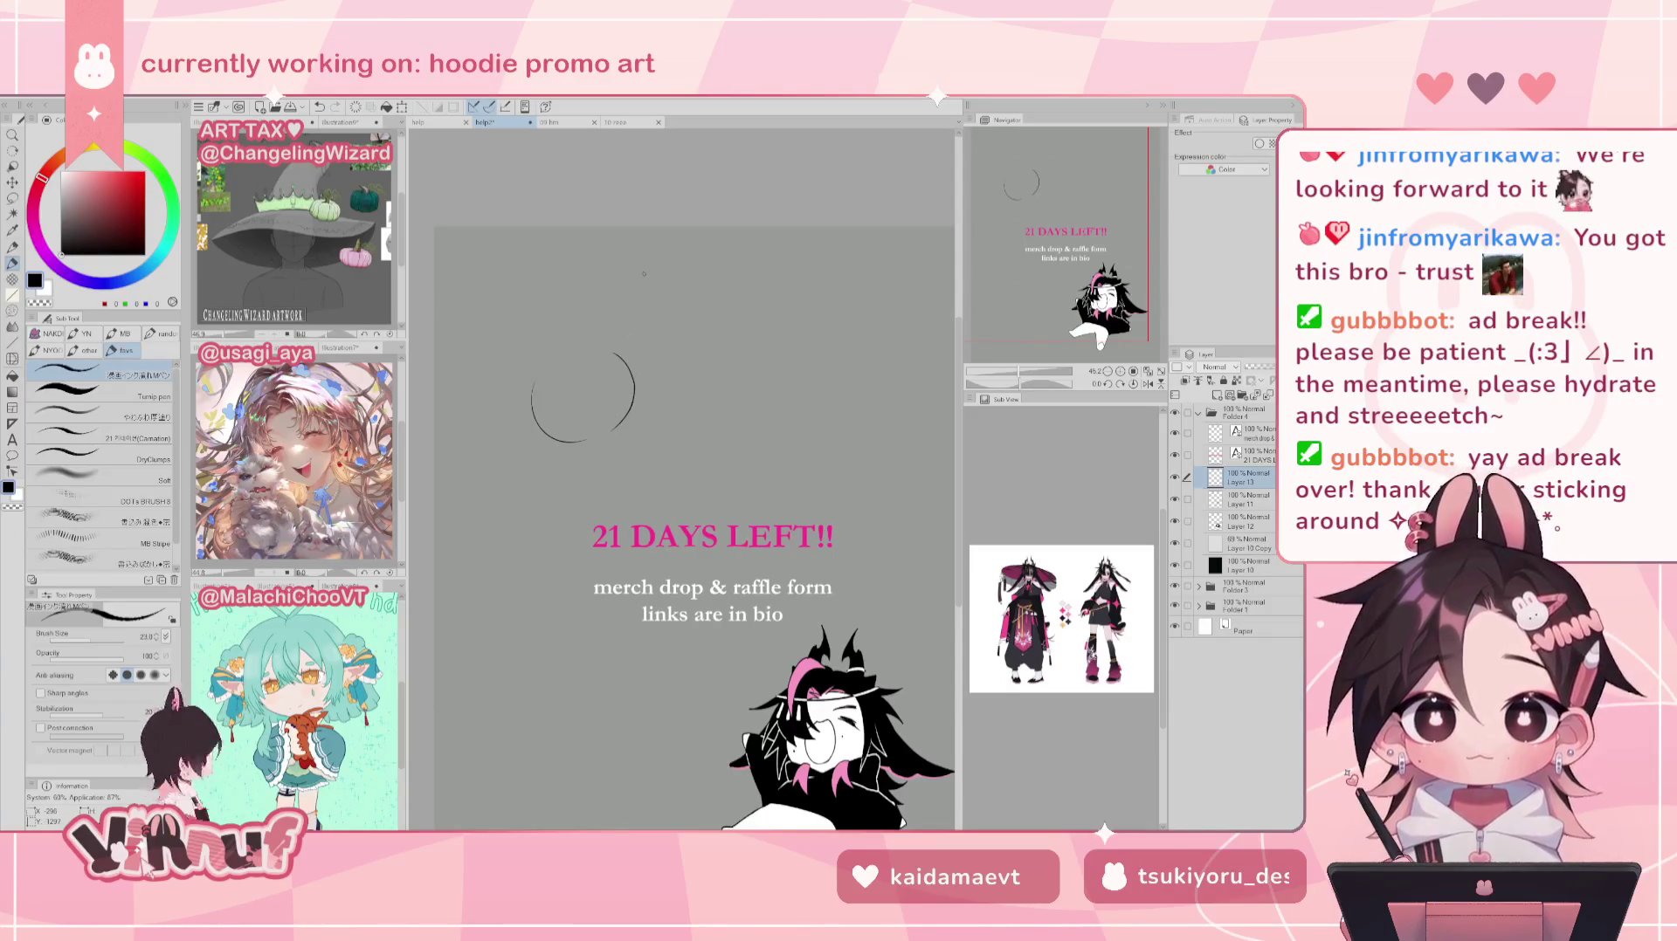
key(ctrl+z)
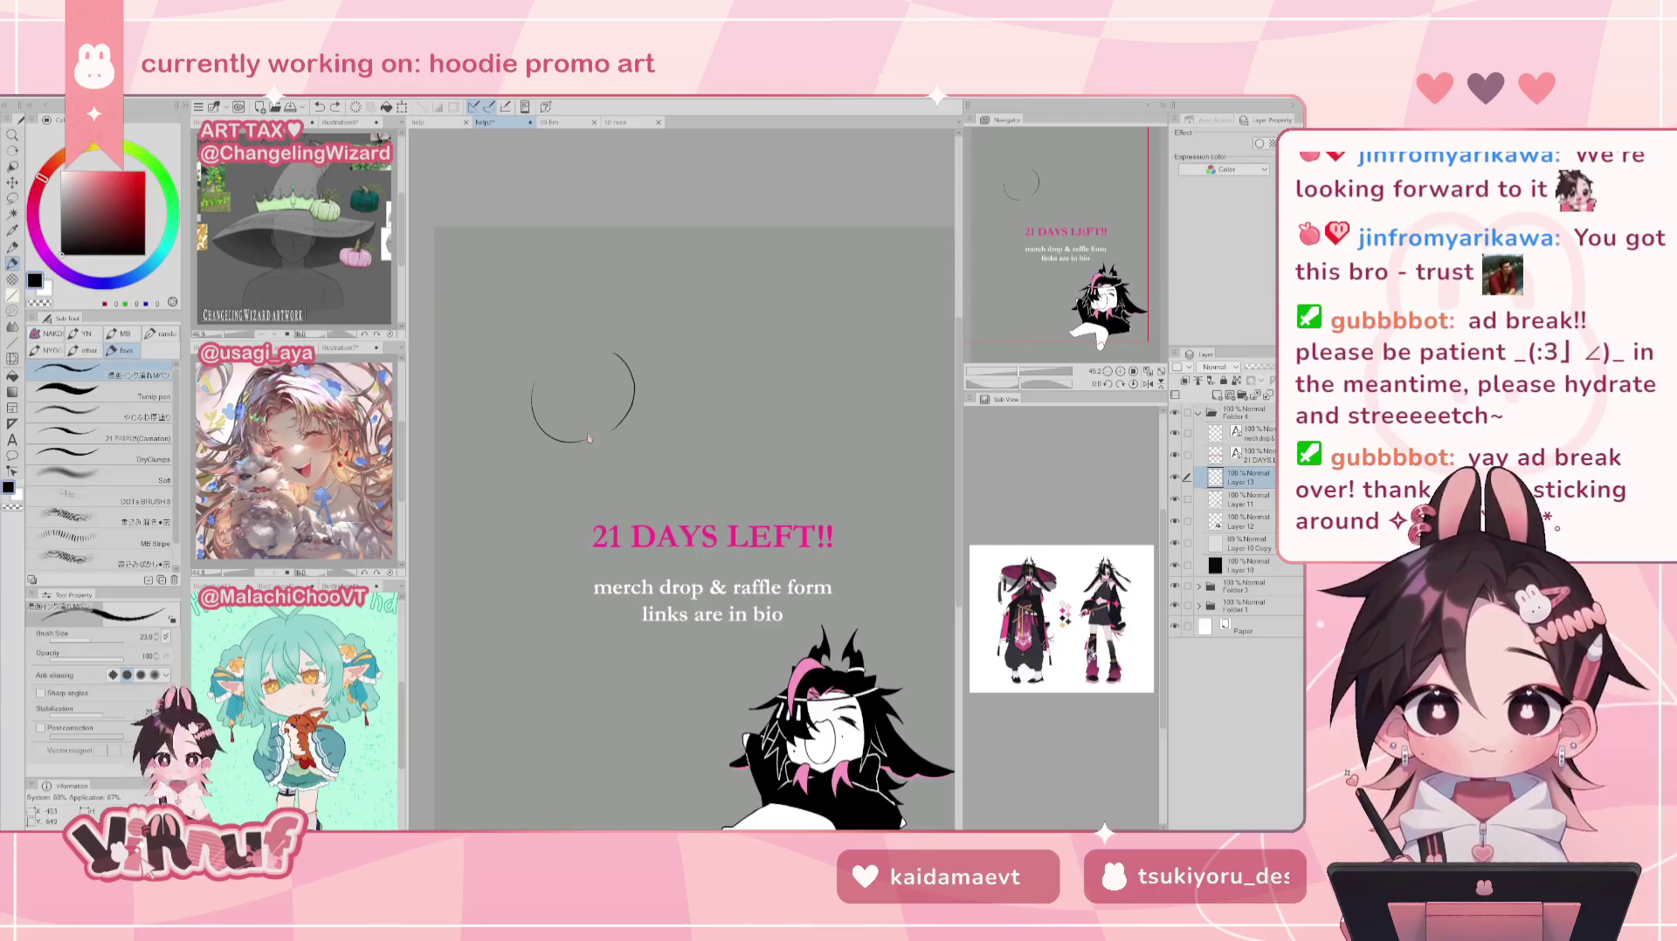
drag(581, 438, 611, 430)
key(ctrl+z)
key(ctrl+z)
key(ctrl+z)
key(ctrl+z)
key(ctrl+z)
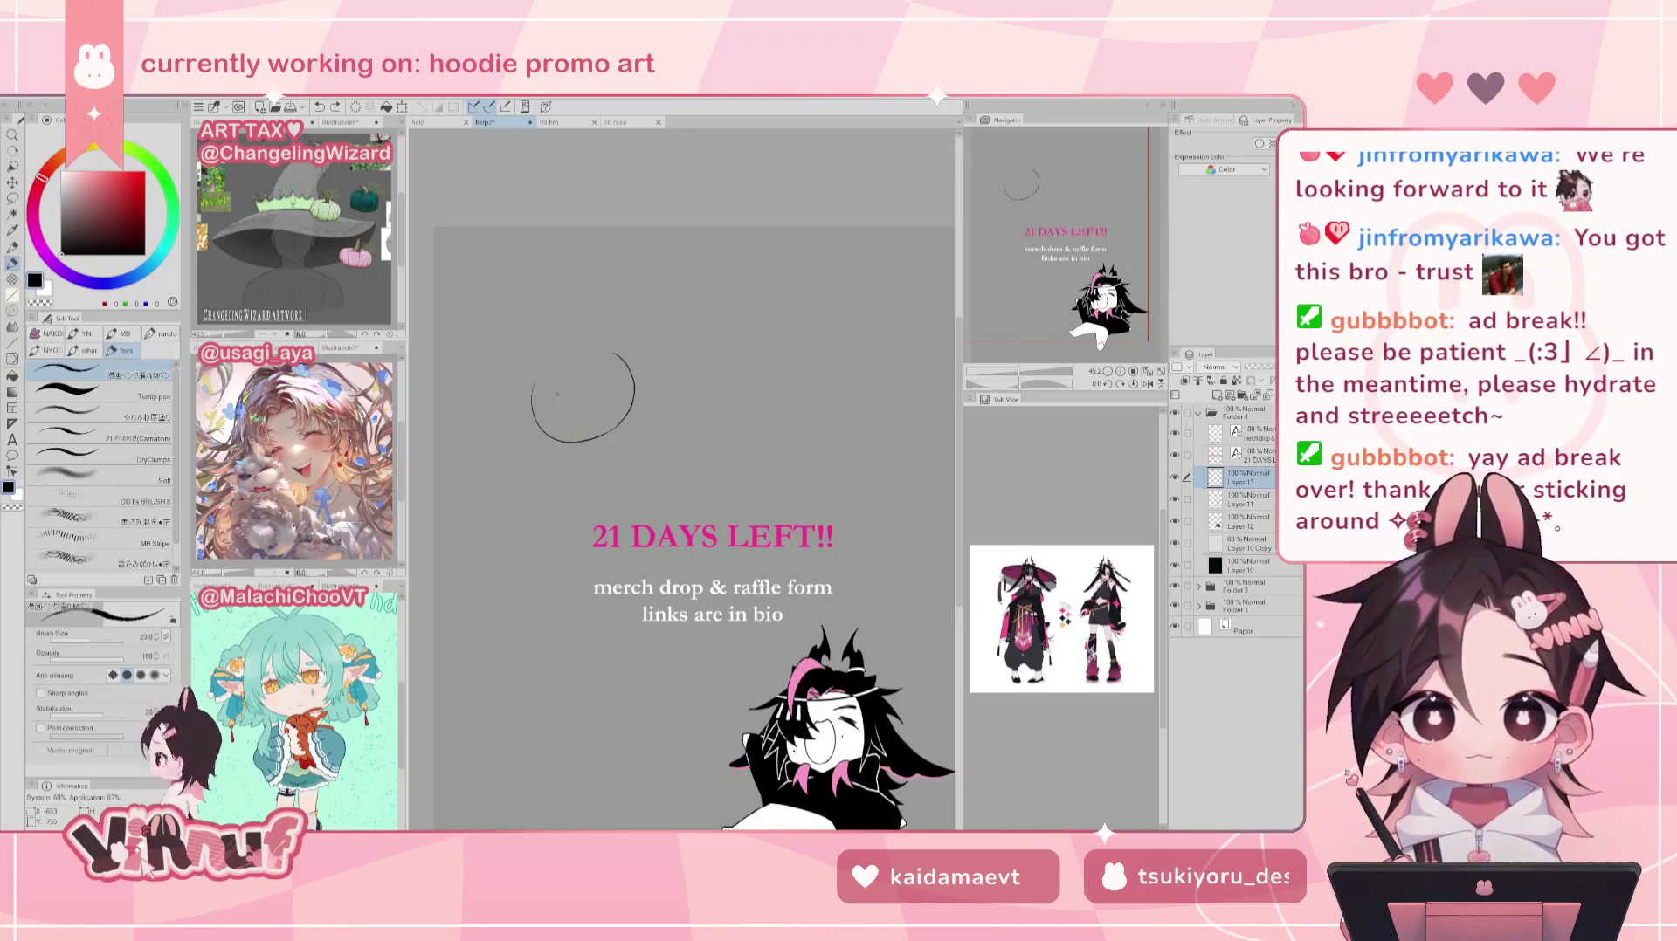
Step: Try pink with the Turnip pen on Layer 12, then return to Layer 11 with the black pen
click(1238, 527)
drag(804, 629, 765, 589)
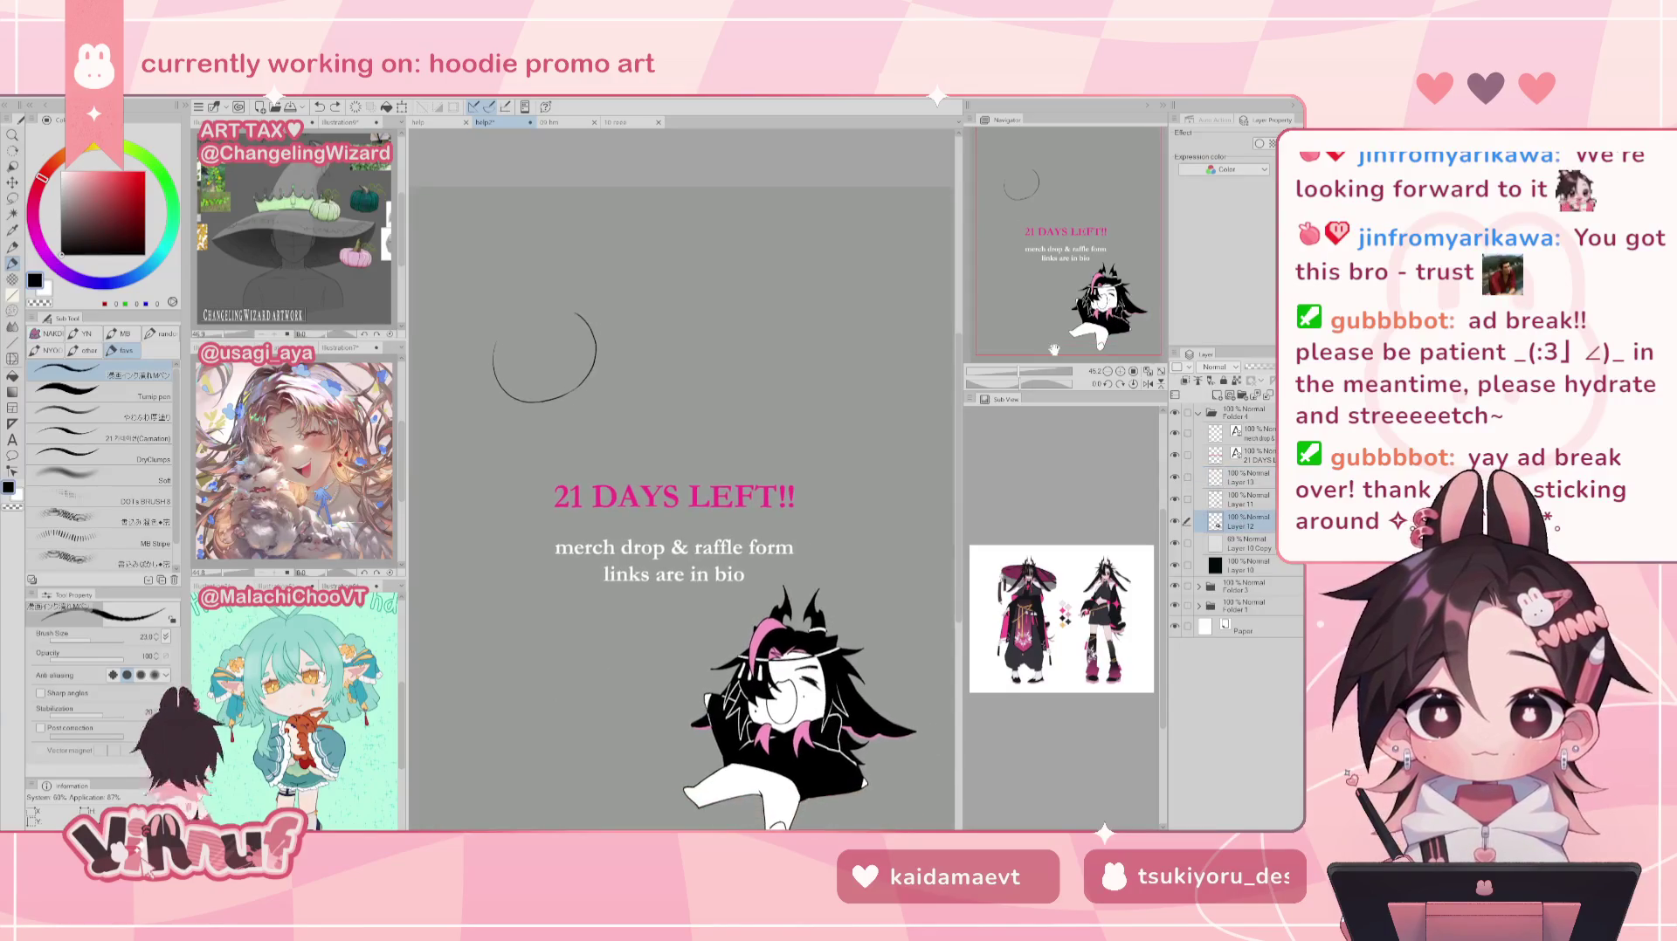
alt+click(760, 629)
click(96, 396)
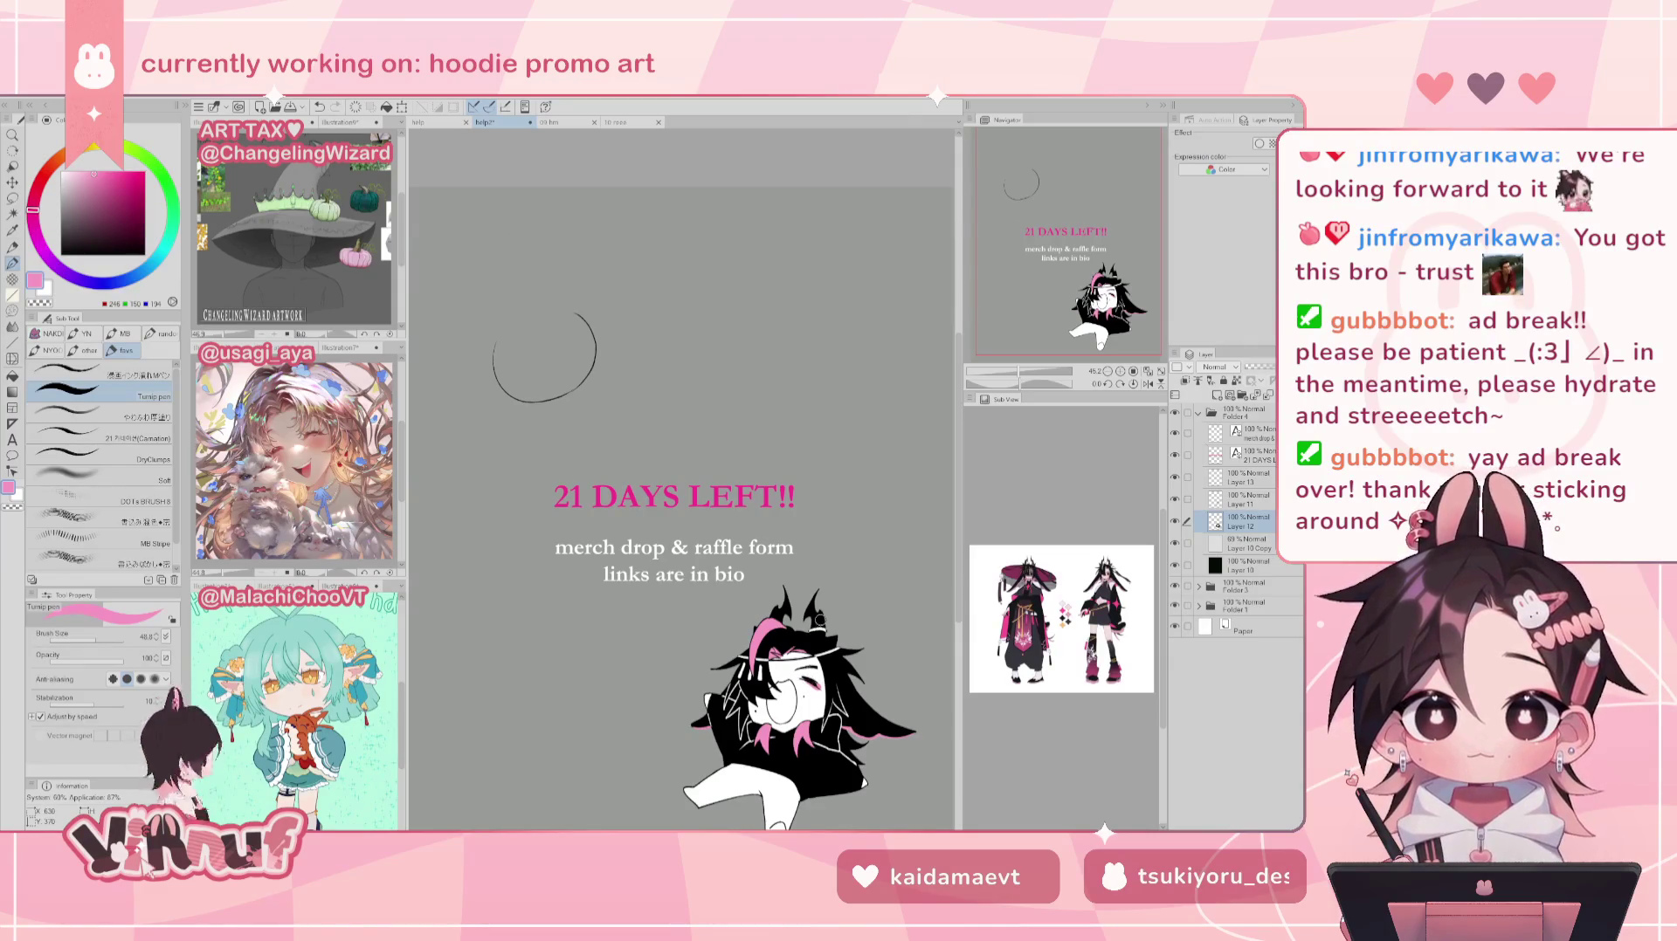
click(1175, 413)
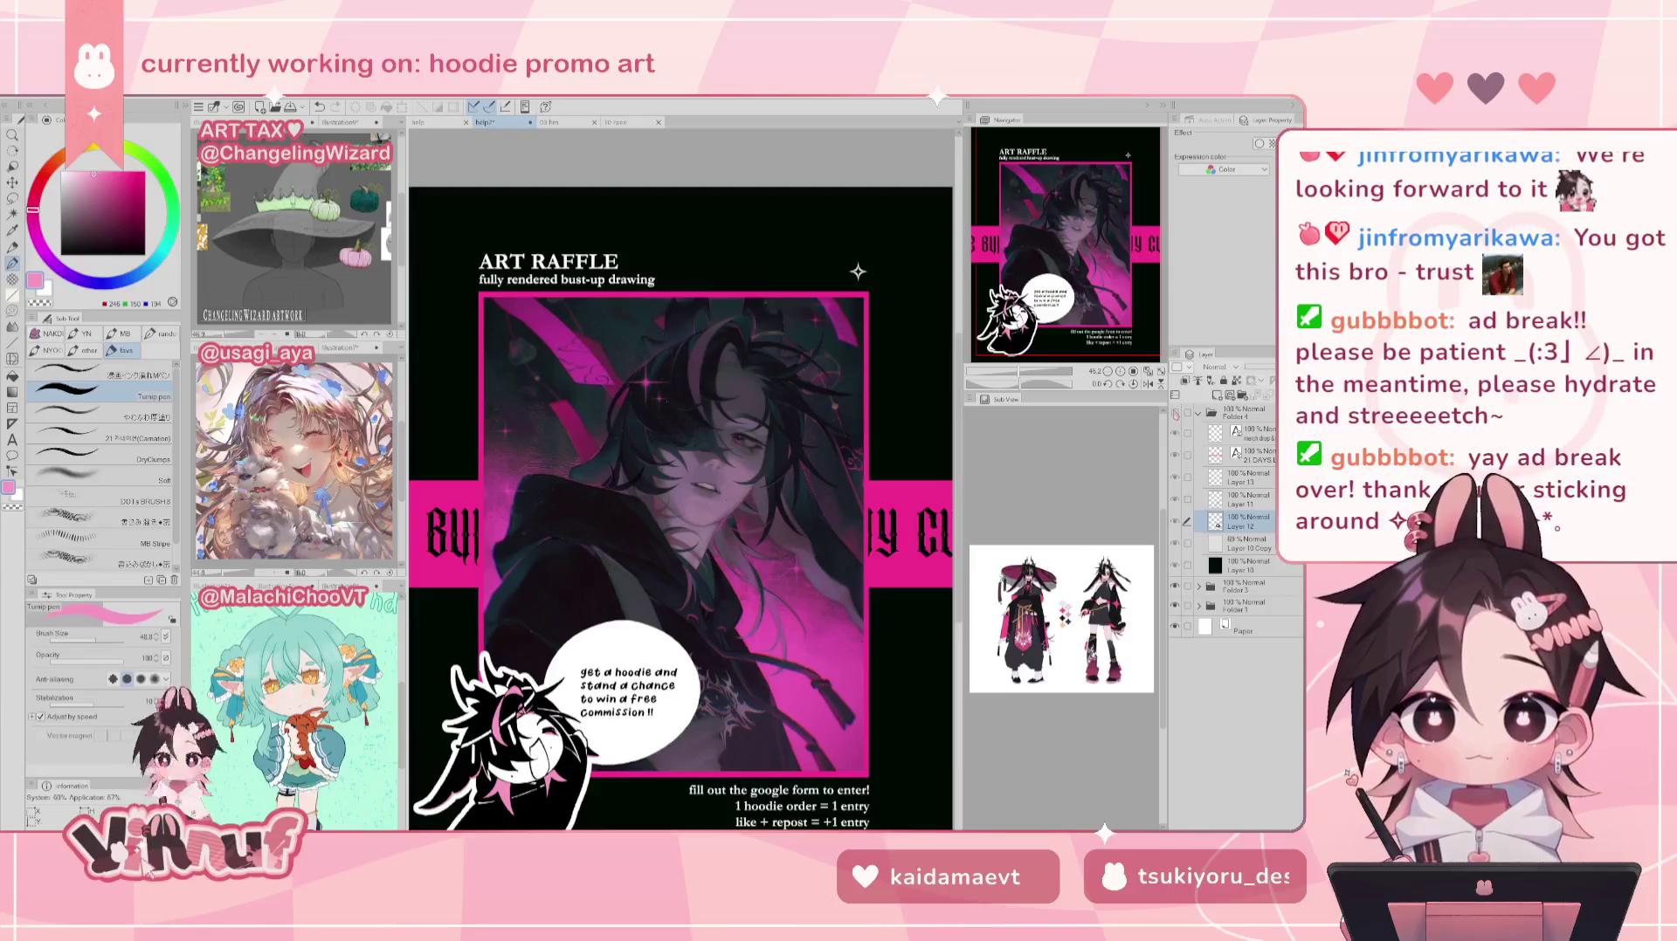
click(1174, 413)
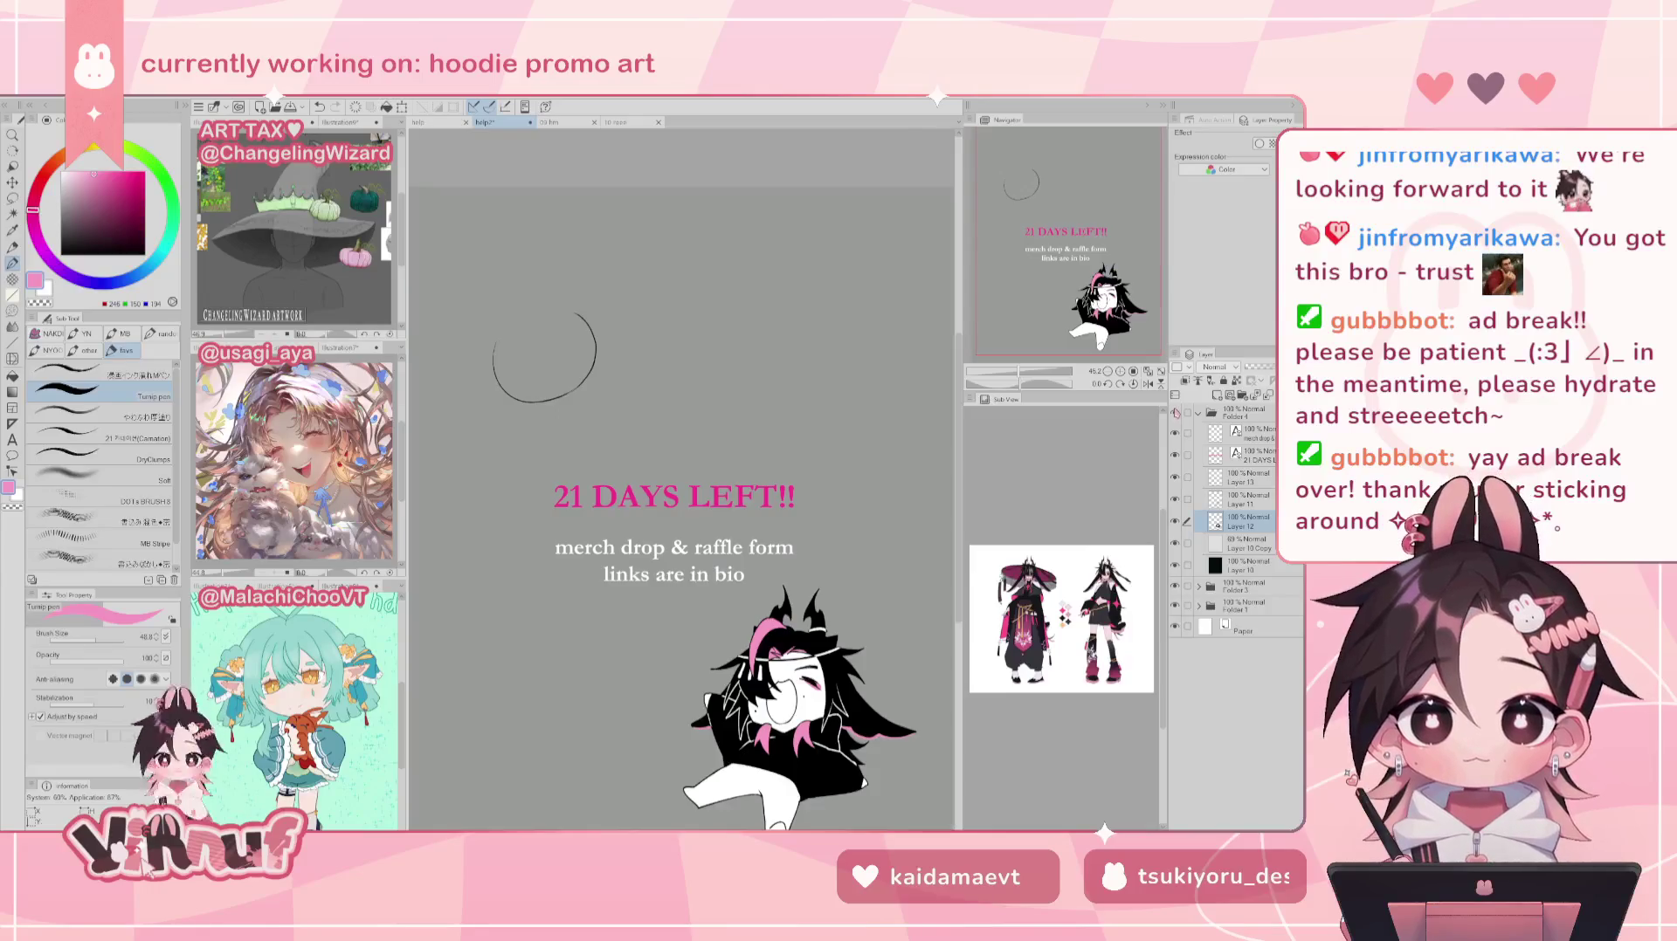
click(1258, 501)
click(88, 370)
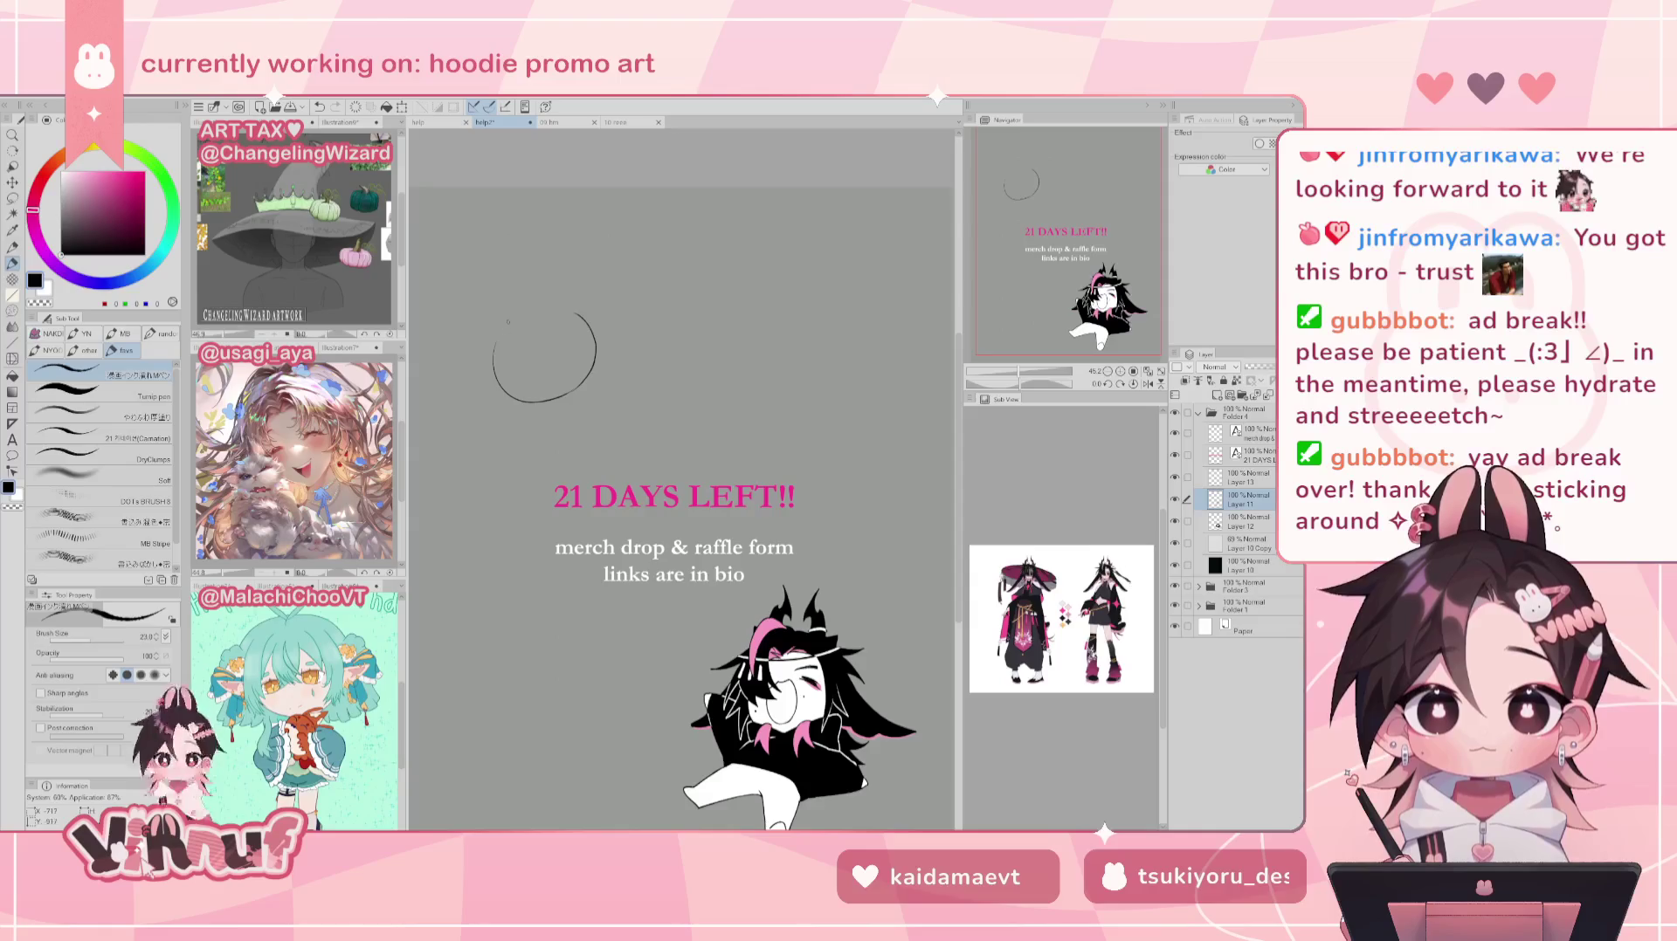
Step: Rework the circle's open upper-left with repeated trial arcs to close it
key(ctrl+z)
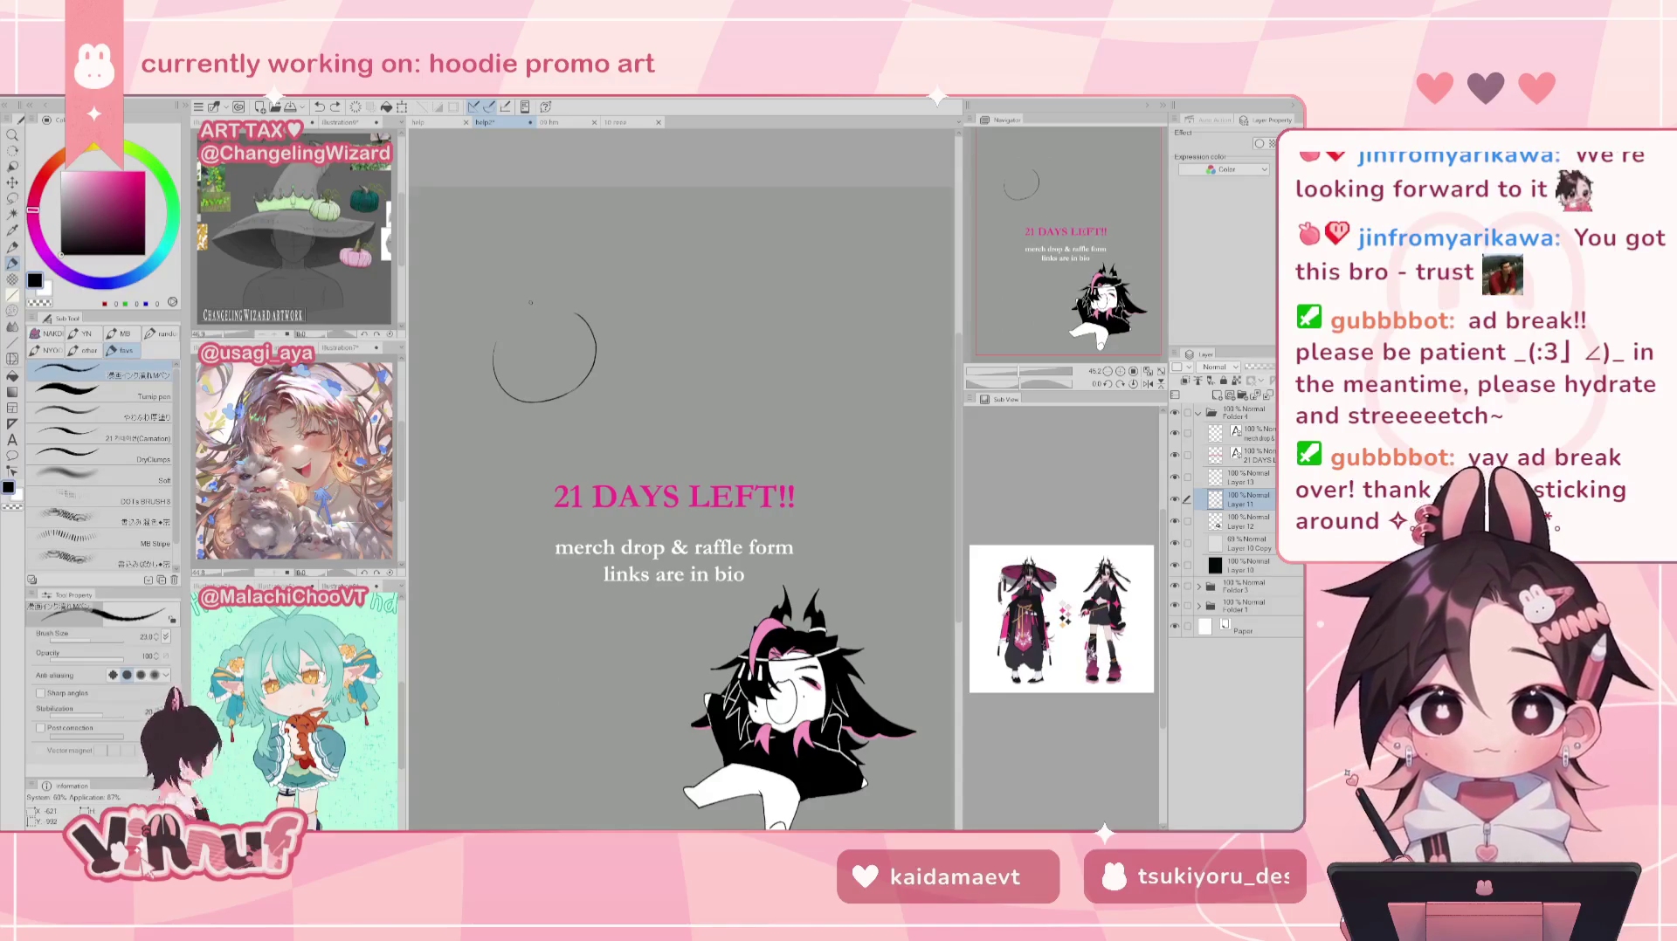
drag(472, 393, 498, 453)
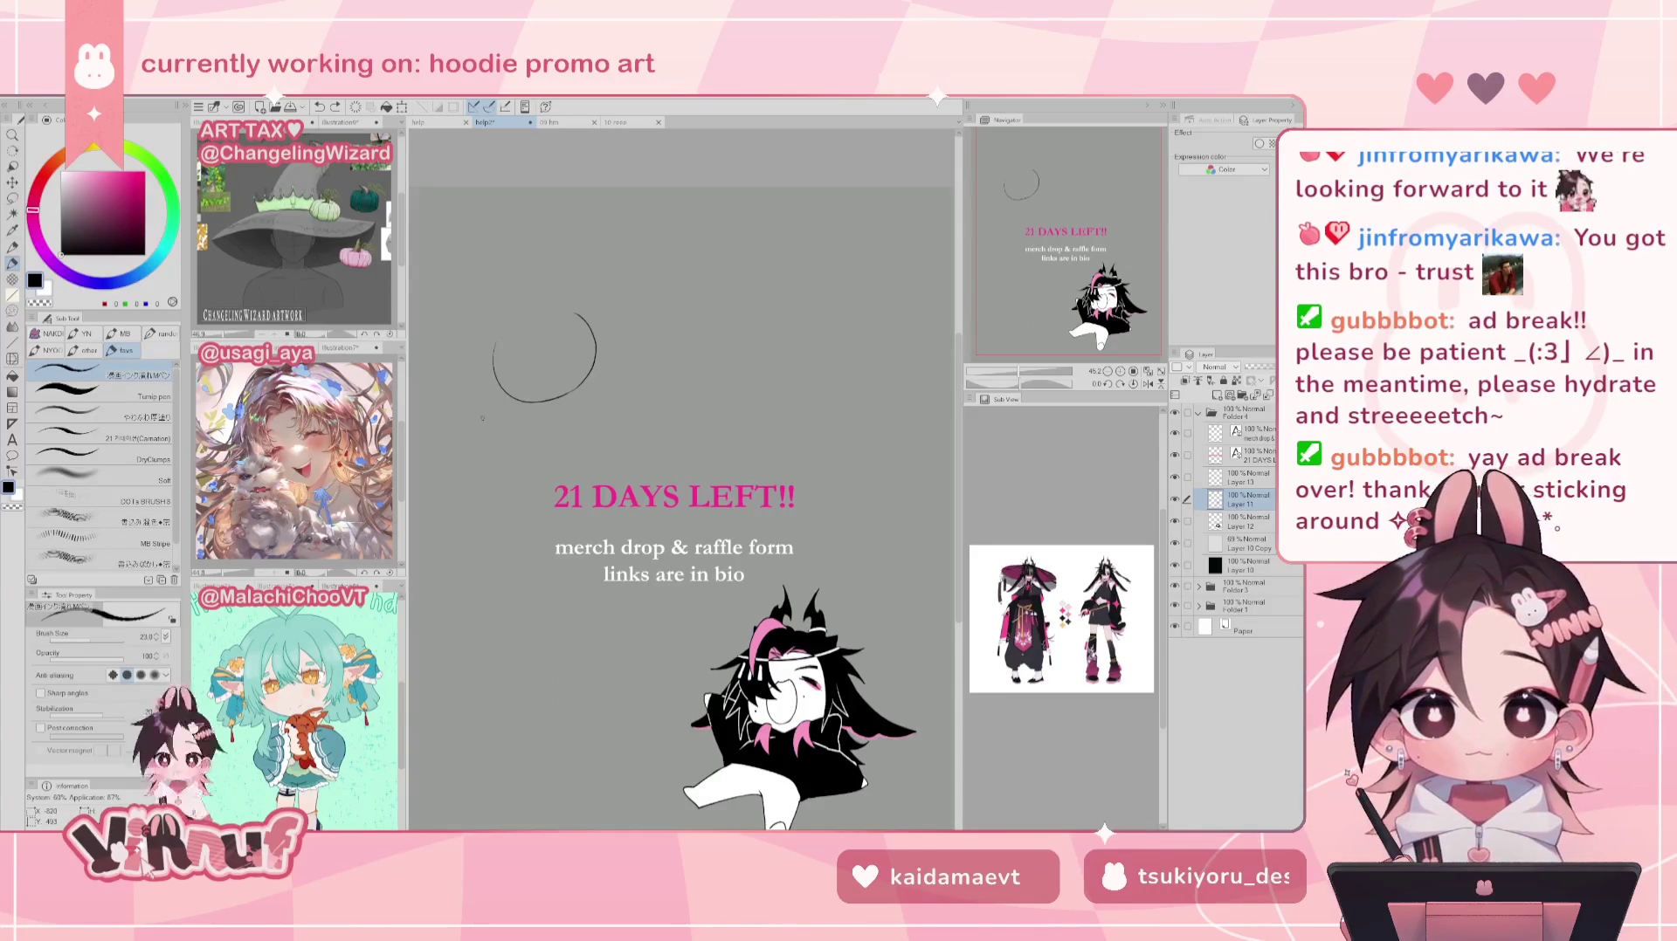
key(ctrl+z)
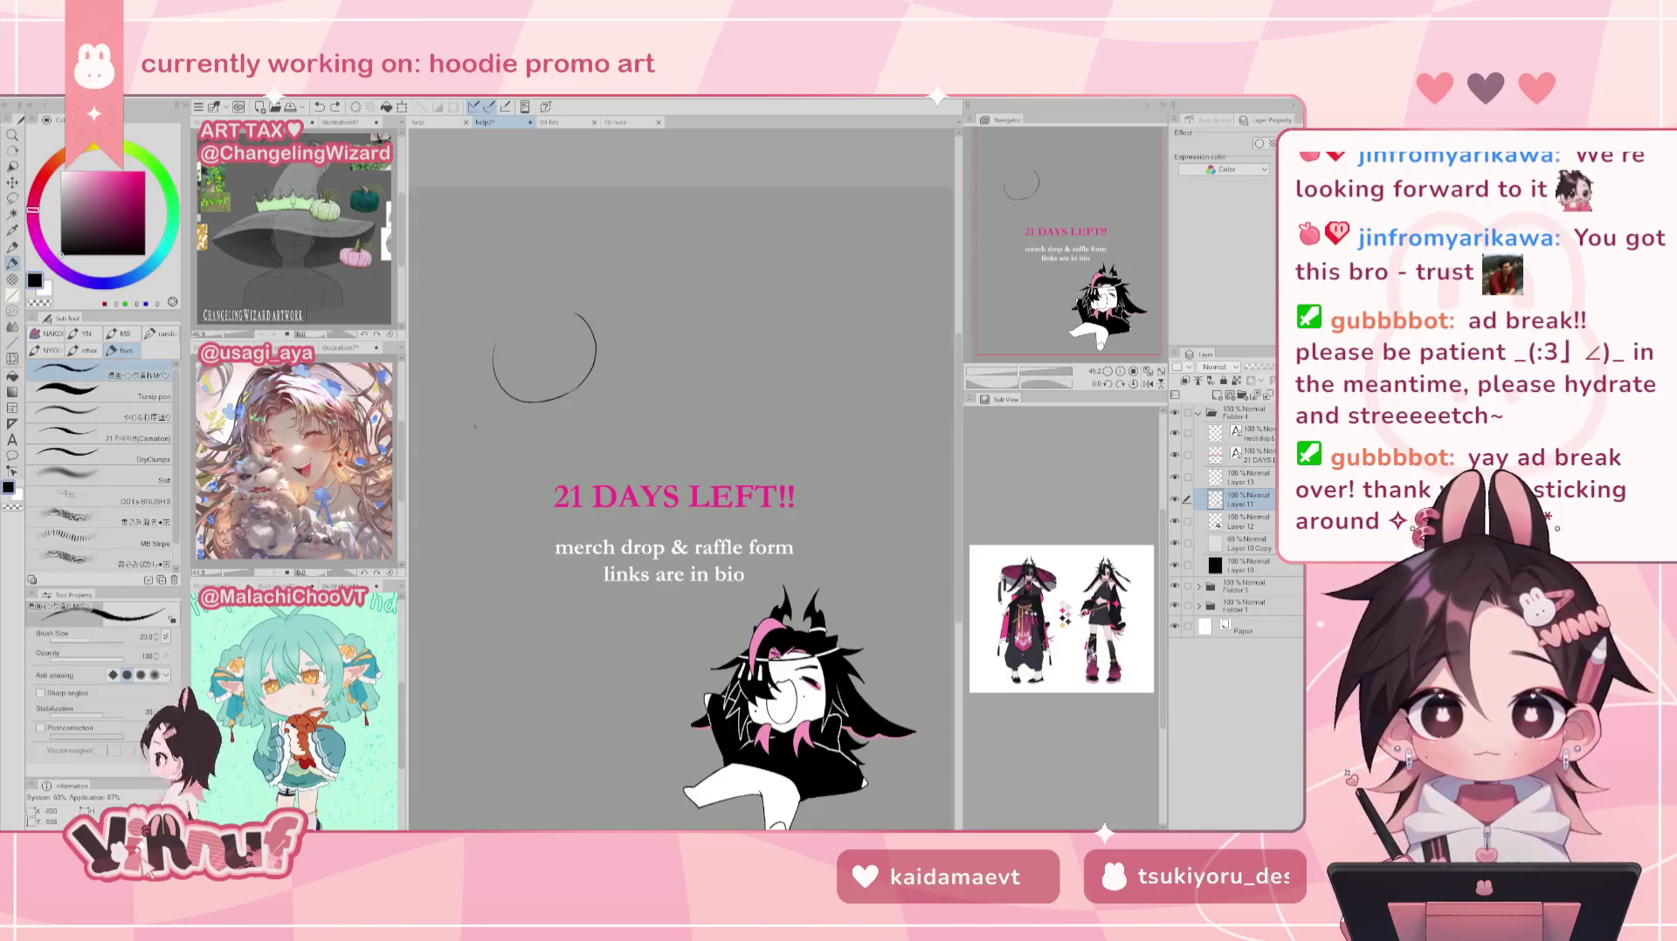
mouse_move(480, 416)
mouse_down()
mouse_move(524, 478)
mouse_move(494, 462)
mouse_up()
key(ctrl+z)
key(ctrl+z)
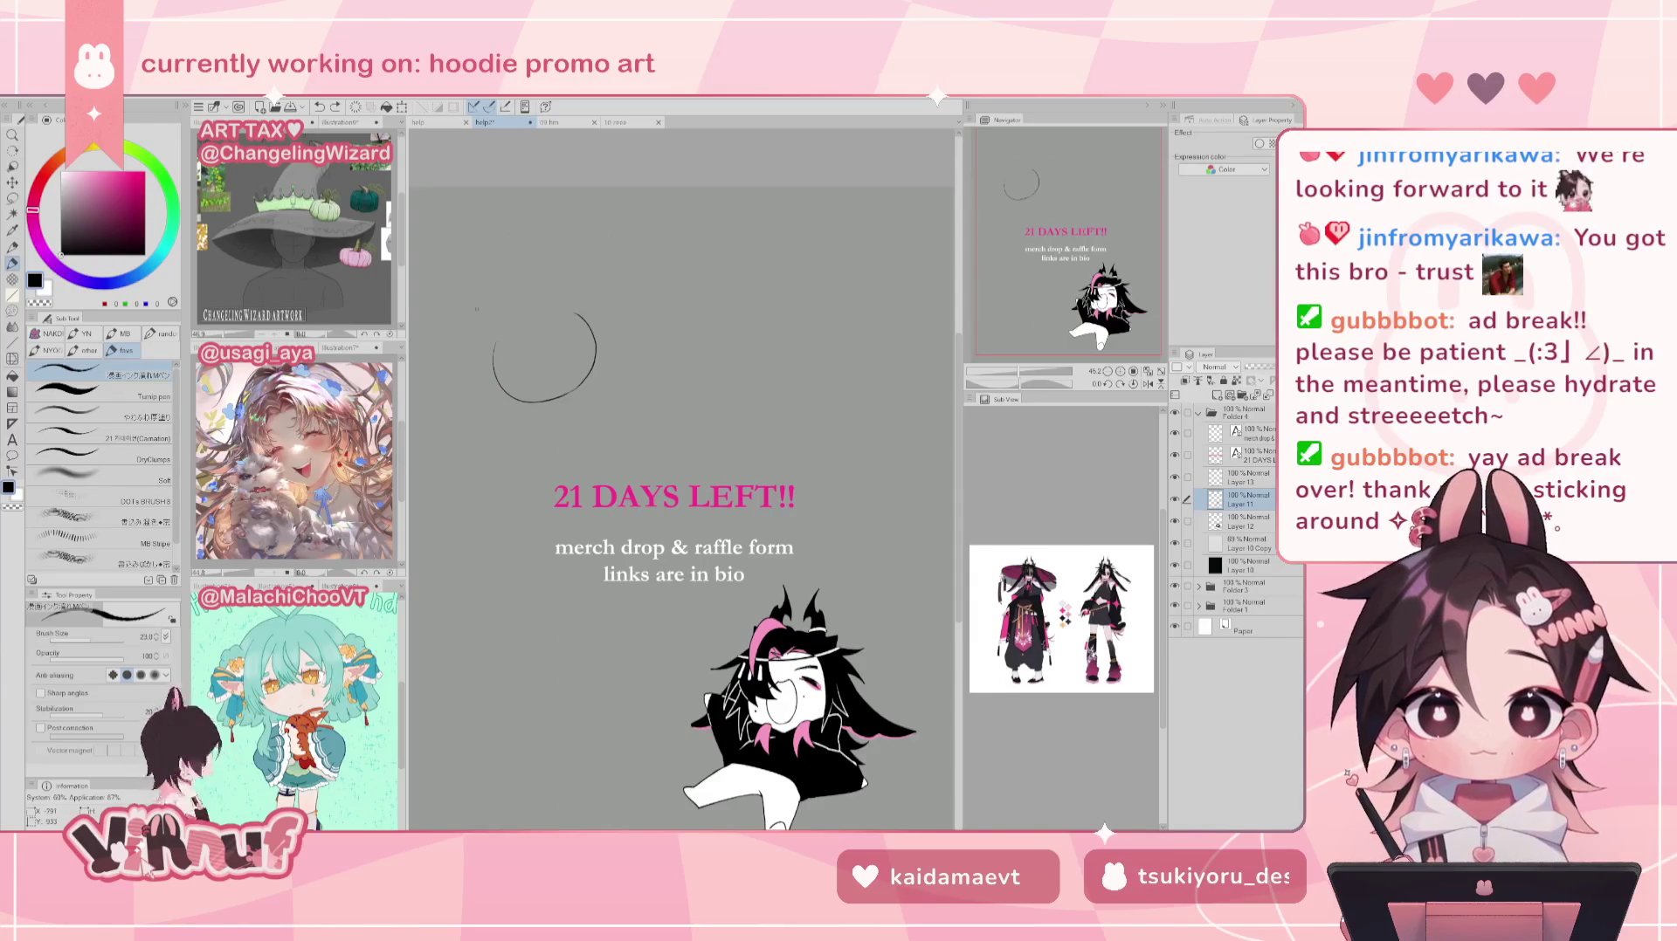
mouse_move(513, 324)
mouse_down()
mouse_move(489, 293)
mouse_move(491, 371)
mouse_up()
key(ctrl+z)
key(ctrl+z)
key(ctrl+z)
drag(568, 306, 491, 366)
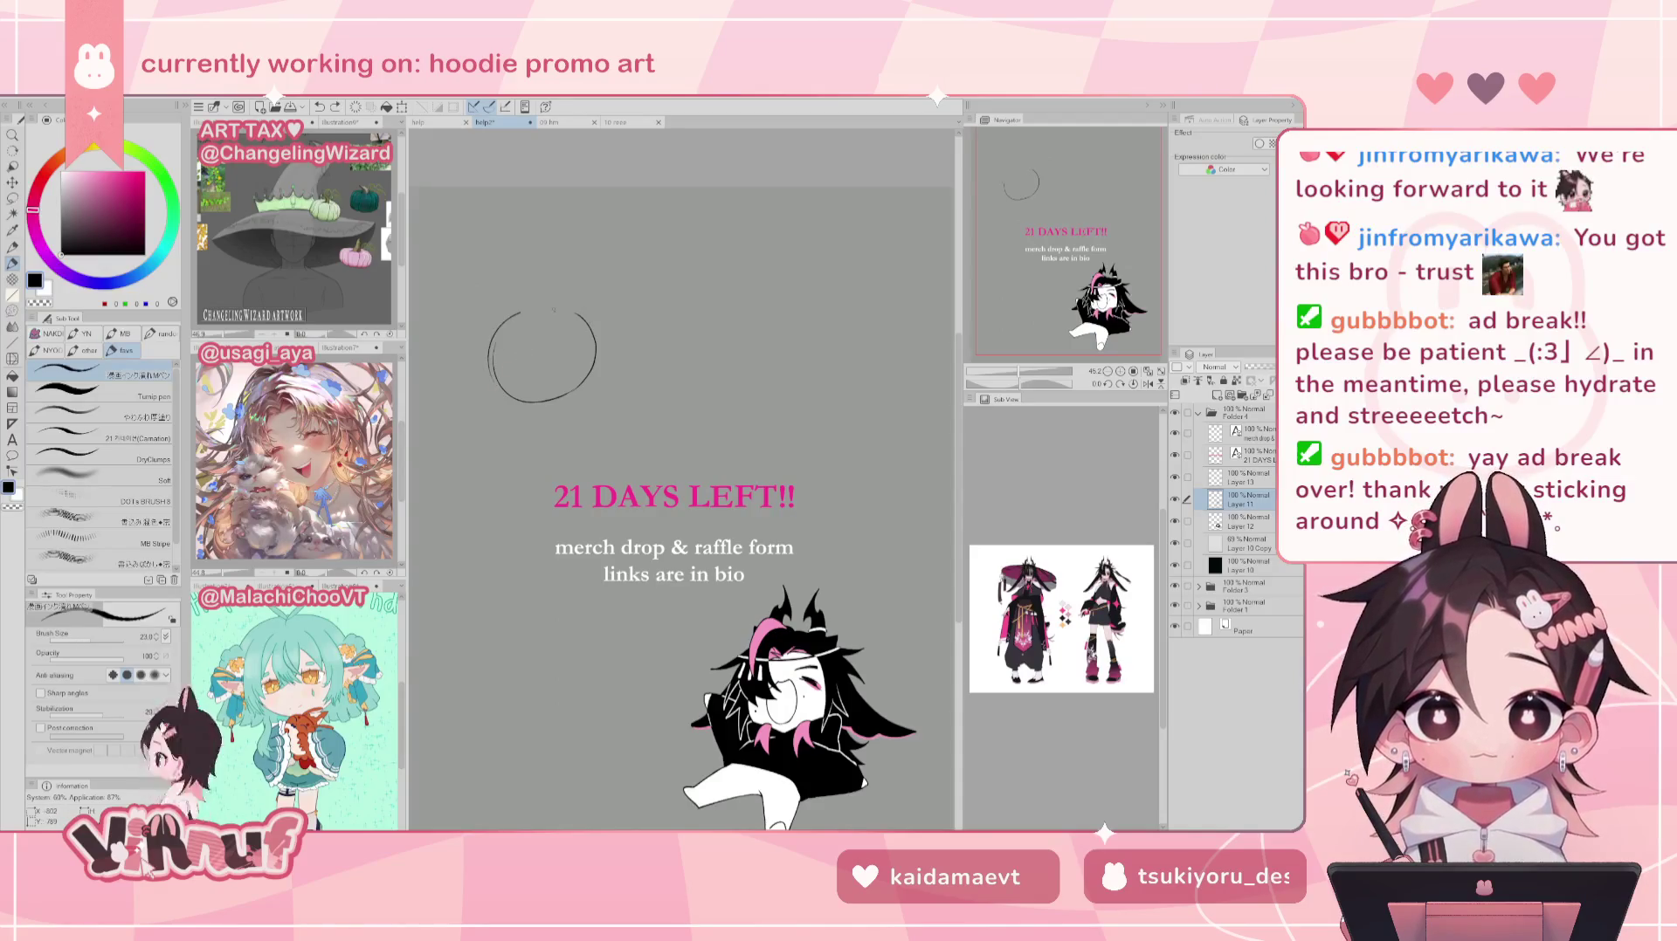
key(ctrl+z)
drag(558, 299, 489, 367)
key(ctrl+z)
key(ctrl+z)
drag(528, 297, 490, 374)
key(ctrl+z)
key(ctrl+z)
mouse_move(496, 316)
mouse_down()
mouse_move(487, 381)
mouse_move(521, 402)
mouse_up()
drag(584, 307, 503, 310)
key(ctrl+z)
key(ctrl+z)
Step: Lasso-delete strokes around the circle, then undo it on Layer 13 and deselect
key(e)
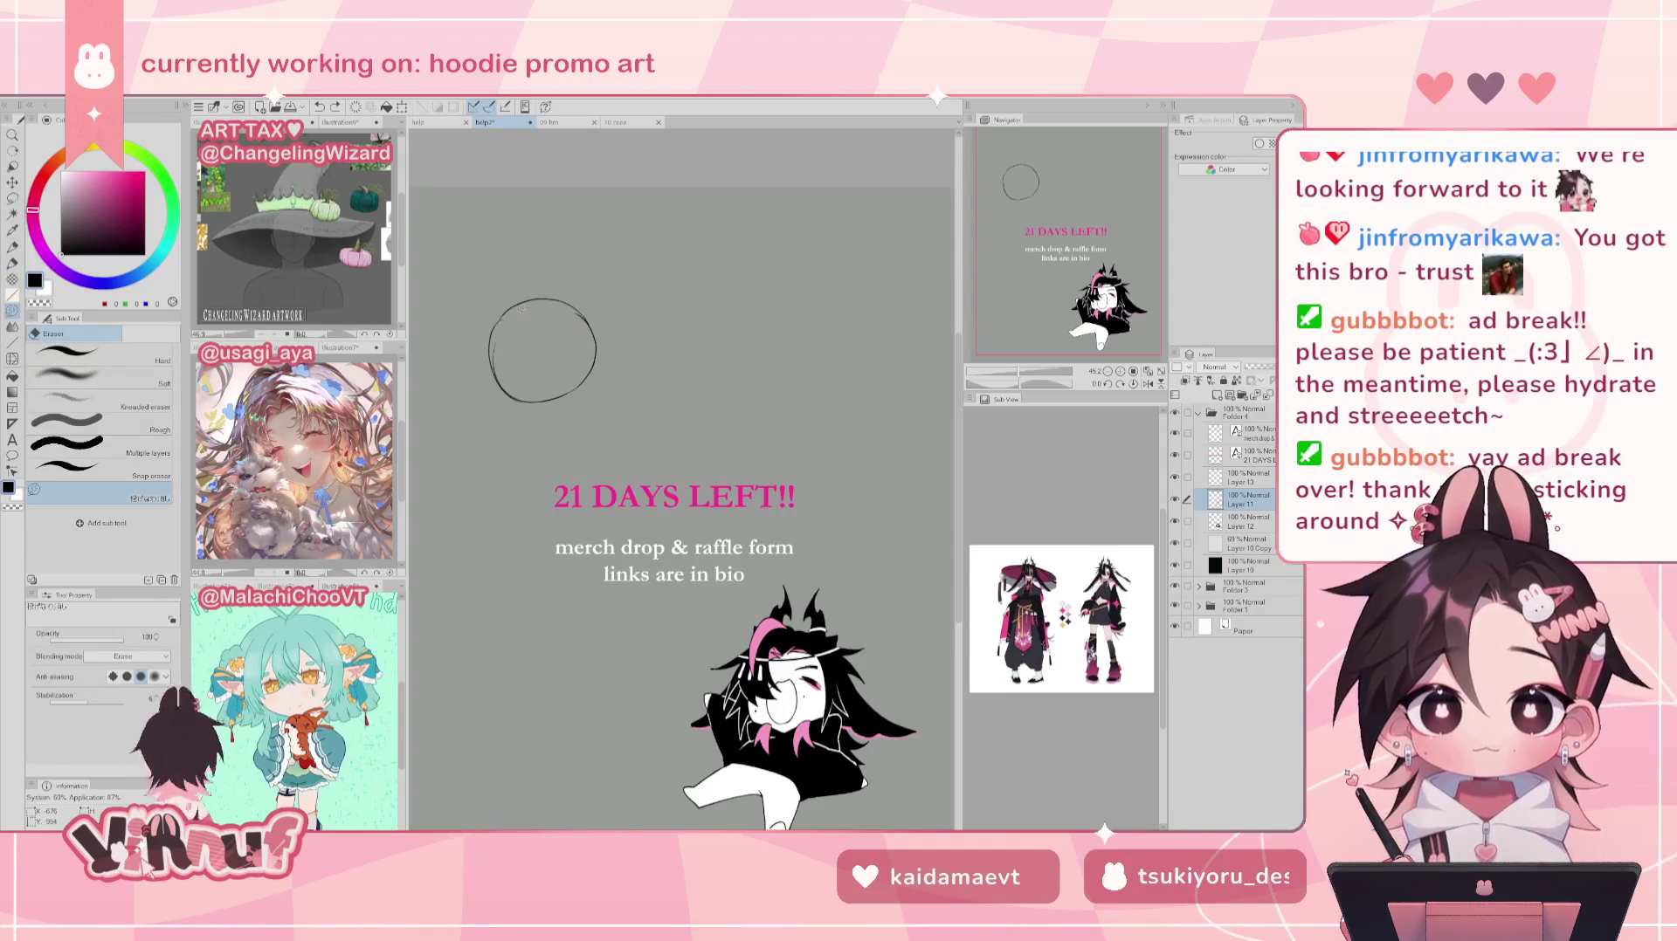
key(m)
drag(577, 262, 583, 242)
key(Delete)
click(1245, 478)
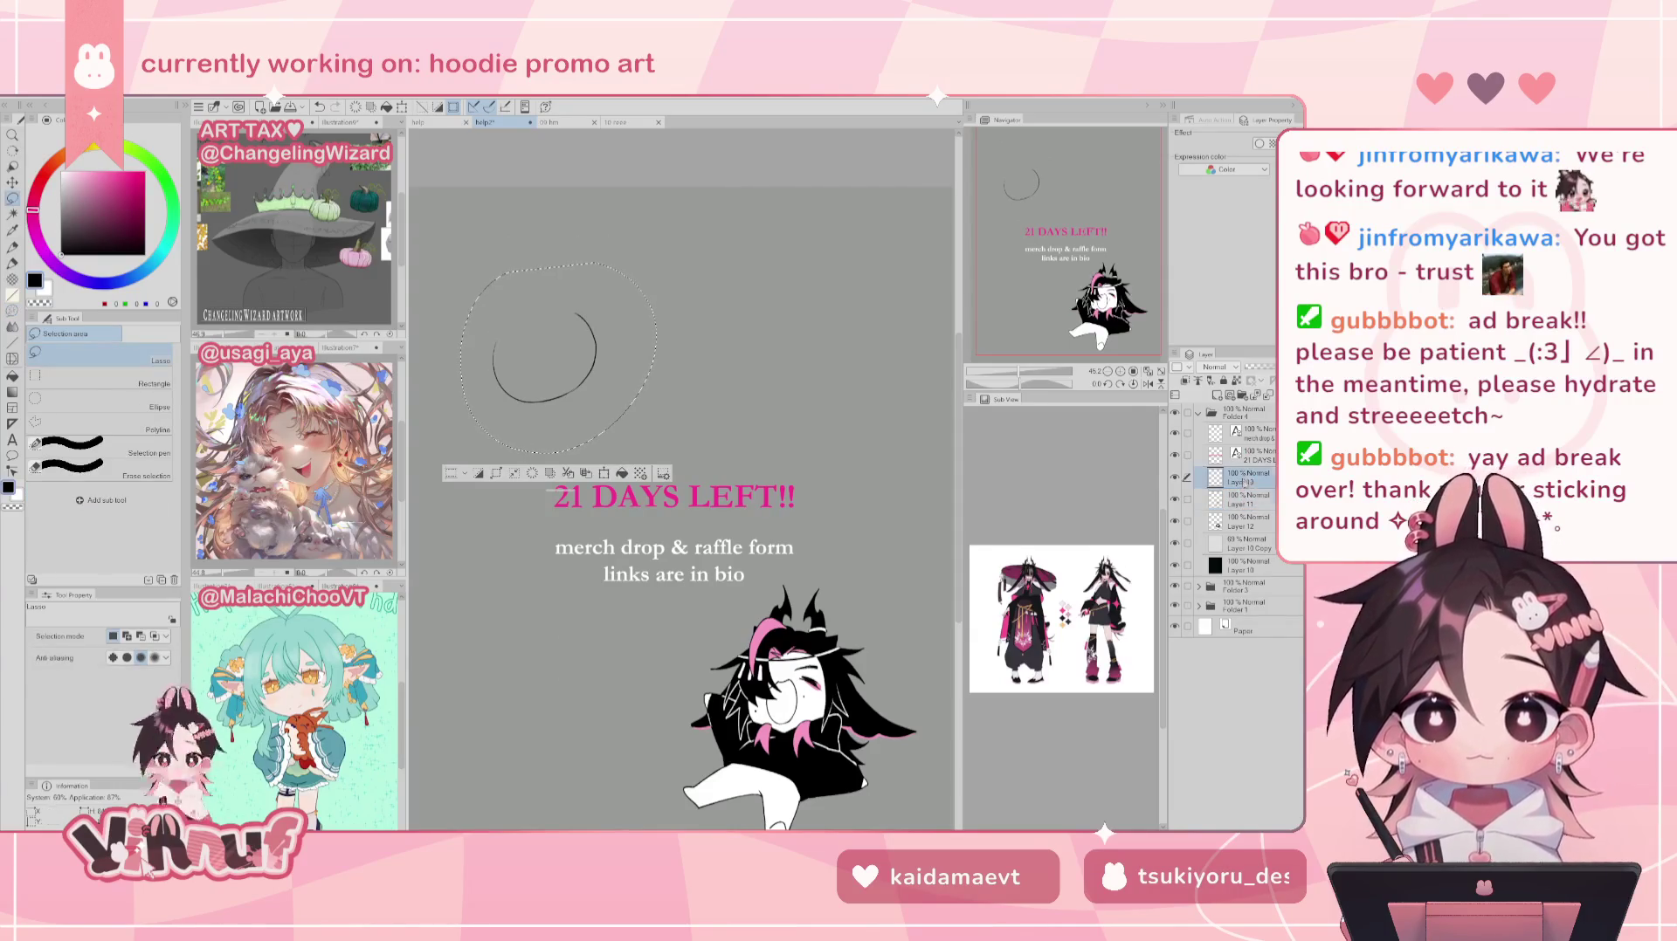
key(ctrl+z)
key(ctrl+d)
key(e)
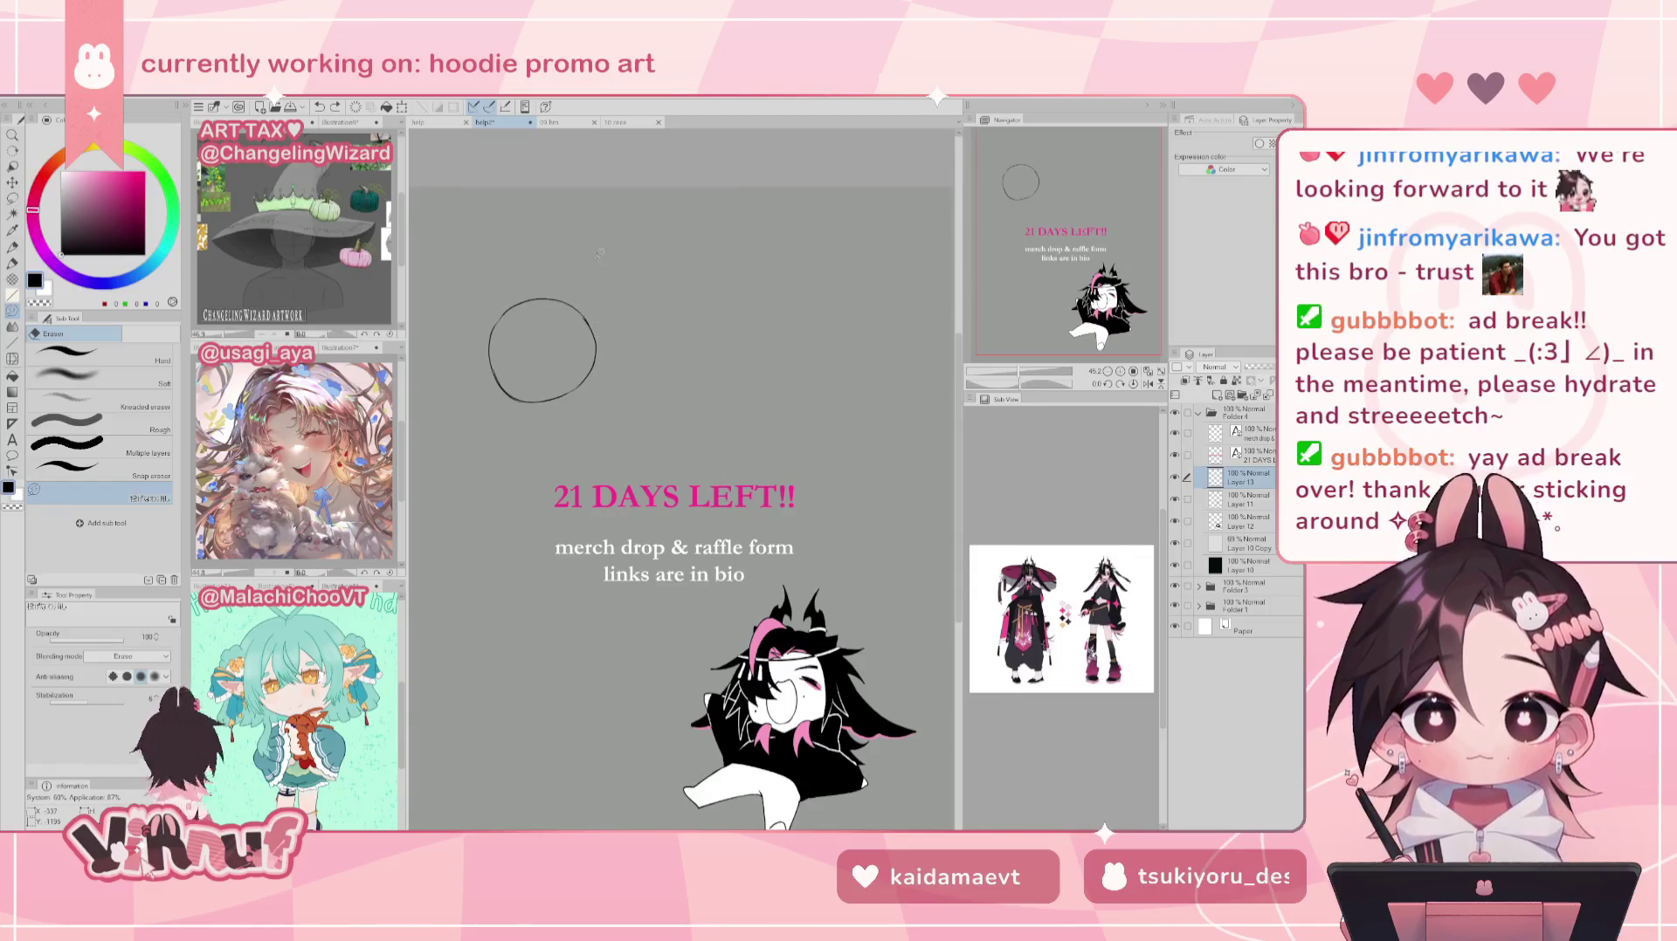
key(p)
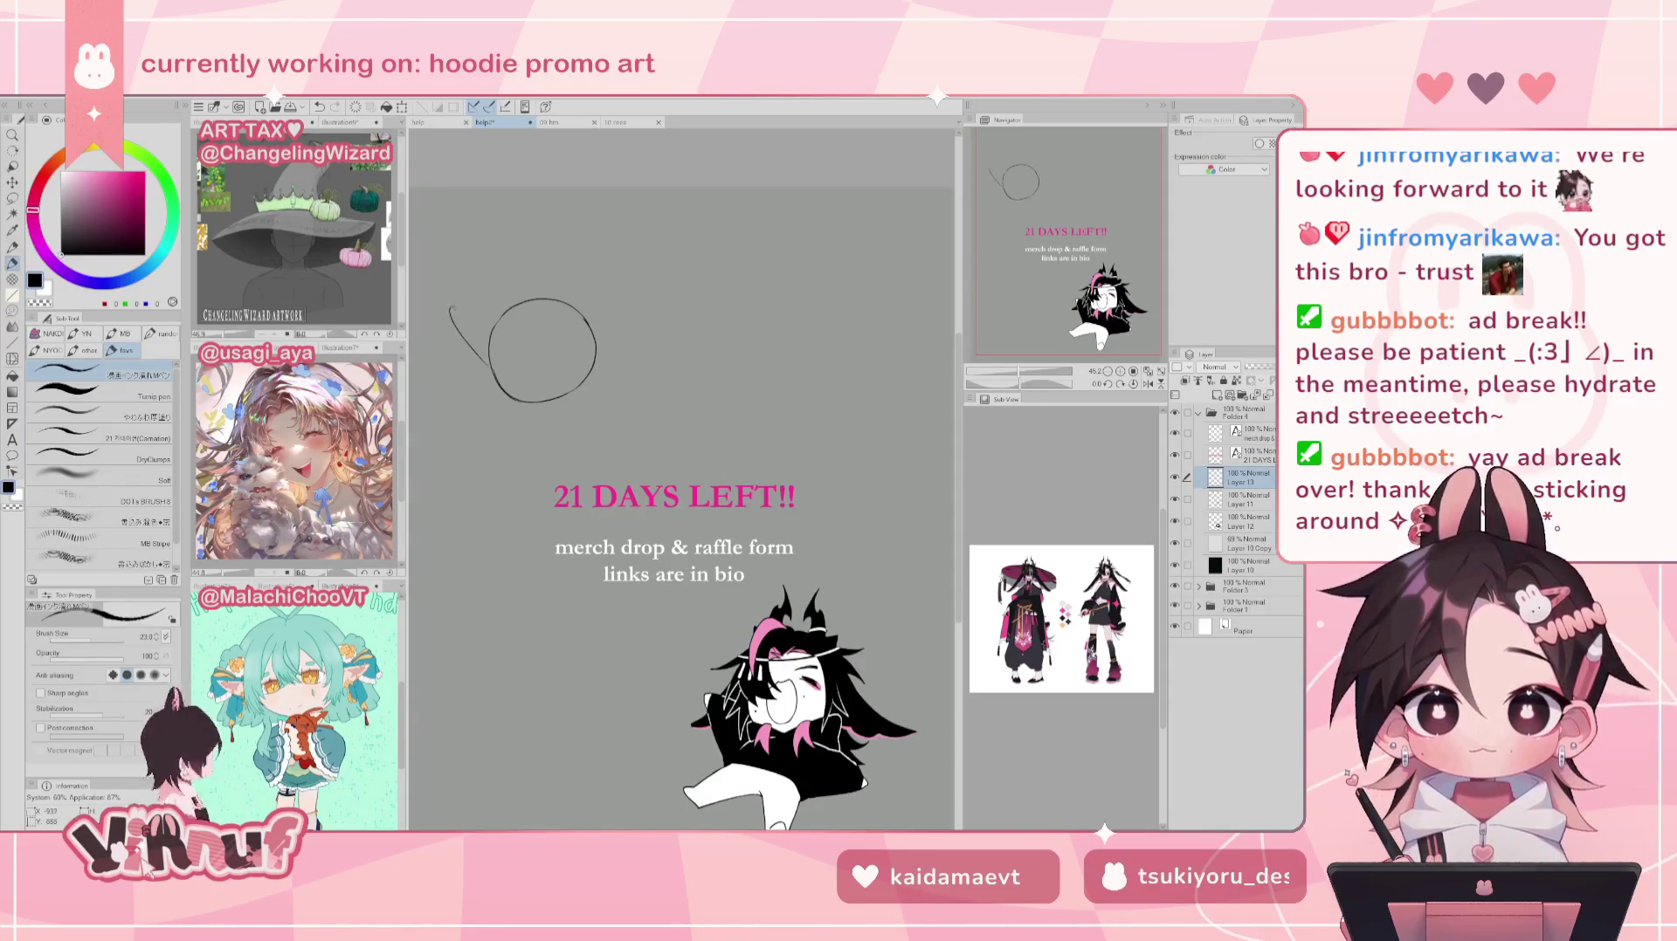
Step: Sketch a second loop at the circle's upper left, stepping through undo and redo
mouse_move(489, 356)
mouse_down()
mouse_move(465, 261)
mouse_move(515, 300)
mouse_up()
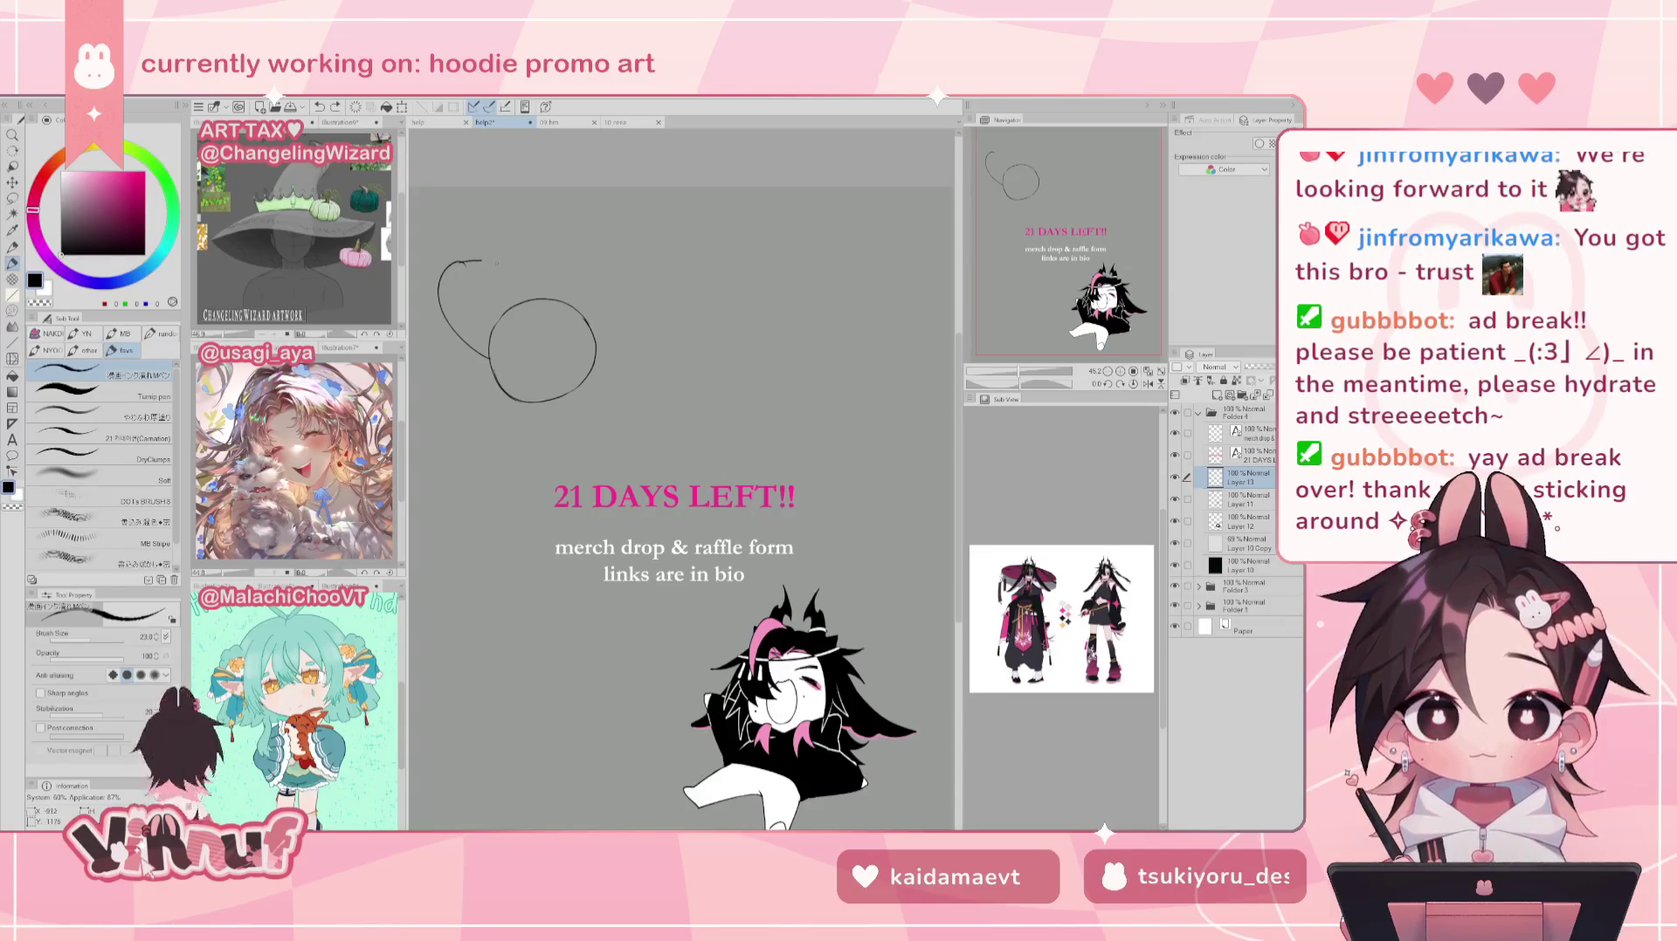
key(ctrl+z)
key(ctrl+y)
key(ctrl+z)
key(ctrl+y)
key(ctrl+z)
key(ctrl+y)
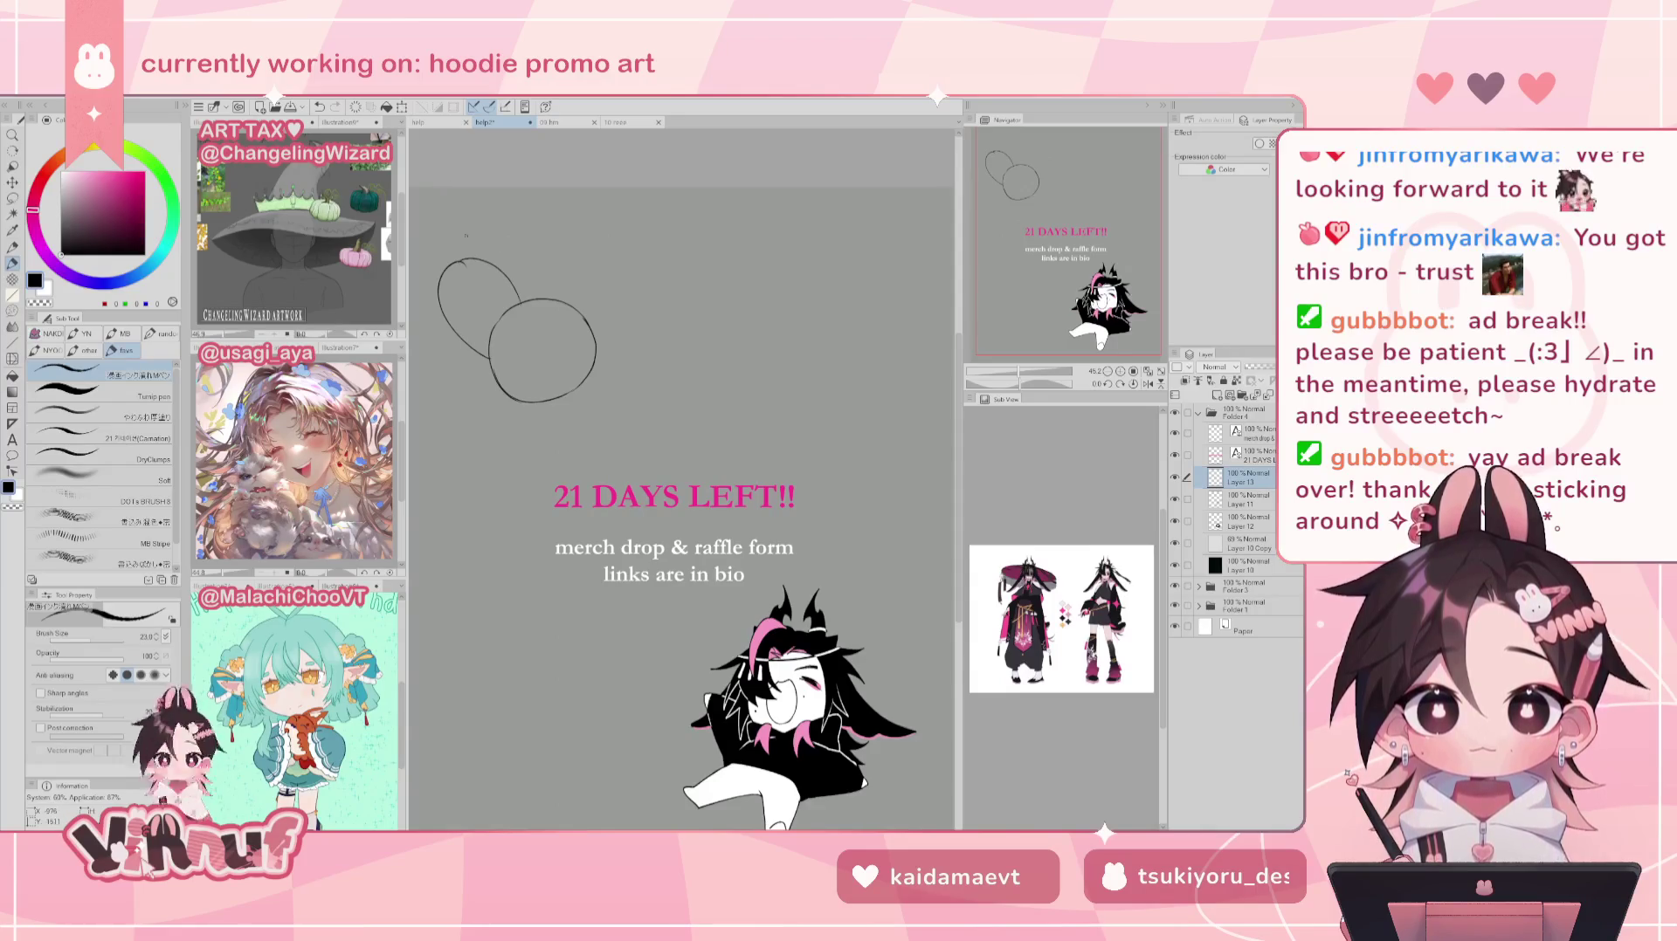
key(ctrl+z)
mouse_move(504, 274)
mouse_down()
mouse_move(519, 306)
mouse_move(509, 281)
mouse_up()
key(ctrl+z)
key(ctrl+z)
key(ctrl+z)
key(ctrl+z)
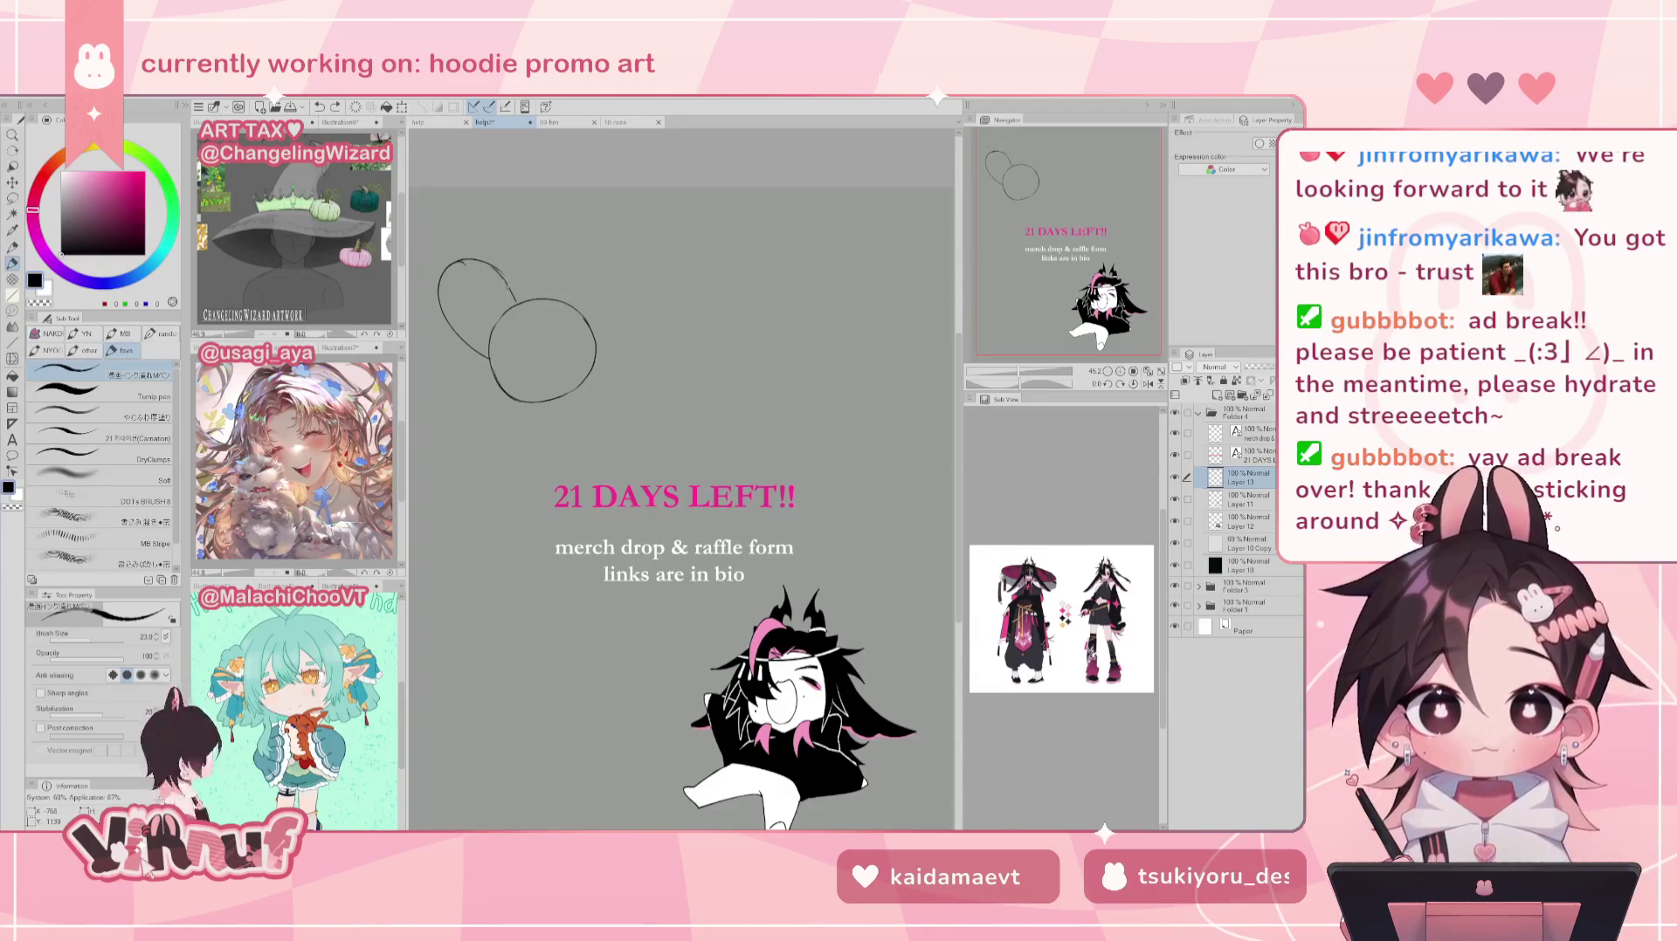
Step: Erase the overlapping lines where the two loops meet
key(e)
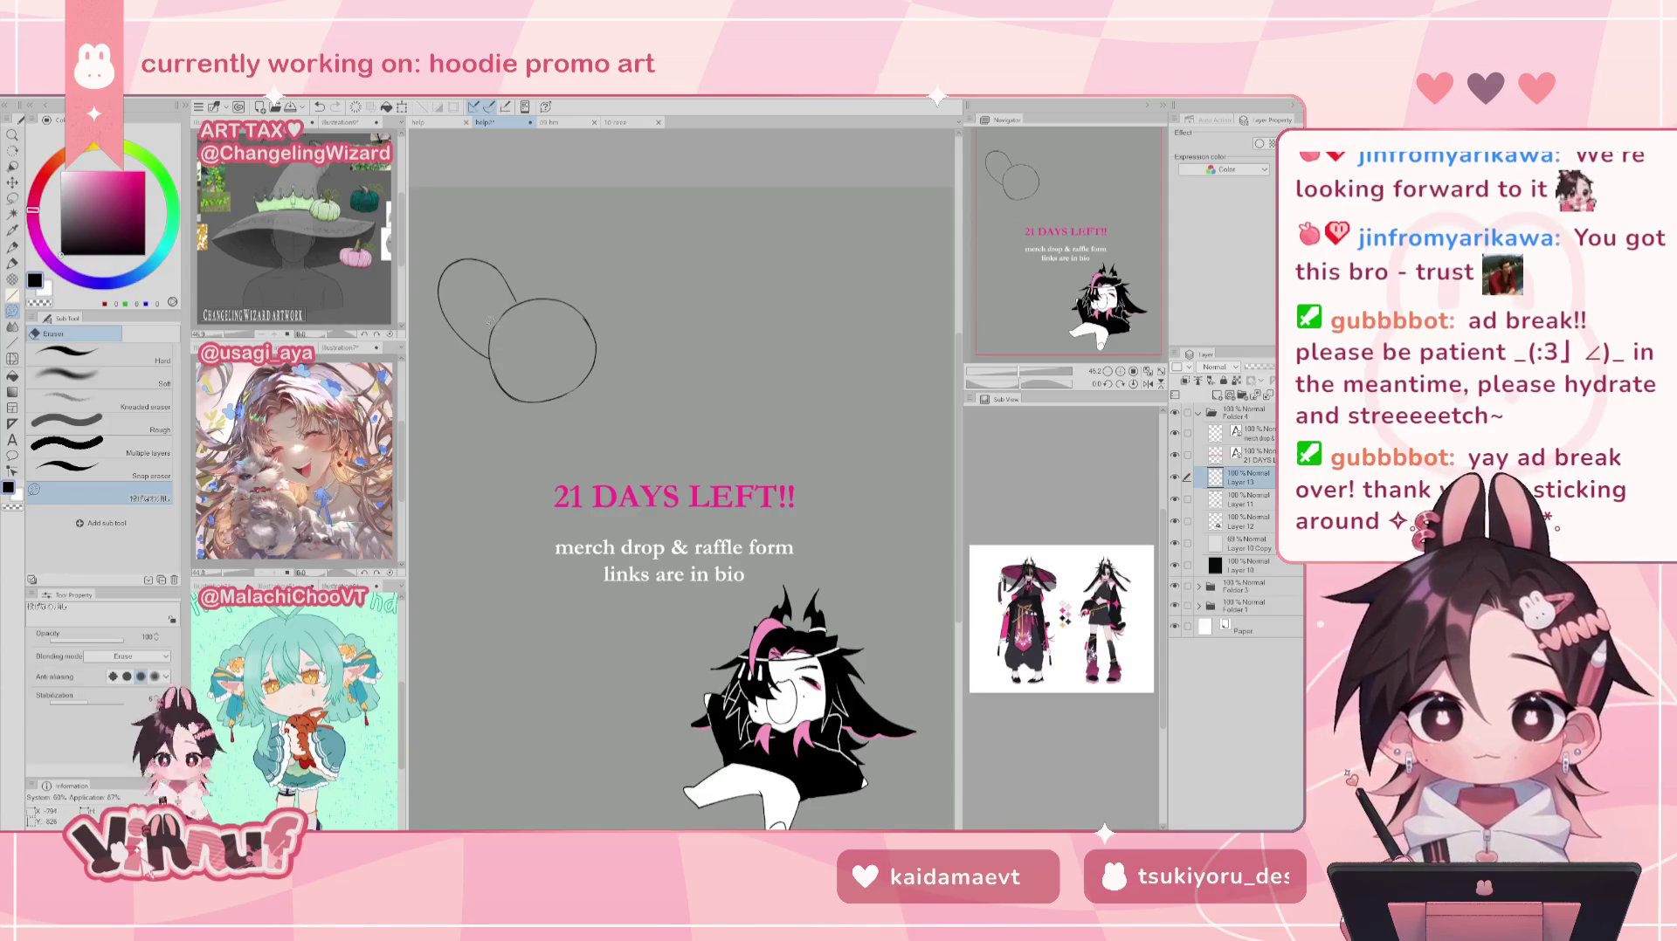
drag(498, 356, 493, 325)
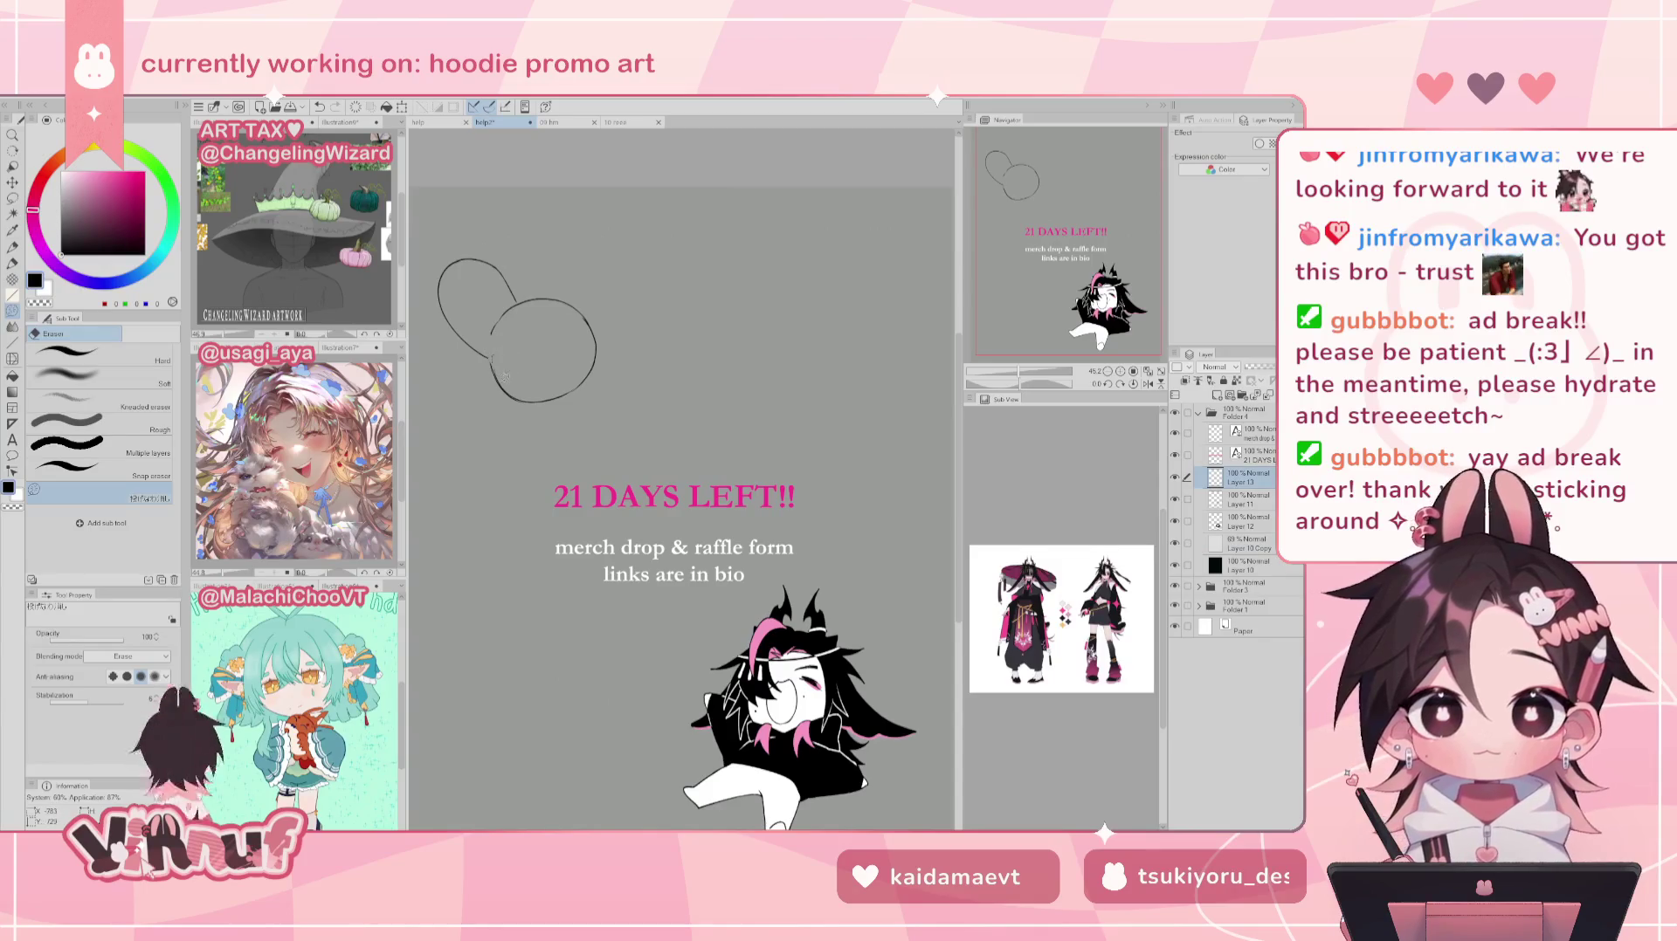
drag(519, 316, 515, 294)
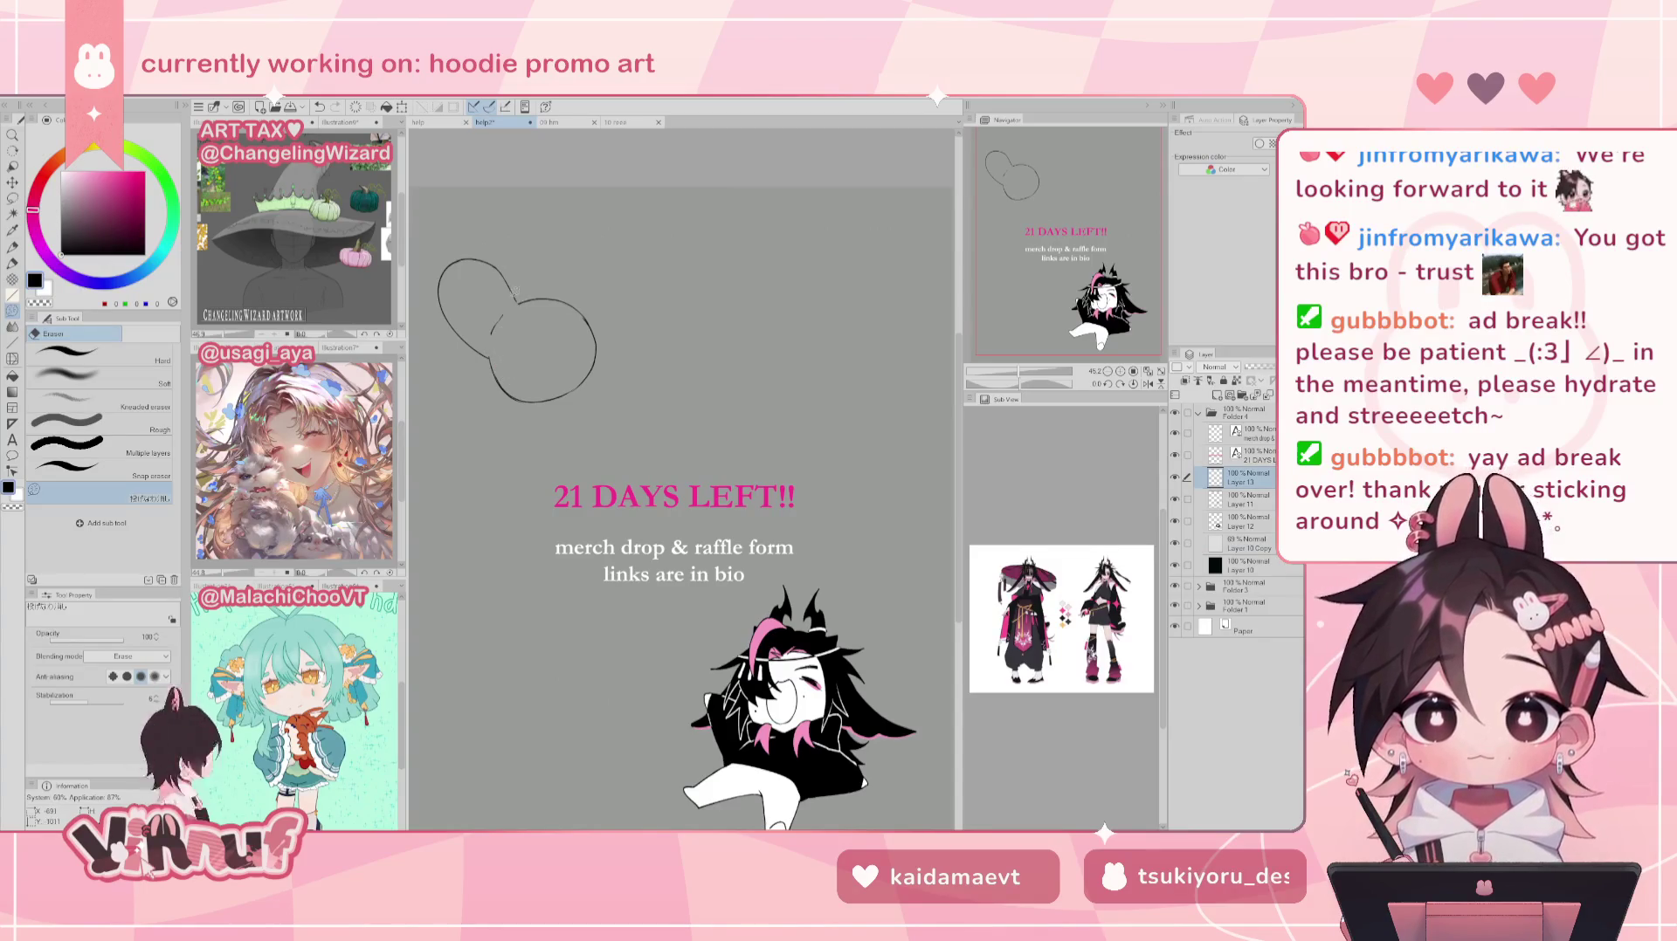
Step: Add a small curl stroke at the join between the loops
key(b)
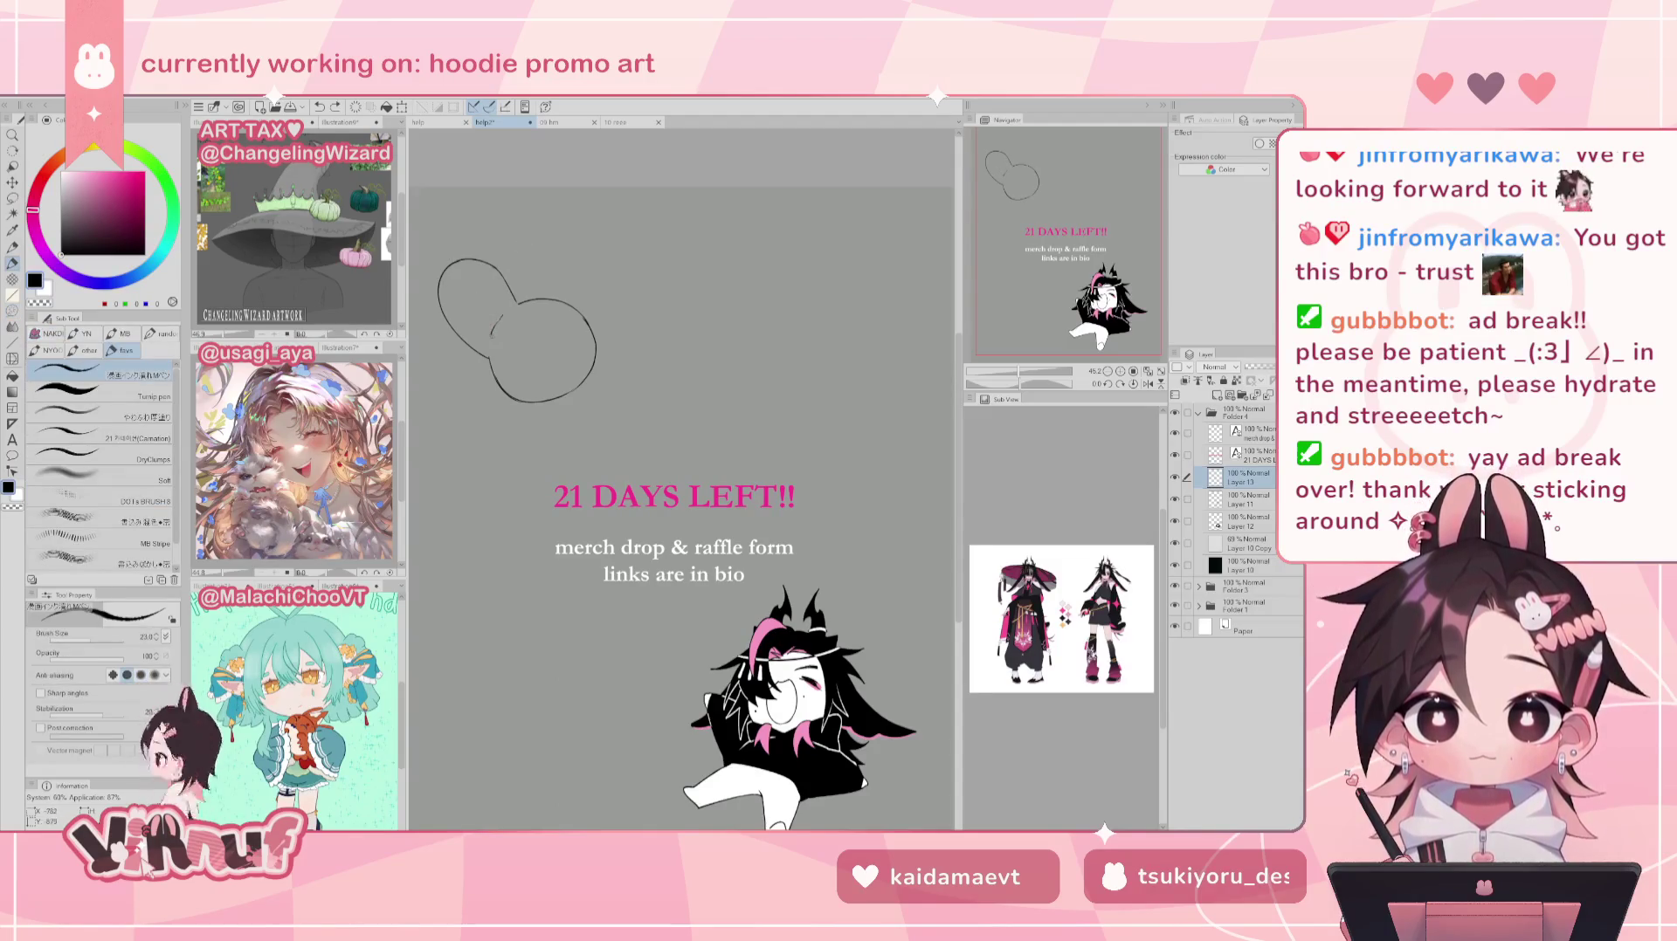
drag(491, 334, 494, 281)
key(ctrl+z)
mouse_move(499, 348)
mouse_down()
mouse_move(487, 368)
mouse_move(504, 318)
mouse_up()
key(ctrl+z)
key(ctrl+z)
key(ctrl+z)
key(ctrl+z)
key(ctrl+z)
key(e)
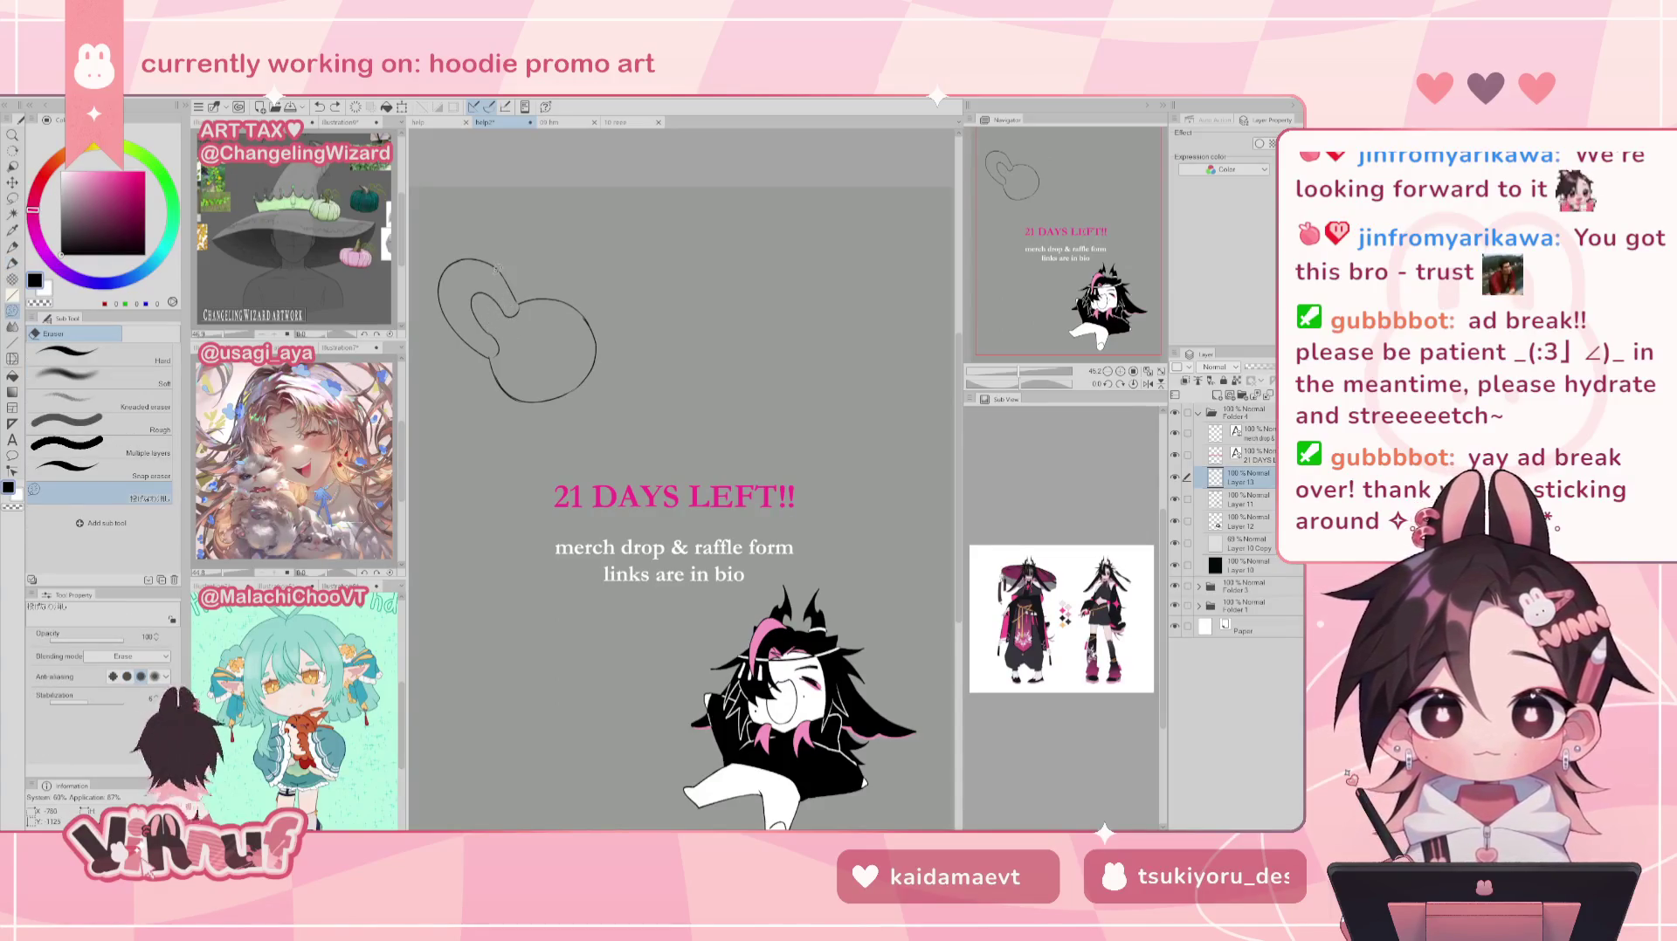
Step: With the pen, sketch a first ear arc rising from the bunny's head, retrying strokes
key(p)
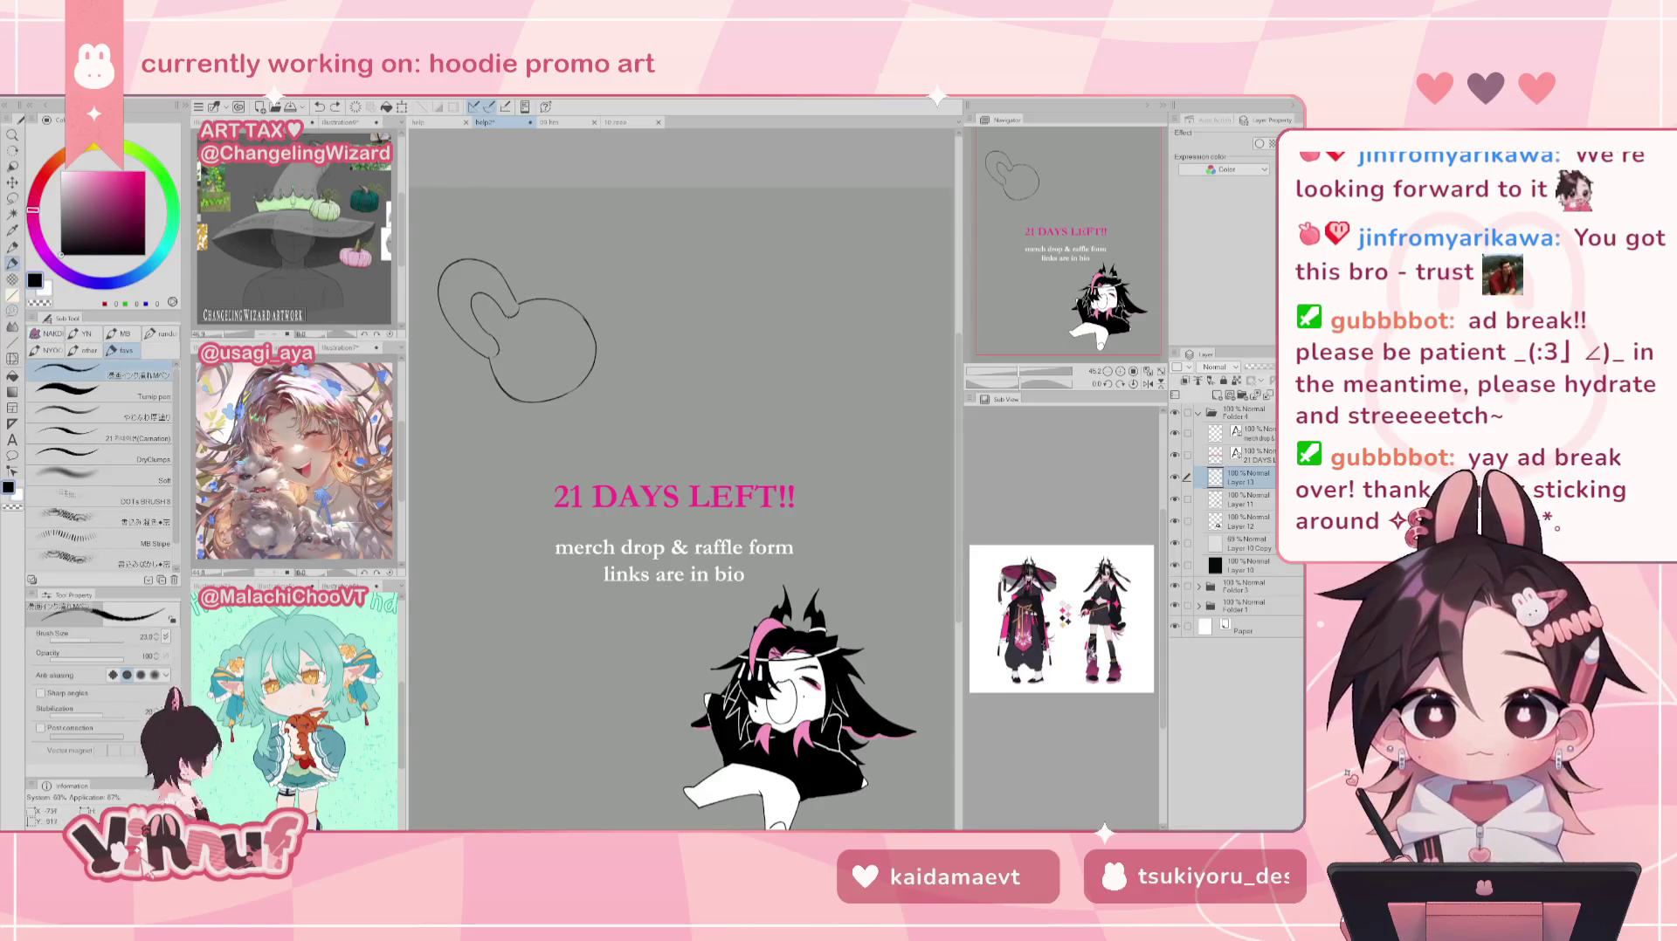
drag(505, 315, 493, 334)
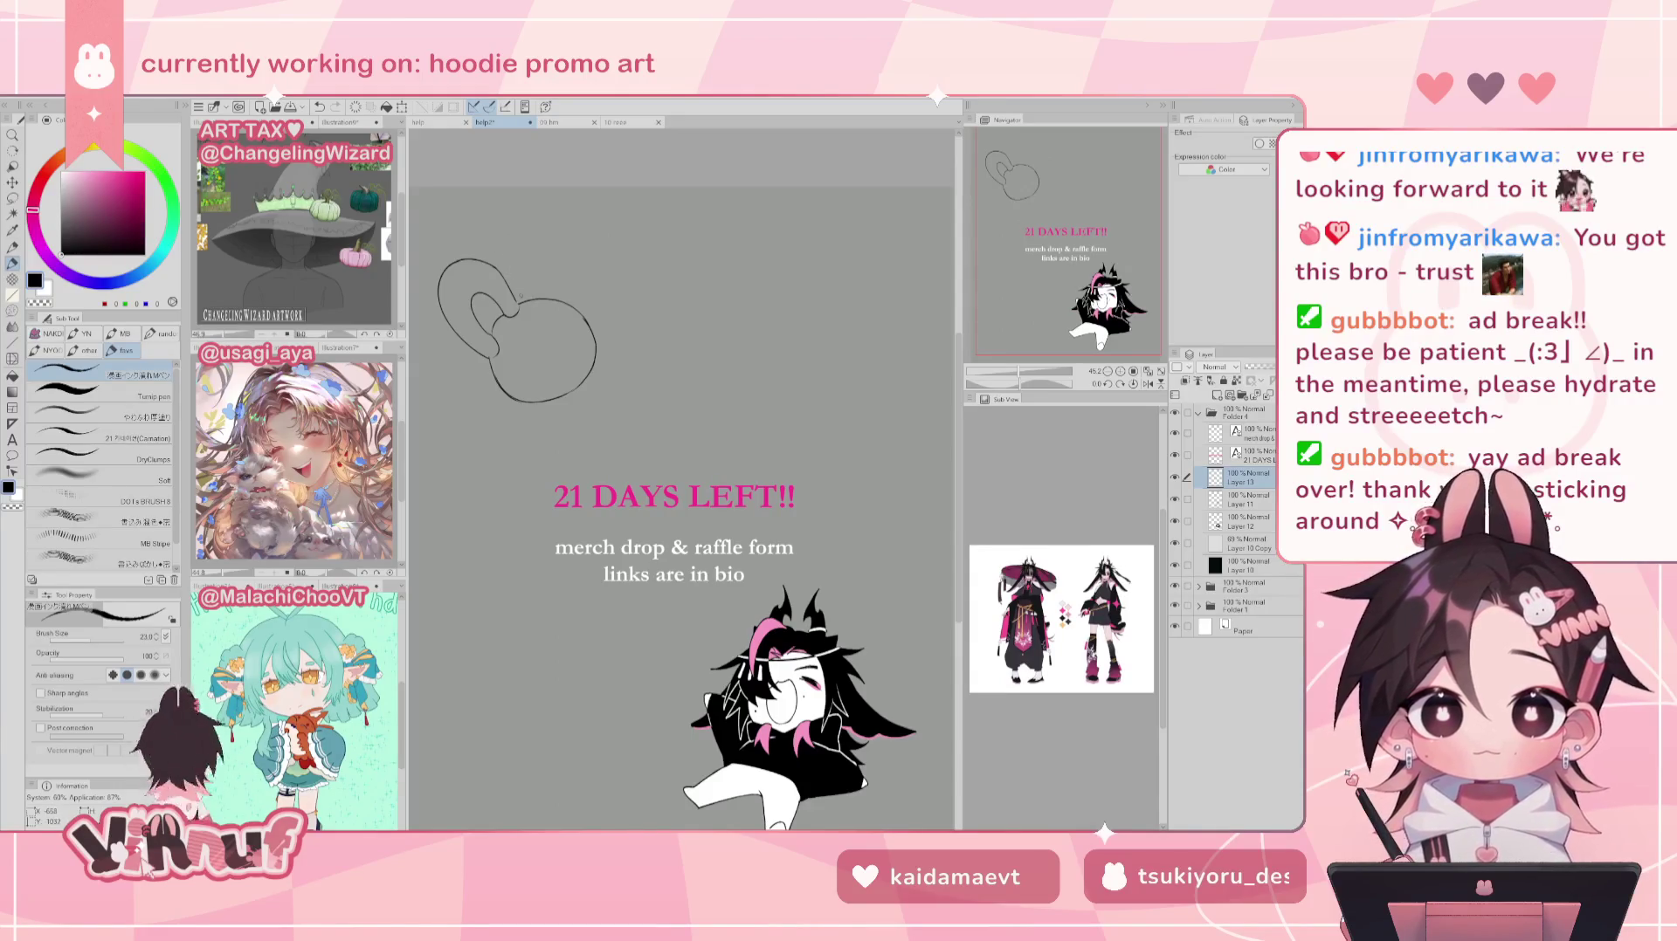
drag(510, 300, 565, 241)
key(ctrl+z)
key(ctrl+z)
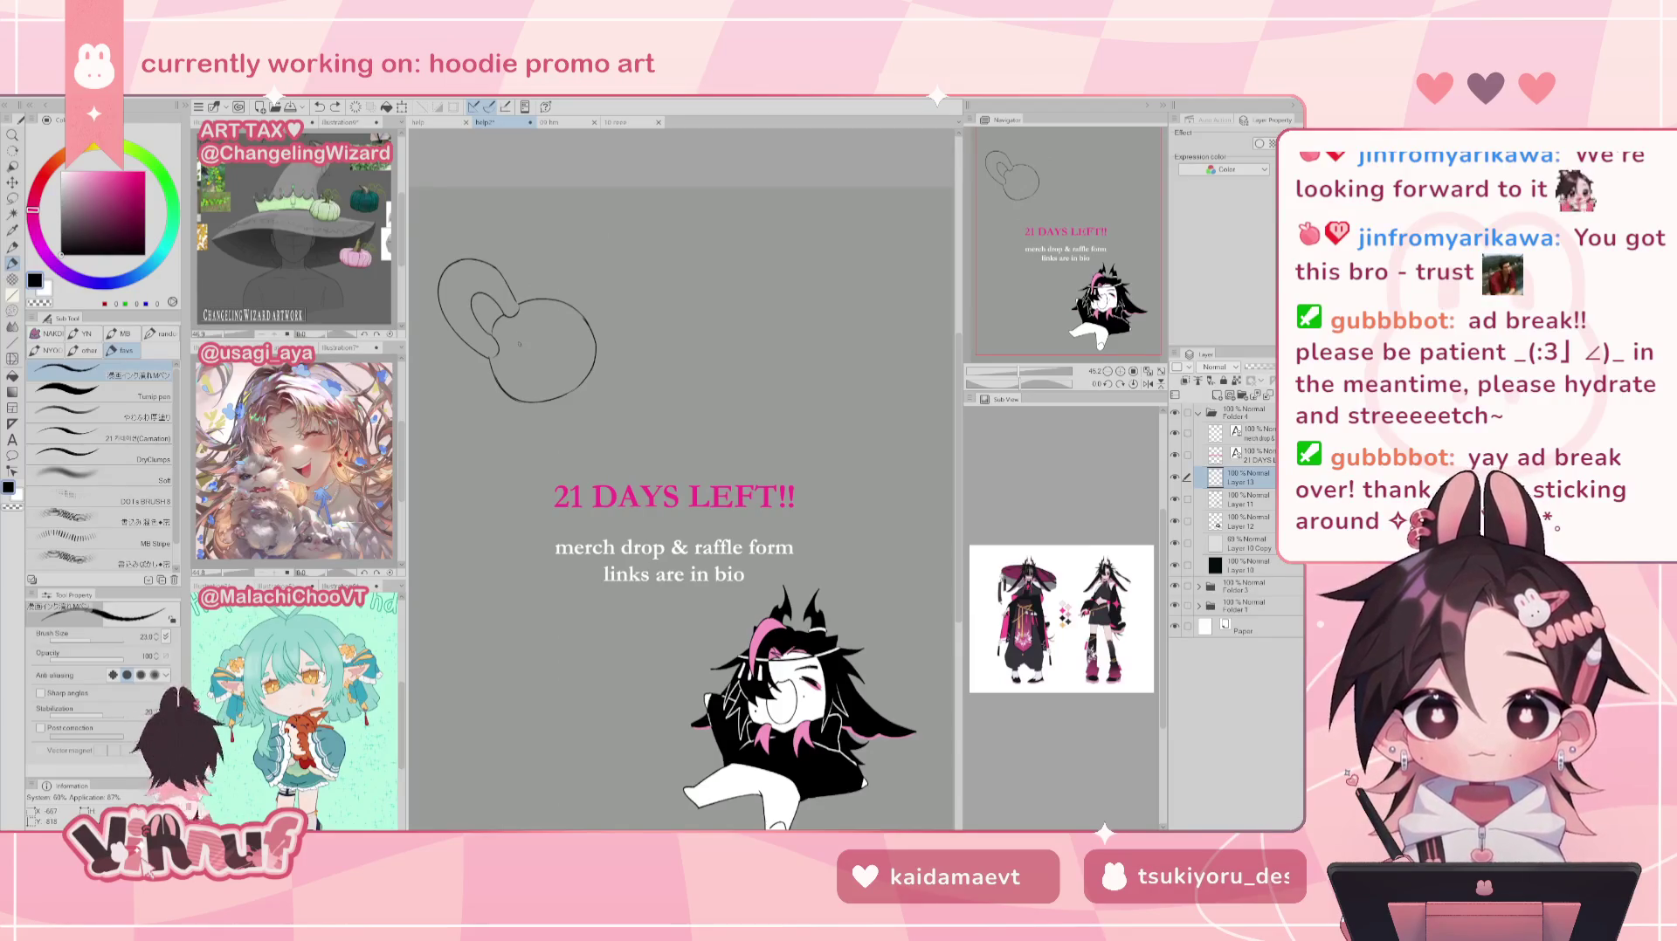
drag(517, 294, 559, 250)
key(ctrl+z)
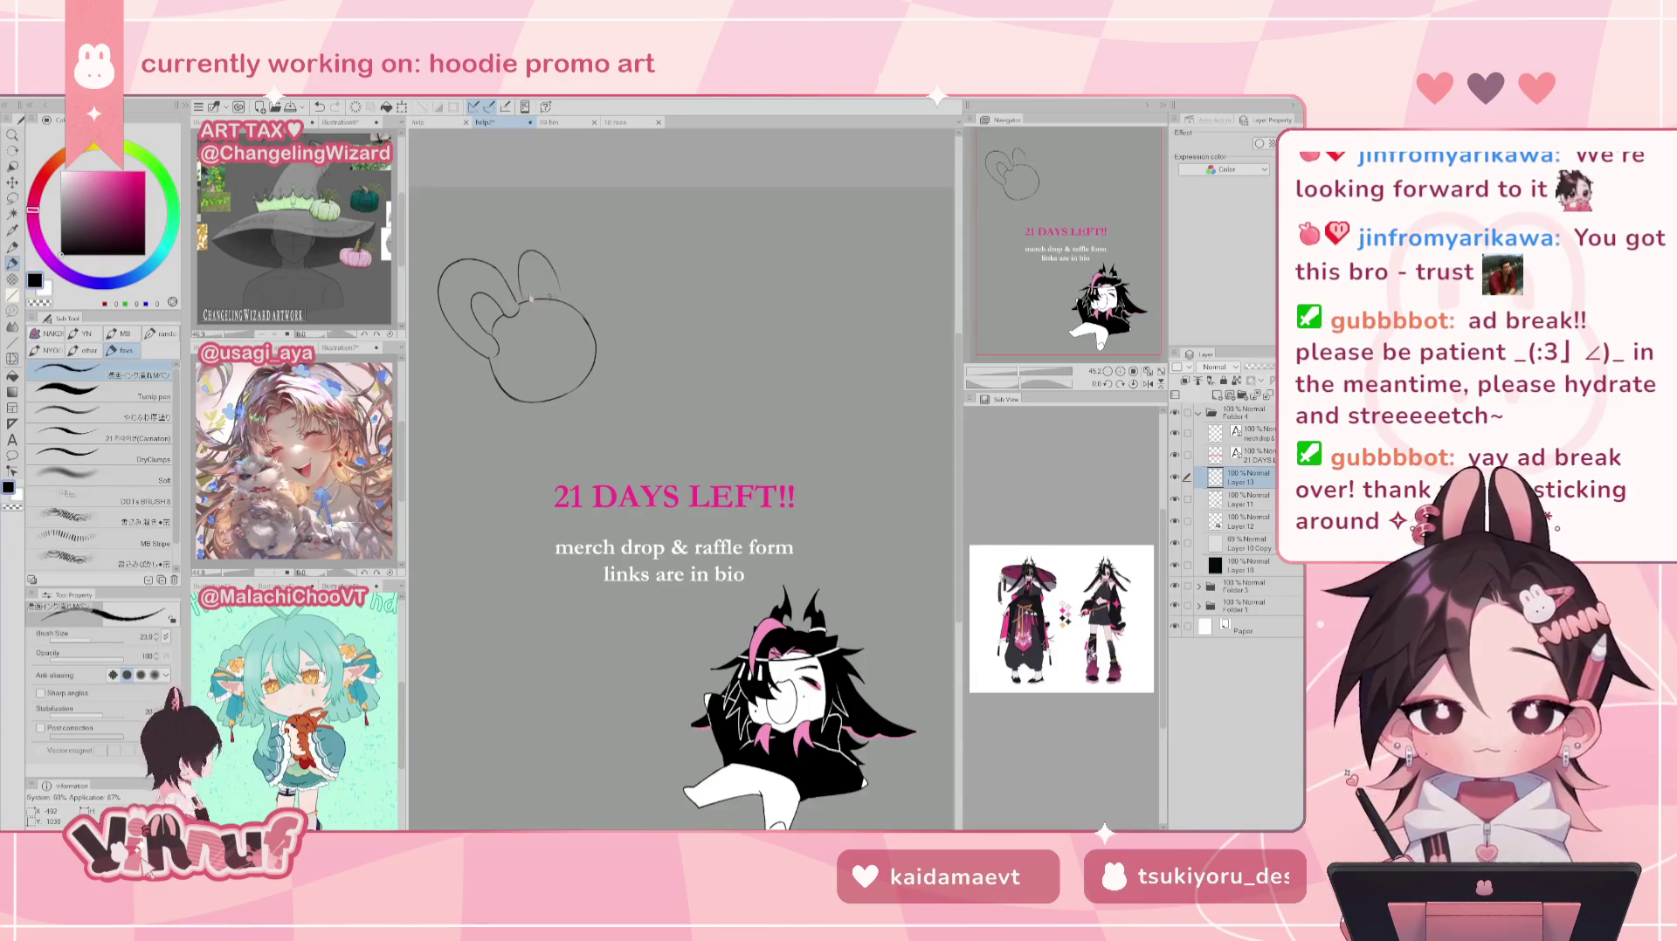
key(ctrl+z)
Step: Redraw the second ear's tip and right side as a new upright curve
mouse_move(521, 304)
mouse_down()
mouse_move(534, 242)
mouse_move(554, 246)
mouse_move(516, 277)
mouse_move(520, 249)
mouse_move(562, 247)
mouse_move(564, 301)
mouse_up()
key(ctrl+z)
key(ctrl+z)
key(ctrl+z)
key(ctrl+z)
key(ctrl+z)
key(ctrl+z)
key(ctrl+z)
key(ctrl+z)
key(ctrl+z)
key(ctrl+z)
key(ctrl+z)
key(ctrl+z)
key(ctrl+z)
key(ctrl+z)
drag(548, 243, 568, 301)
key(ctrl+z)
key(ctrl+z)
drag(555, 242, 563, 302)
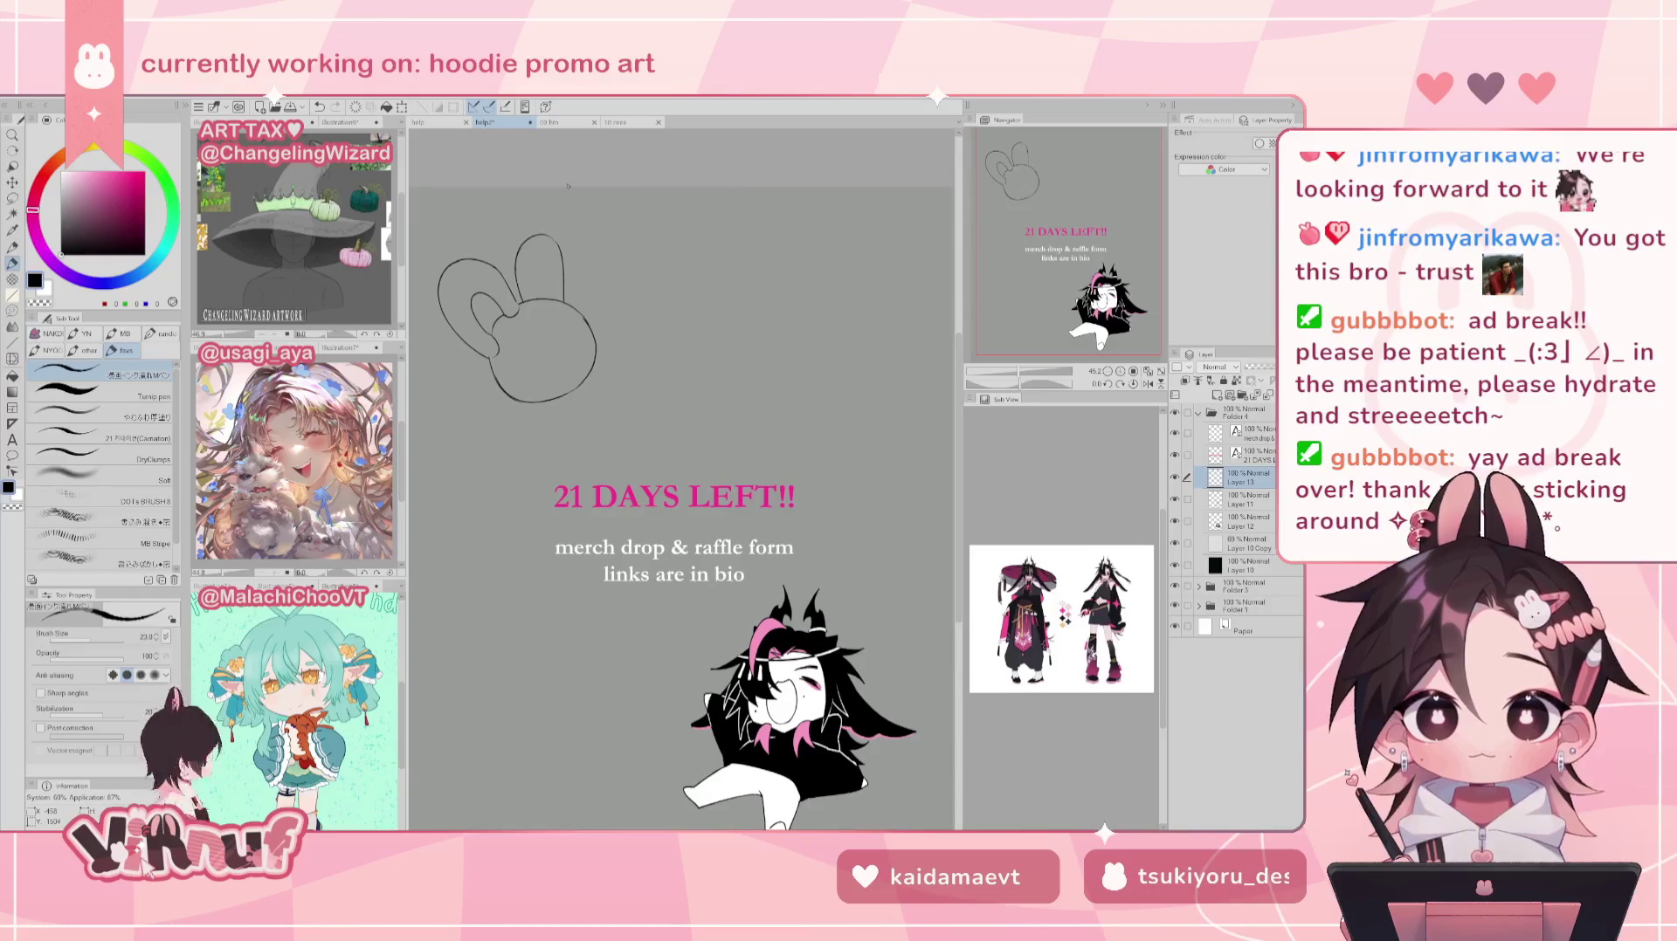
key(j)
drag(566, 226, 574, 304)
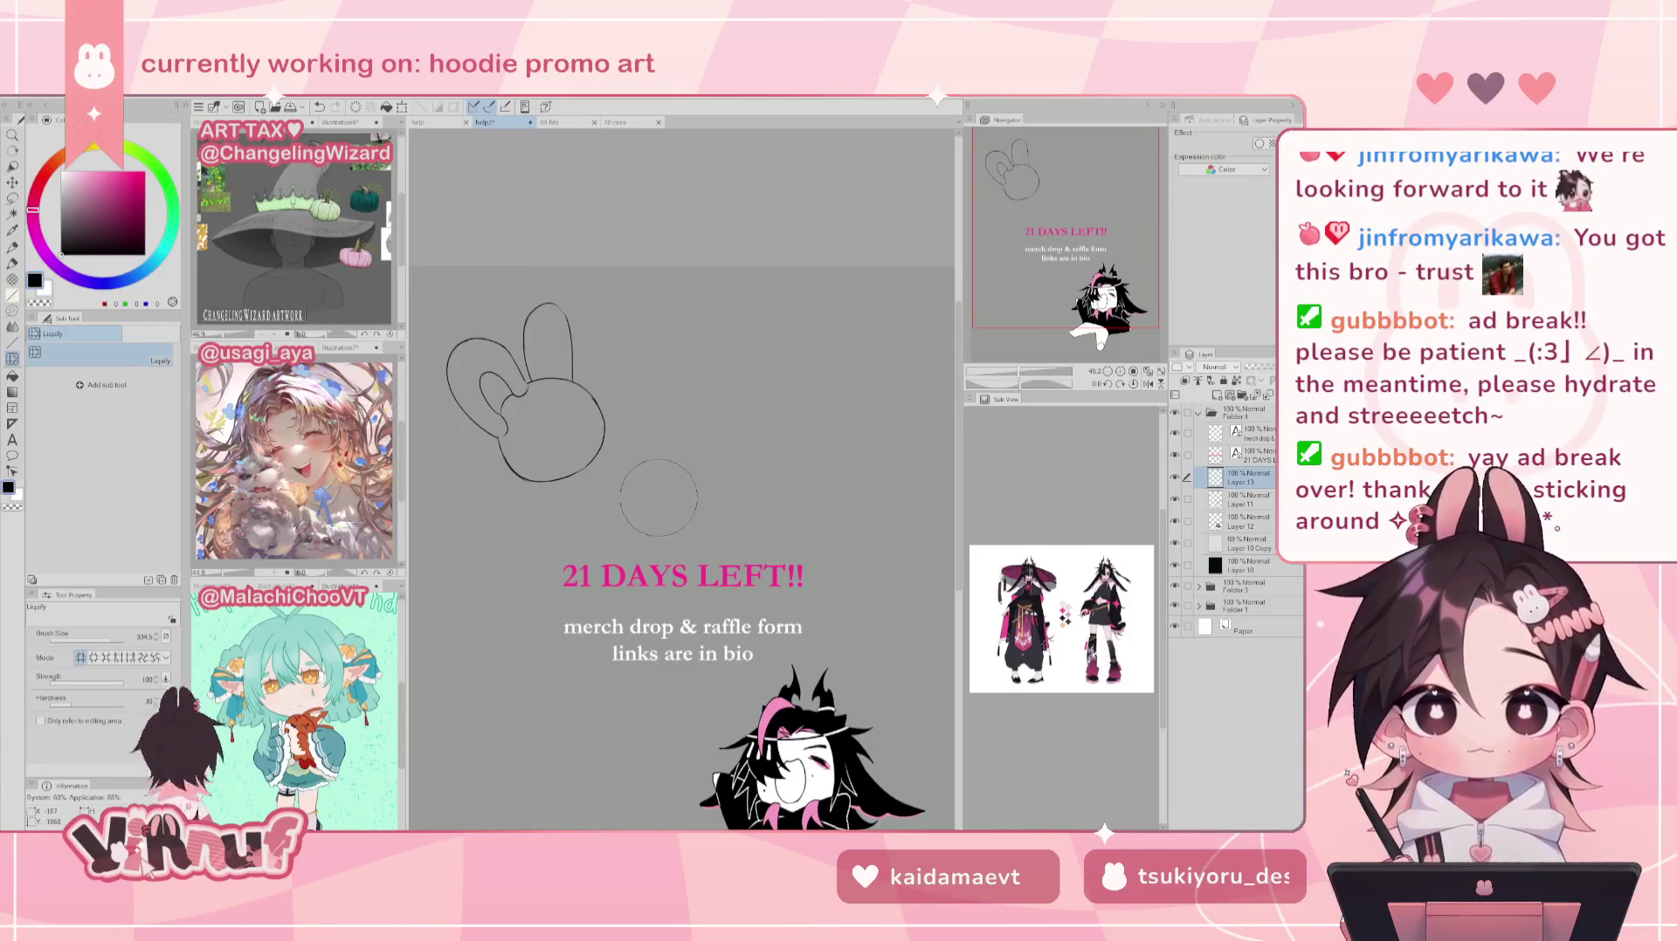
Step: Resize the Liquify brush and push the bunny head's lower right rounder
drag(681, 493, 765, 494)
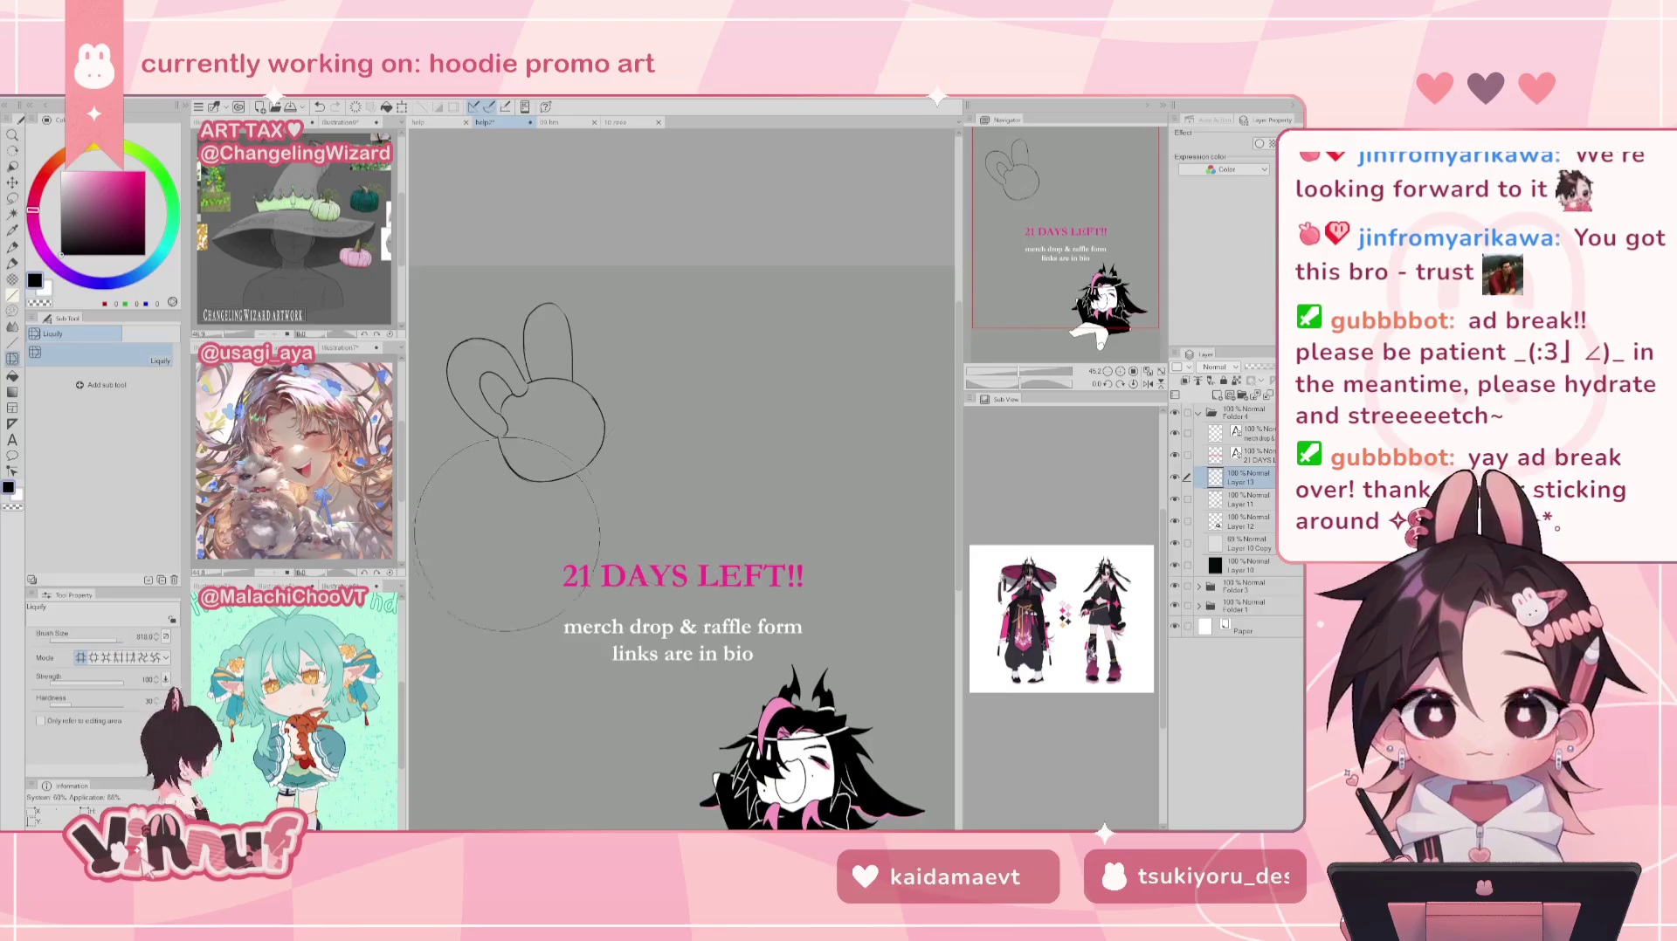
drag(524, 410, 547, 522)
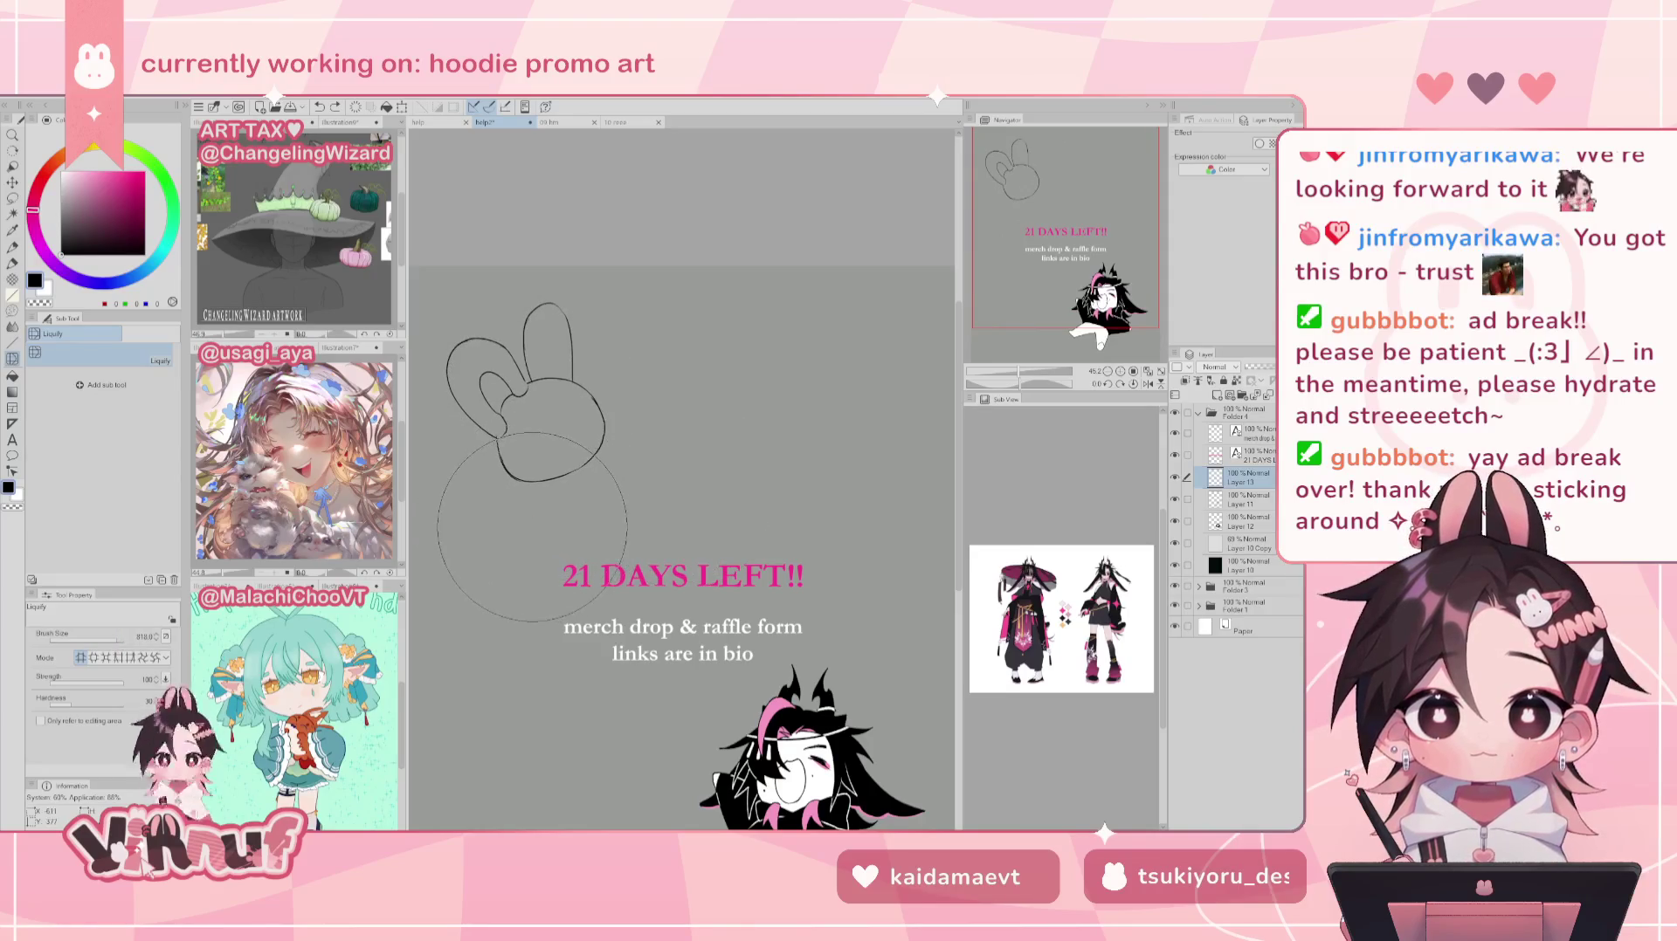
drag(131, 637, 119, 637)
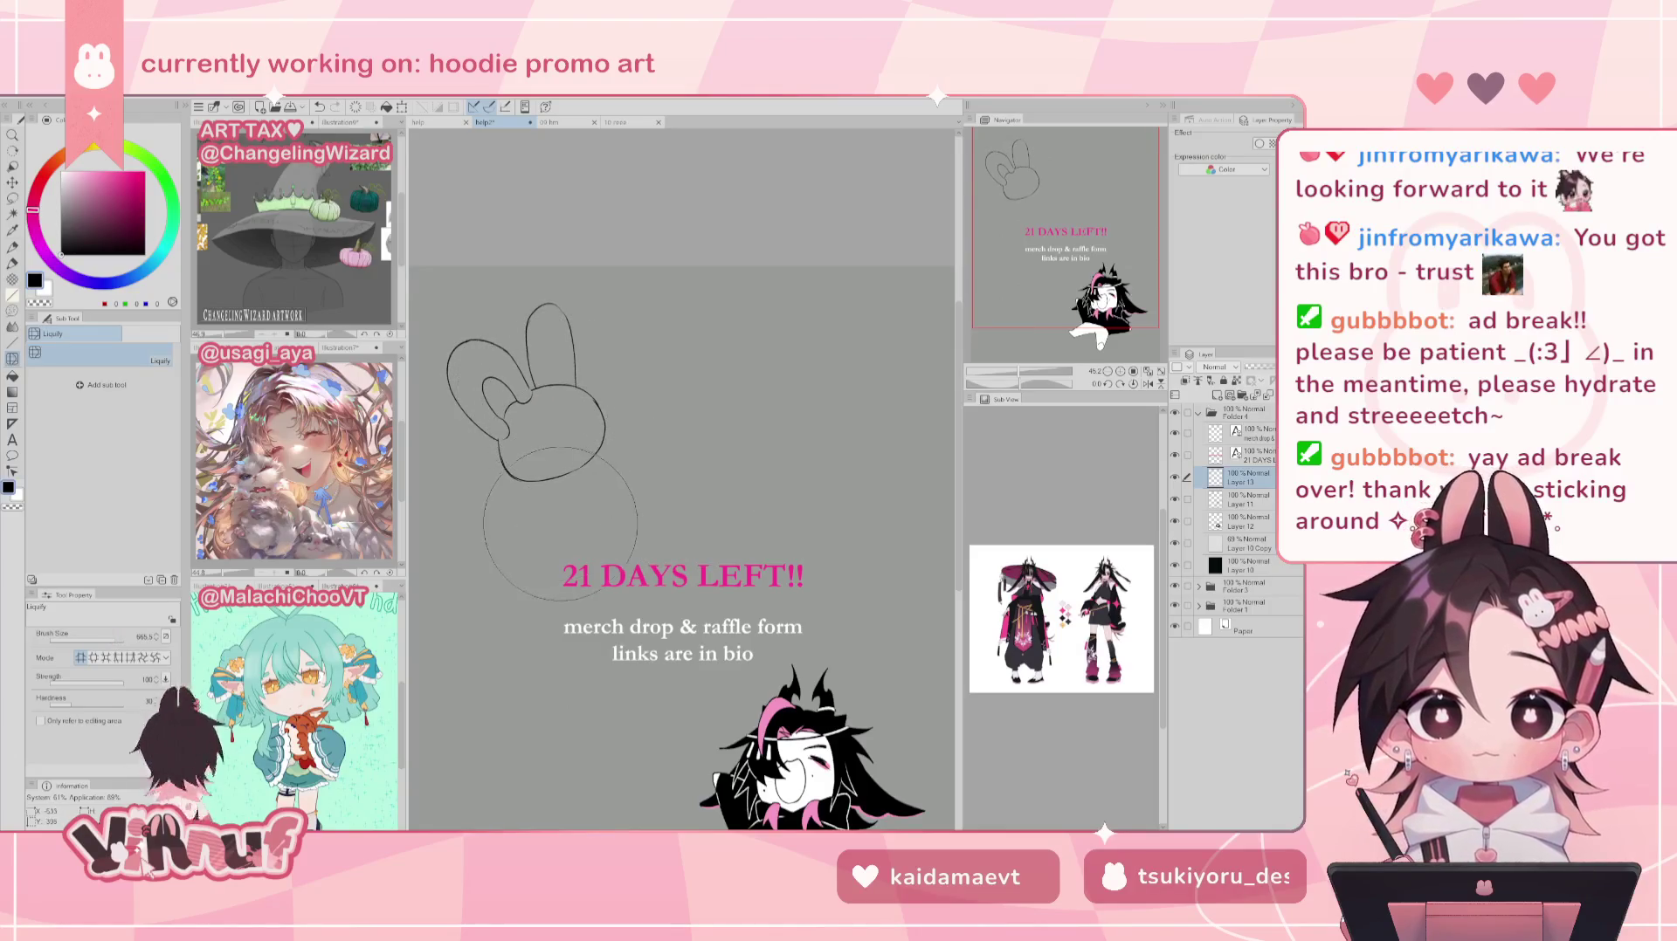
drag(618, 449, 598, 441)
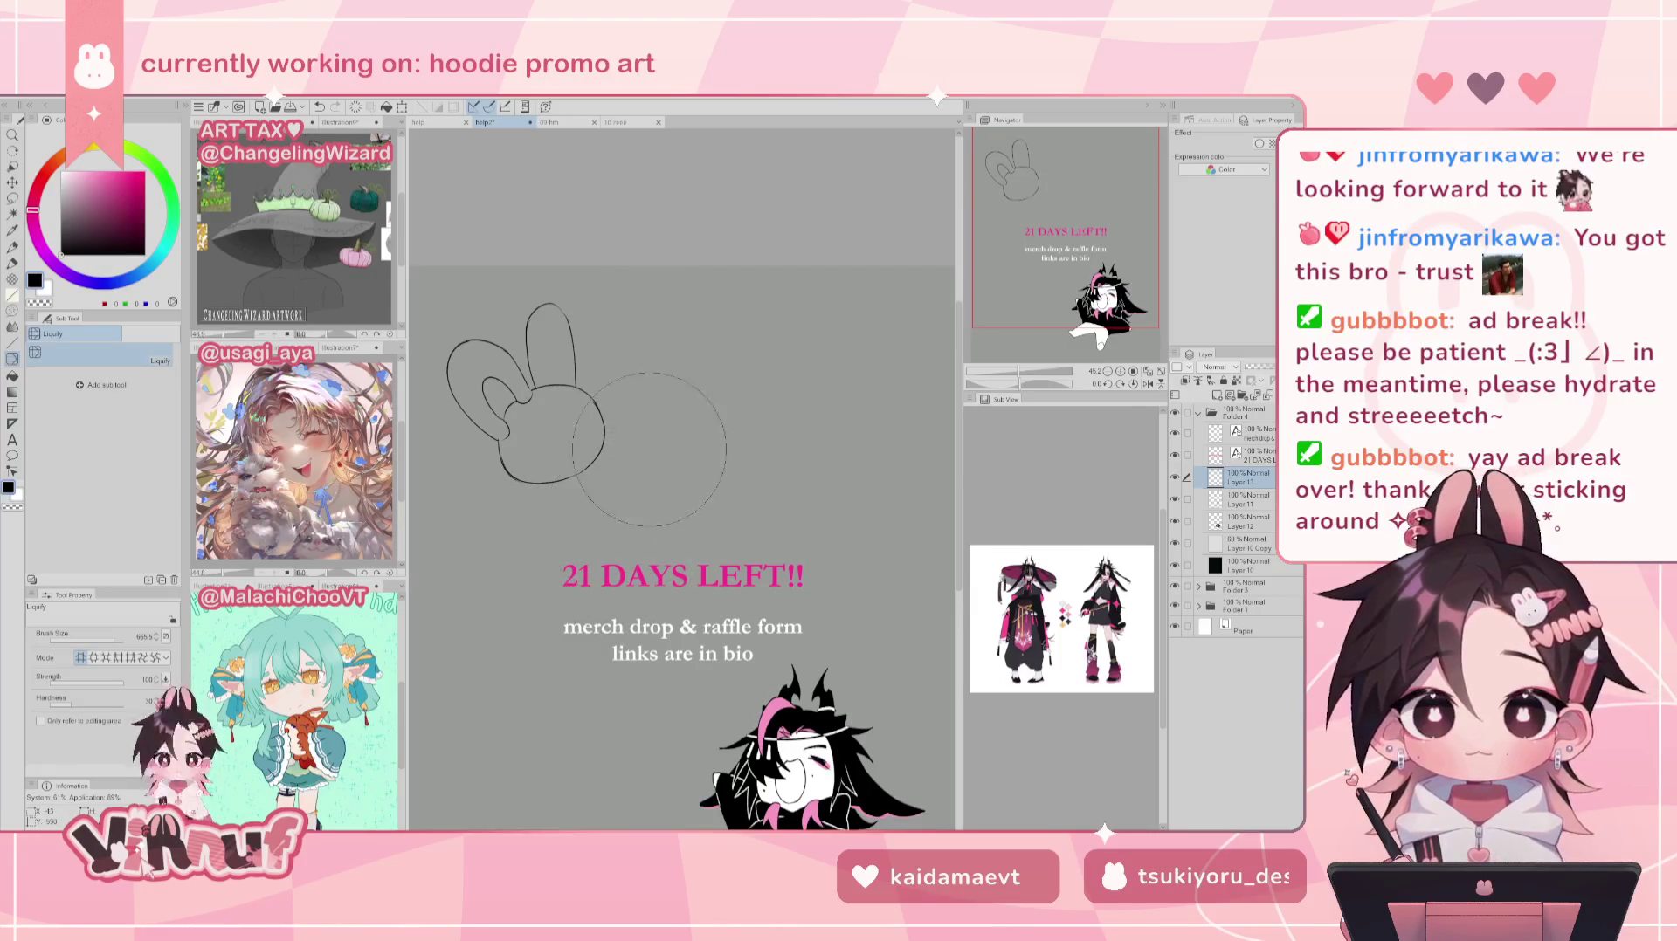
Step: Try a curved mouth line and a right-cheek curve on the bunny, undoing them
key(p)
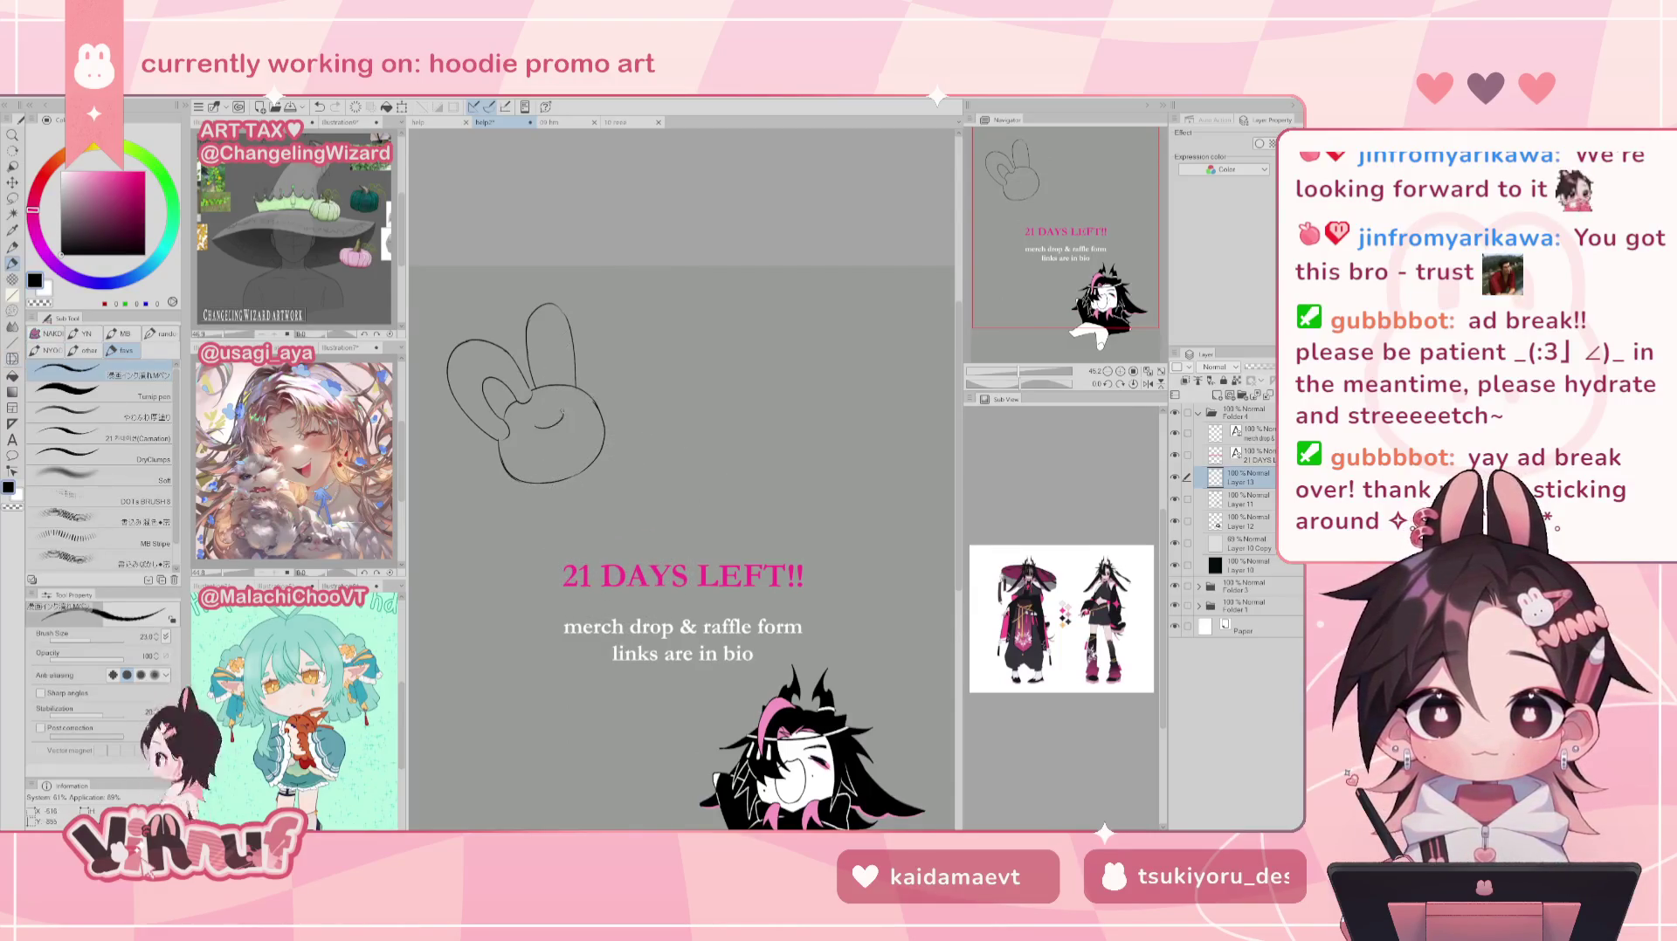
mouse_move(542, 437)
mouse_down()
mouse_move(576, 417)
mouse_move(523, 476)
mouse_up()
key(ctrl+z)
key(ctrl+z)
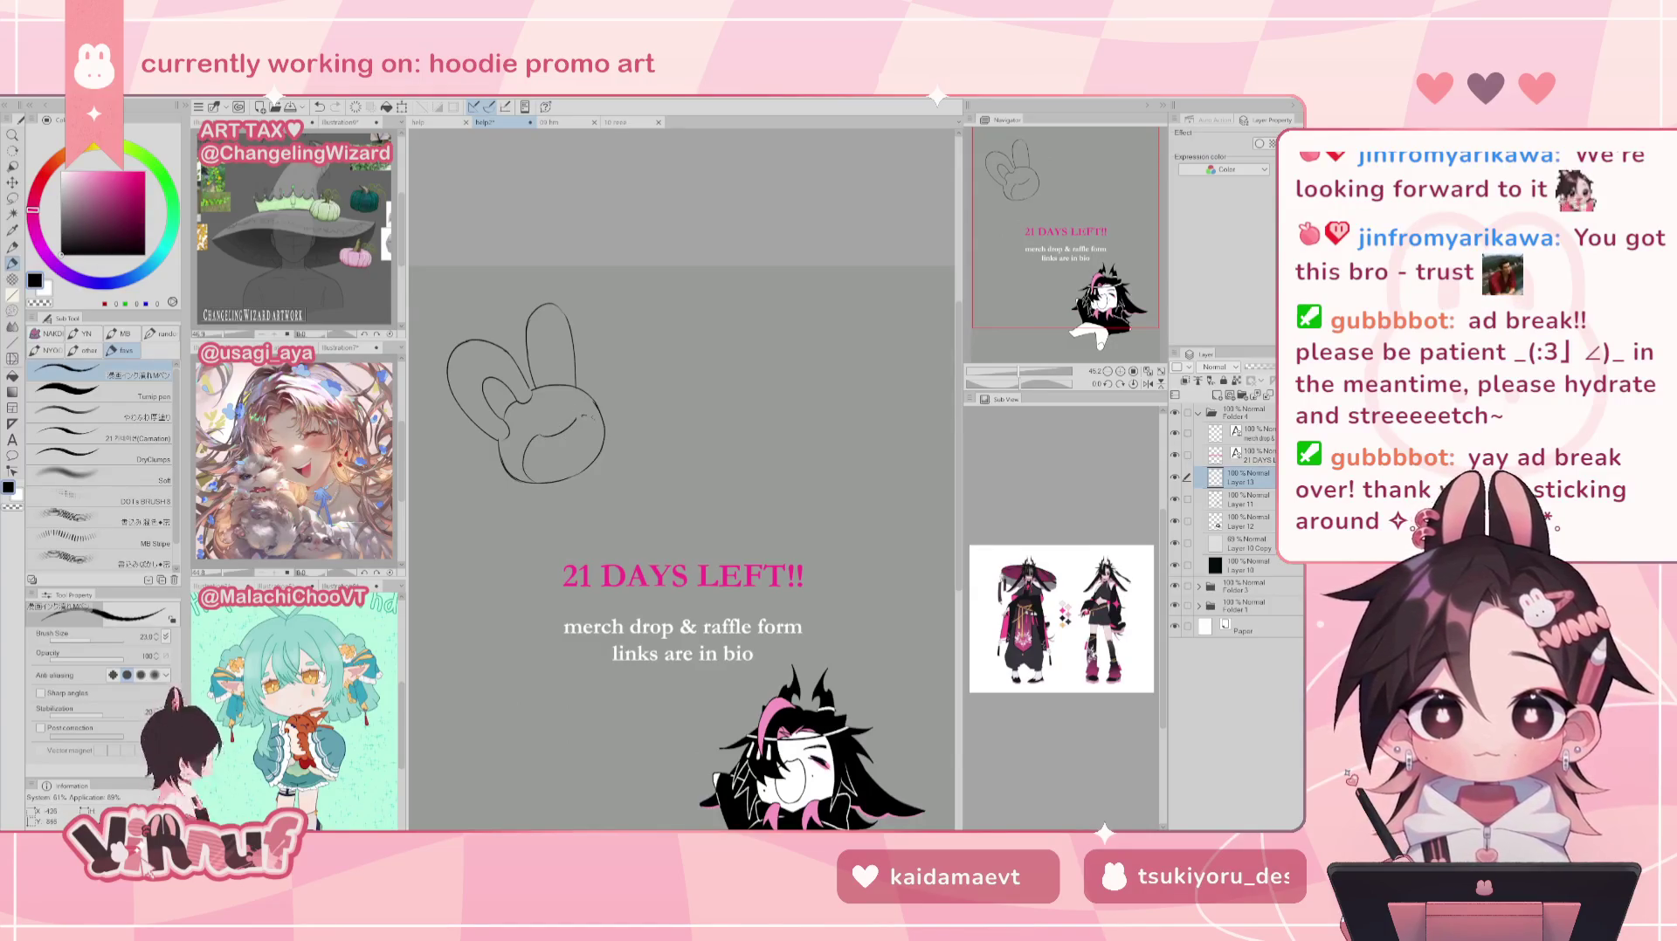
drag(583, 417, 601, 440)
key(ctrl+z)
key(ctrl+z)
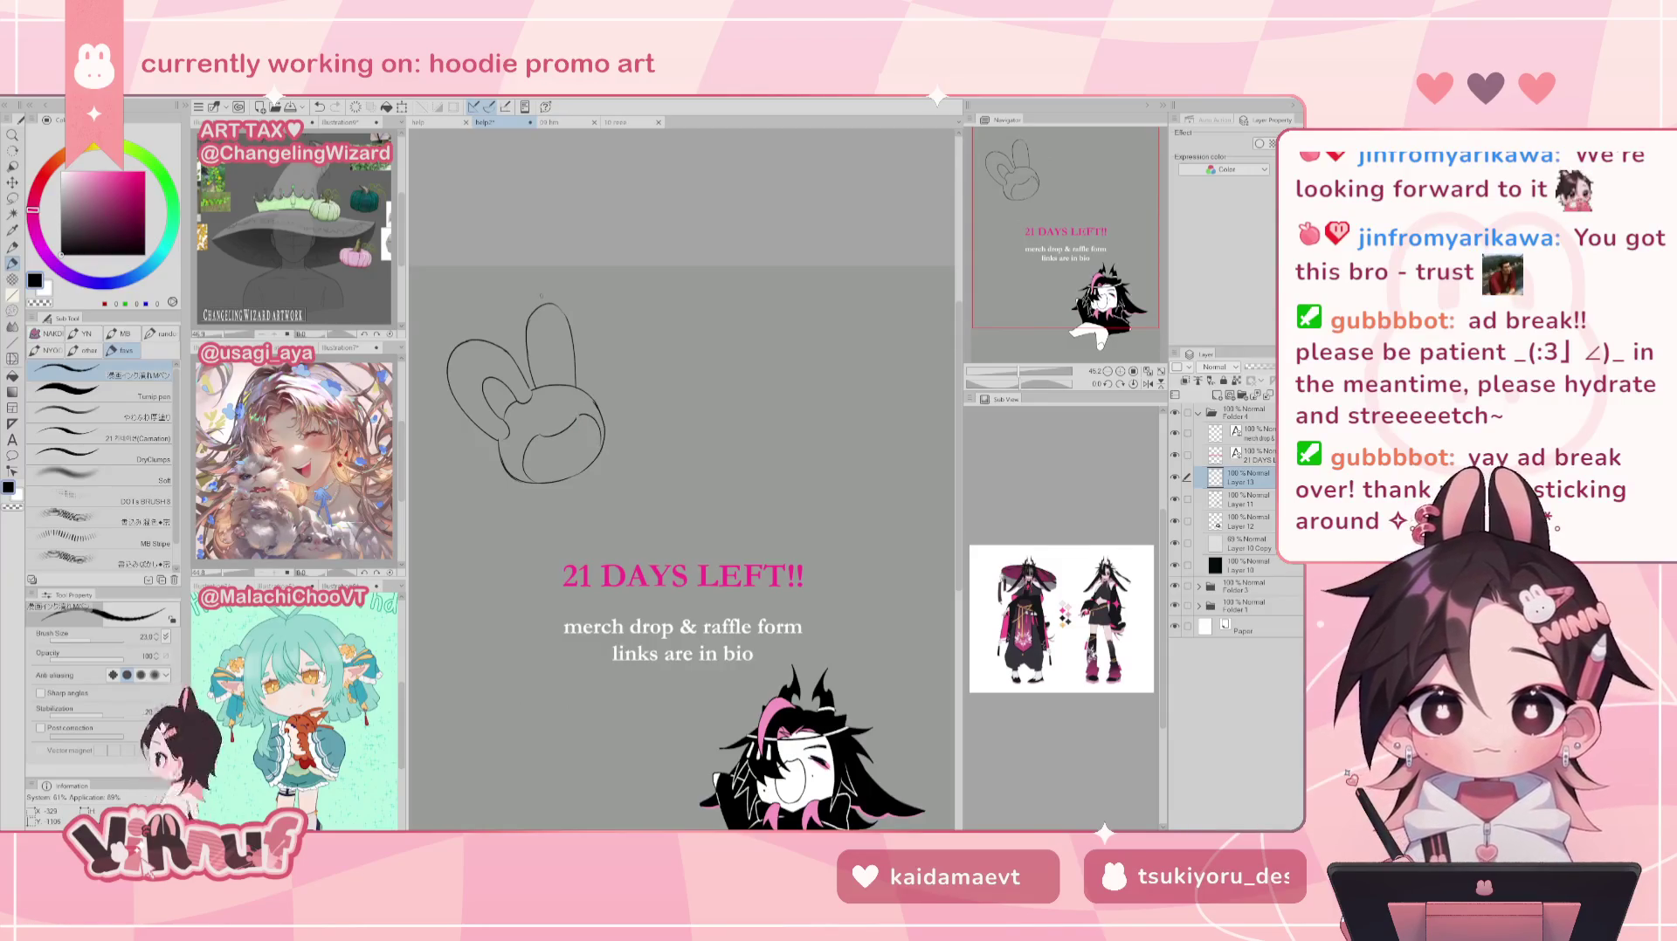
key(ctrl+z)
Step: Erase and redraw the bunny's right-ear line down toward the head
drag(559, 306, 582, 386)
key(ctrl+z)
key(ctrl+z)
key(ctrl+z)
key(ctrl+z)
key(ctrl+z)
key(ctrl+z)
key(ctrl+z)
drag(576, 328, 582, 383)
key(ctrl+z)
key(e)
drag(556, 303, 574, 377)
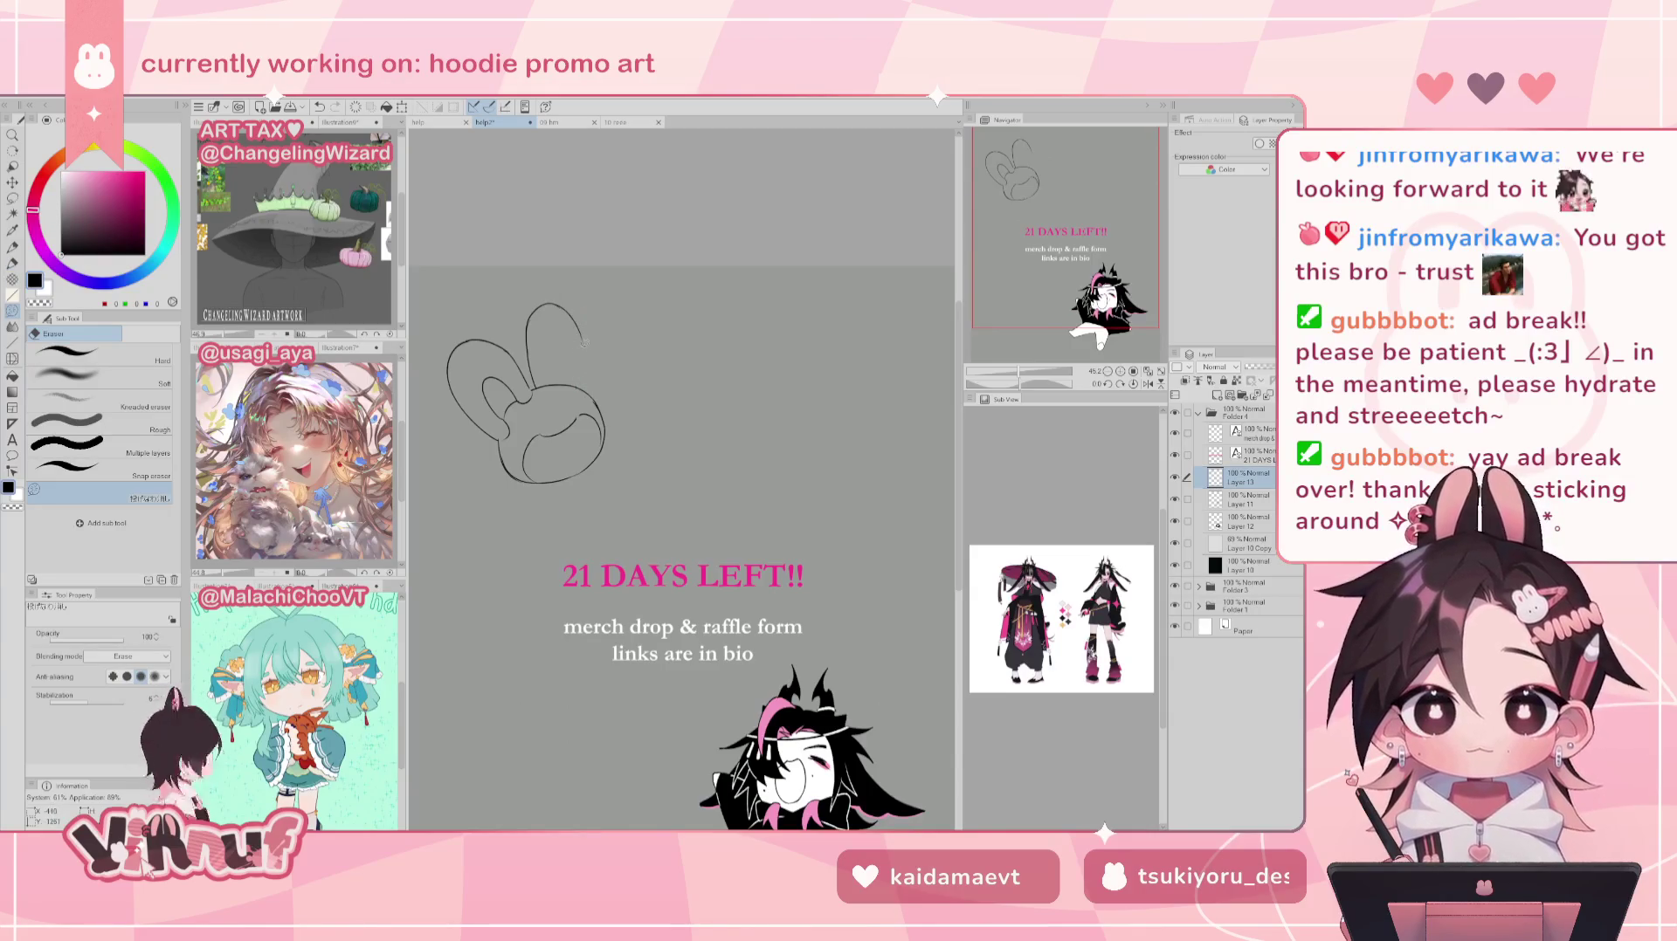
key(p)
mouse_move(579, 332)
mouse_down()
mouse_move(583, 389)
mouse_move(560, 386)
mouse_move(571, 367)
mouse_move(574, 387)
mouse_up()
key(ctrl+z)
key(ctrl+z)
key(ctrl+z)
key(ctrl+z)
key(ctrl+z)
key(ctrl+z)
key(ctrl+z)
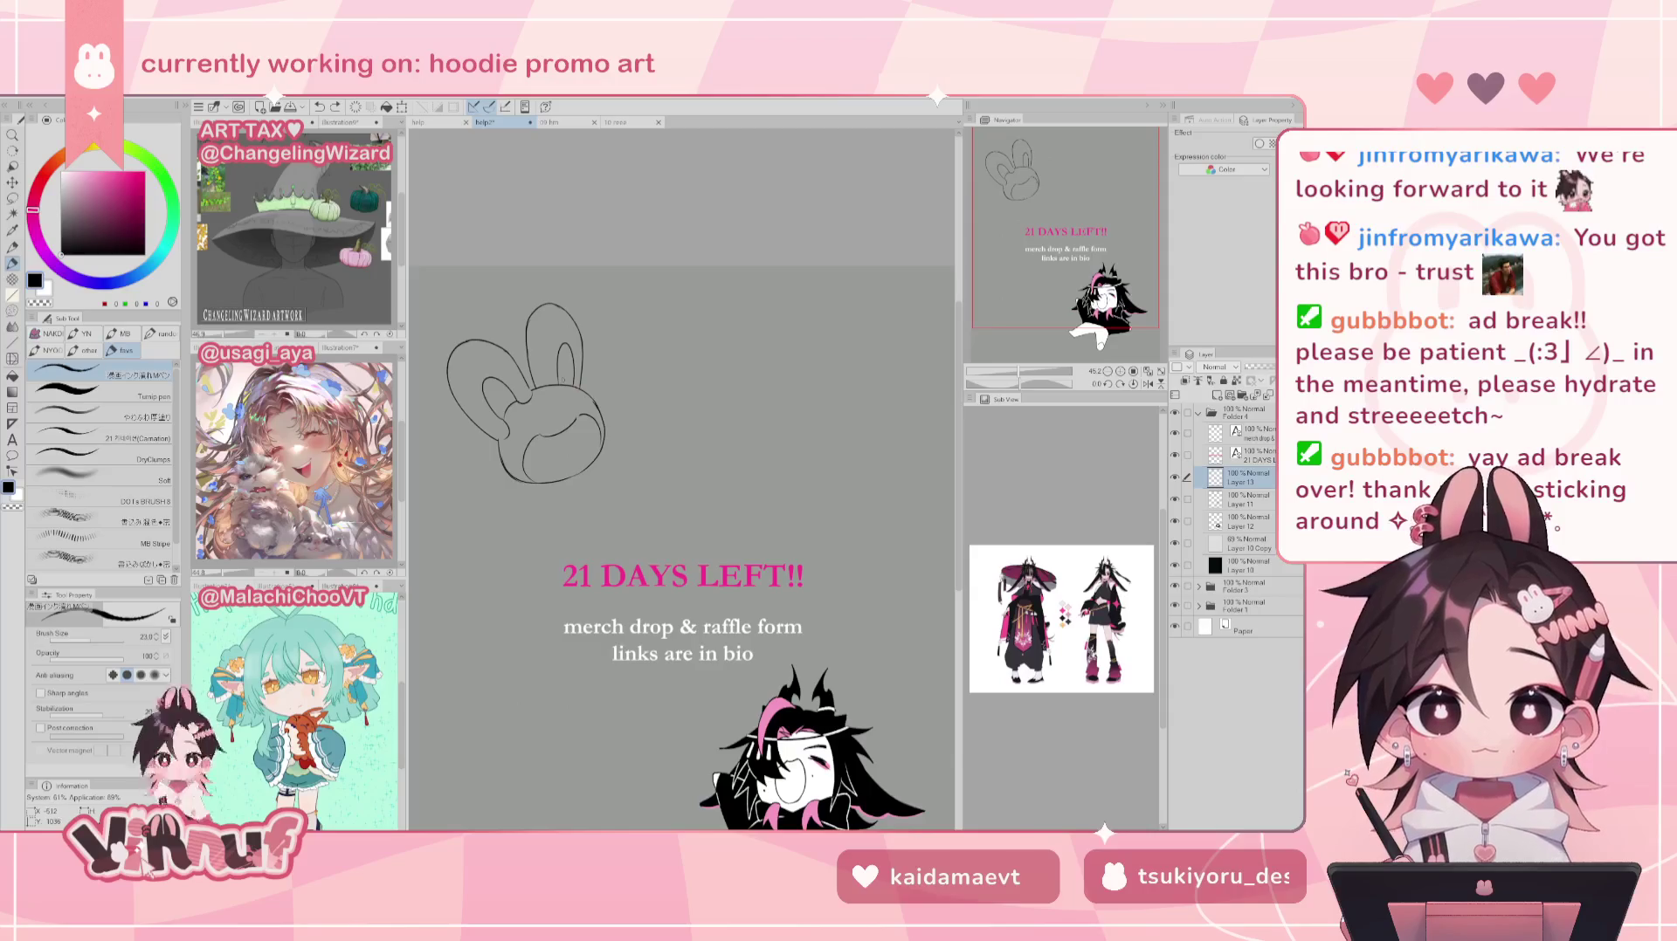
Step: Redraw the bunny's small mouth stroke slightly longer
drag(559, 384, 538, 389)
key(ctrl+z)
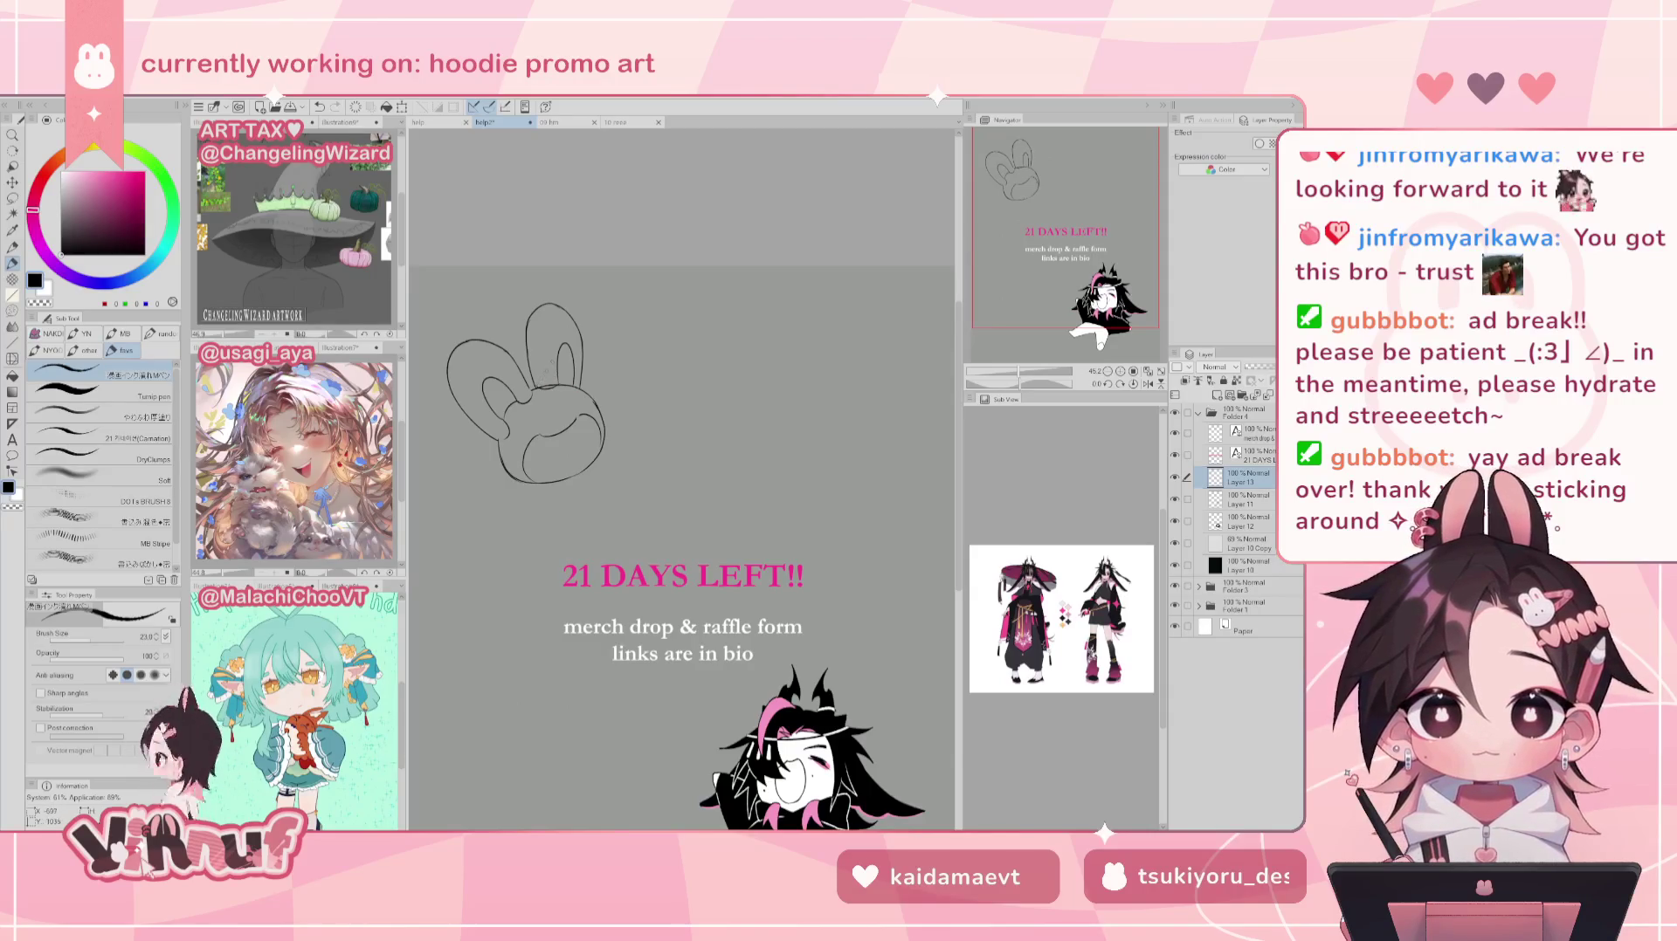
key(e)
key(p)
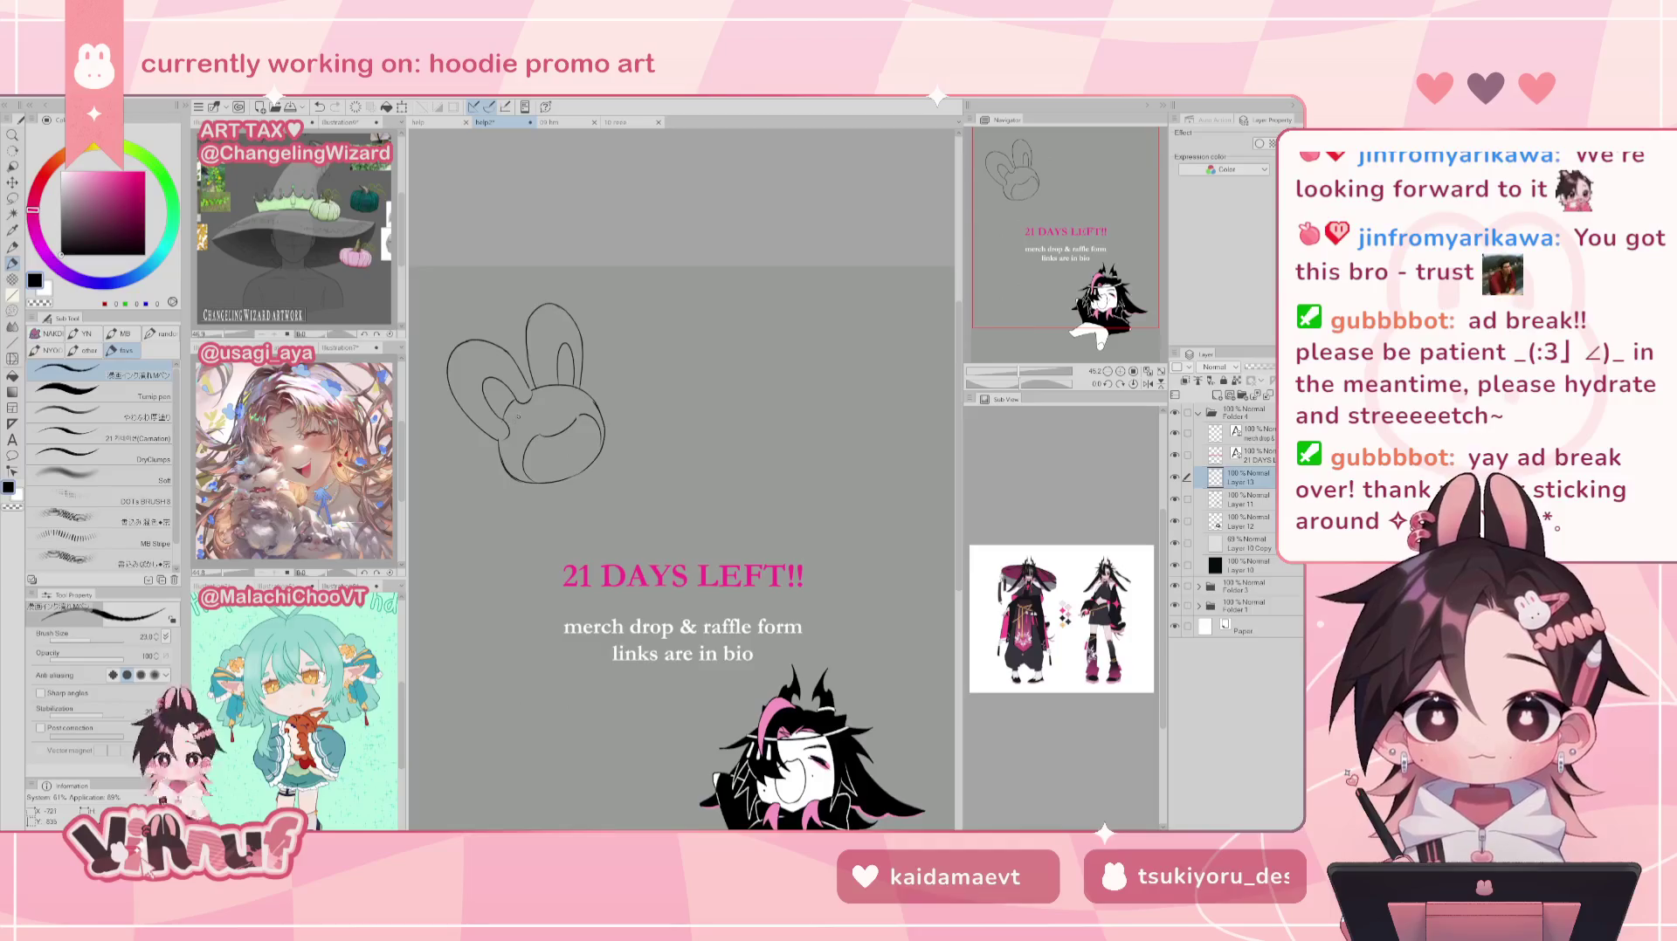
key(e)
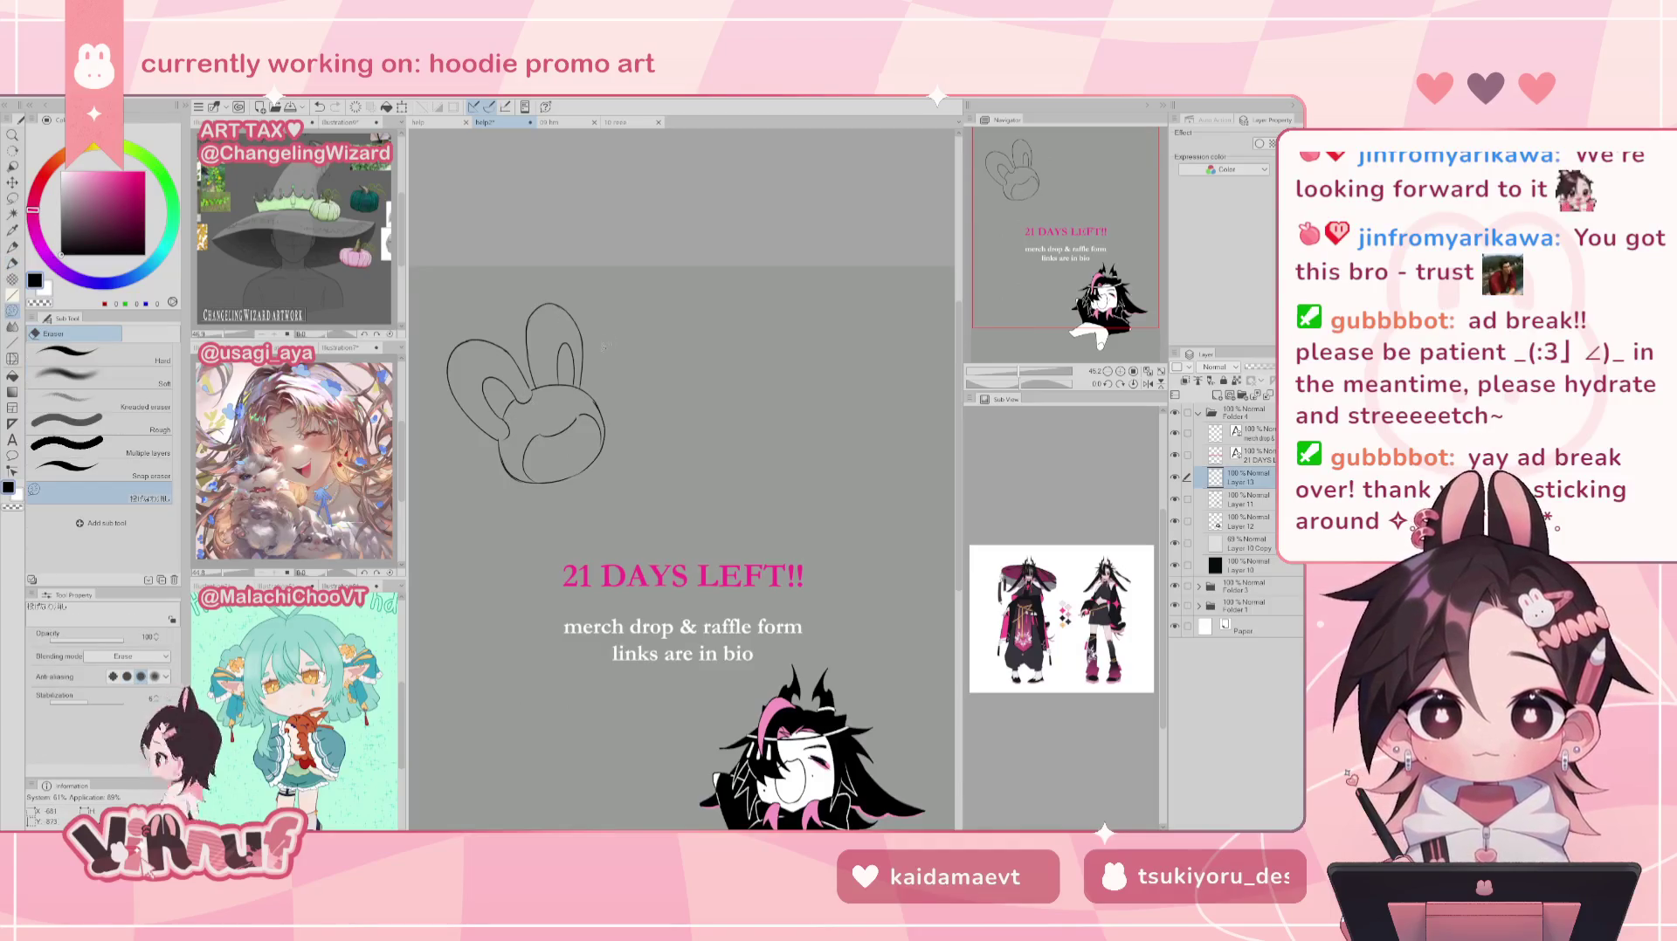
key(p)
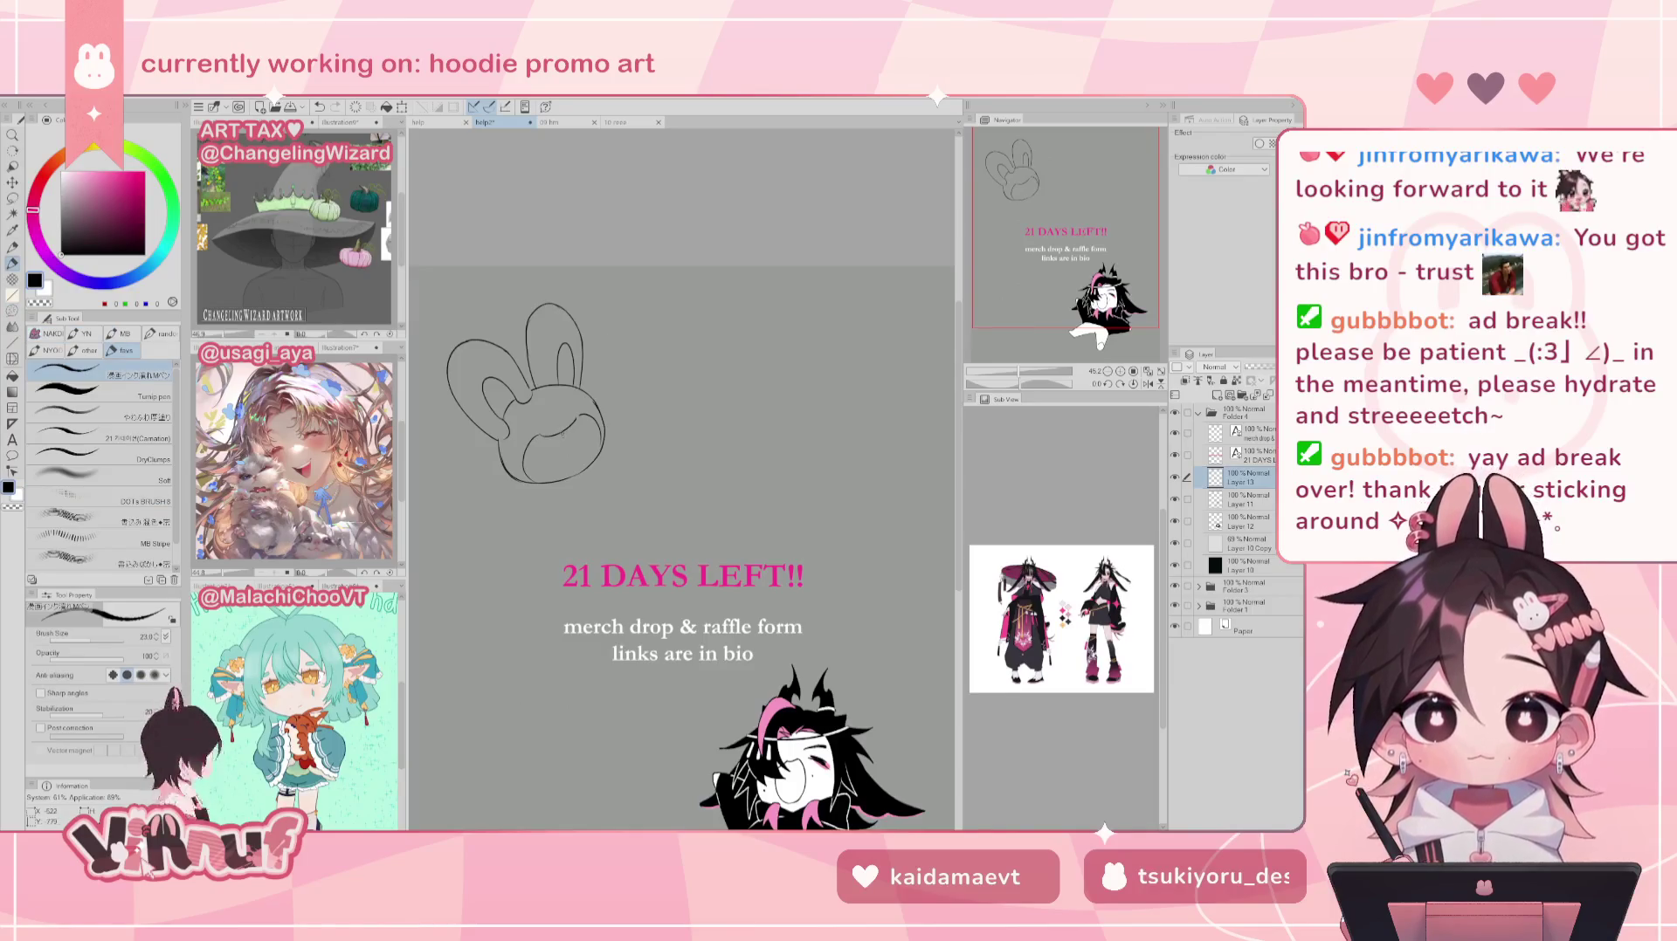
key(ctrl+z)
drag(535, 465, 550, 471)
Step: Sketch short mouth and face strokes on the bunny's snout, undoing attempts until satisfied
key(ctrl+z)
key(ctrl+z)
key(ctrl+z)
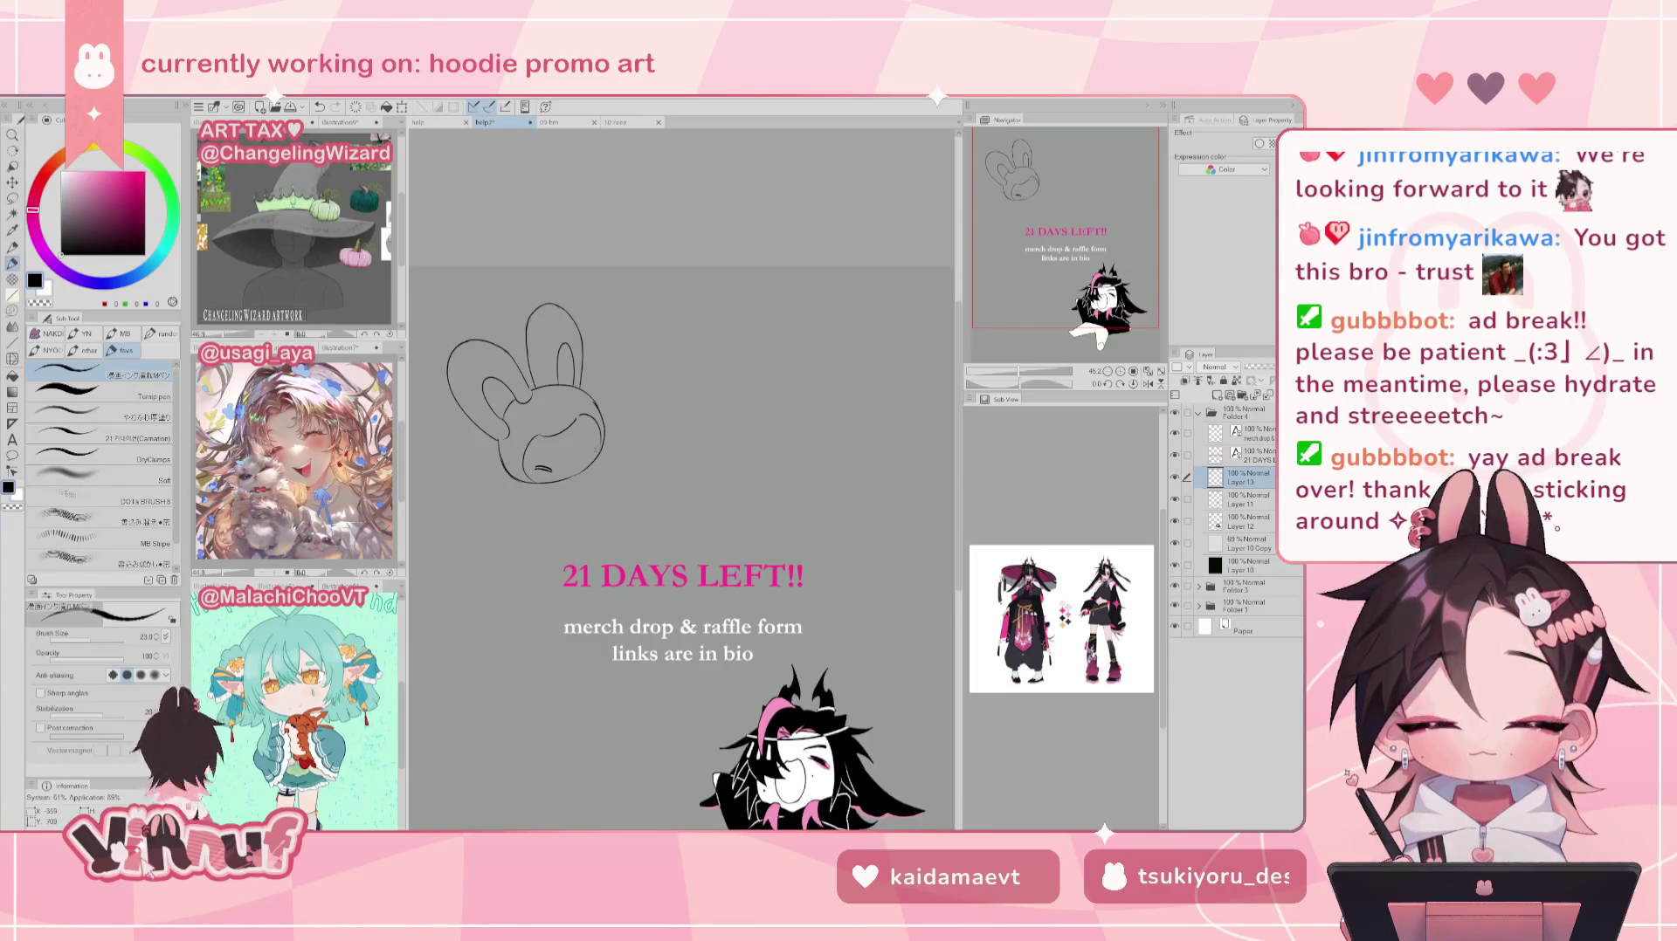
key(ctrl+z)
key(ctrl+z)
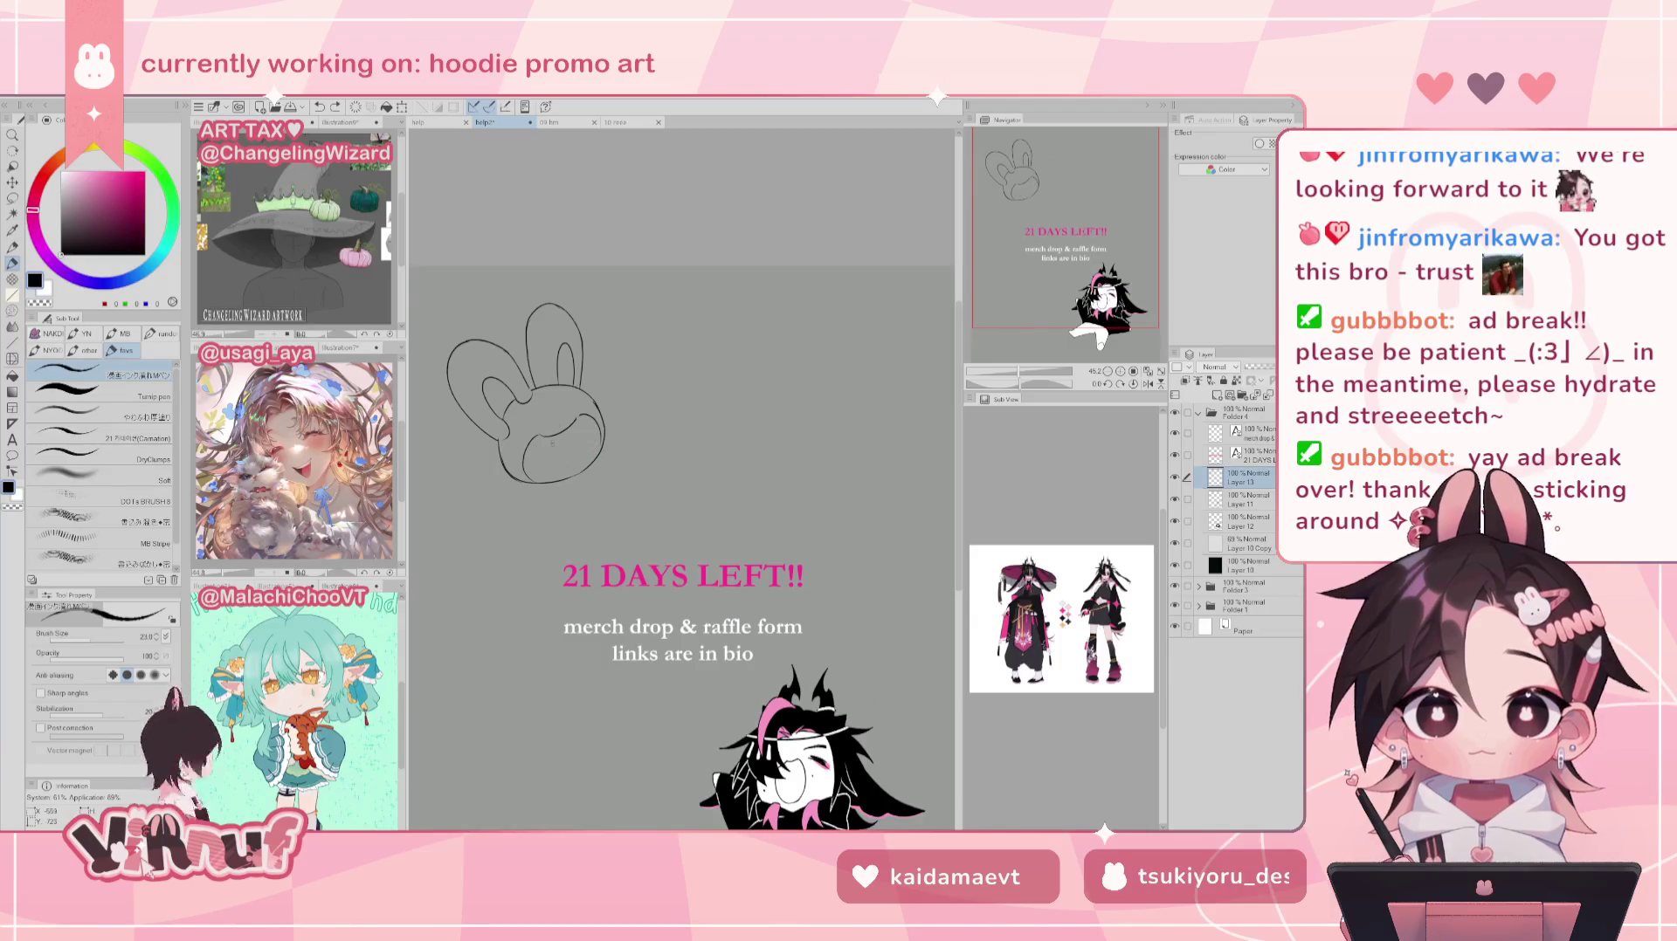
drag(545, 471, 584, 460)
key(ctrl+z)
key(ctrl+z)
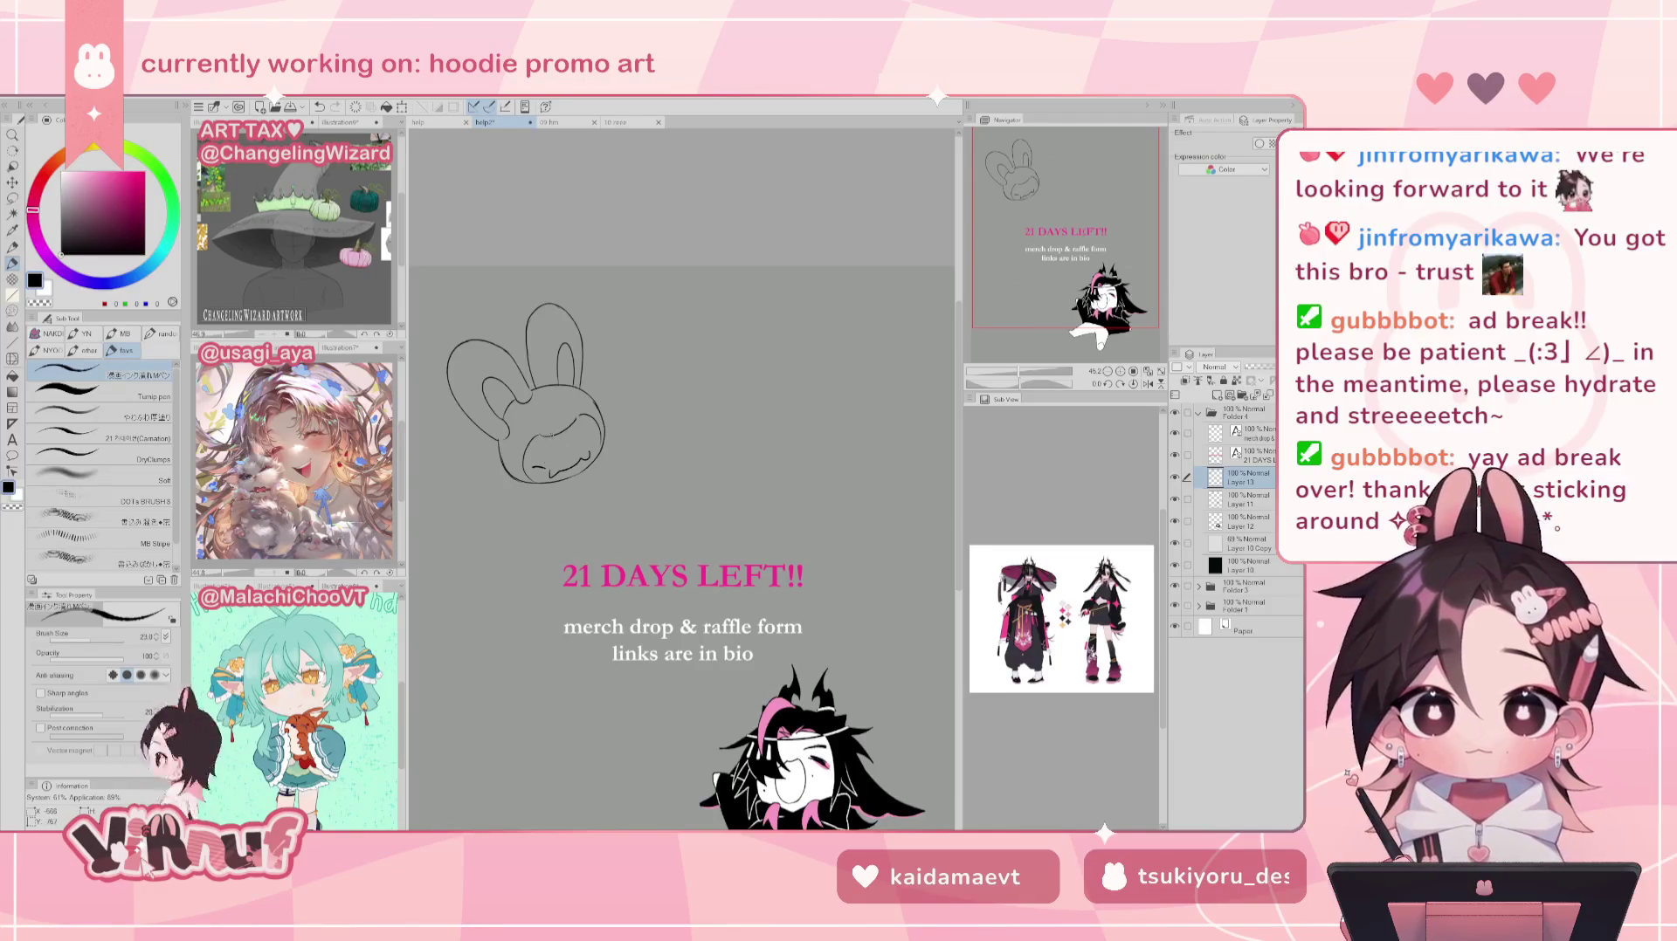
mouse_move(555, 473)
mouse_down()
mouse_move(588, 452)
mouse_move(545, 465)
mouse_move(589, 449)
mouse_up()
key(ctrl+z)
key(ctrl+z)
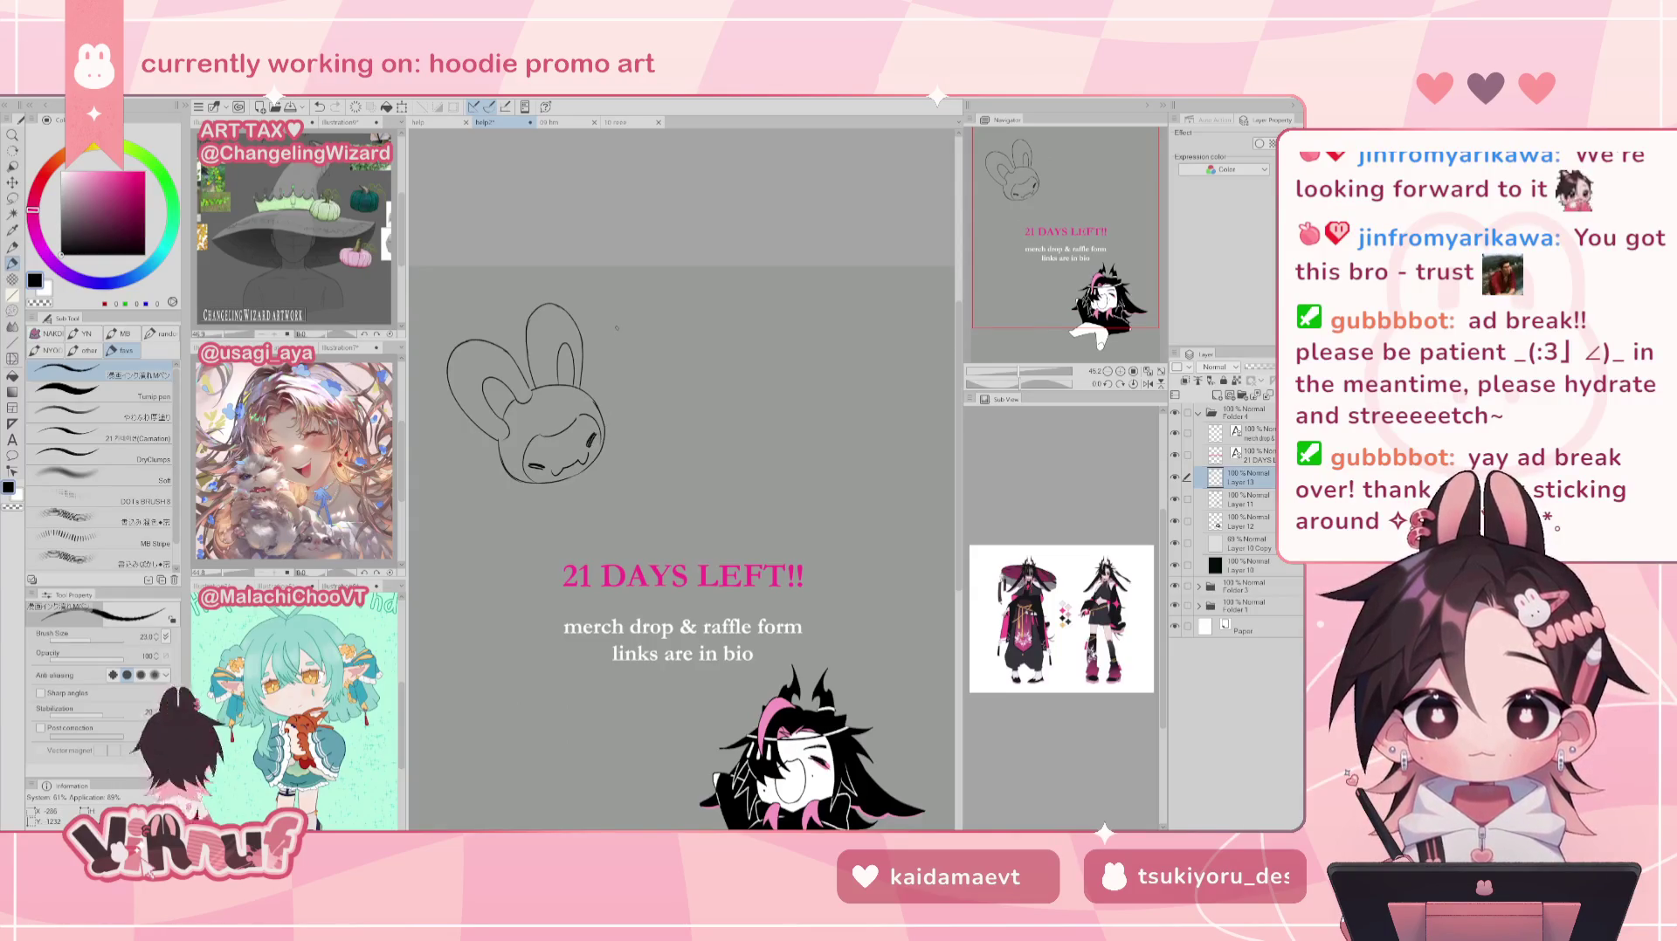
Step: In a mirrored view, liquify-nudge the bunny's chin outline, then restore normal orientation
key(h)
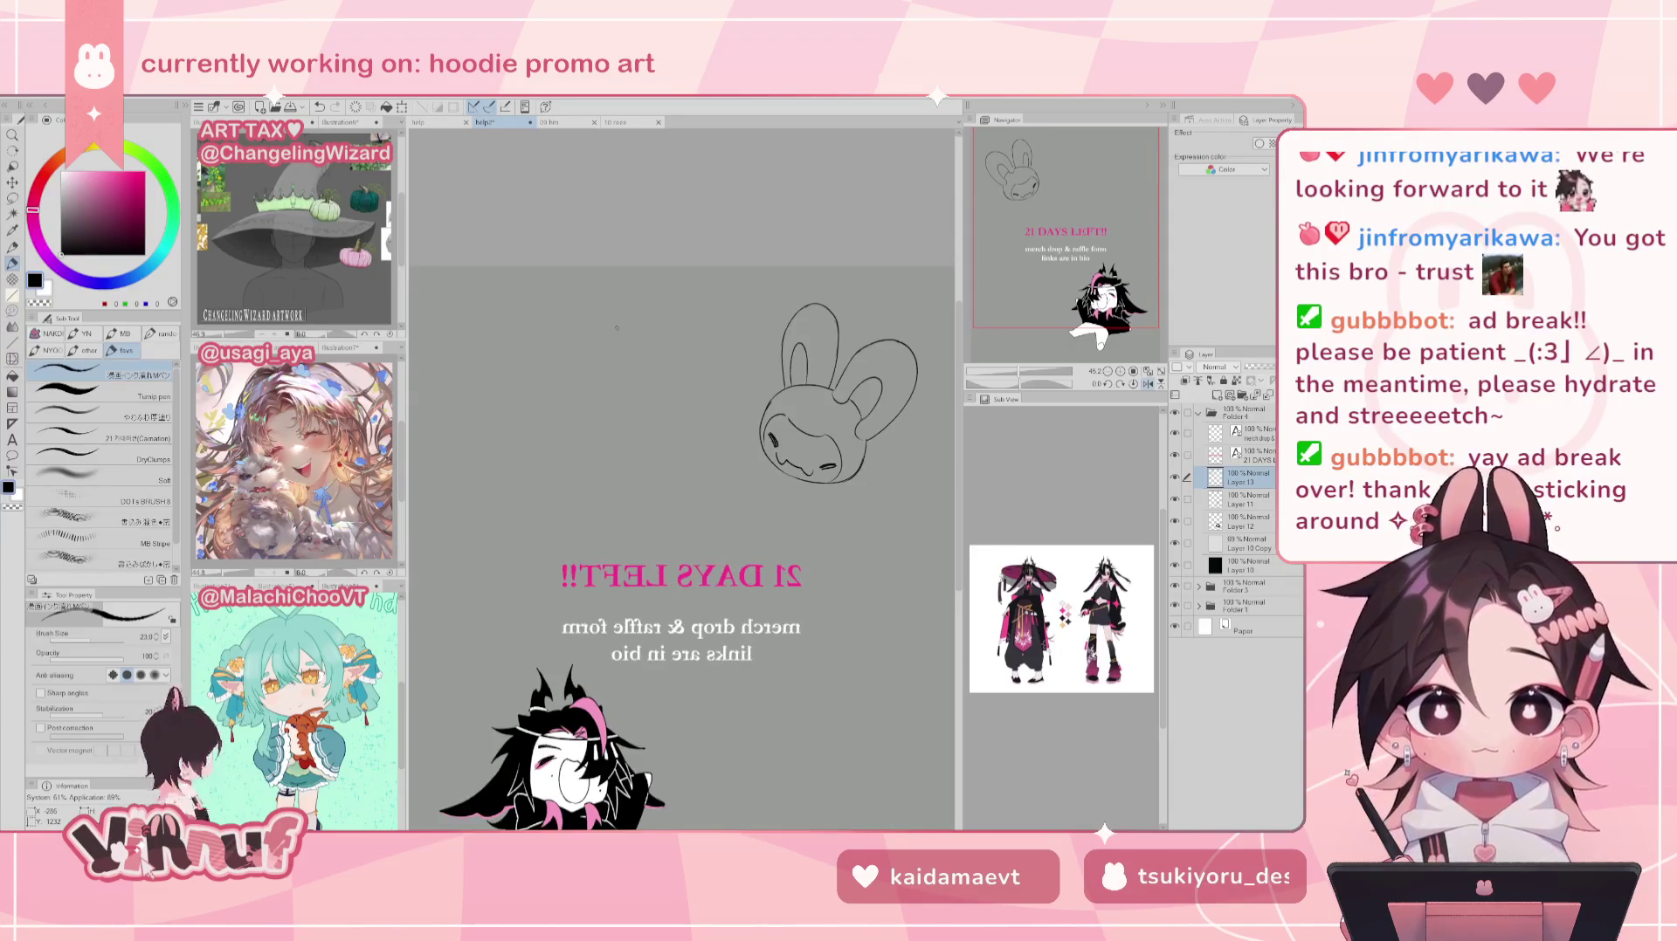
key(j)
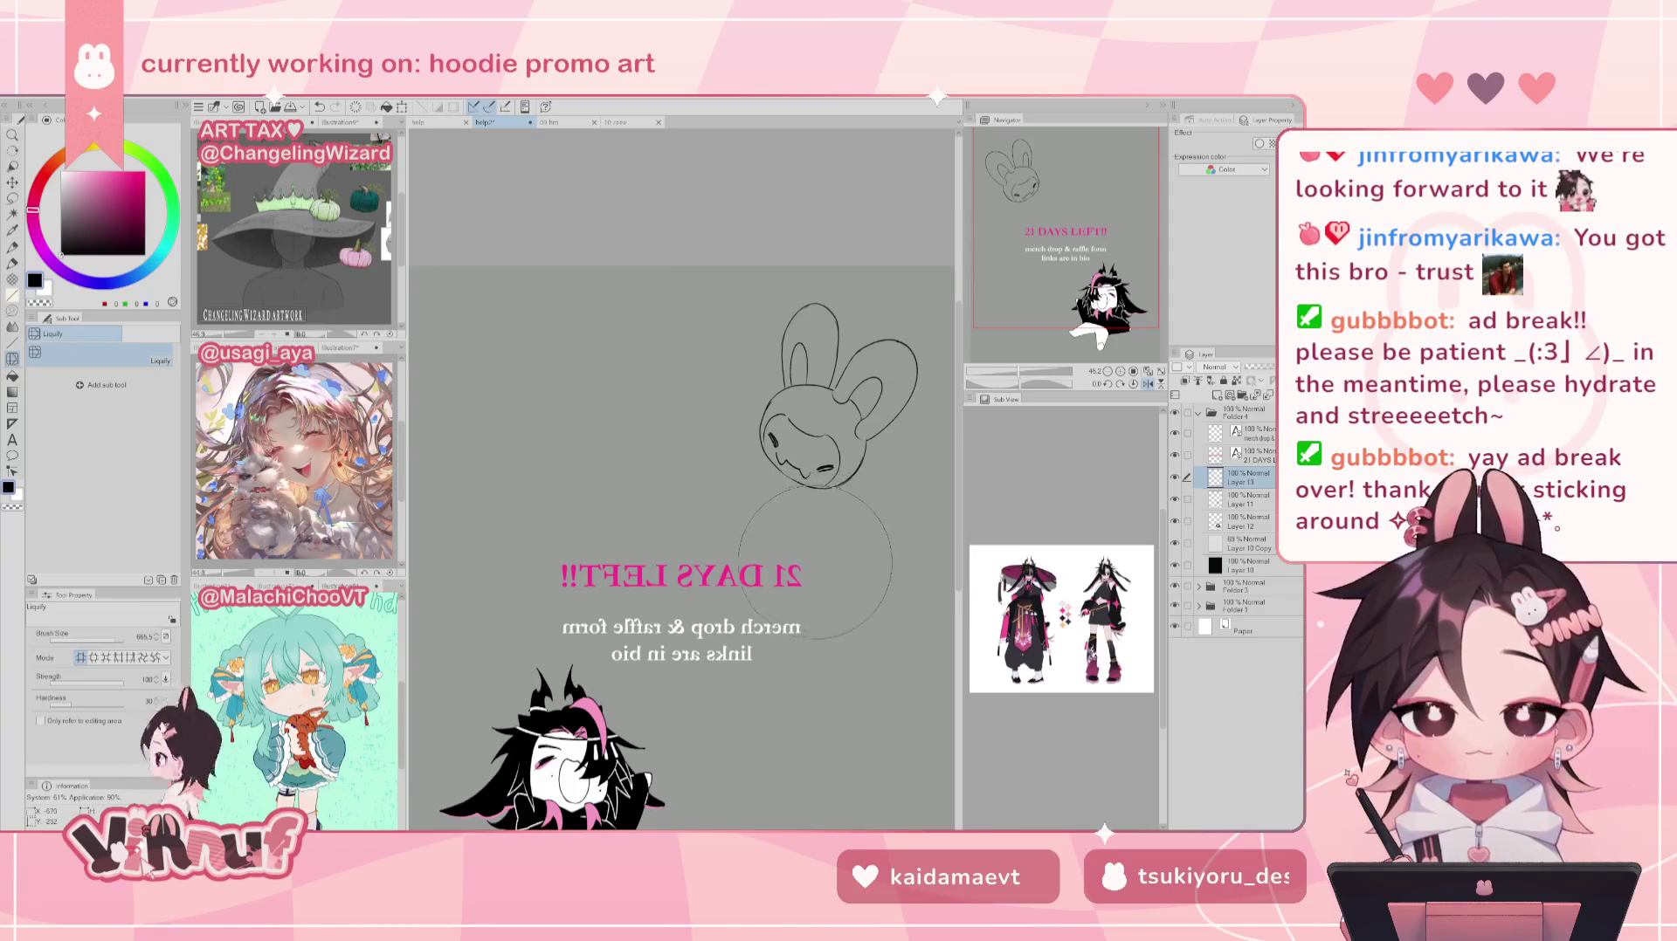
drag(827, 550, 792, 579)
key(h)
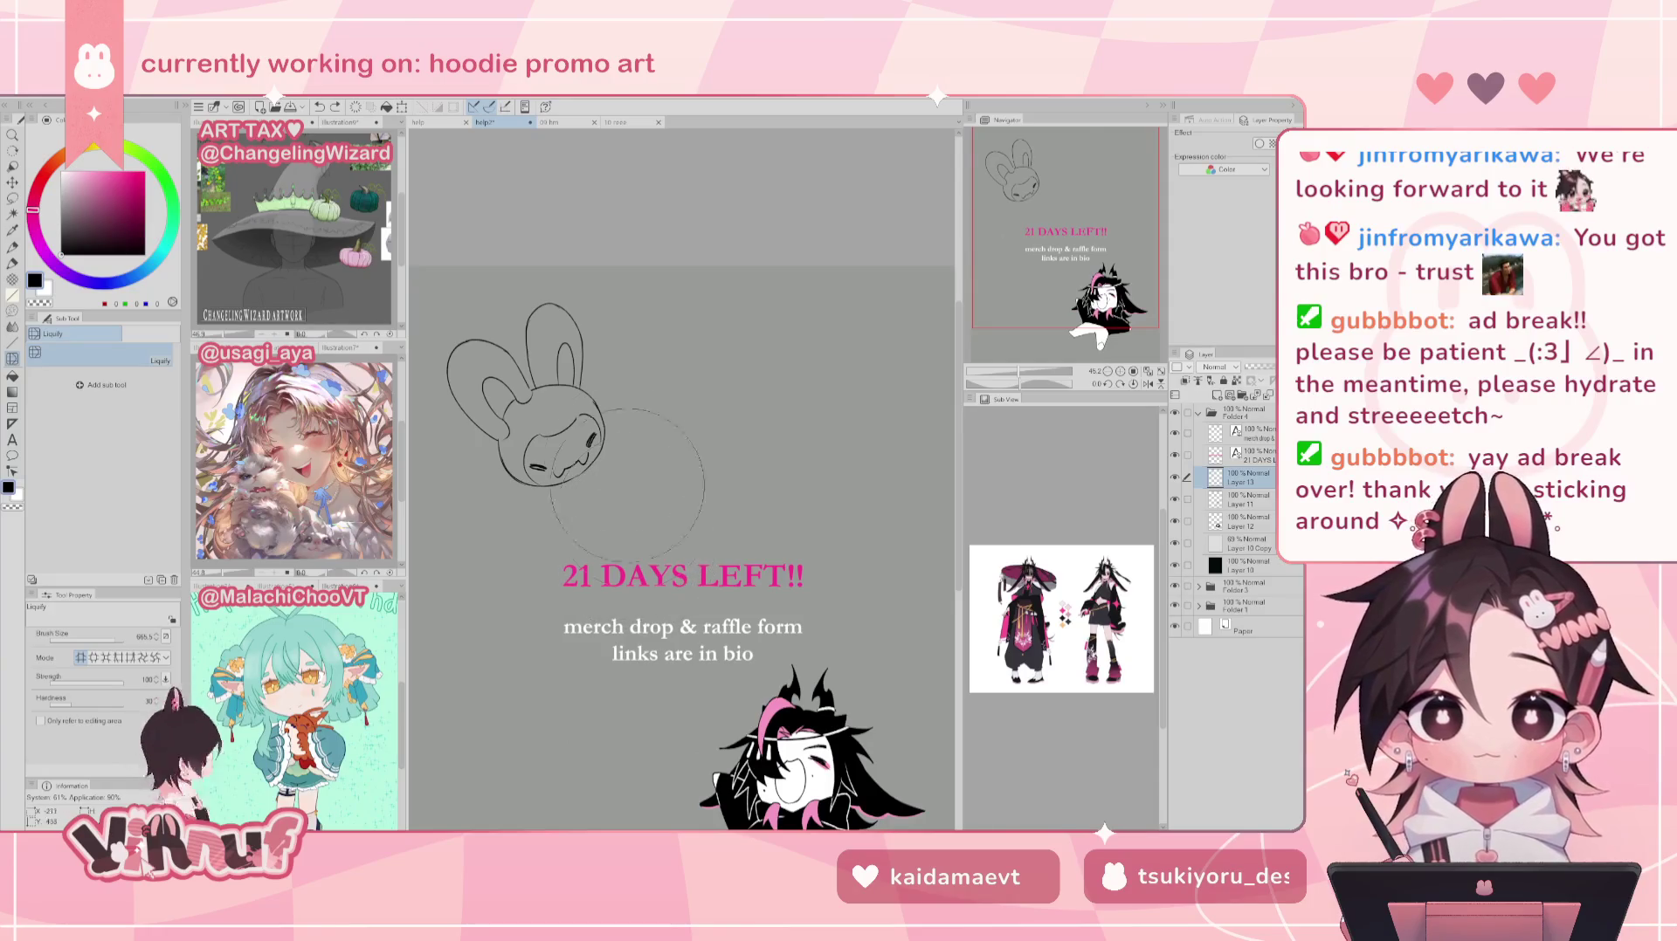
key(p)
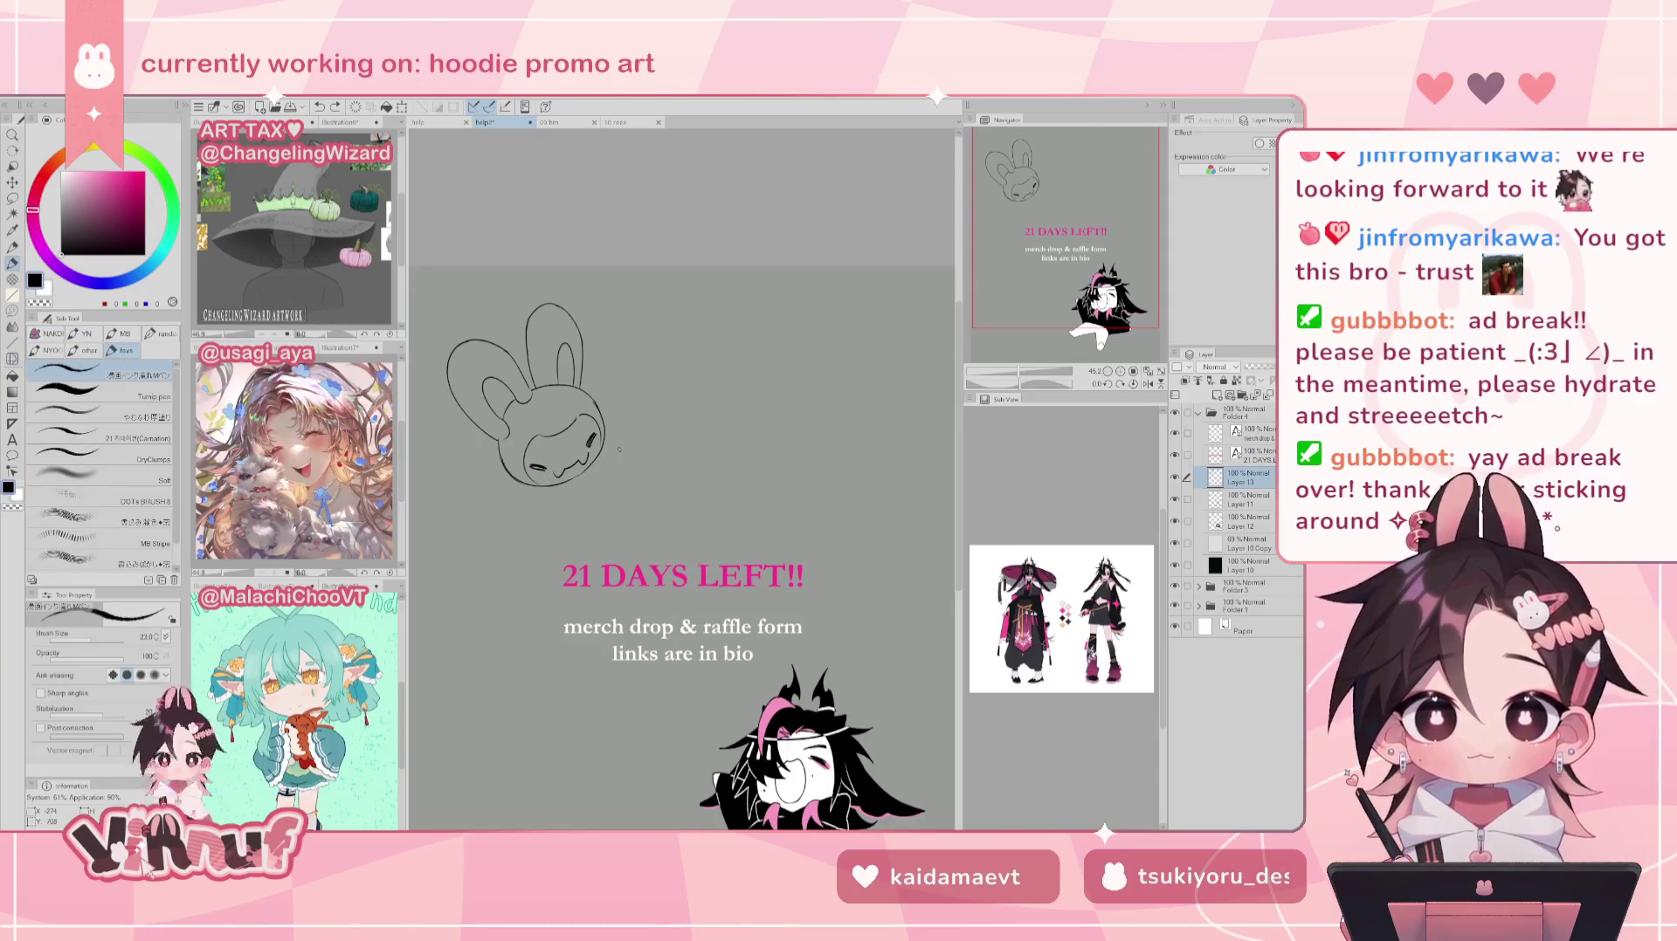
key(ctrl+z)
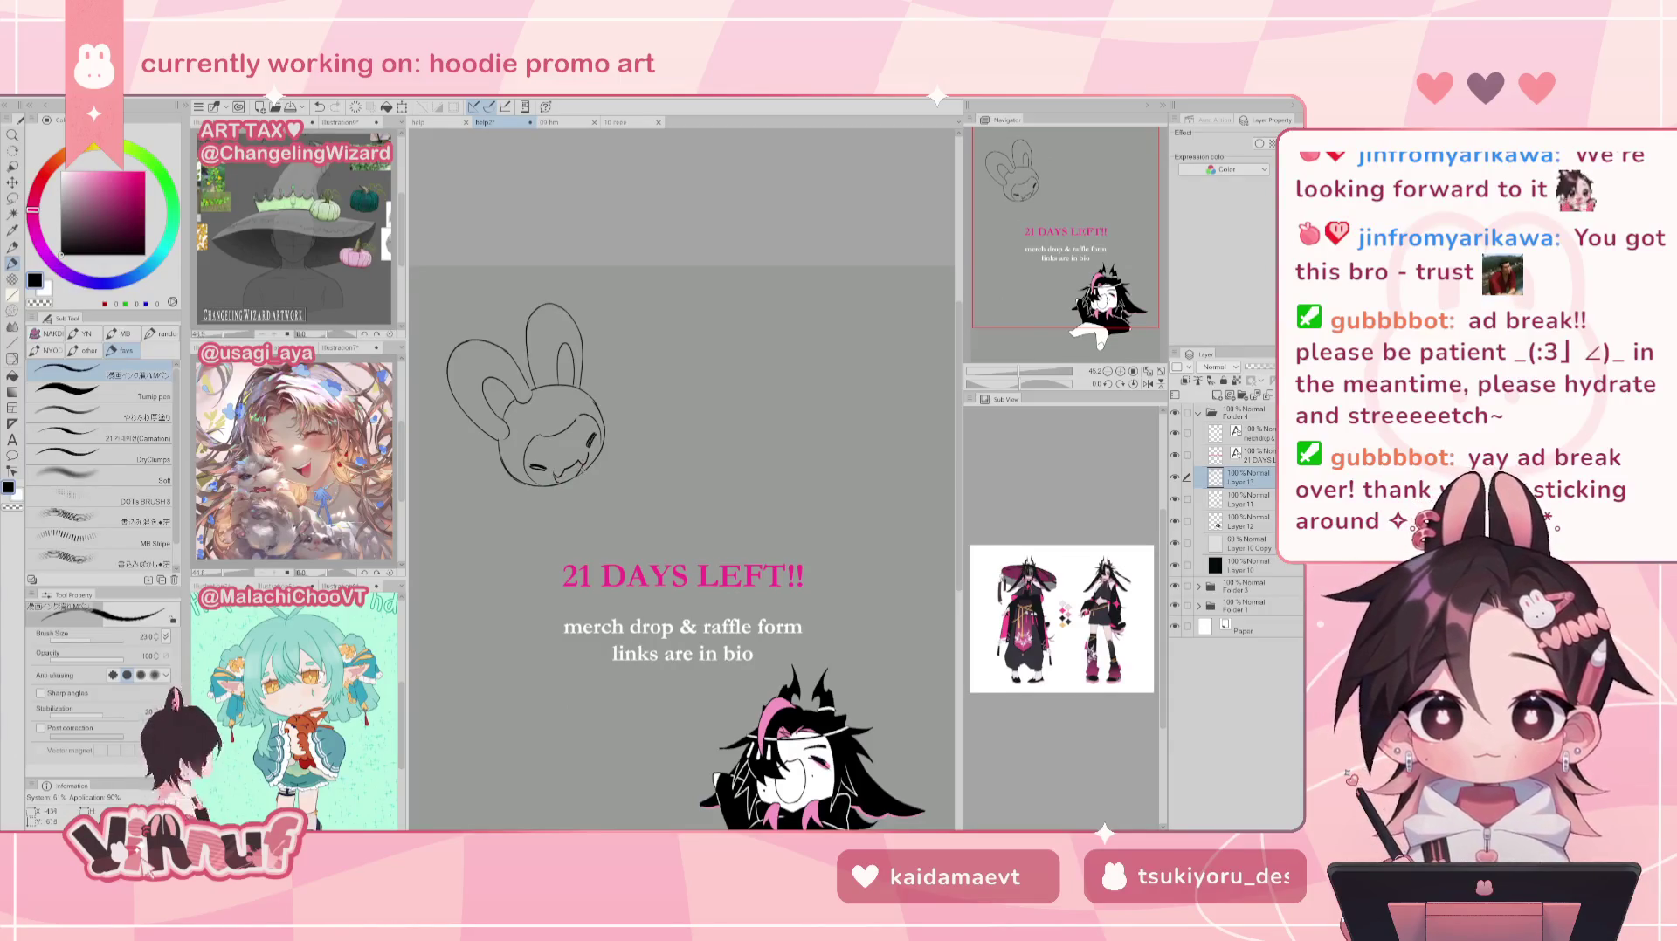
Step: Draw a line along the bunny's right side and retry a bottom-edge stroke
key(e)
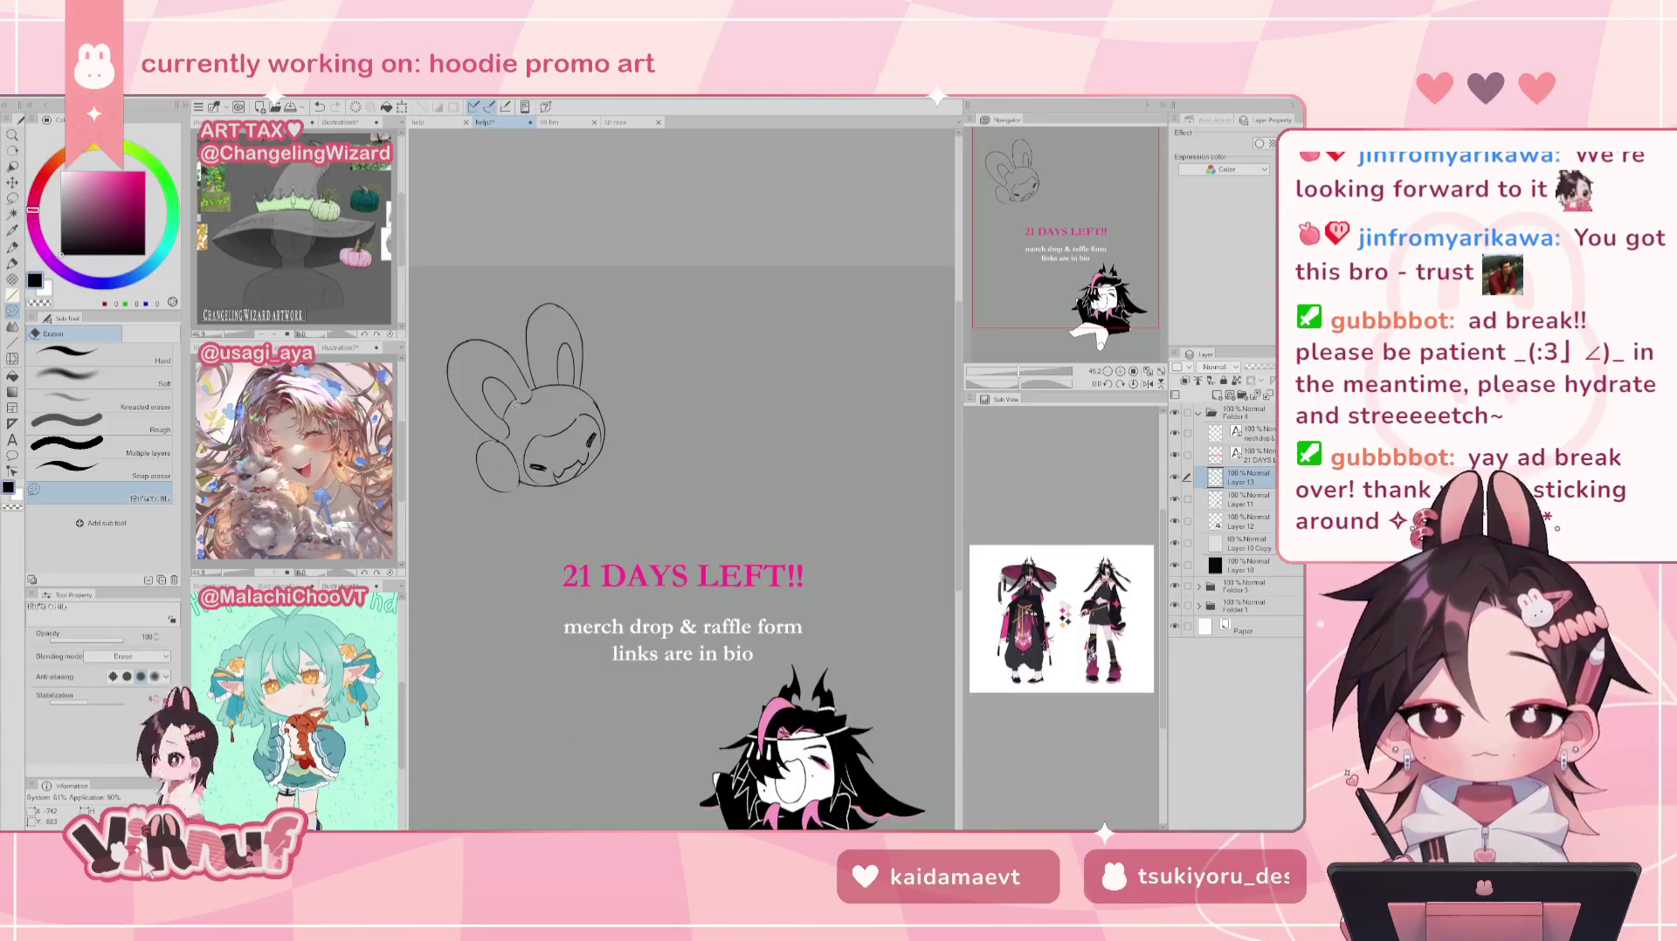
key(p)
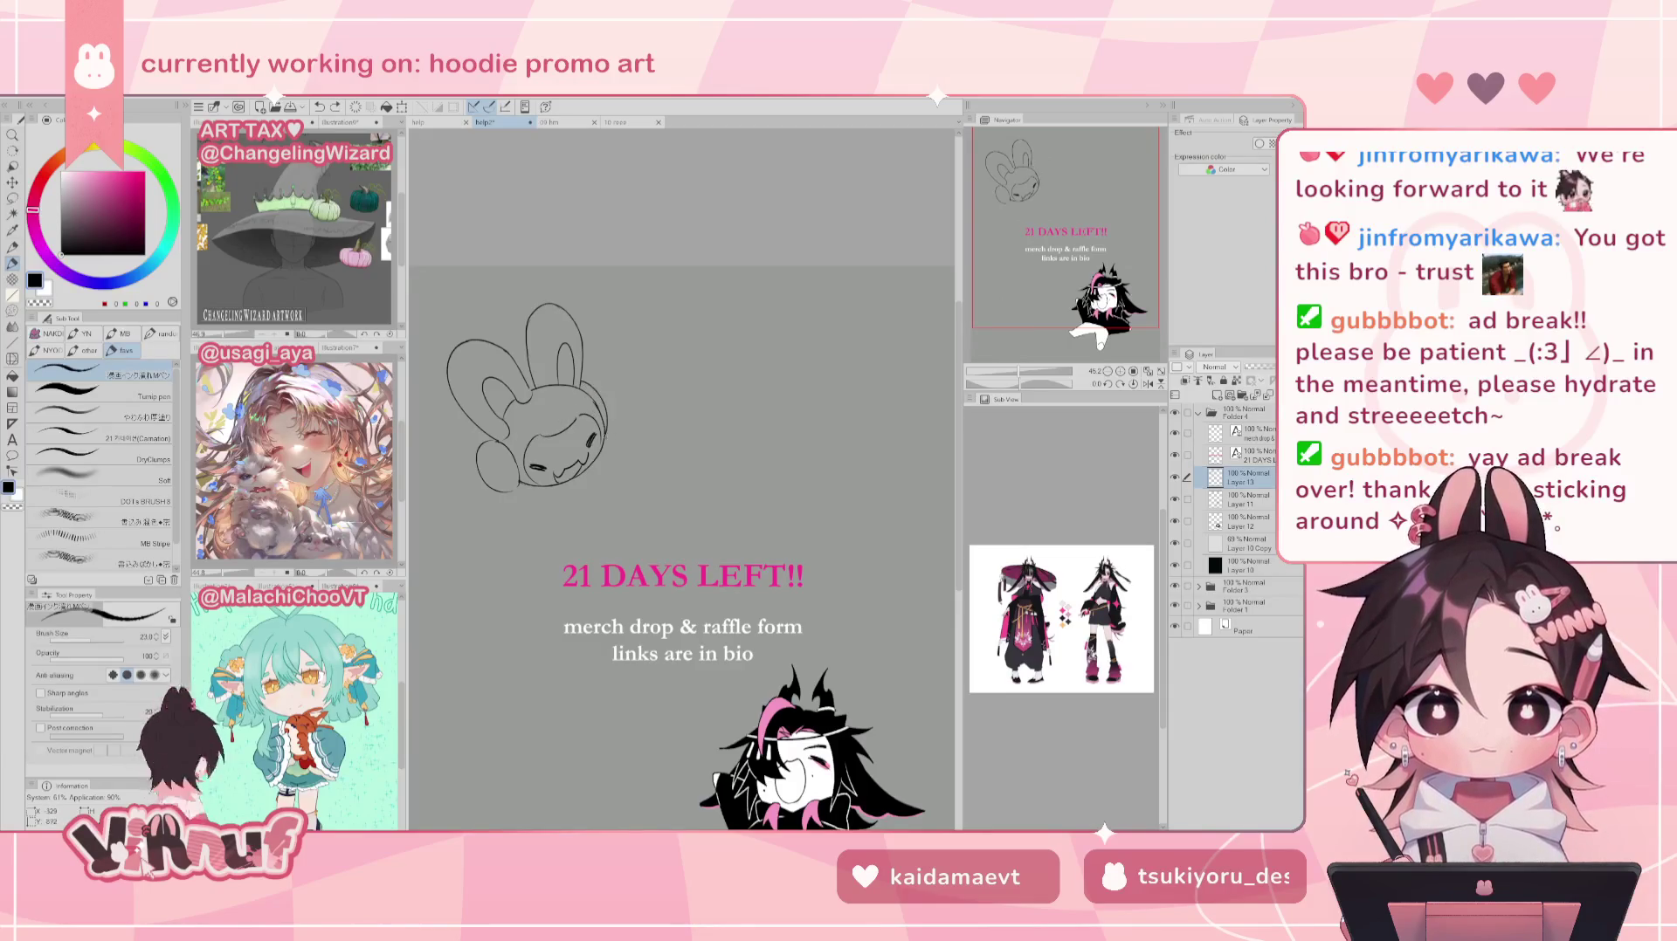
drag(584, 385, 610, 432)
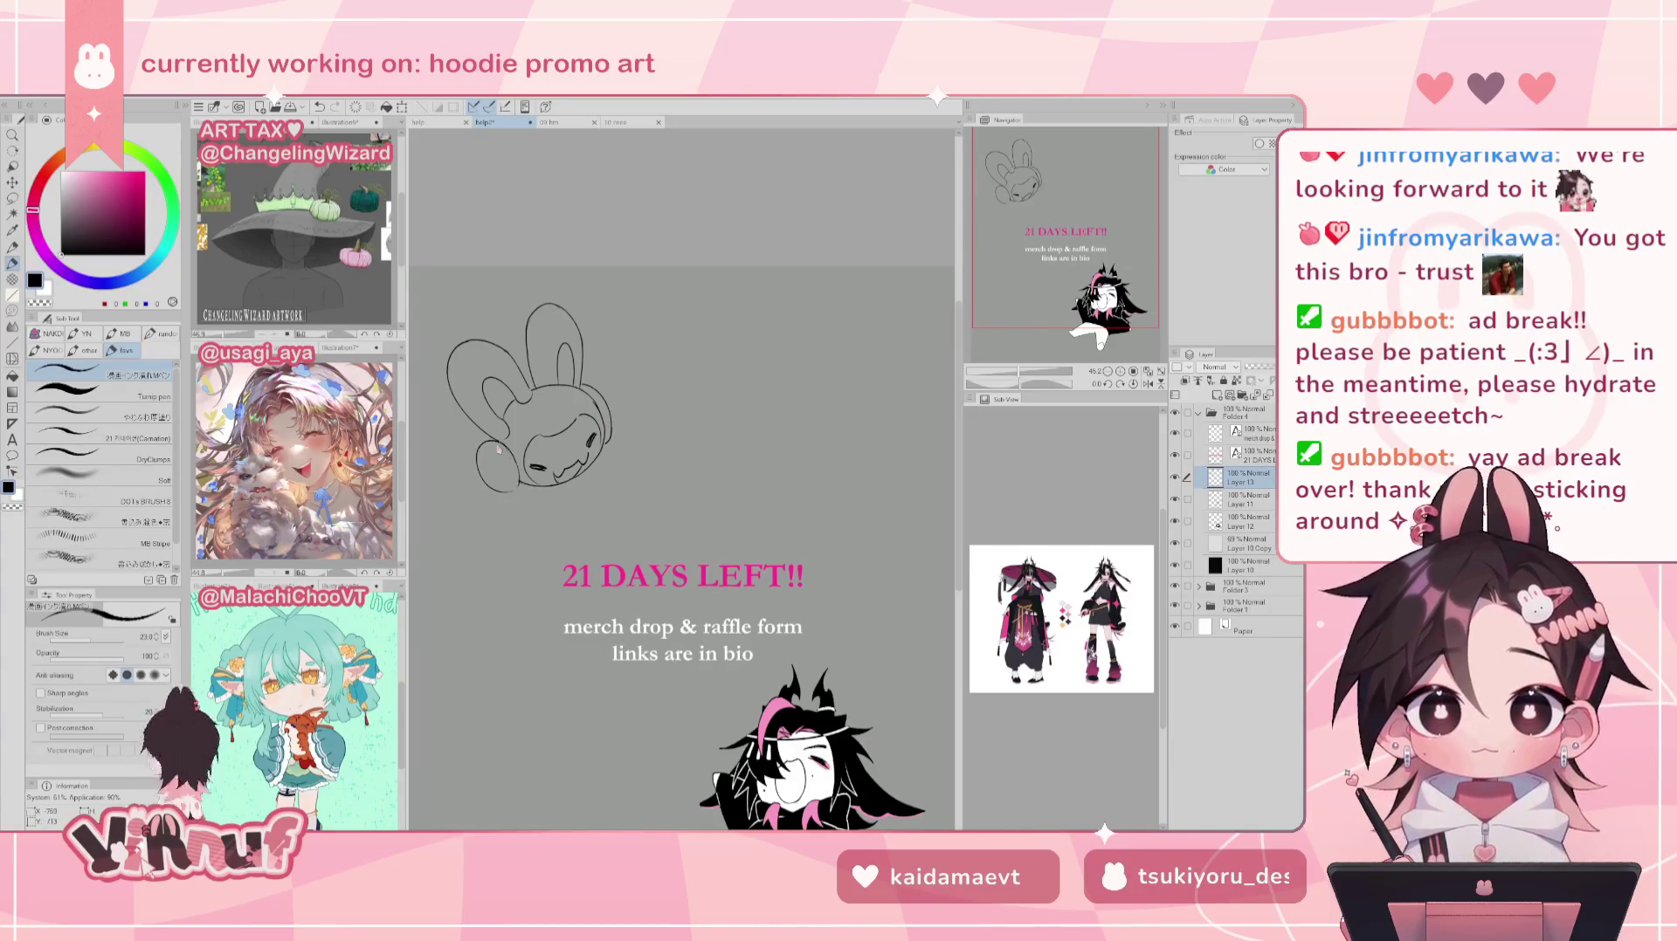
drag(499, 491, 509, 485)
key(ctrl+z)
key(ctrl+z)
key(ctrl+z)
key(ctrl+z)
key(ctrl+z)
key(ctrl+z)
key(ctrl+z)
key(ctrl+z)
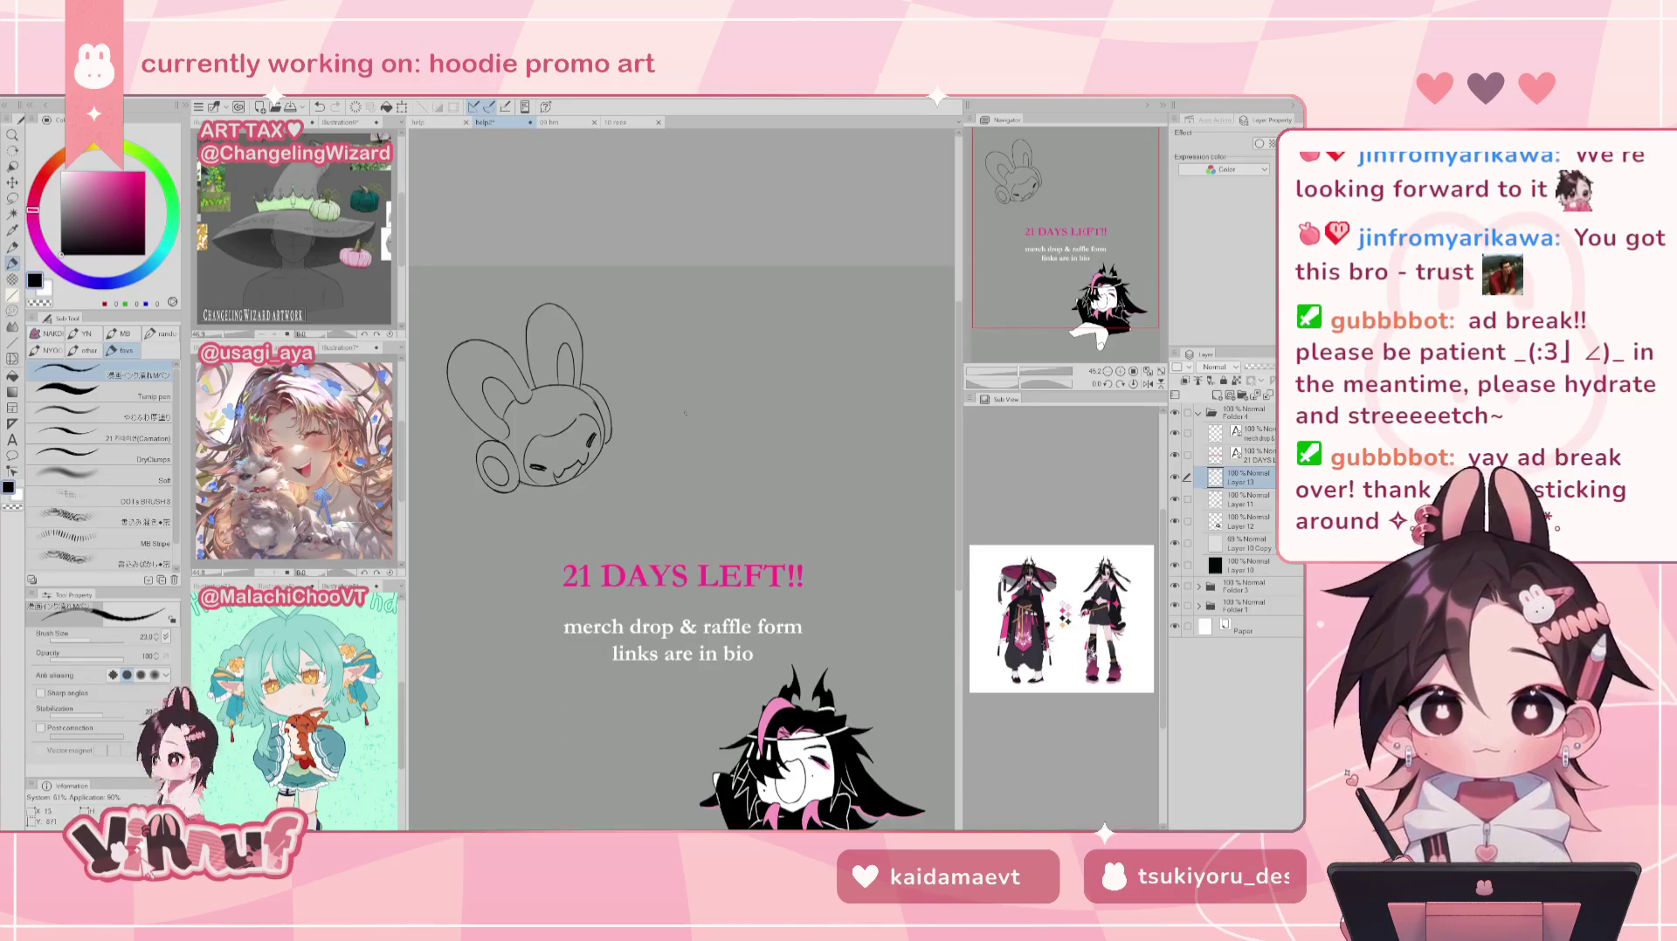
Step: Erase and redraw the bunny's lower-left cheek lines
key(j)
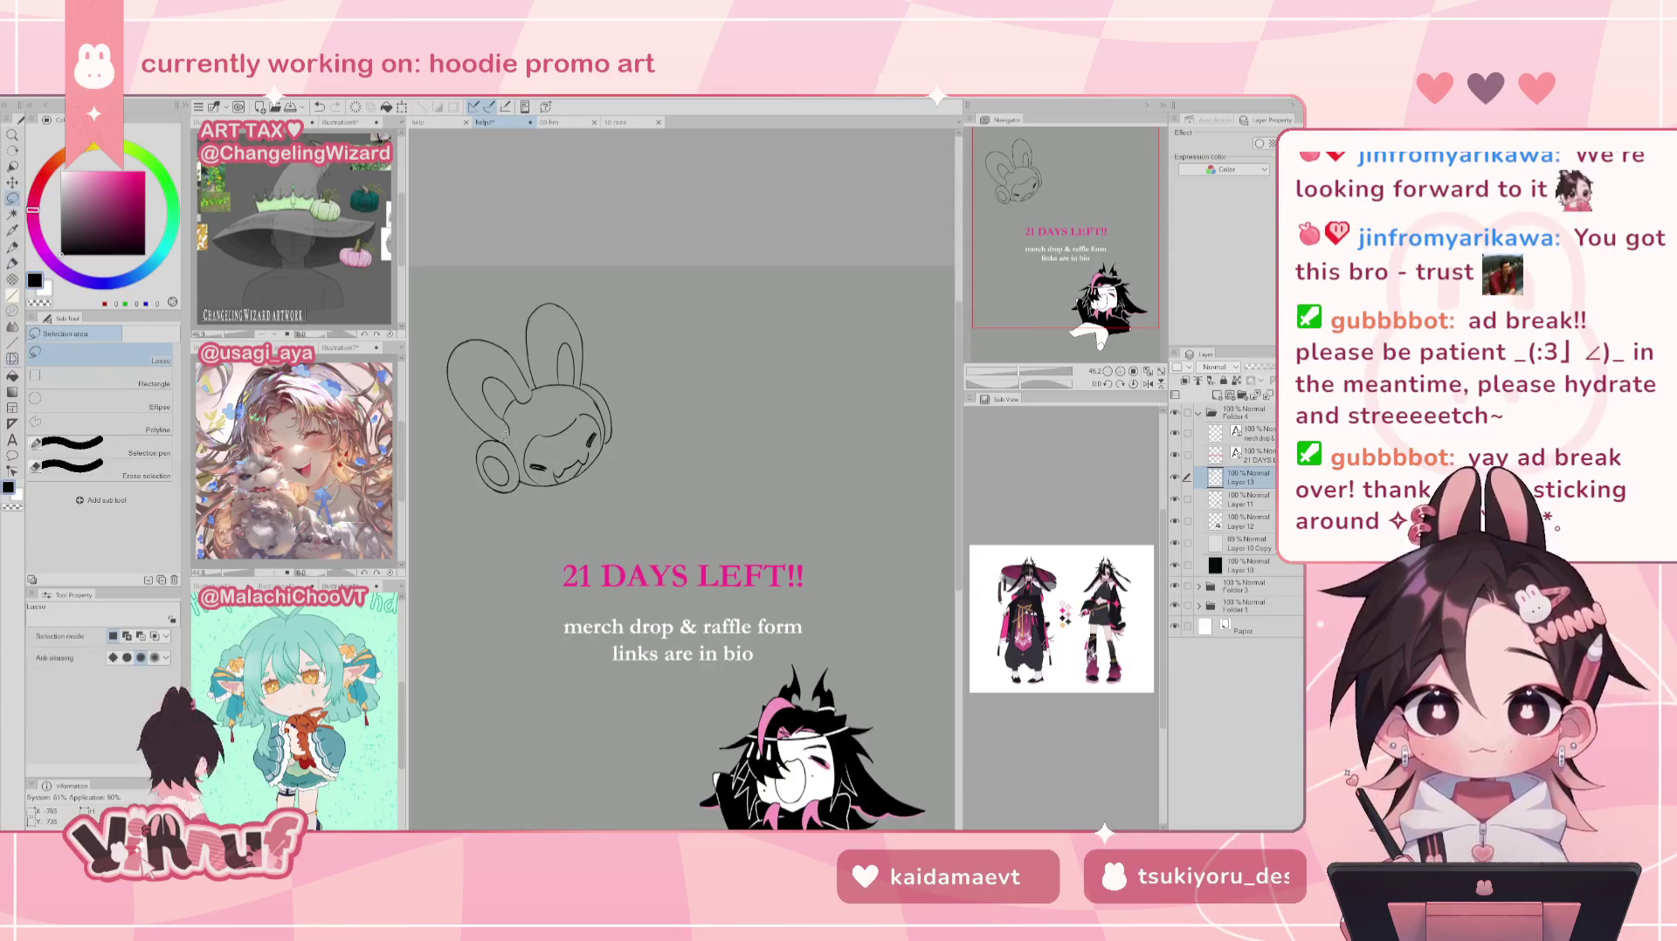
key(e)
drag(478, 450, 511, 485)
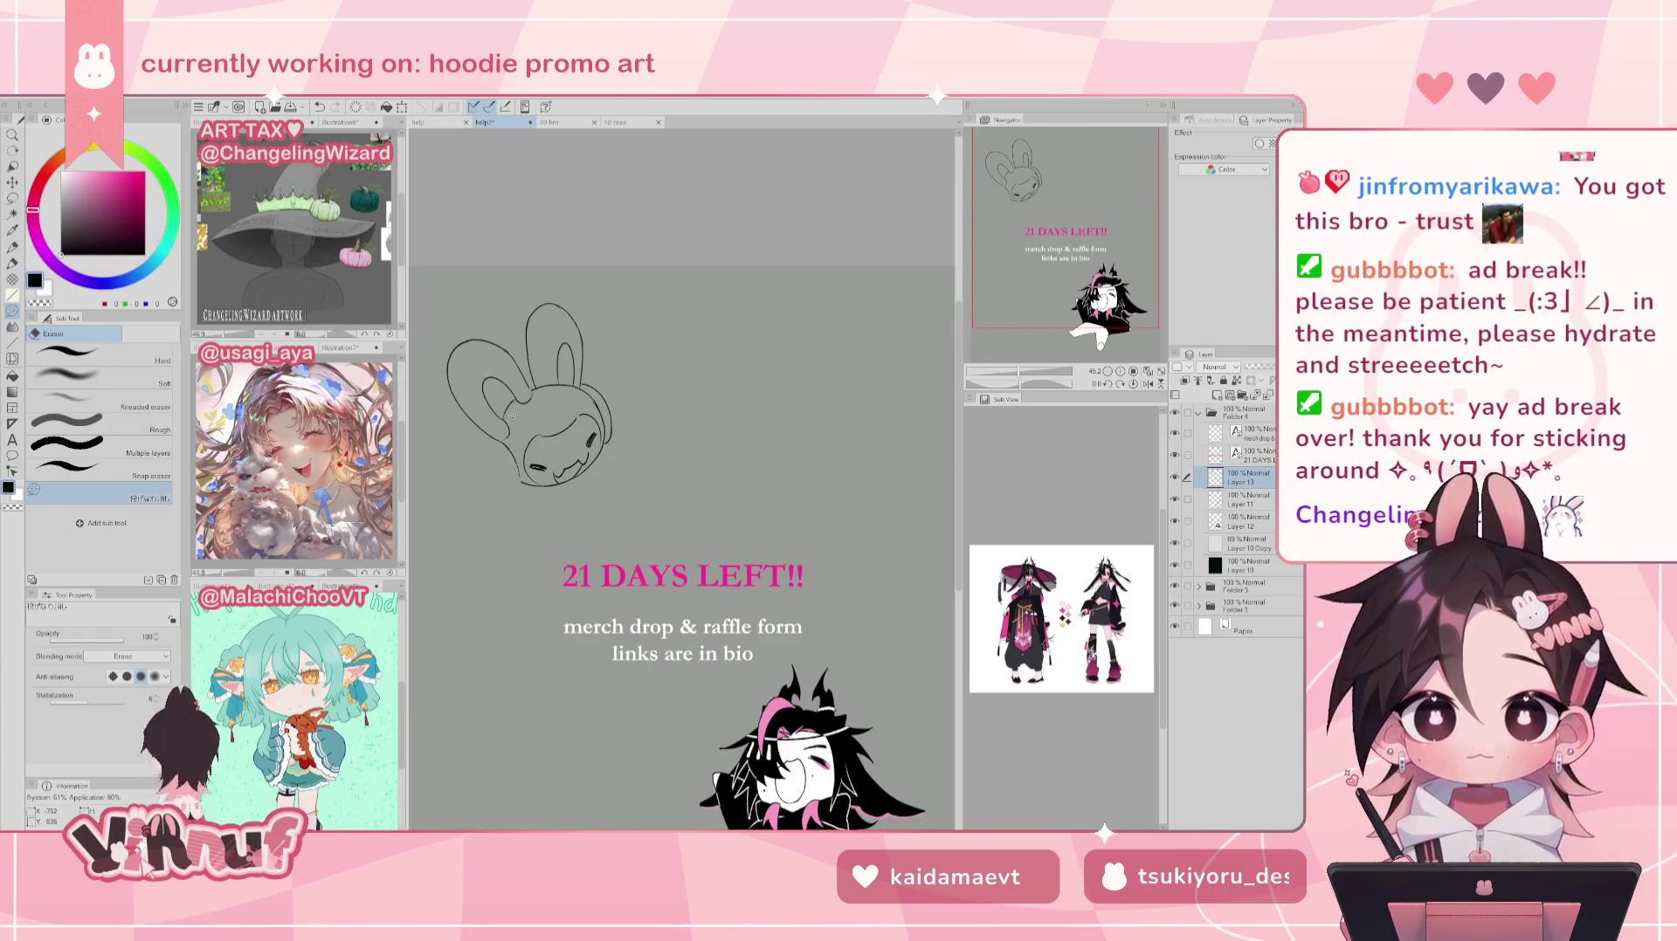
key(p)
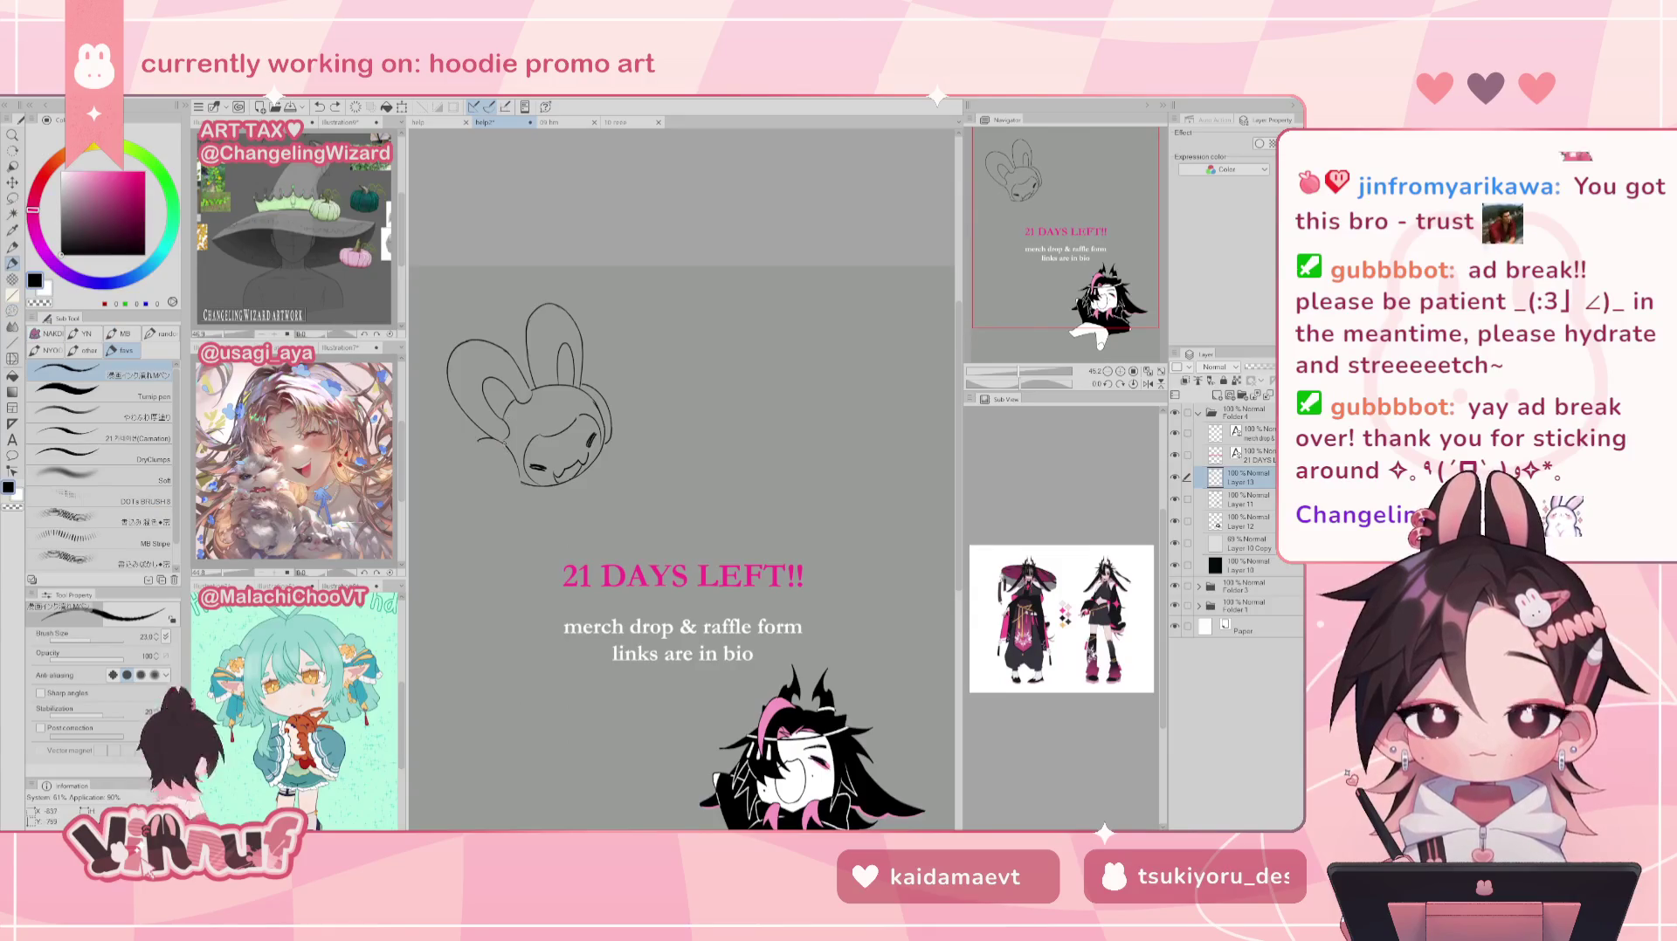
drag(471, 444, 520, 494)
key(ctrl+z)
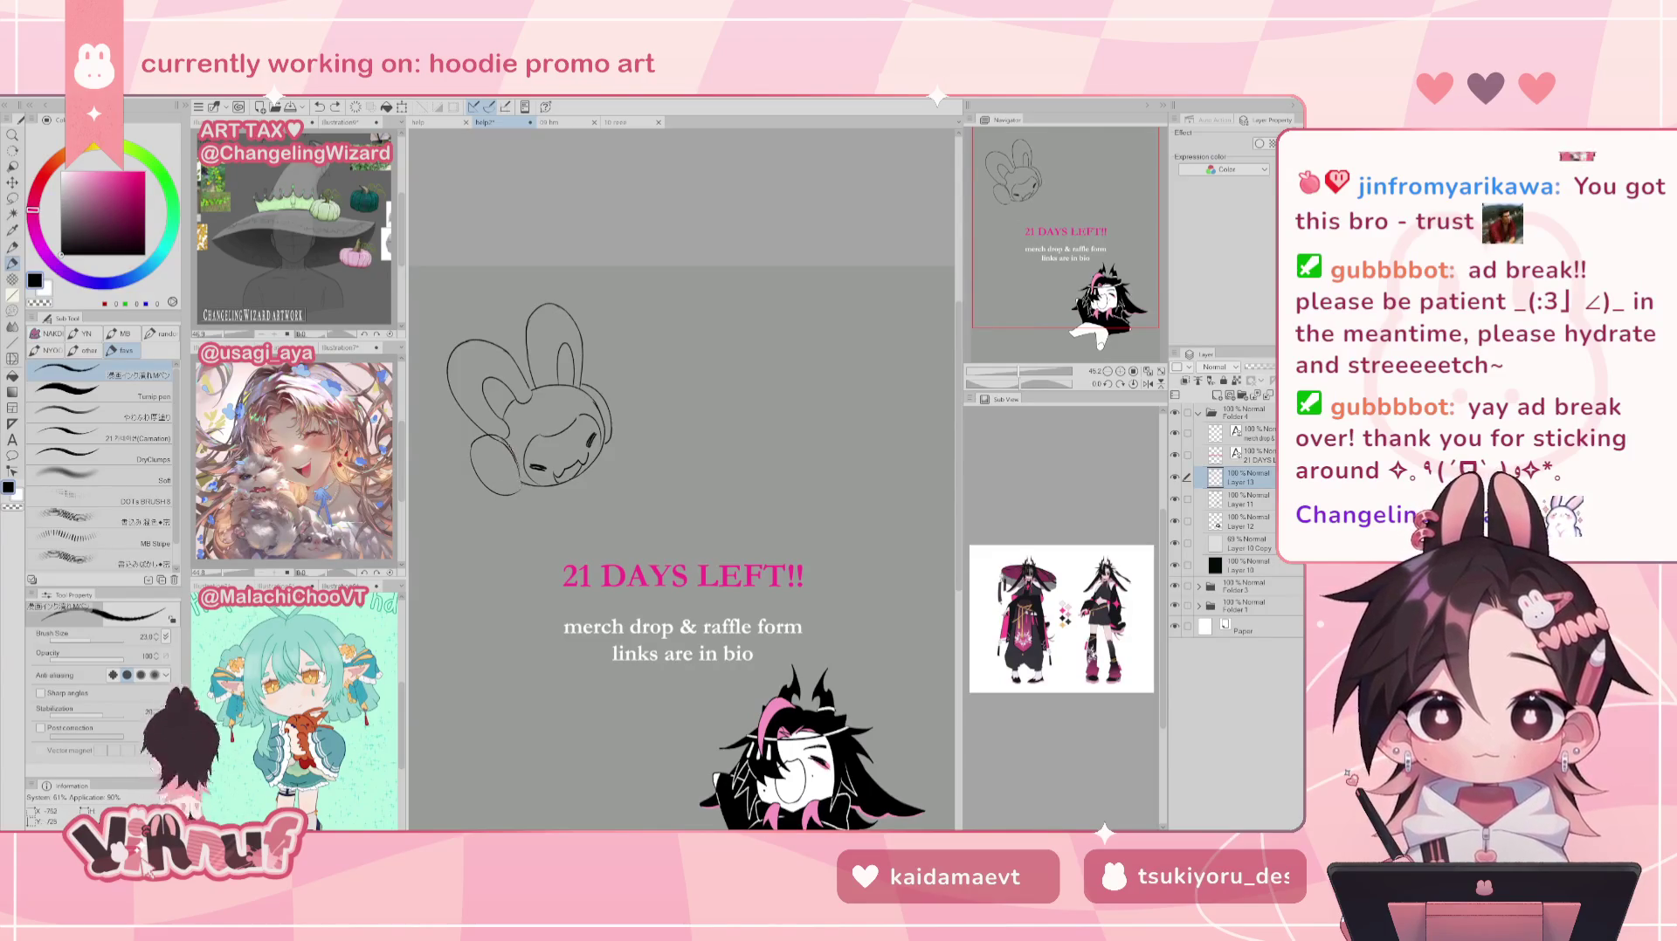
key(e)
drag(505, 434, 514, 454)
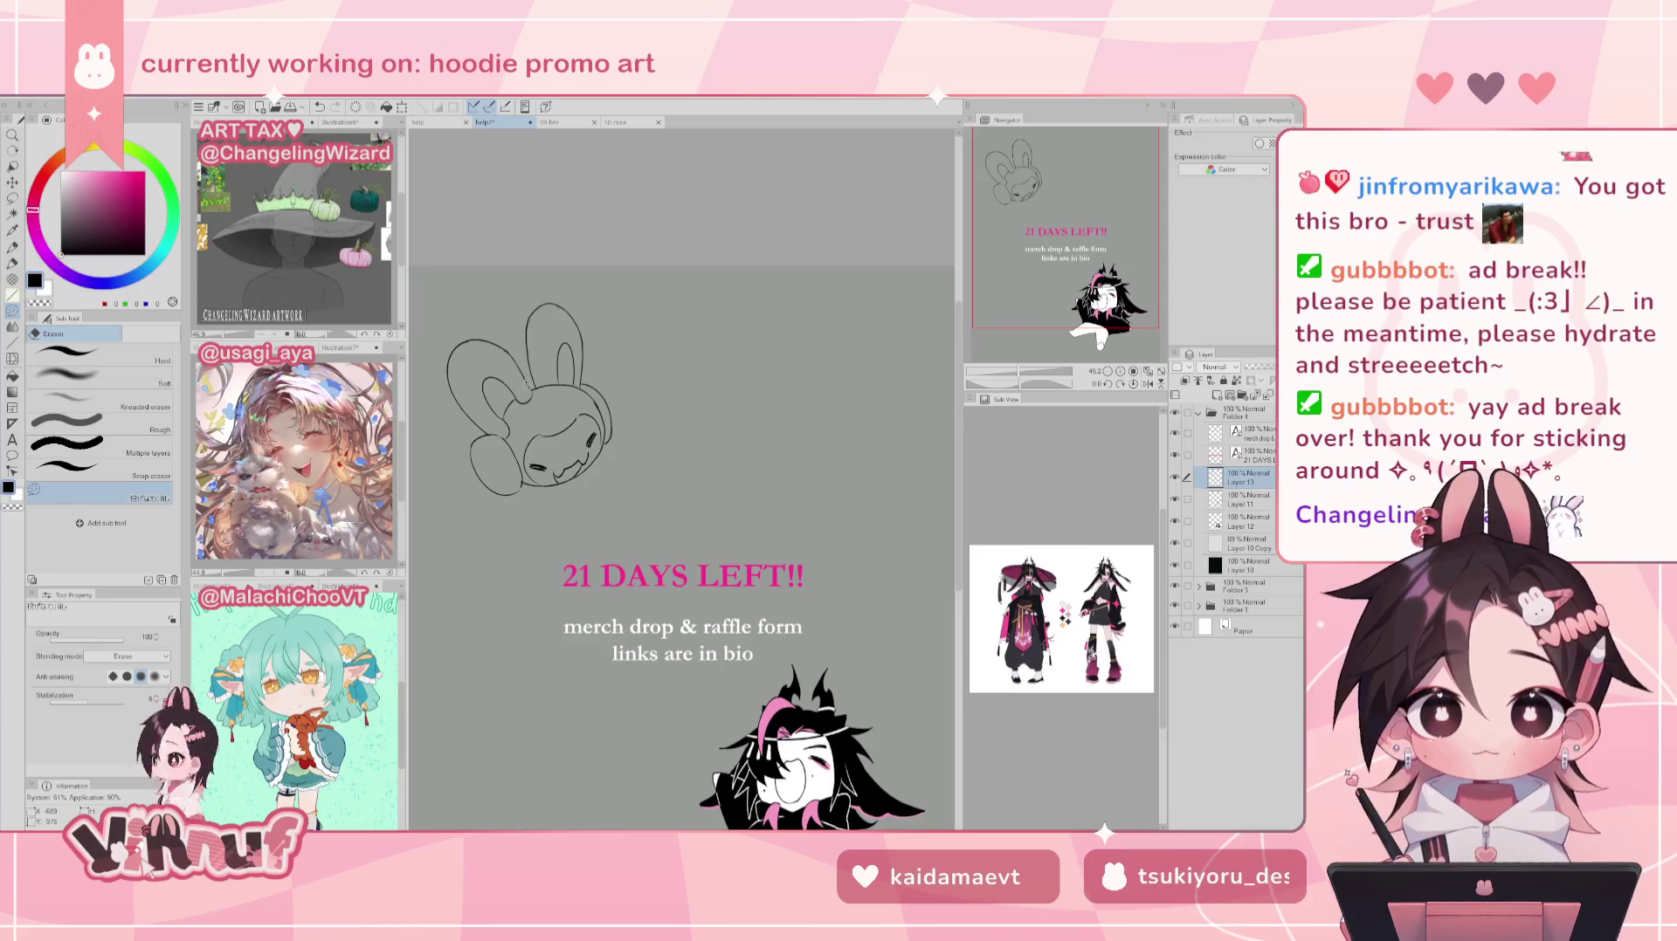
Step: Liquify the head's lower-left lines with a larger brush and add a small round stroke
key(j)
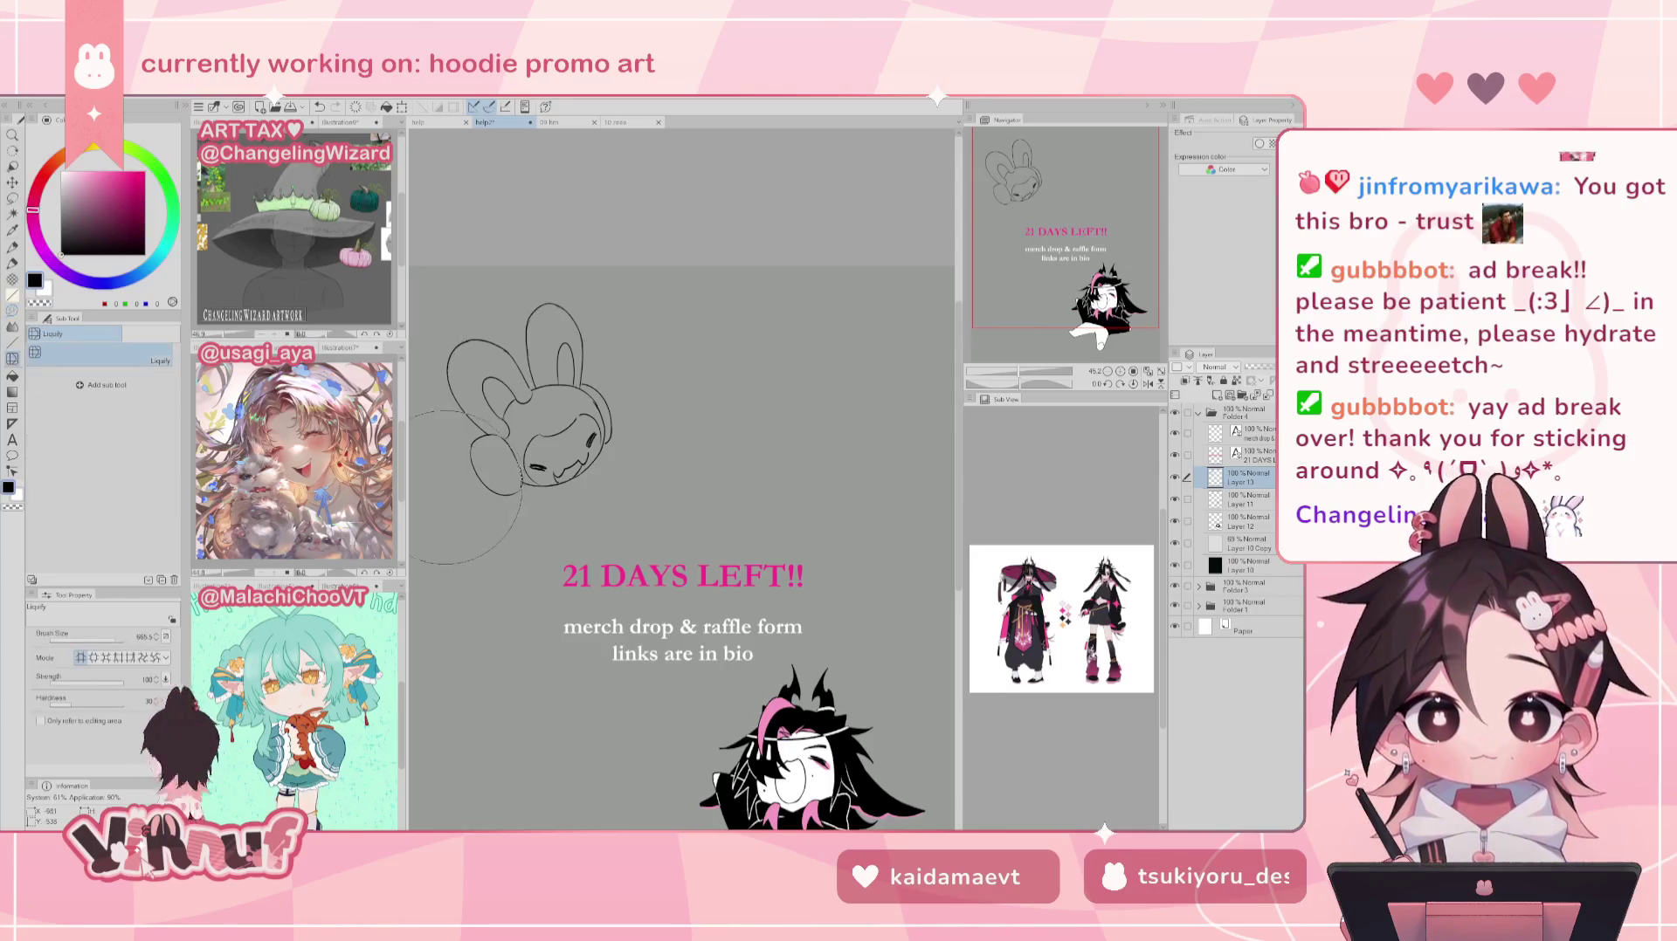
key(bracketright)
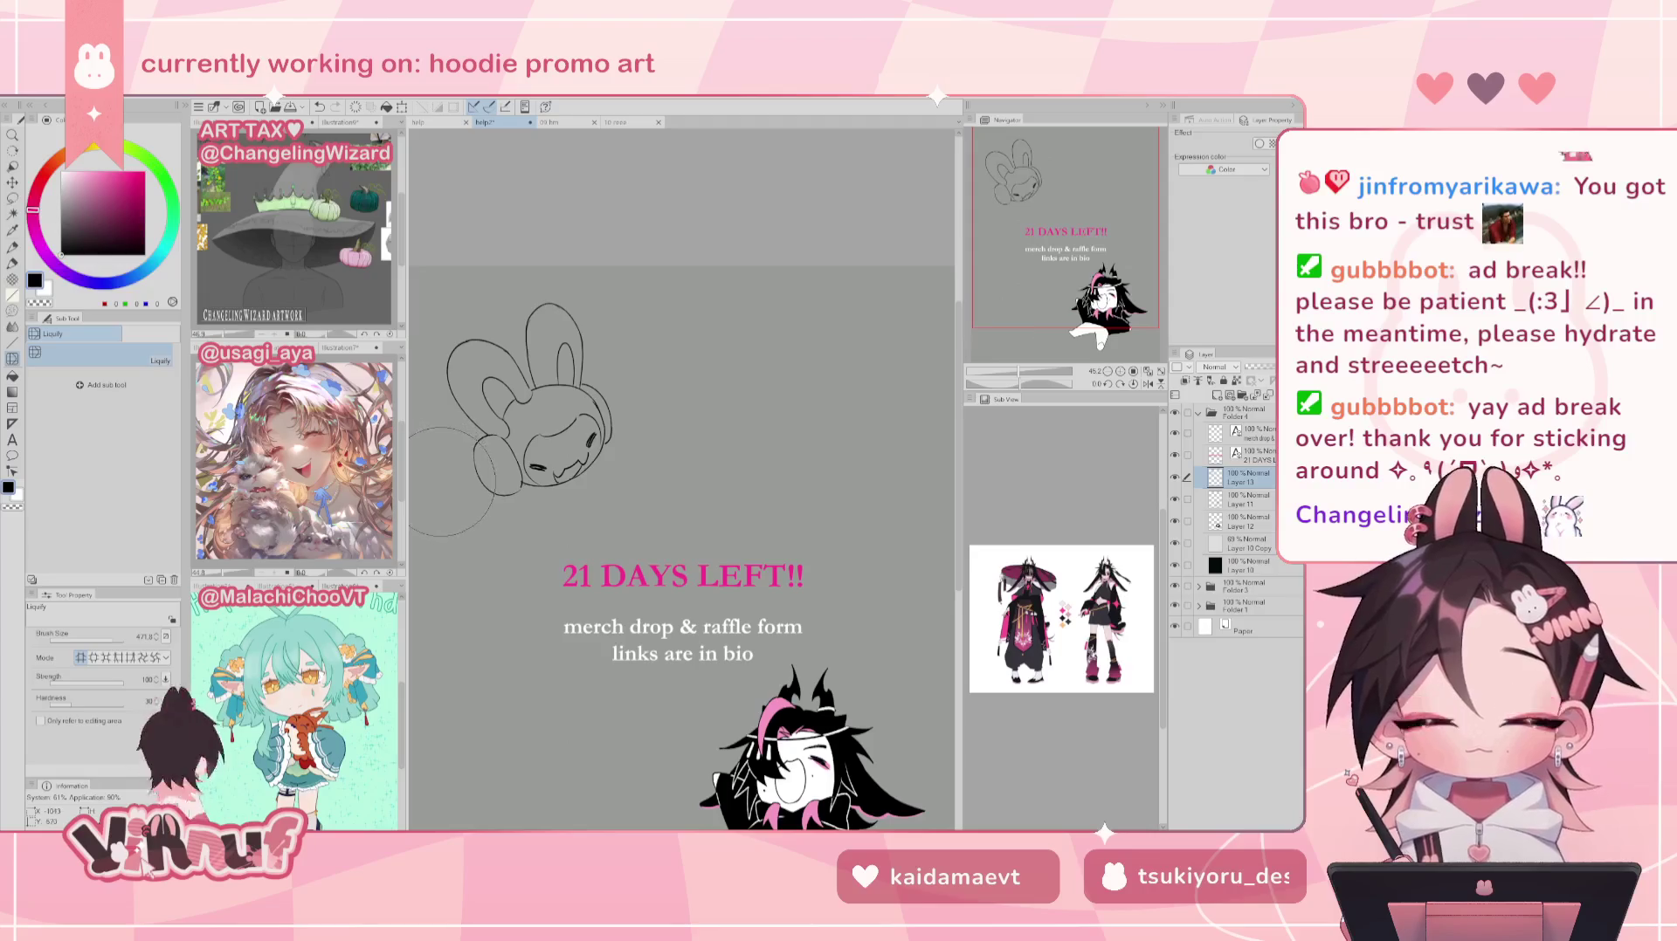
drag(450, 474, 503, 548)
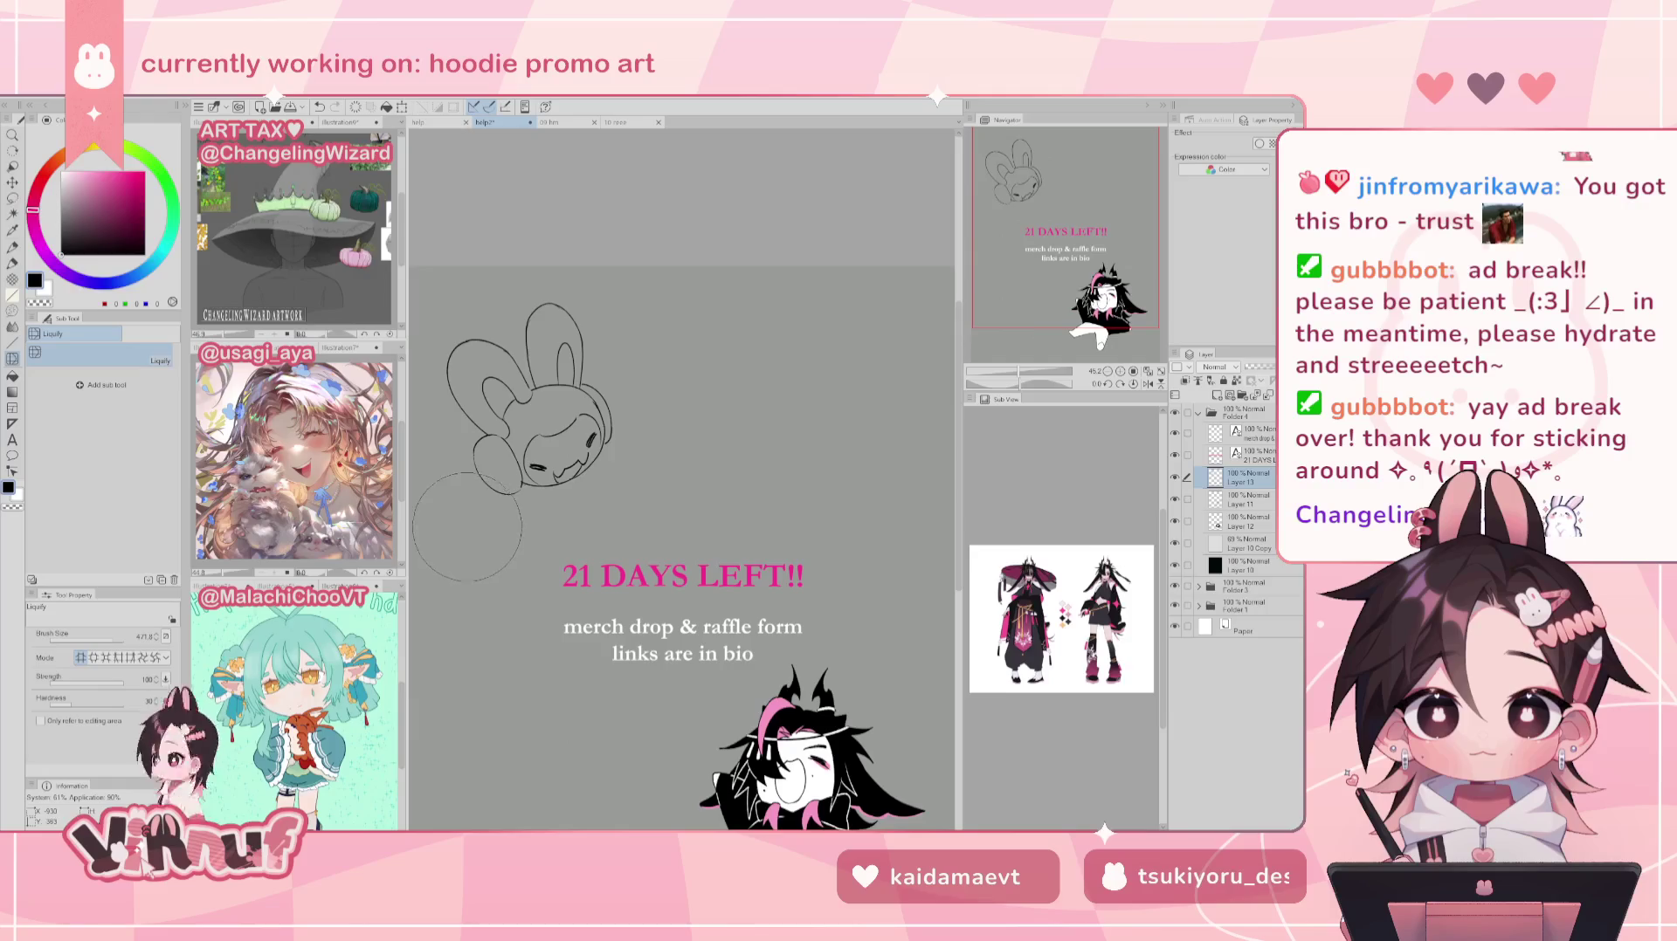
key(p)
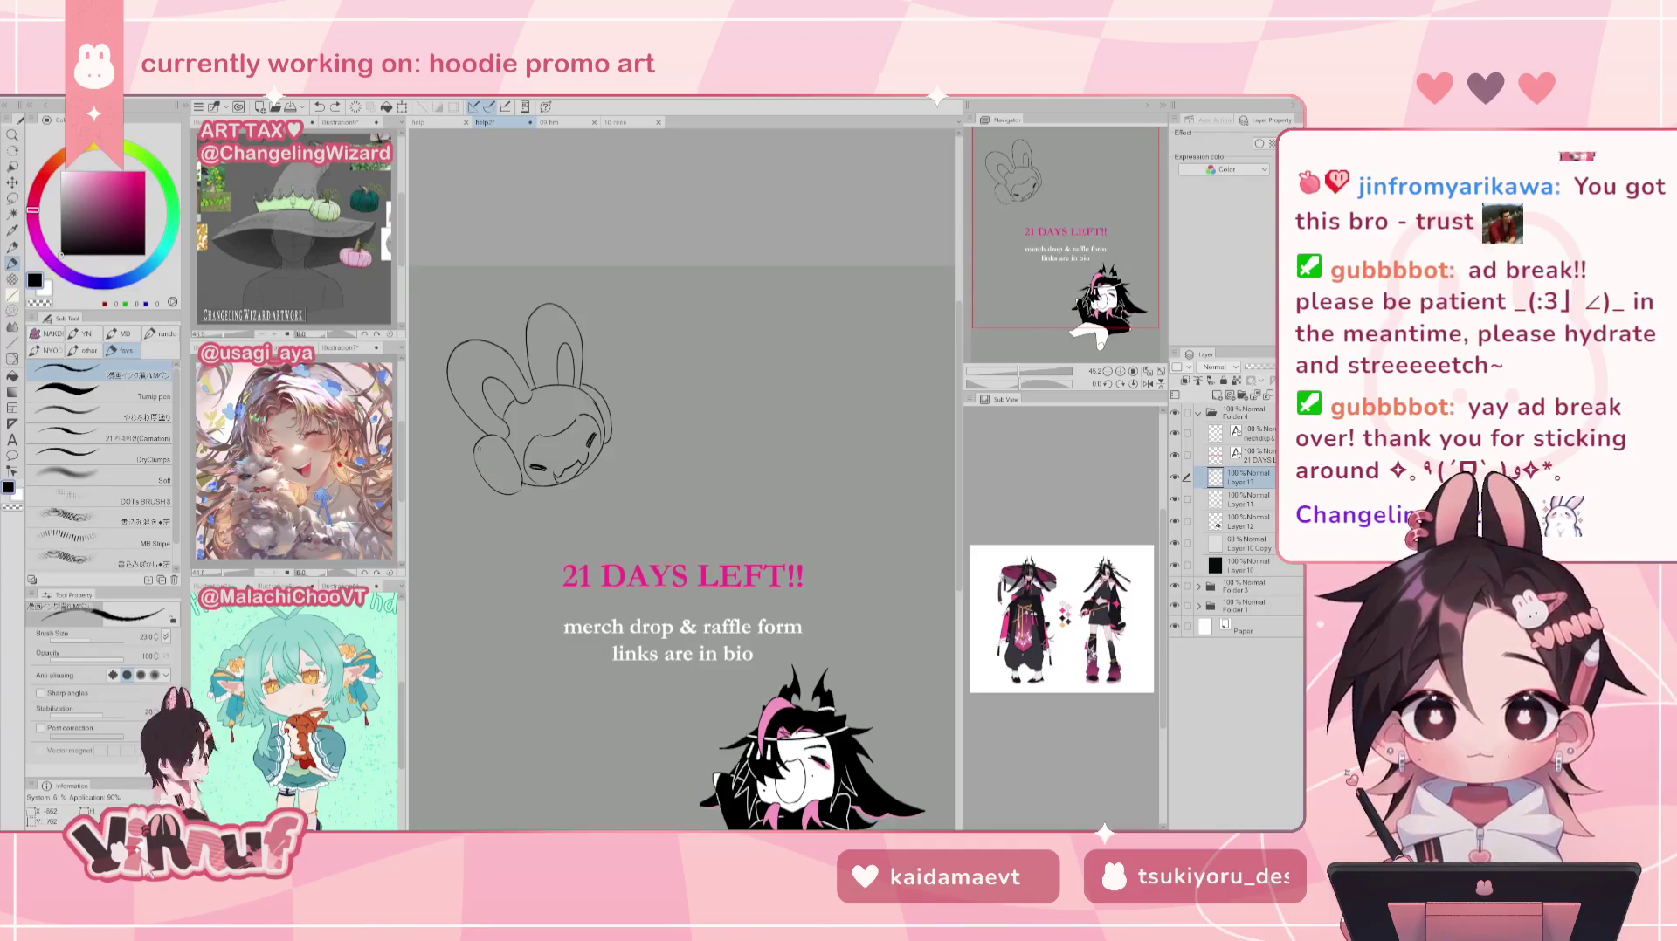
drag(478, 449, 500, 479)
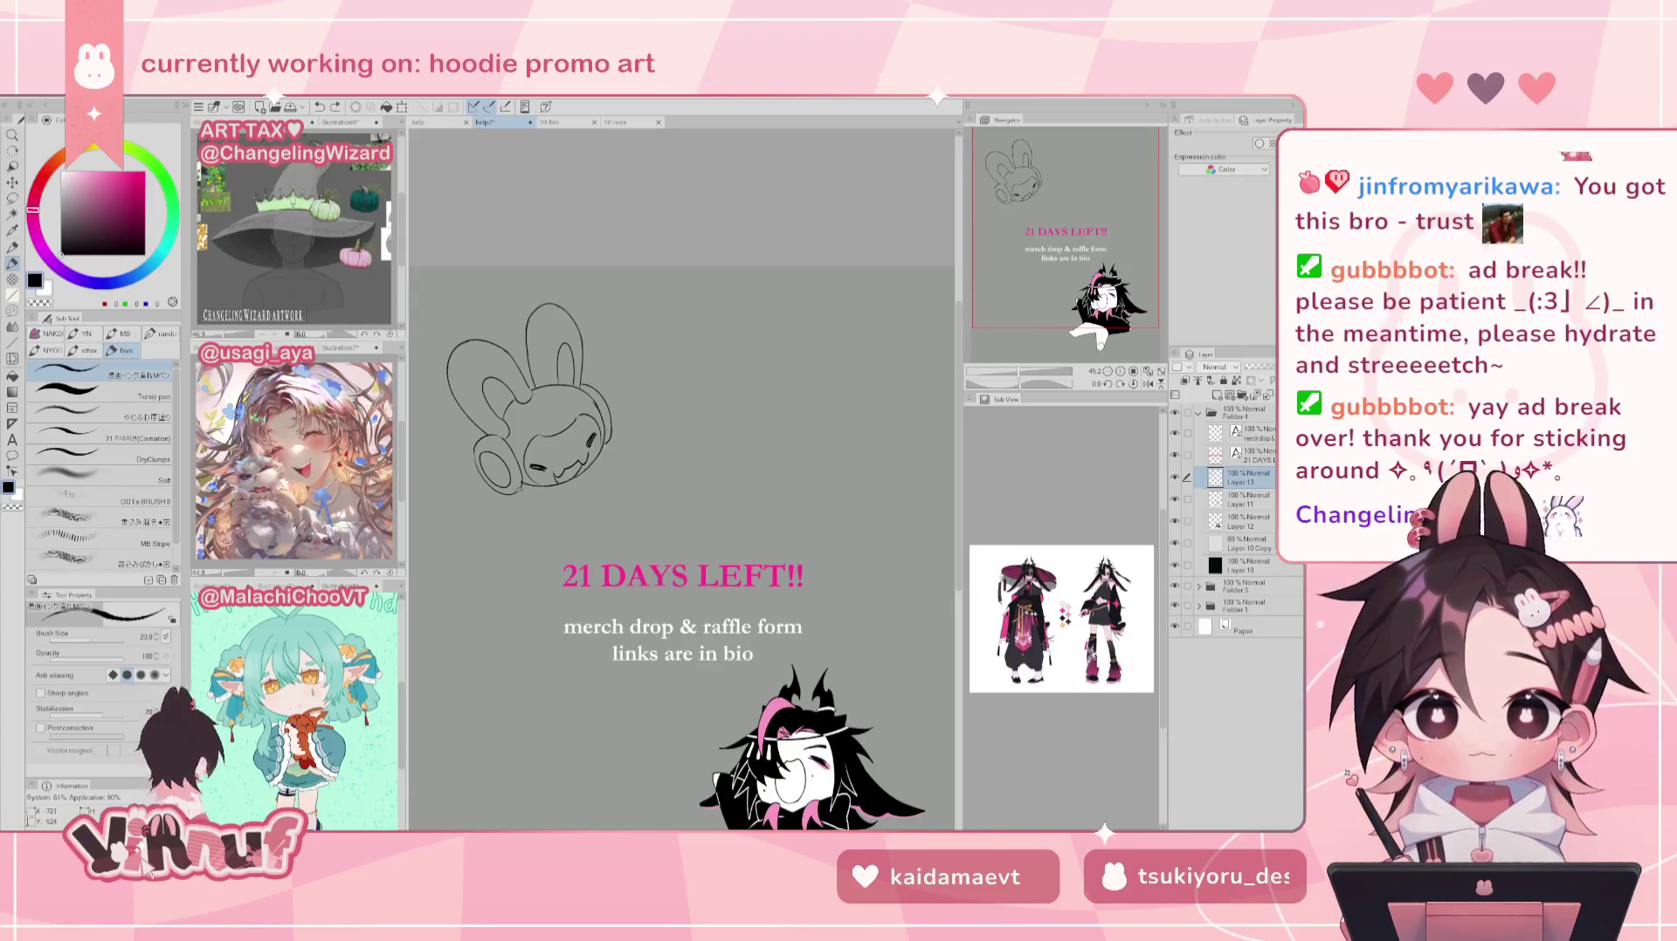
key(e)
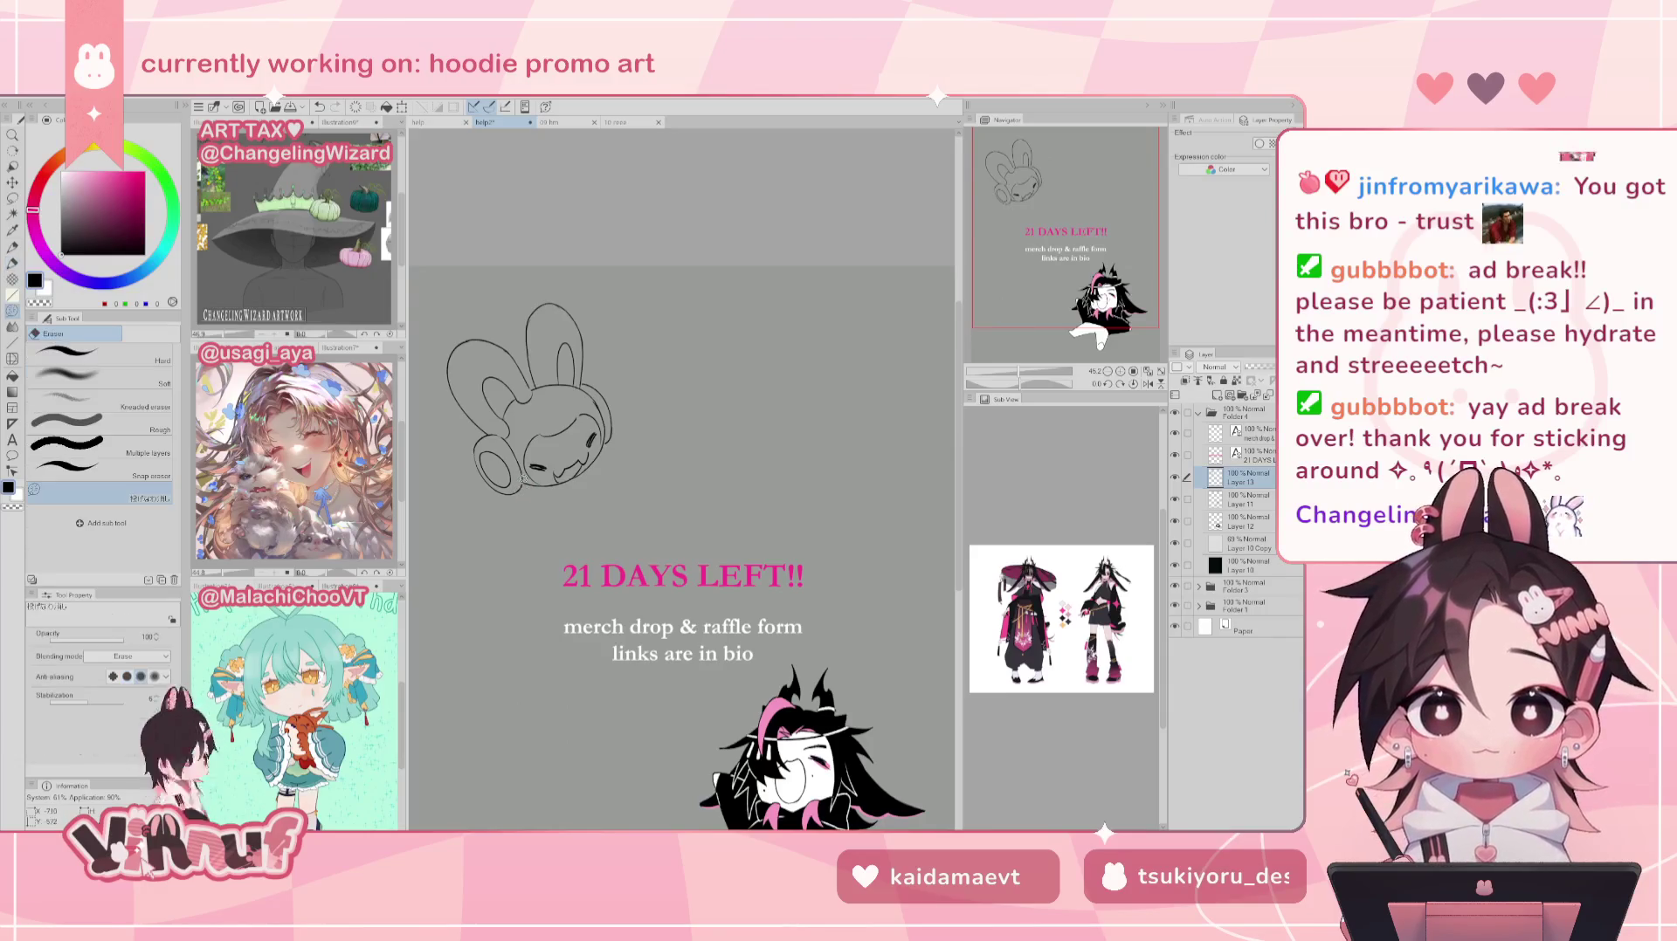
key(p)
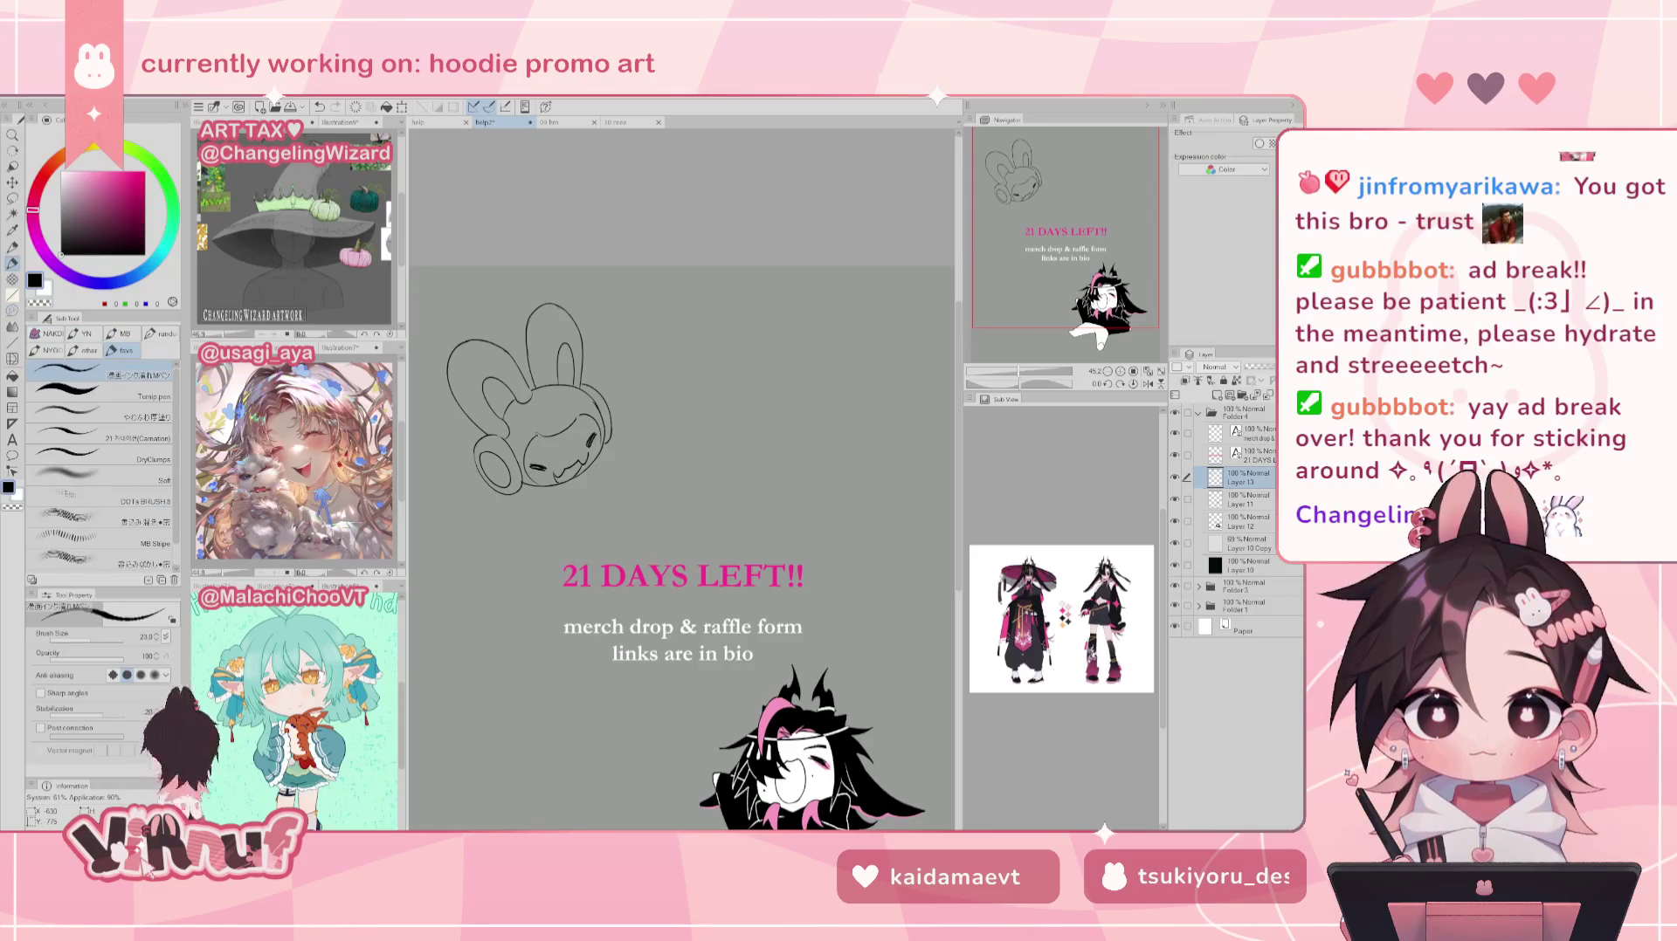
drag(1026, 375, 1018, 375)
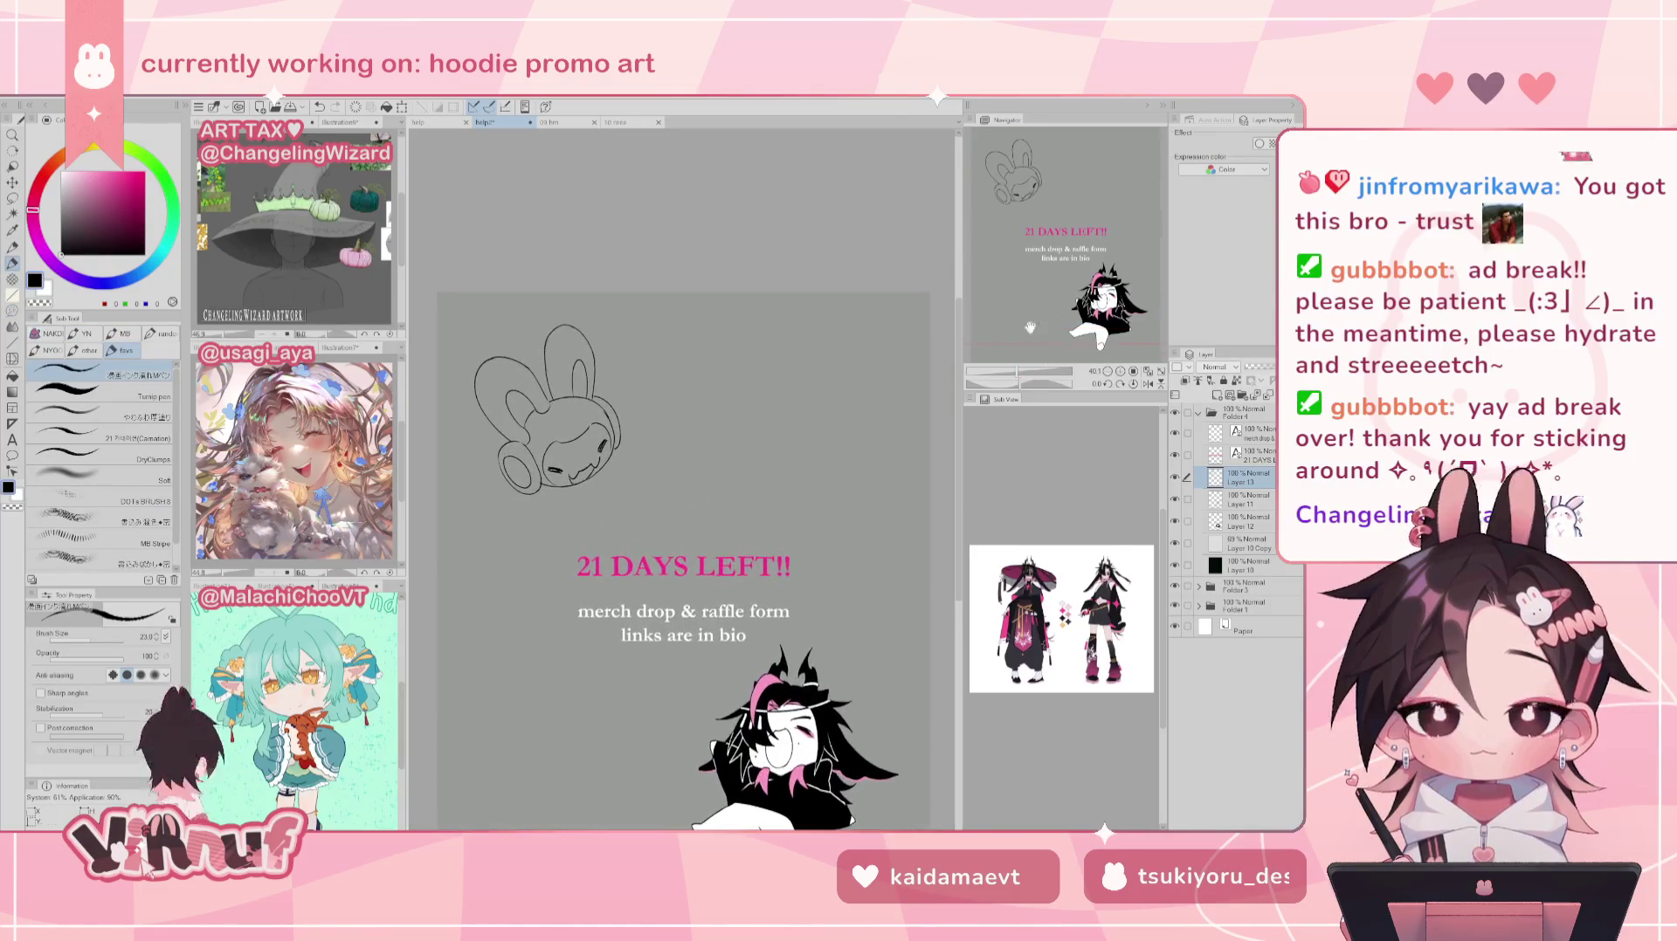
Step: Scale the bunny sketch down slightly and place it back top-left above the title
drag(1067, 262, 1067, 279)
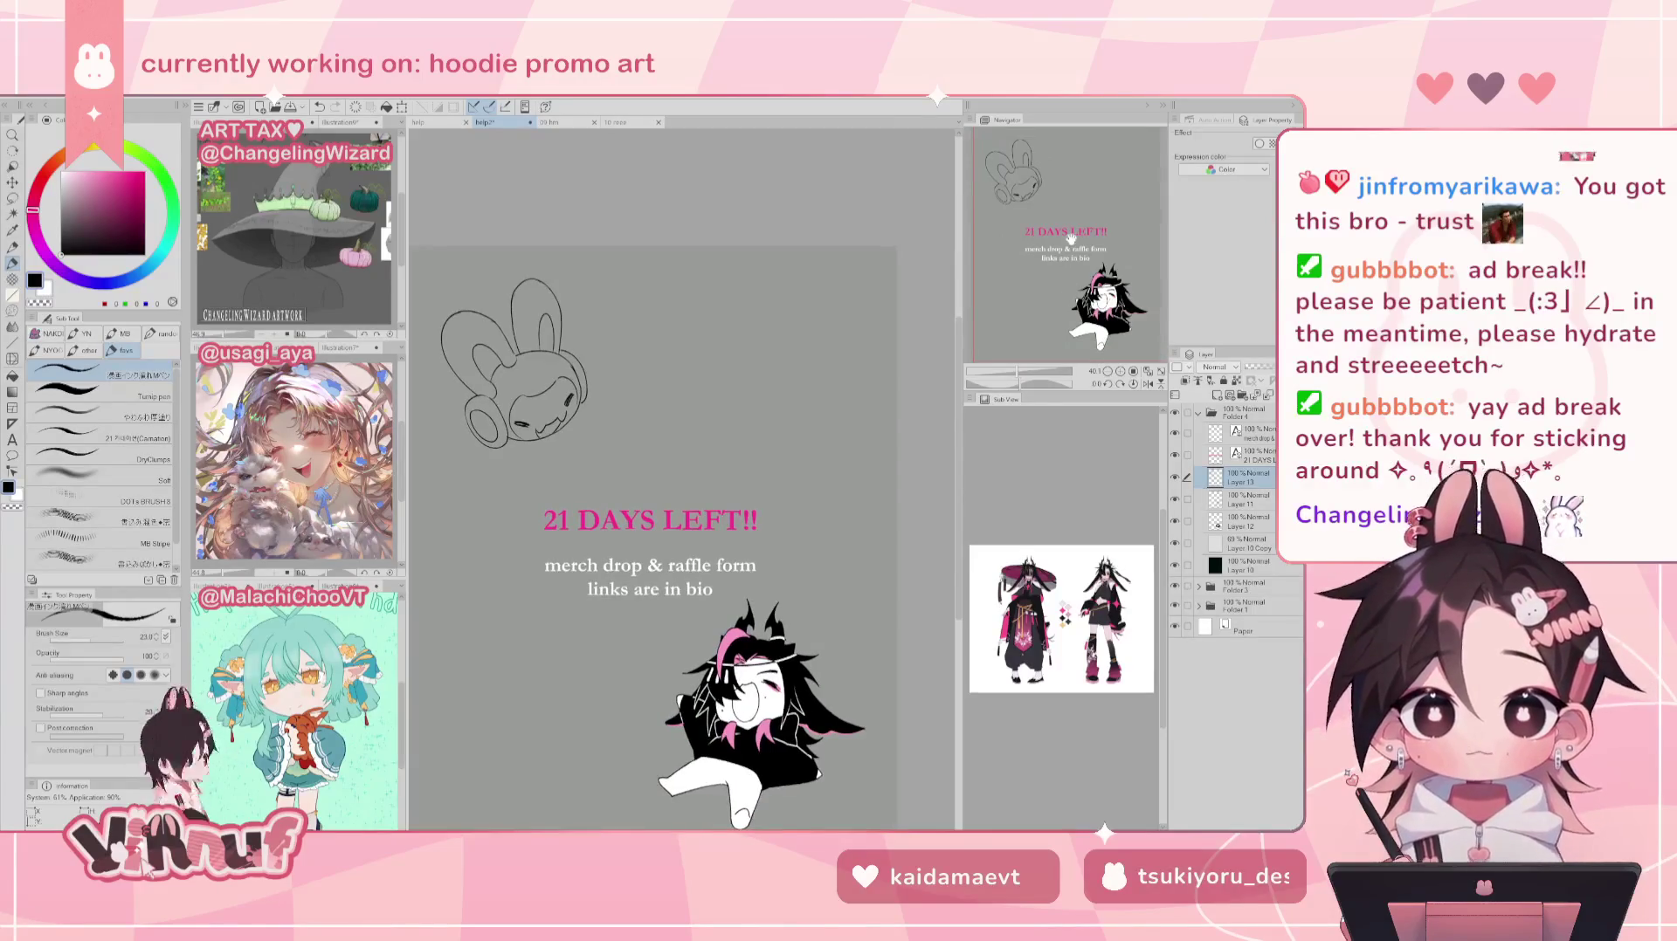
key(ctrl+t)
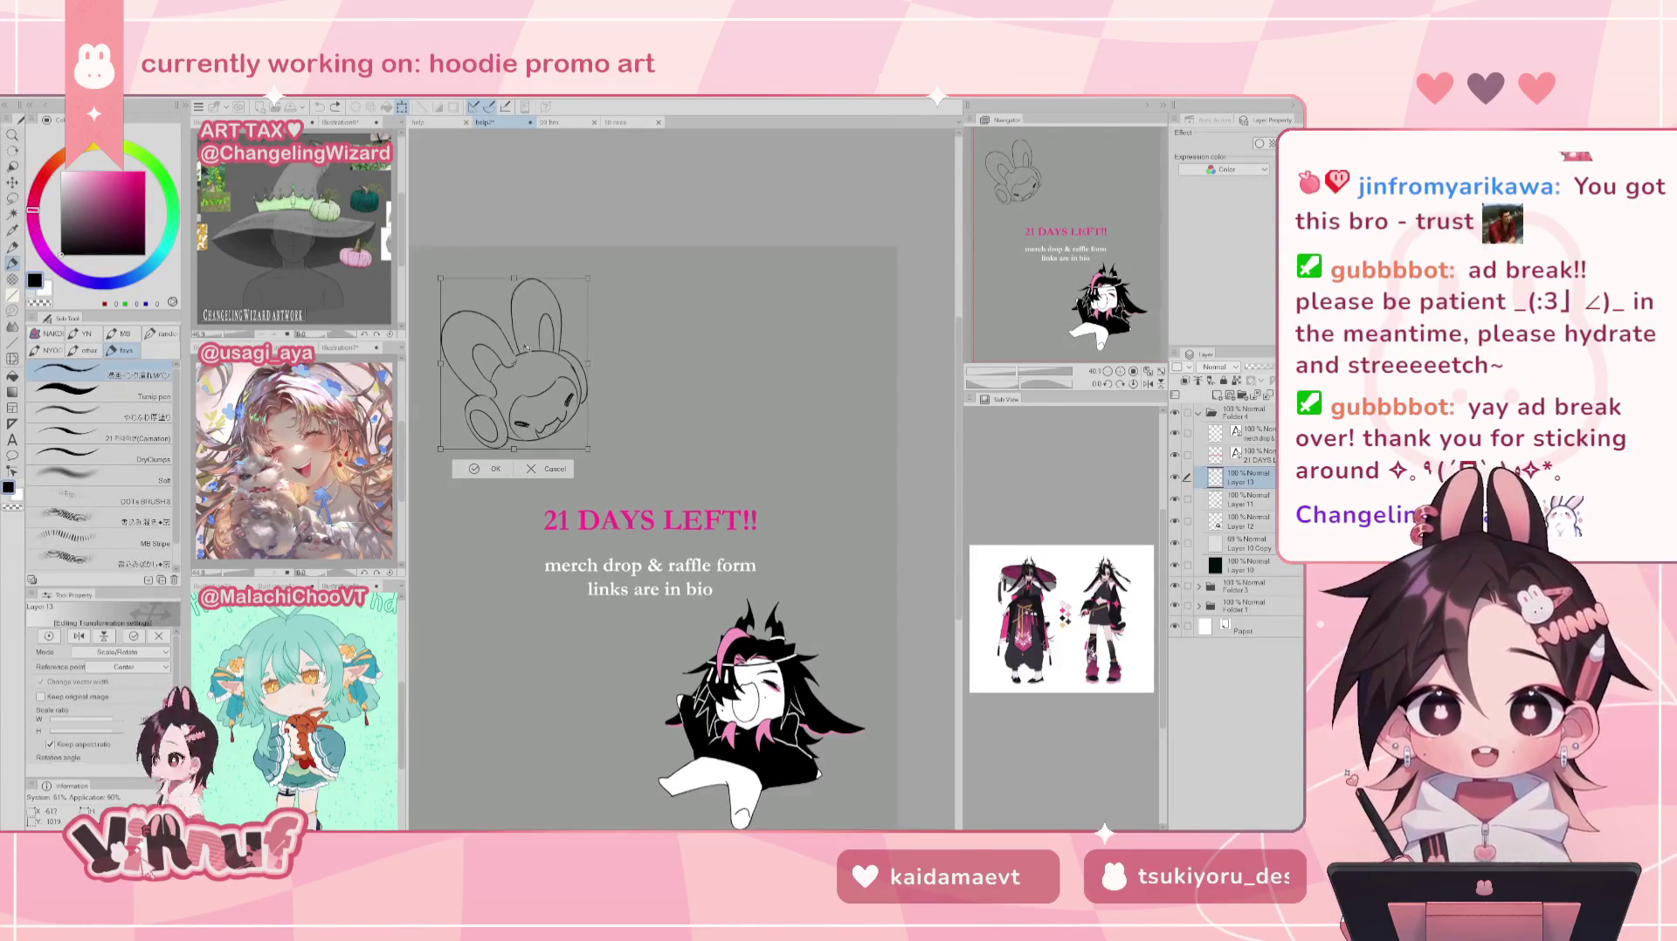
mouse_move(529, 325)
mouse_down()
mouse_move(655, 621)
mouse_move(639, 612)
mouse_up()
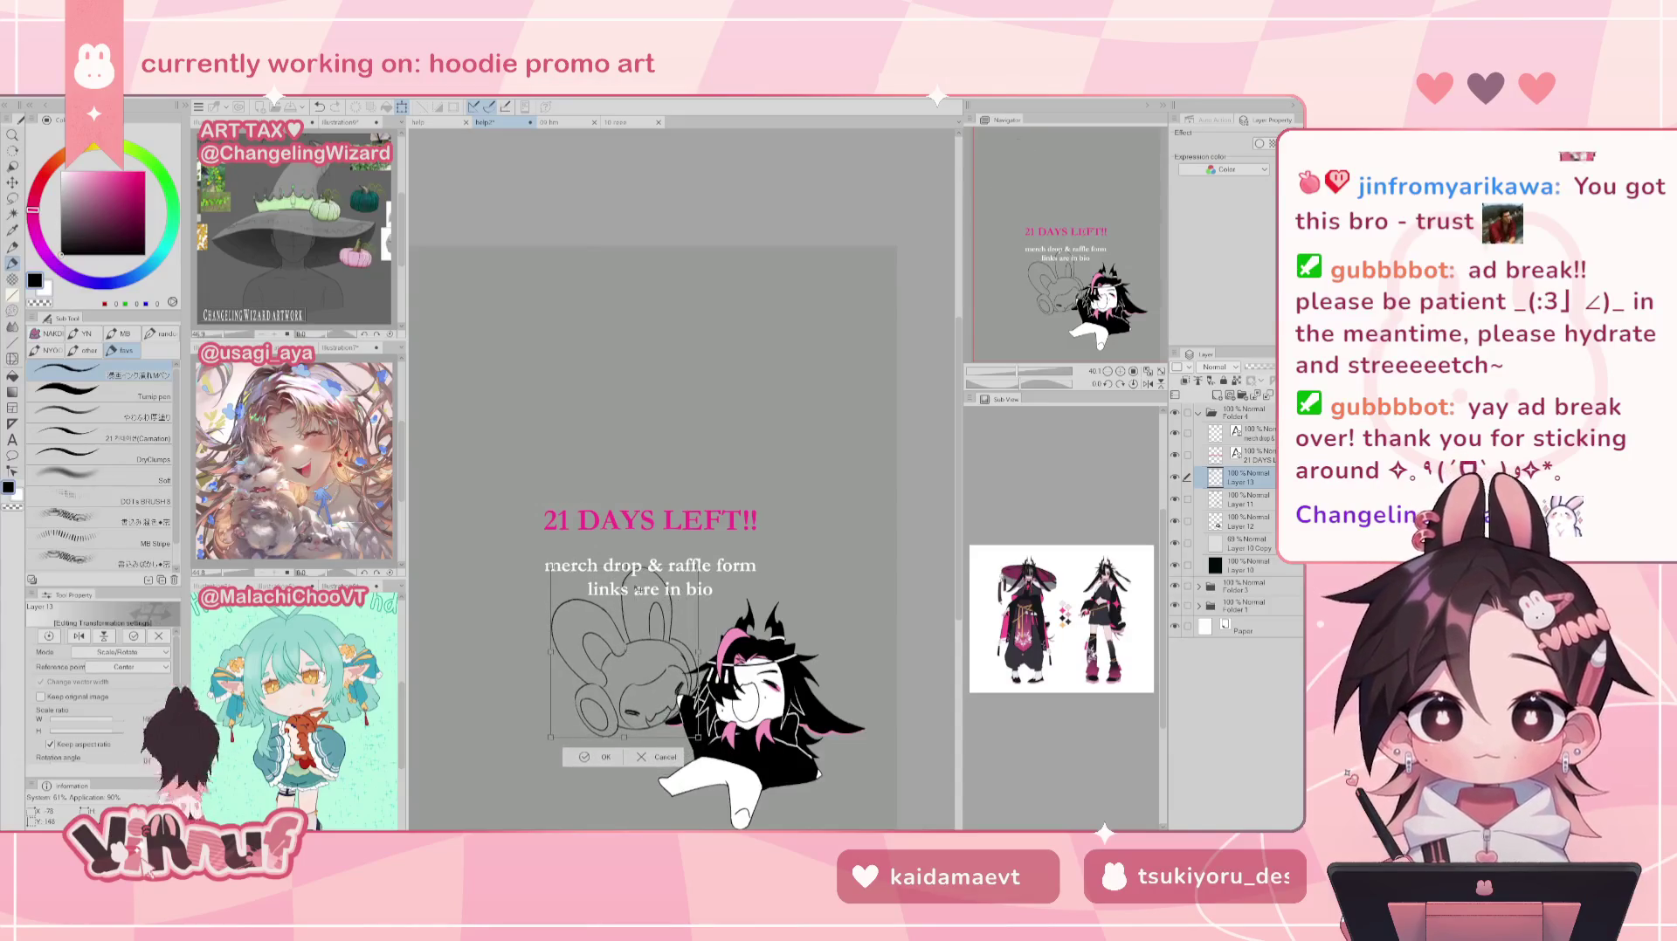
drag(550, 566, 558, 583)
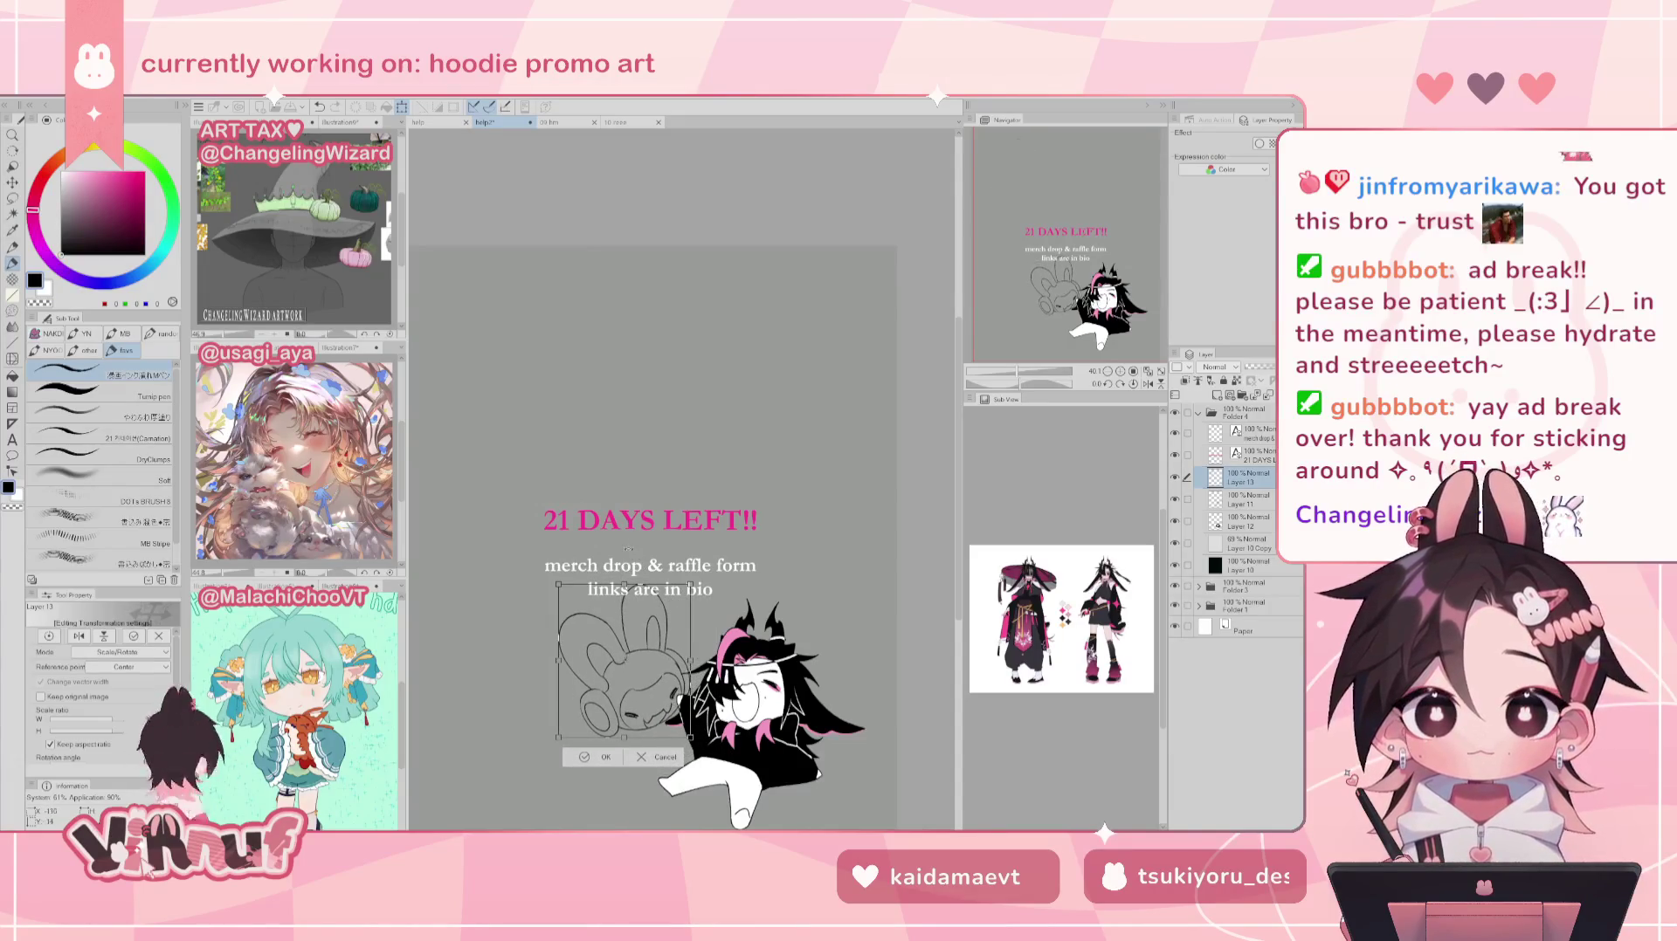
drag(624, 661, 532, 364)
click(498, 452)
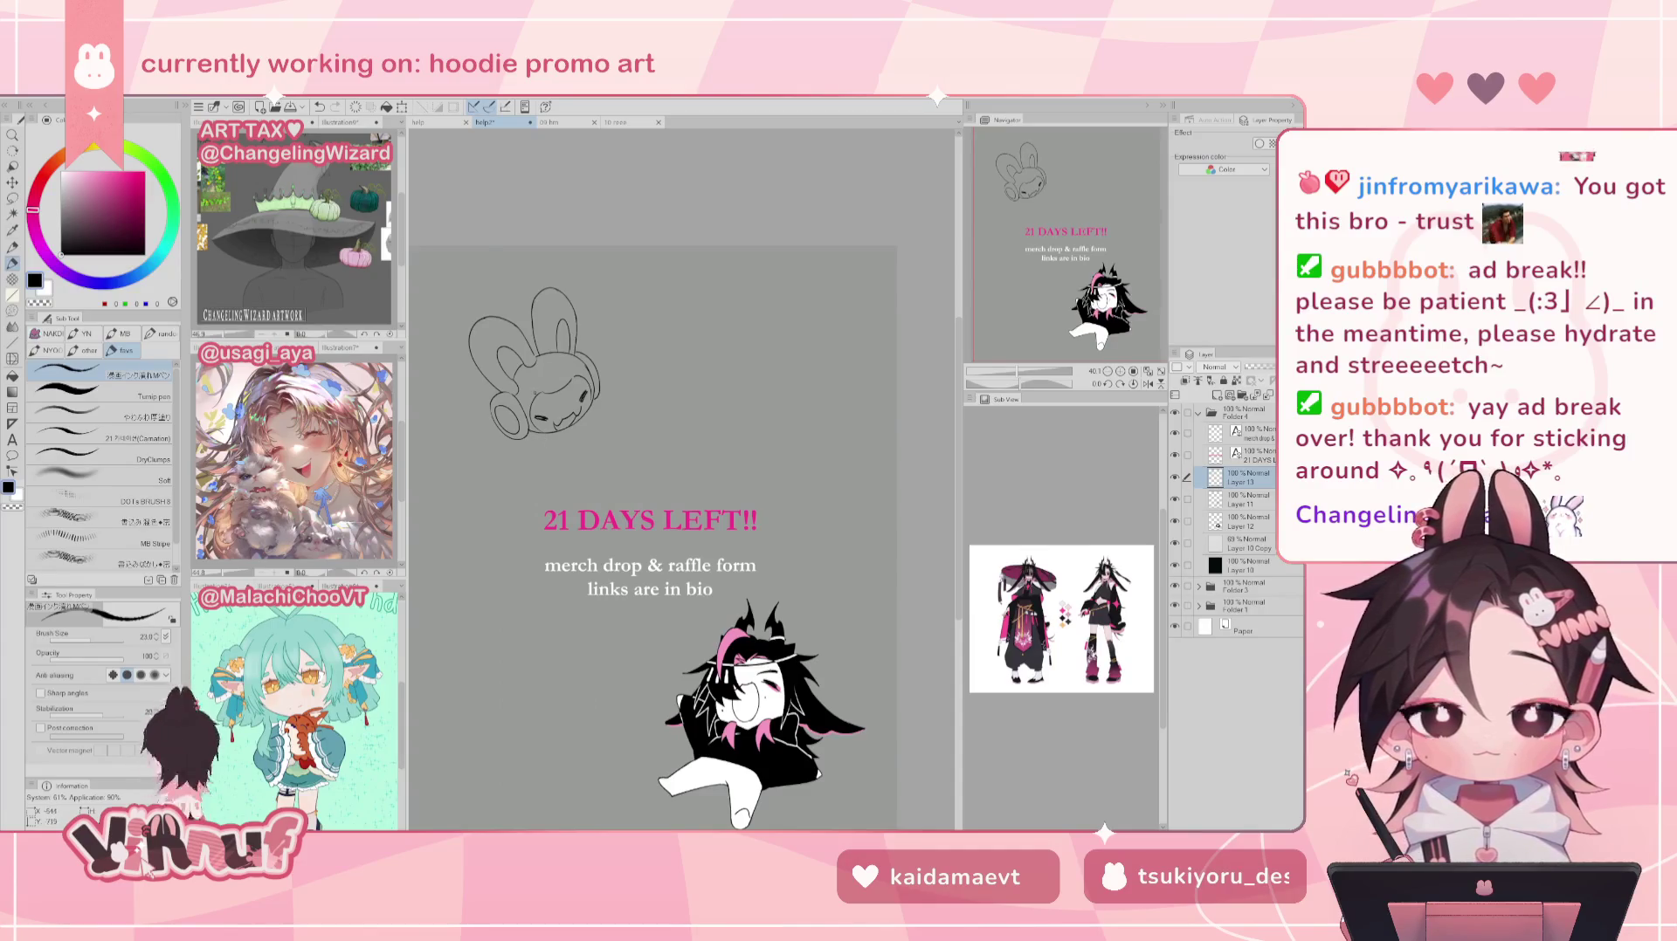
Step: Extend the bunny's left outline downward after several undone attempts
key(ctrl+z)
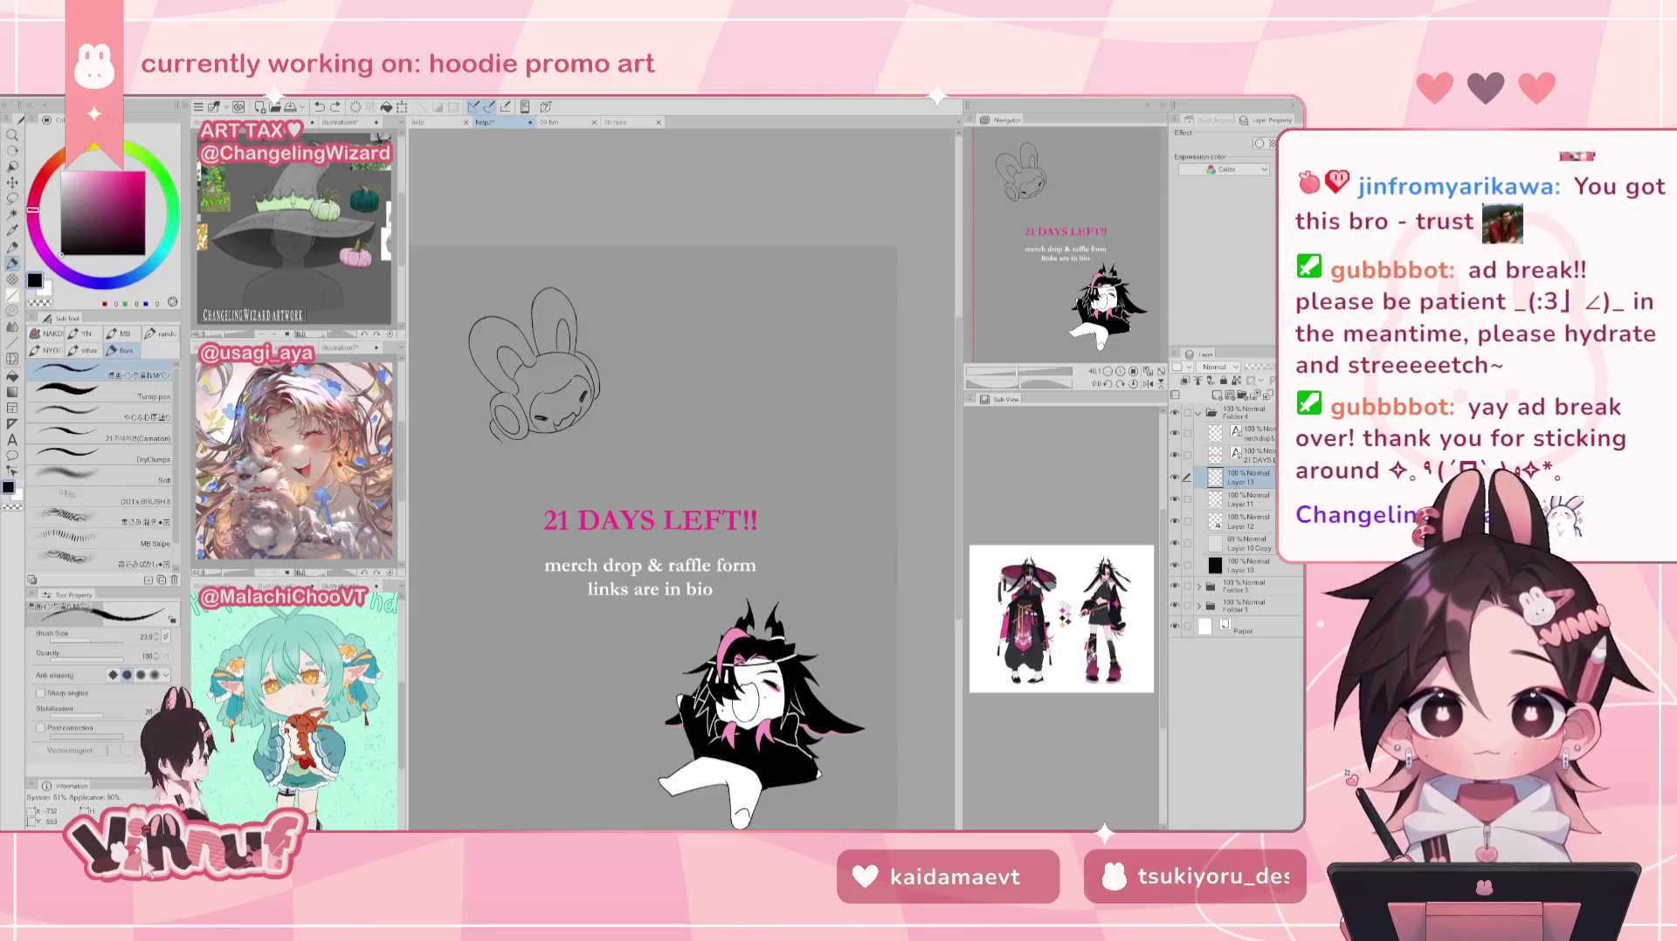
drag(494, 436, 559, 435)
key(ctrl+z)
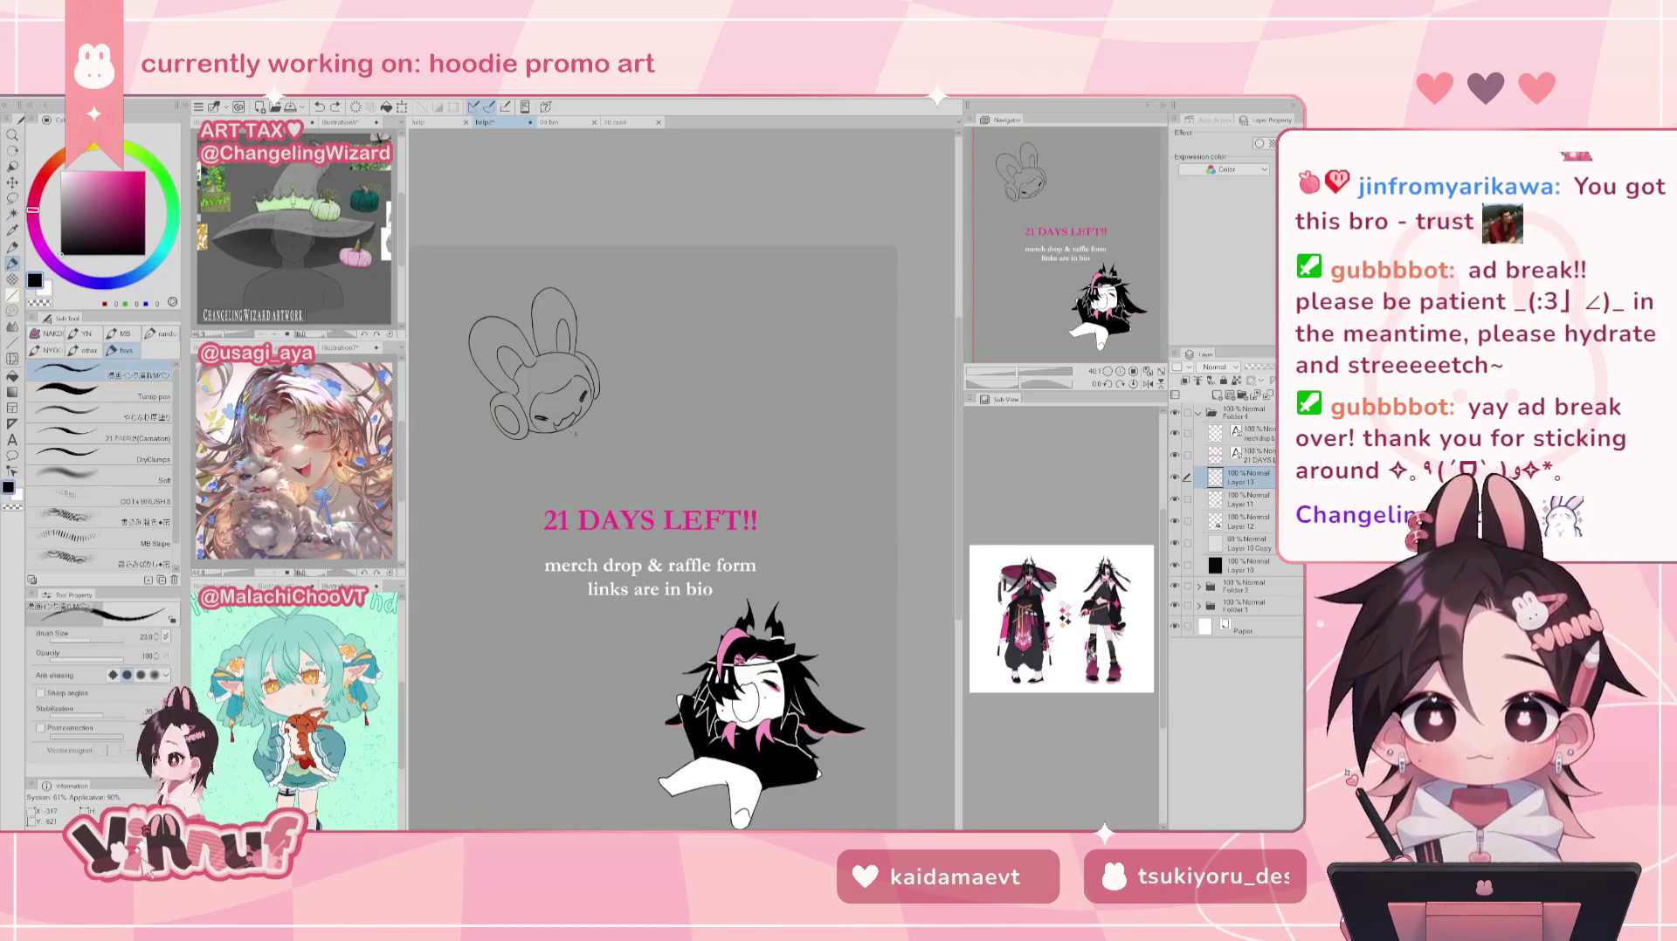
drag(474, 376, 469, 410)
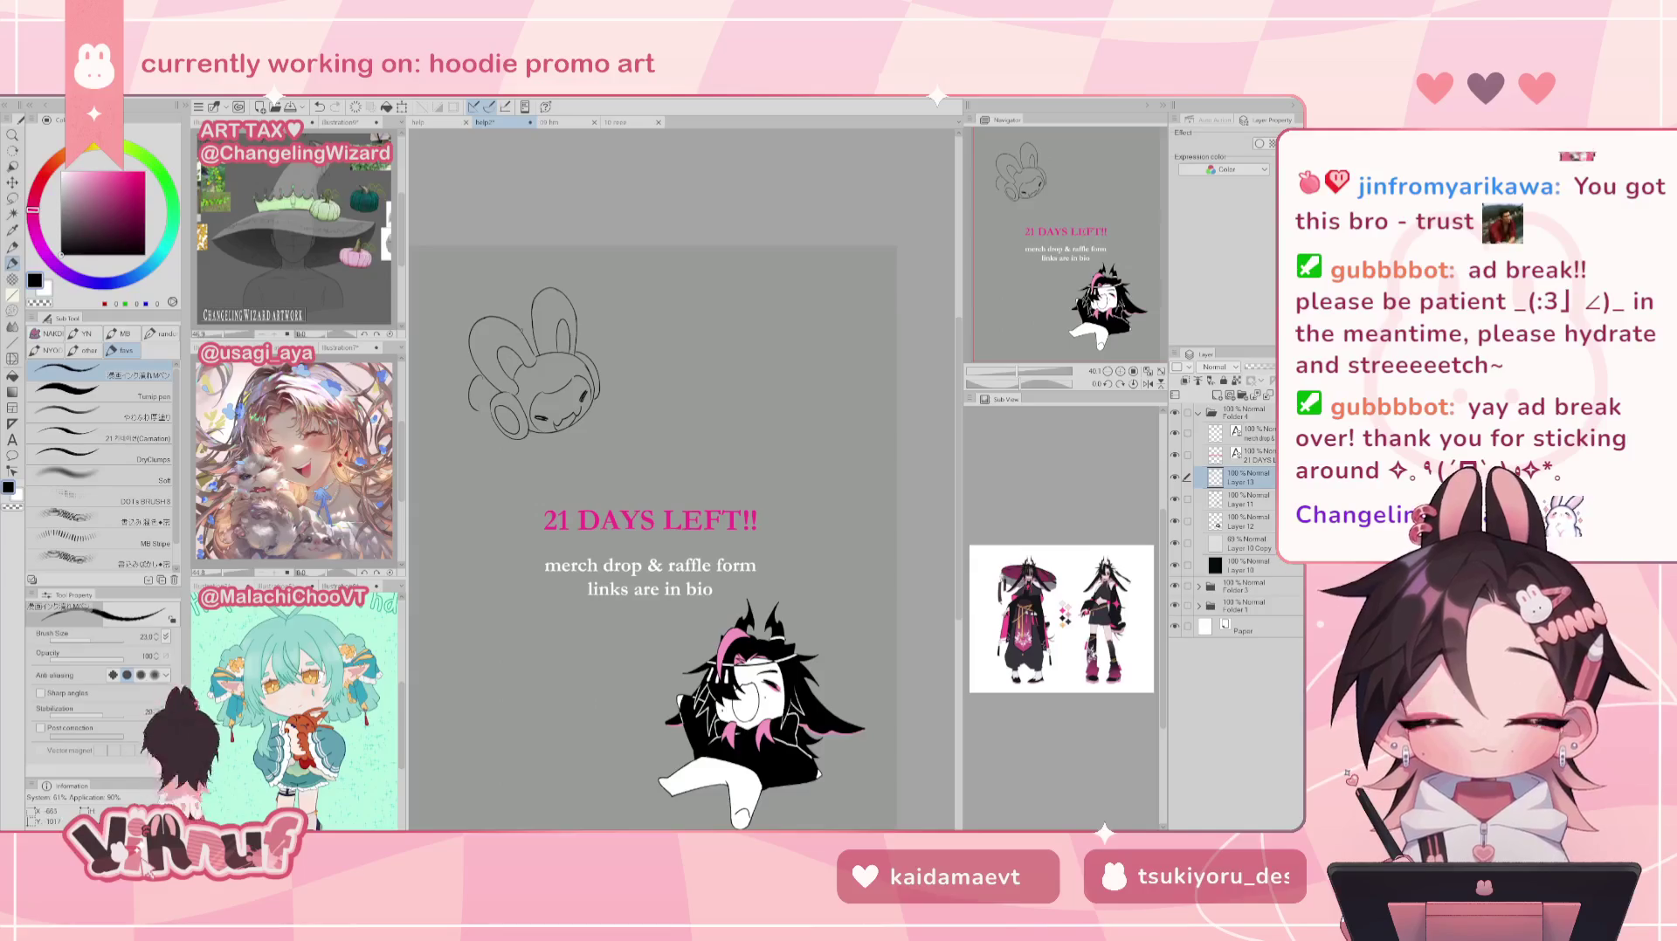
key(ctrl+z)
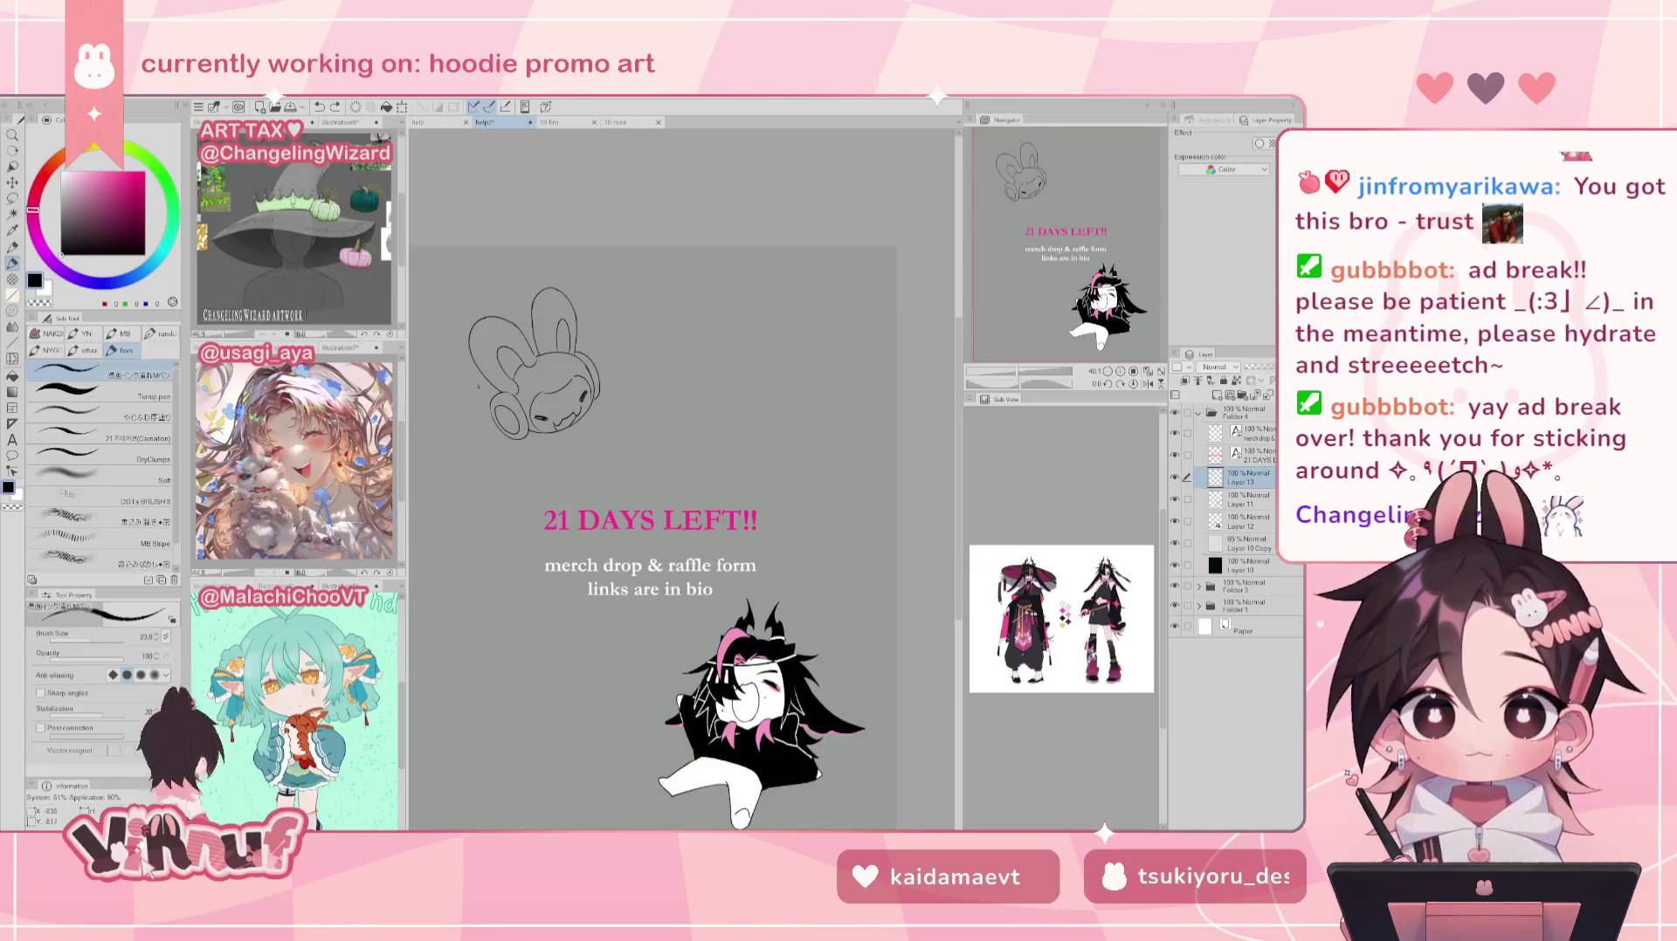
key(ctrl+z)
drag(486, 377, 450, 477)
Step: Sketch a body curve trailing down-left from the bunny's head, redoing strokes
key(ctrl+z)
key(ctrl+z)
key(ctrl+z)
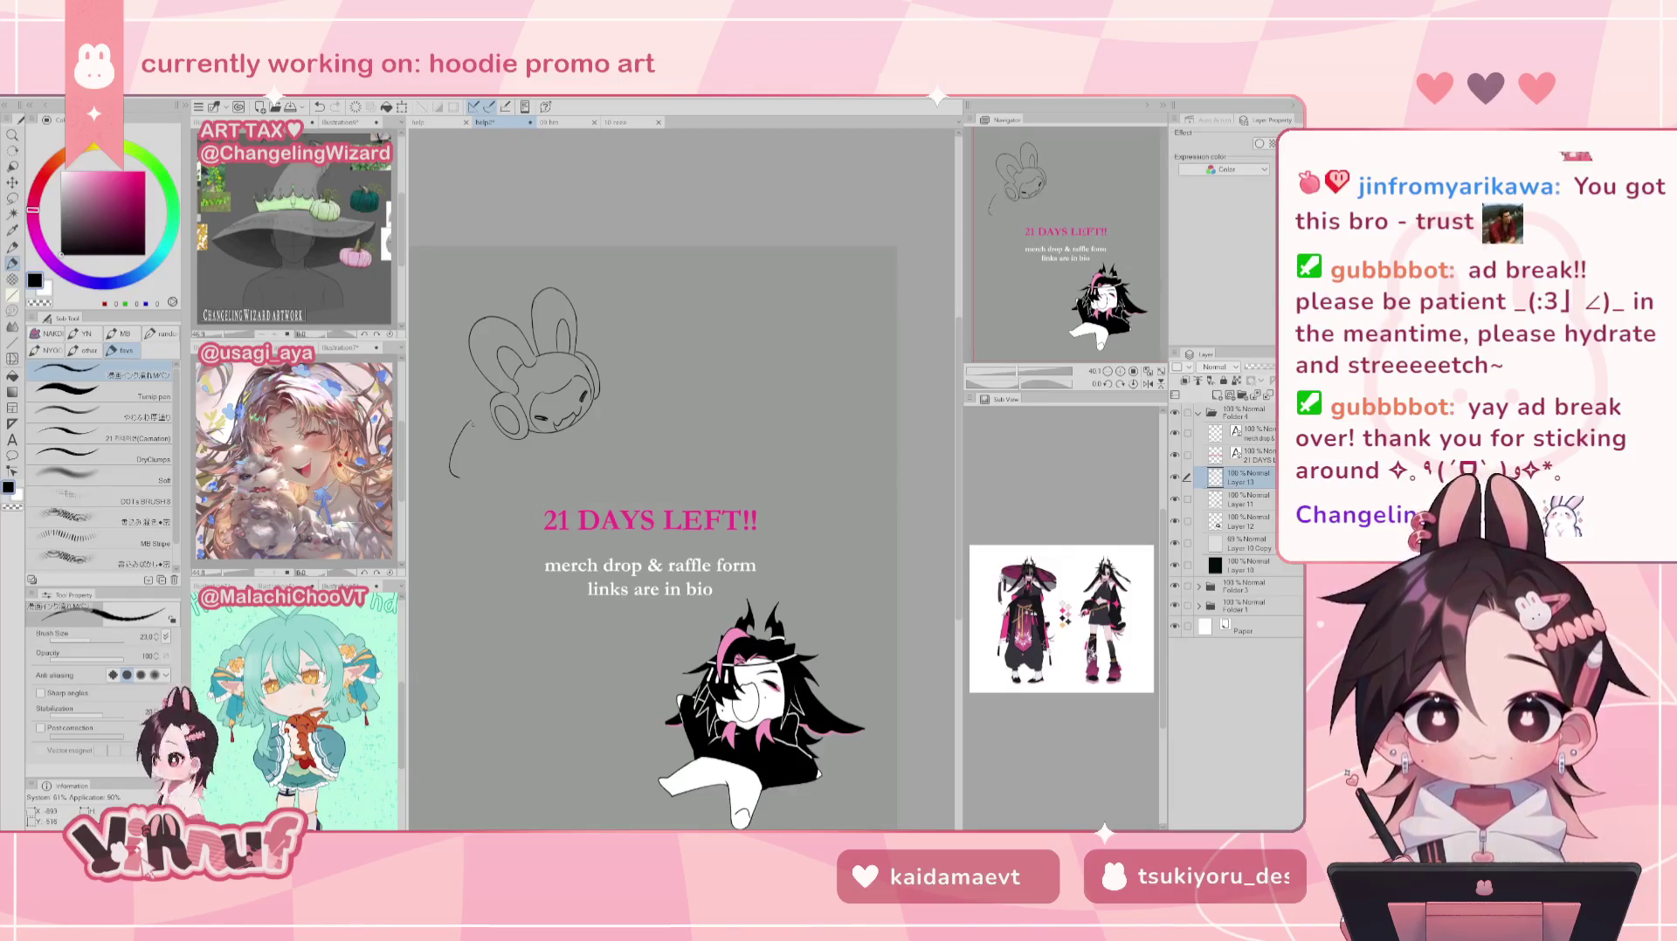
key(ctrl+z)
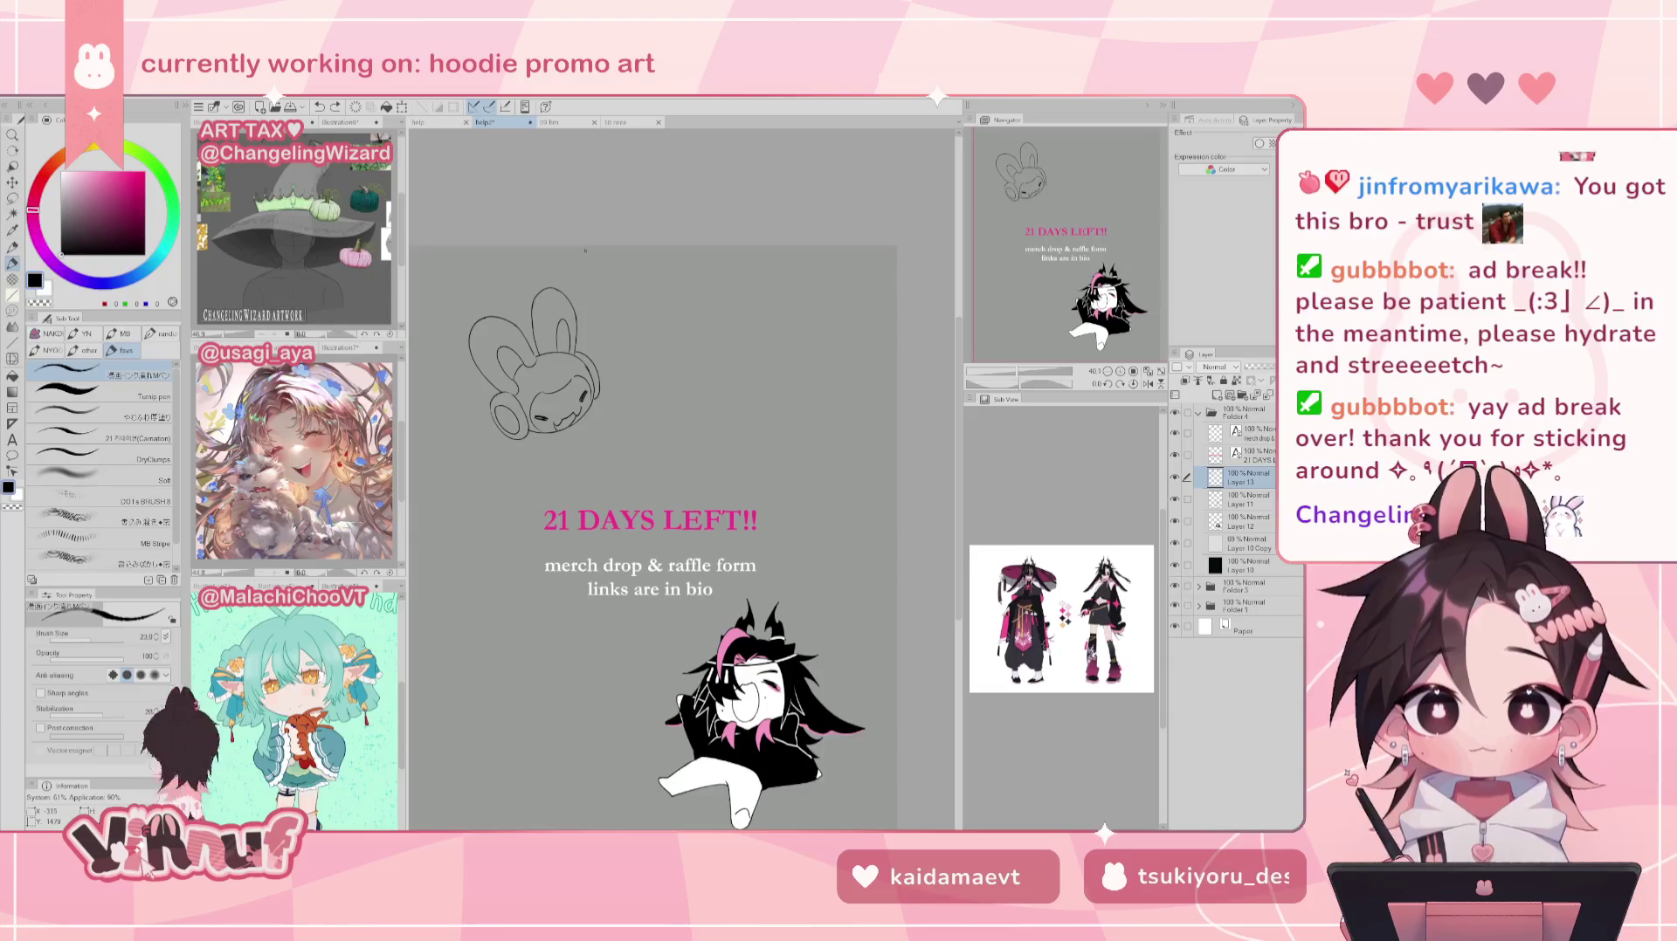
key(ctrl+z)
key(ctrl+z)
mouse_move(480, 428)
mouse_down()
mouse_move(450, 480)
mouse_move(450, 437)
mouse_move(433, 476)
mouse_move(455, 492)
mouse_up()
key(ctrl+z)
key(ctrl+z)
key(ctrl+z)
key(ctrl+z)
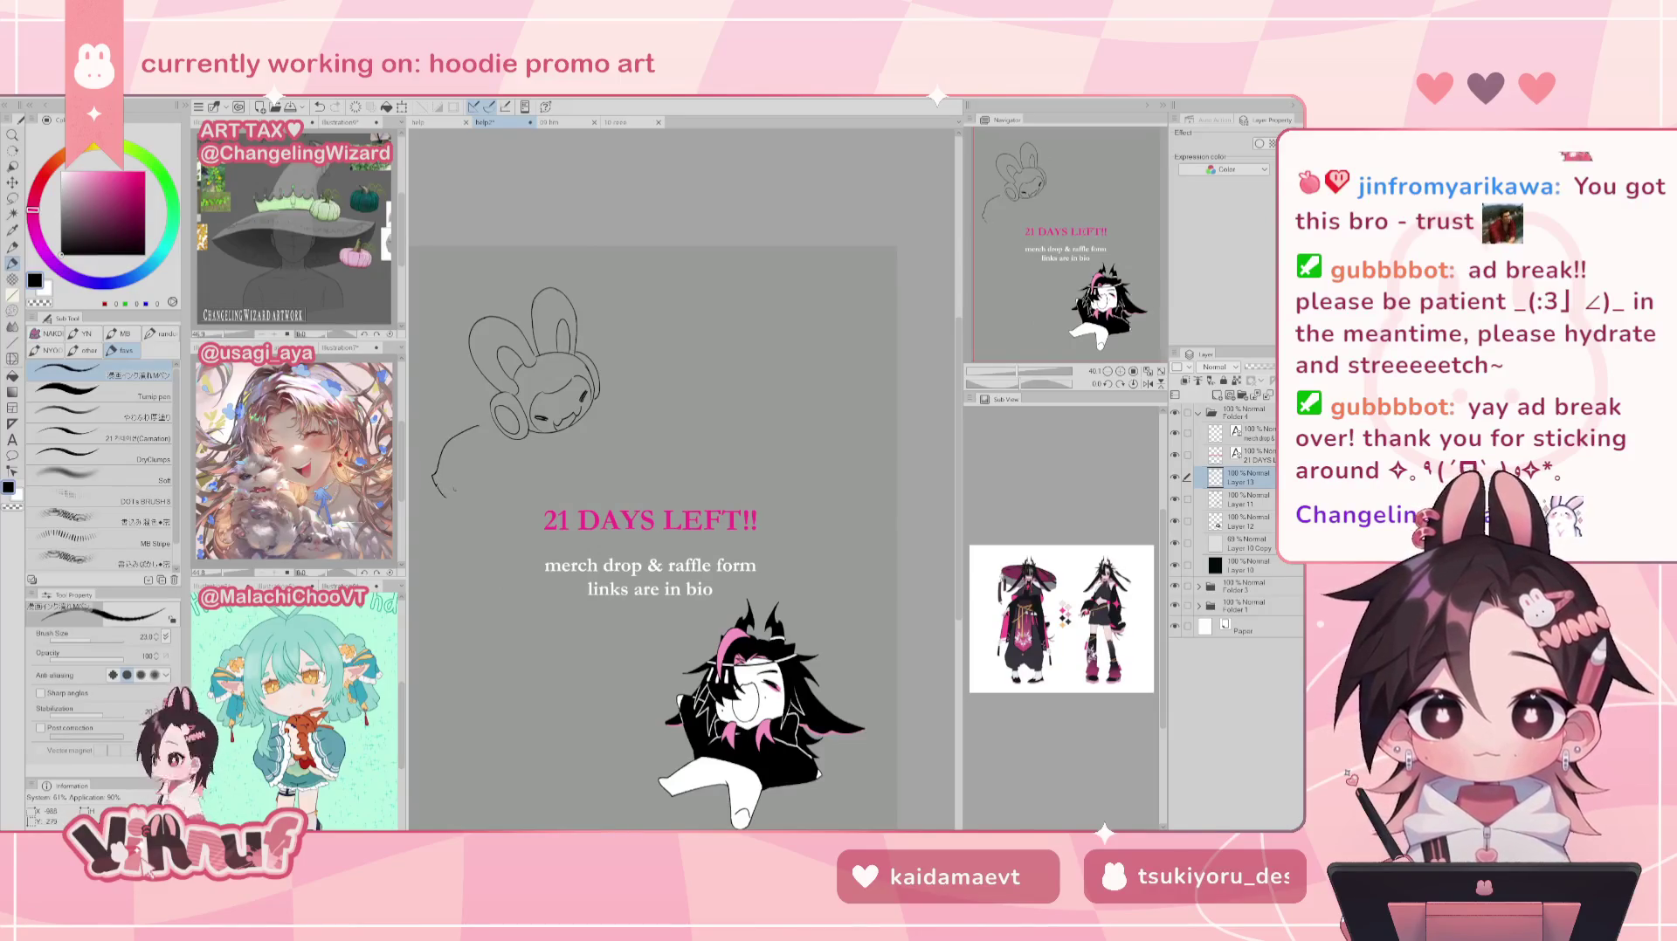
mouse_move(467, 430)
mouse_down()
mouse_move(429, 489)
mouse_move(495, 486)
mouse_move(525, 448)
mouse_up()
key(ctrl+z)
key(ctrl+z)
key(ctrl+z)
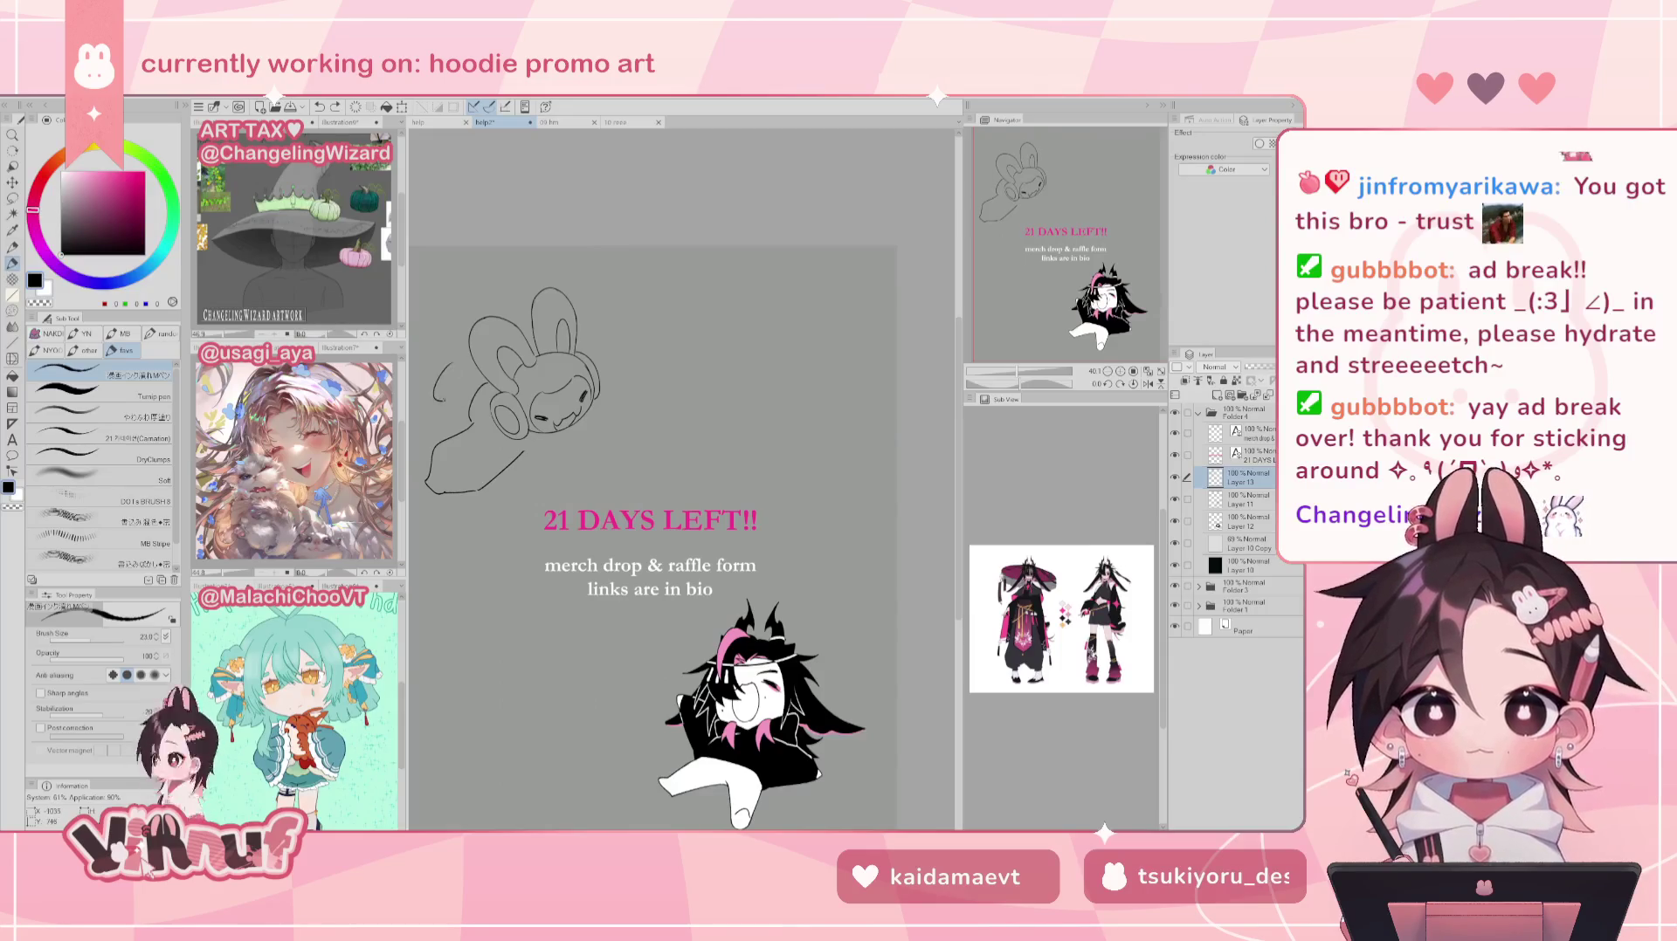
drag(448, 388, 466, 412)
key(ctrl+z)
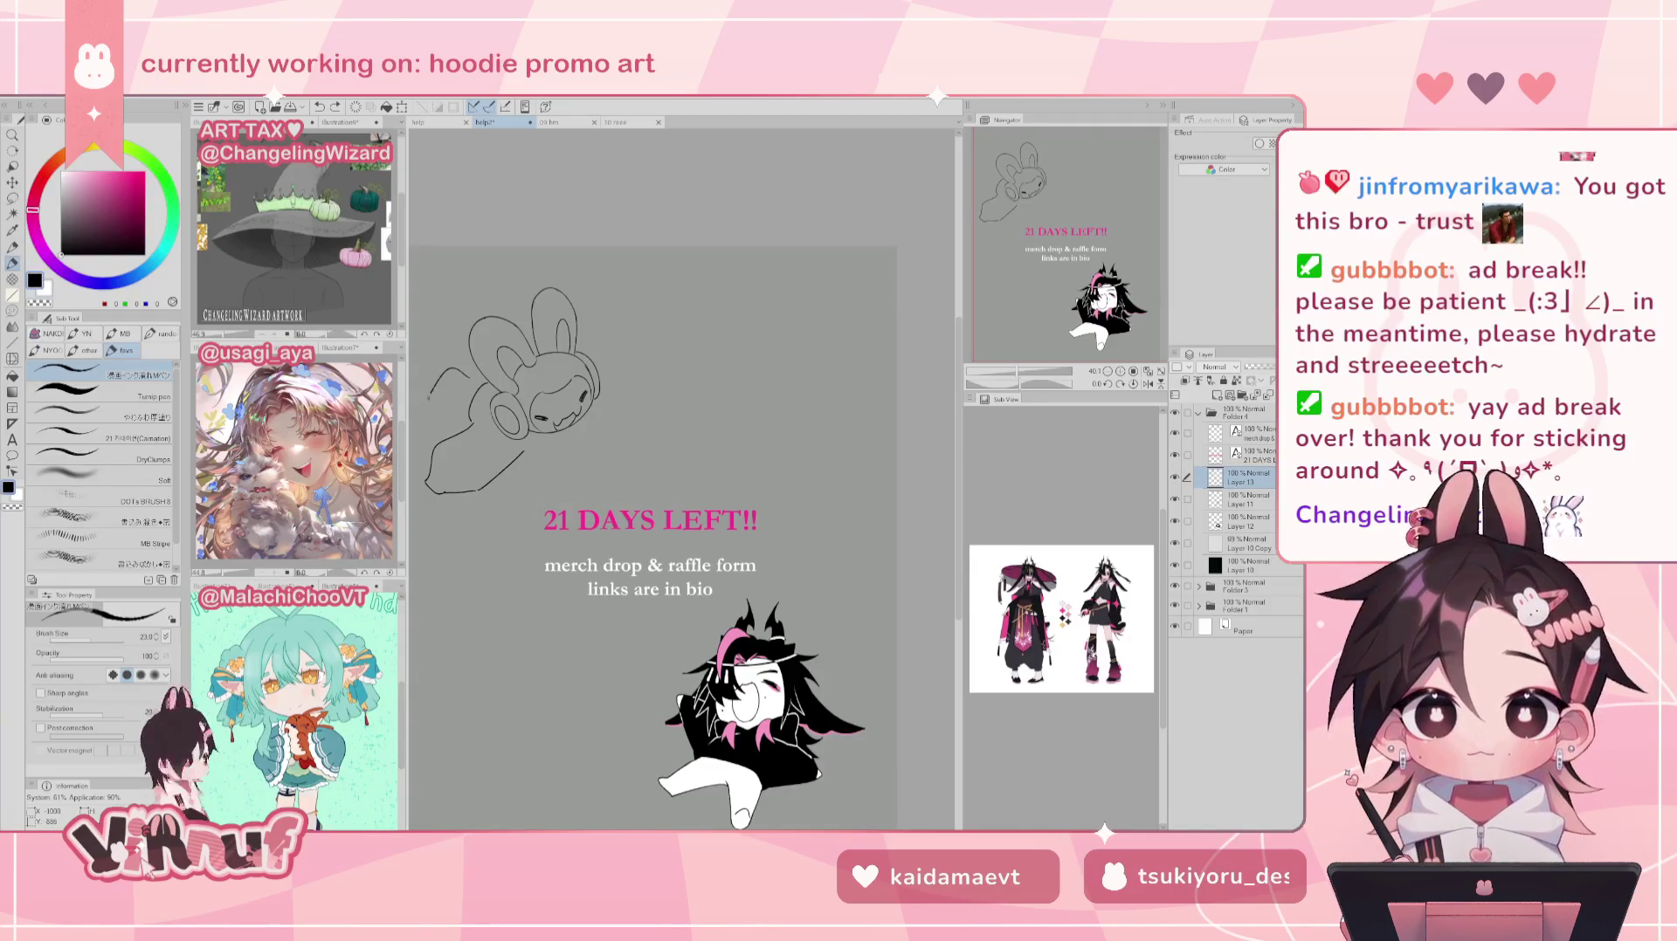
mouse_move(454, 368)
mouse_down()
mouse_move(438, 404)
mouse_move(459, 392)
mouse_up()
key(ctrl+z)
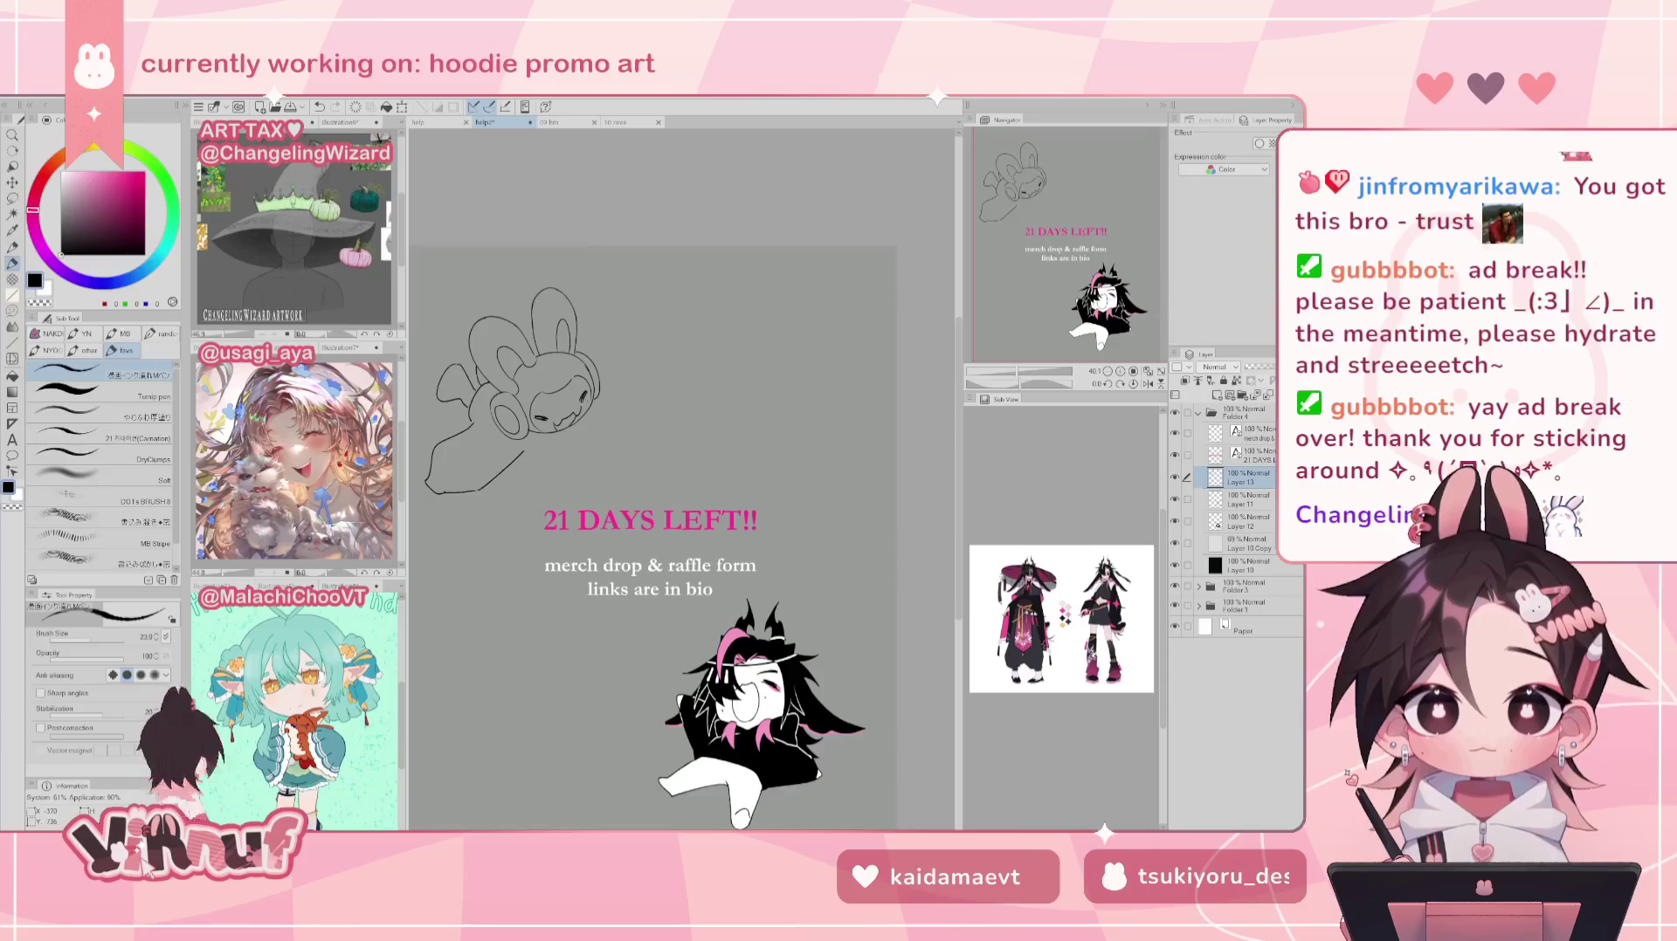
Step: Draw a body line curving down from the head's right side
drag(599, 405, 642, 444)
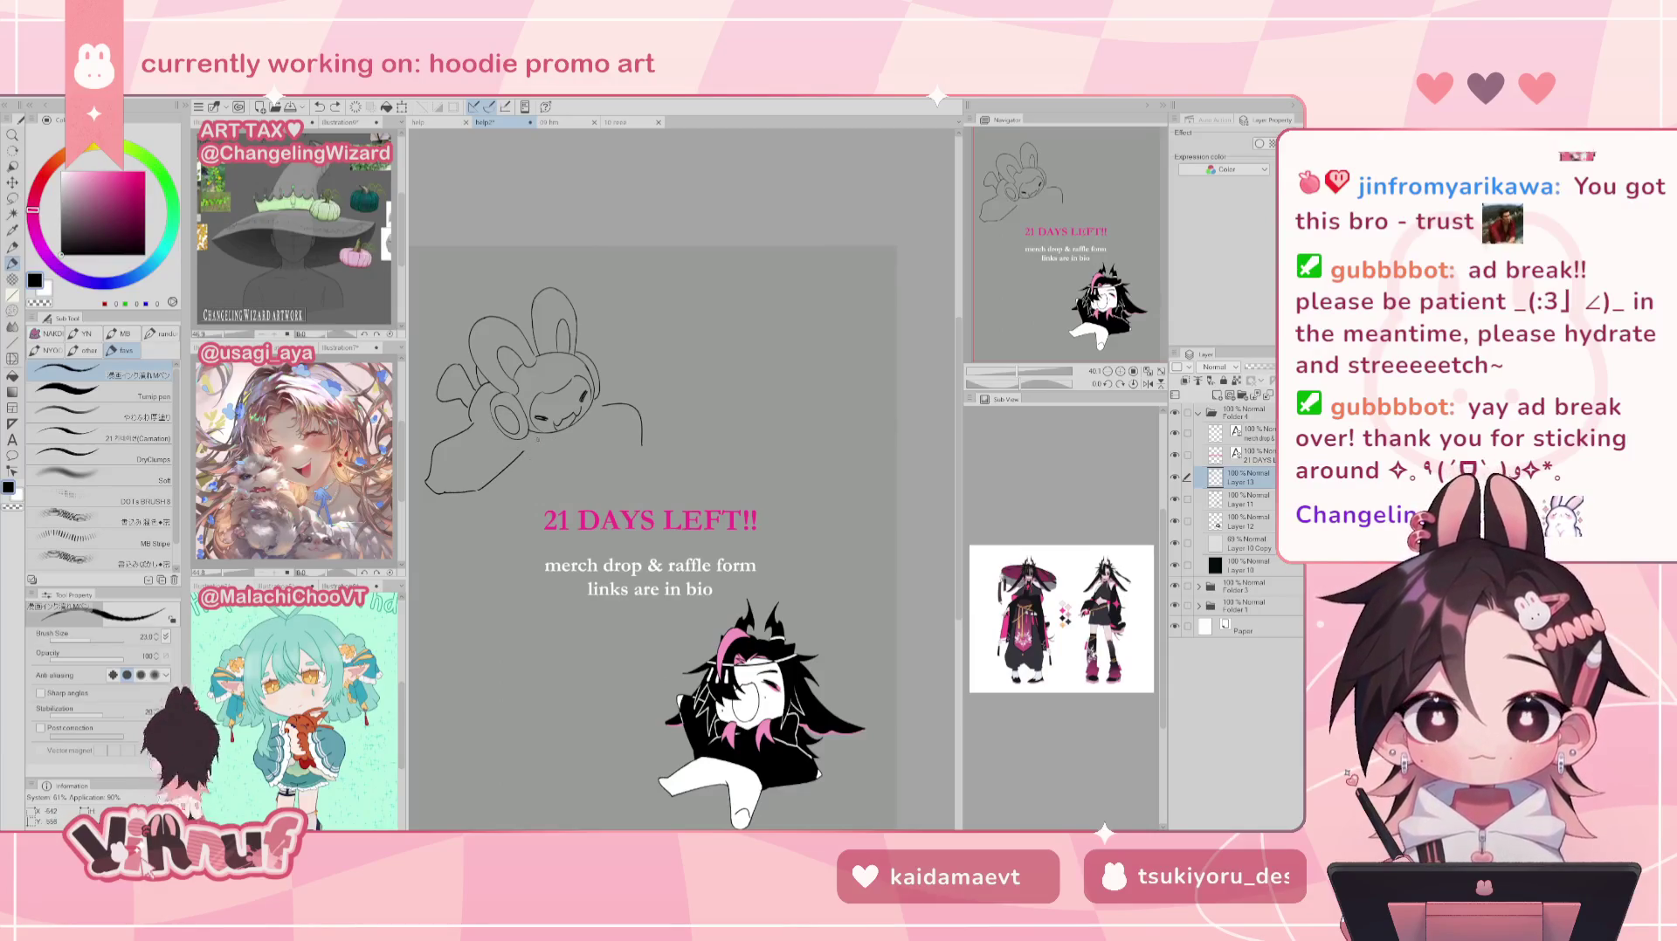
mouse_move(526, 441)
mouse_down()
mouse_move(564, 441)
mouse_move(583, 417)
mouse_up()
key(ctrl+z)
key(ctrl+z)
key(ctrl+z)
key(ctrl+z)
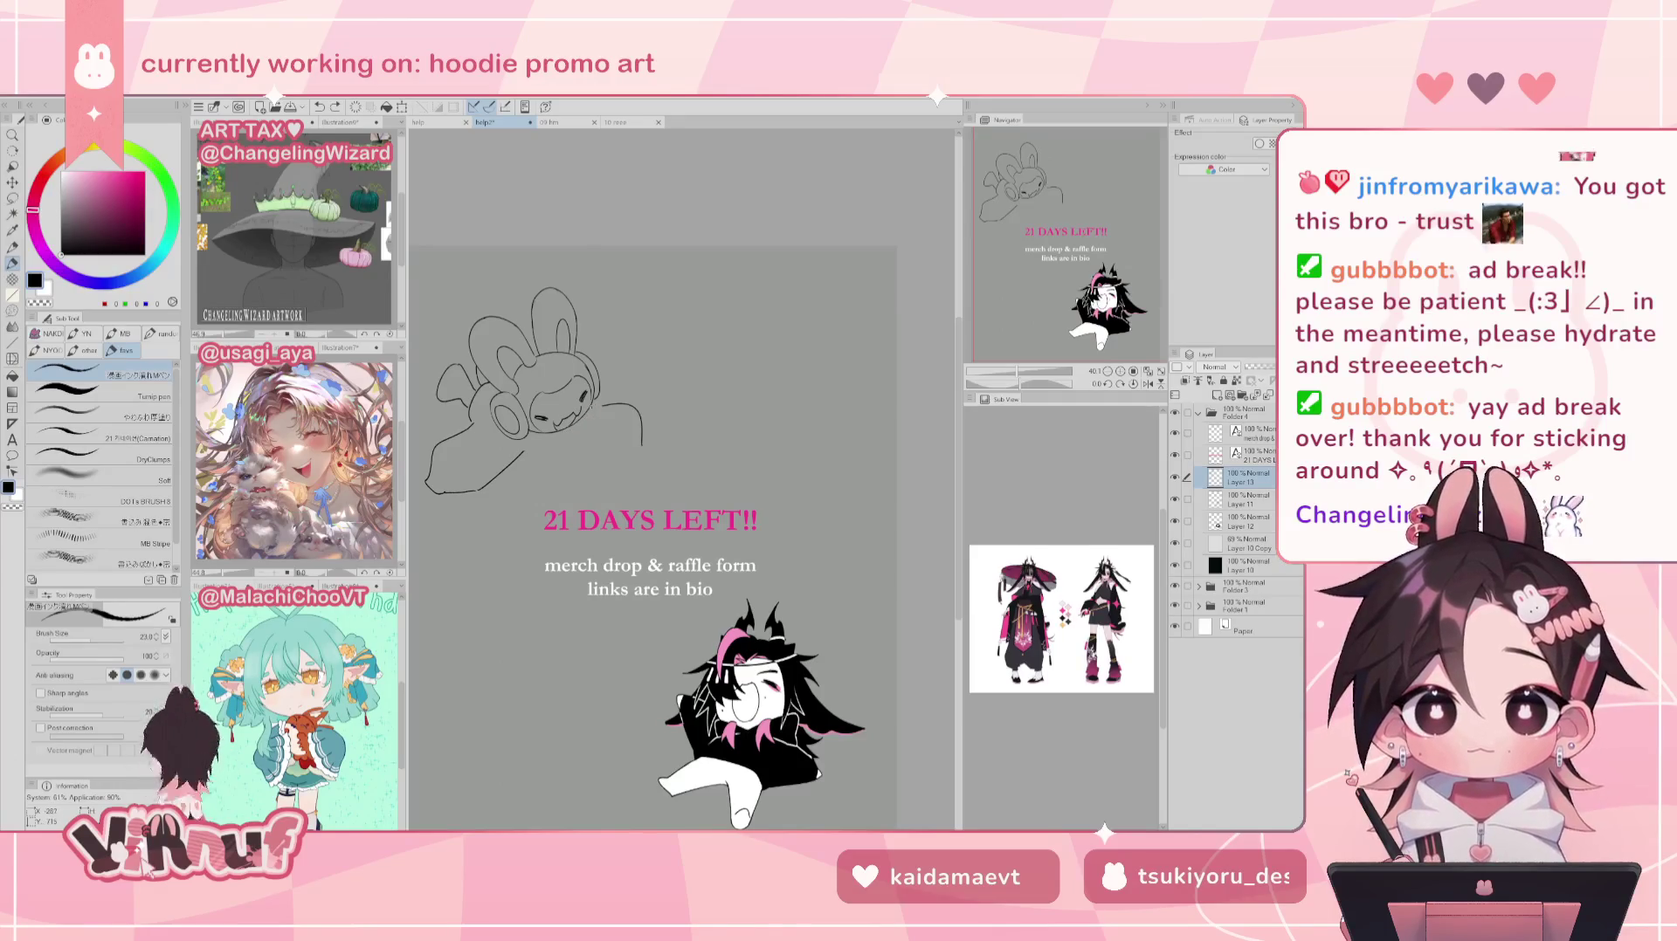
mouse_move(559, 443)
mouse_down()
mouse_move(584, 433)
mouse_move(520, 443)
mouse_up()
key(ctrl+z)
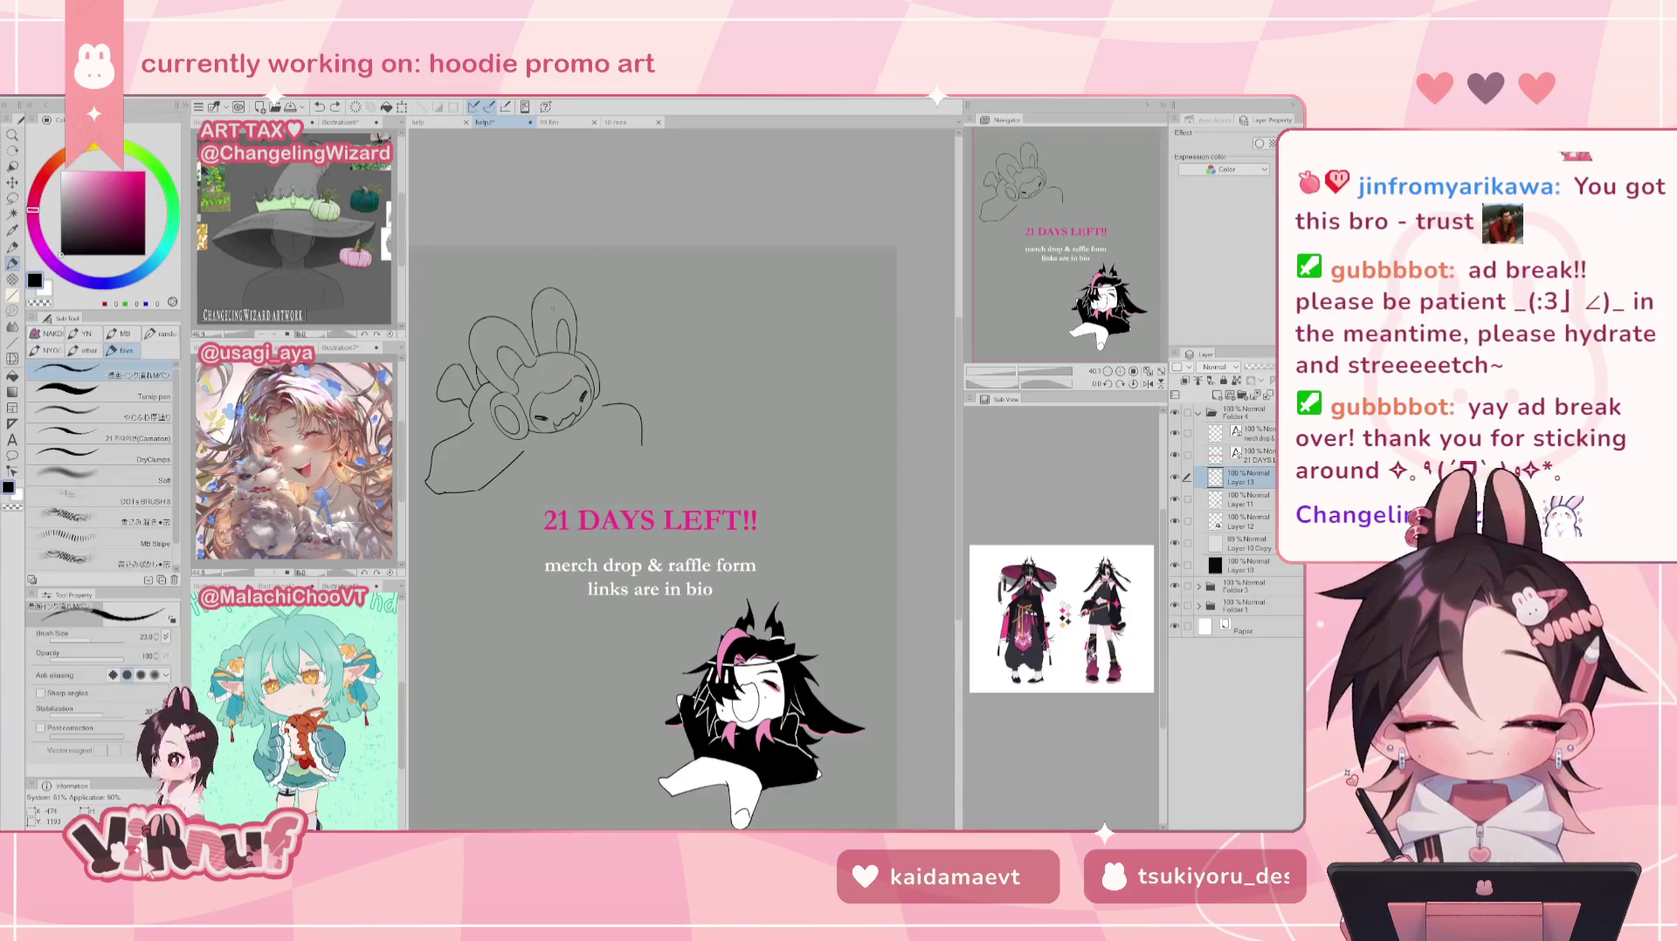
Step: Erase part of the line at the bunny's right and redraw its end curving down
key(e)
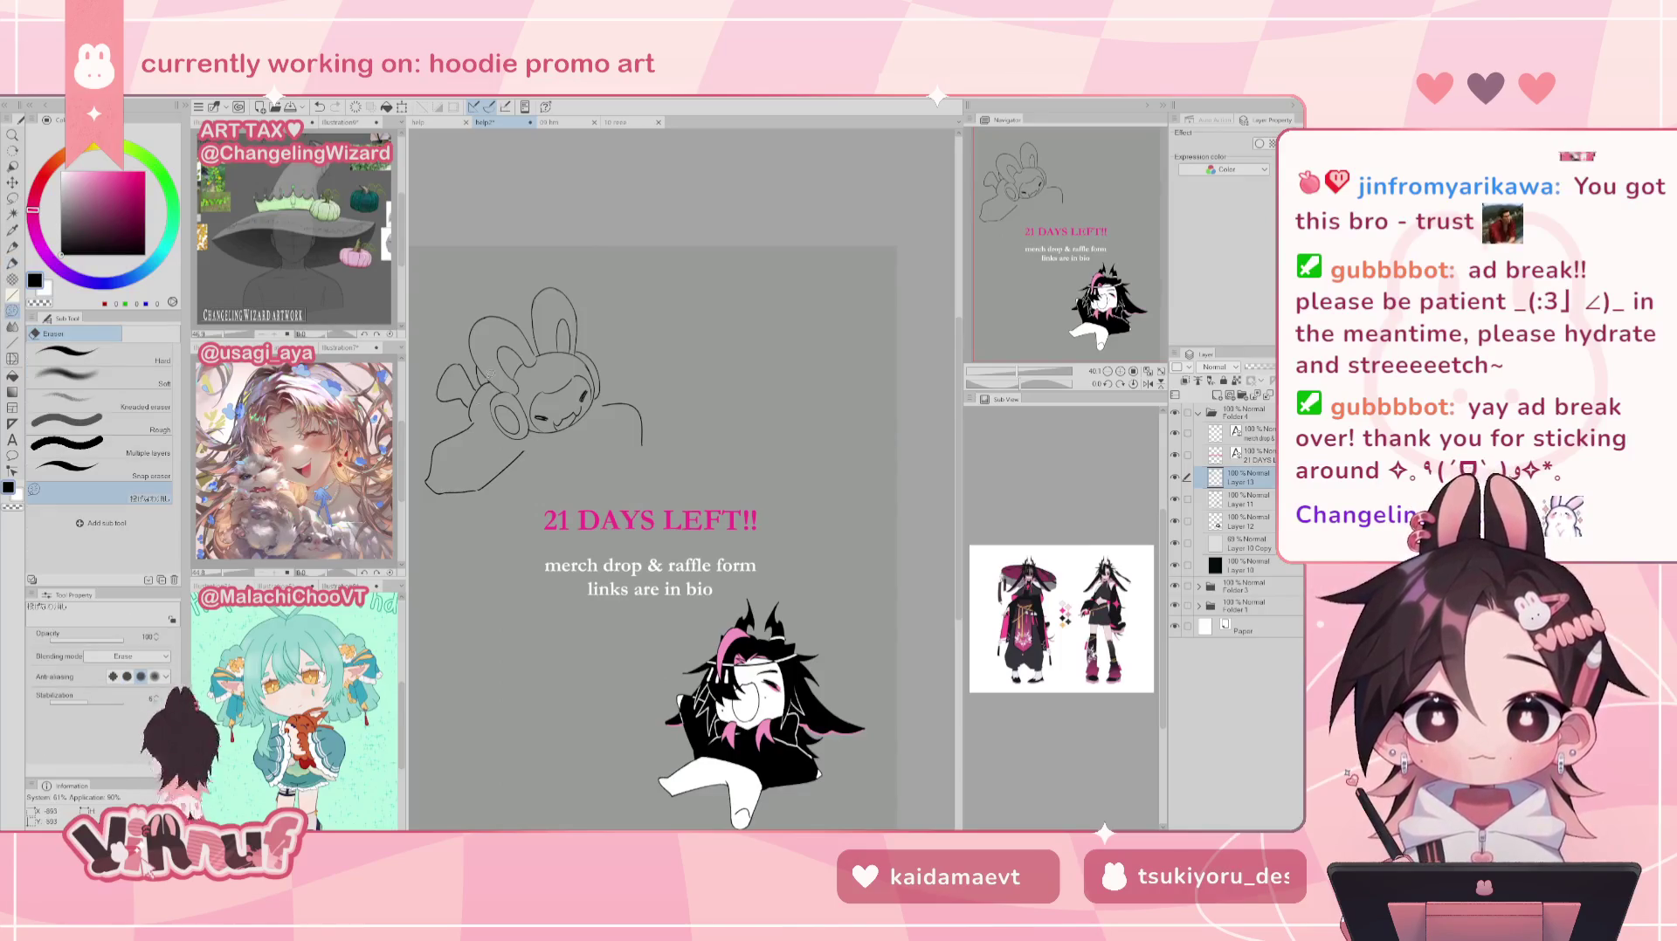
key(p)
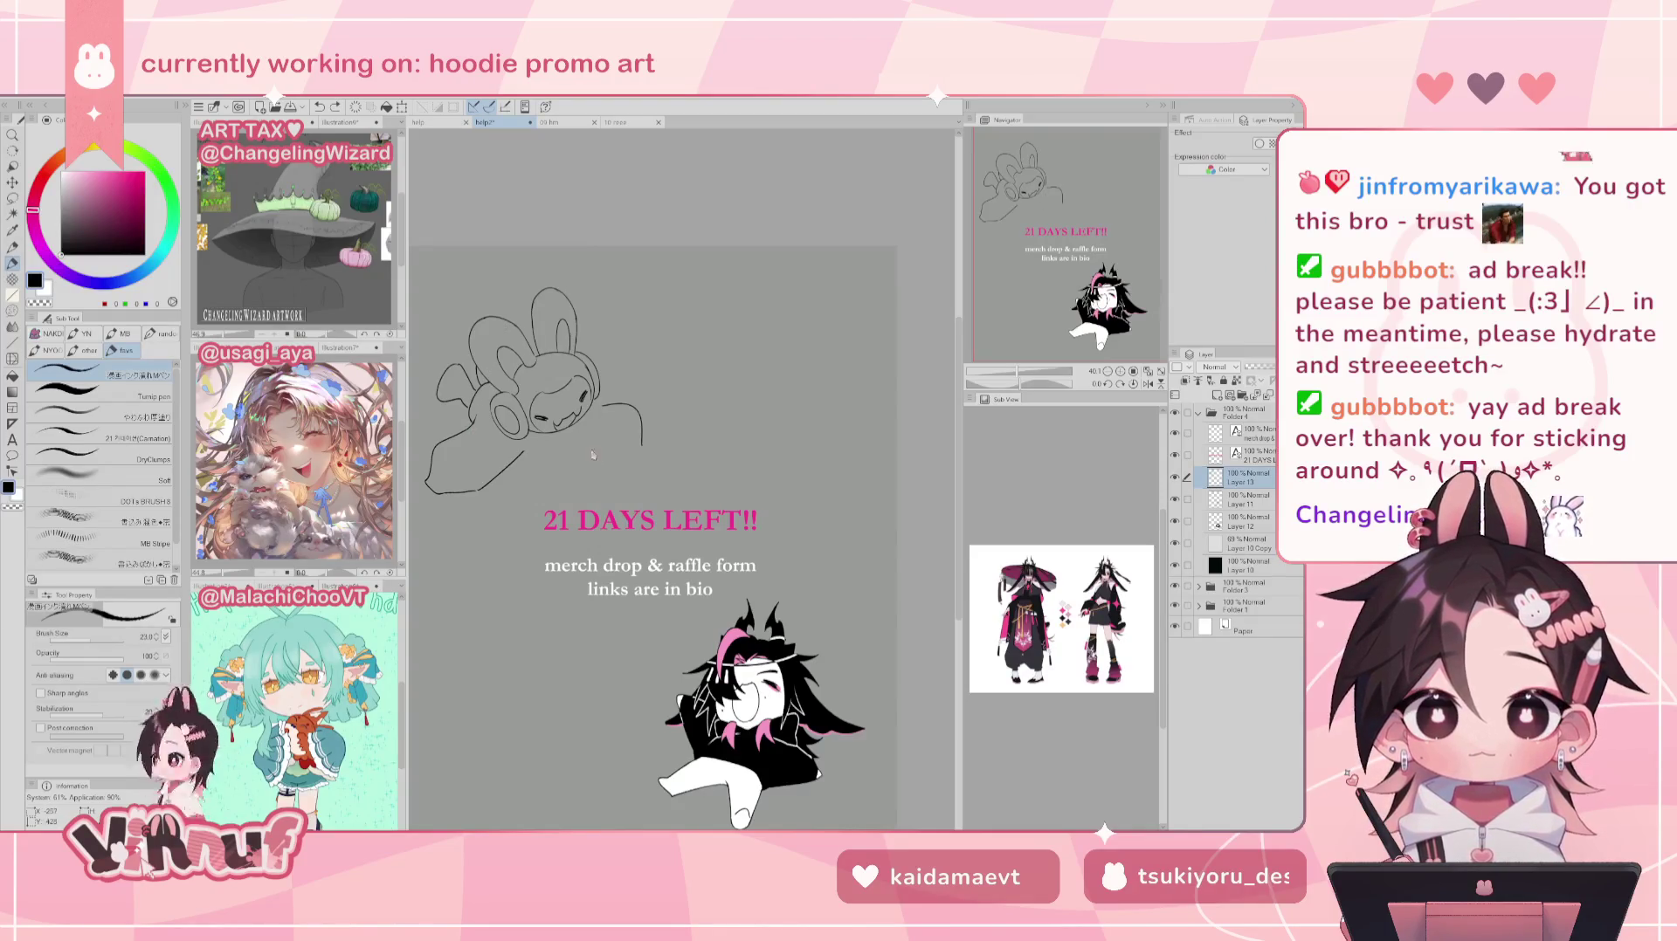
drag(631, 406, 661, 446)
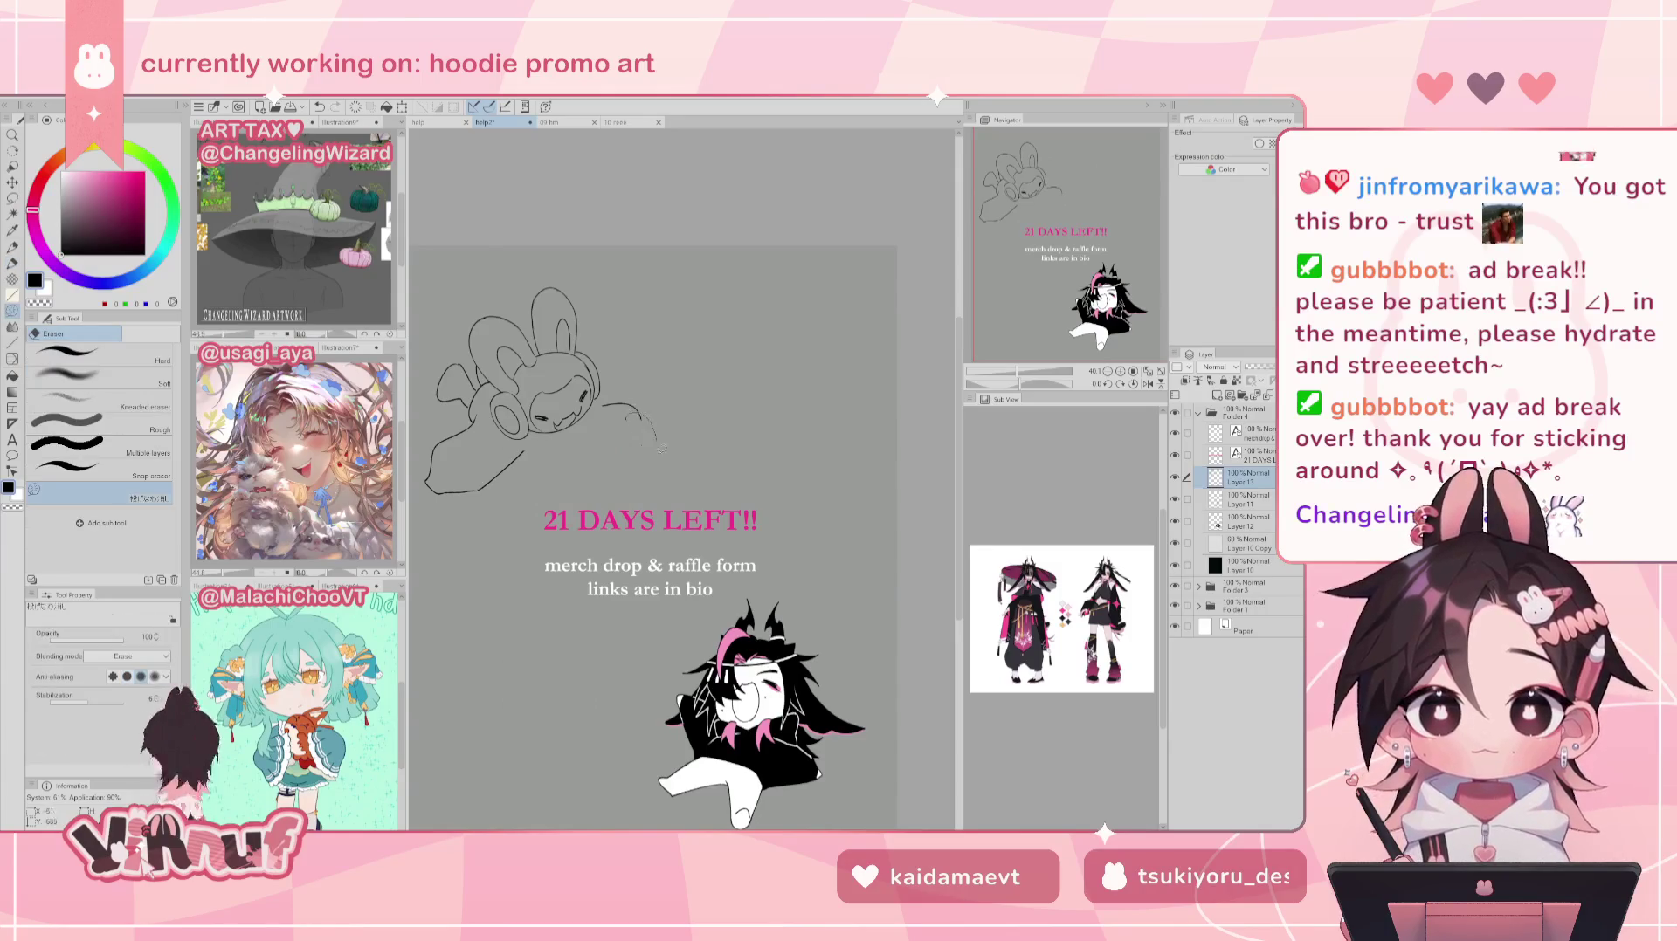
key(p)
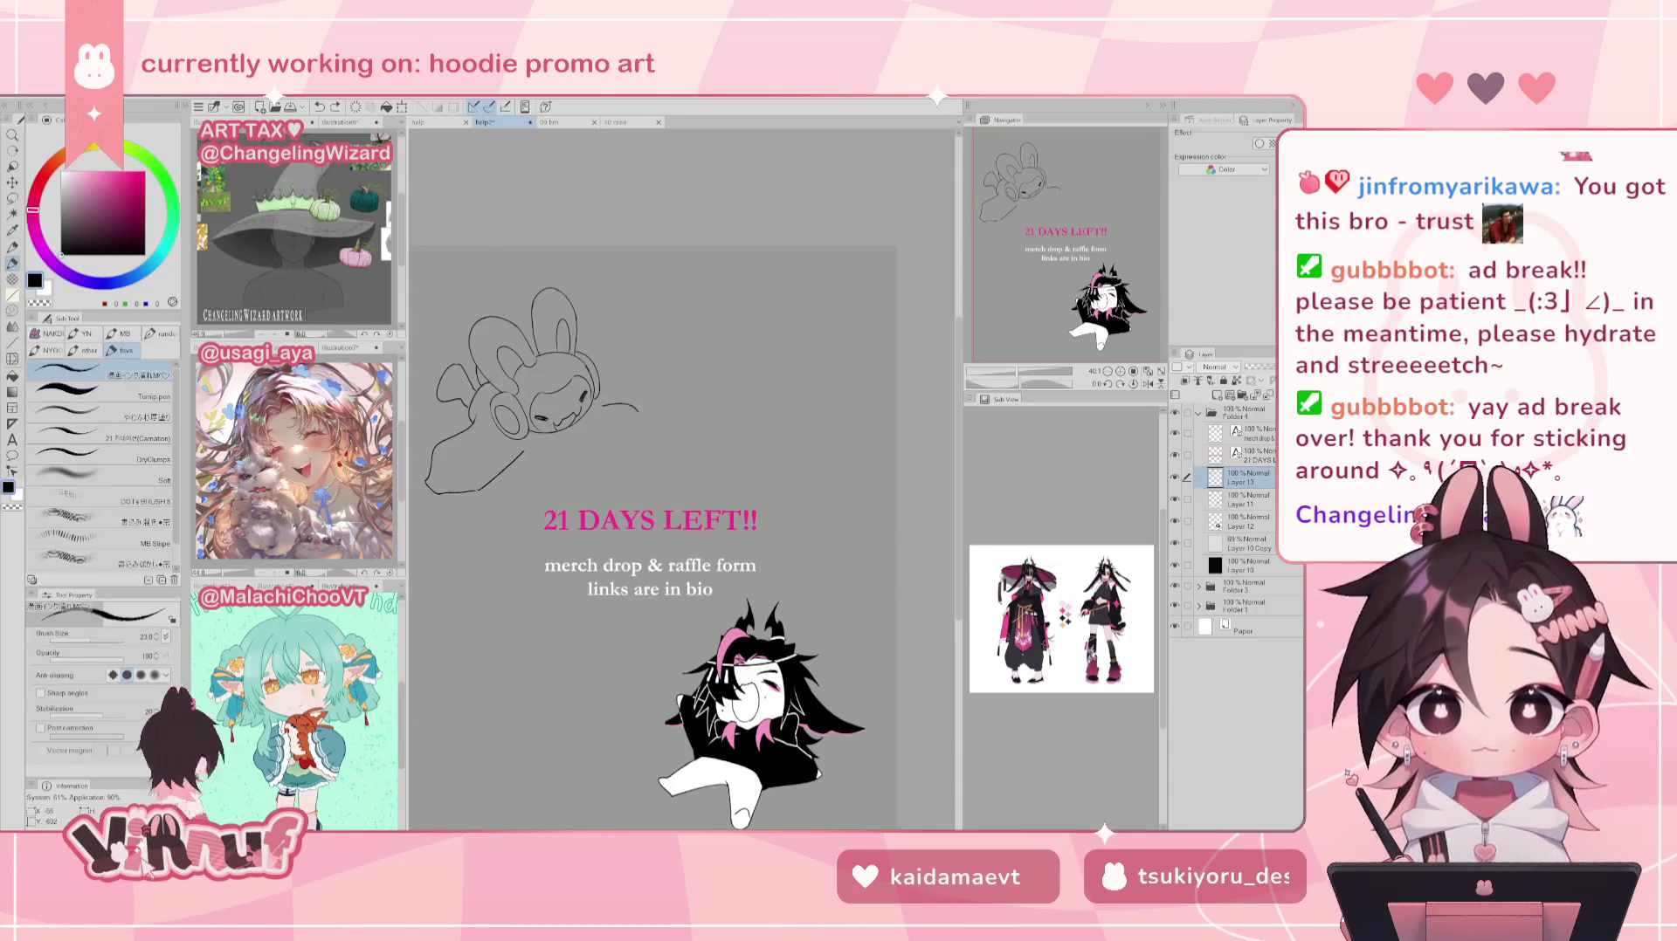
drag(640, 416, 652, 432)
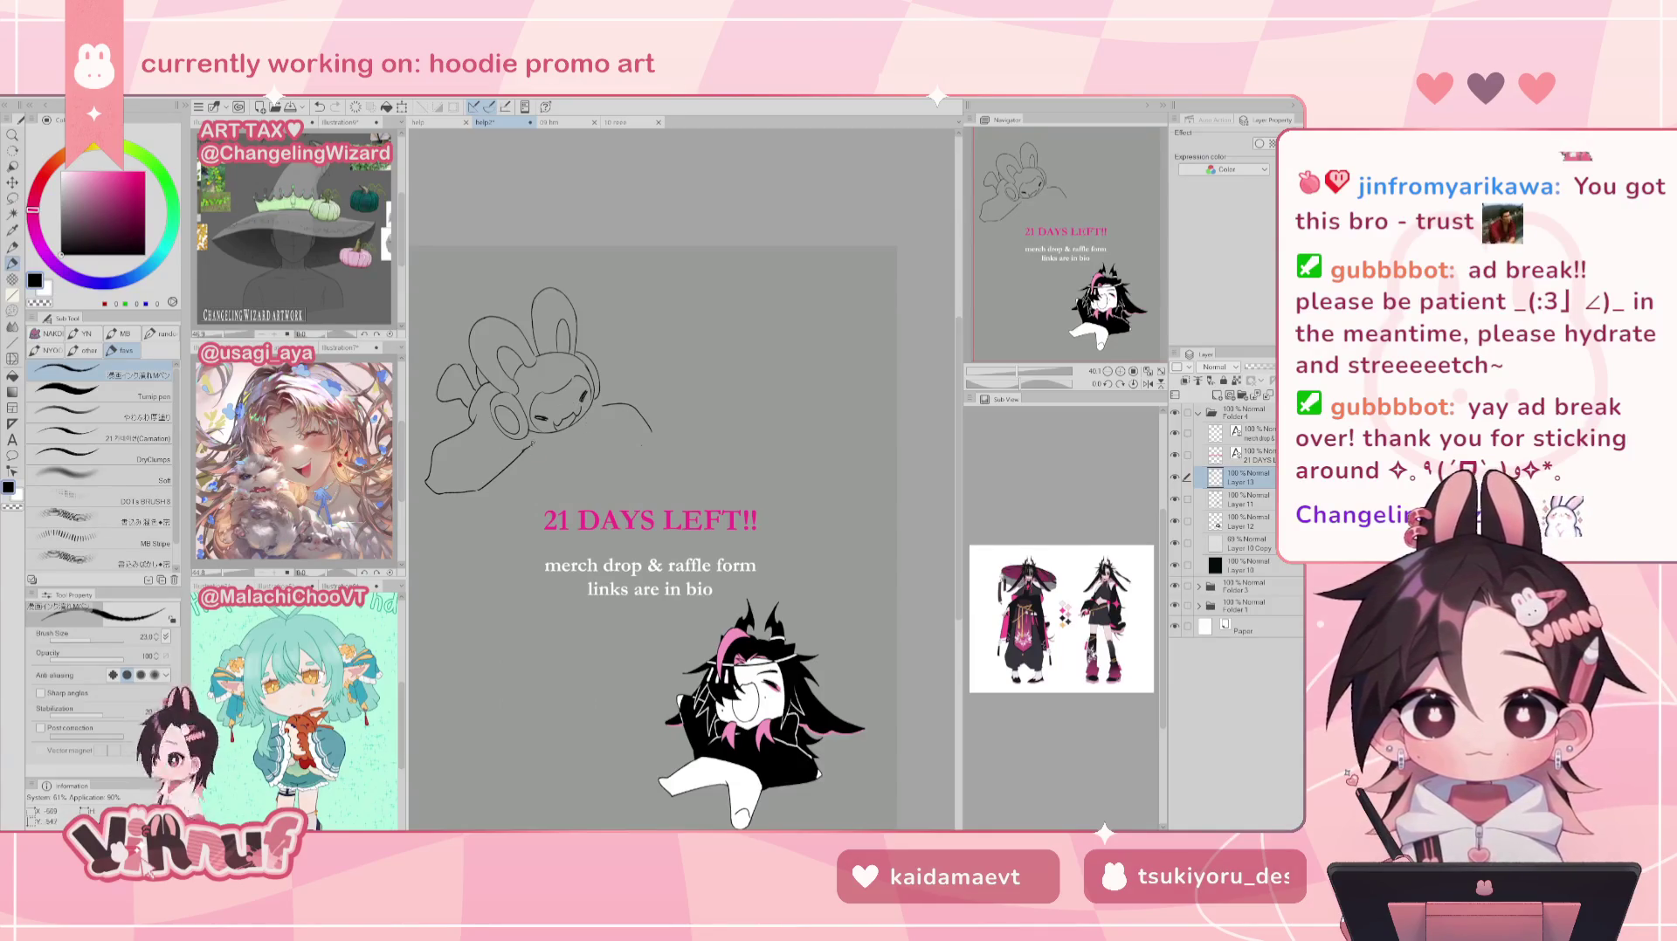
Step: Retry the line near the bunny's face and chin, then mirror the view to check
drag(528, 452, 556, 443)
key(ctrl+z)
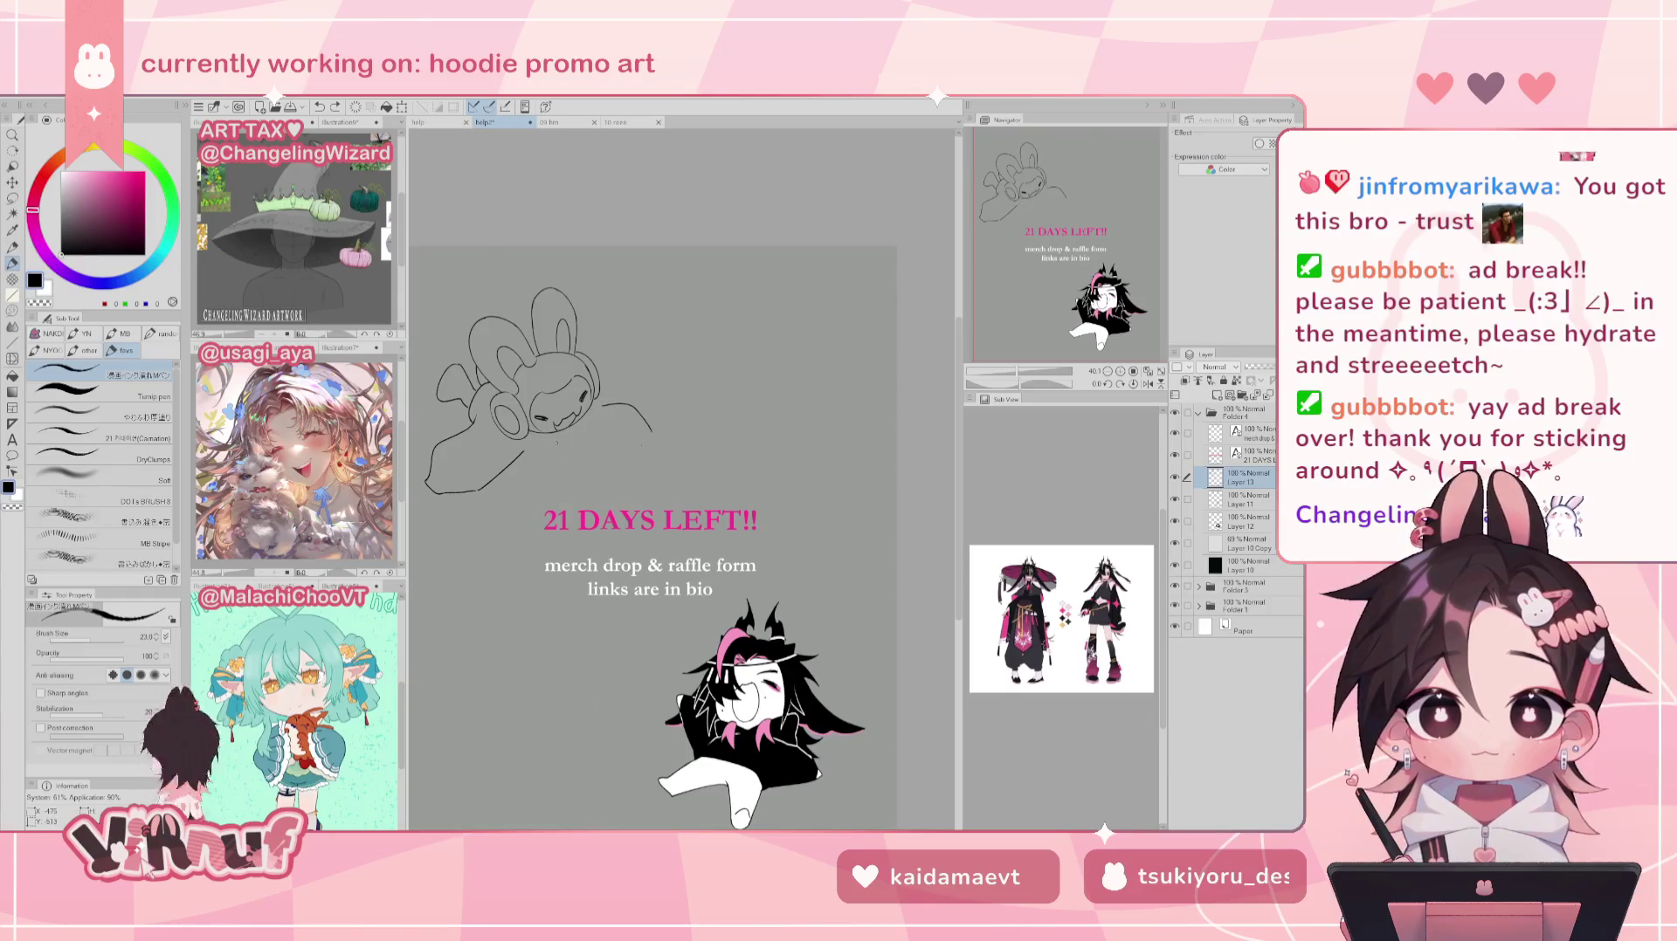
key(ctrl+y)
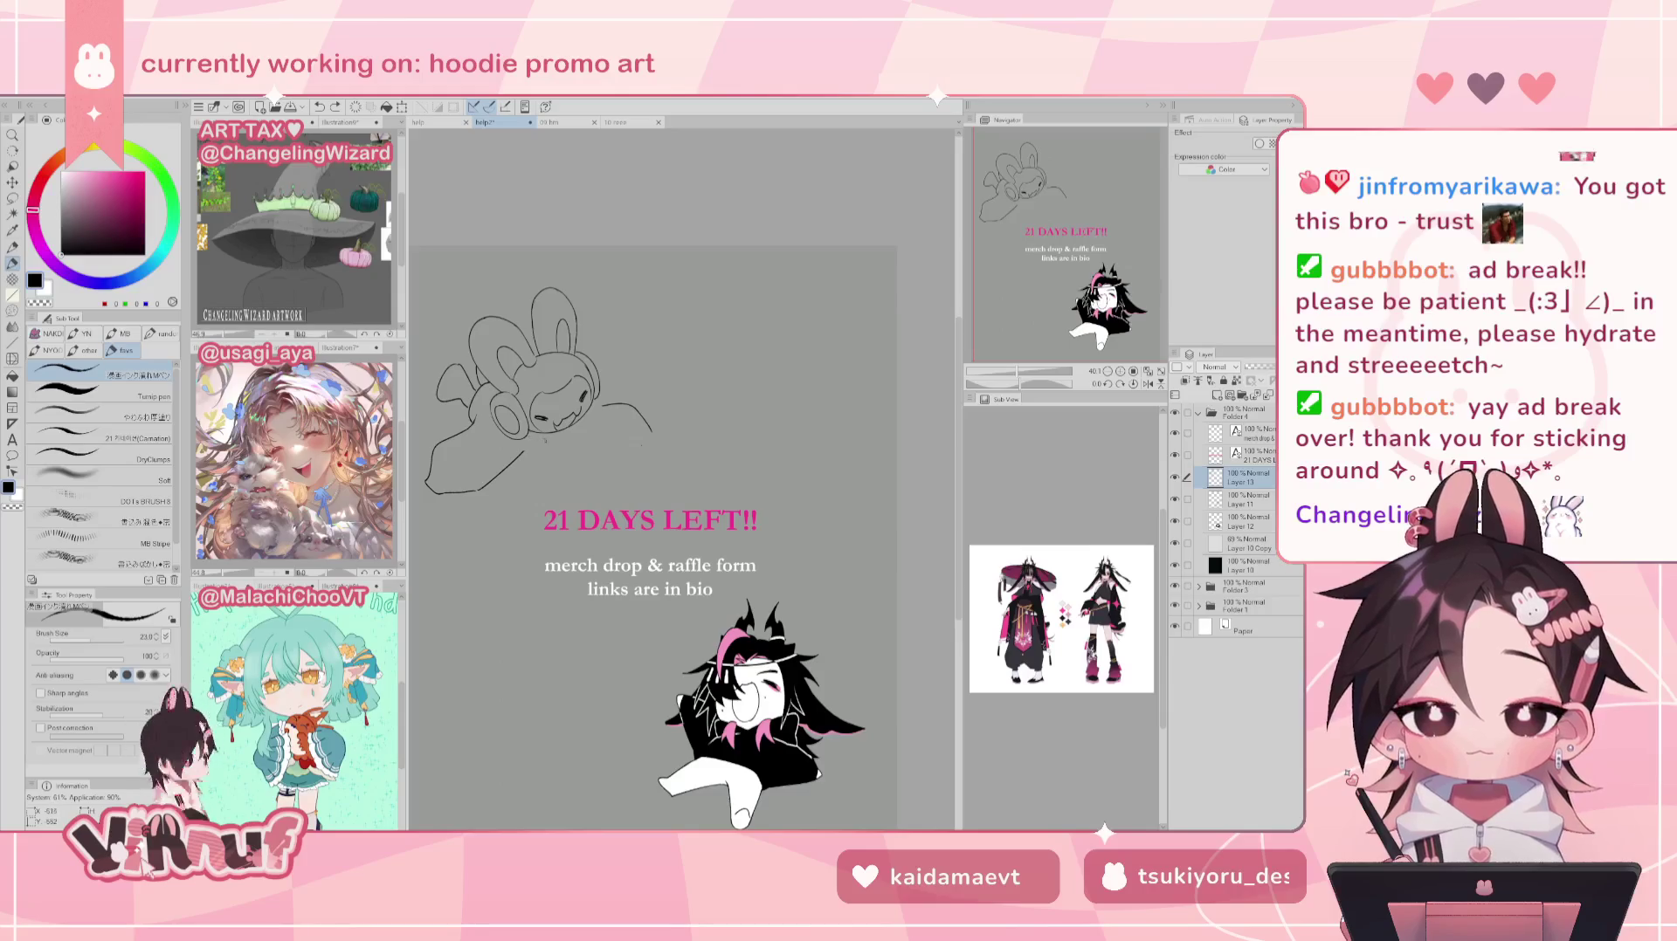
key(ctrl+z)
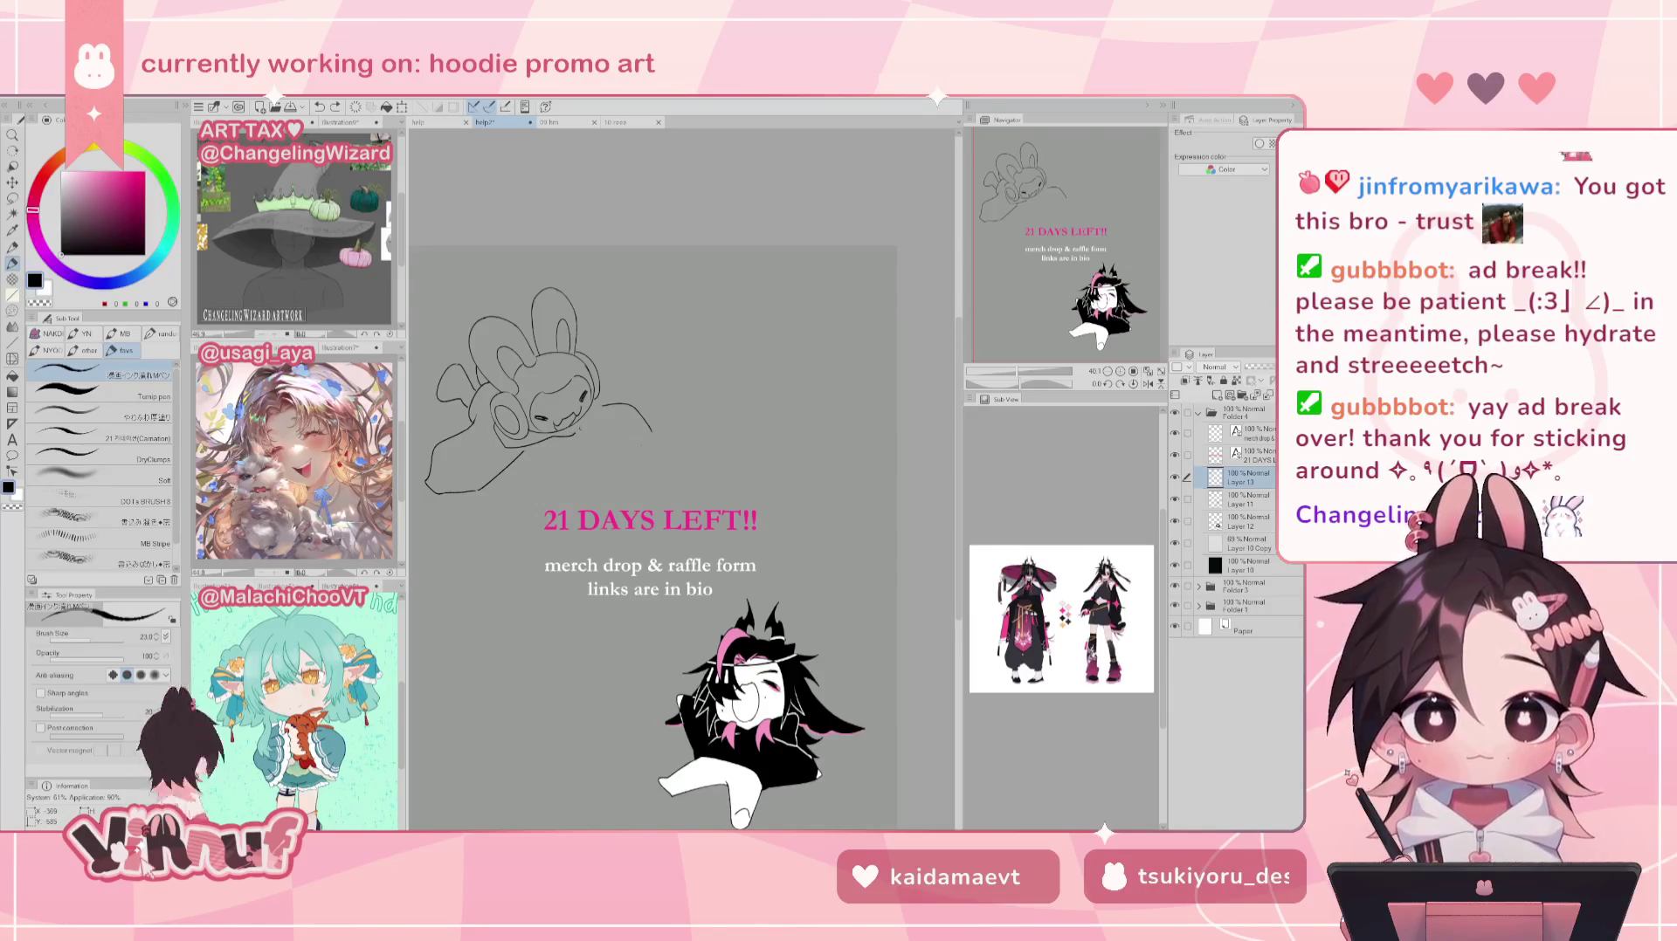
key(ctrl+z)
drag(594, 410, 552, 439)
key(ctrl+z)
key(ctrl+z)
key(ctrl+z)
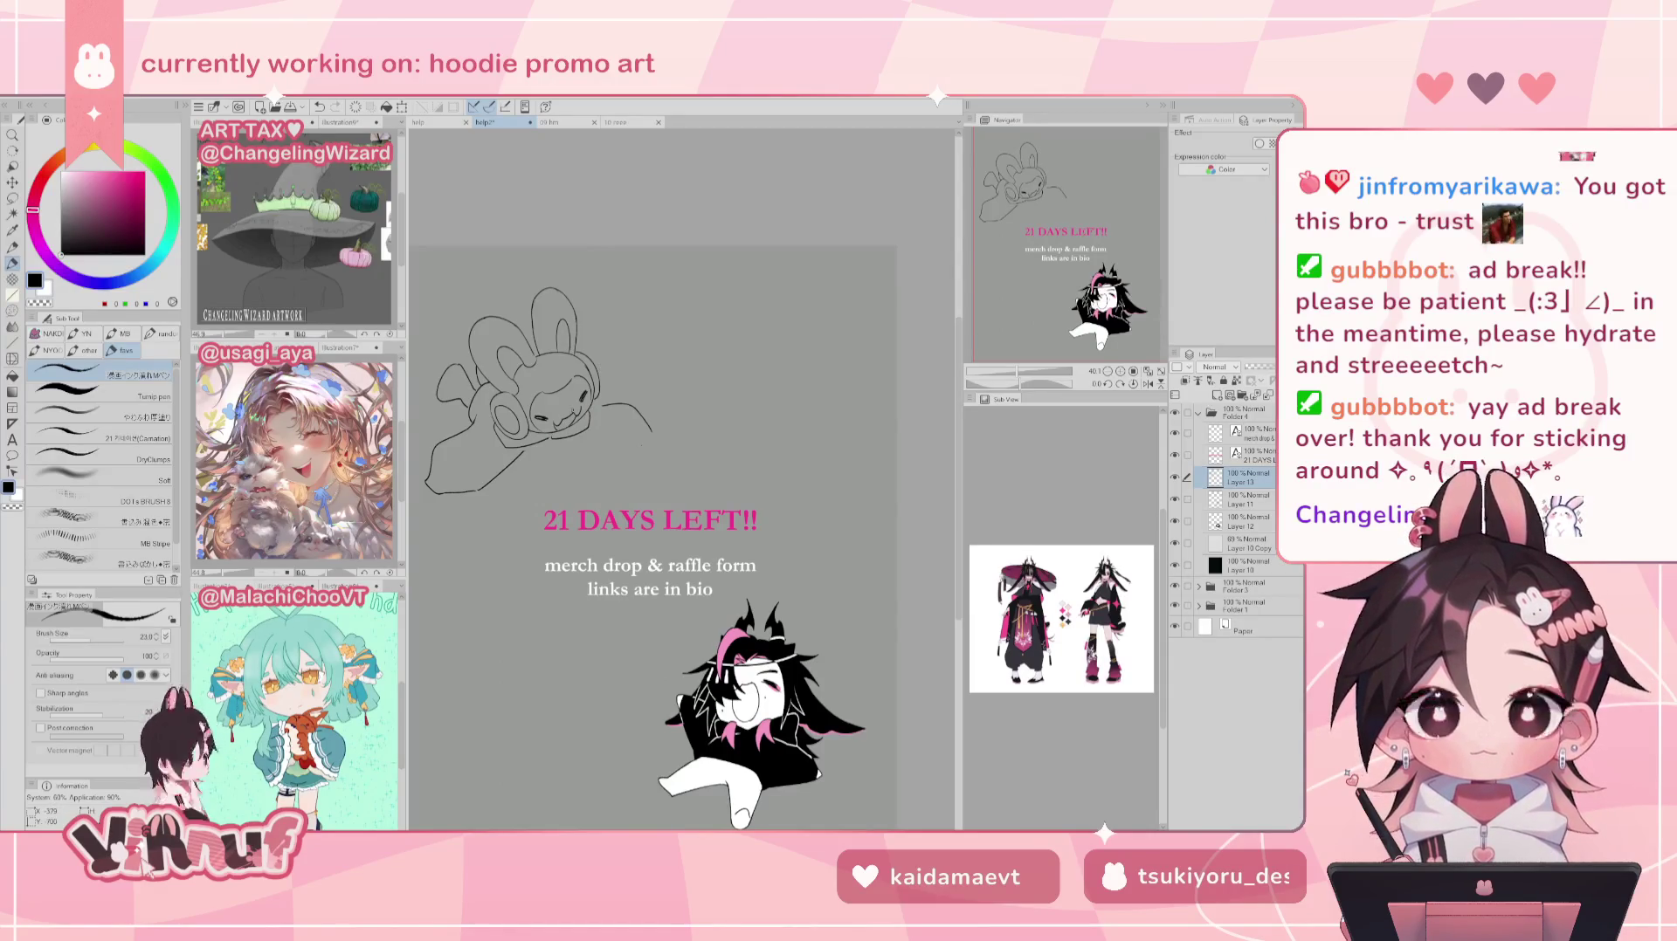
key(h)
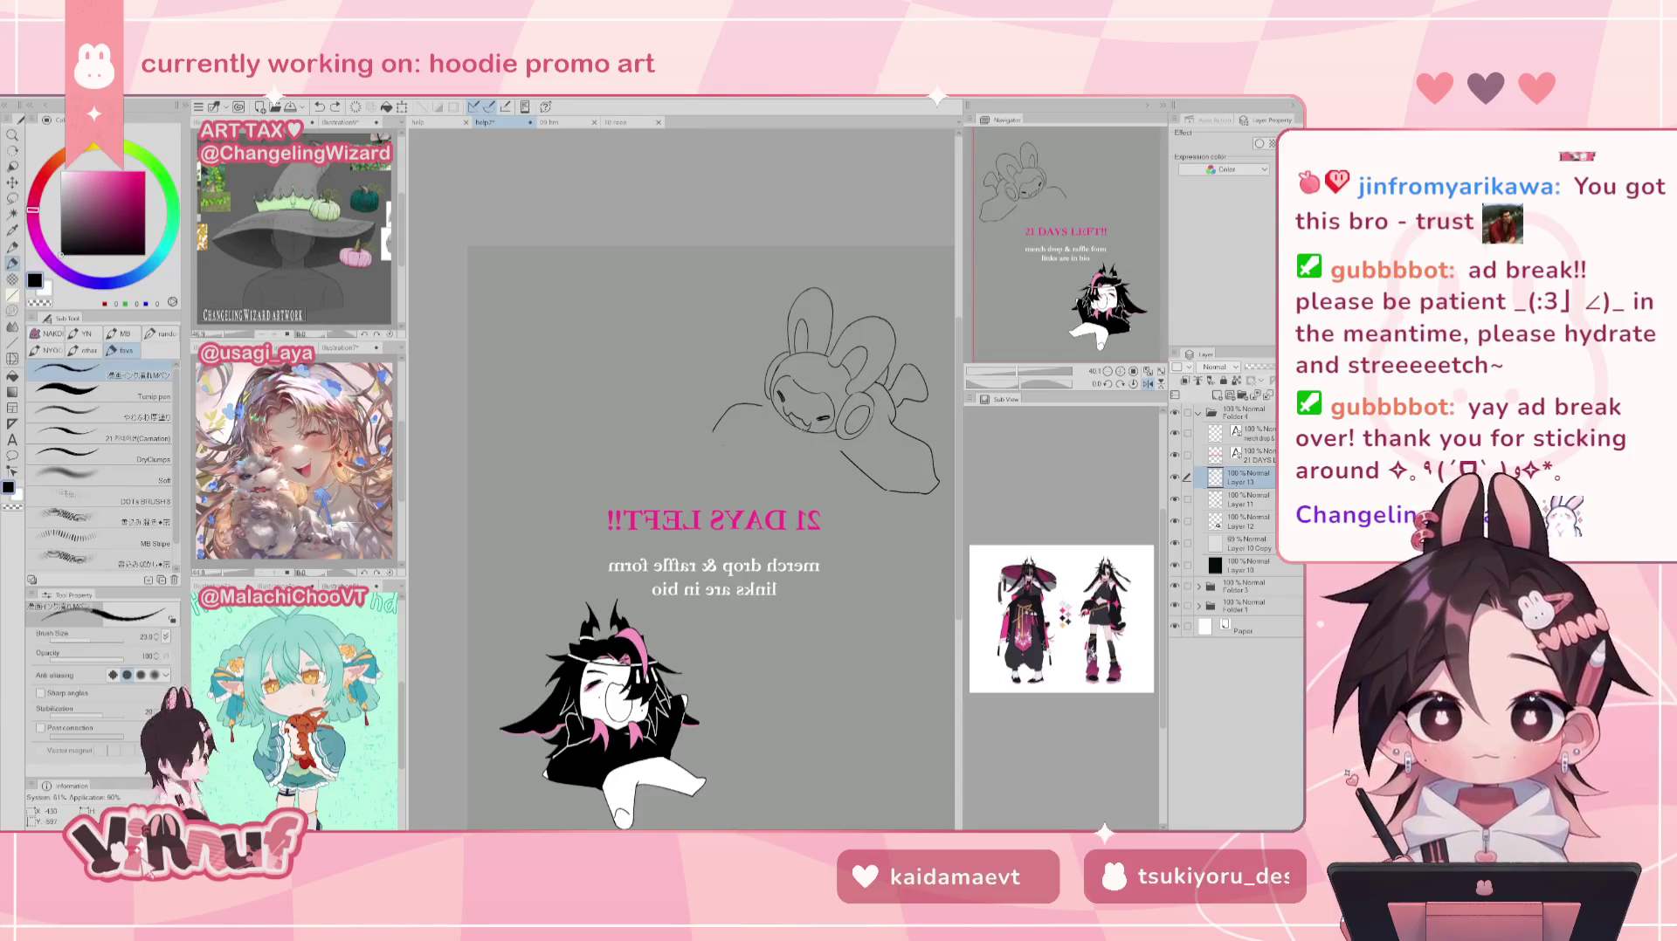
Step: Draw new chin and jaw lines, mirroring the canvas to check proportions
key(h)
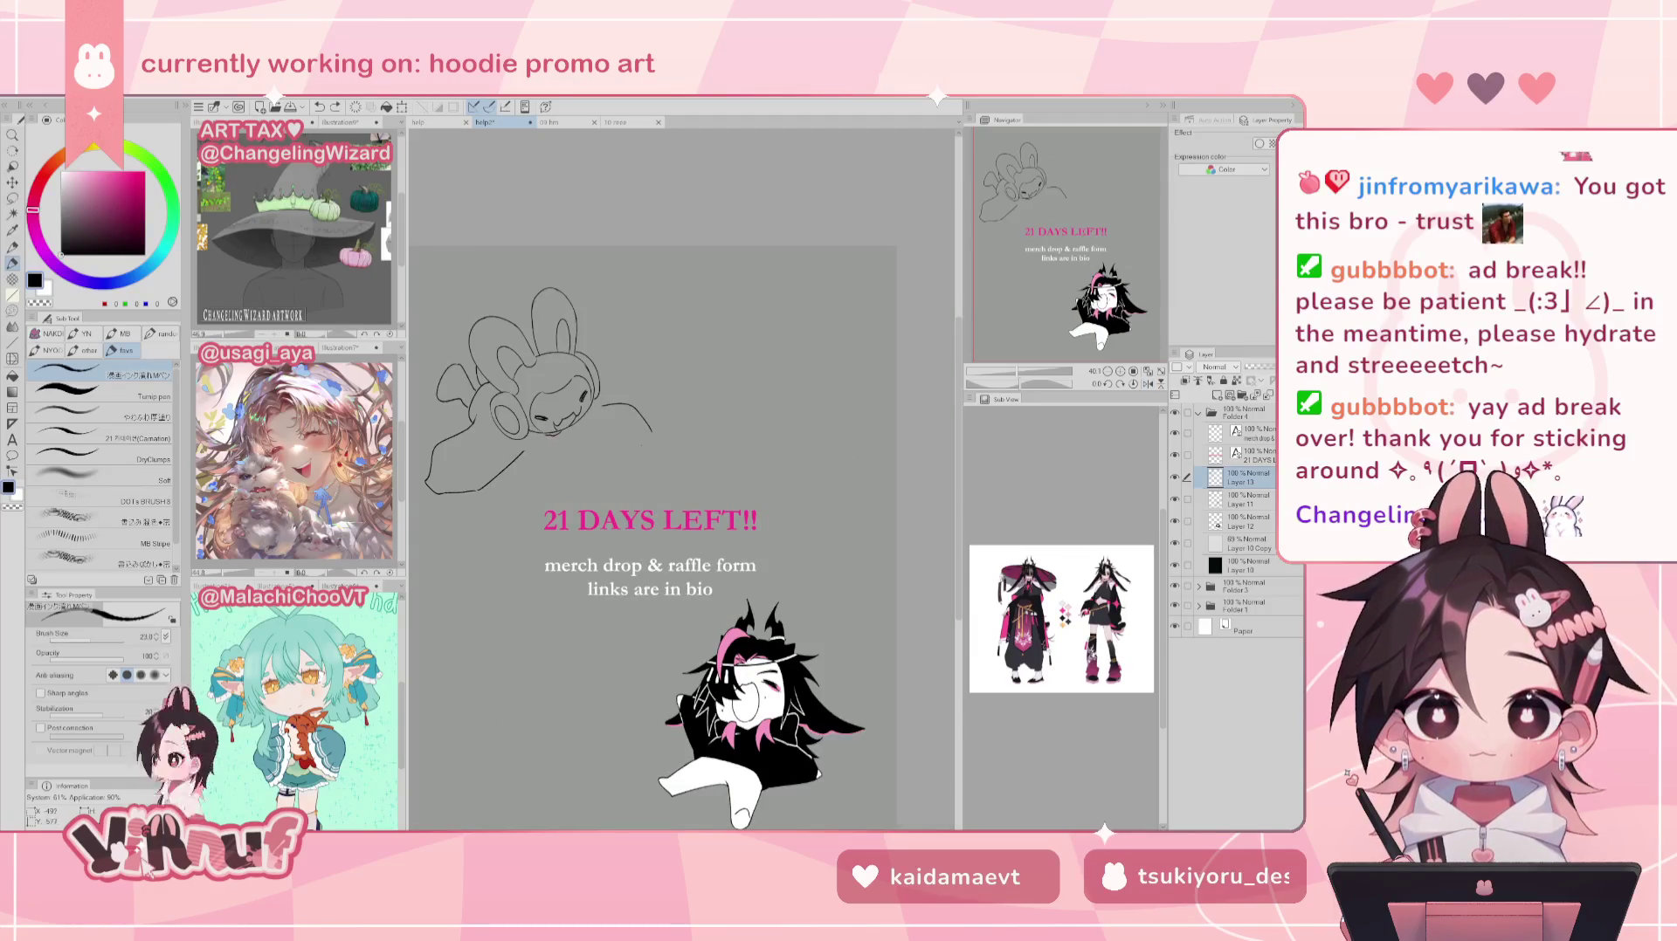
key(ctrl+z)
key(e)
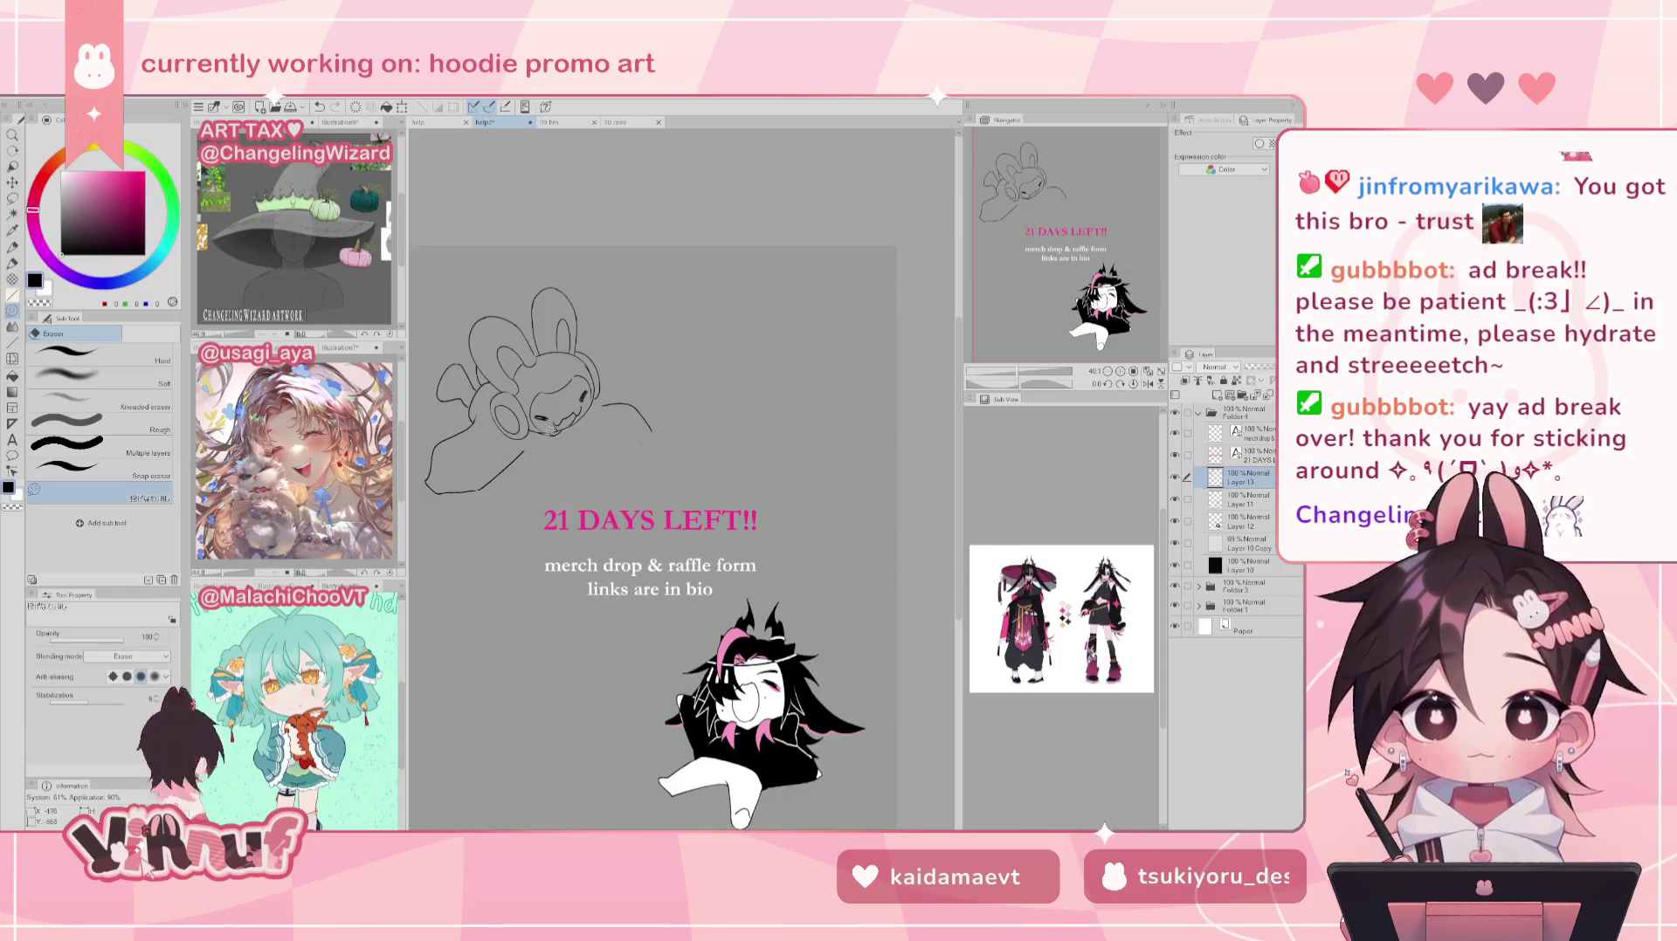
key(p)
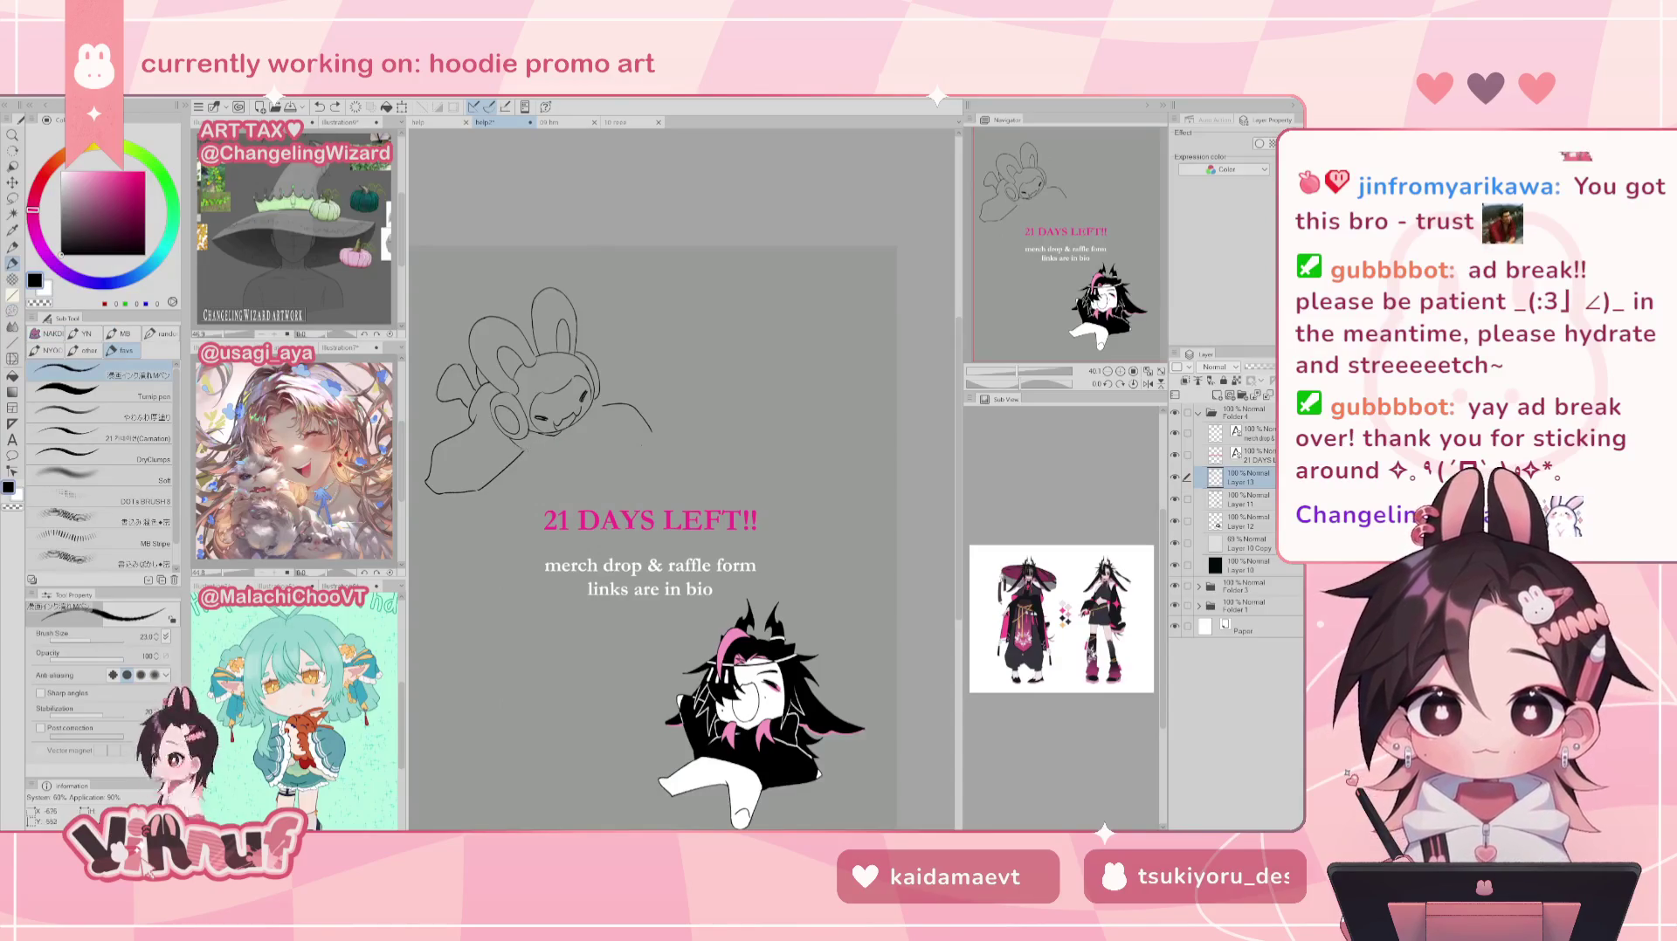
key(h)
key(ctrl+z)
drag(774, 409, 860, 451)
key(h)
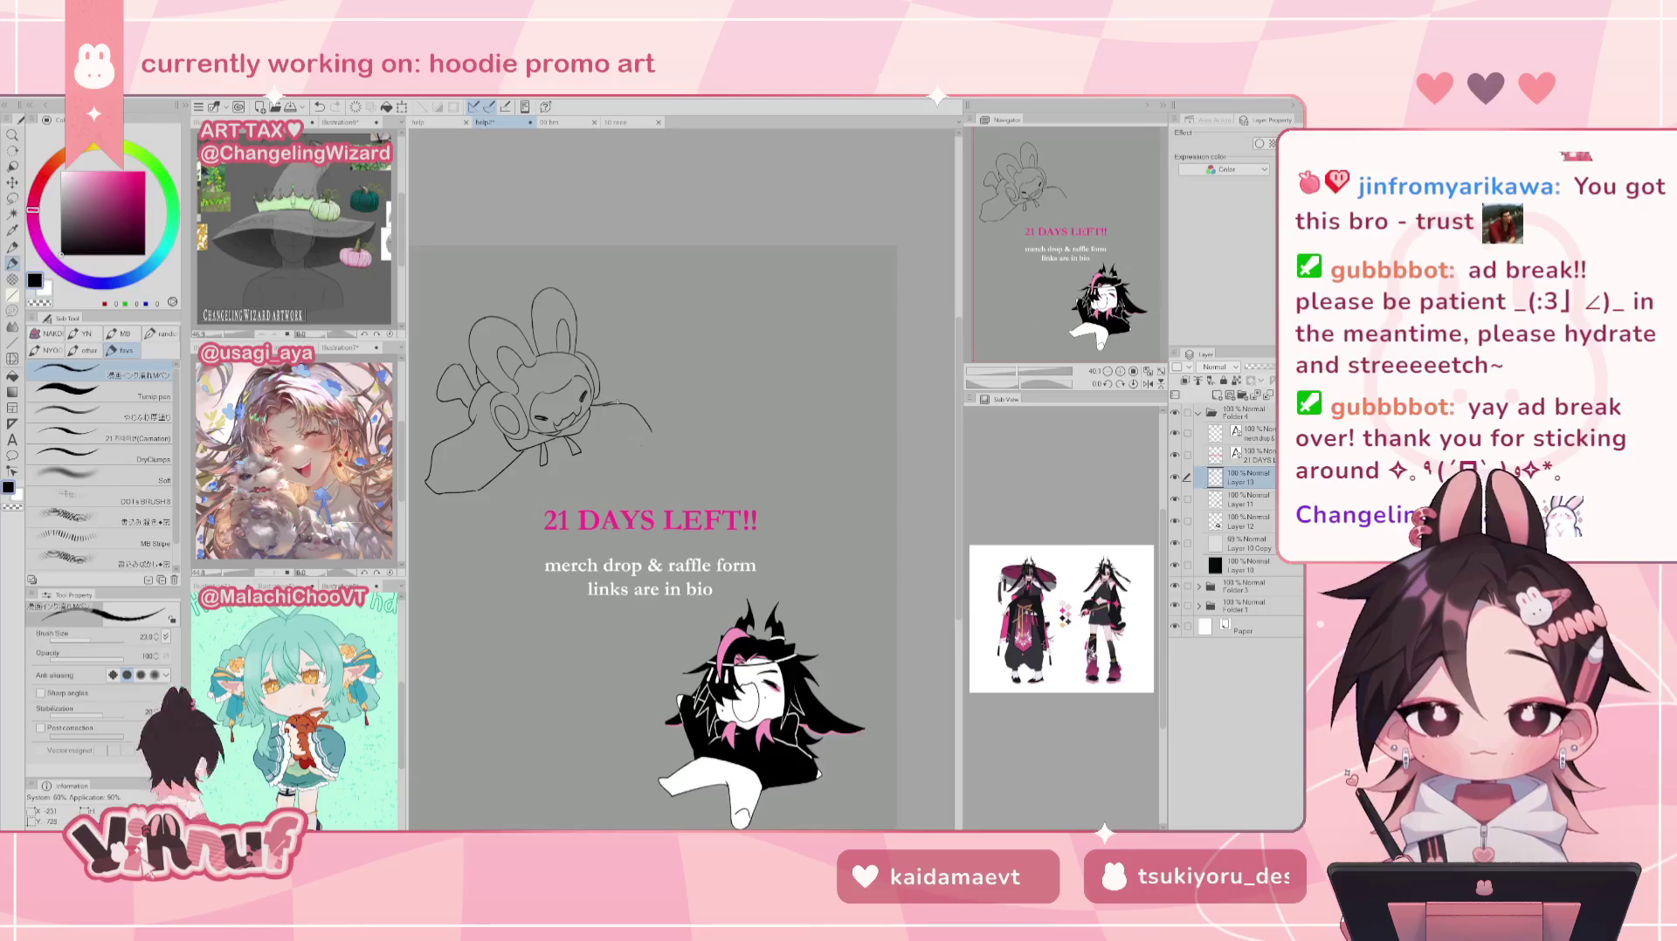
key(e)
key(p)
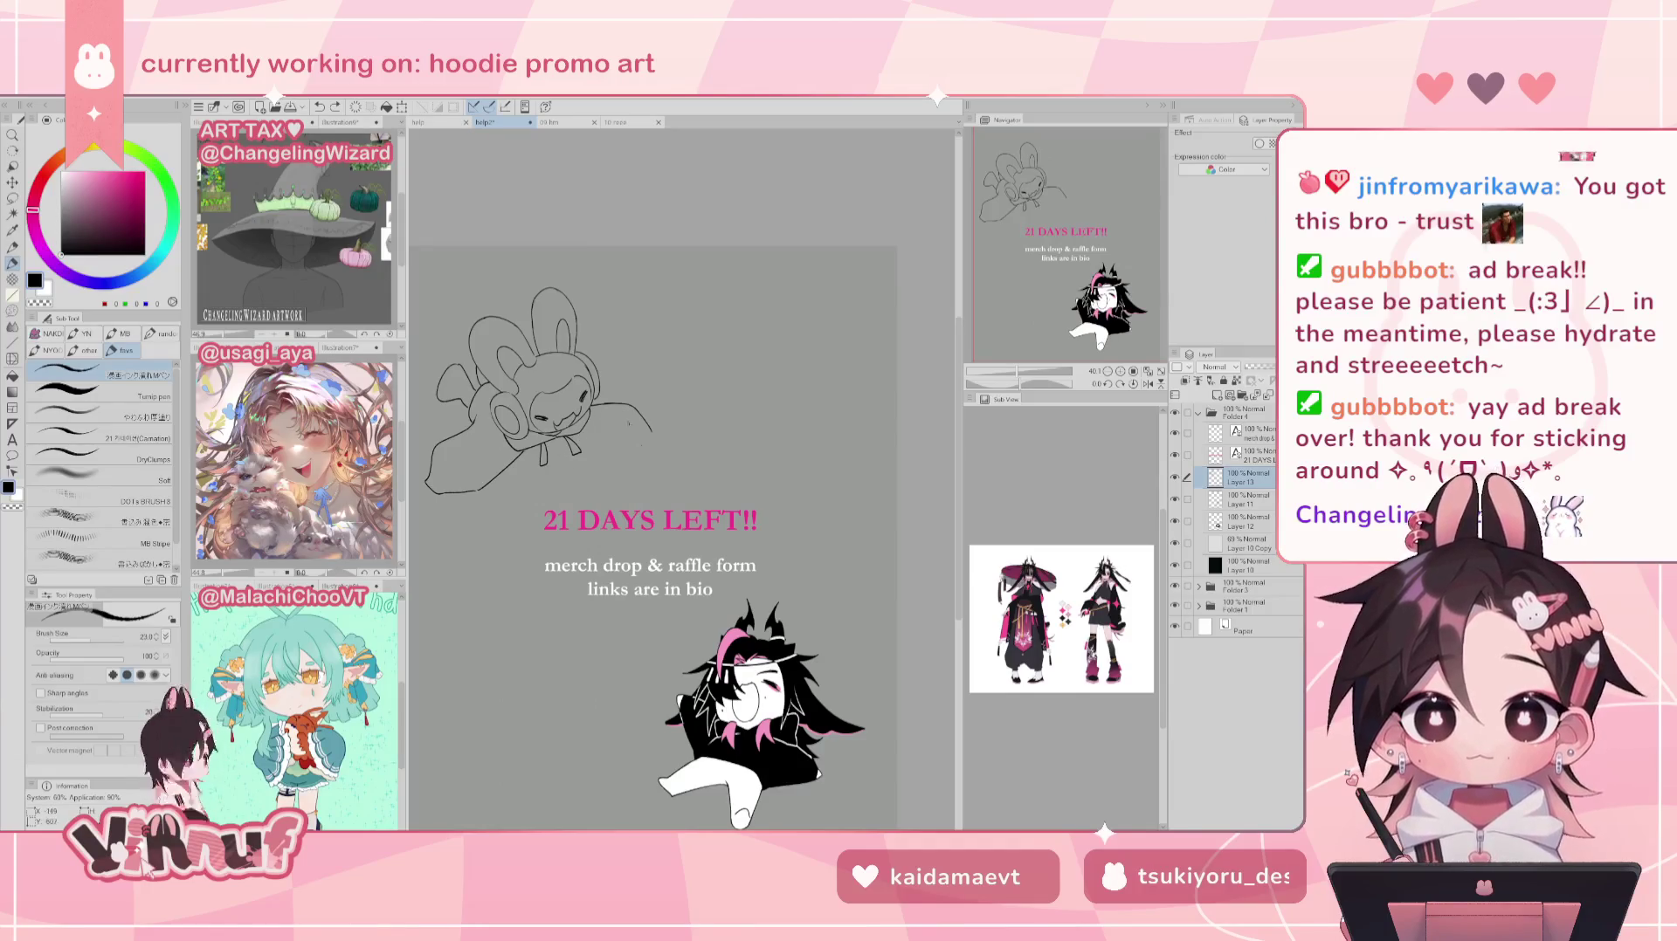
key(h)
key(h)
key(e)
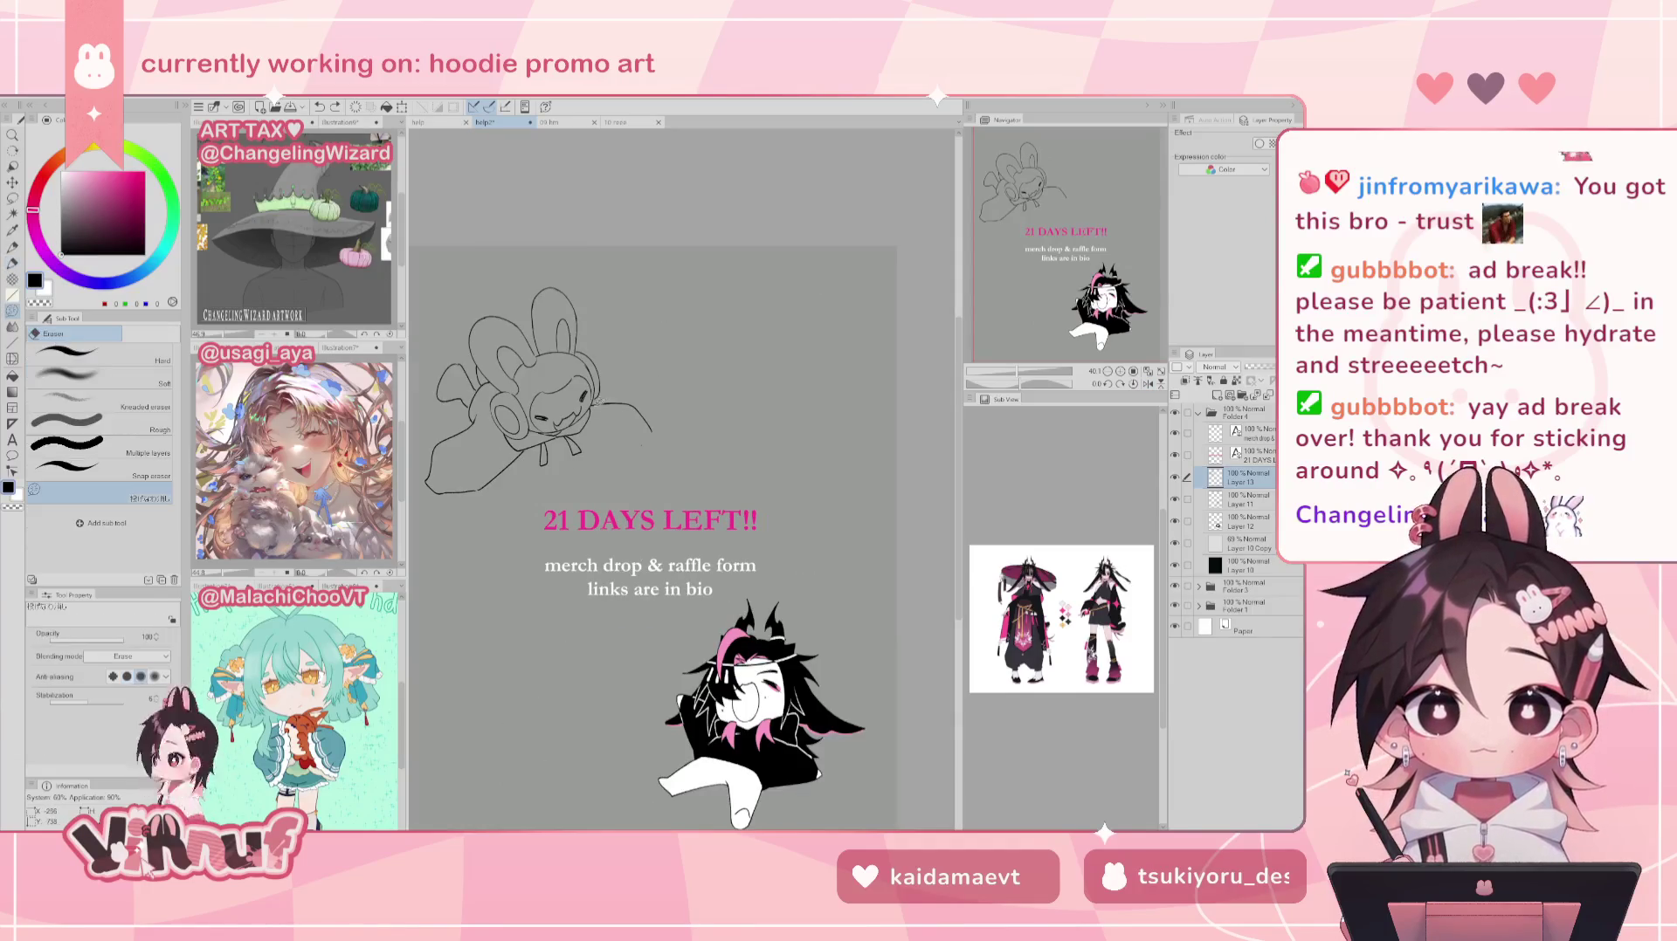
Step: Erase the old cheek stroke and redraw the bunny's cheek and chin lines with the pen
drag(600, 403, 651, 432)
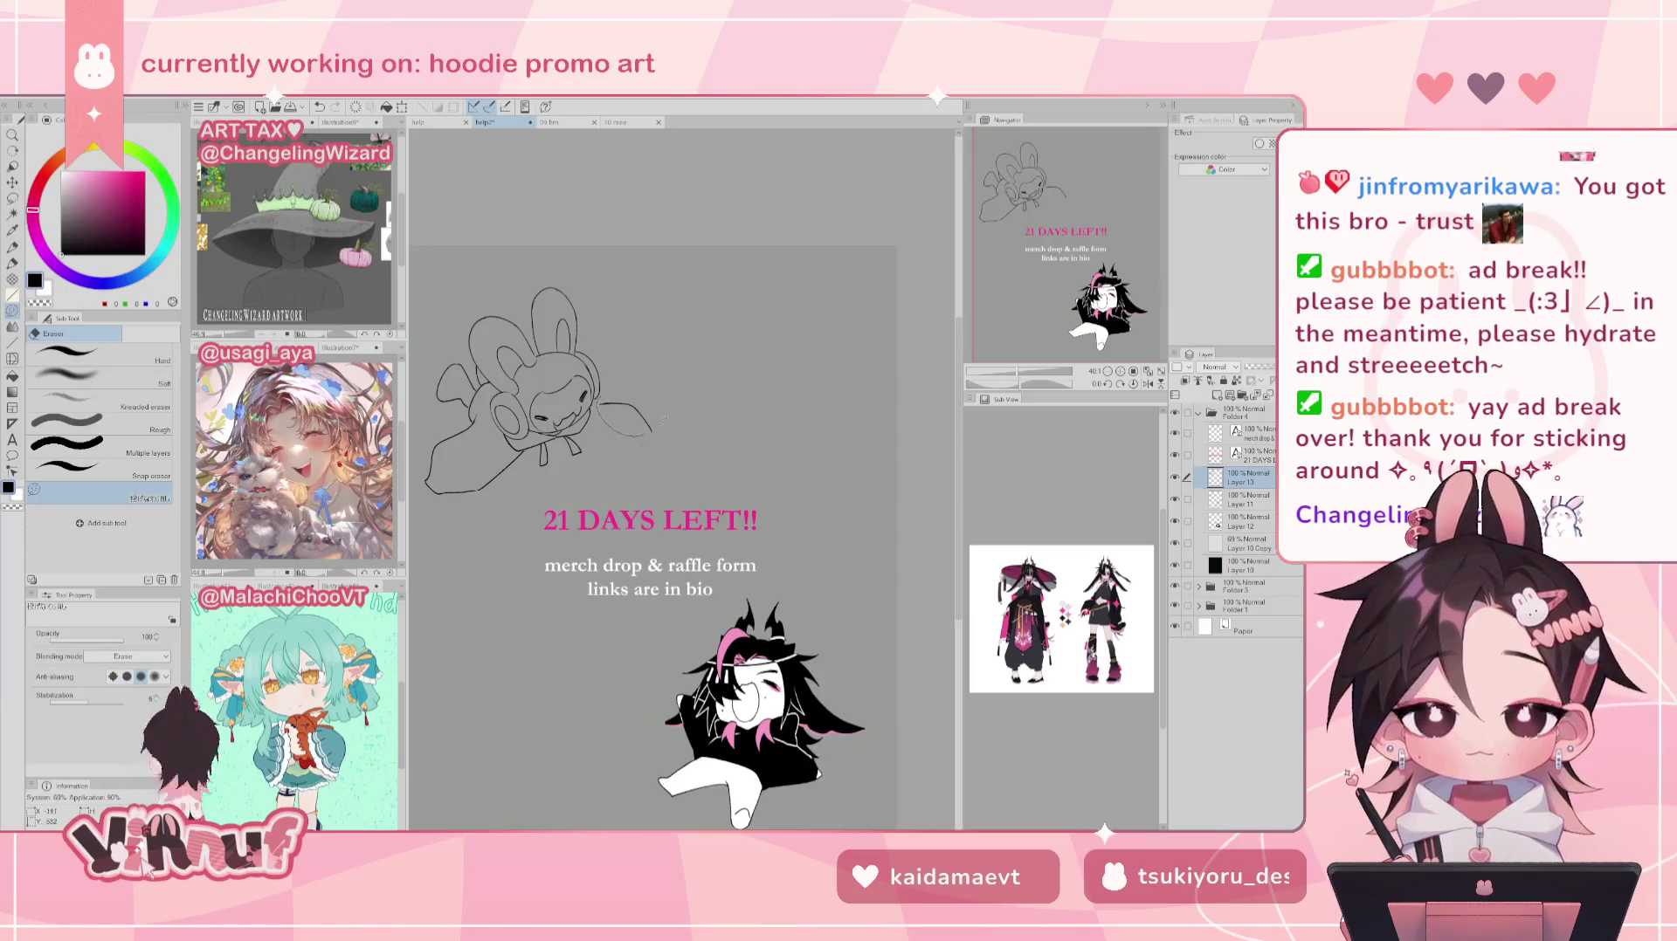
key(p)
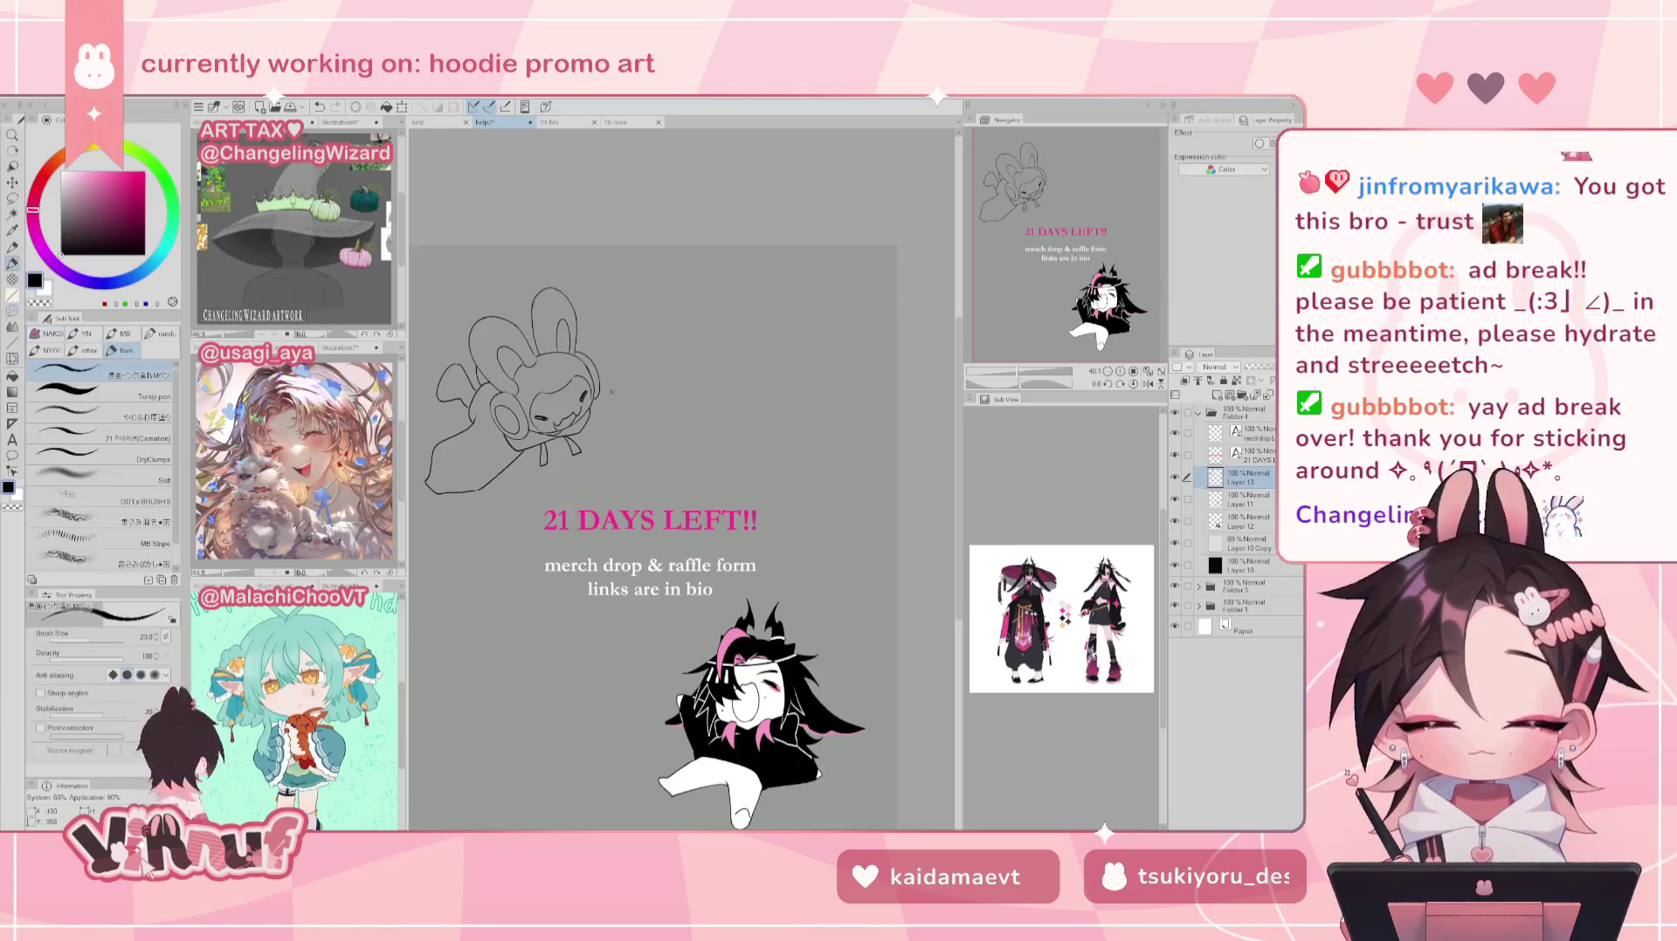
mouse_move(603, 376)
mouse_down()
mouse_move(630, 409)
mouse_move(597, 441)
mouse_move(635, 448)
mouse_up()
key(ctrl+z)
key(ctrl+z)
key(ctrl+z)
key(ctrl+z)
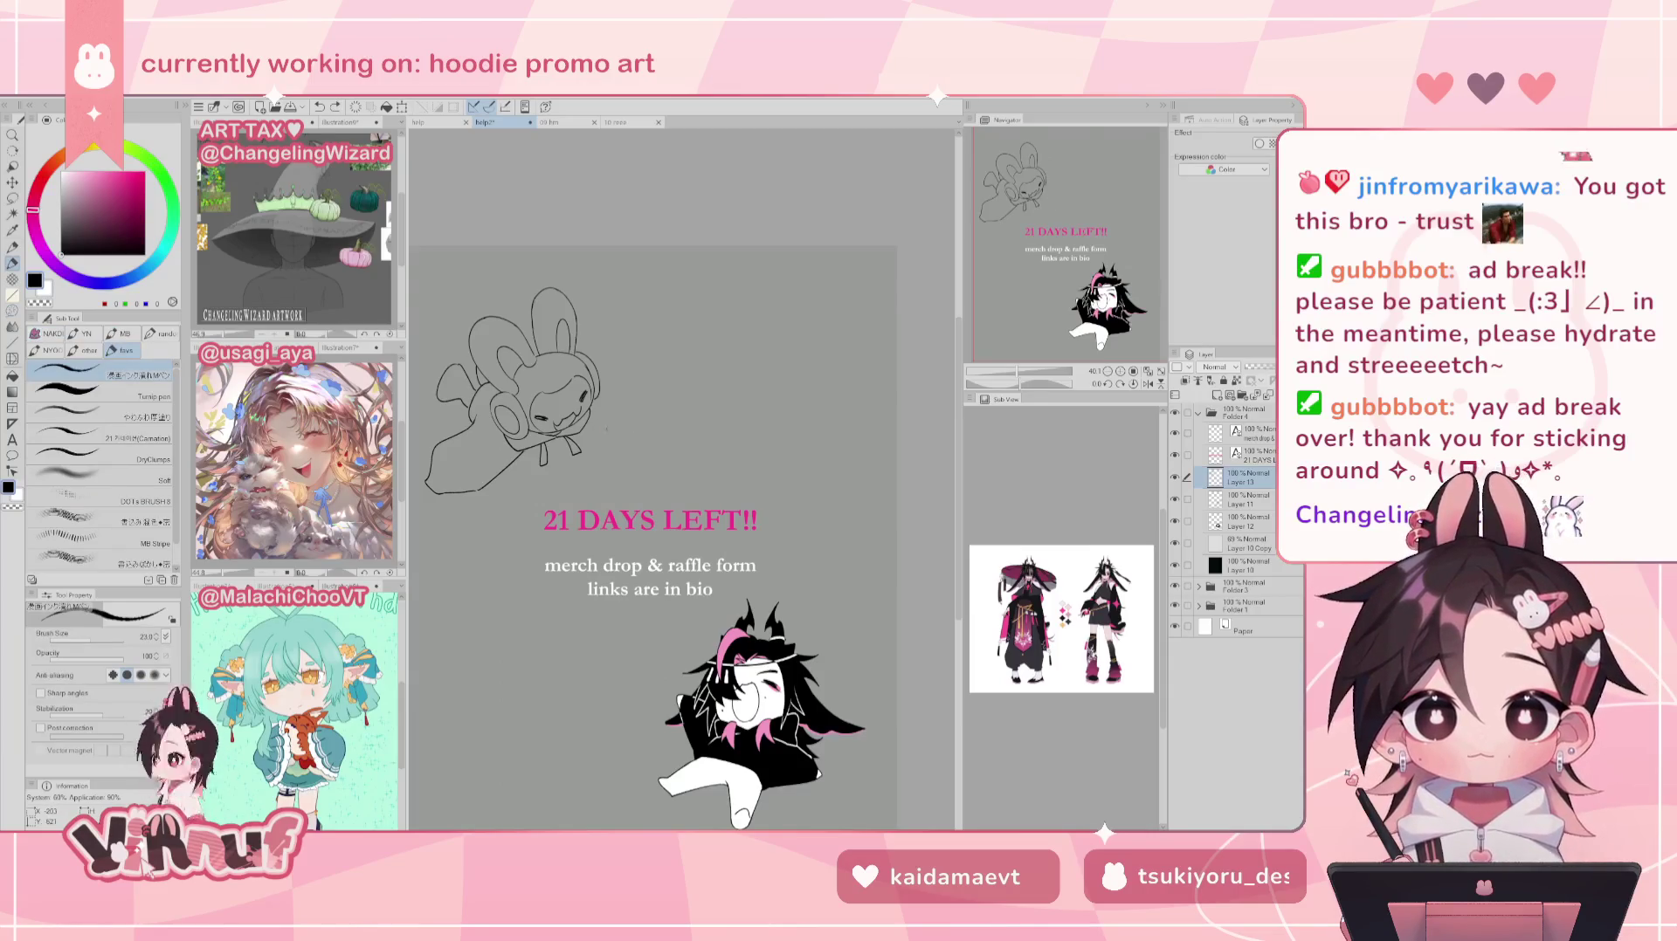
key(ctrl+z)
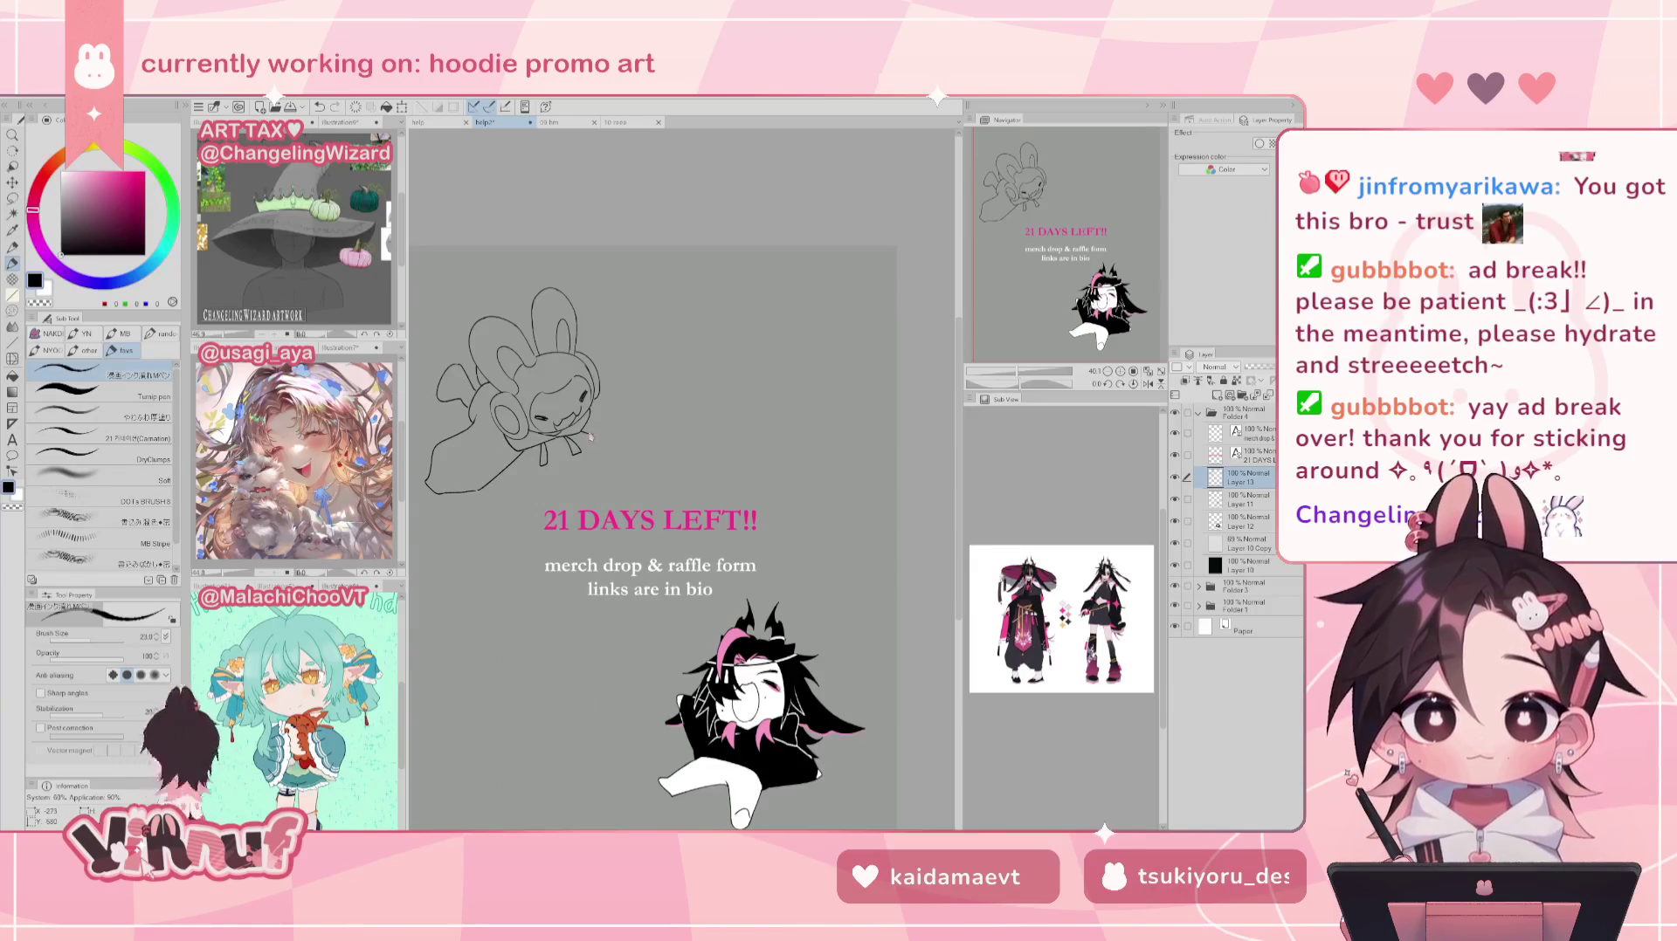
drag(596, 434, 642, 452)
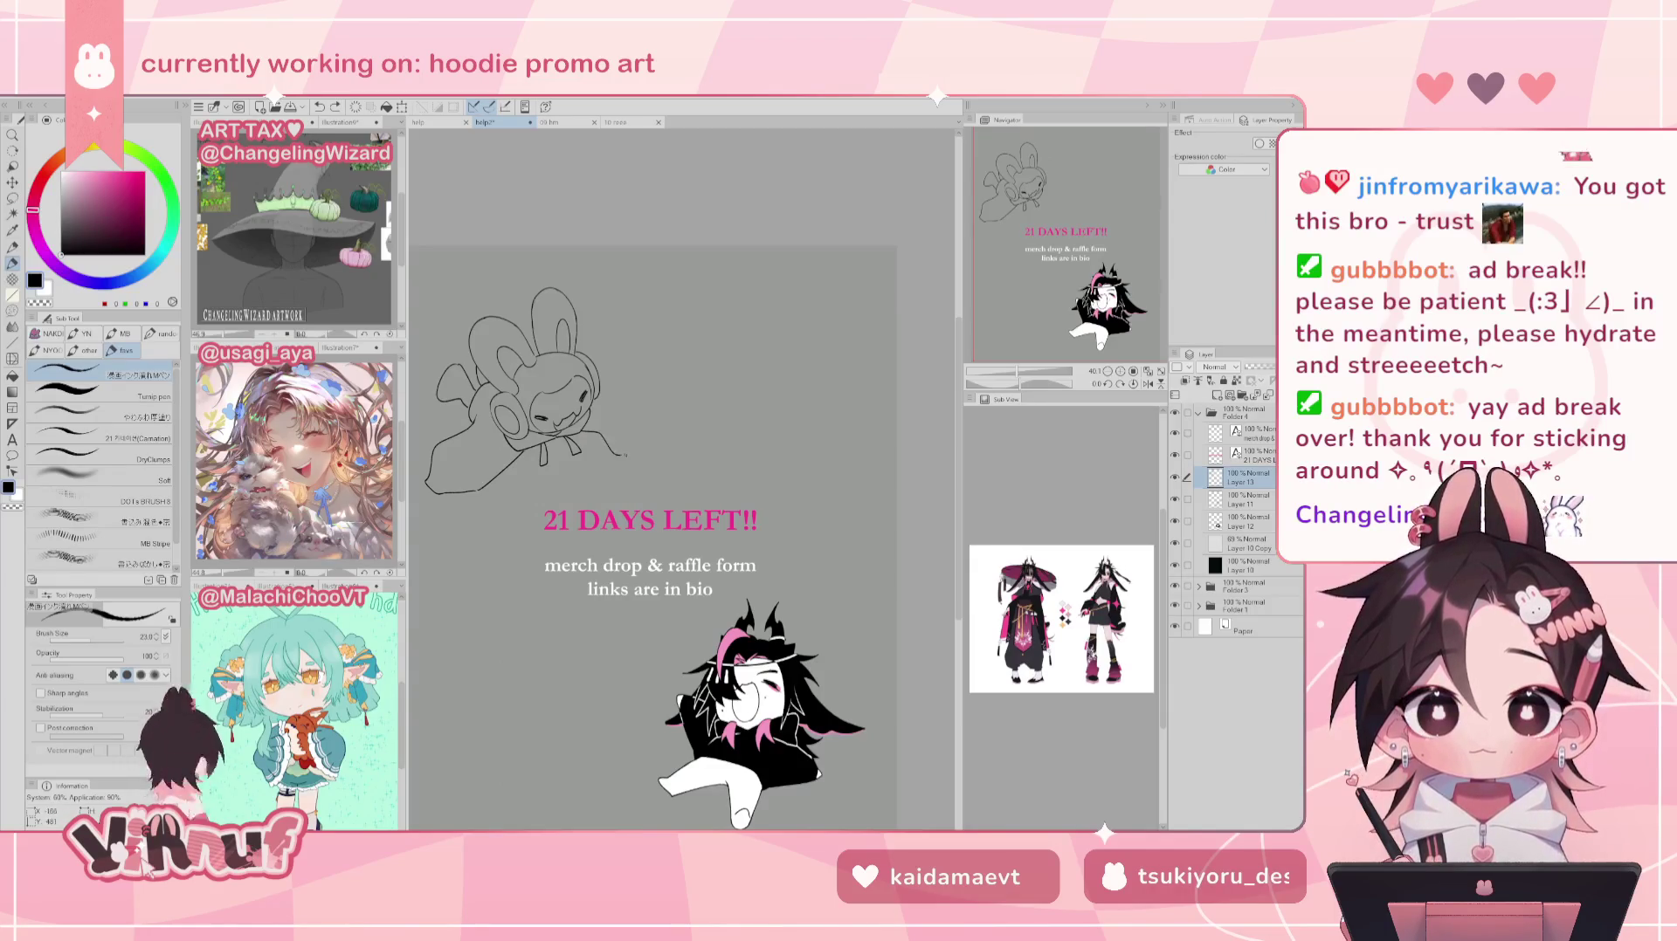
drag(609, 378, 644, 407)
key(ctrl+z)
Step: Sketch the bunny's lower-left edge in mirrored view, comparing versions with undo and redo
key(ctrl+z)
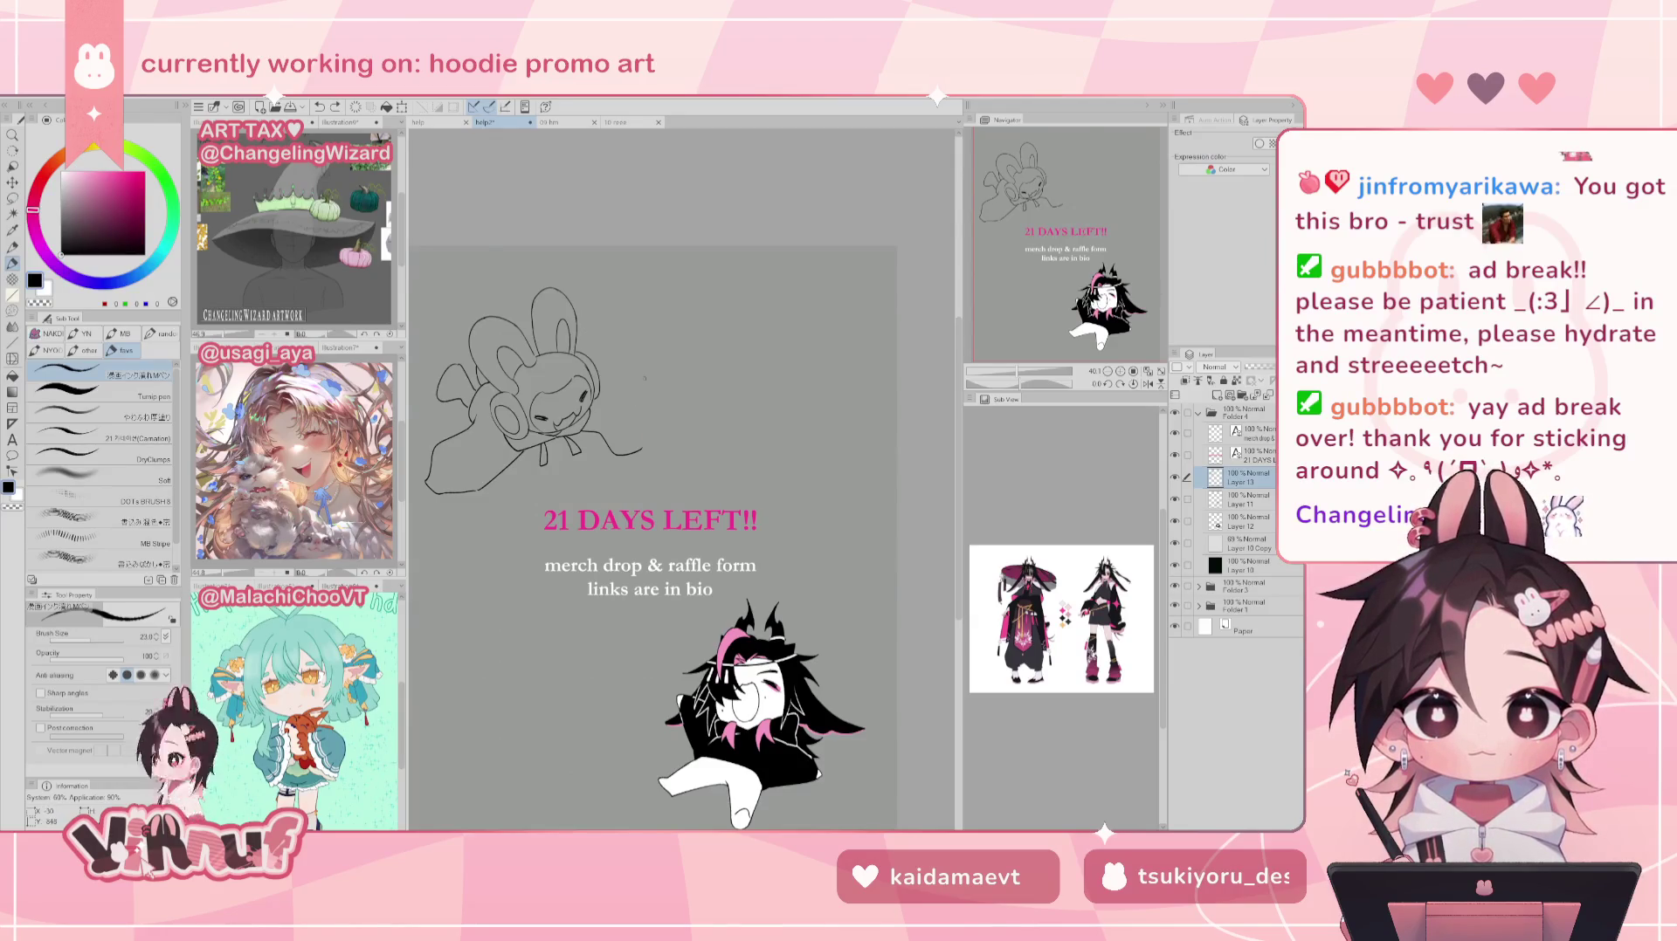
key(h)
key(ctrl+z)
mouse_move(780, 433)
mouse_down()
mouse_move(714, 443)
mouse_move(725, 455)
mouse_move(714, 434)
mouse_up()
key(ctrl+z)
key(ctrl+z)
drag(750, 370, 714, 434)
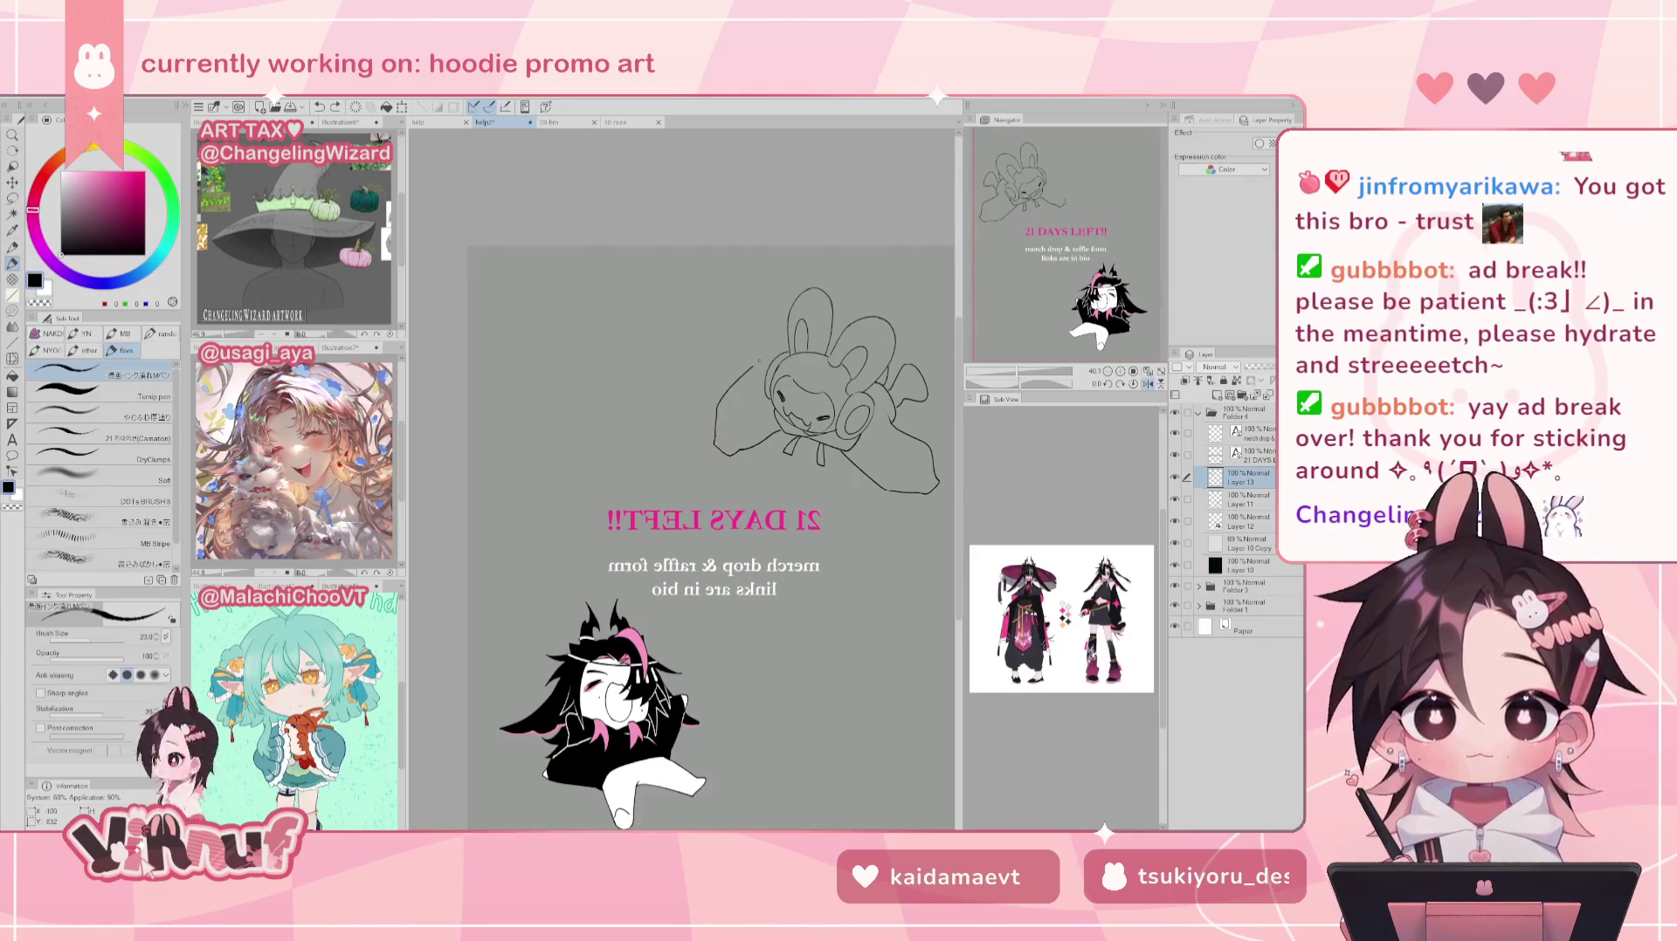
key(h)
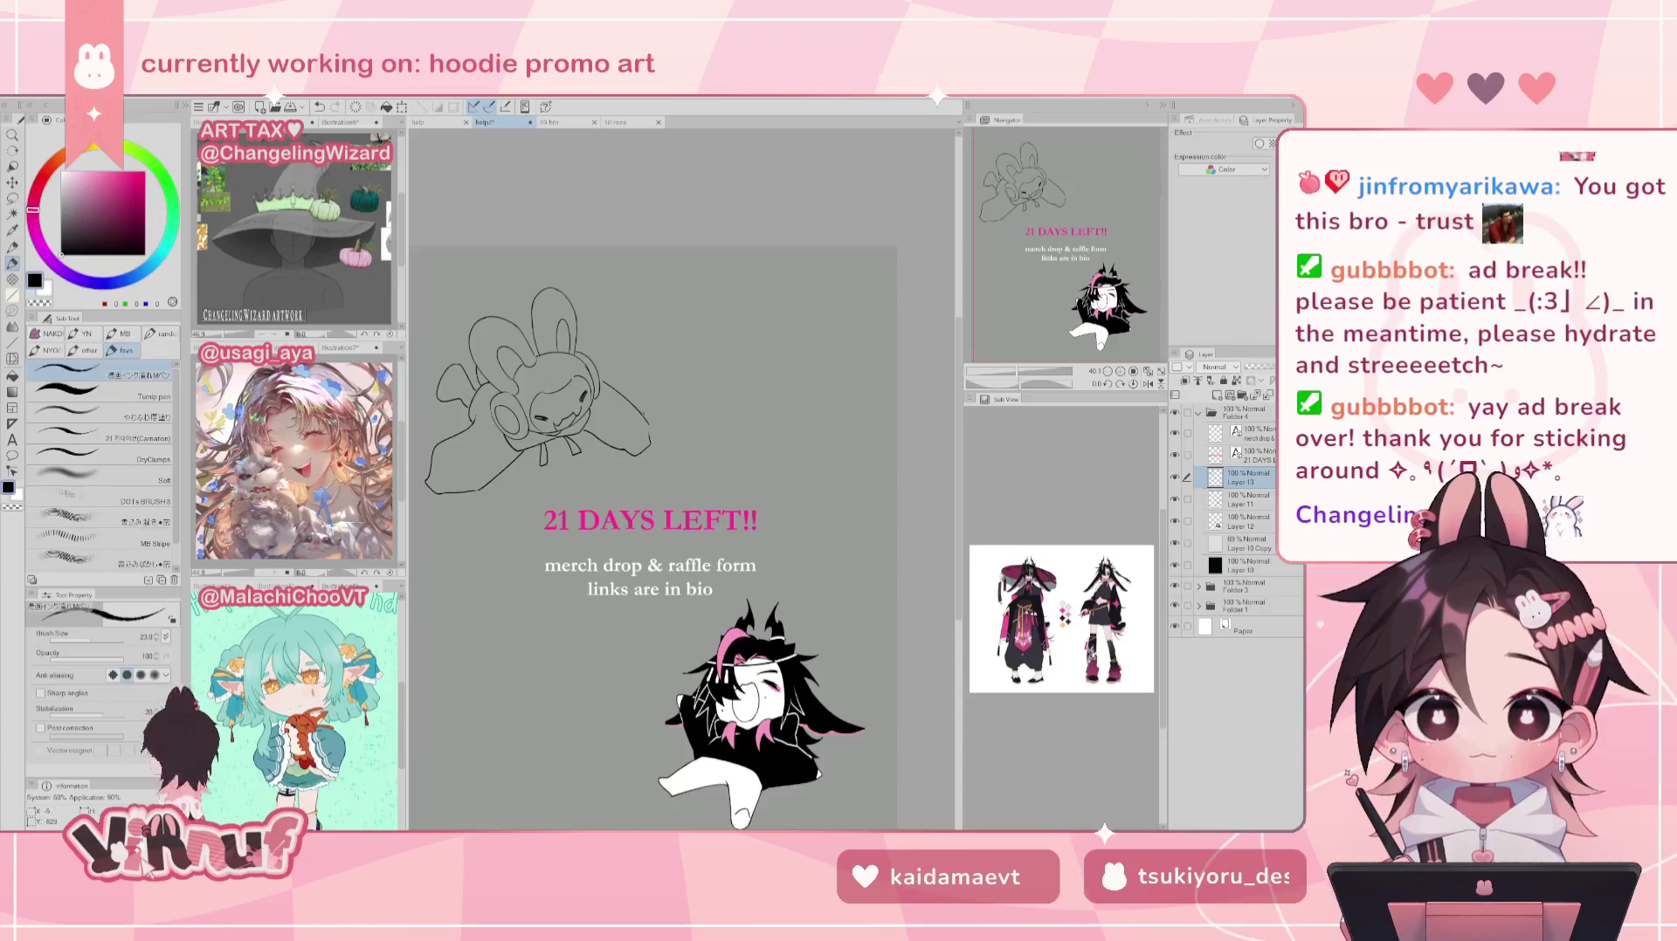
key(ctrl+z)
key(ctrl+z)
key(ctrl+z)
key(ctrl+y)
key(ctrl+z)
key(ctrl+y)
key(ctrl+z)
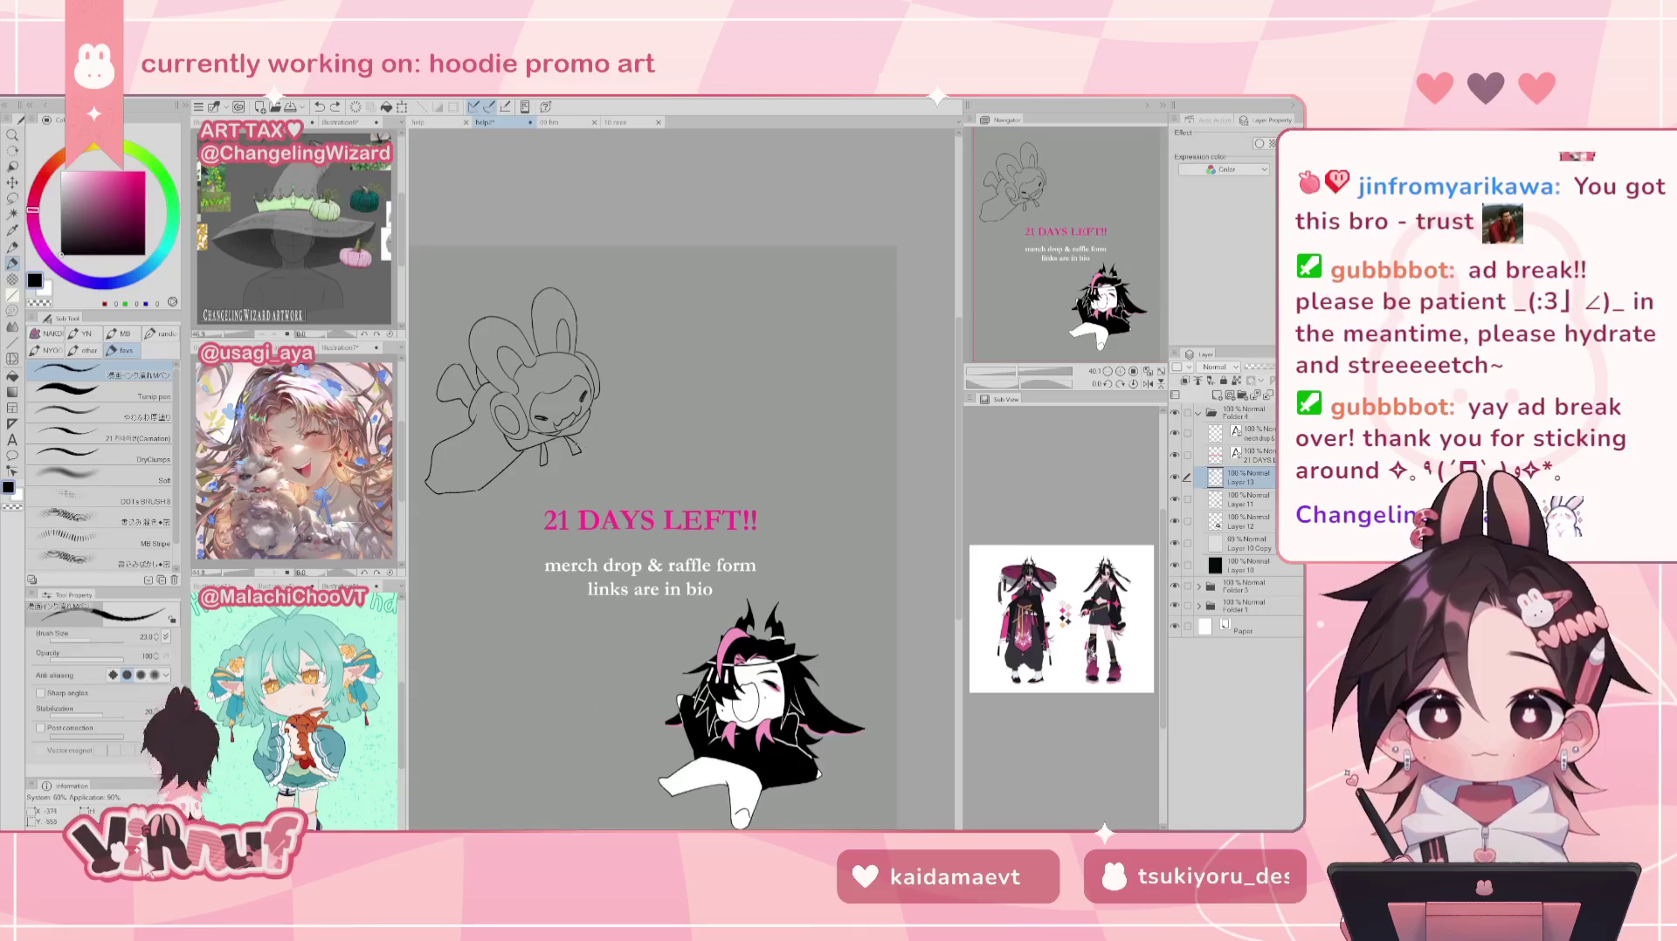
Step: Draw a stroke extending the bunny's arm rightward from below its chin
mouse_move(581, 447)
mouse_down()
mouse_move(639, 452)
mouse_move(651, 437)
mouse_up()
key(ctrl+z)
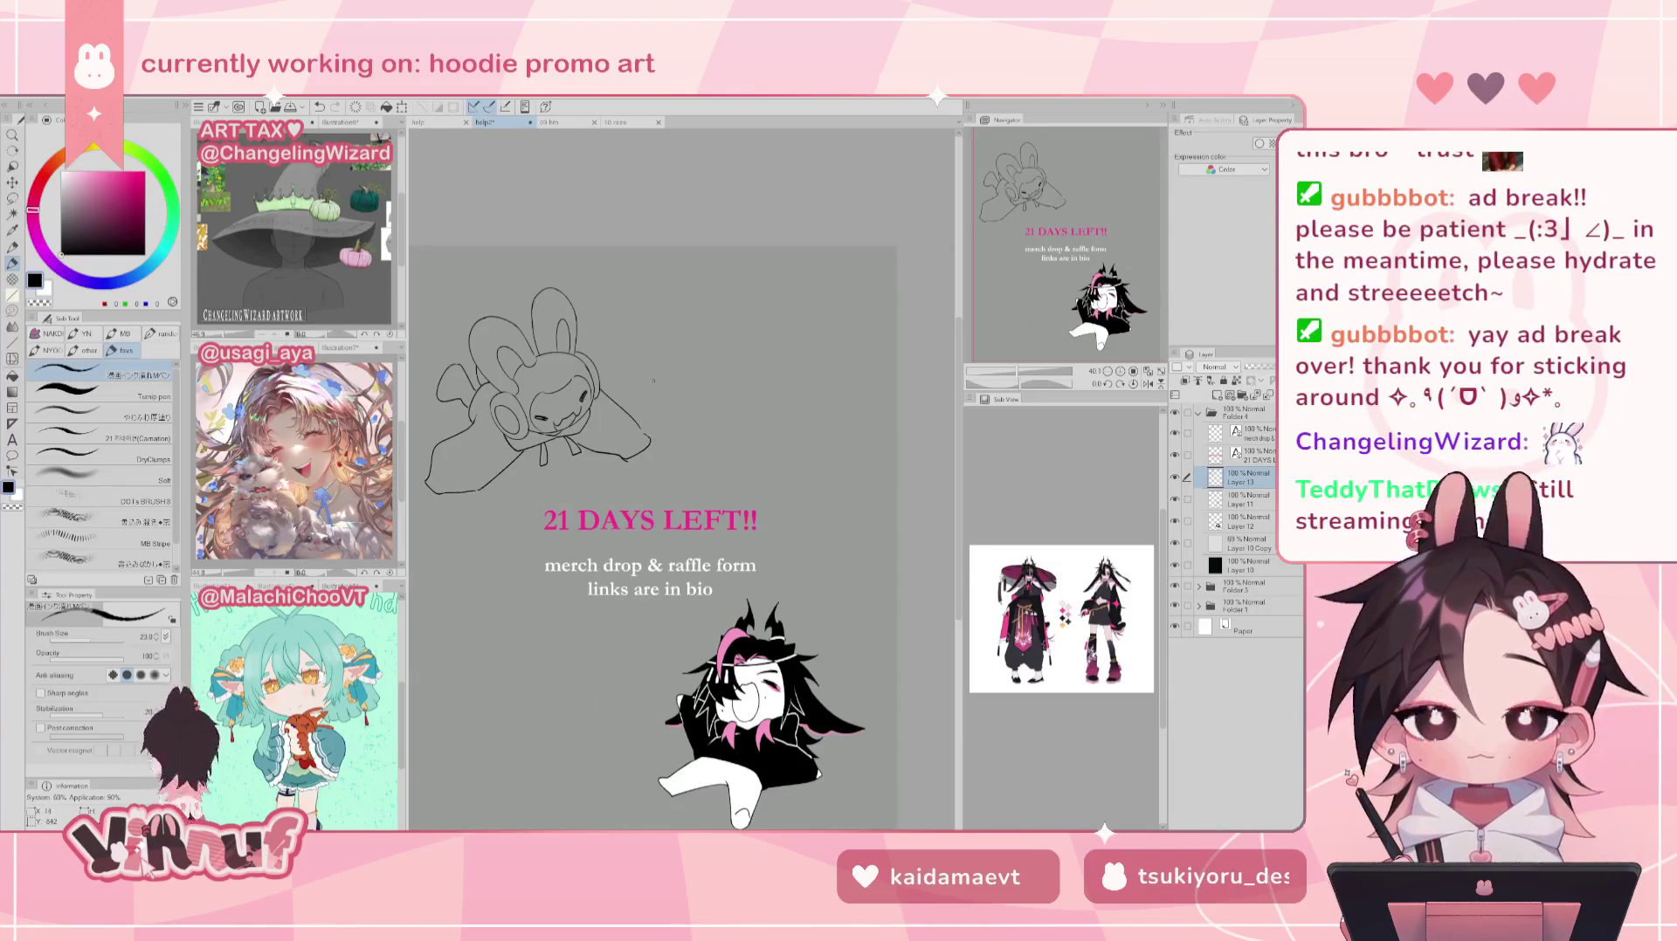
key(h)
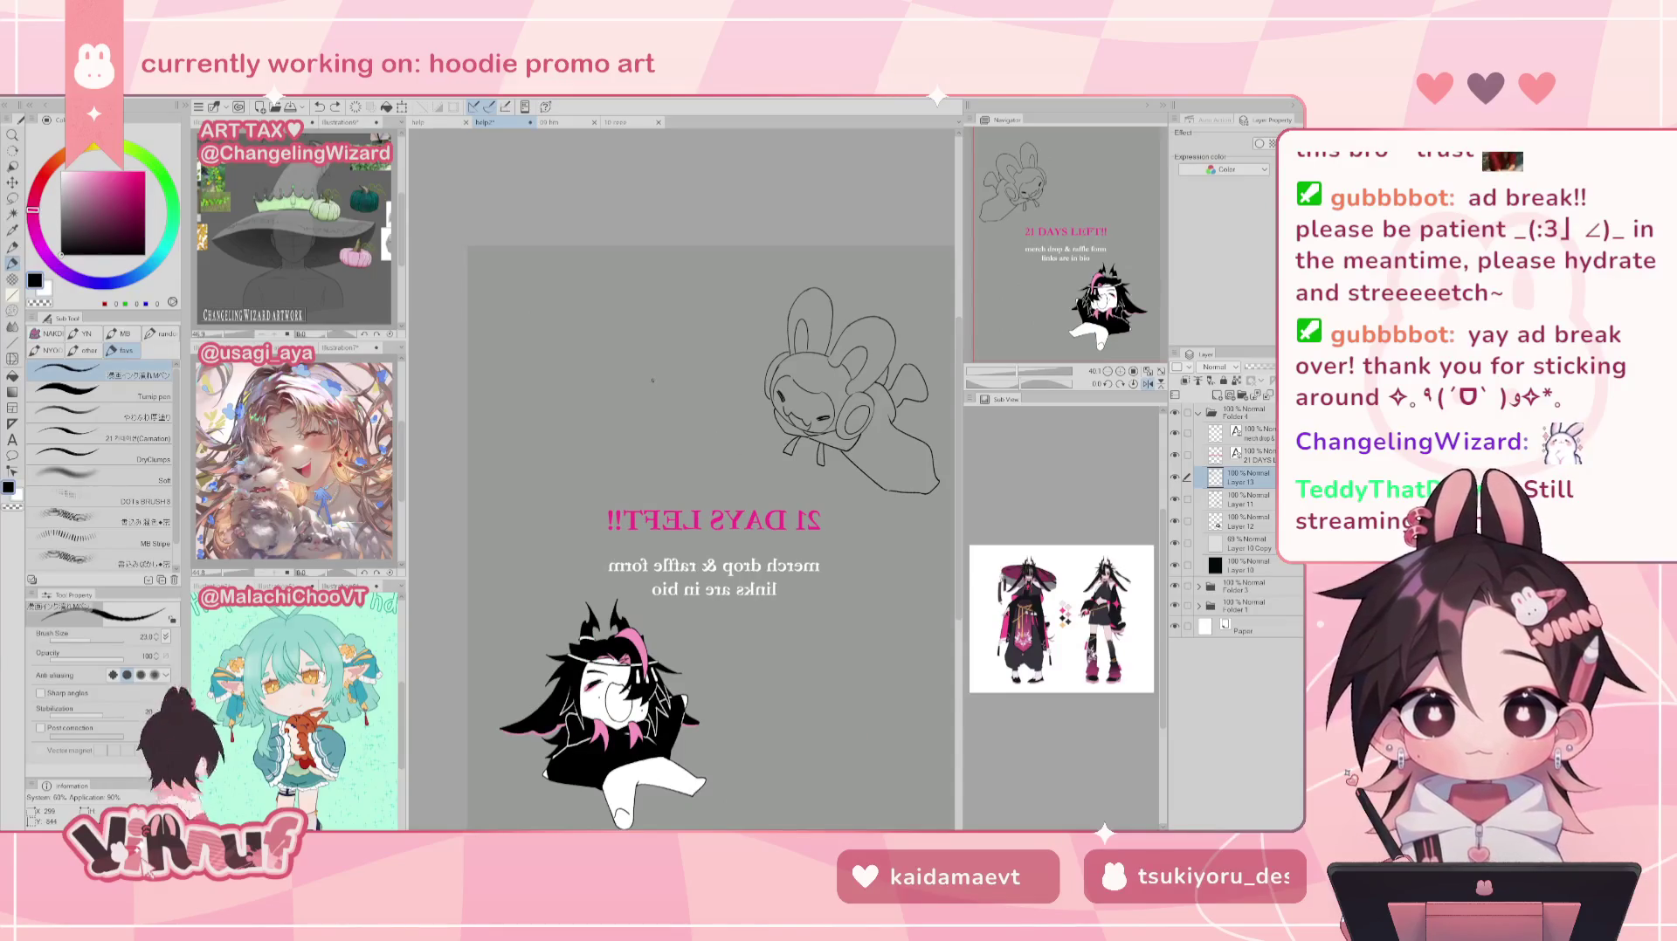
key(h)
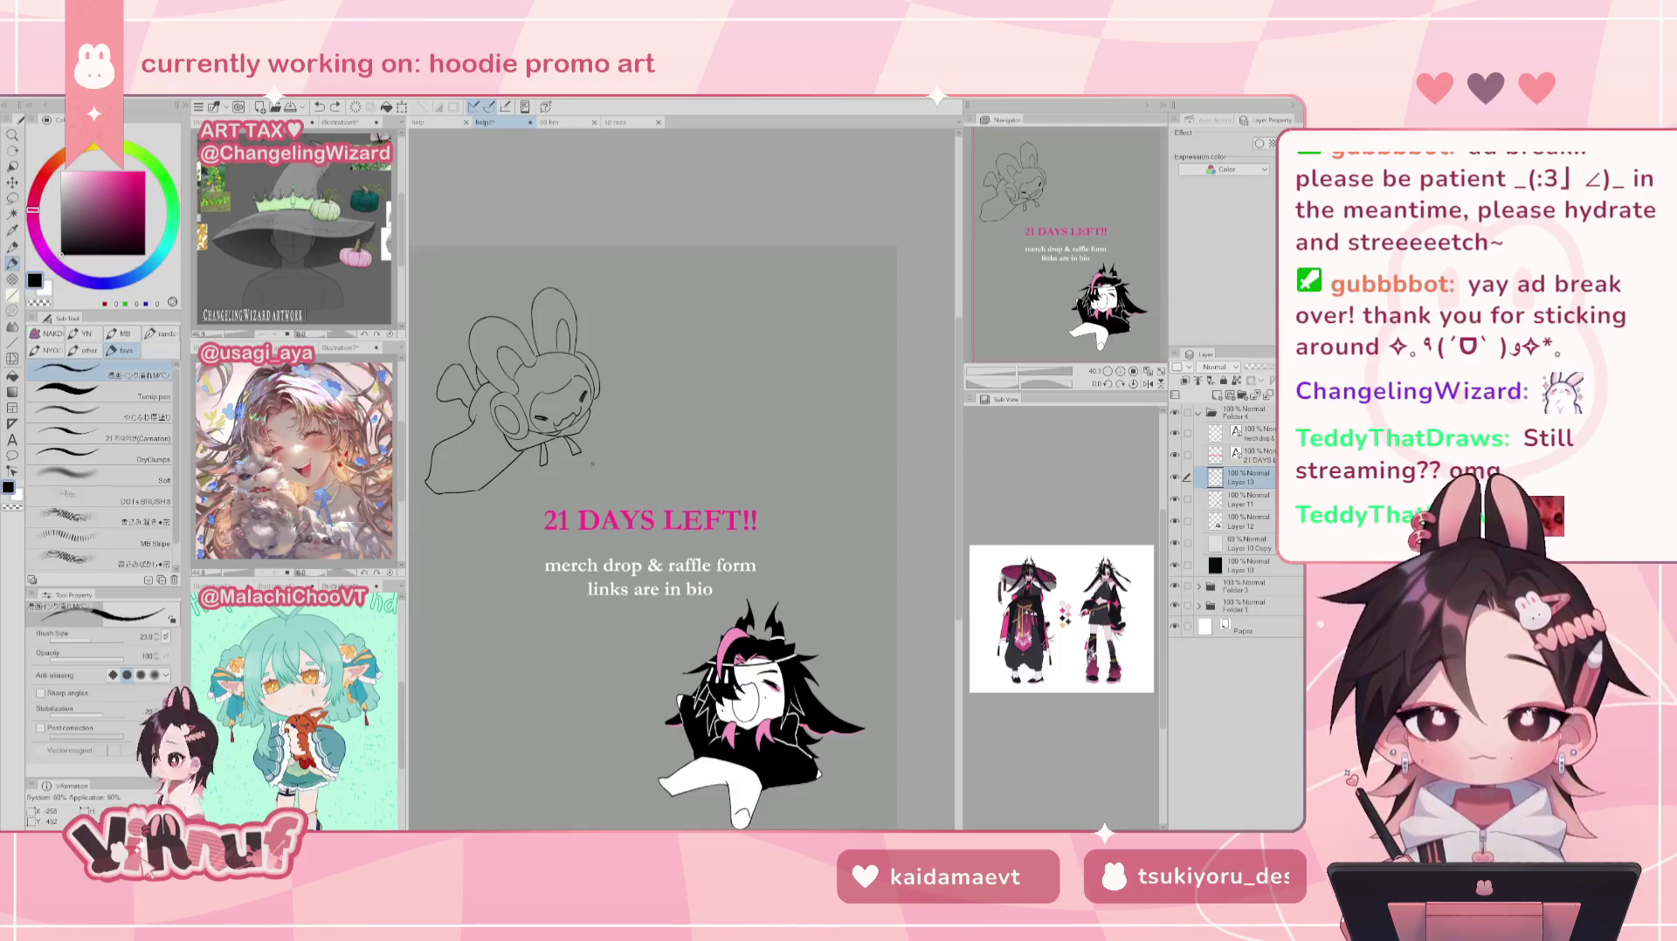
drag(616, 427, 592, 470)
Step: Retry short strokes at the bunny's chin and lower-left cheek, checking them in mirrored view
key(ctrl+z)
mouse_move(597, 398)
mouse_down()
mouse_move(631, 461)
mouse_move(624, 419)
mouse_move(659, 448)
mouse_up()
key(ctrl+z)
key(ctrl+z)
key(ctrl+z)
key(ctrl+z)
key(ctrl+z)
key(ctrl+z)
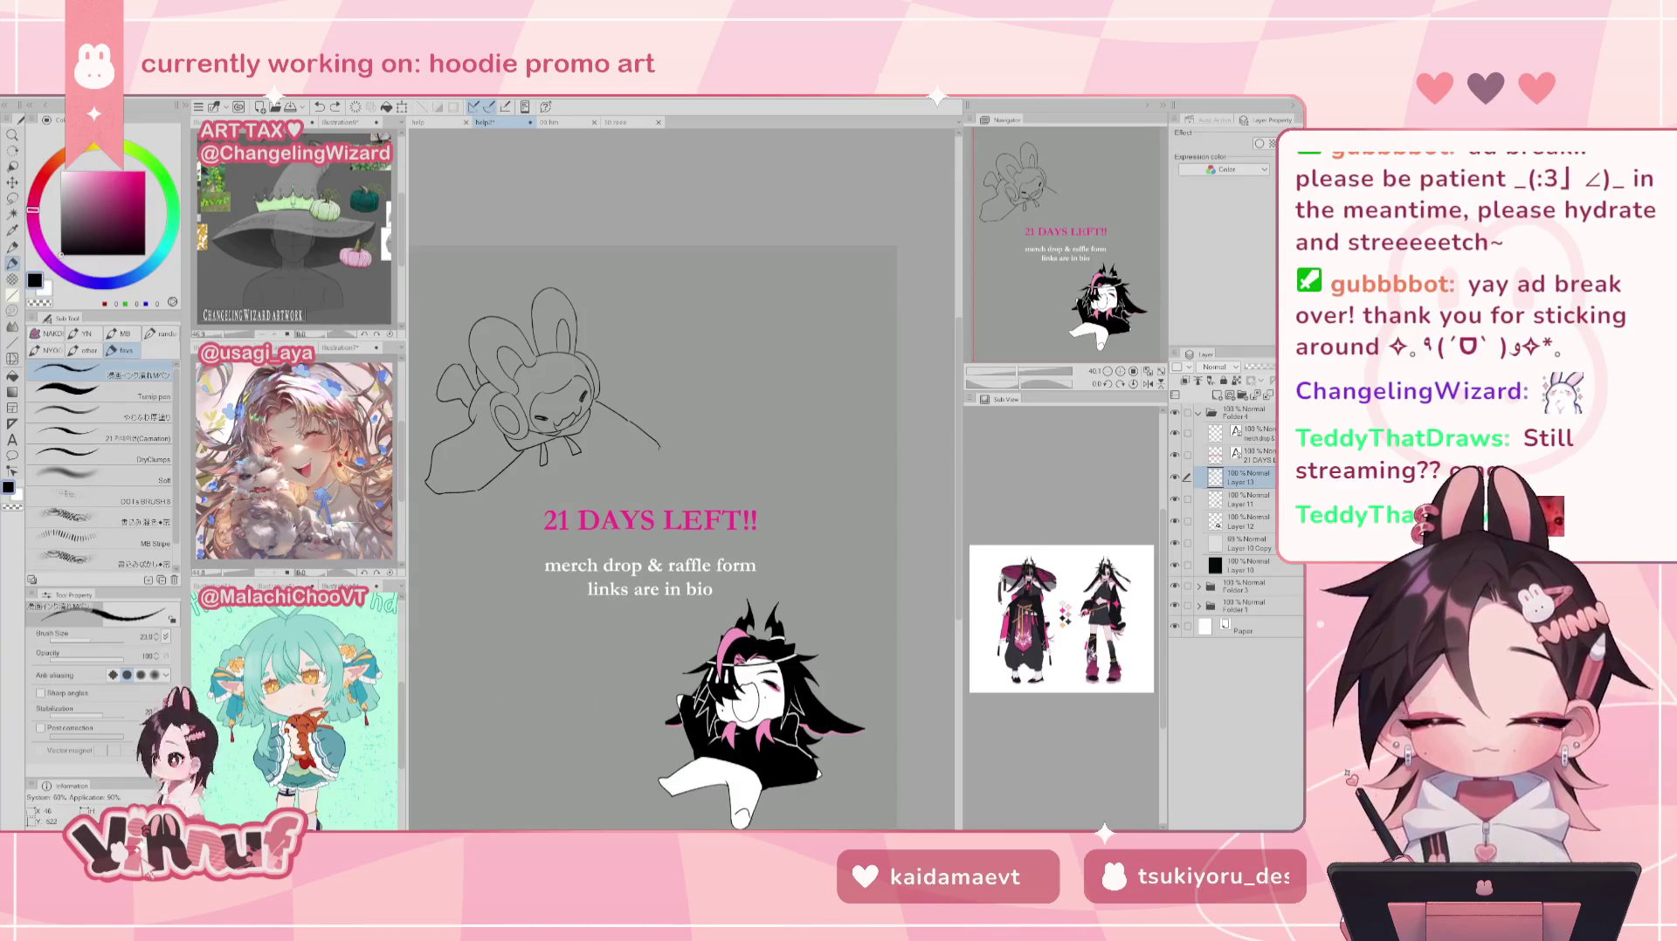
key(h)
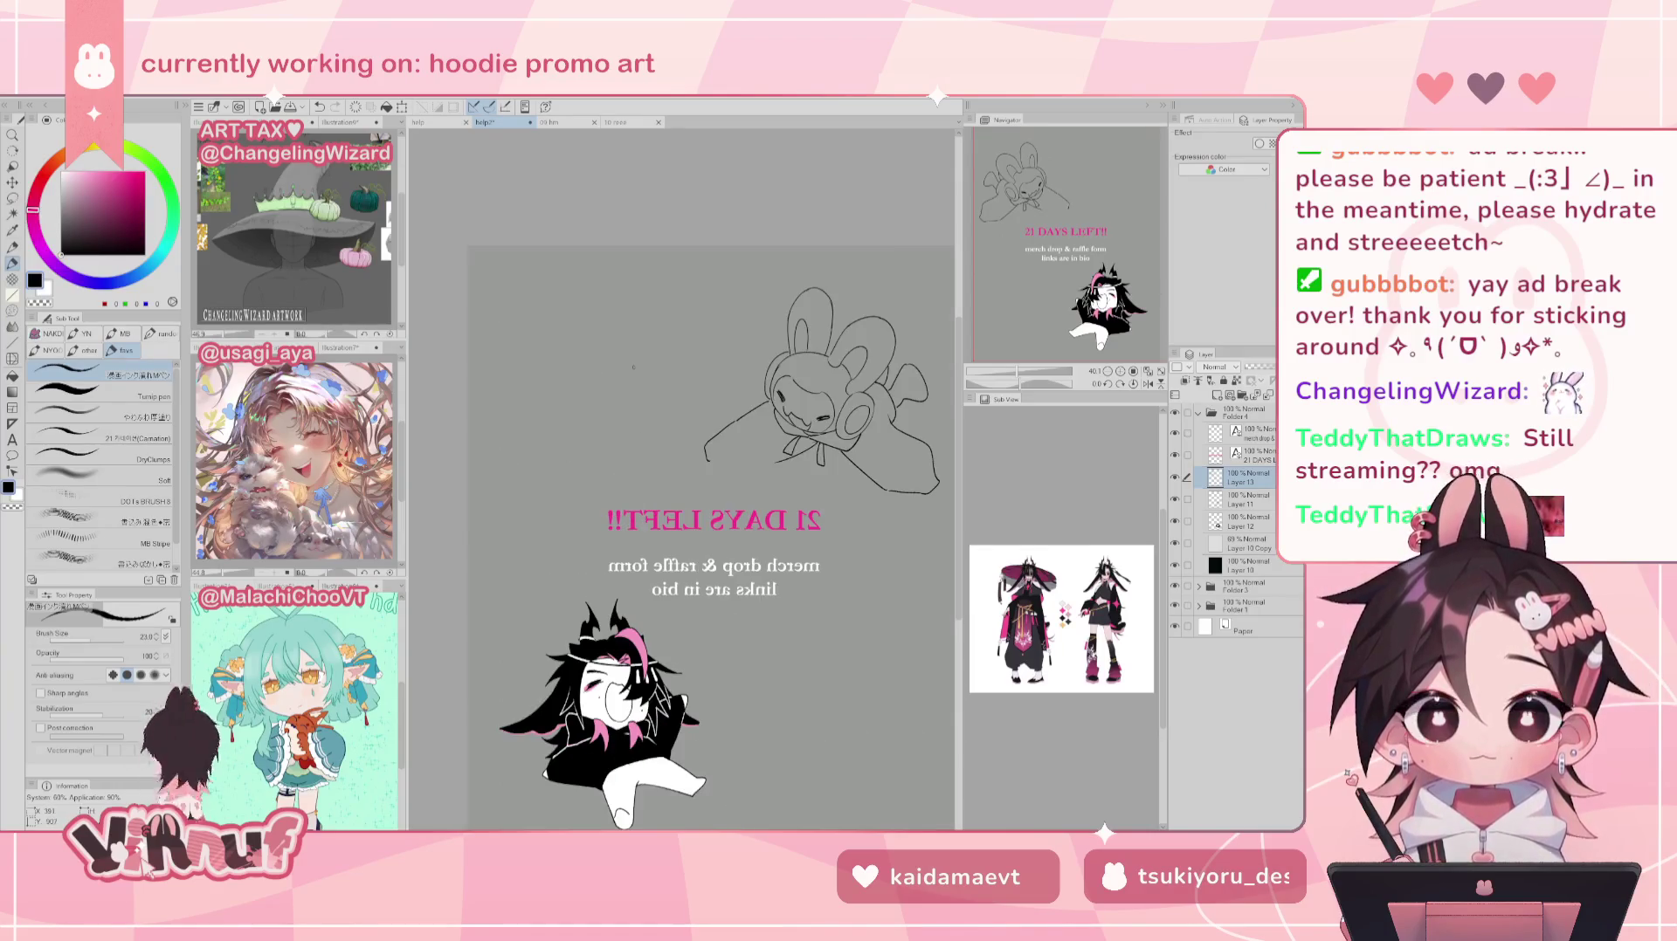
key(ctrl+z)
drag(737, 420, 711, 444)
key(ctrl+z)
key(h)
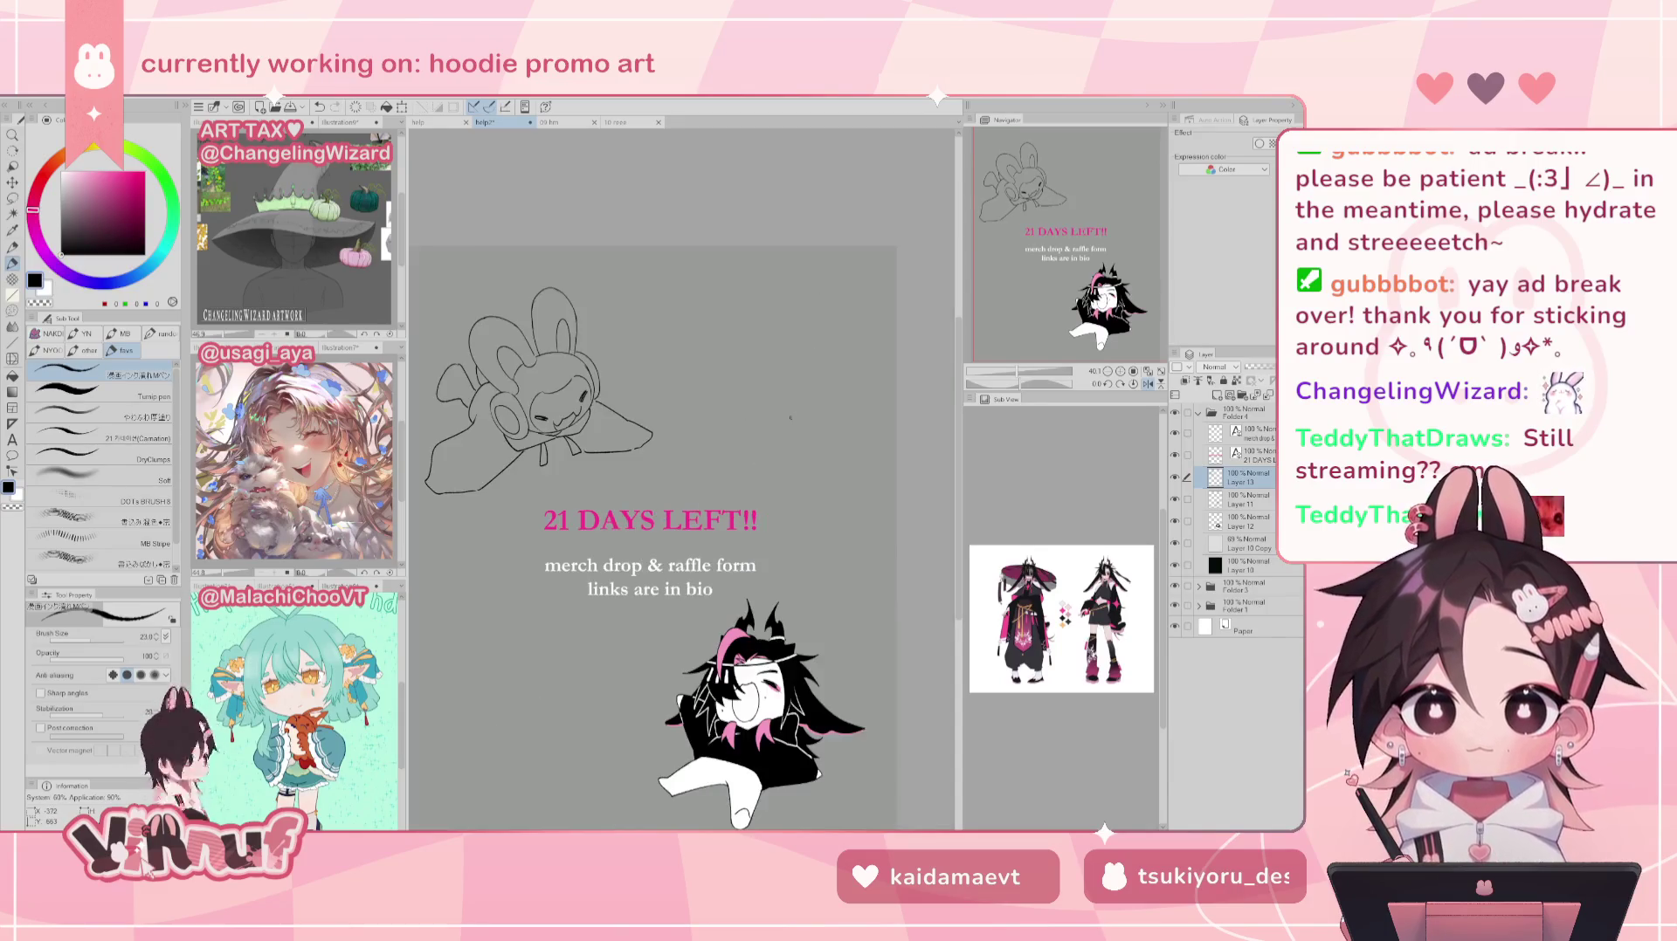
key(ctrl+z)
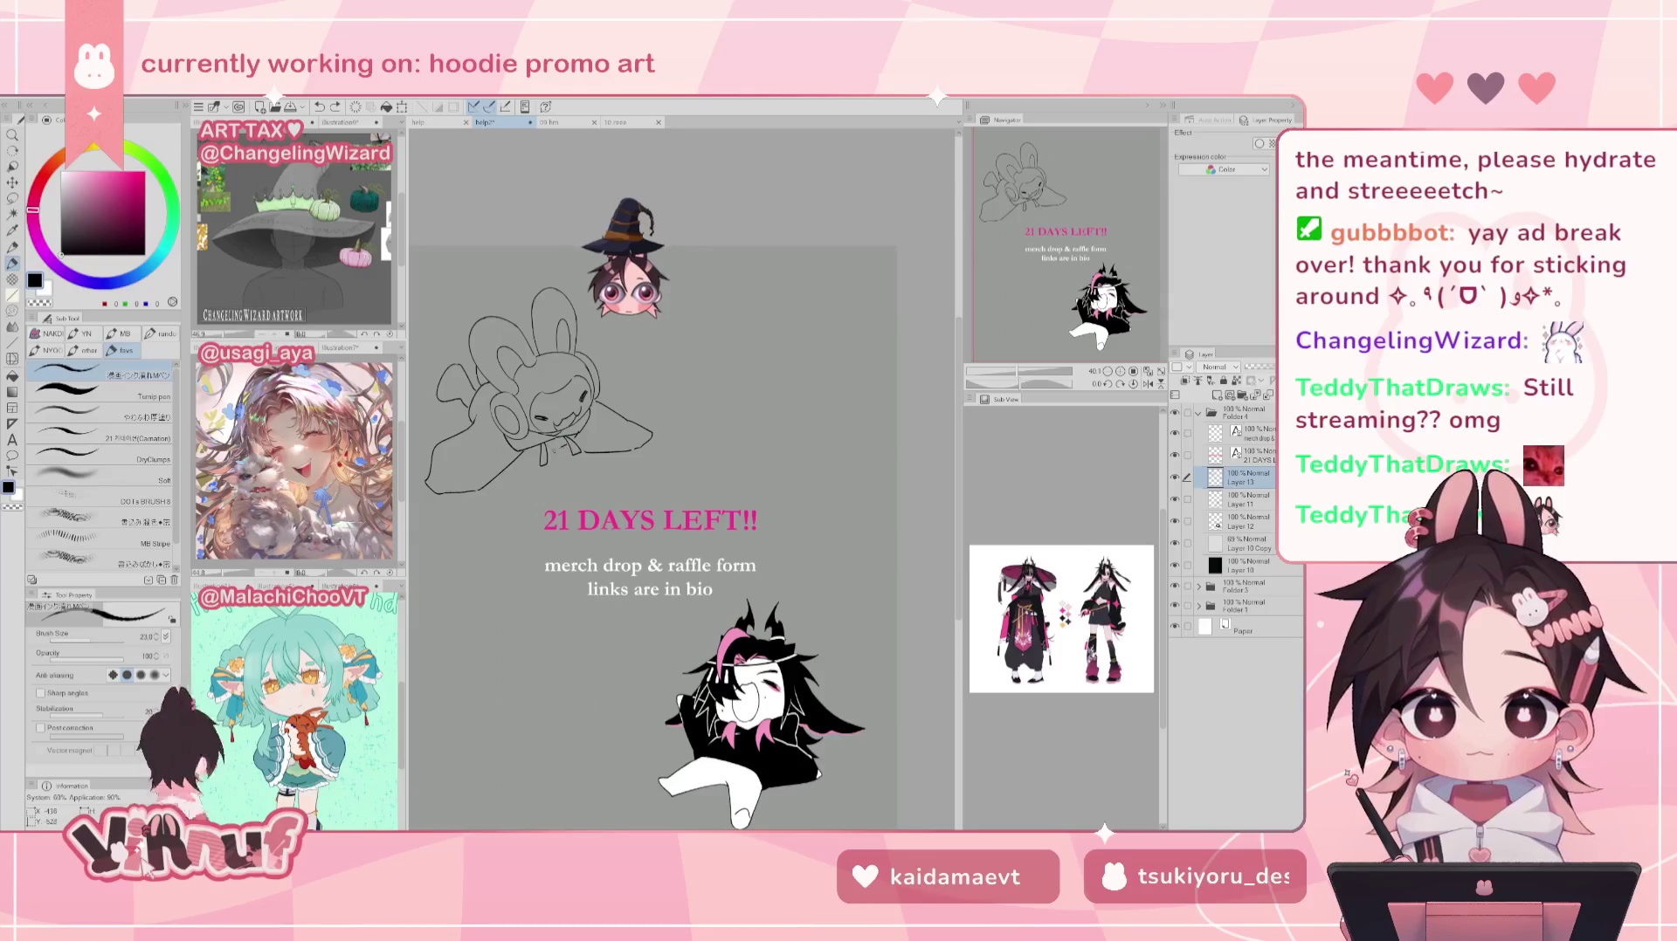
Step: Check the sketch mirrored and remove a trial arched stroke above the bunny
key(h)
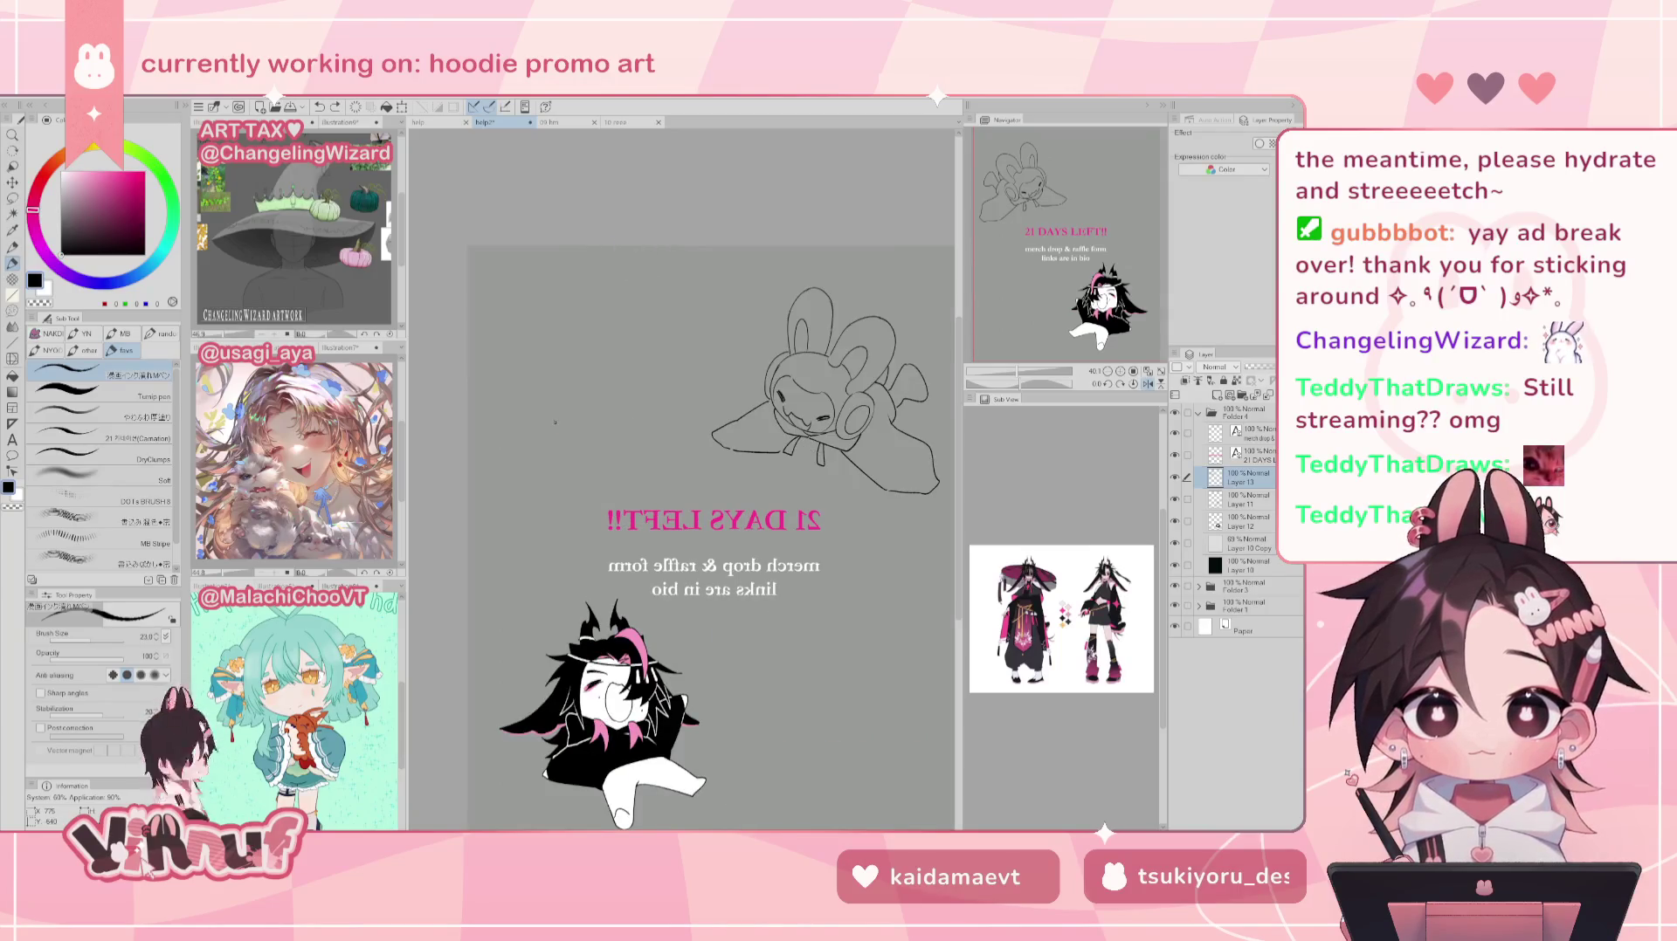
key(h)
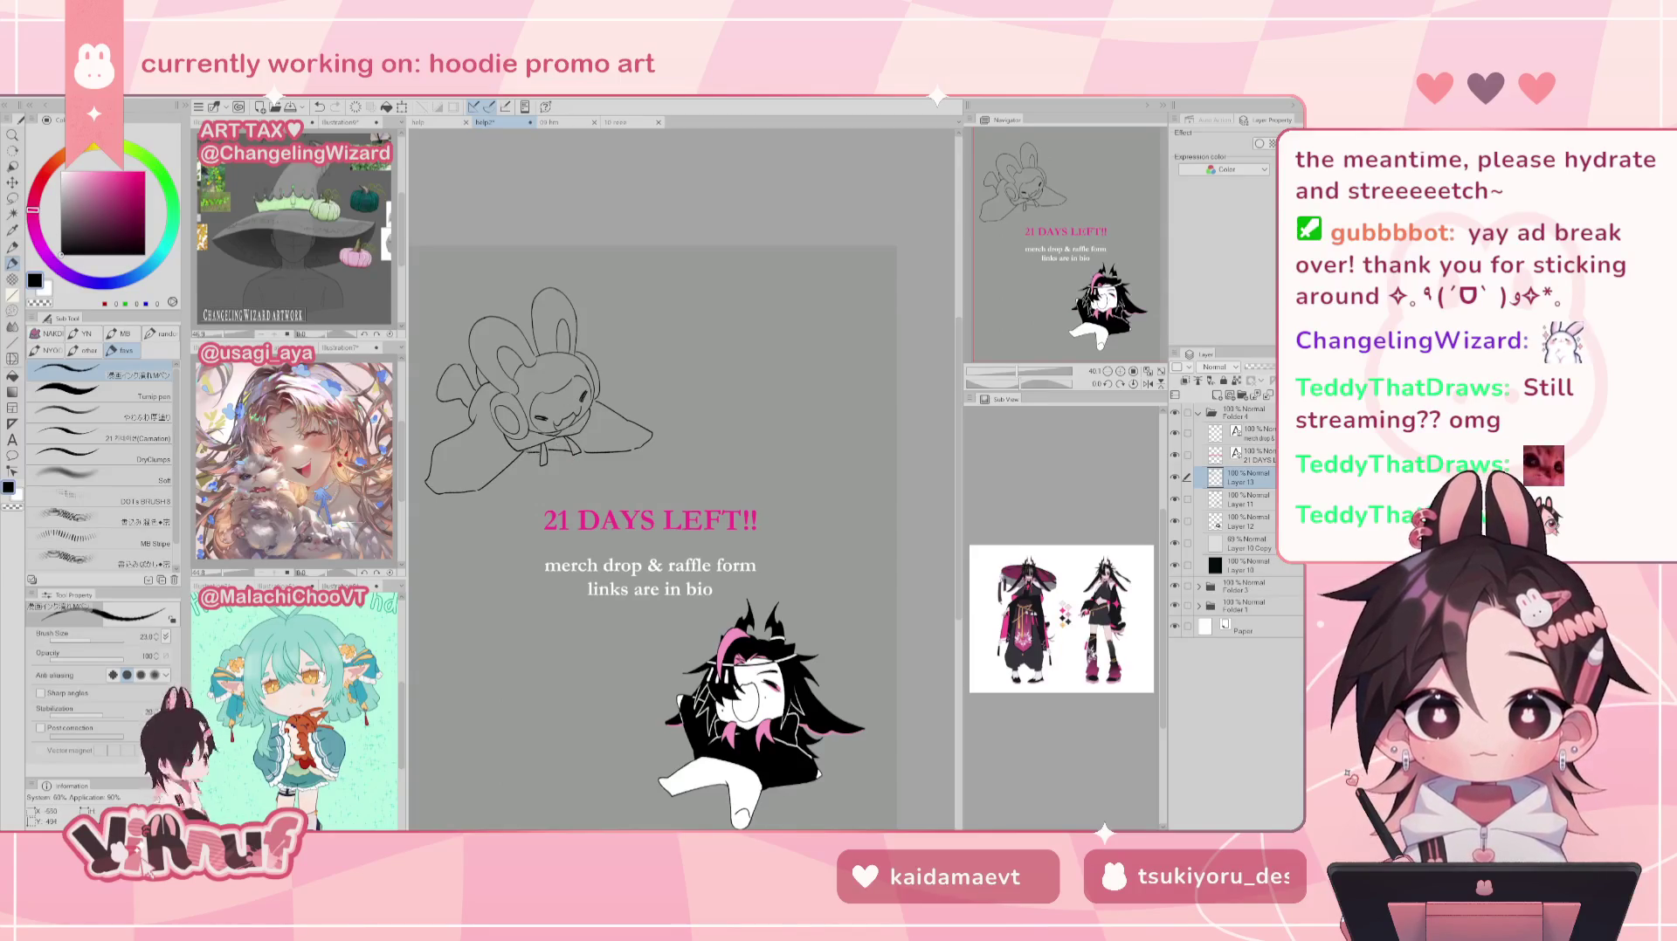
key(h)
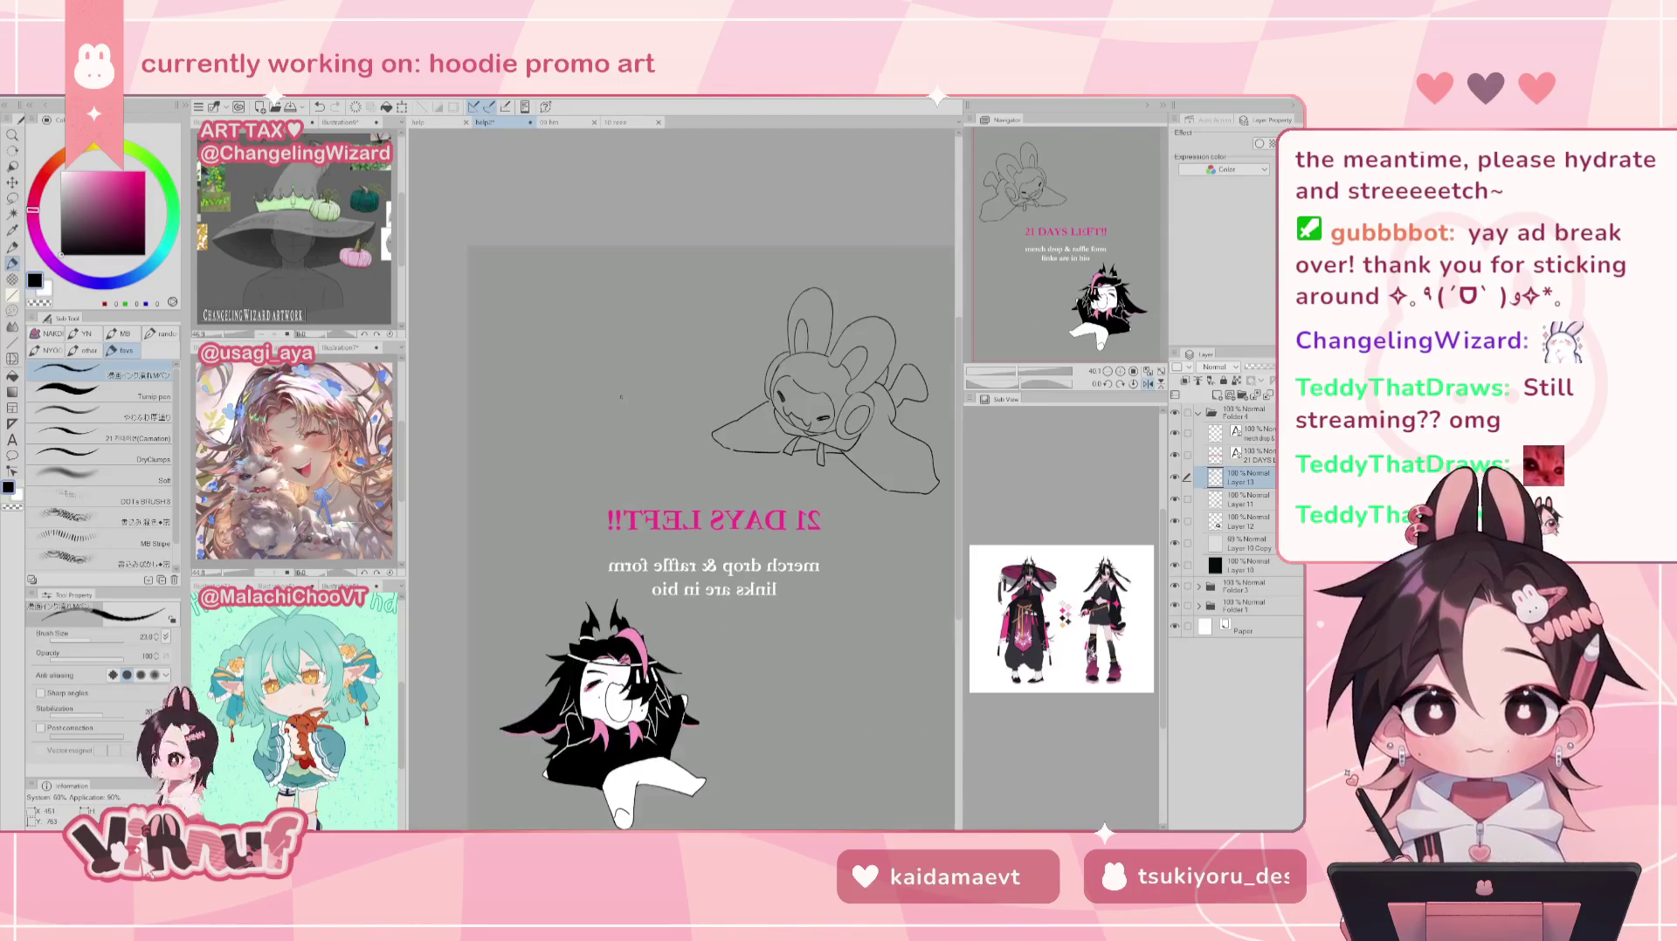
key(h)
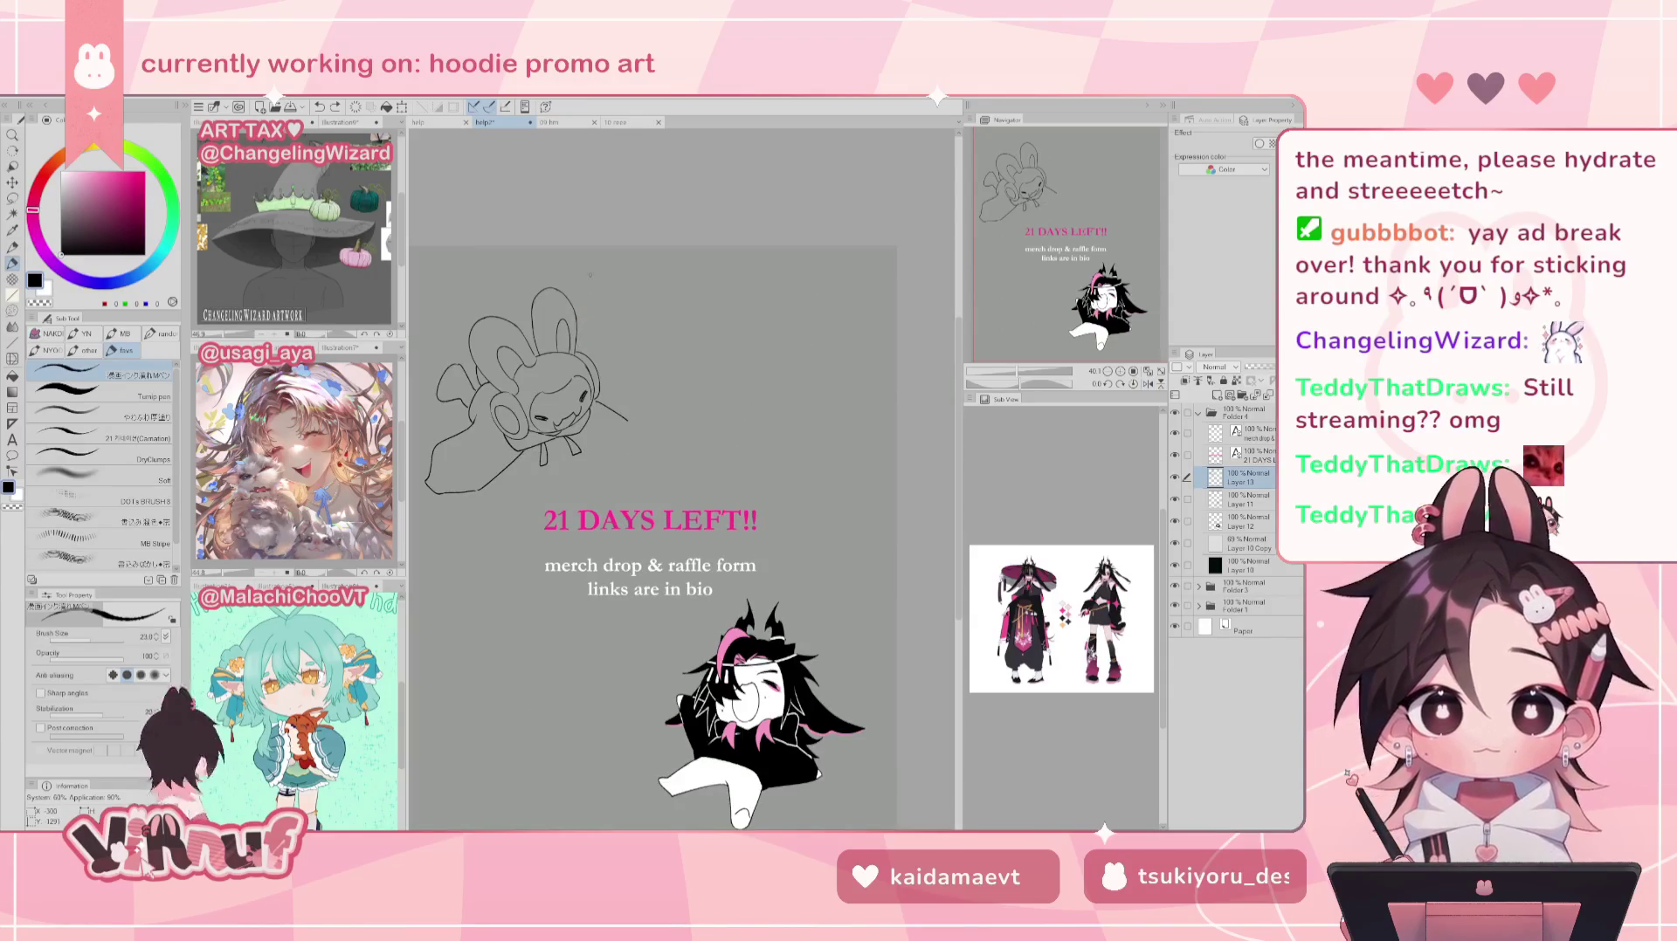
drag(589, 350, 645, 346)
key(ctrl+z)
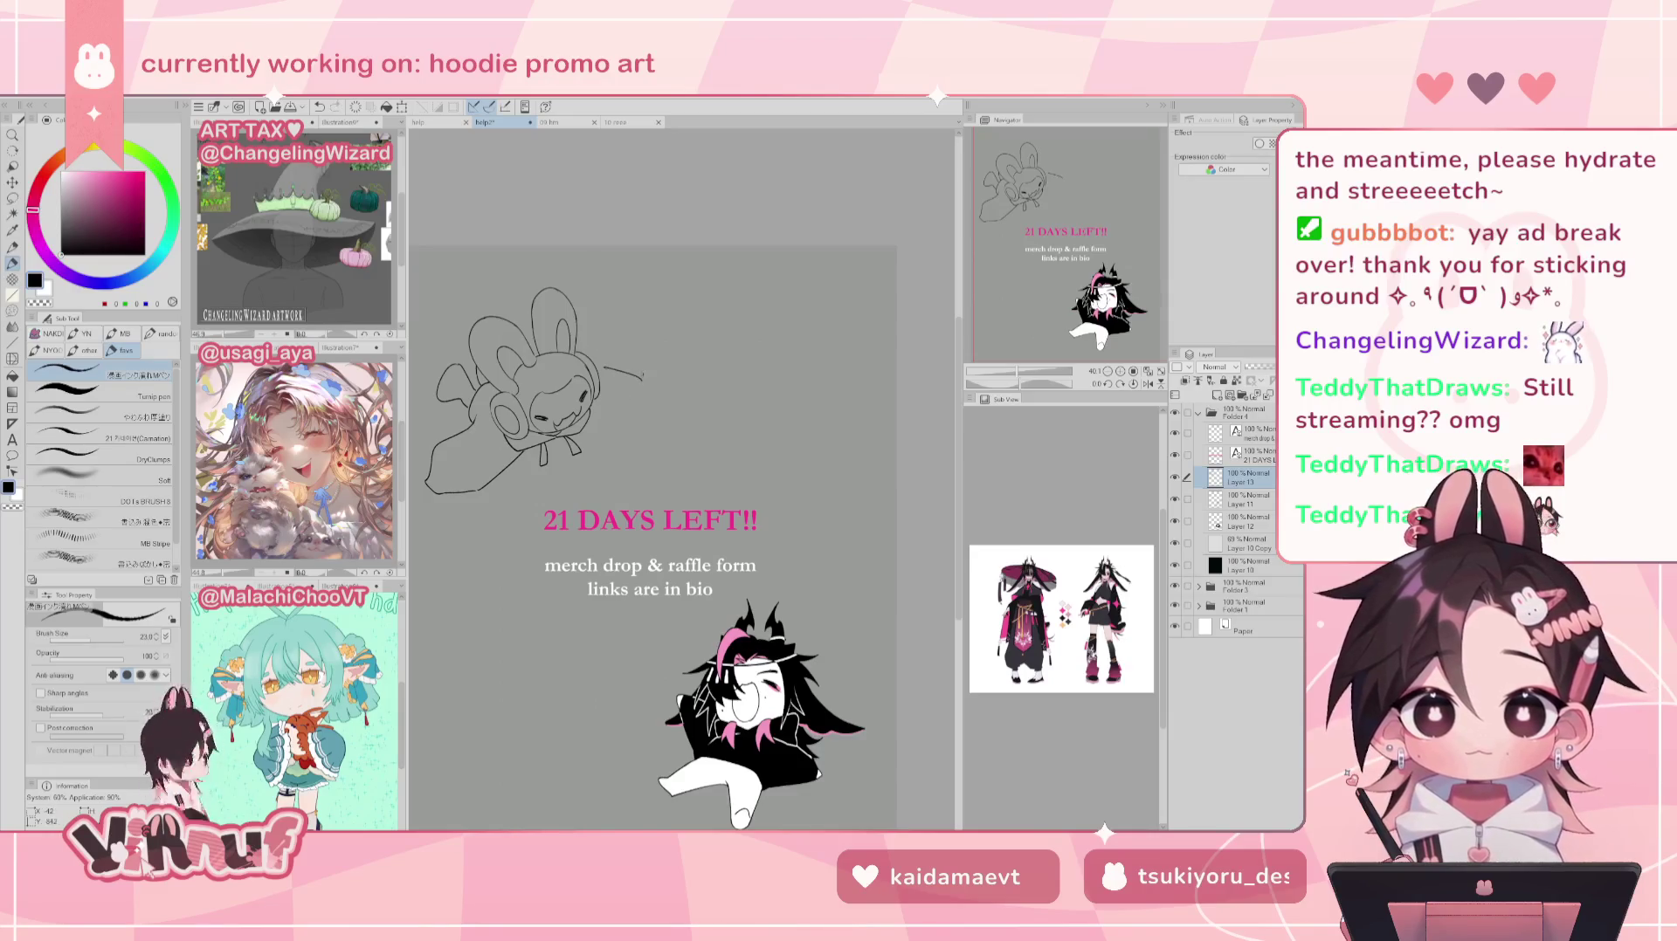
Step: Add short strokes to the bunny's body and near its head, then check them mirrored
drag(582, 434, 613, 428)
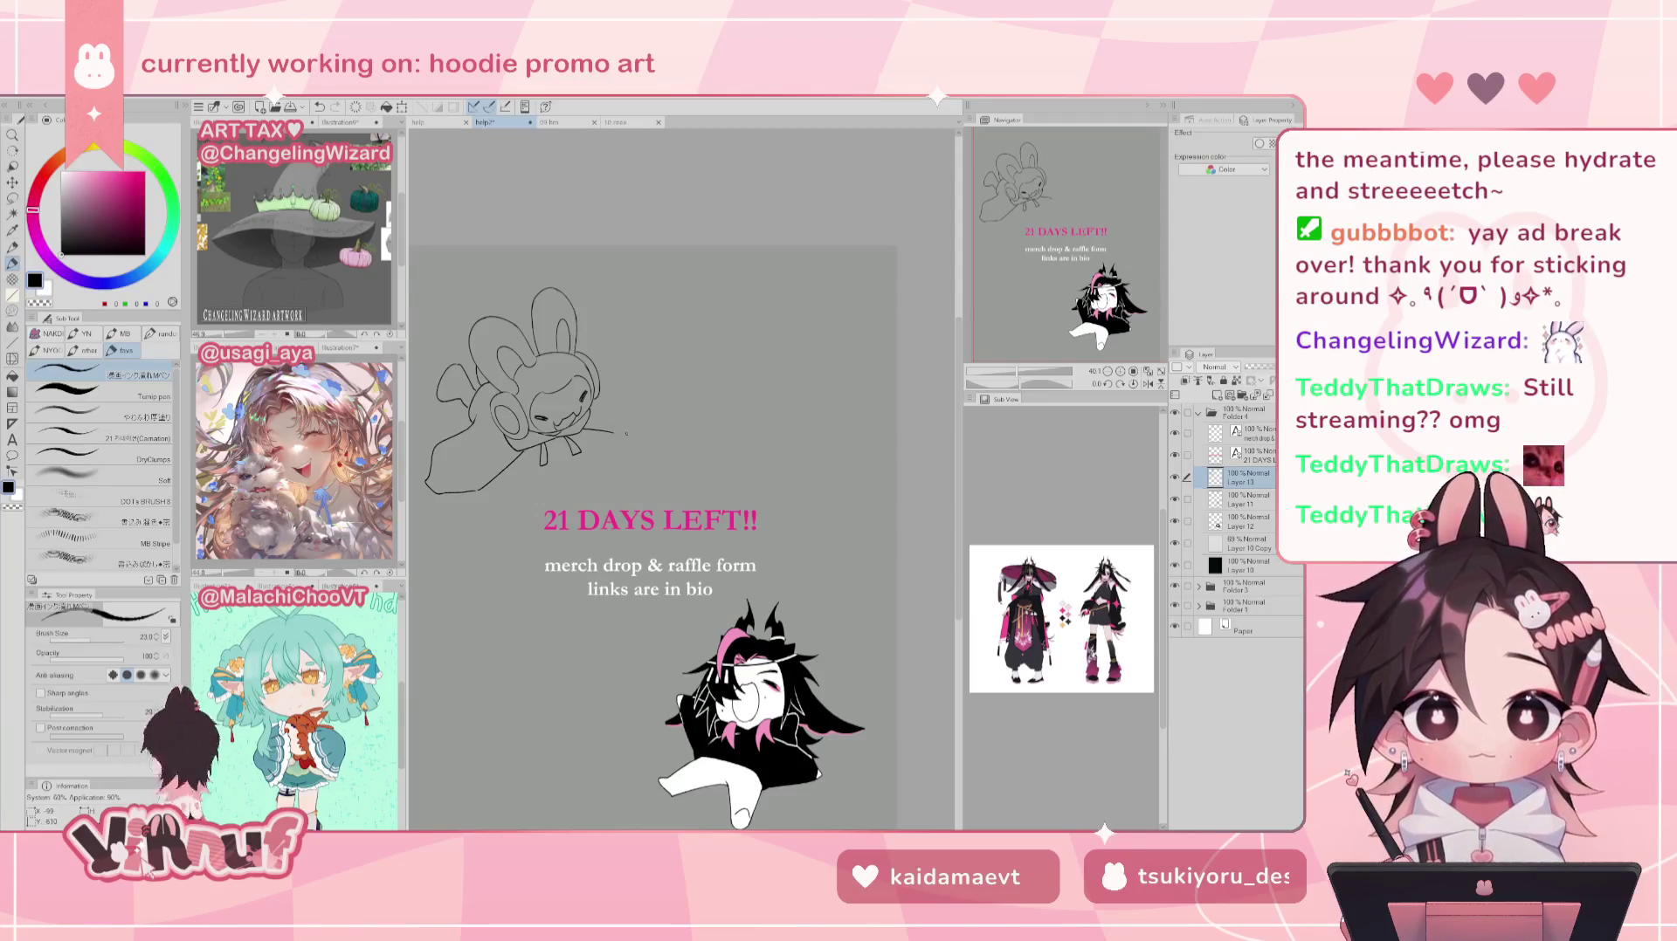
drag(615, 431, 667, 423)
key(ctrl+z)
drag(613, 367, 647, 385)
key(h)
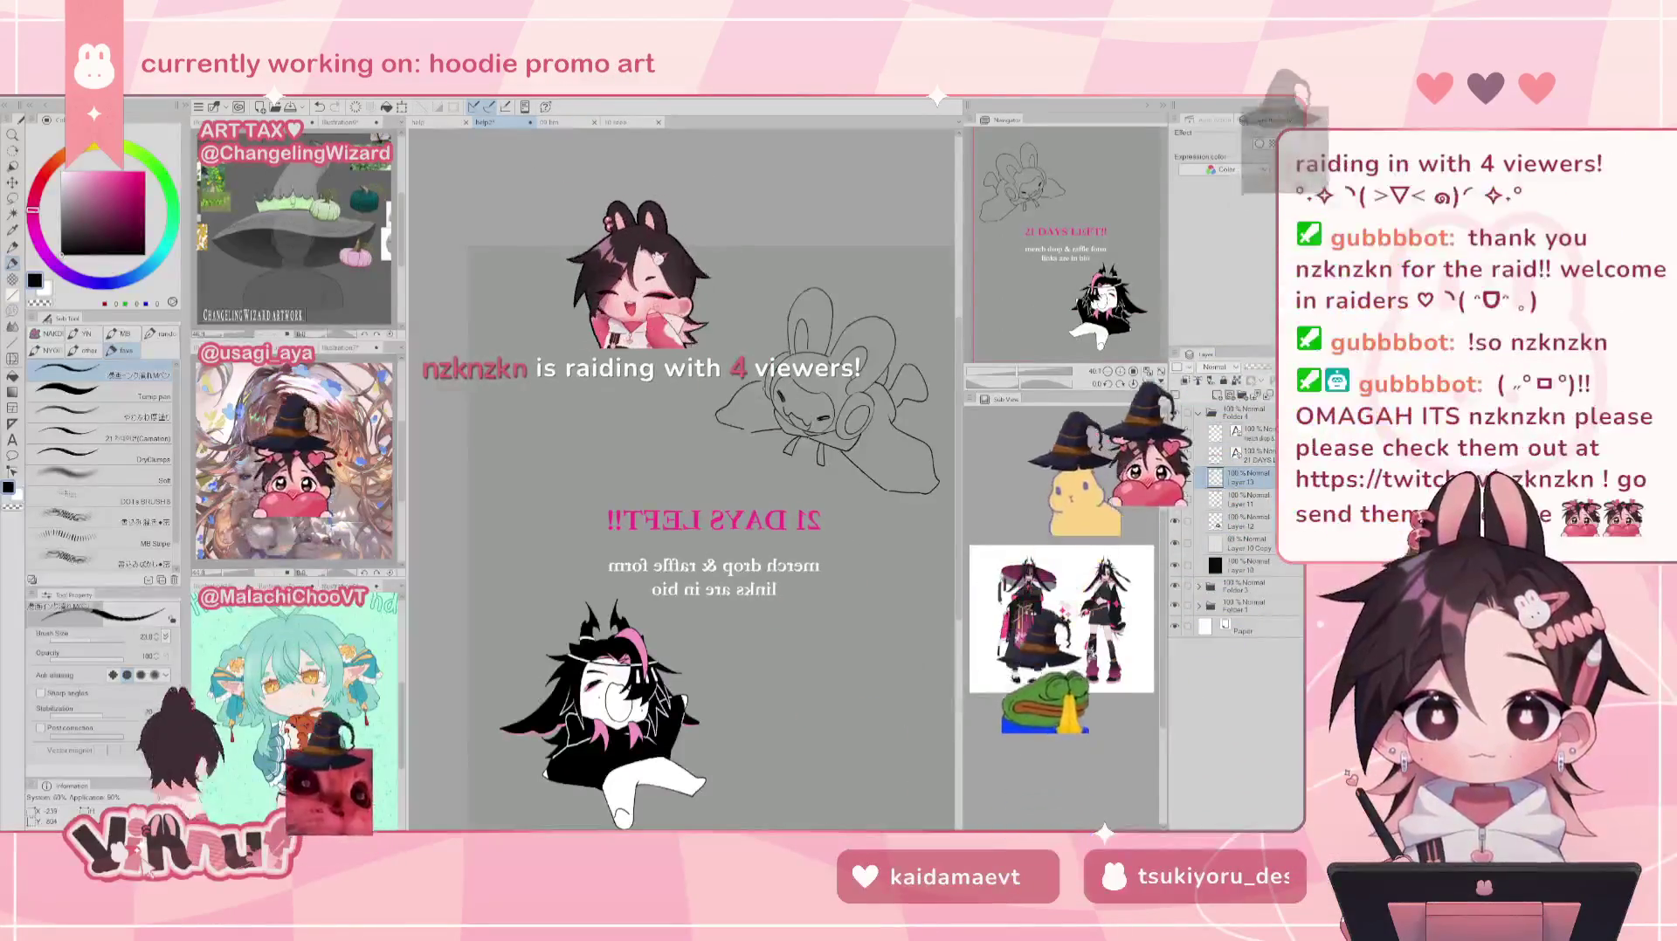
key(h)
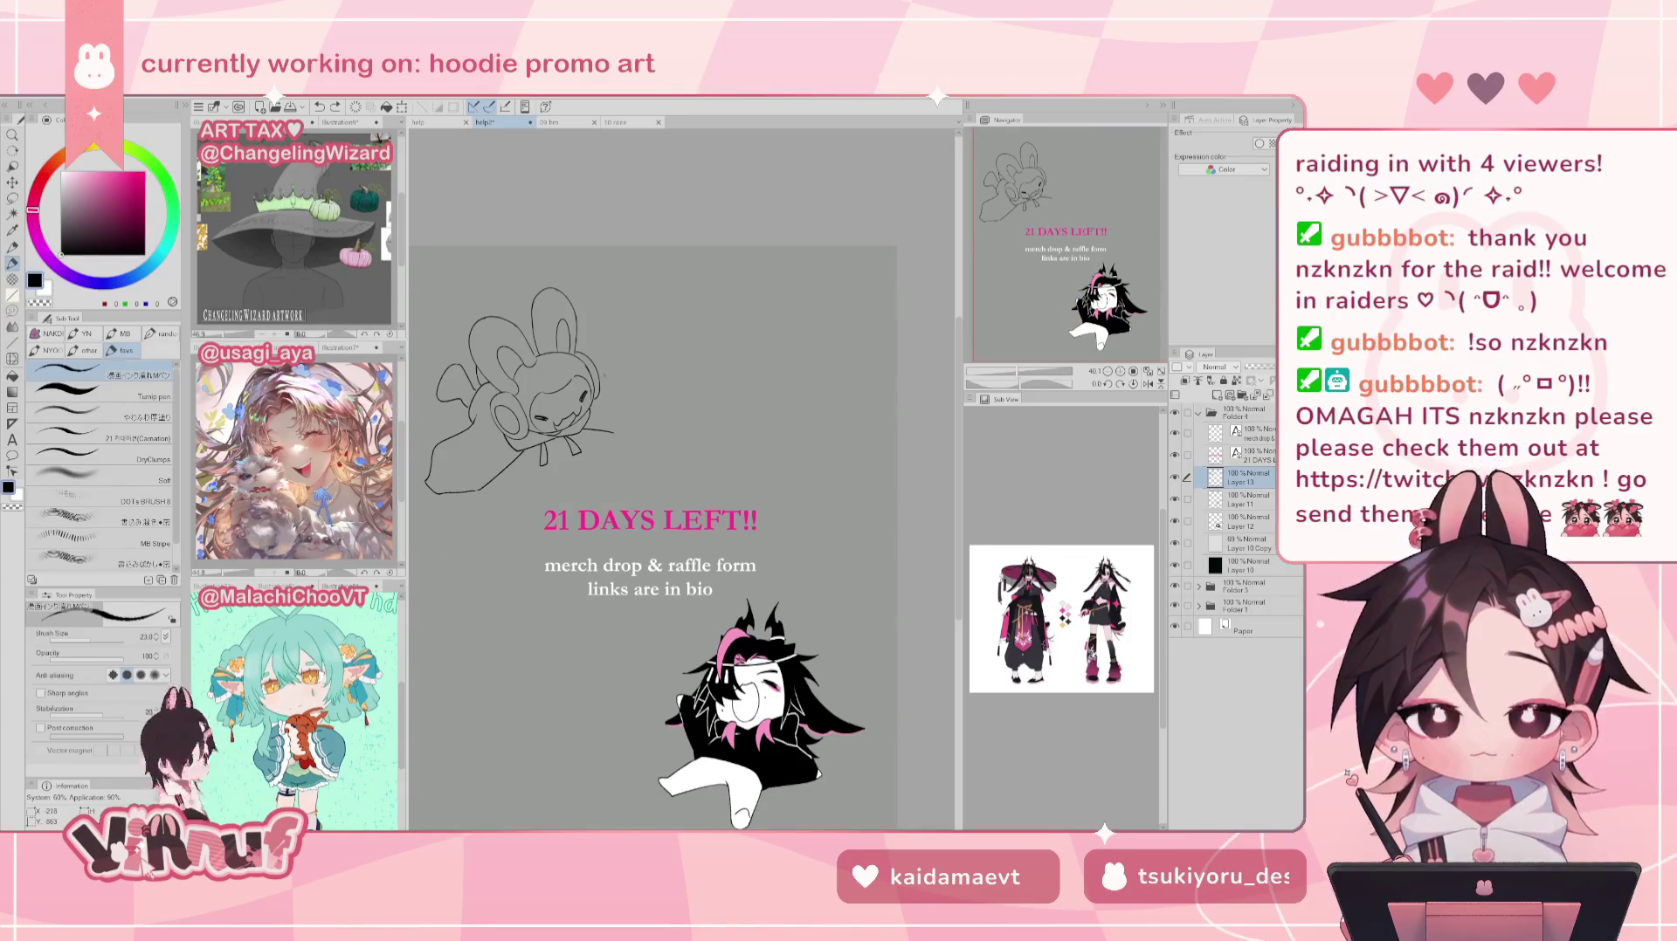
Step: Push the bunny's face line art into shape with Liquify in mirrored view
key(e)
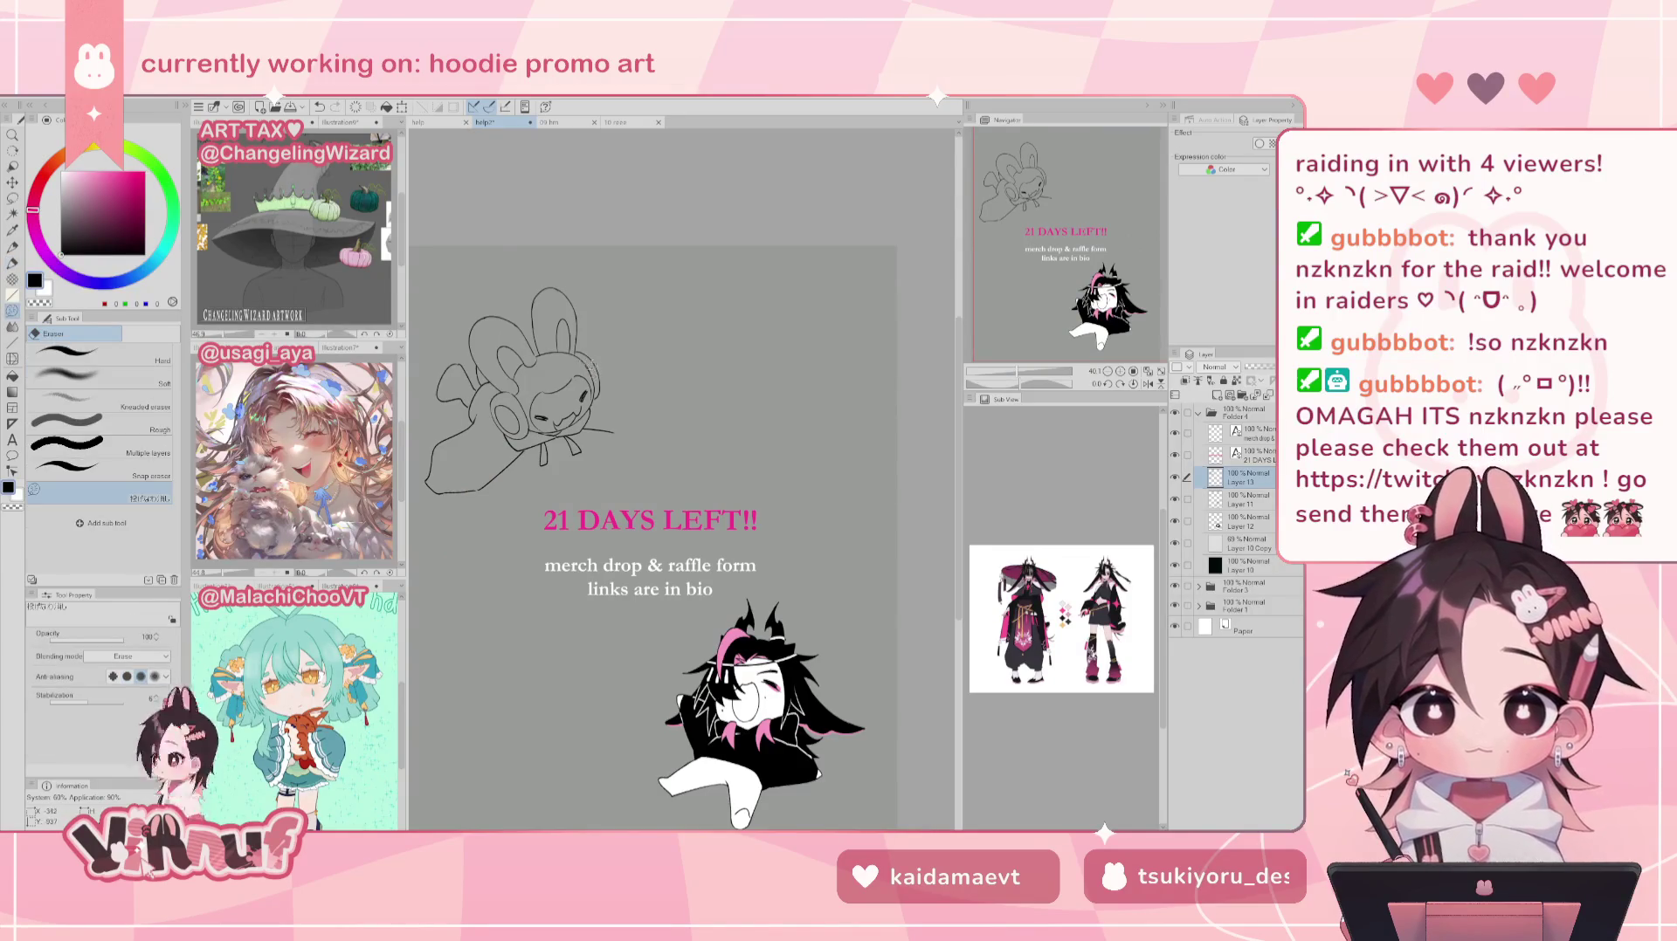
key(h)
key(j)
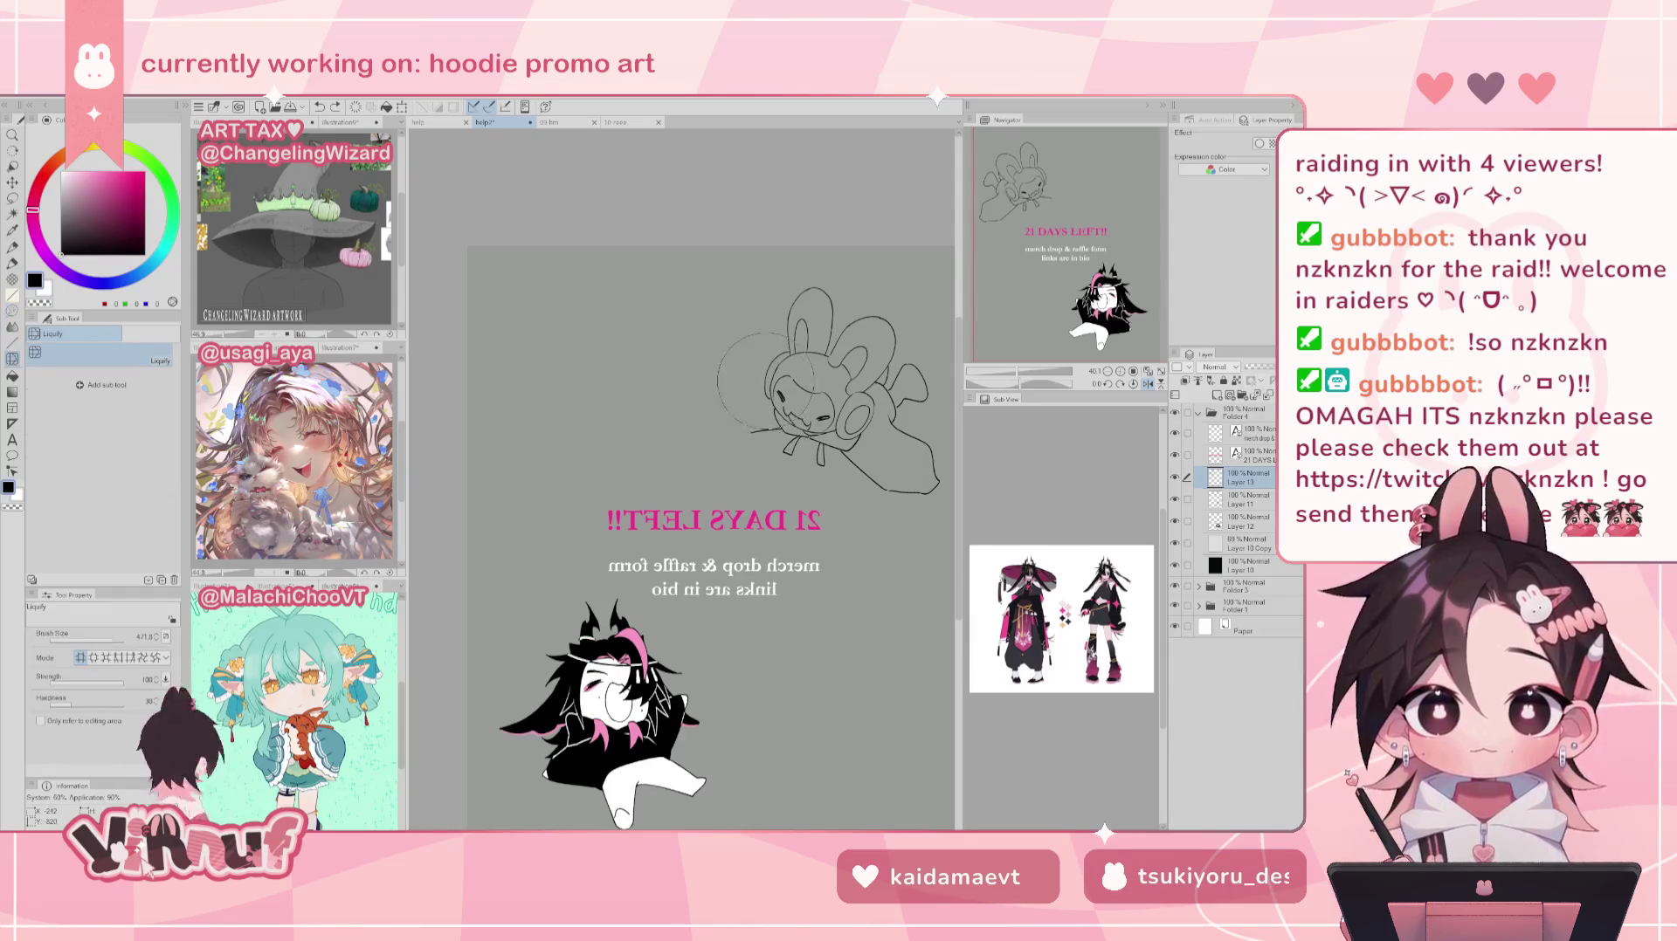
drag(762, 382, 760, 460)
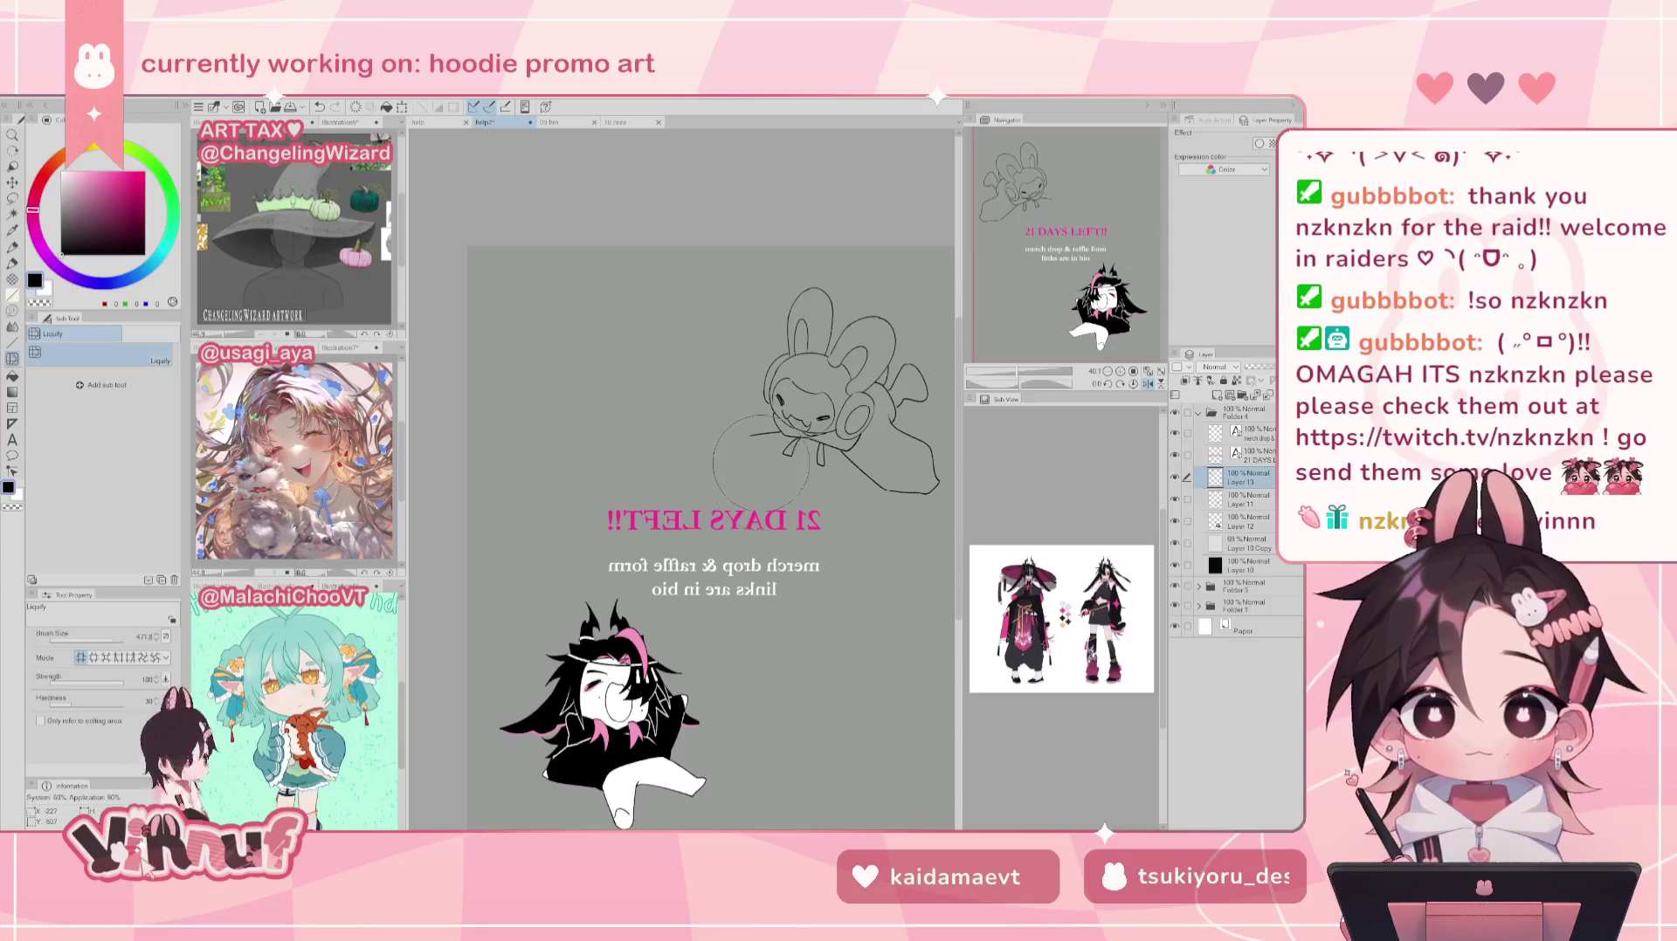
key(h)
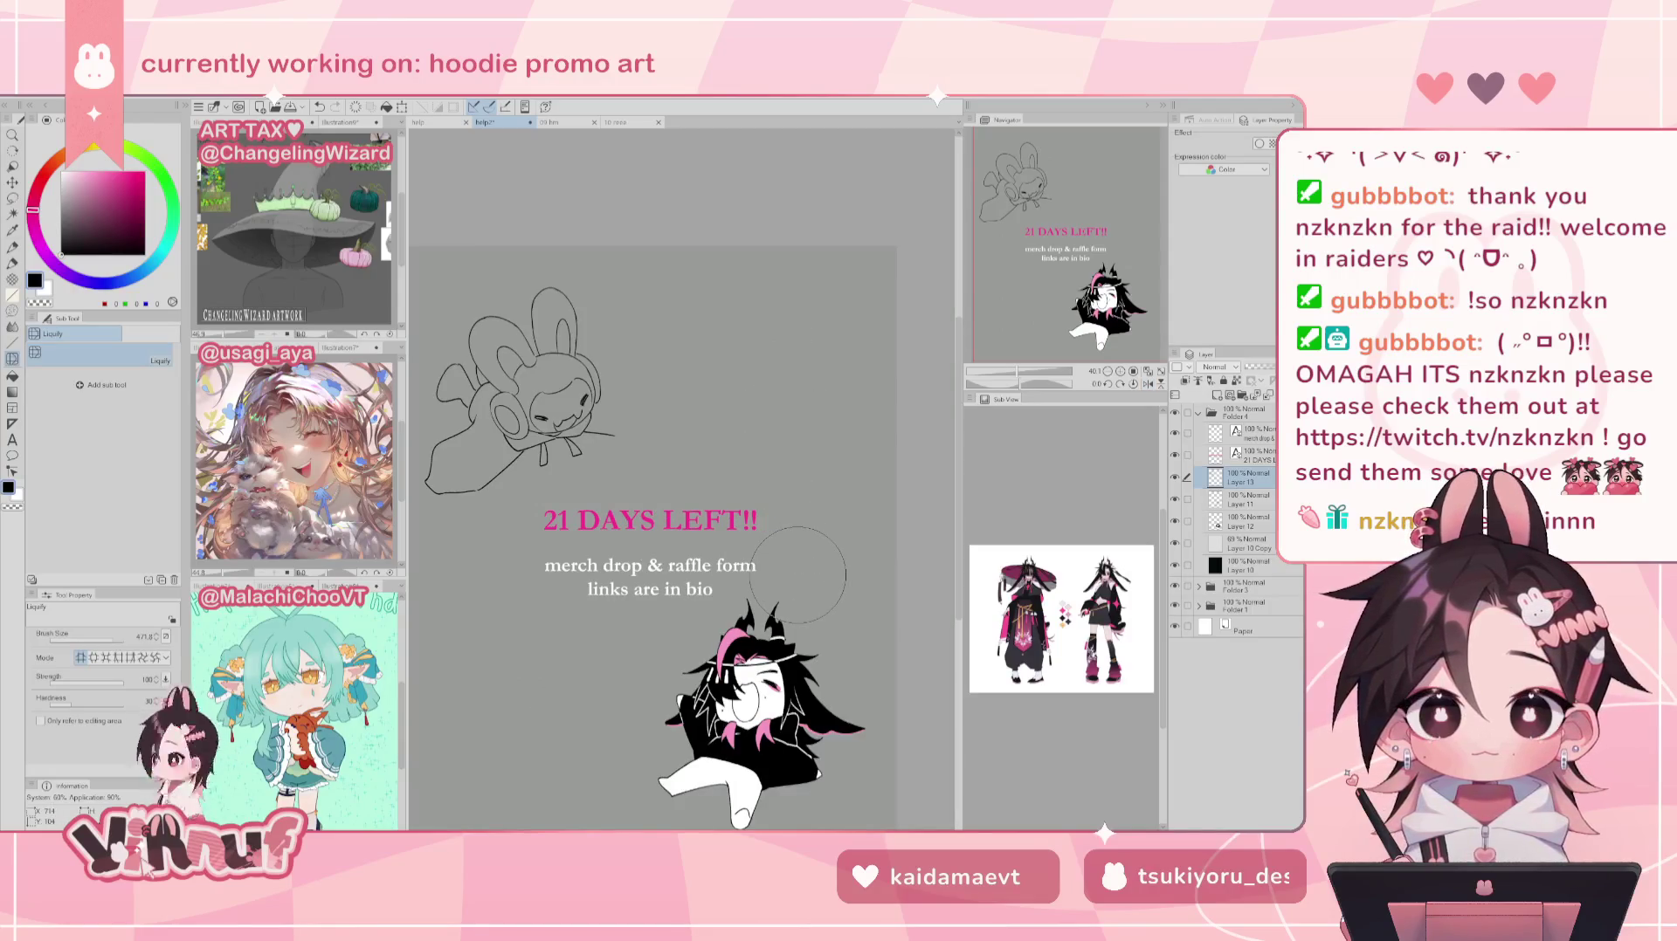
Step: Extend a pen stroke rightward from the bunny's head and erase a stray mark beside its face
key(p)
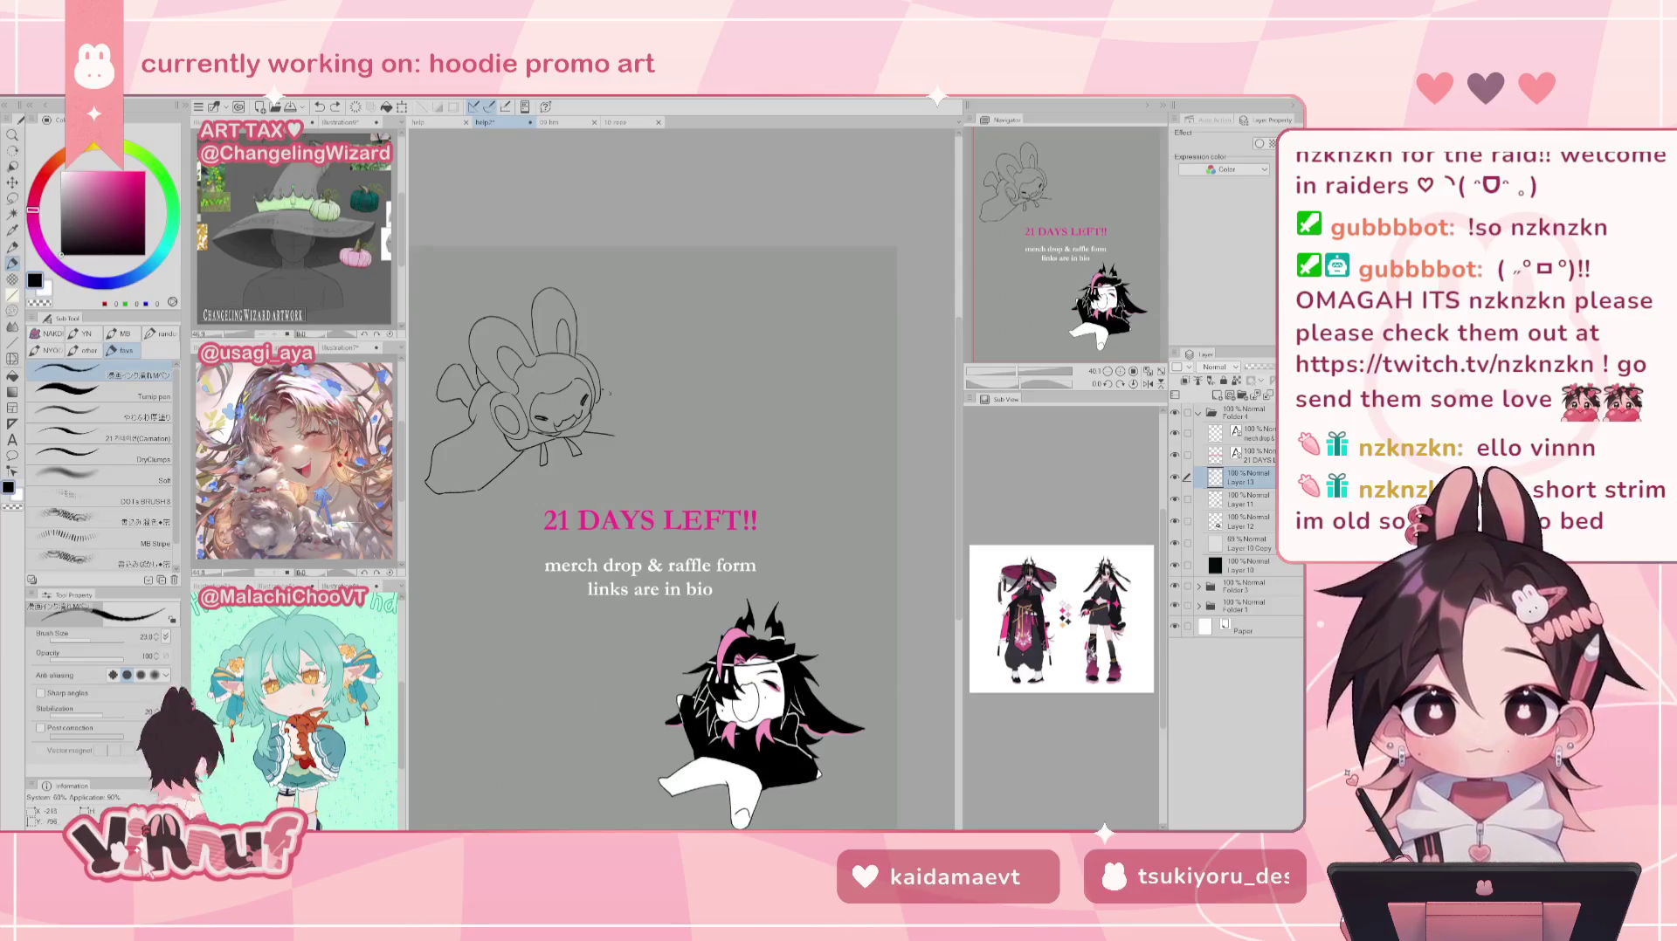
drag(611, 392, 642, 411)
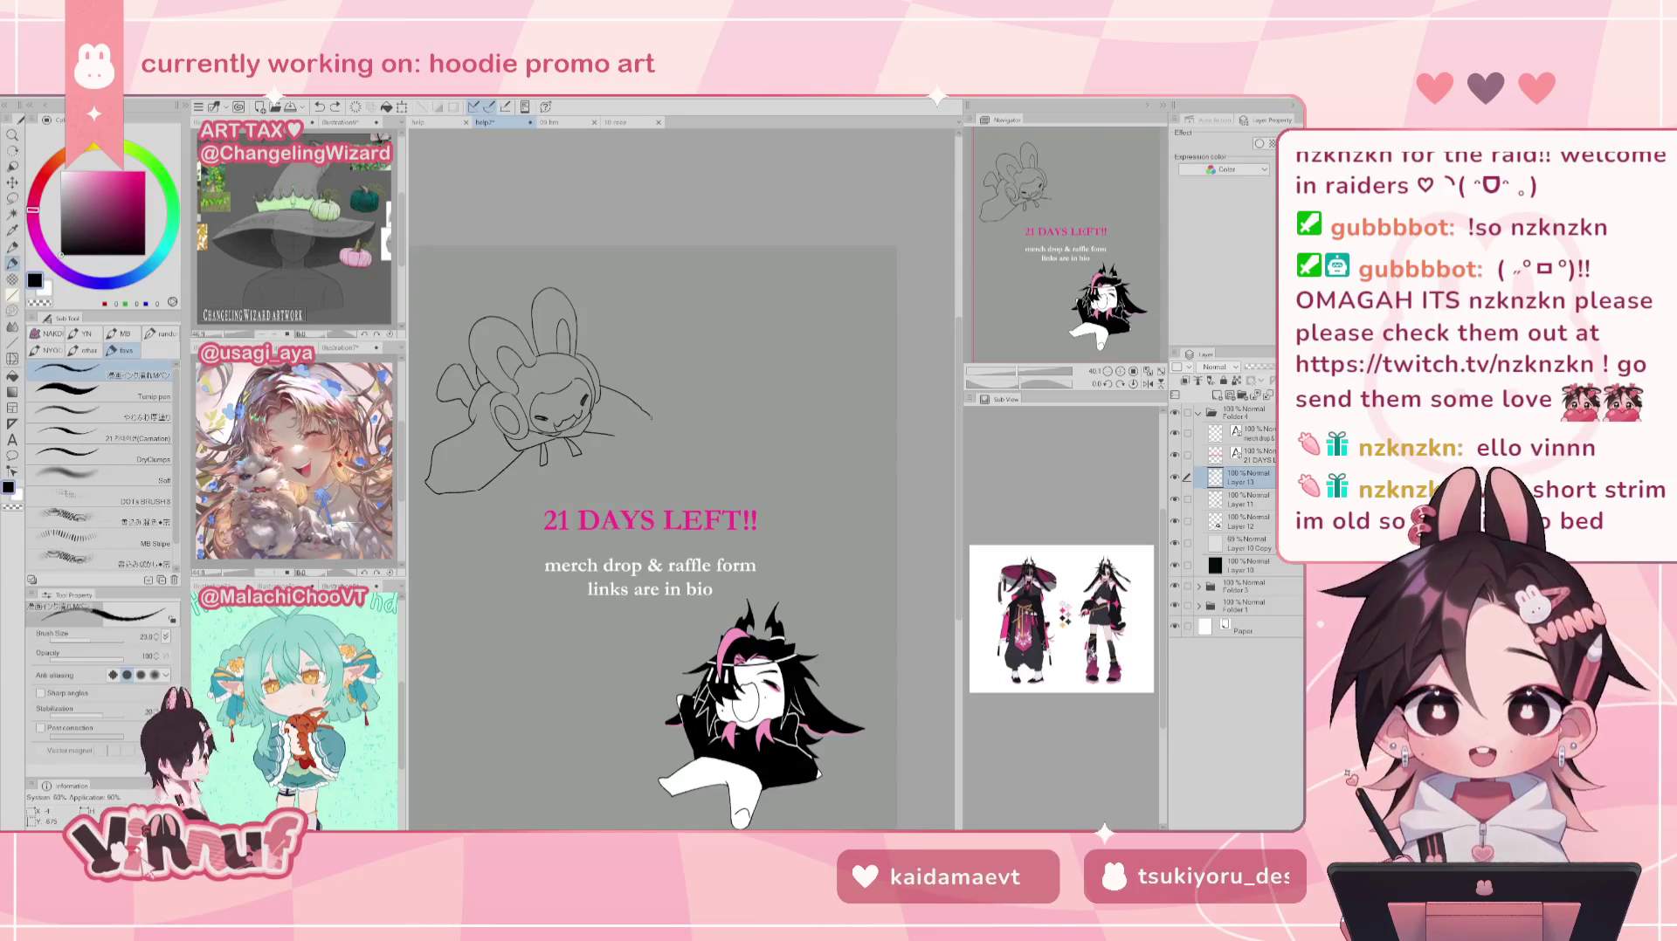
key(h)
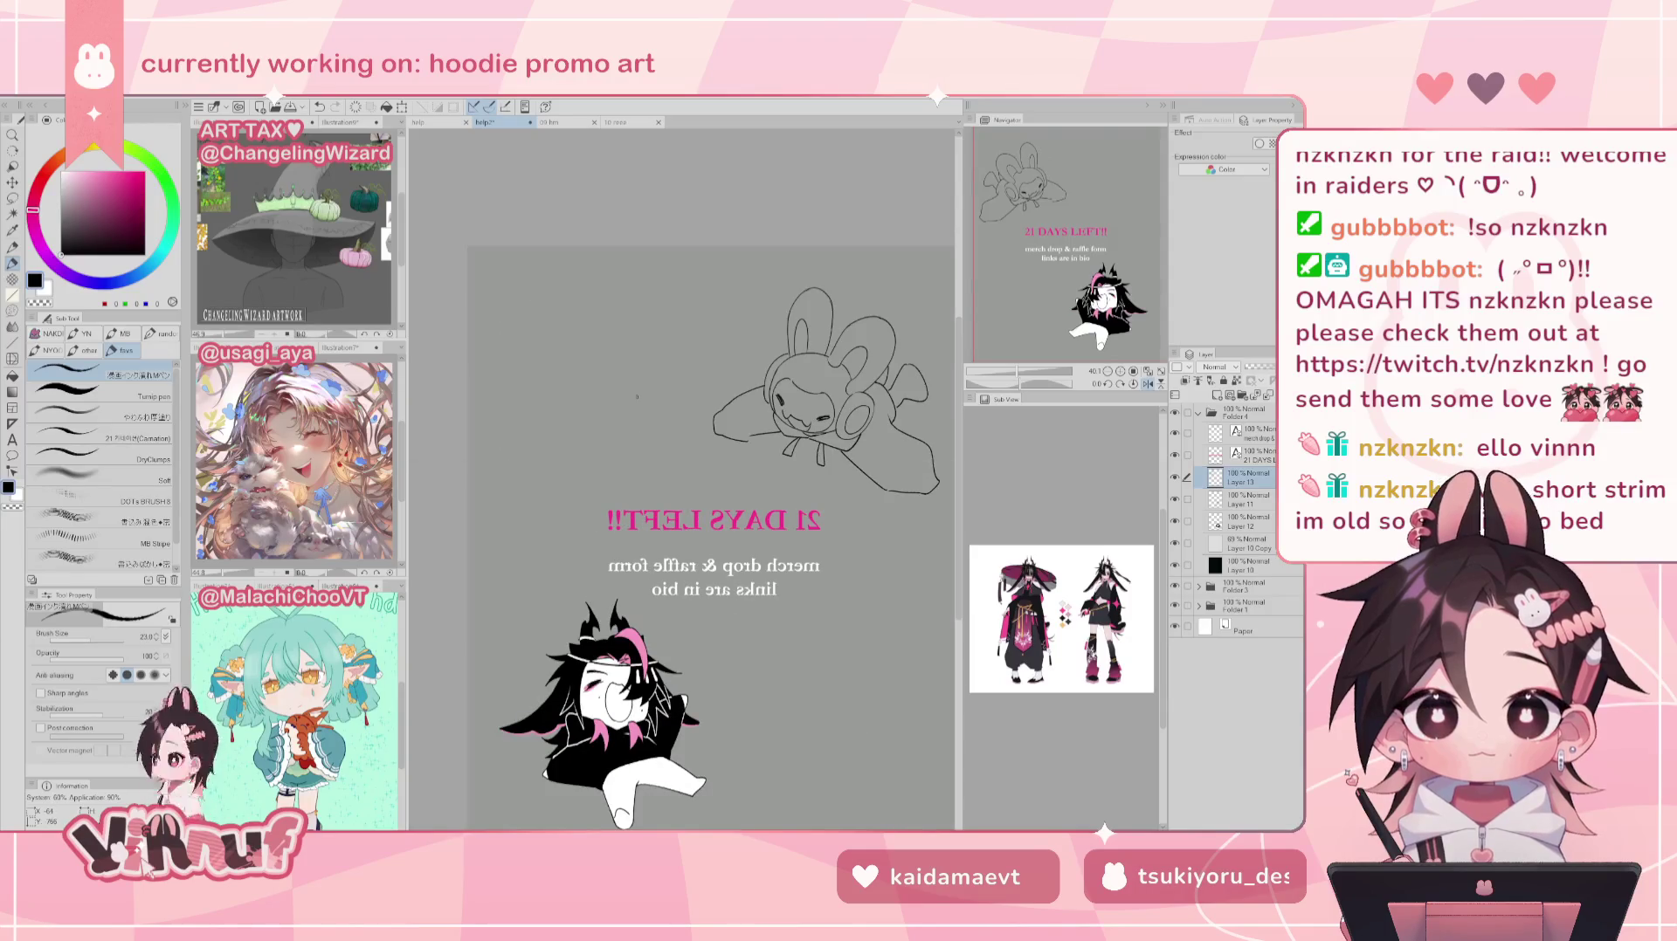
key(e)
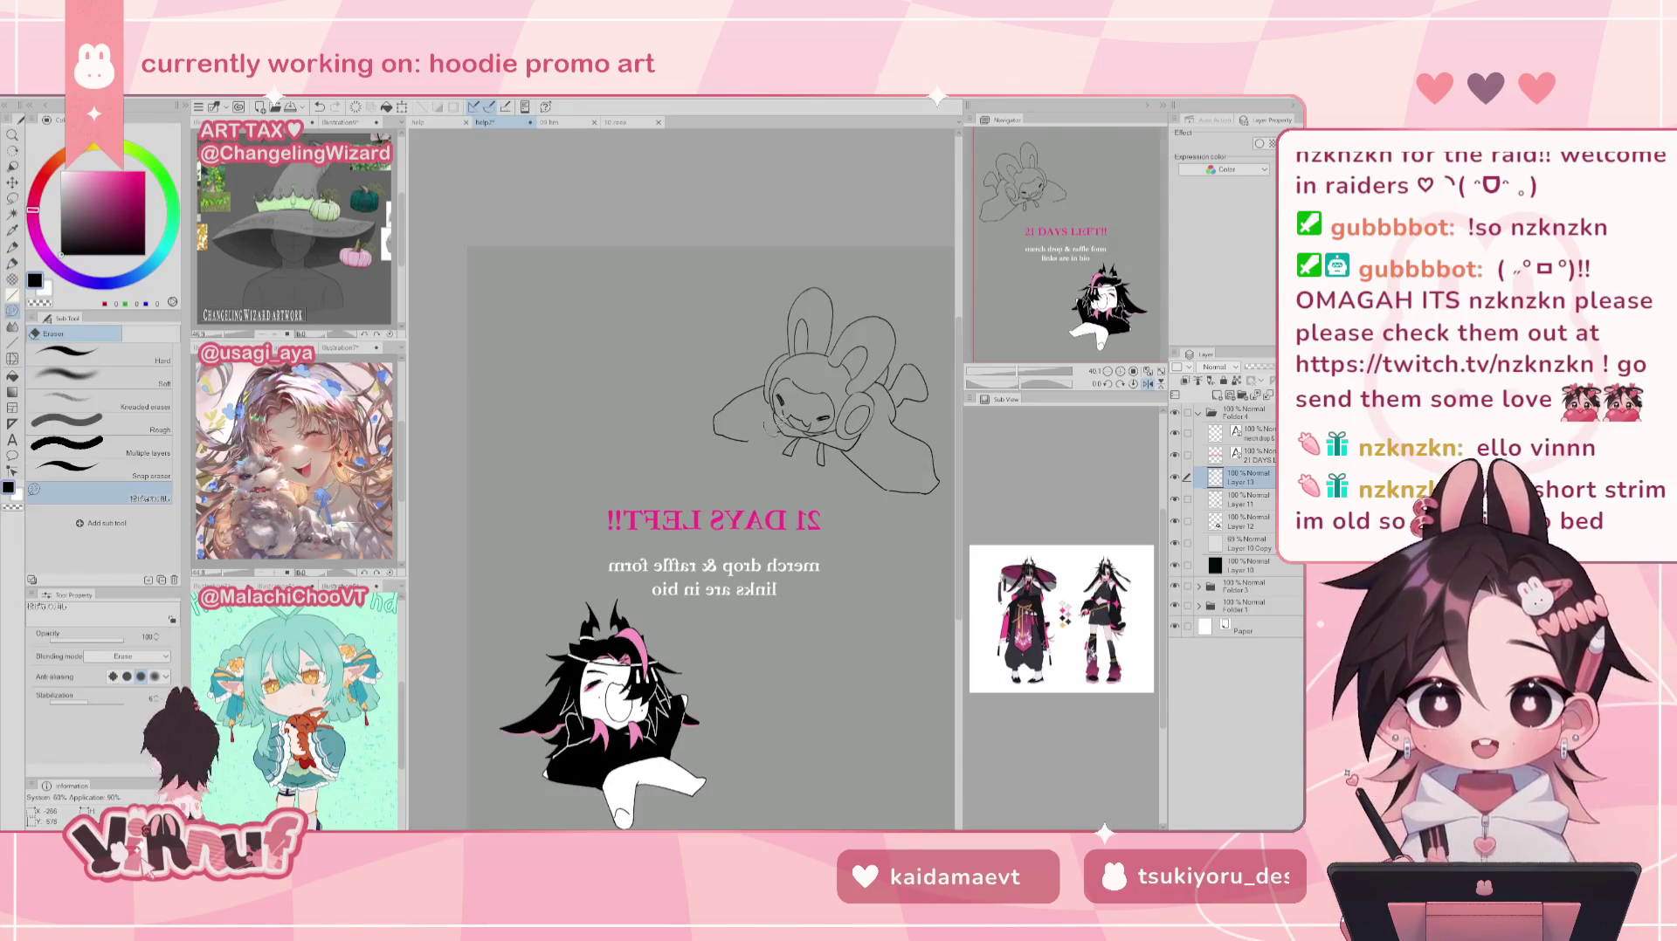
drag(777, 420, 783, 433)
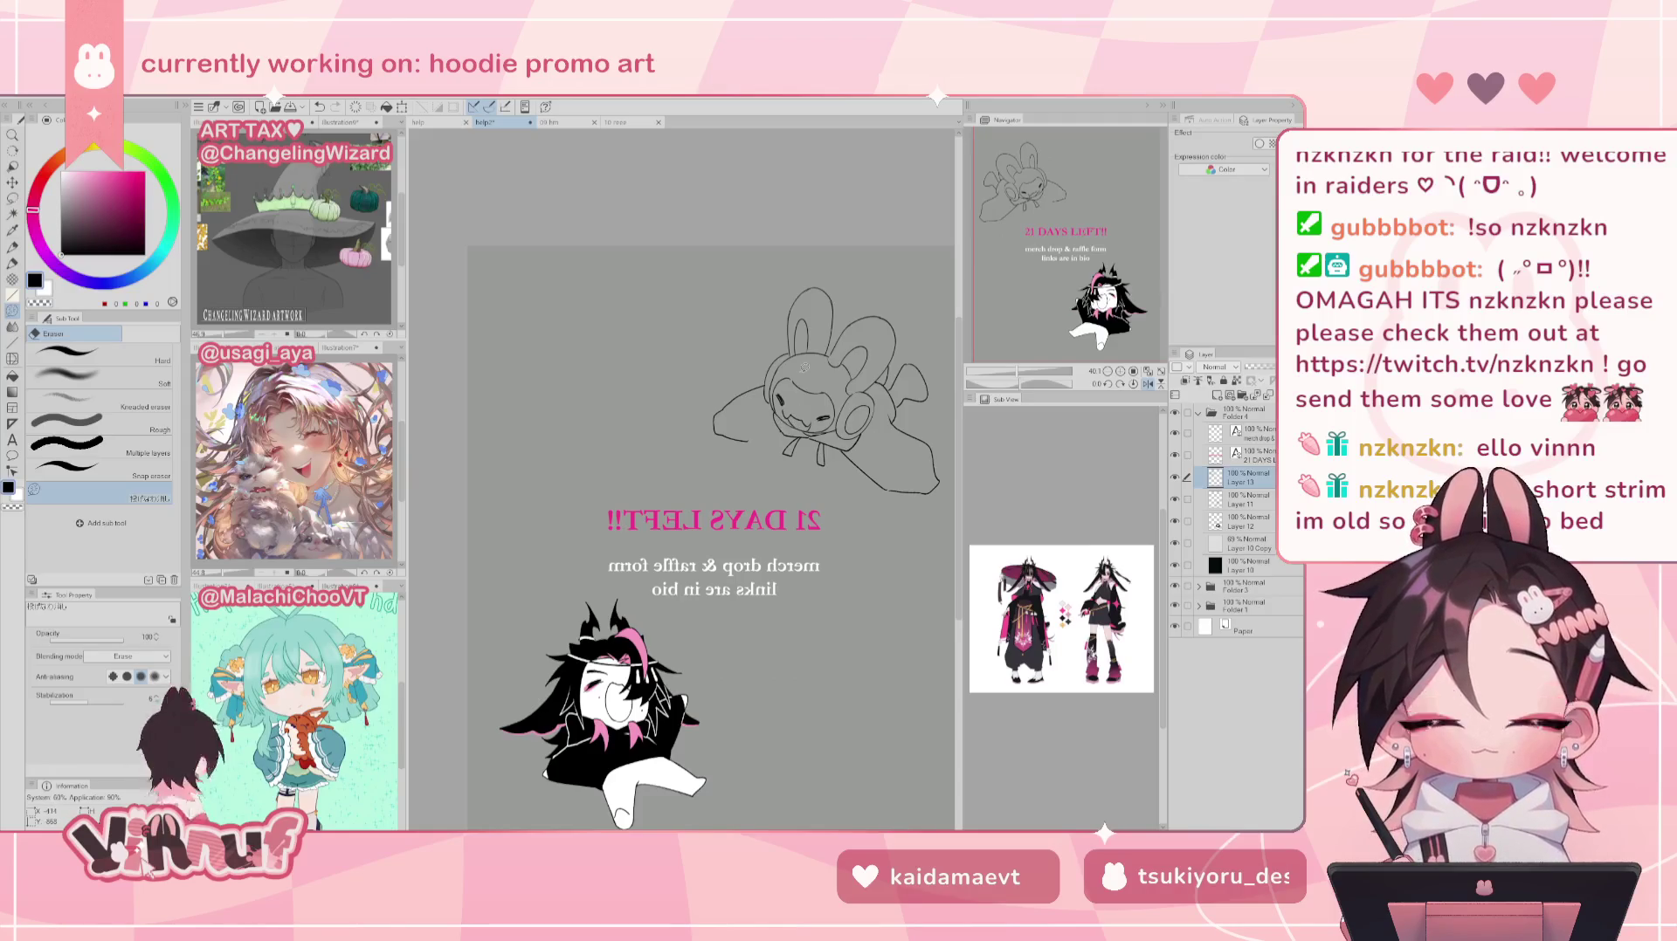
key(h)
key(p)
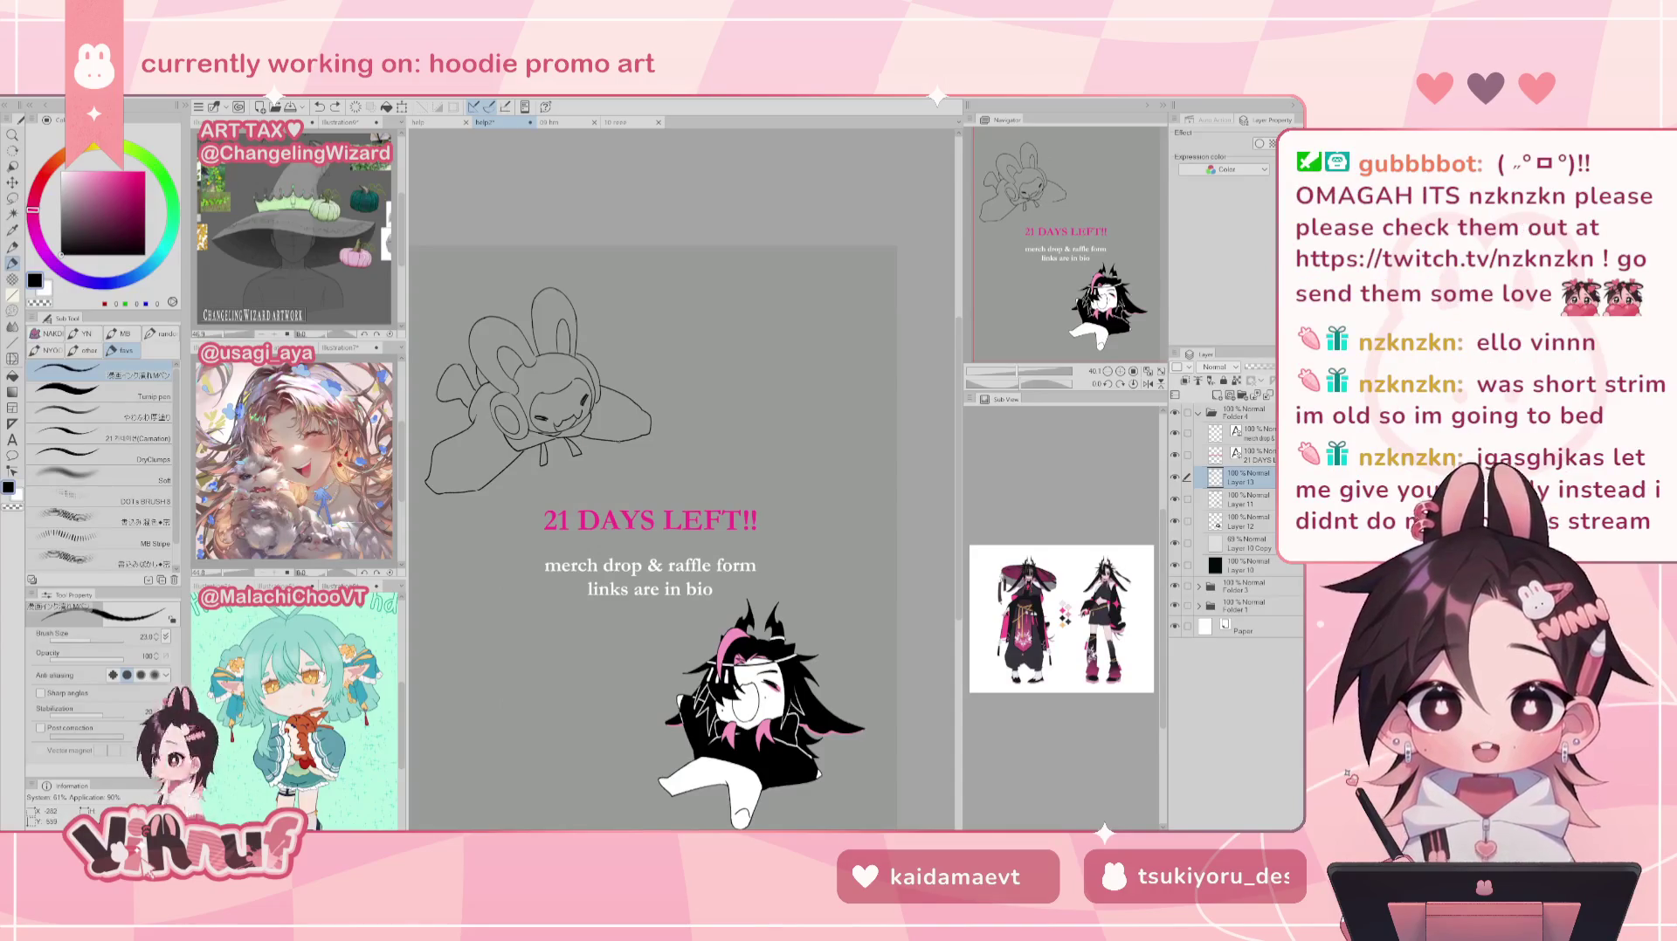
Step: Nudge the bunny's left outline into shape with Liquify in mirrored view
key(e)
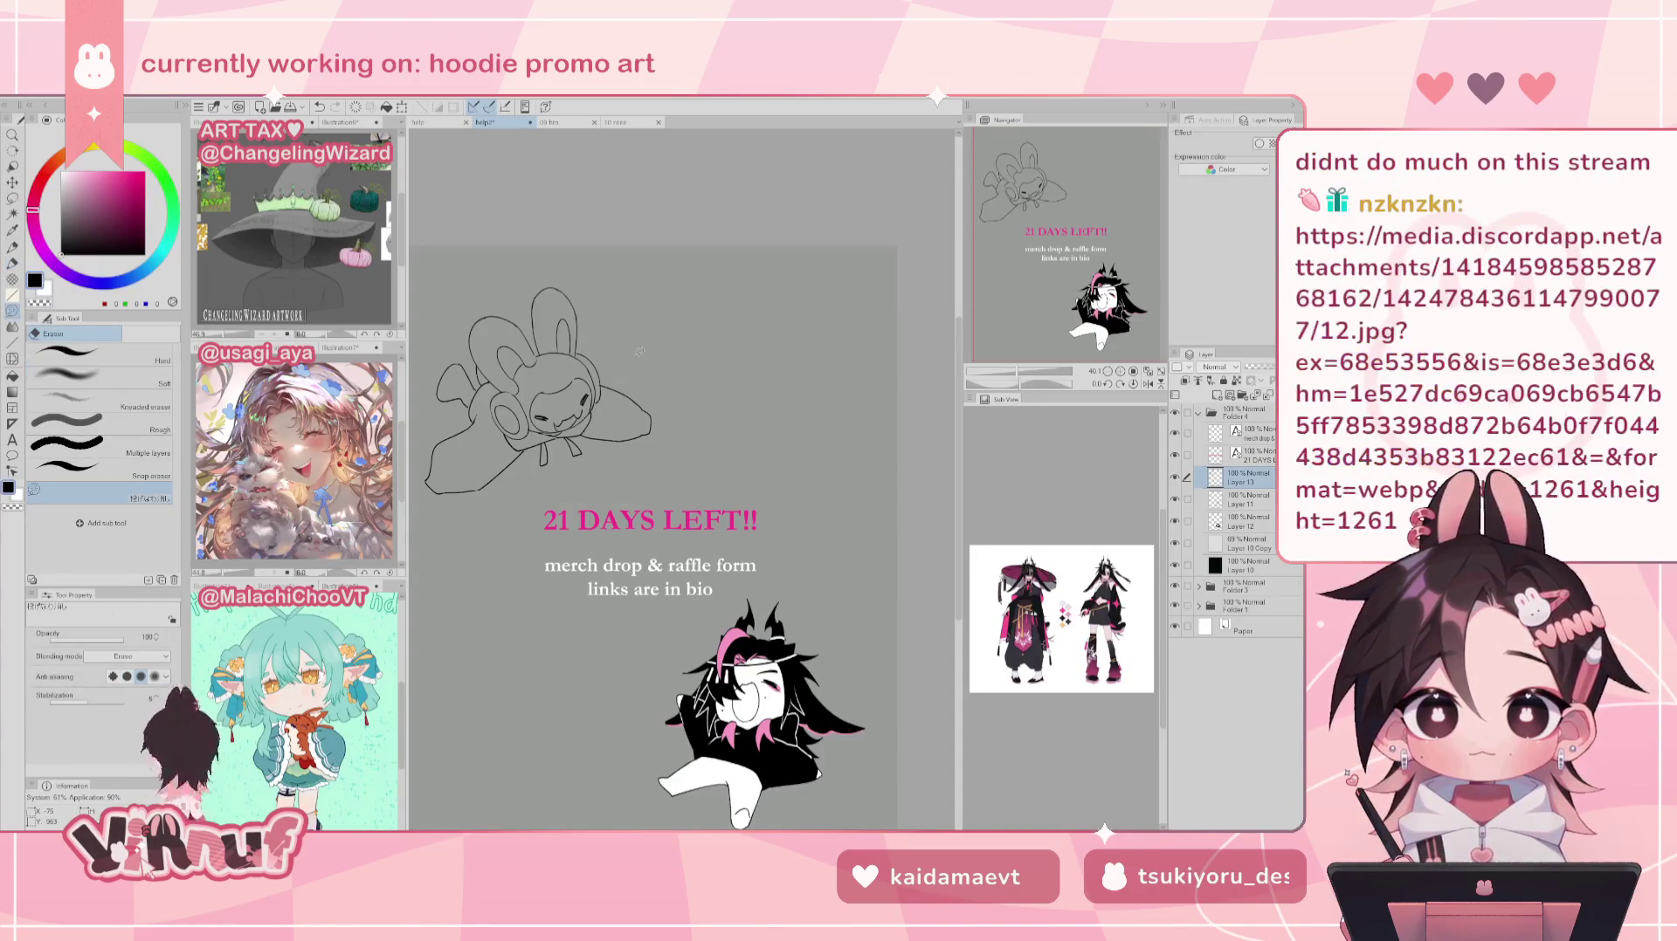
key(h)
key(j)
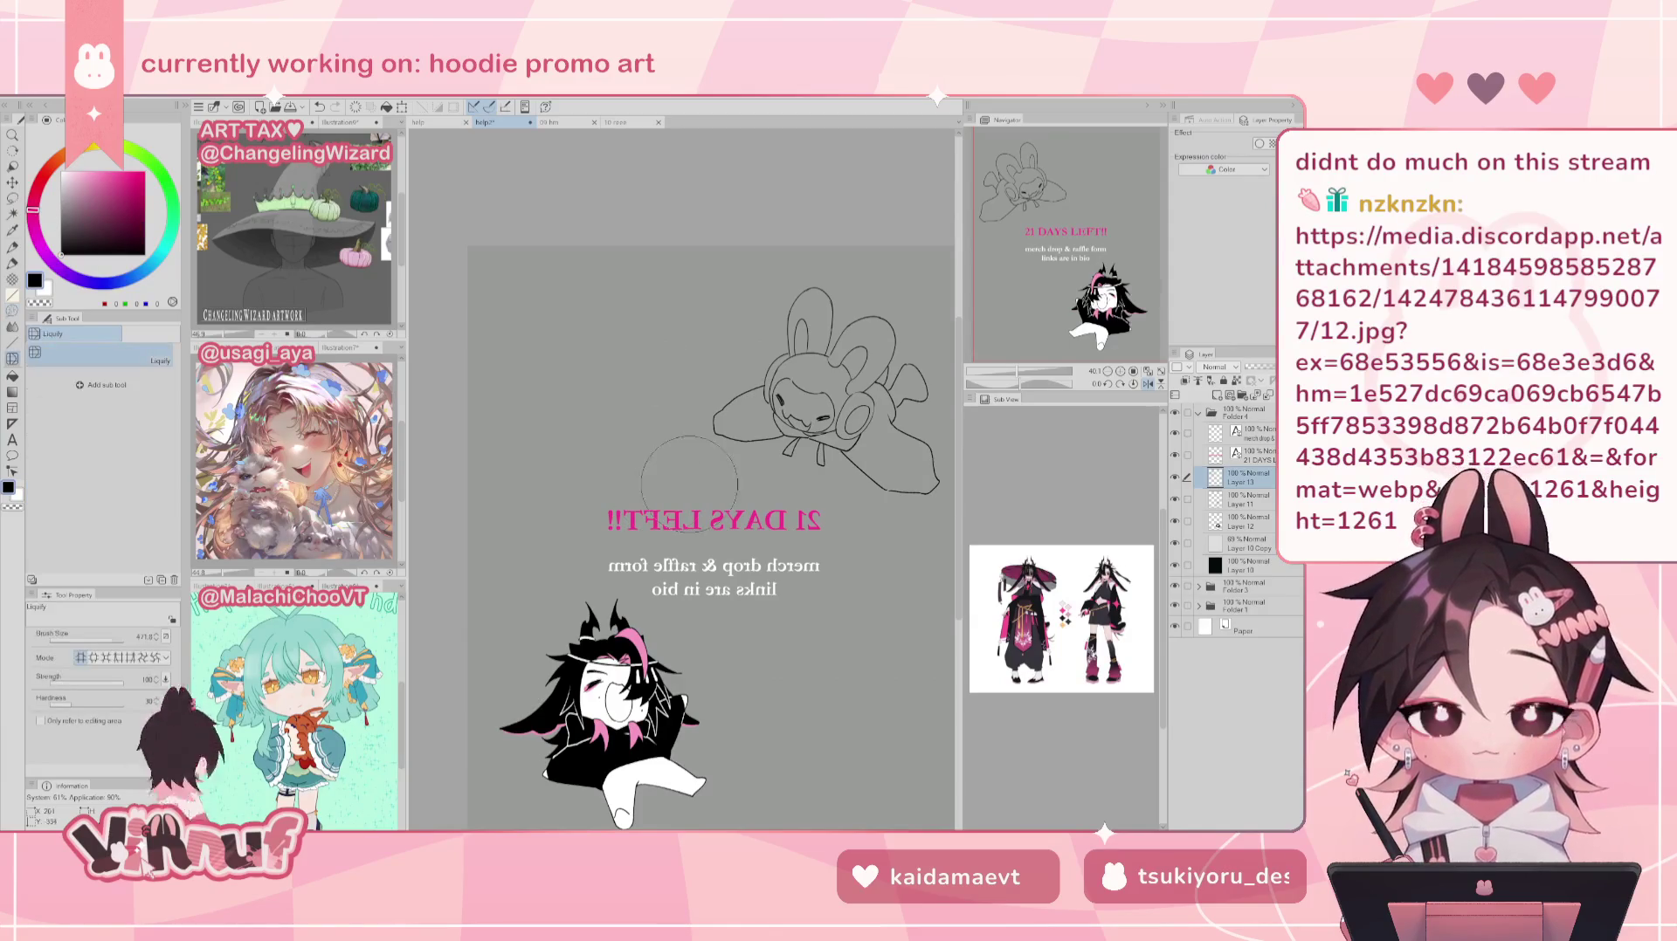
mouse_move(720, 436)
mouse_down()
mouse_move(678, 476)
mouse_move(720, 476)
mouse_up()
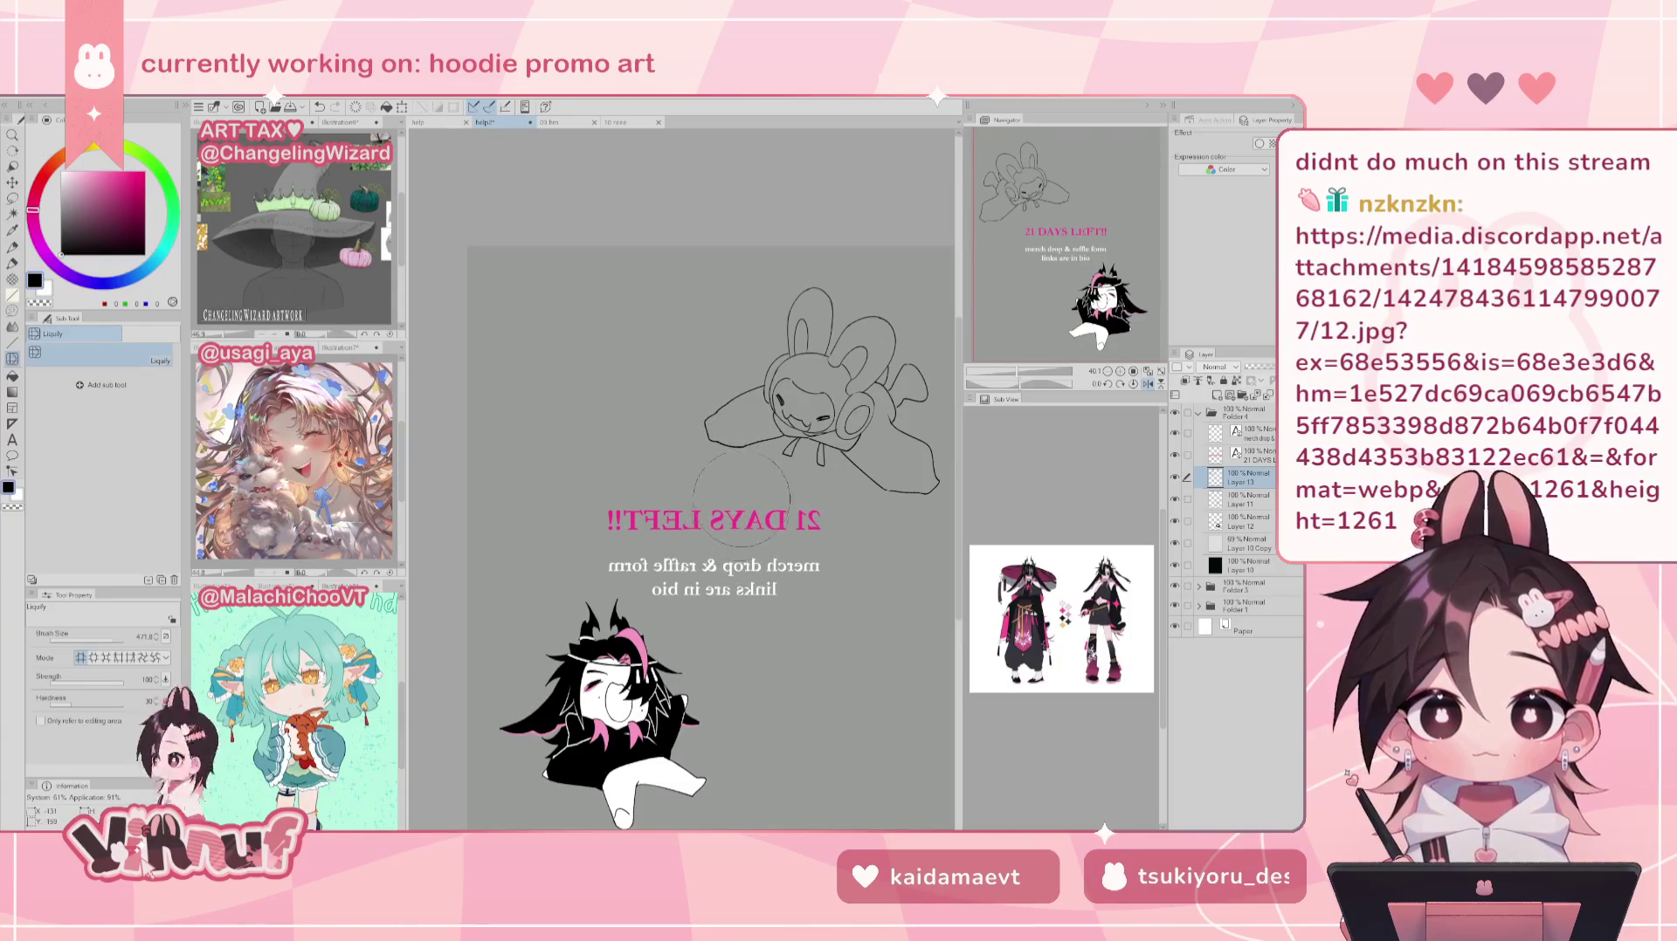
key(h)
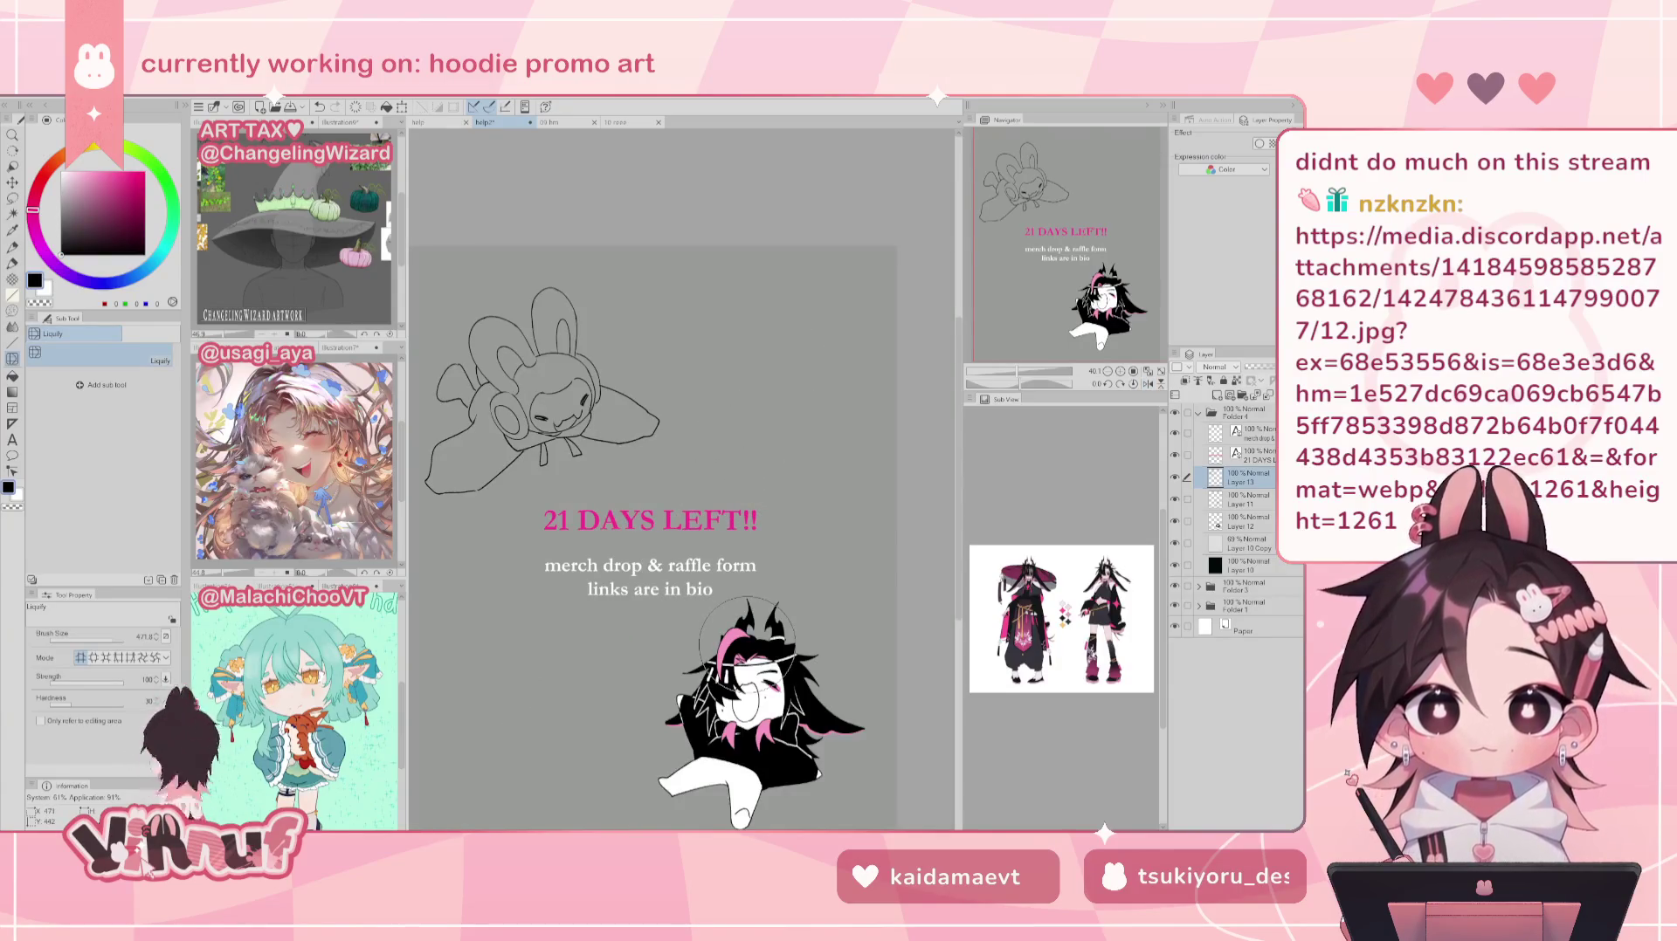
drag(746, 646, 771, 626)
key(ctrl+t)
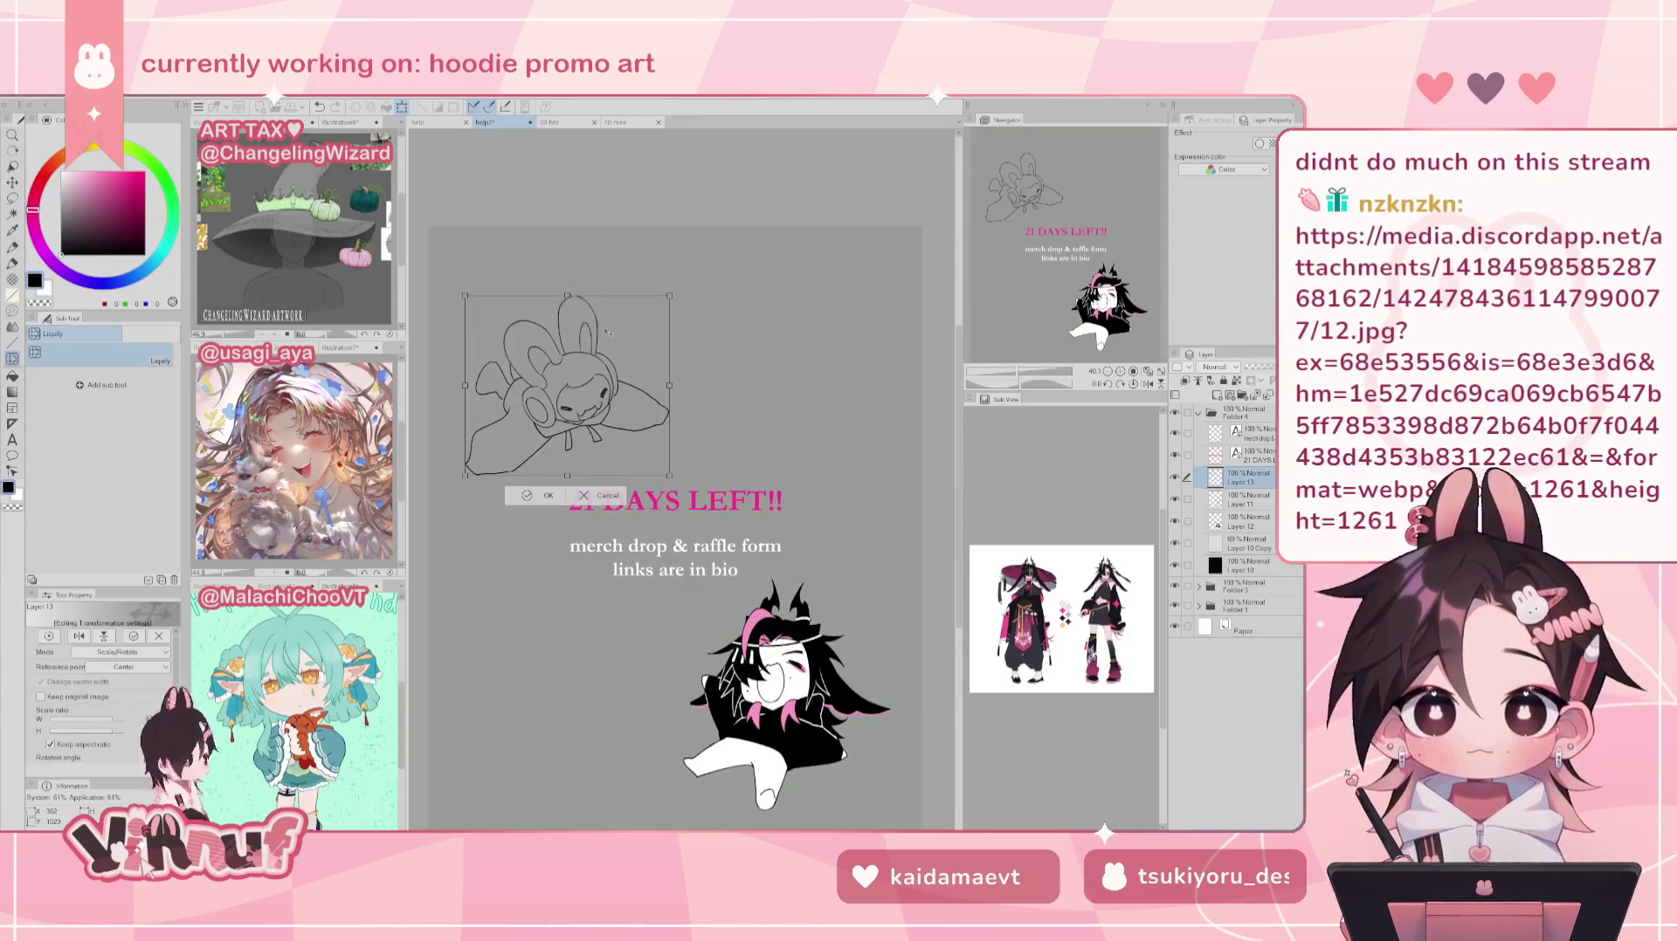
Step: Drag the bunny sketch slightly lower toward the '21 DAYS LEFT!!' heading and confirm the transform
mouse_move(603, 333)
mouse_down()
mouse_move(648, 590)
mouse_move(693, 515)
mouse_move(609, 320)
mouse_move(621, 312)
mouse_up()
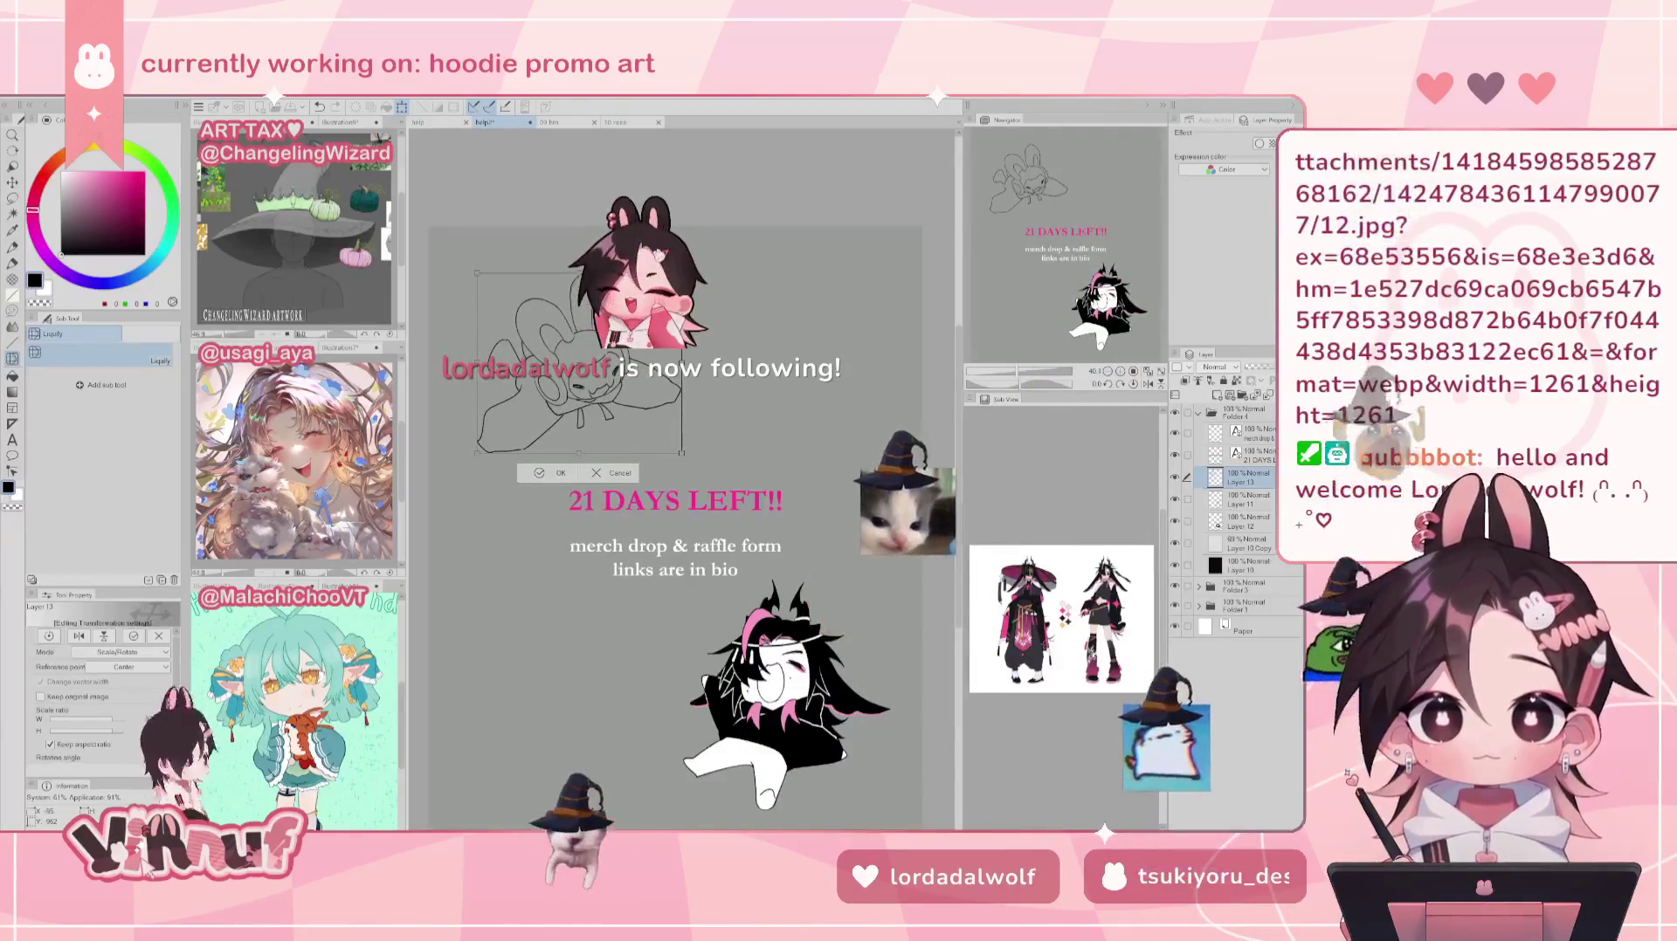
drag(621, 311, 625, 341)
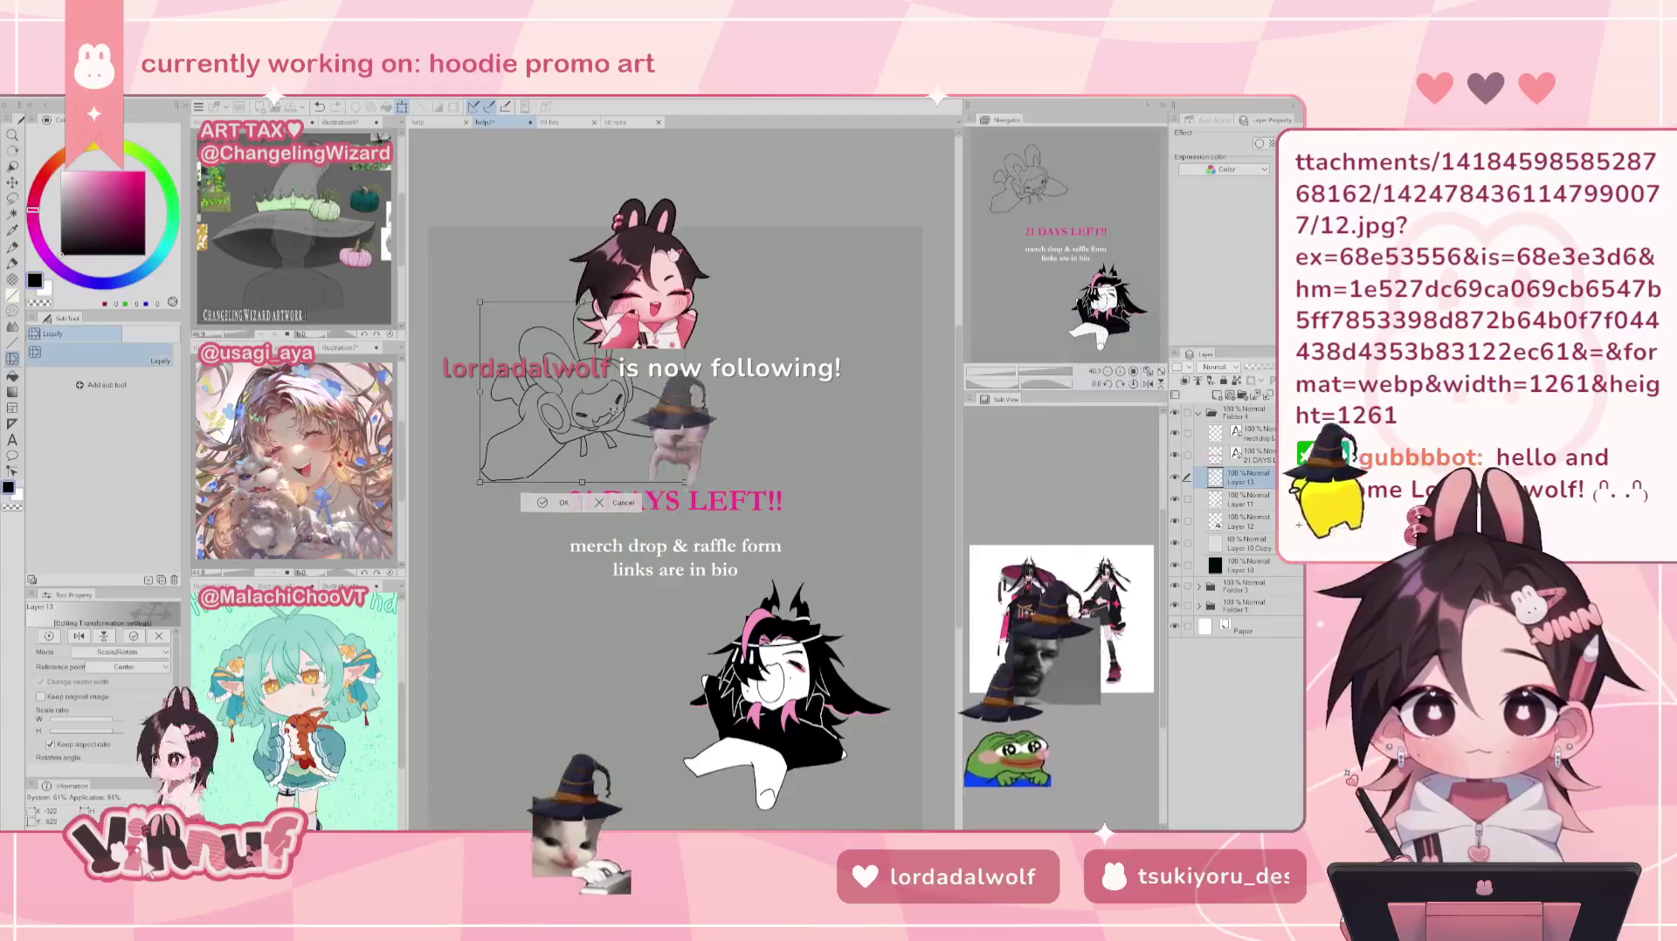
key(Return)
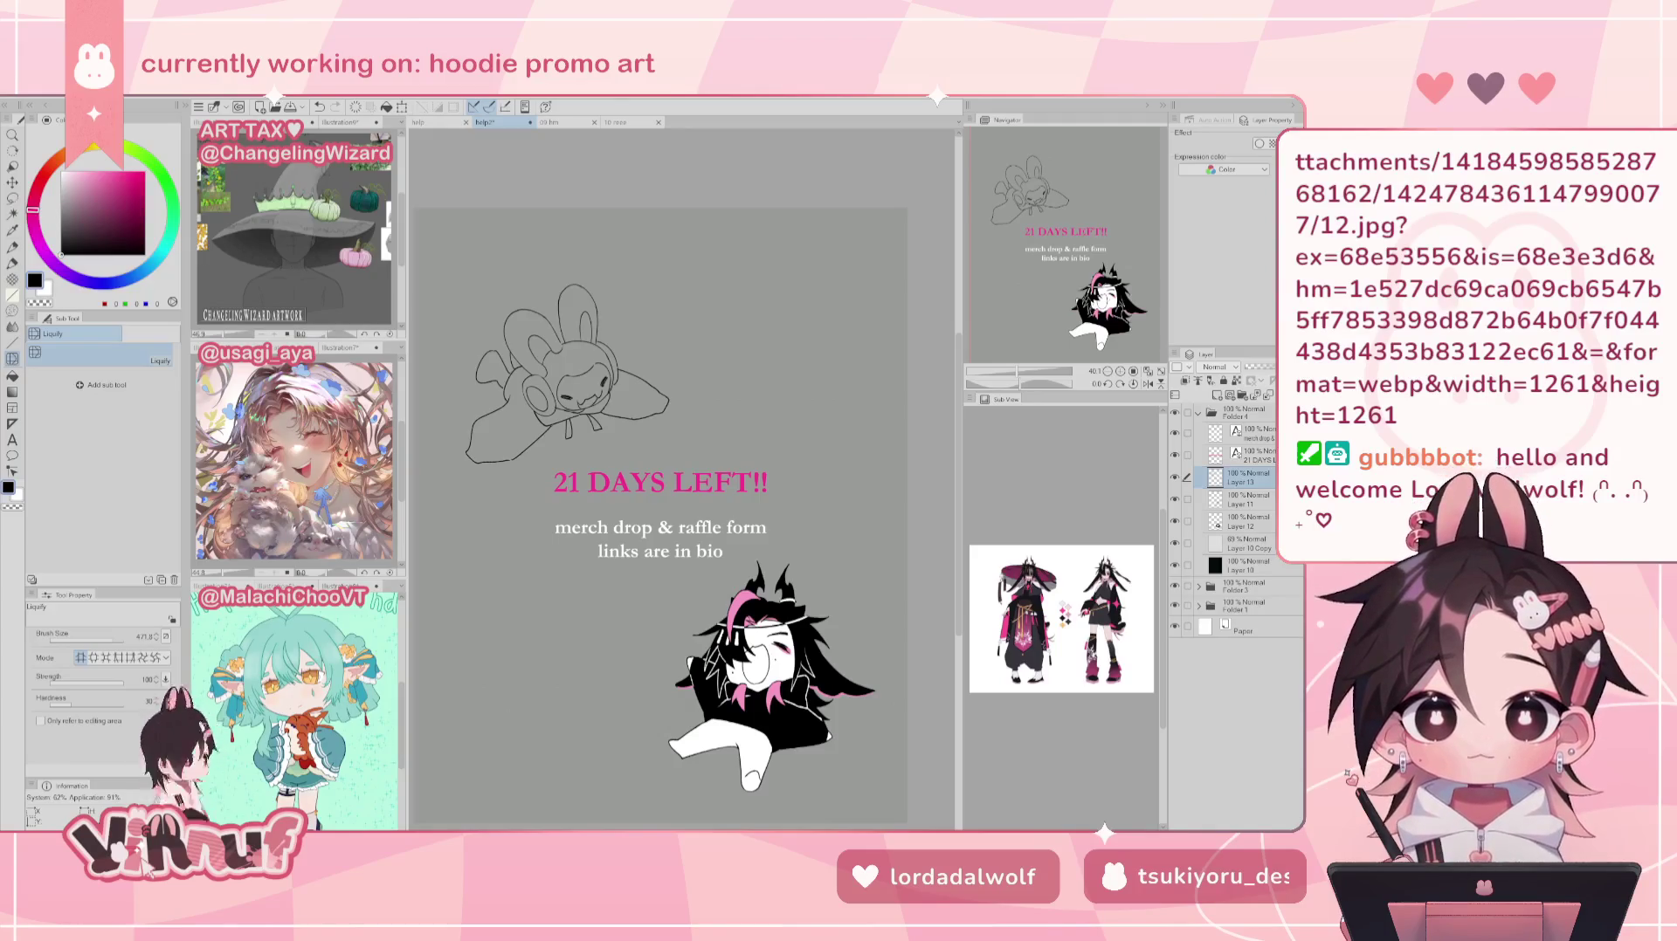
Step: Create a new illustration1 canvas from the clipboard's sparkler artwork and fit it to the window
click(15, 92)
click(40, 122)
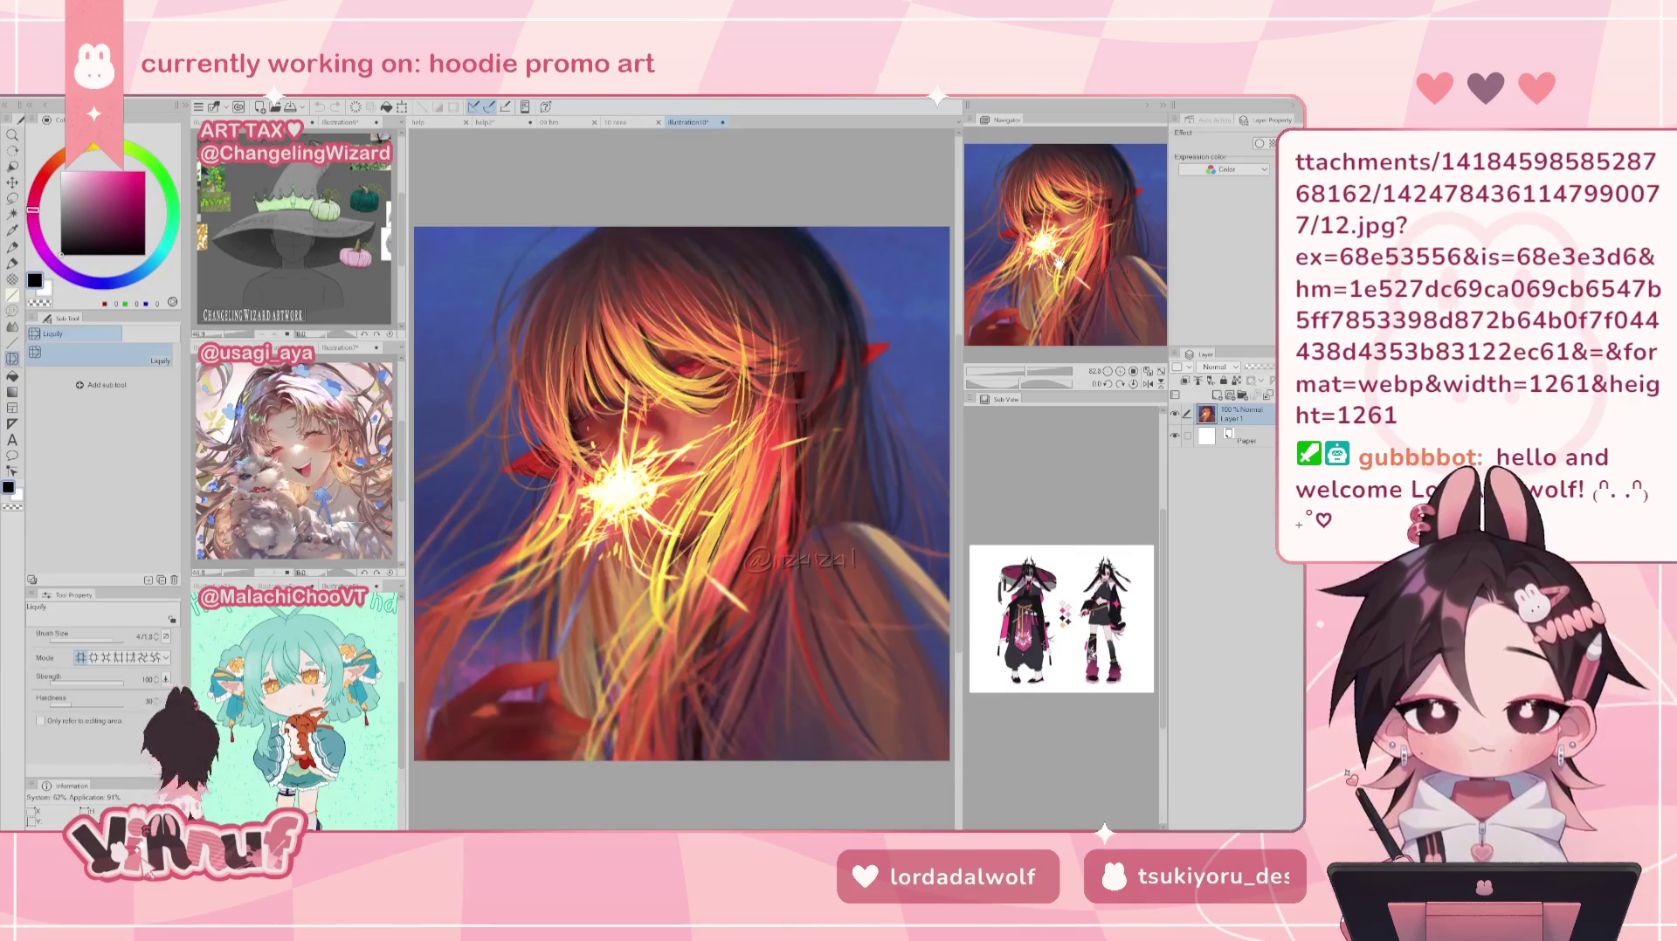
drag(1059, 247, 1061, 249)
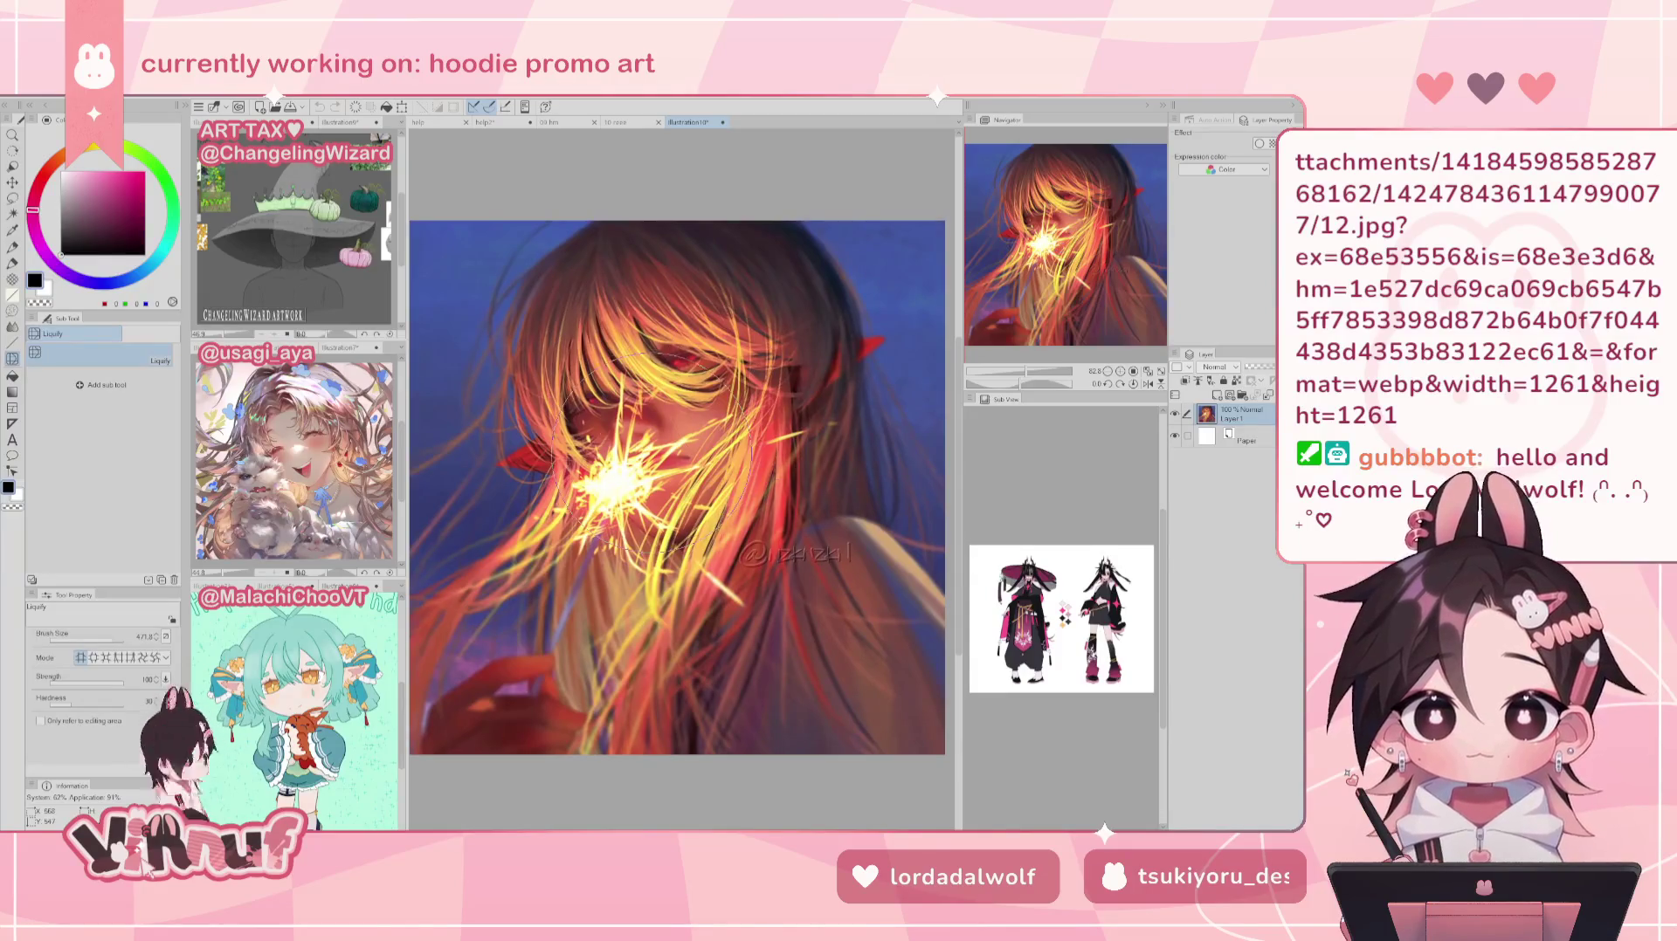
scroll(1062, 249, up, 2)
drag(1091, 211, 1080, 218)
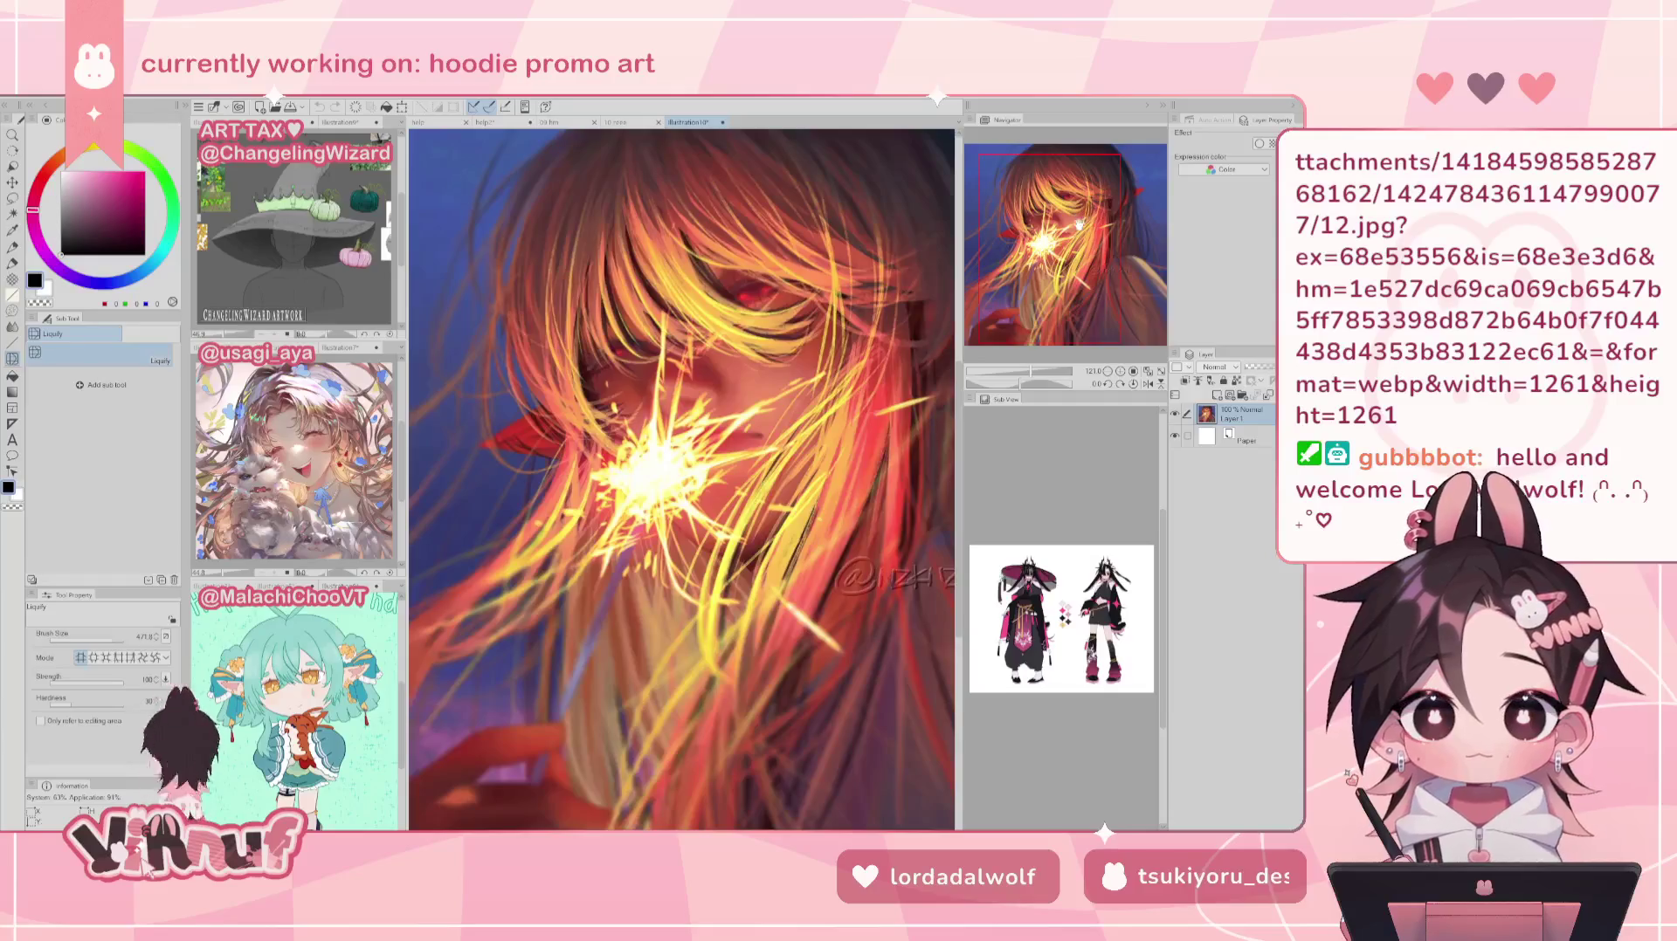
click(1148, 371)
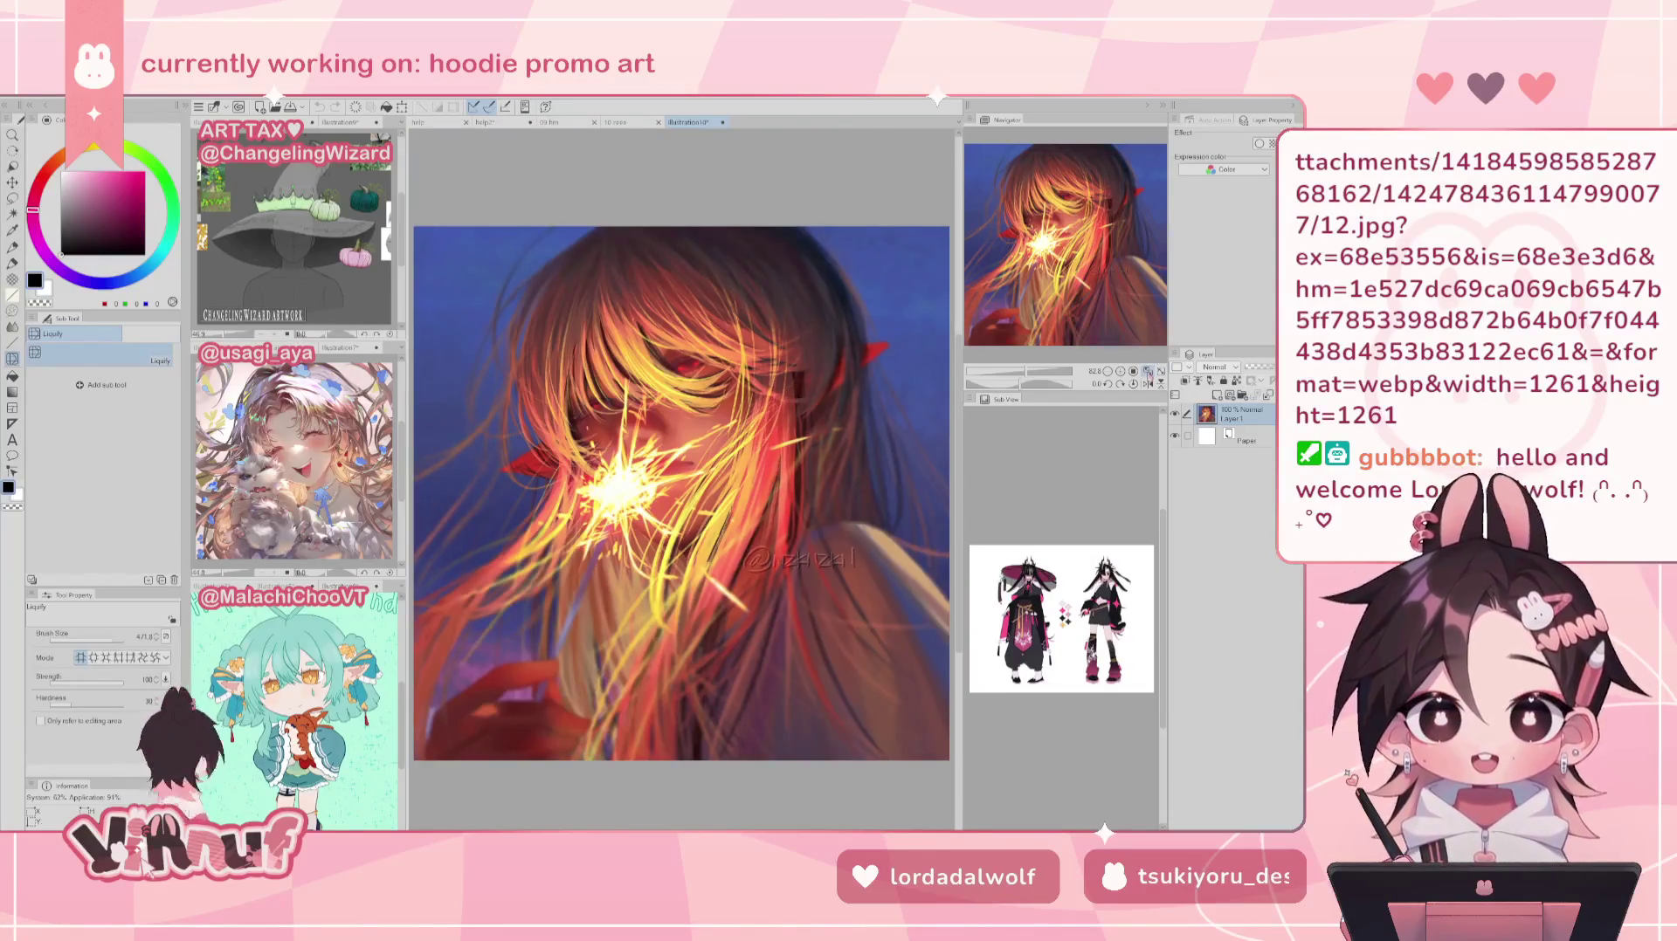
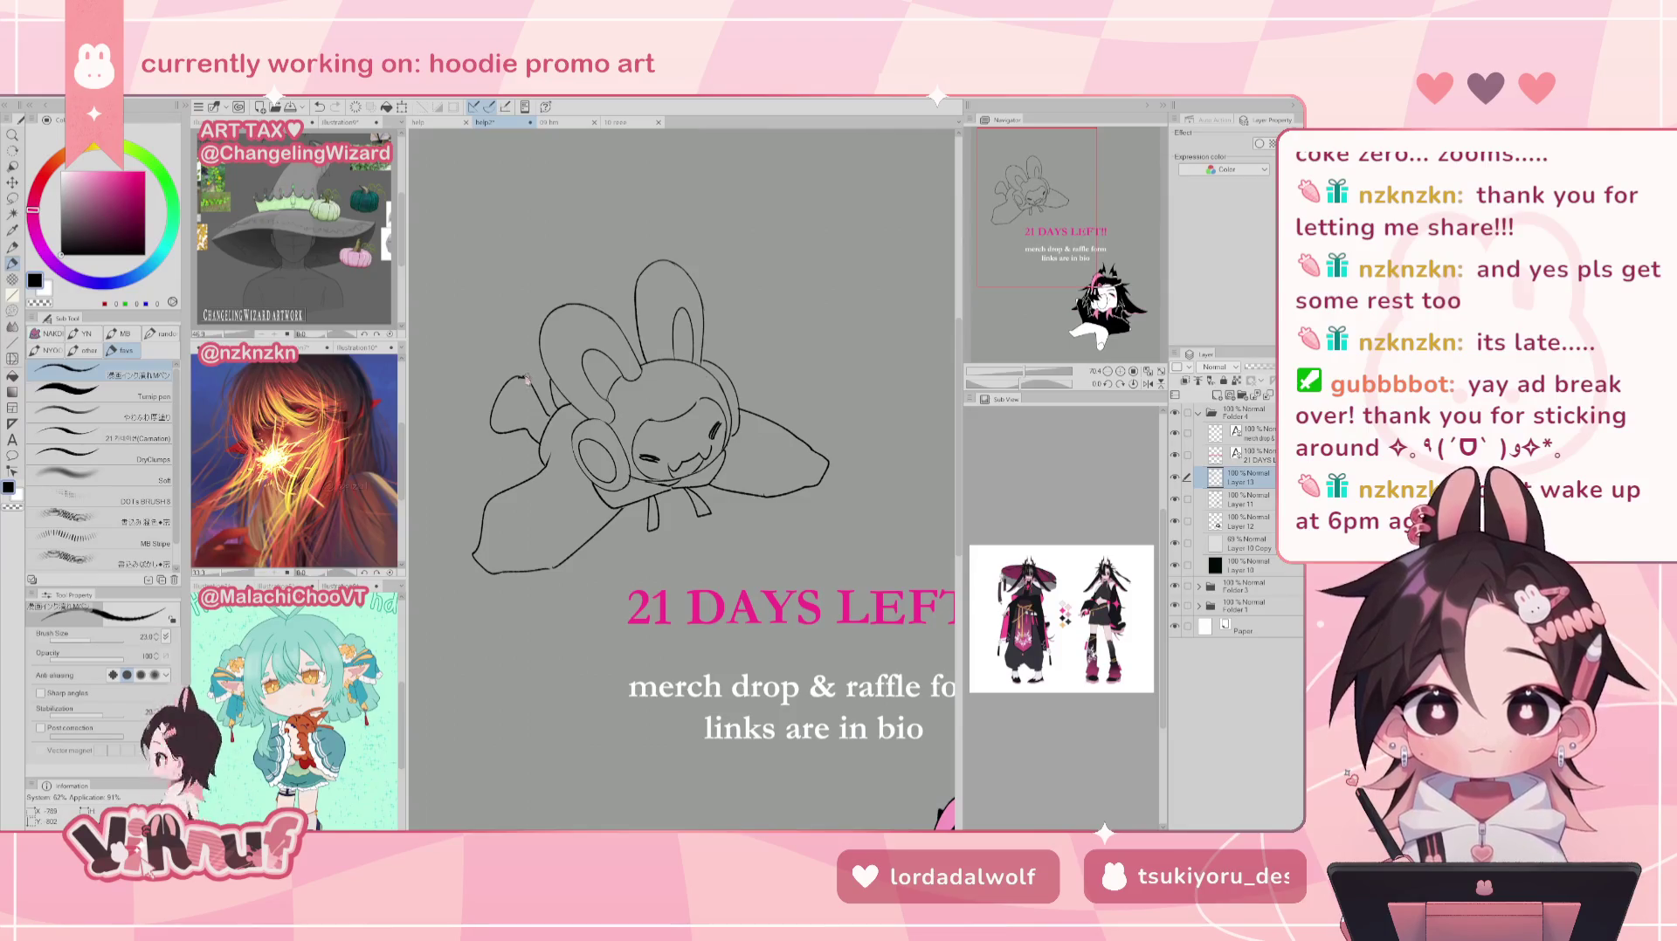
Step: Undo the last face strokes, comparing the sketch with and without them, while toggling eraser and pen
key(ctrl+z)
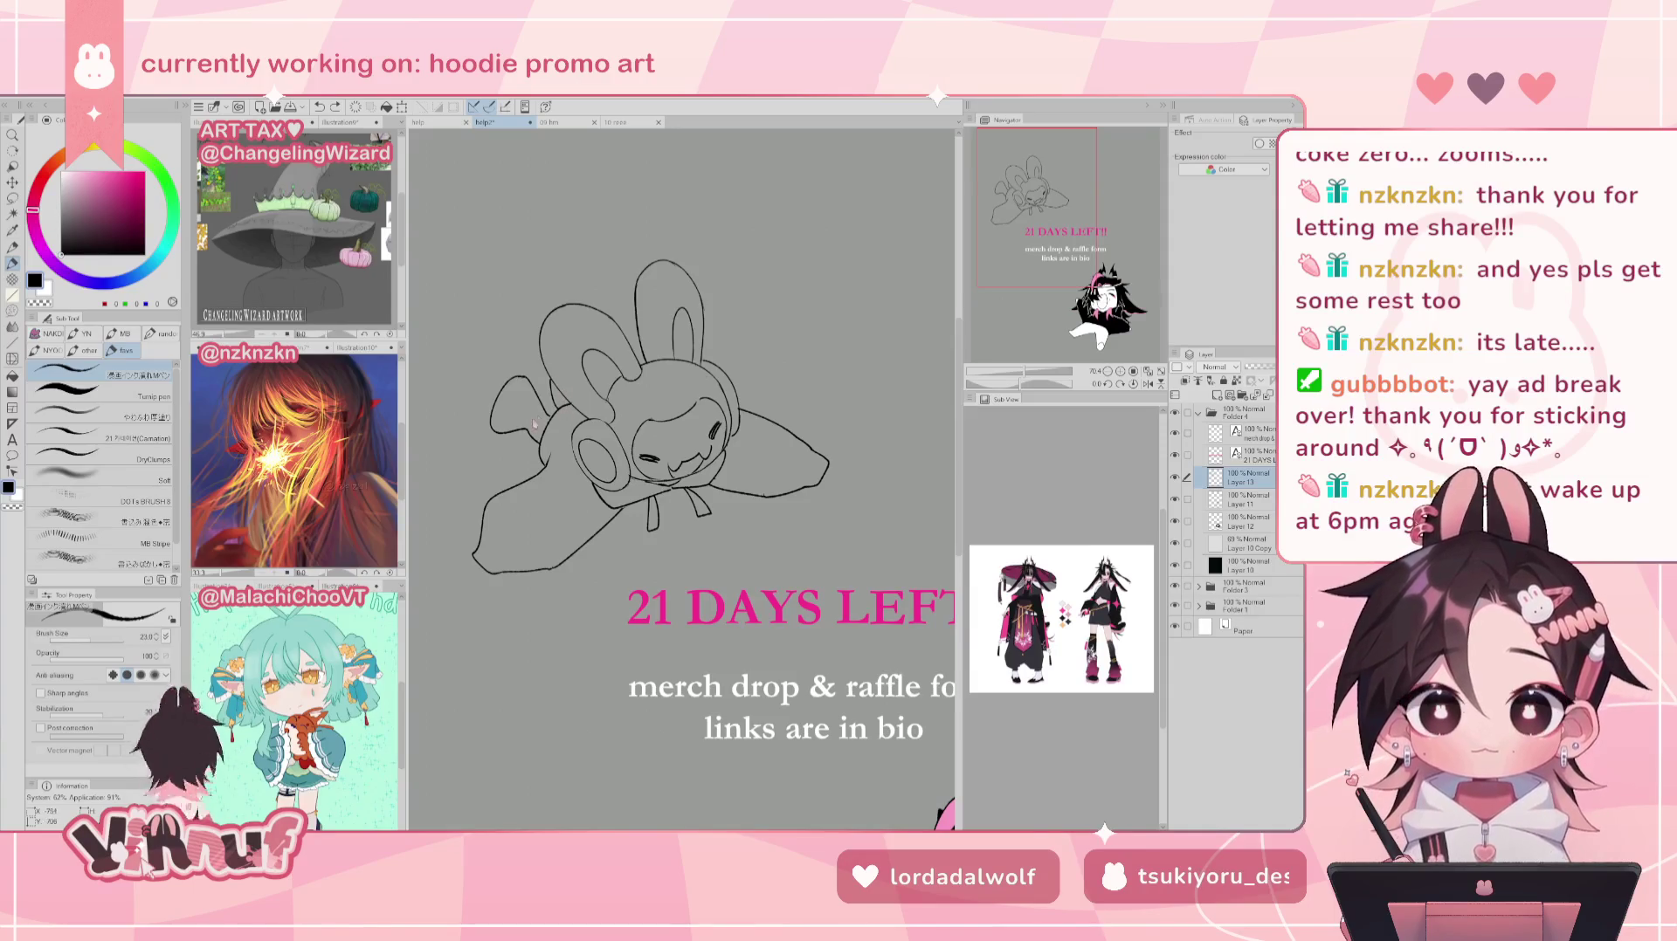
key(ctrl+z)
key(ctrl+z)
key(ctrl+y)
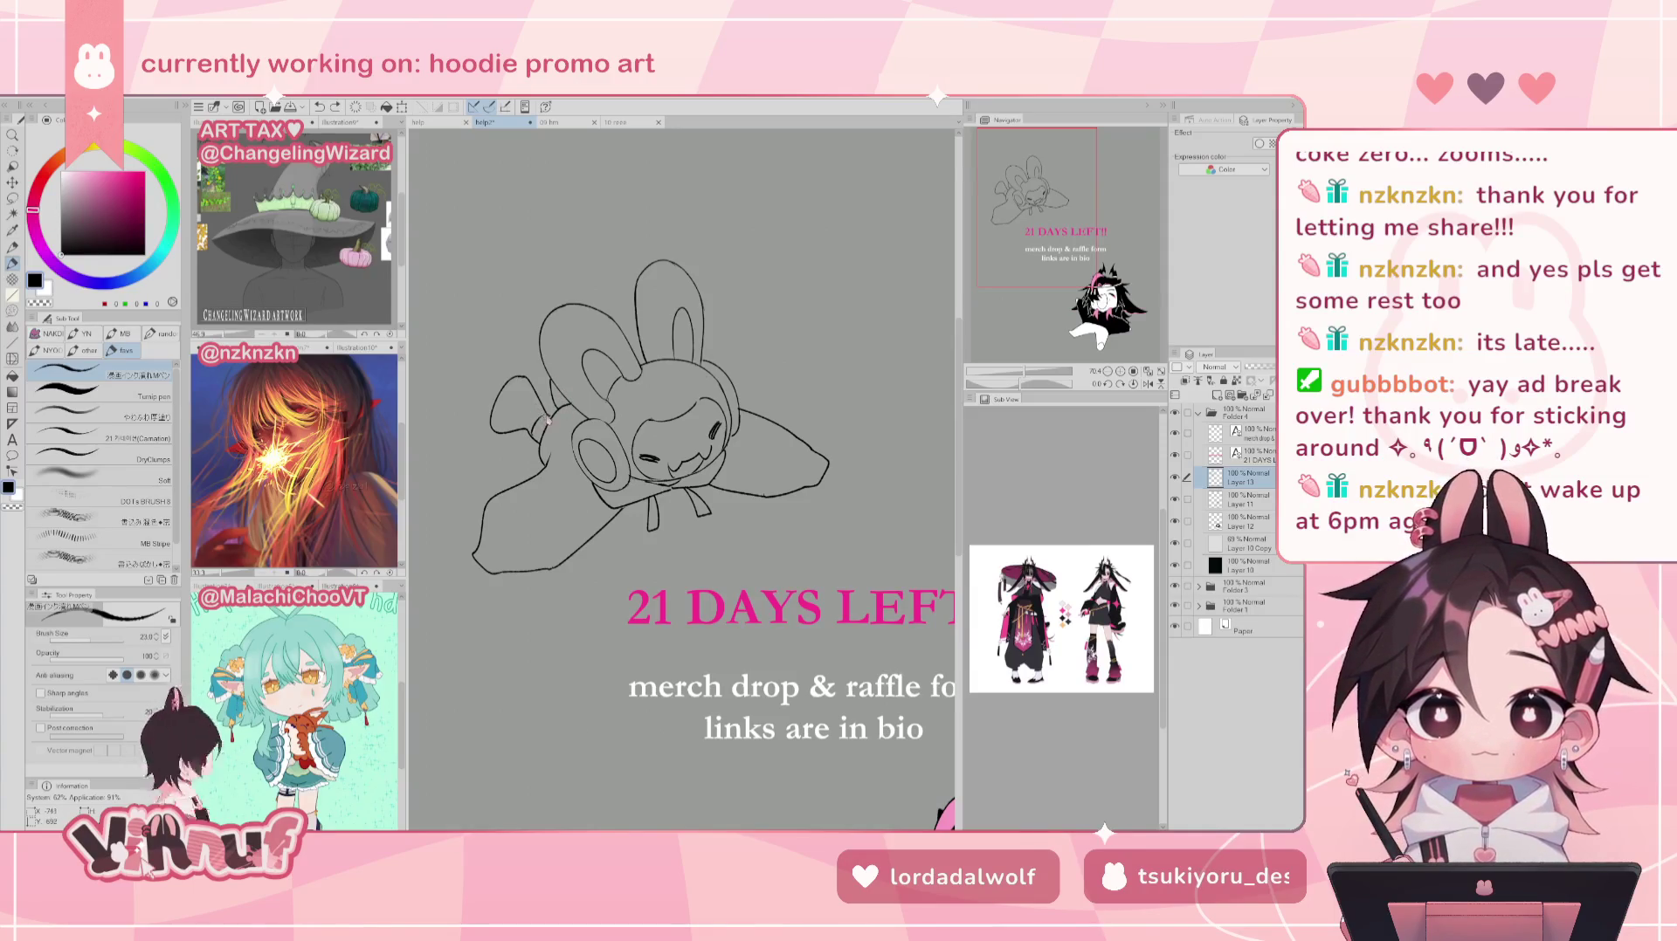
key(ctrl+z)
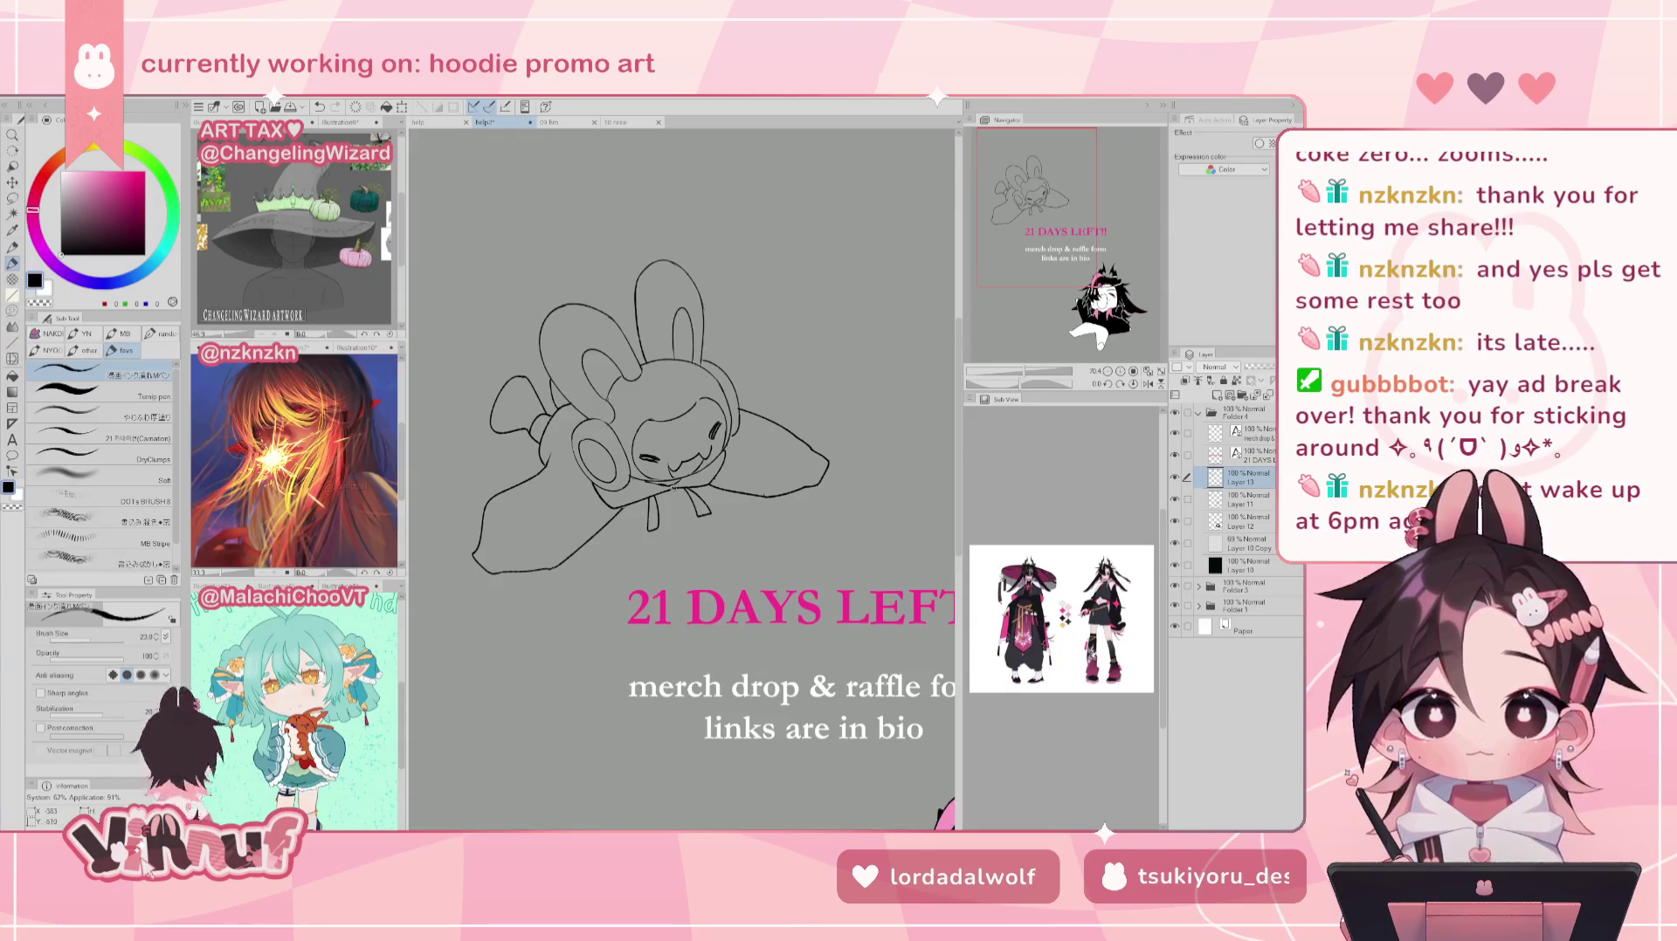
key(e)
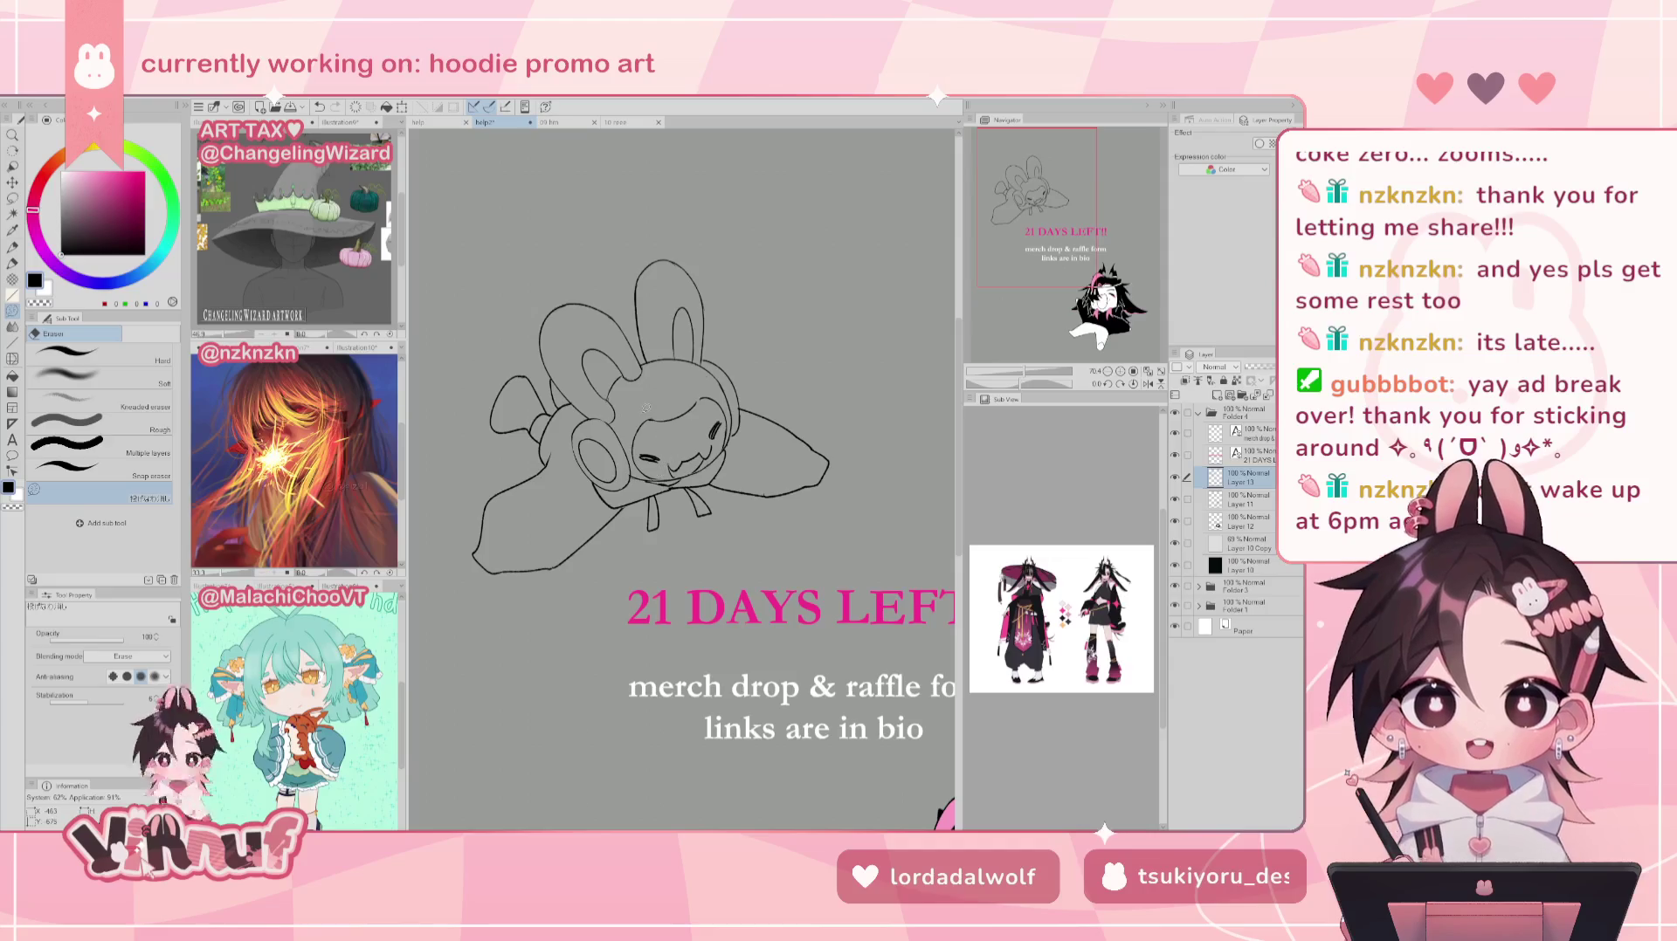
key(p)
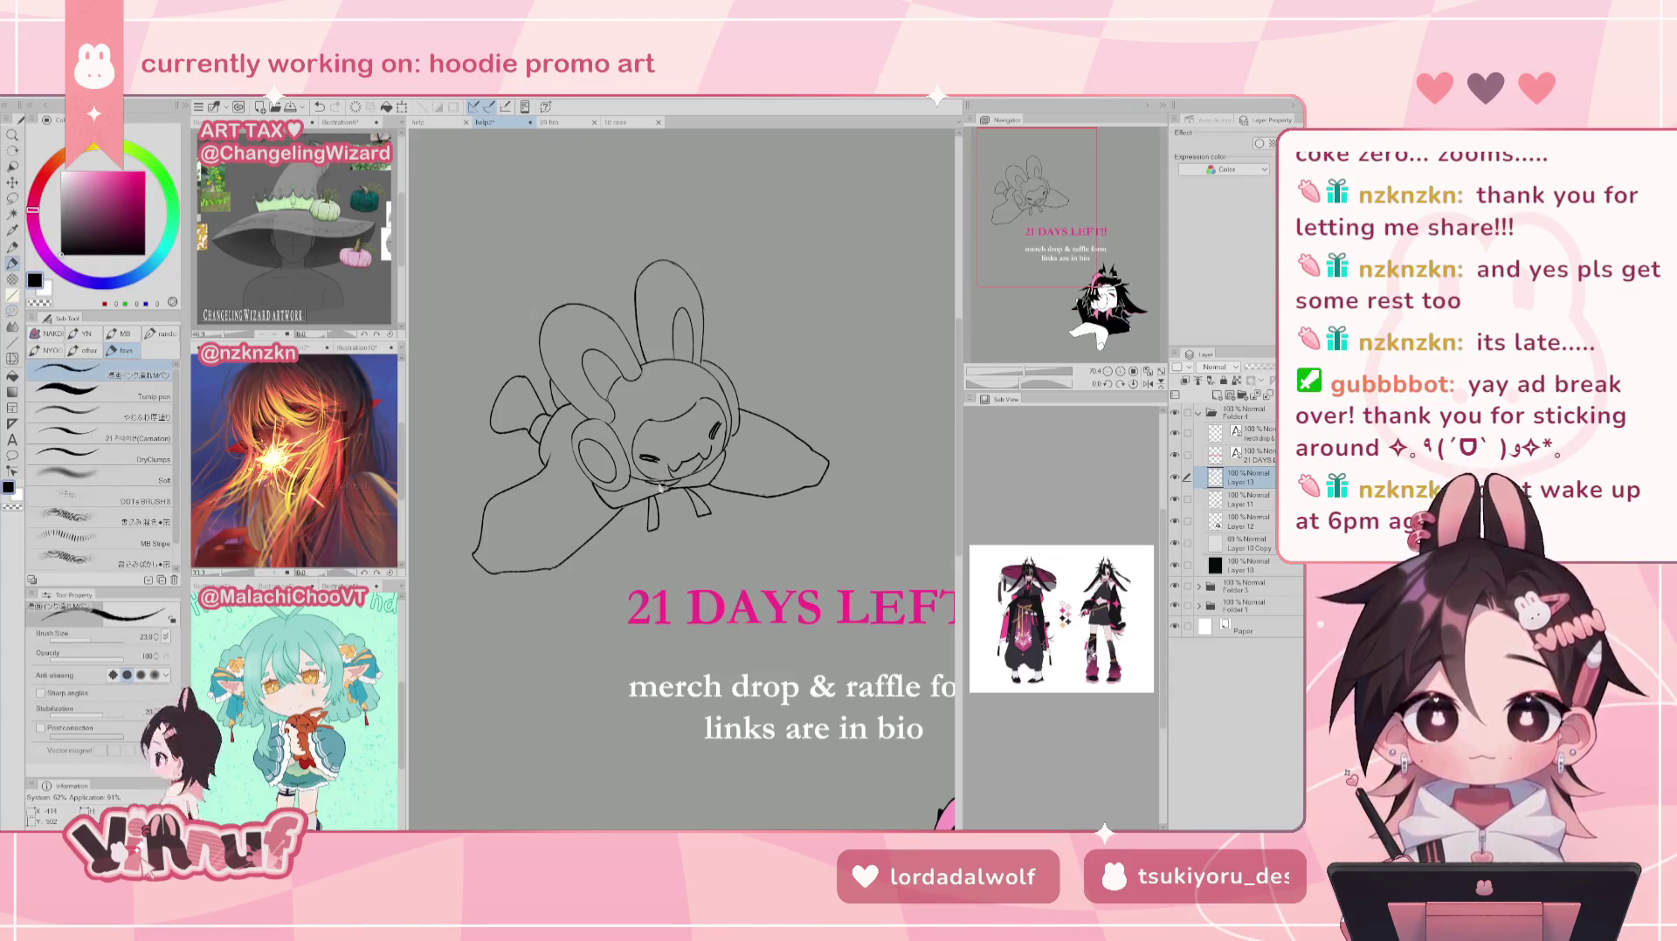
key(e)
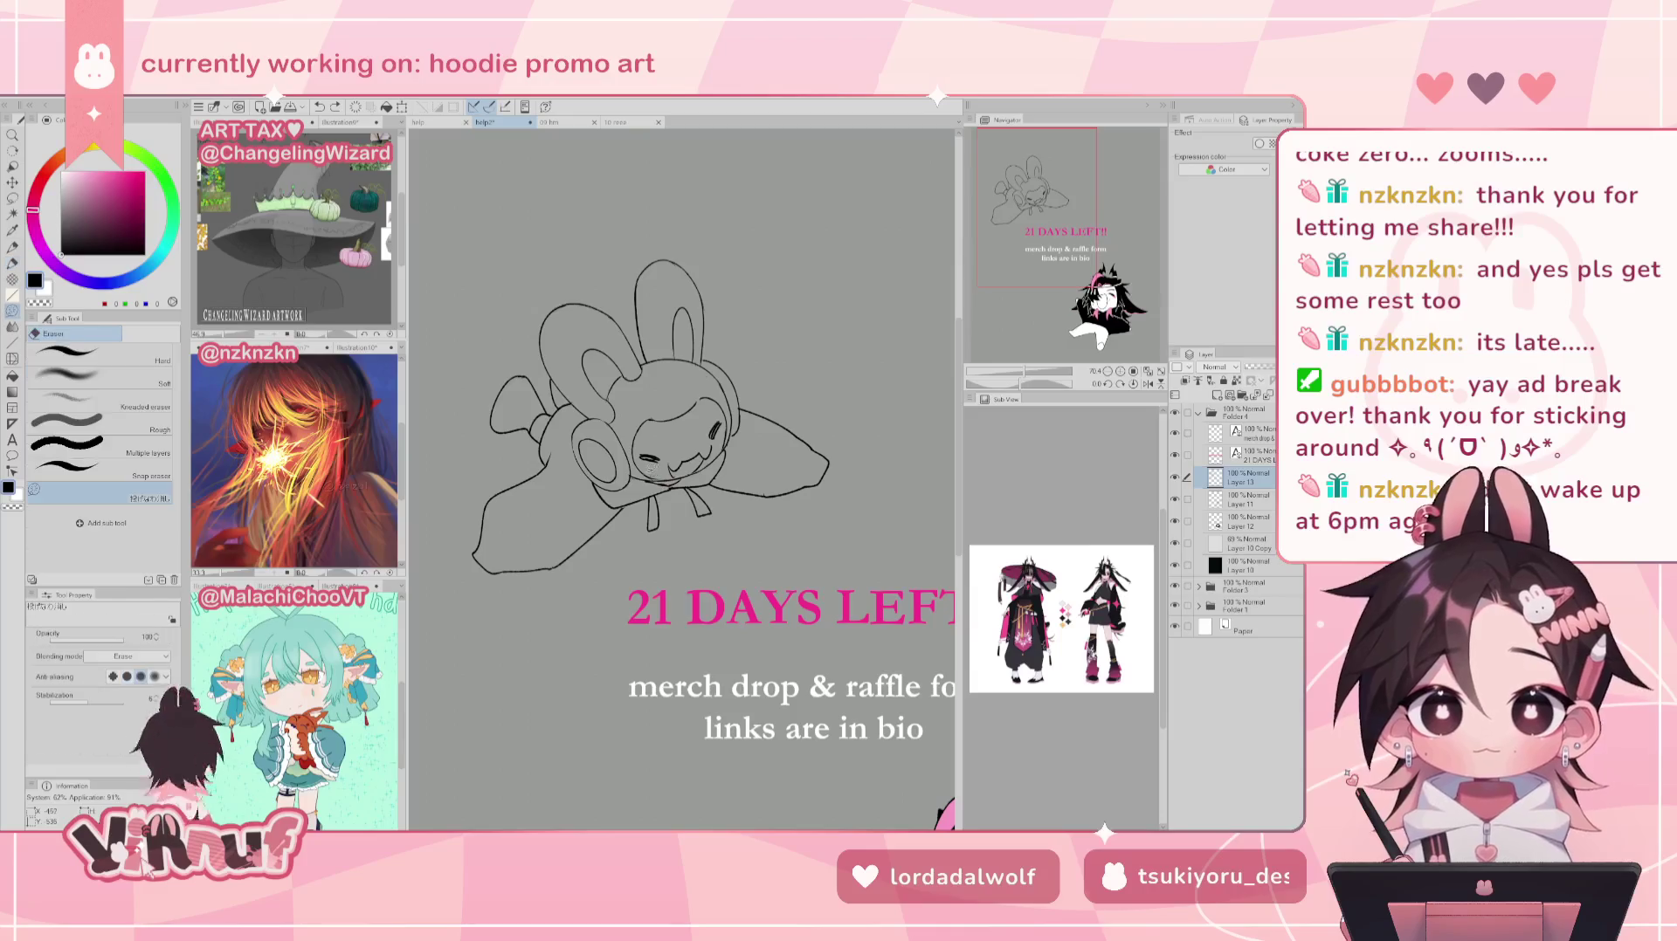
key(p)
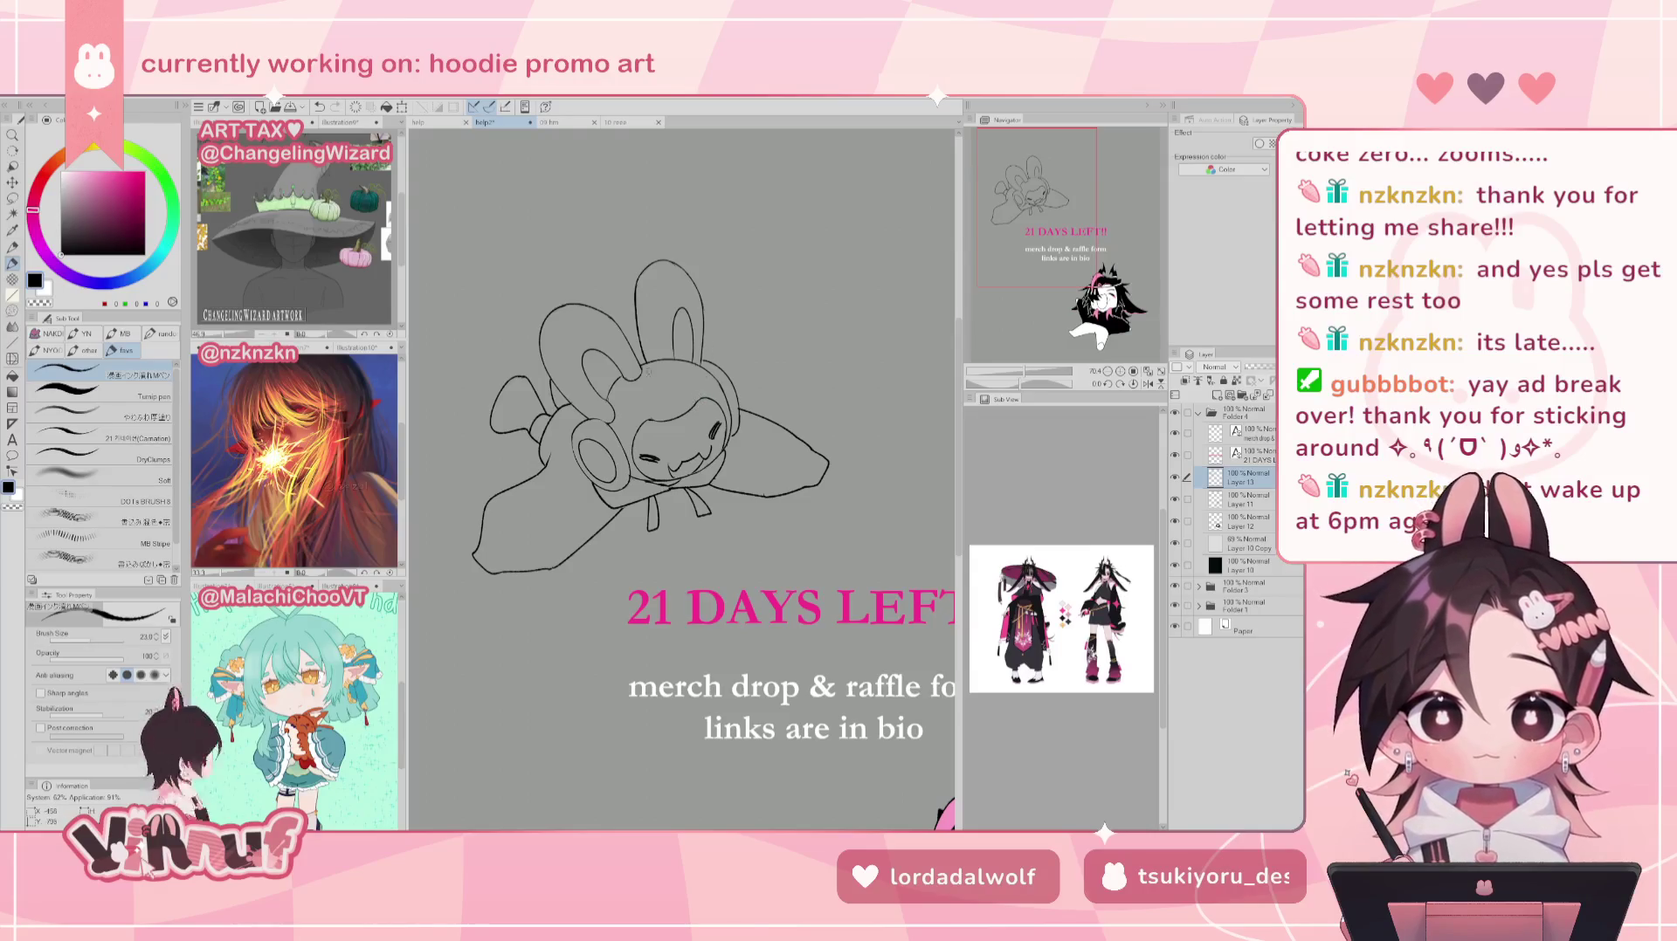
key(e)
key(p)
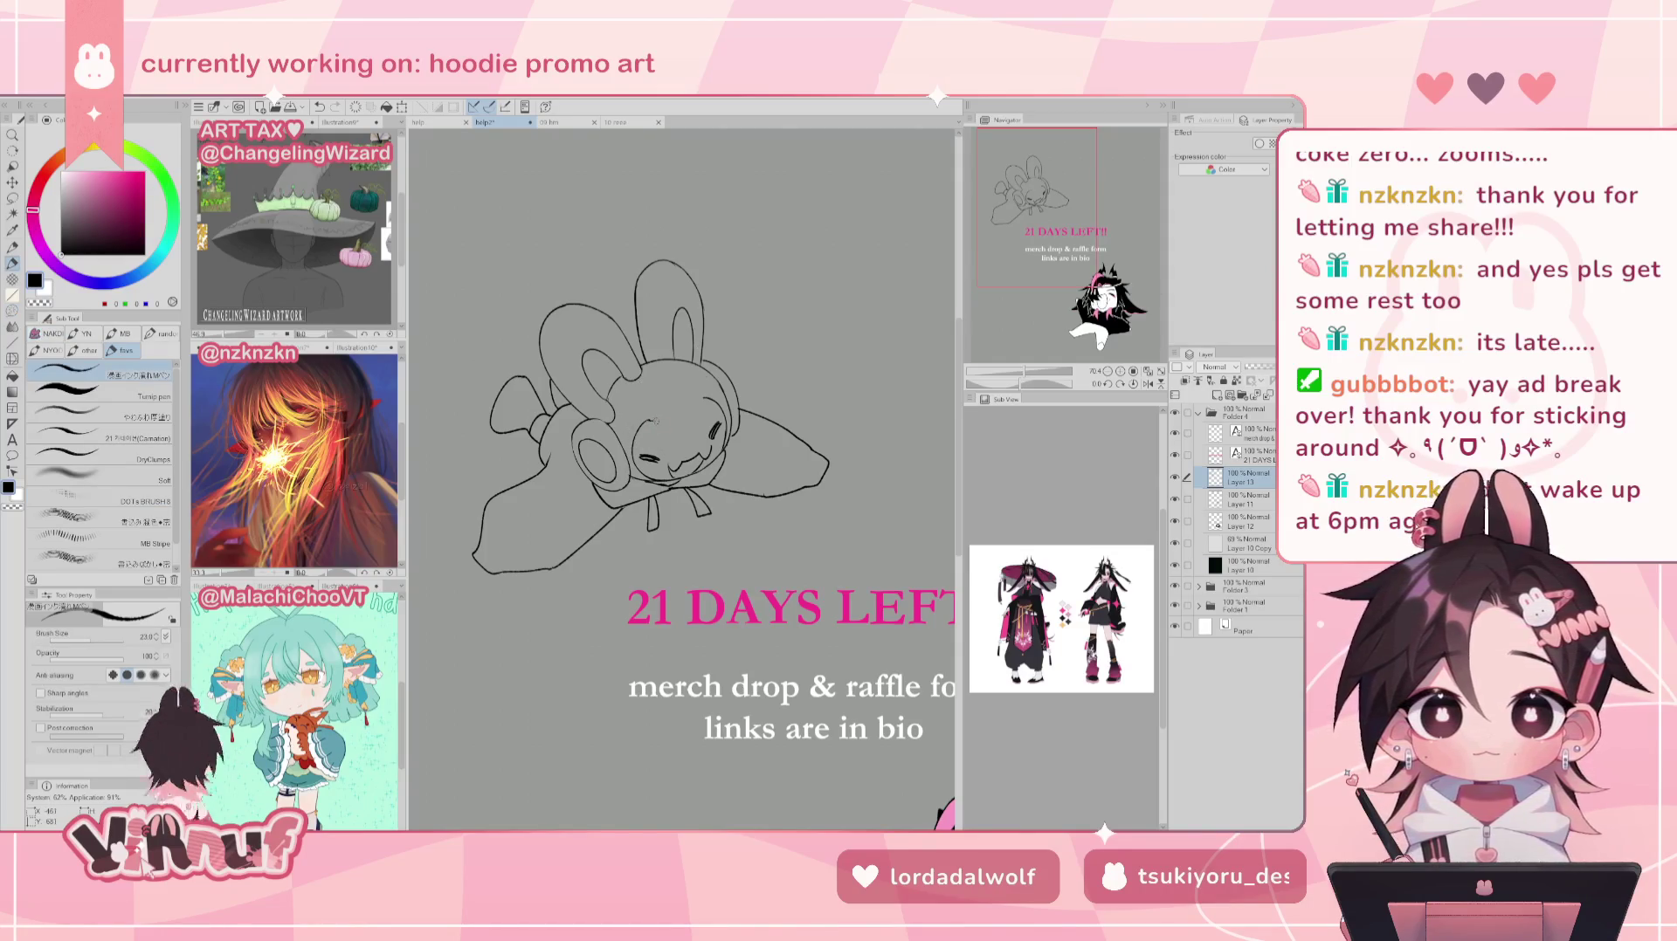
Step: Draw a short stroke on the bunny's face, undoing and redoing to compare it
drag(651, 421, 698, 403)
key(ctrl+z)
key(ctrl+y)
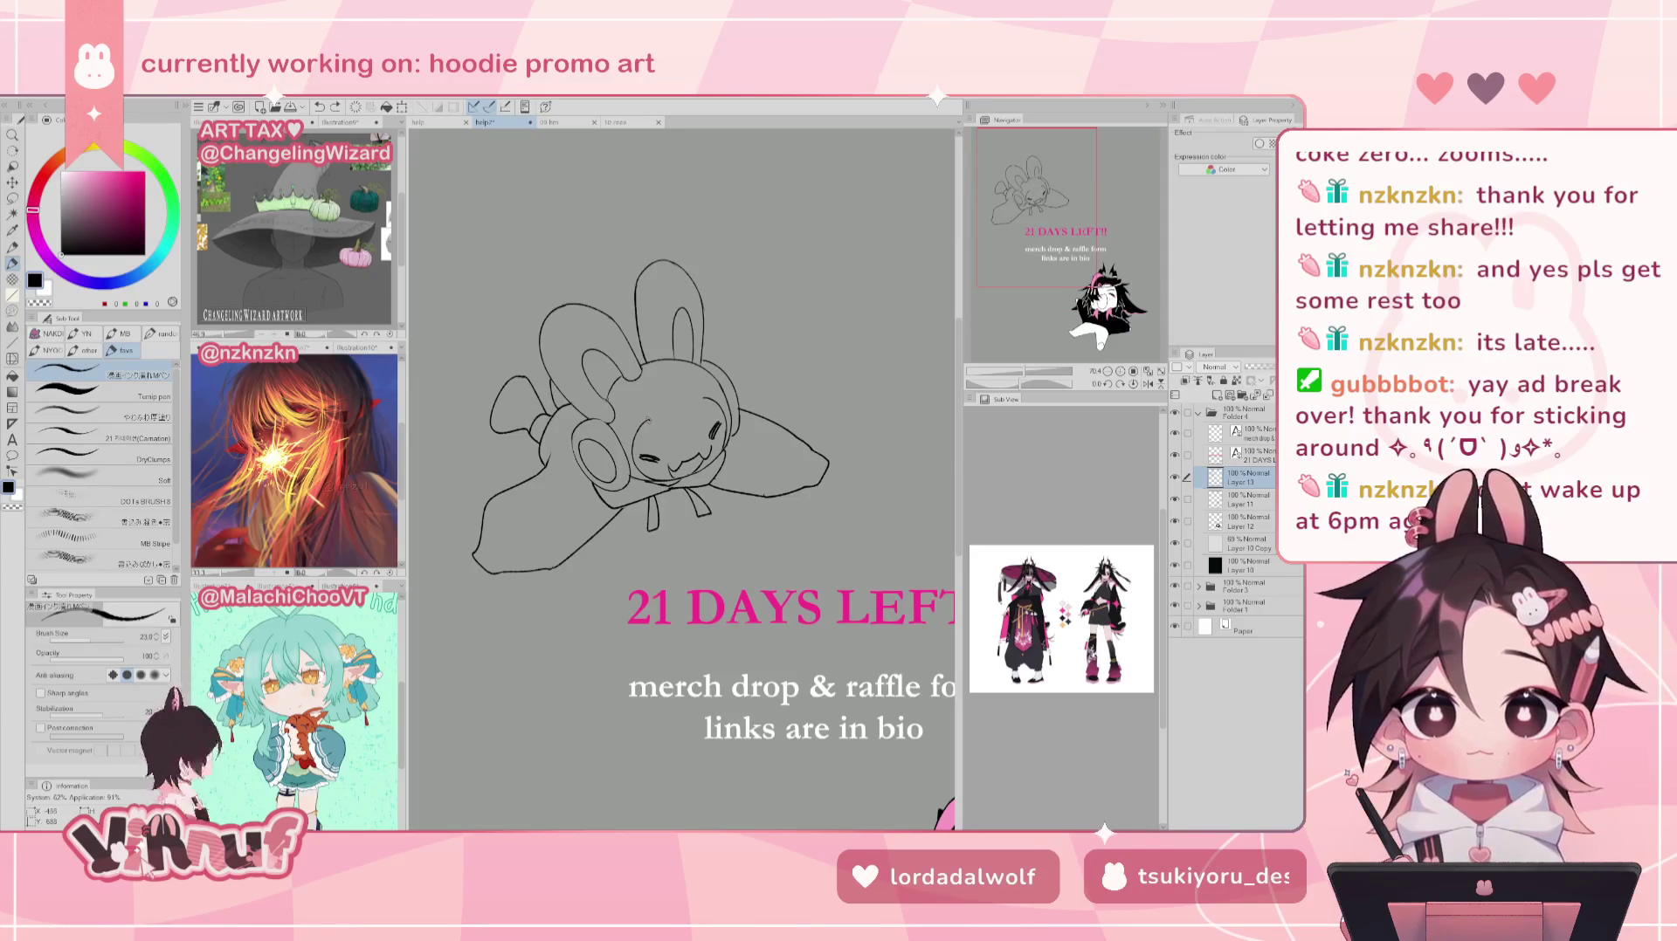
key(ctrl+z)
key(ctrl+y)
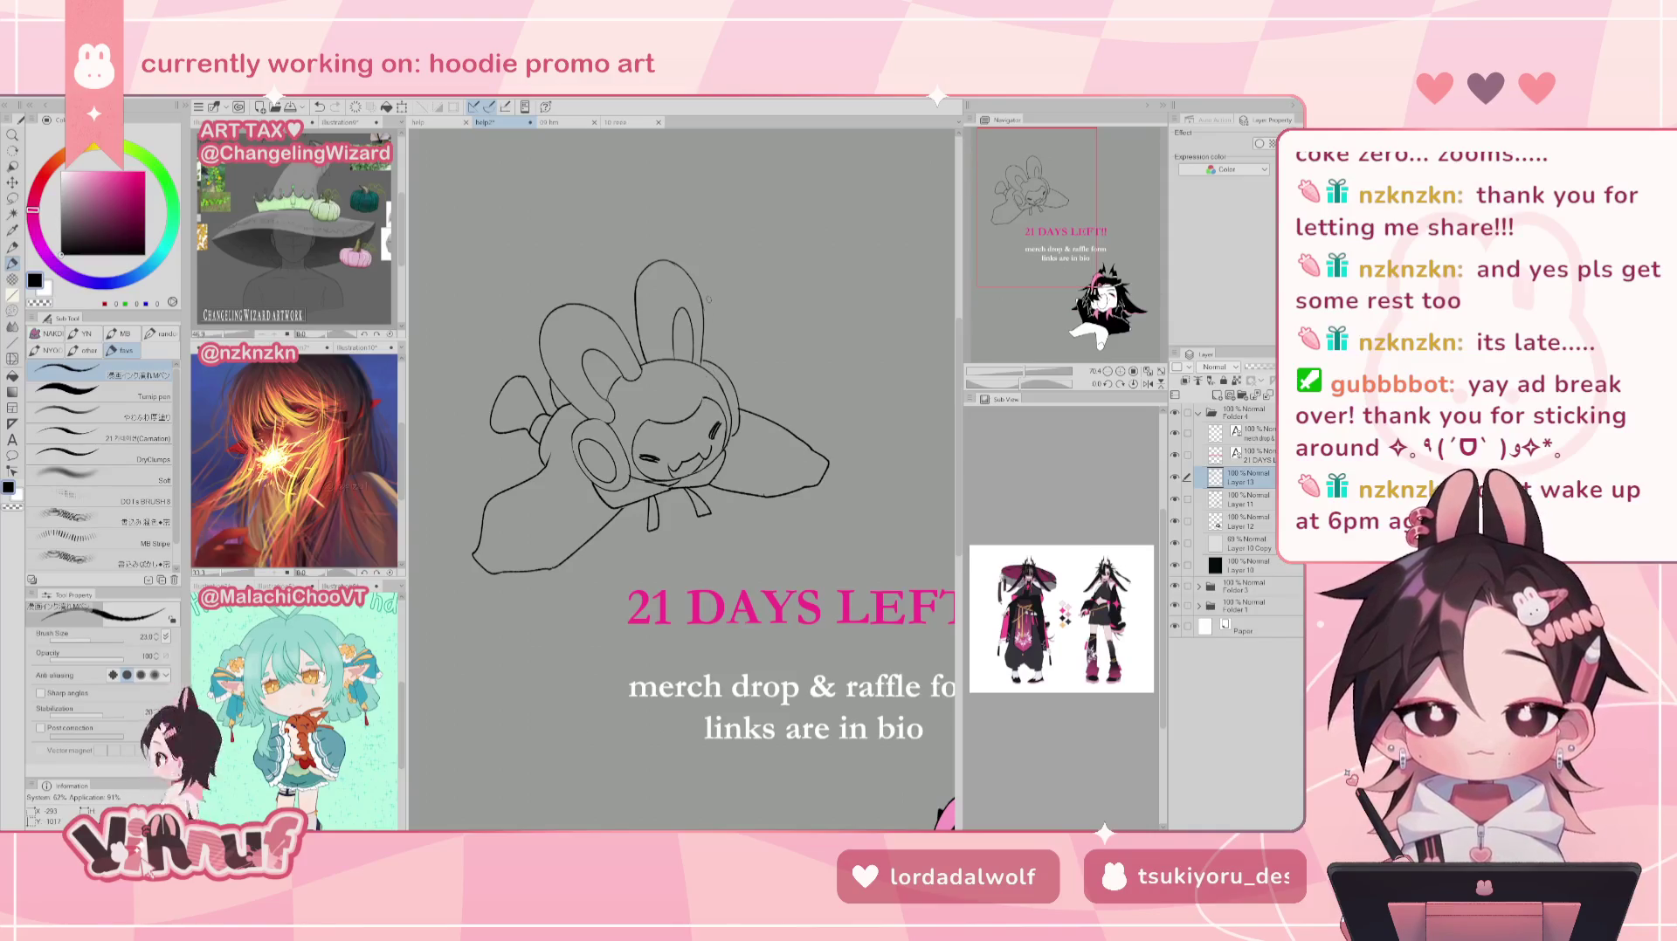
key(ctrl+z)
key(ctrl+y)
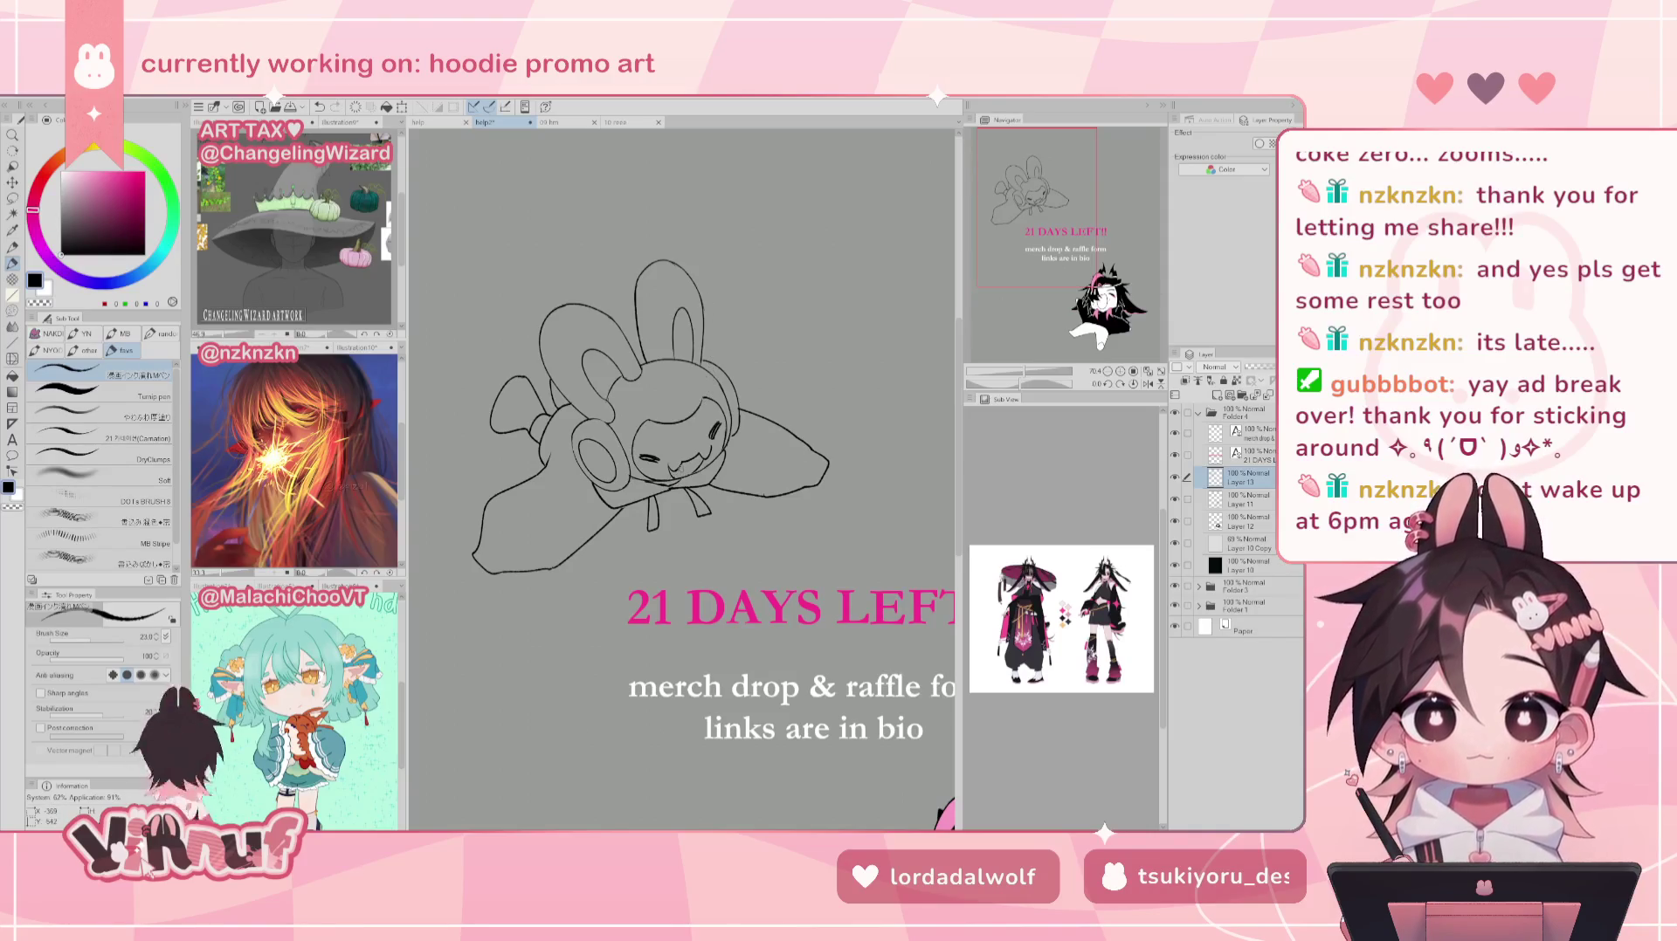
Step: Erase the stray mark on the bunny's cheek and redraw the mouth stroke
key(e)
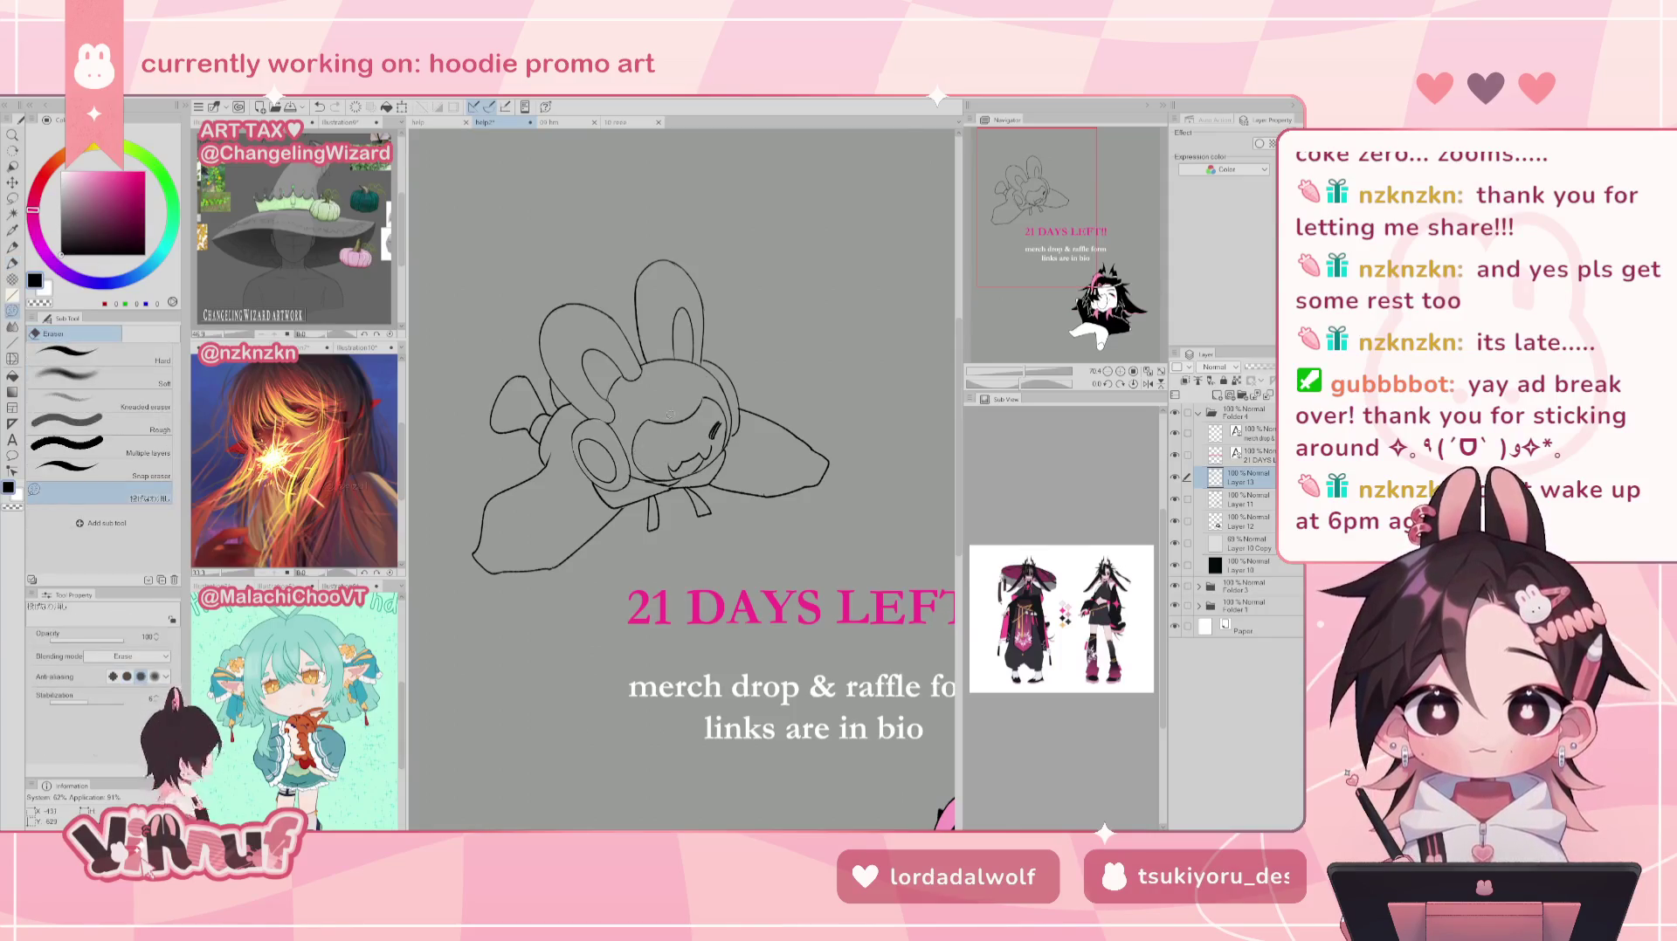
drag(721, 424, 663, 465)
key(p)
key(ctrl+z)
key(ctrl+z)
key(ctrl+z)
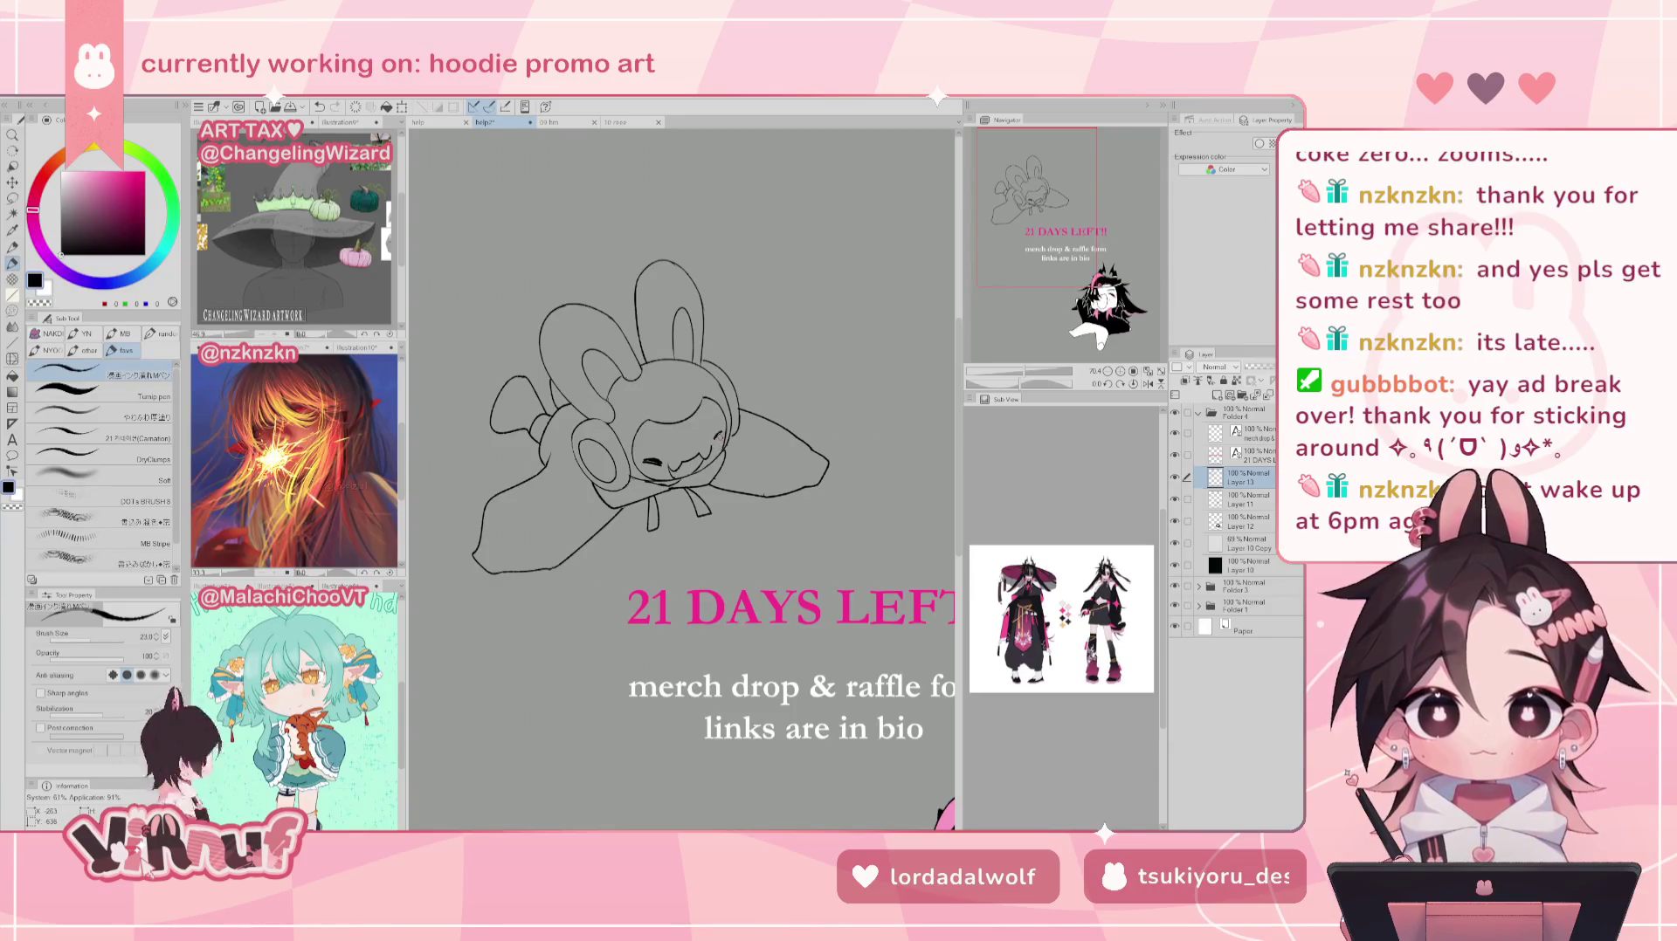
key(ctrl+z)
drag(646, 456, 719, 442)
key(ctrl+z)
Step: Redraw the bunny's closed-eye line, mirroring the view to check it
key(ctrl+z)
key(ctrl+z)
key(ctrl+z)
key(h)
key(h)
key(ctrl+z)
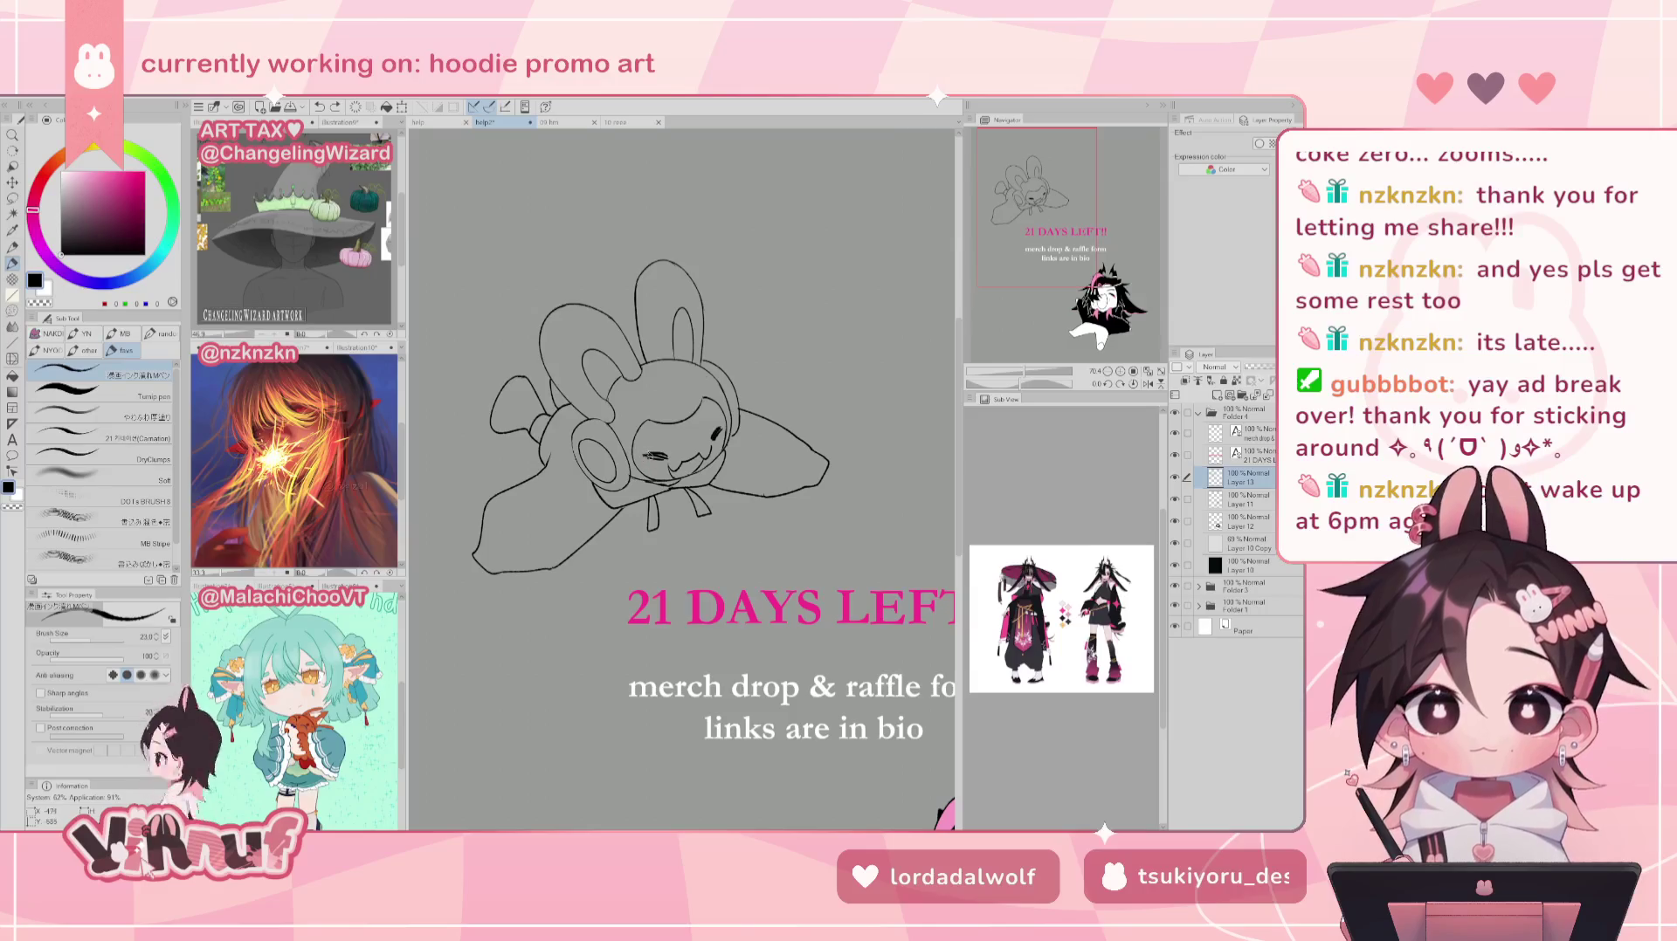
key(ctrl+z)
mouse_move(714, 428)
mouse_down()
mouse_move(720, 442)
mouse_move(657, 466)
mouse_up()
key(ctrl+z)
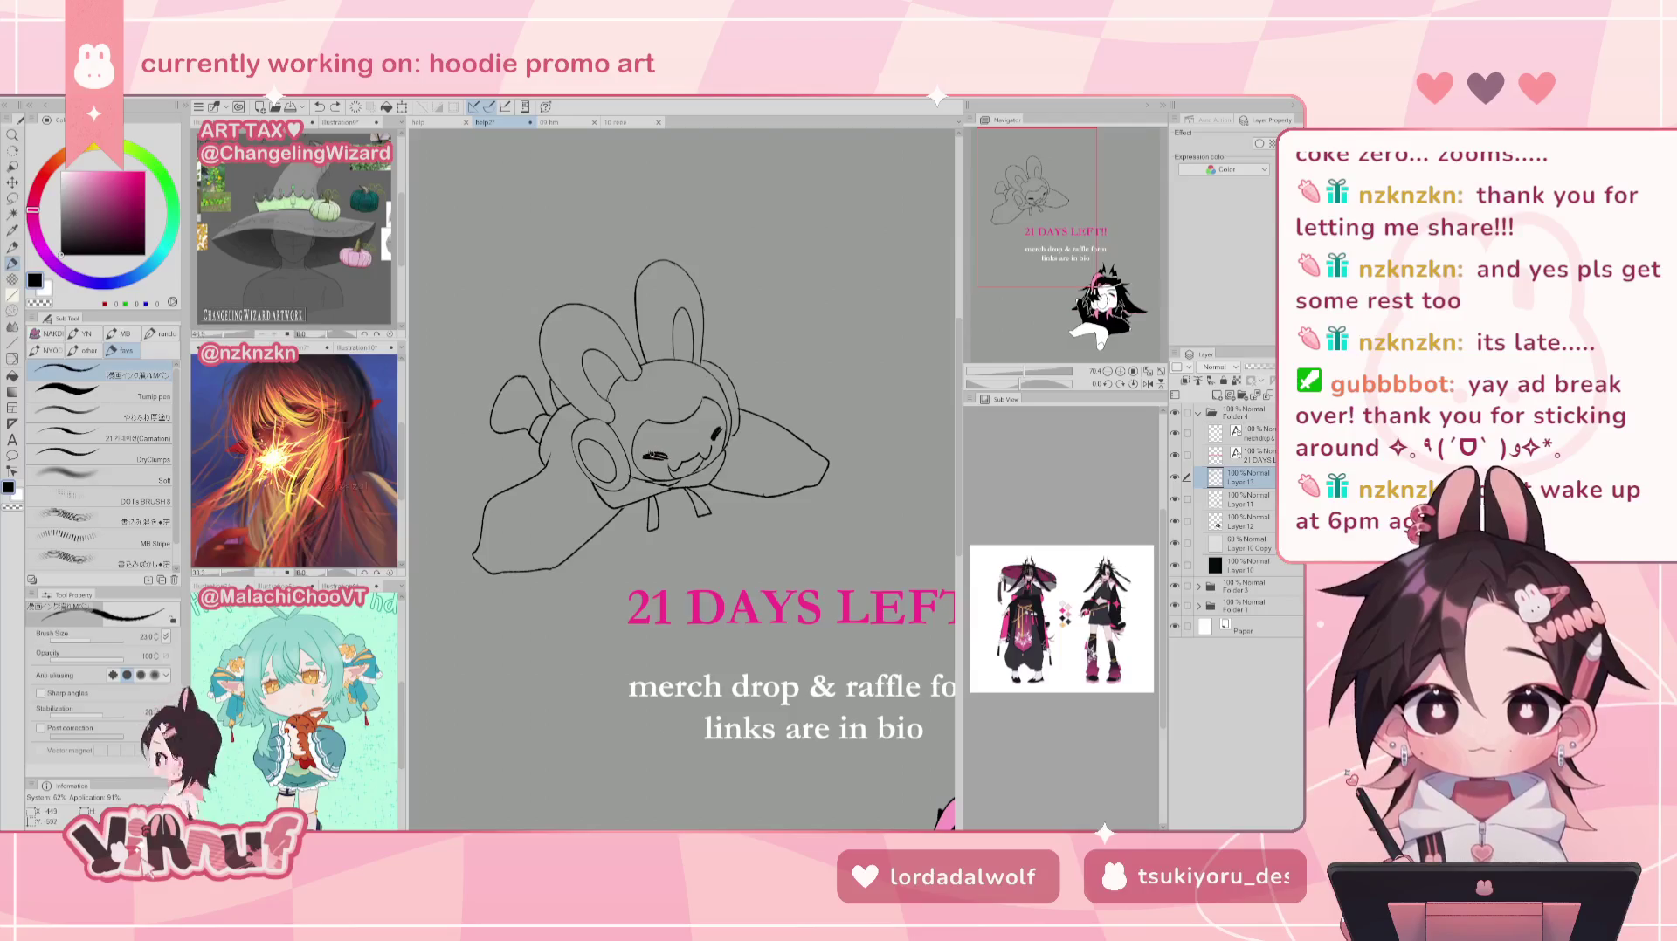
key(ctrl+z)
drag(645, 455, 665, 459)
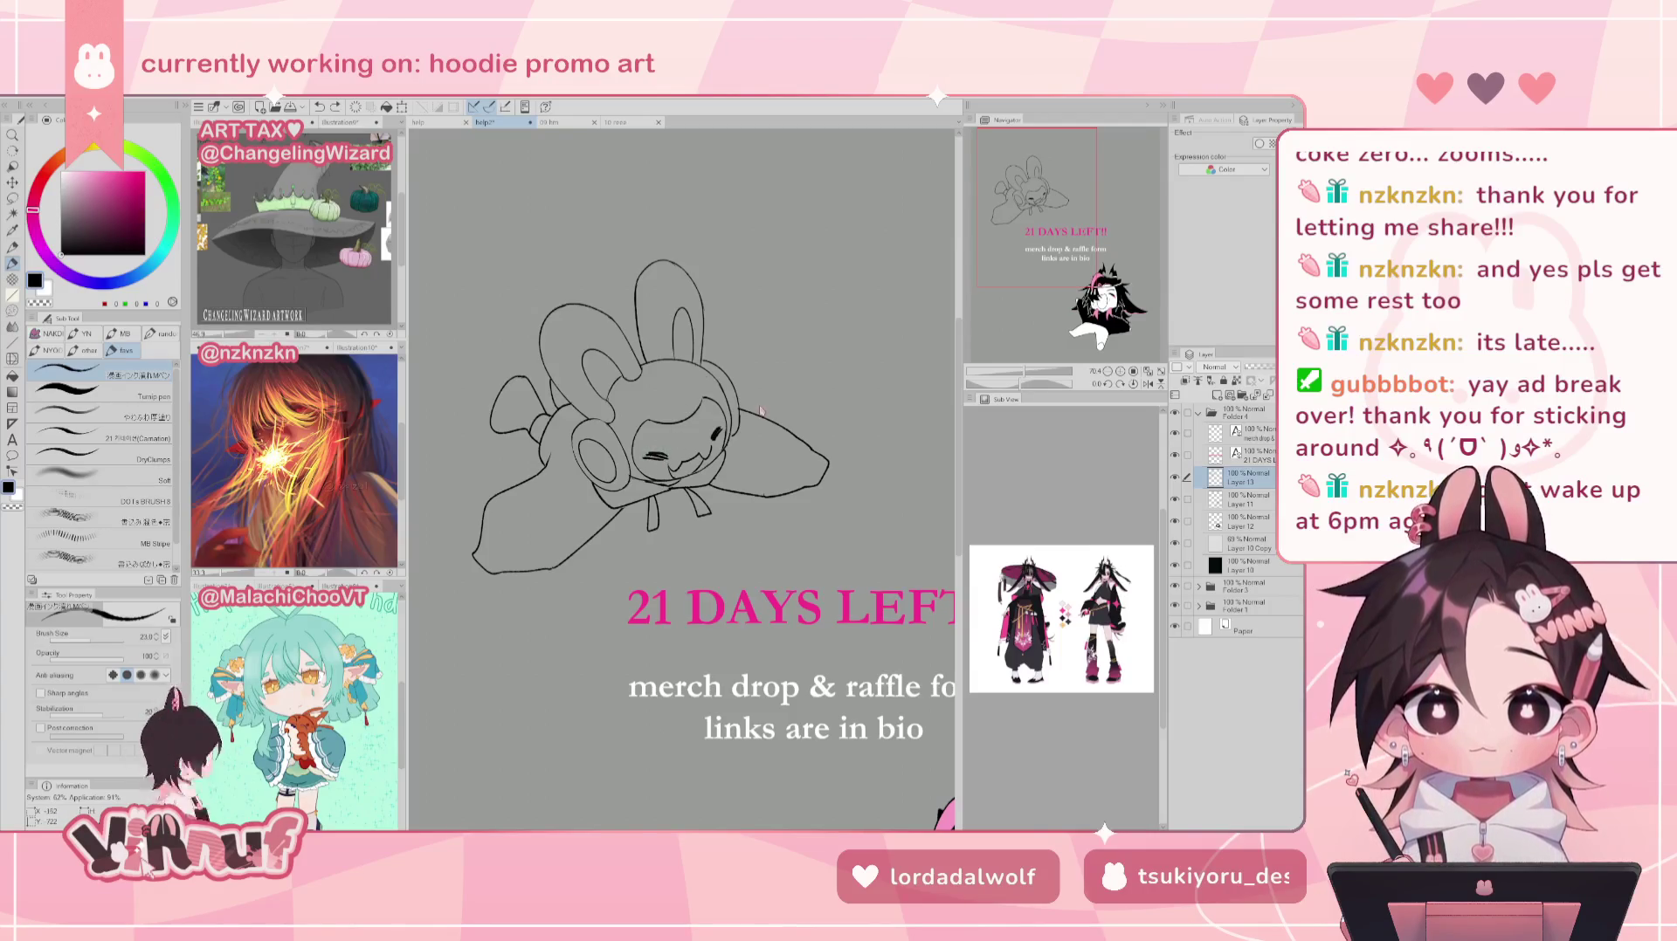
Step: Unflip the canvas, select Layer 11 together with Layer 13 and merge them with Ctrl+E
key(h)
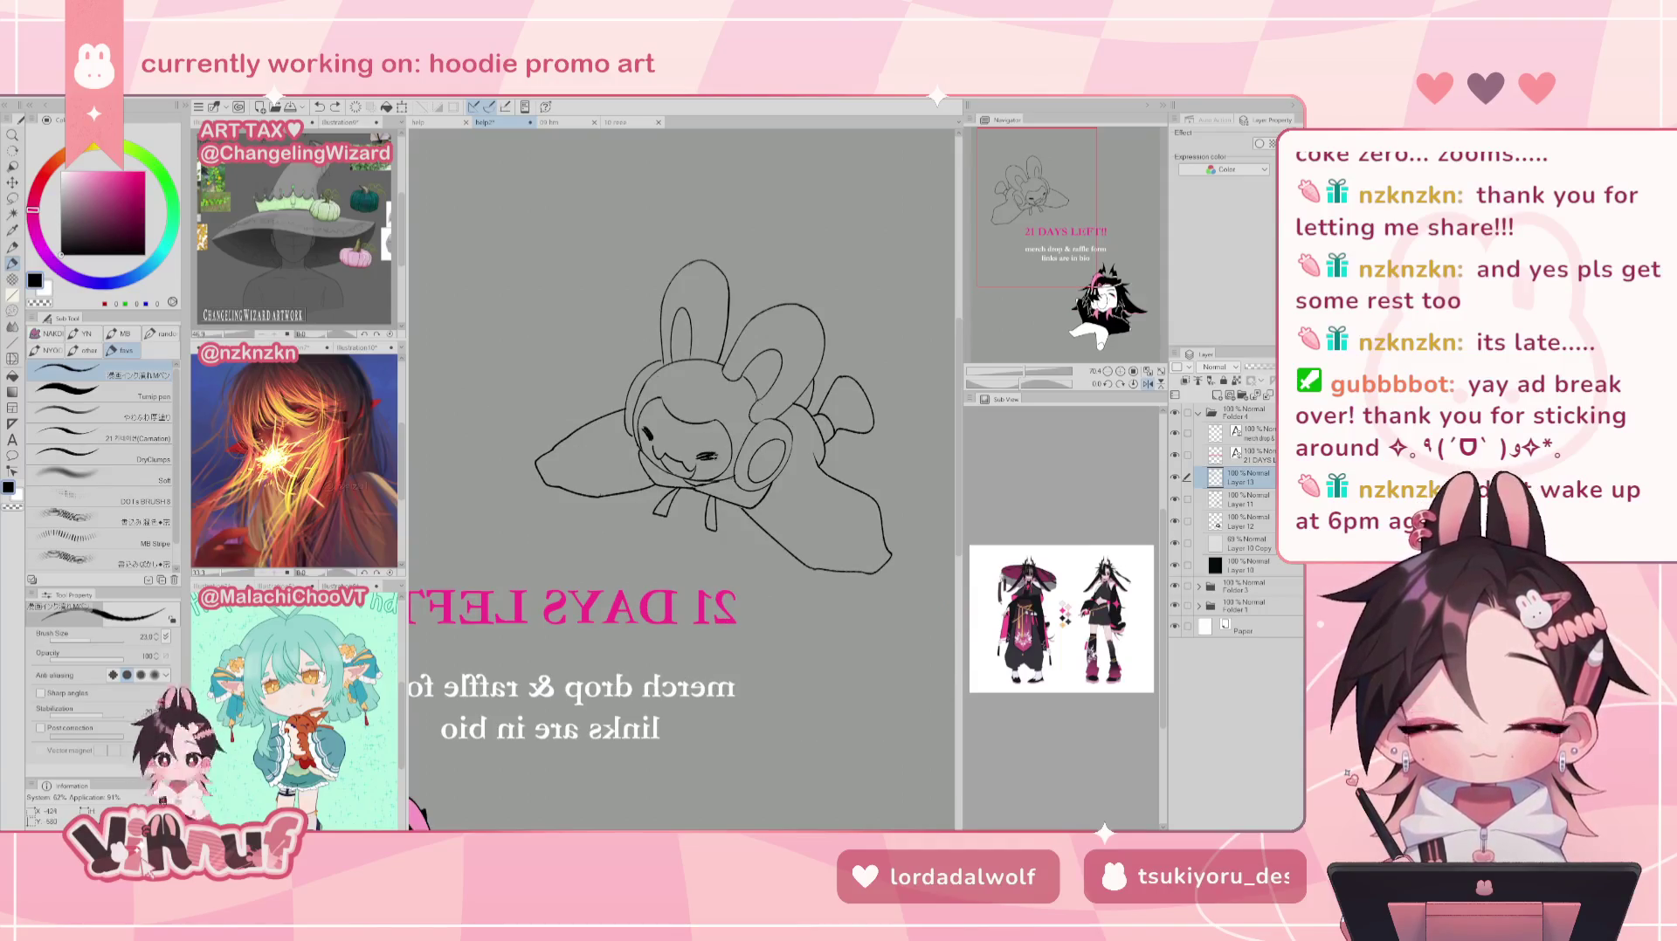
key(h)
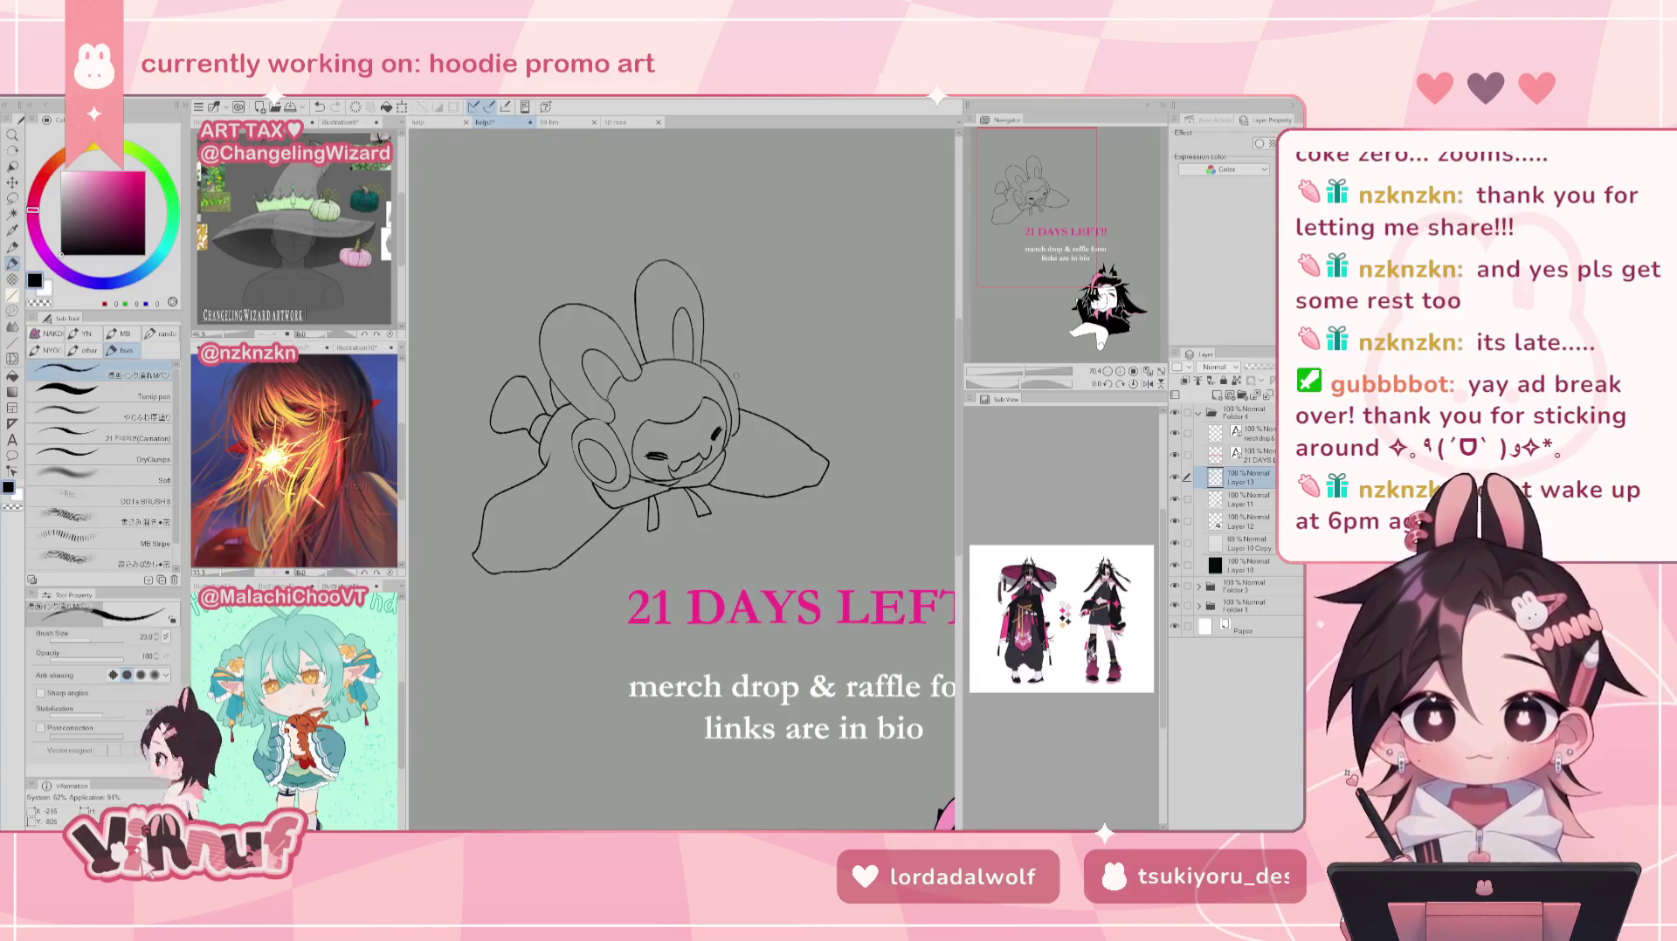
scroll(737, 376, down, 3)
scroll(736, 376, up, 2)
scroll(684, 489, up, 2)
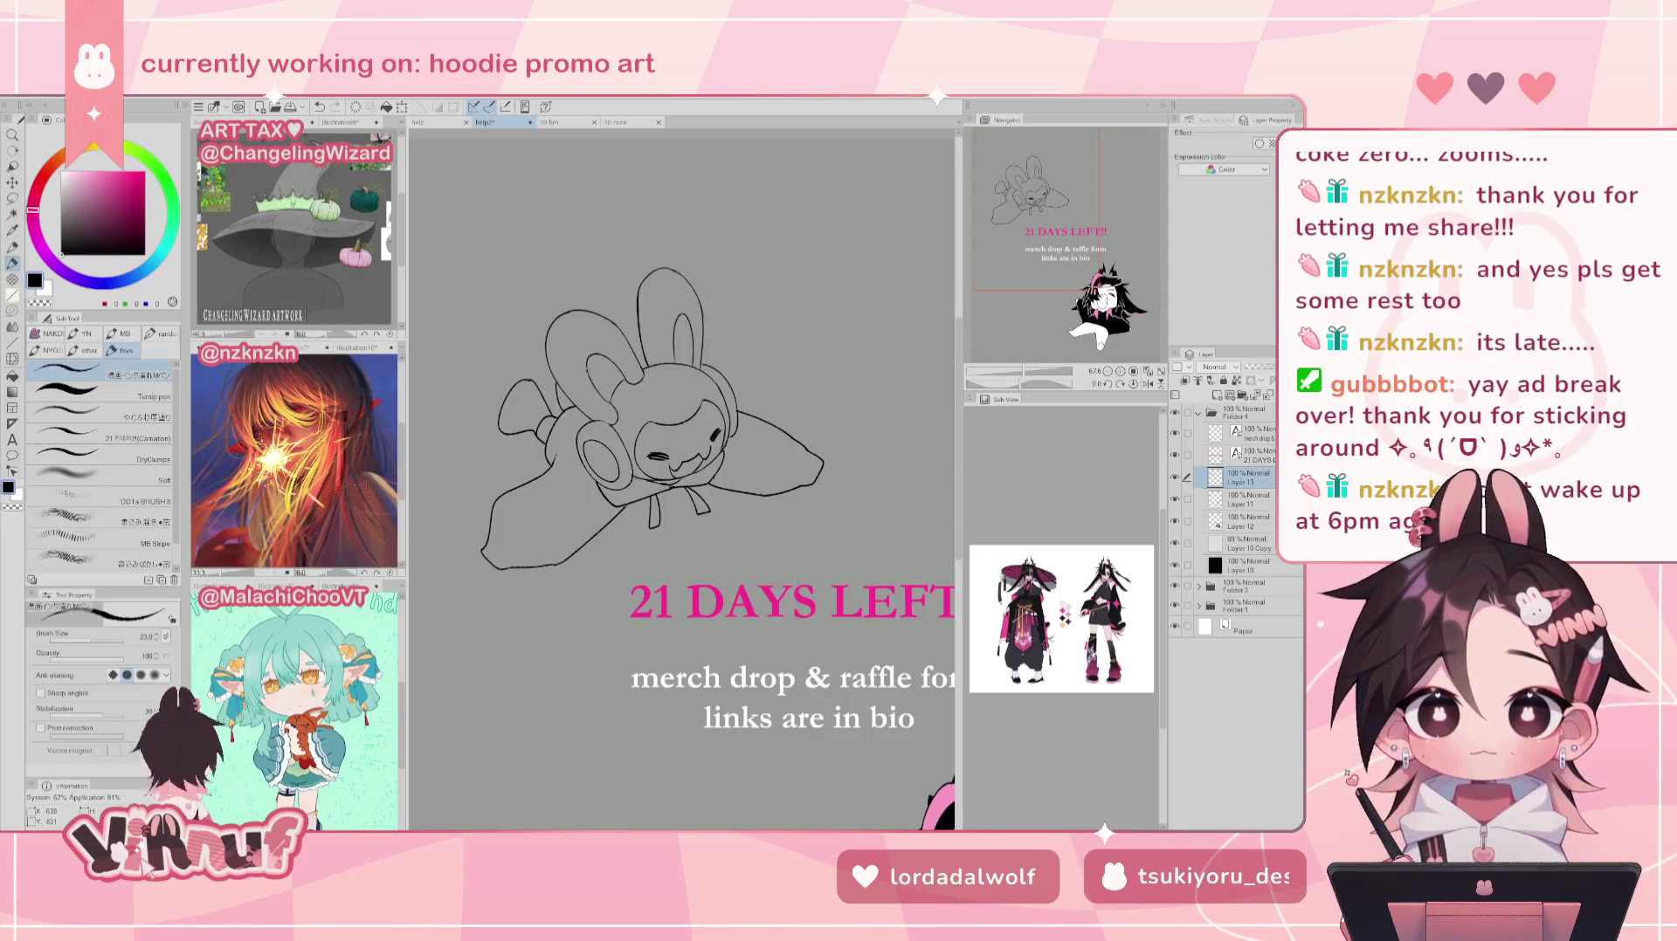
ctrl+click(1247, 502)
key(ctrl+e)
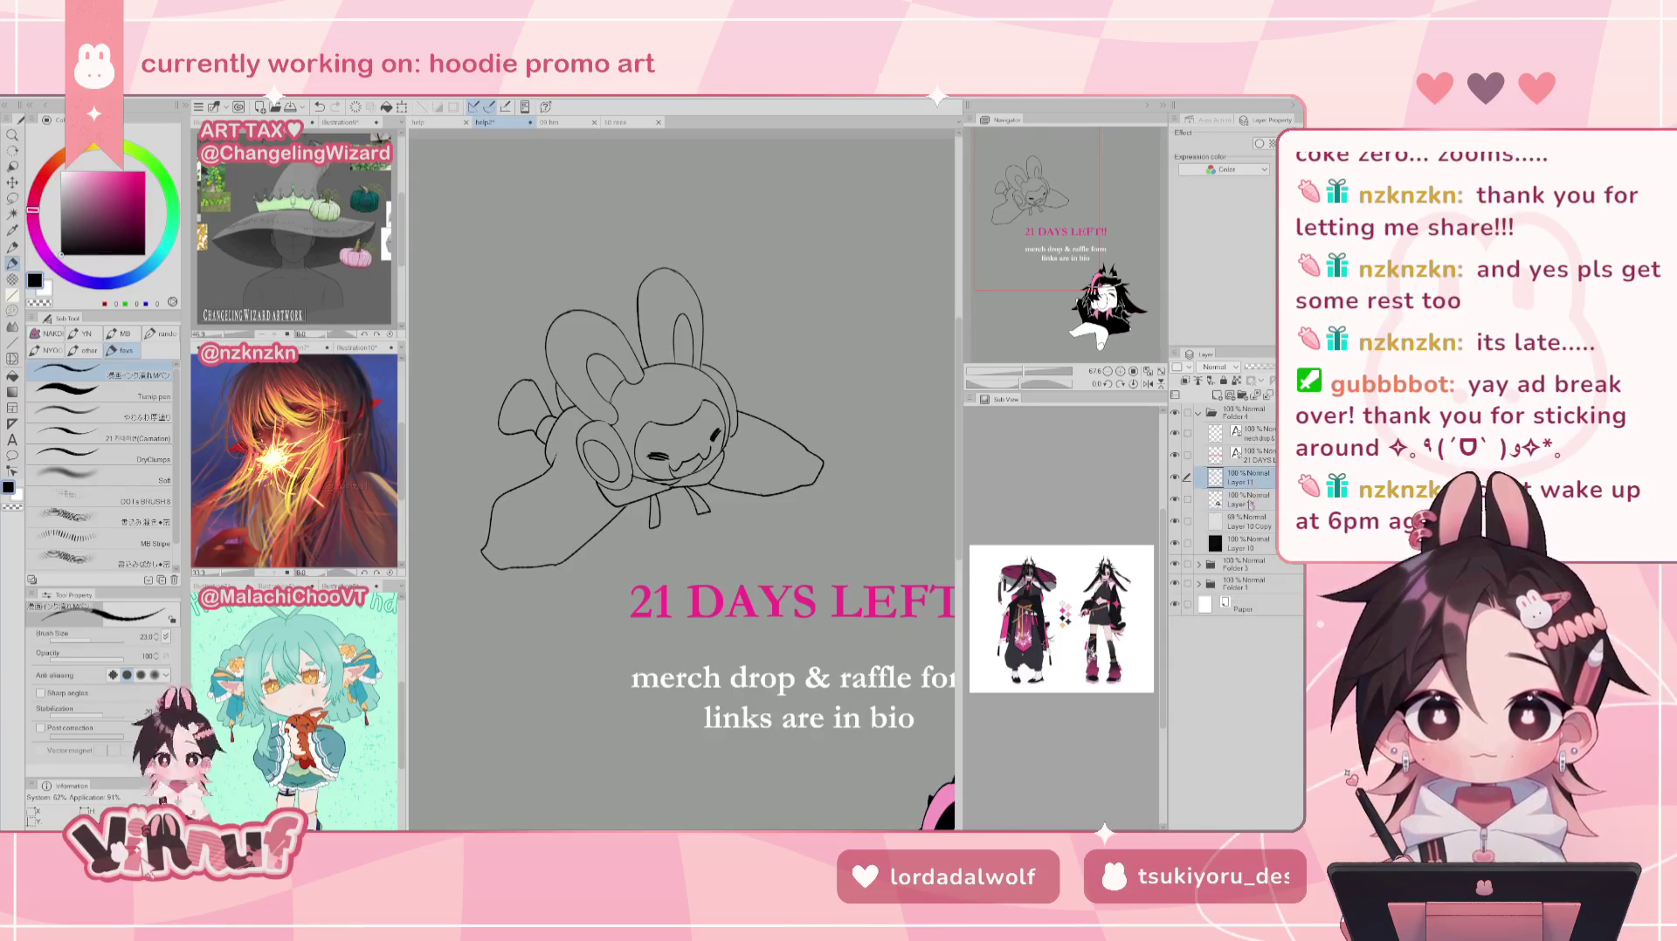
key(g)
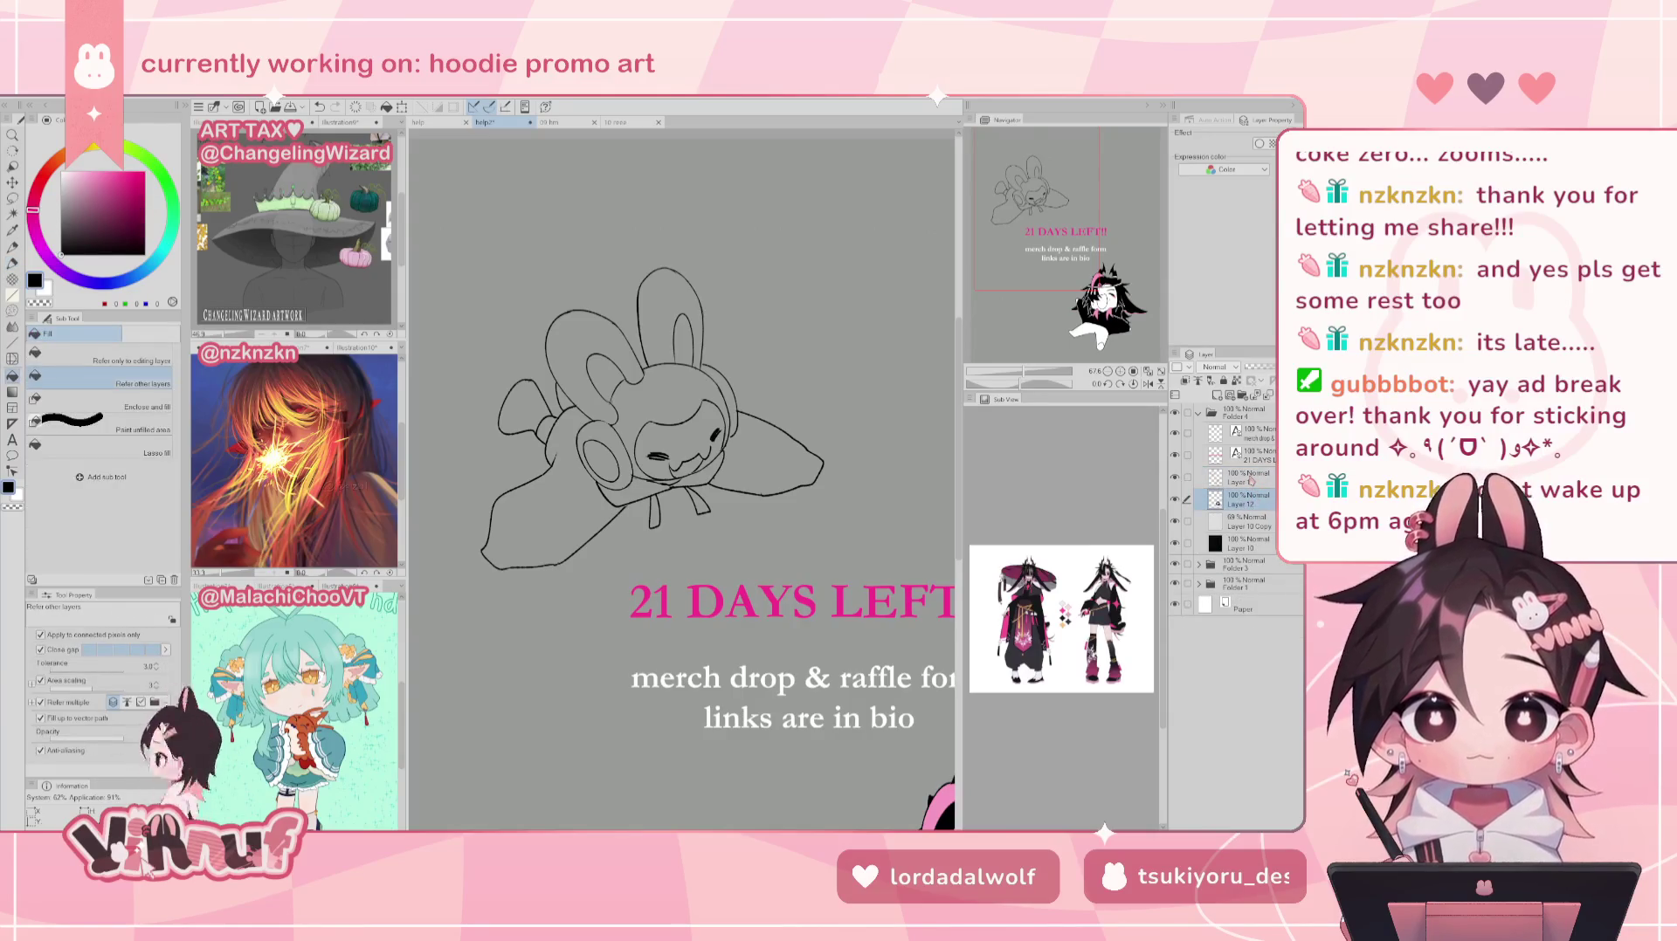
click(153, 354)
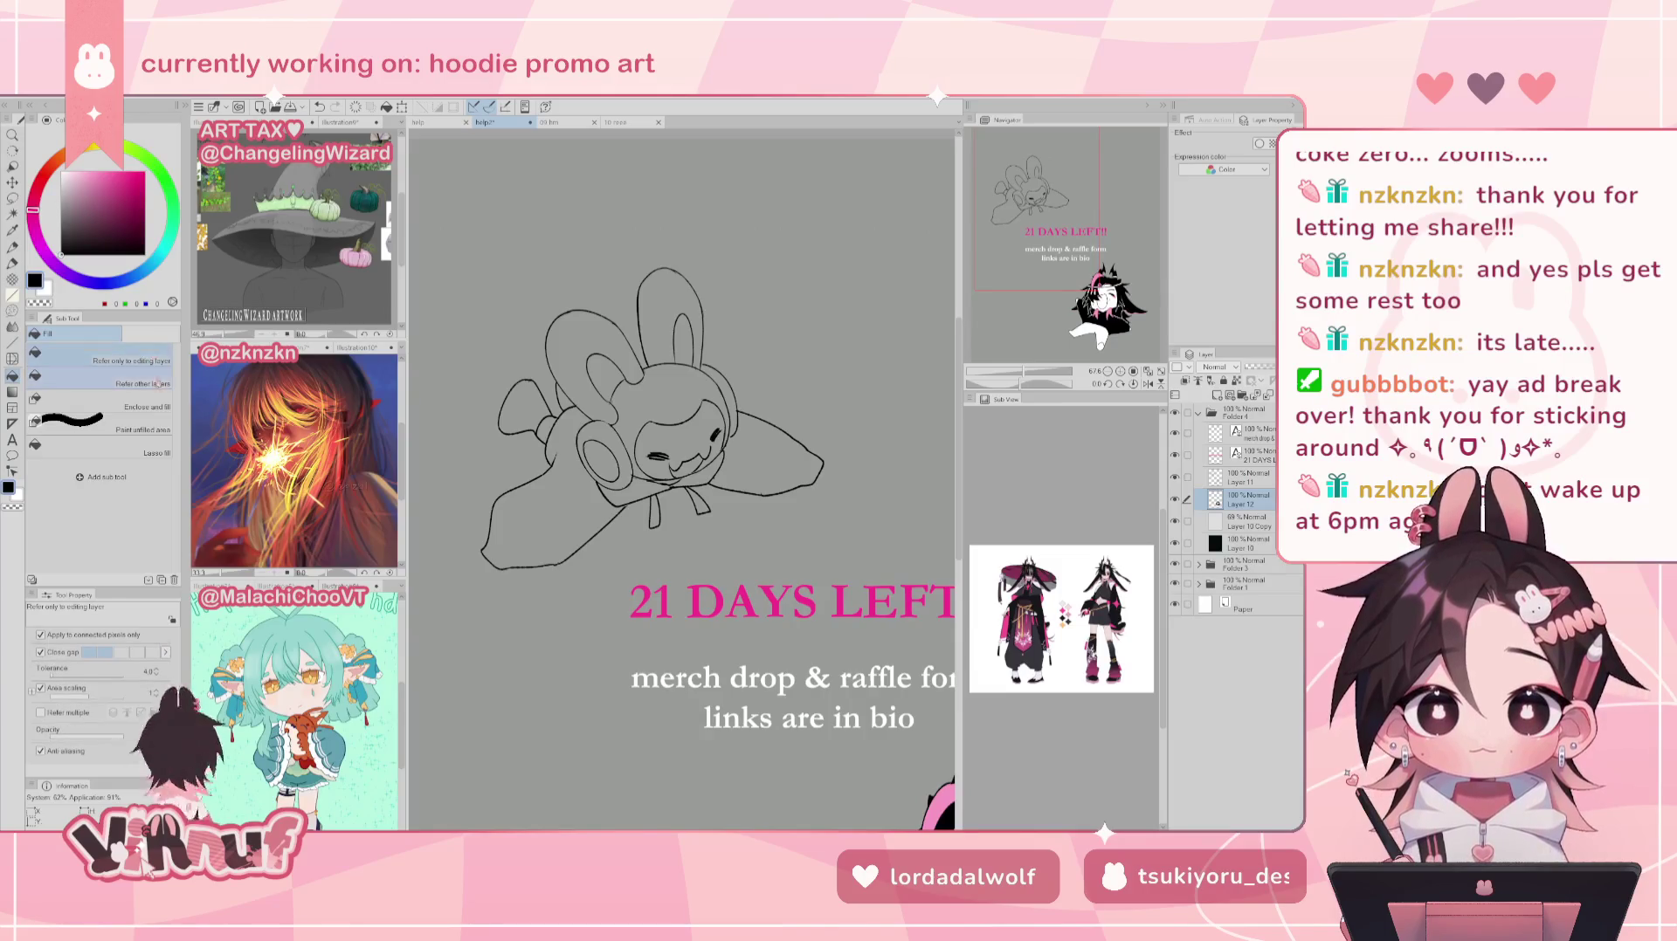
click(764, 441)
click(541, 524)
click(583, 495)
click(633, 493)
click(699, 469)
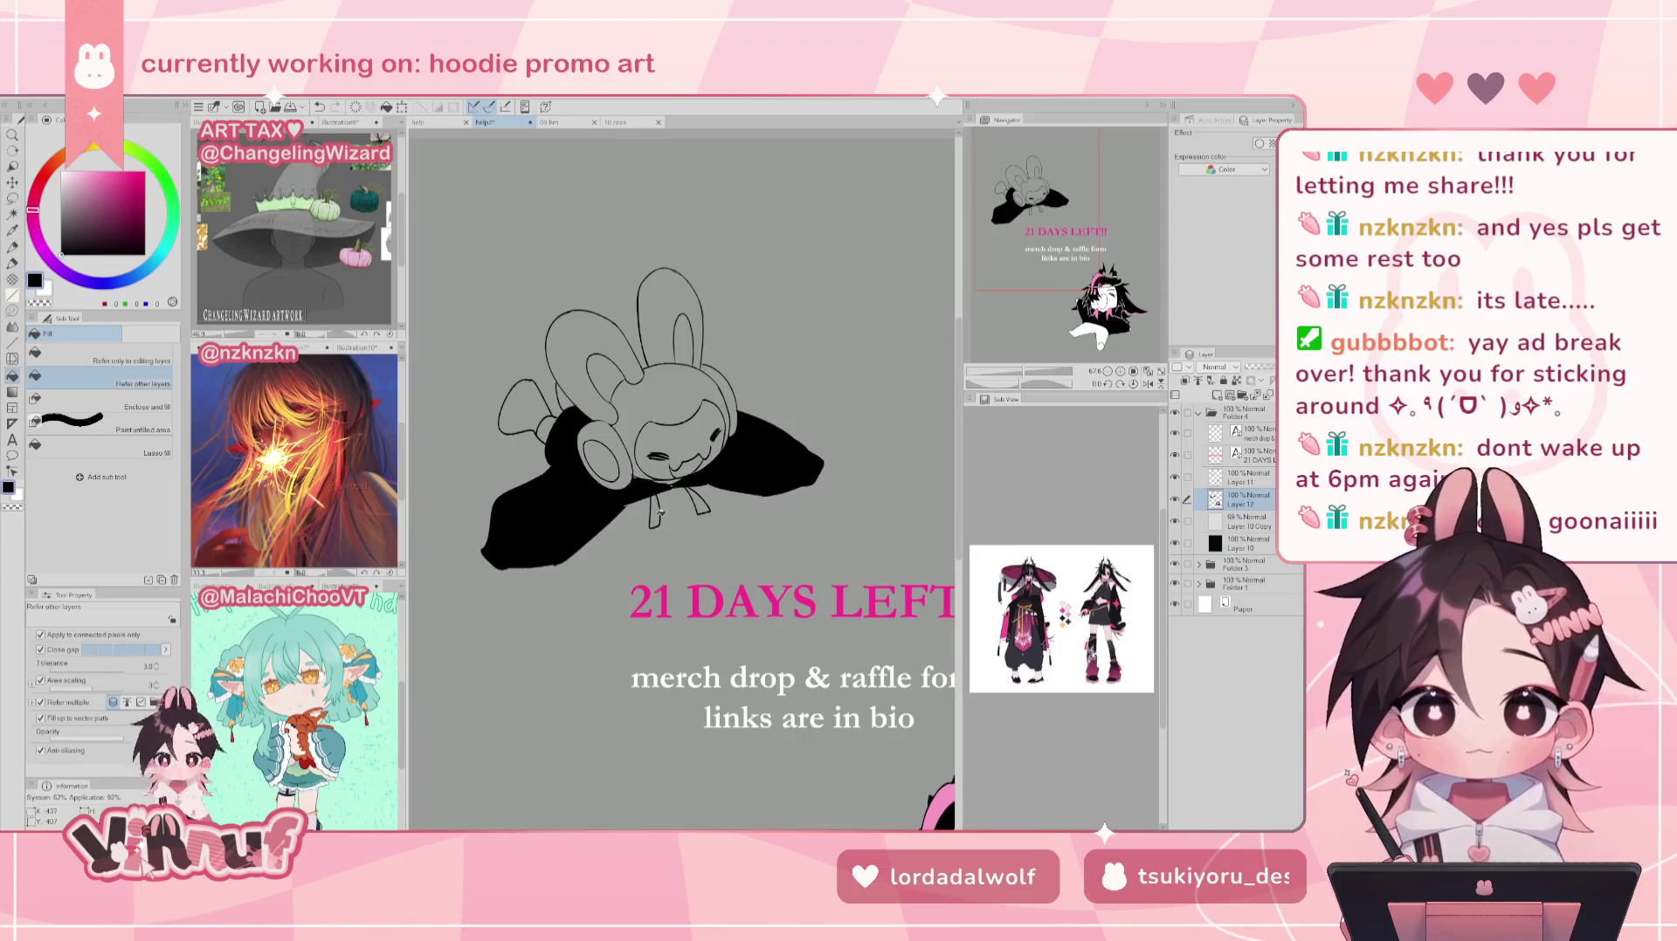
click(532, 404)
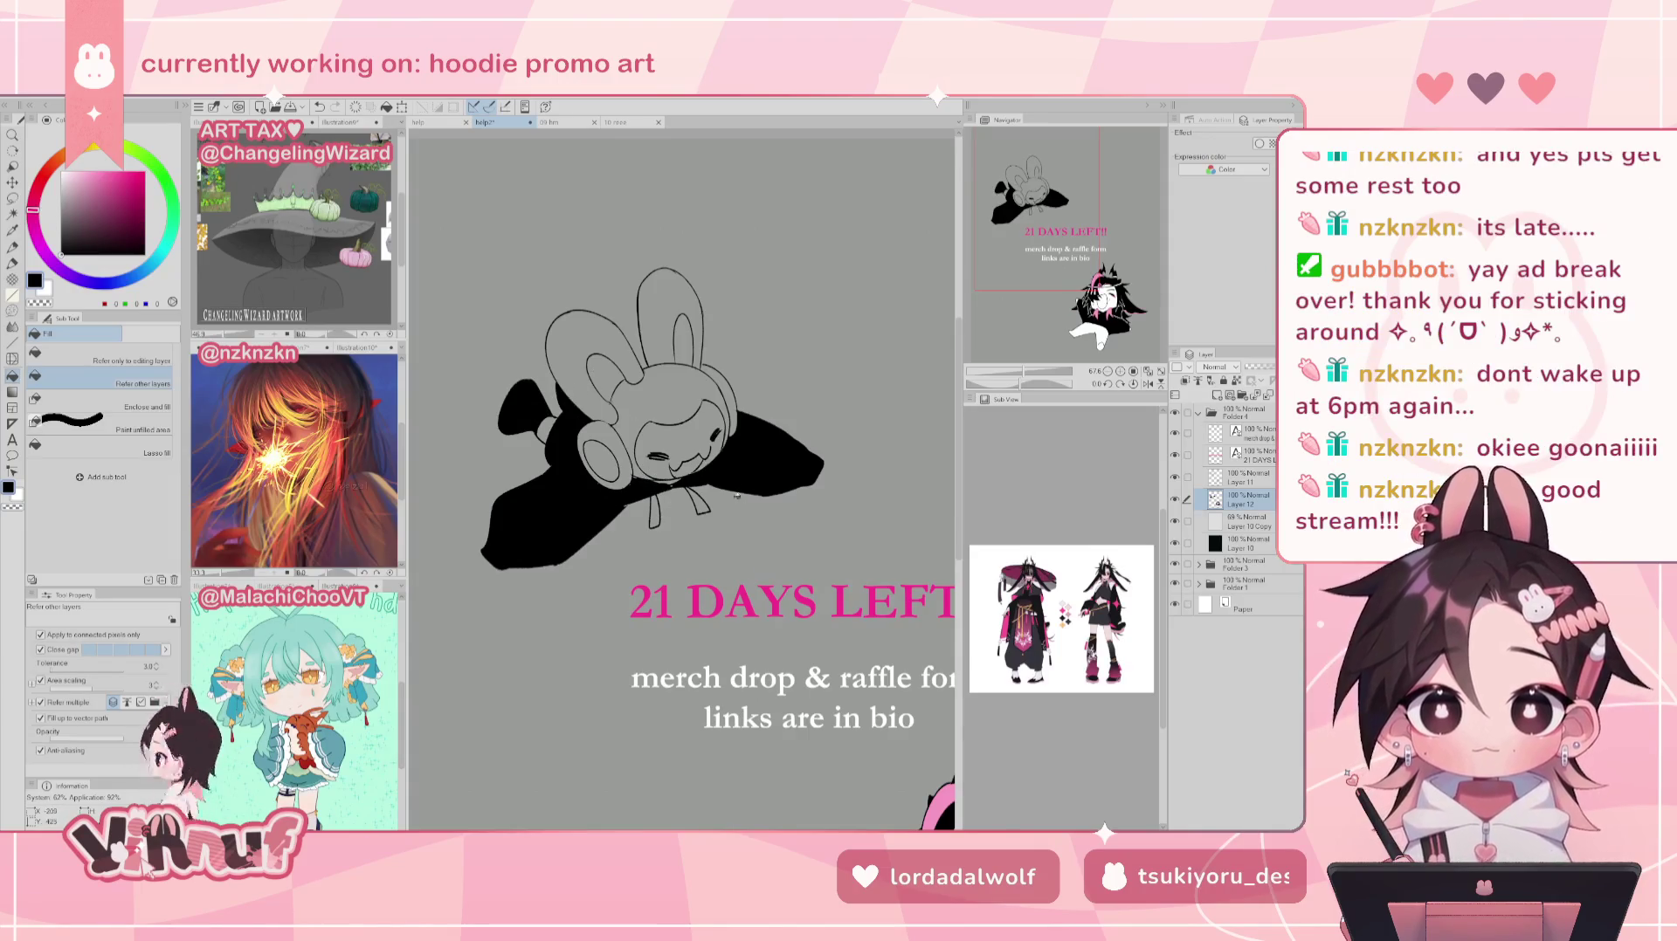
click(670, 362)
click(611, 450)
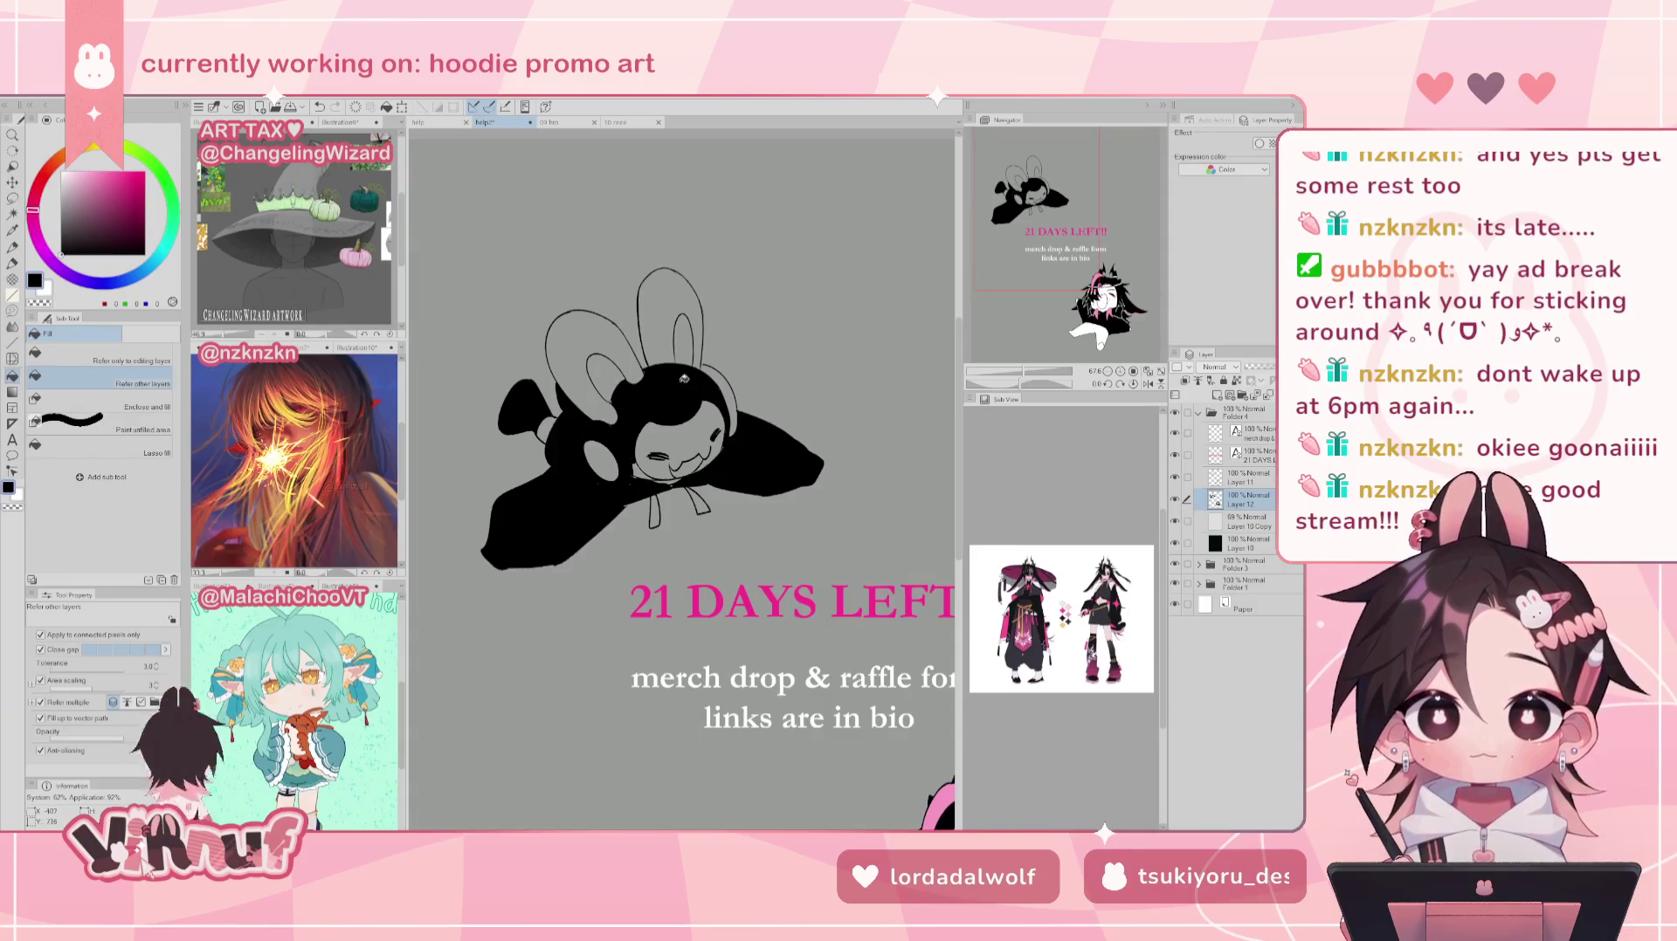
click(642, 471)
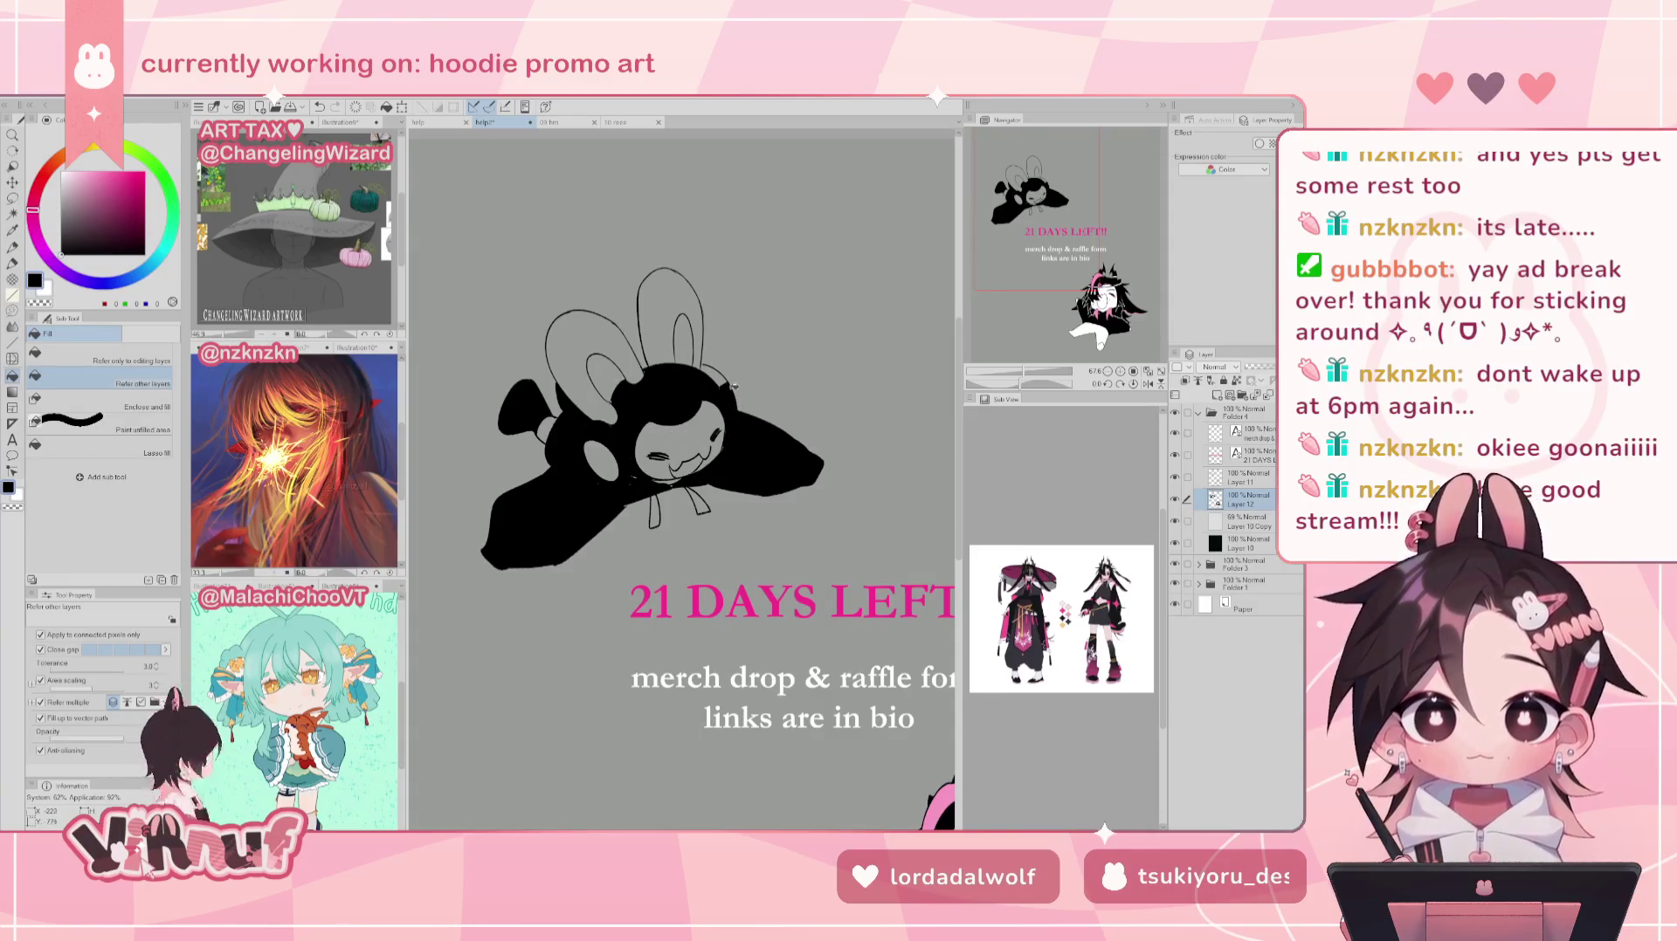
click(659, 299)
click(584, 349)
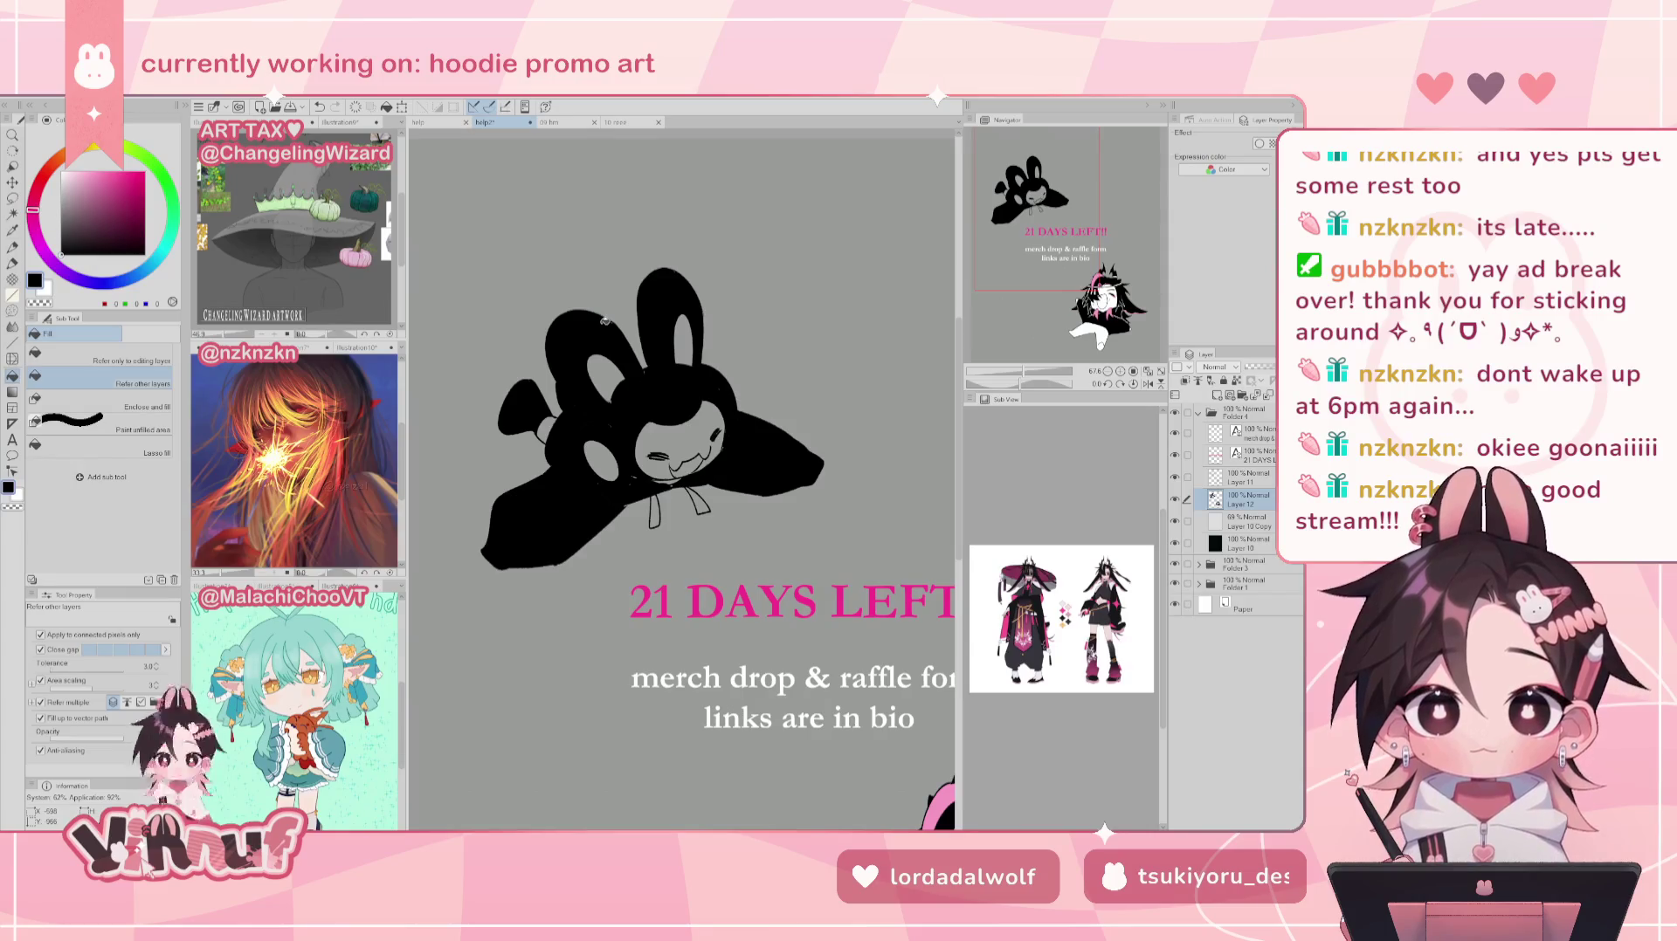
drag(1048, 371, 1026, 365)
key(ctrl+z)
key(ctrl+z)
key(ctrl+z)
key(ctrl+z)
key(ctrl+z)
key(ctrl+z)
key(ctrl+z)
key(ctrl+z)
key(ctrl+z)
key(ctrl+z)
key(ctrl+z)
drag(1077, 277, 1084, 270)
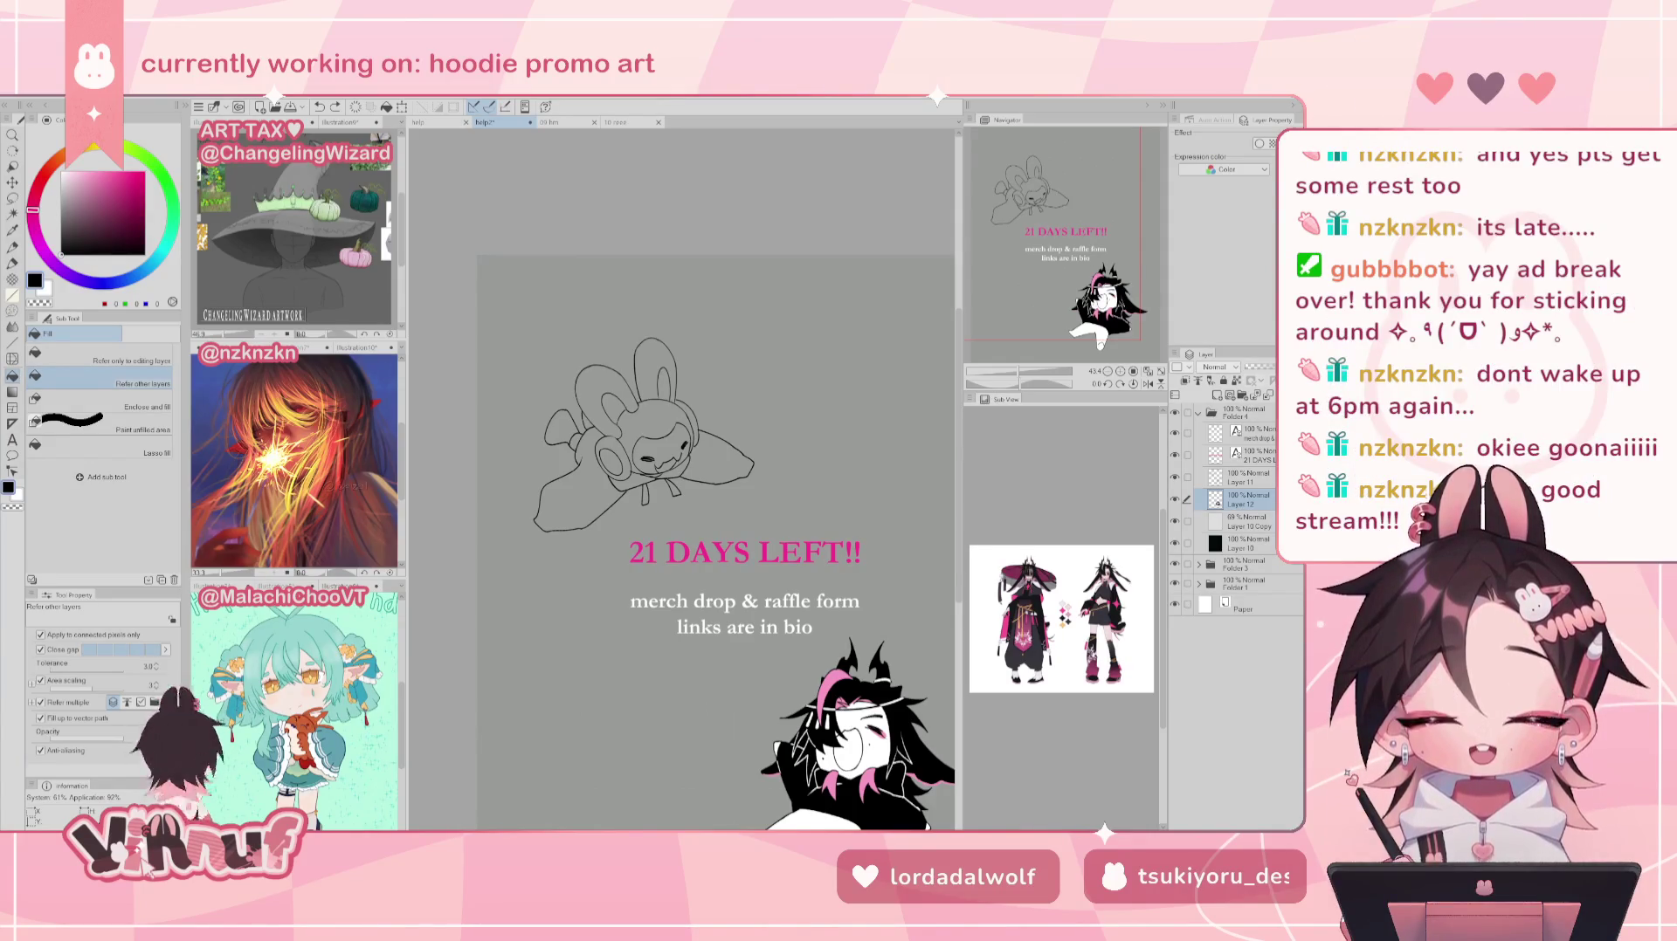
Step: Zoom in on the bunny, fill ear sections black, then undo those fills
drag(1067, 255, 1069, 261)
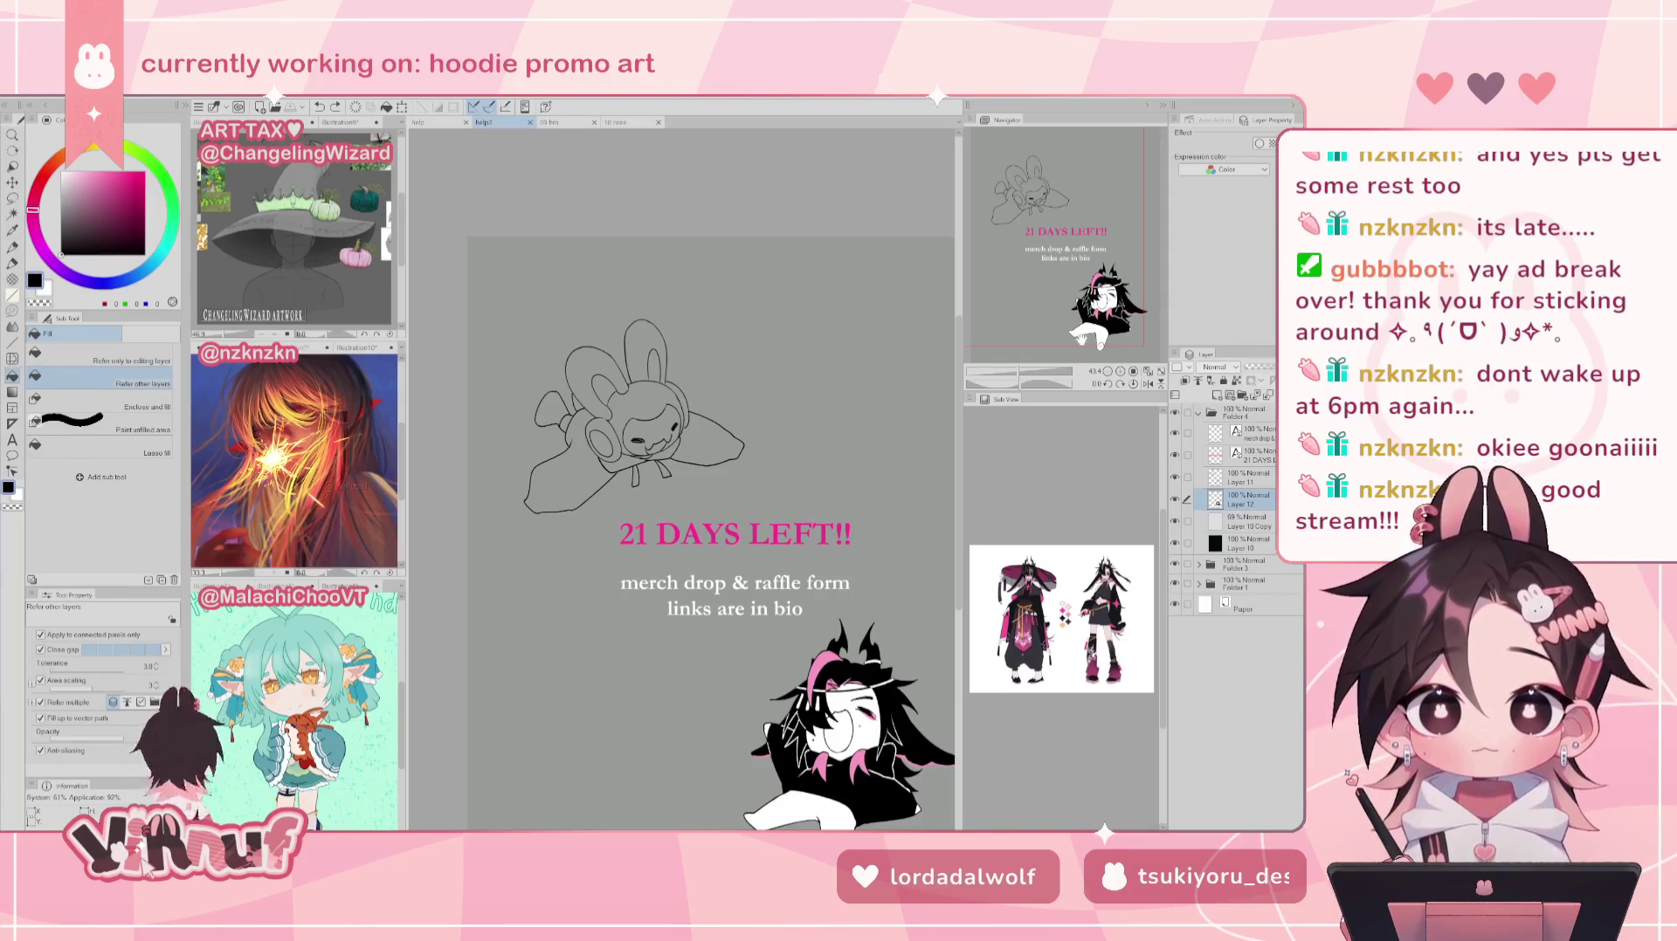
drag(1016, 377, 1024, 382)
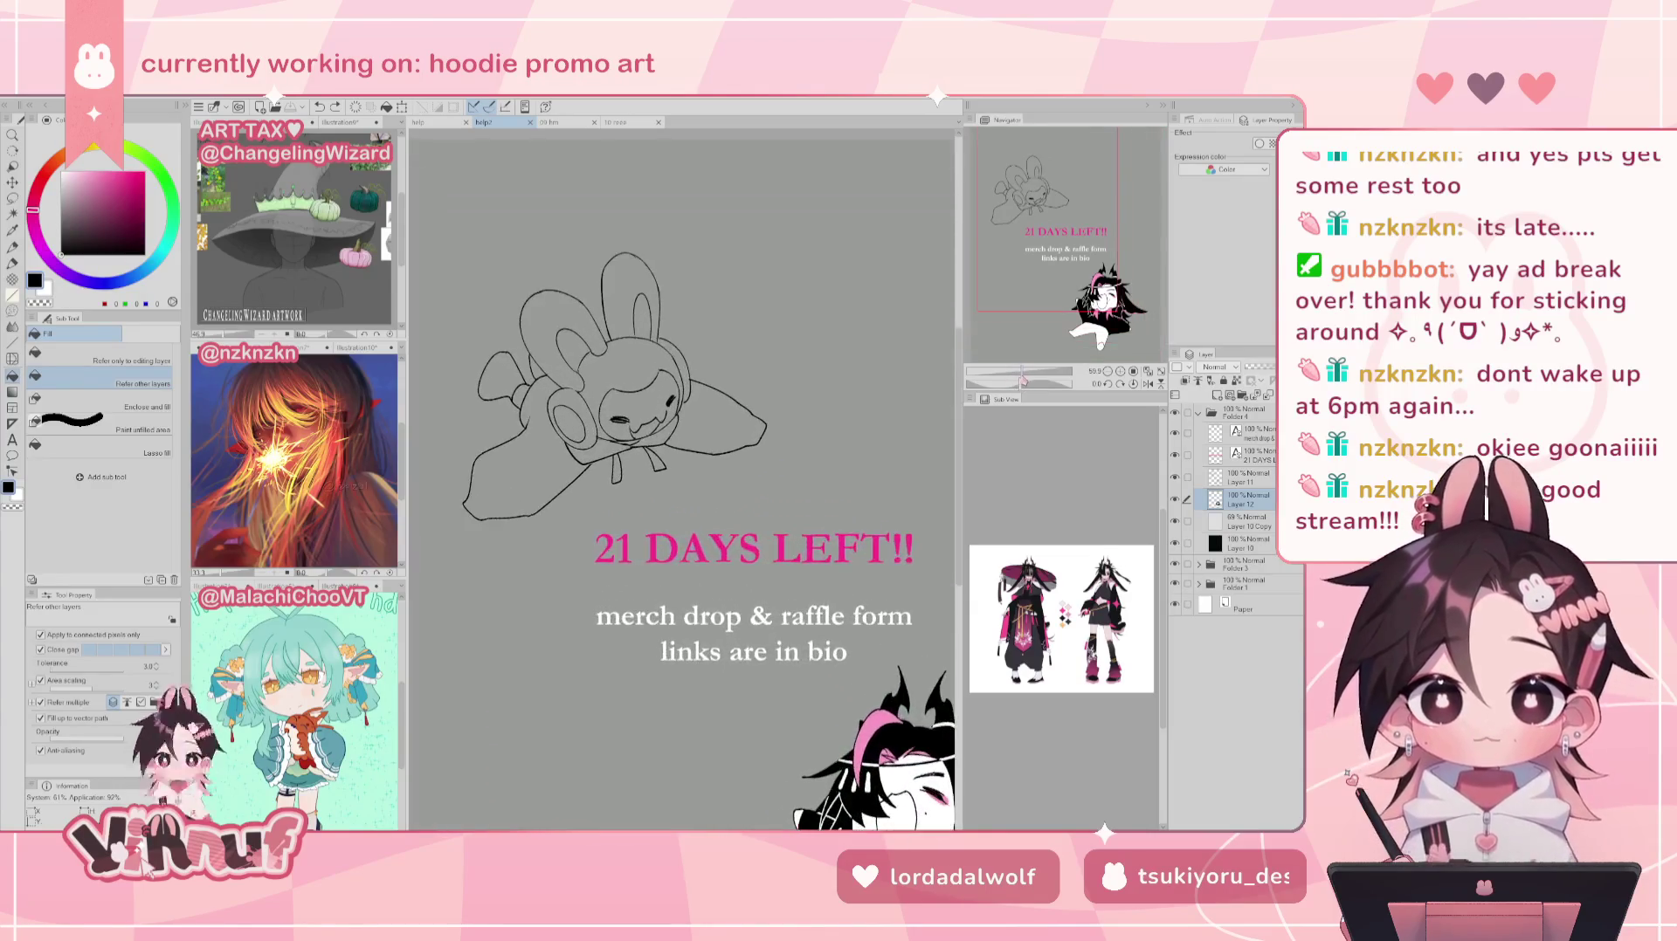
click(1052, 219)
drag(1052, 218, 1048, 225)
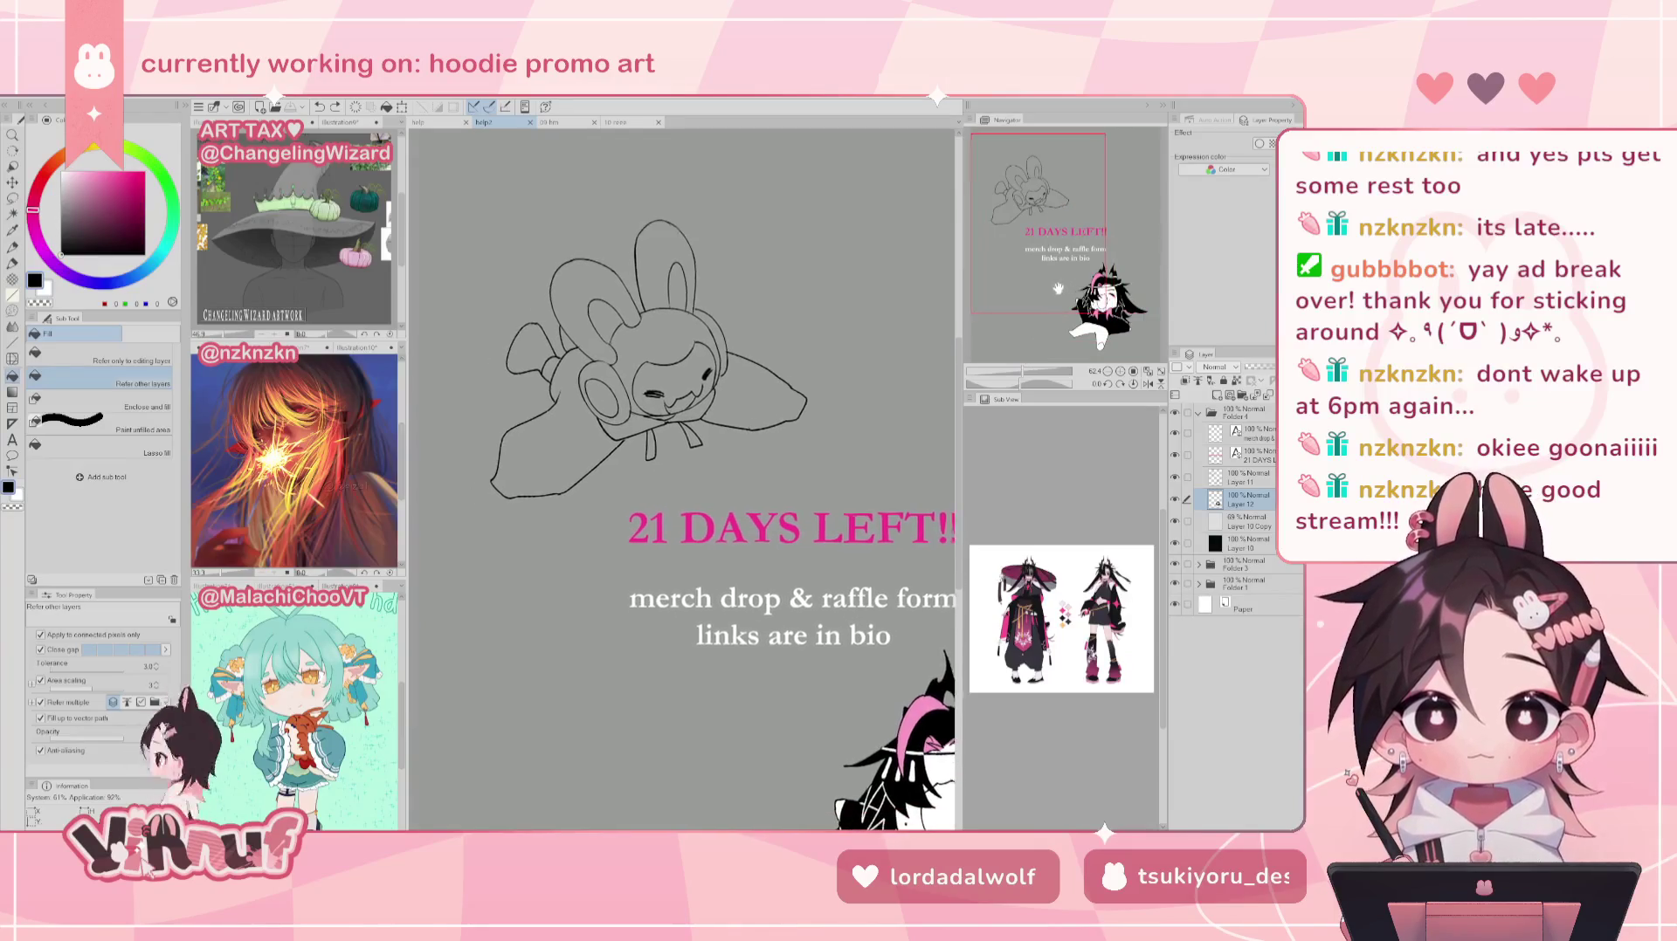
click(601, 318)
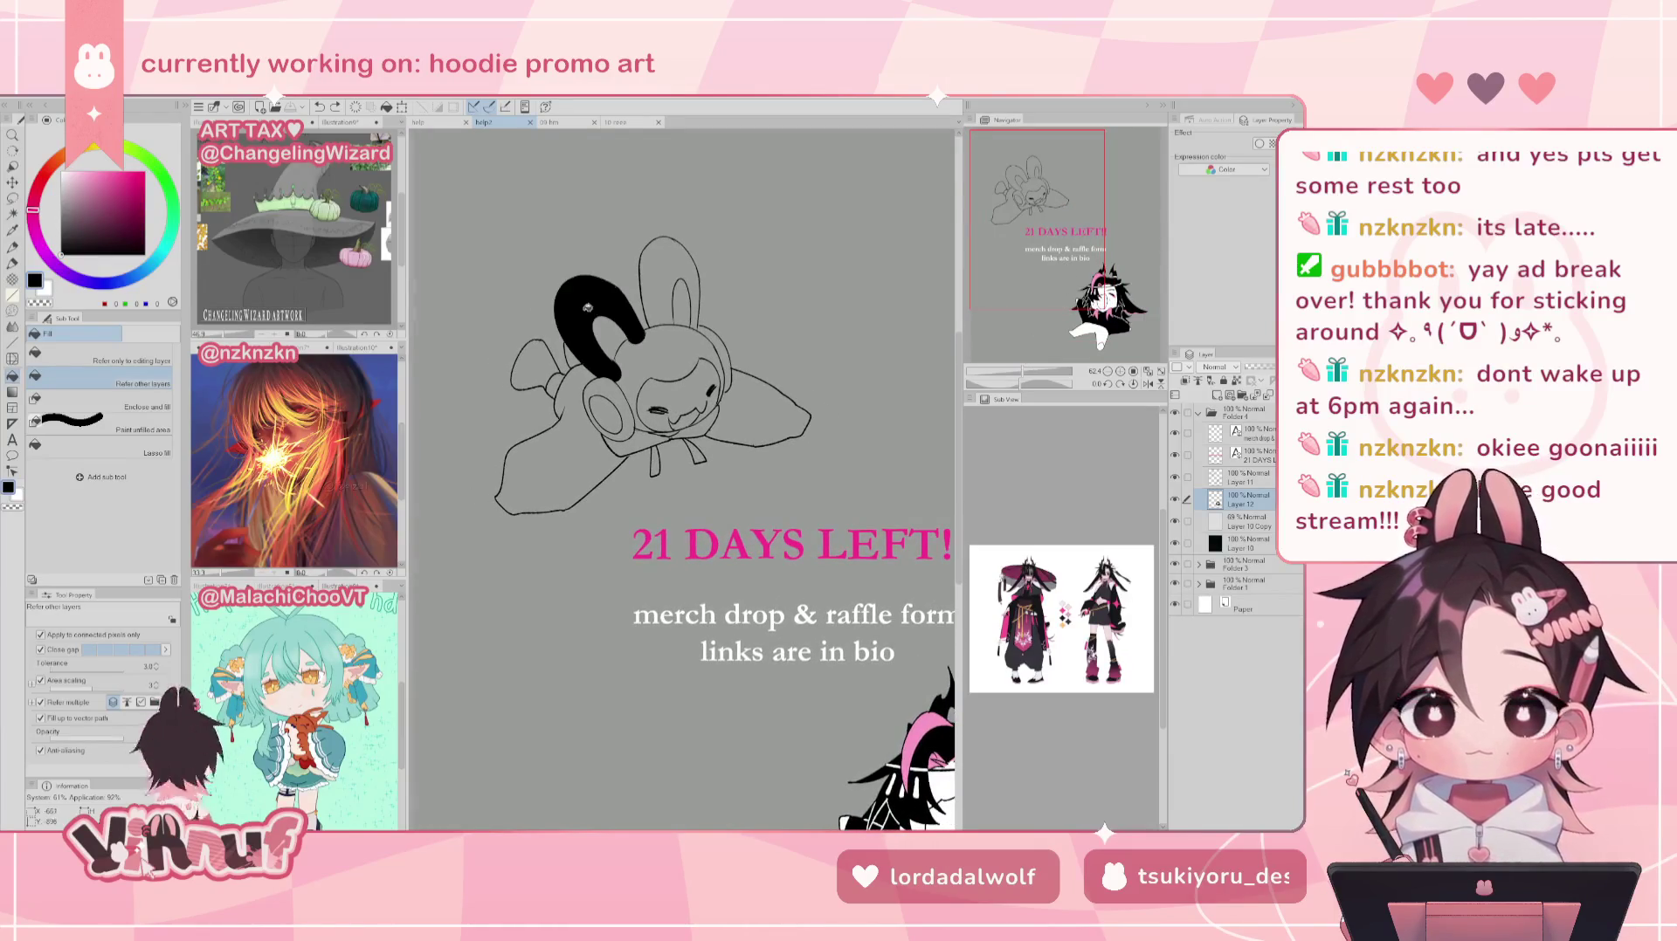
click(535, 365)
click(669, 280)
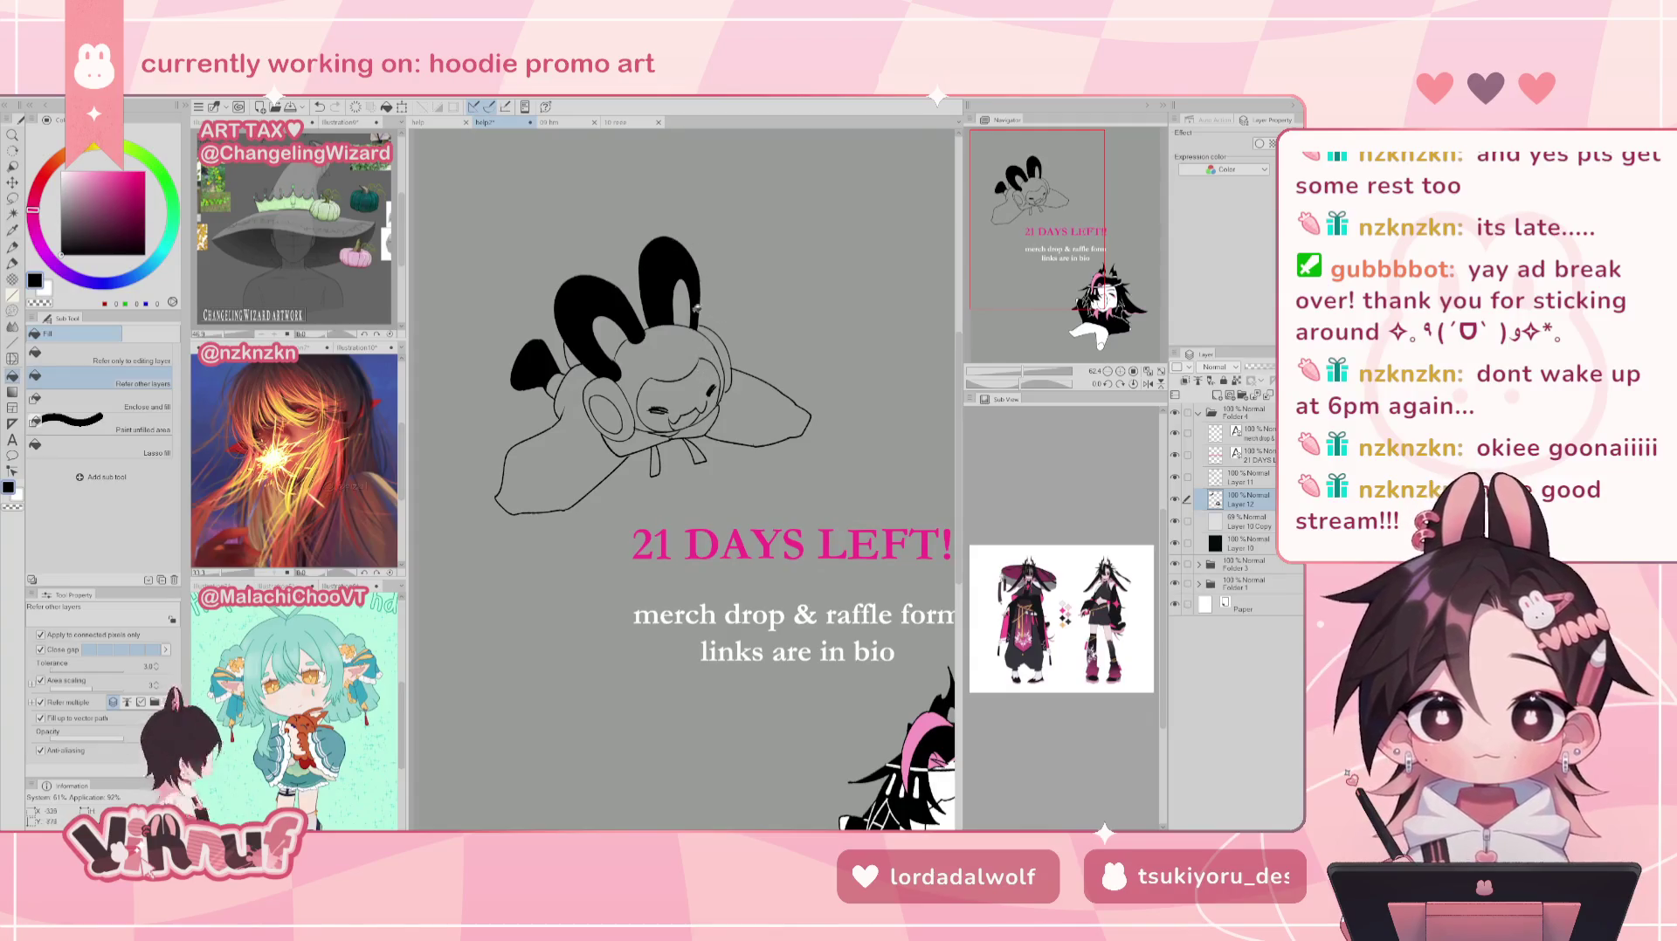
key(ctrl+z)
key(ctrl+z)
key(ctrl+z)
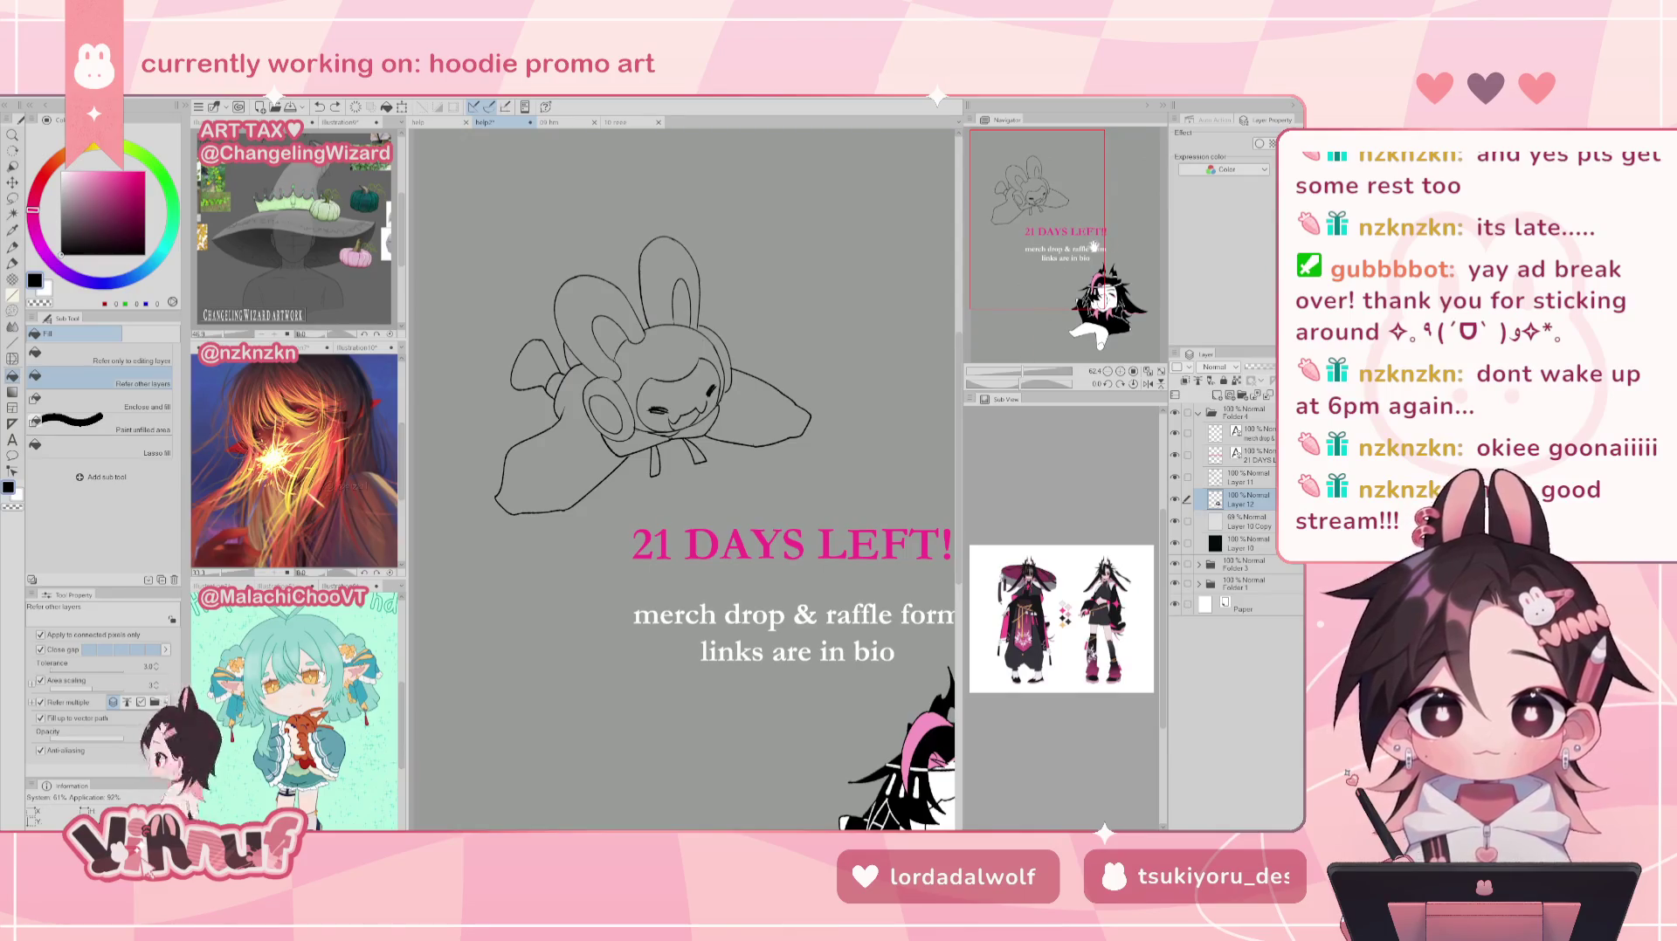
drag(1024, 370, 1024, 370)
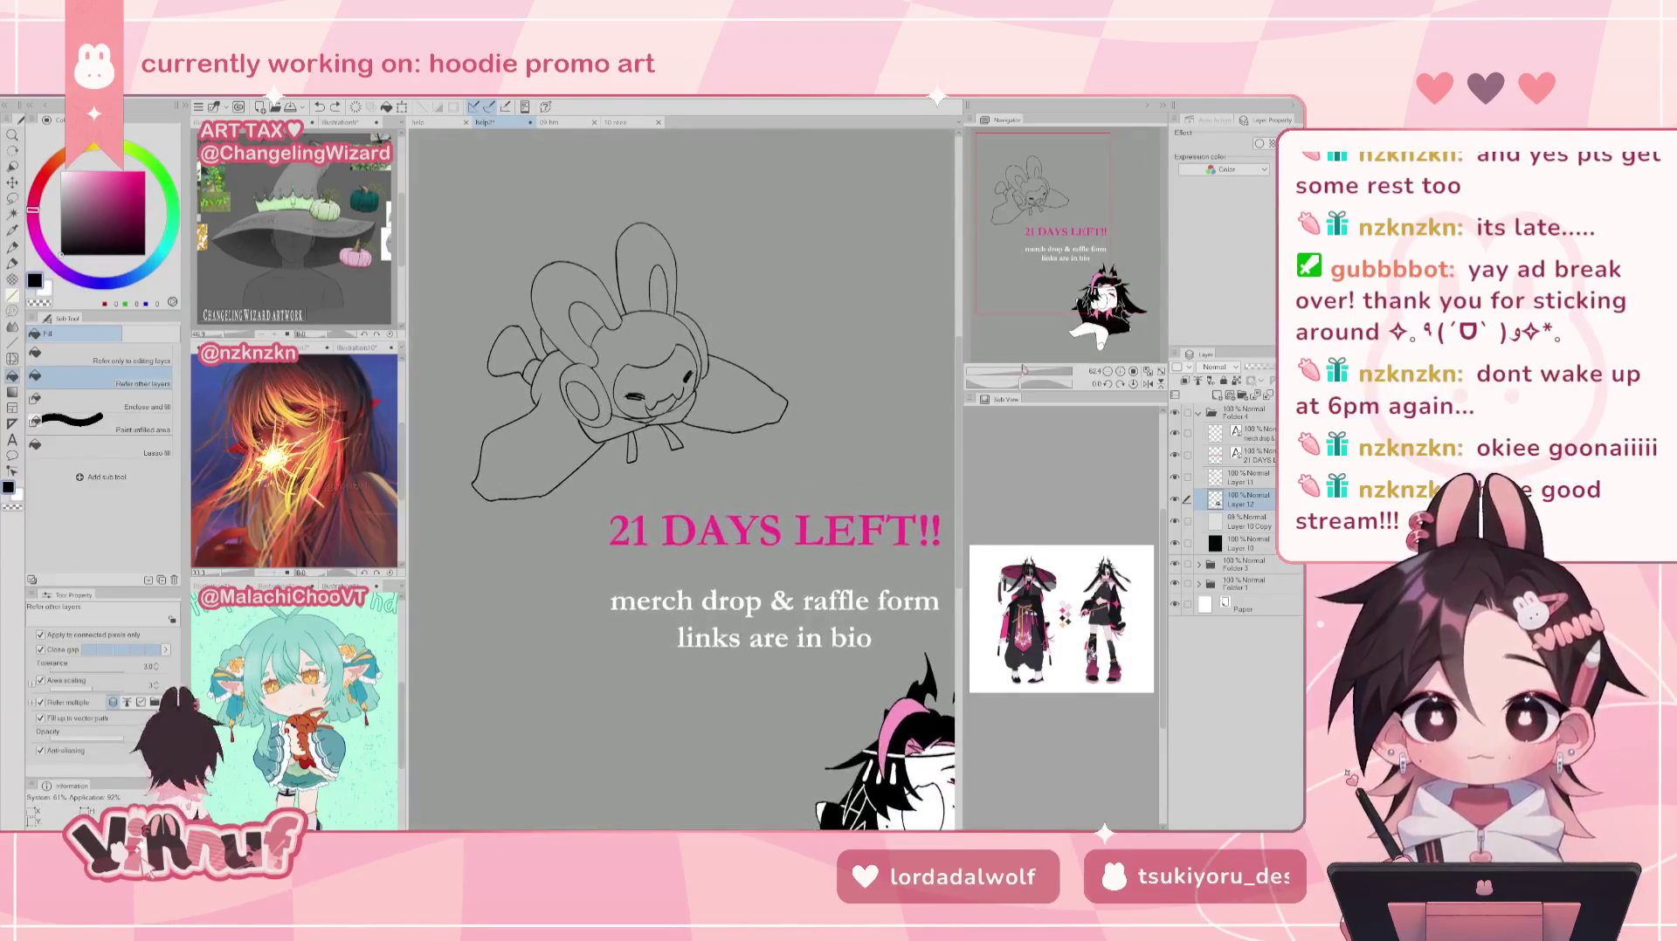
click(1174, 501)
click(1175, 501)
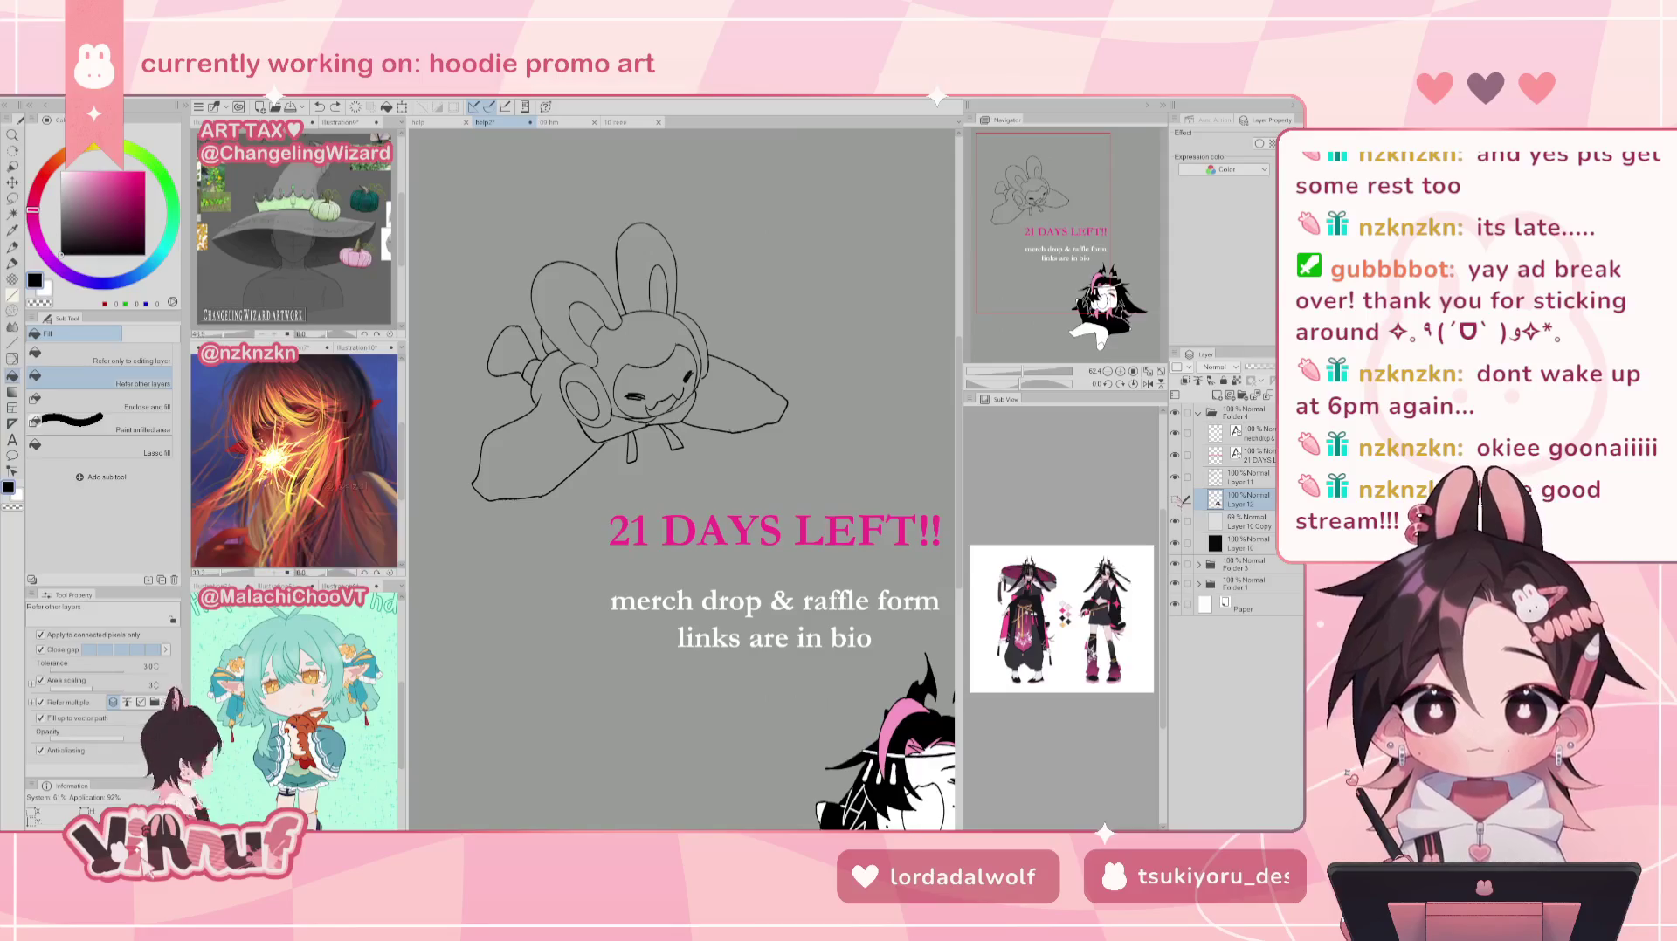
Step: Fill the bunny's cloak, under-face gap, hood, ears and right headphone black
click(557, 400)
click(717, 359)
click(673, 408)
click(624, 419)
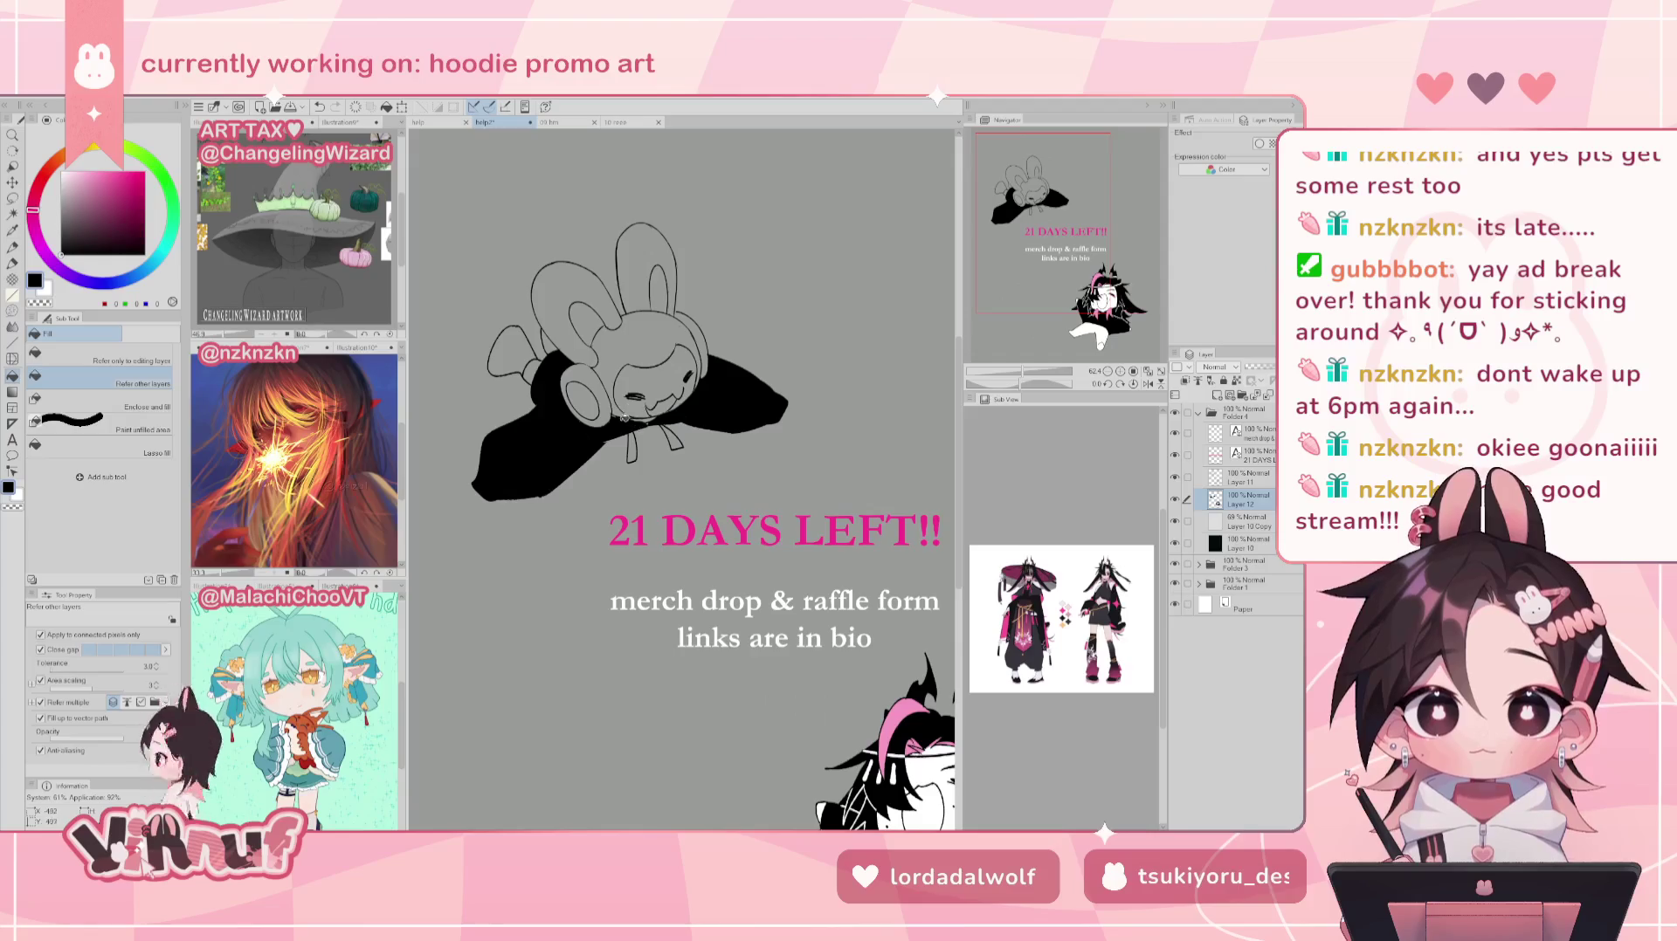
click(524, 354)
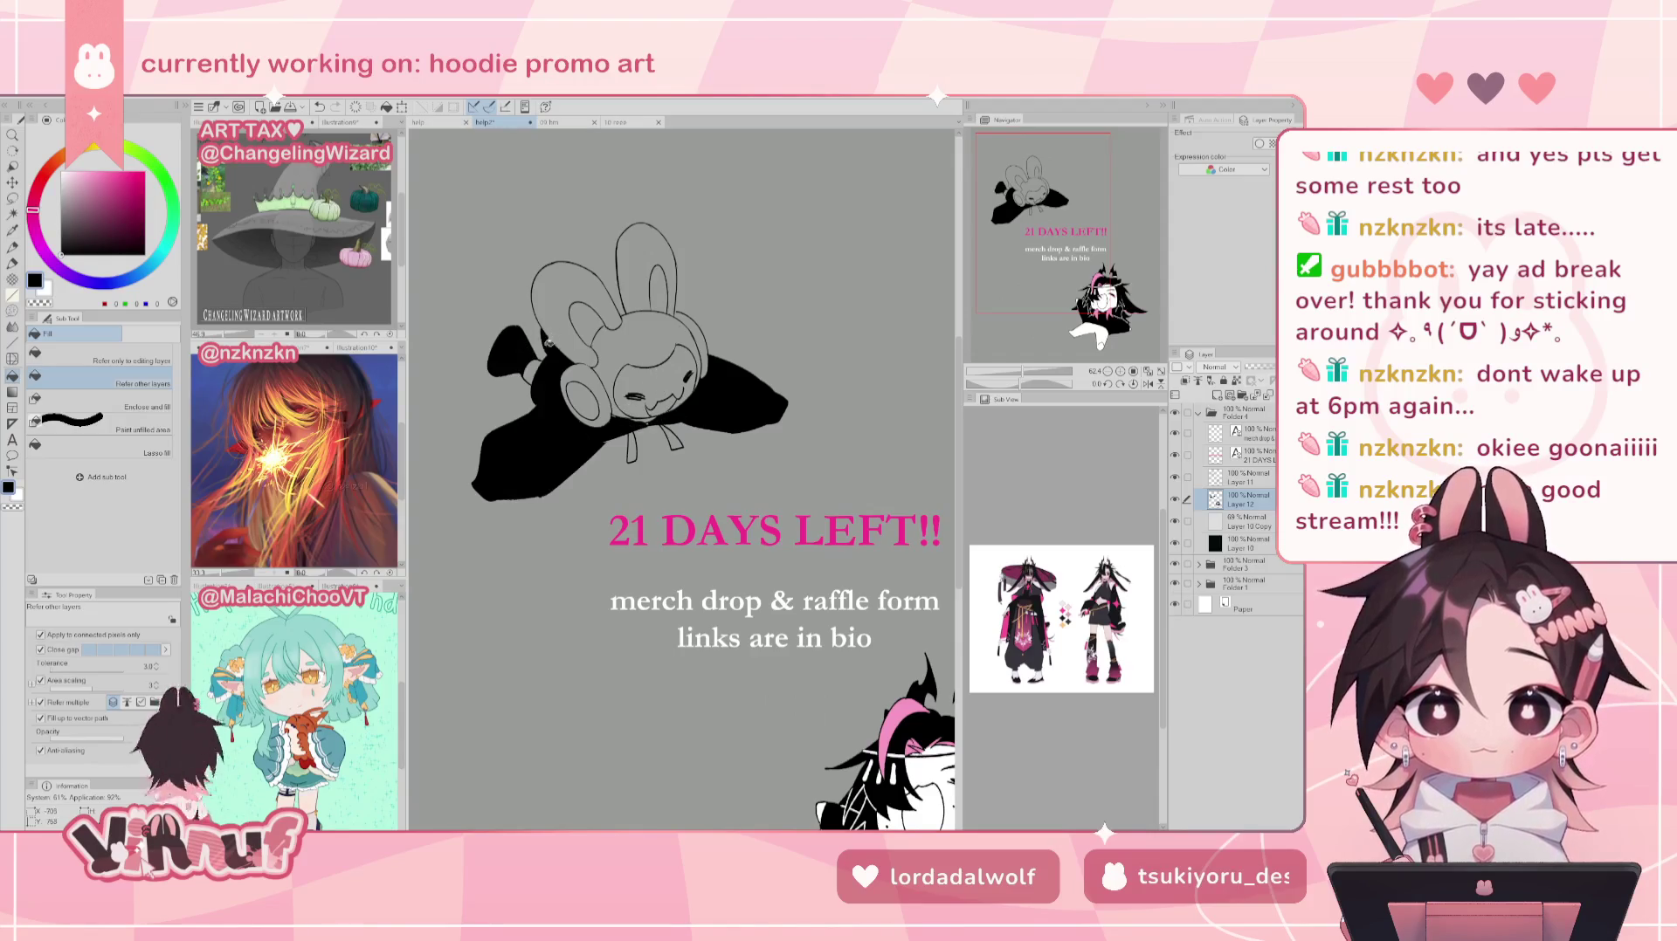
click(600, 373)
click(629, 334)
click(570, 297)
click(653, 247)
click(699, 342)
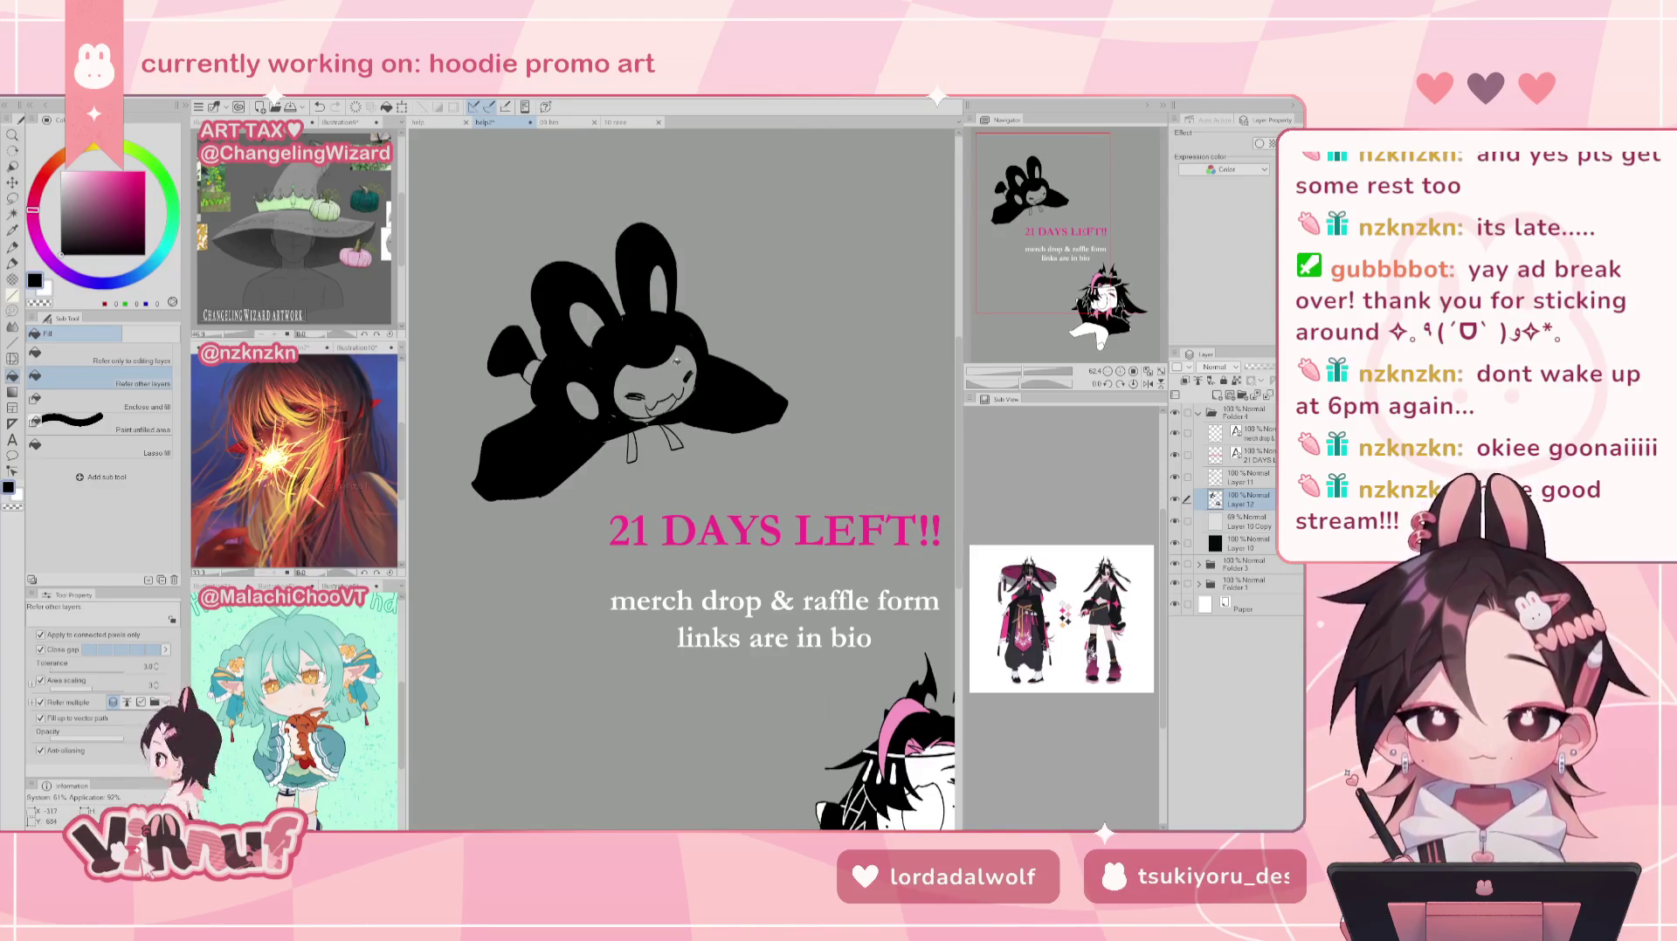
Step: Choose the Turnip pen and swap the main colour to white
key(p)
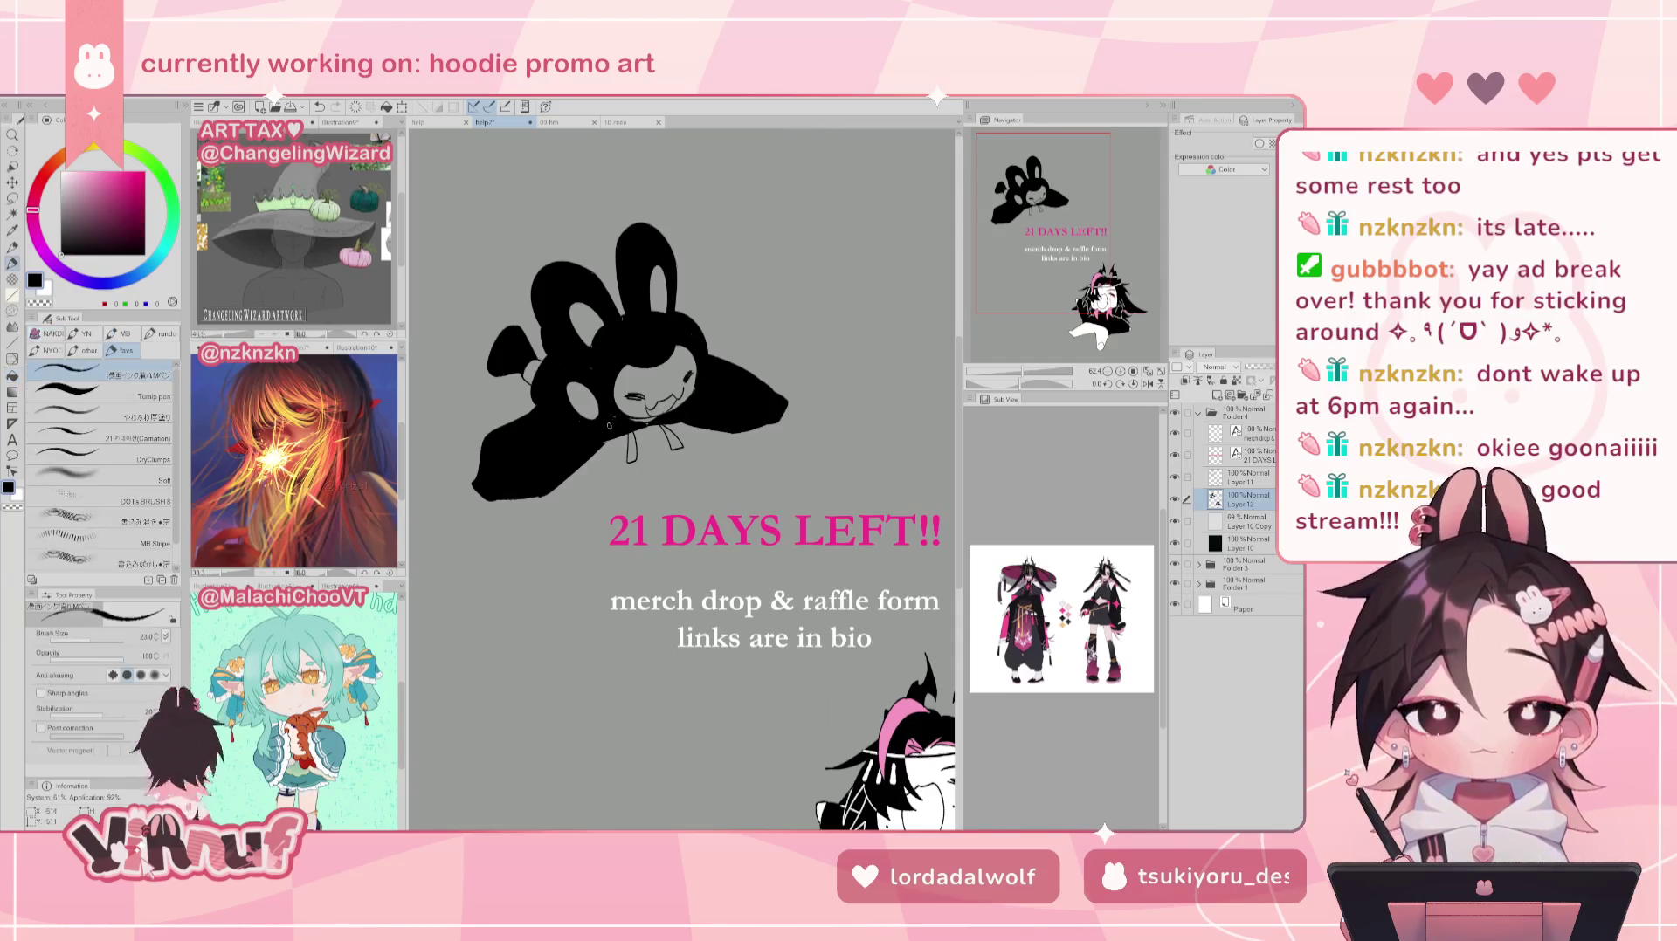
click(101, 391)
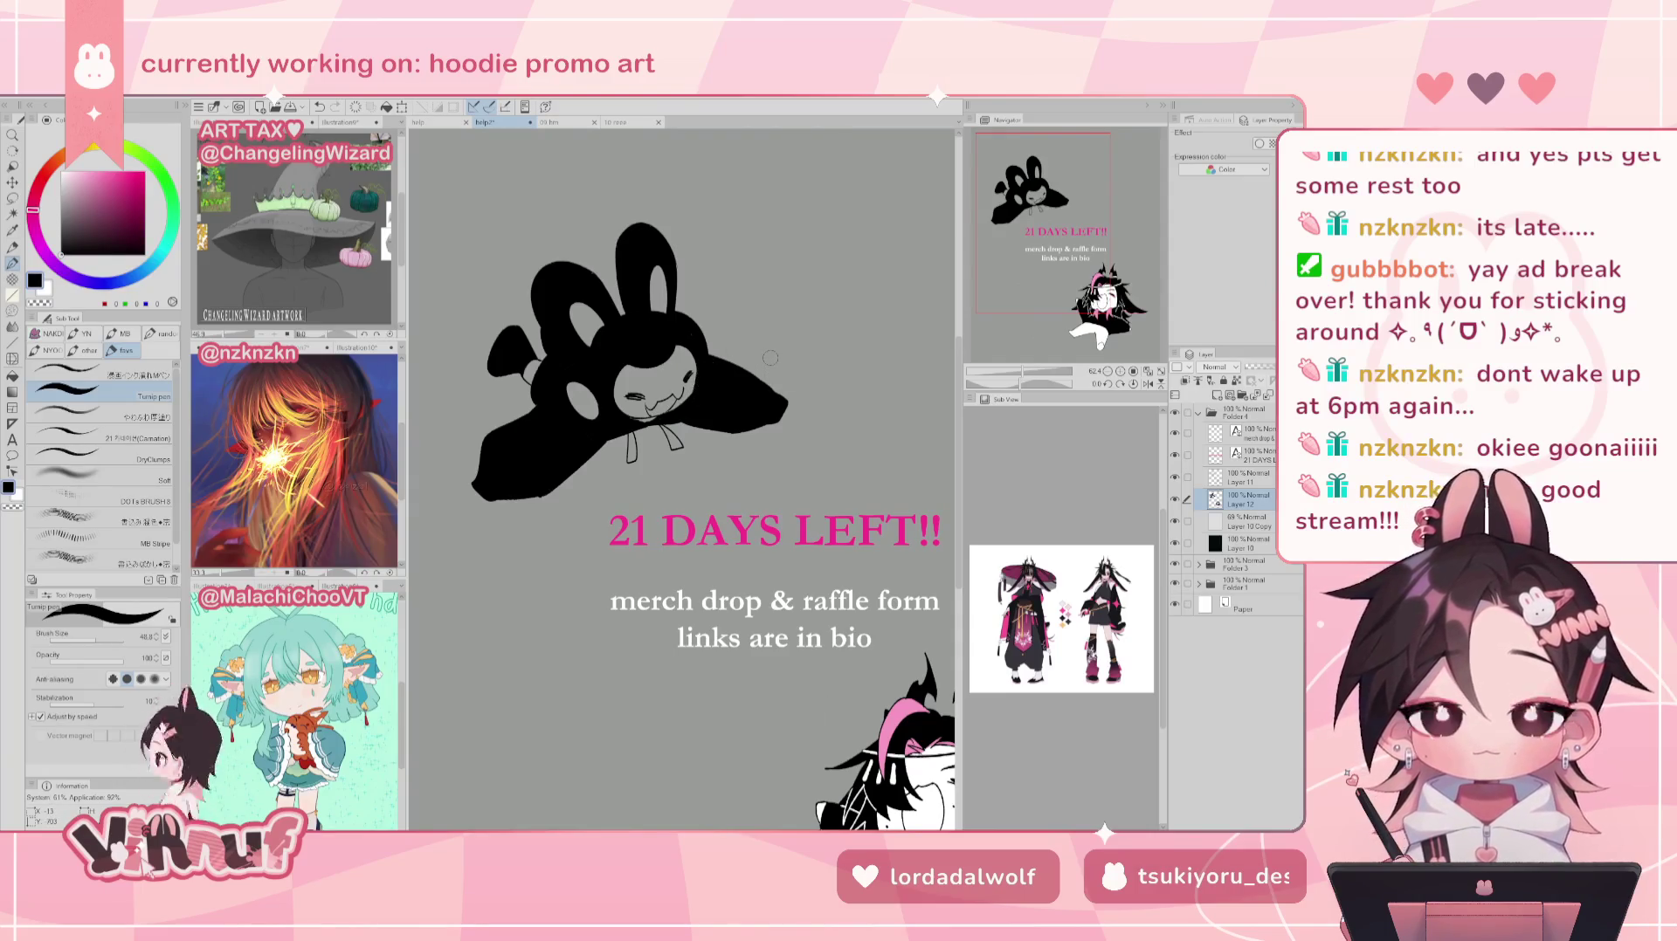
key(x)
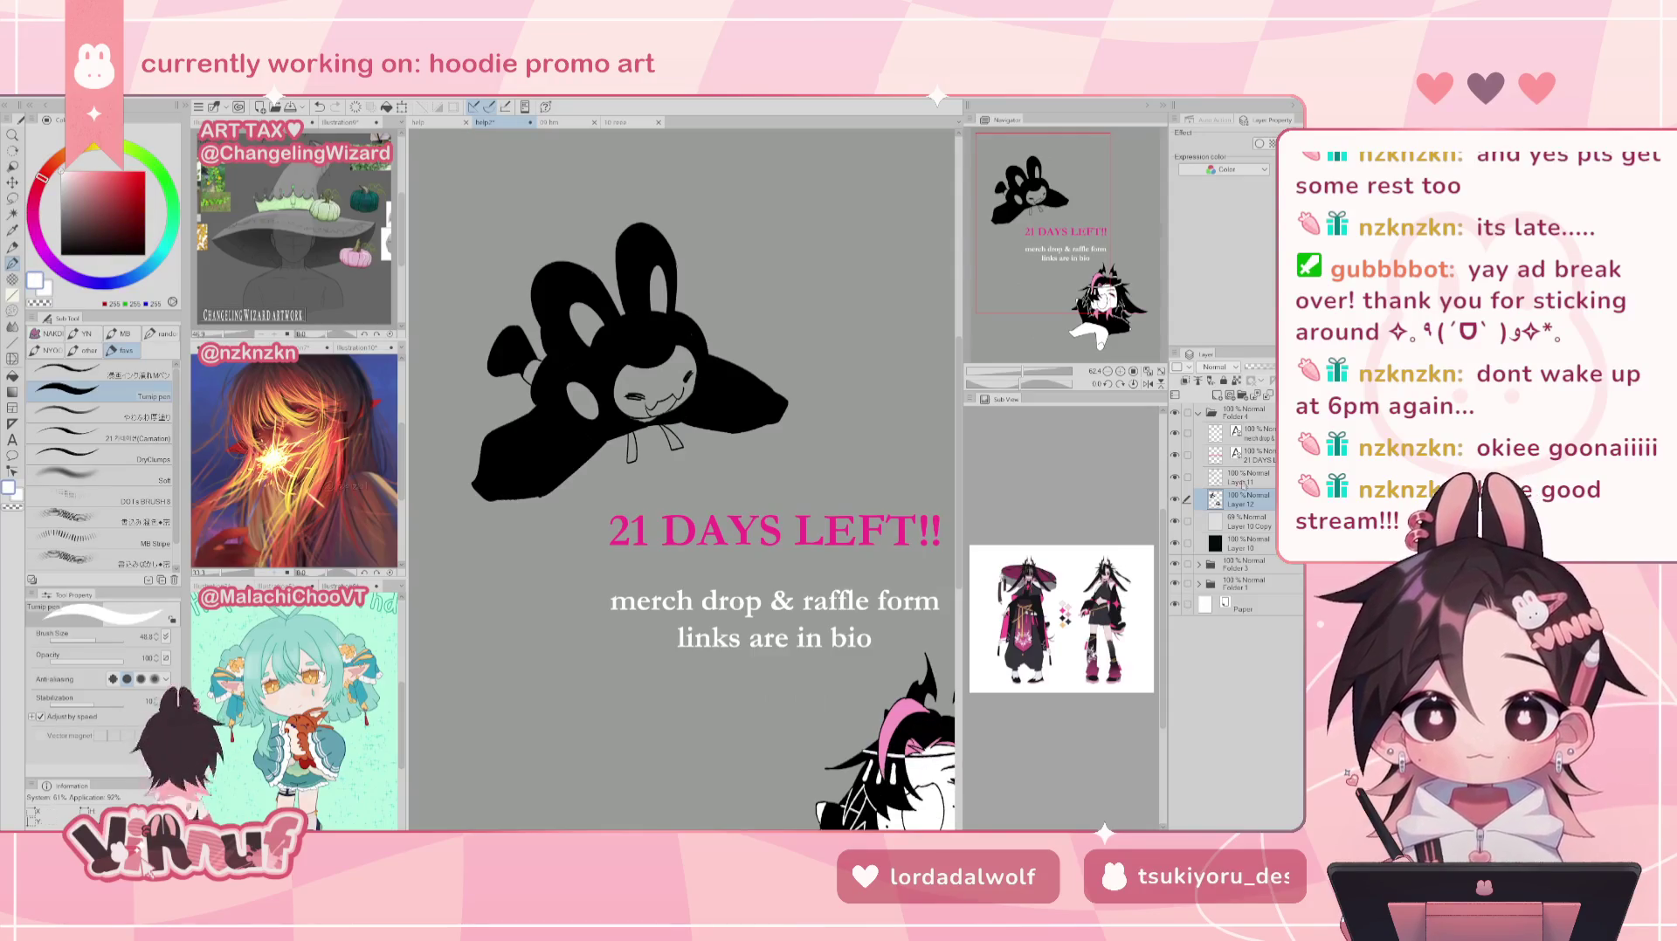
key(g)
Step: Fill the bunny's inner ears, face, mouth and both bow loops white
click(587, 325)
click(657, 288)
click(583, 400)
click(652, 348)
click(662, 402)
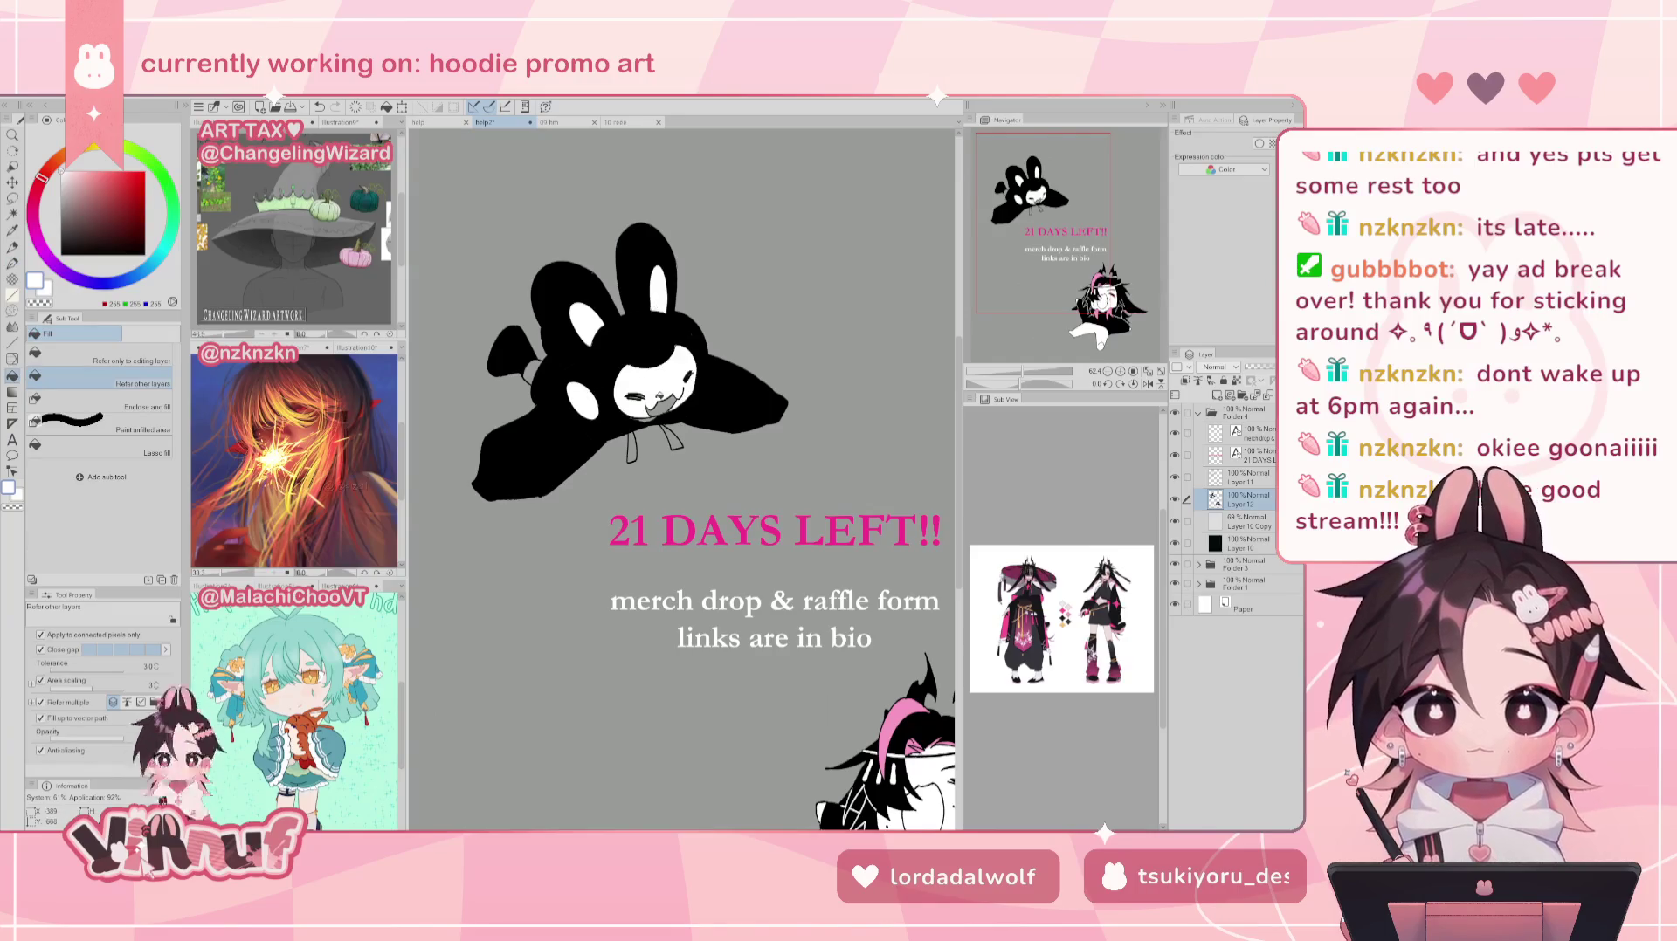
click(634, 446)
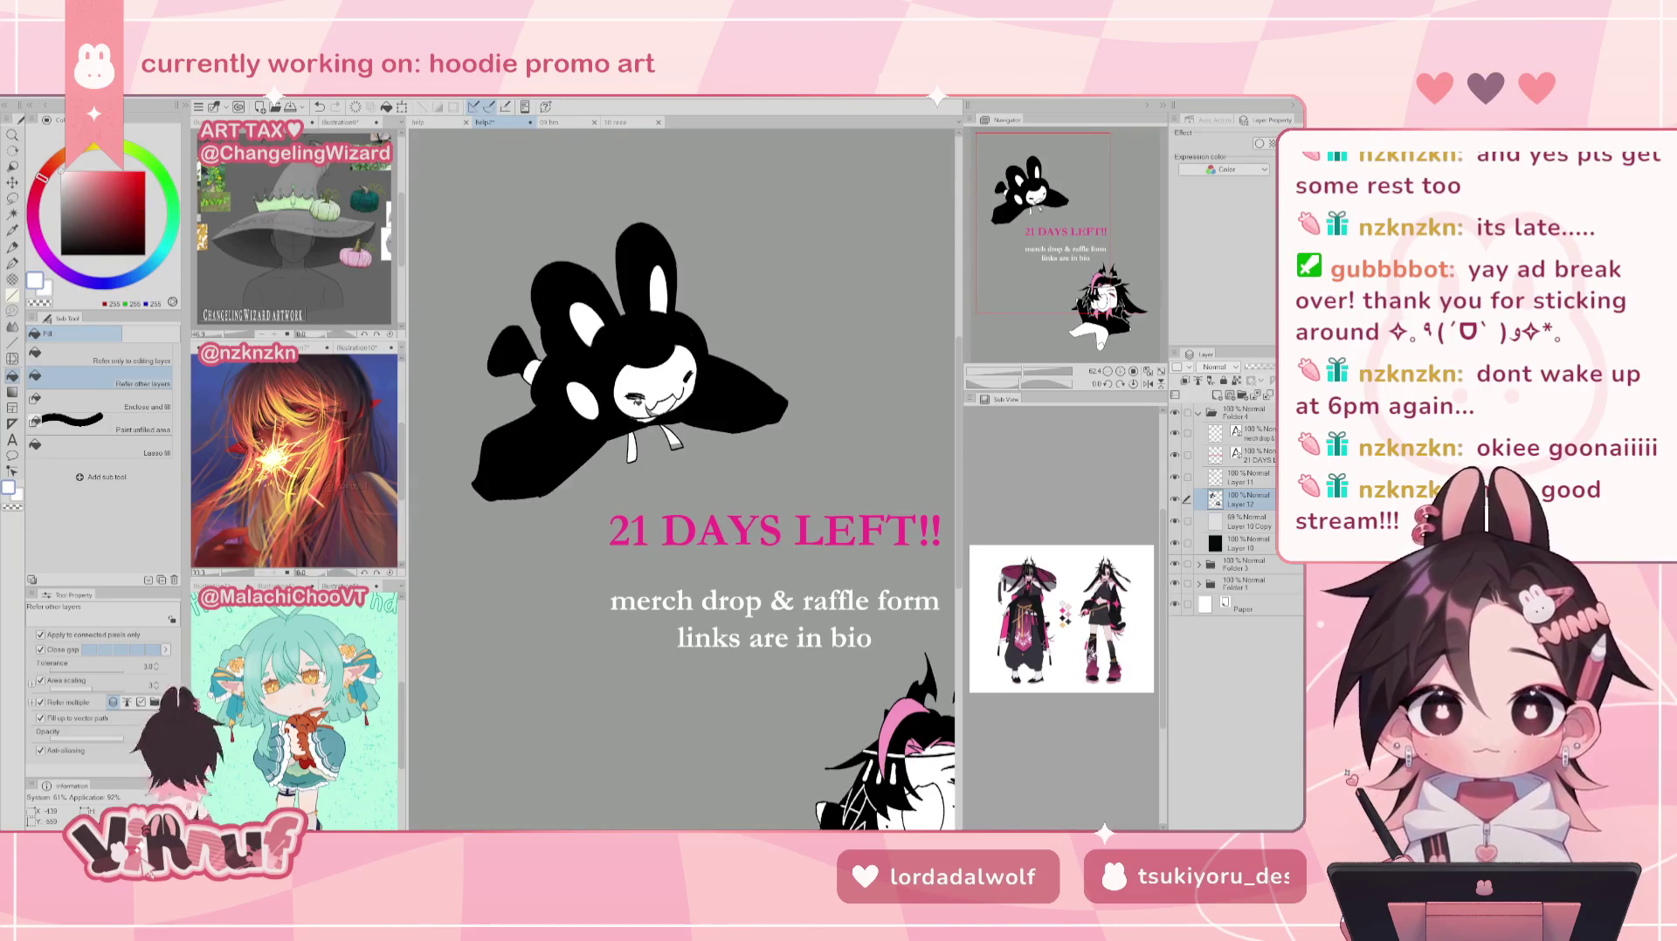
Step: Mirror the view to check the fills, then switch to drawing on Layer 11
key(p)
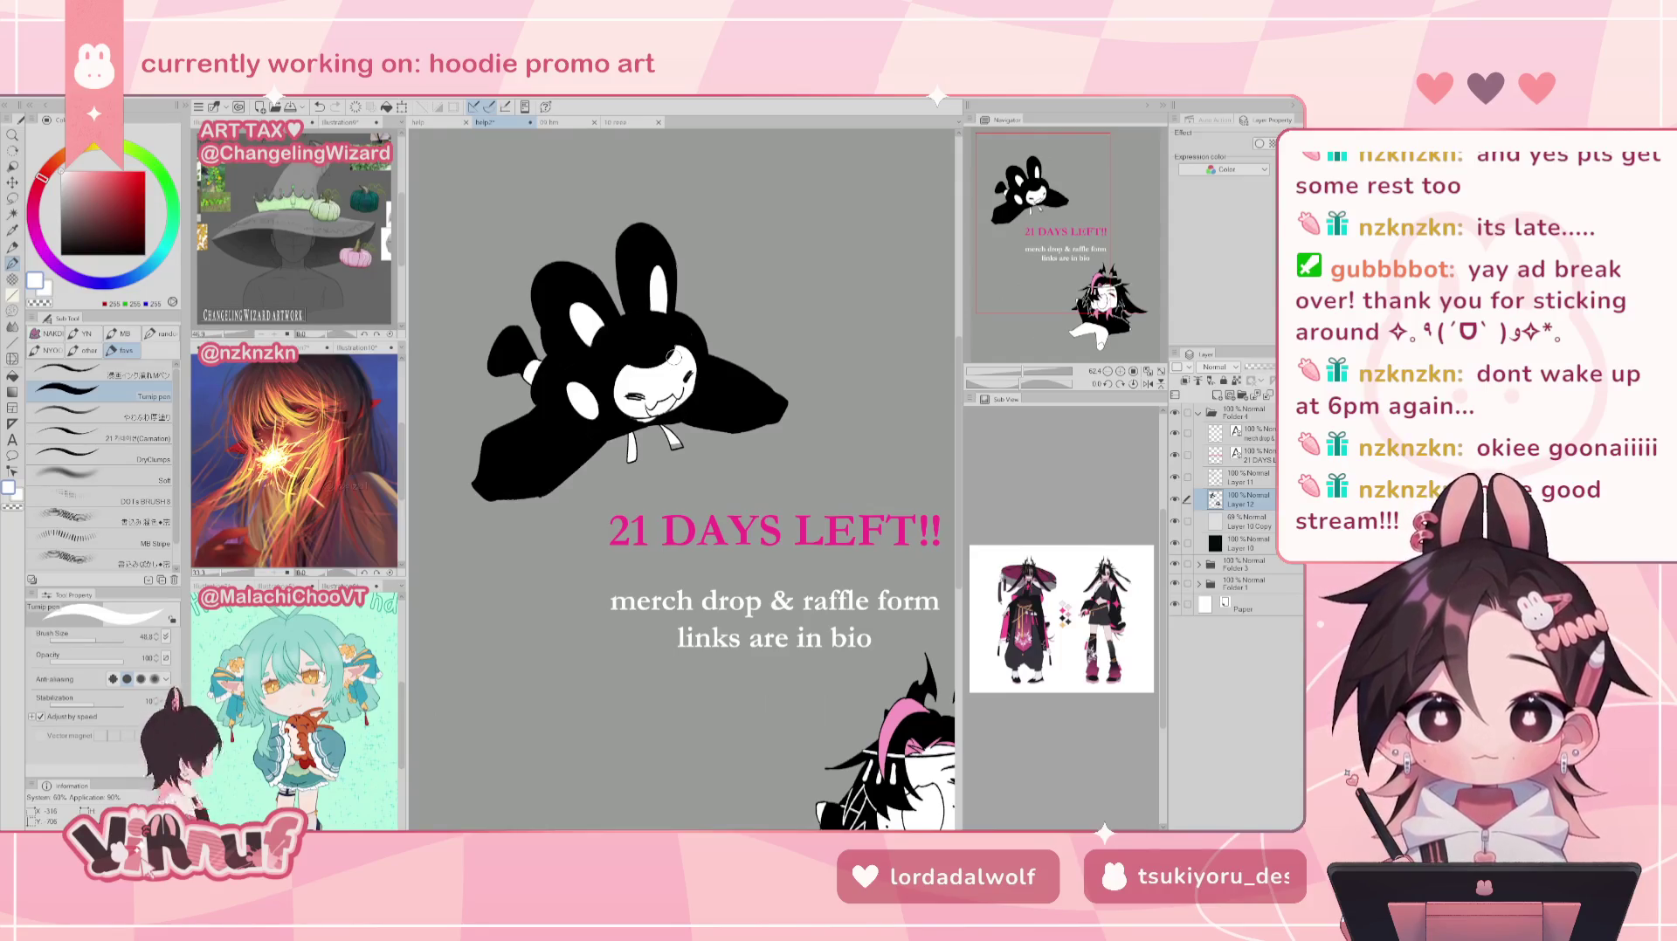
key(g)
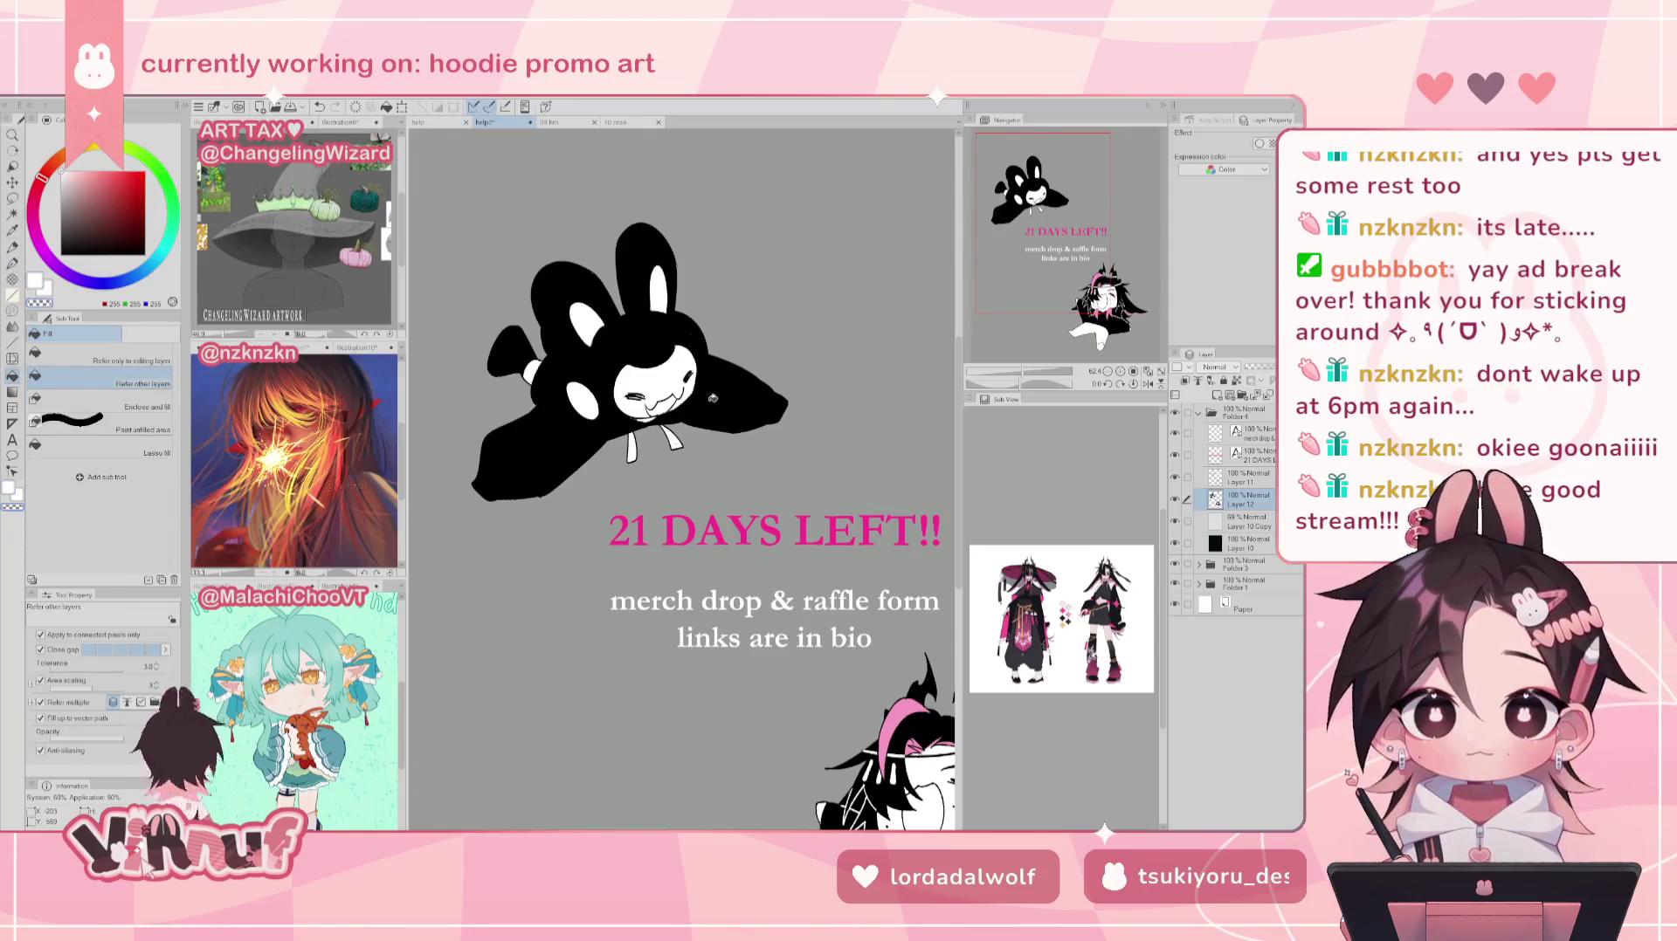
key(h)
key(p)
click(1249, 476)
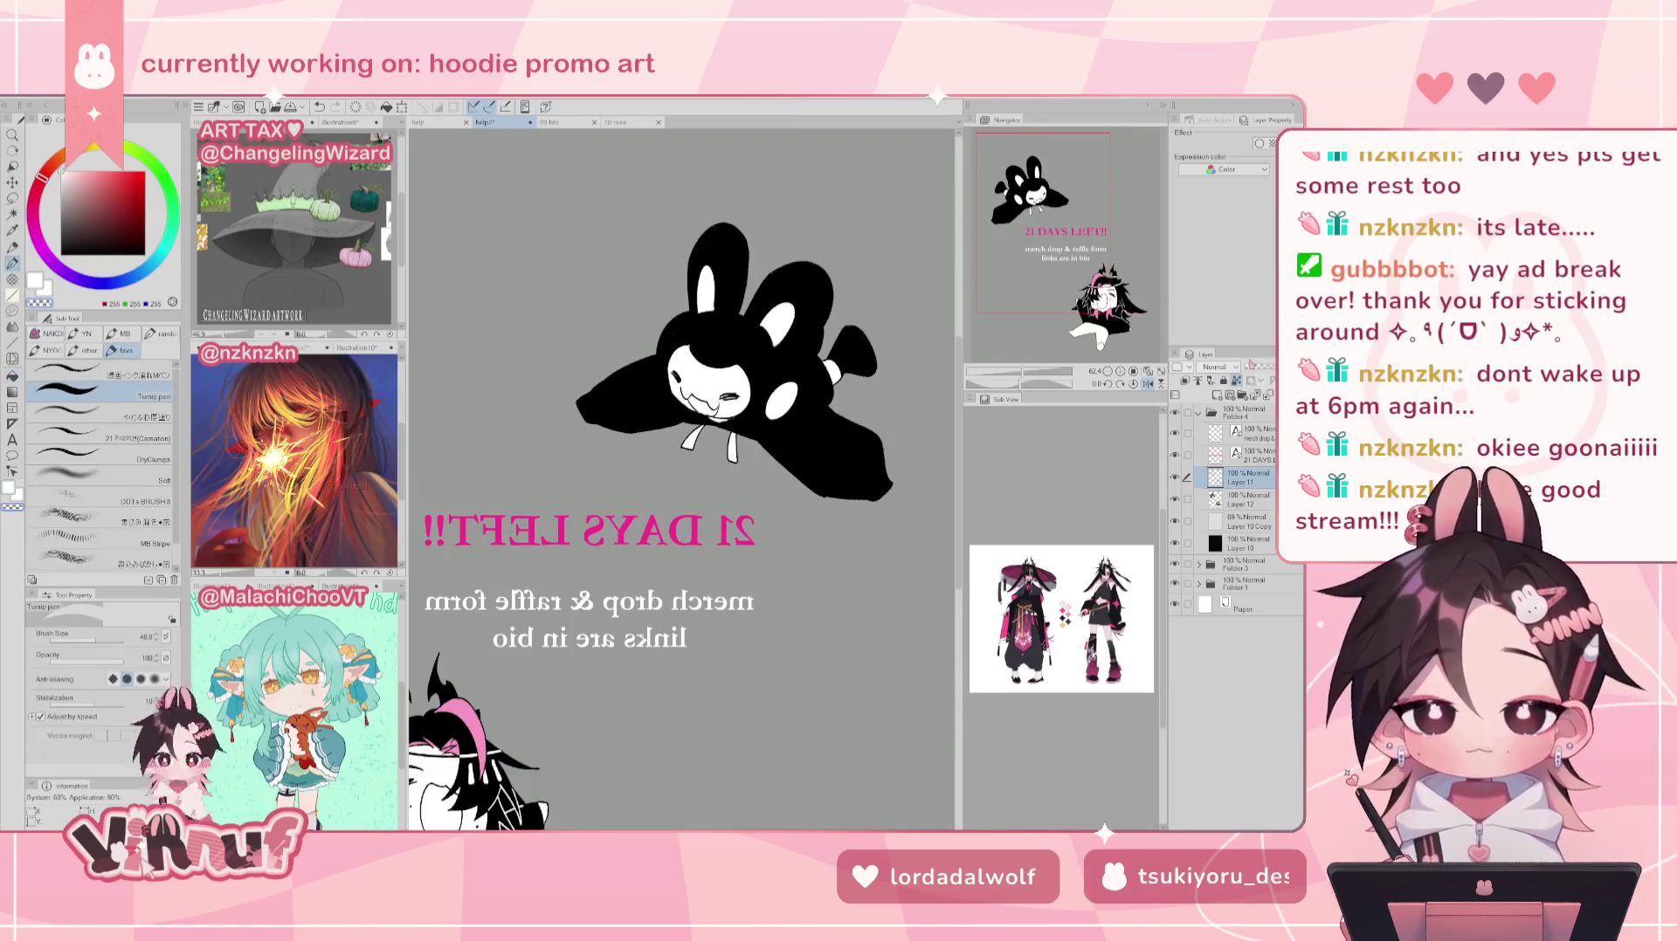
Step: With a thinner white brush, trace a white line along the right edge of the bunny's head
key(bracketleft)
key(bracketleft)
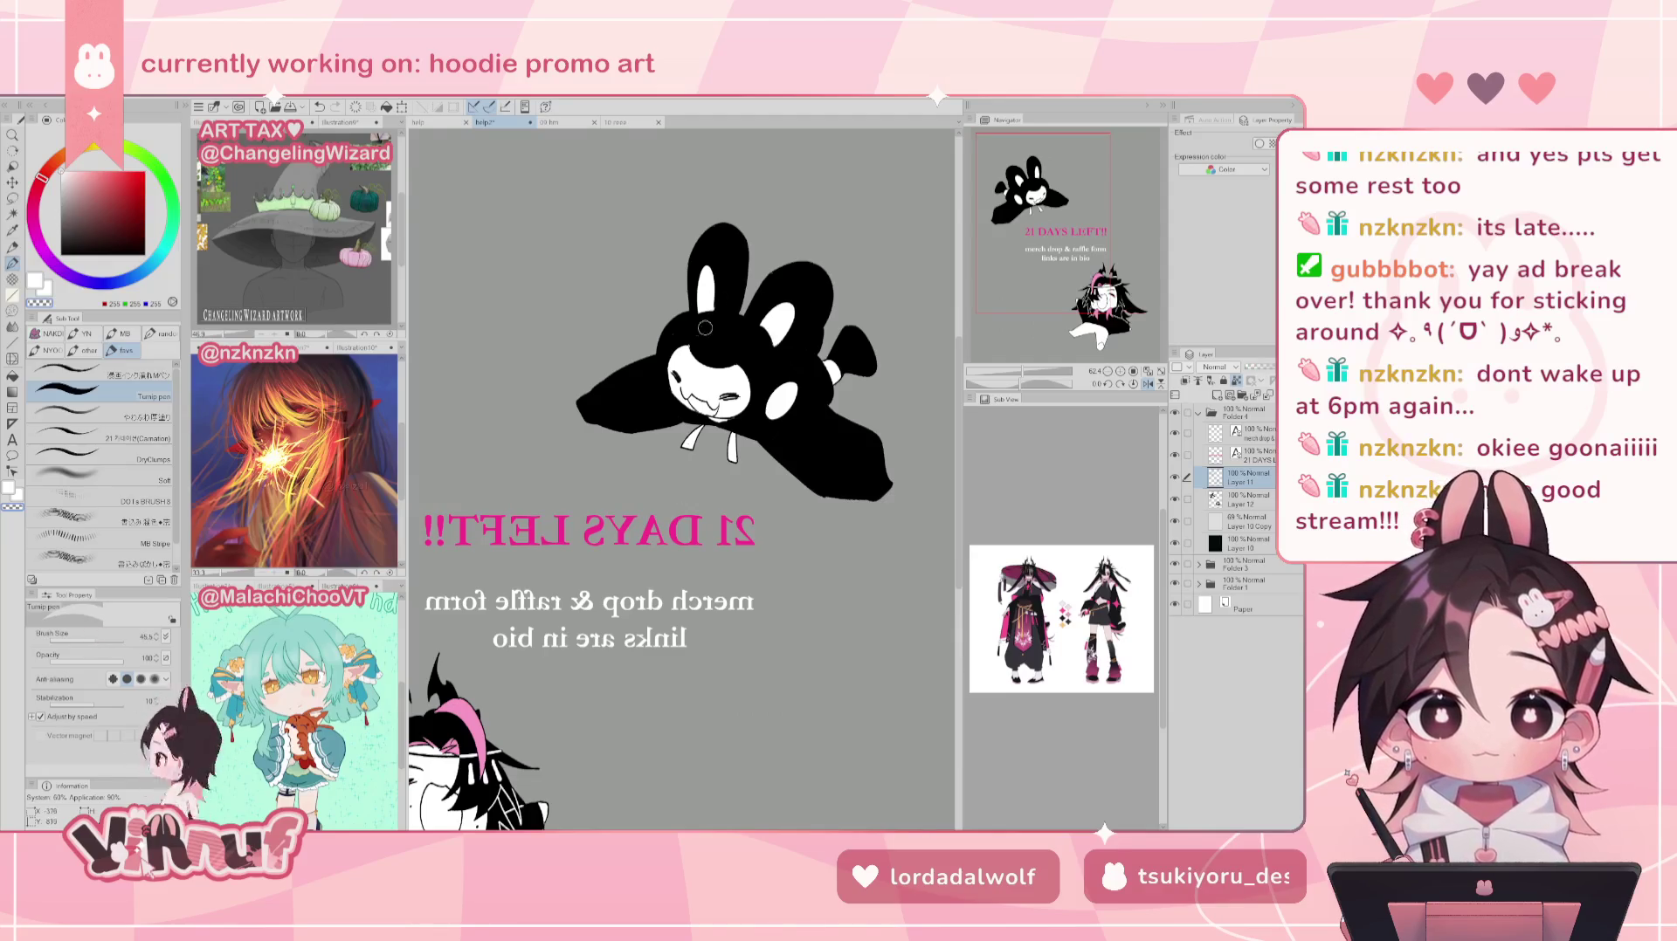
key(h)
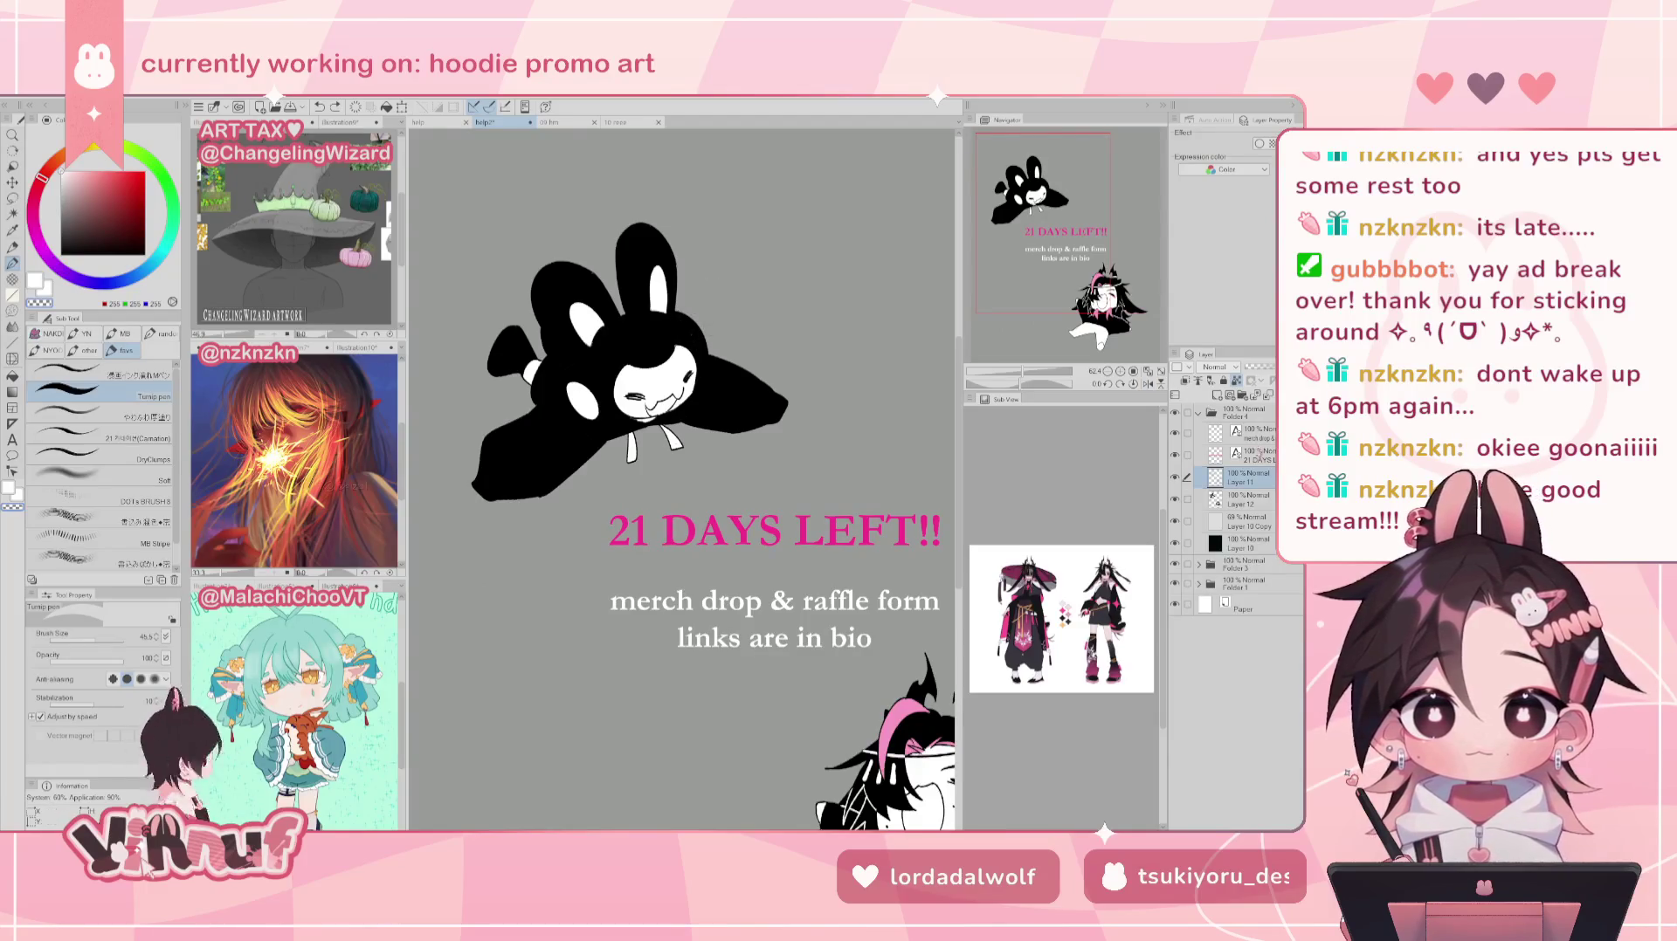
key(x)
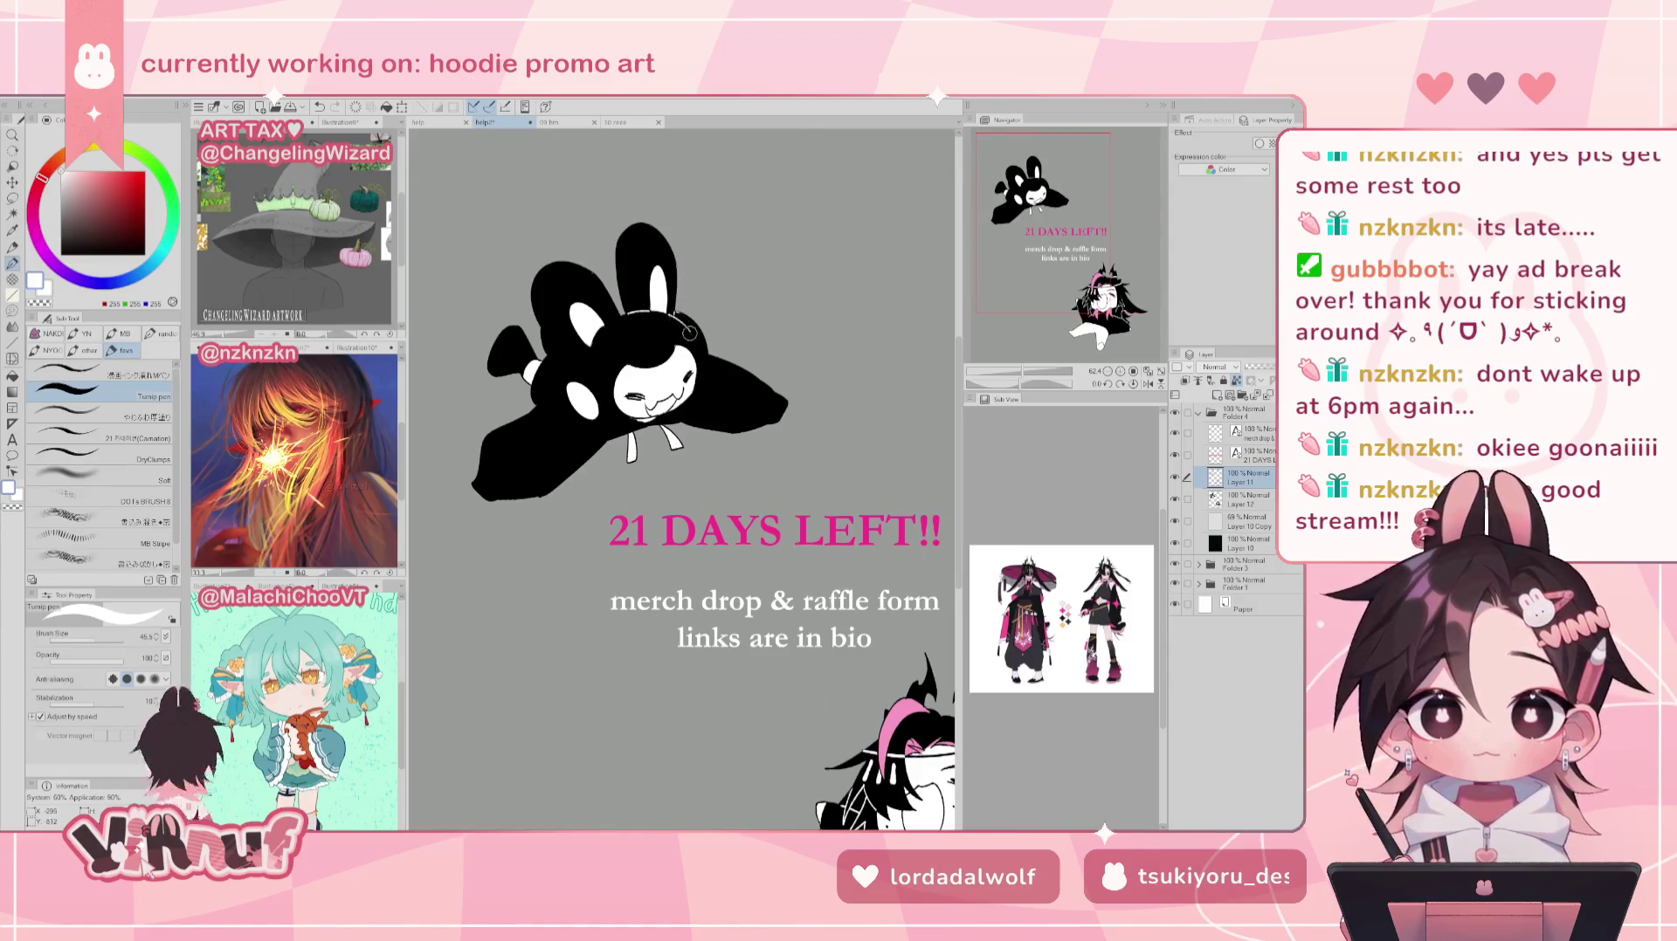
drag(677, 320, 704, 376)
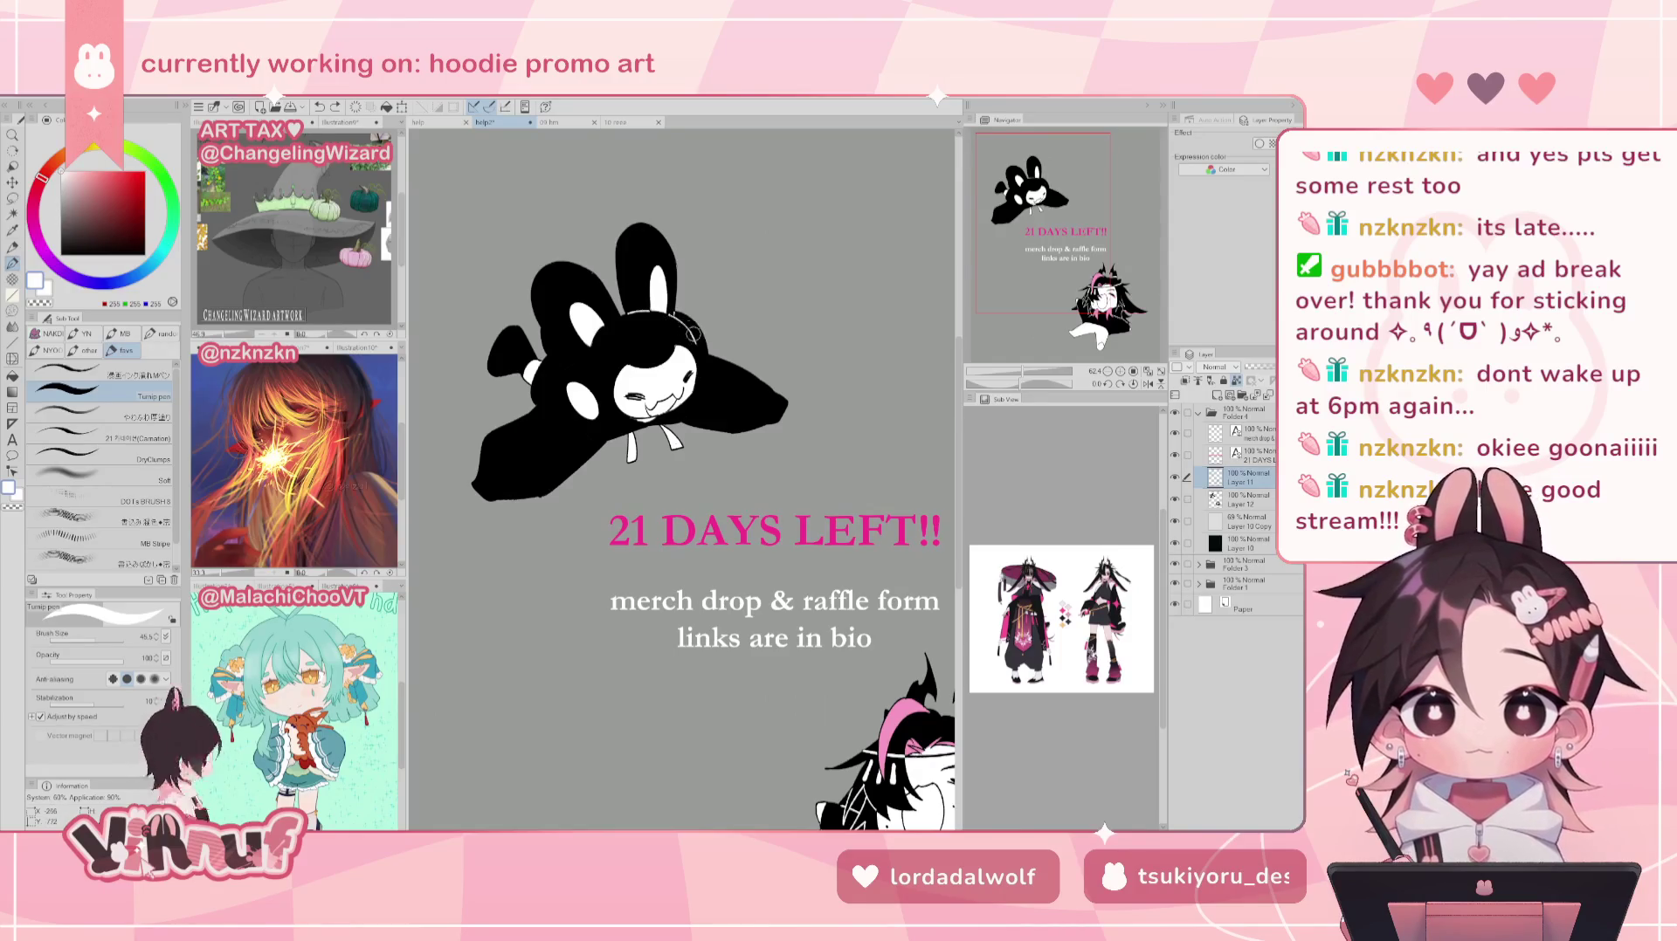
key(ctrl+z)
drag(694, 342, 709, 395)
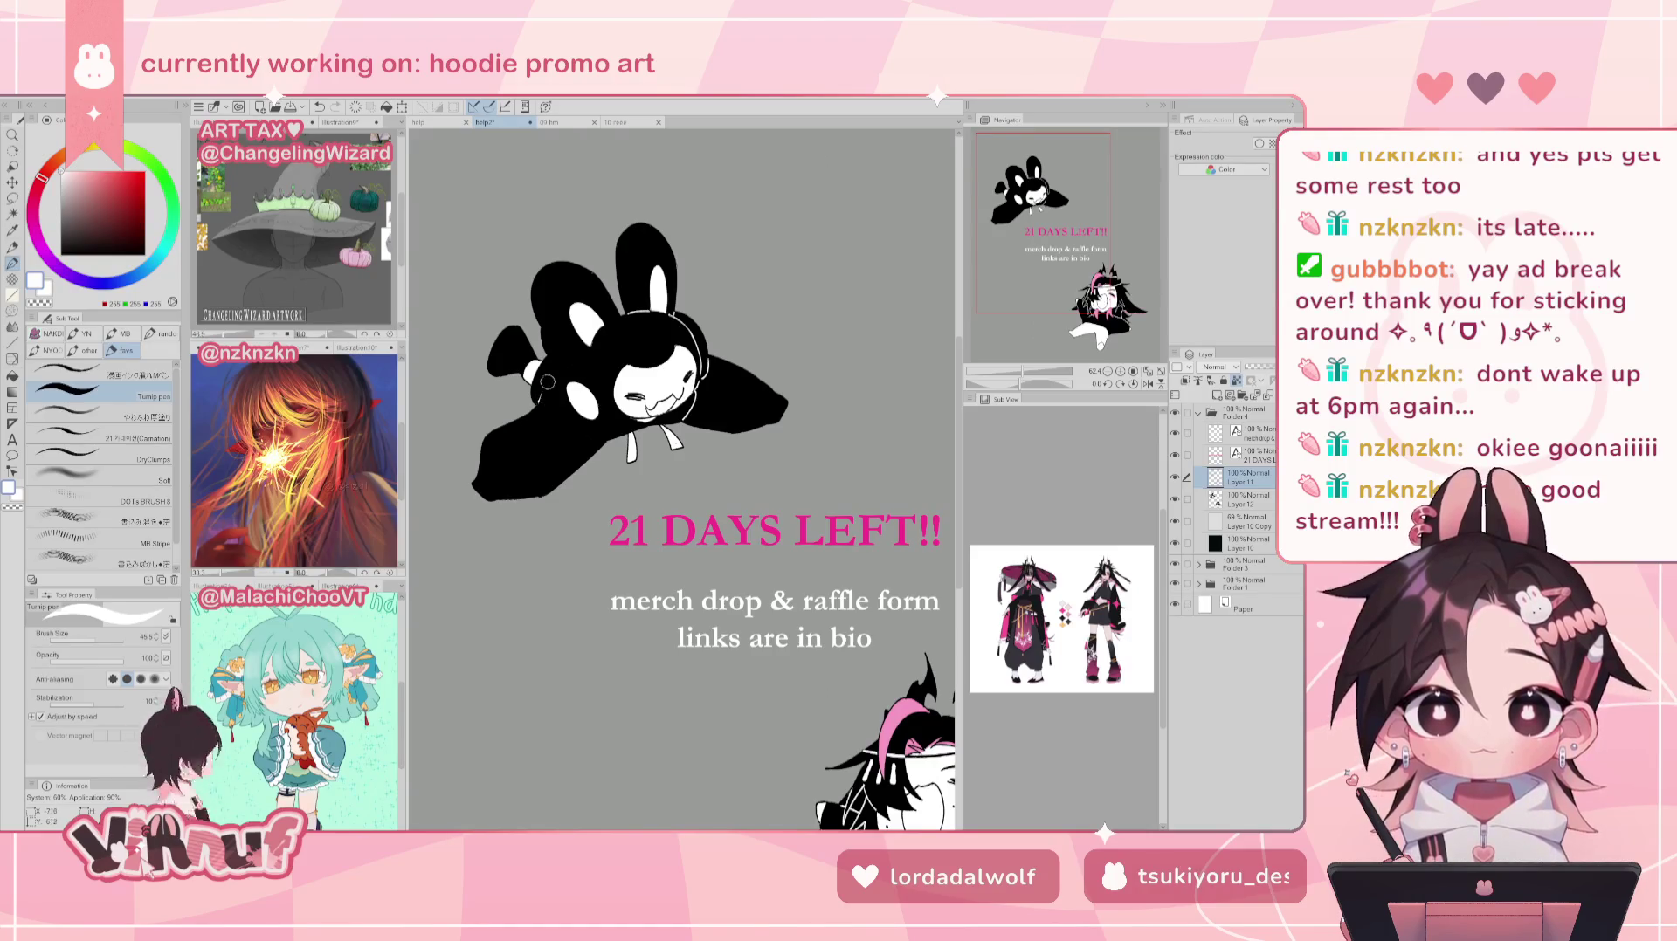
Step: Trace thin white lines down the bunny's left side and left head contour
drag(561, 369, 549, 332)
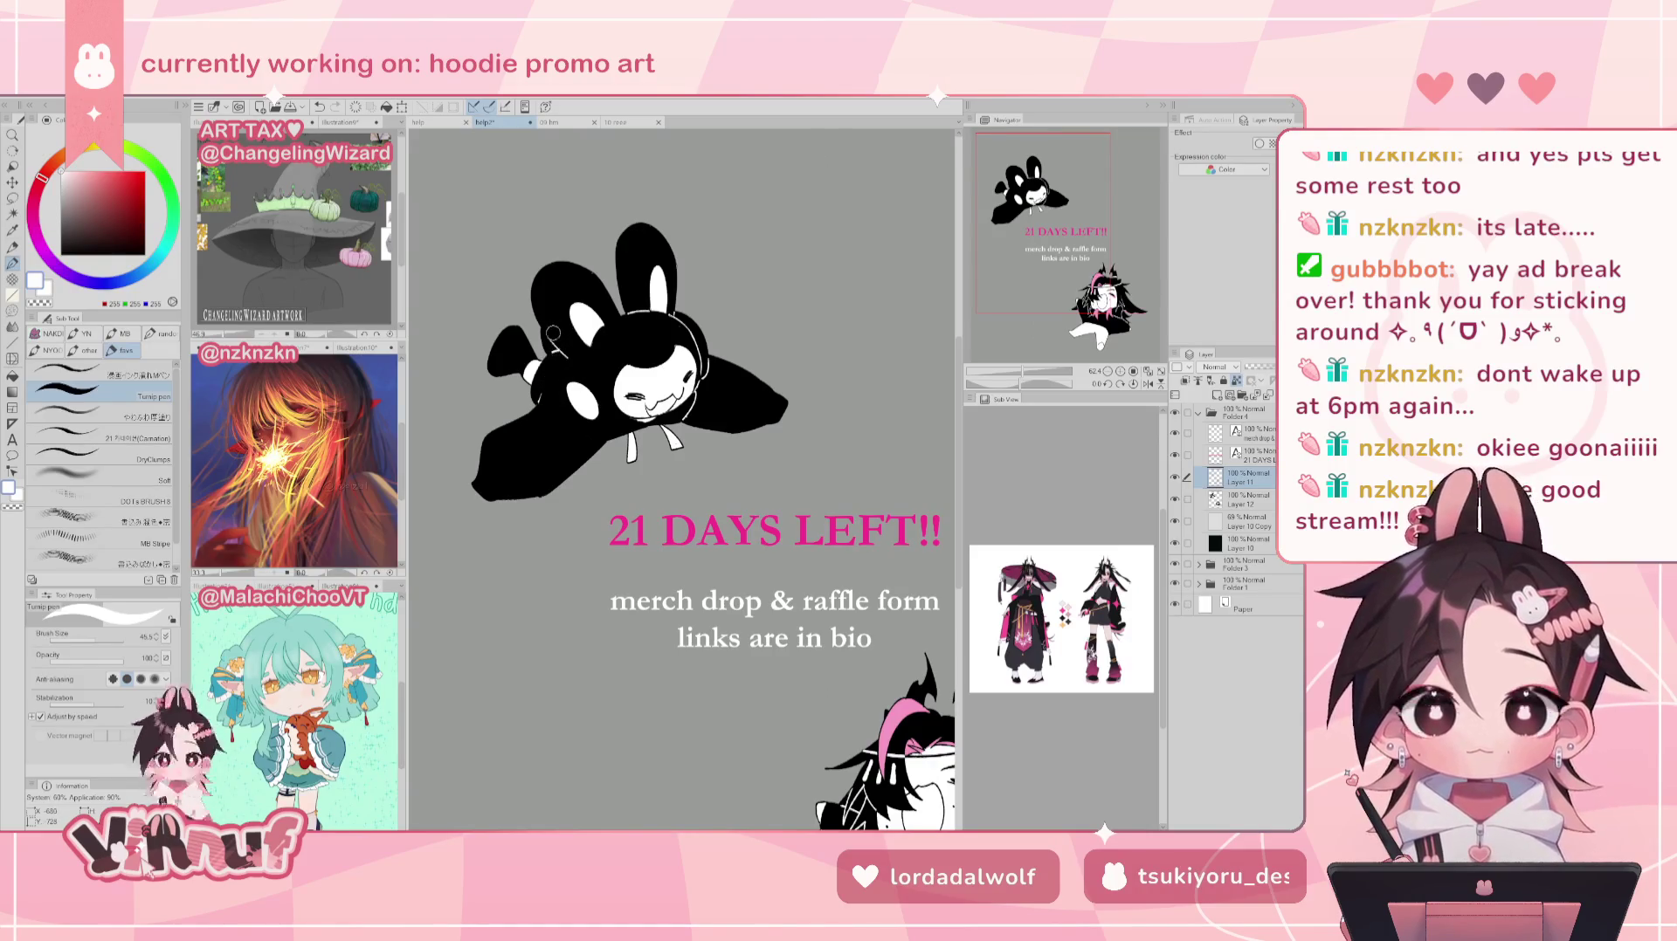
key(ctrl+z)
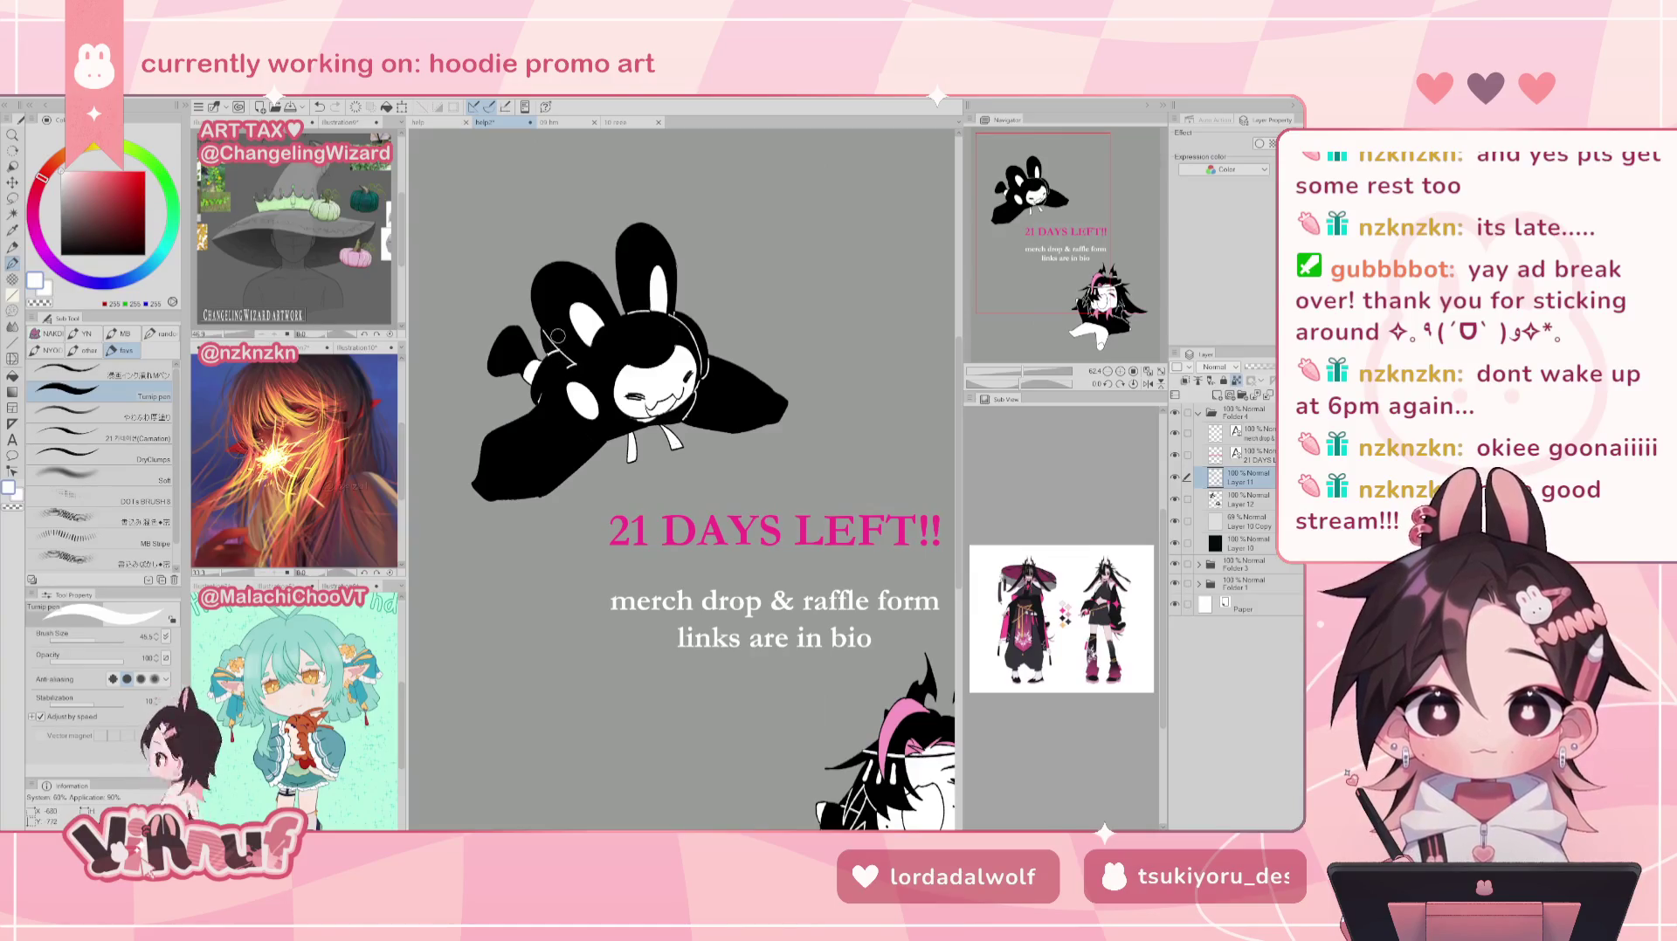
drag(552, 335, 543, 399)
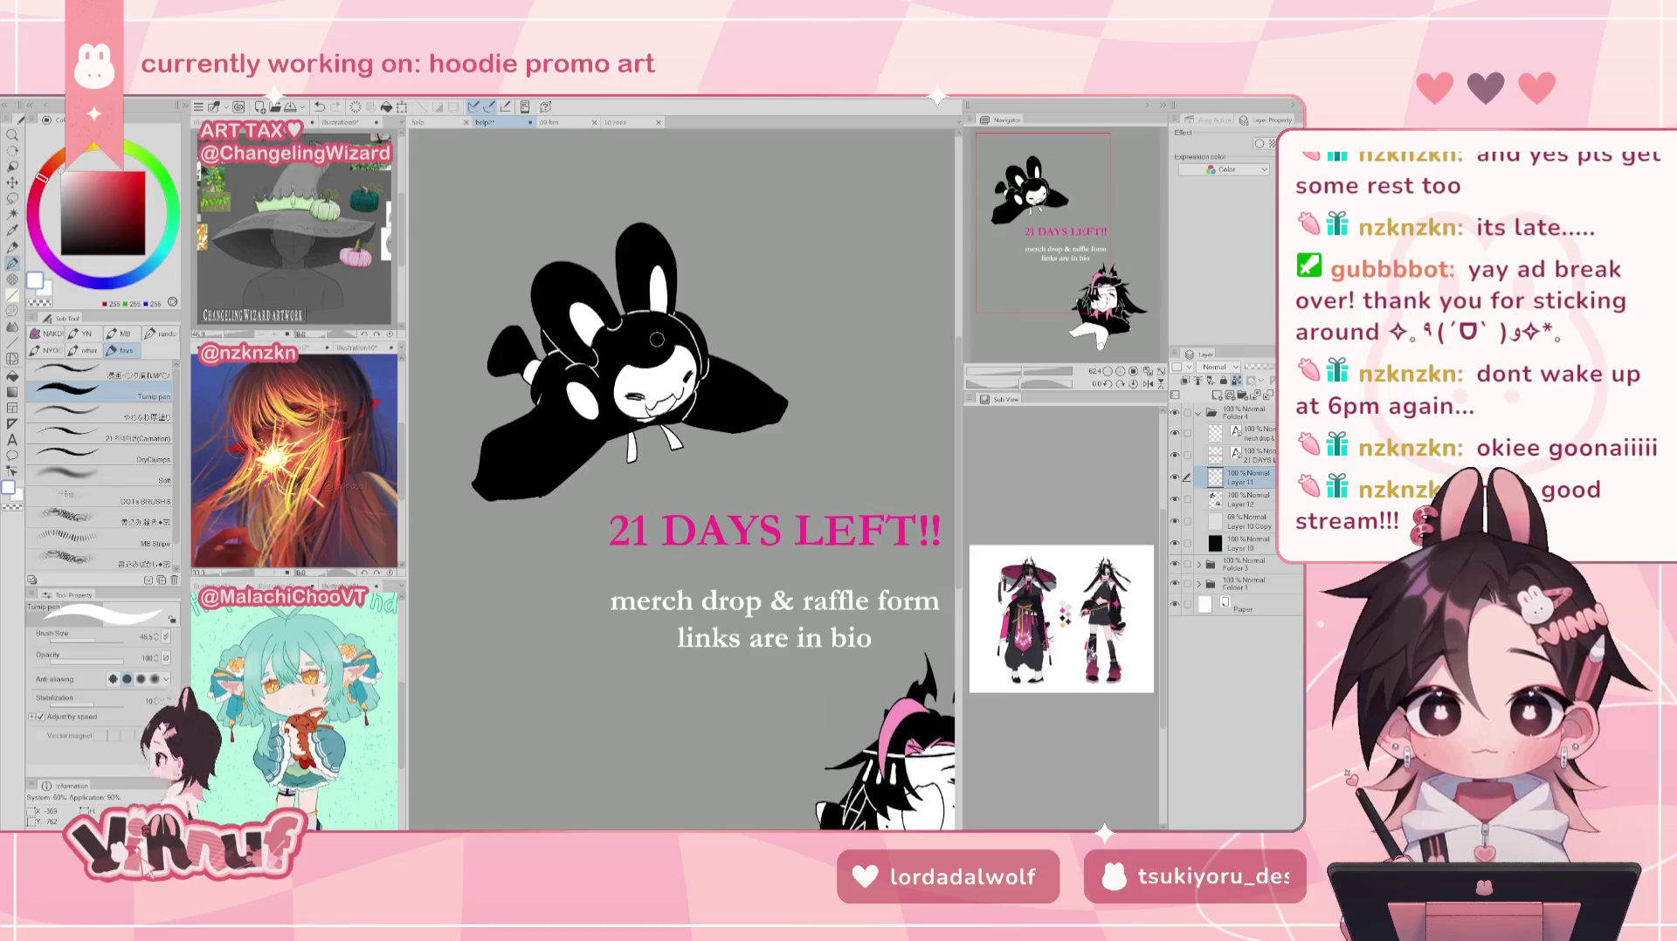
mouse_move(657, 339)
mouse_down()
mouse_move(568, 365)
mouse_move(556, 389)
mouse_move(582, 431)
mouse_up()
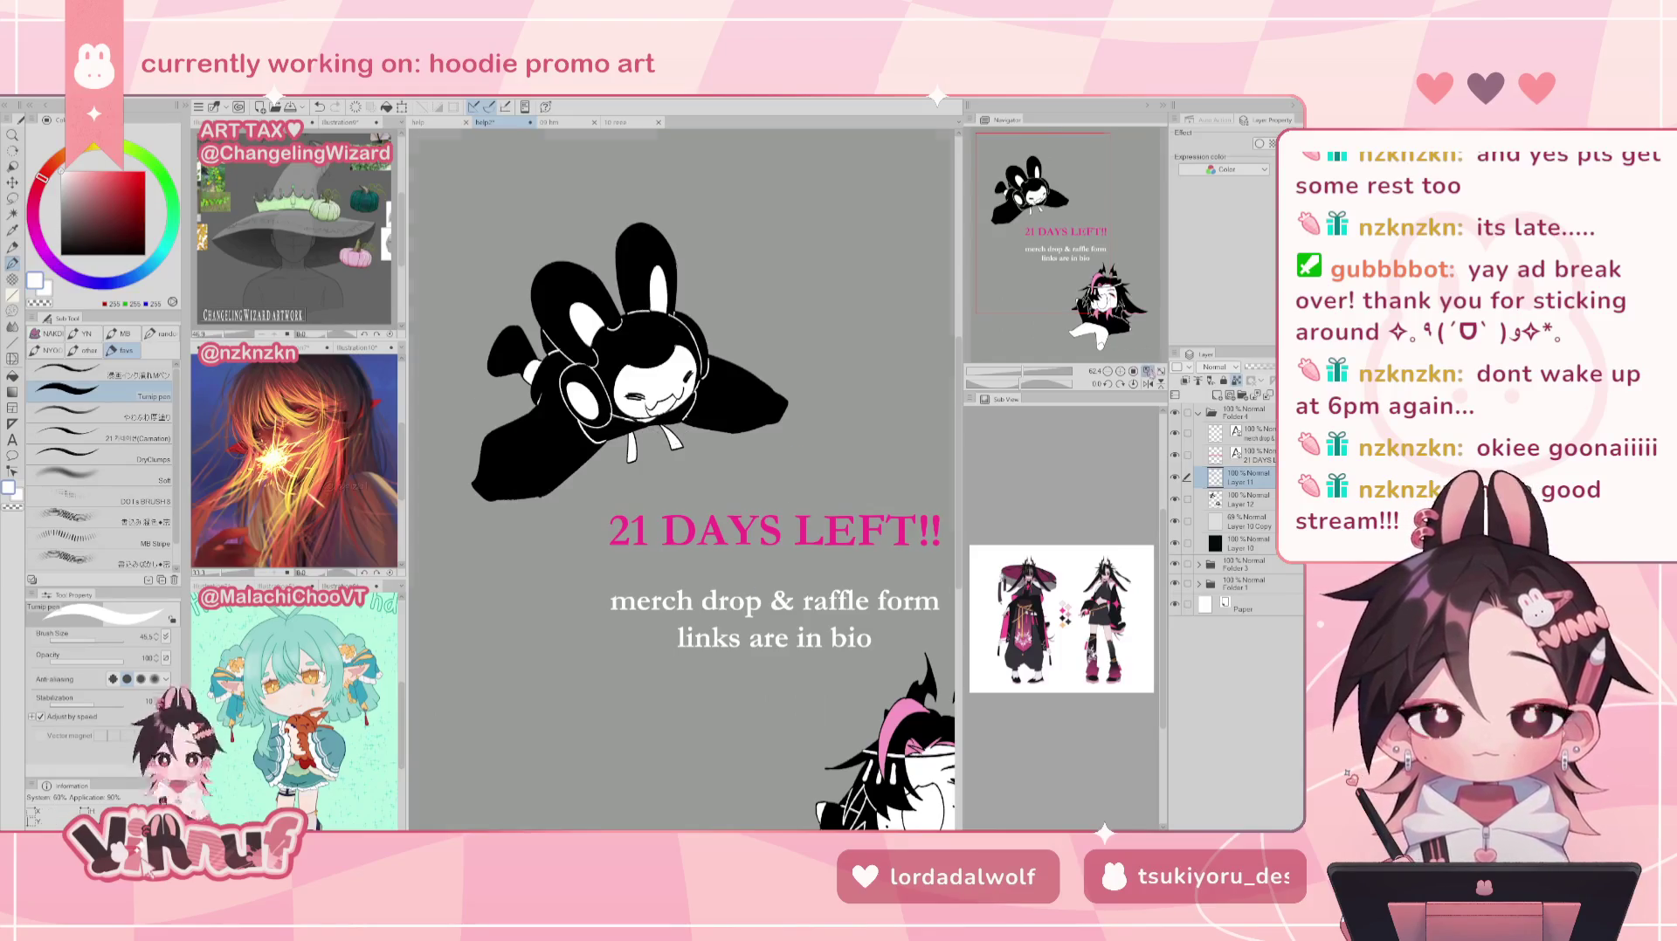
click(1147, 371)
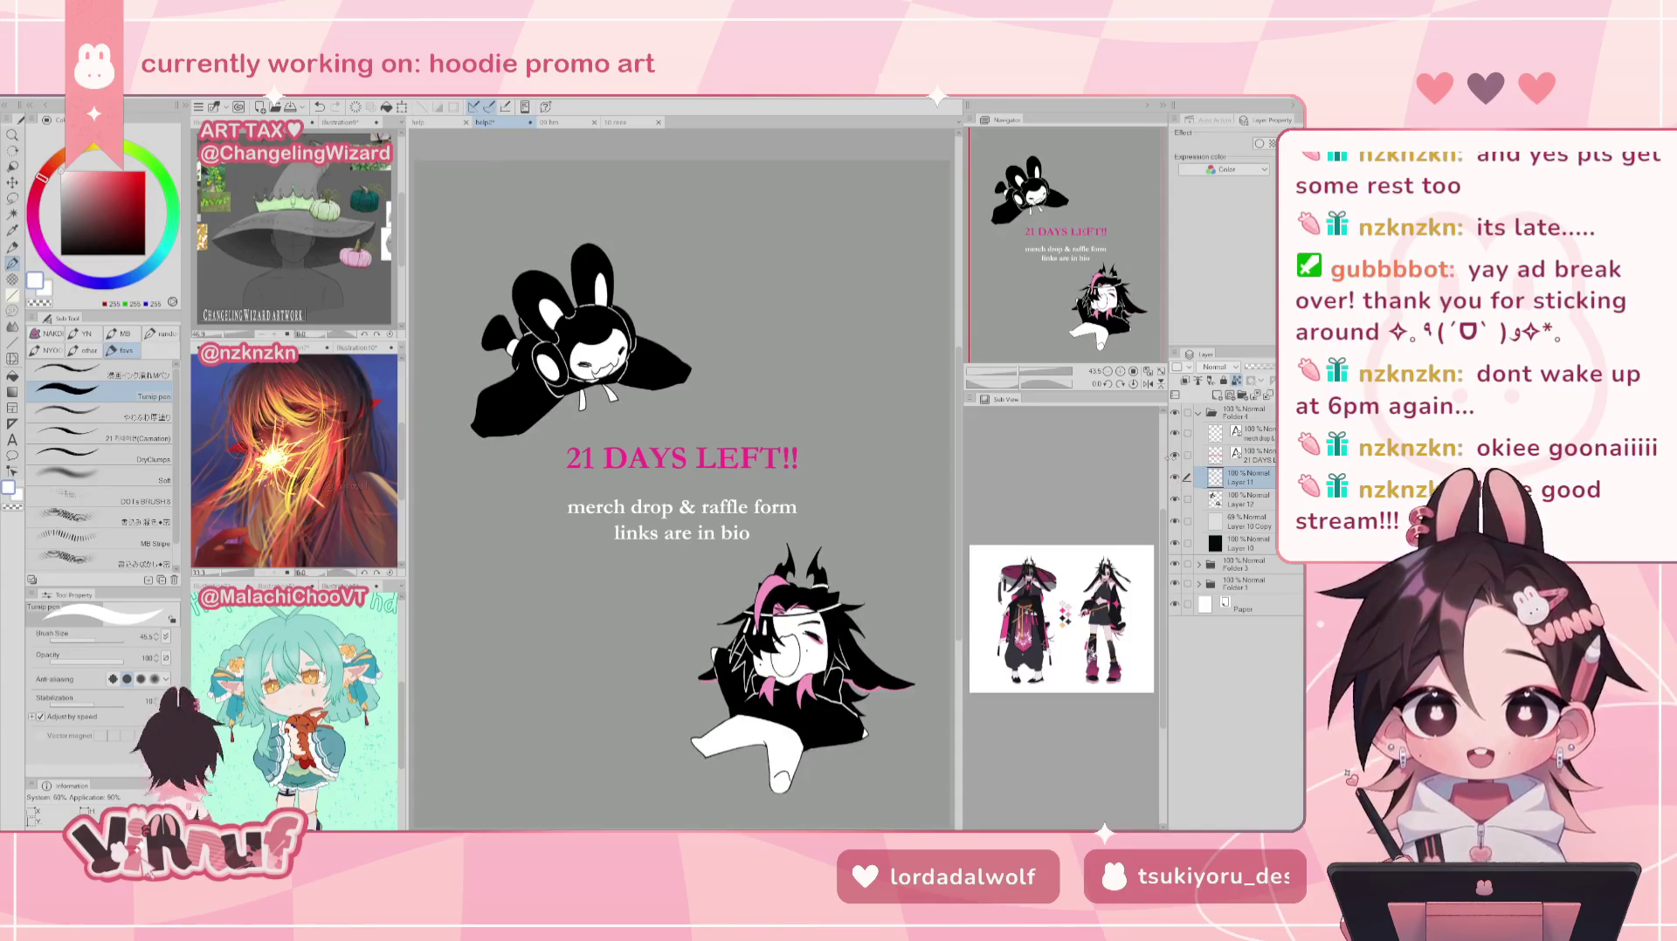
click(1235, 499)
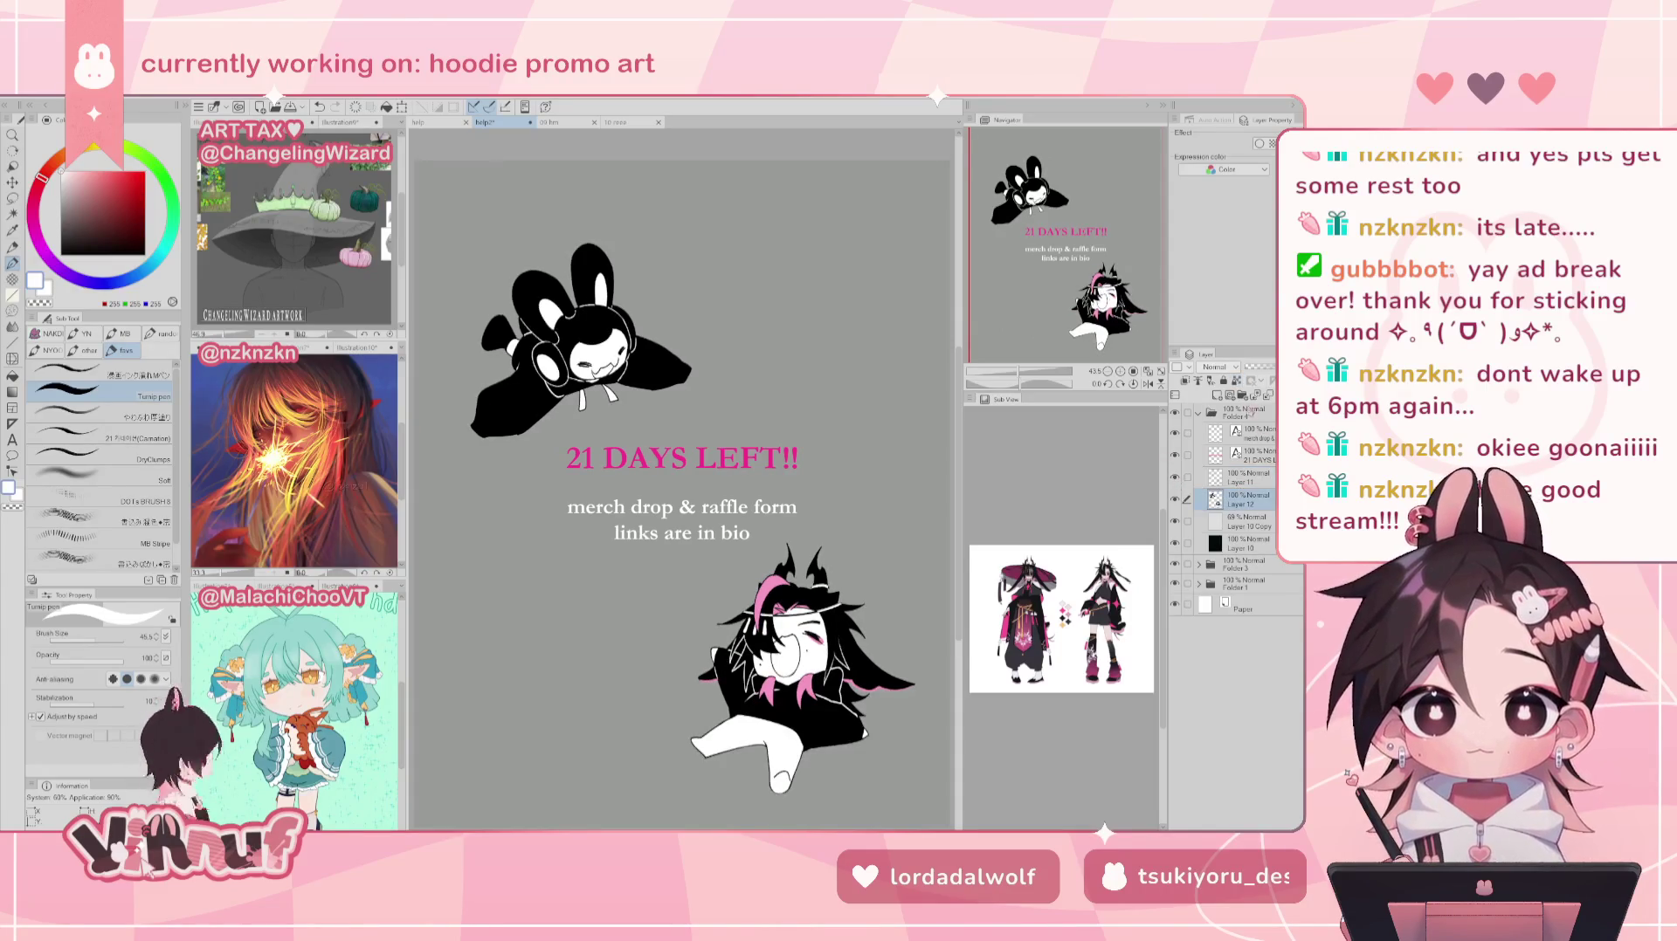
alt+click(772, 574)
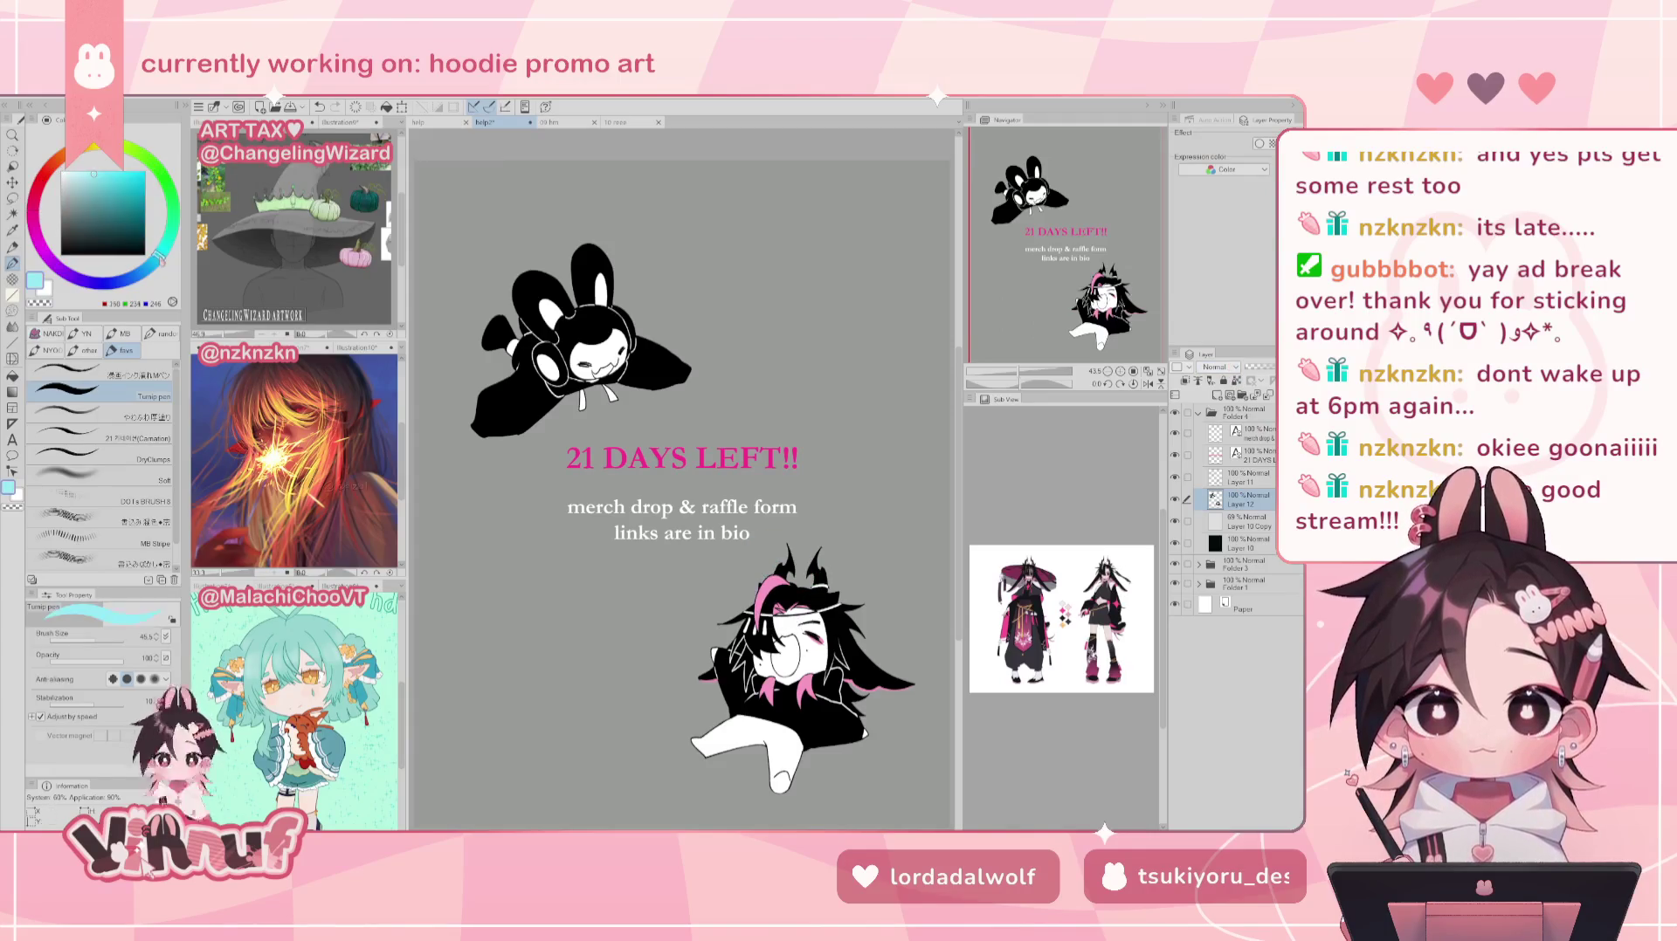
click(153, 266)
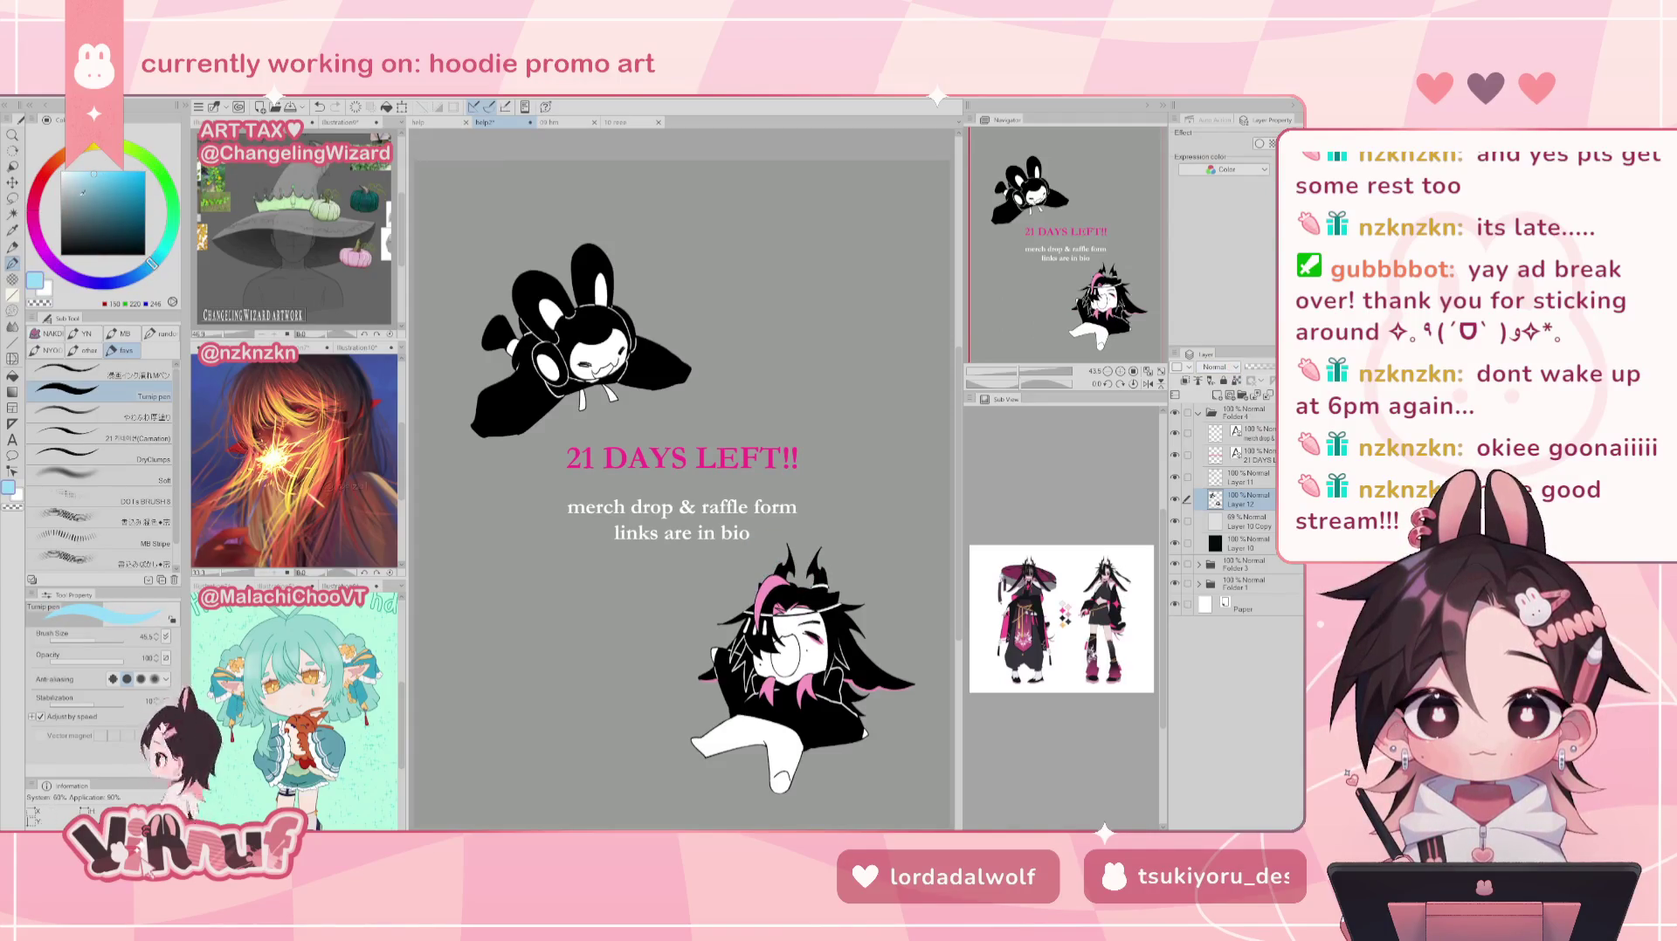
click(72, 186)
click(162, 255)
drag(161, 255, 162, 250)
key(g)
click(538, 391)
click(660, 367)
key(ctrl+z)
key(ctrl+z)
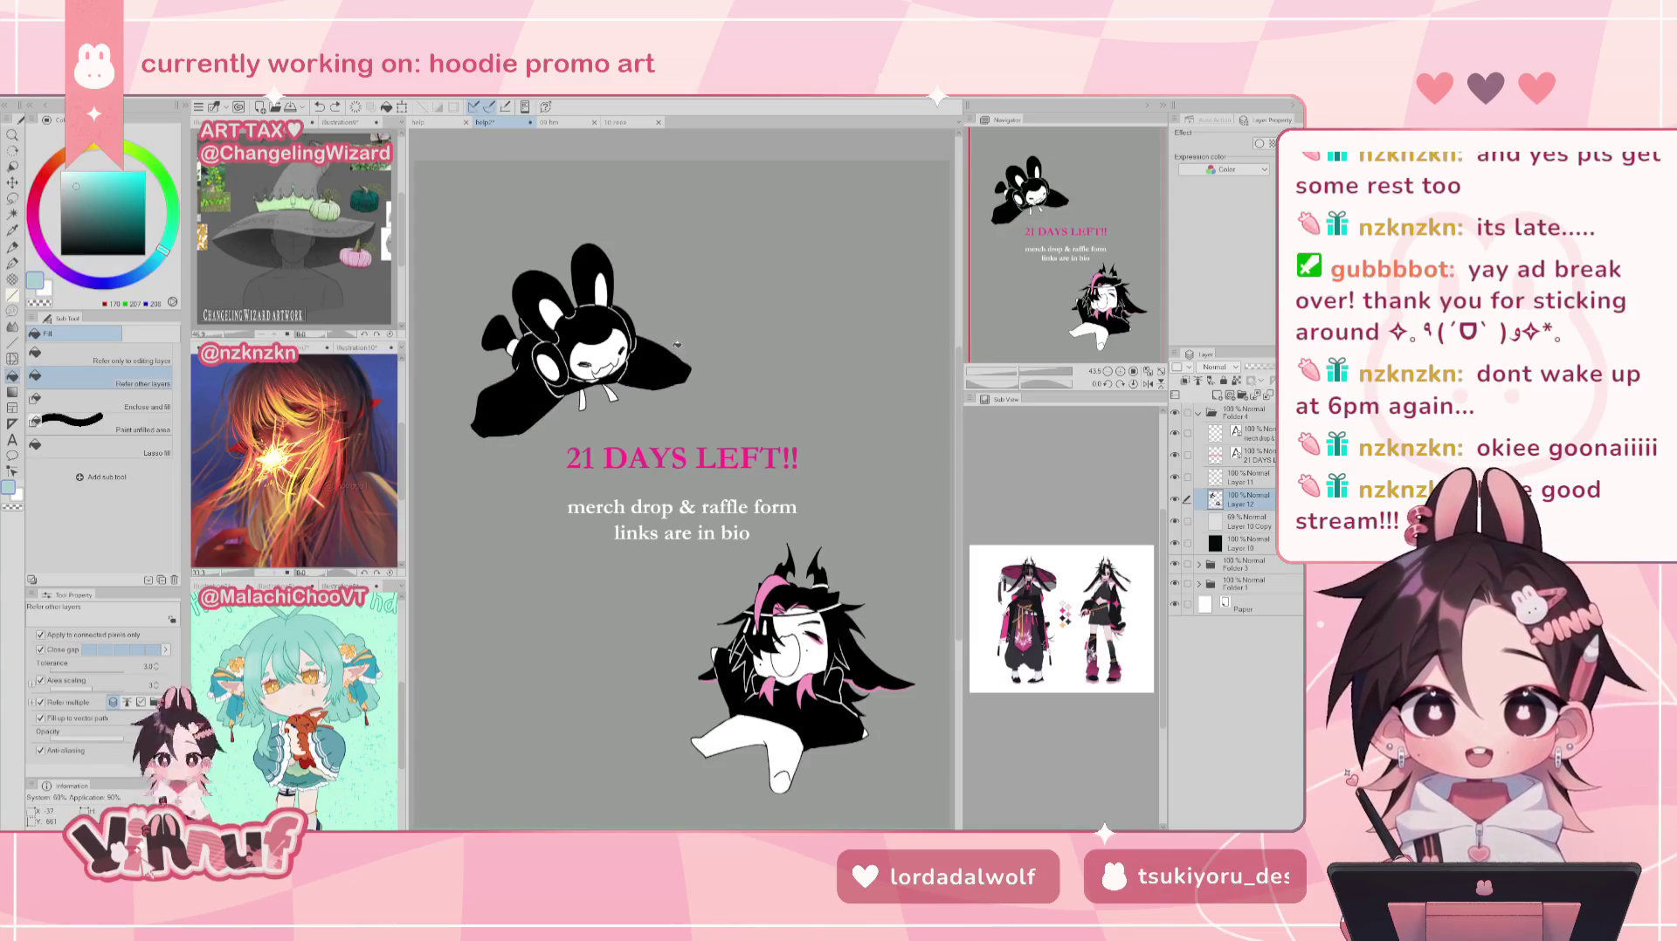
drag(162, 251, 168, 240)
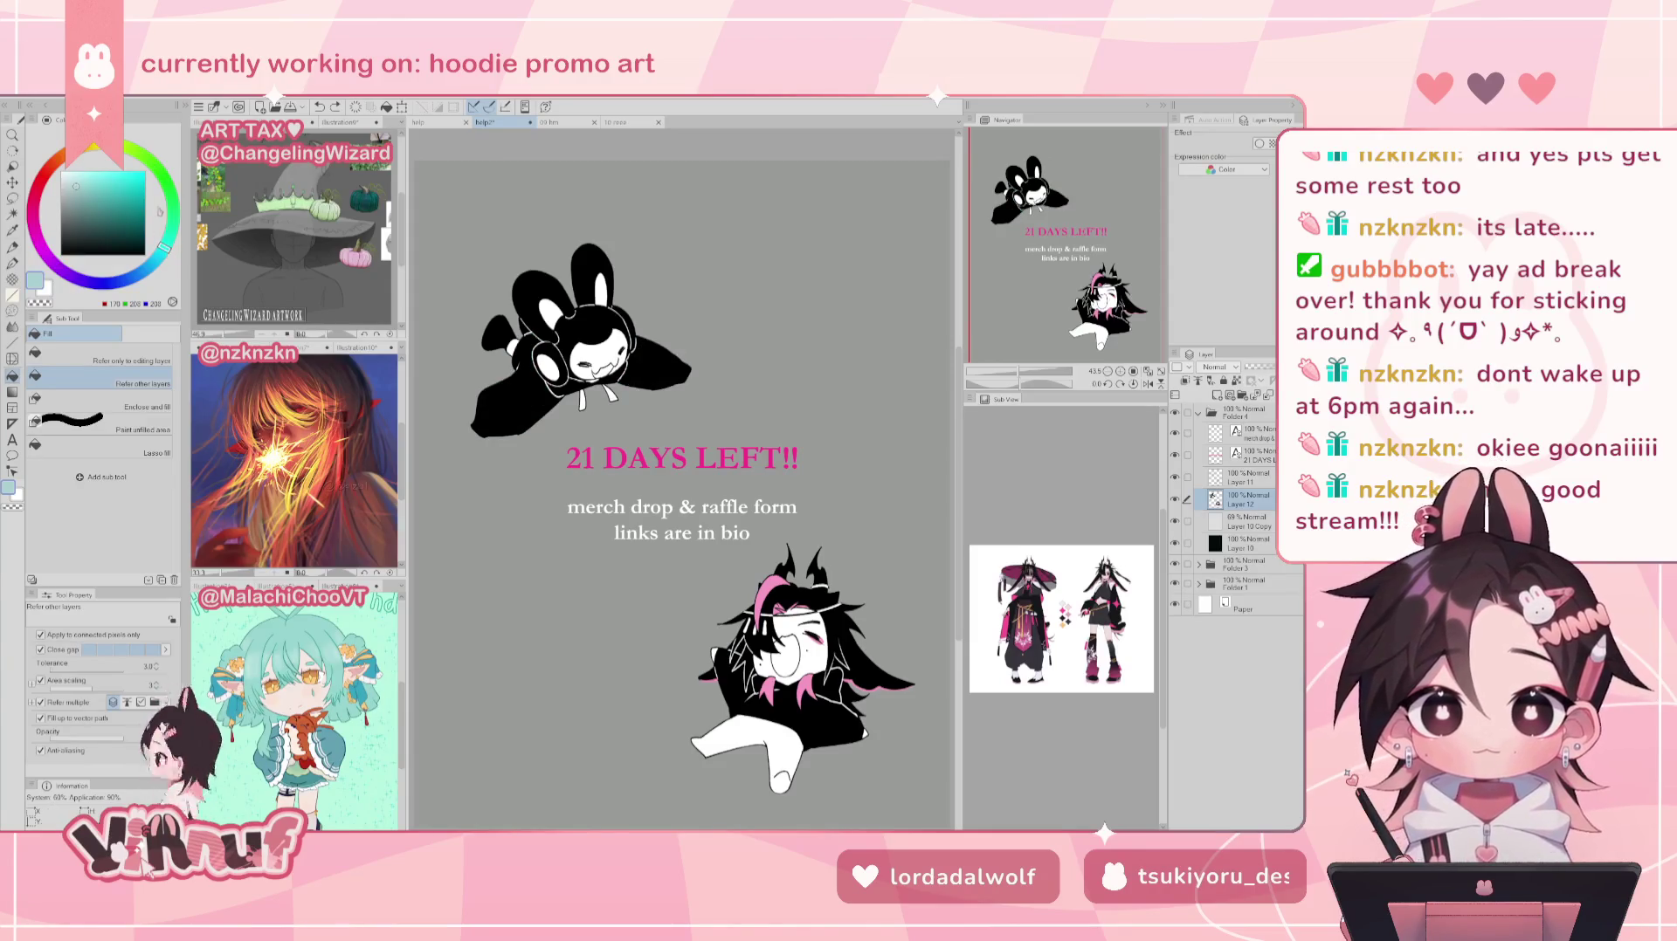
drag(76, 186, 79, 192)
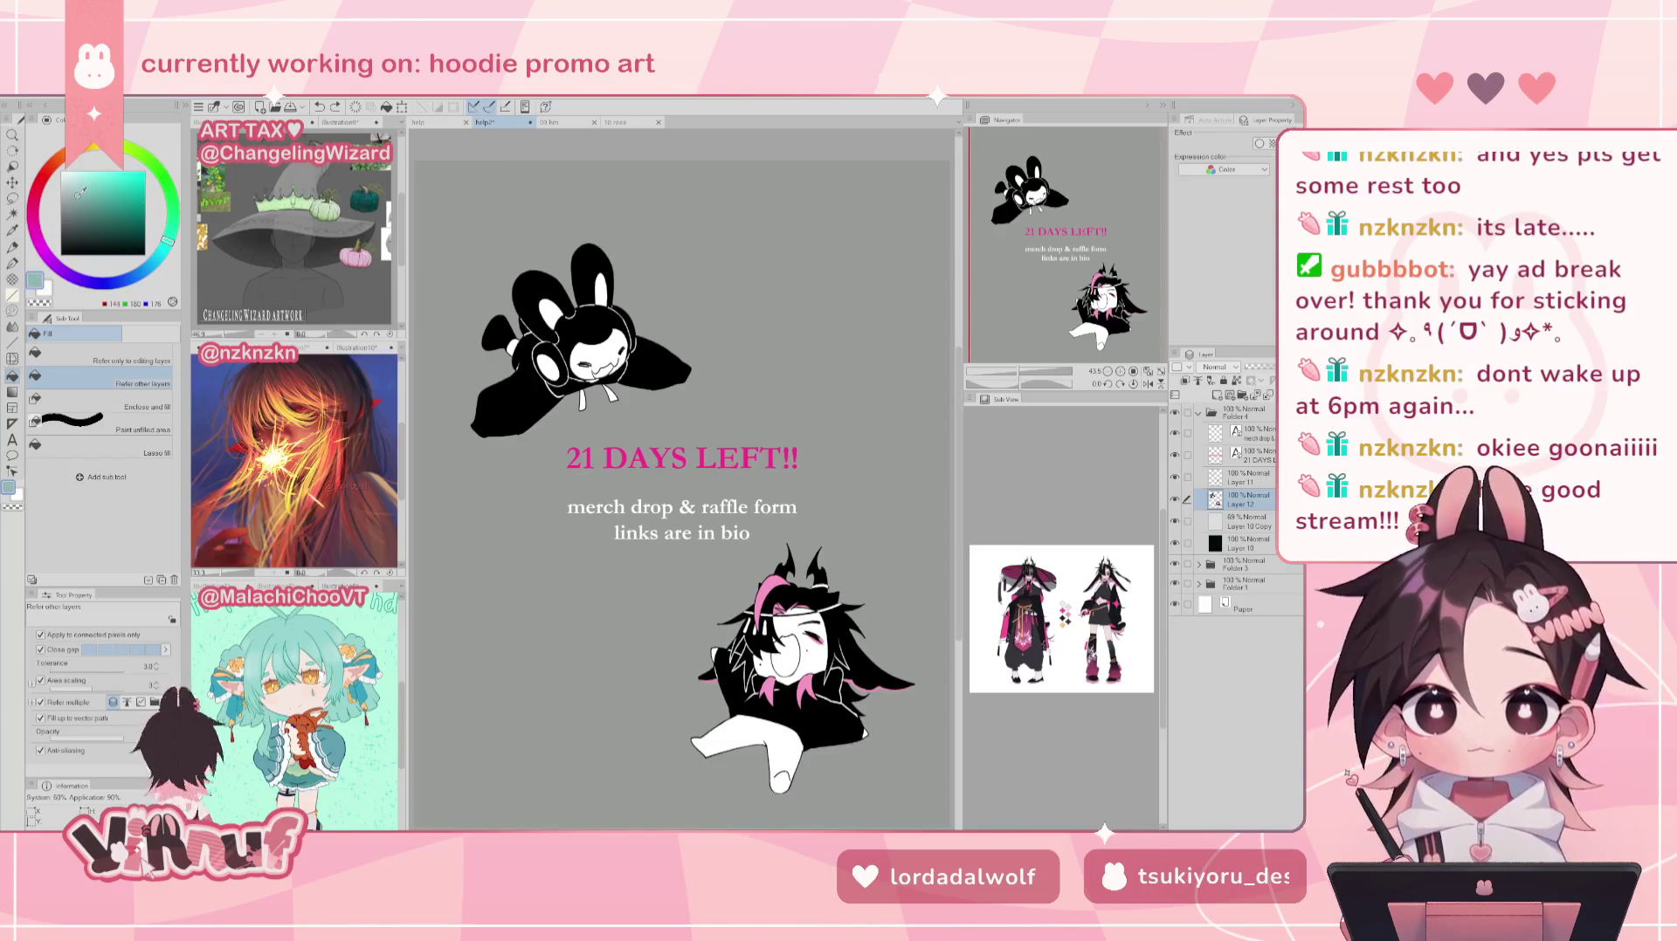
click(166, 251)
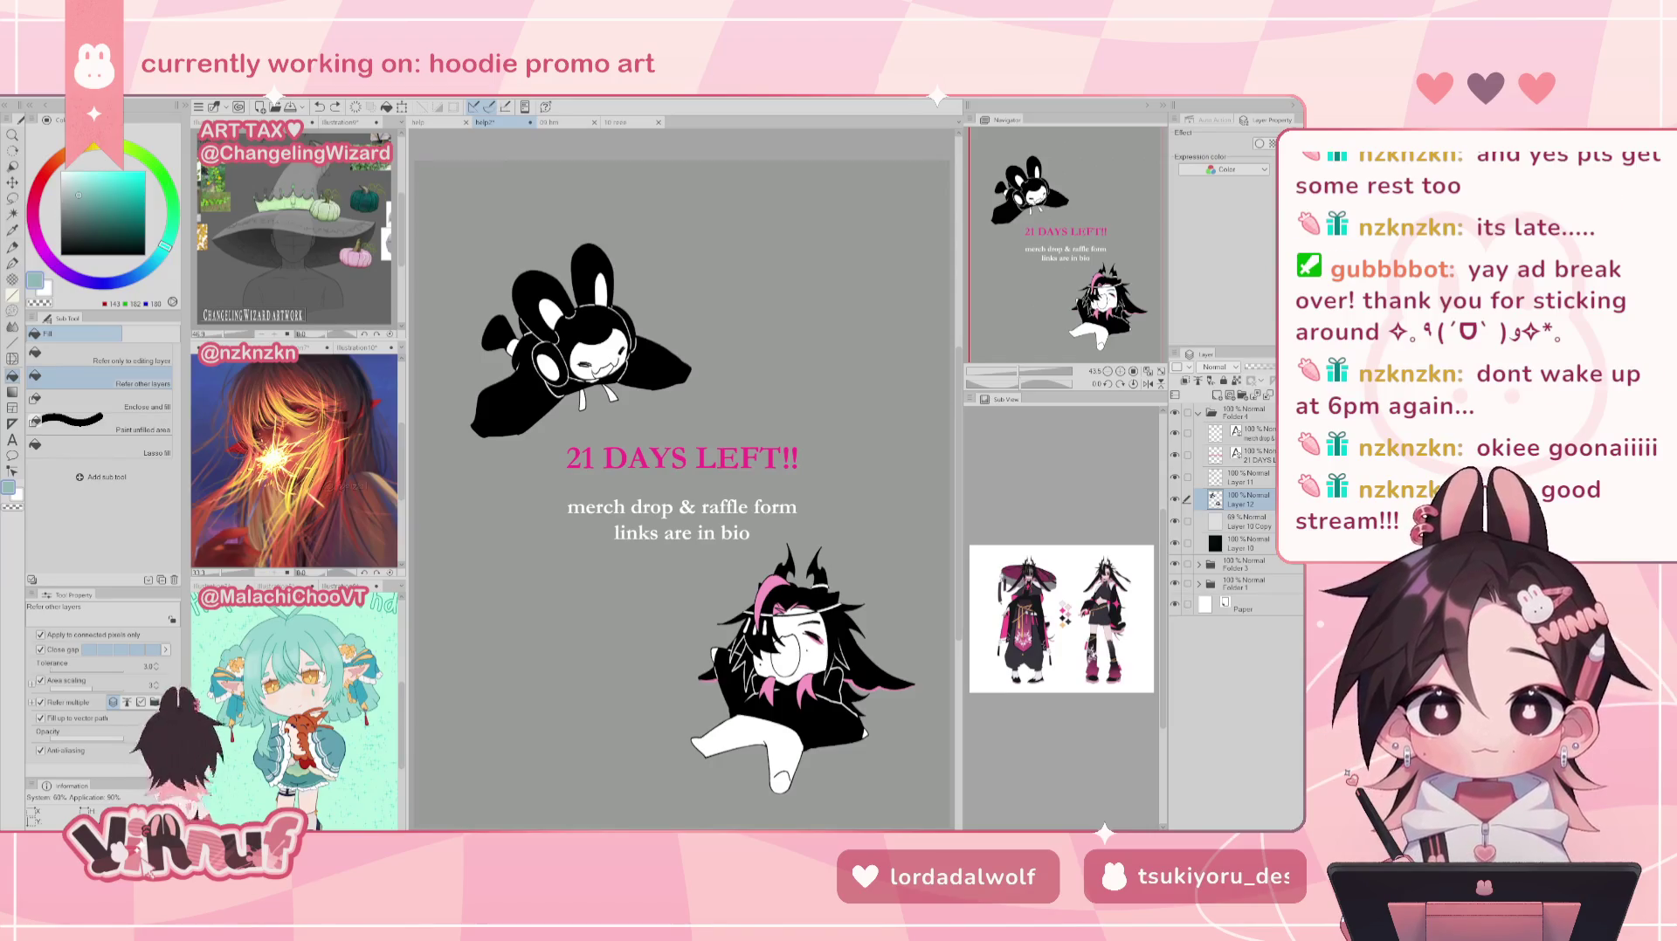
click(597, 311)
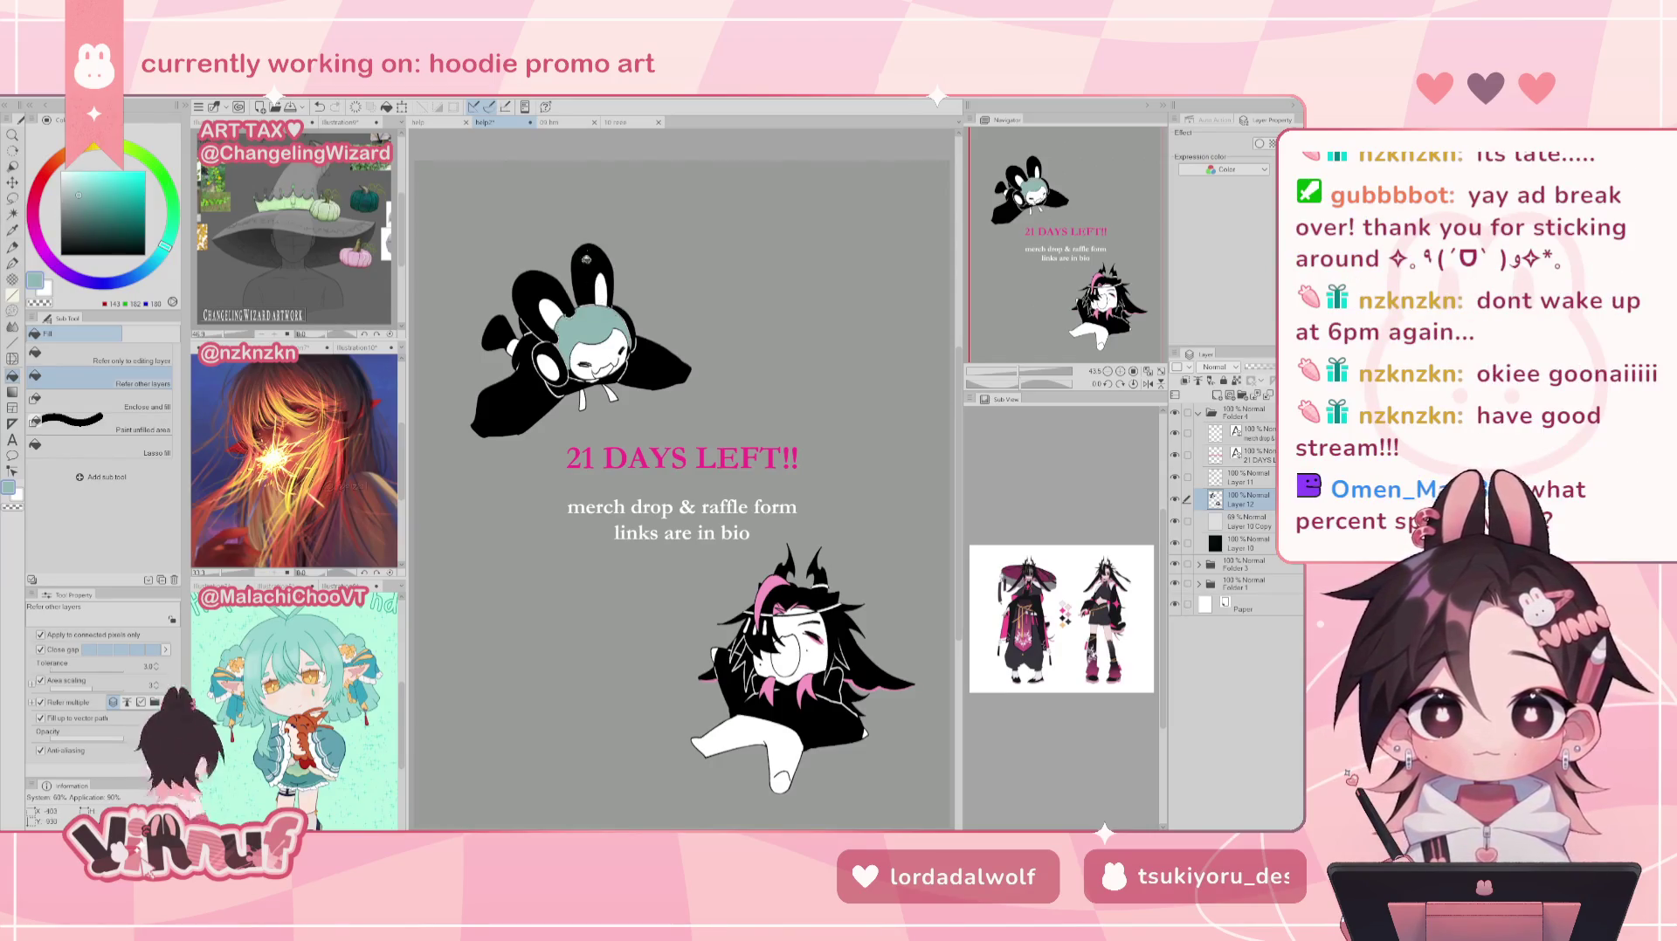
key(ctrl+z)
click(541, 301)
click(603, 325)
click(597, 278)
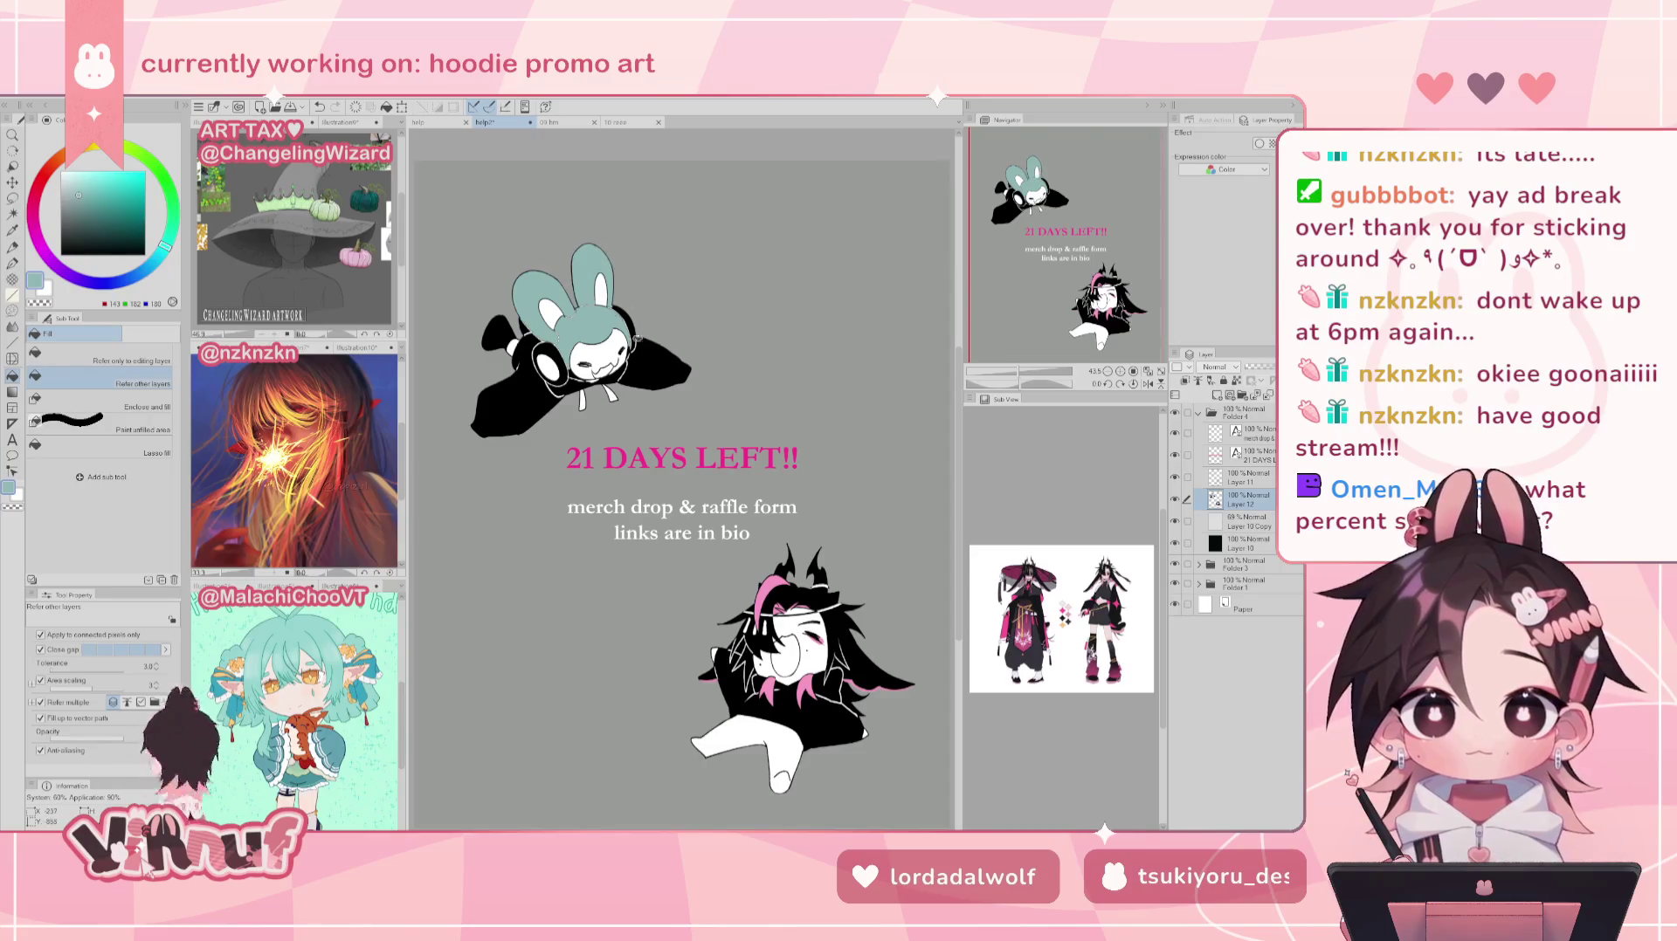
click(498, 332)
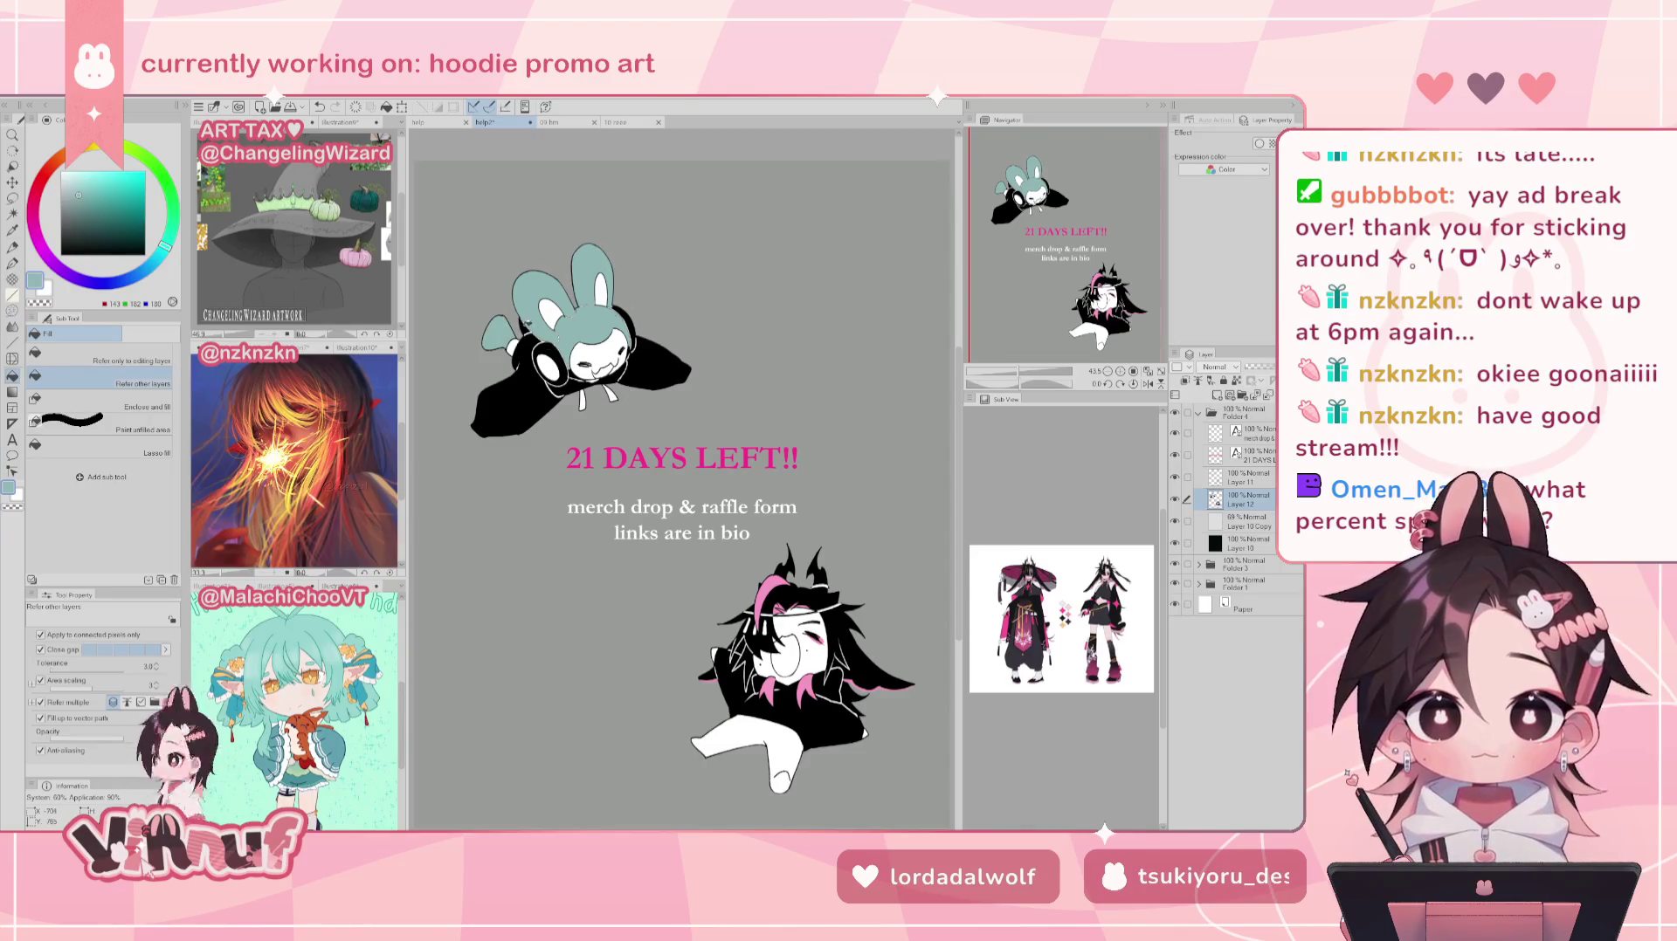
click(552, 364)
click(625, 329)
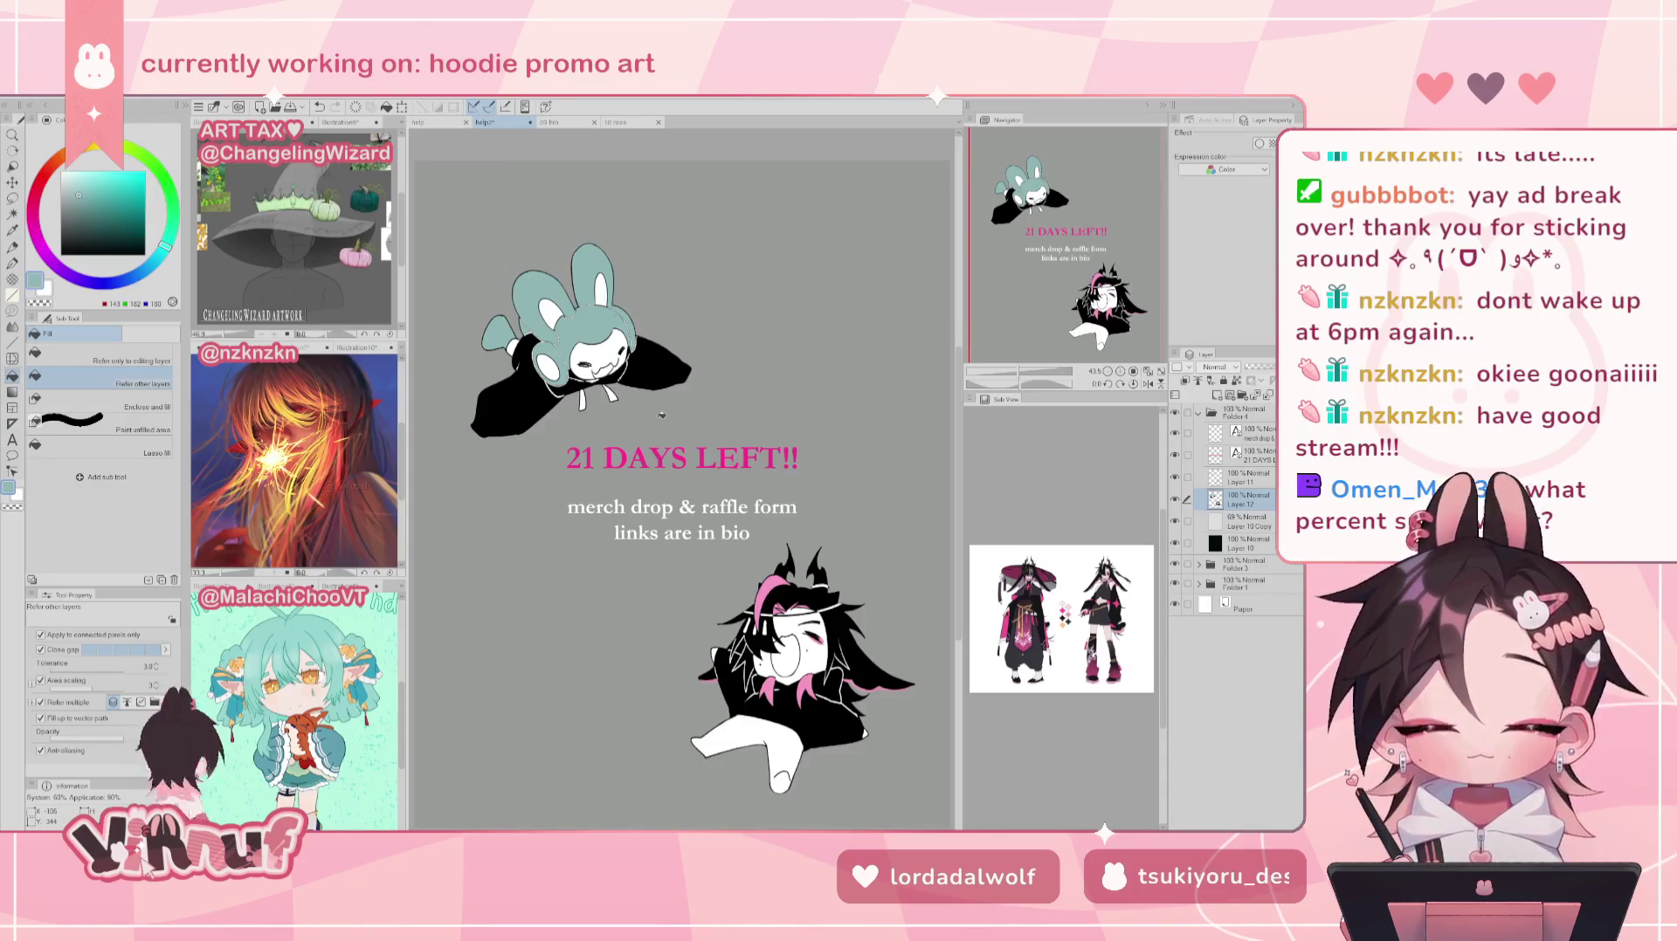
key(ctrl+z)
key(ctrl+z)
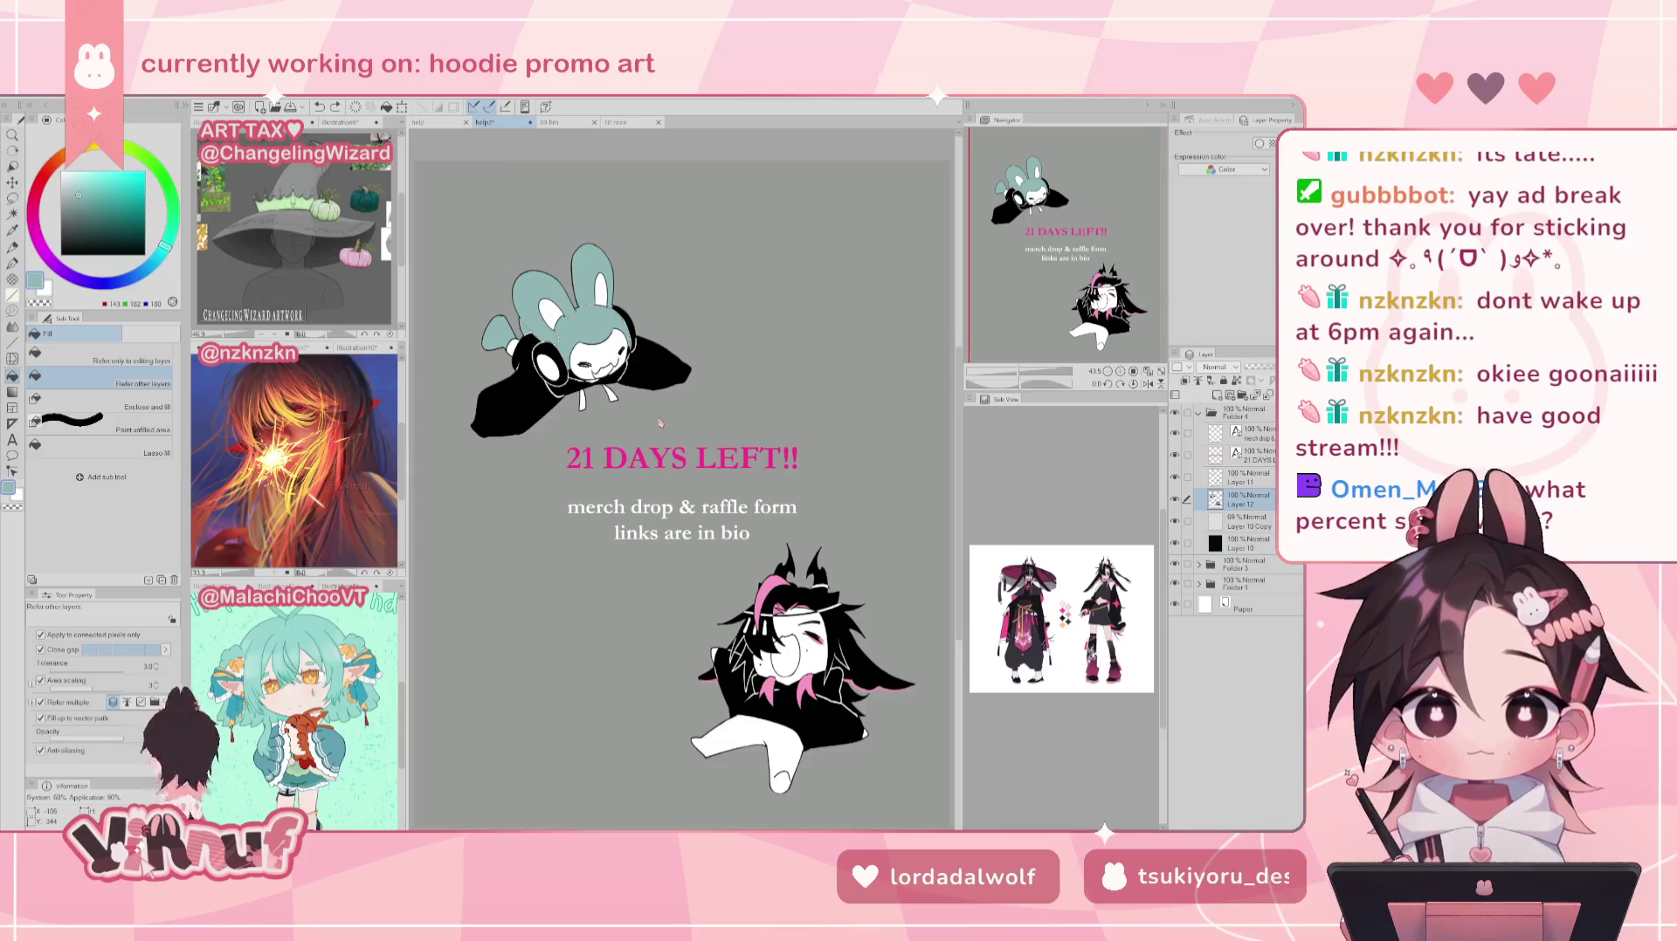
key(ctrl+z)
key(ctrl+z)
key(ctrl+z)
key(ctrl+z)
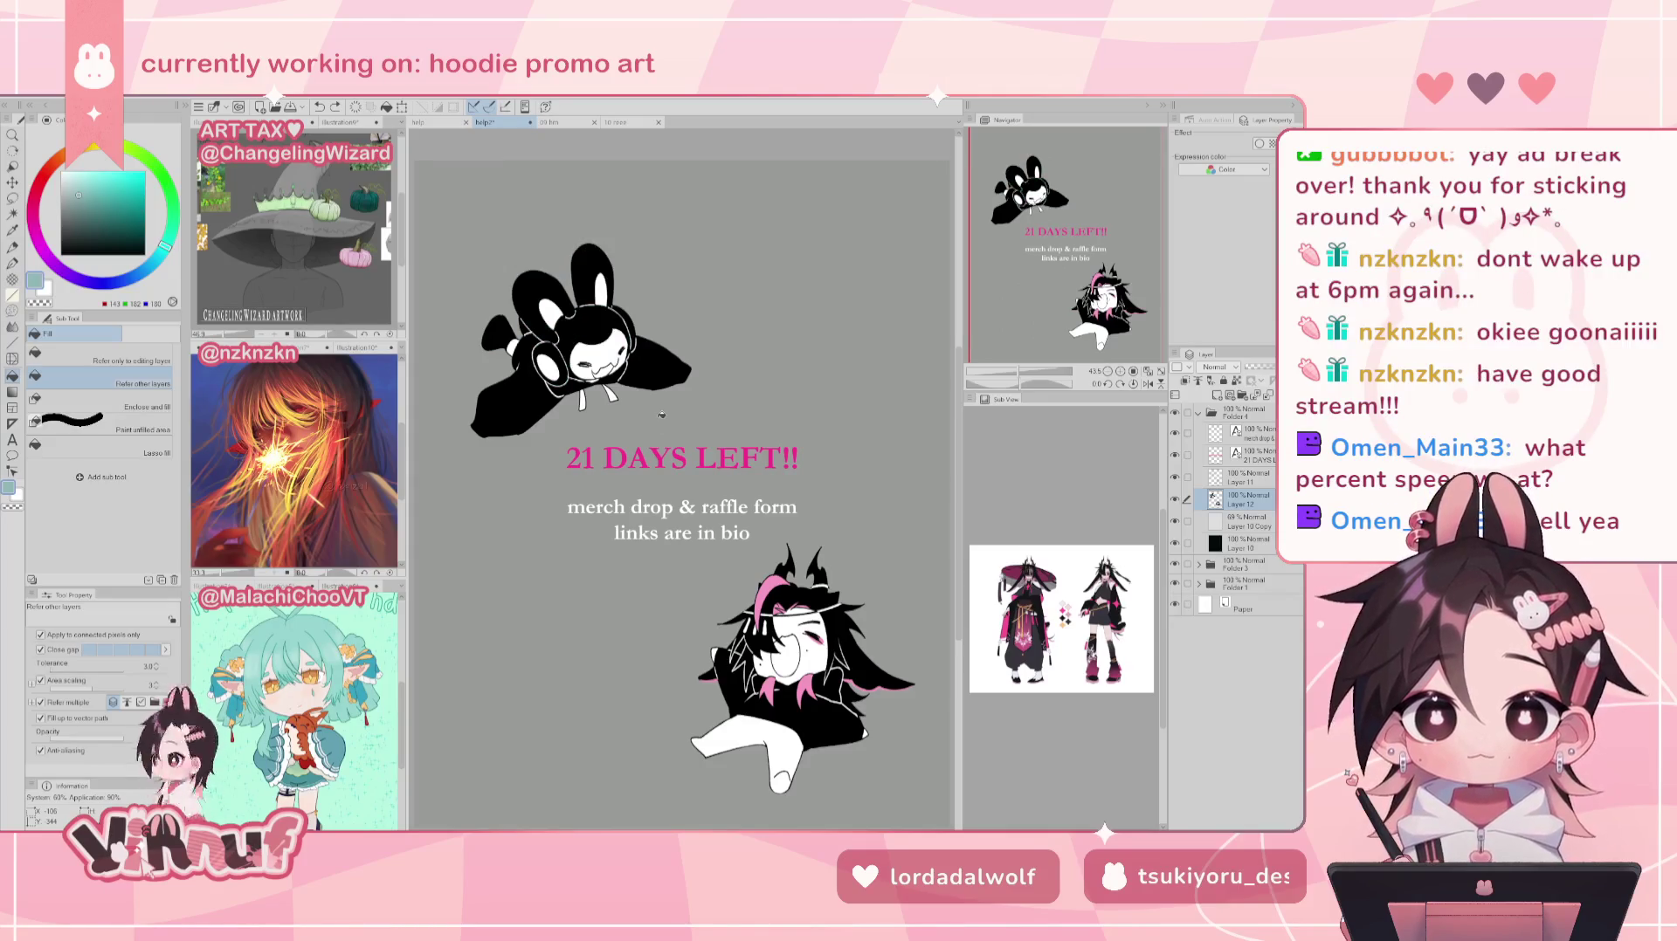
click(559, 367)
click(625, 328)
click(529, 307)
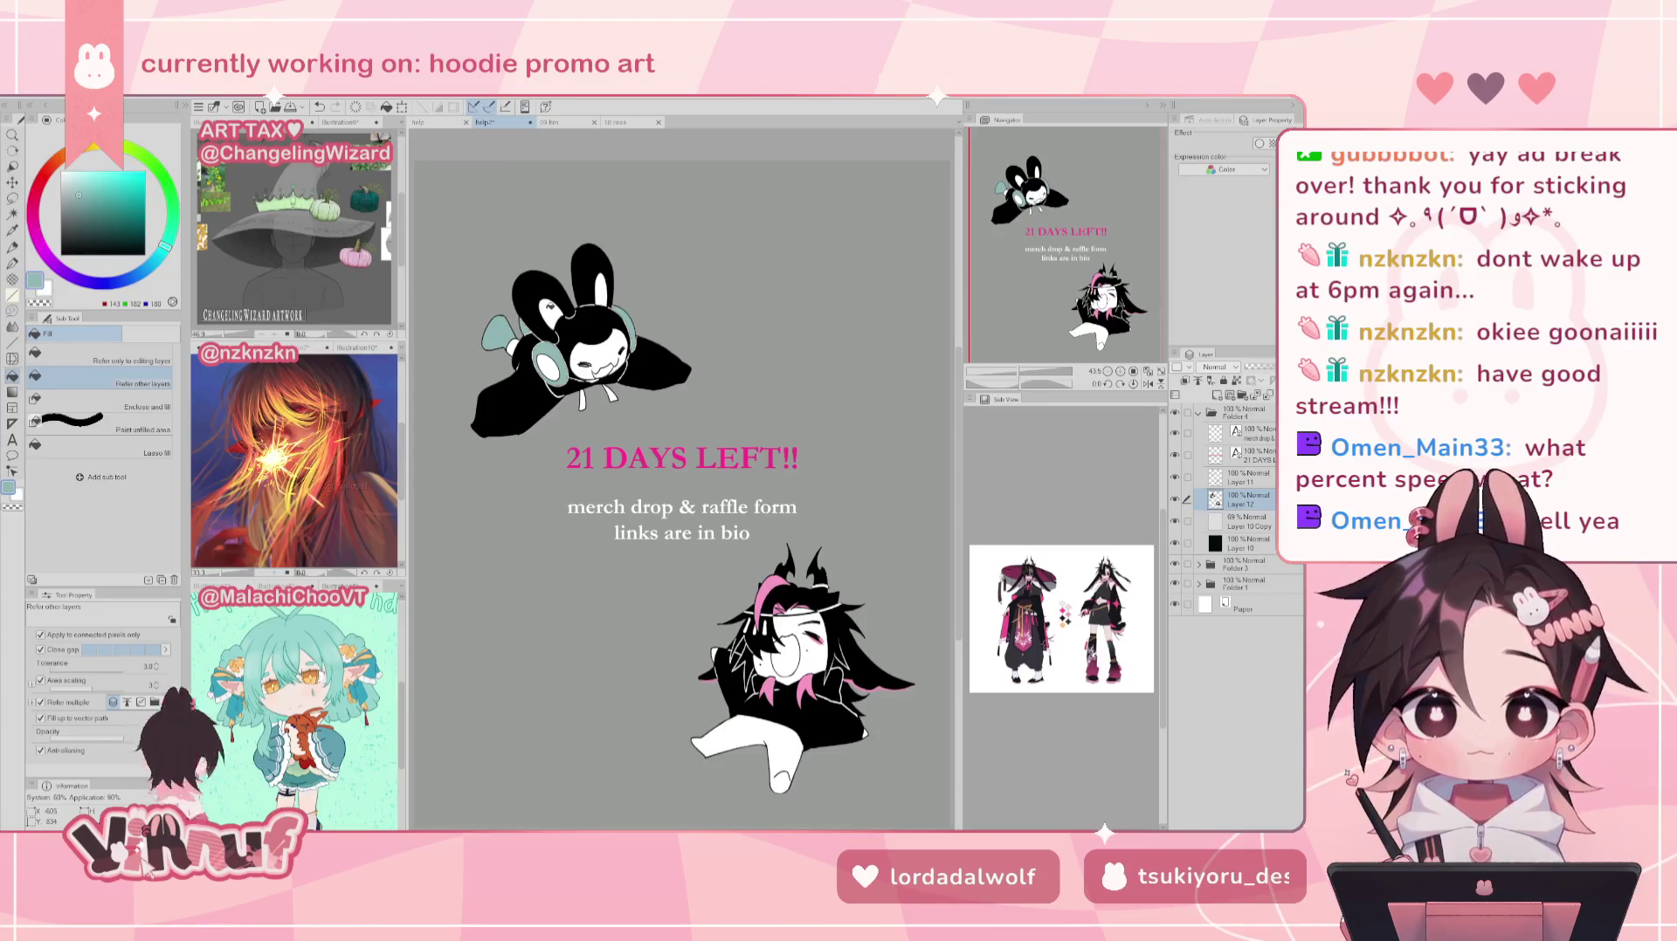
key(ctrl+z)
key(ctrl+z)
click(515, 384)
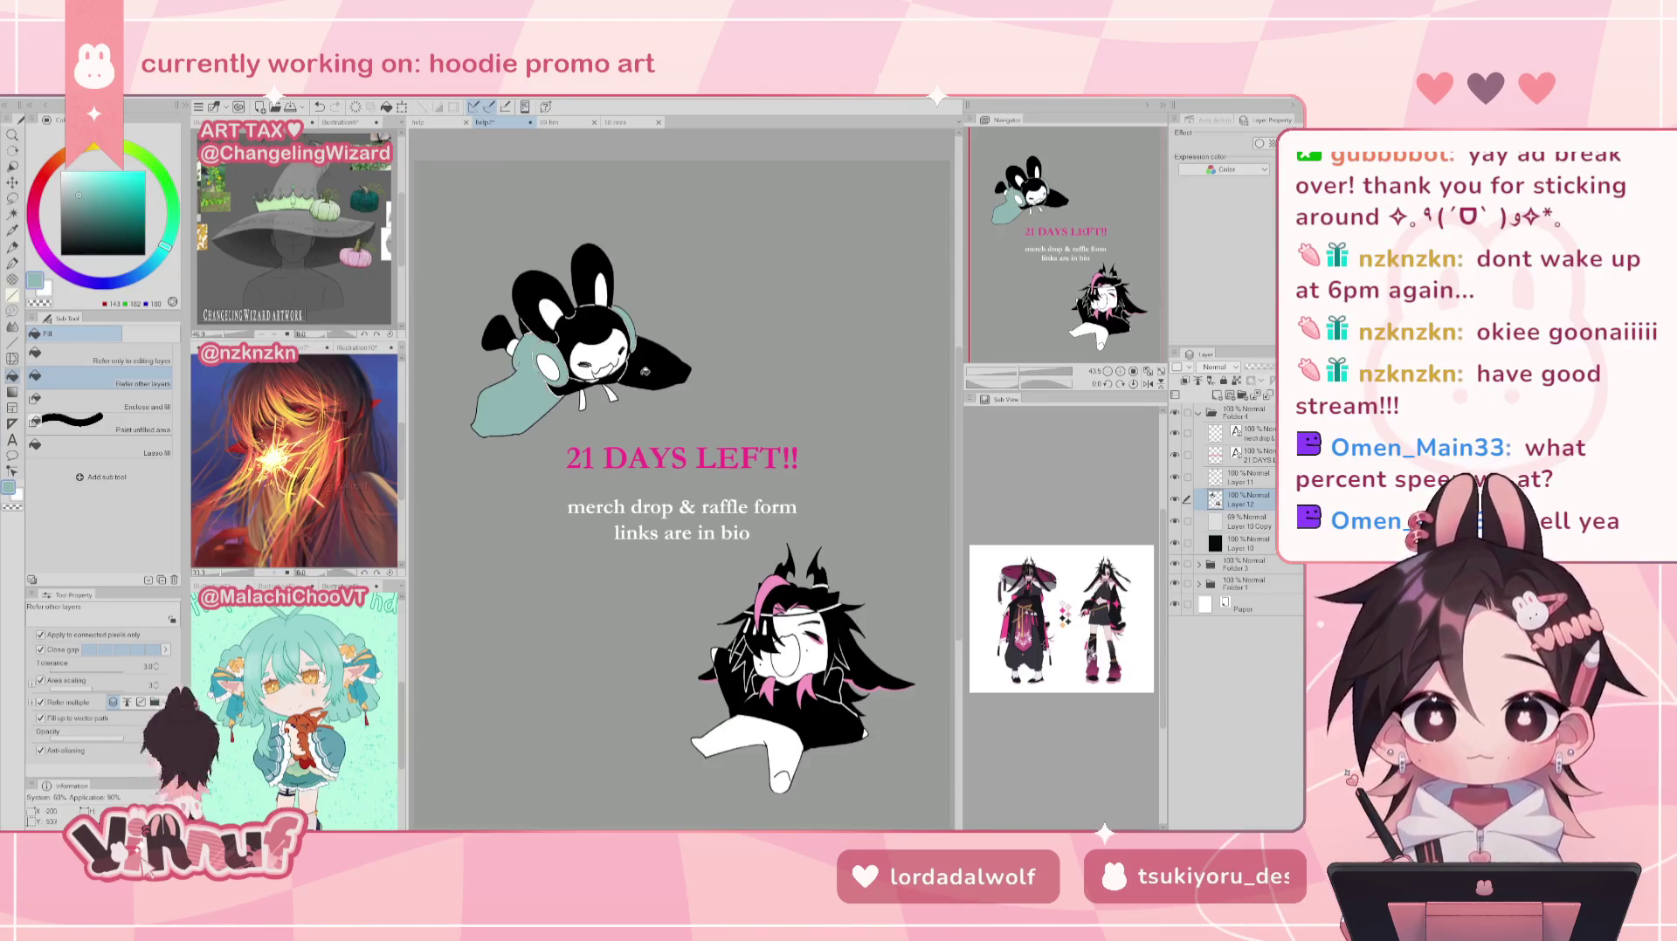
click(655, 363)
click(611, 374)
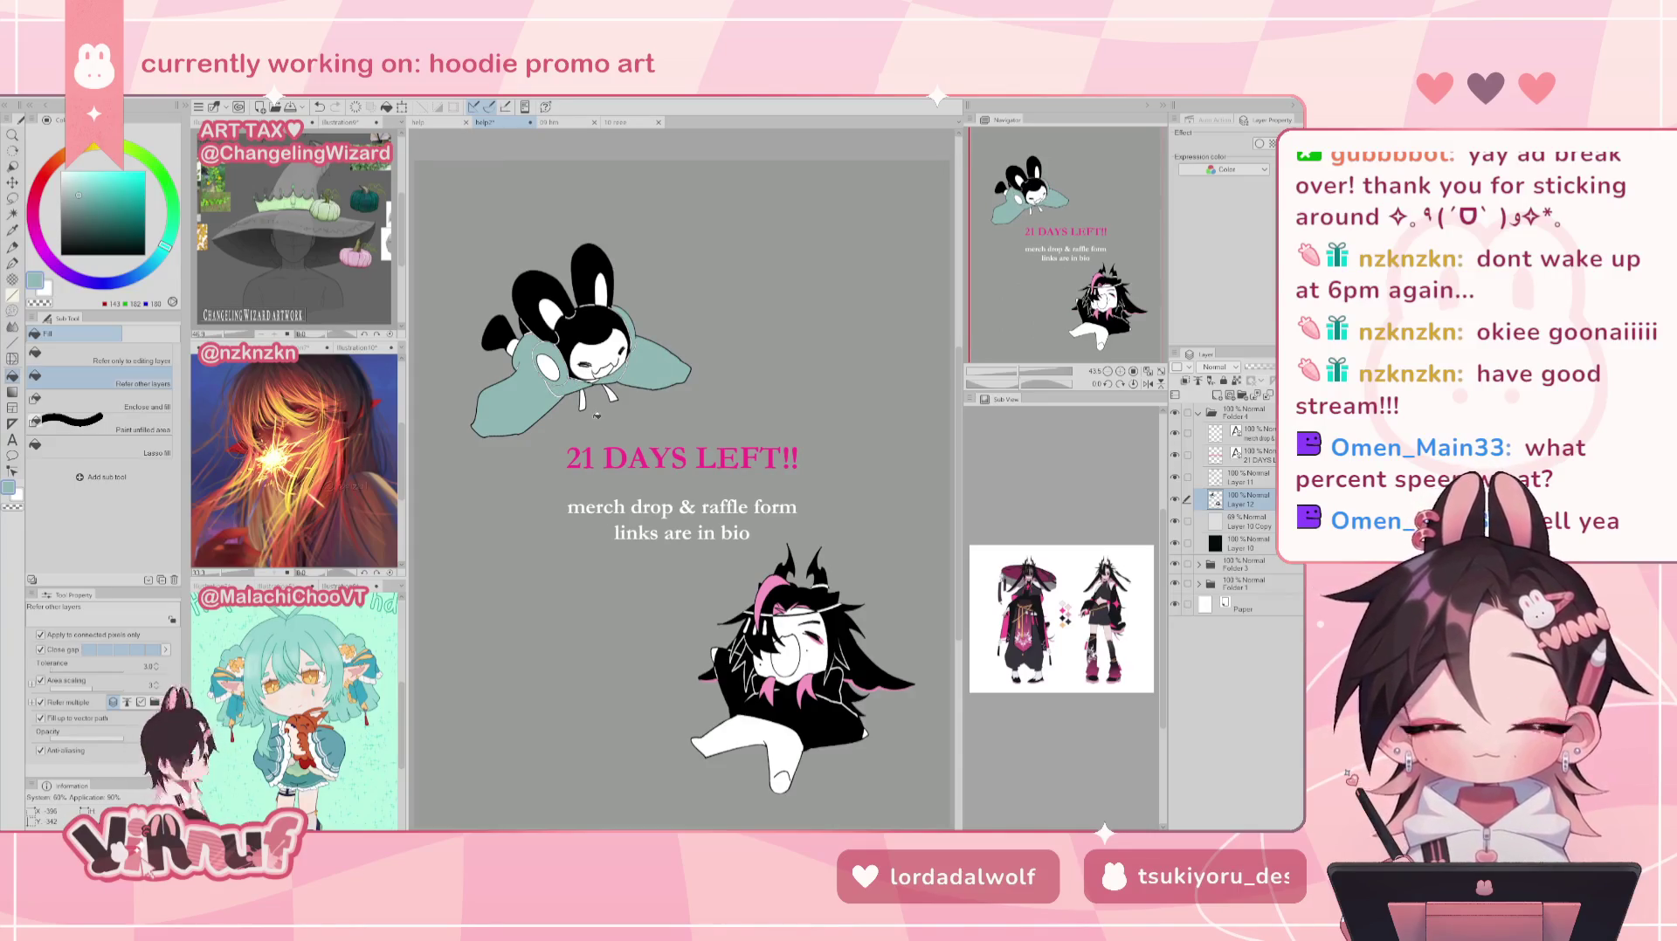
key(ctrl+z)
key(ctrl+z)
key(ctrl+z)
key(ctrl+z)
key(ctrl+z)
key(ctrl+z)
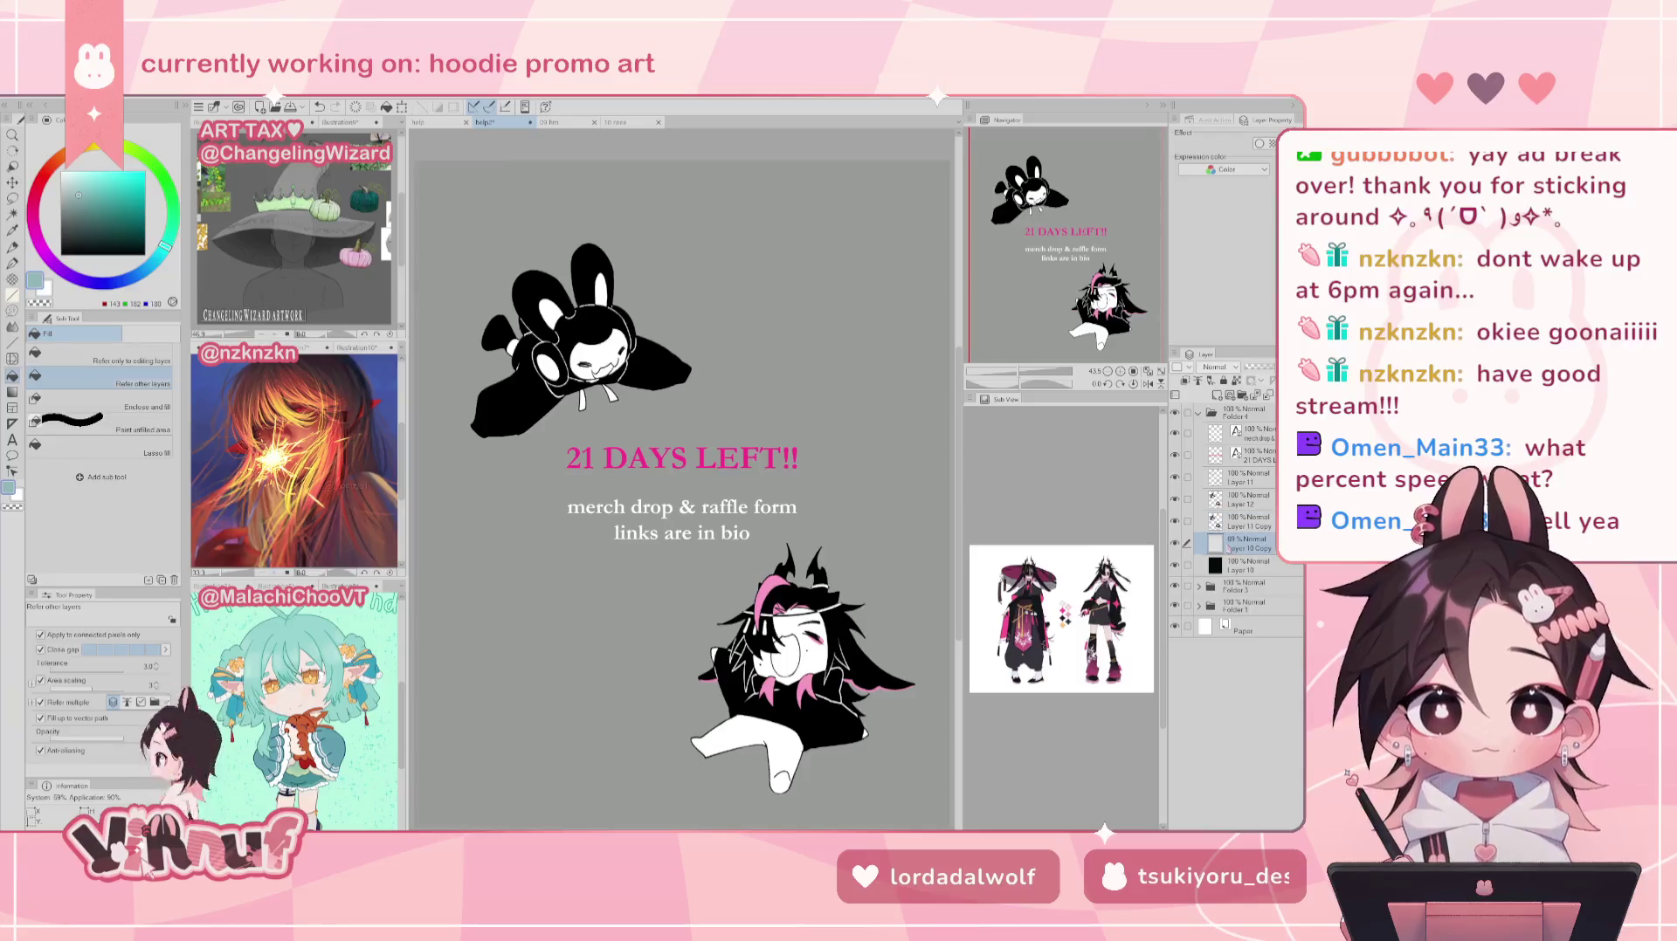
key(ctrl+z)
key(ctrl+z)
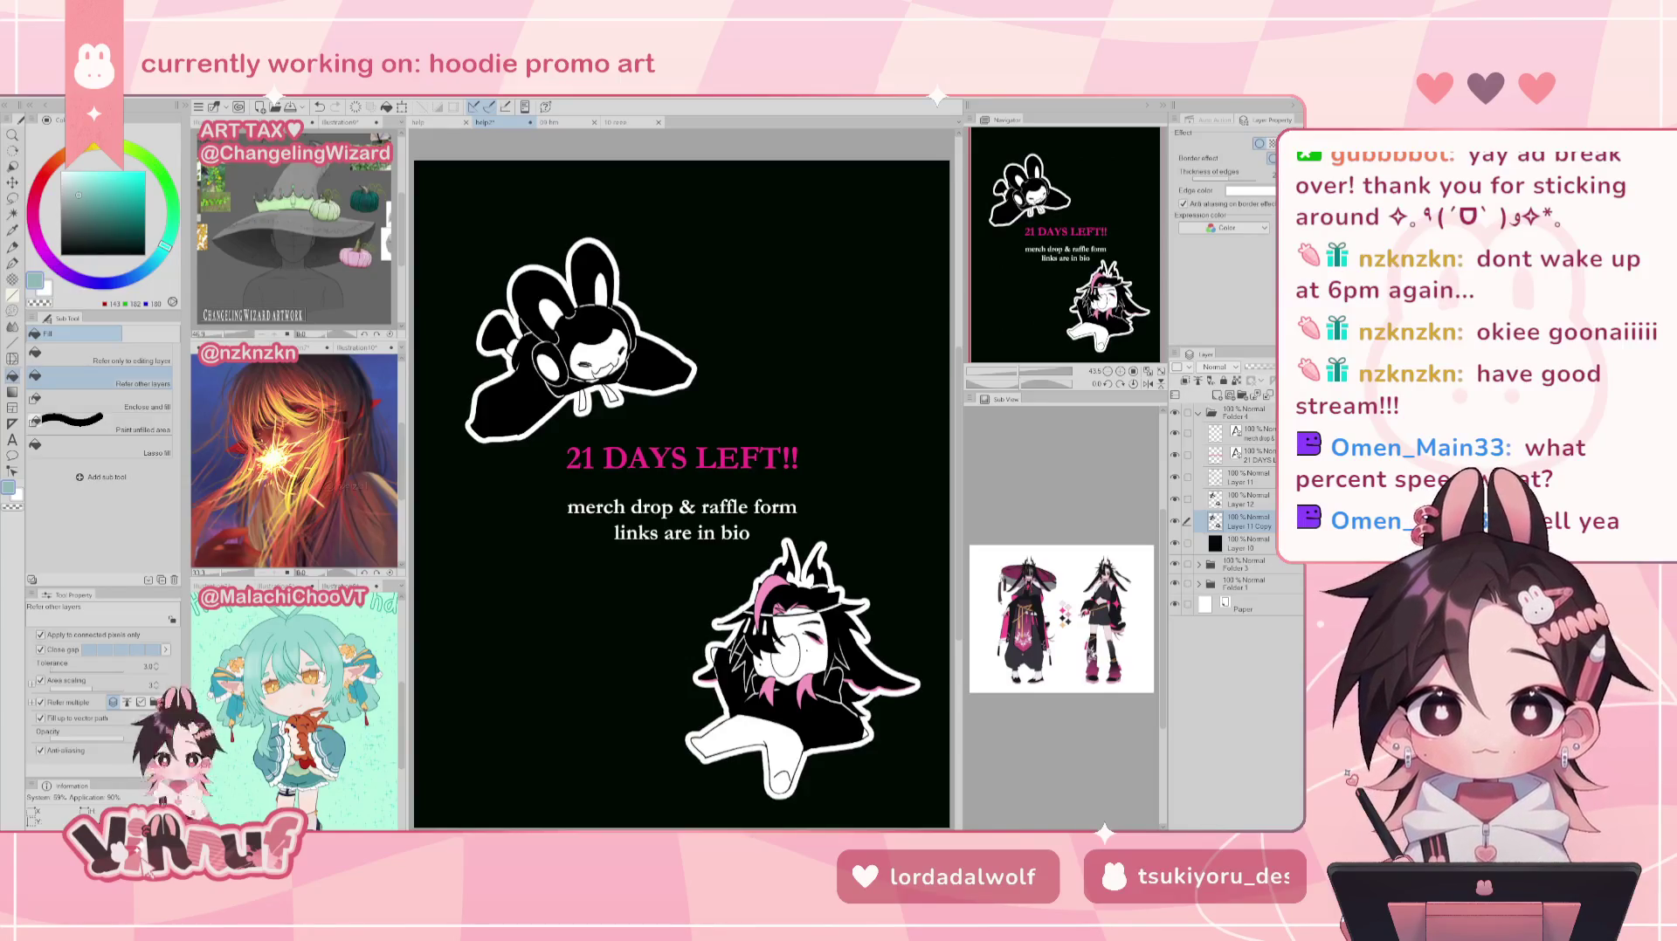
Step: Hide and collapse Folder 4, then select and expand Folder 3 with the ART RAFFLE design
click(1198, 413)
click(1175, 413)
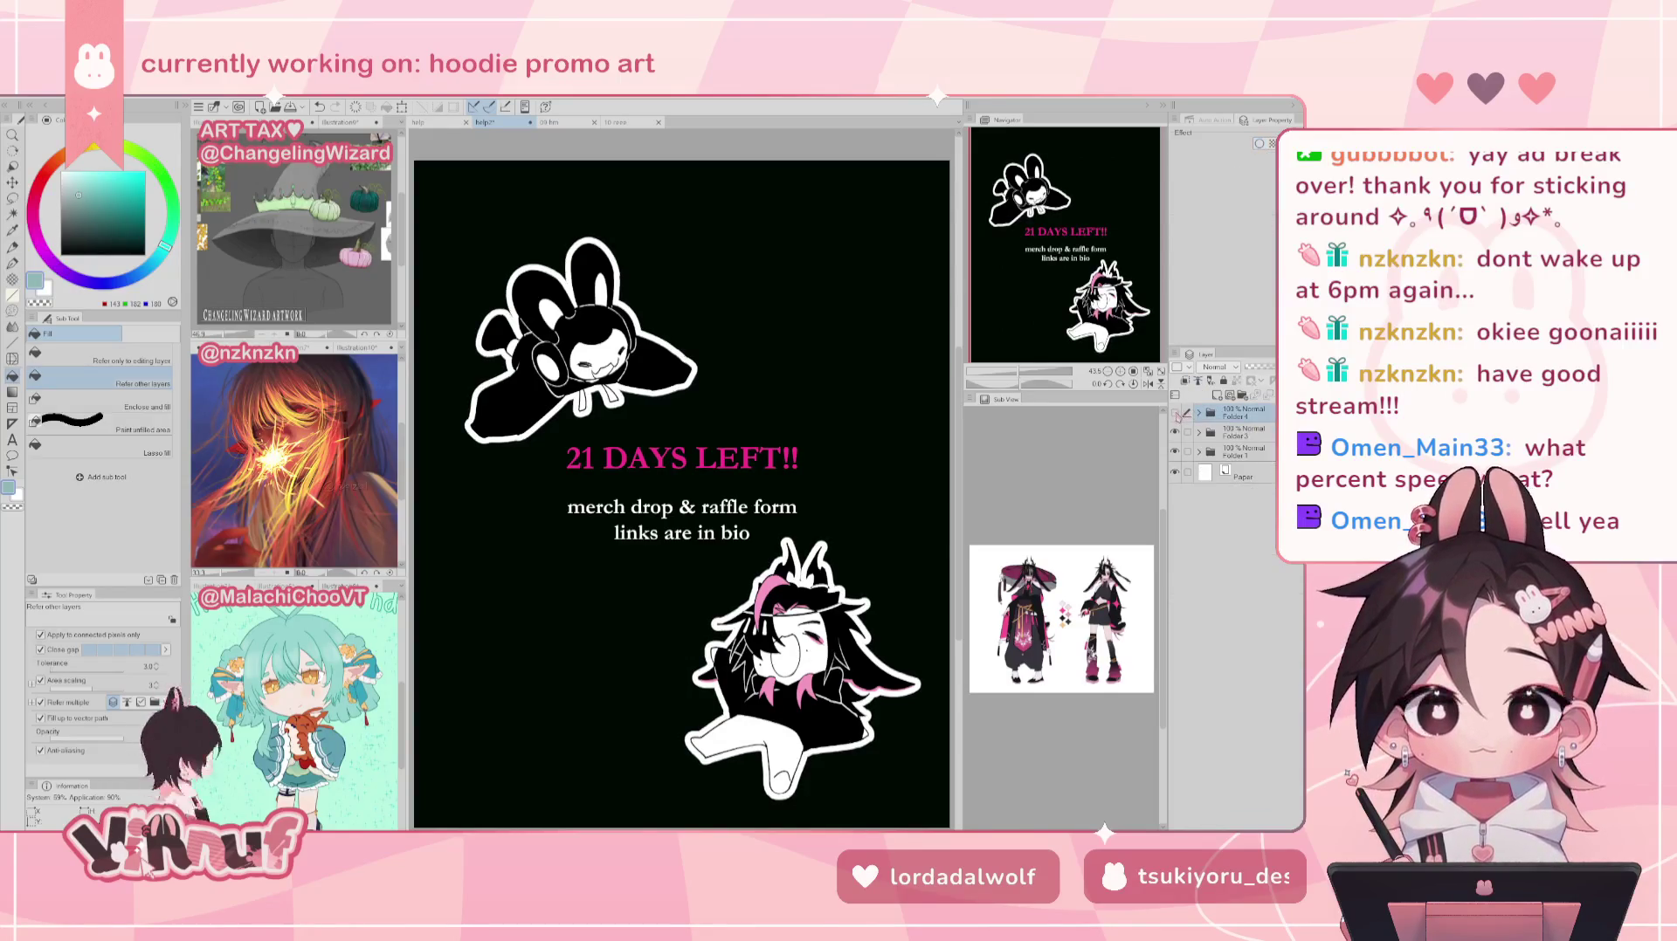
click(1240, 431)
click(1198, 431)
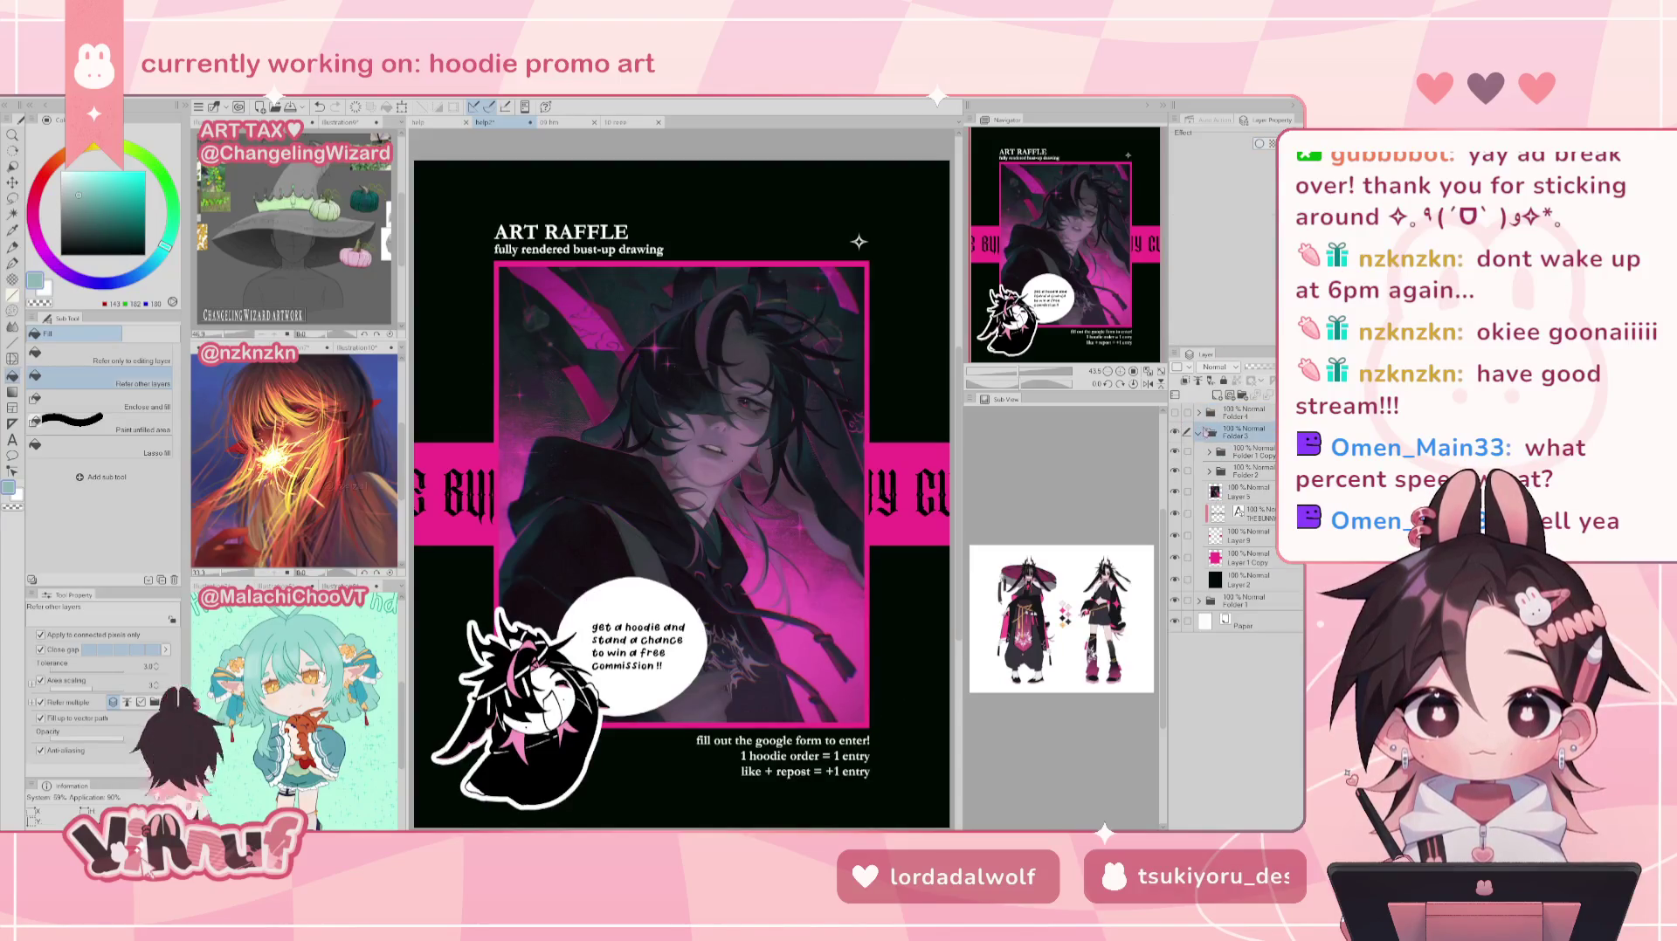
Step: Expand Folder 2, select Layer 6 Copy, collapse Folder 3 and reshow Folder 4
click(1209, 472)
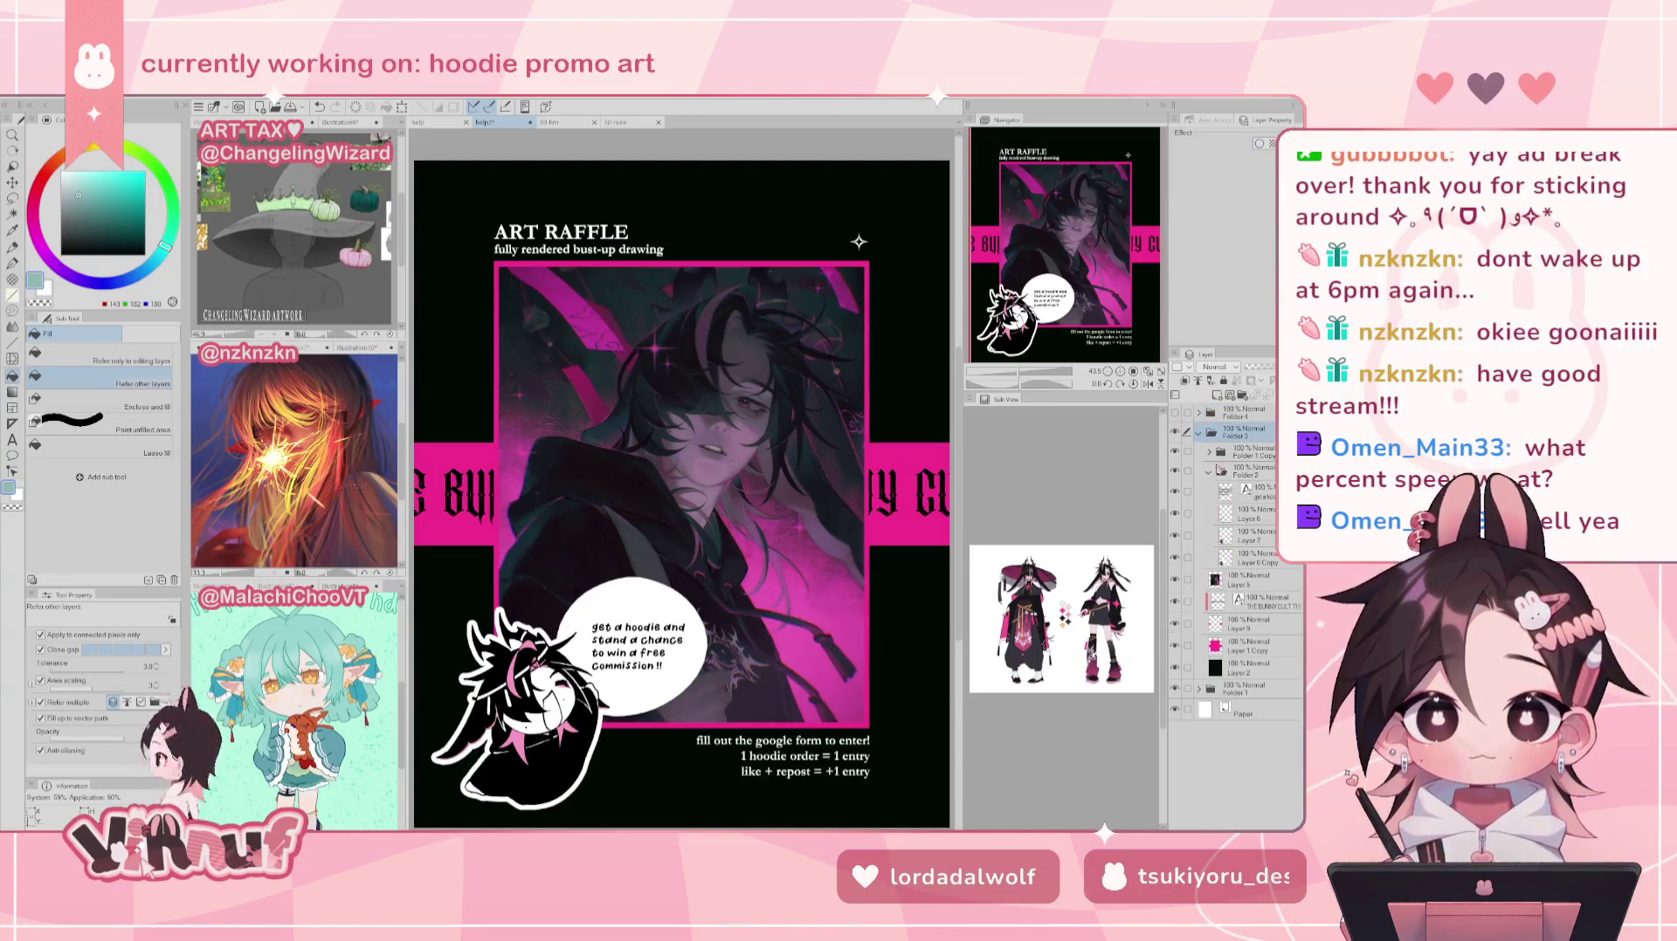
click(1266, 562)
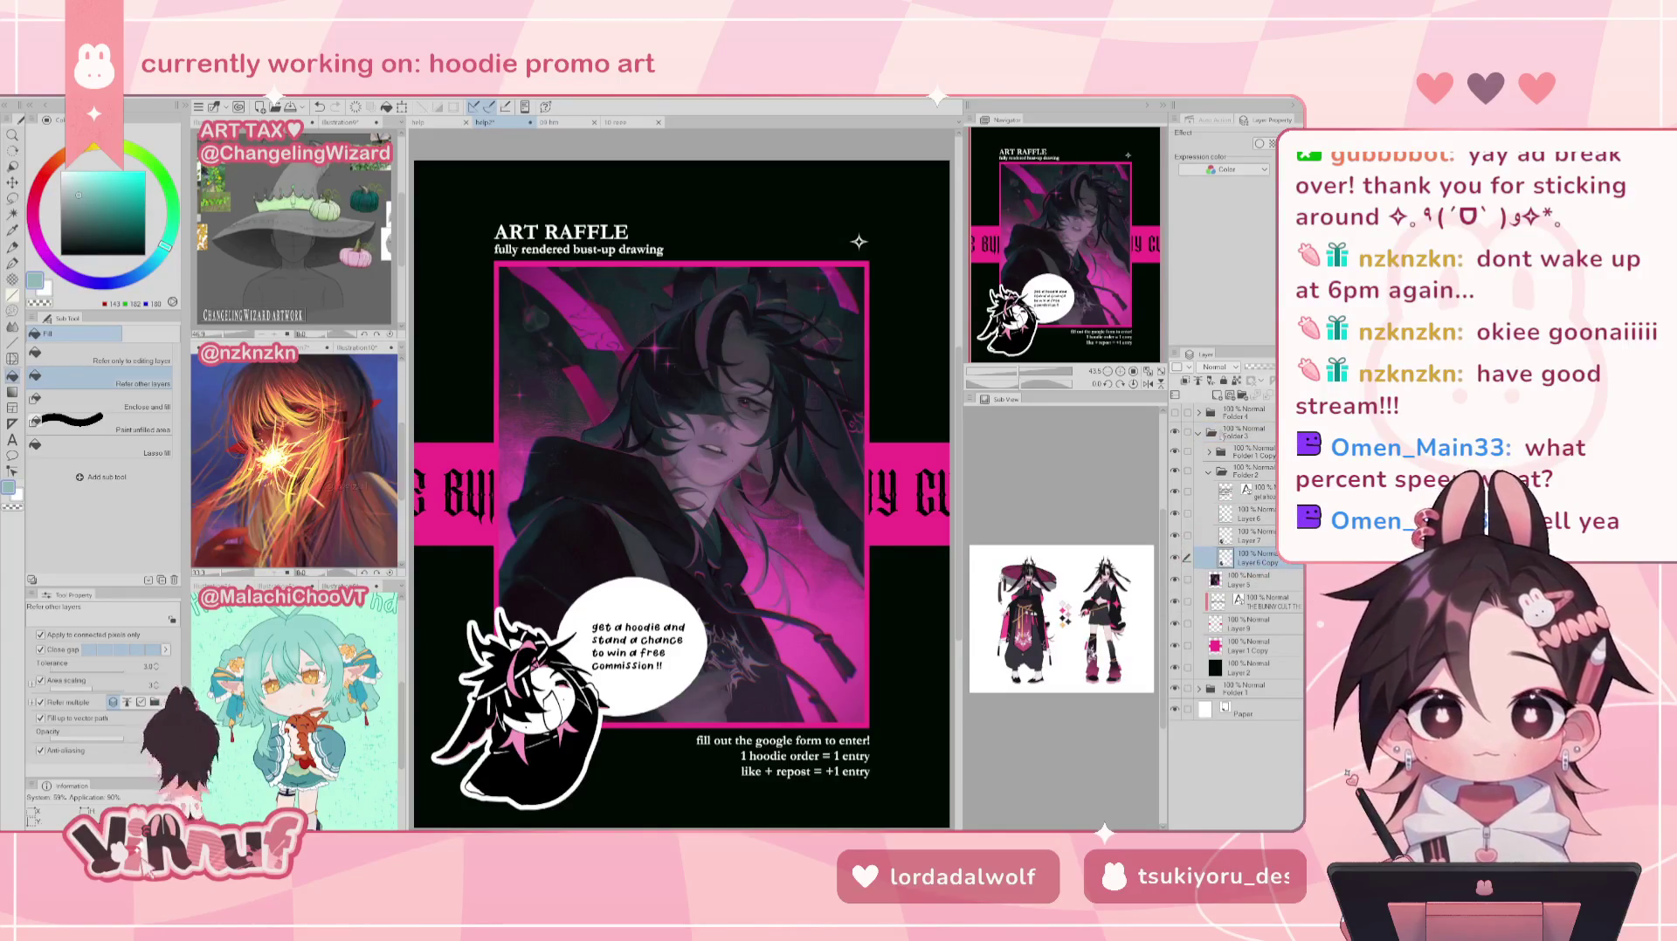
click(1210, 432)
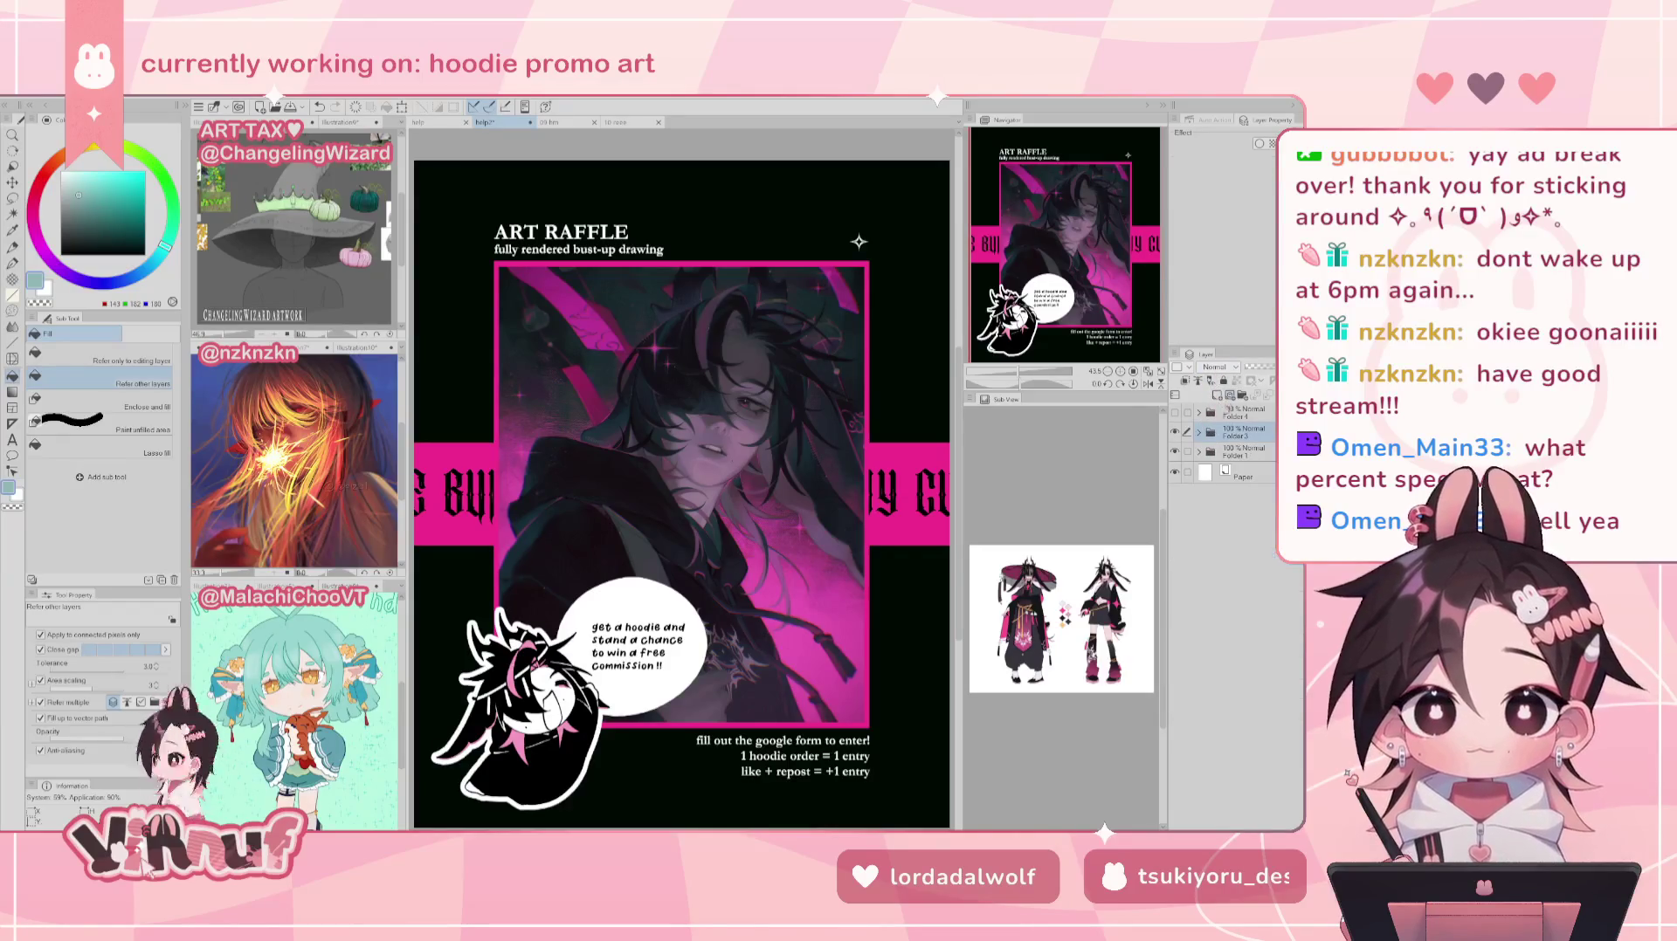
click(1174, 413)
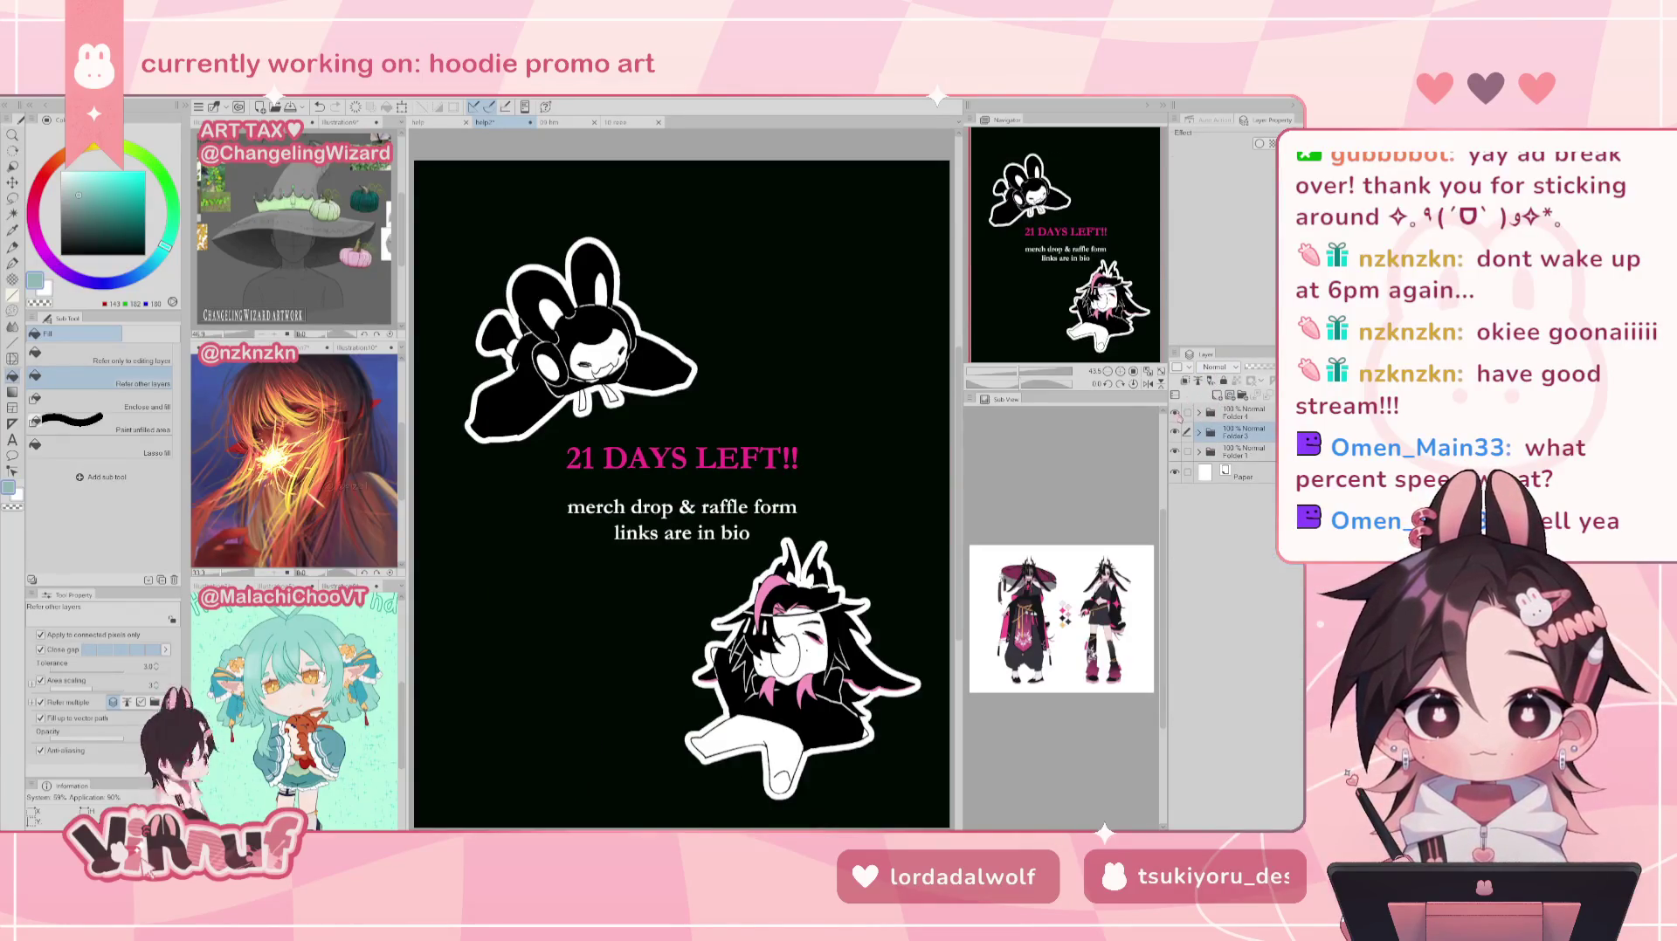
click(1174, 413)
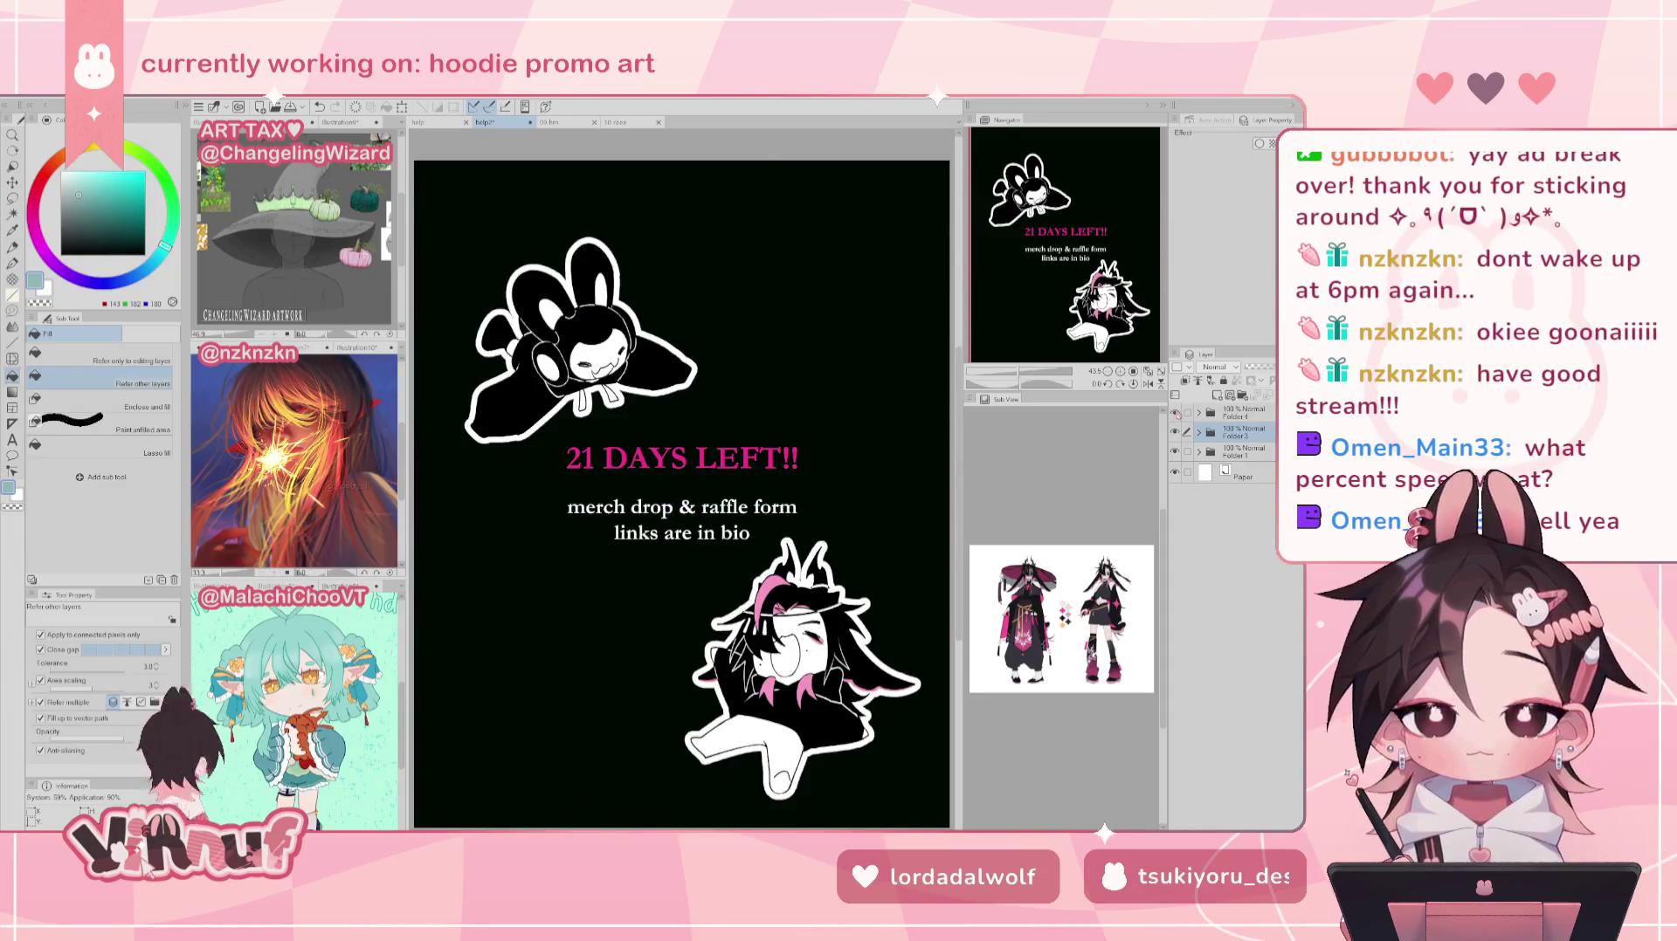
click(1200, 413)
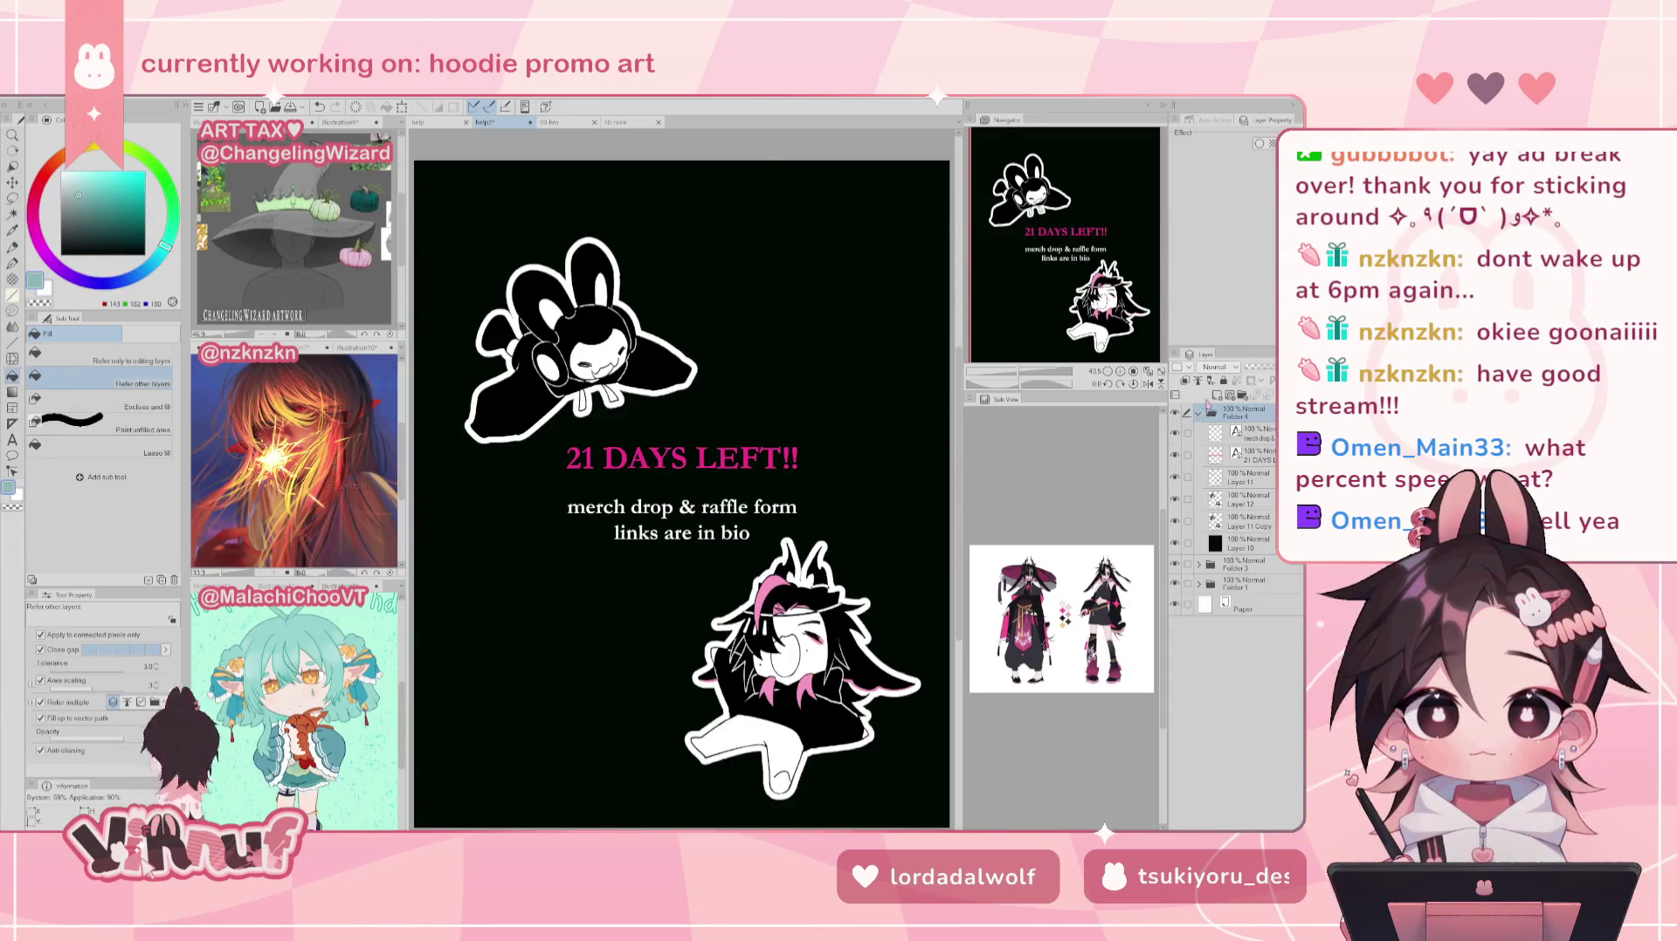
click(1256, 525)
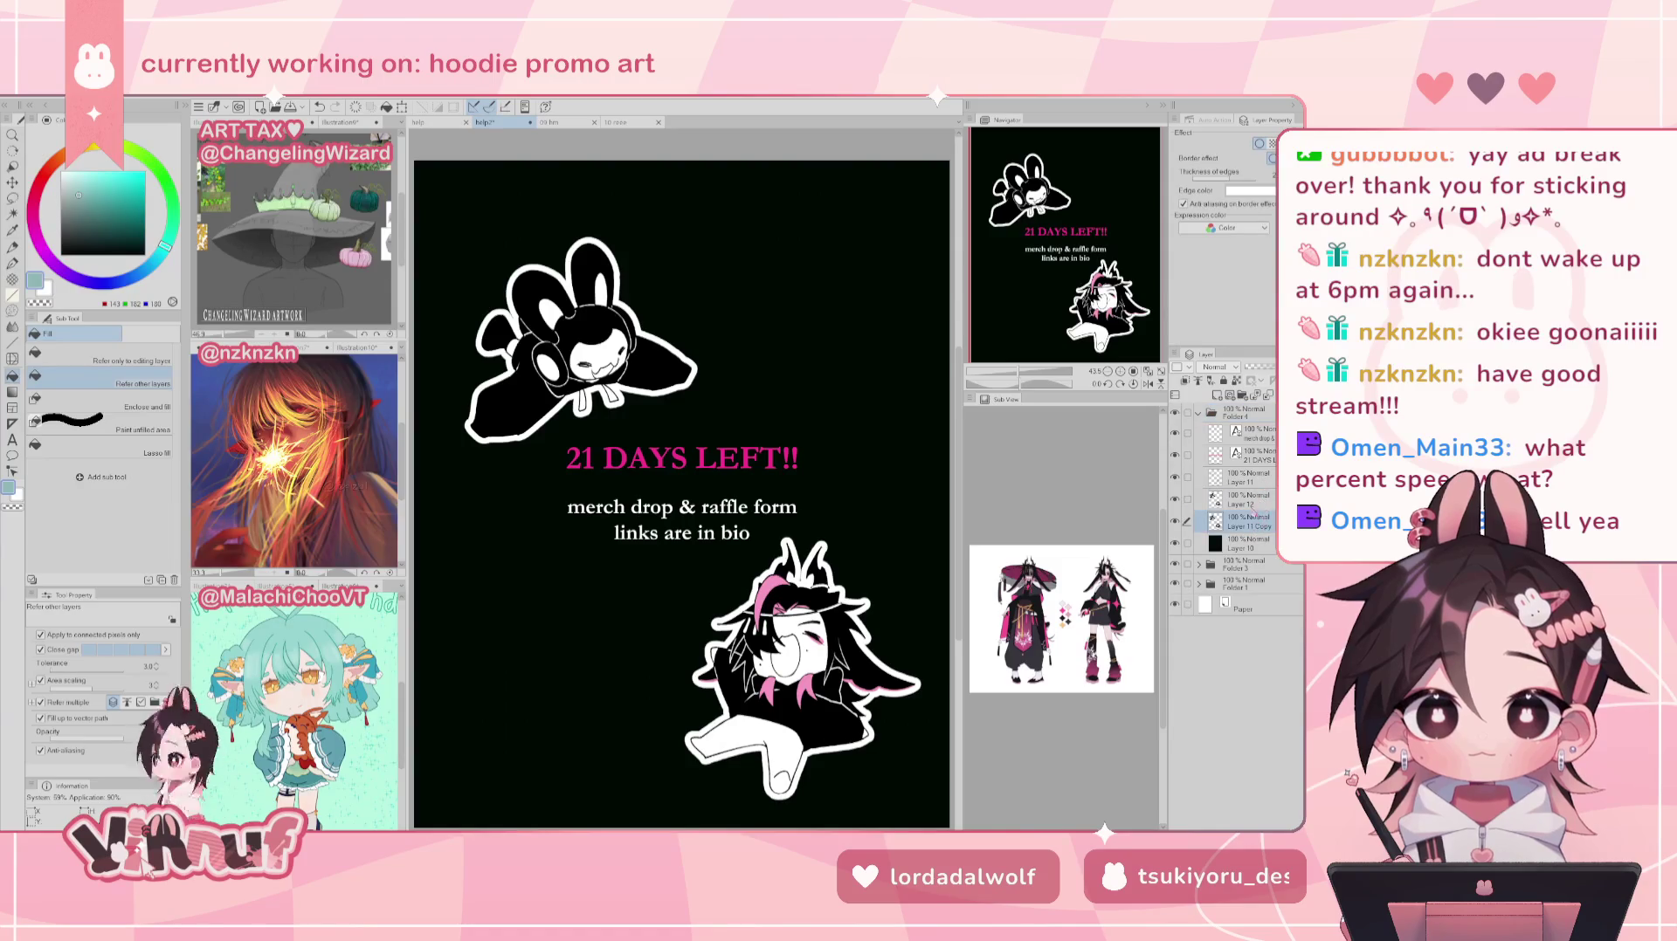
key(ctrl+minus)
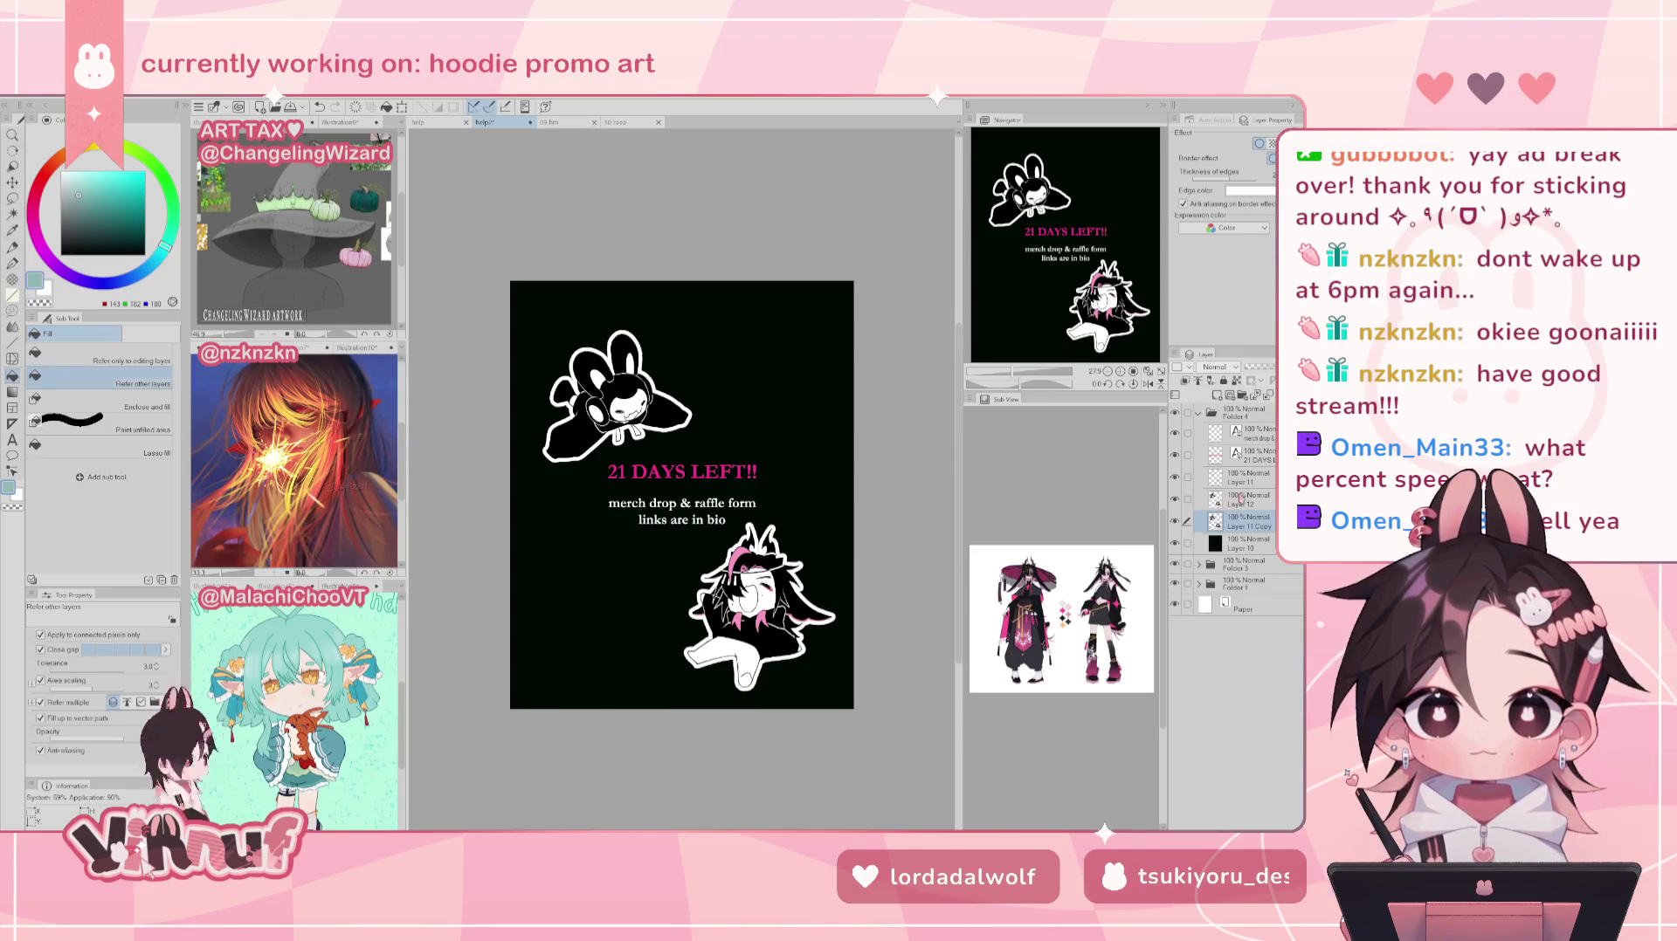
click(1238, 504)
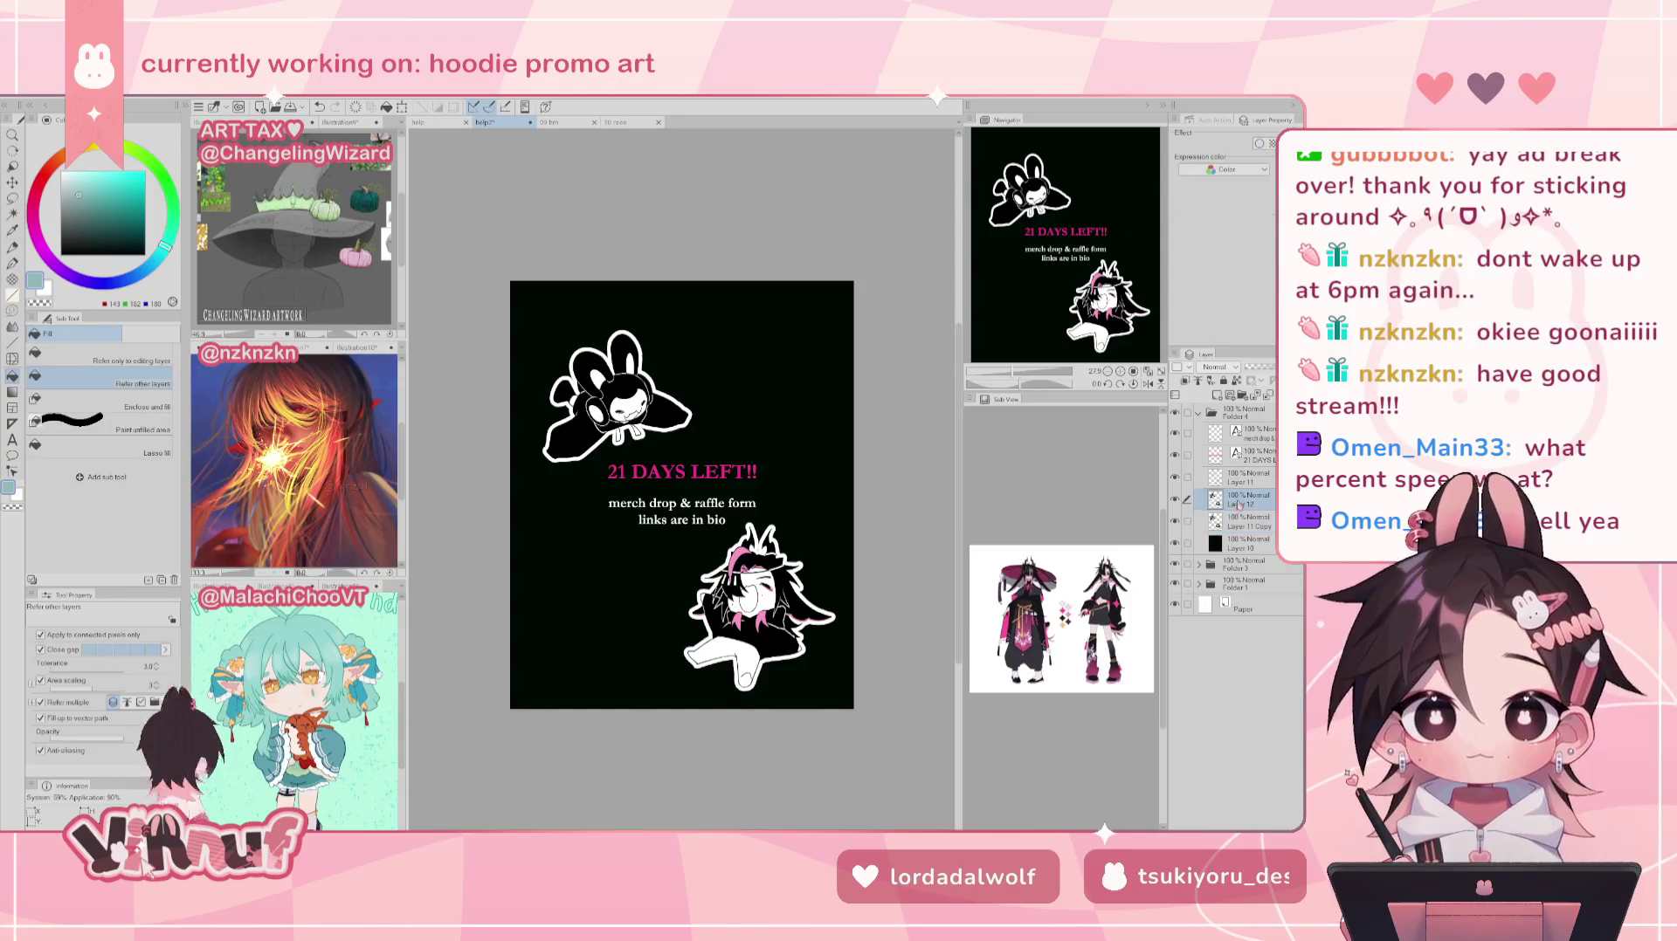
click(1246, 486)
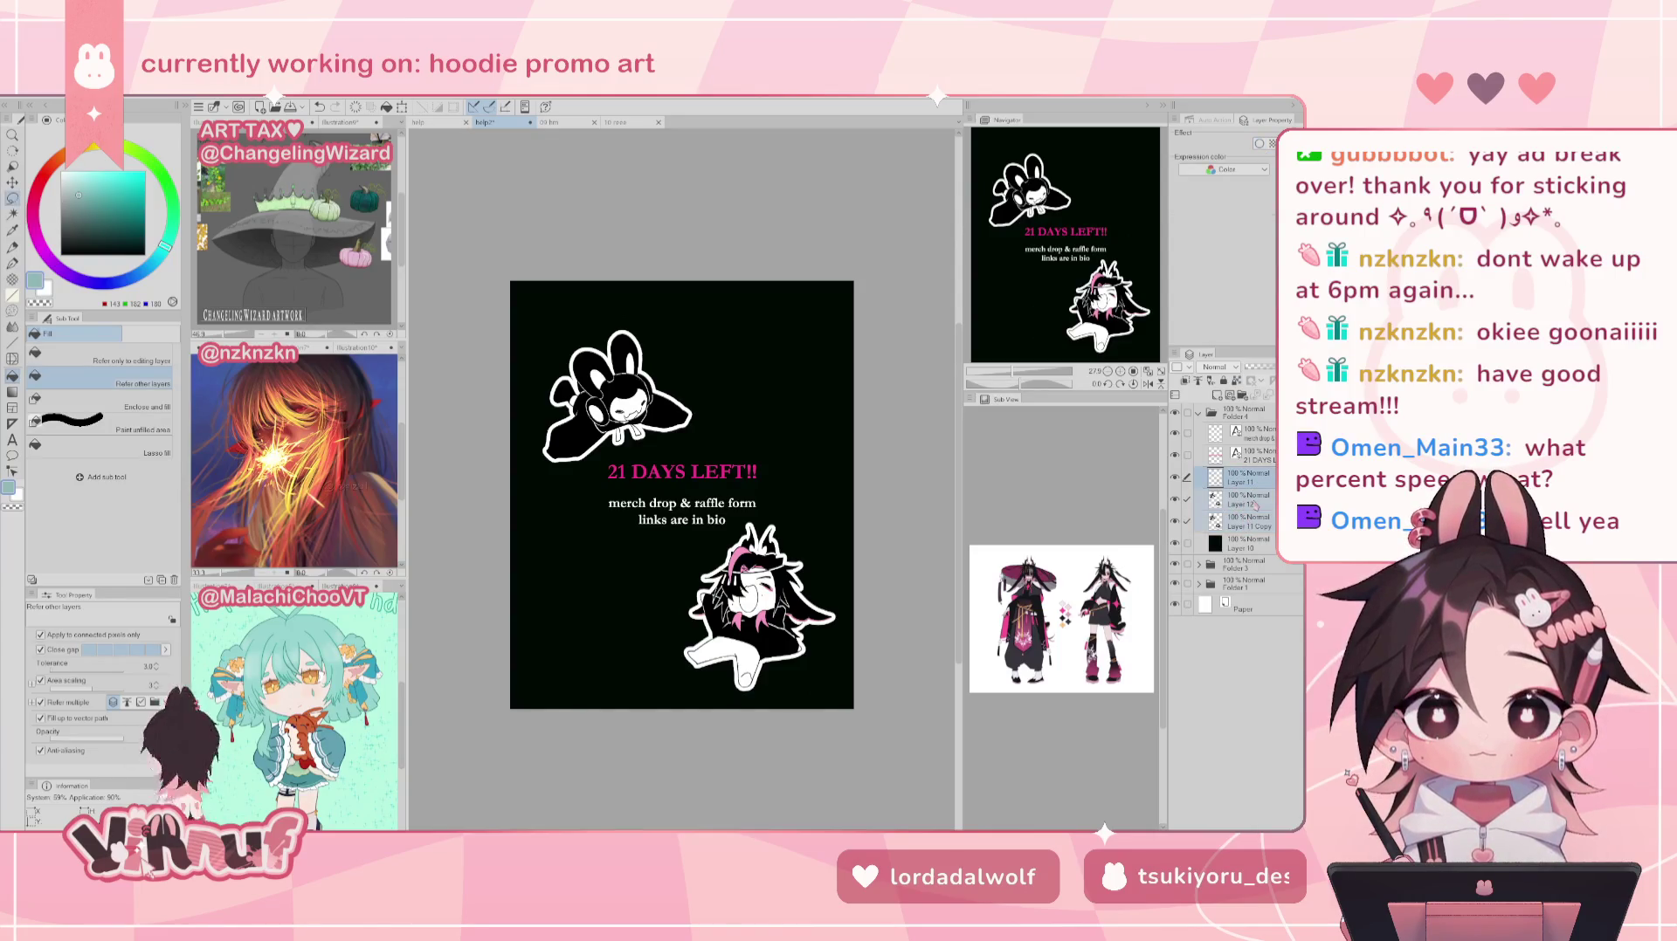
Step: Lasso the bunny and nudge it slightly up and right, then deselect
key(m)
drag(594, 283, 703, 286)
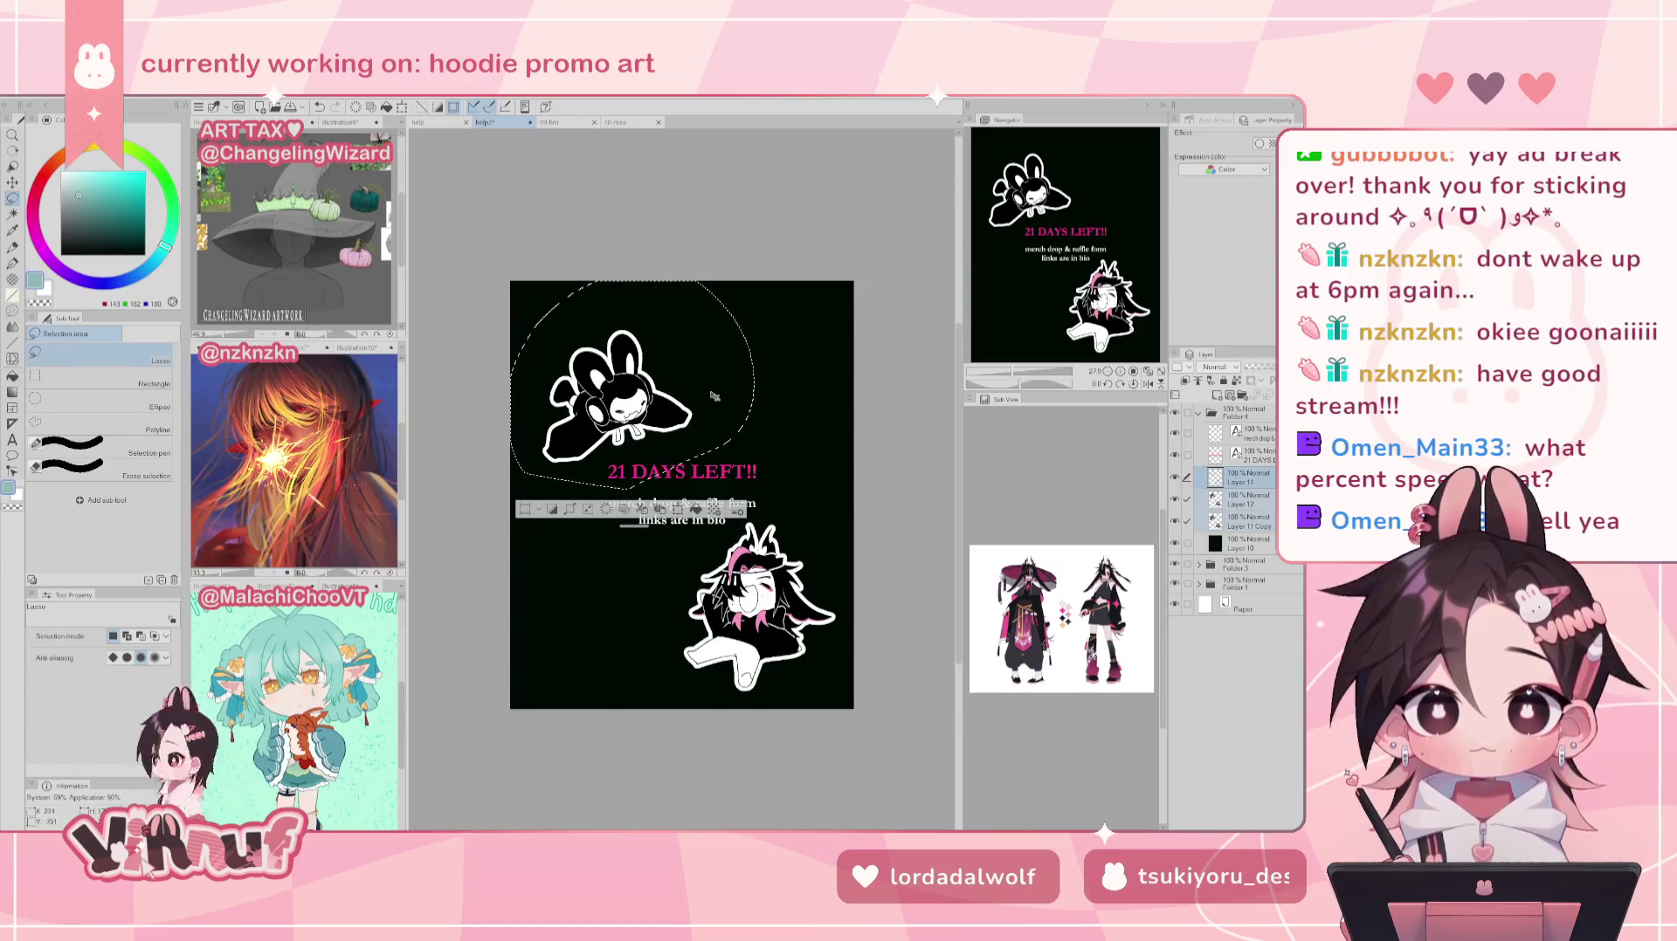
key(k)
drag(714, 393, 730, 378)
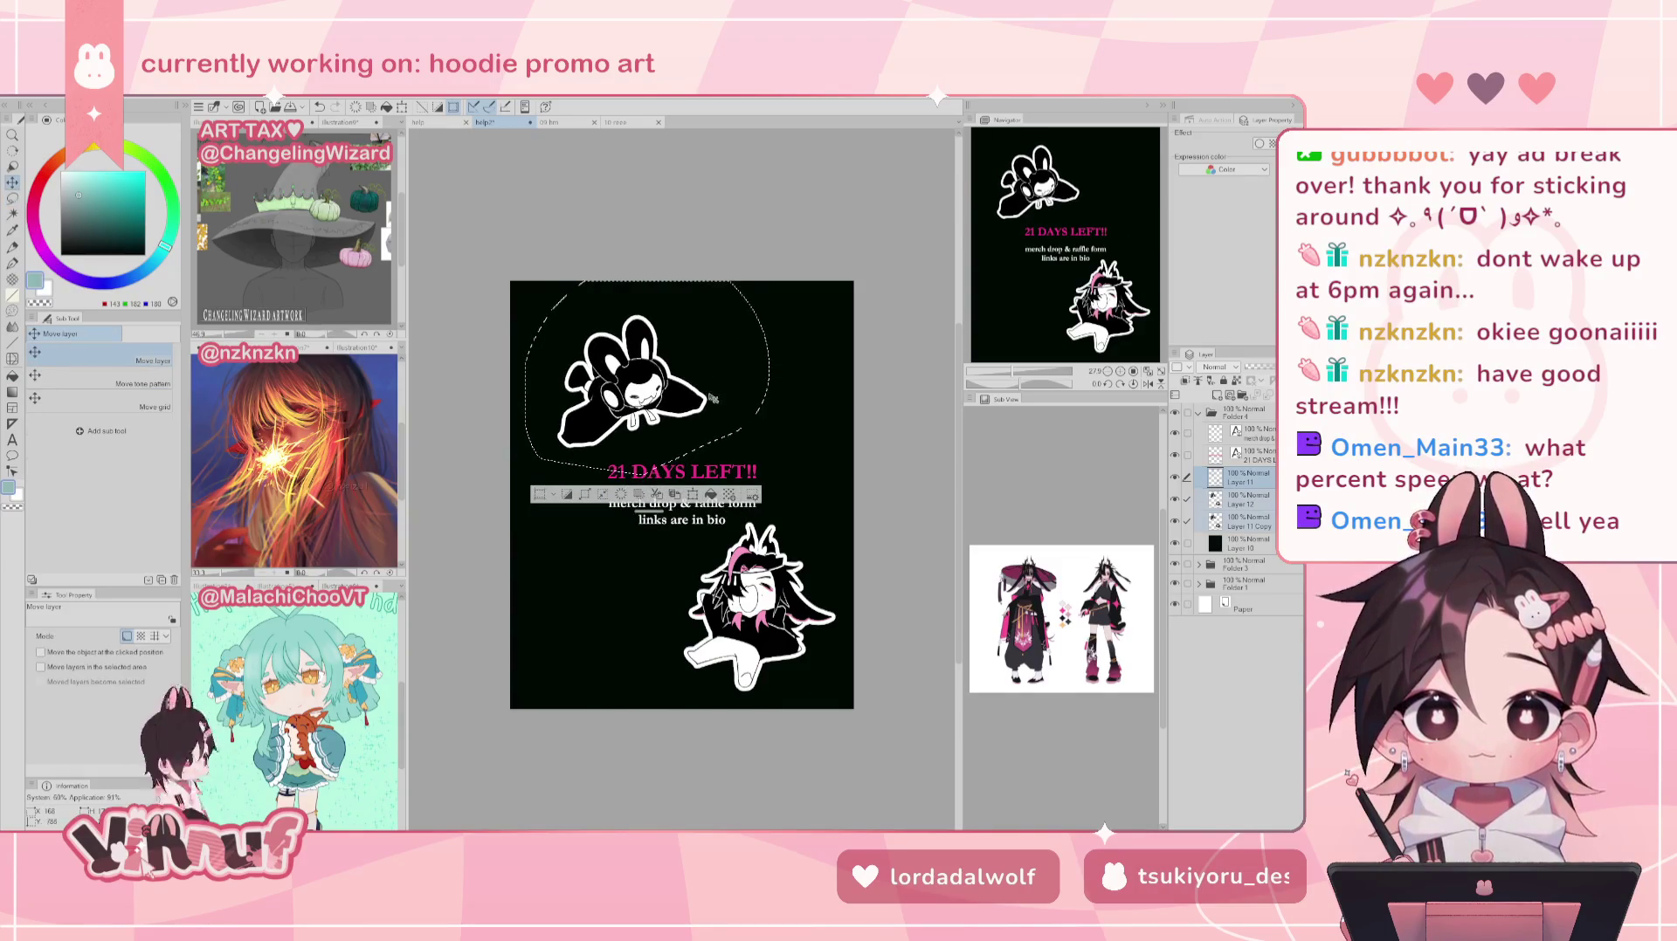
key(ctrl+d)
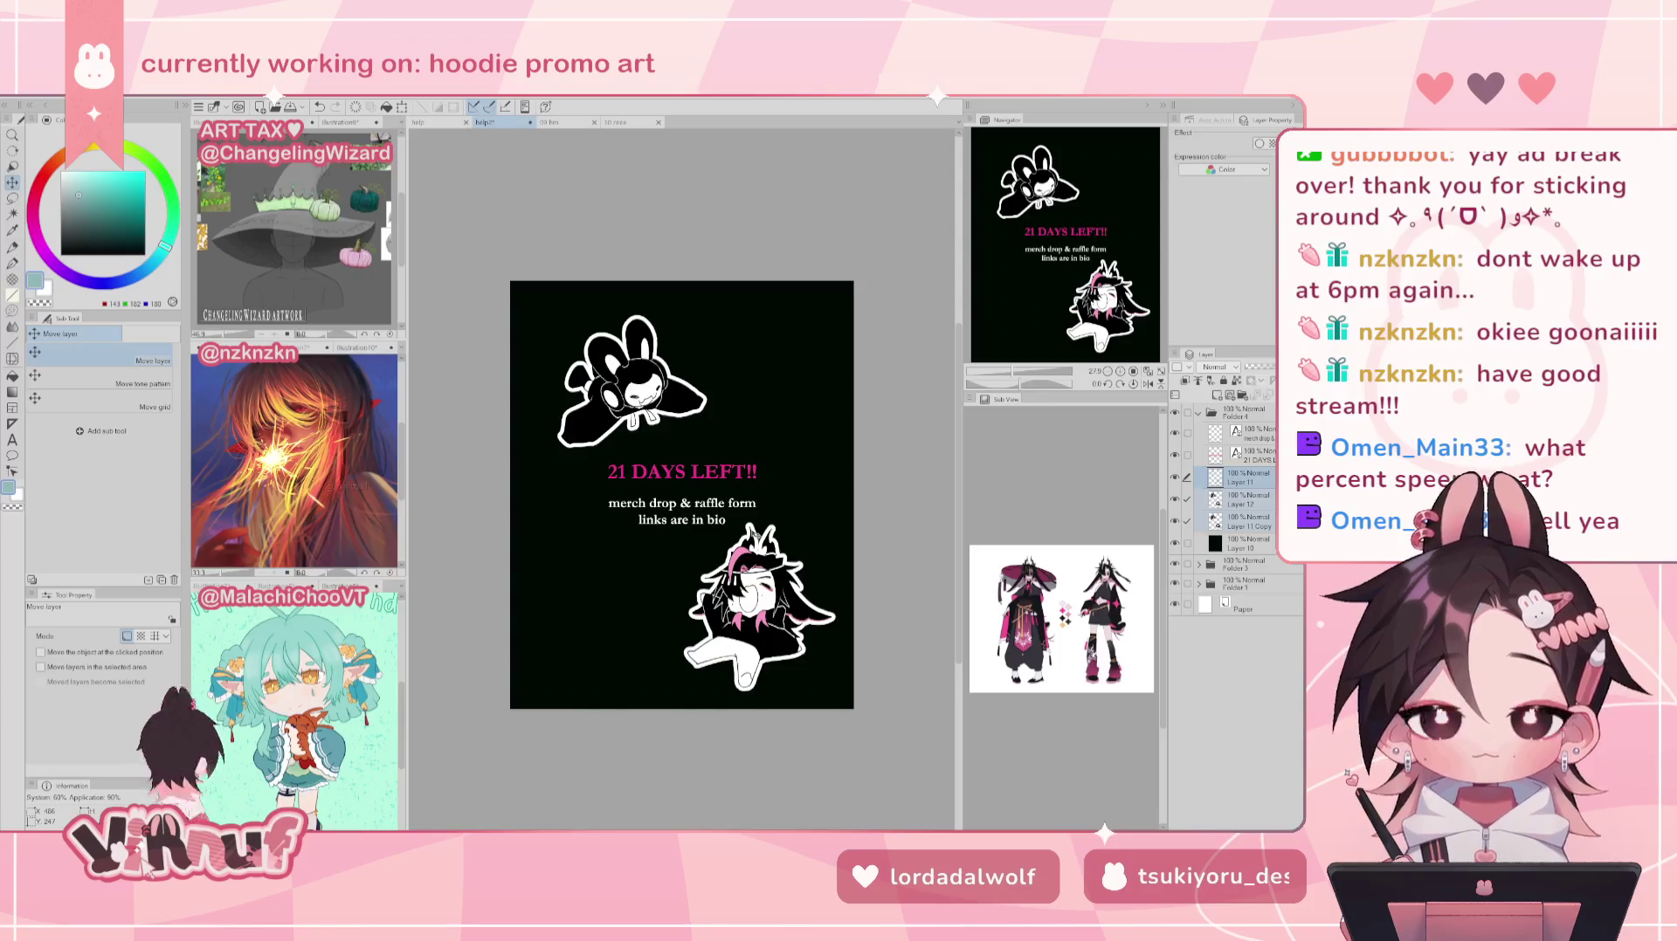
Step: Nudge both artworks slightly down-right, then shift the bunny slightly down-left
shift+click(1235, 519)
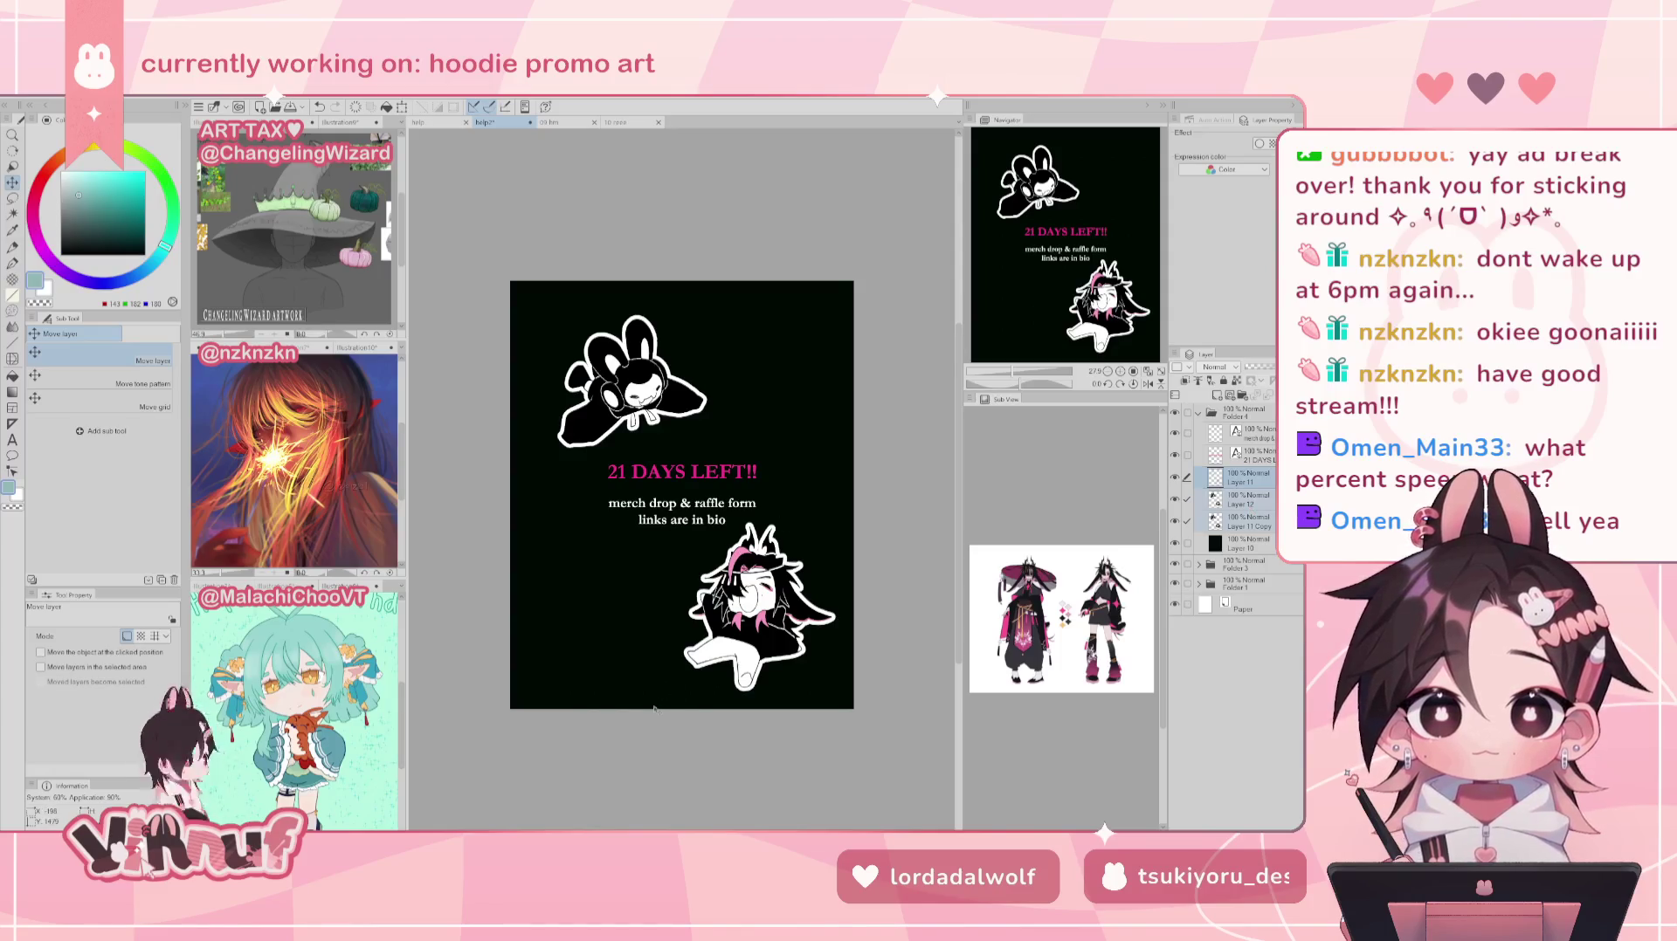
drag(619, 559, 825, 646)
key(ctrl+z)
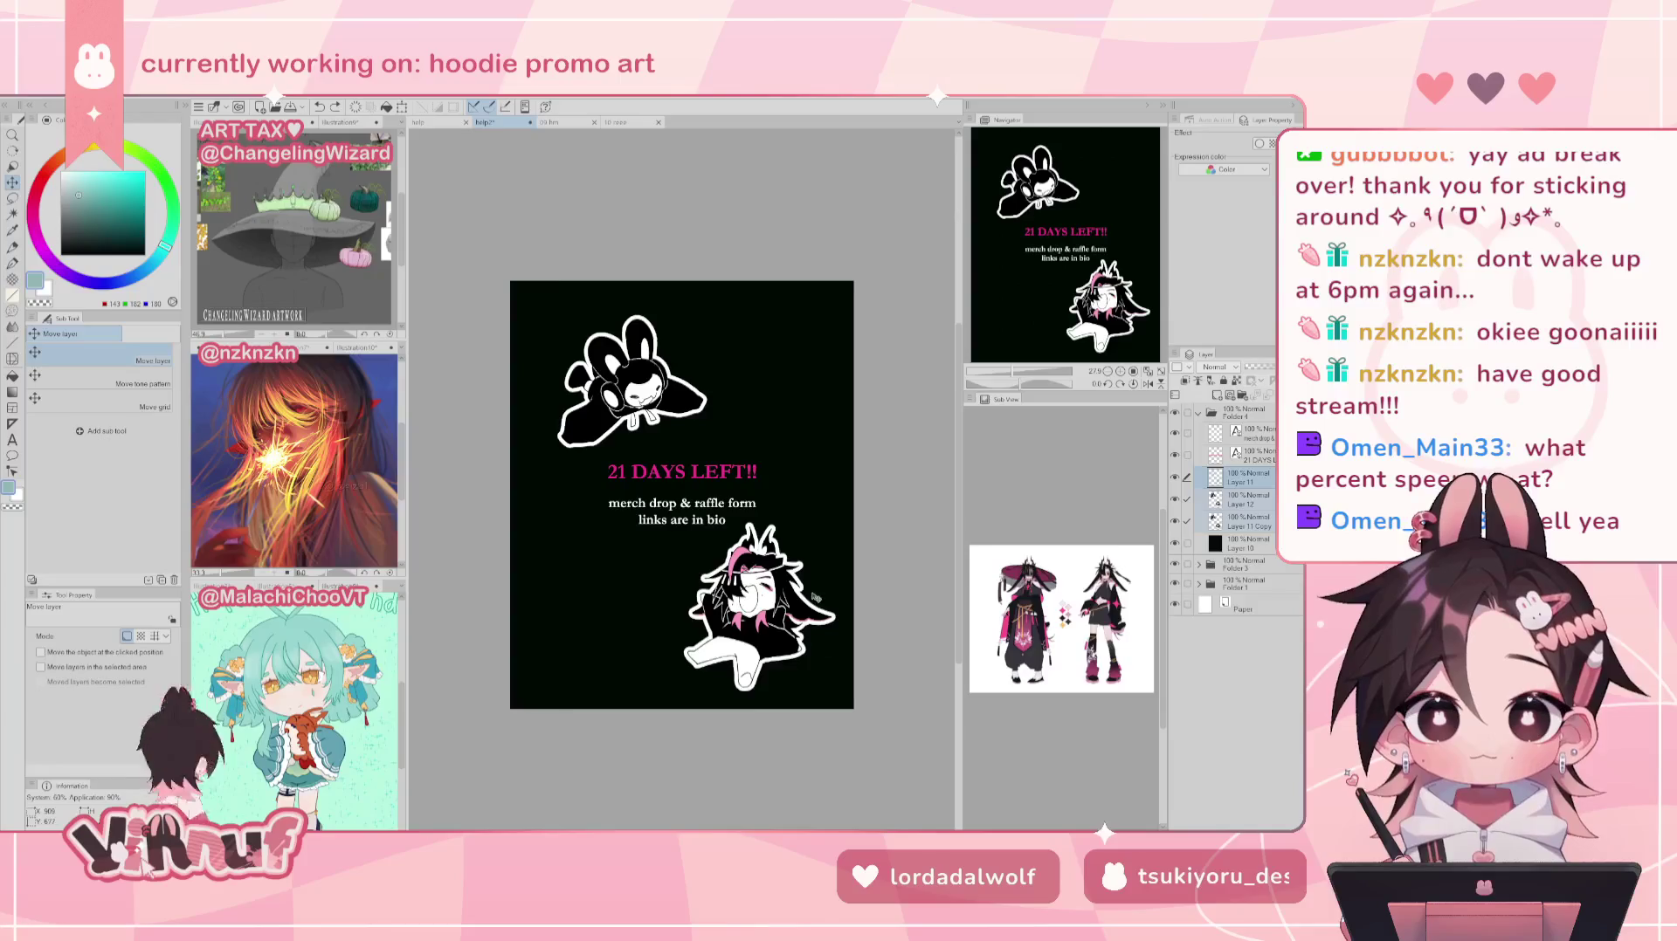
drag(825, 614, 828, 617)
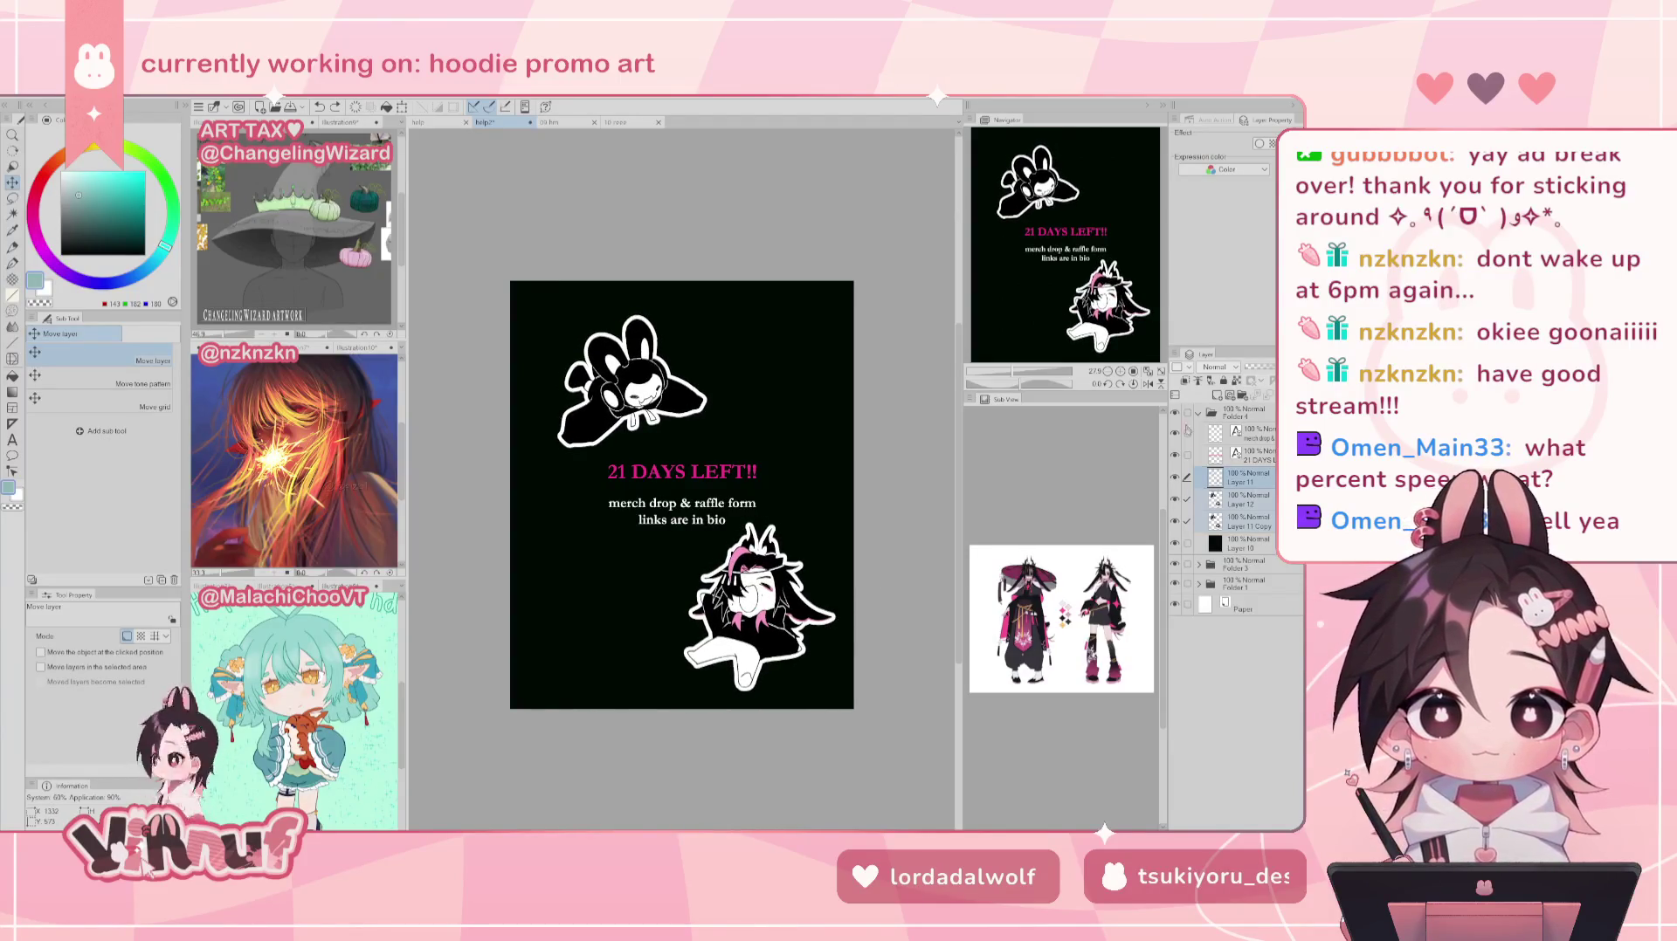
drag(594, 282, 524, 471)
mouse_move(634, 384)
mouse_down()
mouse_move(618, 399)
mouse_move(632, 387)
mouse_up()
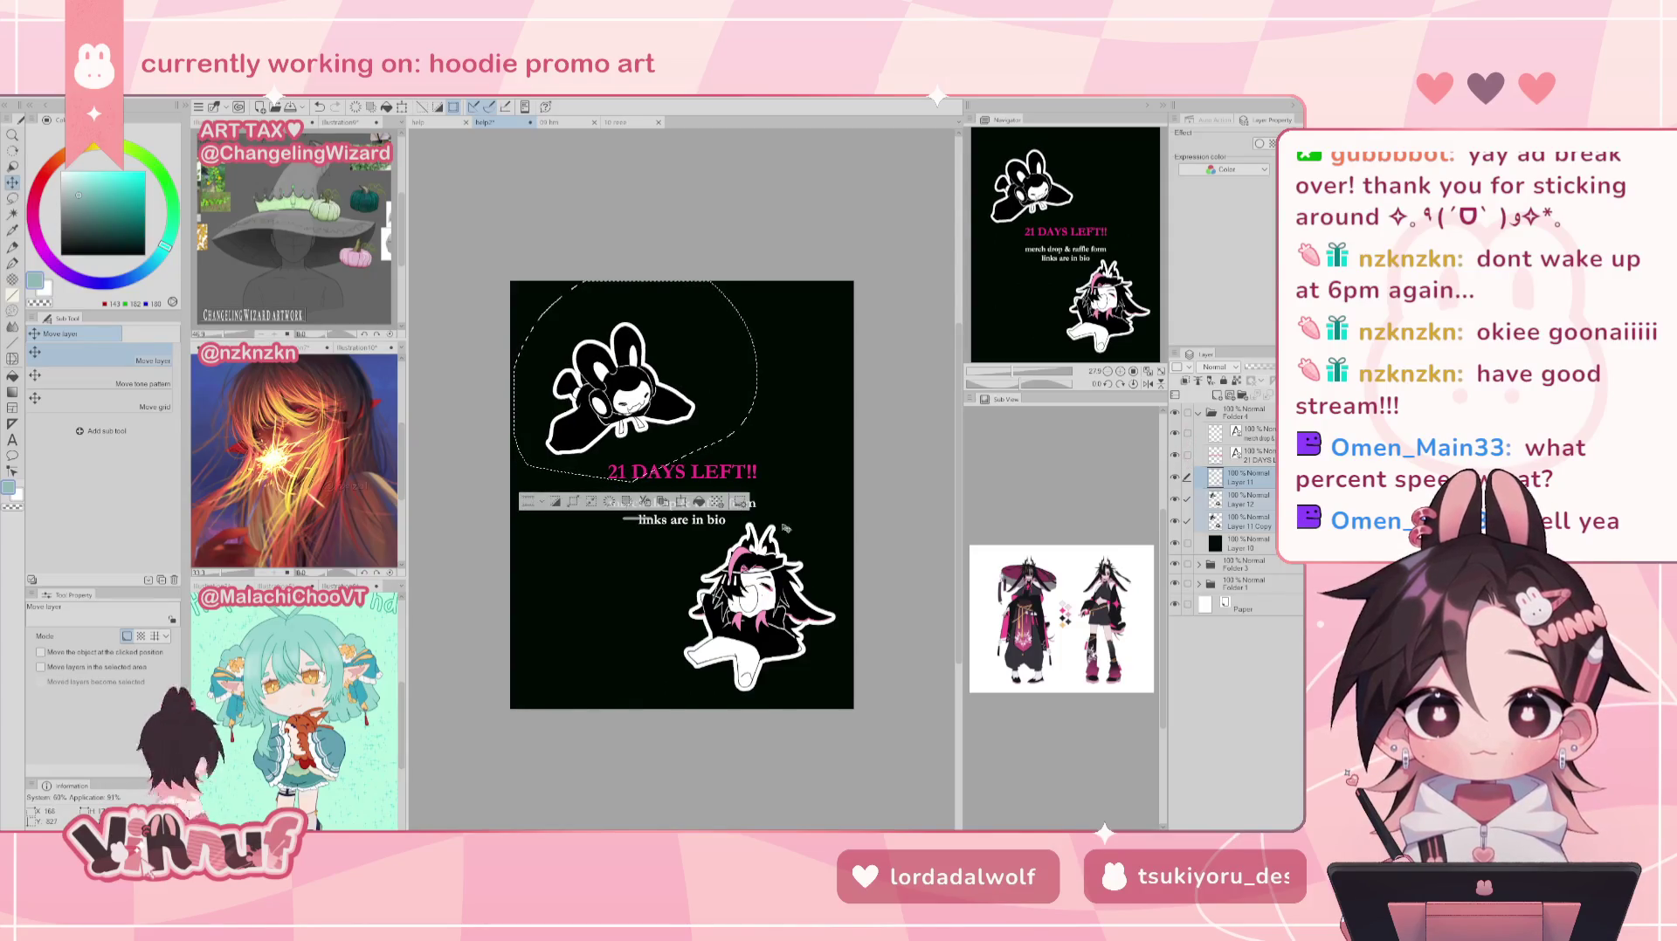
key(ctrl+d)
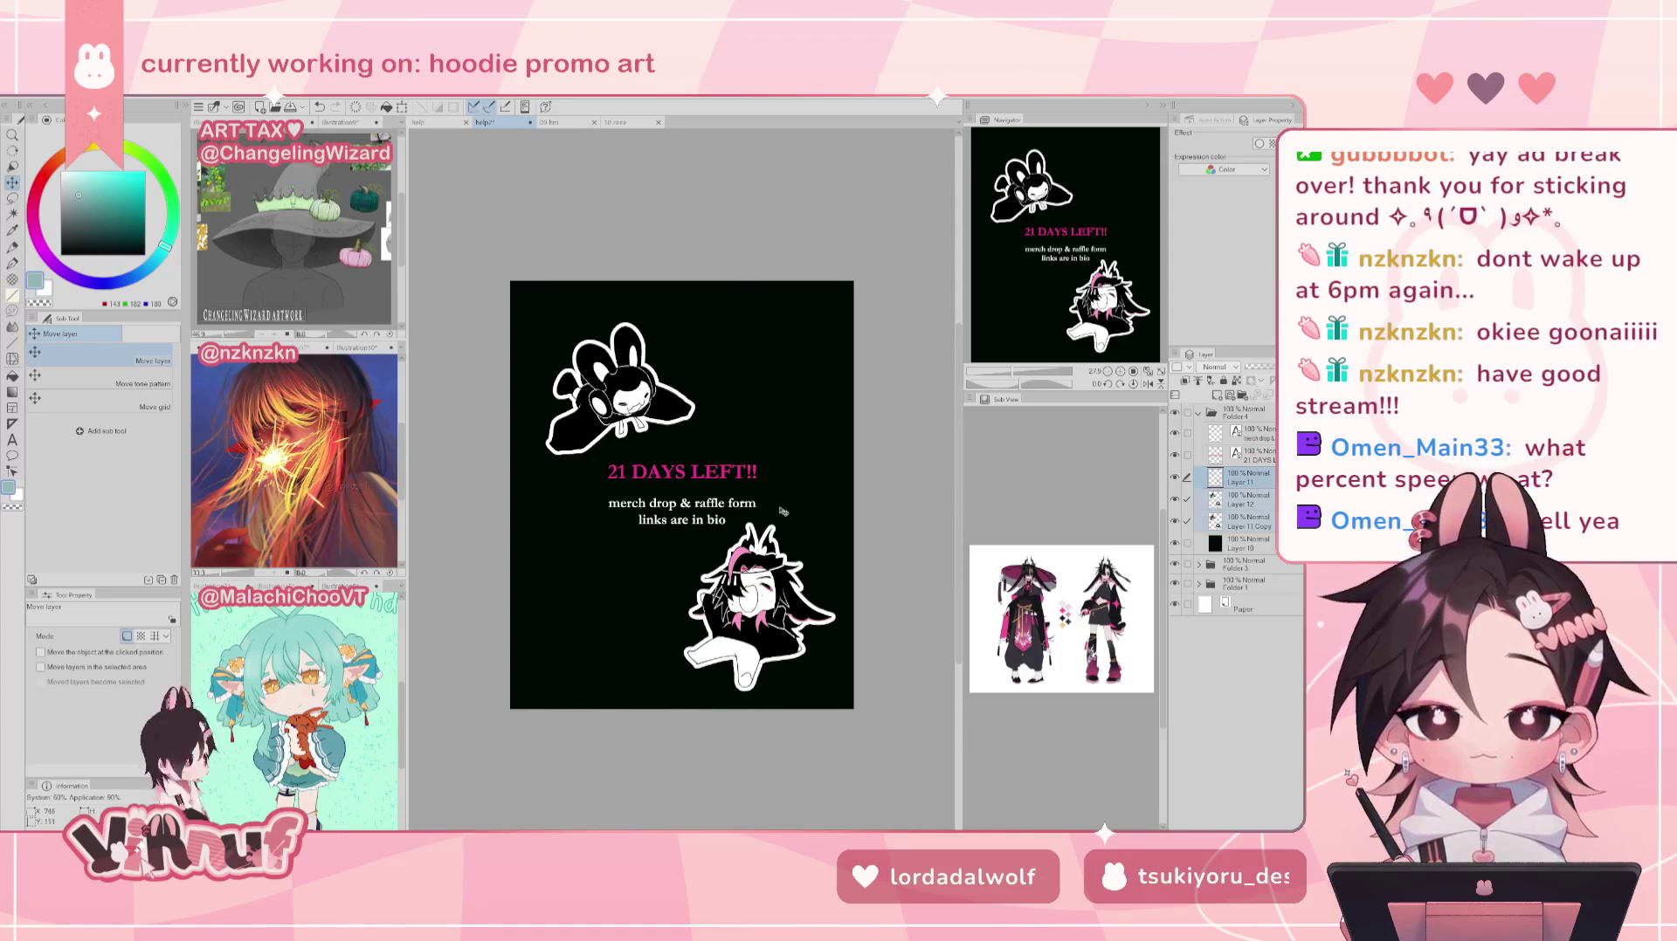
Step: Lasso the lower-right character and move it down a little, then undo
key(m)
drag(844, 507, 845, 509)
key(k)
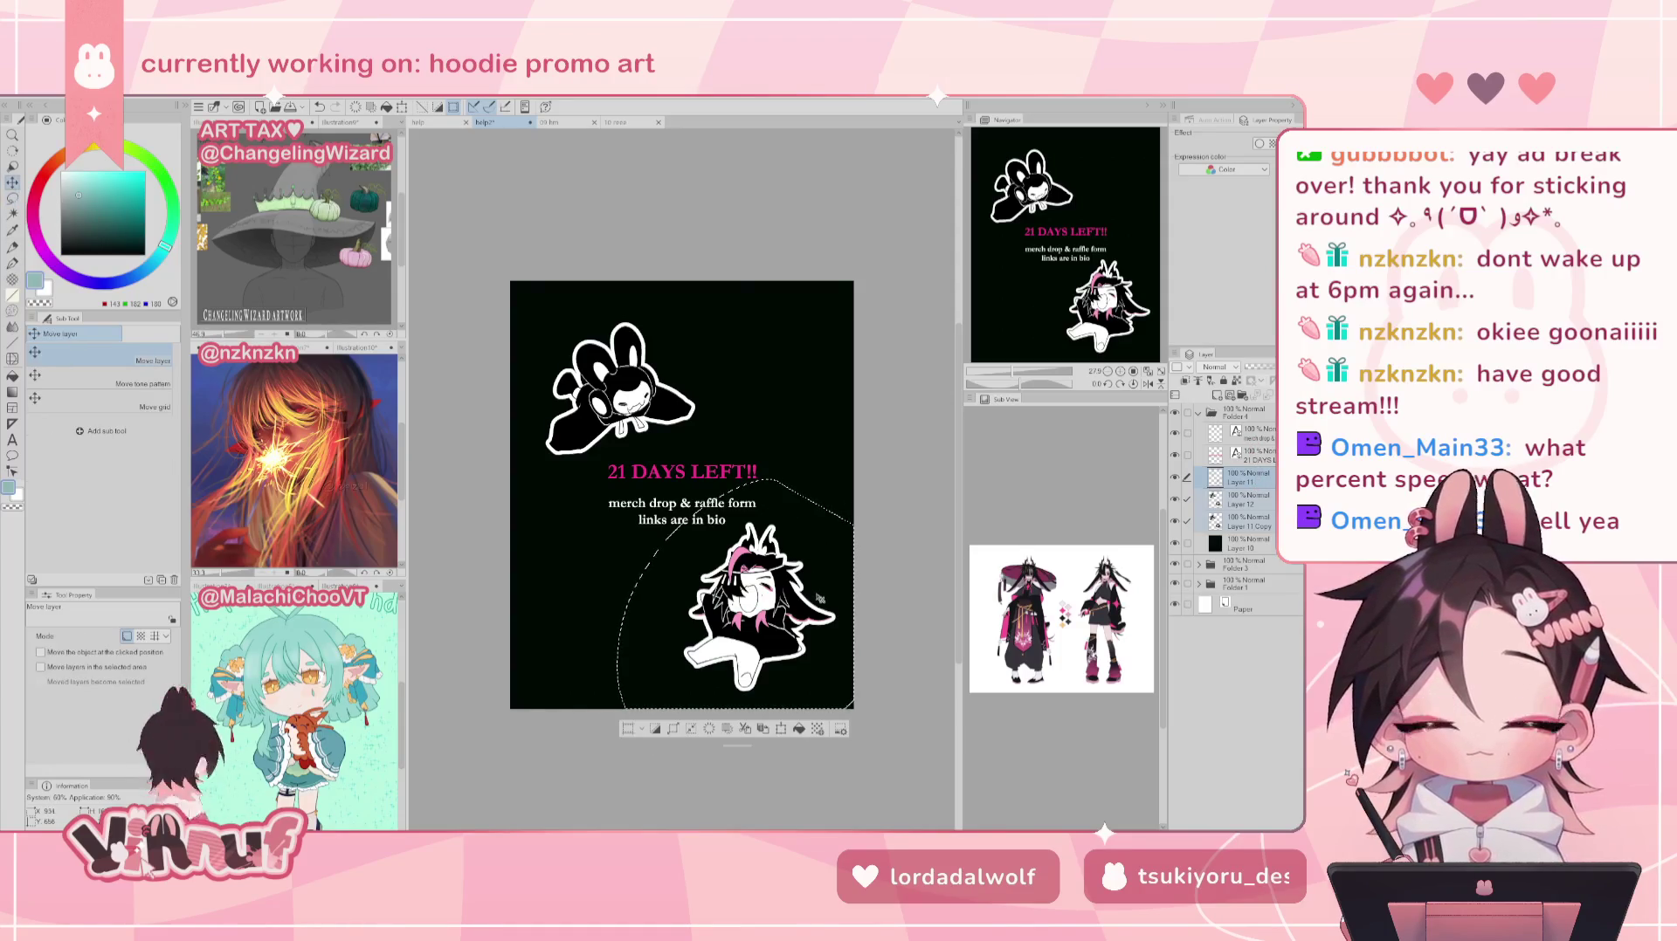
drag(817, 601, 825, 593)
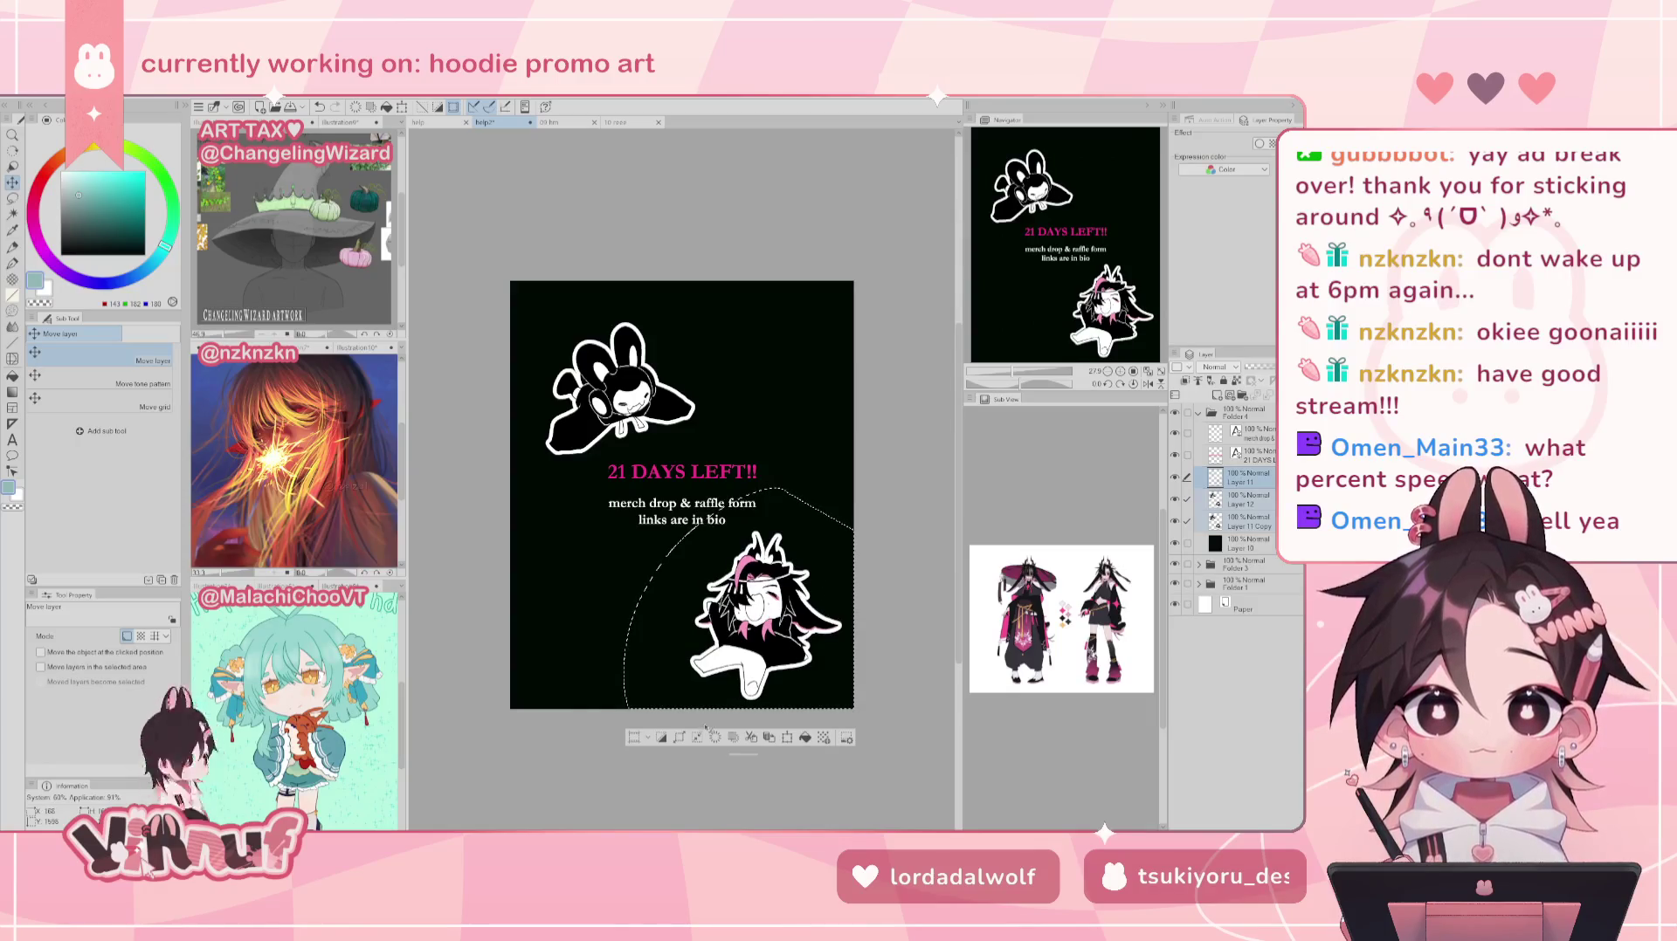
key(ctrl+z)
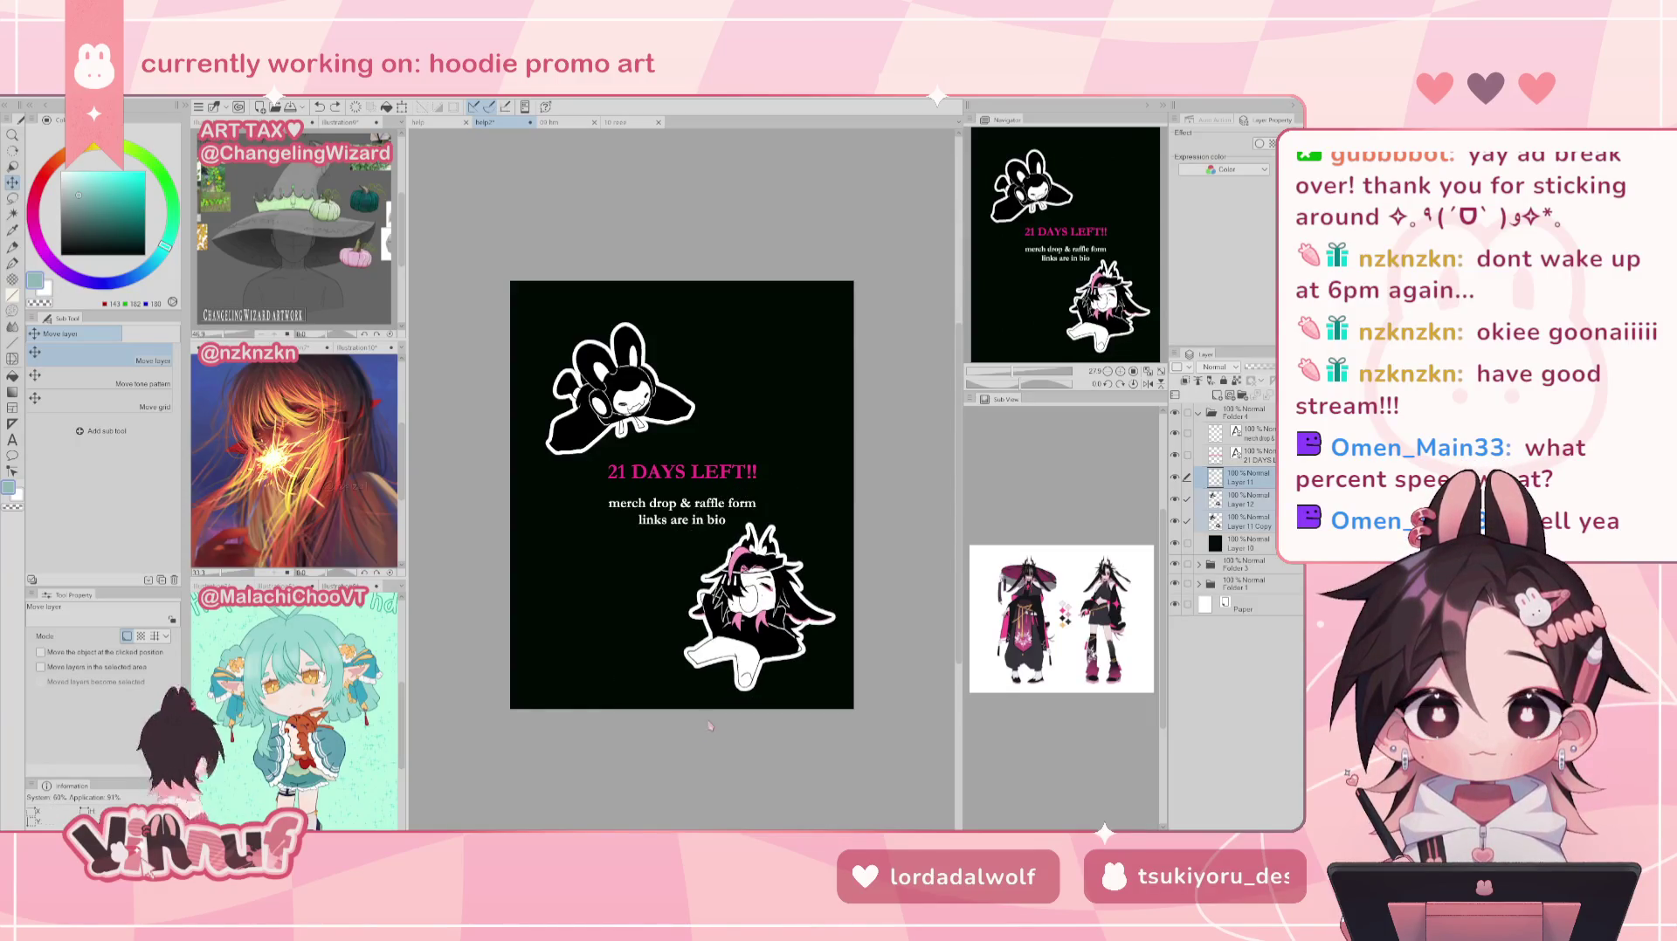
key(ctrl+t)
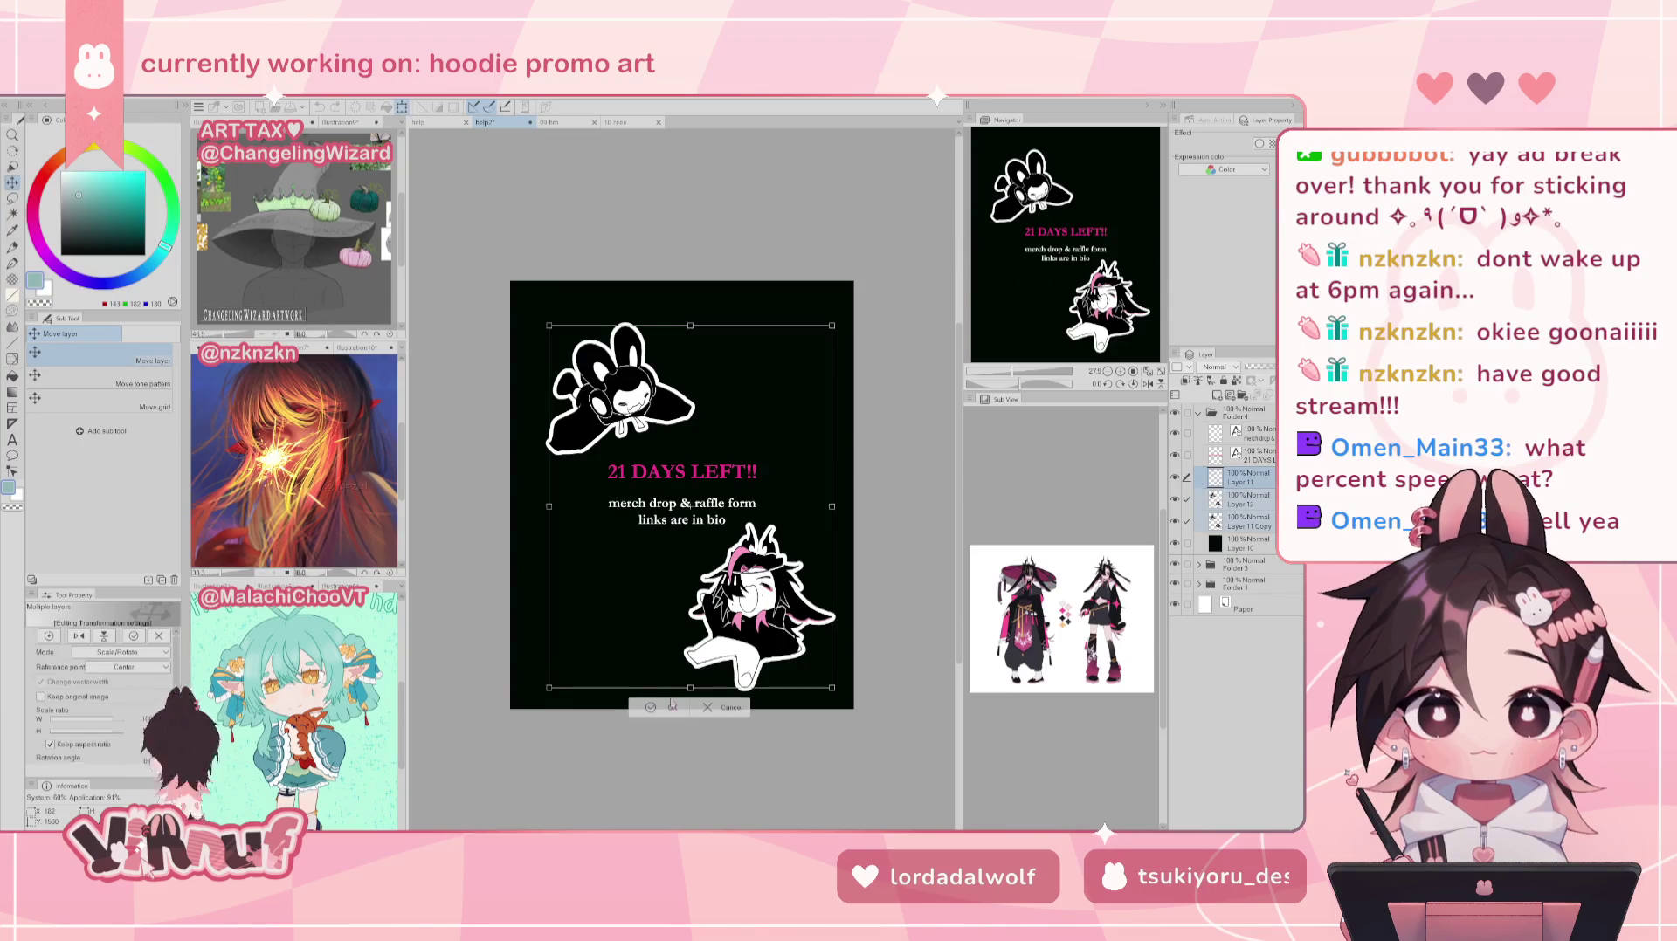
Step: Scale both artworks down and move the character to the bottom centre
drag(691, 693, 690, 625)
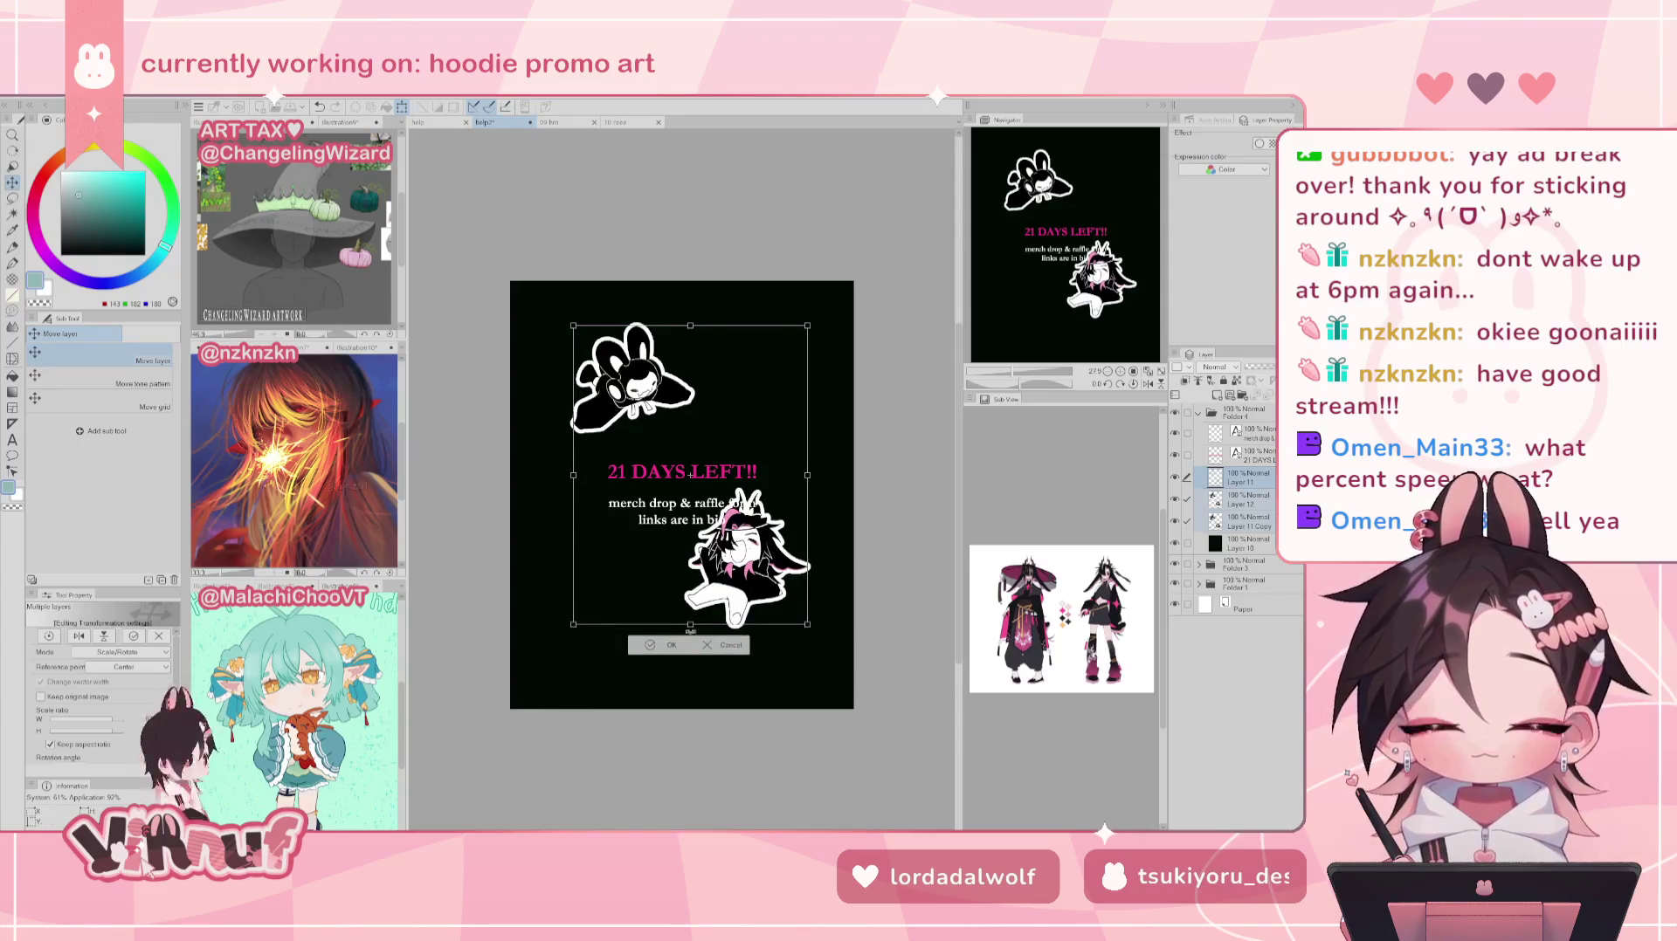
click(669, 651)
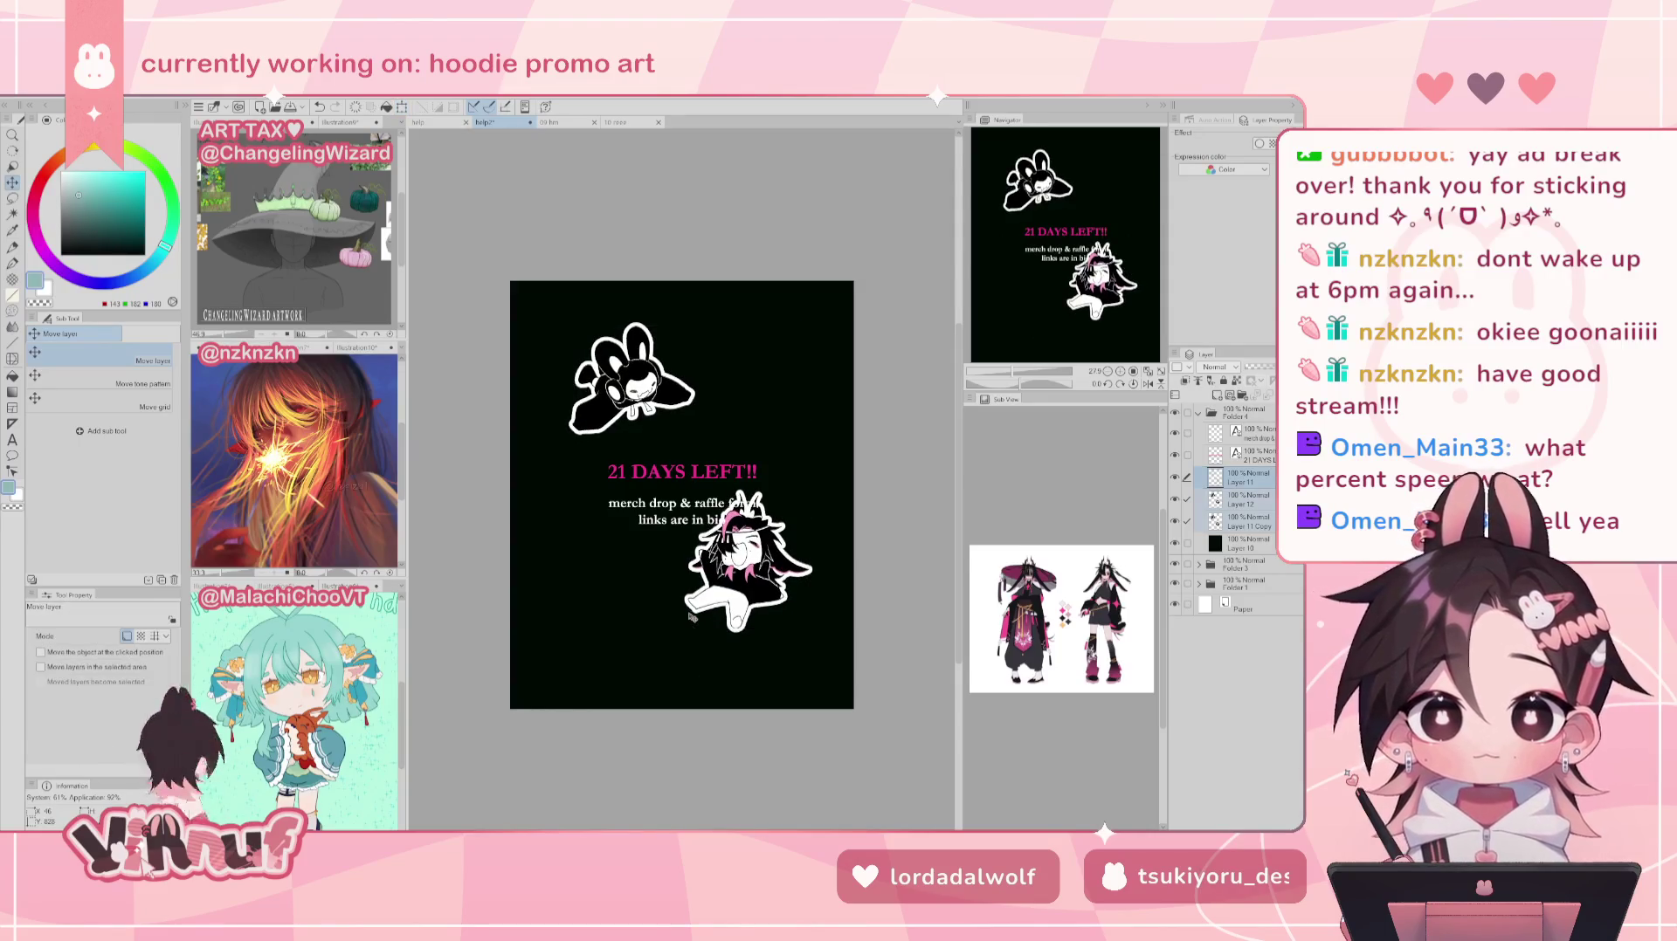
drag(775, 509, 744, 538)
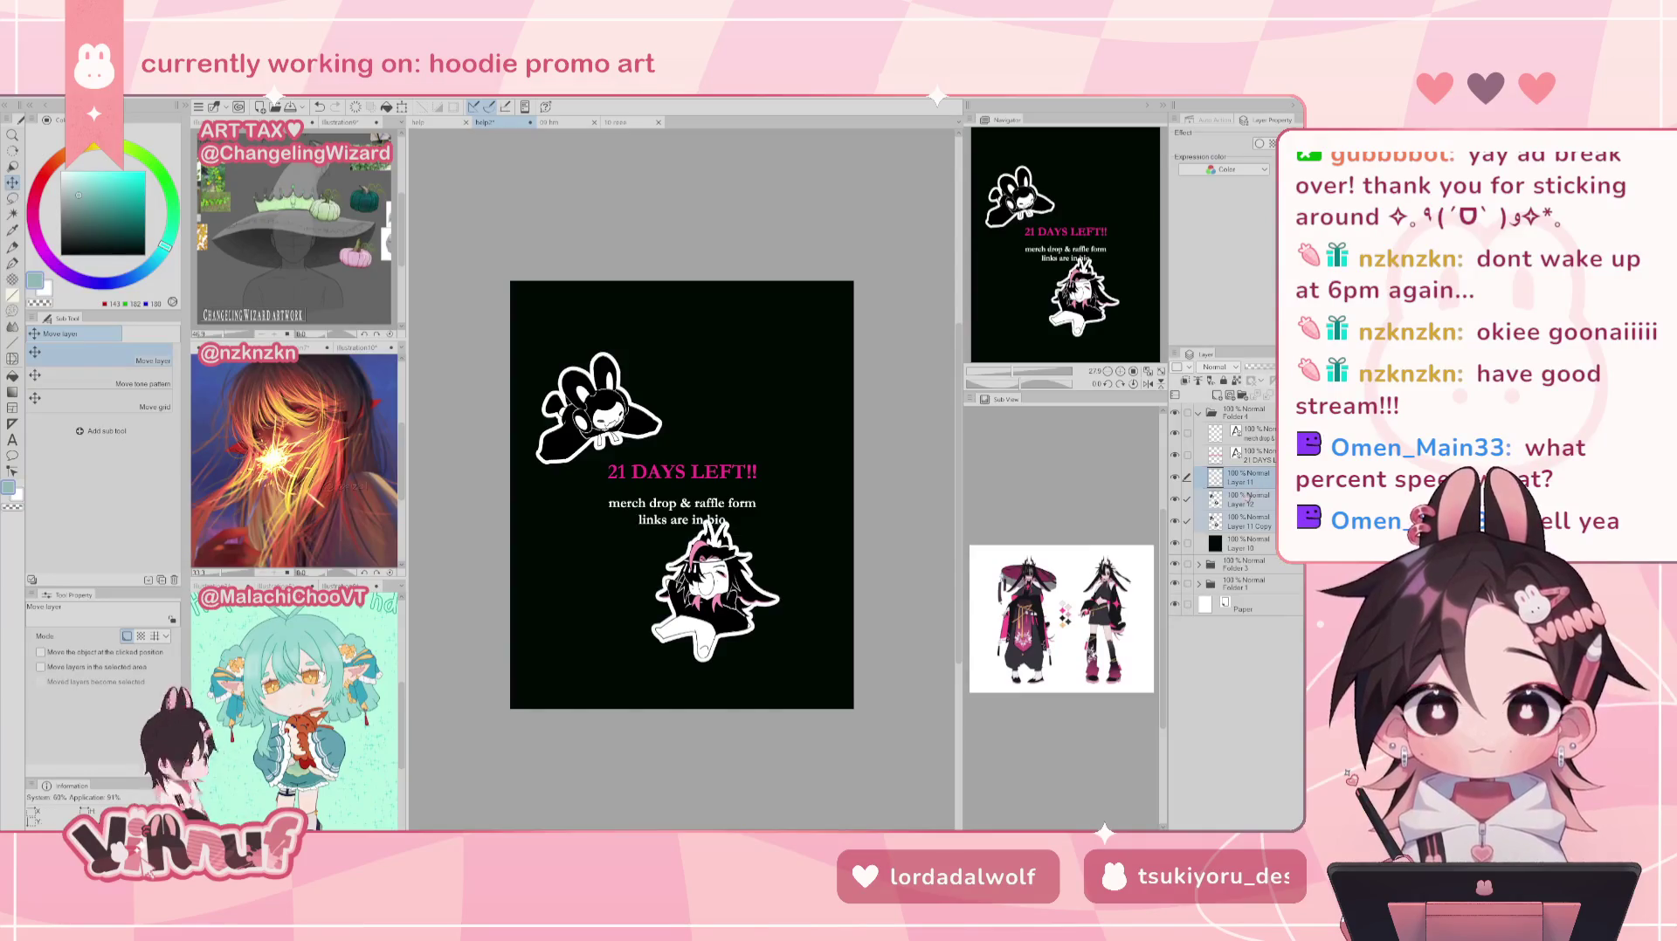
drag(647, 498, 725, 465)
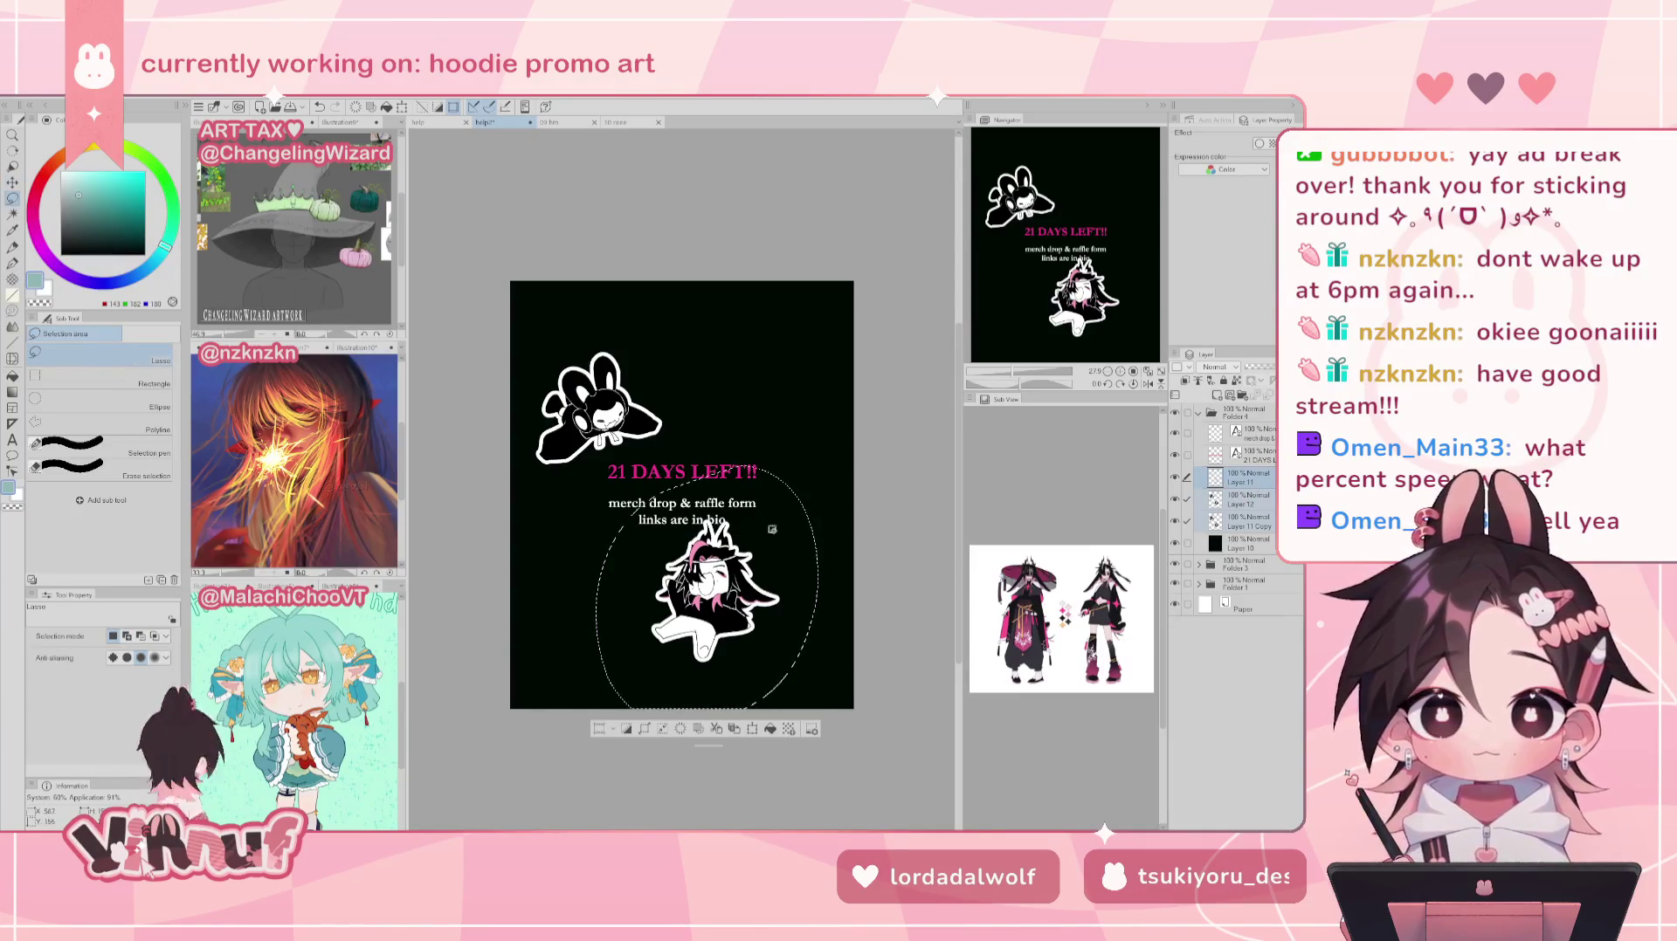
drag(734, 597, 801, 583)
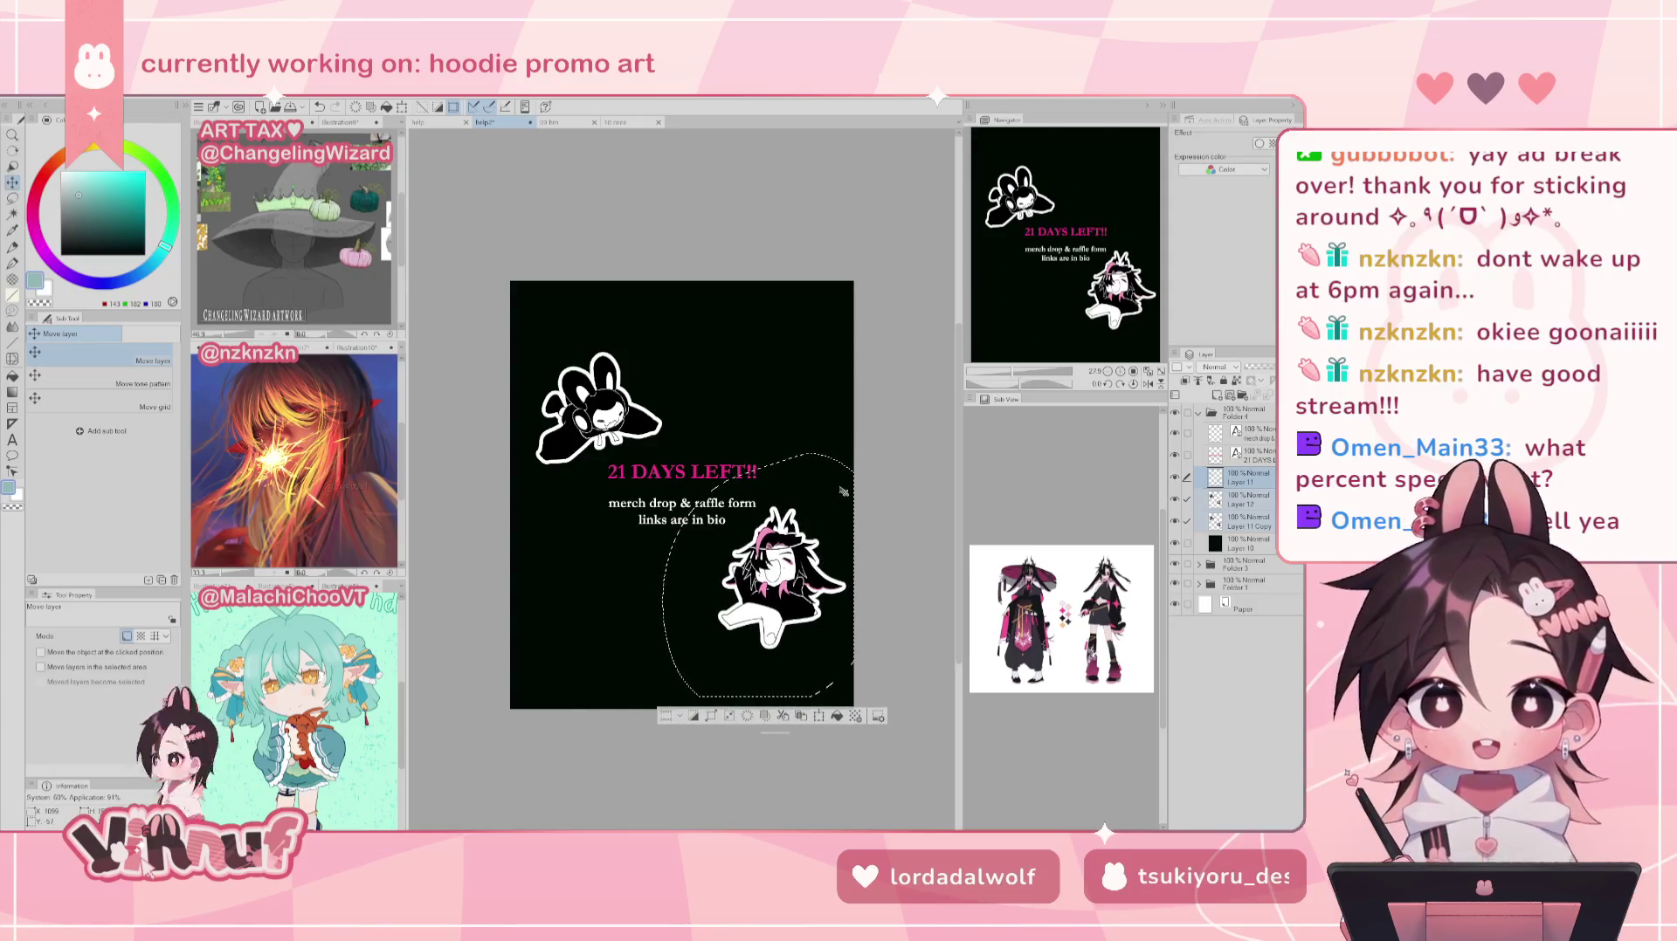
key(ctrl+d)
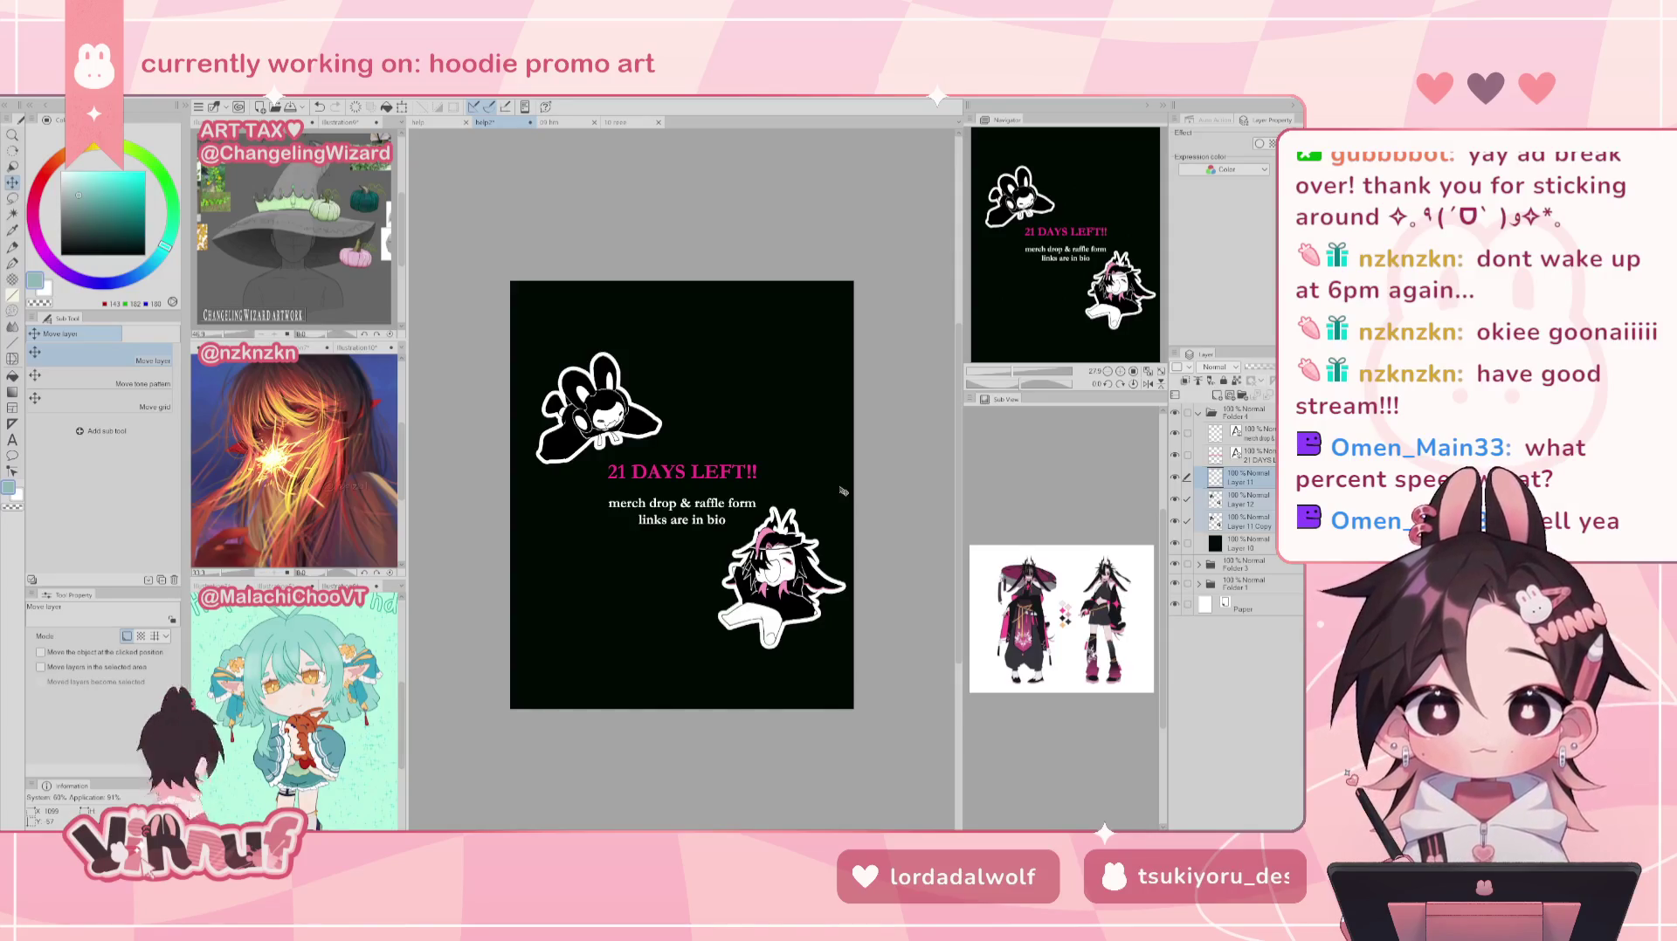
drag(664, 454, 884, 707)
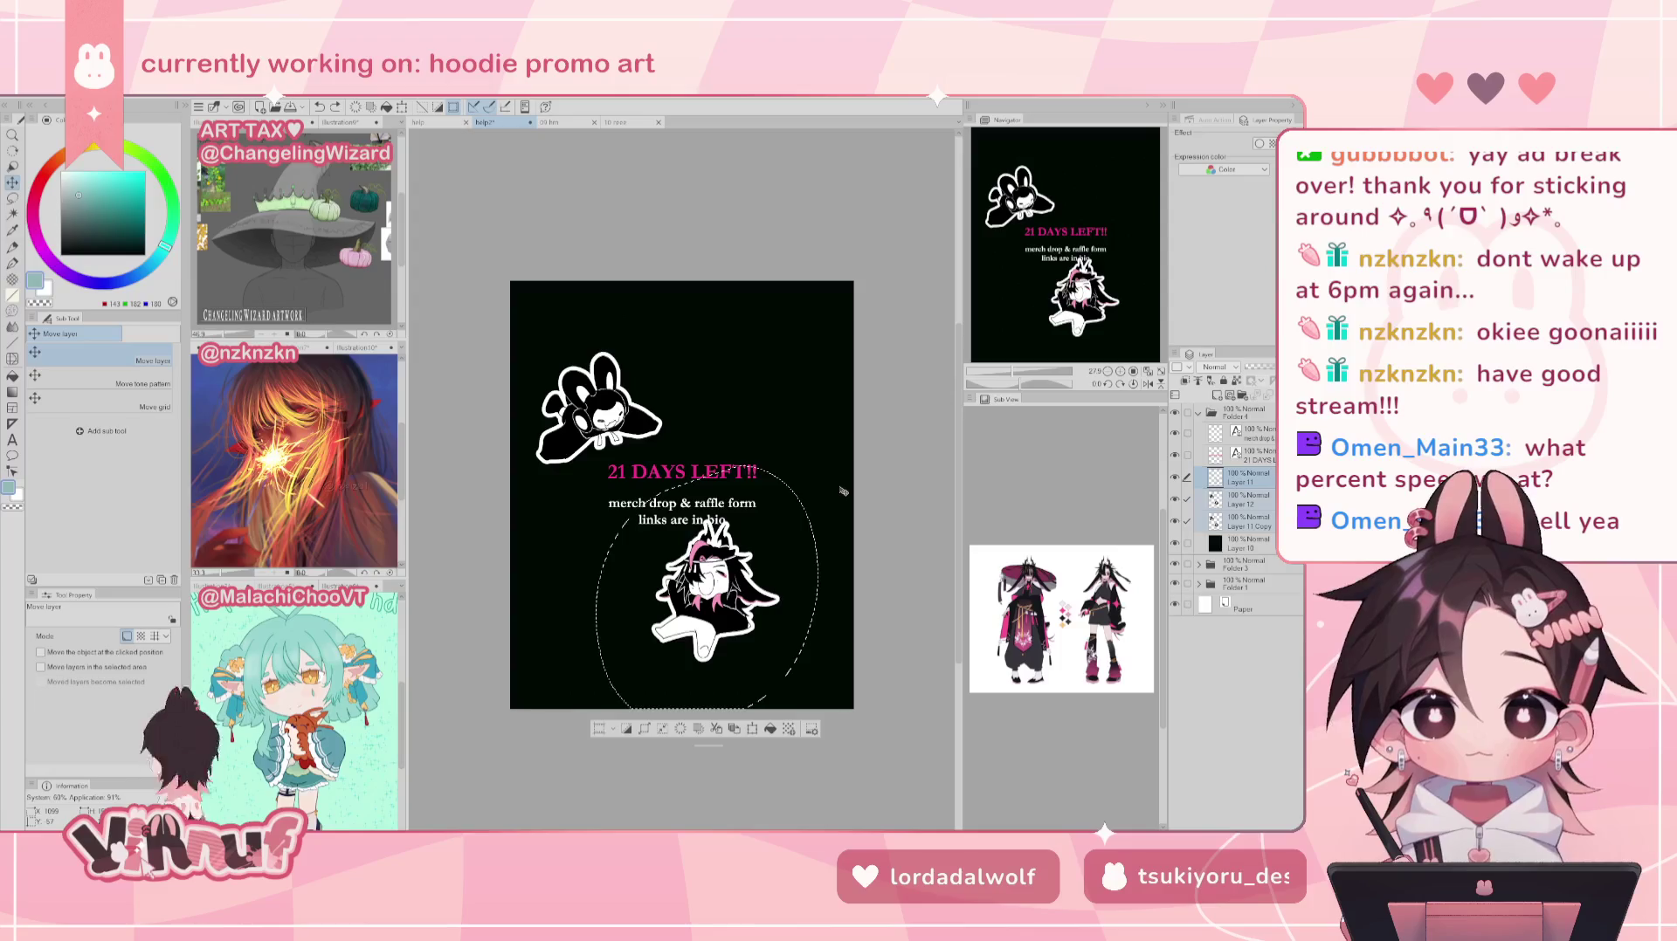
drag(782, 577, 686, 613)
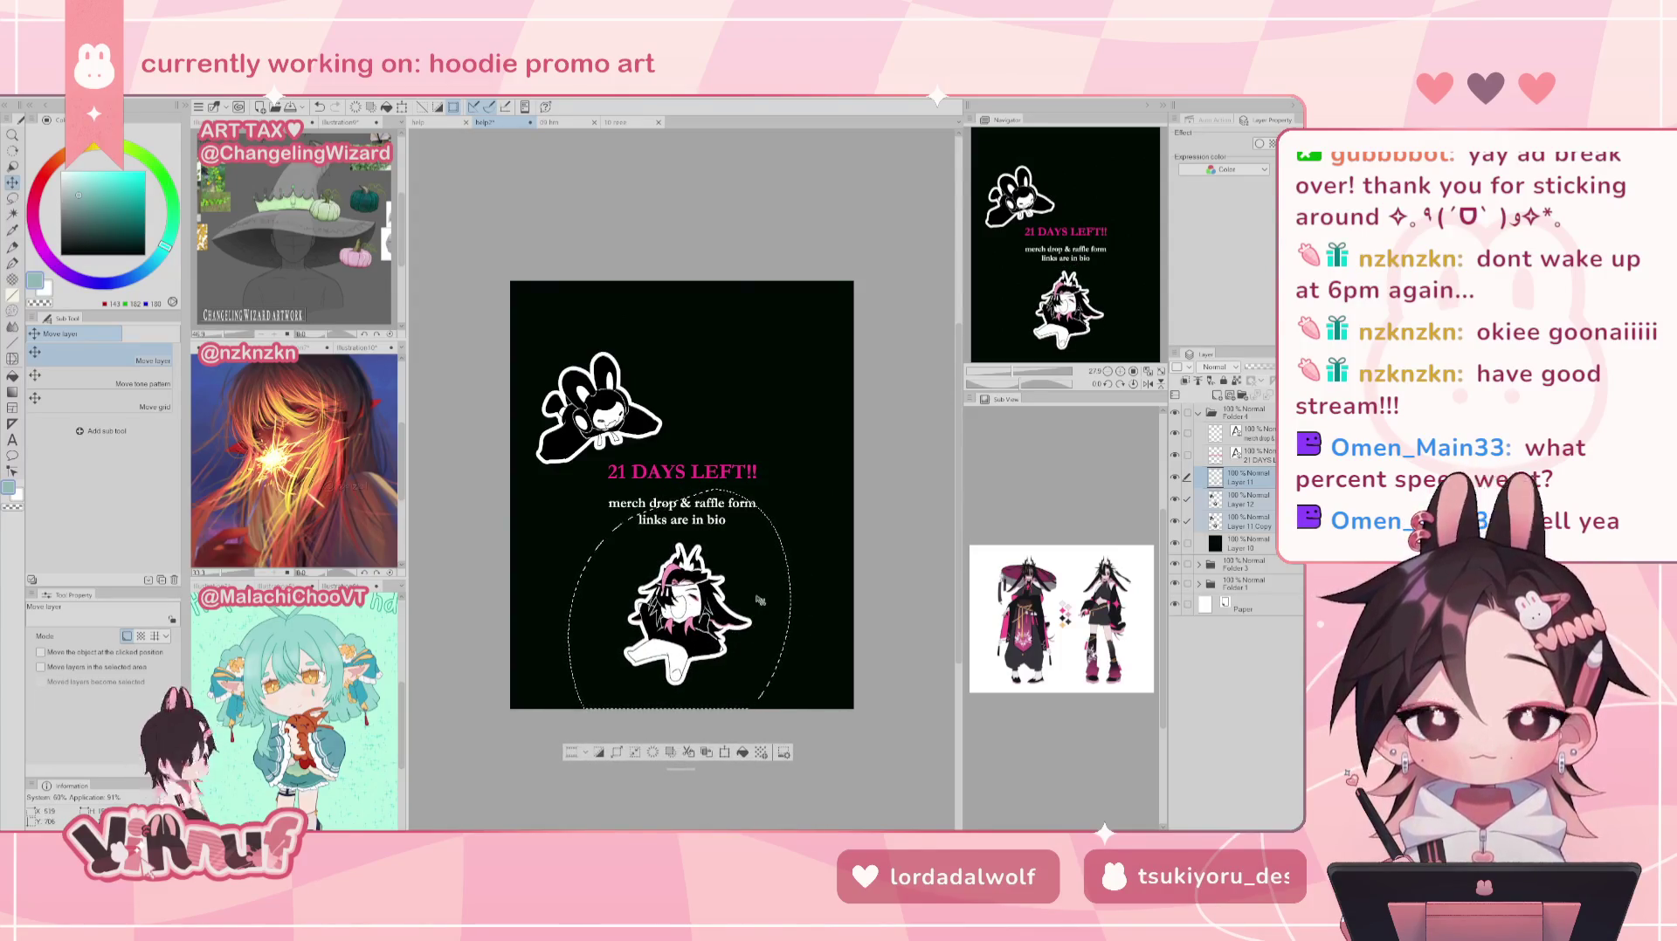
Step: Lasso the bunny and move it to the top centre, raising it slightly
key(m)
drag(535, 339, 545, 332)
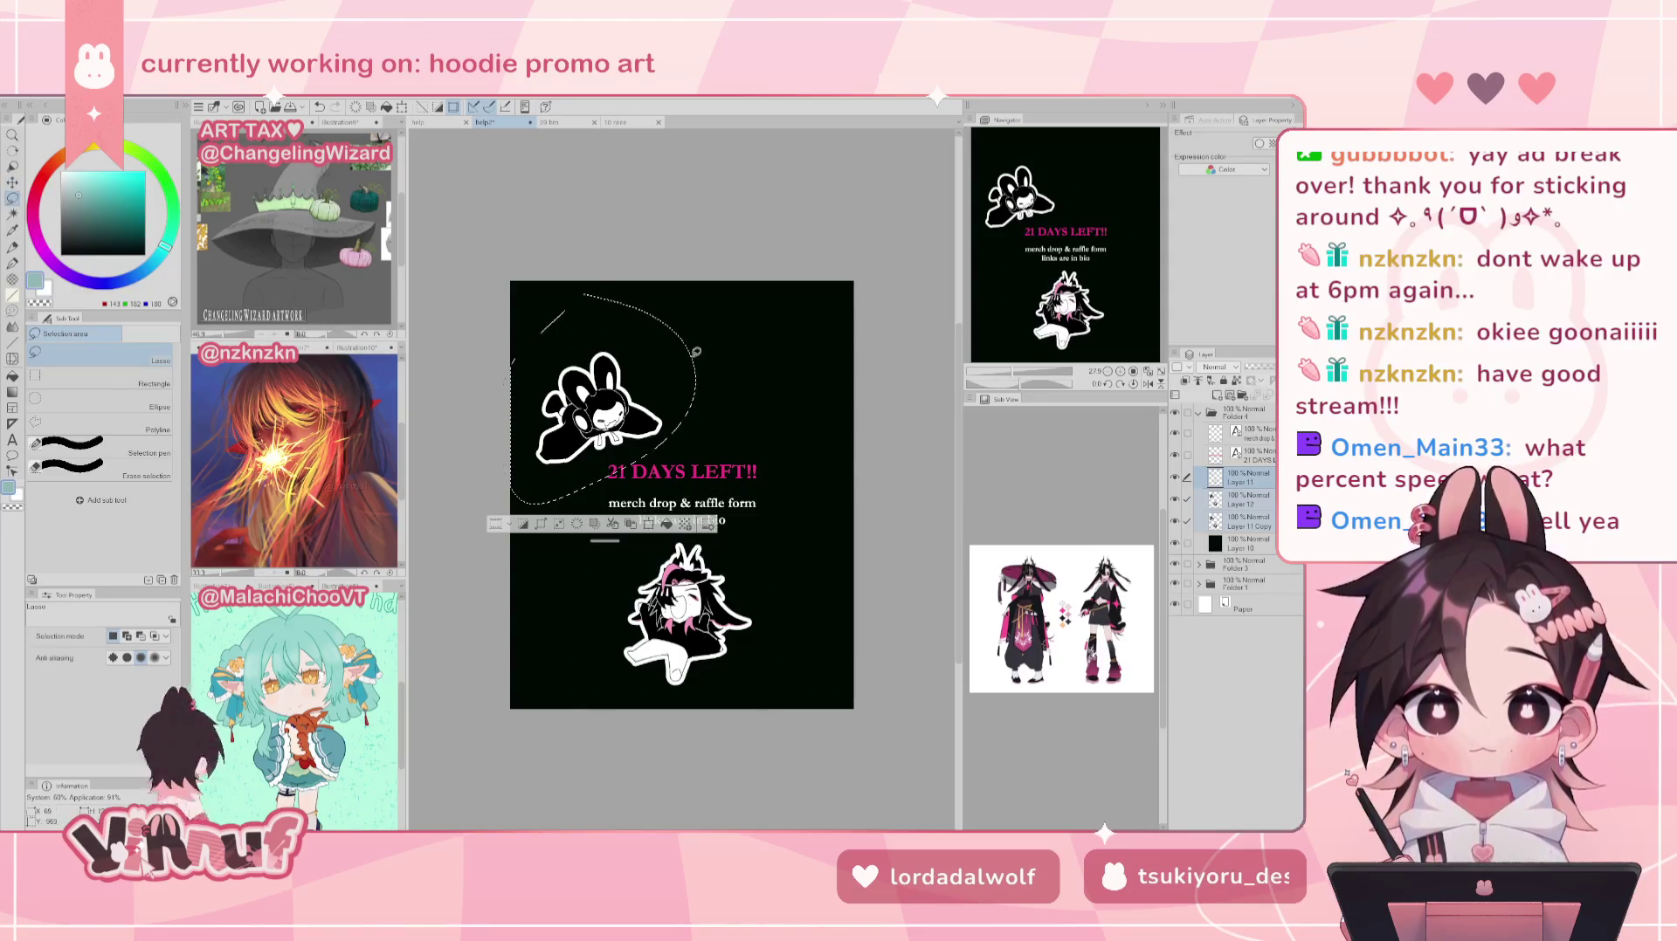
key(k)
drag(662, 368, 736, 341)
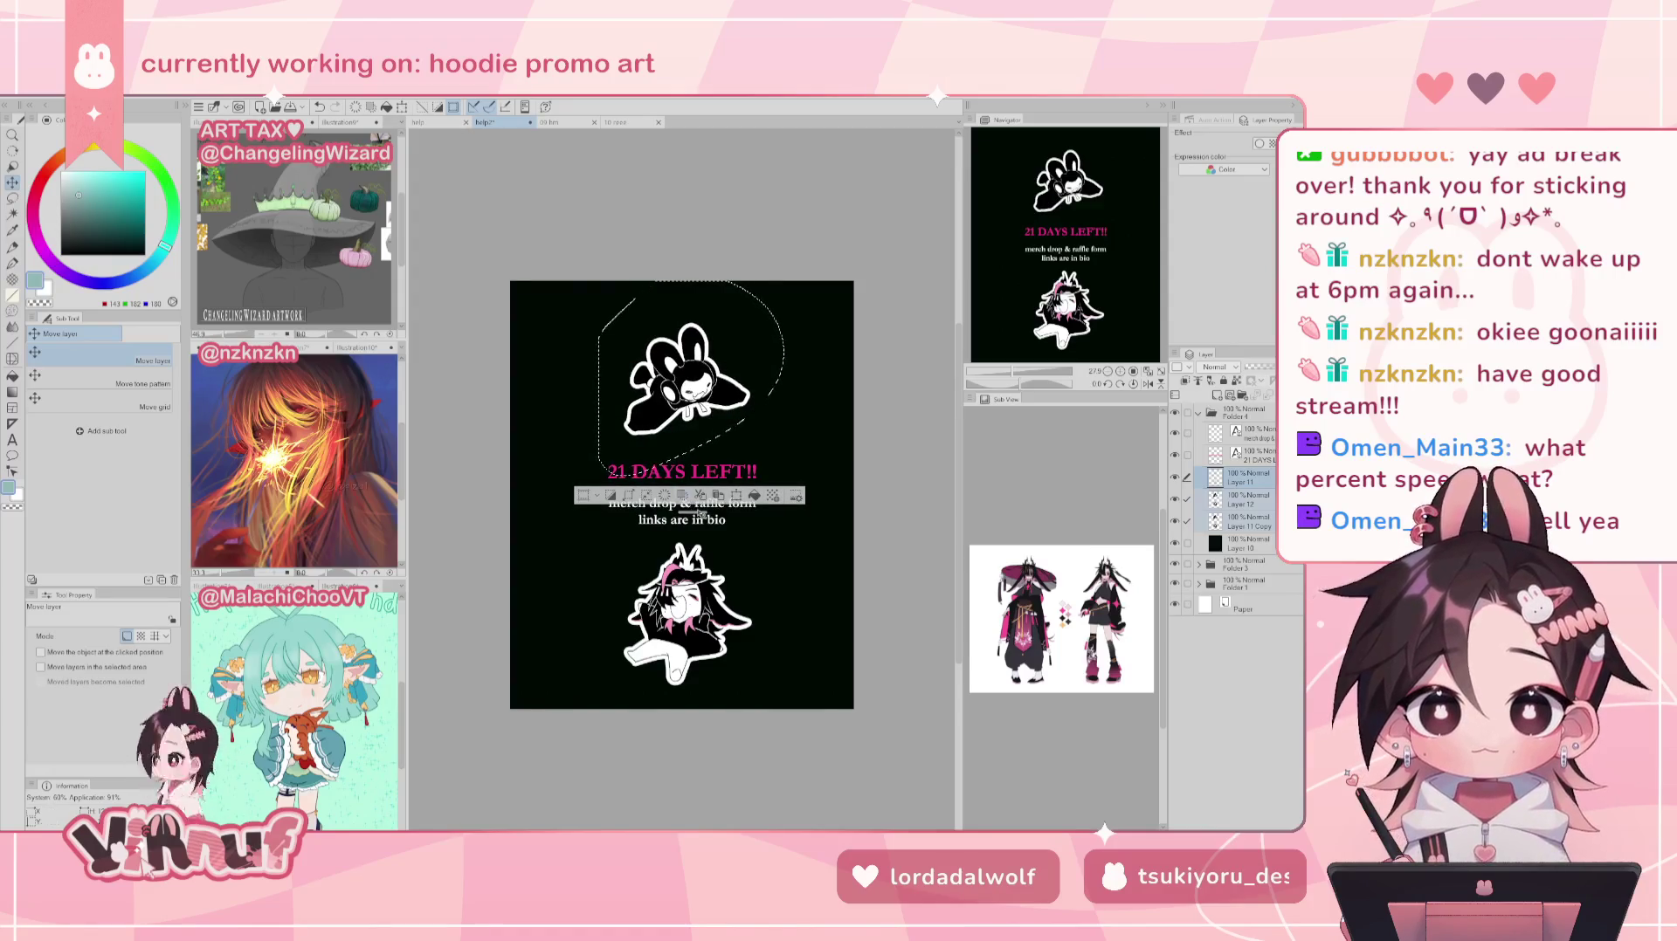
key(ctrl+d)
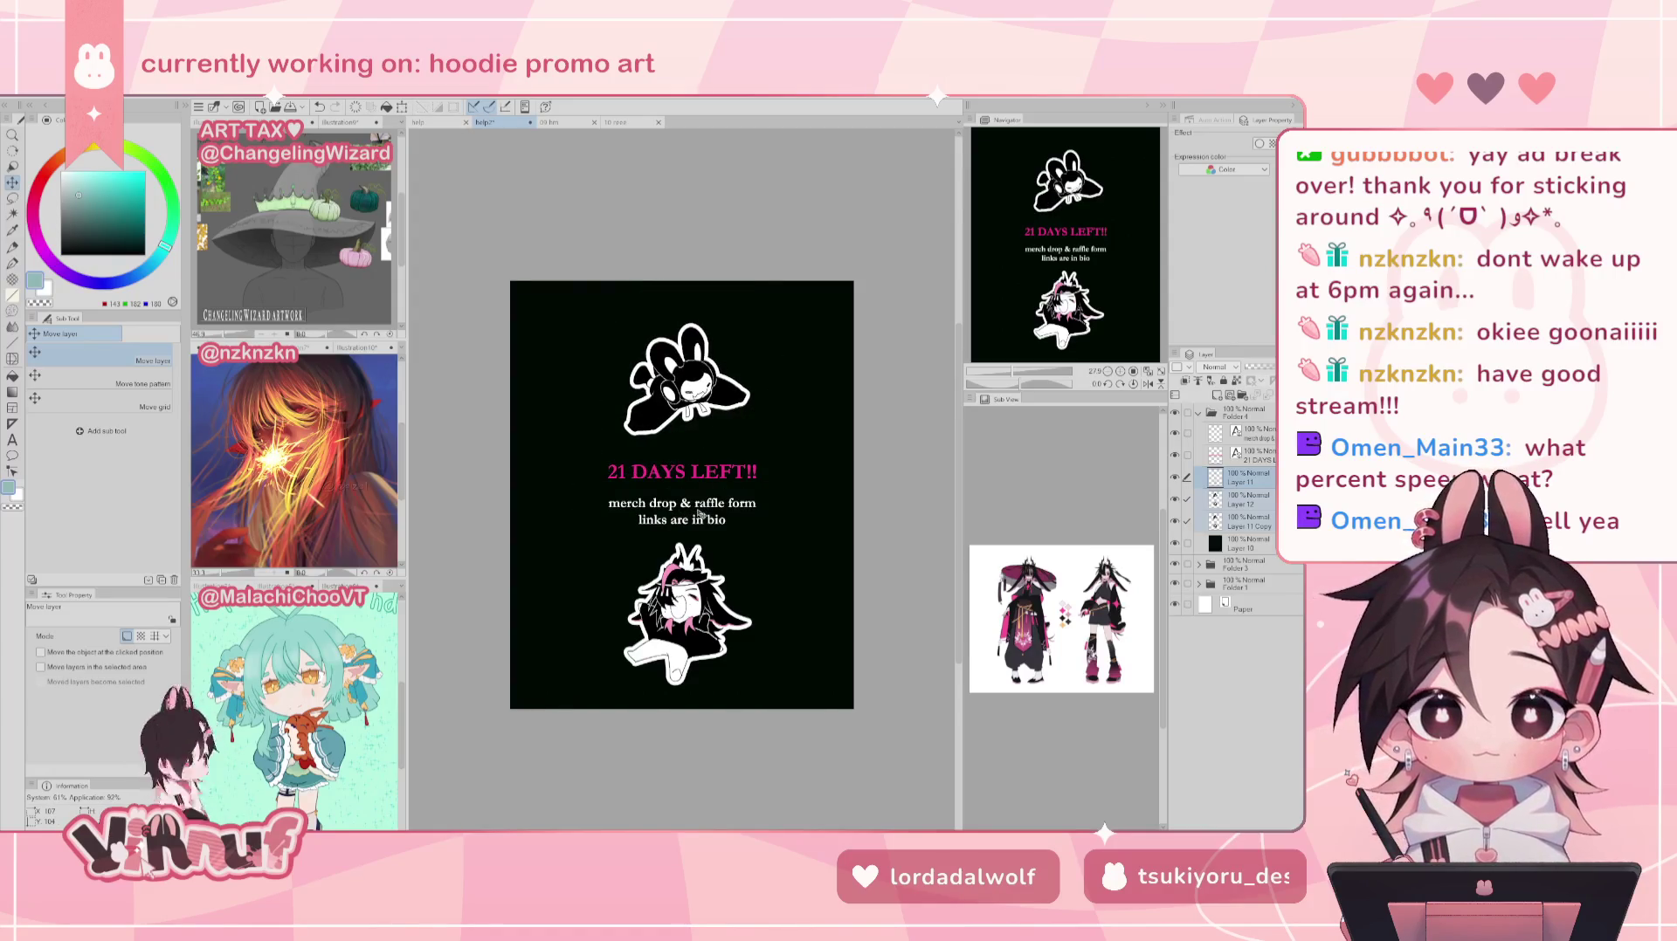
key(ctrl+z)
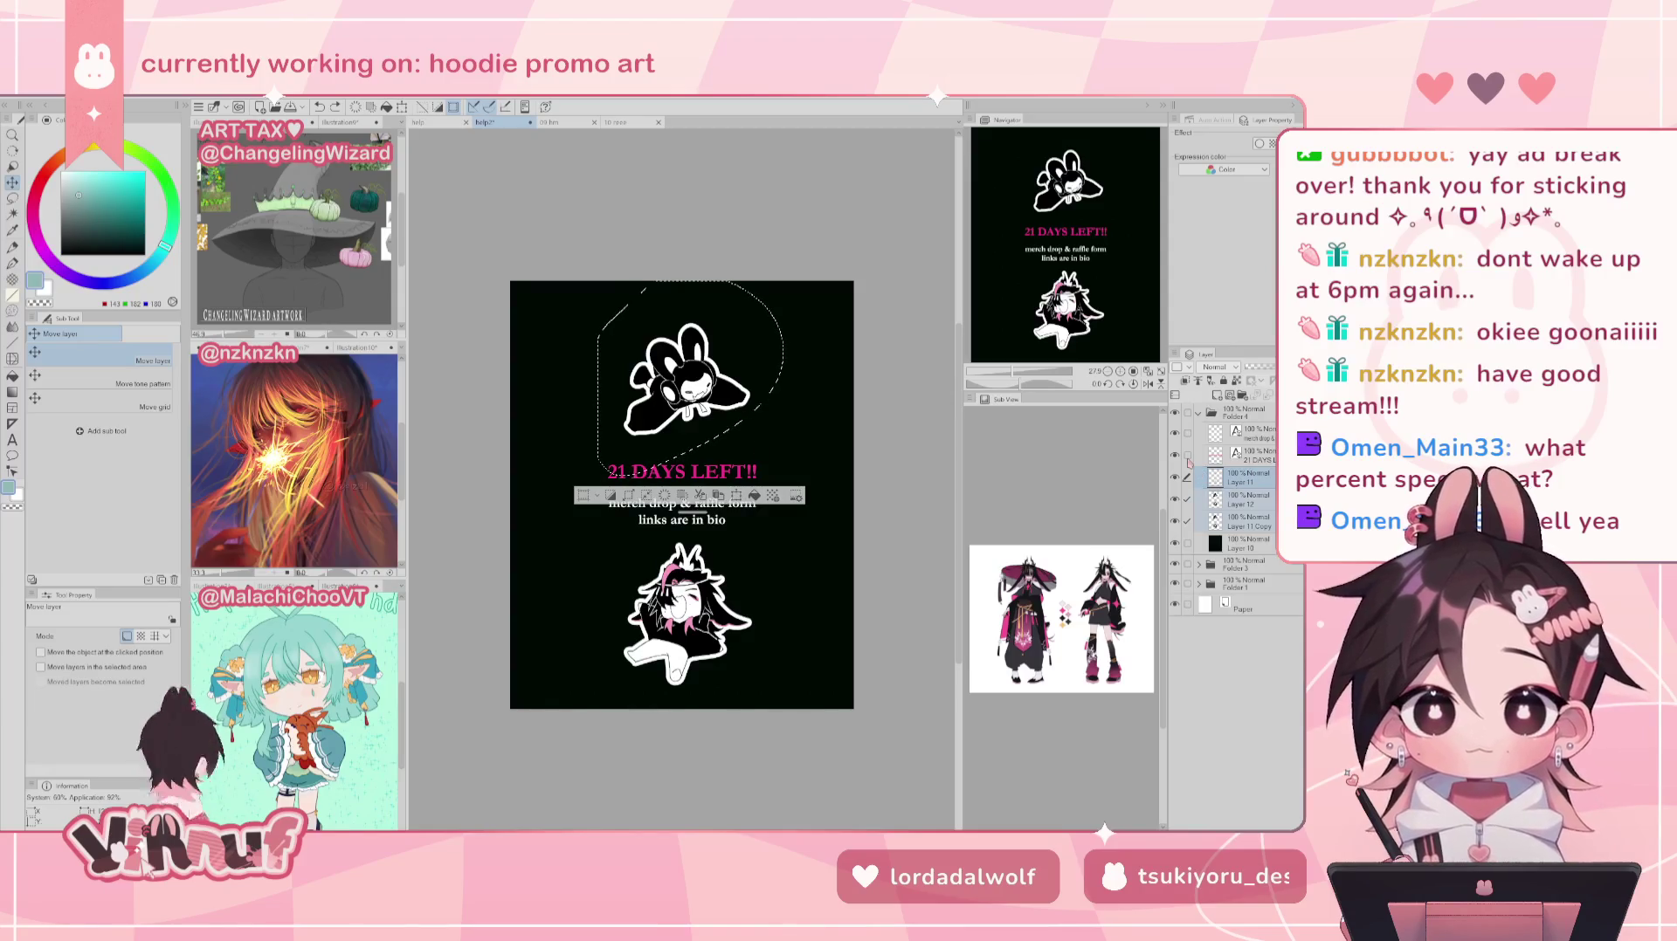
drag(732, 393, 732, 378)
key(ctrl+d)
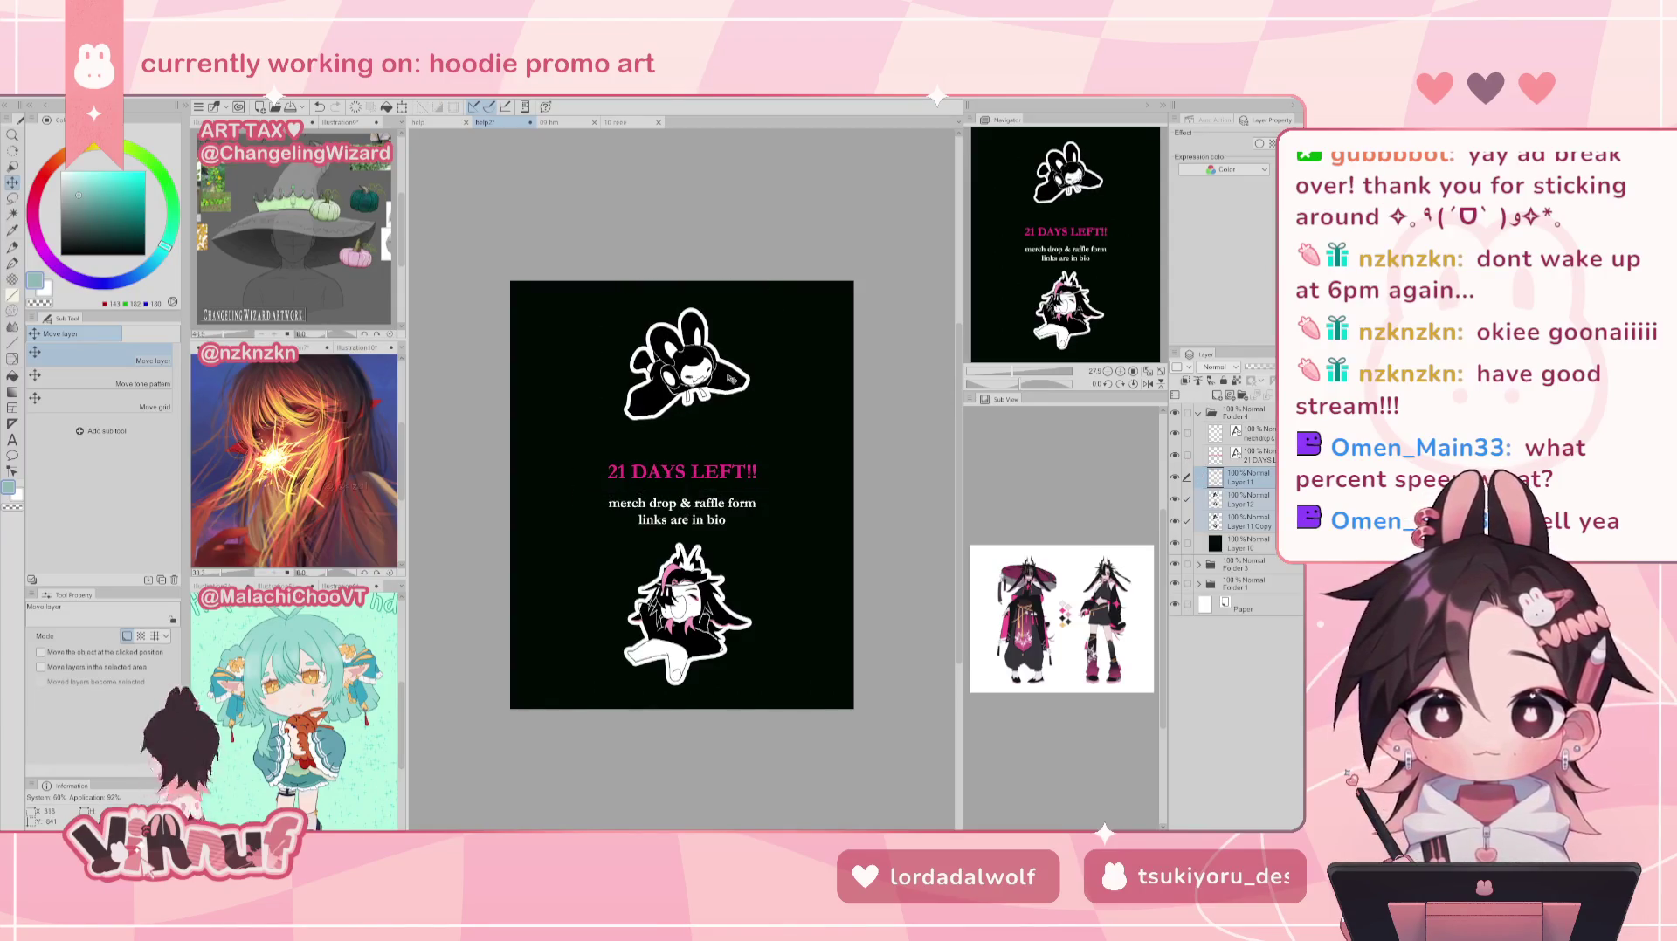
Step: Nudge the 21 DAYS LEFT!! heading and subtext up slightly, then select Layer 10
click(1257, 436)
drag(681, 489, 681, 489)
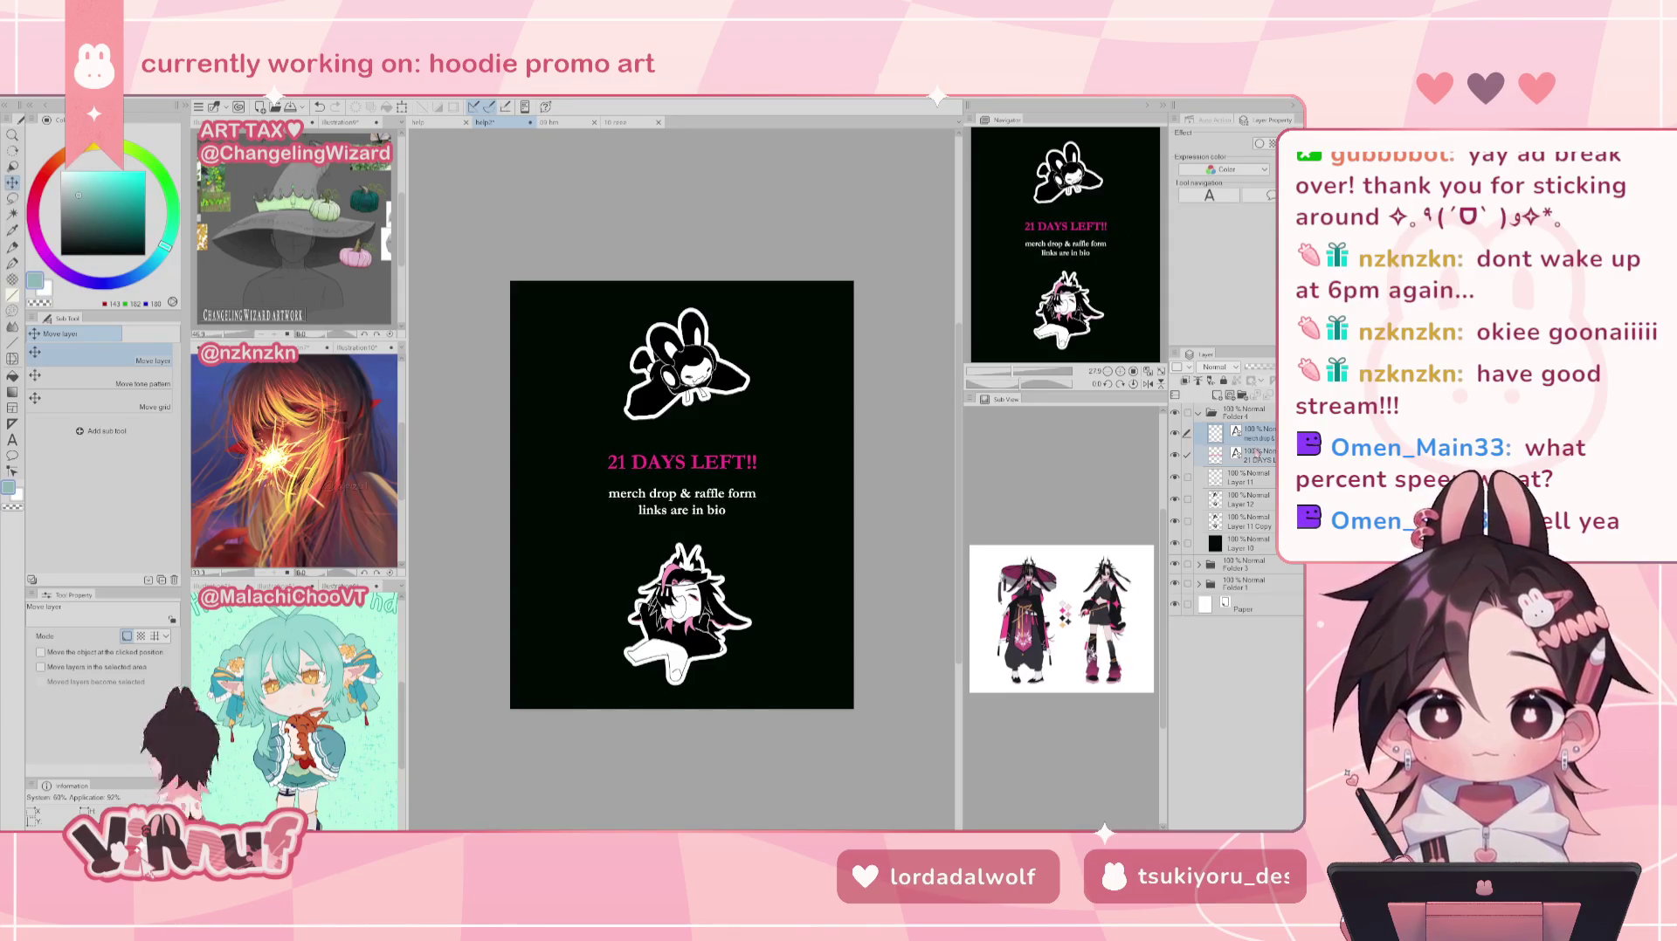
drag(681, 489, 682, 489)
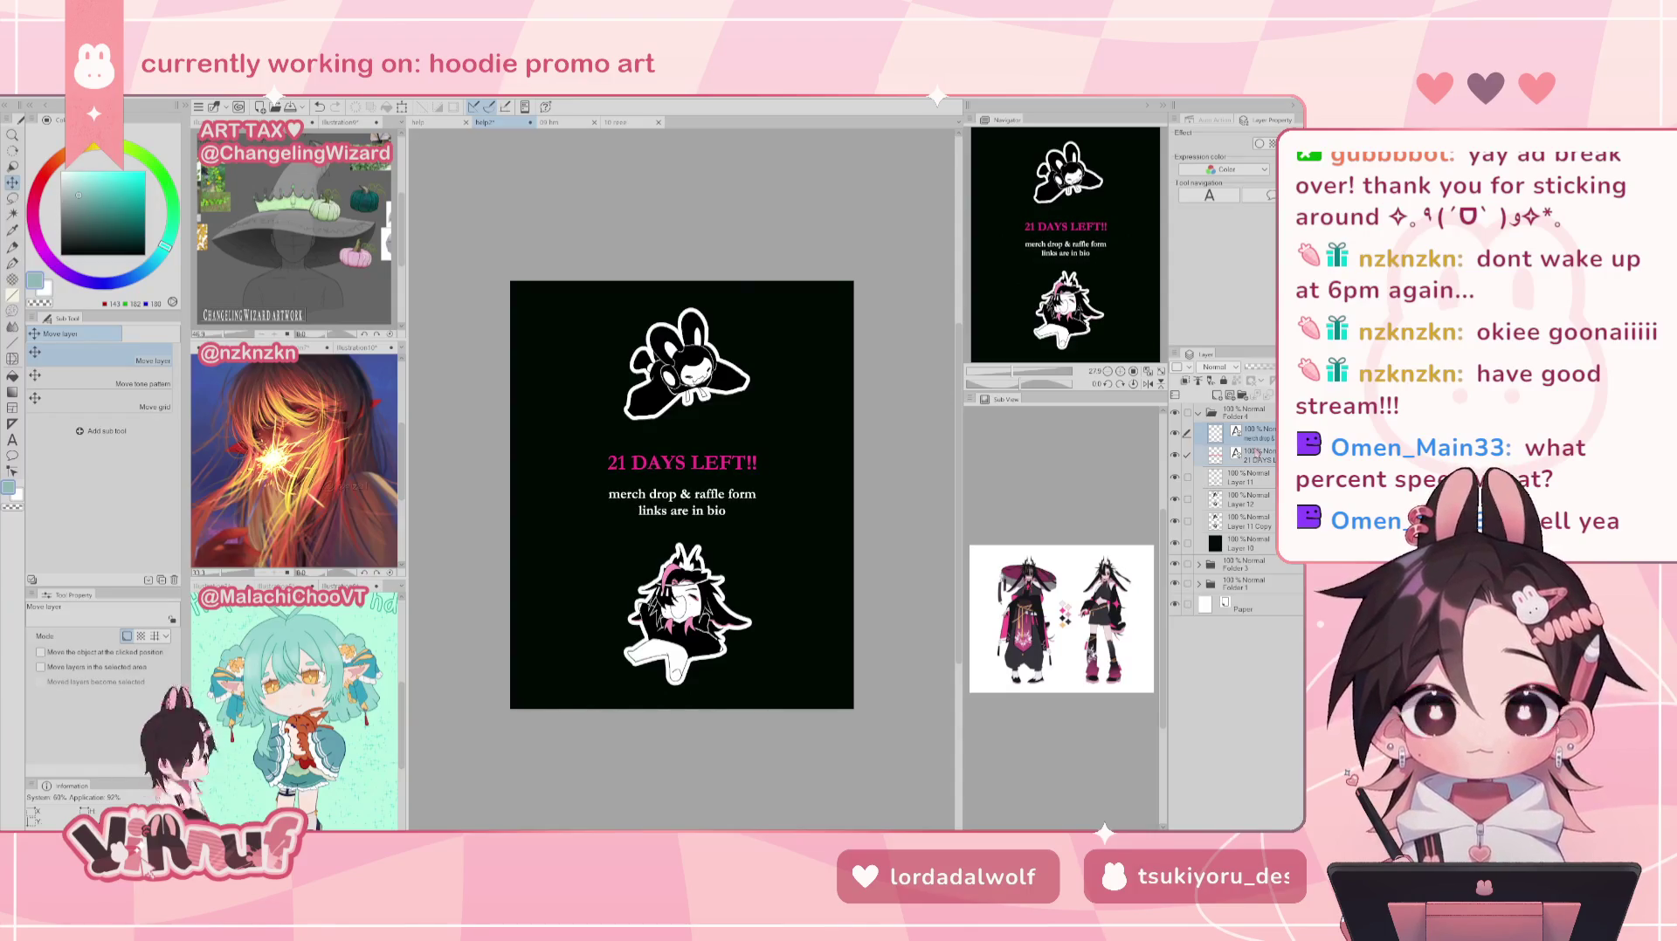
click(1241, 547)
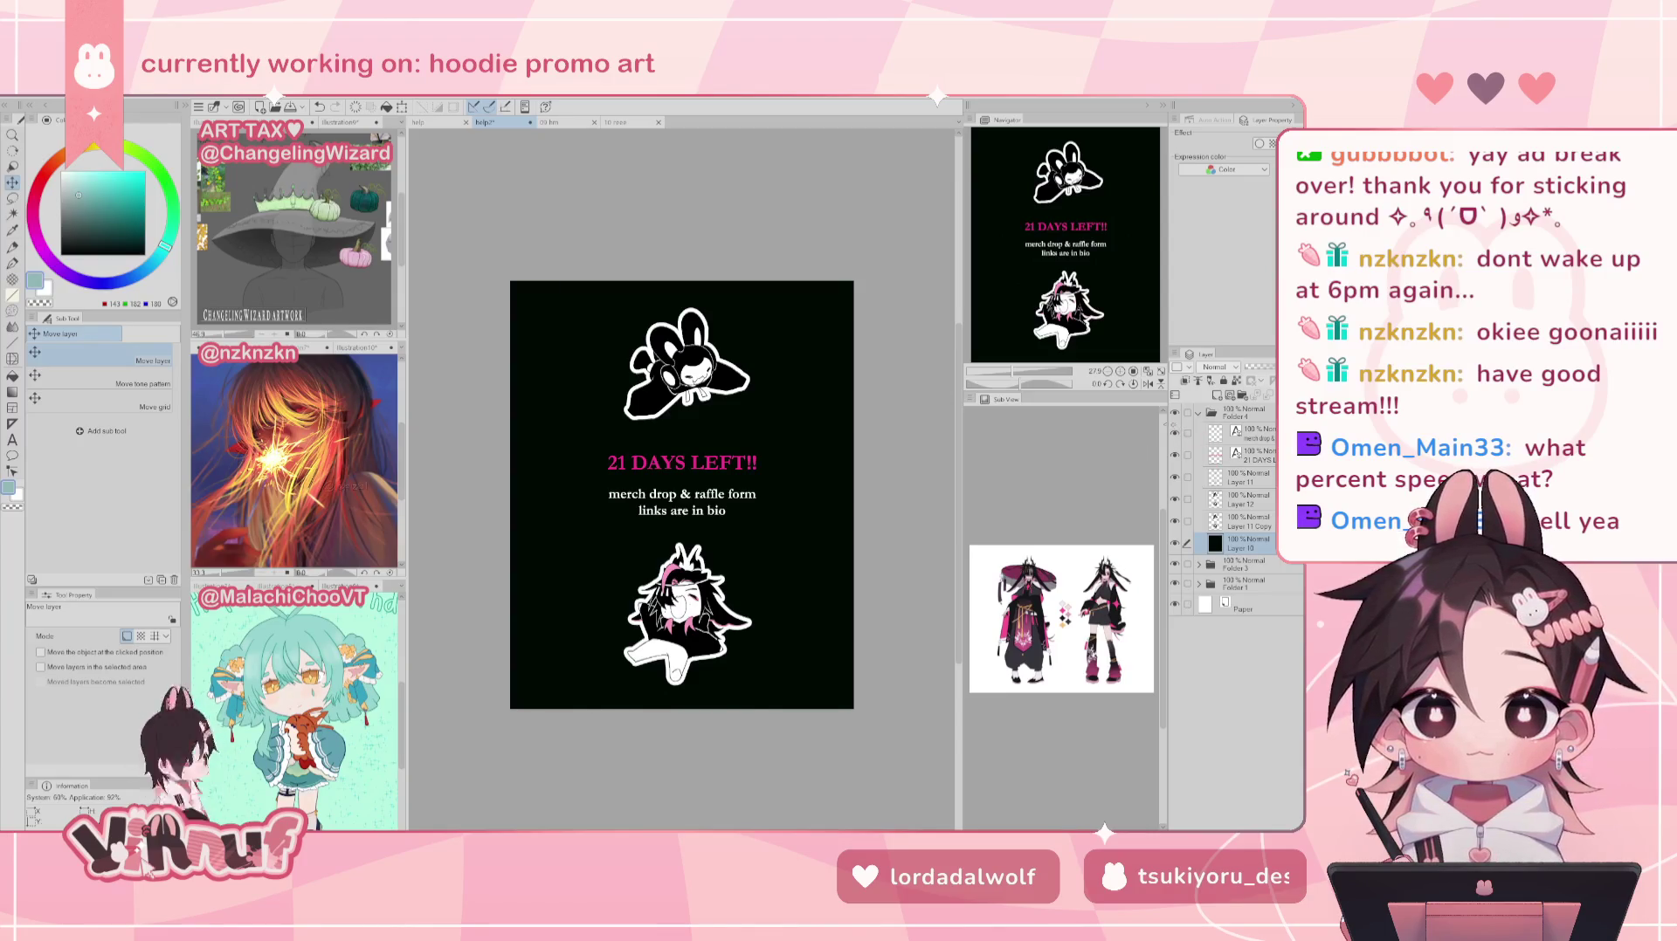
click(1173, 410)
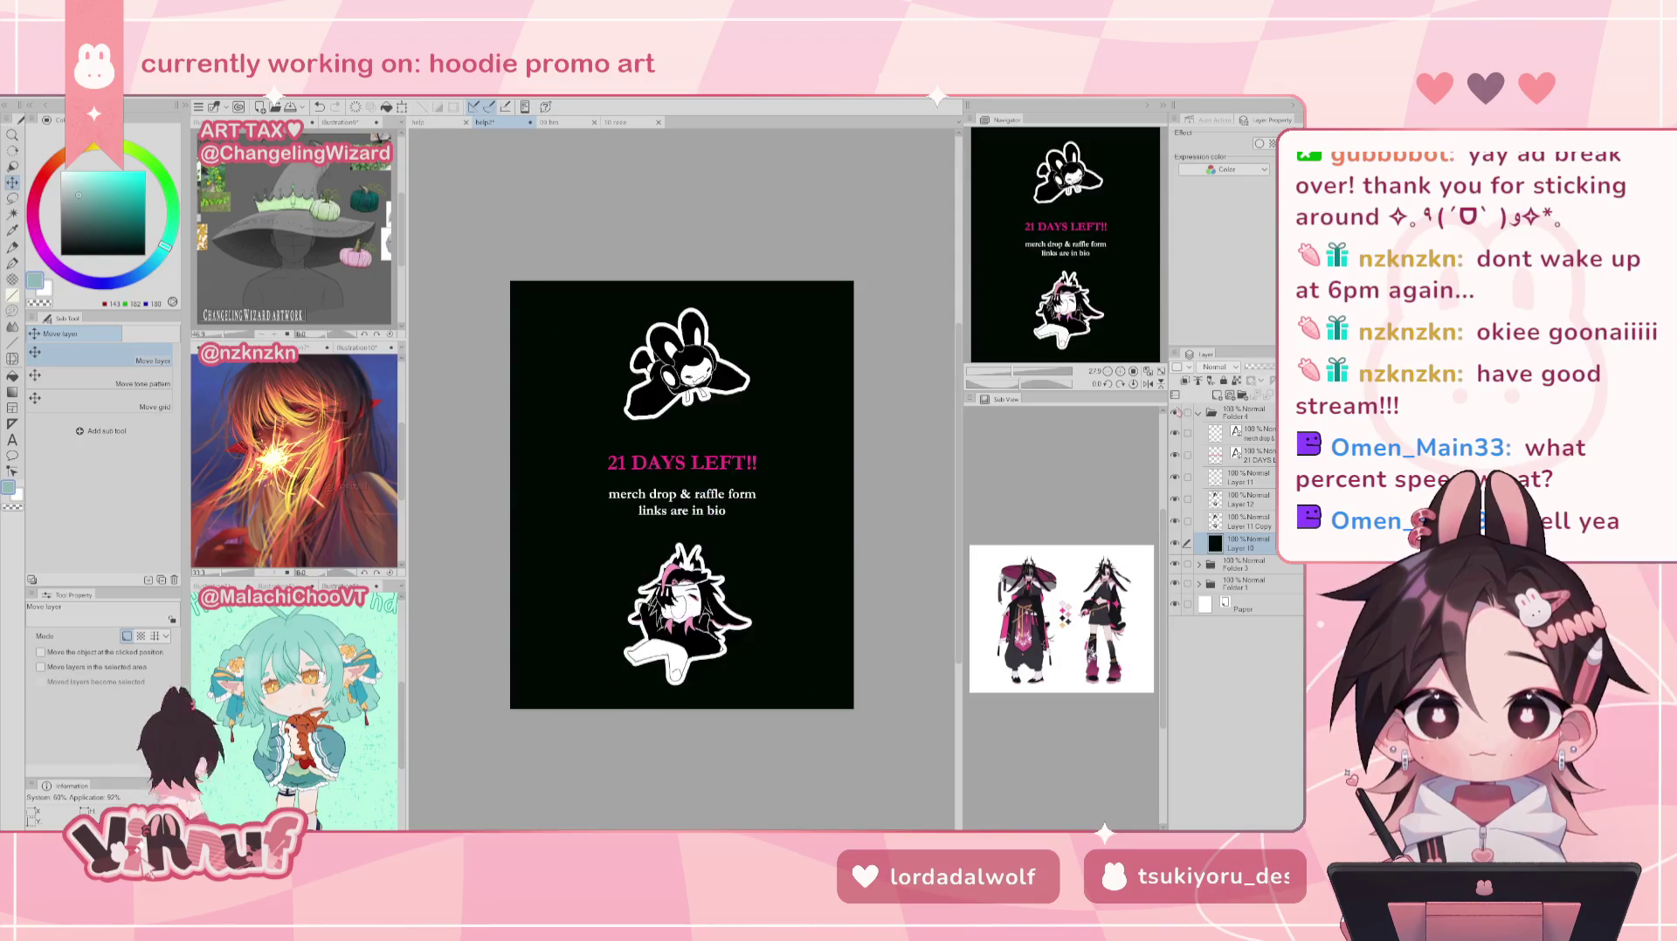
click(1174, 410)
click(1200, 414)
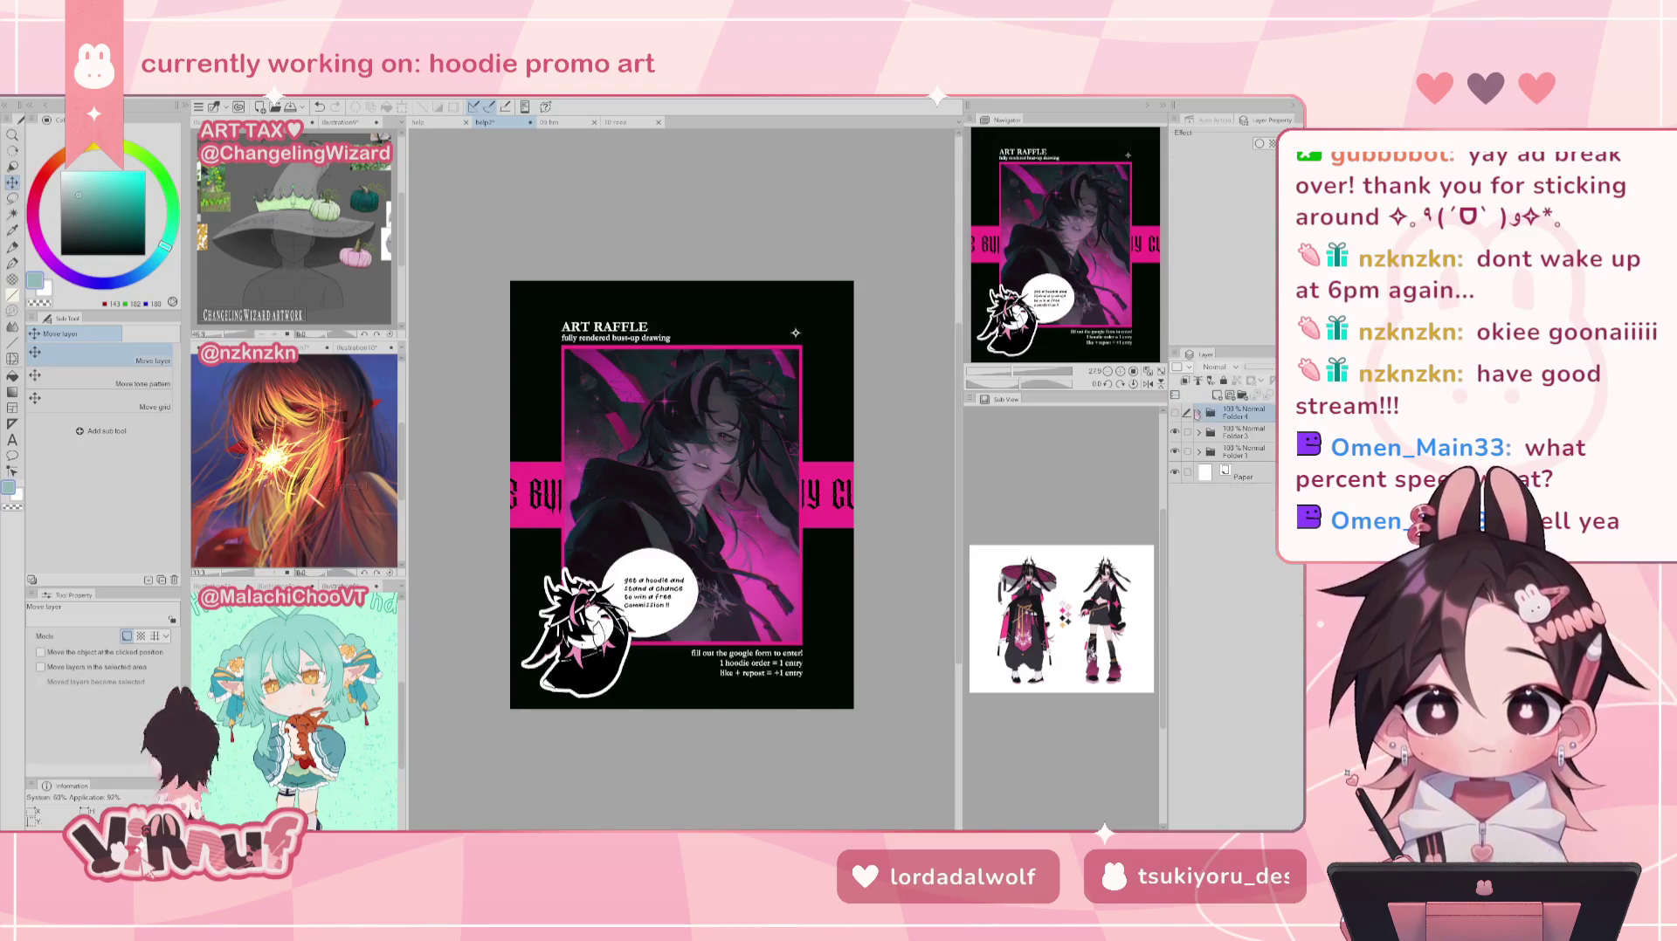
click(1200, 414)
click(1199, 412)
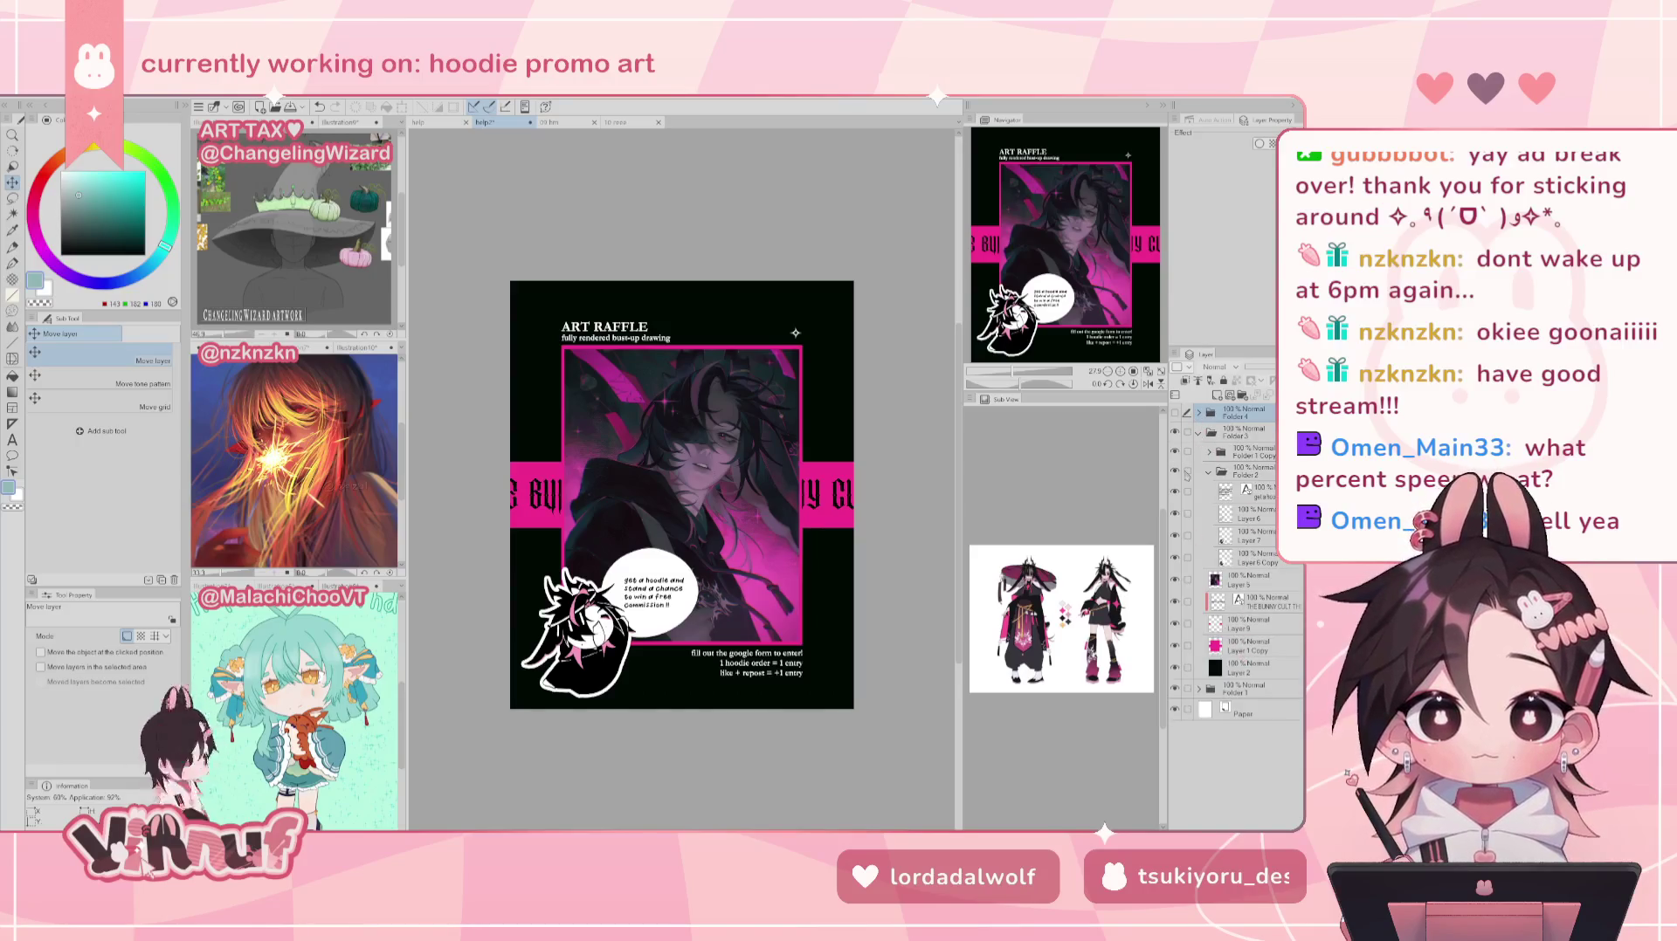
click(1199, 433)
click(1174, 432)
click(1198, 452)
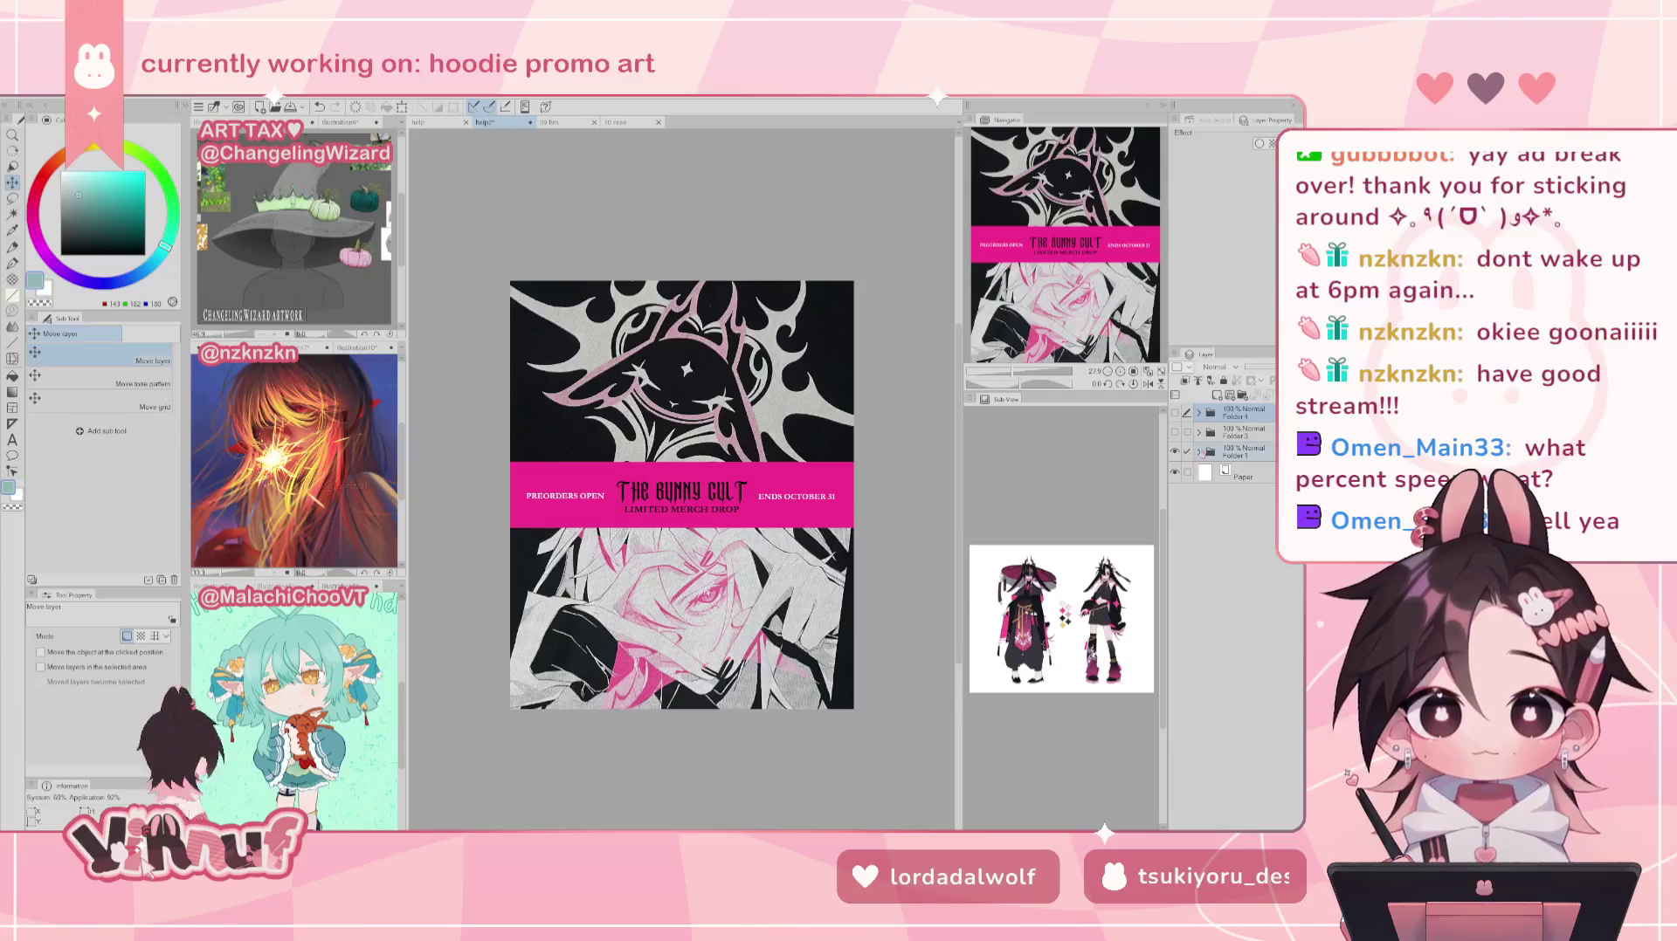
click(1240, 492)
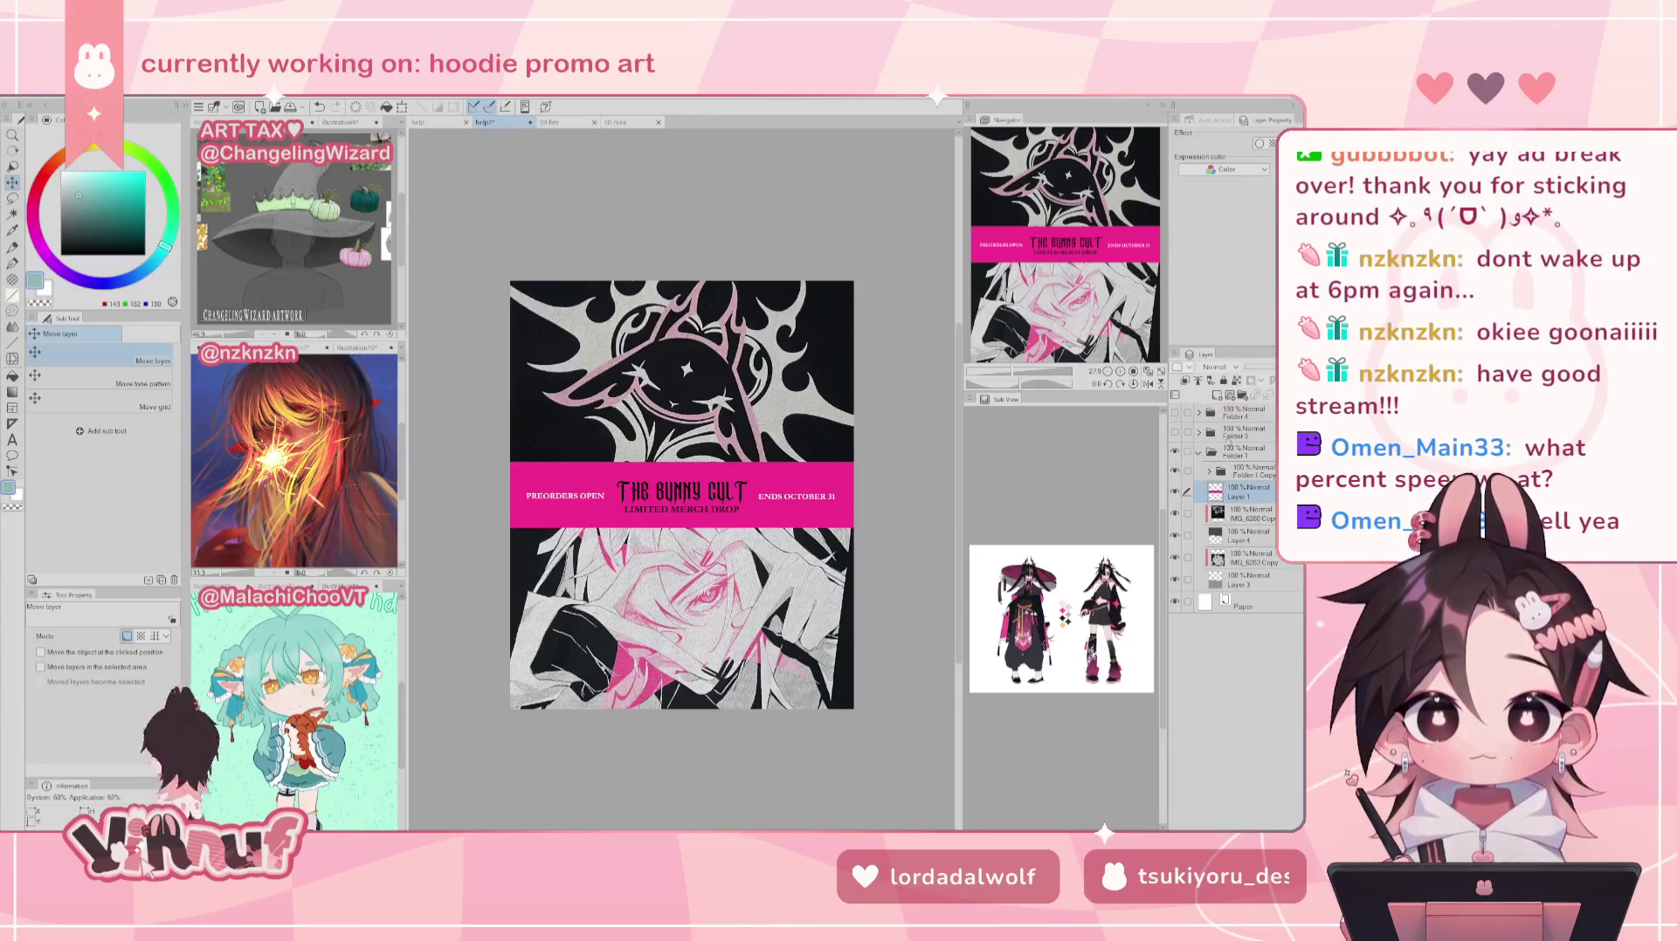
click(1240, 451)
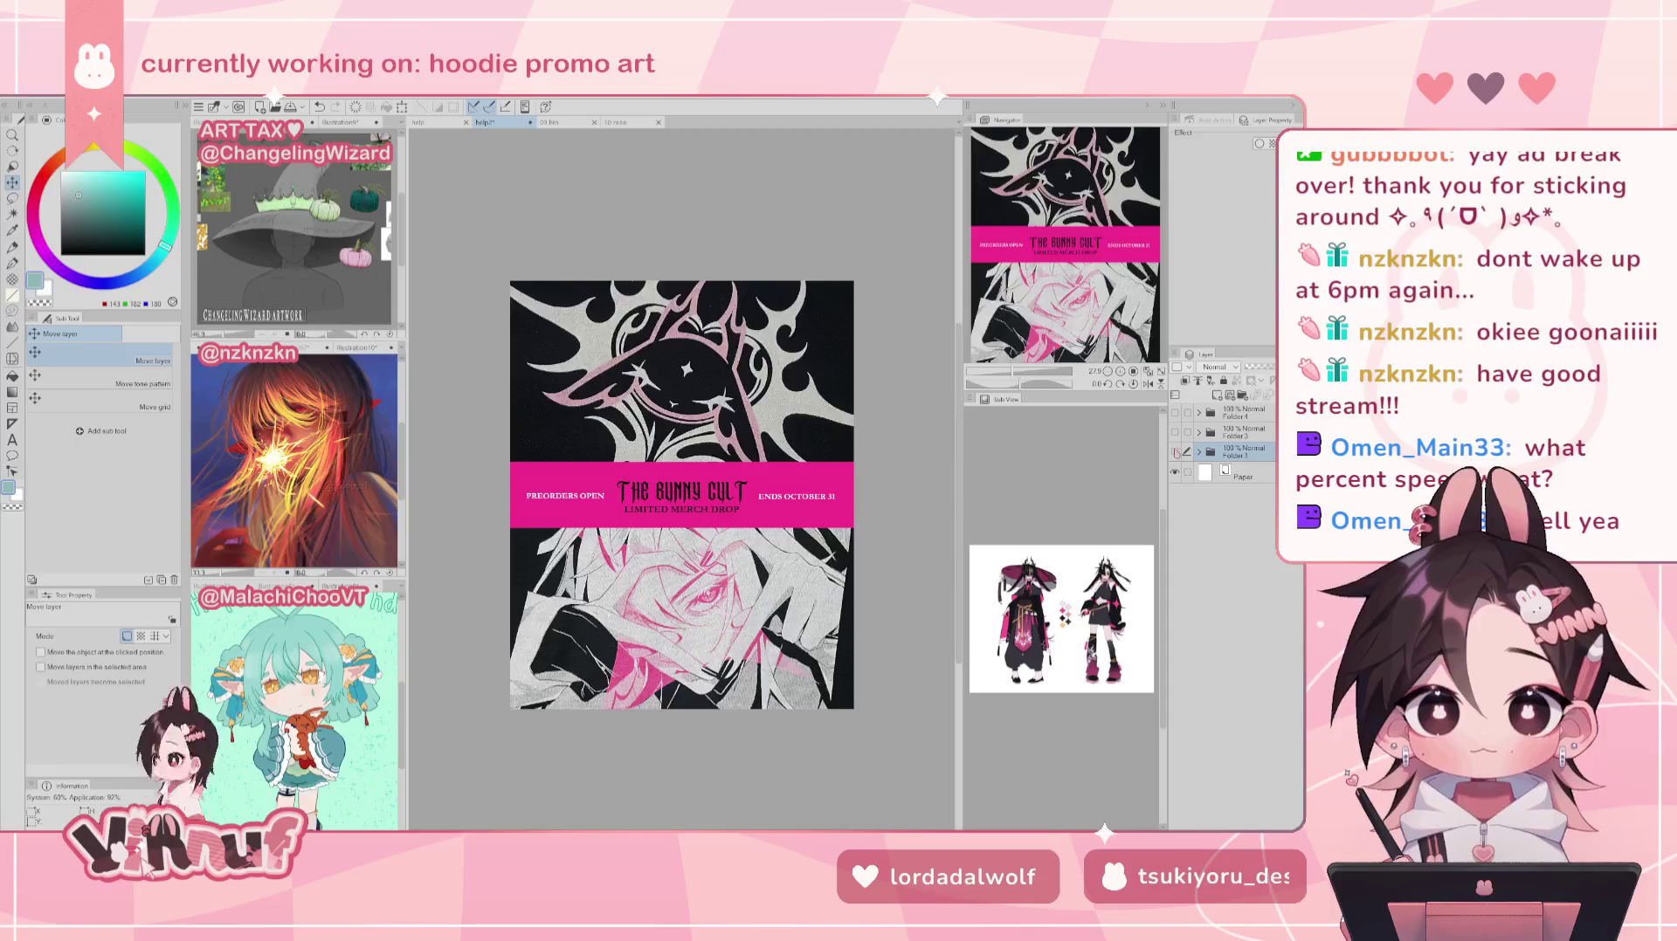
click(1174, 432)
click(1241, 413)
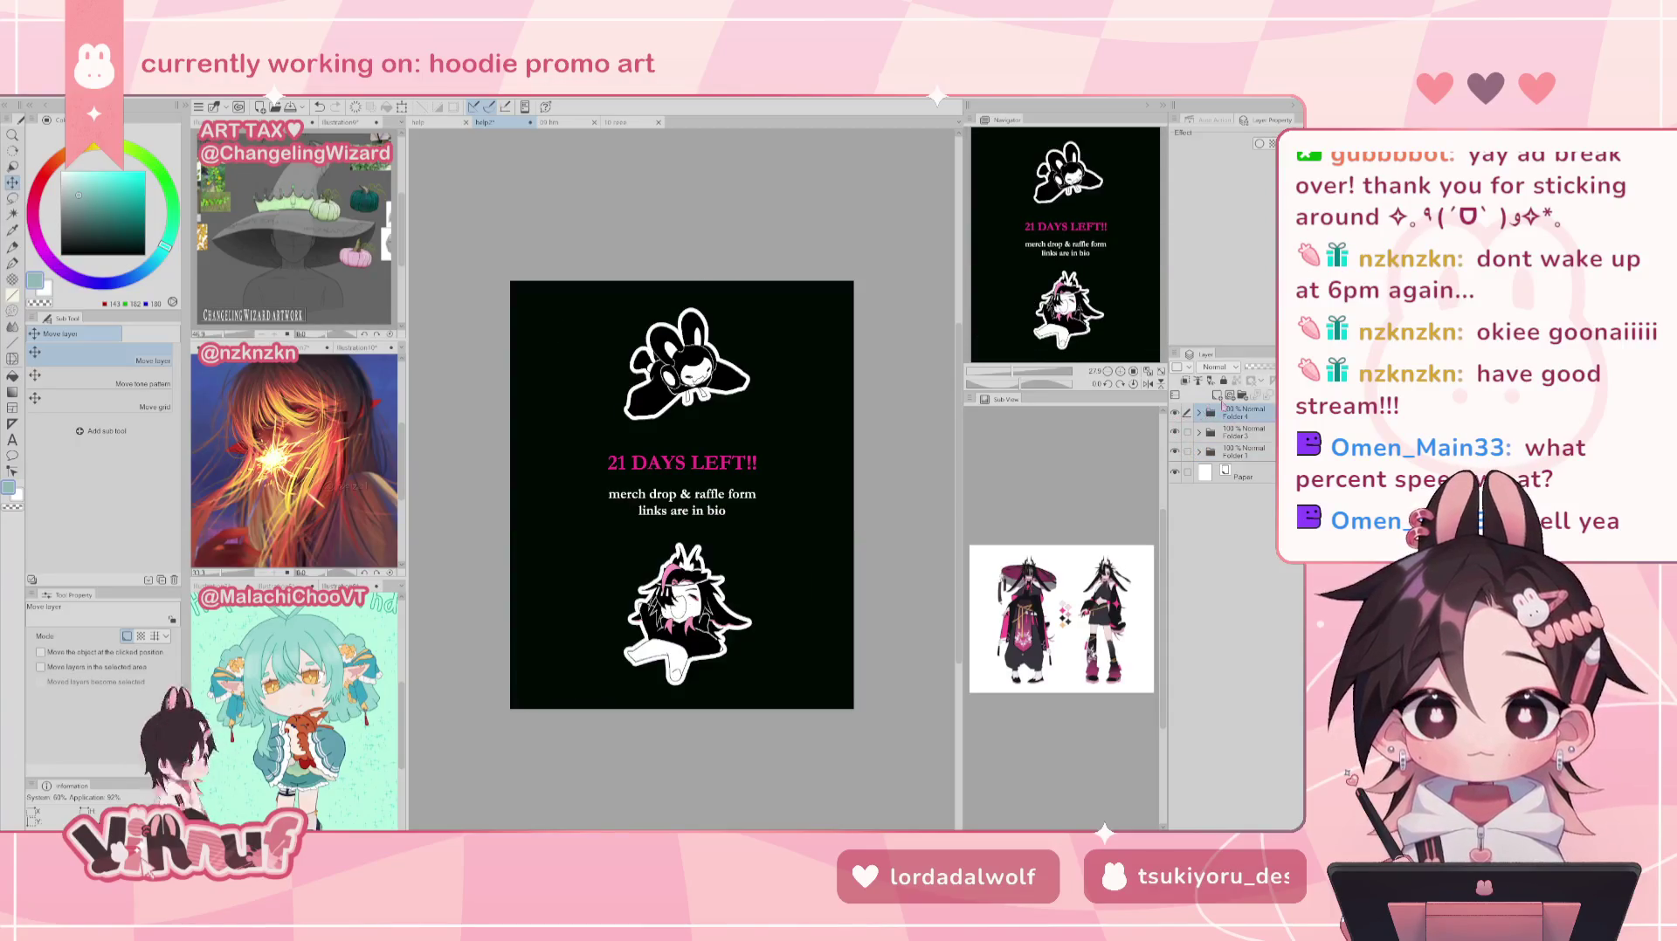
click(1198, 413)
drag(1231, 563, 1242, 525)
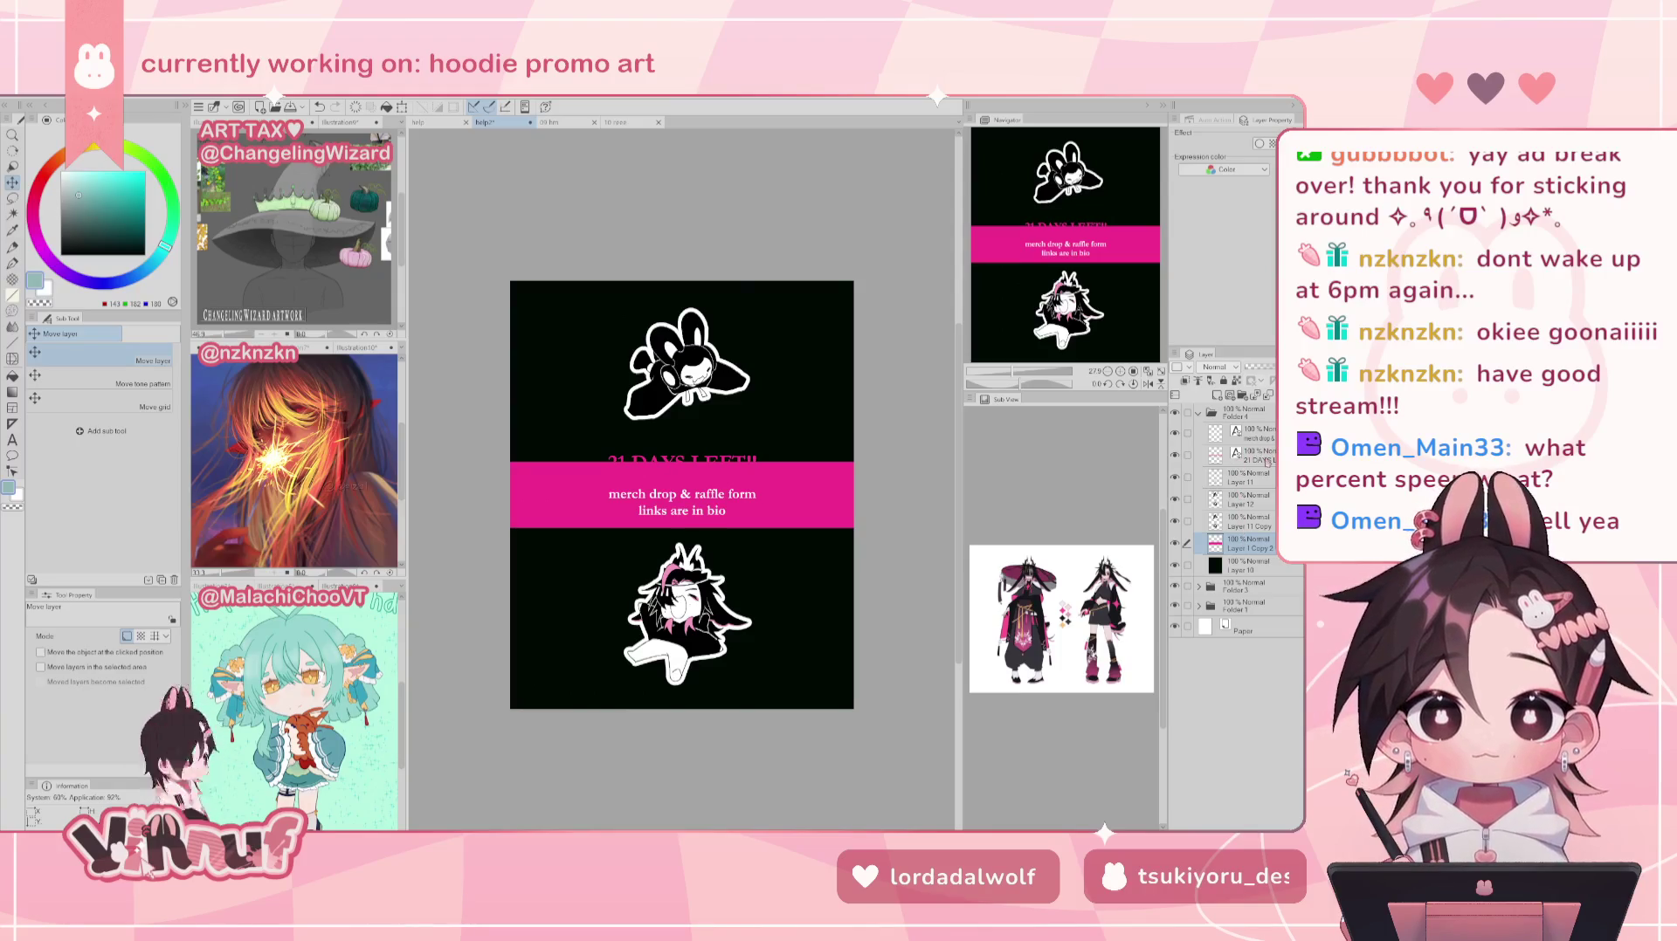
Step: Recolour the '21 DAYS LEFT!!' title text dark using the Text tool
click(1249, 455)
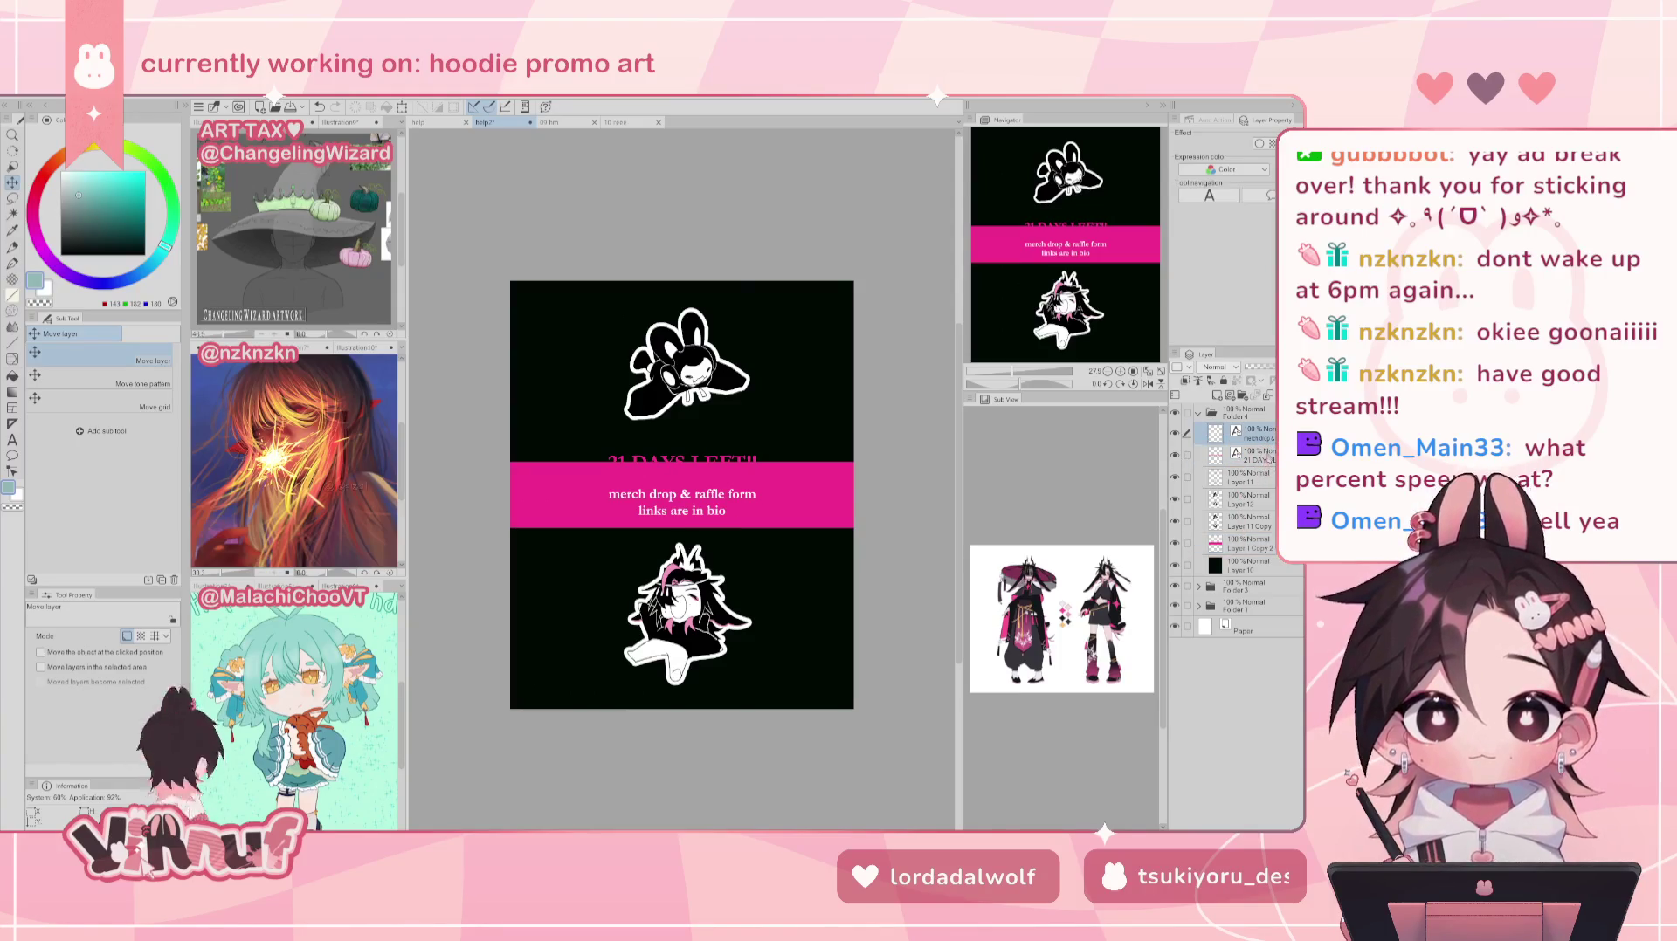
click(1266, 459)
key(t)
click(681, 463)
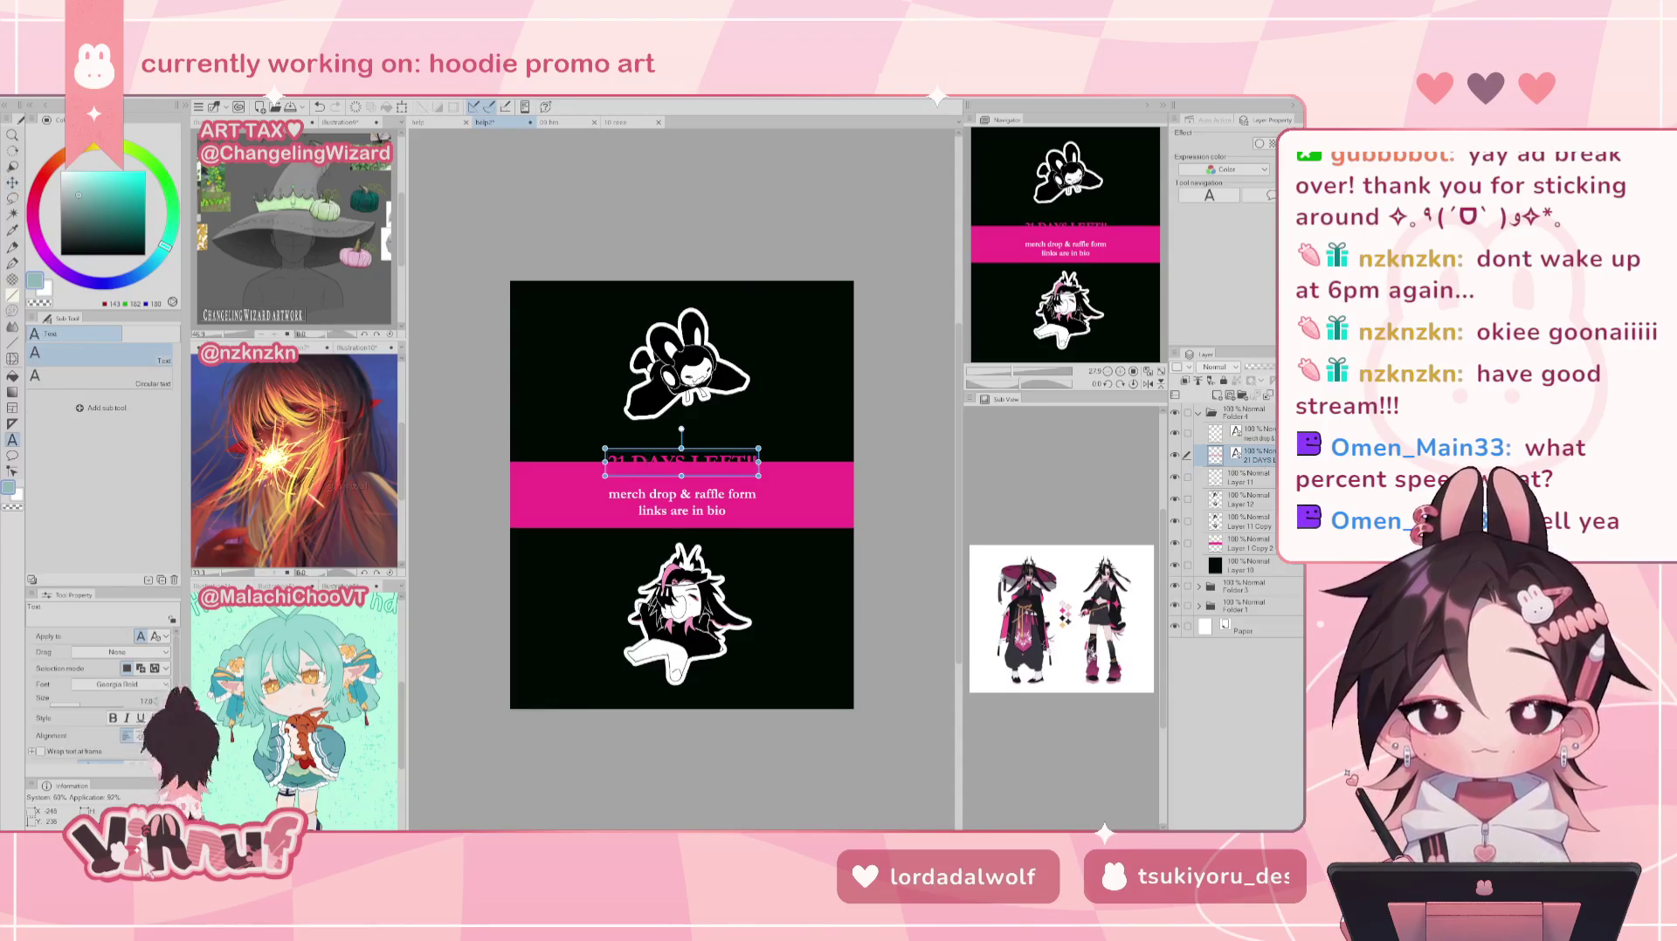
key(ctrl+a)
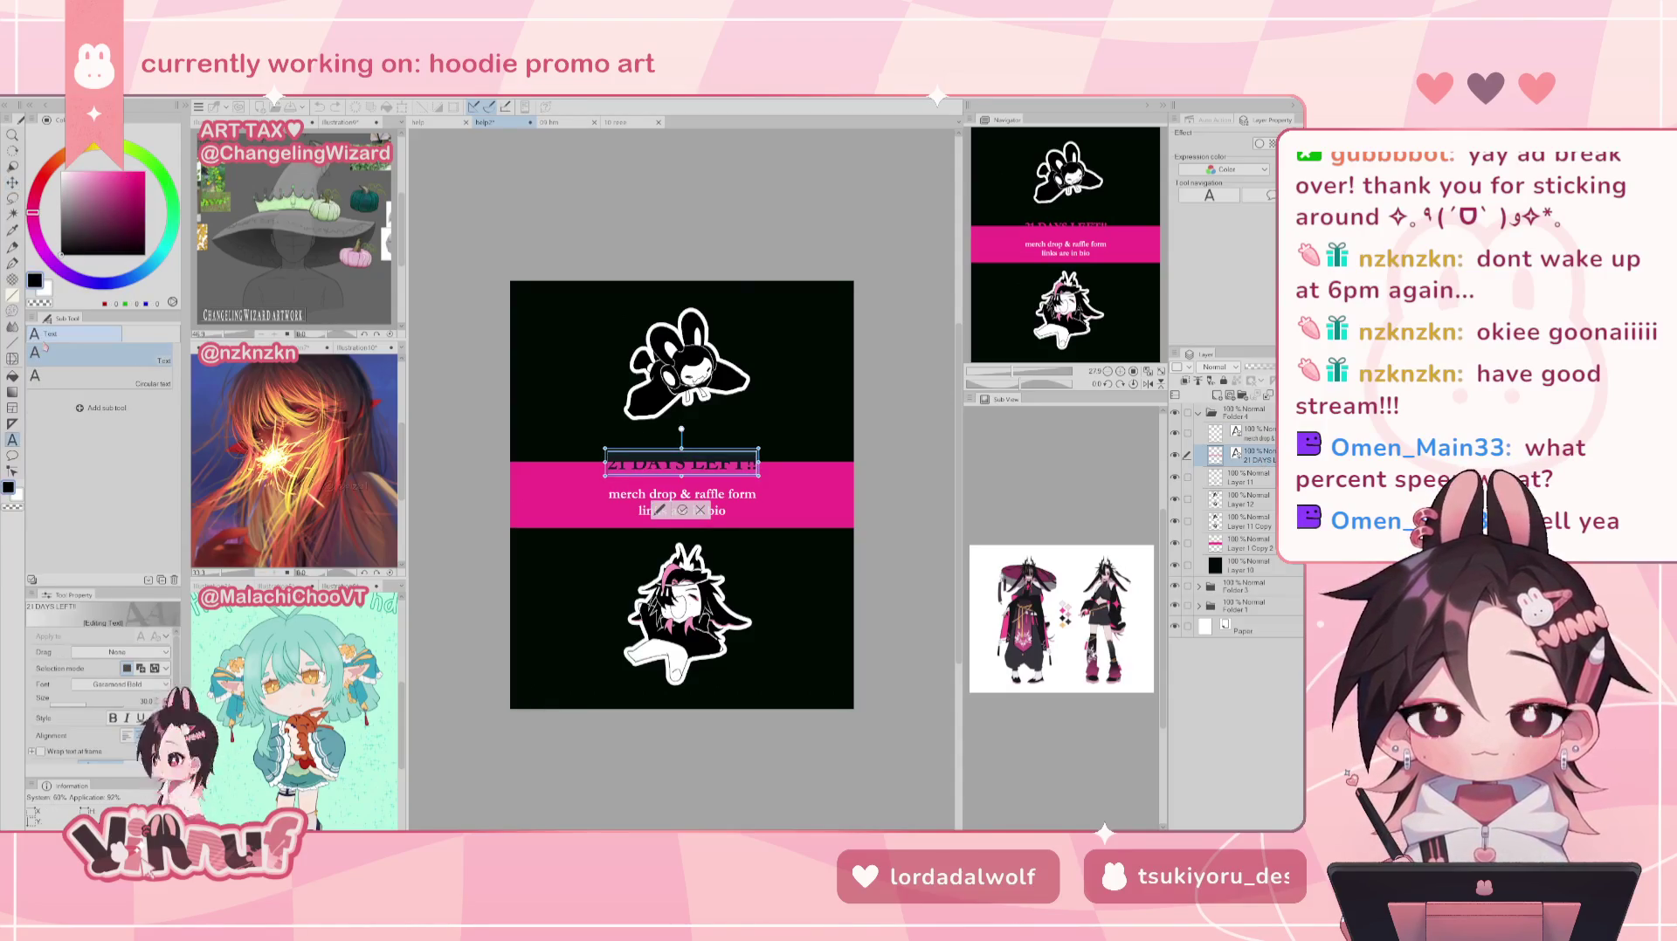
key(Escape)
Step: Nudge the title and merch-drop text layers down two steps onto the pink band
key(p)
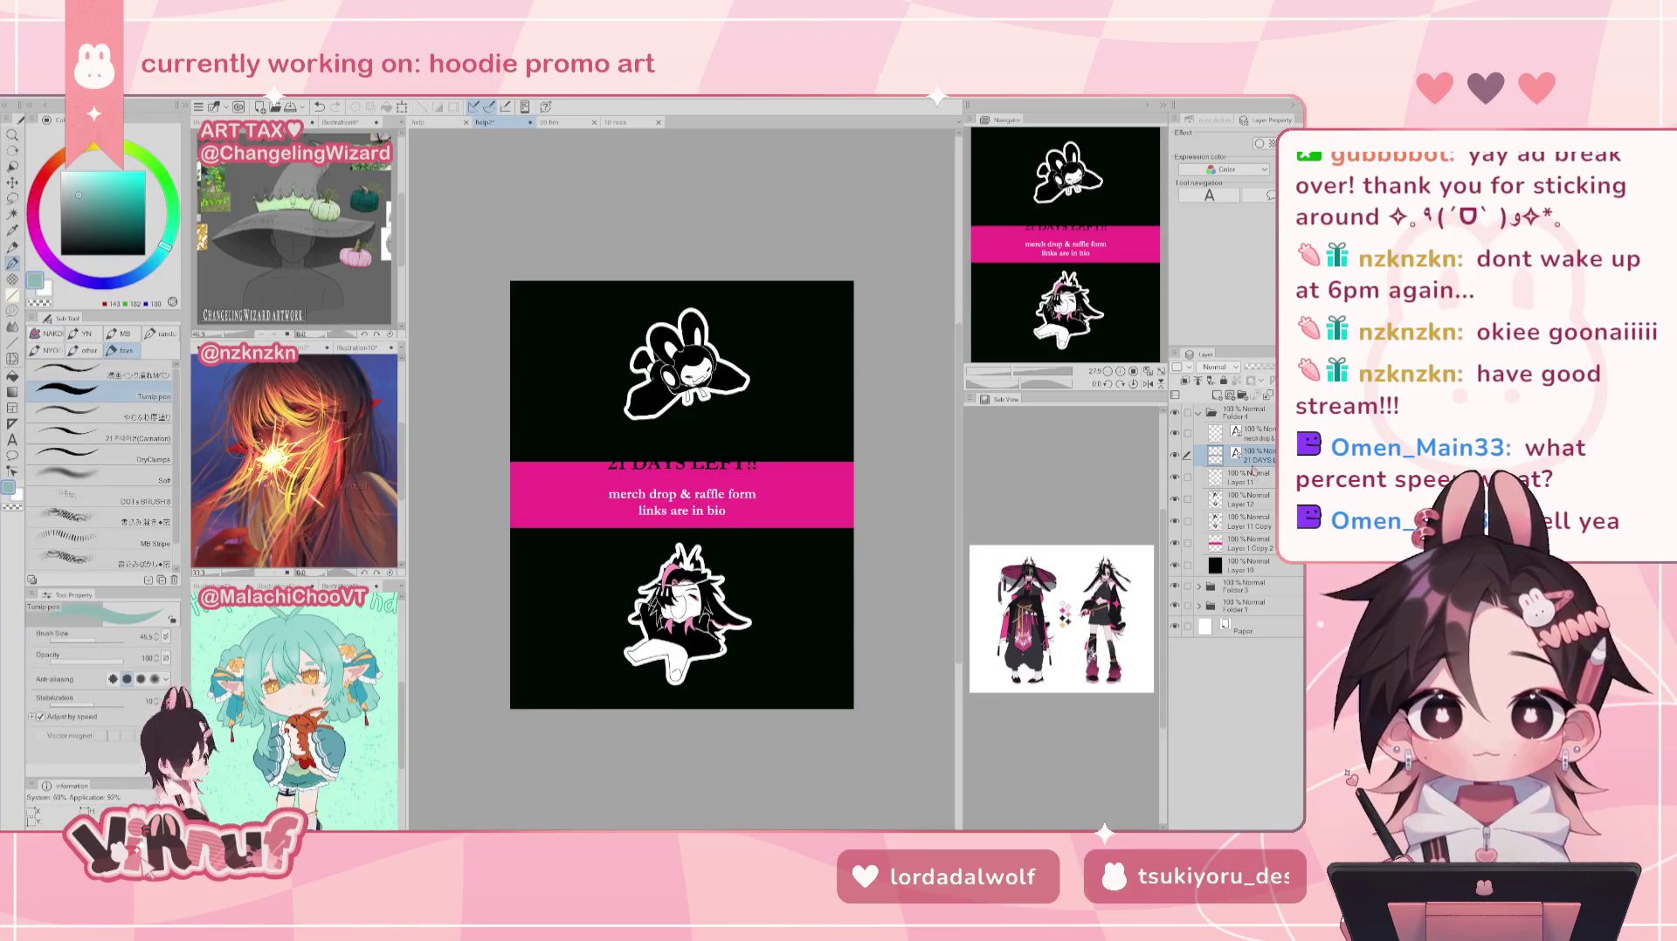
click(1253, 433)
key(k)
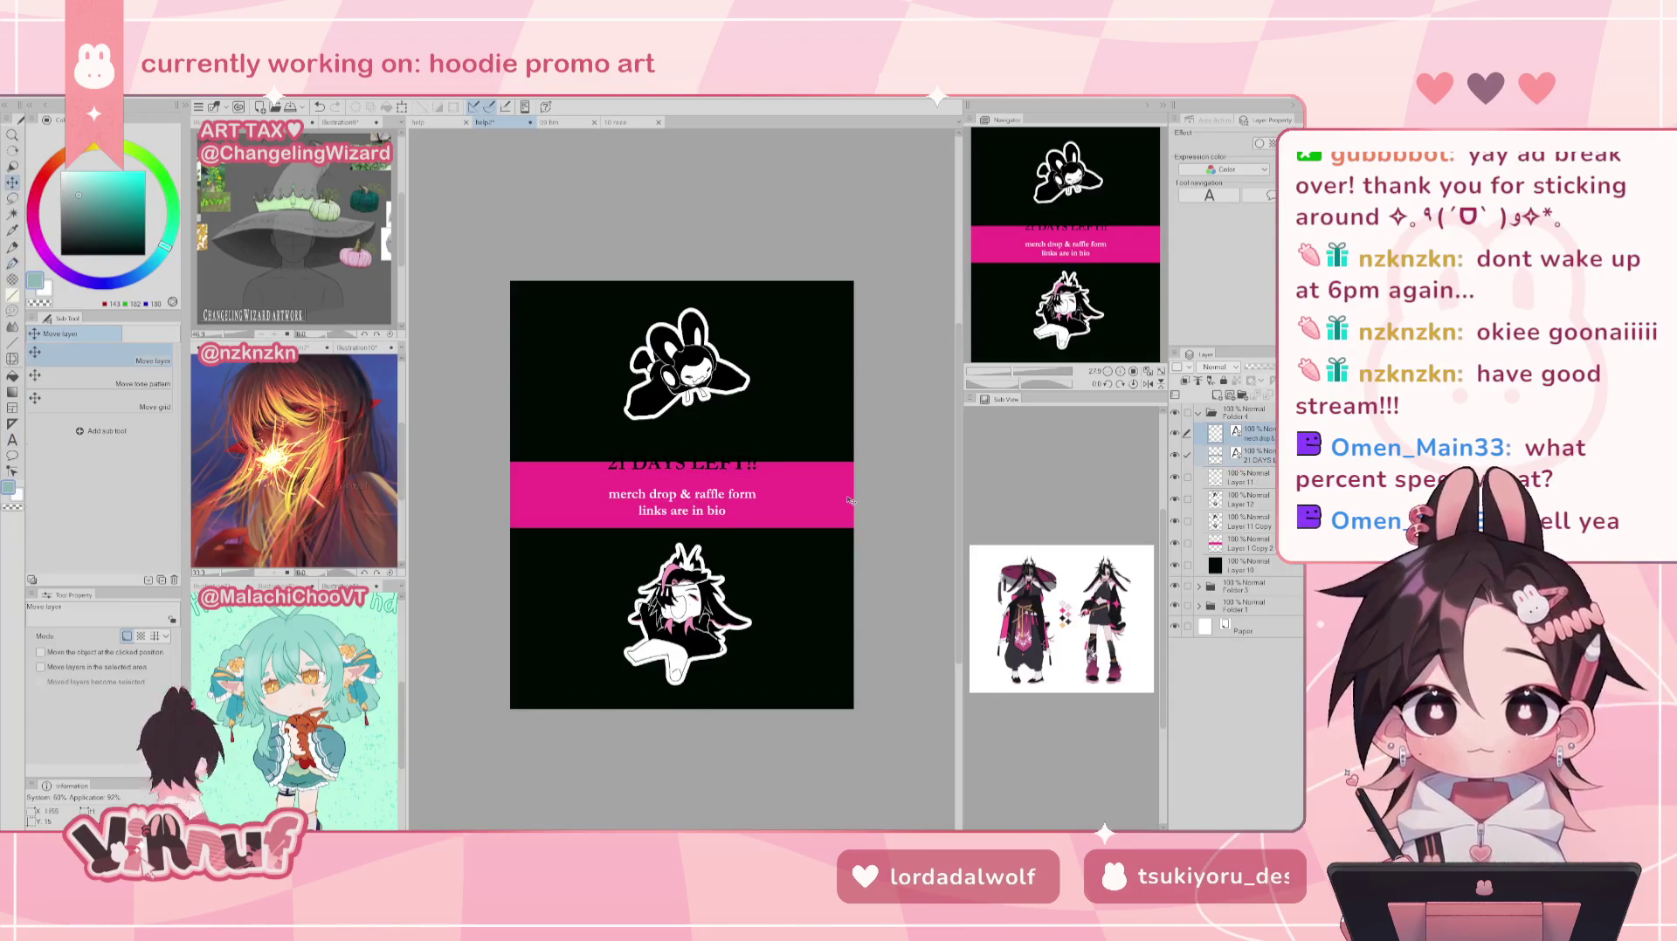
key(Down)
key(Down)
key(Down)
key(Down)
key(Down)
key(Down)
key(Down)
key(Down)
key(Down)
key(Down)
key(Down)
key(Down)
key(Down)
key(Down)
key(Down)
key(Down)
key(Down)
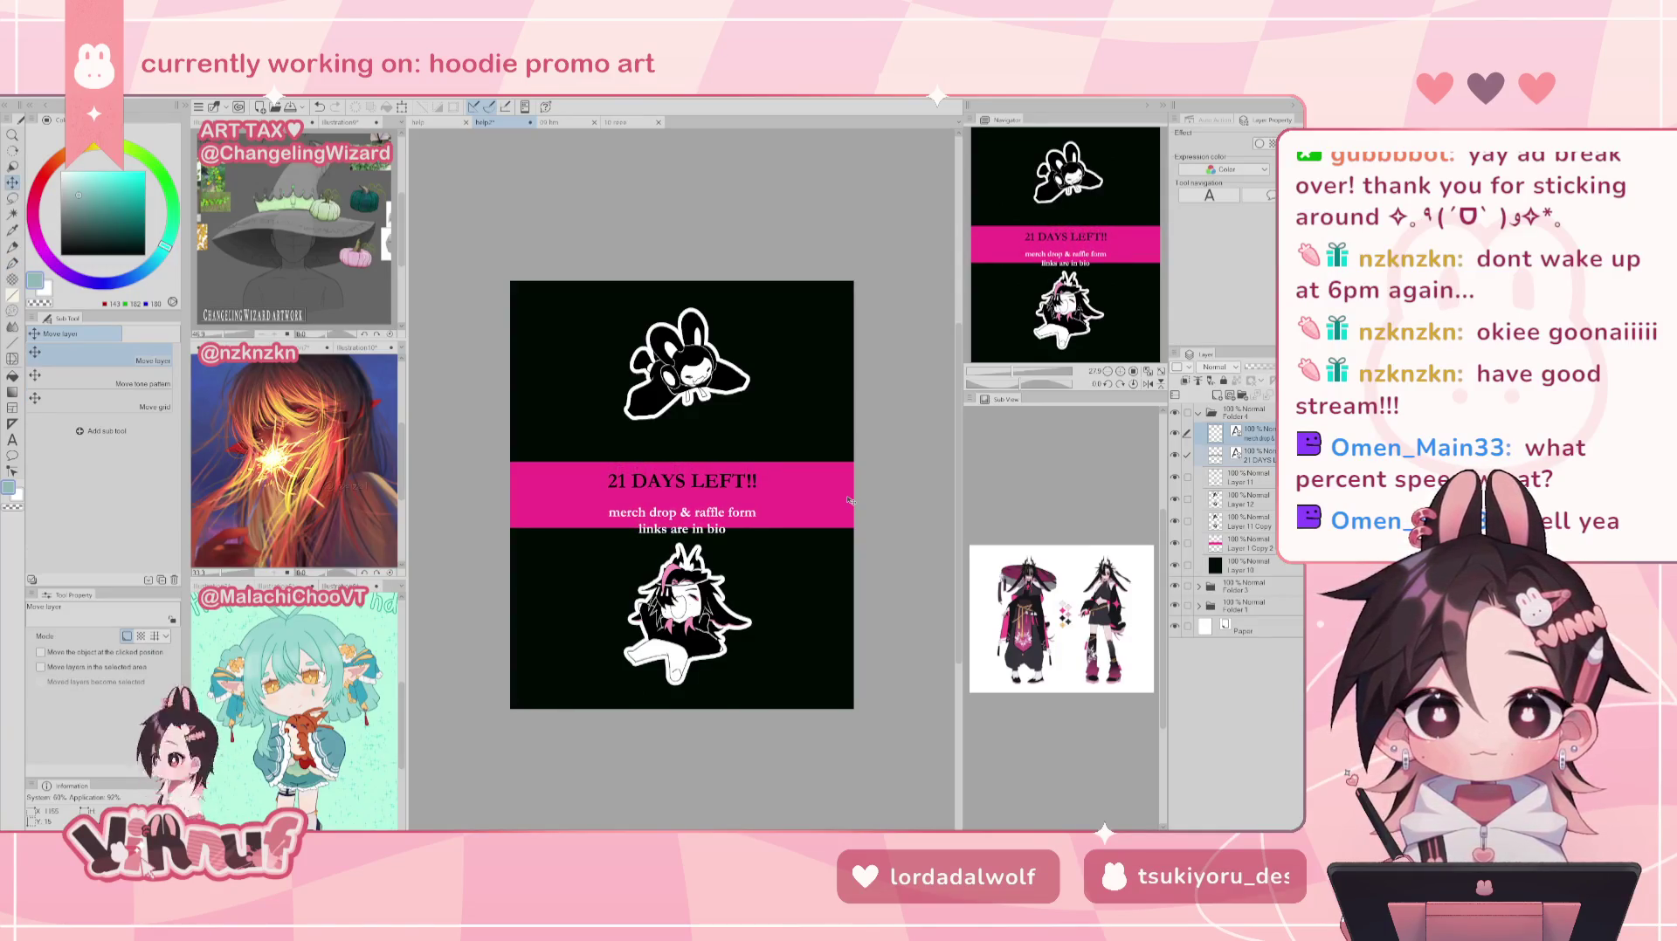
key(Down)
key(Down)
Step: Join the merch-drop subtitle into one line, centre it higher, and narrow it to wrap onto two lines
key(t)
click(664, 528)
key(Delete)
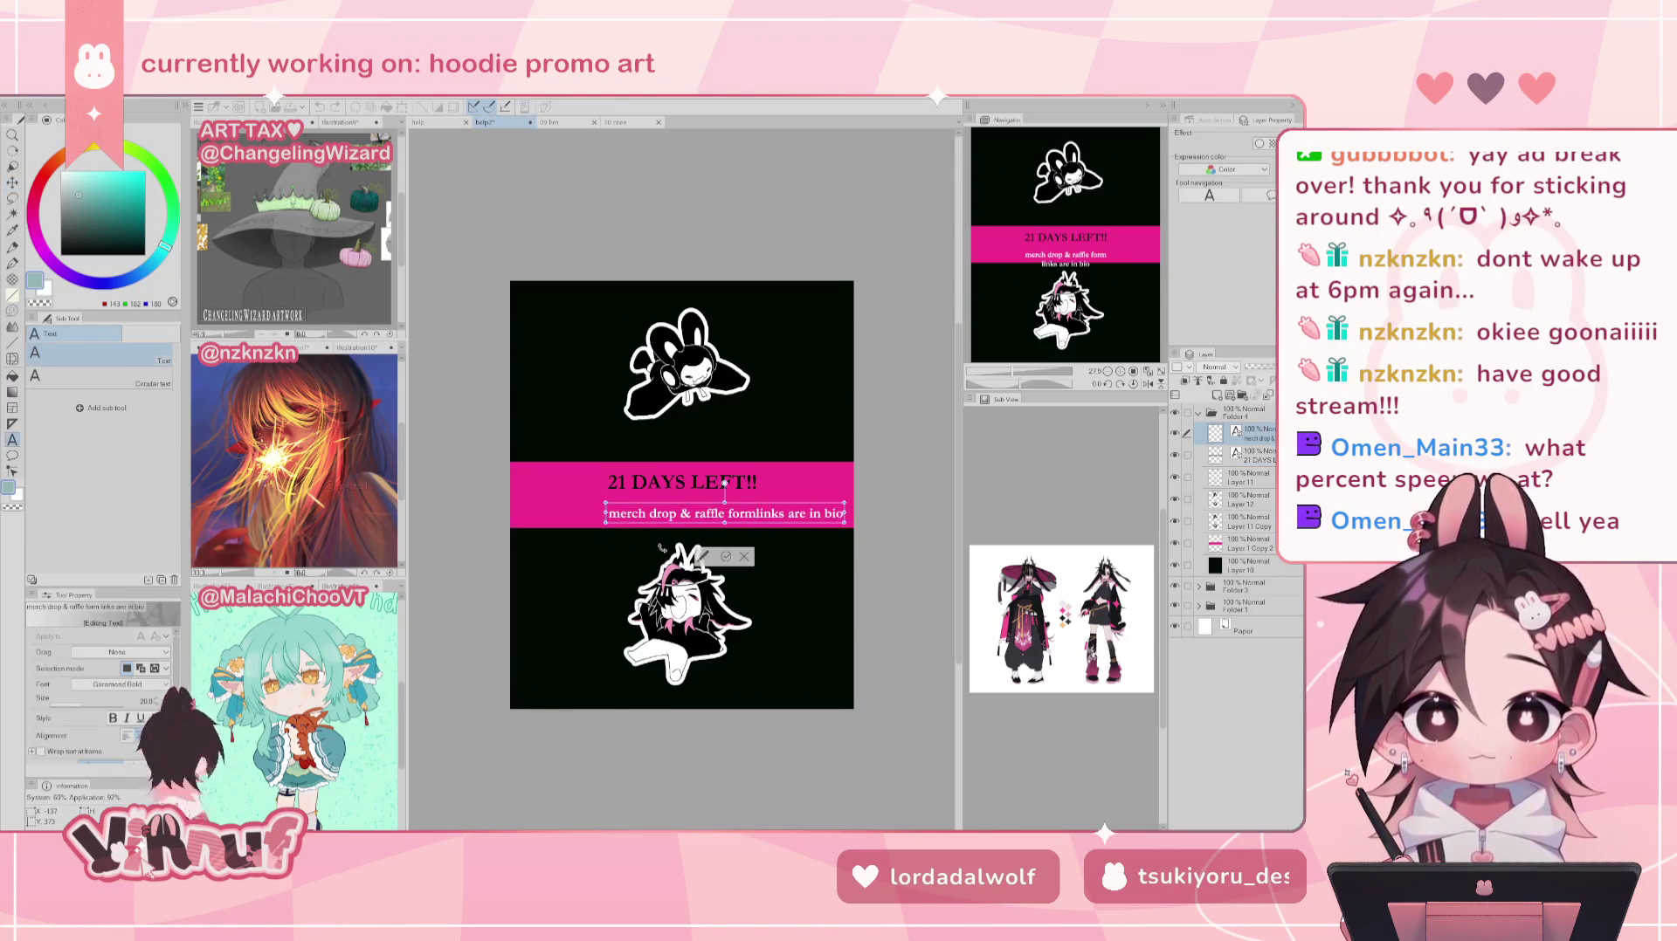
drag(780, 509, 741, 494)
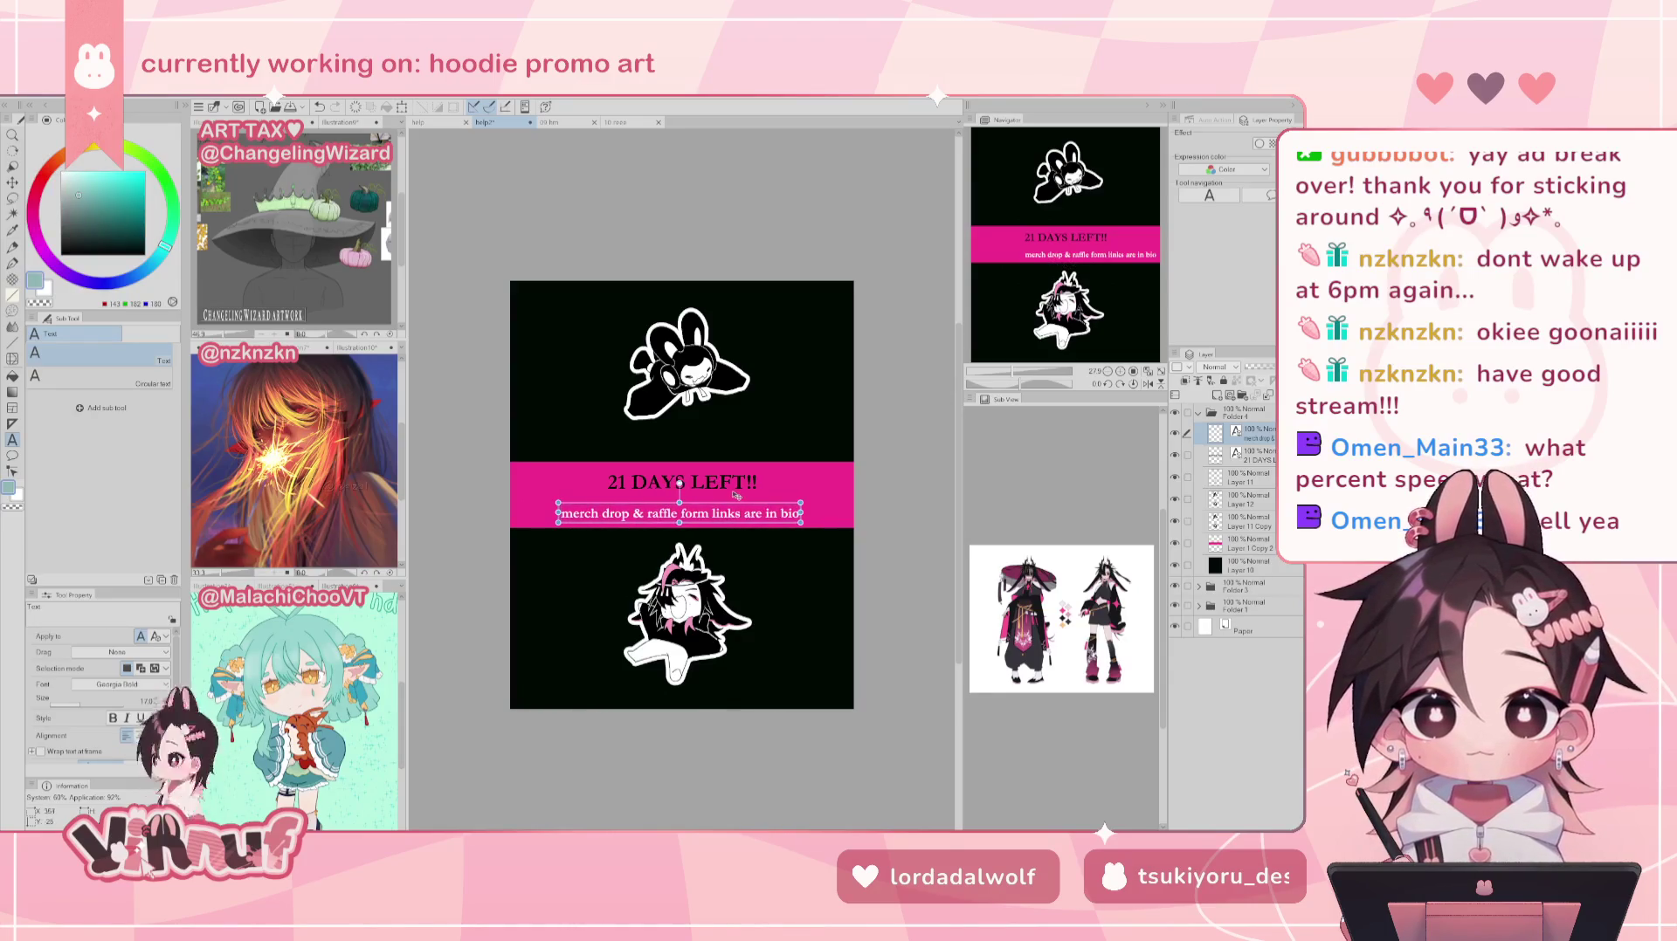
drag(763, 507, 765, 498)
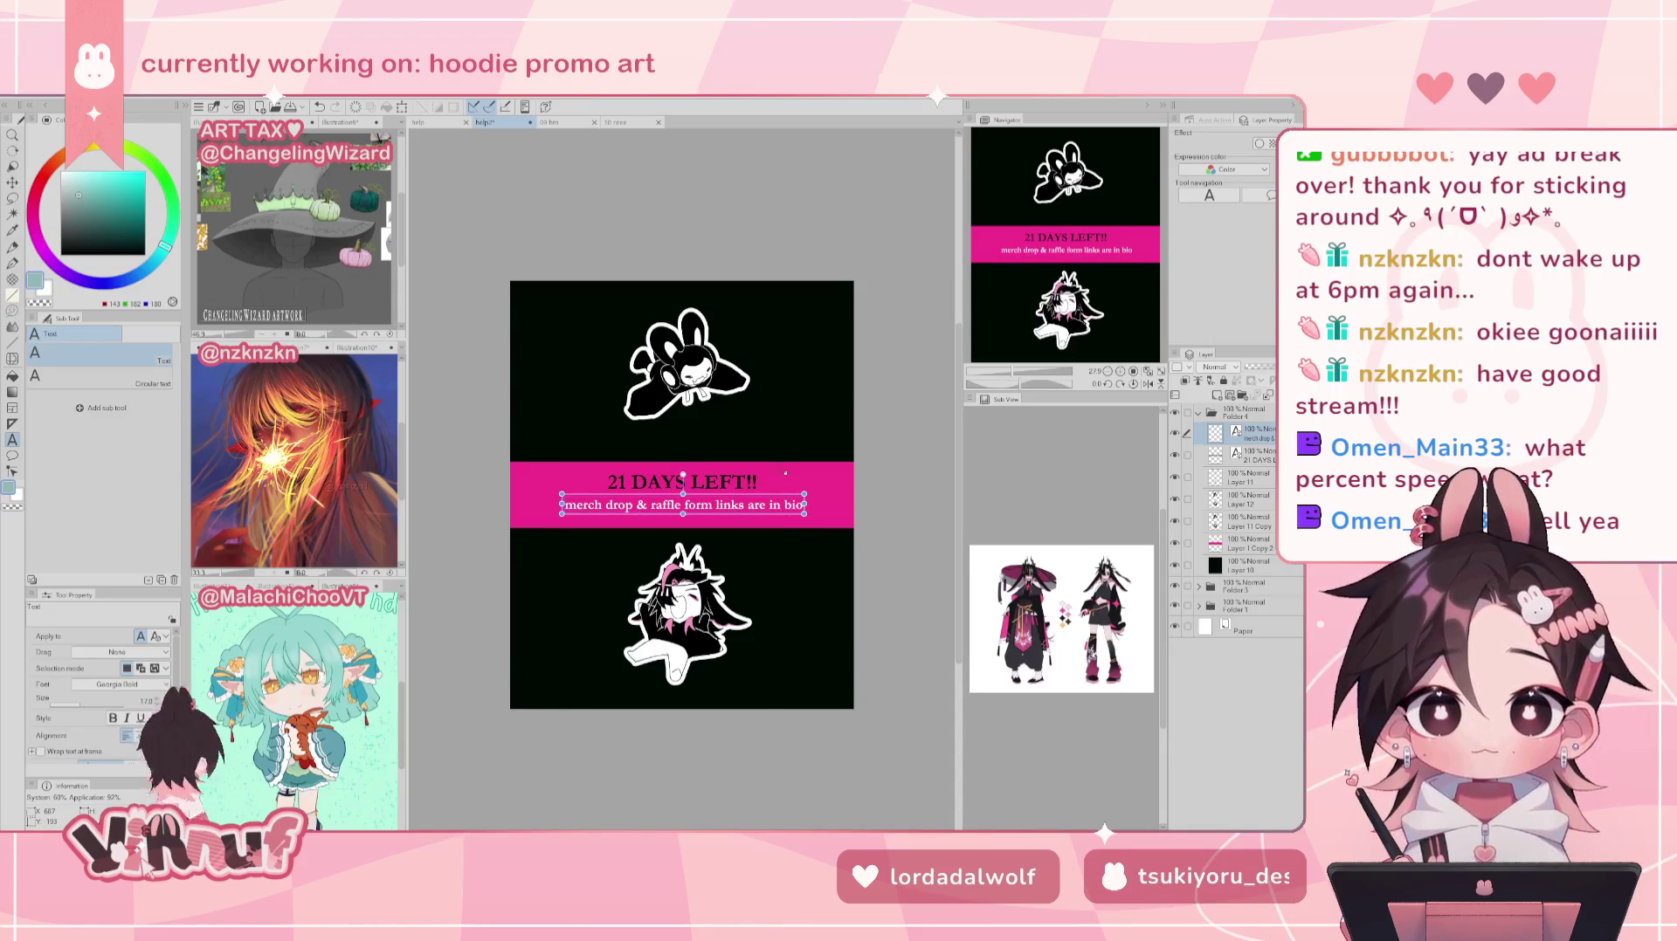
mouse_move(805, 505)
mouse_down()
mouse_move(757, 521)
mouse_move(733, 494)
mouse_up()
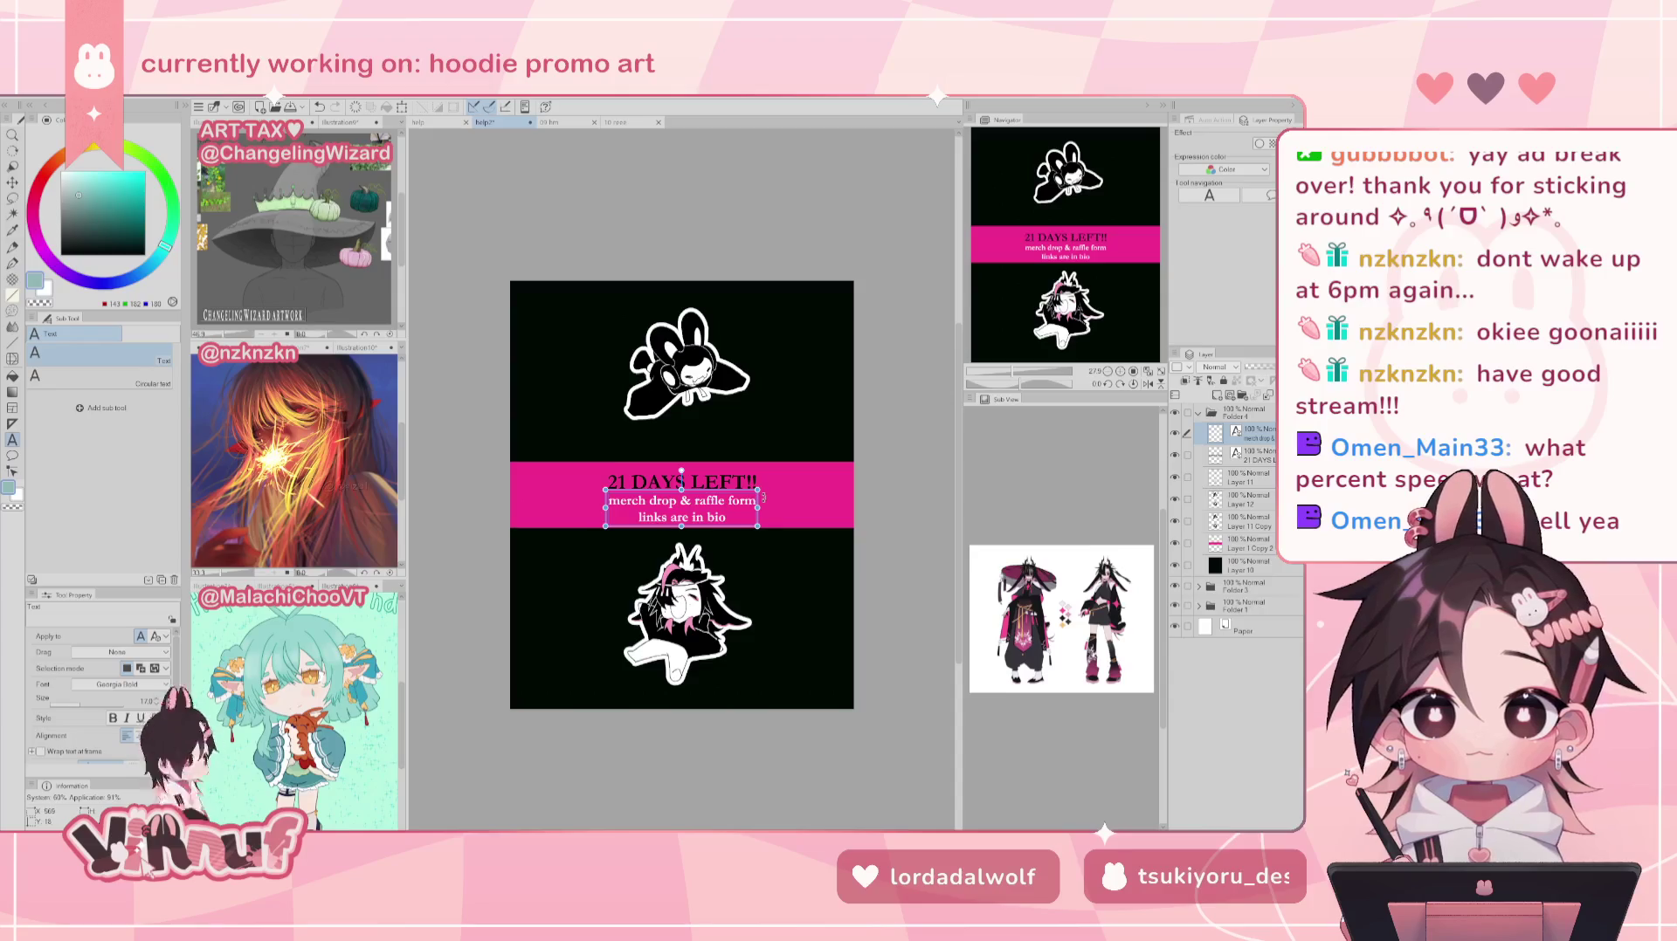
Step: Nudge the '21 DAYS LEFT!!' title up three steps with Move layer
key(p)
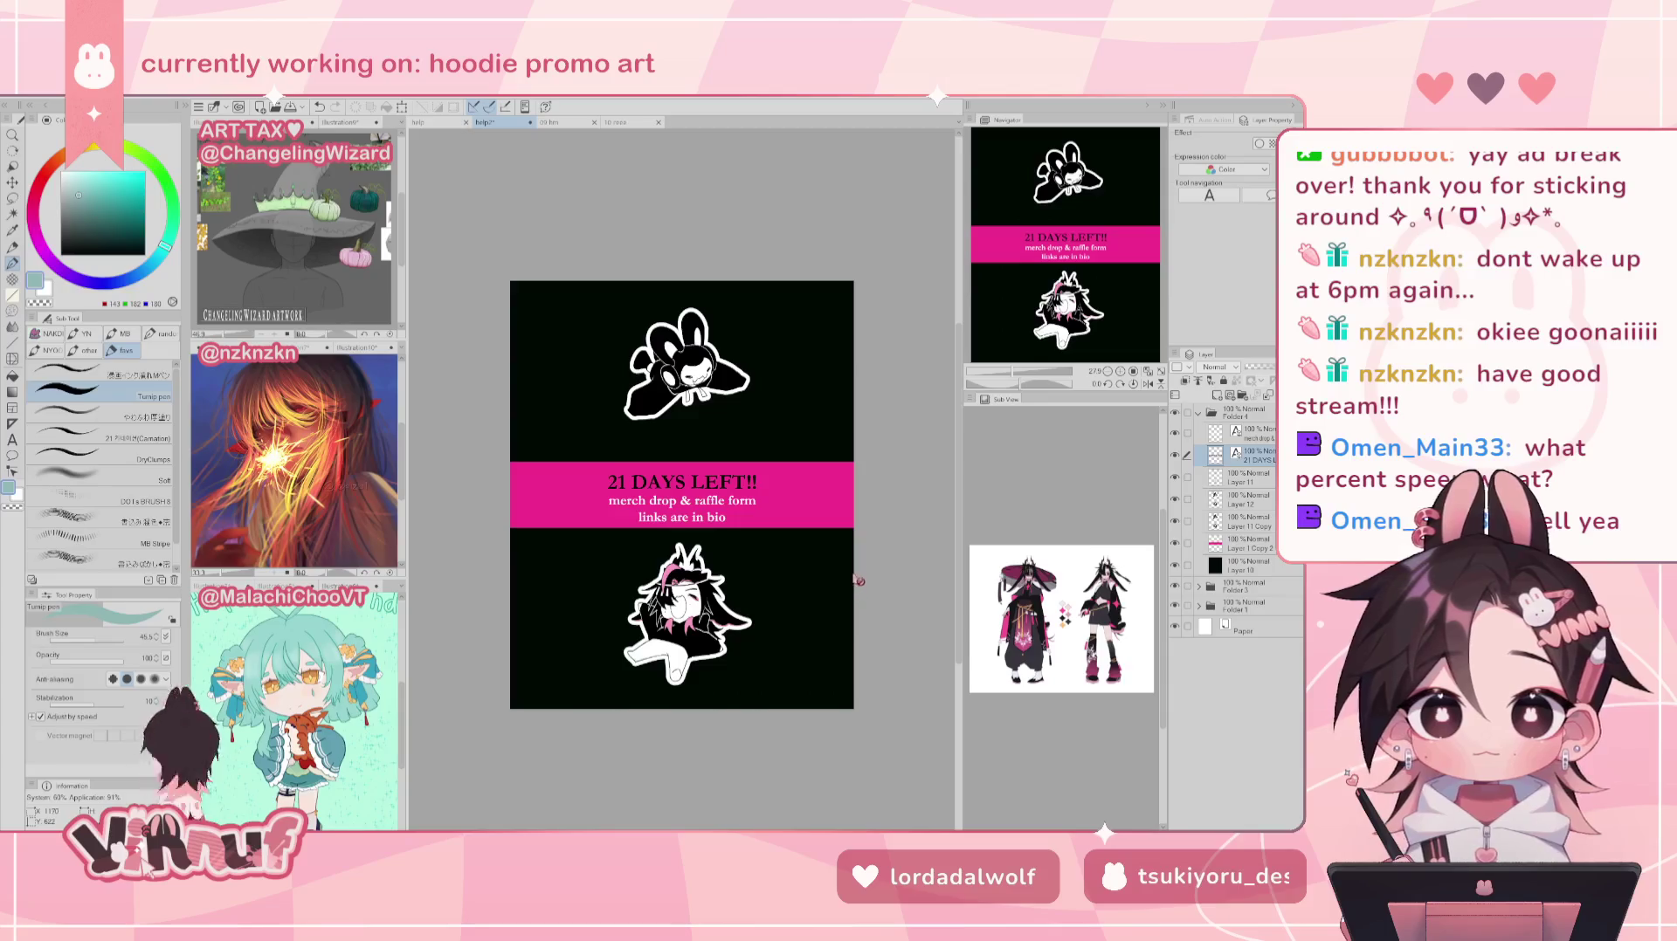
key(k)
key(Up)
key(Up)
key(Up)
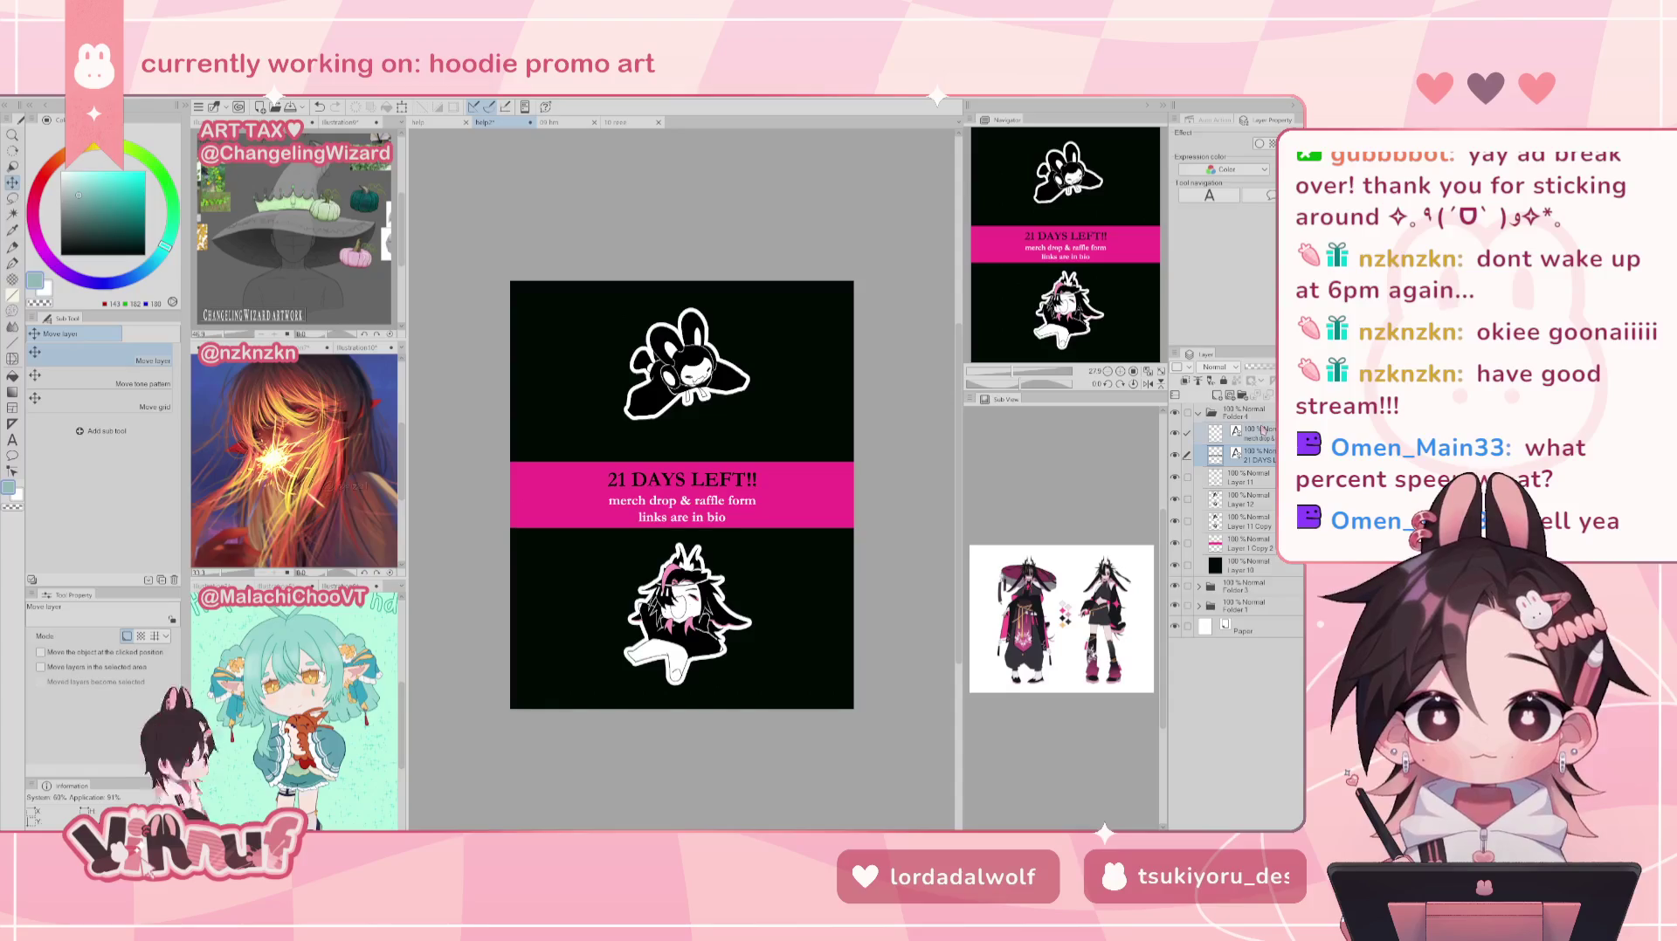
key(Up)
key(Up)
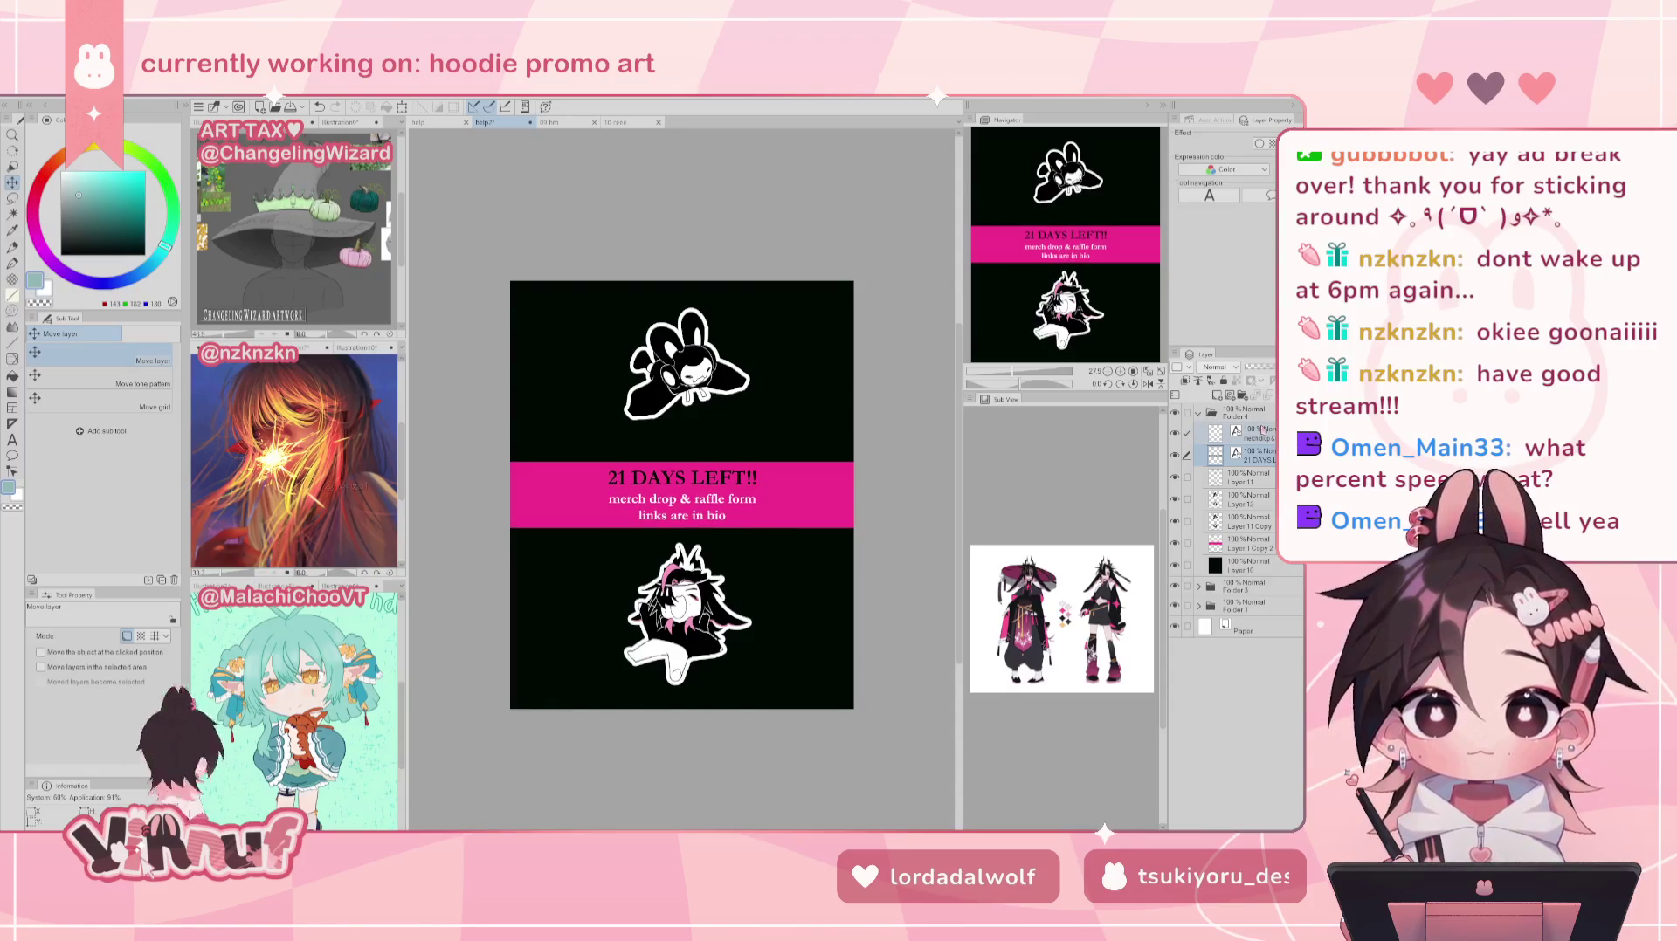
key(Up)
key(Up)
key(Up)
key(Up)
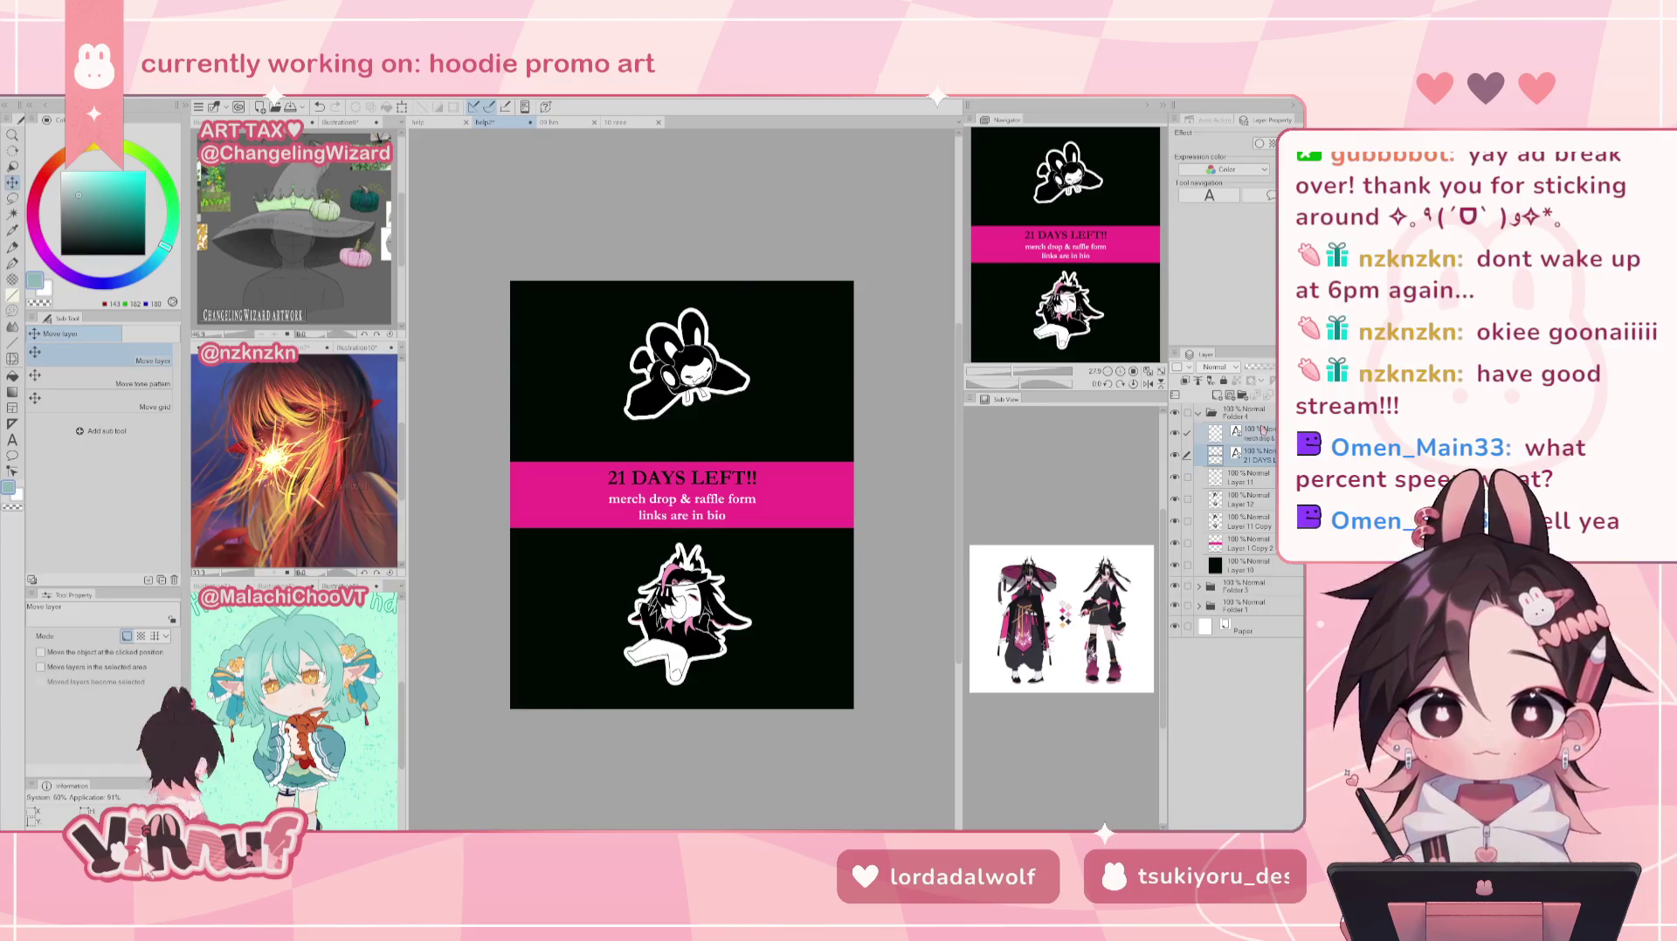
click(1250, 518)
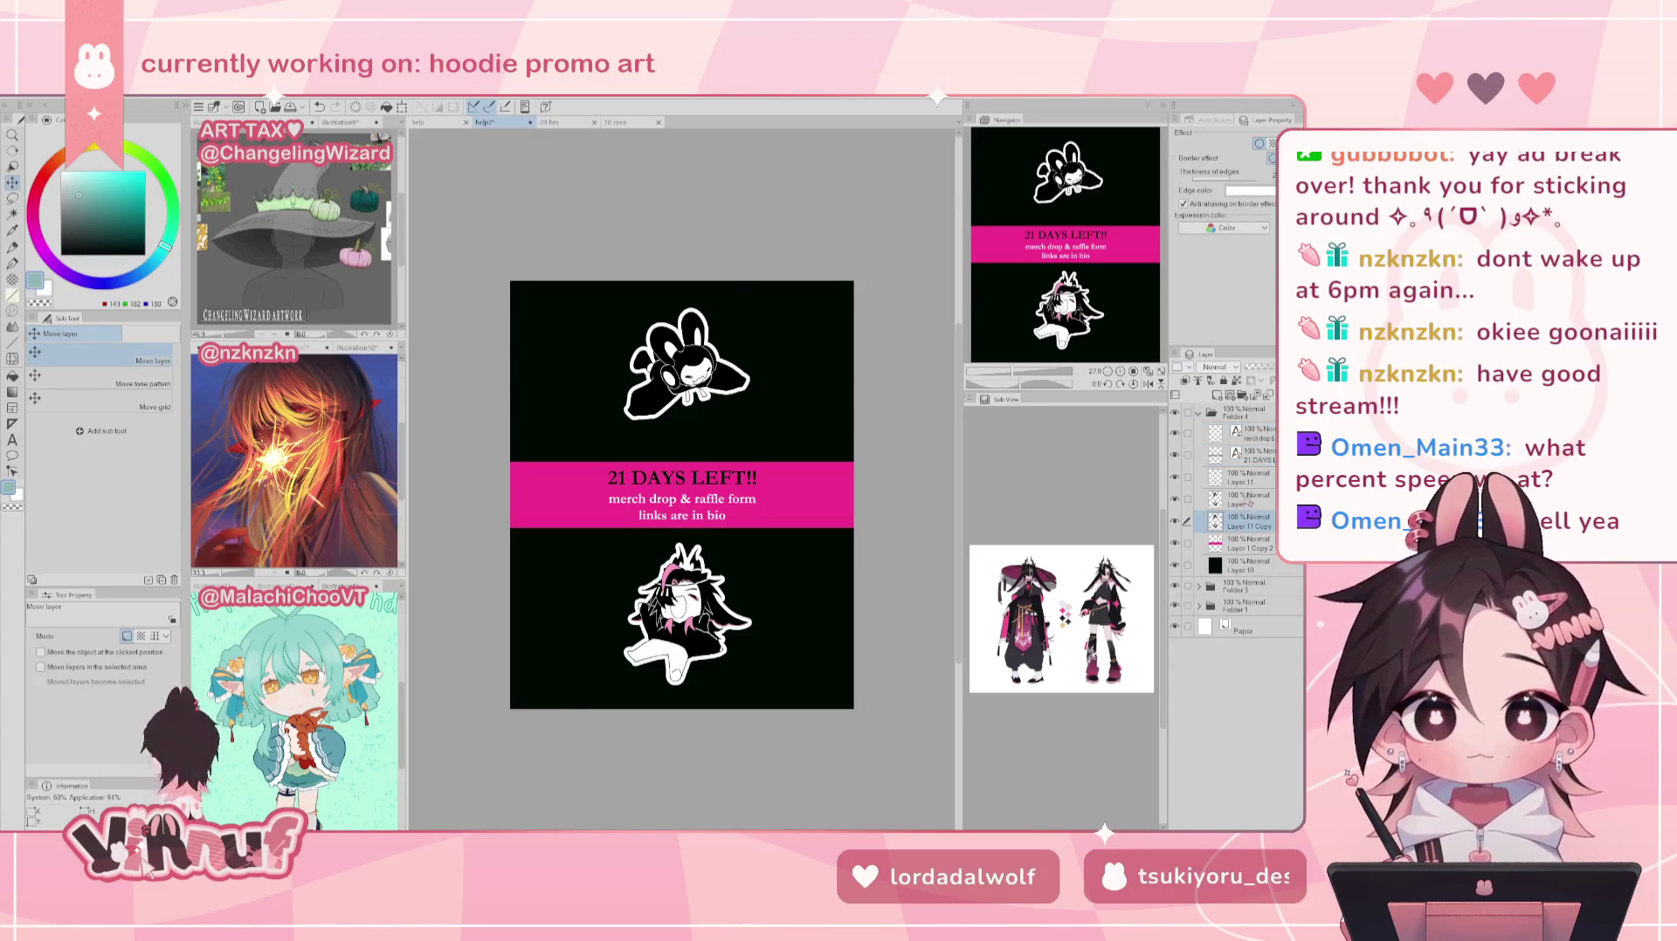
Step: Trial-move the lower character up and the bunny down onto the pink band, undoing one move
shift+click(1247, 478)
drag(640, 529, 760, 530)
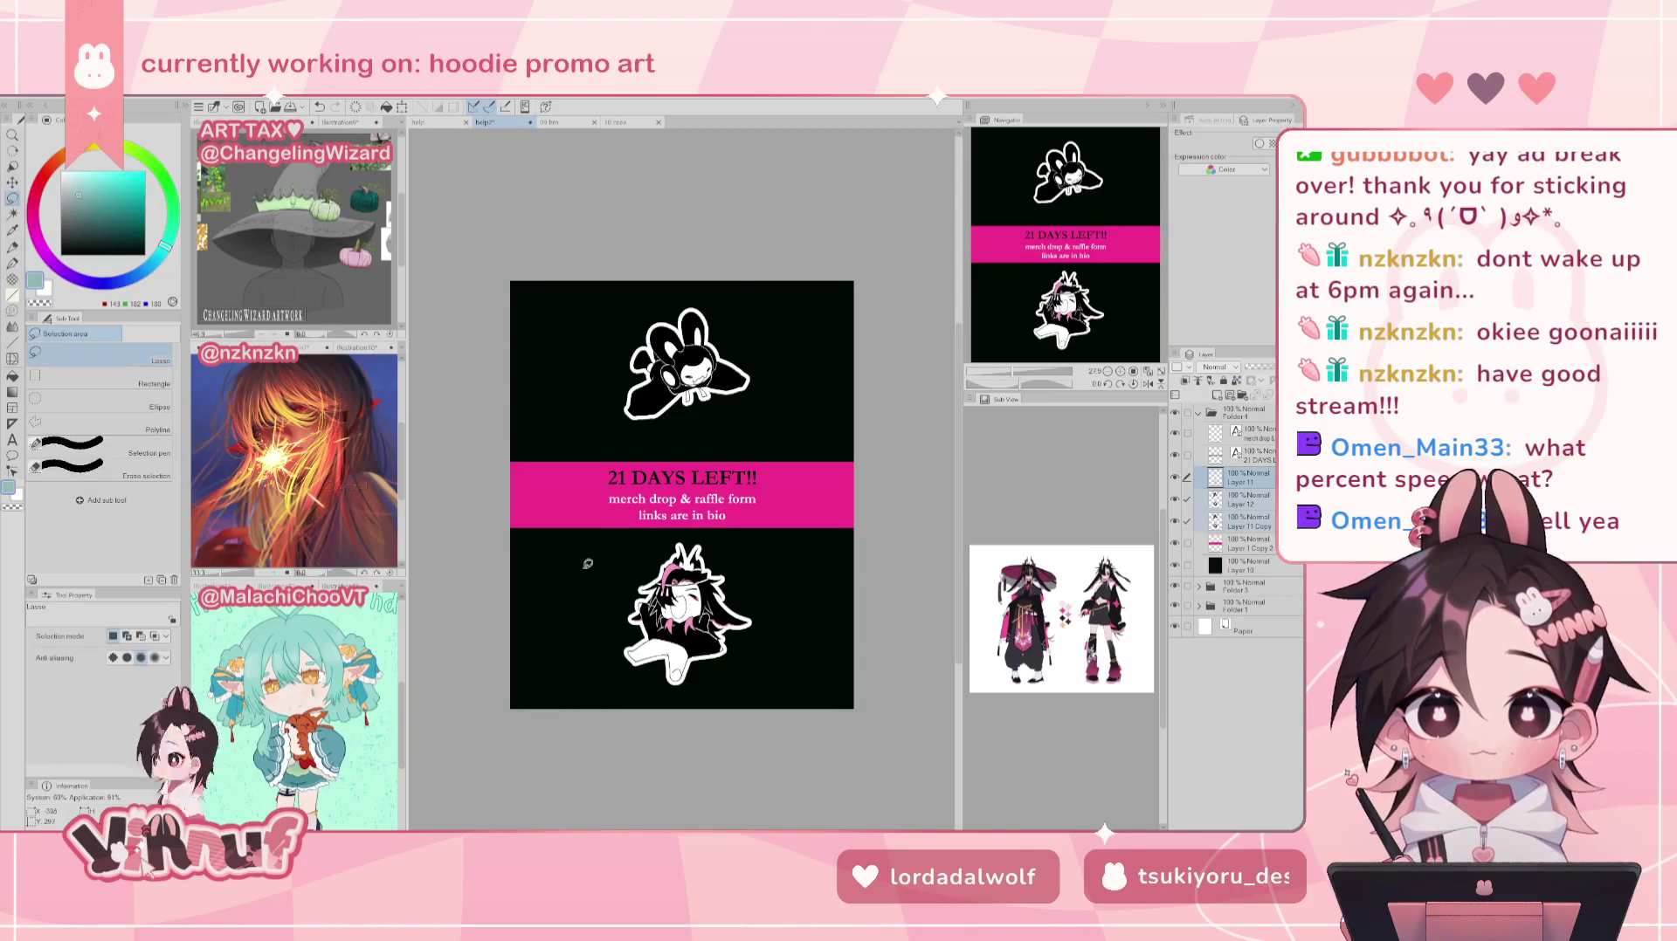
drag(733, 618, 799, 470)
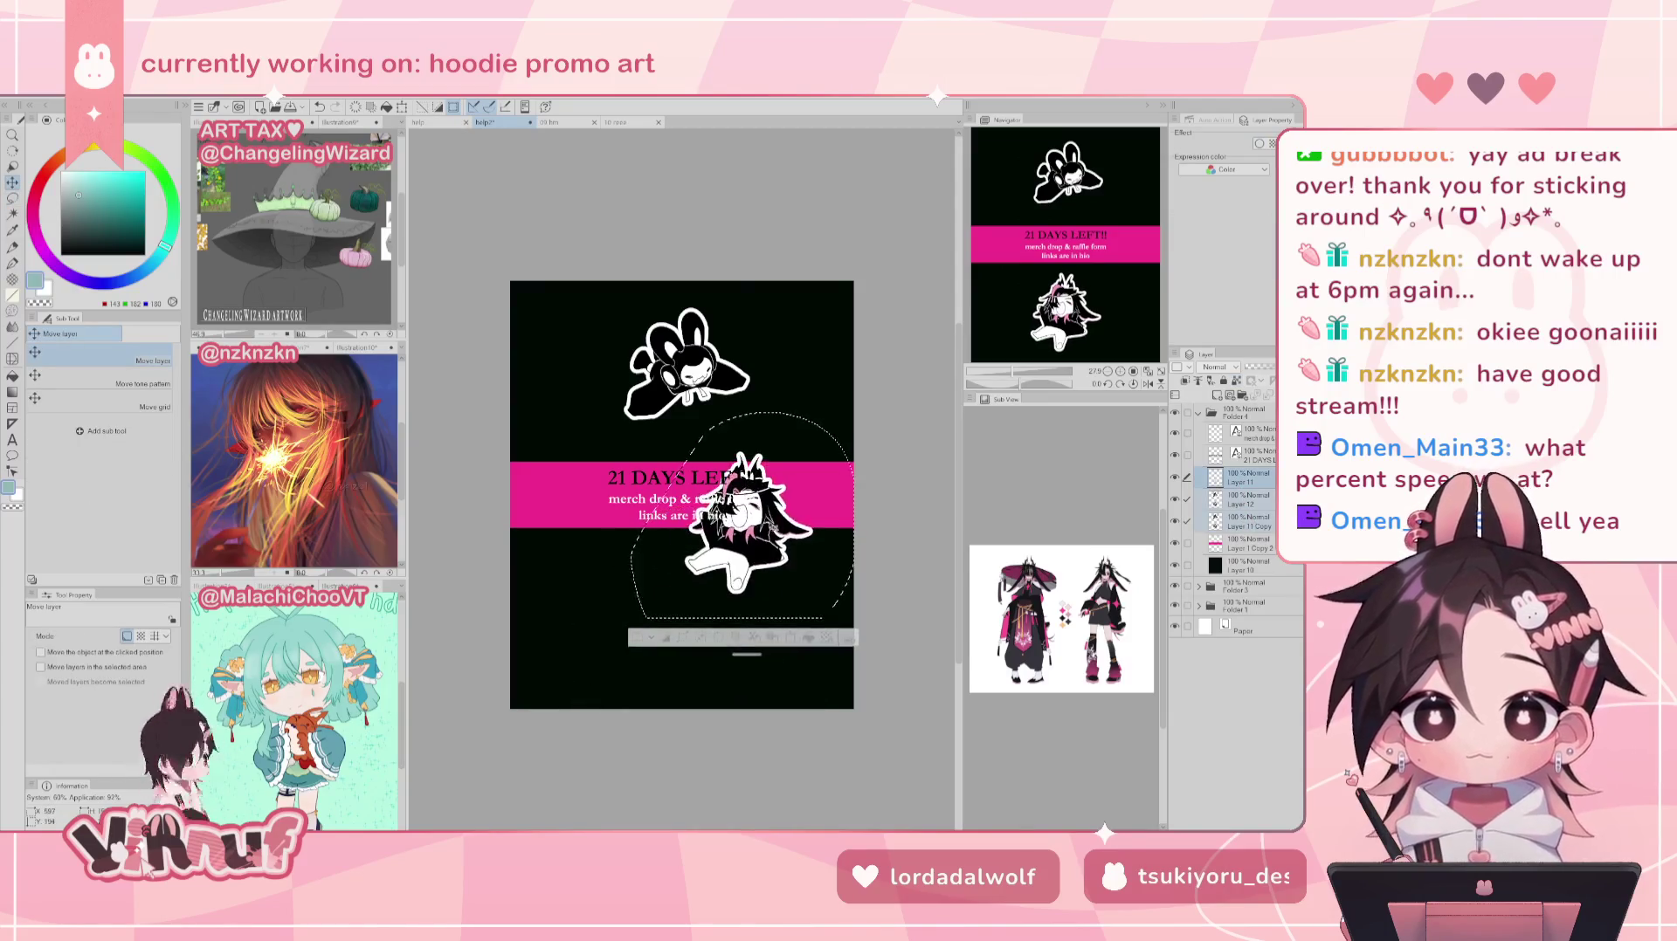
key(m)
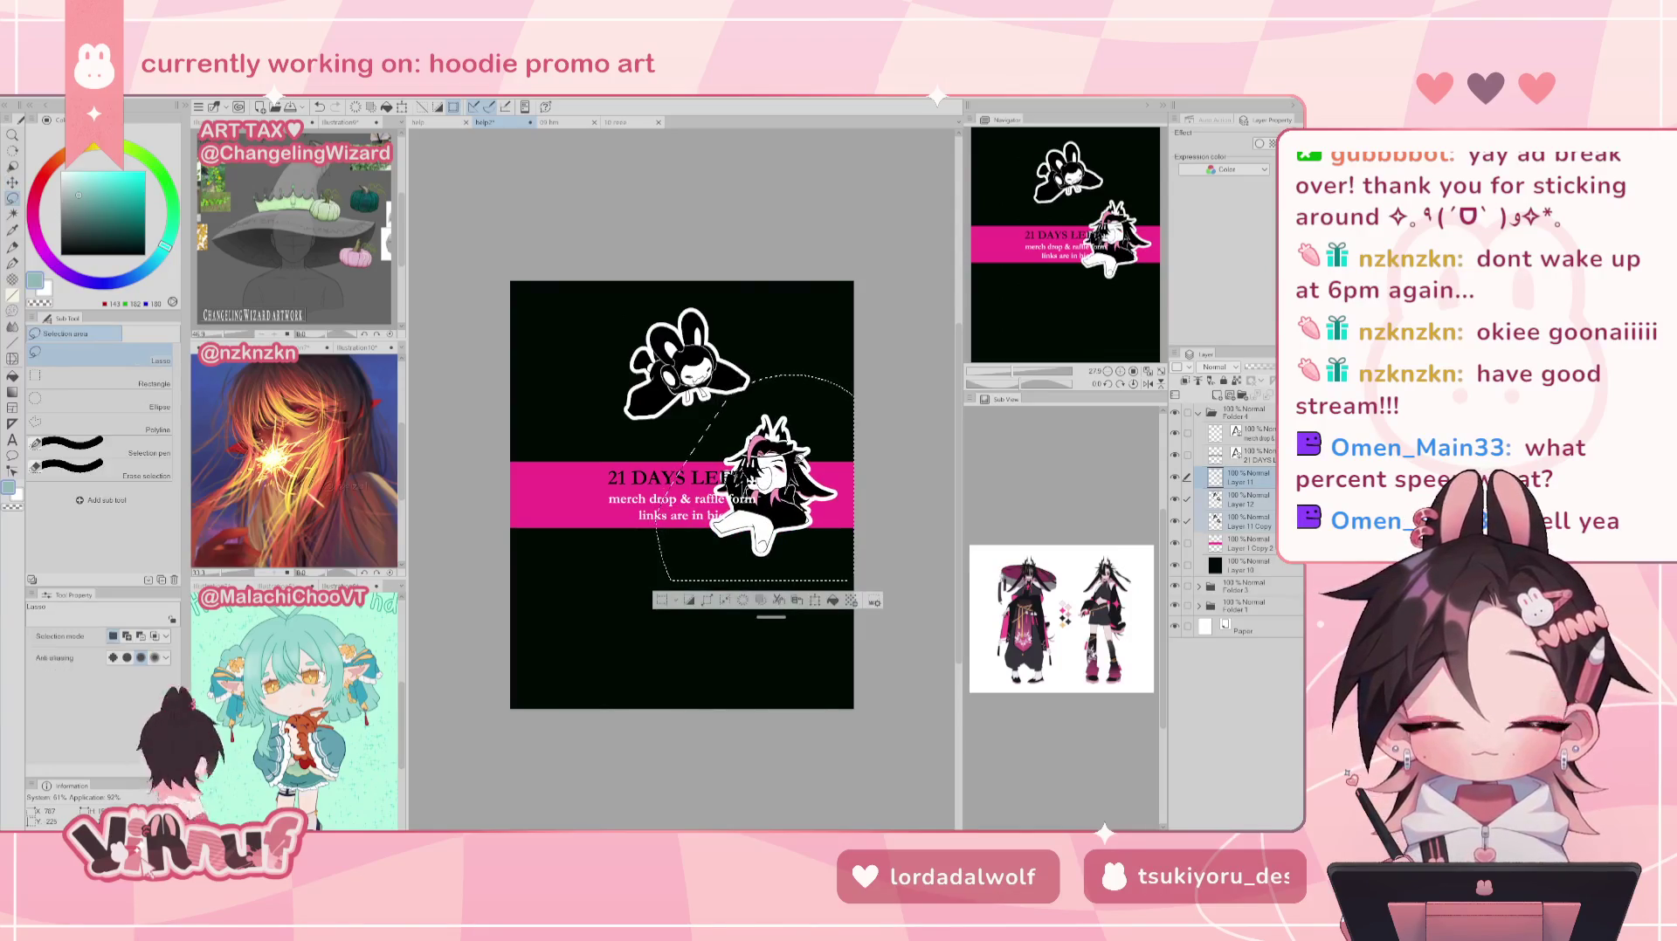
drag(613, 326, 637, 295)
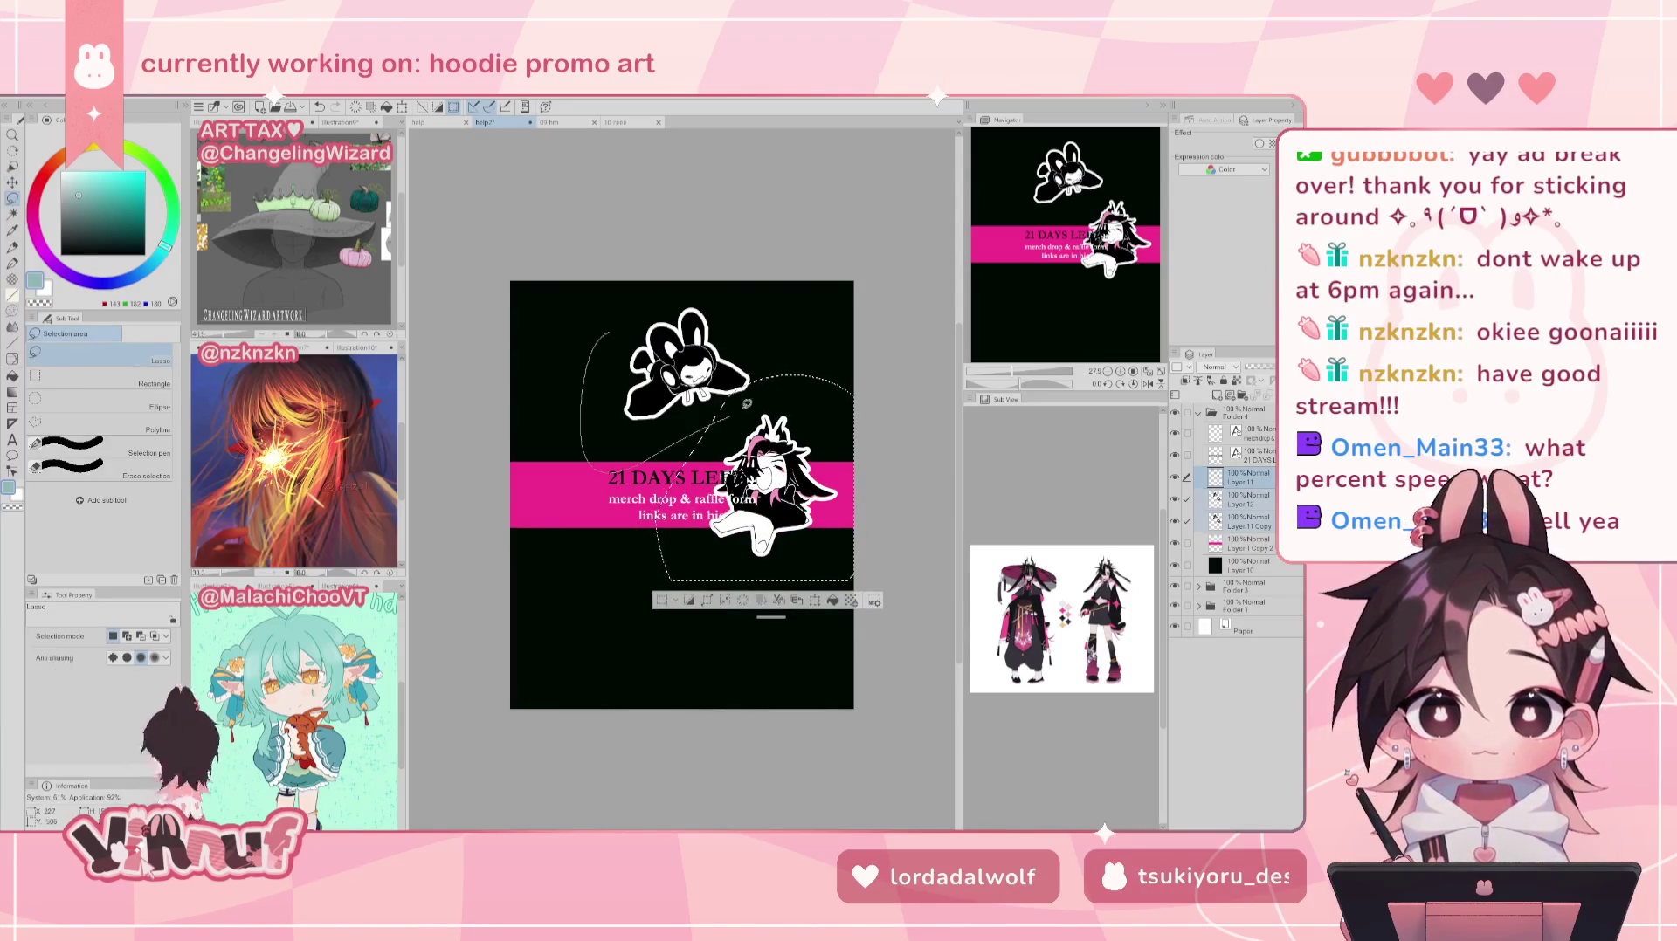
key(k)
drag(685, 362, 688, 616)
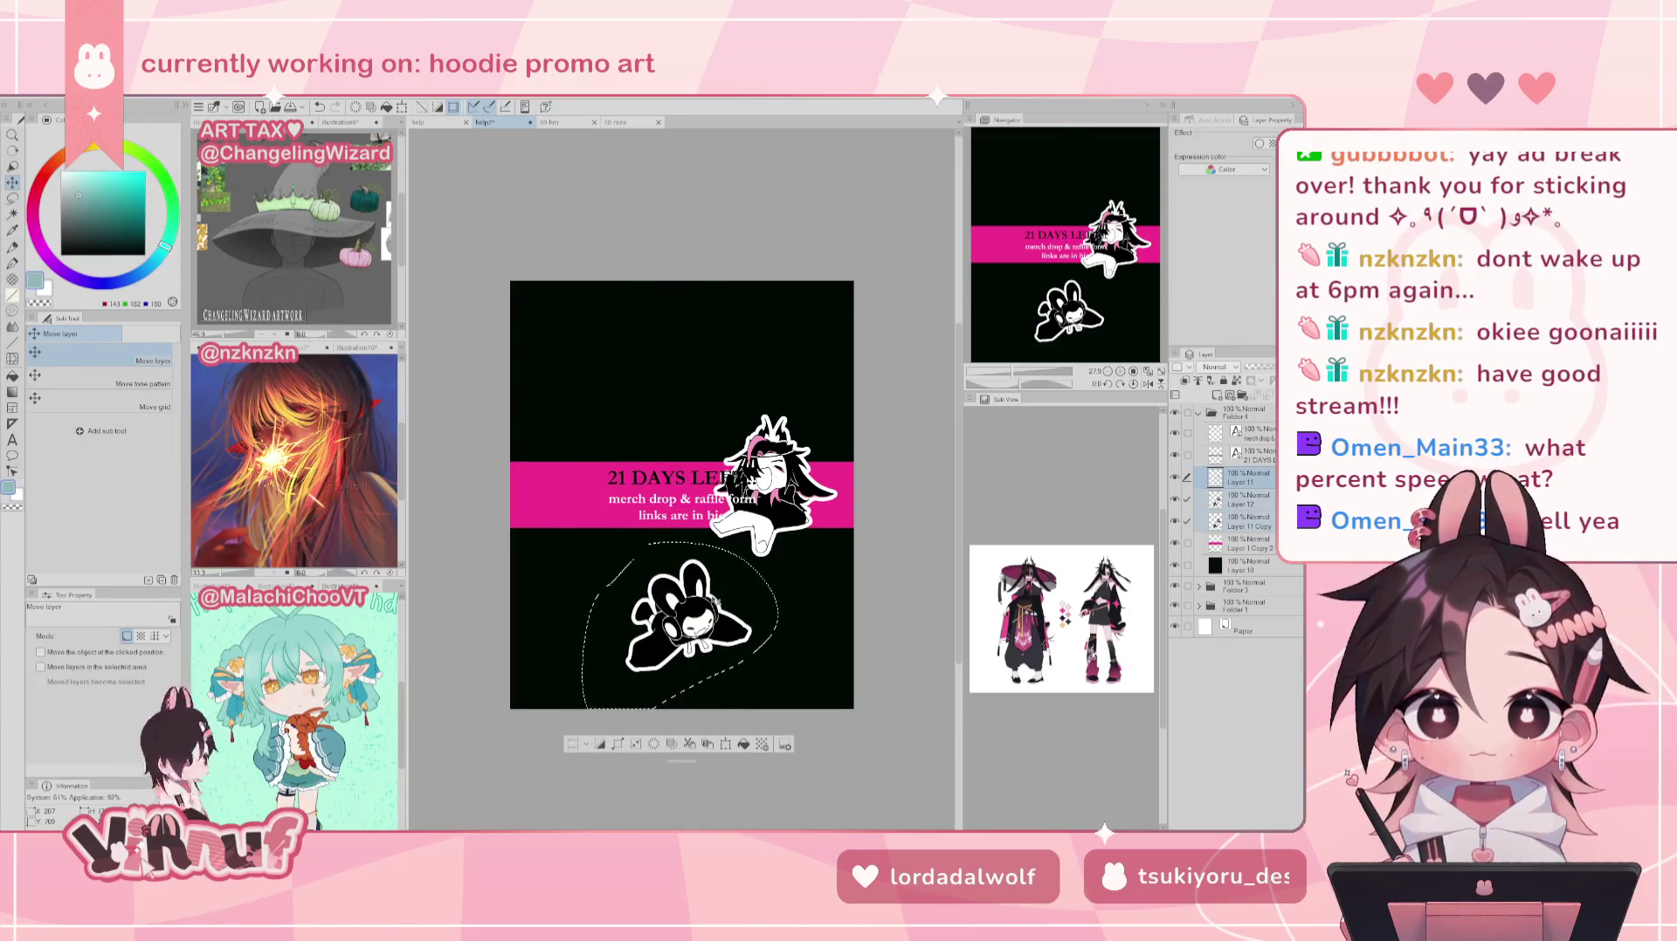
key(ctrl+z)
mouse_move(718, 335)
mouse_down()
mouse_move(680, 443)
mouse_move(766, 343)
mouse_move(679, 406)
mouse_move(729, 412)
mouse_up()
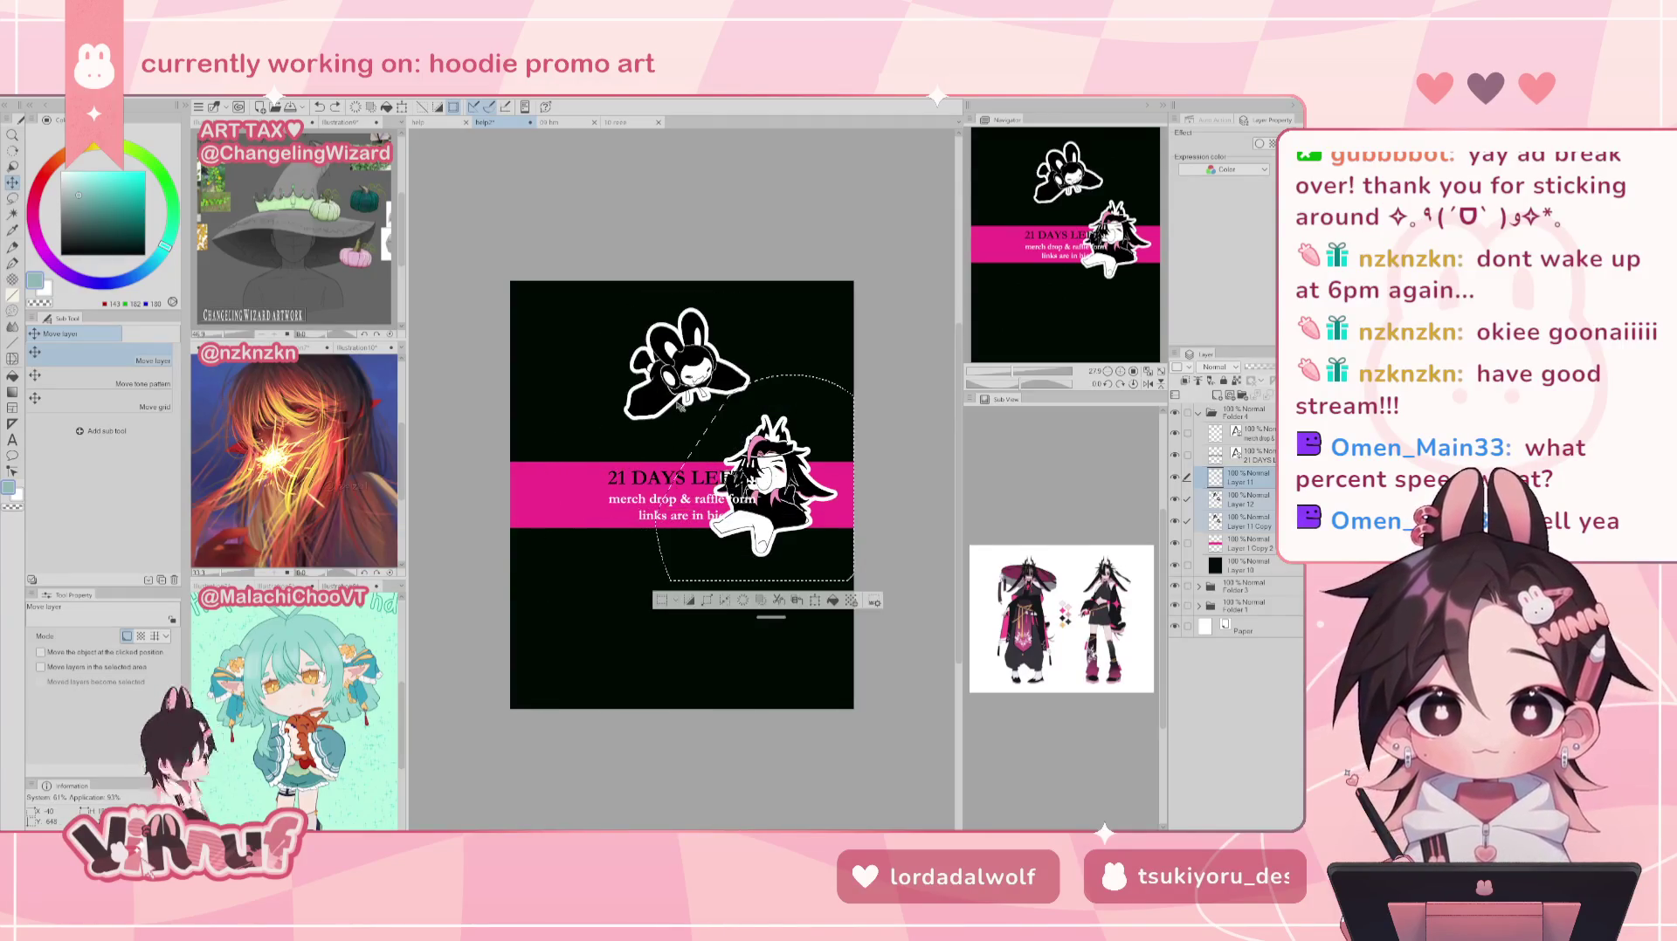
Step: Reselect the lower character and move it up and right, overlapping the banner's bottom edge
drag(768, 489, 685, 615)
key(ctrl+d)
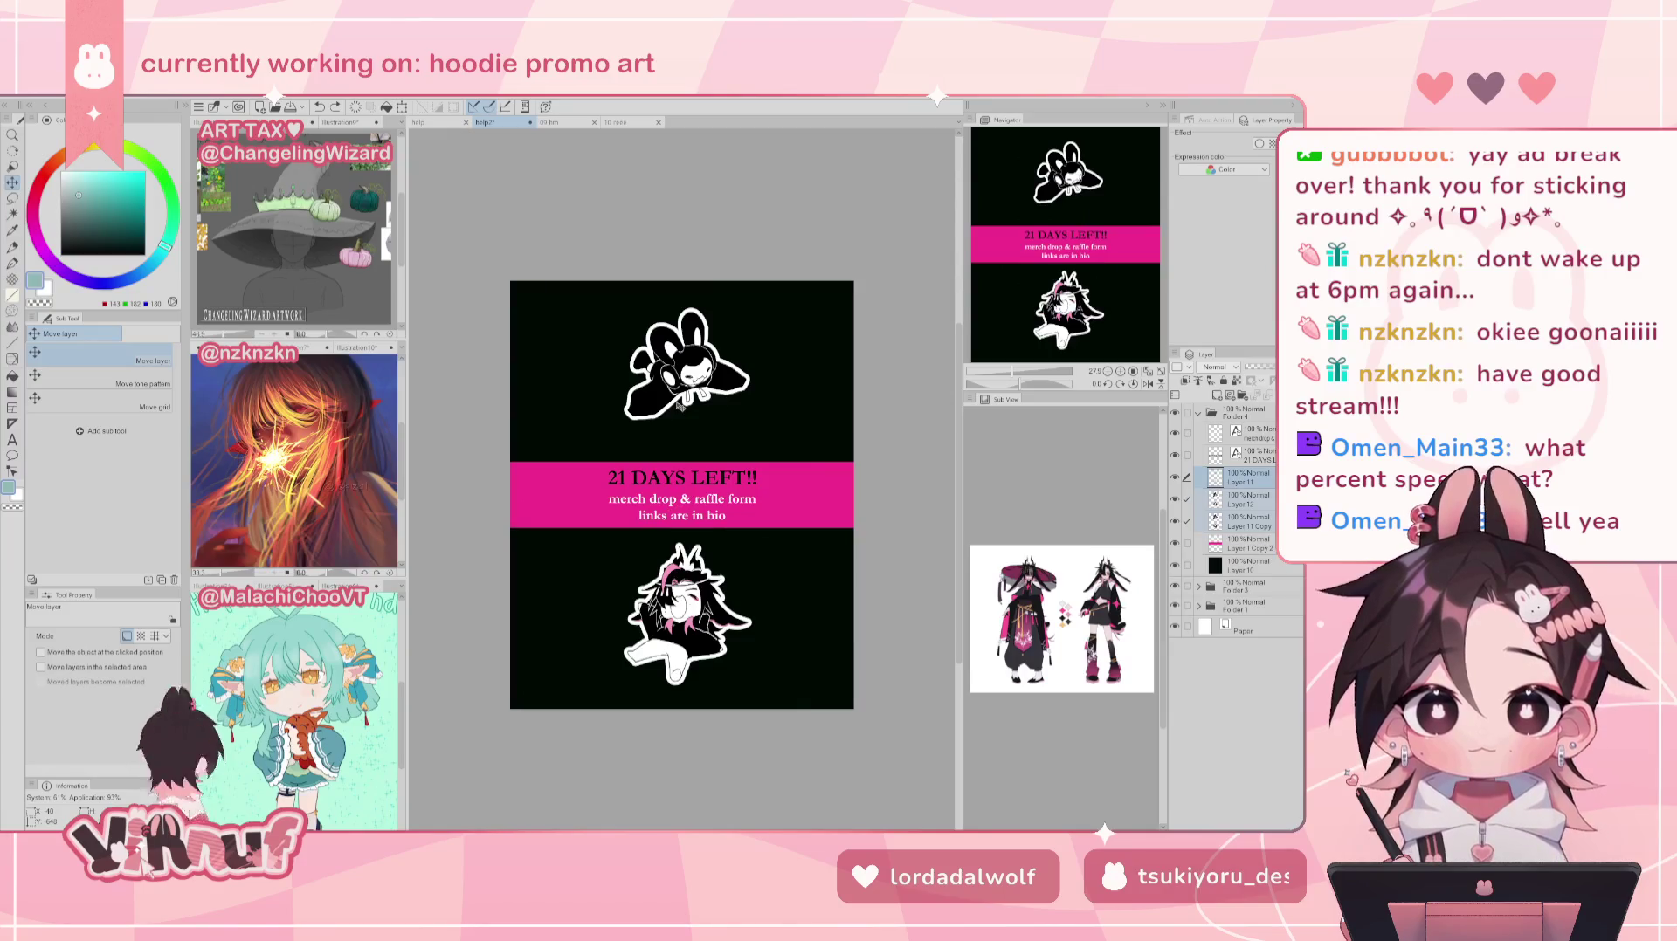
drag(635, 531, 786, 537)
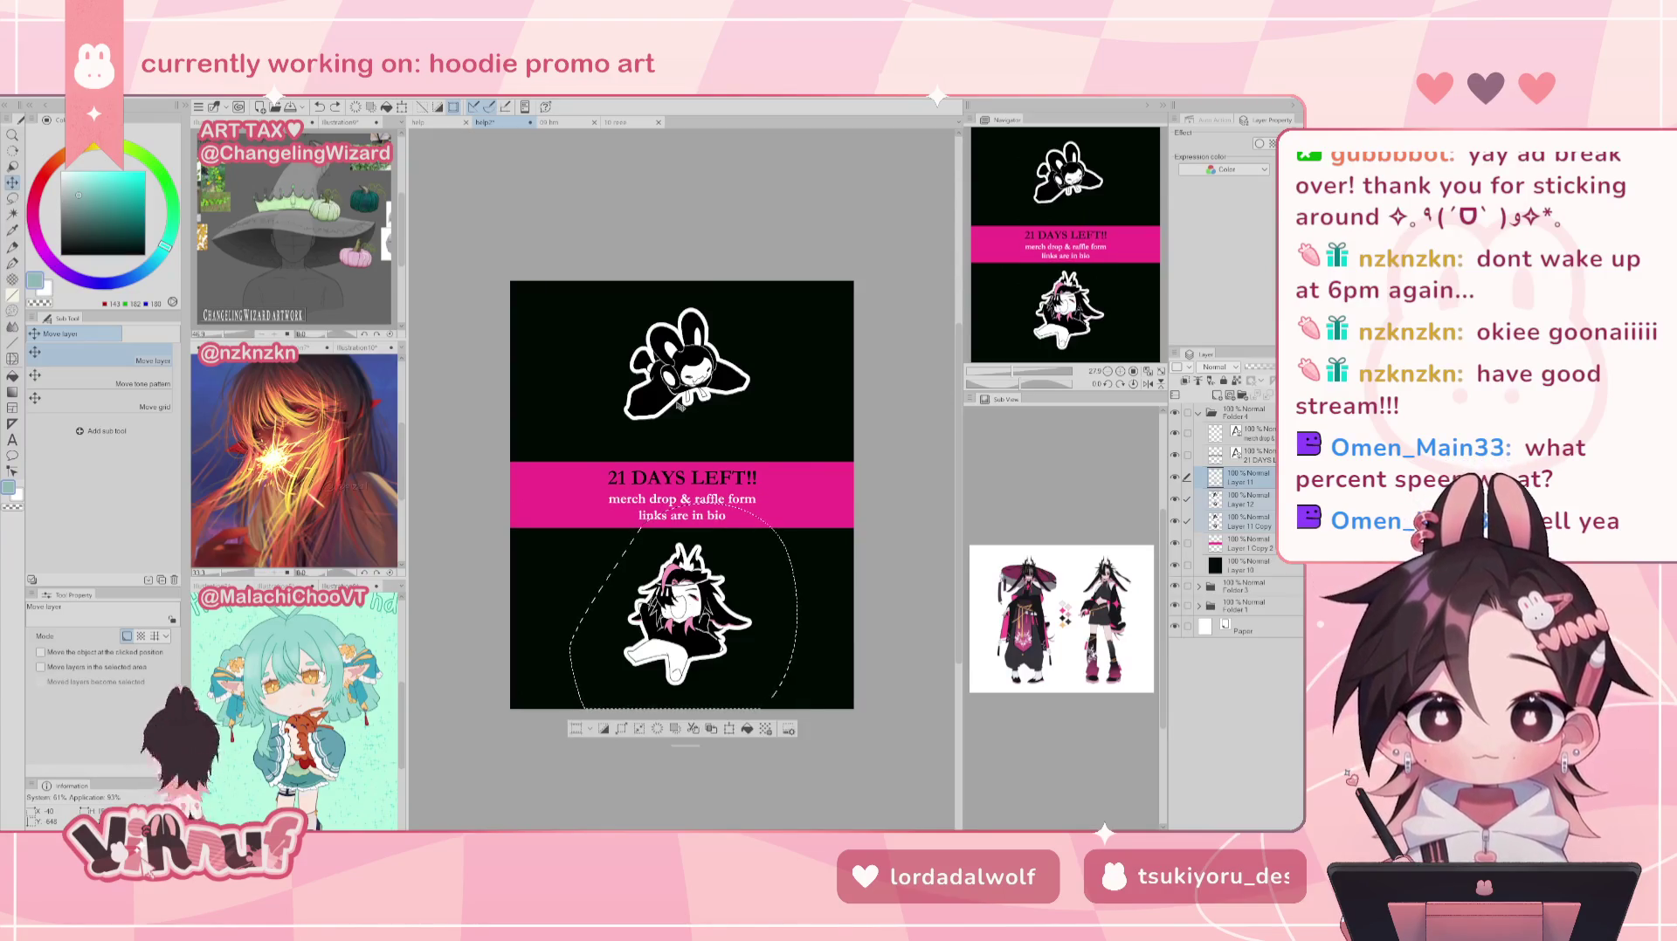
drag(711, 635, 801, 591)
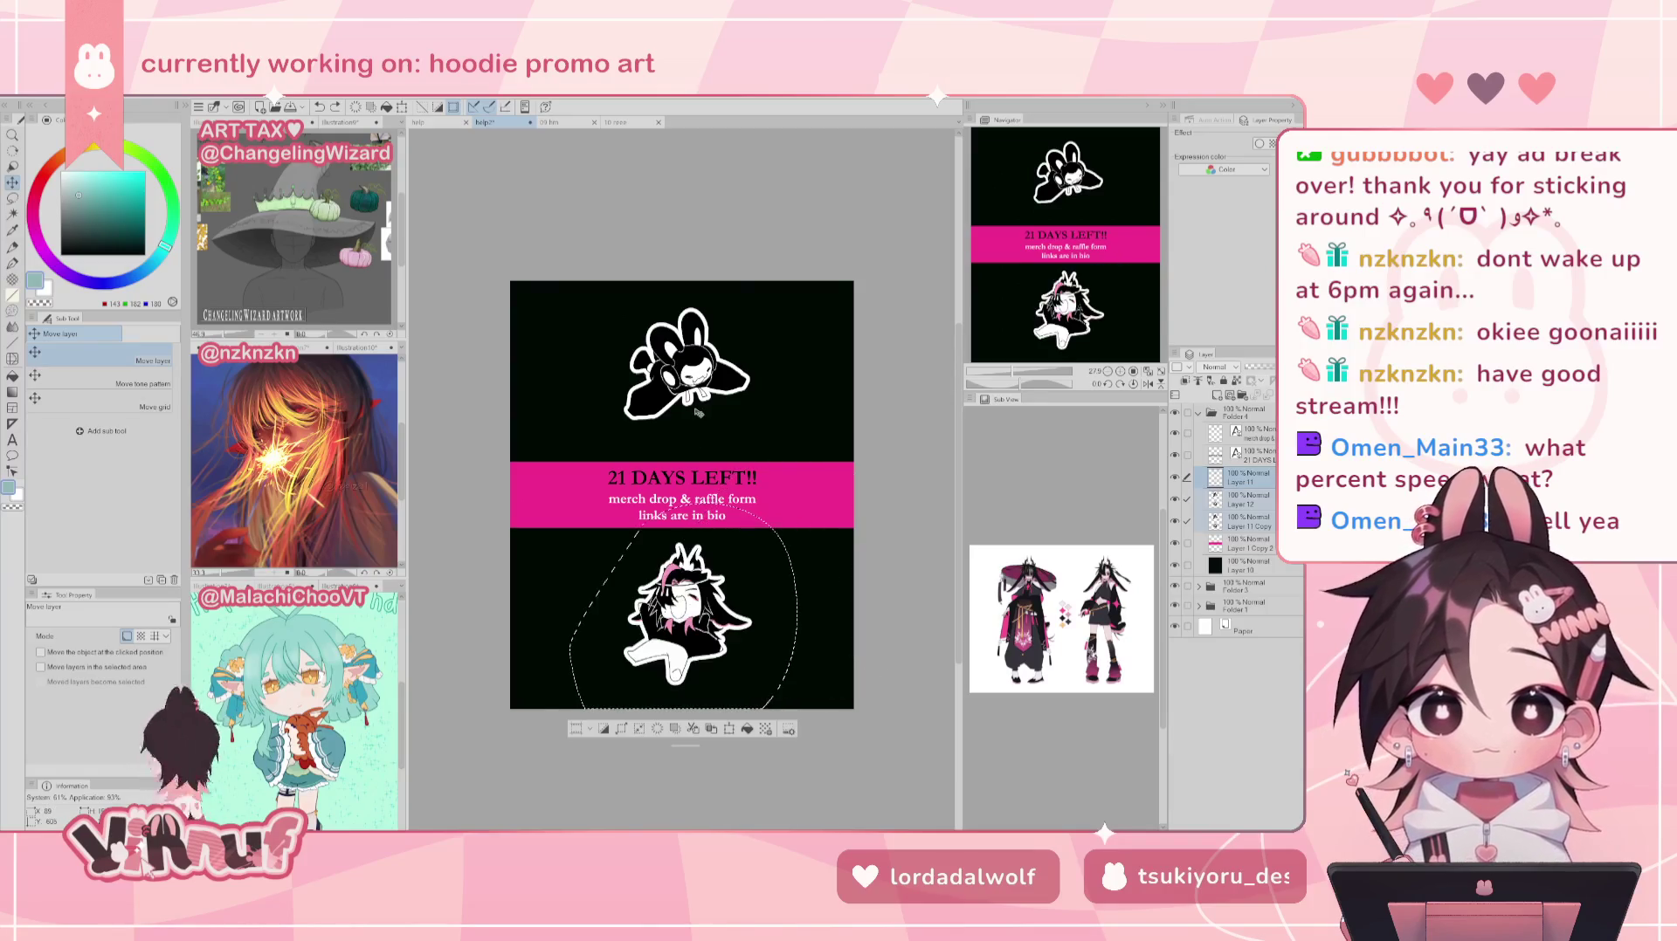
drag(818, 552, 823, 540)
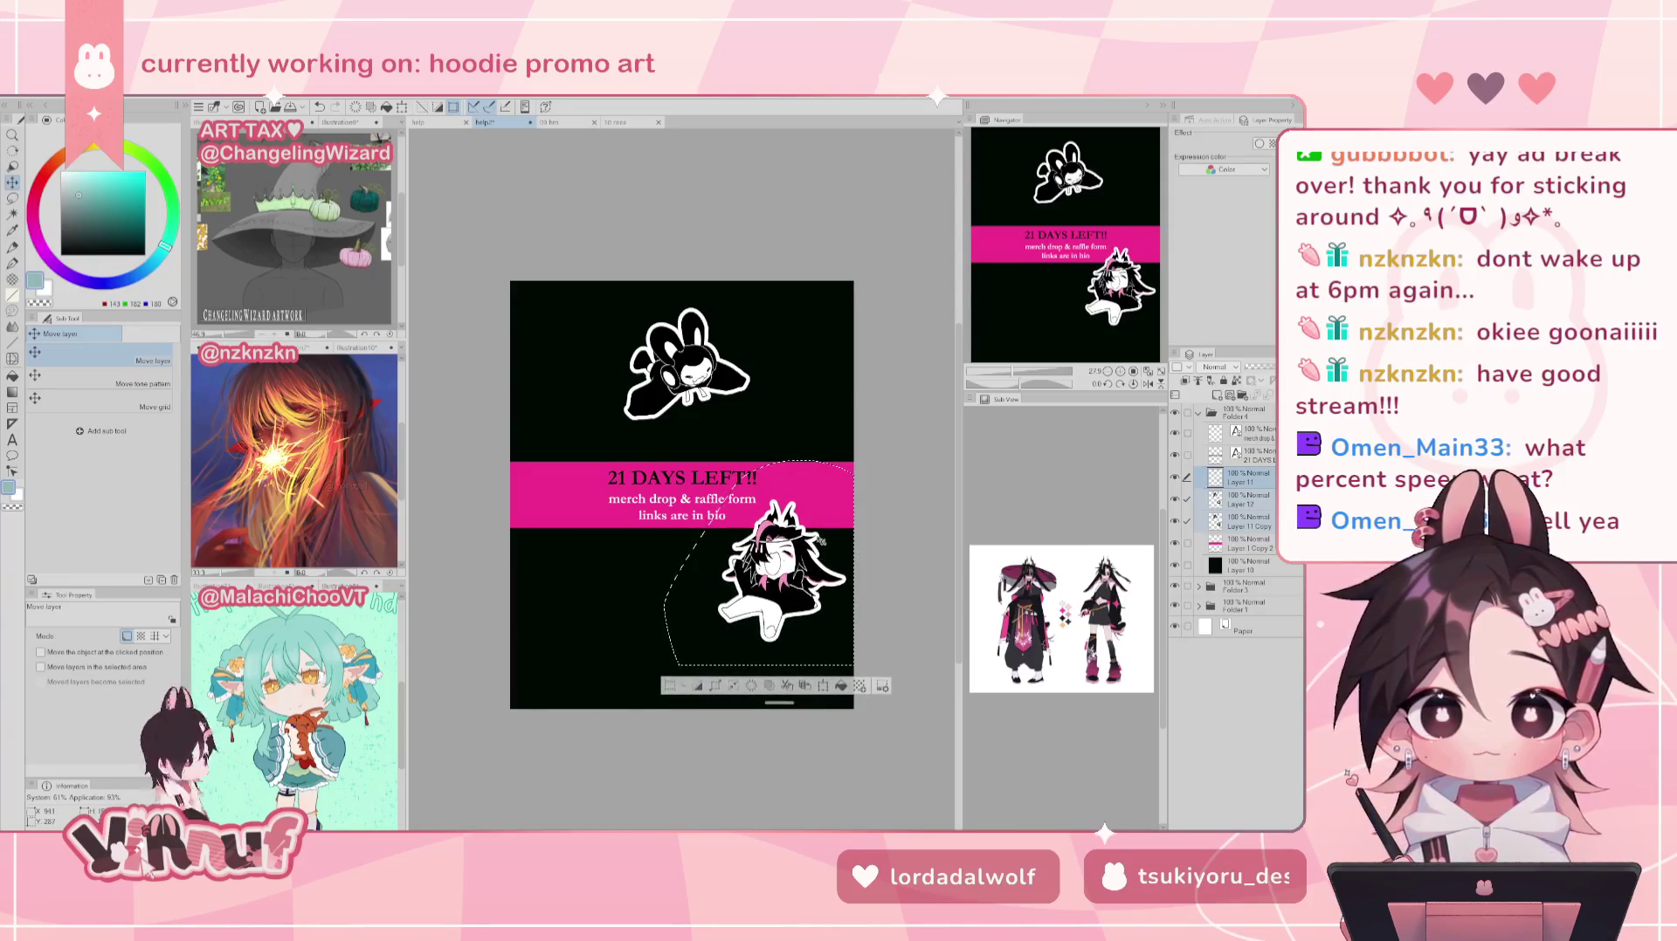
Step: Lasso the top bunny and move it down-left onto the pink banner
key(m)
drag(598, 281, 781, 281)
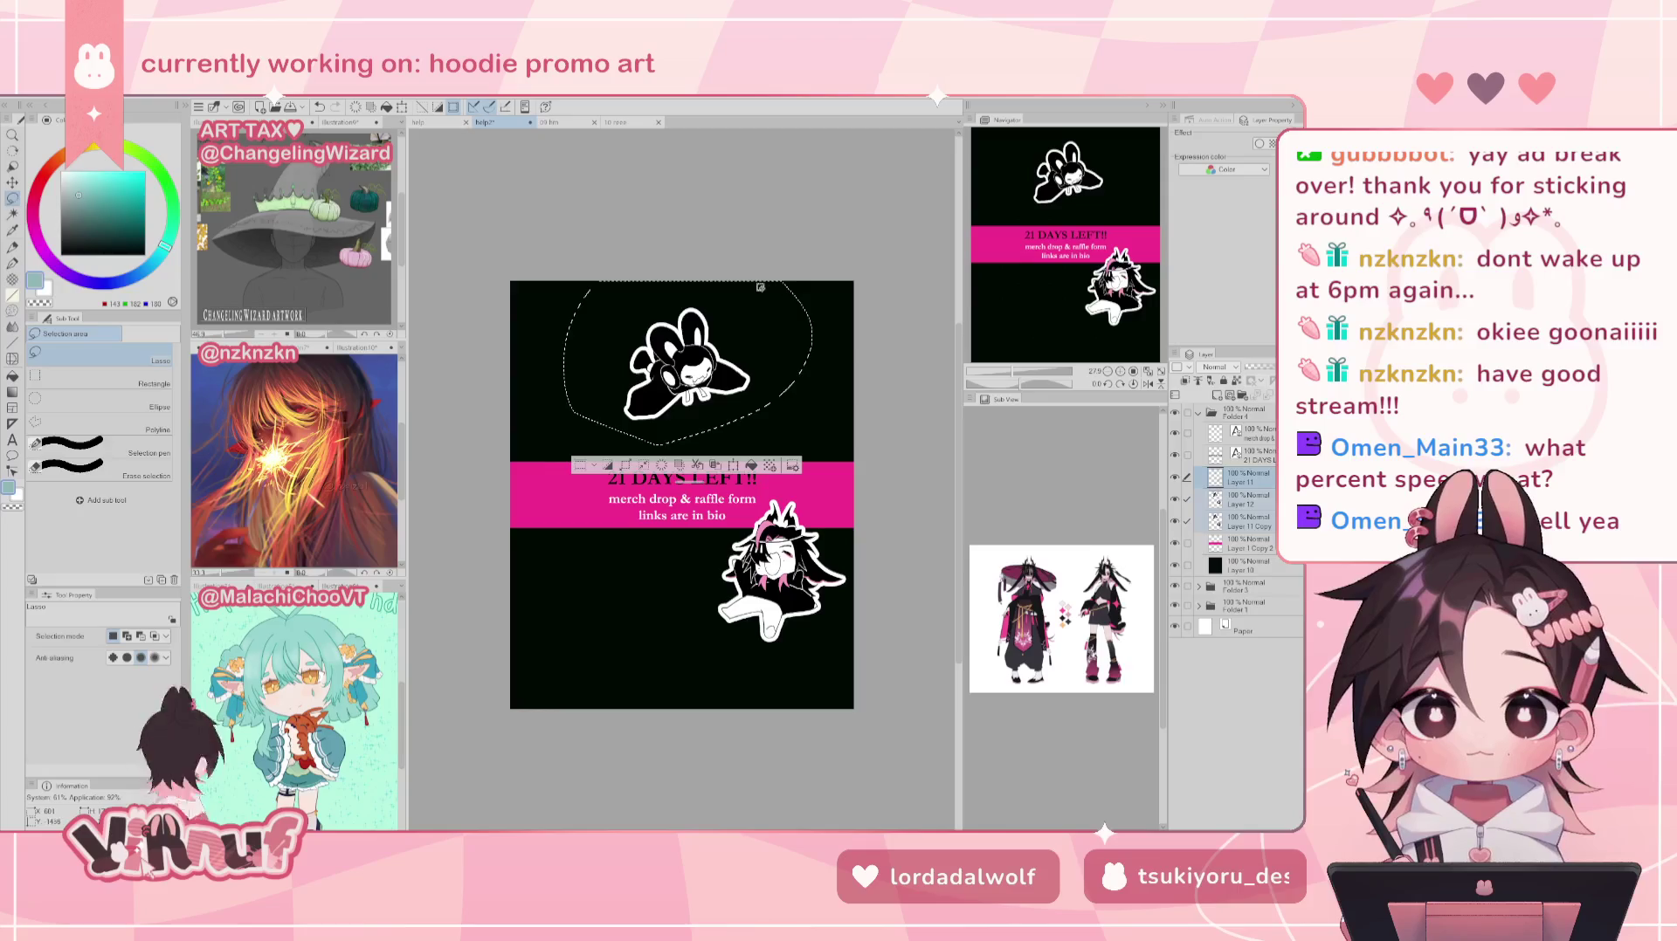
key(o)
key(m)
drag(684, 497, 593, 557)
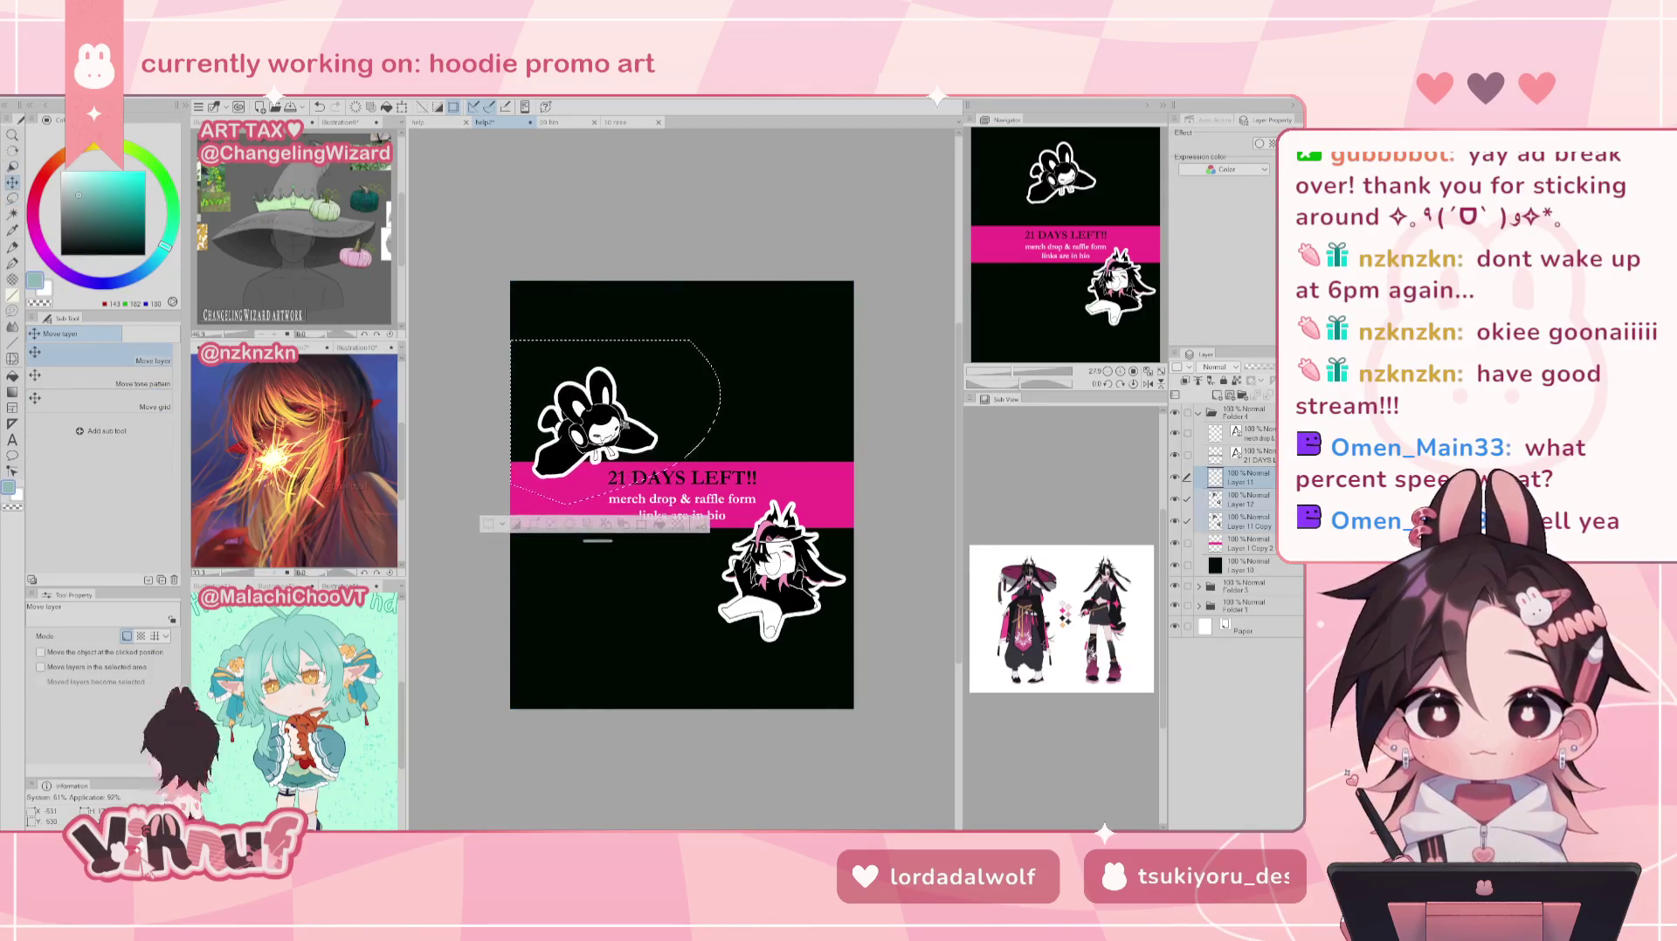
drag(617, 428, 616, 403)
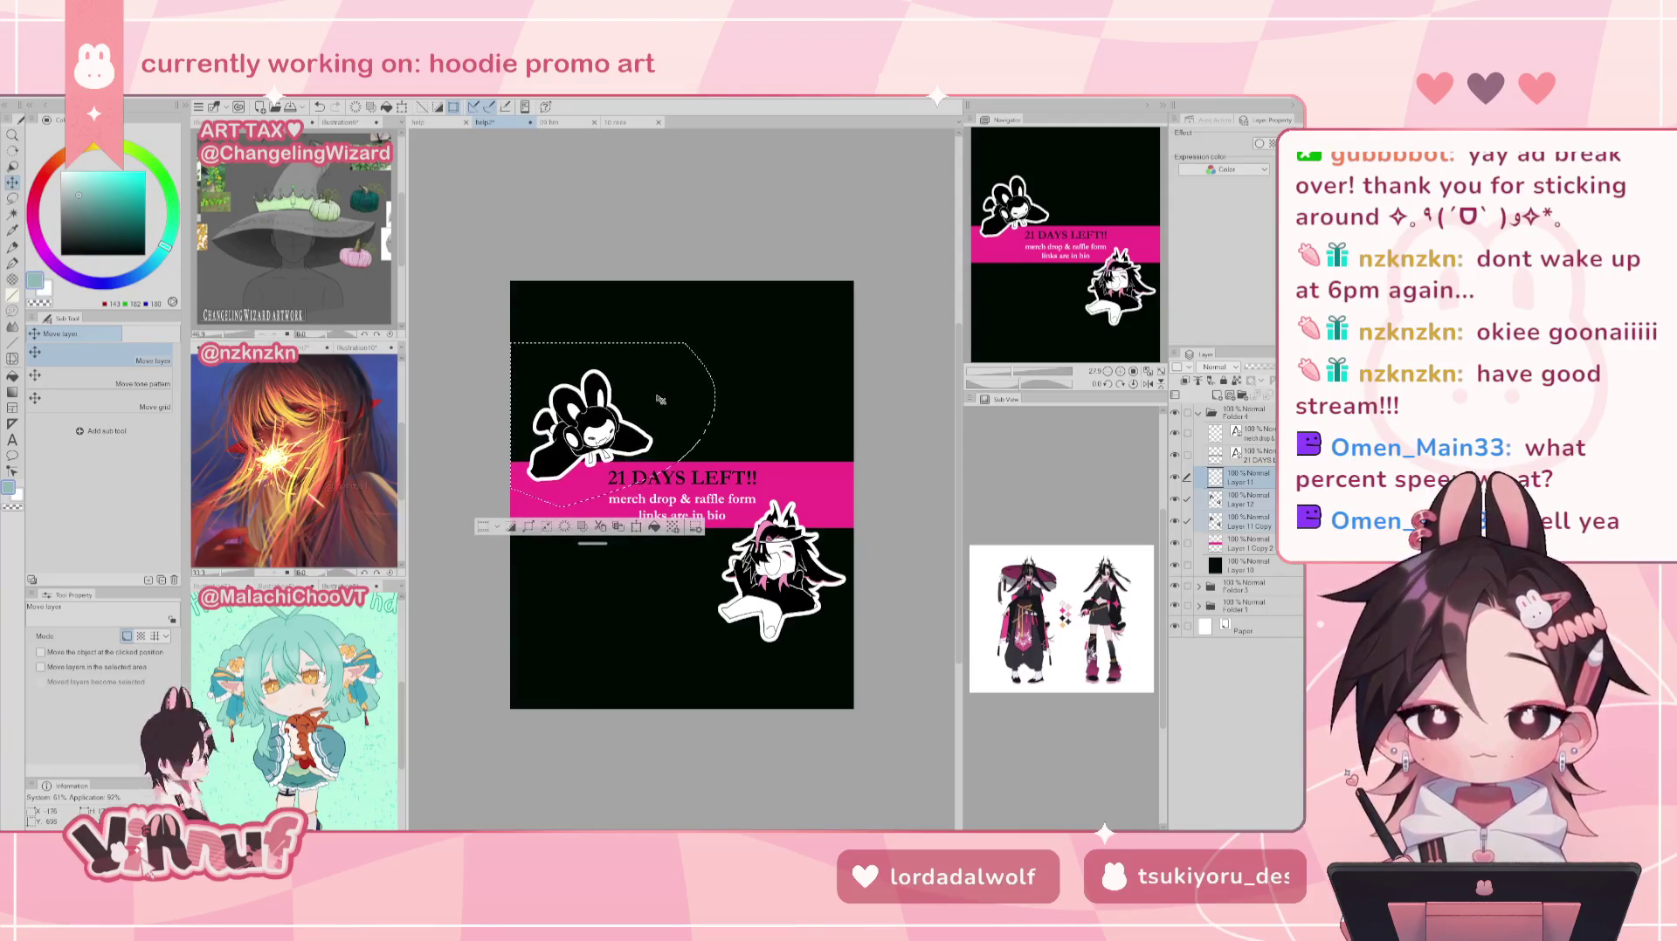
Step: Rotate the bunny slightly counter-clockwise, fine-tune its position, confirm and deselect
key(ctrl+t)
drag(710, 308, 732, 347)
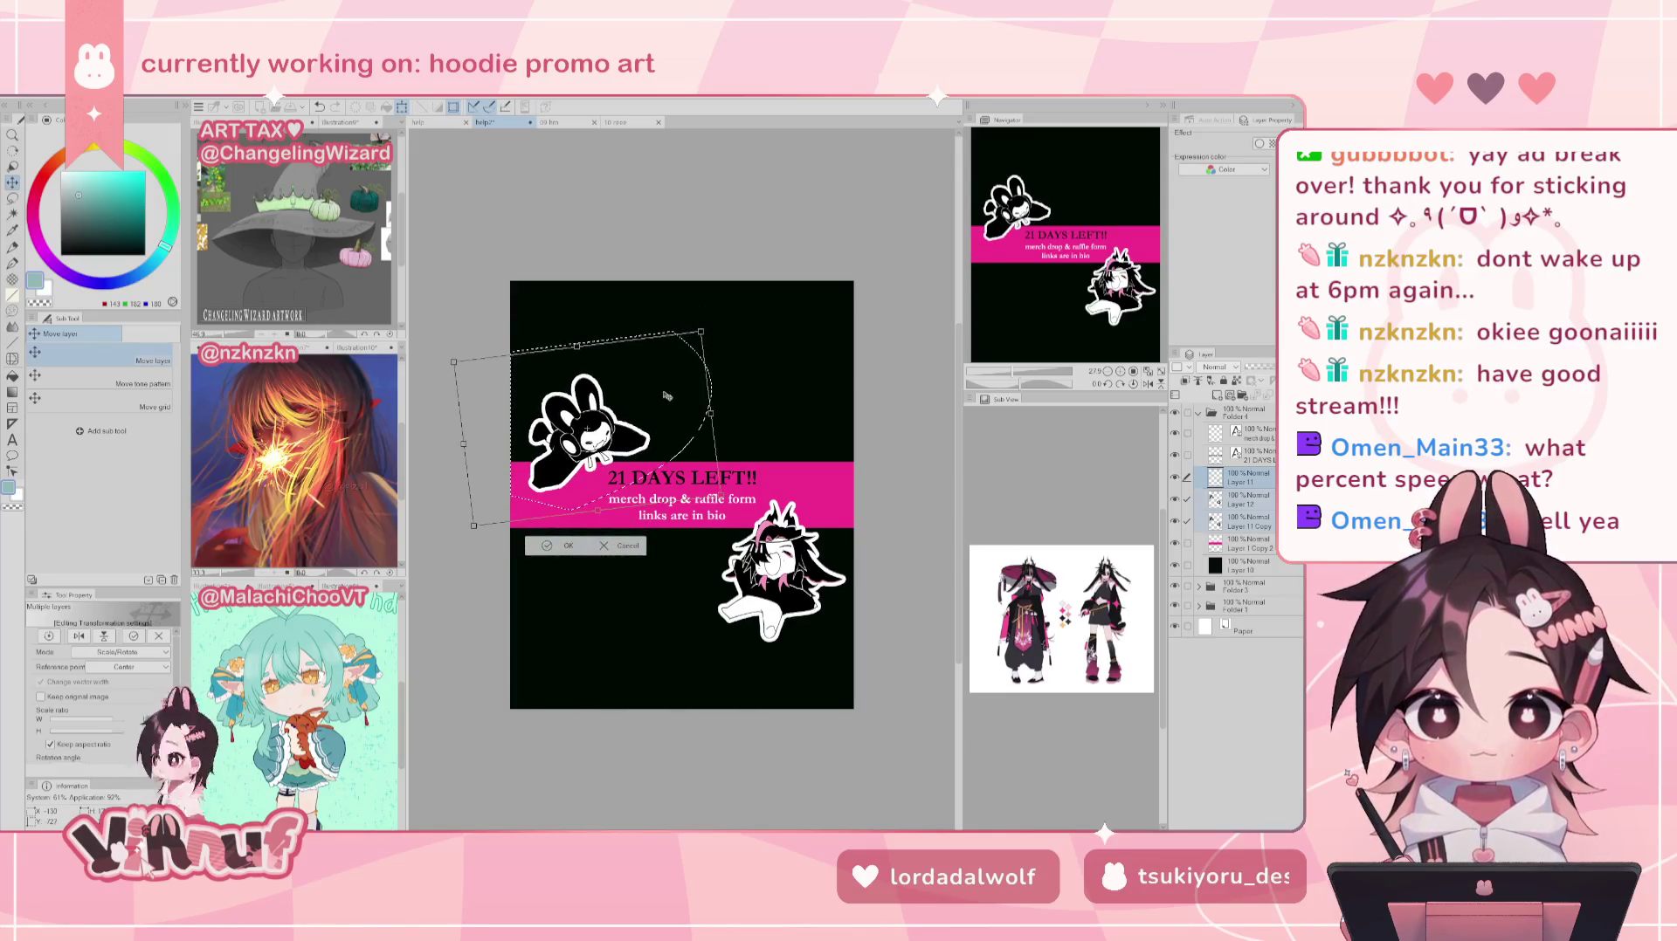
drag(667, 397, 657, 387)
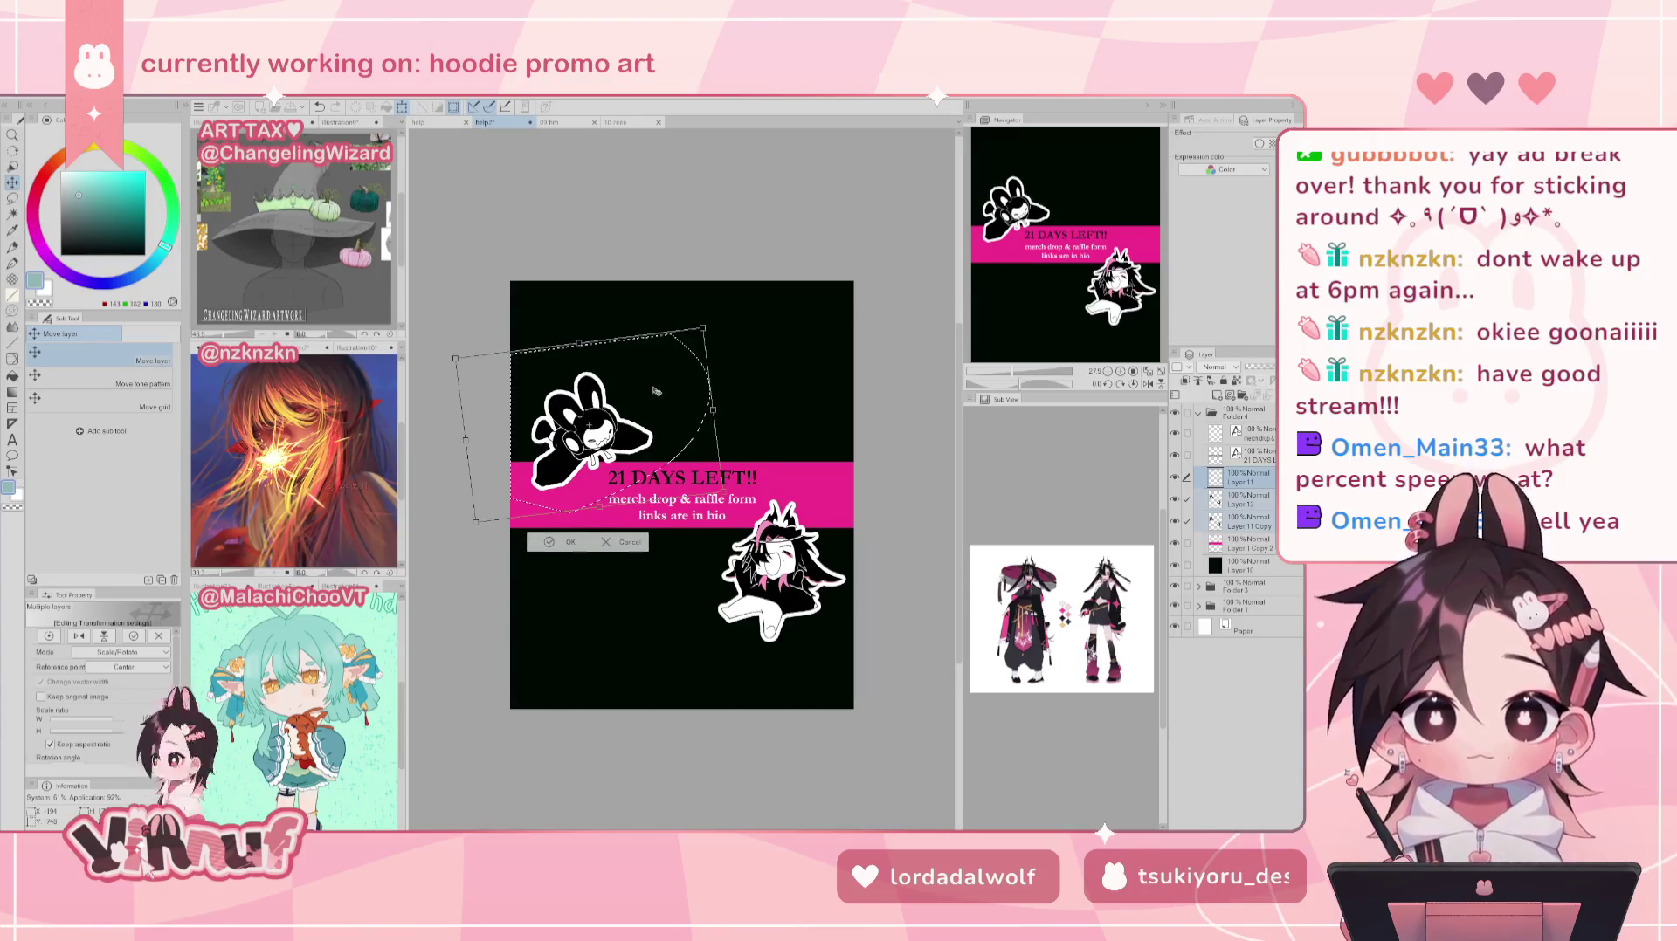
drag(657, 395, 662, 393)
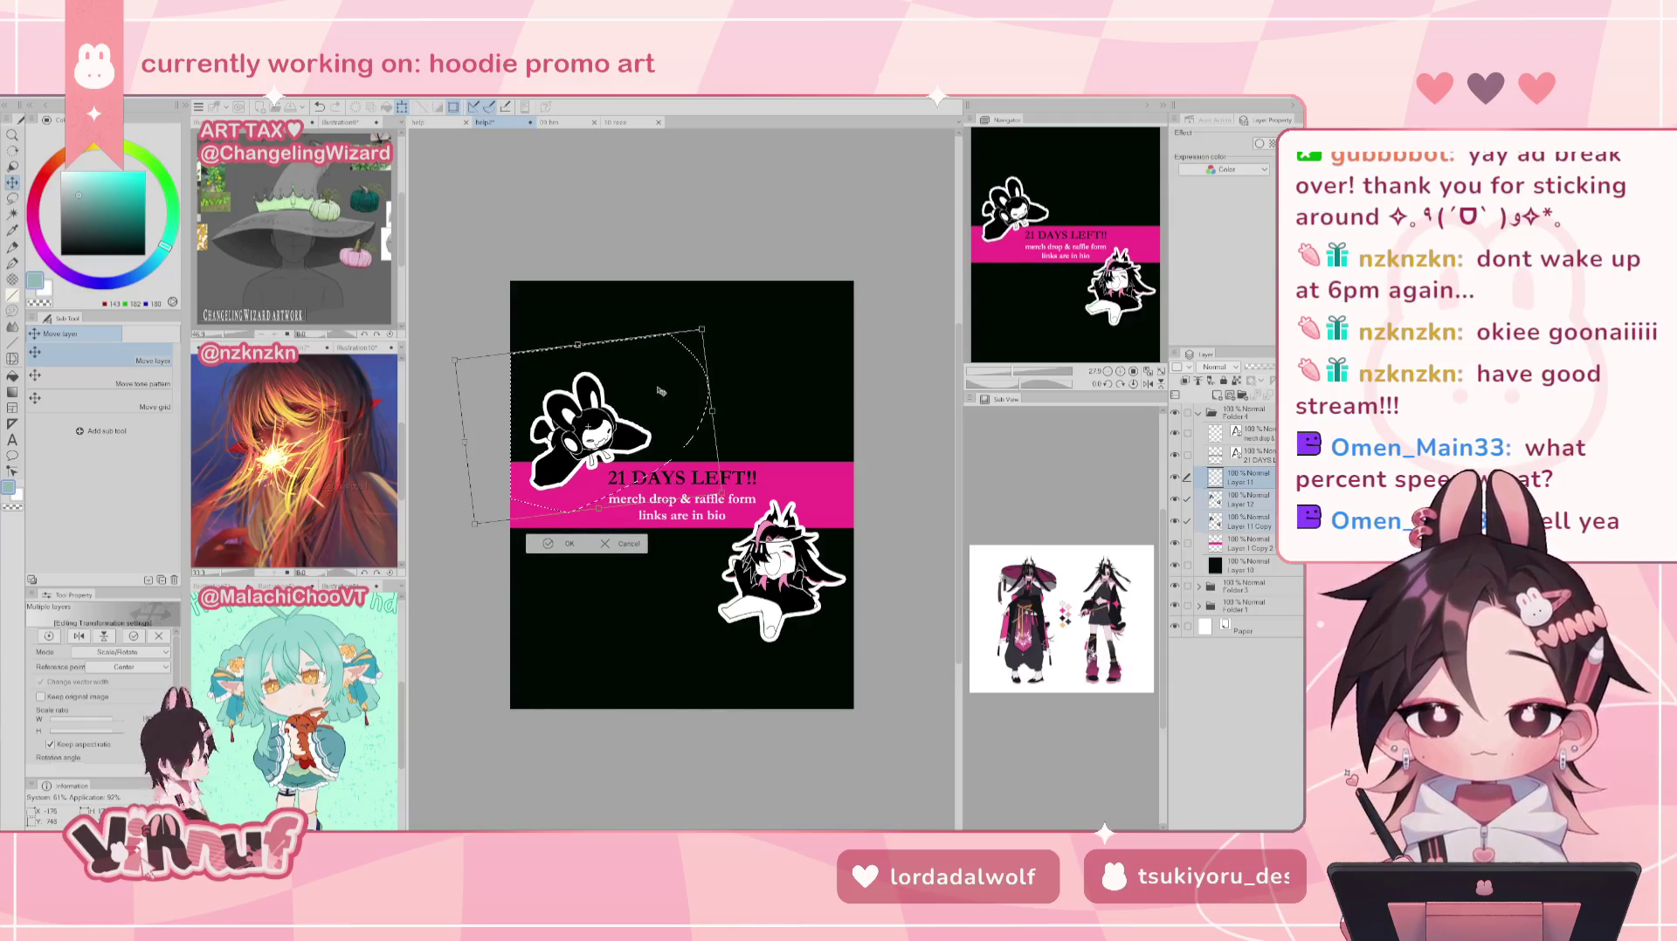
click(572, 543)
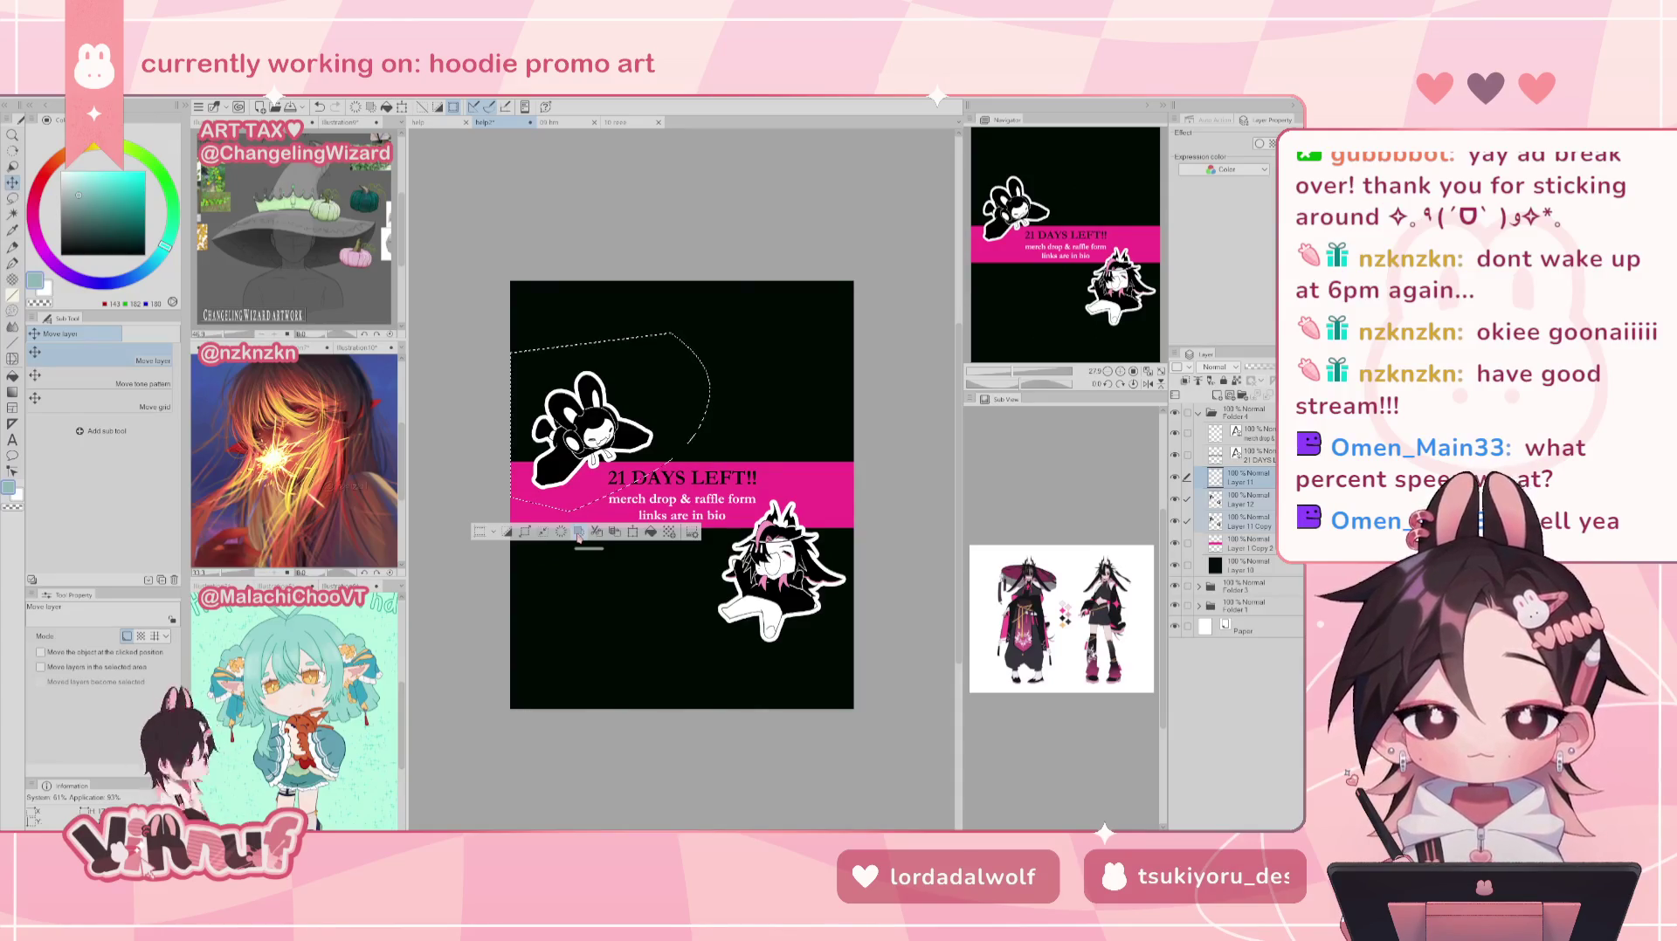
click(578, 534)
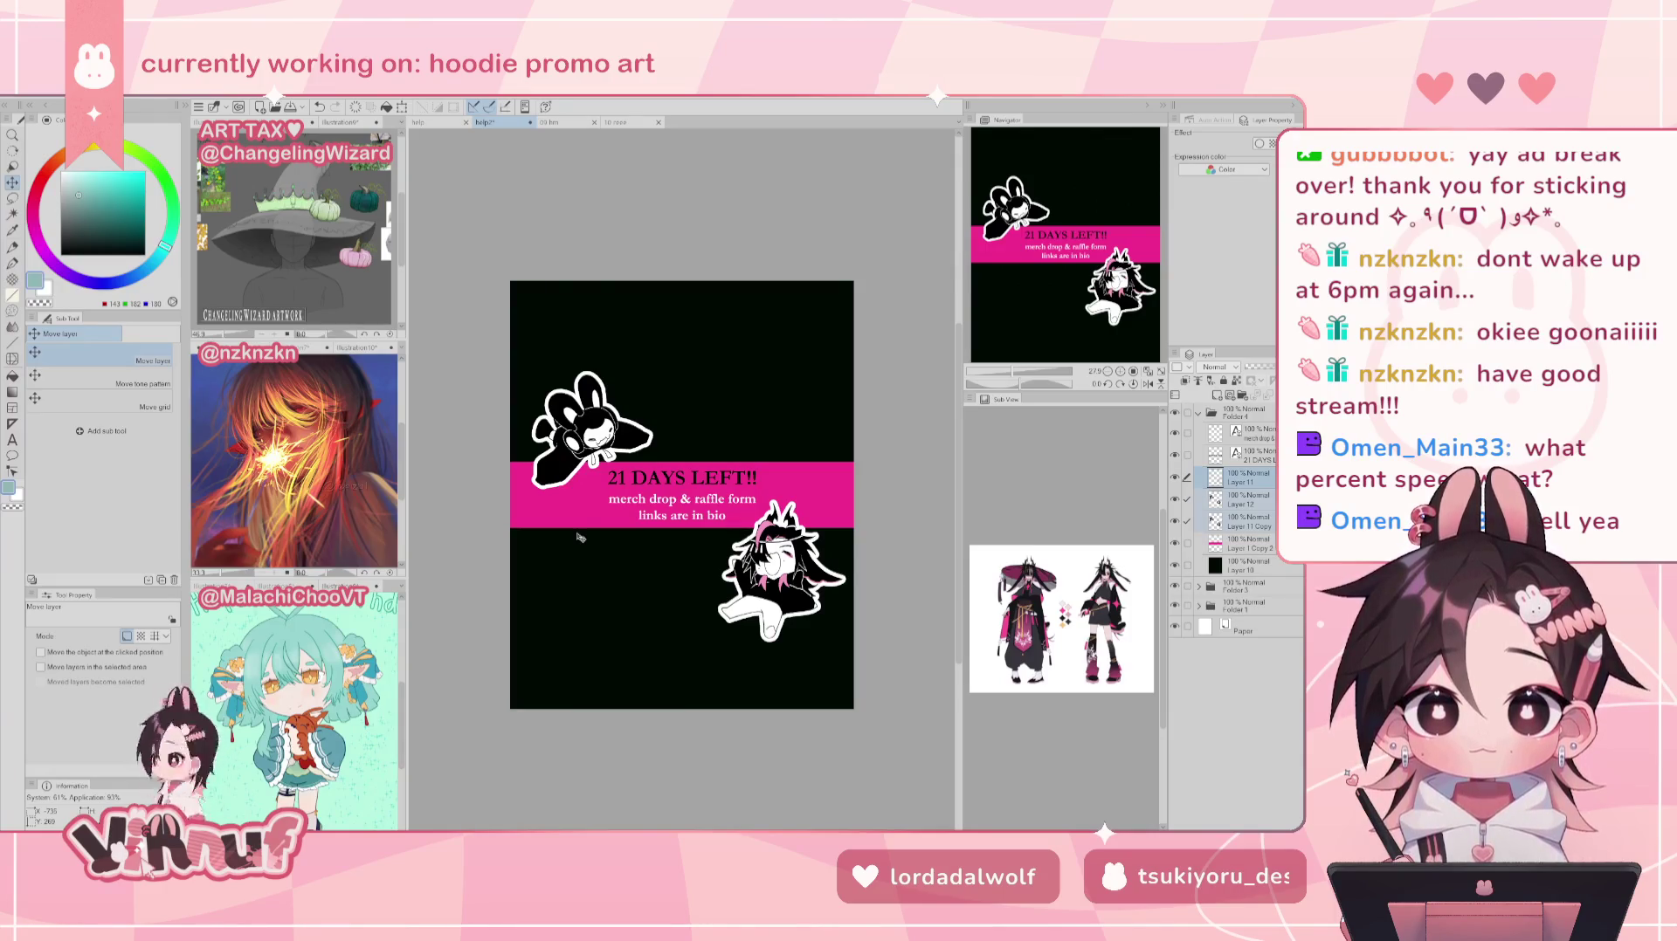
Step: Lasso the bunny and scale it down slightly, then confirm and deselect
key(m)
drag(686, 446, 682, 409)
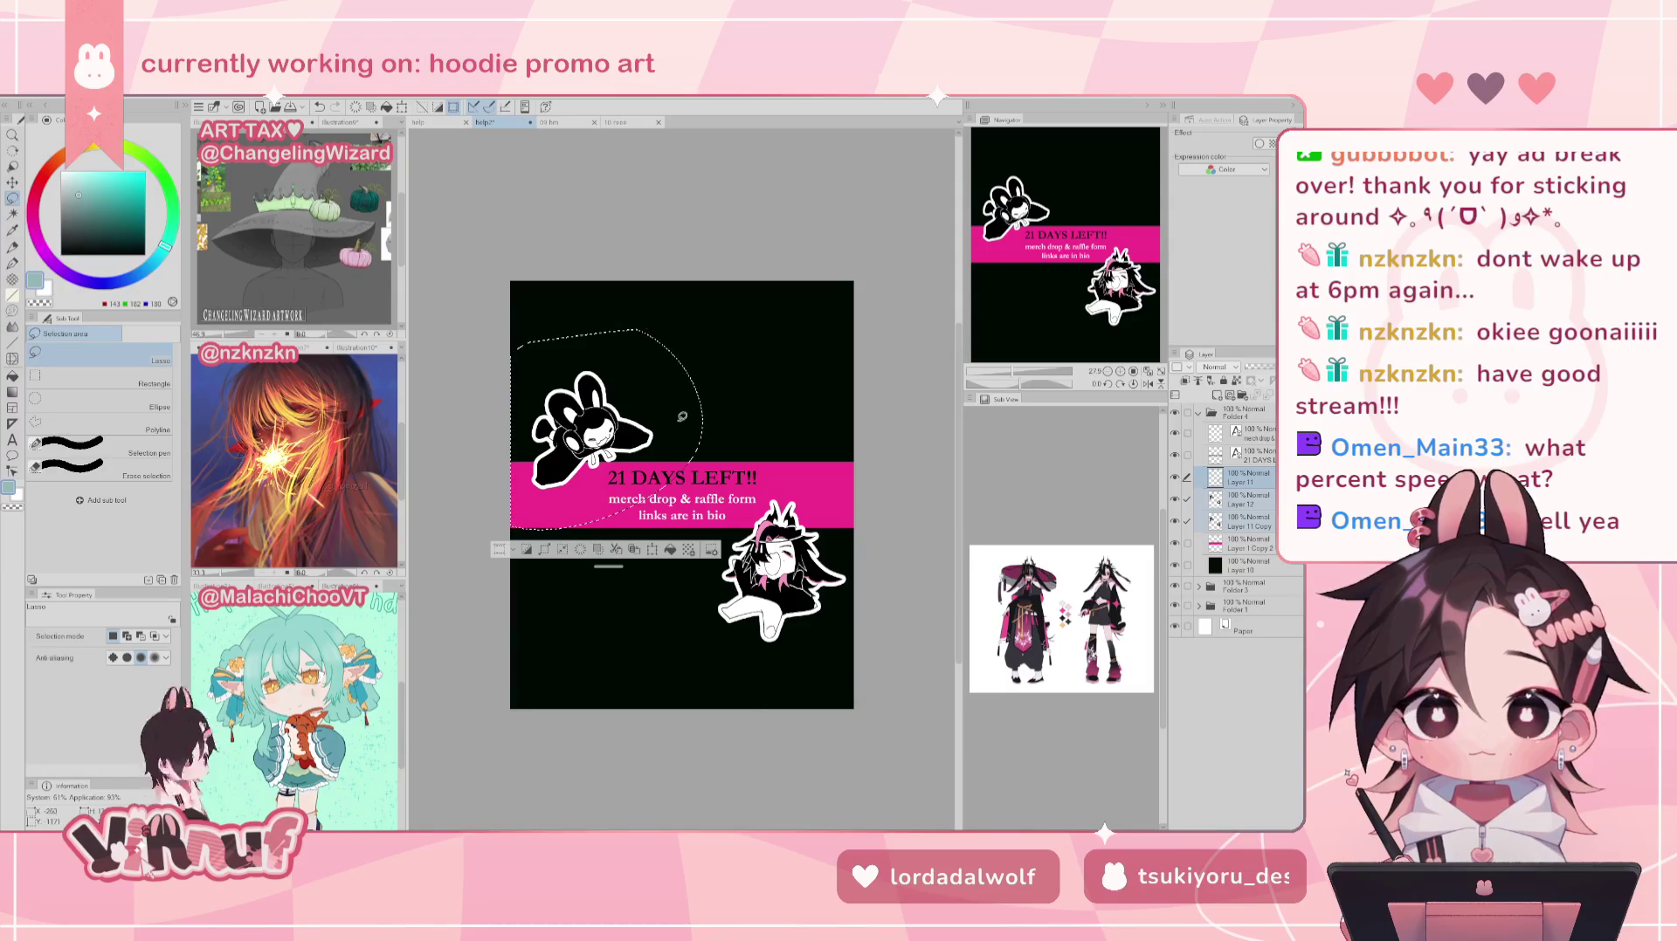
key(ctrl+t)
drag(706, 330, 696, 334)
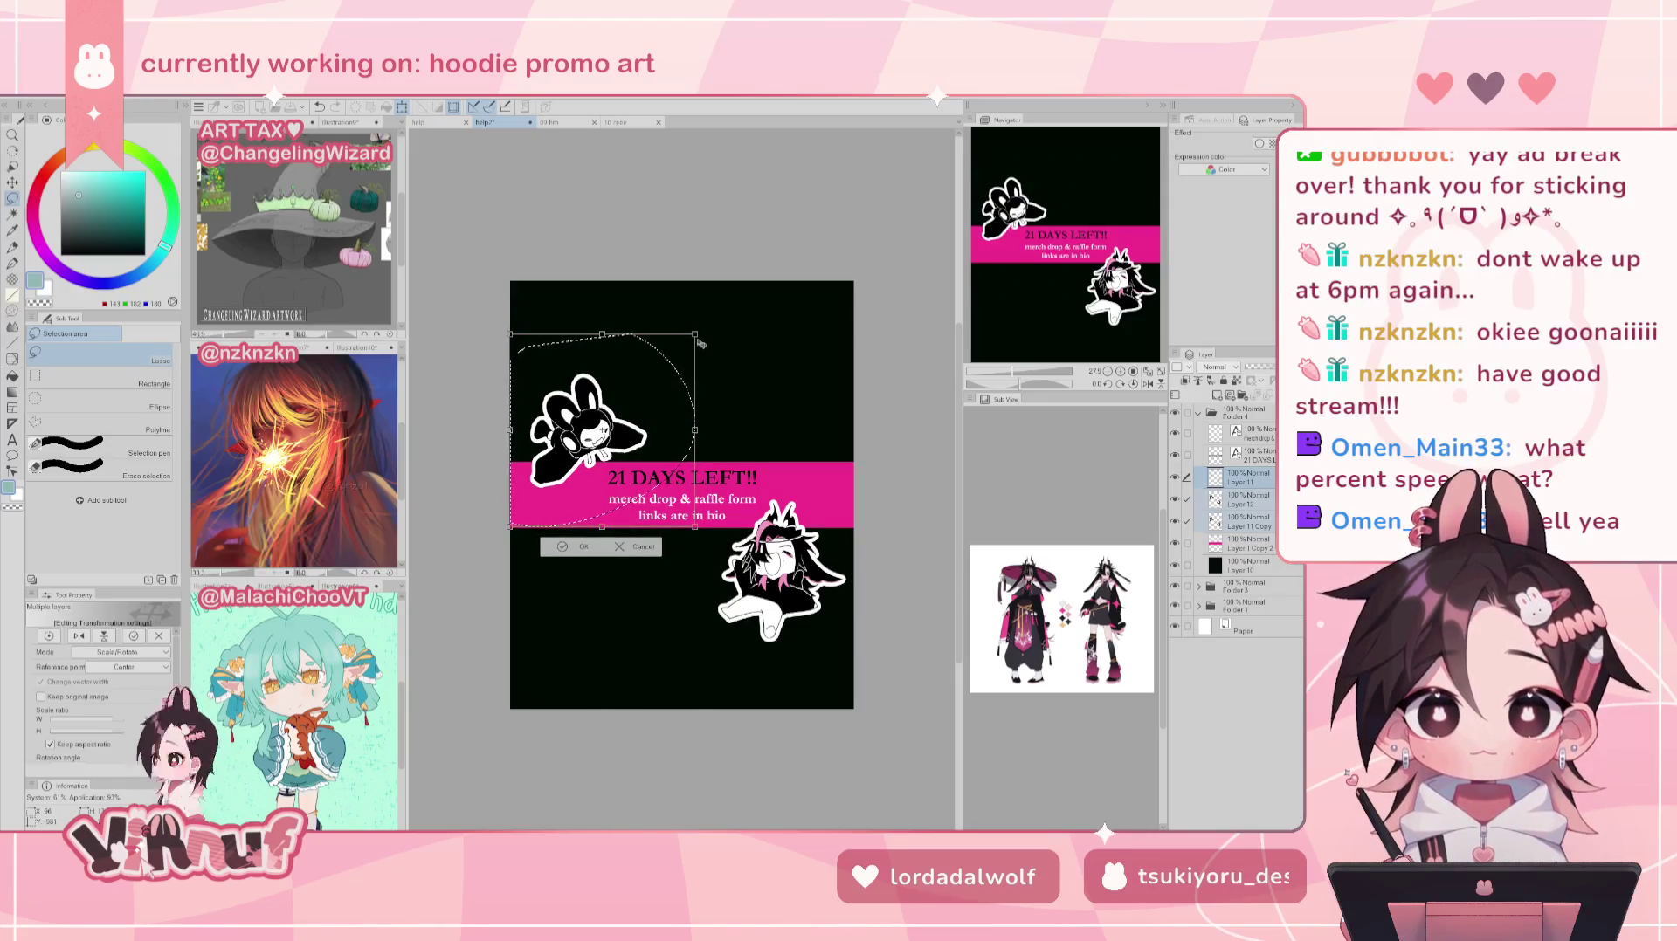
drag(695, 334, 694, 334)
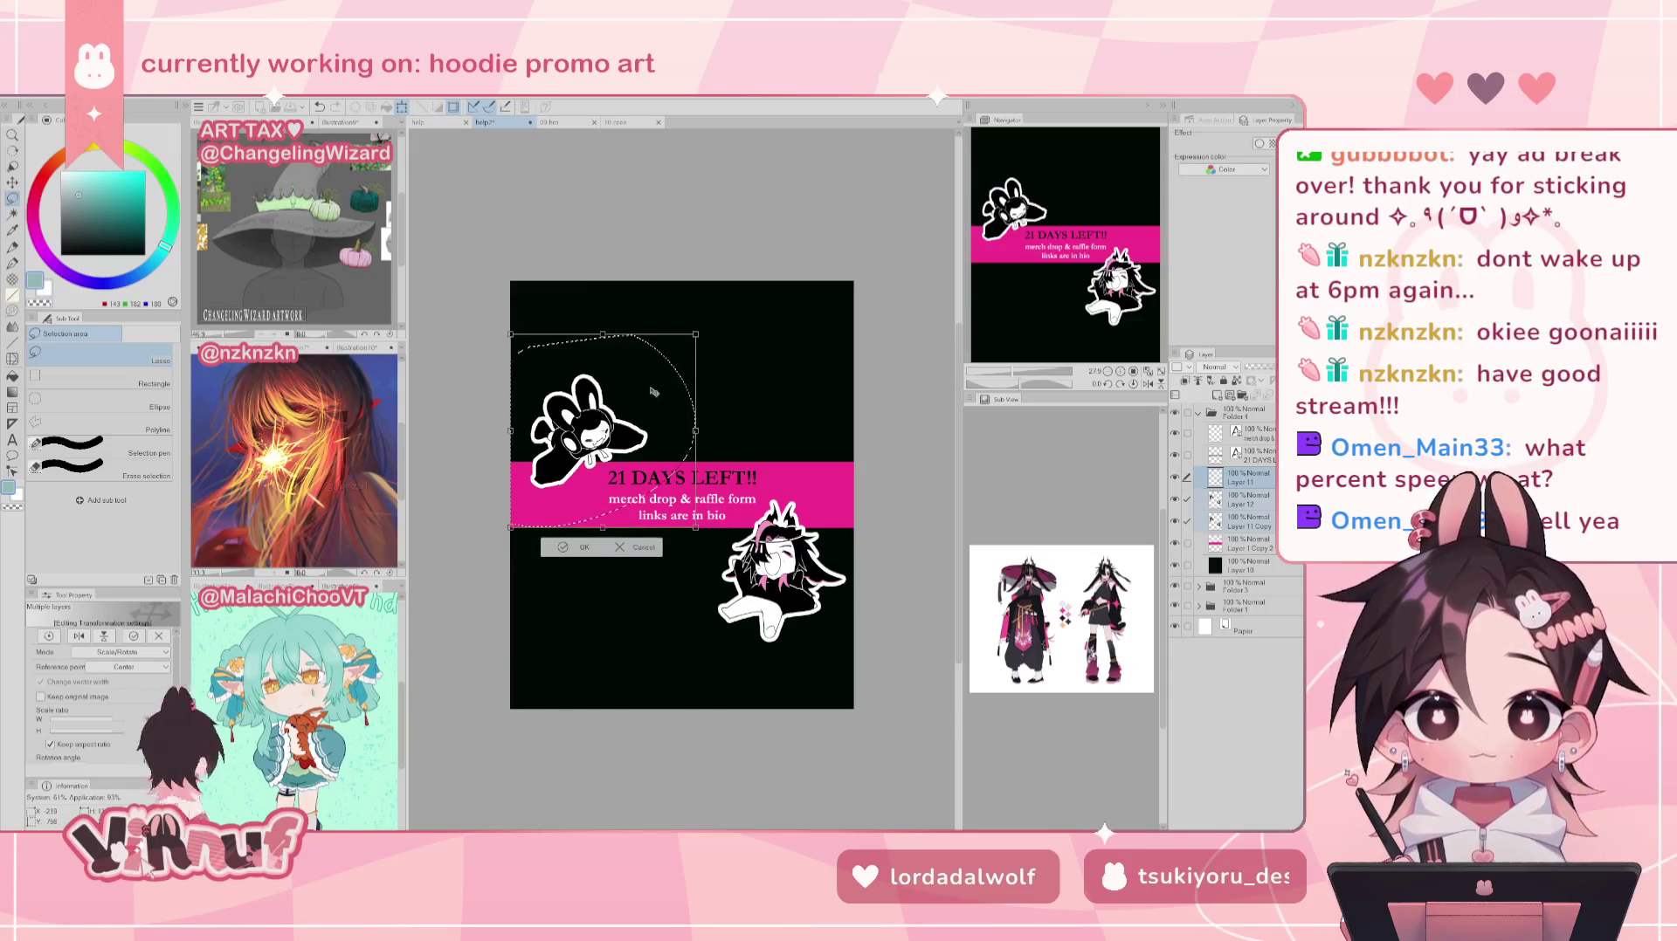
drag(635, 419, 632, 419)
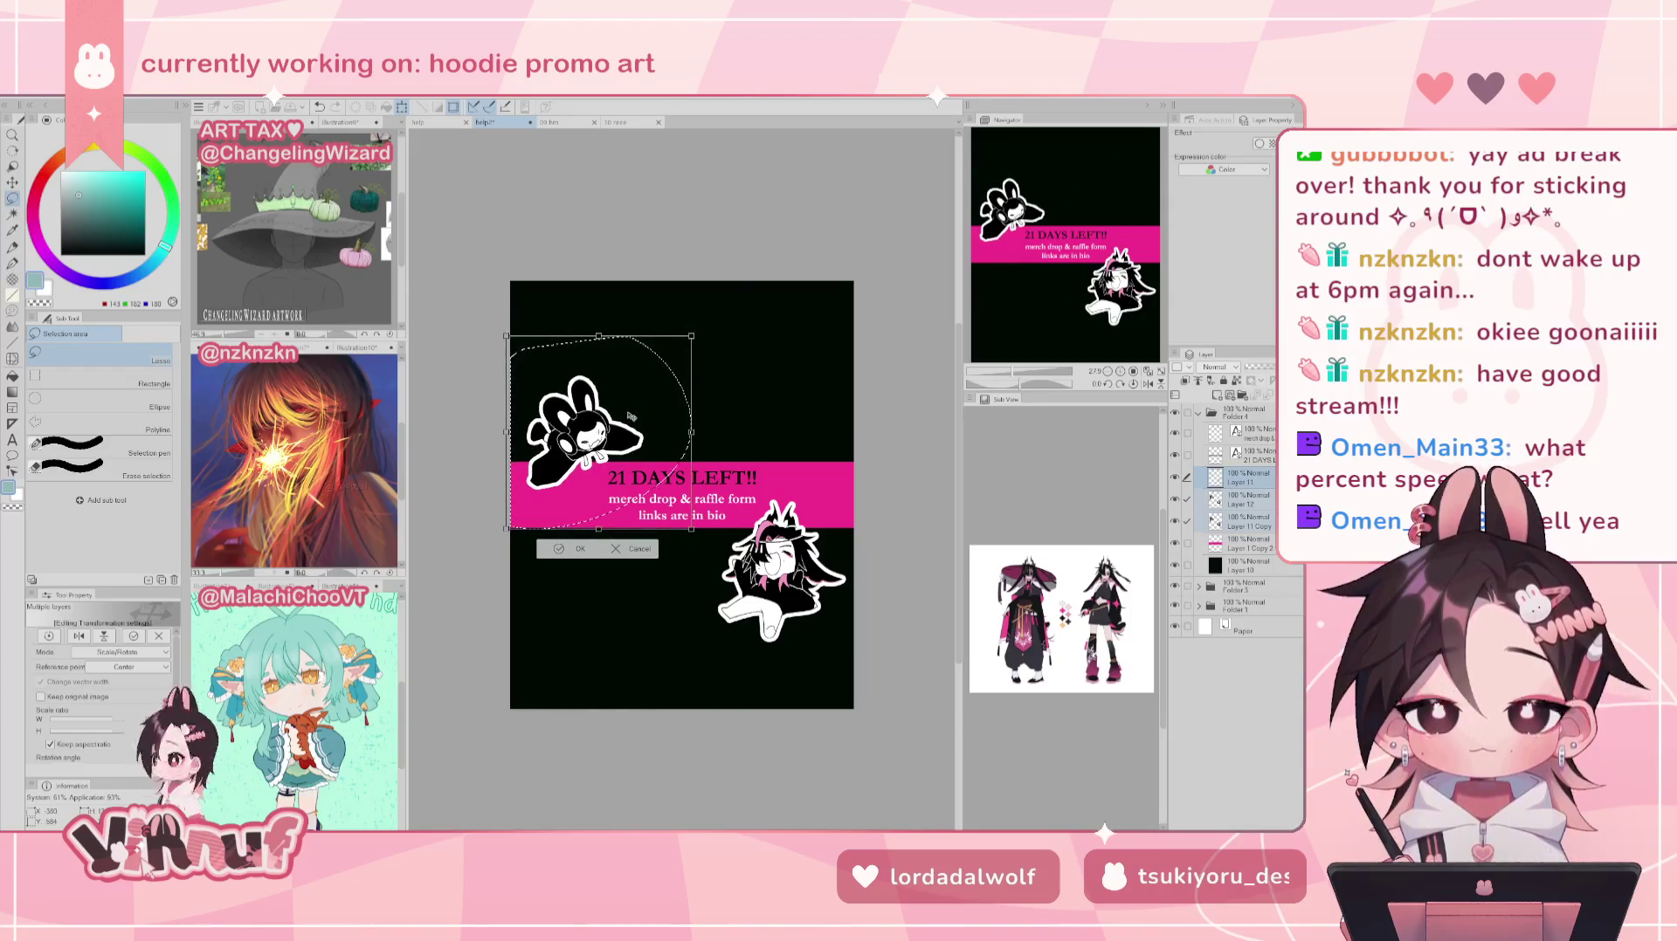
click(568, 548)
key(ctrl+d)
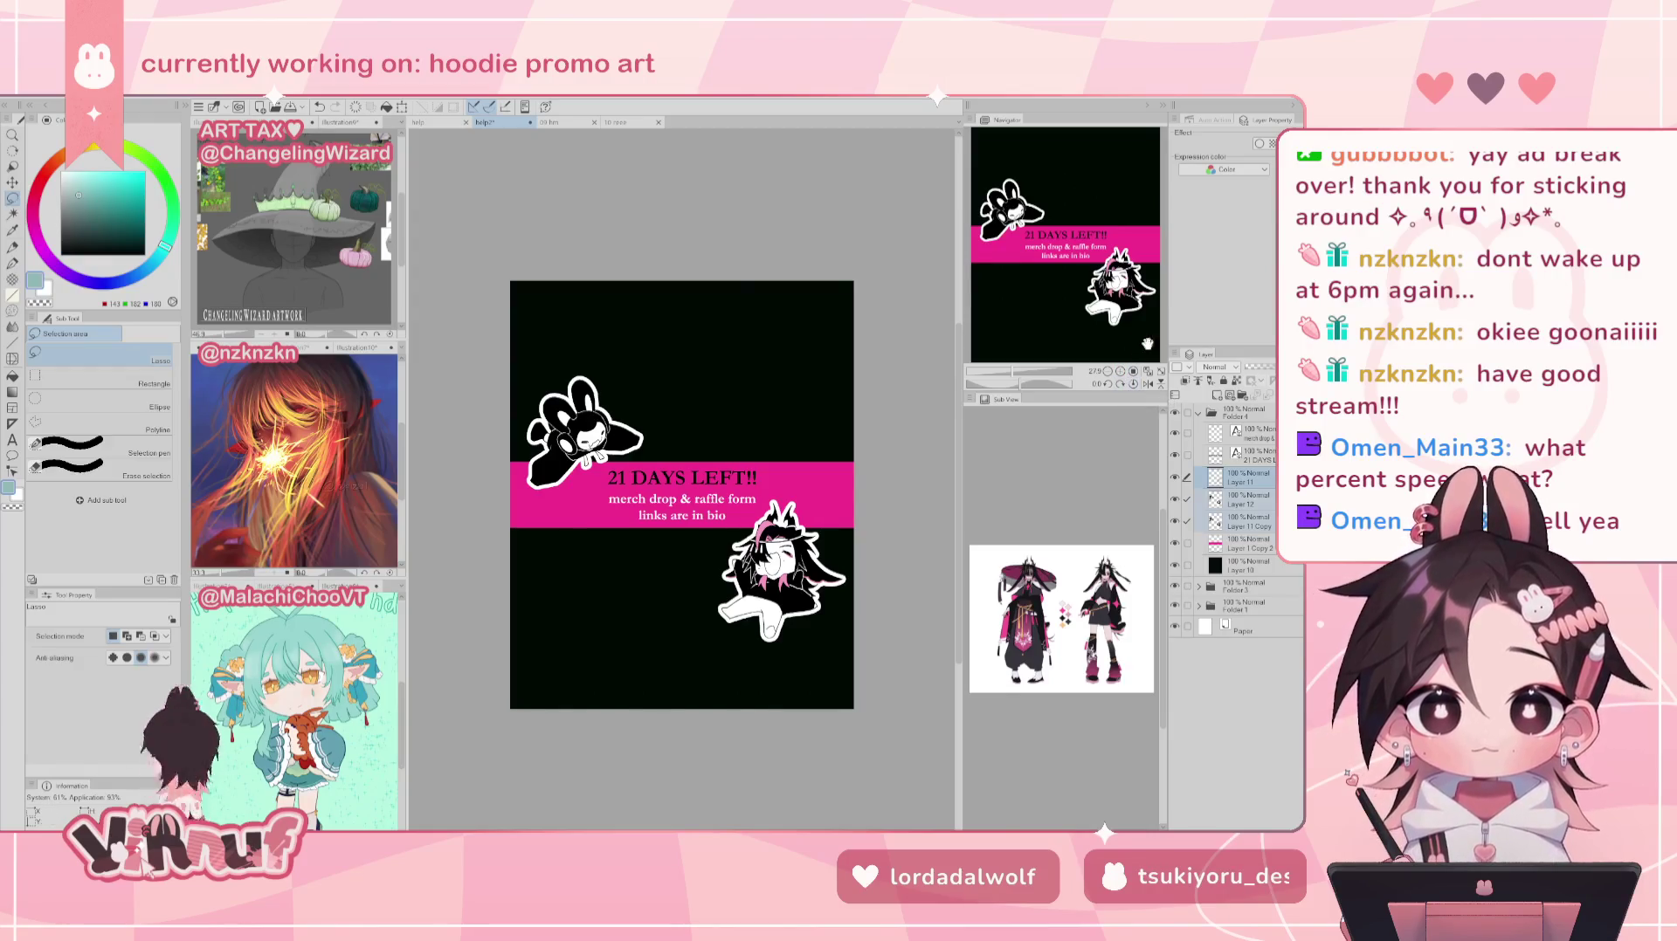
Step: Apply Remove dust to the Layer 11 Copy layer
click(1244, 521)
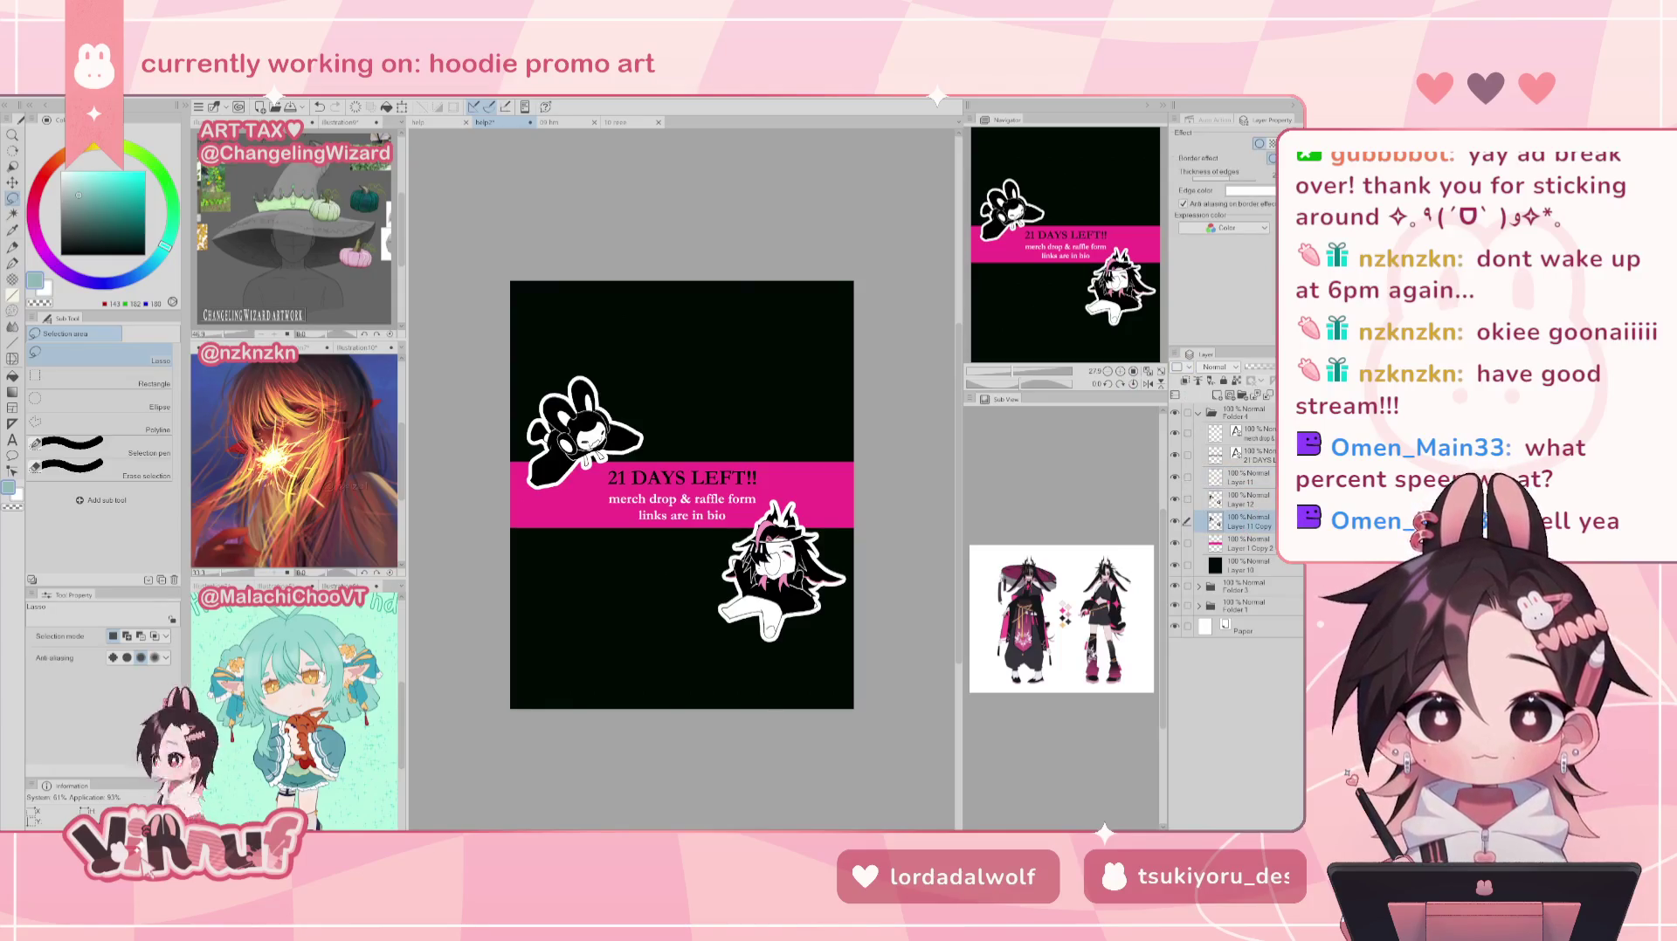
click(196, 107)
click(342, 170)
click(811, 455)
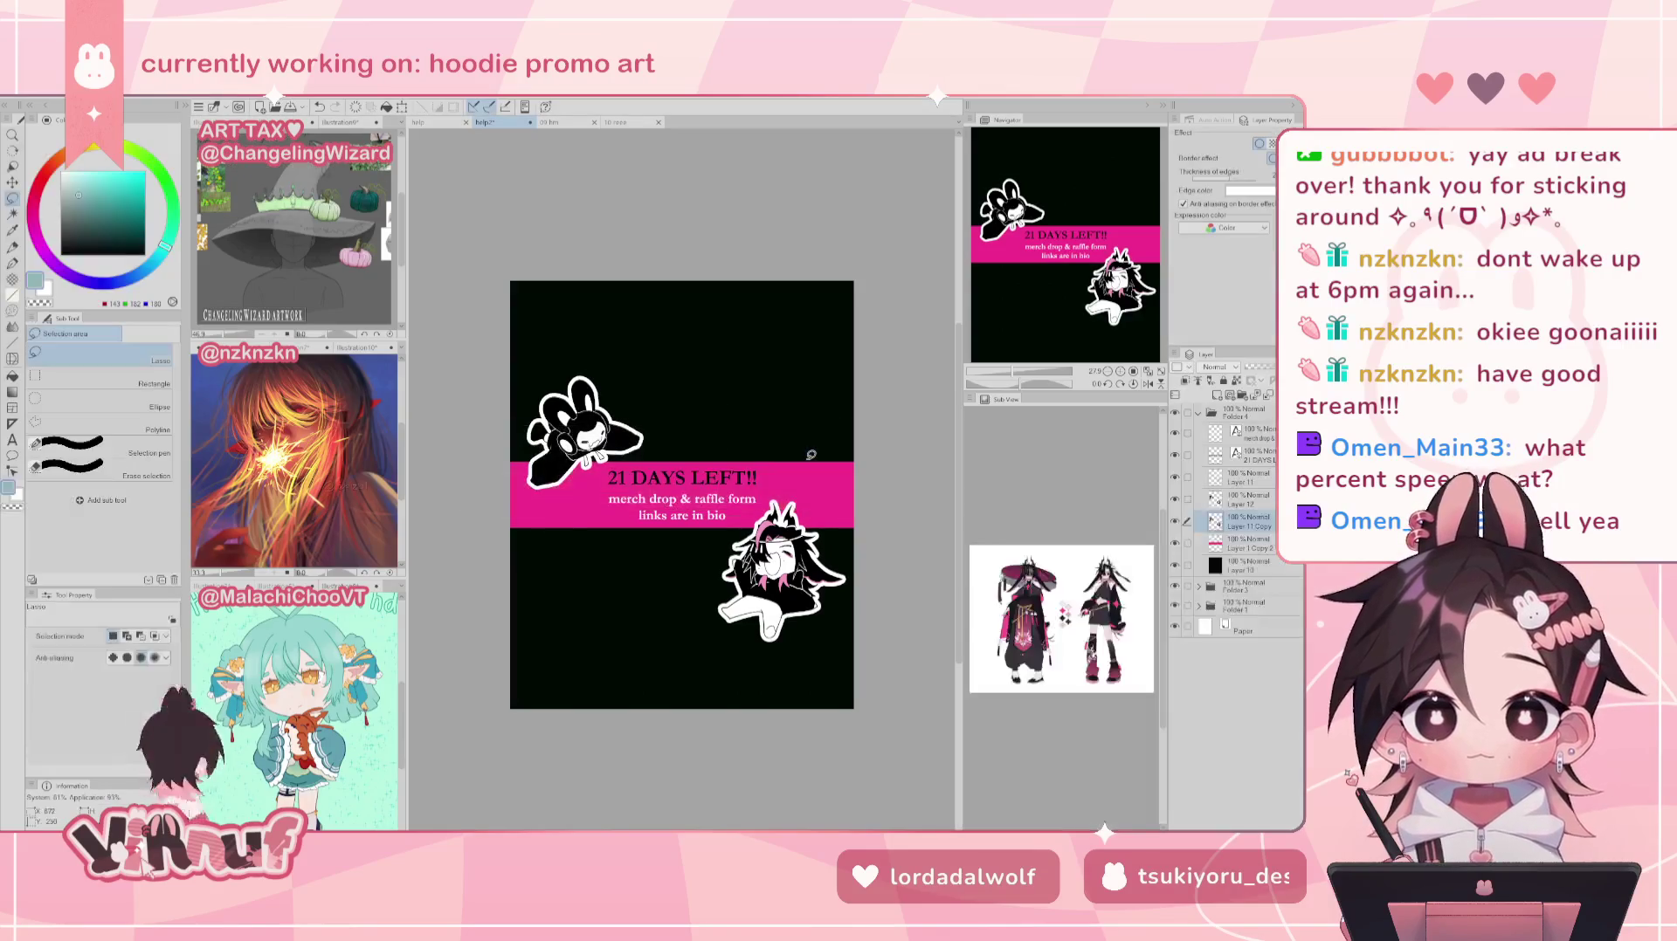
click(196, 107)
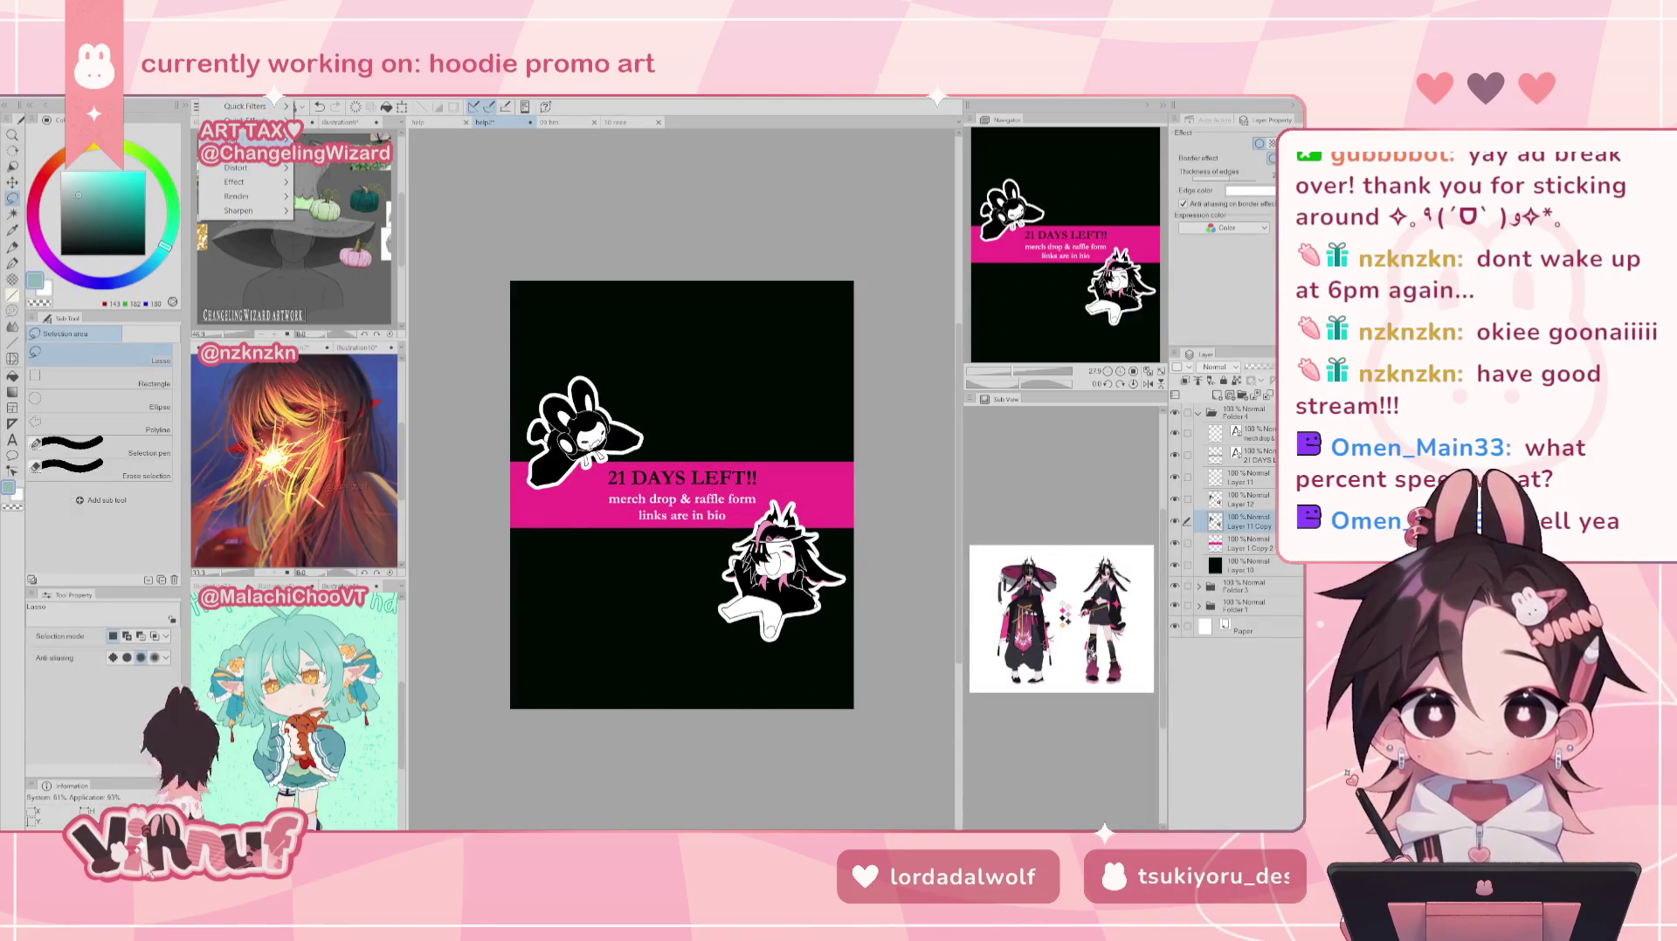
Step: Apply Remove dust again and fit the whole canvas to the view
mouse_move(238, 168)
click(366, 171)
click(831, 588)
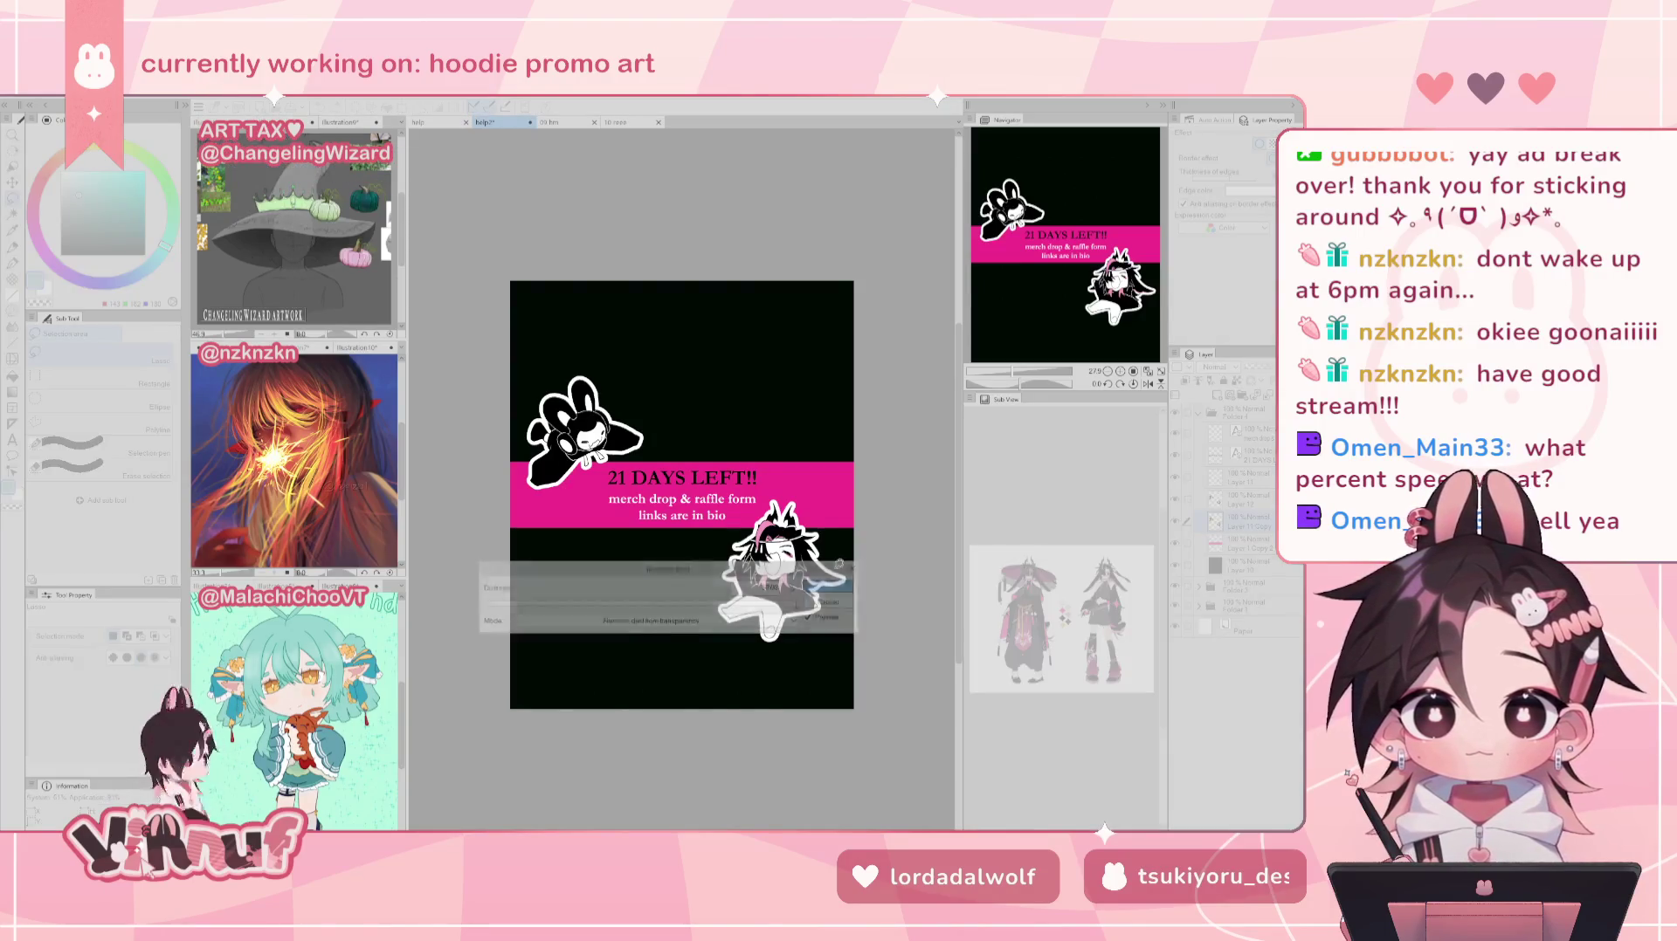
click(1146, 371)
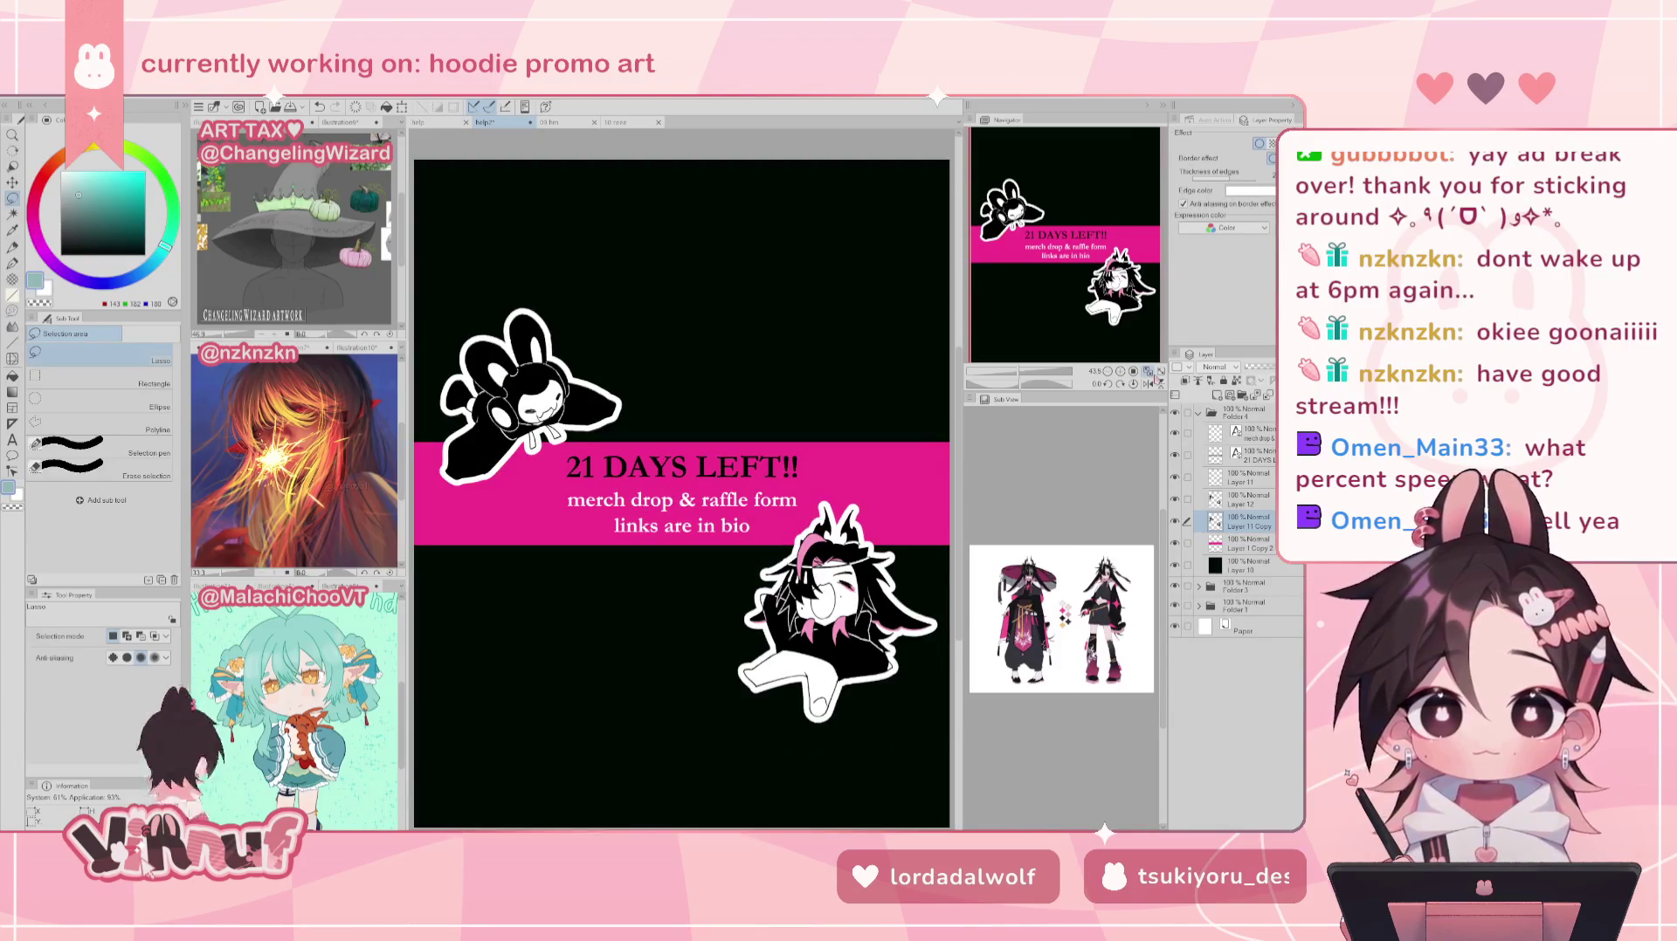
Step: Select both character layers together and nudge them a few pixels right
click(1249, 500)
ctrl+click(1250, 516)
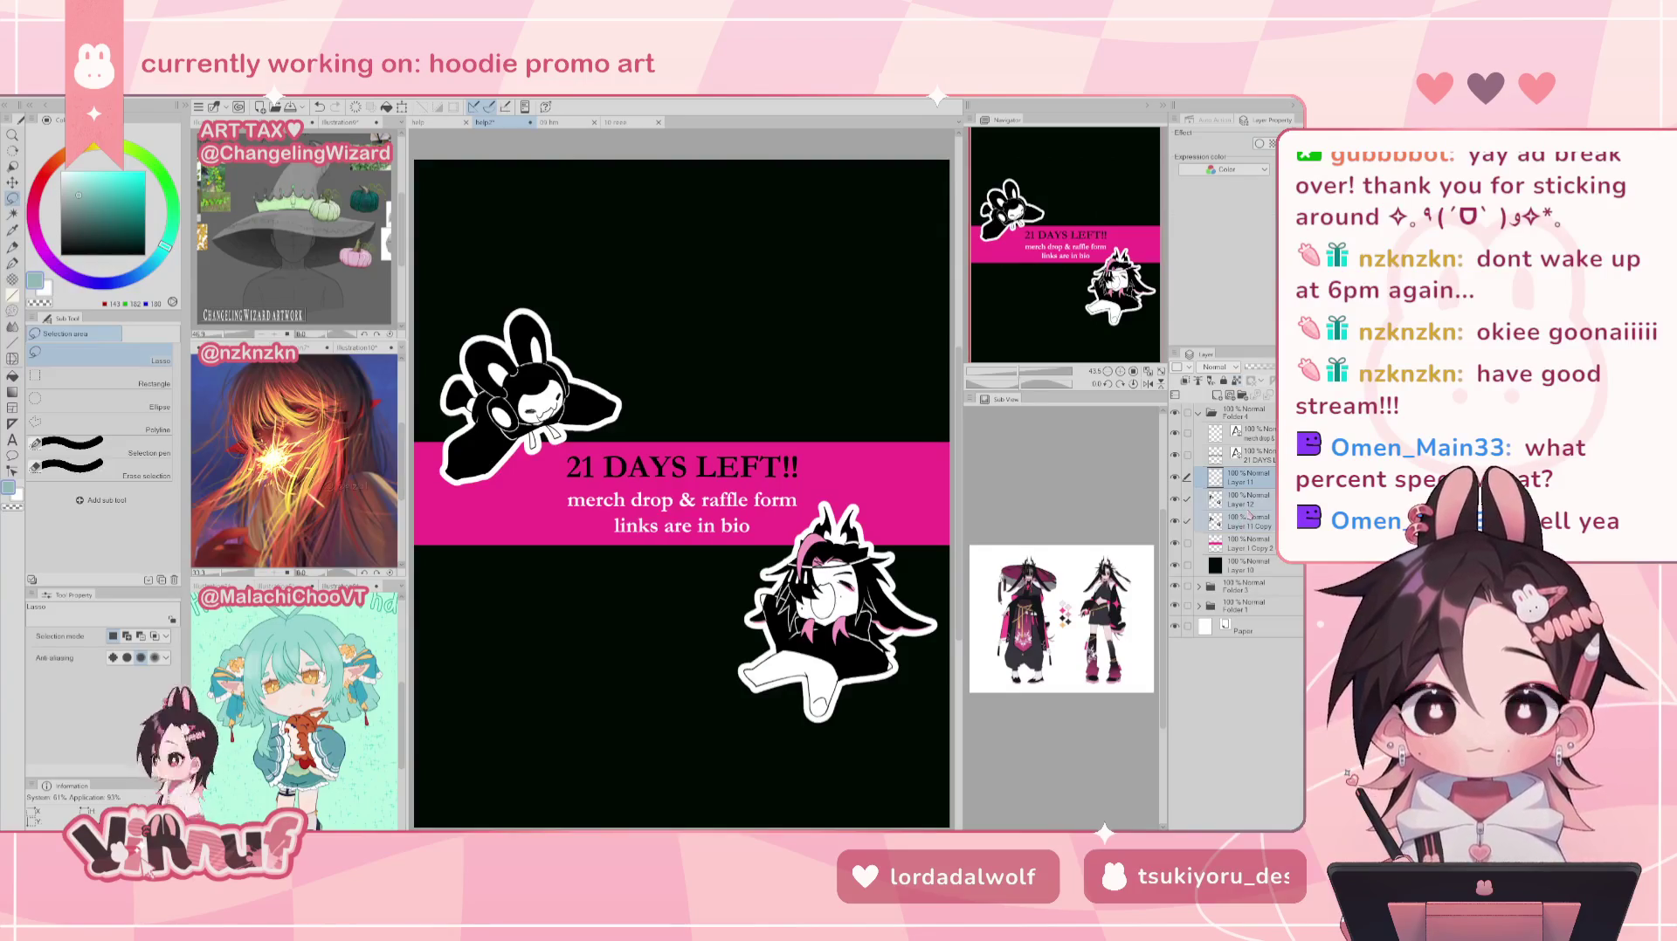
key(k)
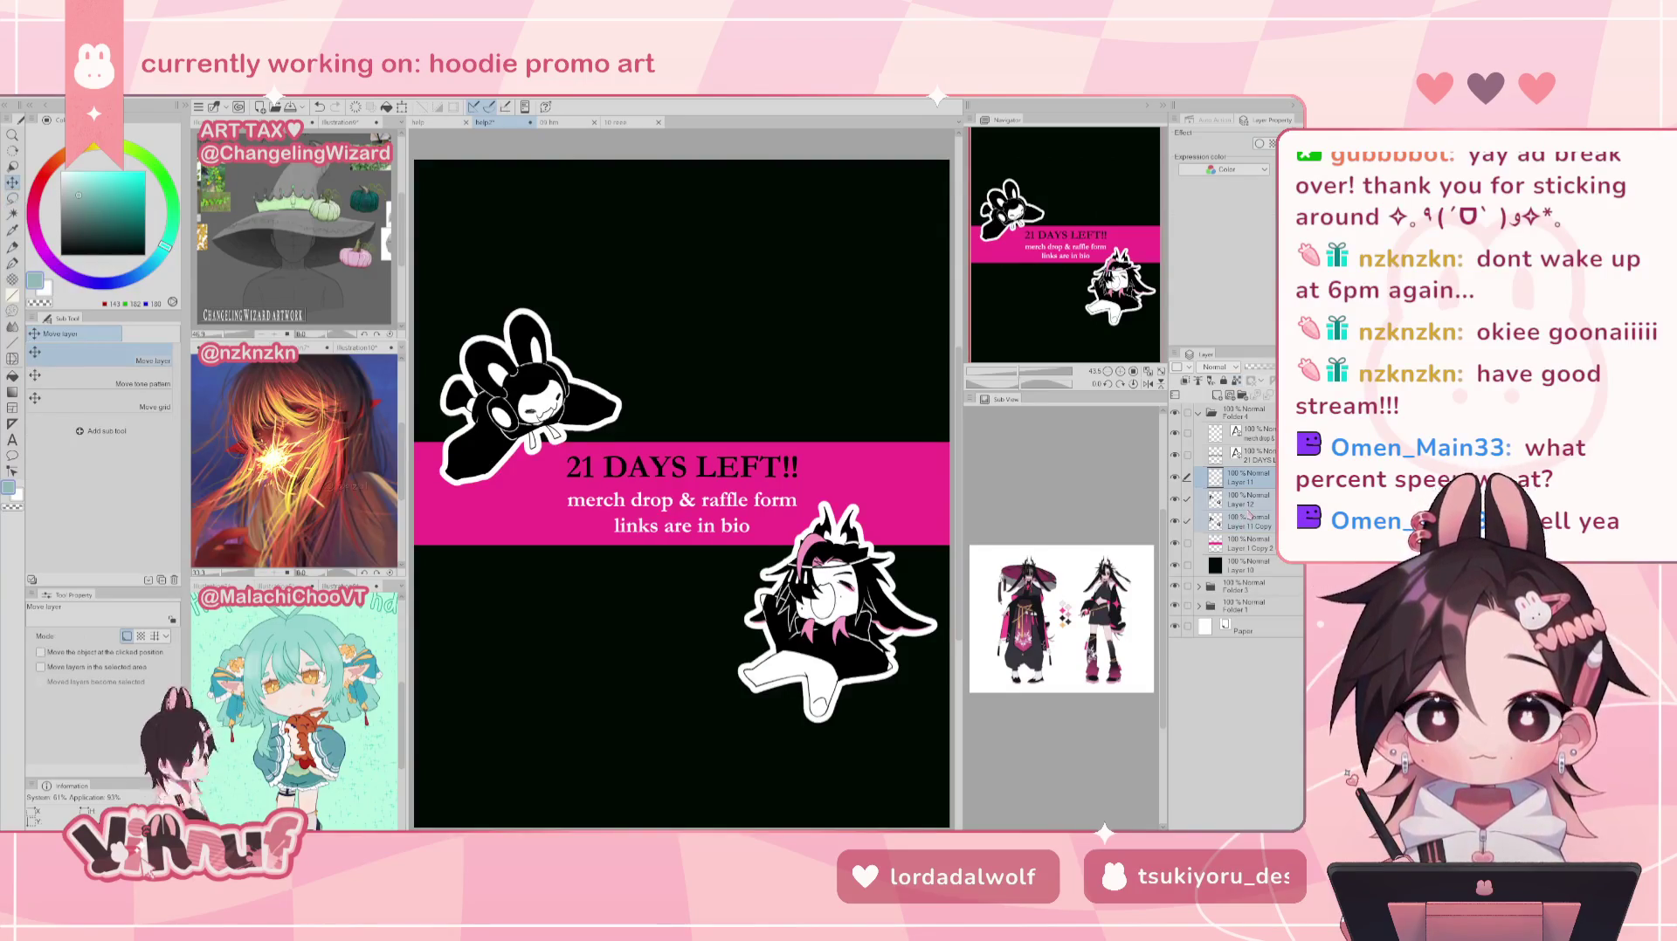
key(Right)
key(Right)
key(Right)
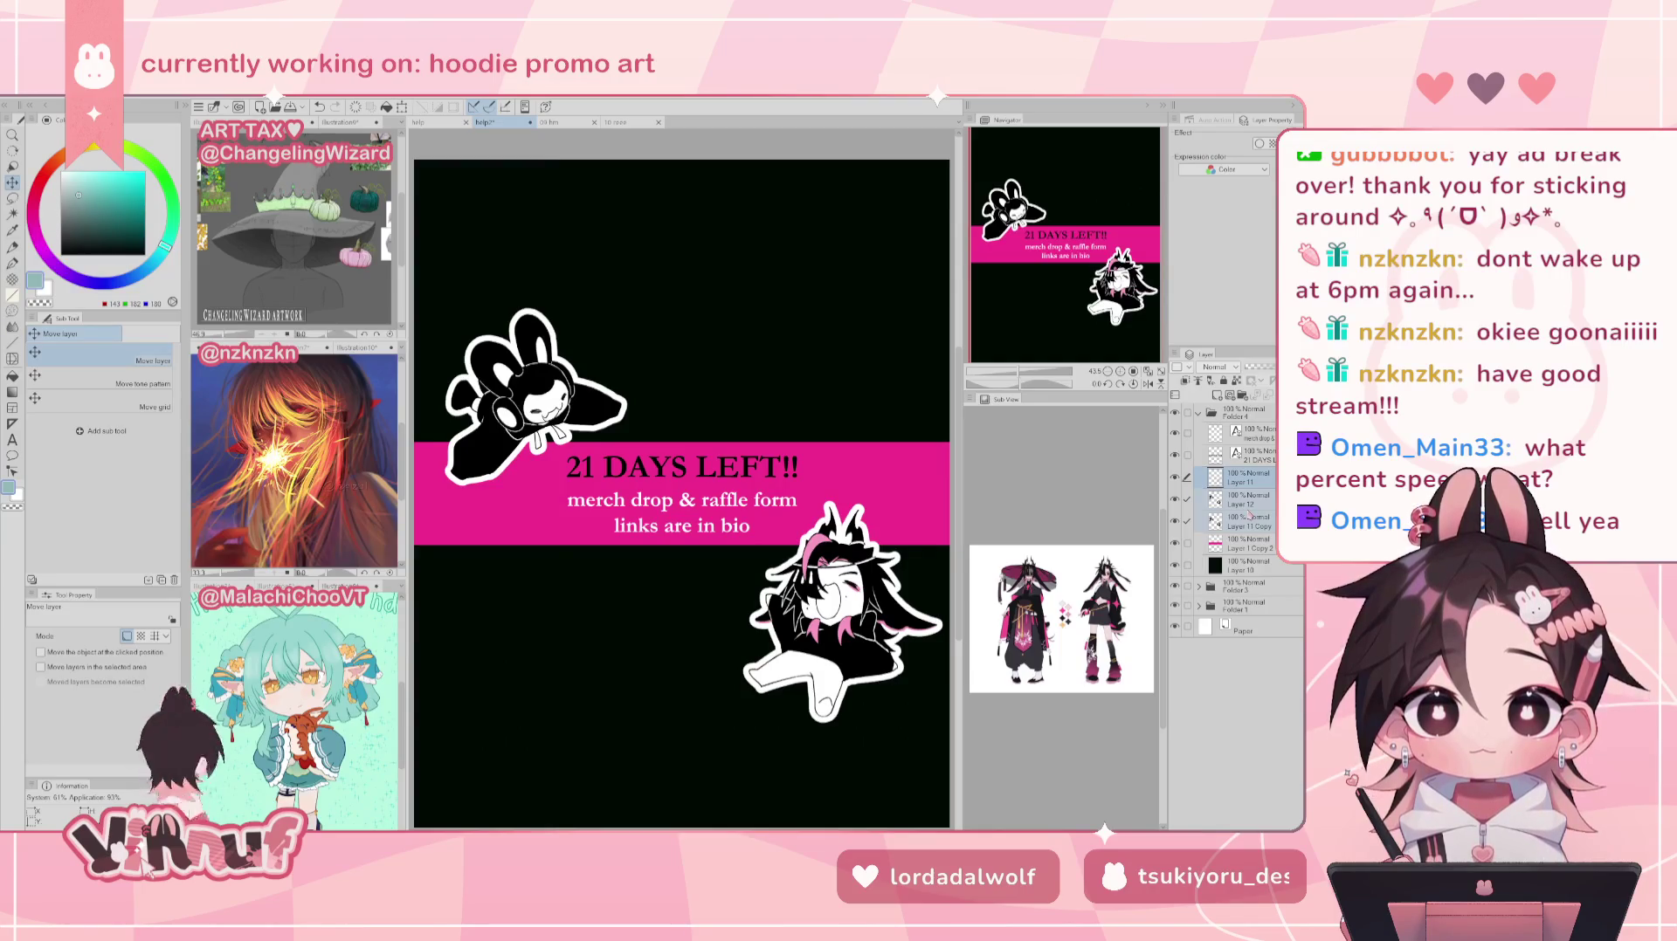
Step: Lasso the bunny, nudge it about 12 px left, deselect, and collapse Folder 4
key(m)
drag(460, 300, 555, 235)
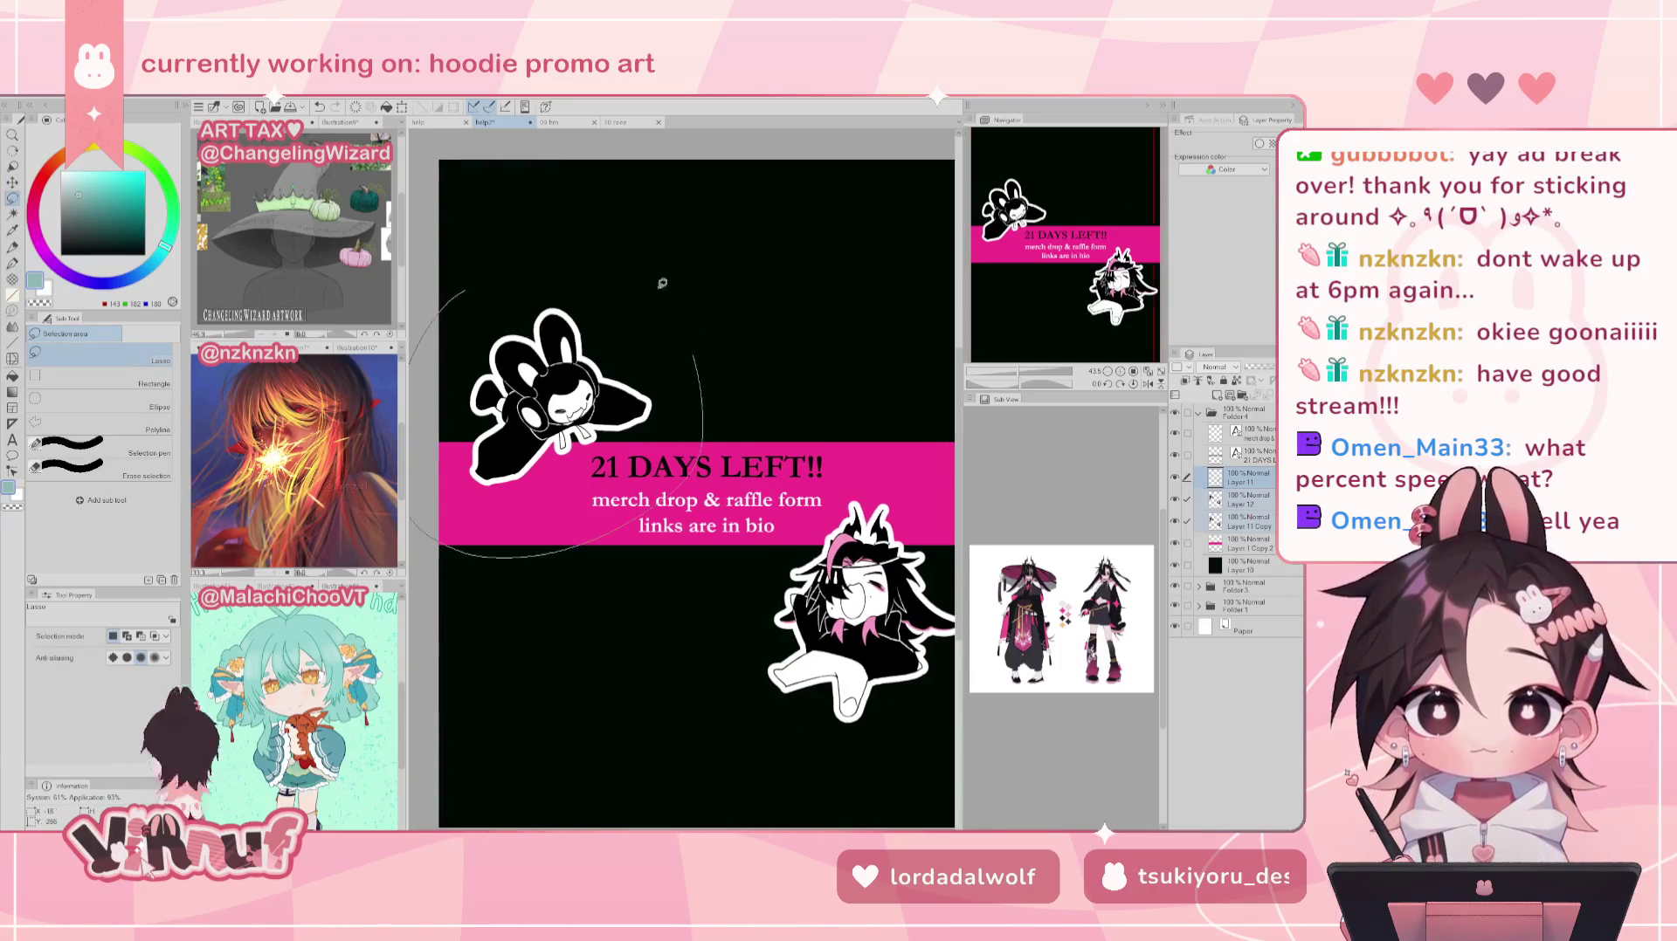
key(k)
key(Left)
key(Left)
key(Left)
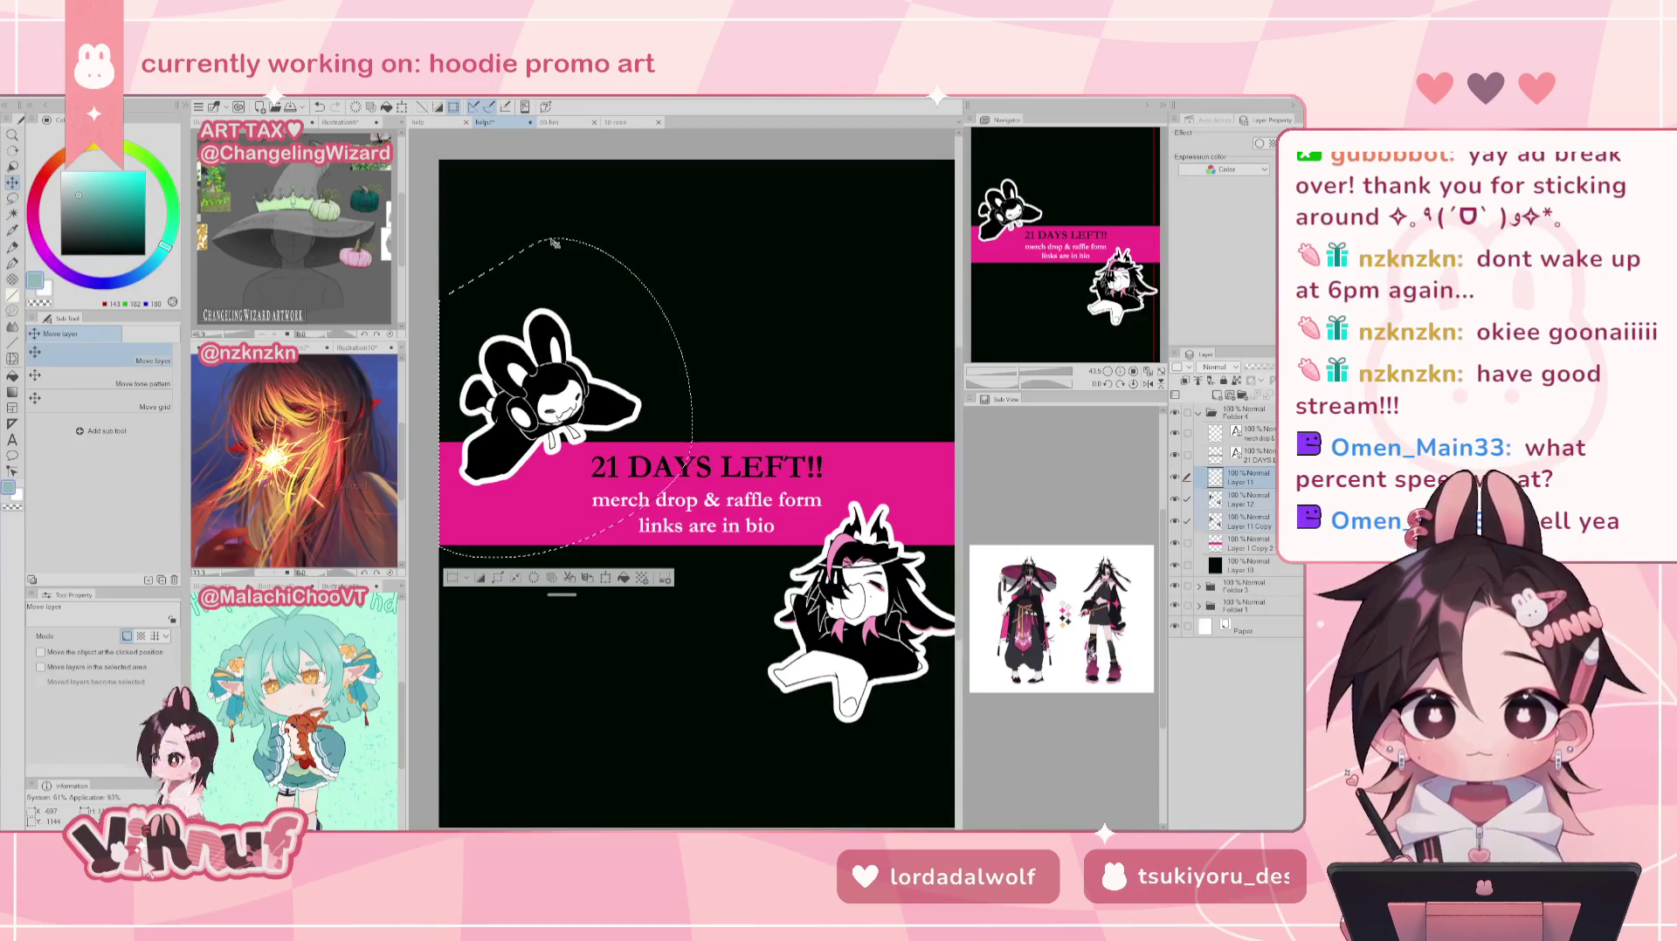
key(ctrl+d)
click(1146, 371)
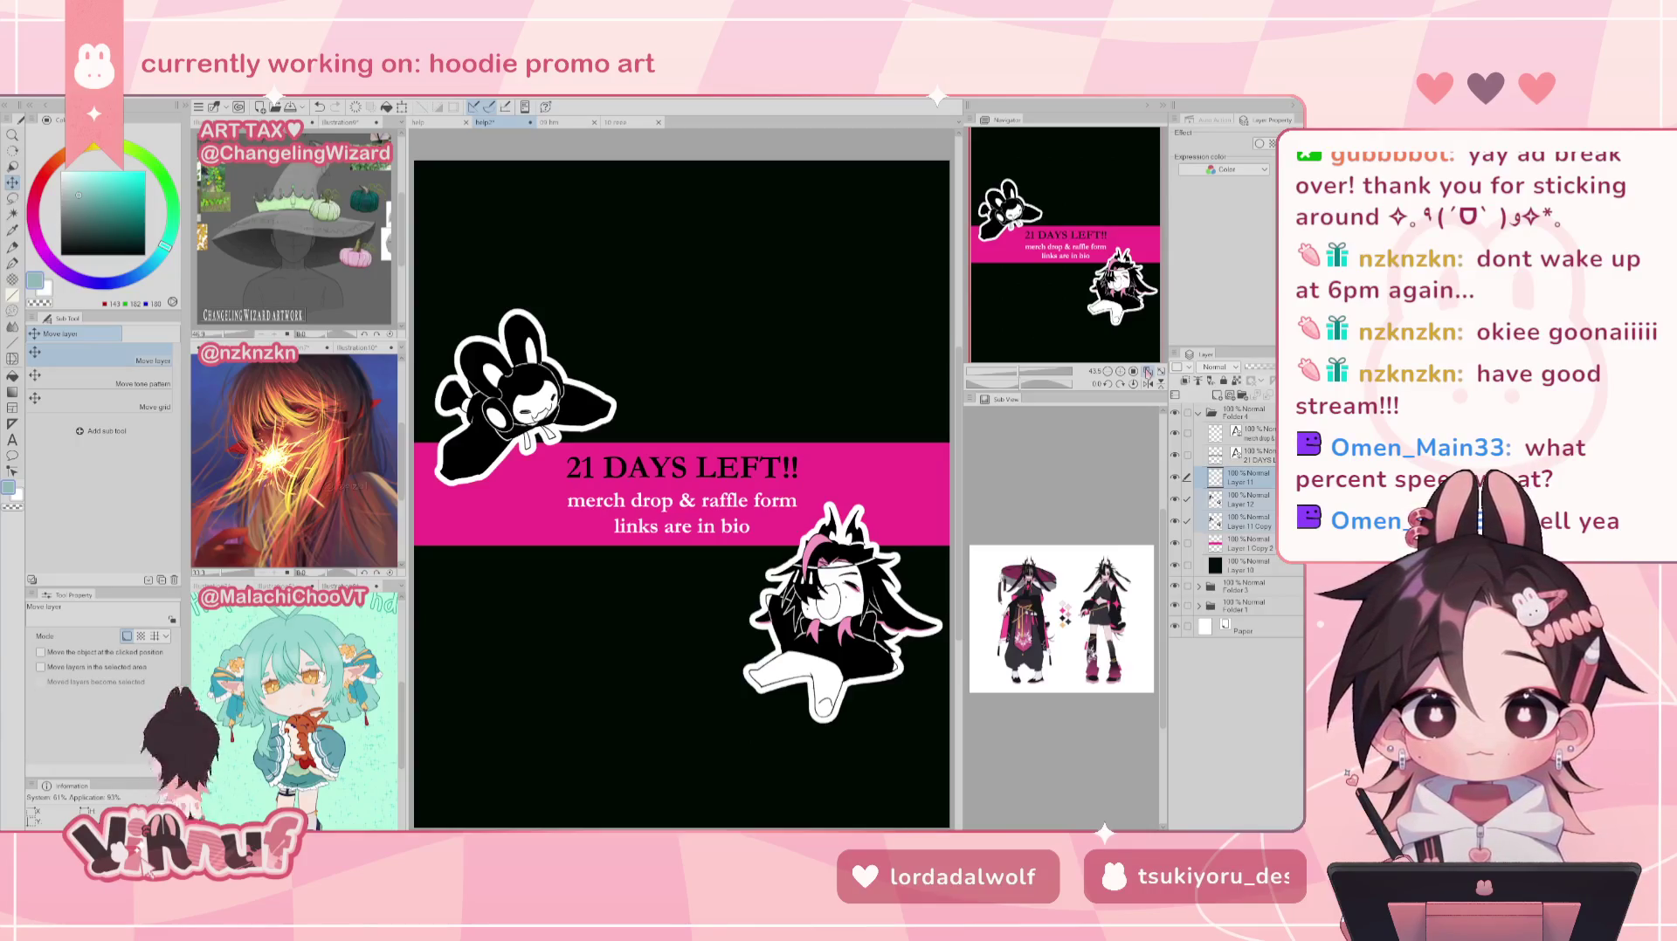
click(1199, 413)
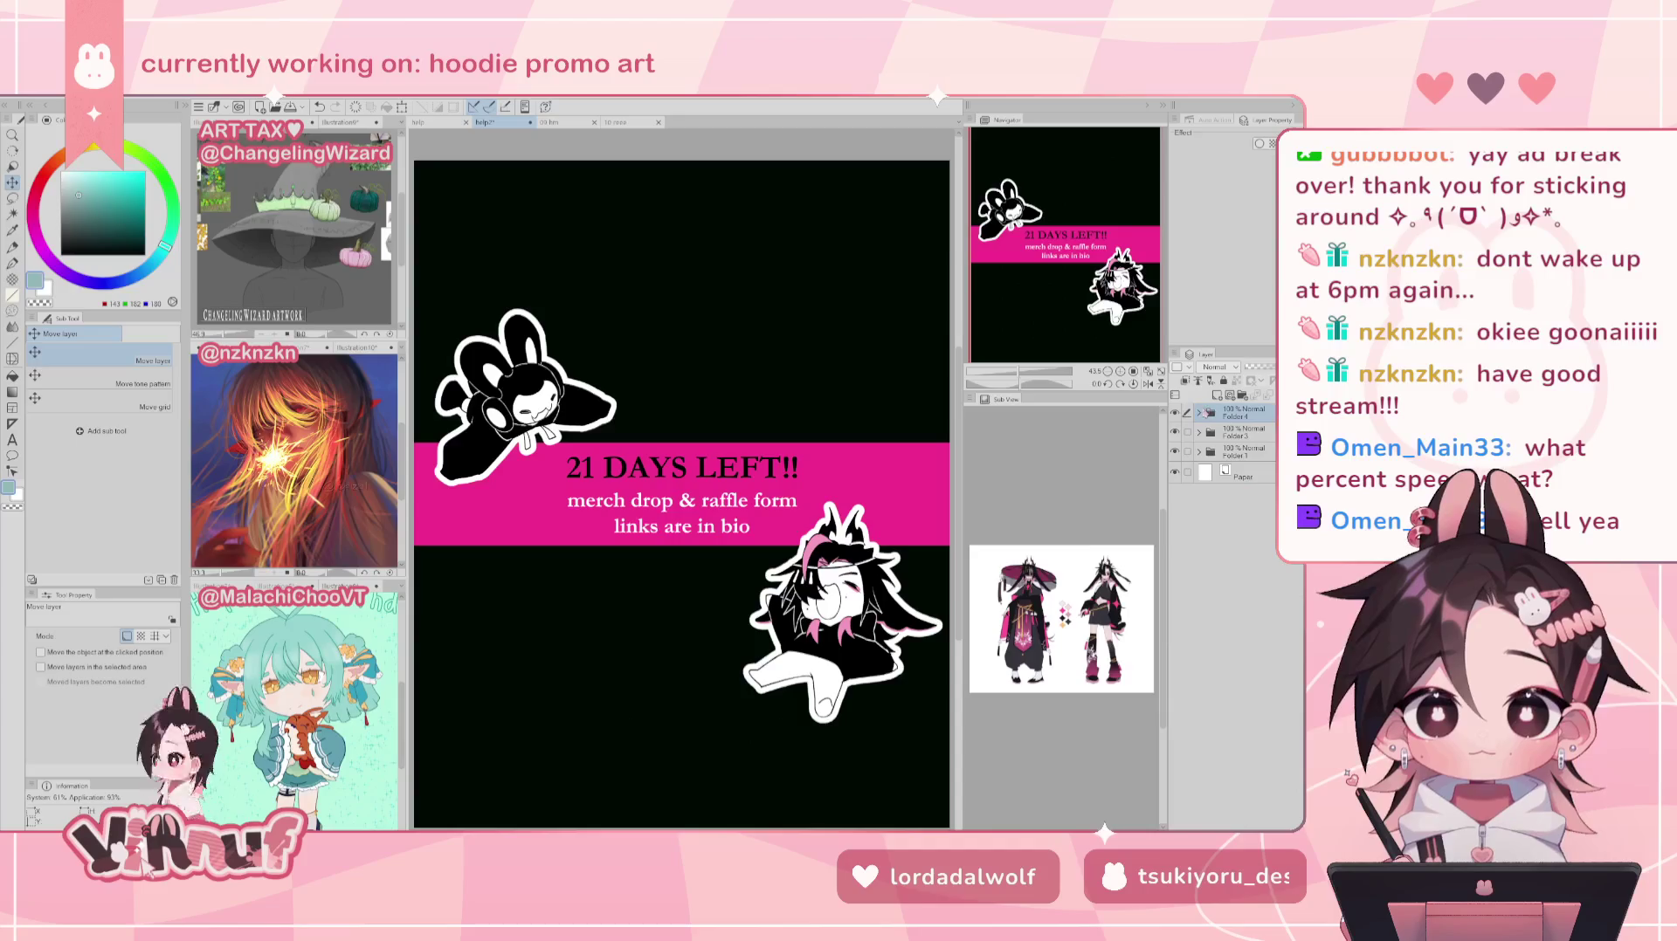
Step: Move Folder 4 below Folder 1 and glance at the Bunny Cult document before returning
drag(1240, 412, 1240, 456)
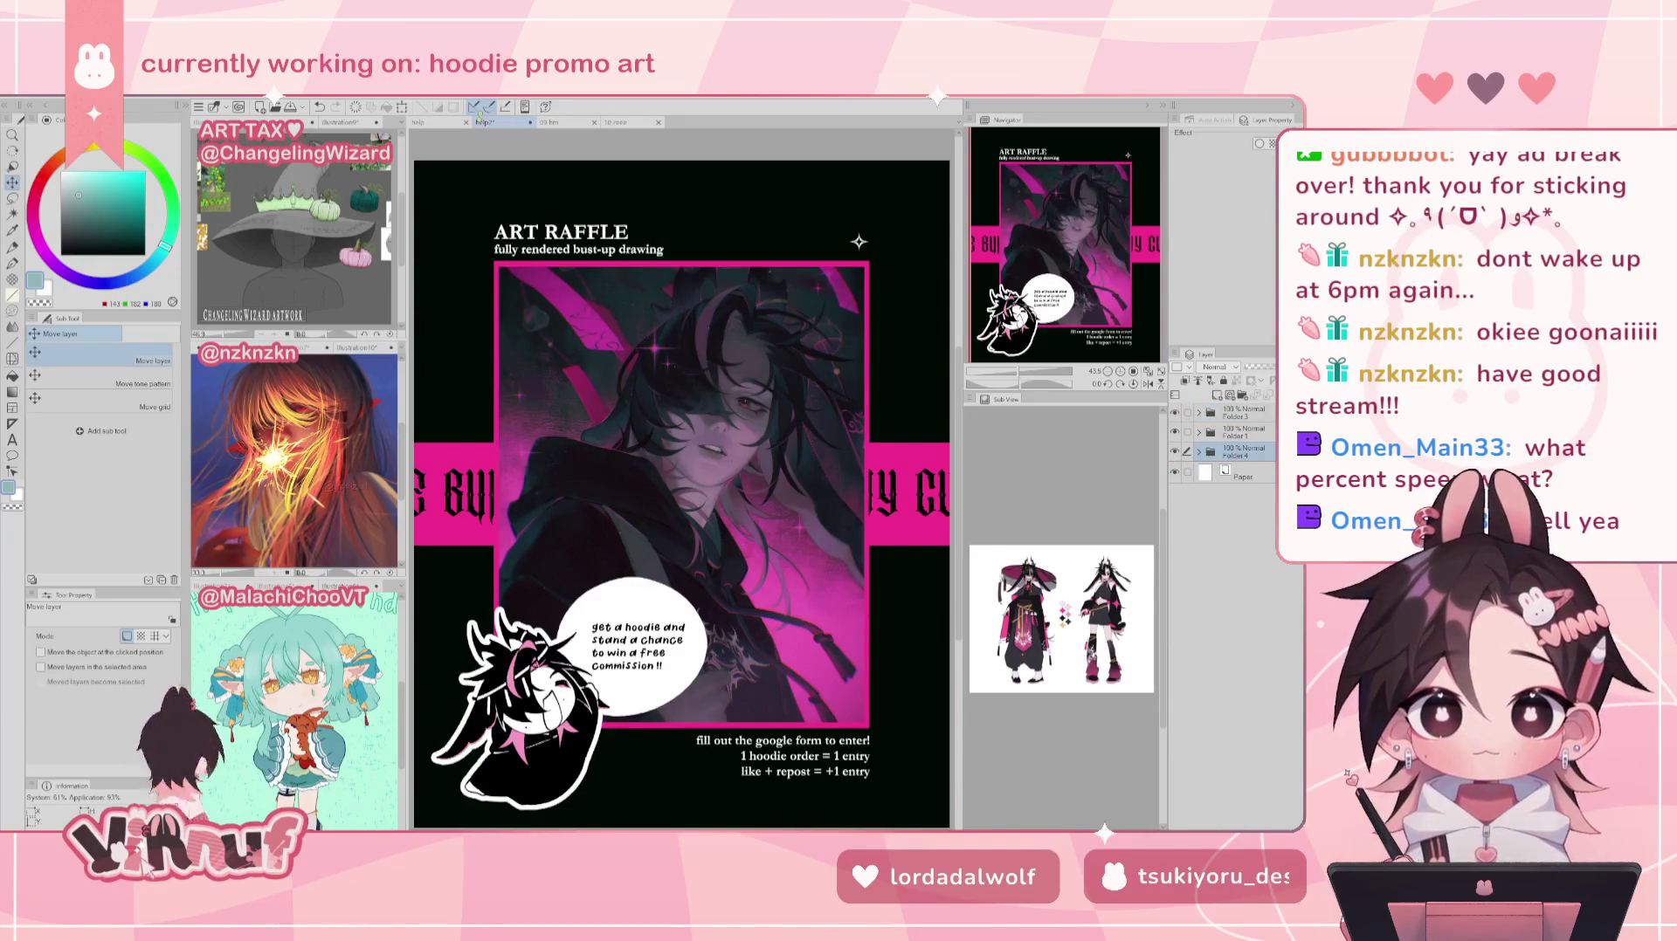
click(443, 123)
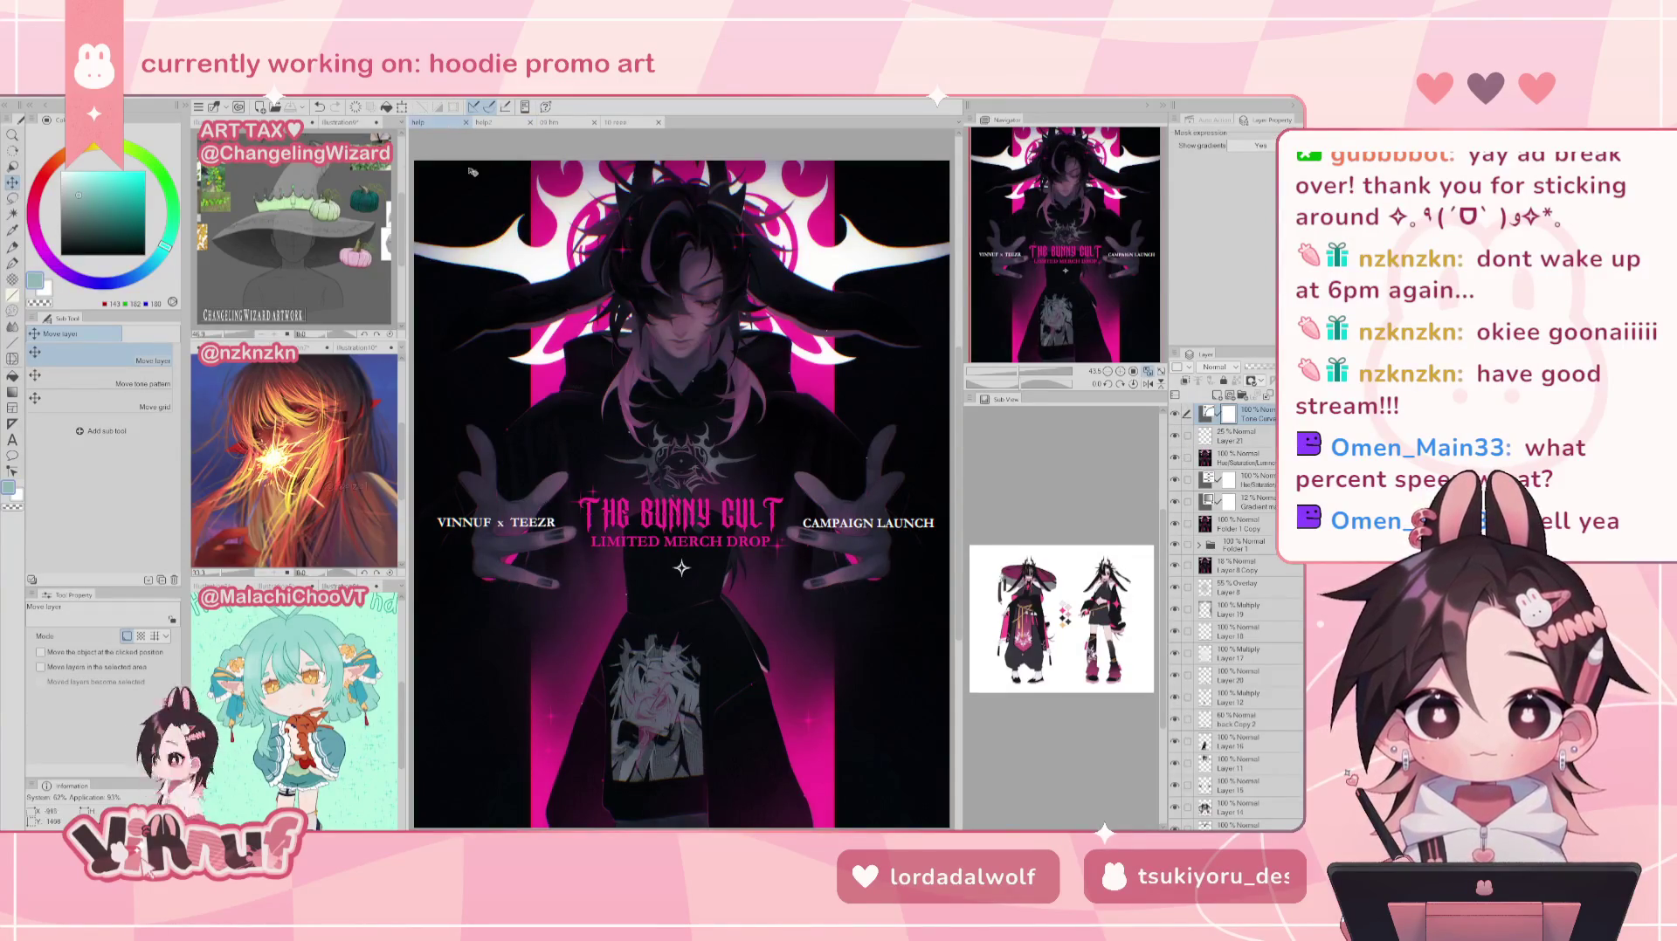
click(503, 123)
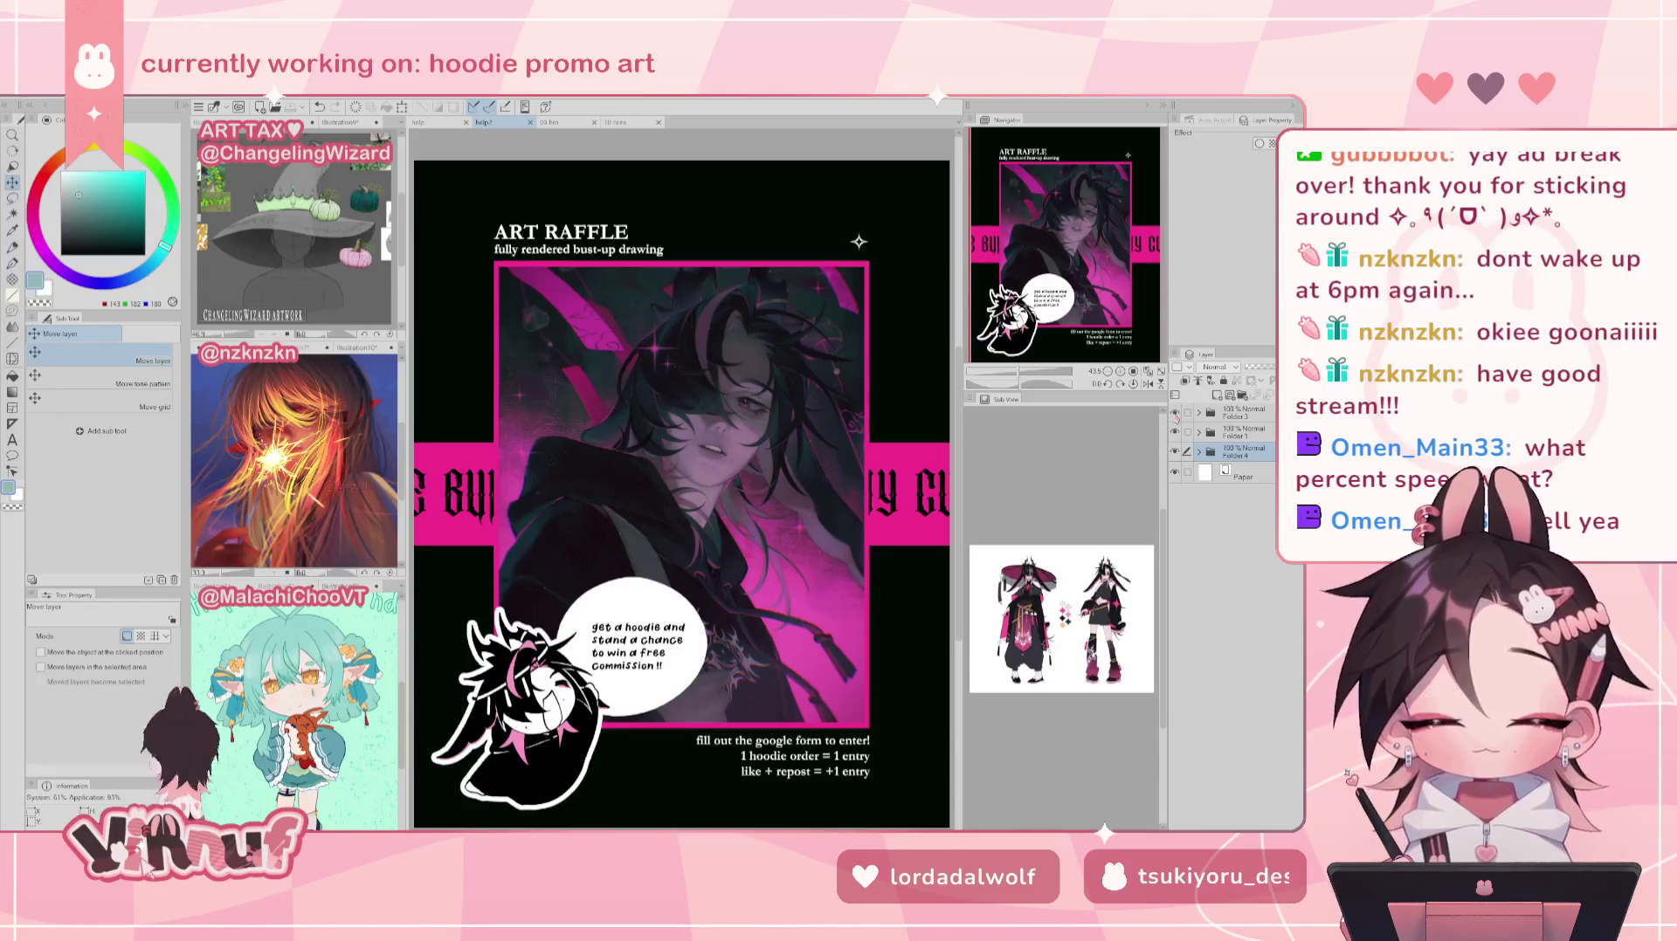
Step: Toggle Folder 1 and Folder 3 visibility to compare the Bunny Cult, Art Raffle and 21 DAYS LEFT!! designs
click(1175, 413)
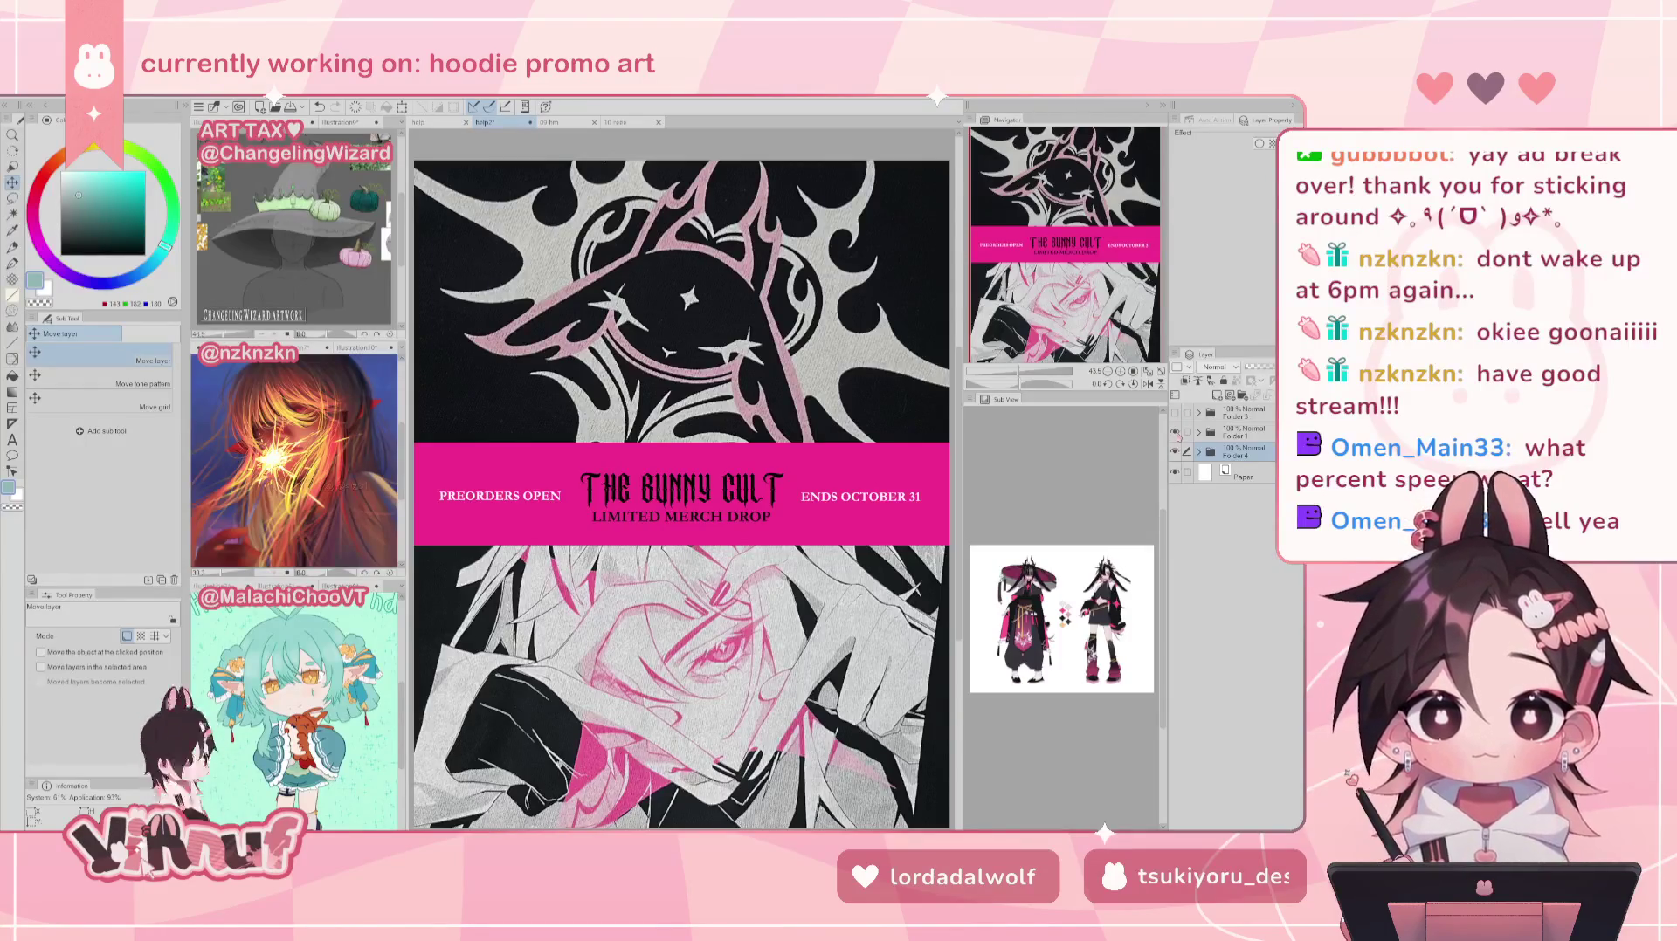
click(1175, 432)
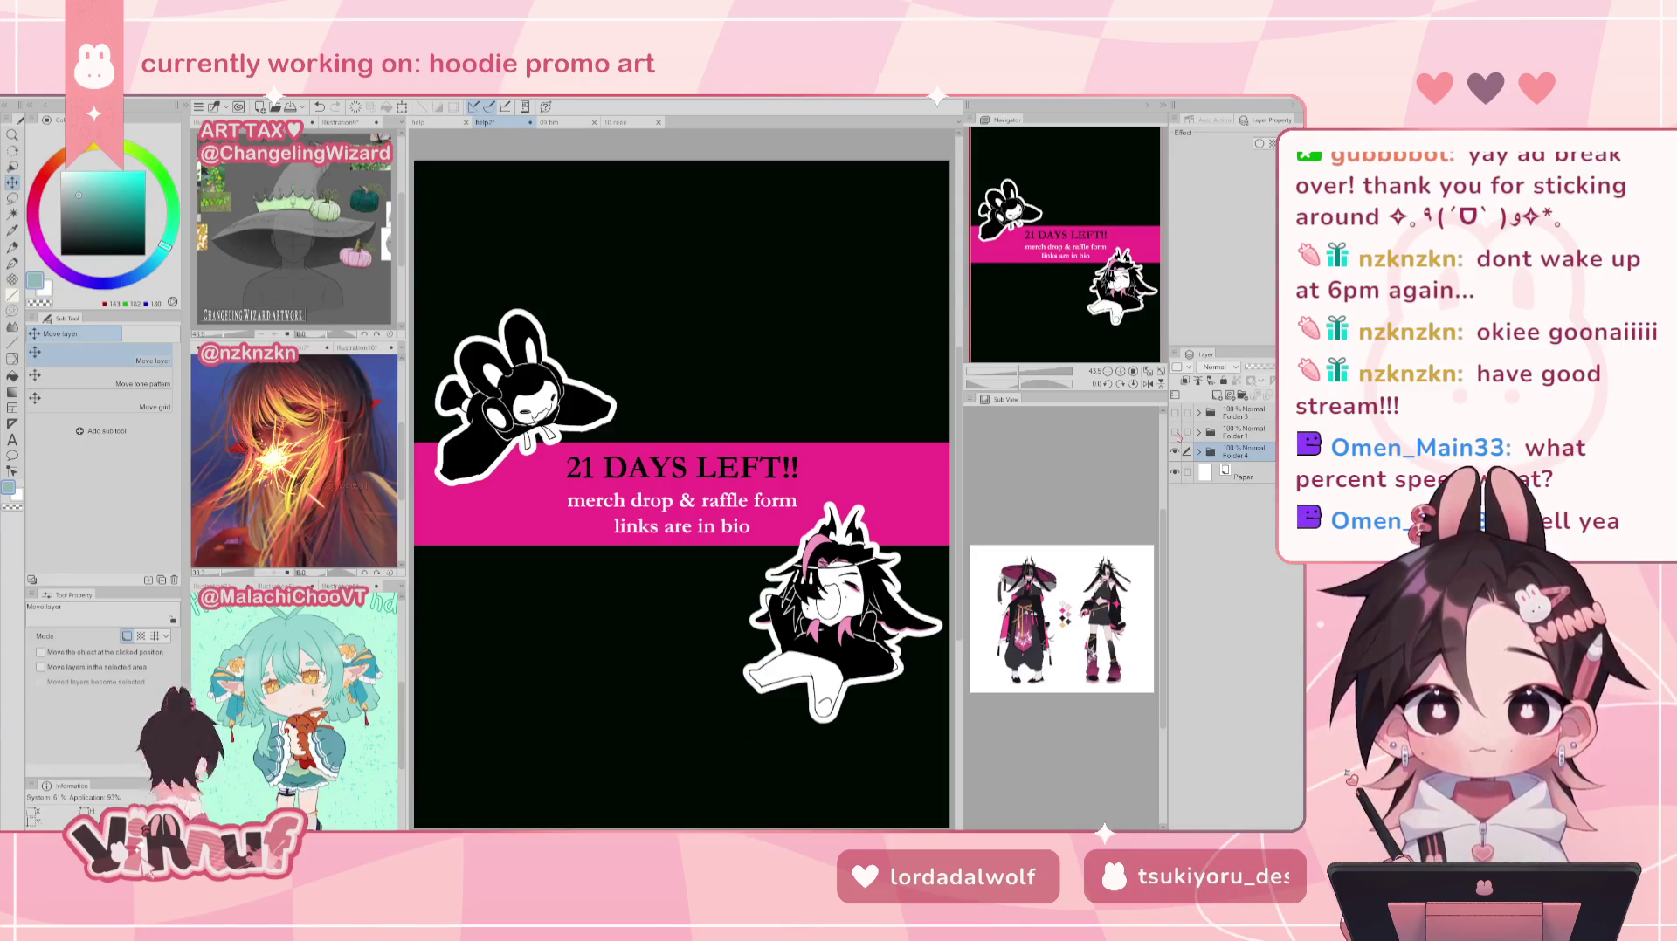
click(1174, 432)
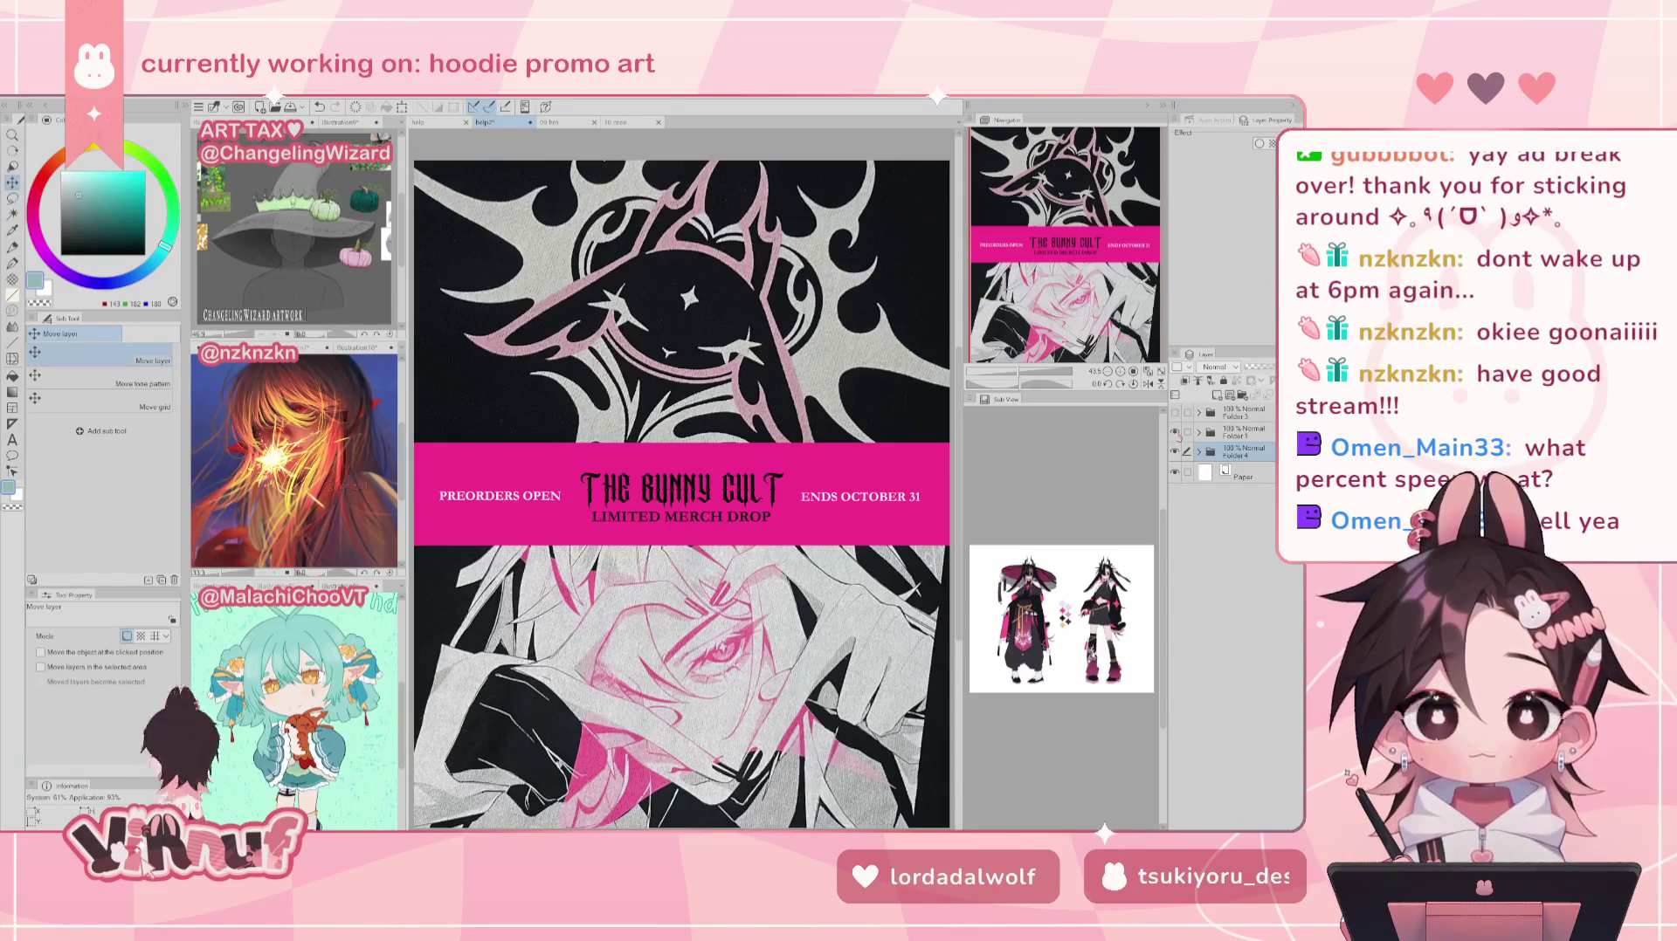
click(1174, 432)
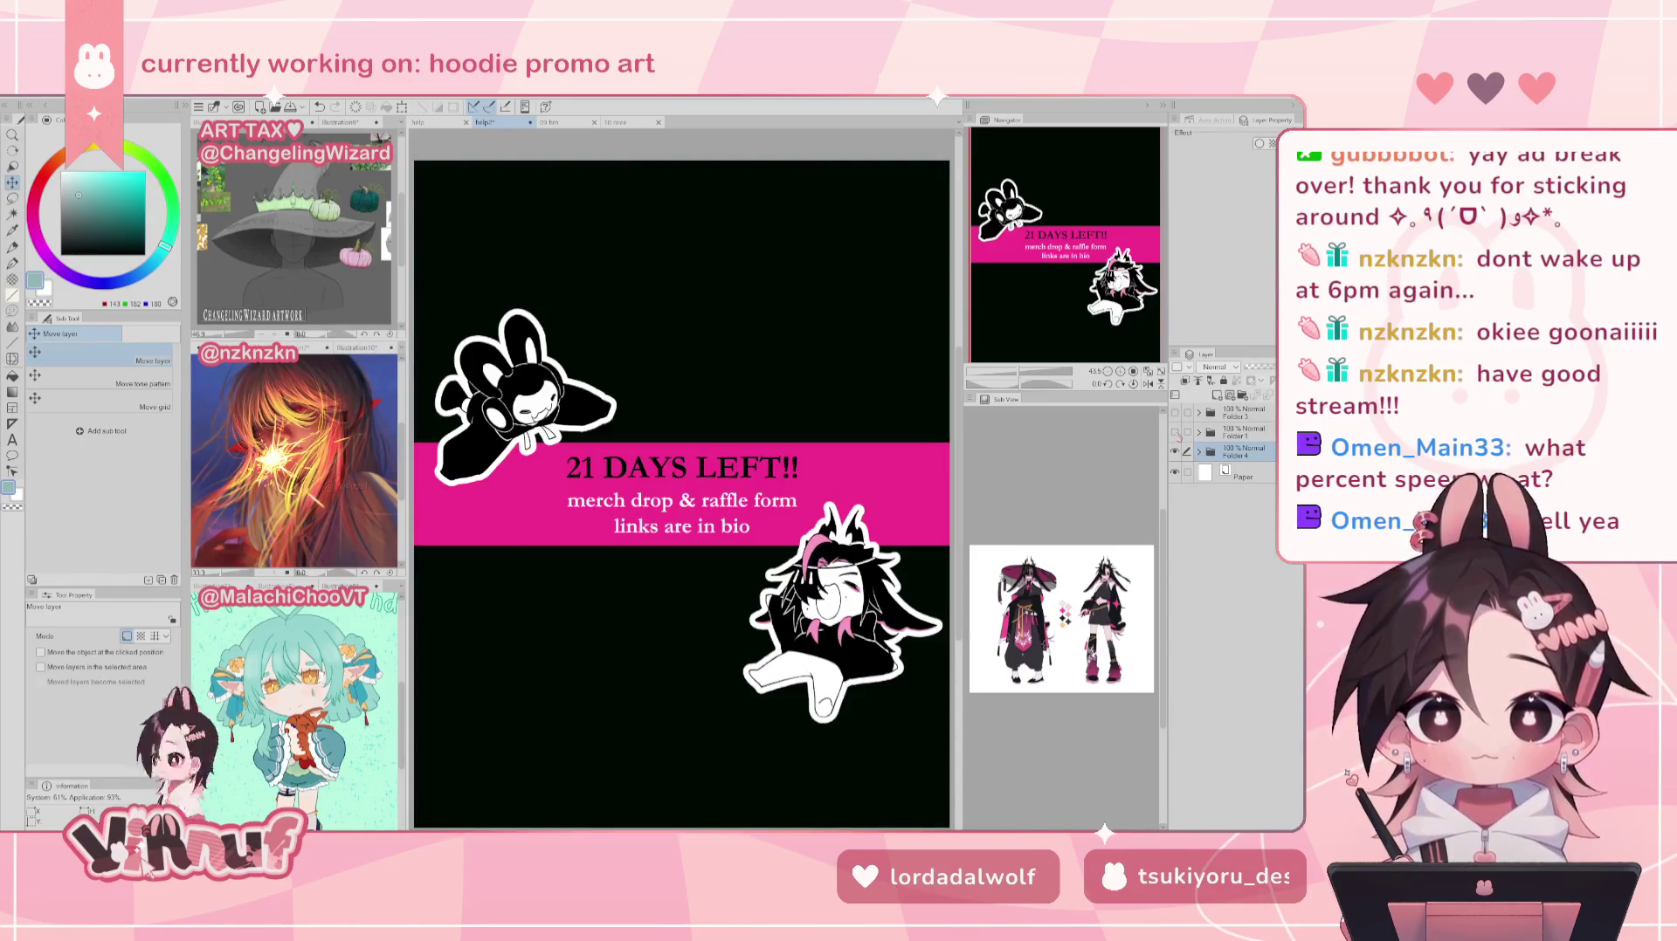
click(1174, 431)
click(1175, 412)
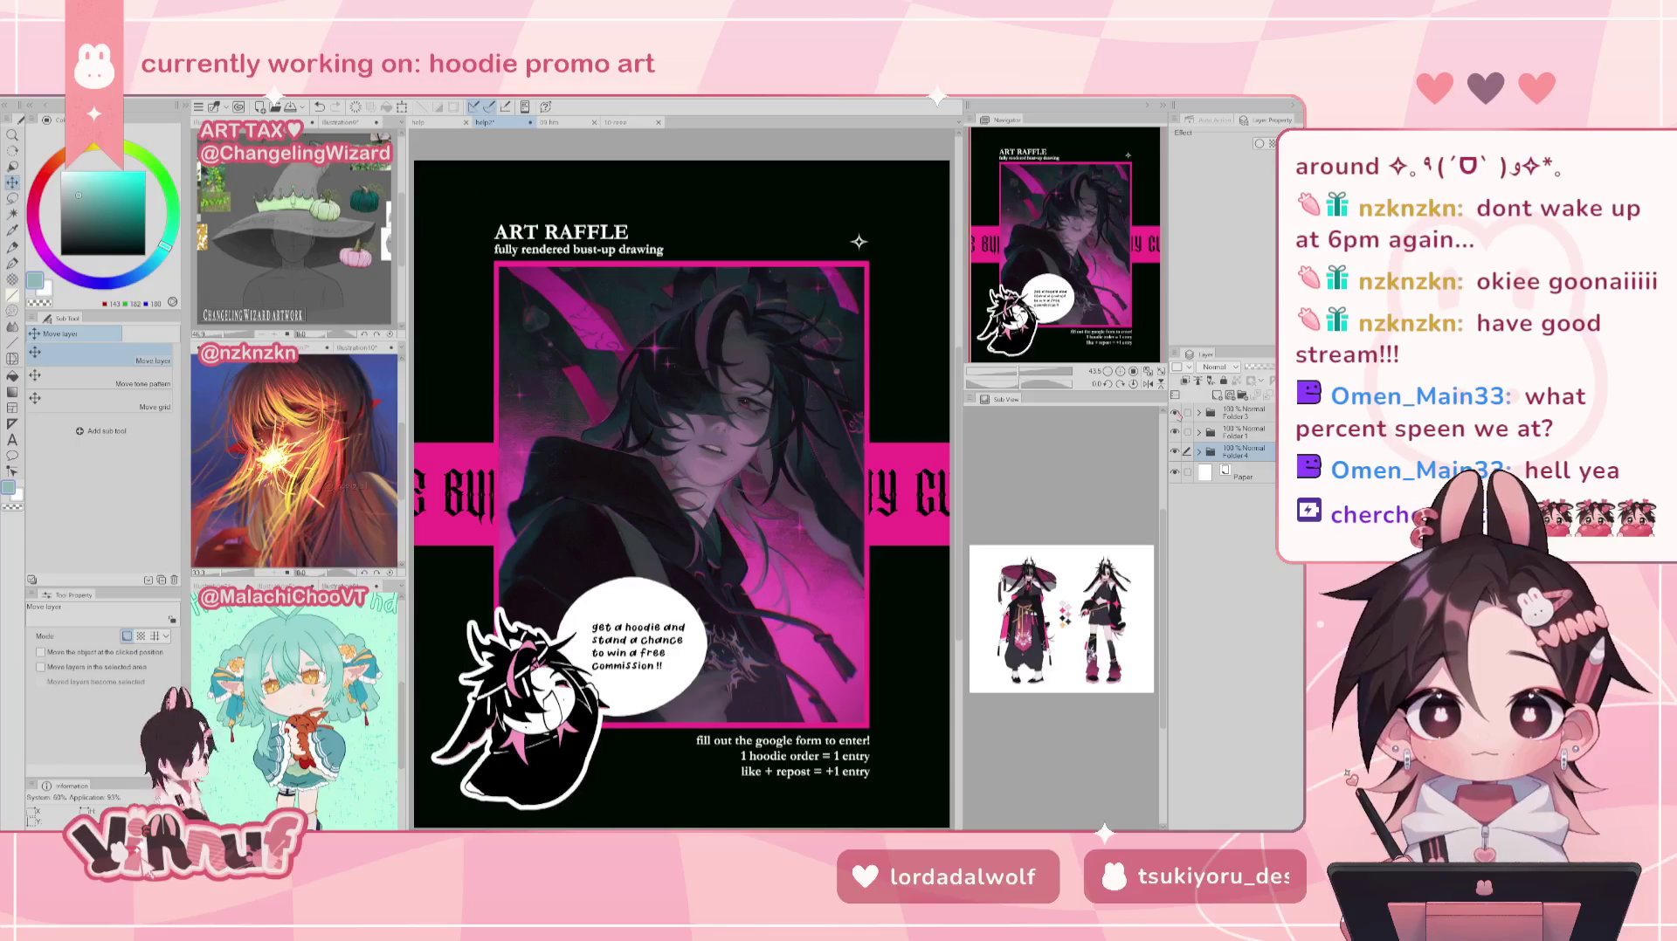
Step: Hide the Art Raffle and Bunny Cult folders so only the 21 DAYS LEFT!! design shows
key(ctrl+Tab)
key(ctrl+shift+Tab)
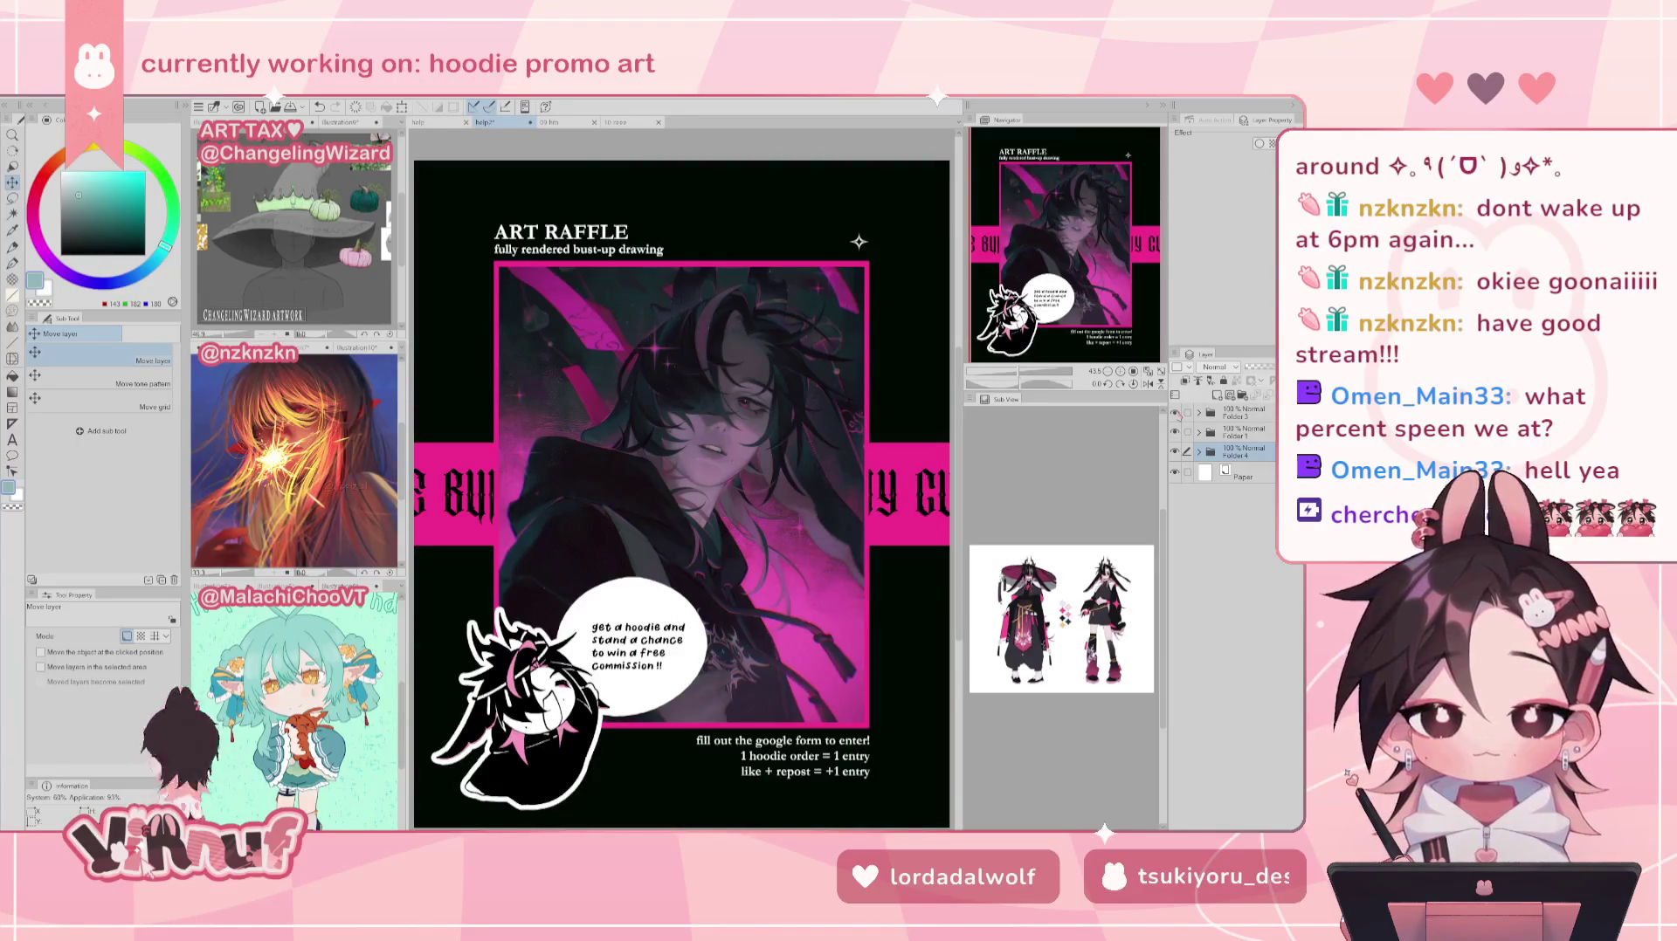
click(1174, 412)
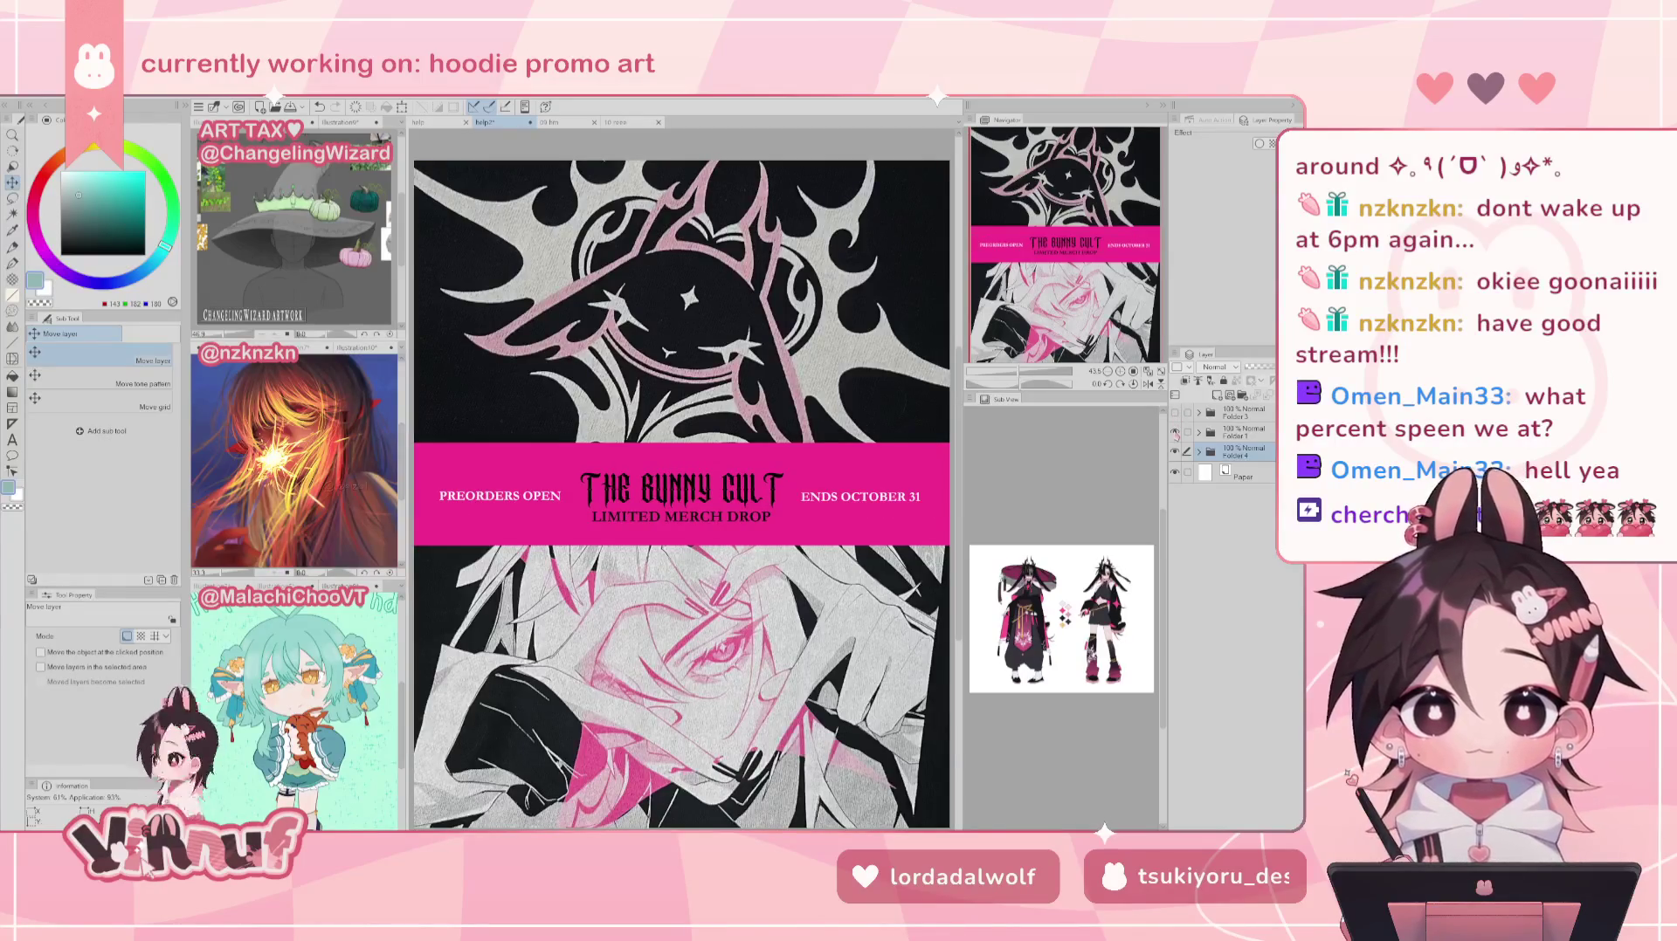
click(1175, 432)
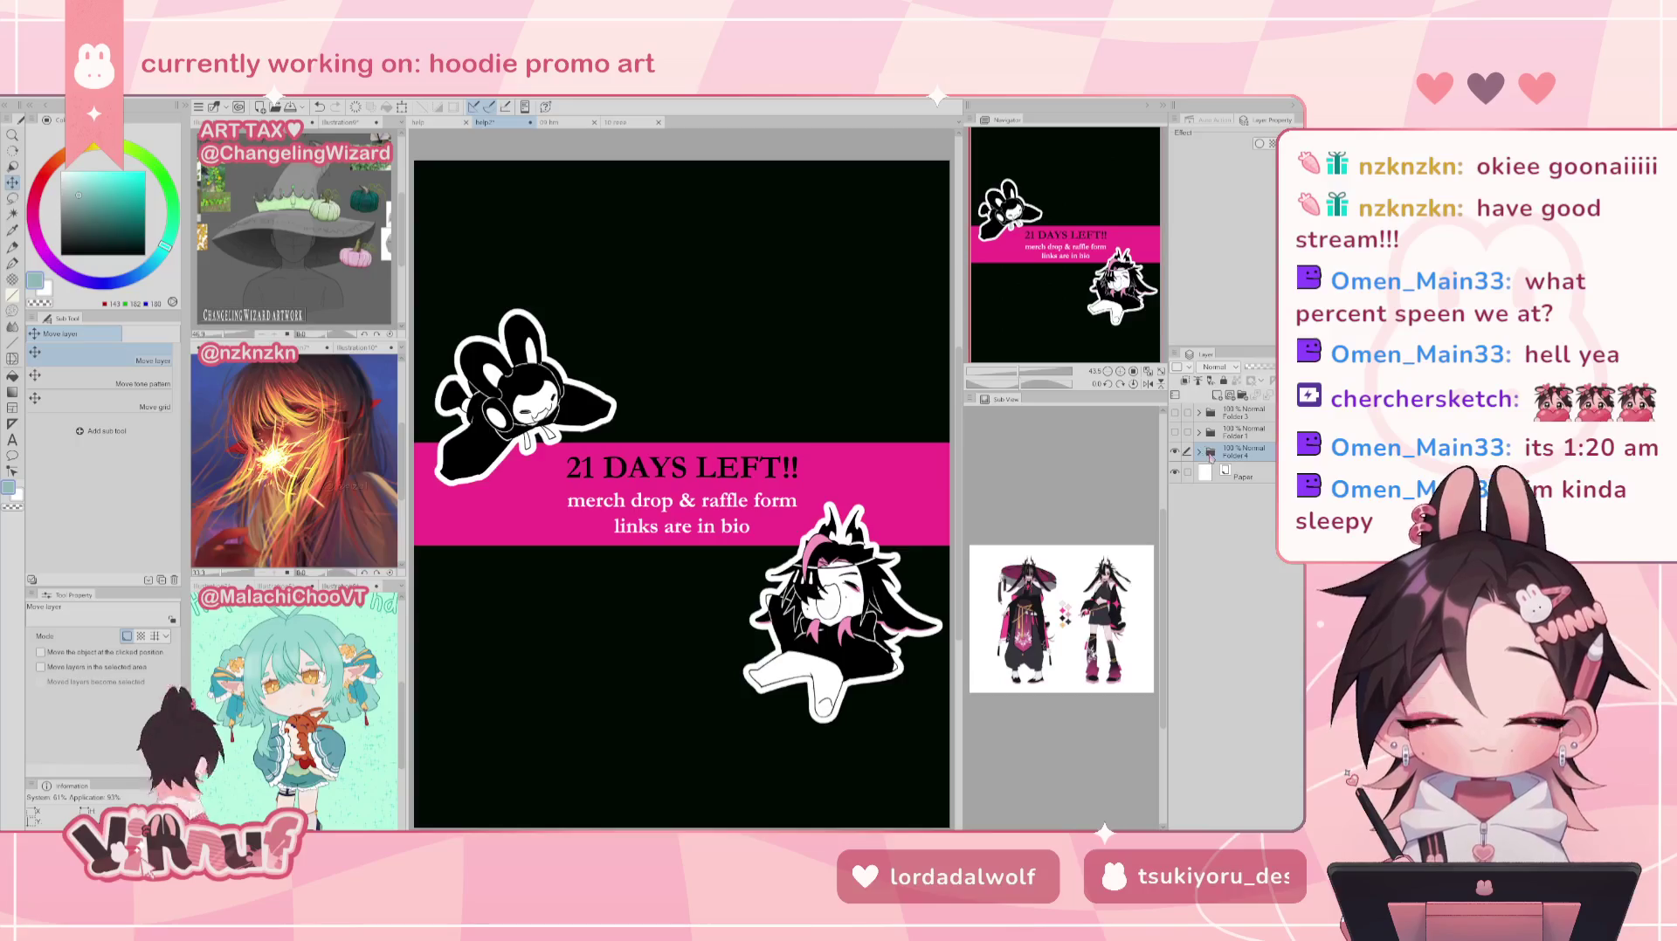
Step: Expand Folder 4 and sample the pink from the character's streaks with the pen
click(1198, 451)
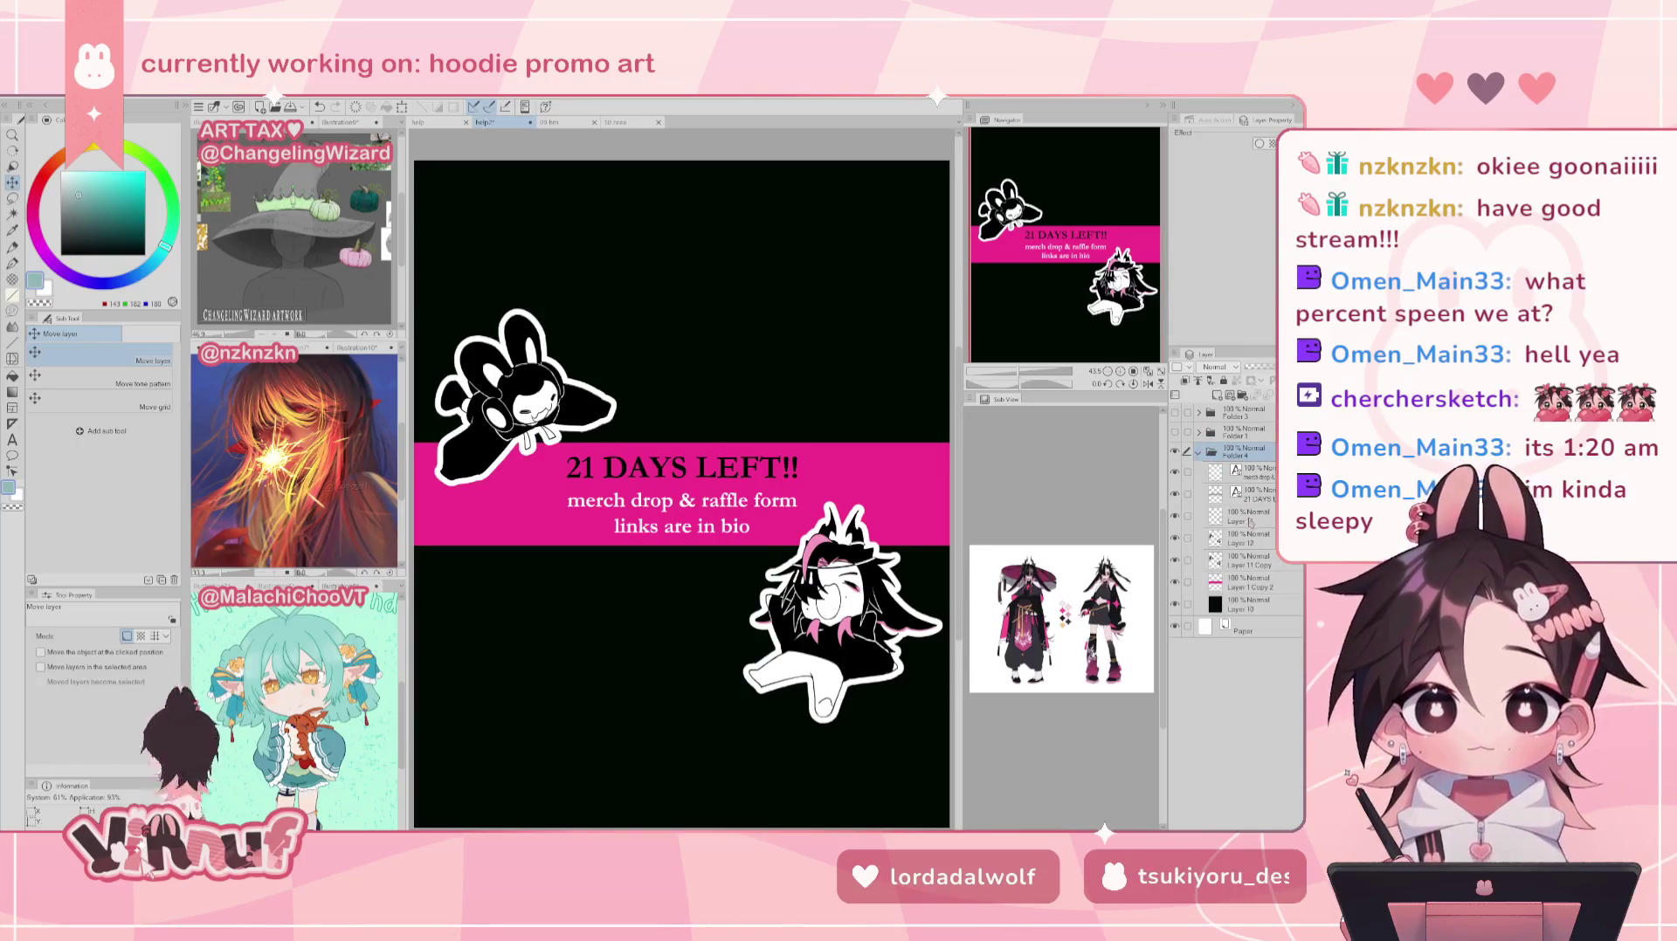
click(1247, 535)
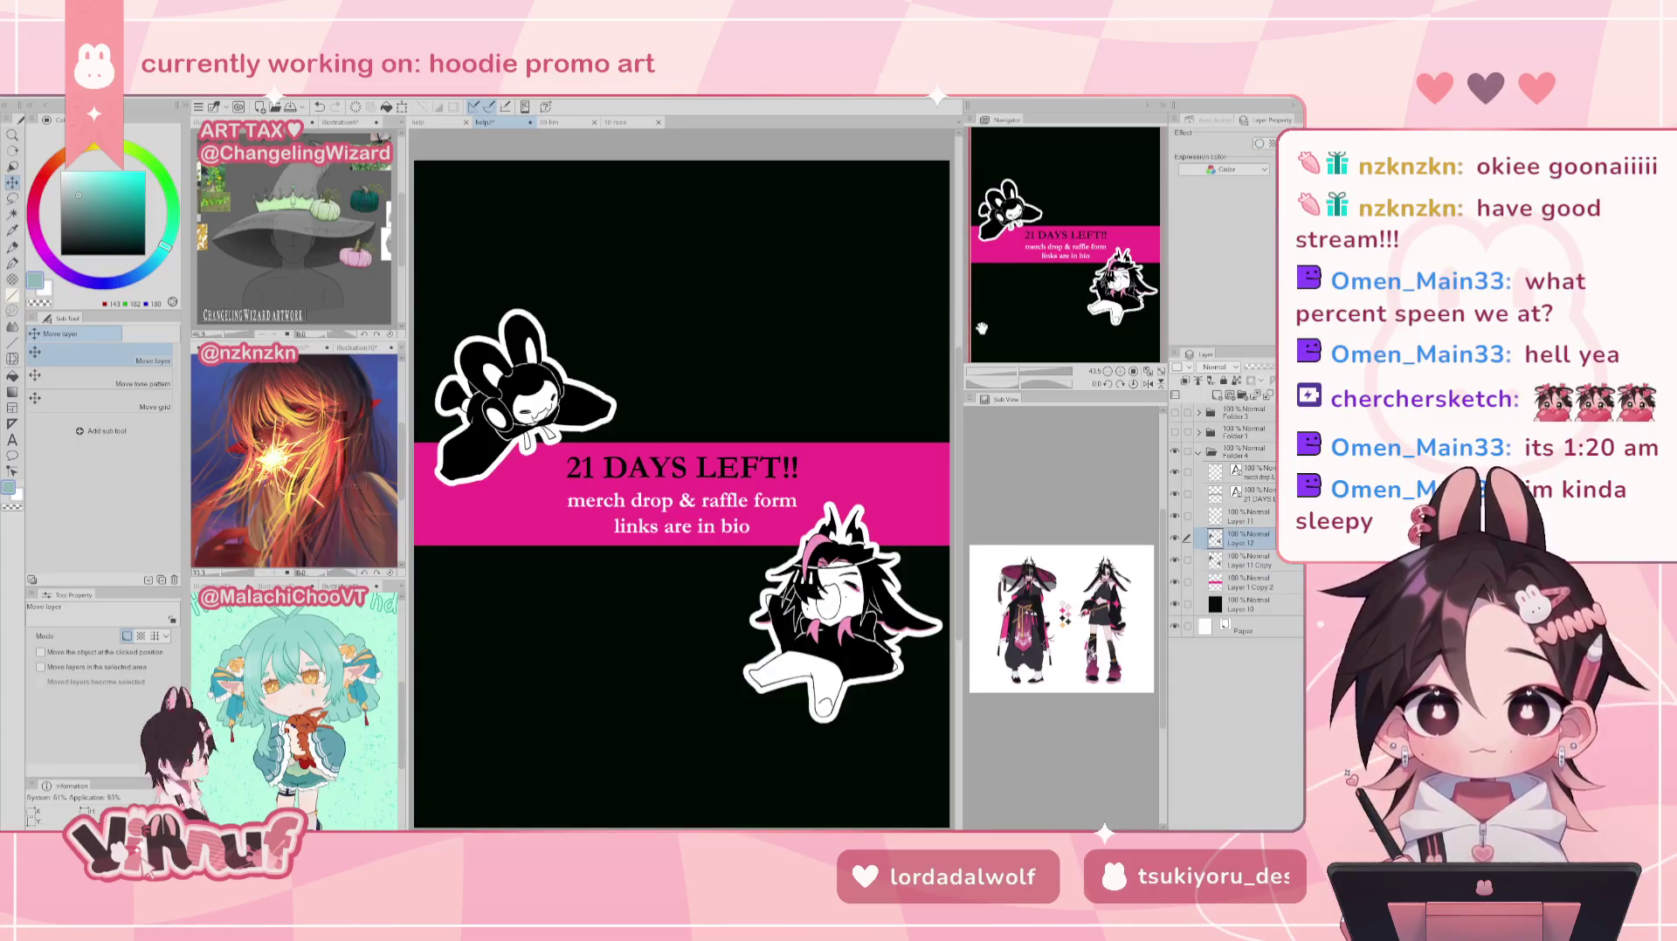
key(p)
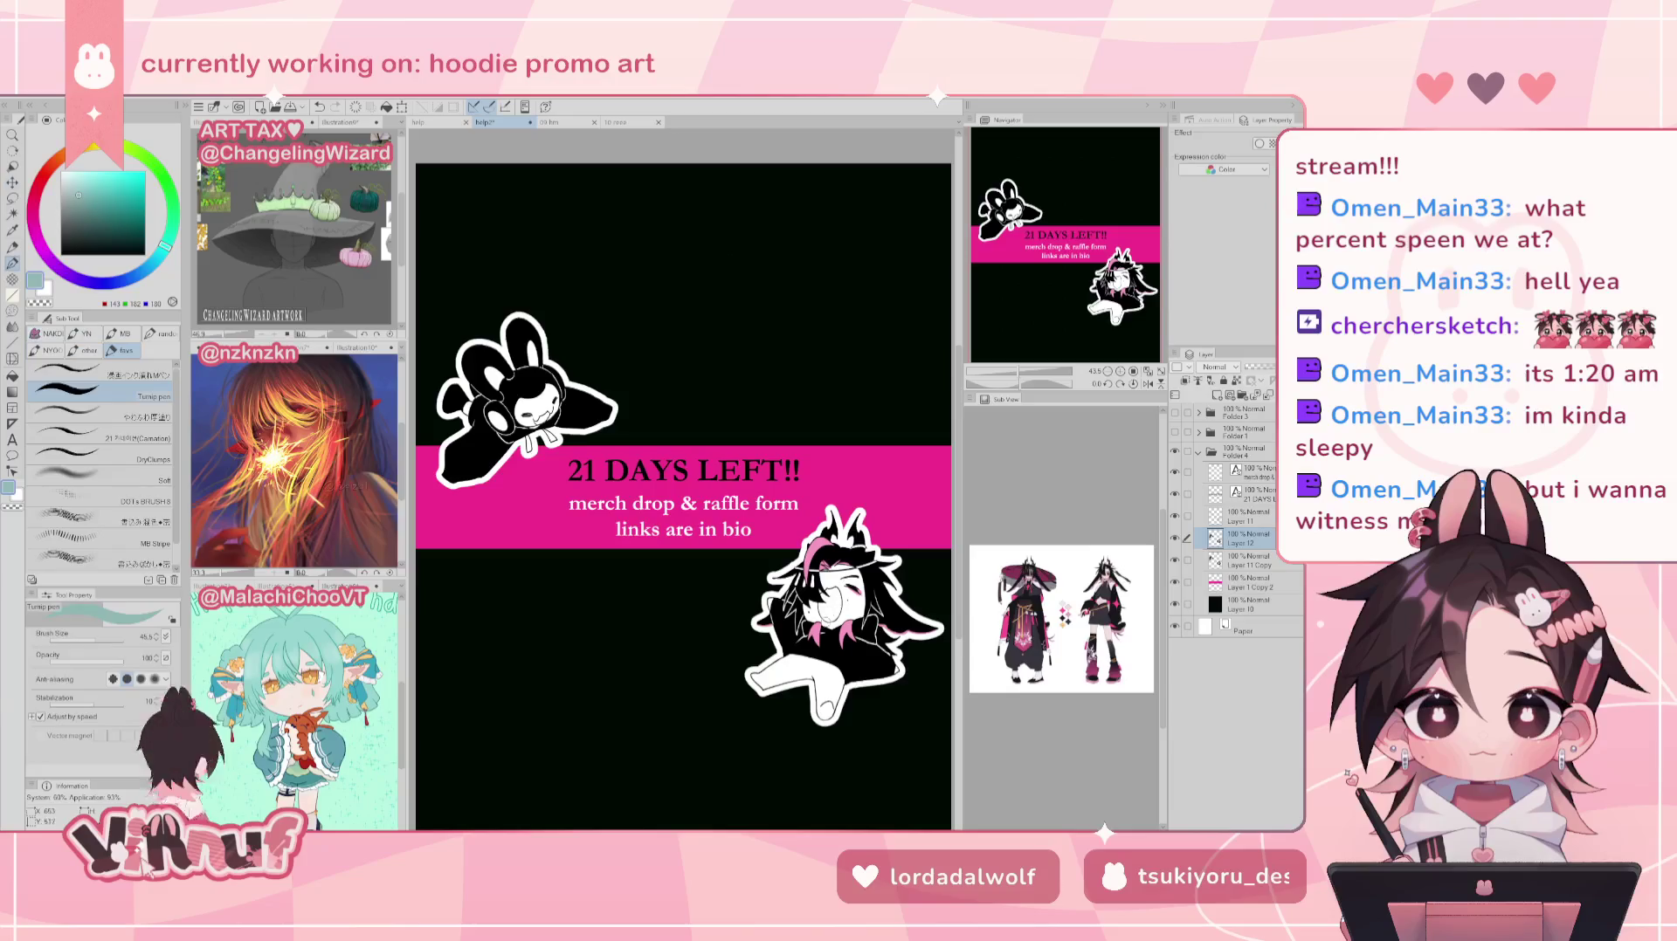
alt+click(815, 631)
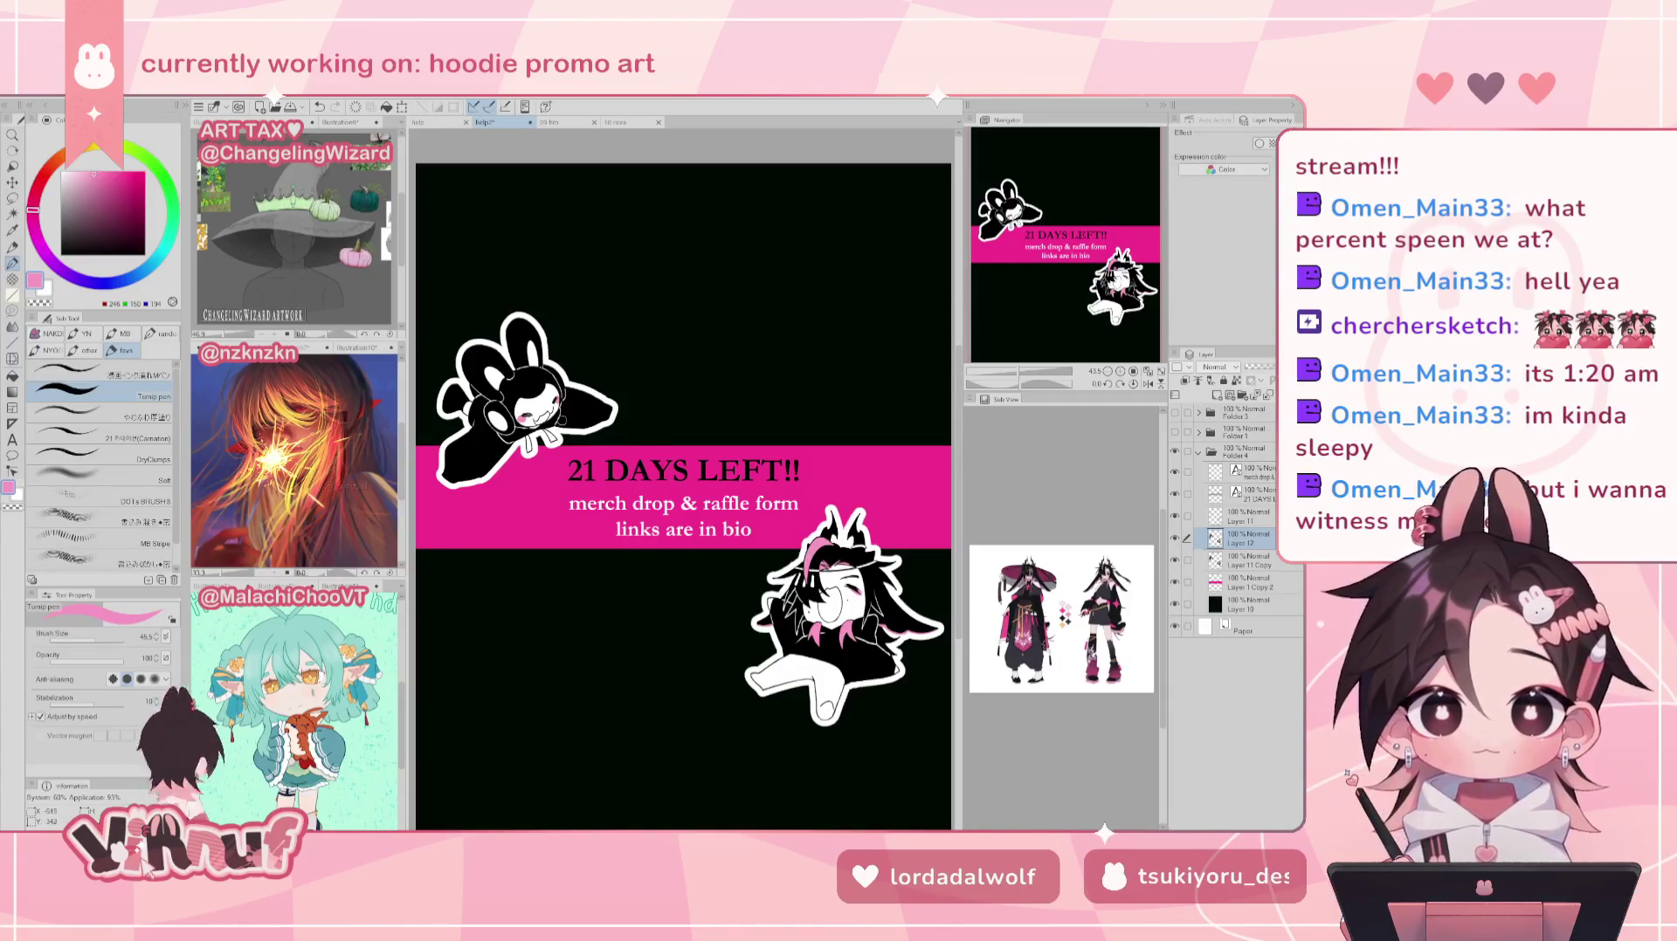
click(1151, 372)
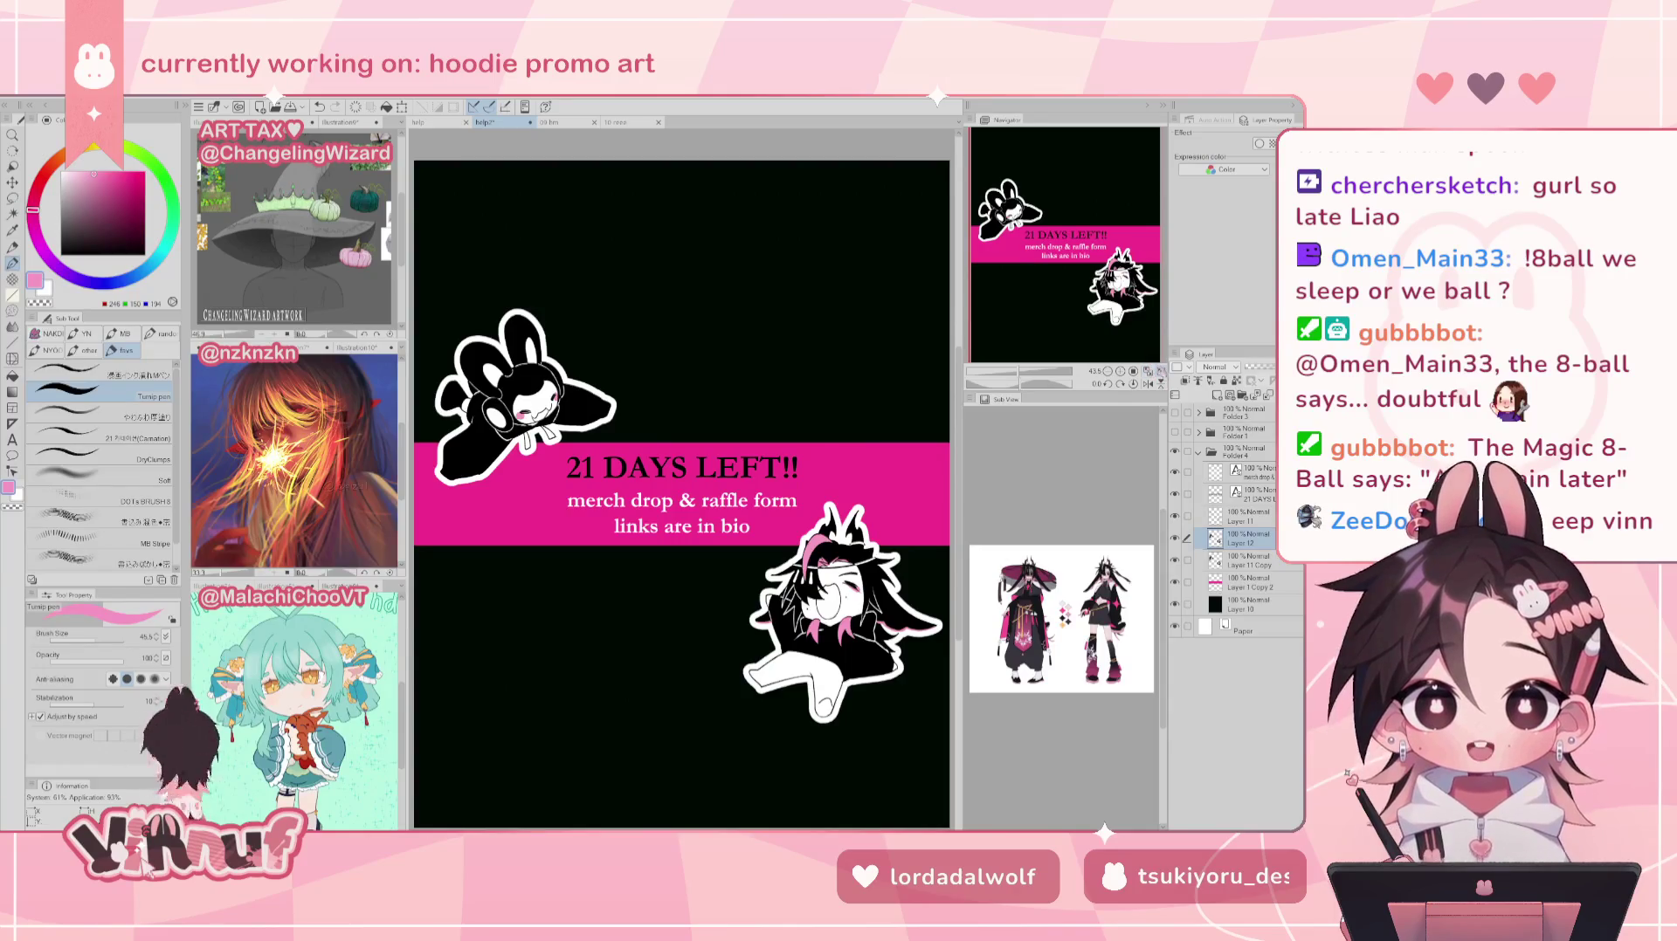
Step: Re-expand Folder 4, briefly toggle the Bunny Cult design, and select the merch-drop subtitle layer
click(1198, 452)
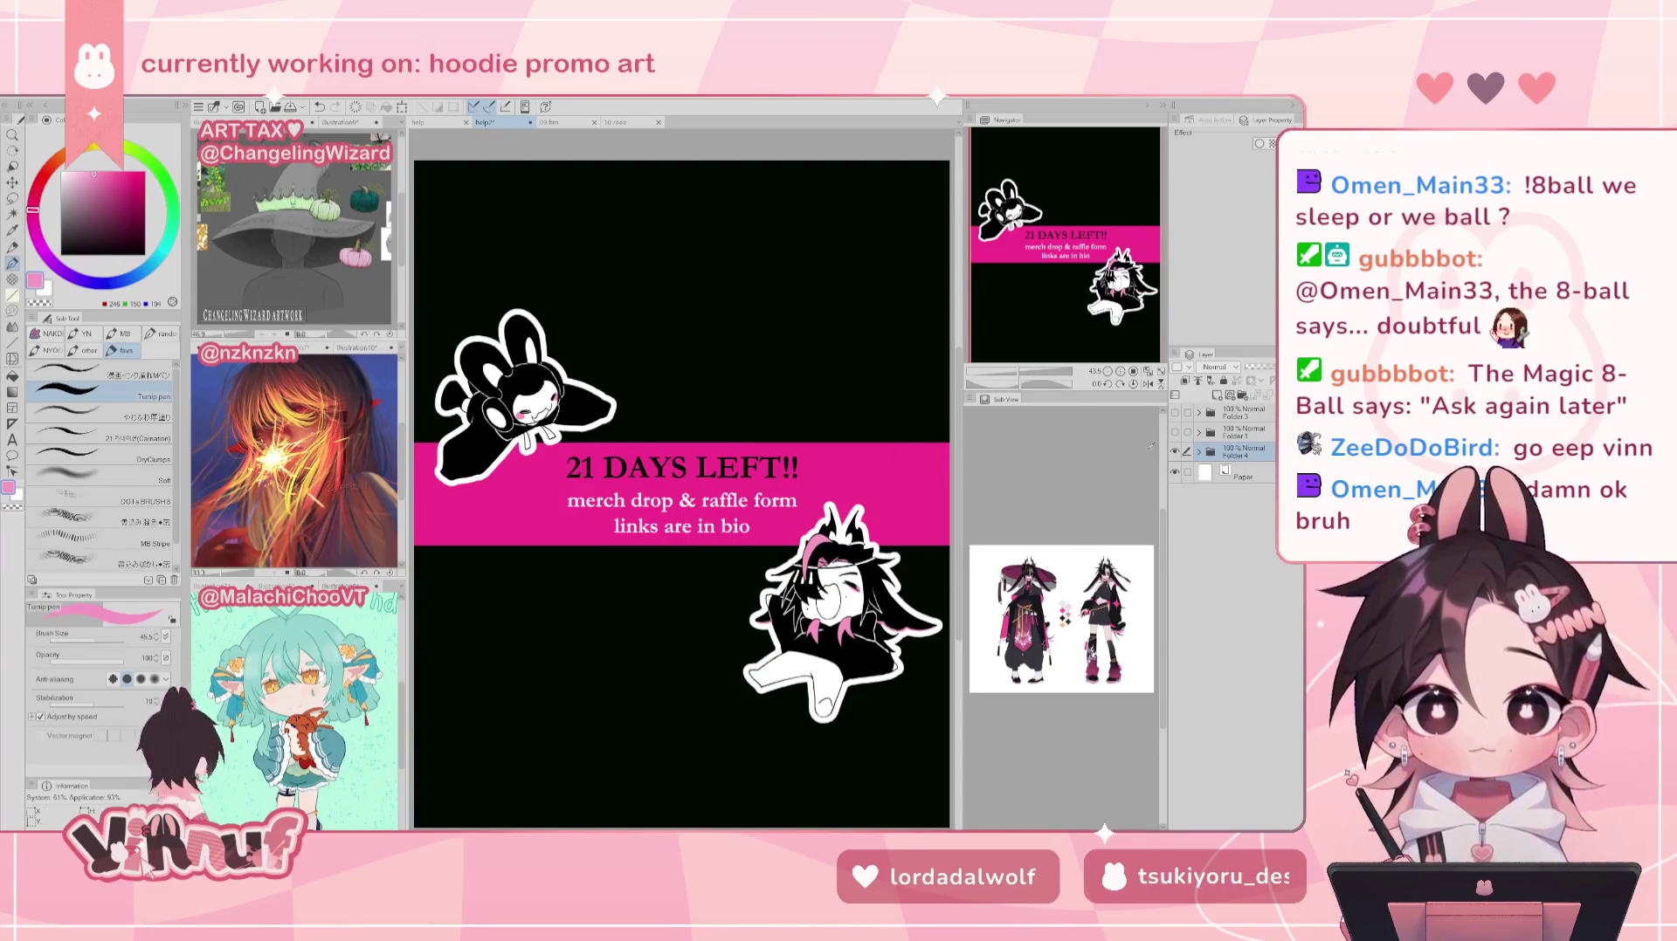
click(1198, 451)
click(1175, 433)
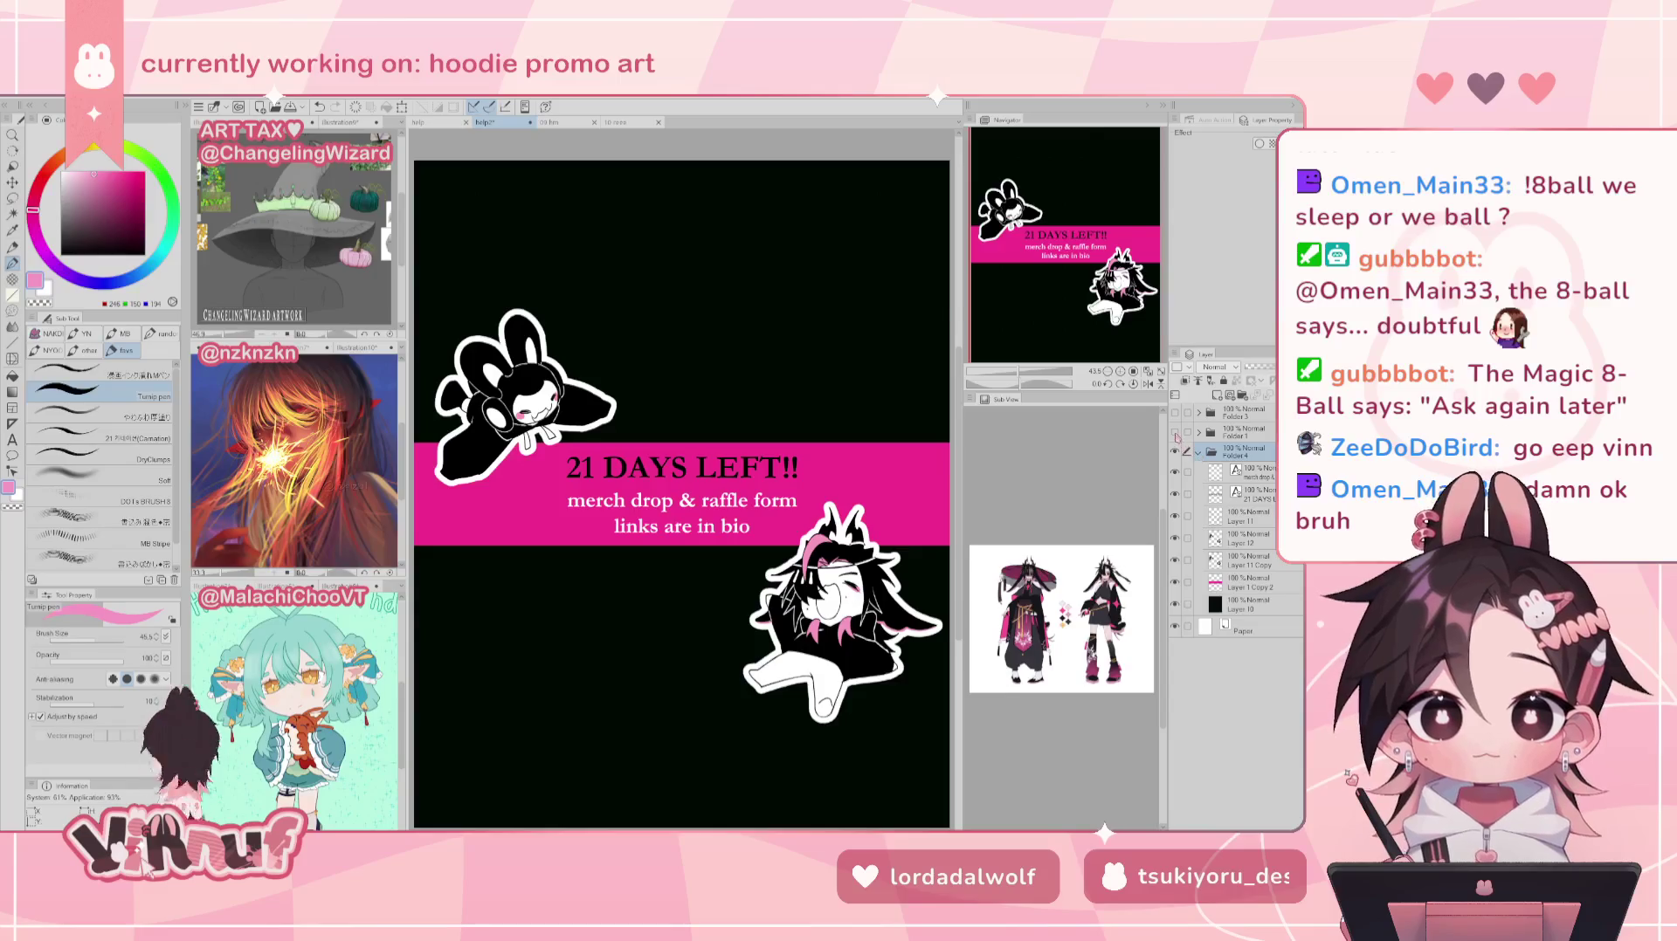
click(1175, 432)
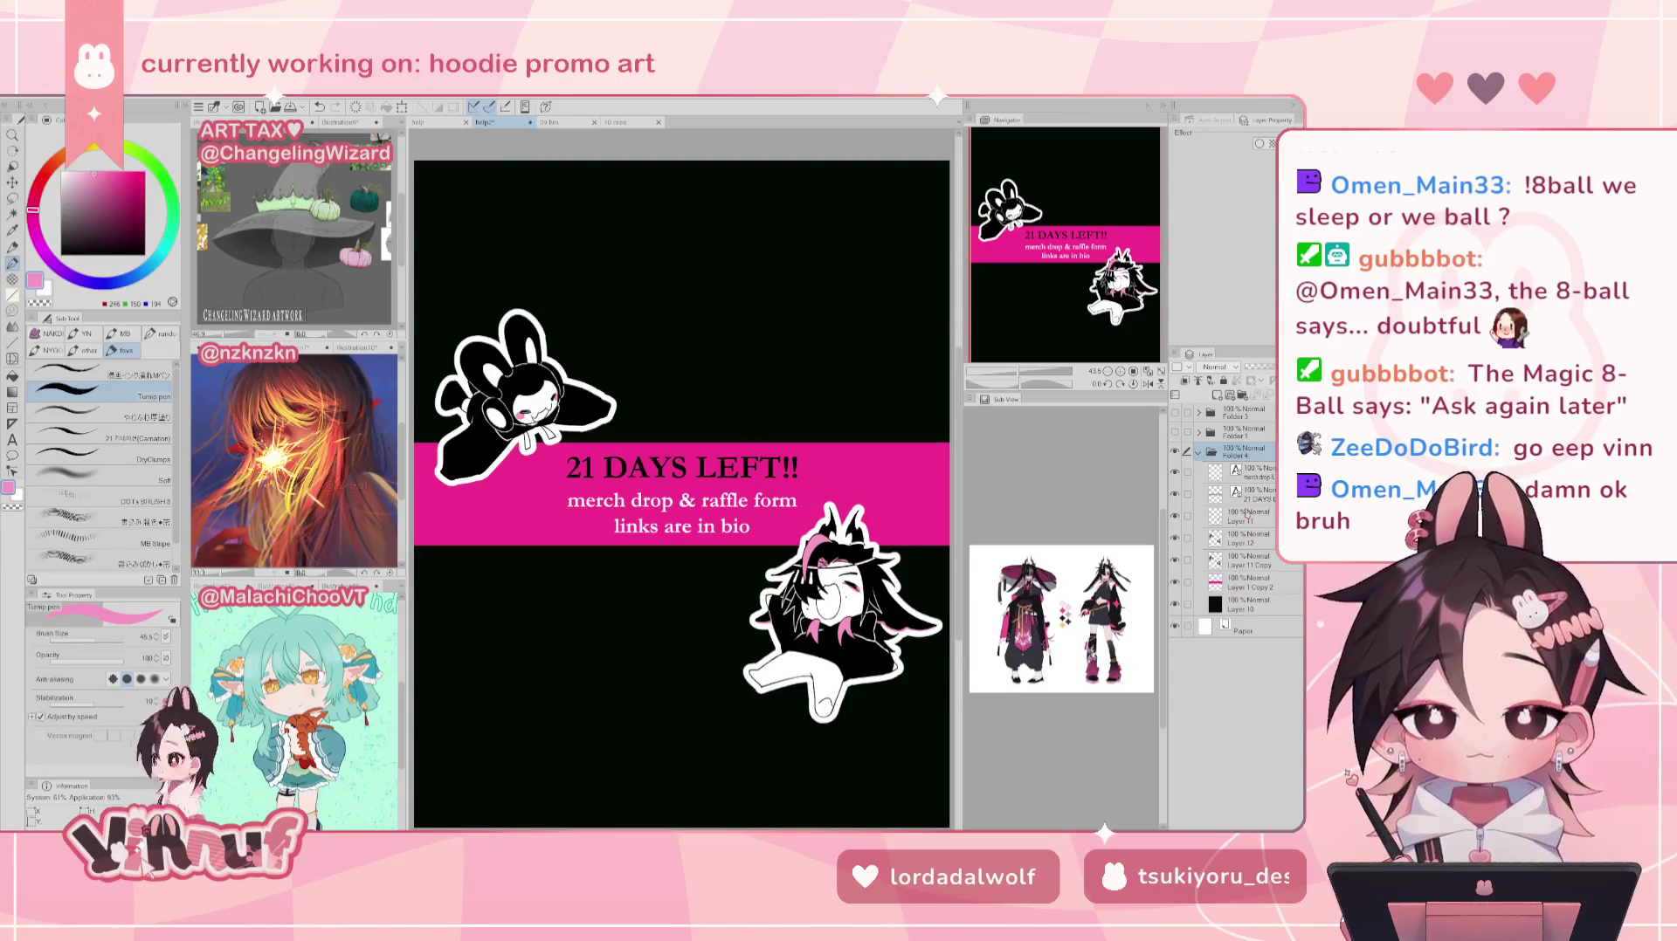
click(1257, 474)
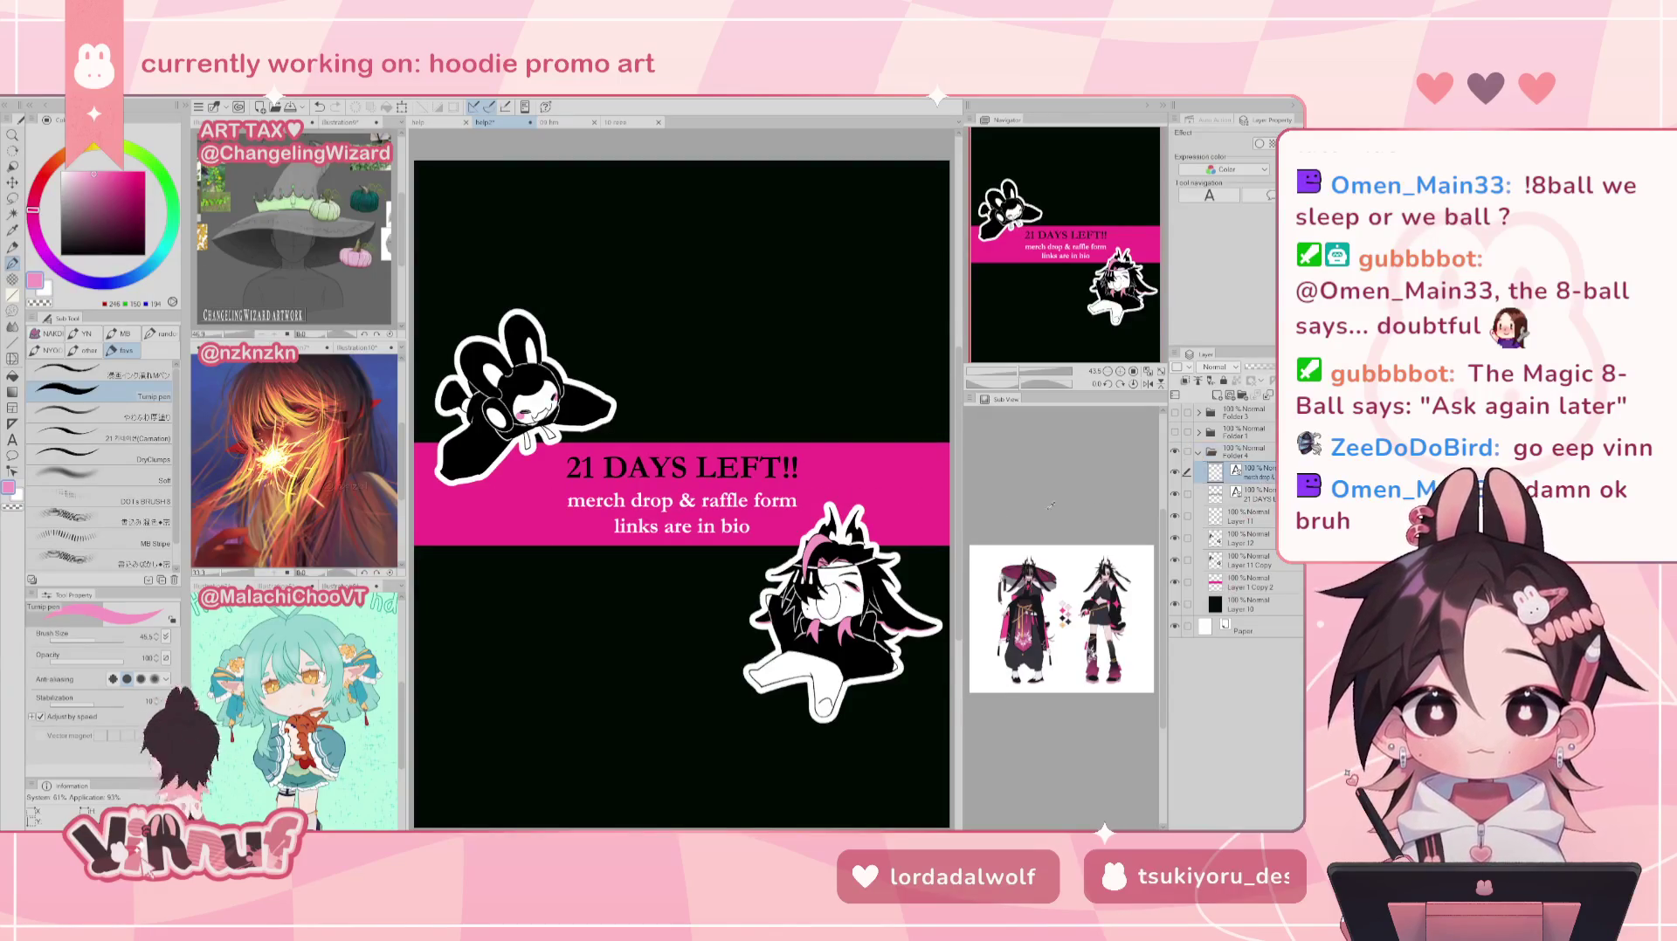
Step: Shrink the merch-drop subtitle font from size 20 to 16
key(t)
click(668, 507)
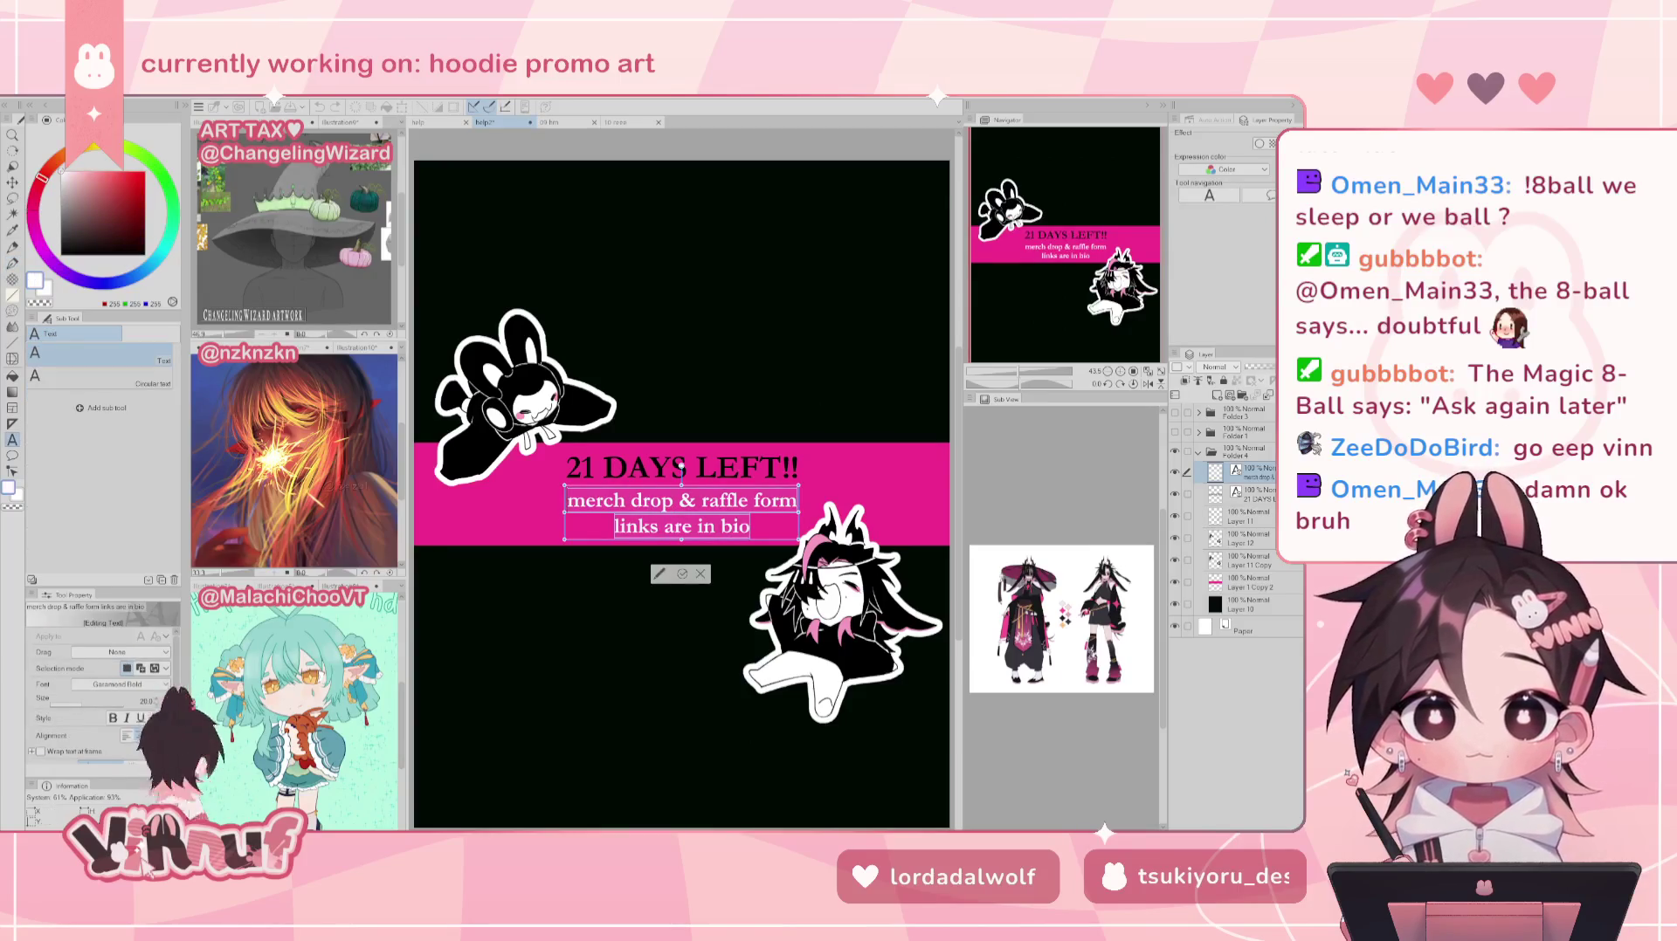
key(bracketleft)
key(bracketleft)
key(bracketleft)
key(bracketleft)
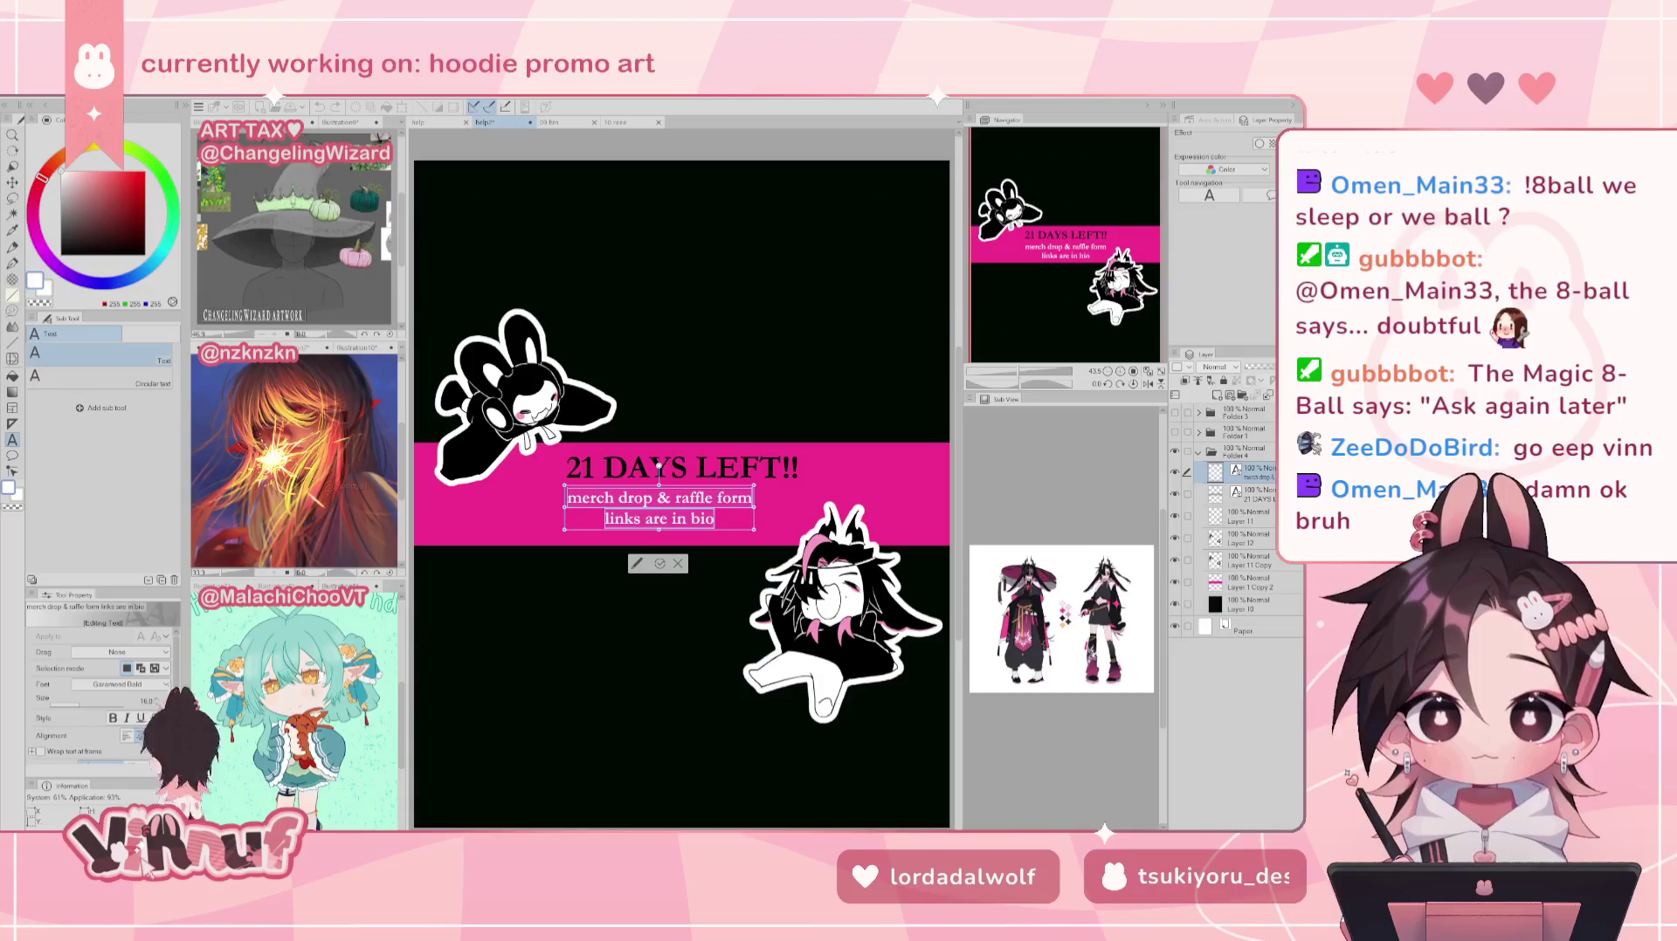
click(659, 564)
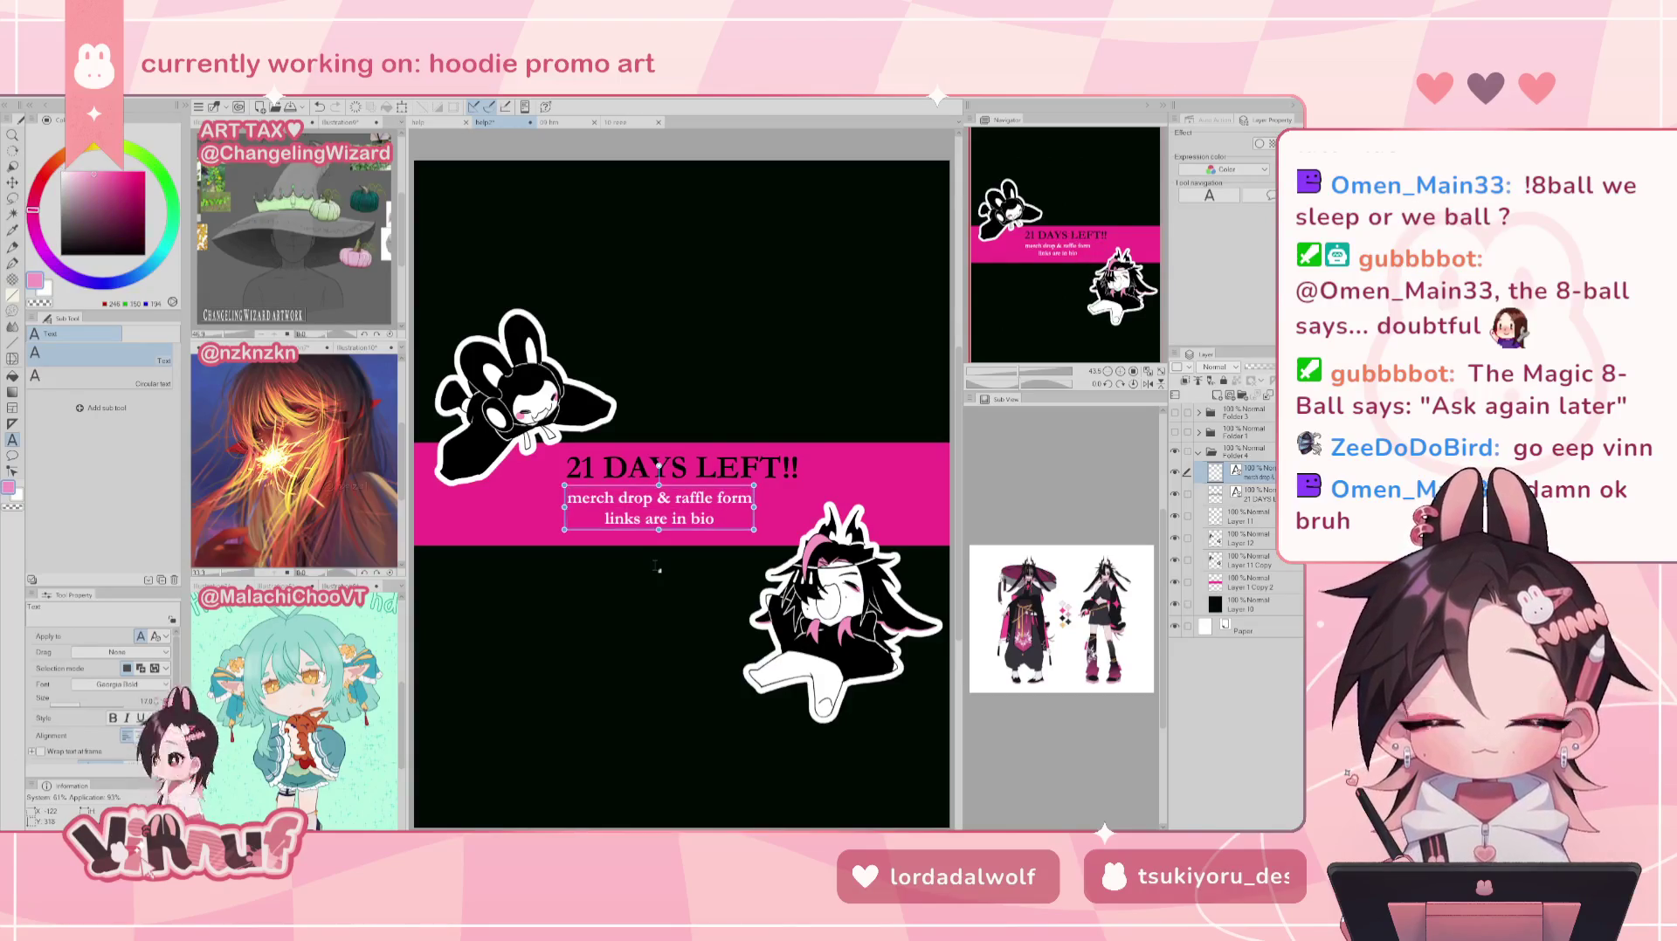
Step: Recentre the subtitle on the pink band with small Move layer adjustments
key(k)
drag(696, 515, 721, 516)
key(ctrl+apostrophe)
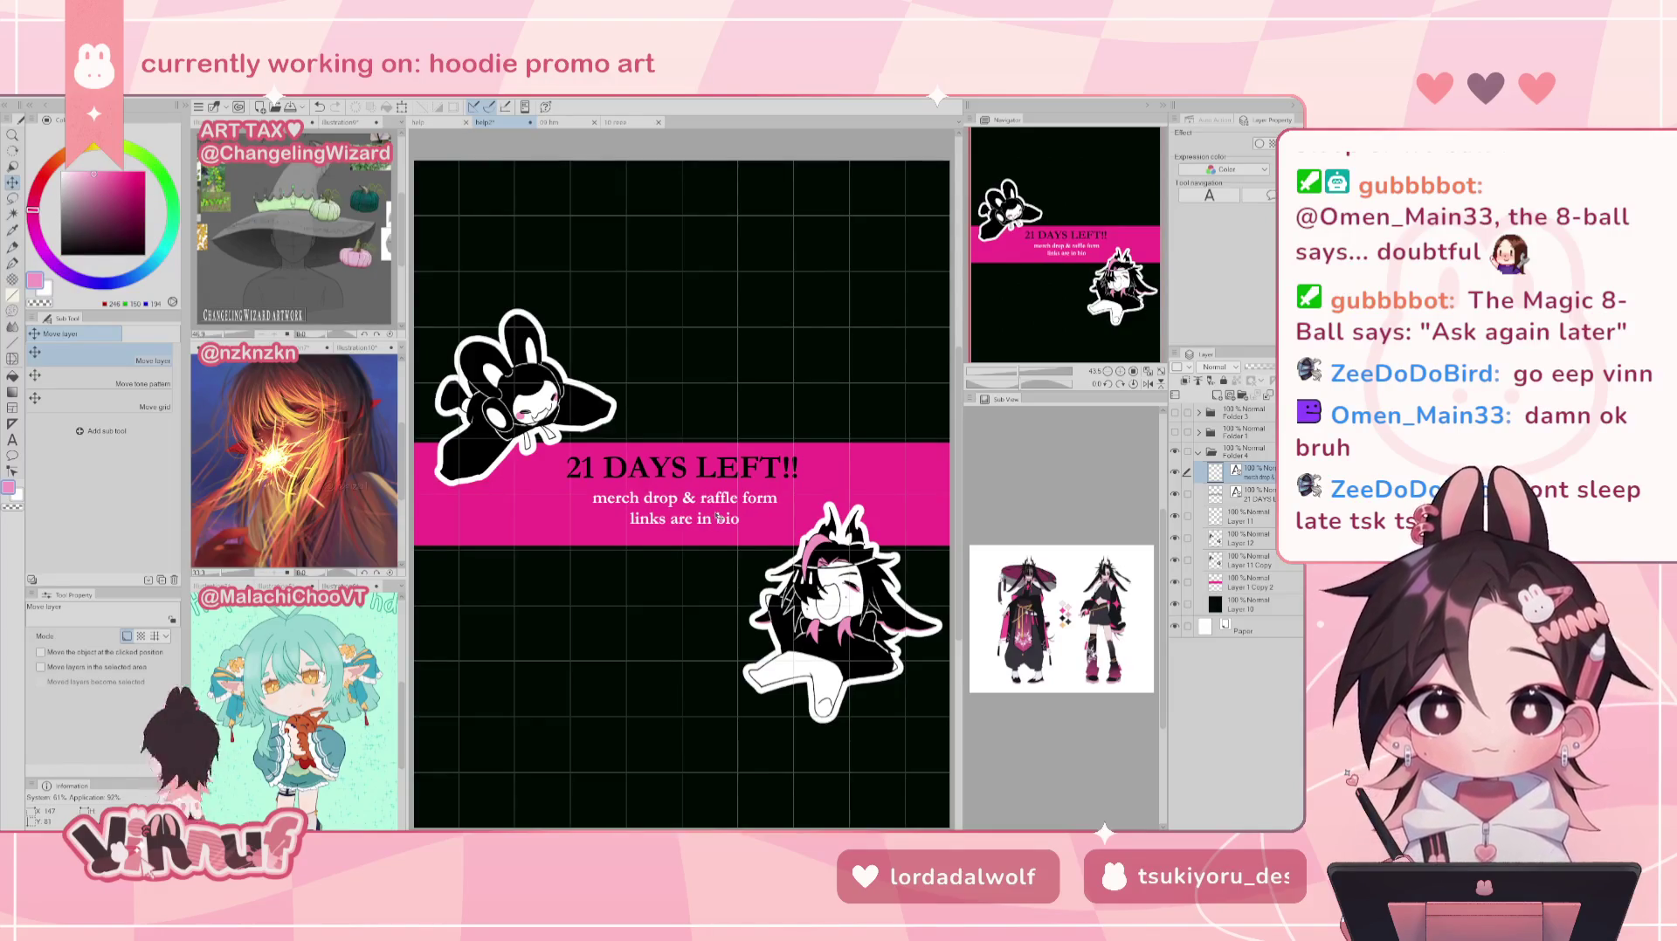
drag(718, 517, 716, 517)
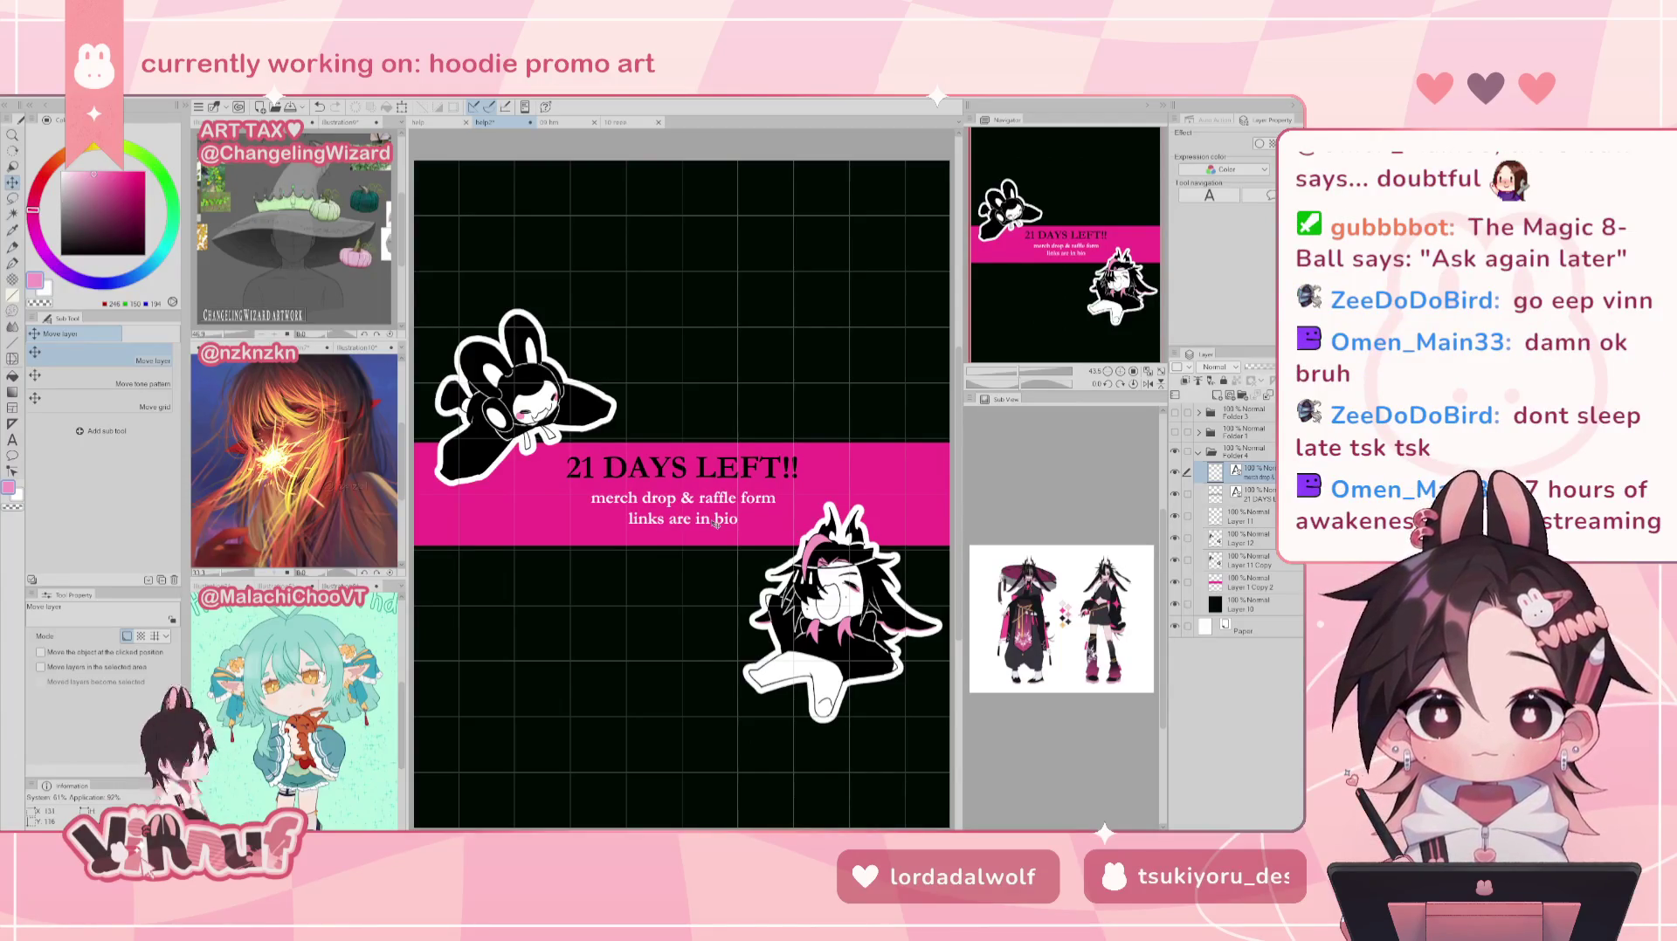
drag(716, 524, 715, 525)
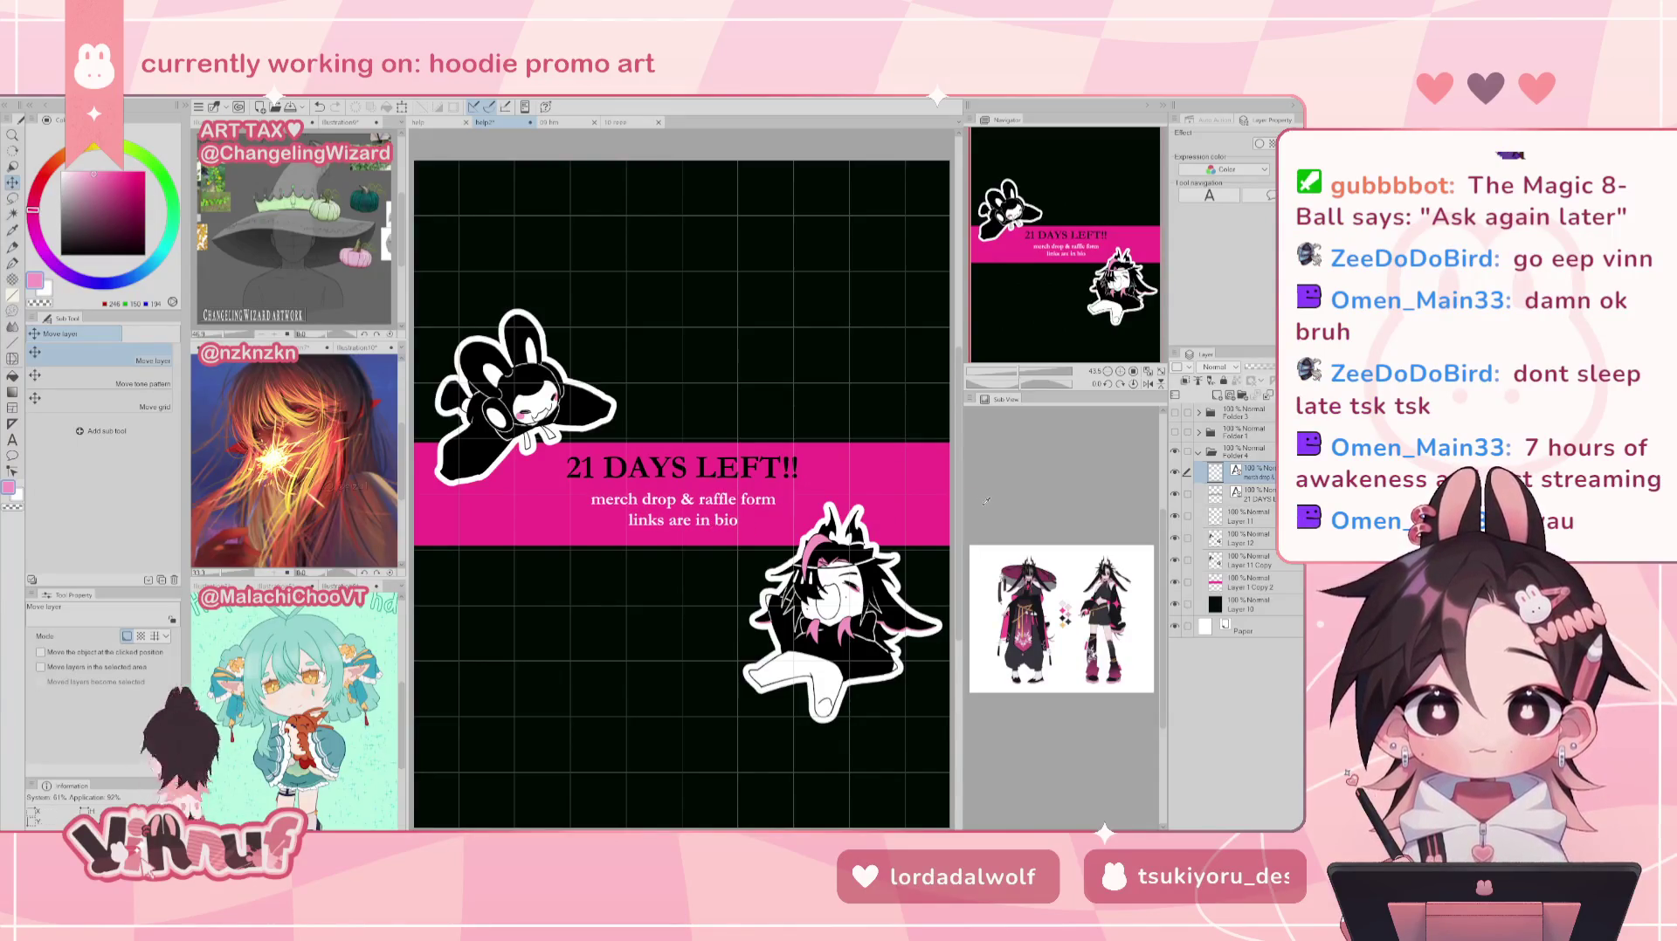
Step: Hide the grid and nudge the '21 DAYS LEFT!!' heading down
click(1174, 538)
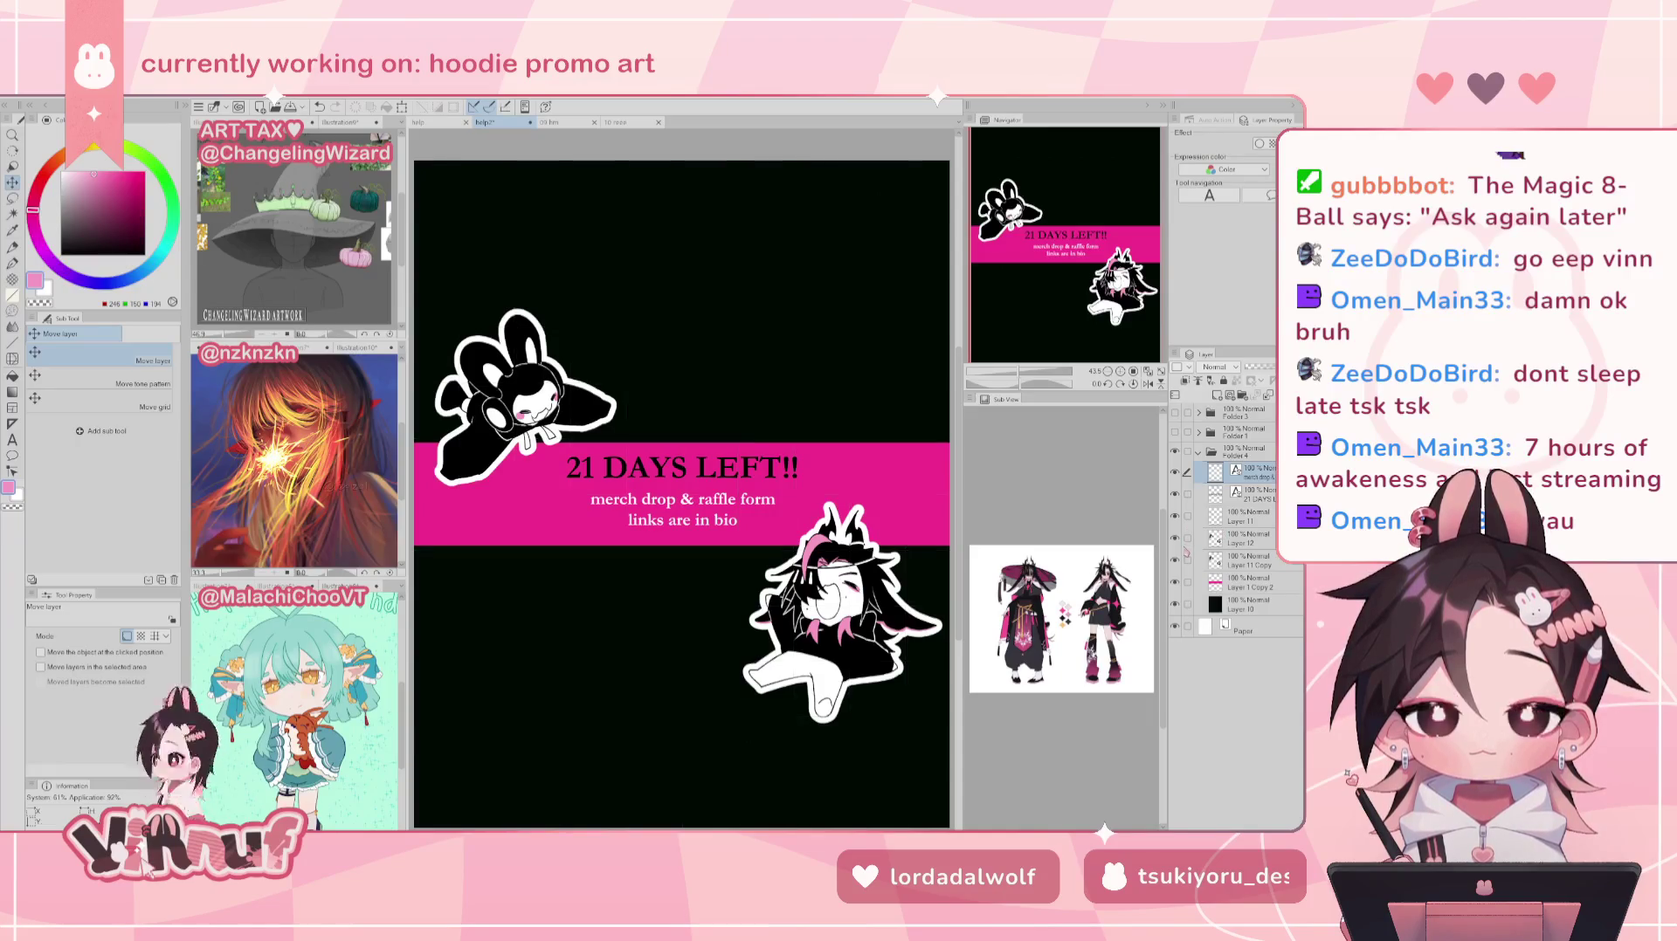
ctrl+click(1251, 494)
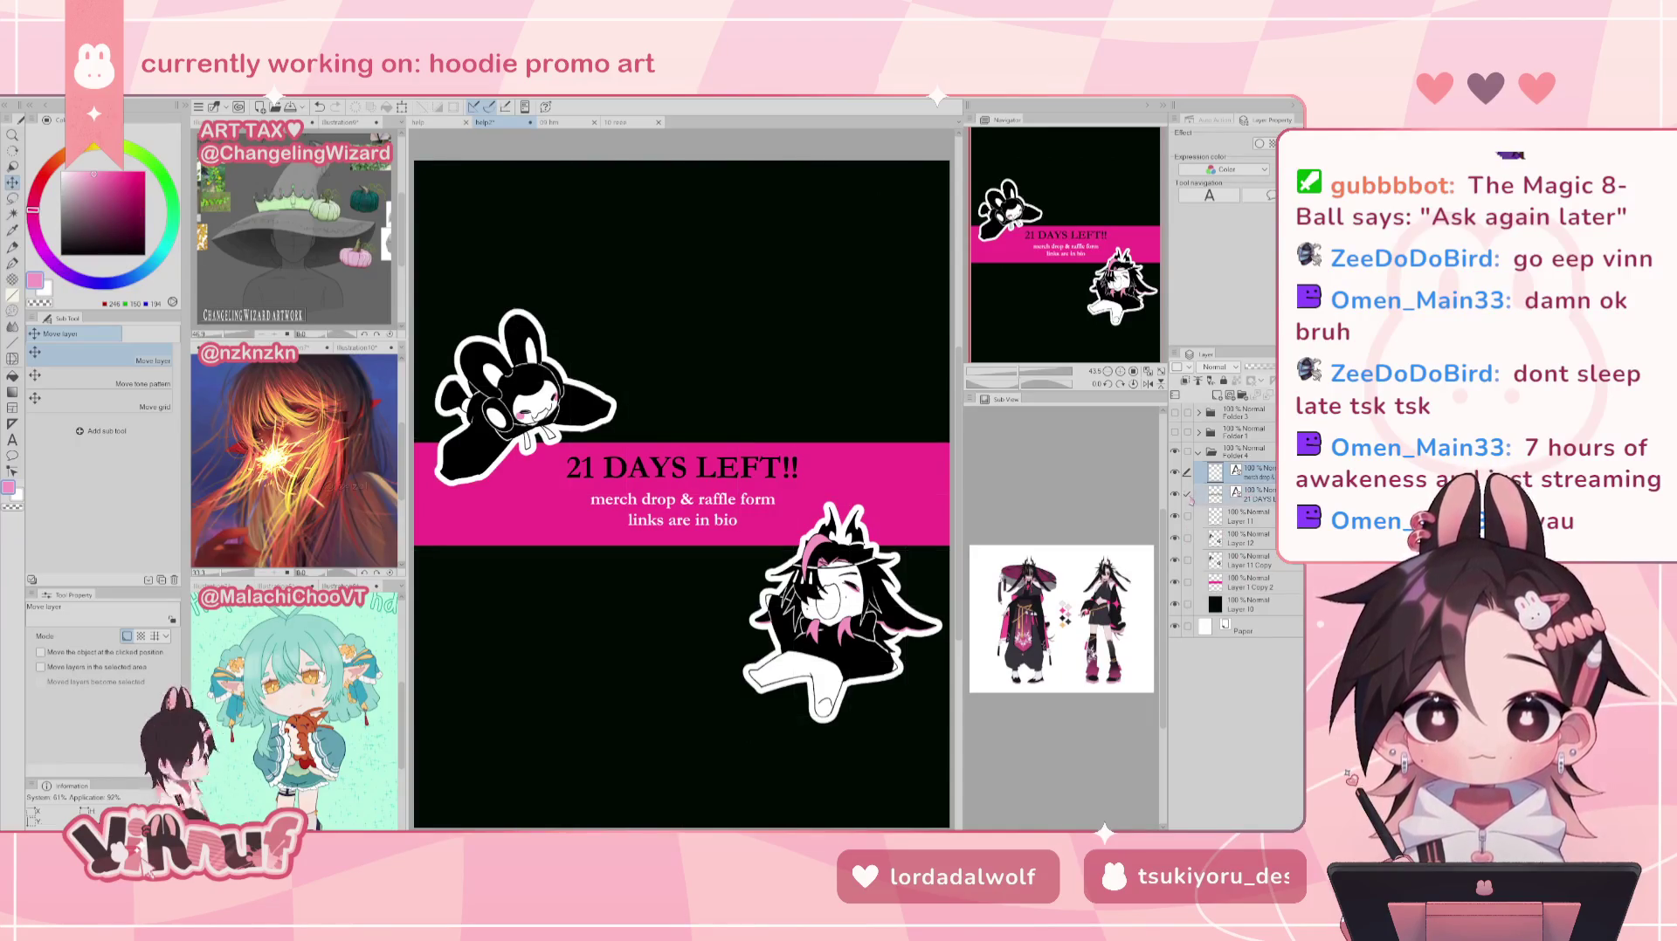
key(Down)
key(Down)
key(Down)
key(Down)
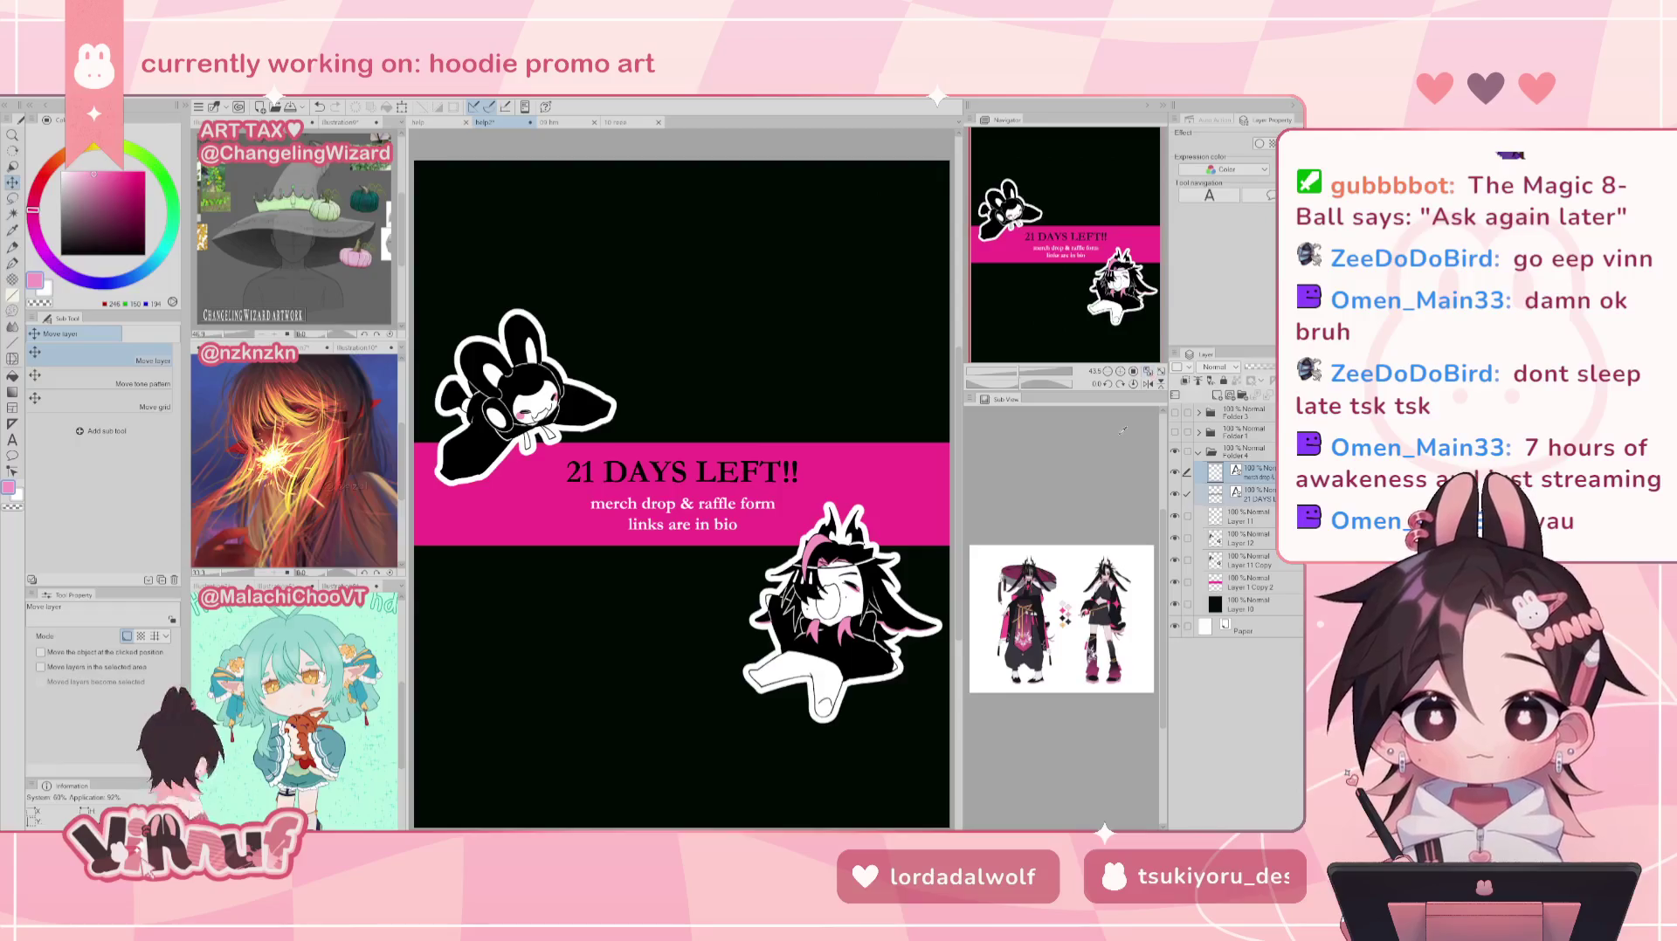
click(1198, 452)
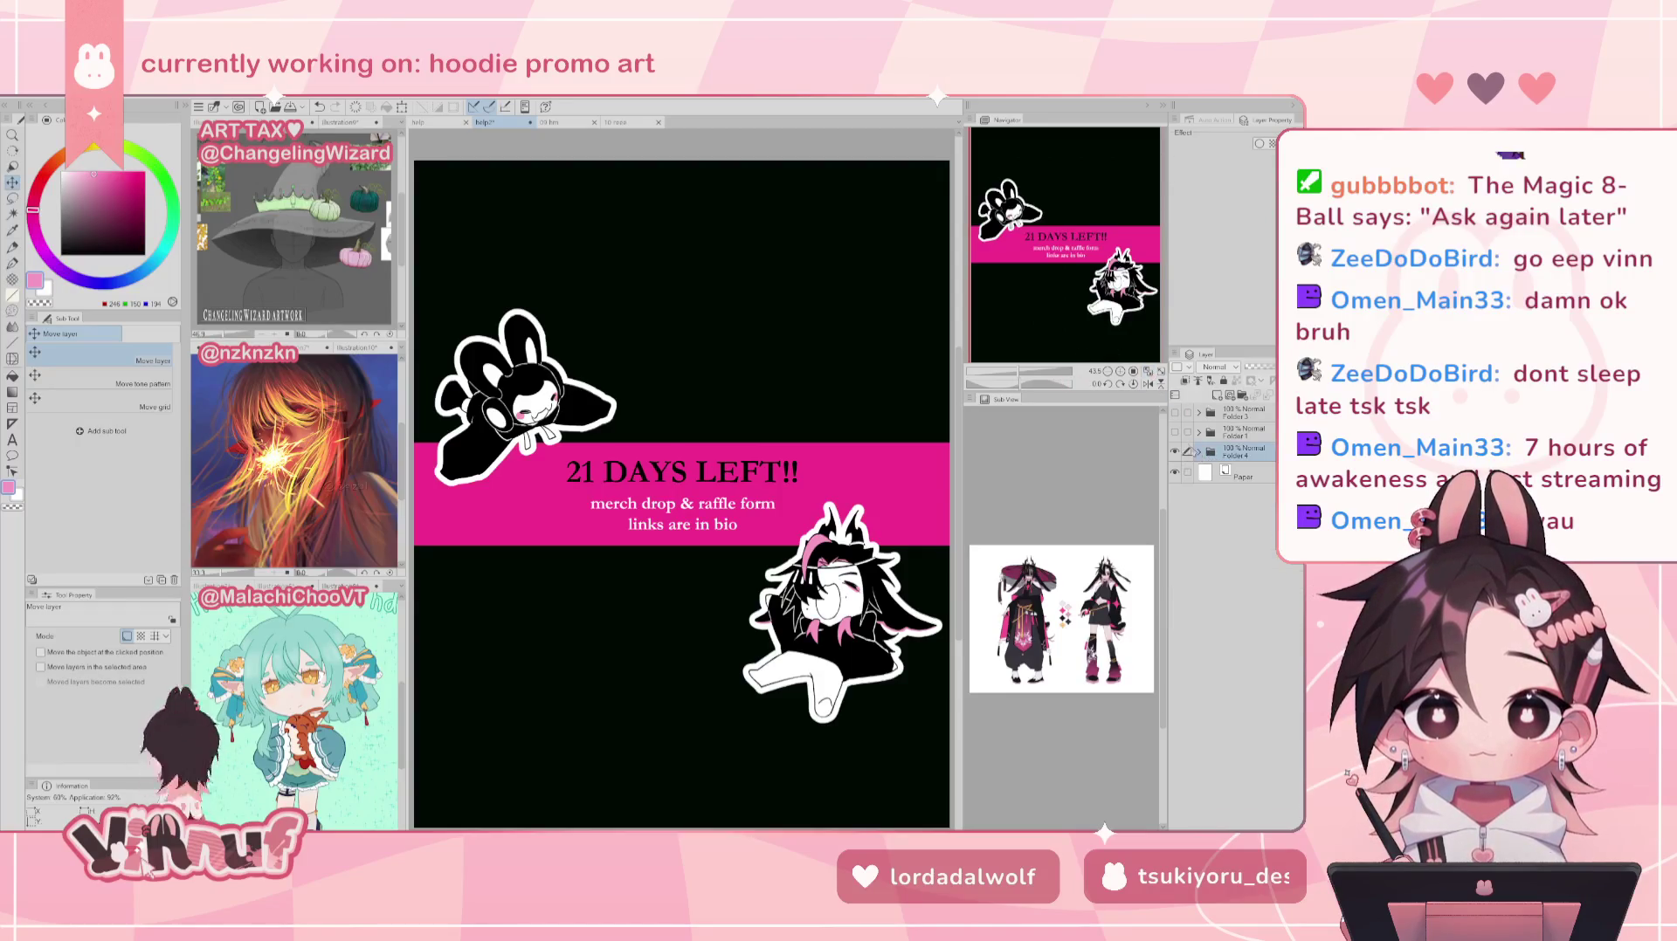
Step: Toggle the Folder 3 and Folder 1 eye icons, then switch to the Bunny Cult poster document
click(1174, 413)
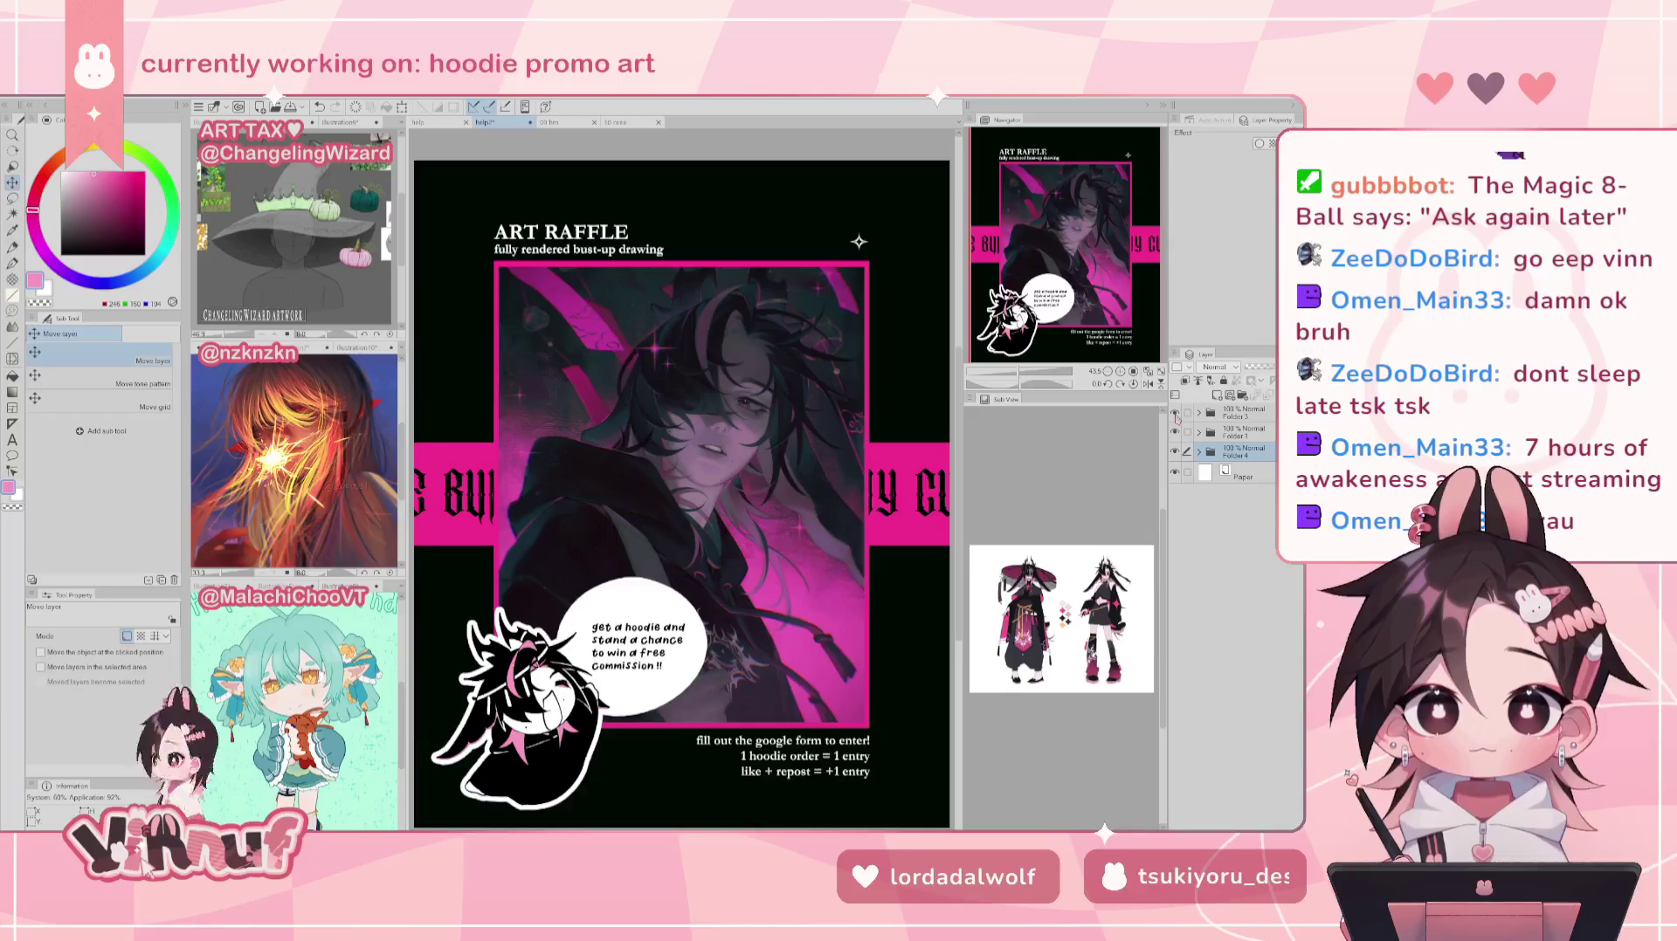
click(1176, 415)
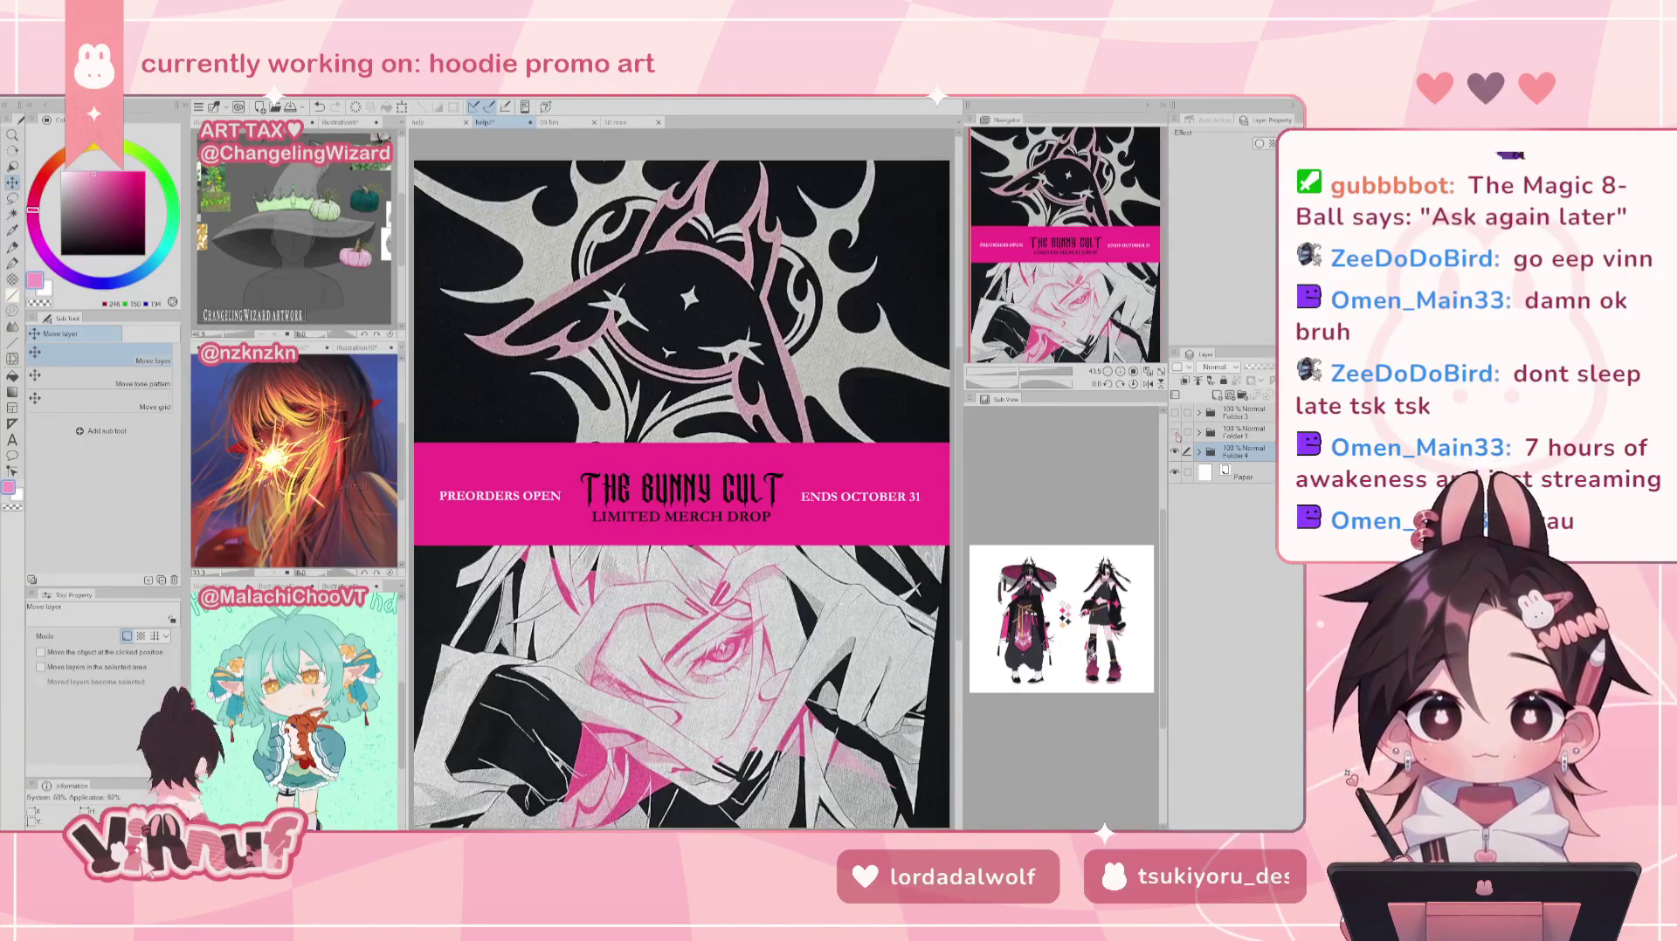
click(1175, 432)
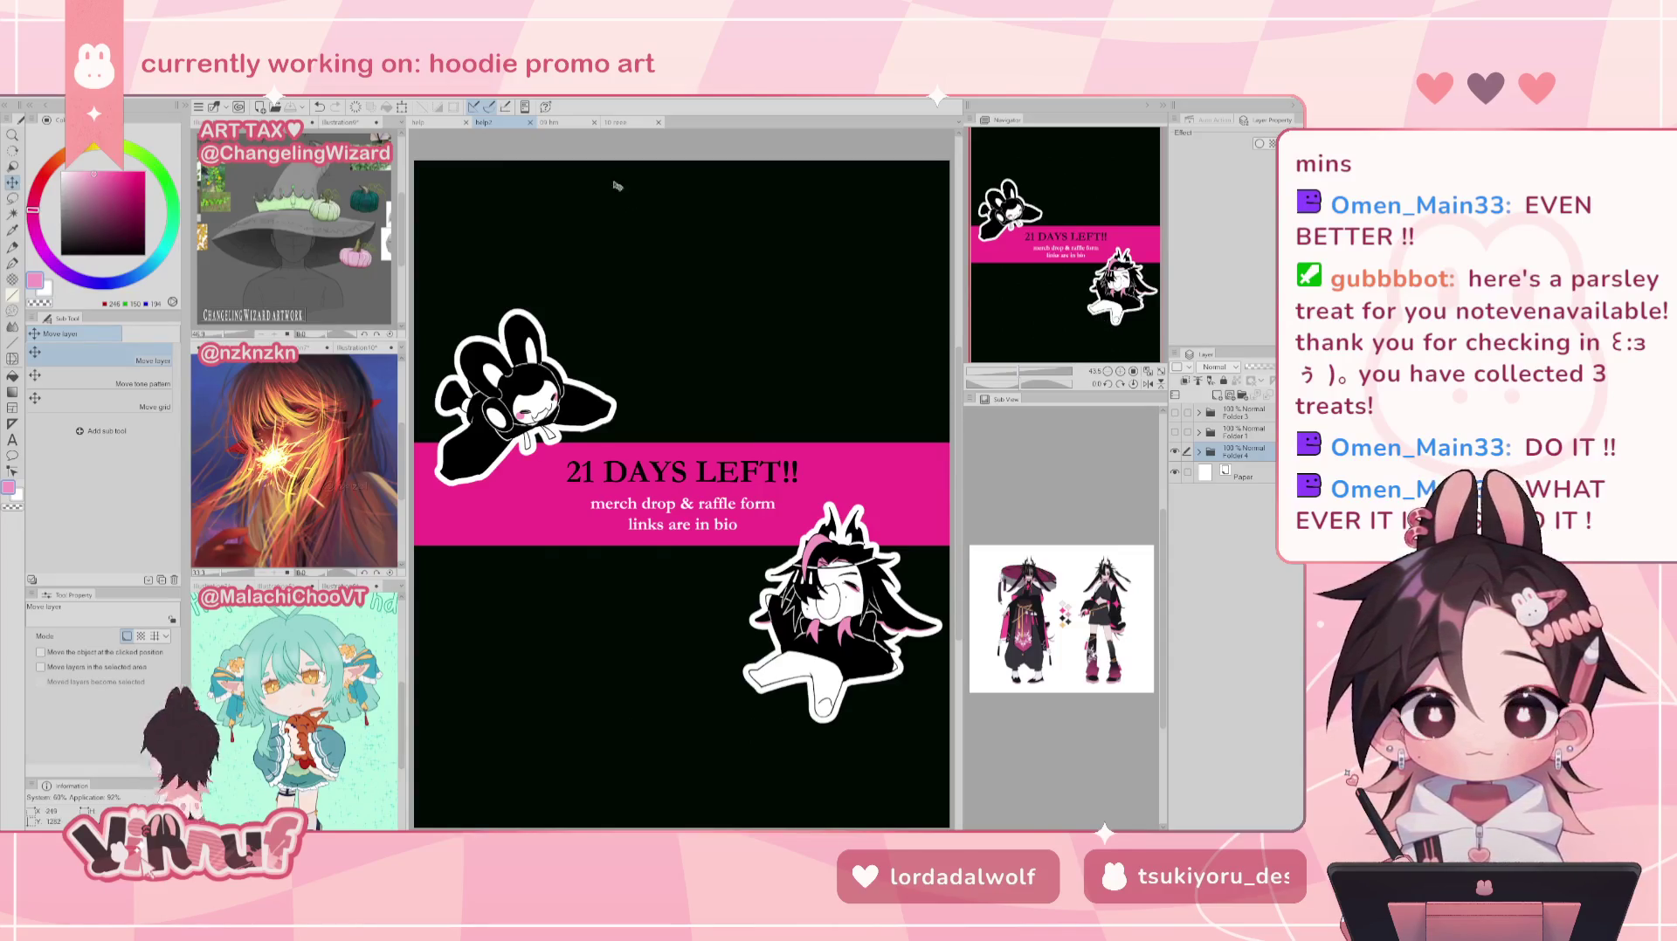
click(432, 129)
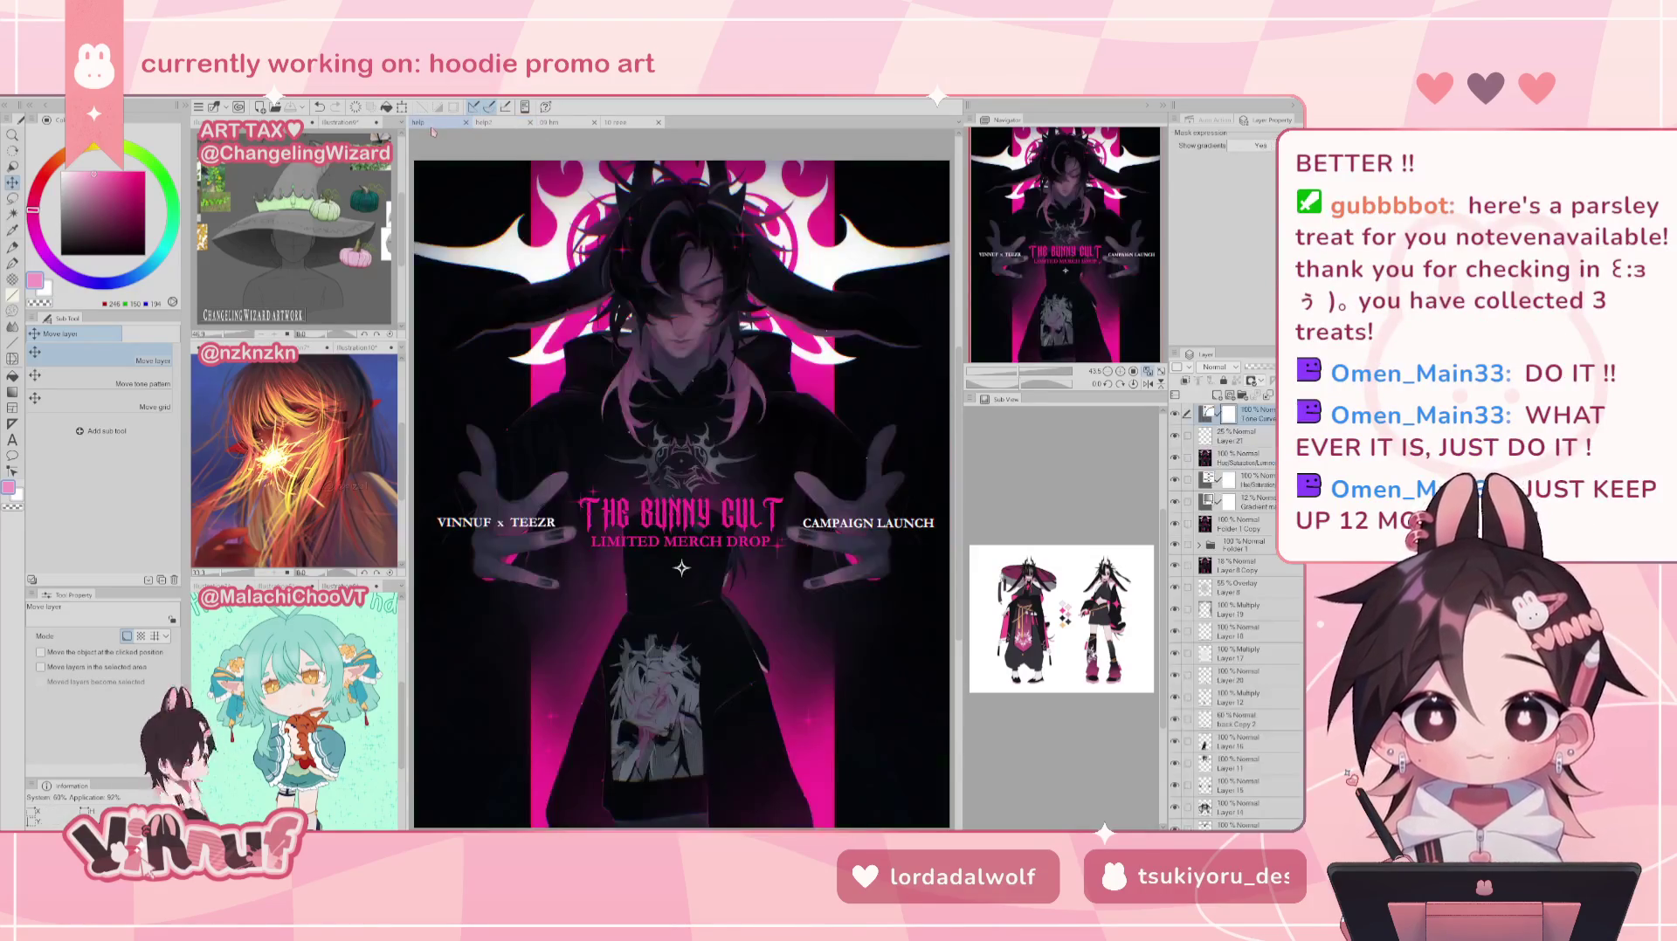
Step: Return to the banner document and show Folders 1 and 3, comparing with the Bunny Cult poster
click(494, 124)
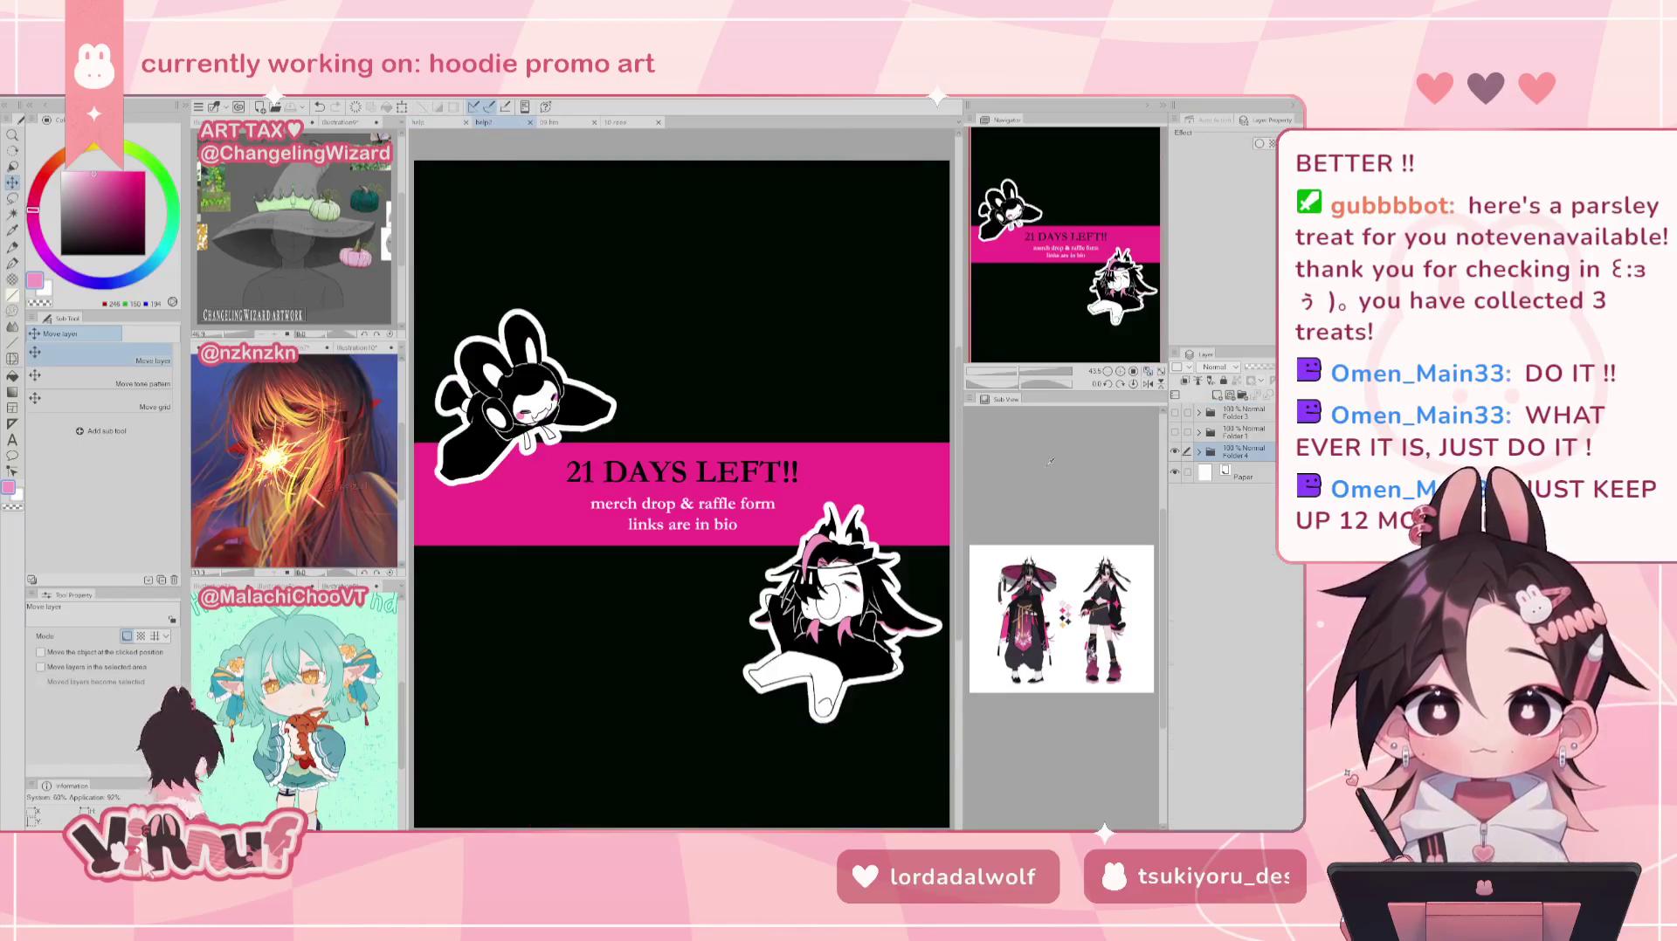
click(1174, 431)
click(1174, 412)
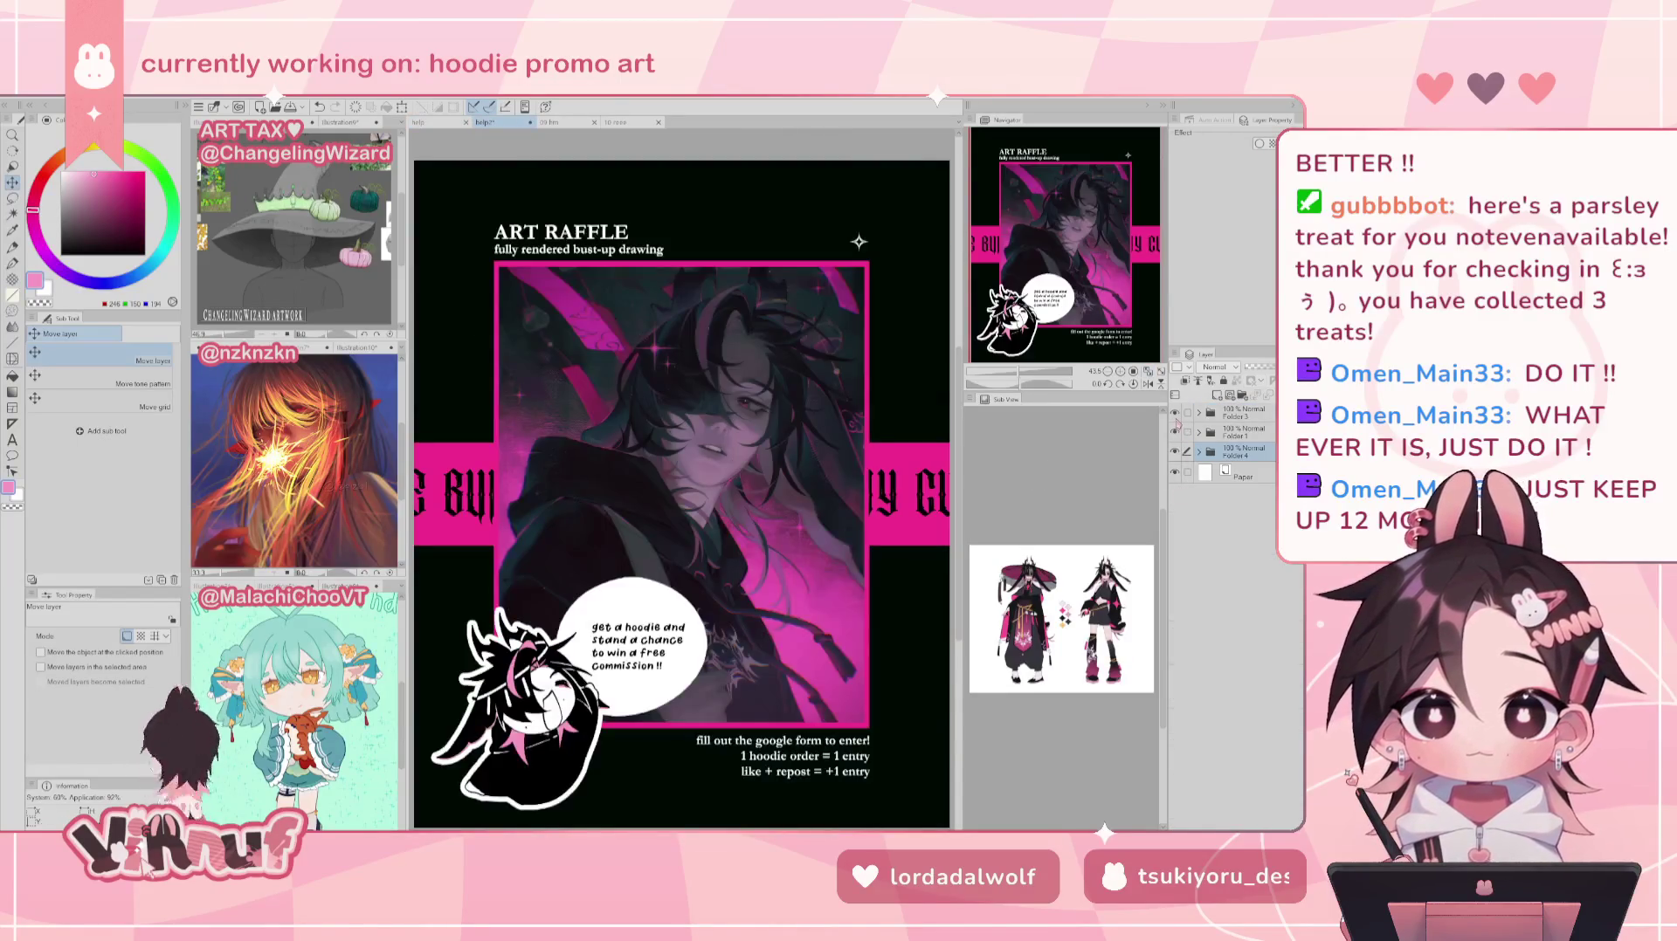
click(443, 123)
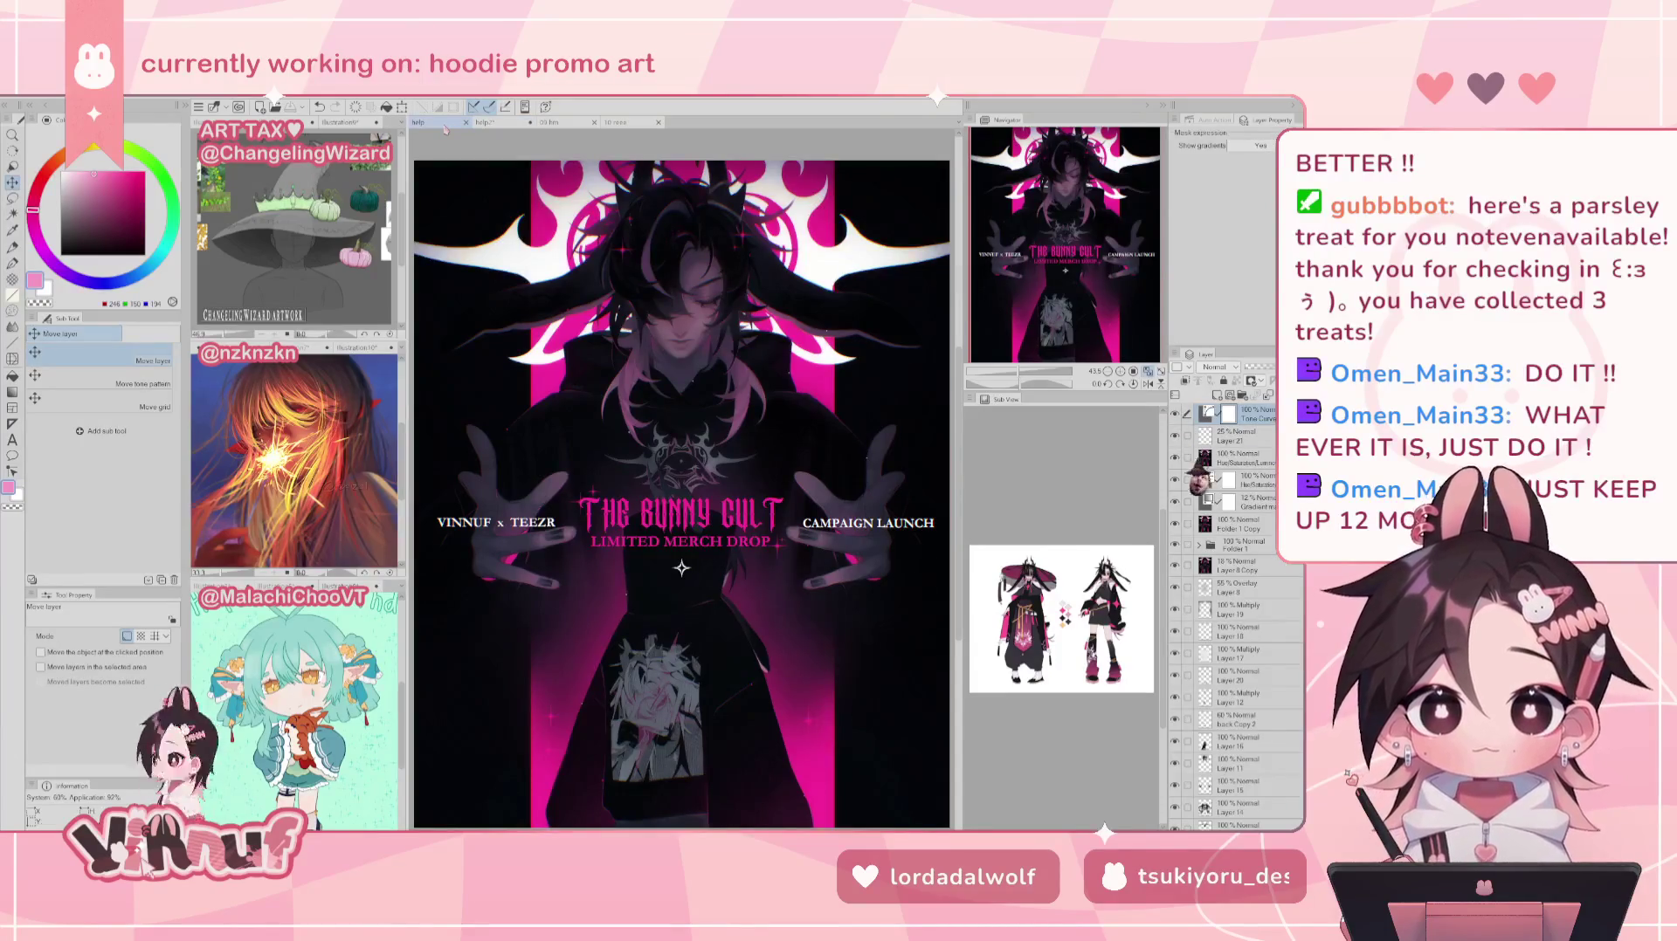
click(495, 124)
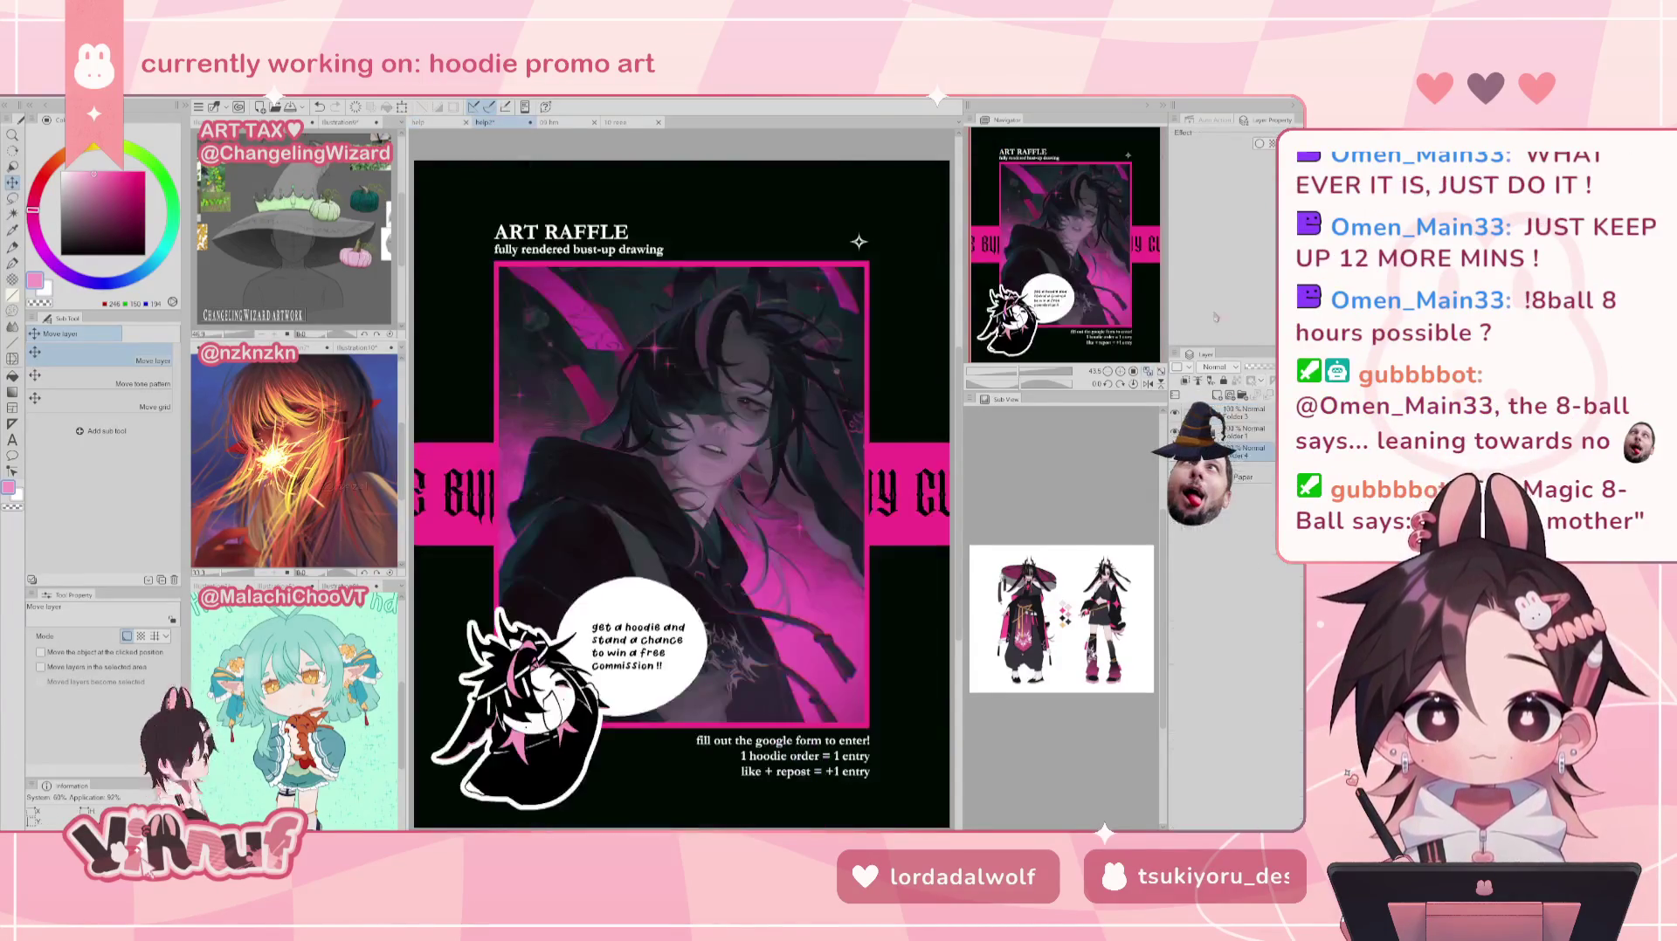
Step: Toggle Folder 1 and Folder 3 visibility, leave both hidden to show 21 DAYS LEFT!!, and expand Folder 4
click(1174, 413)
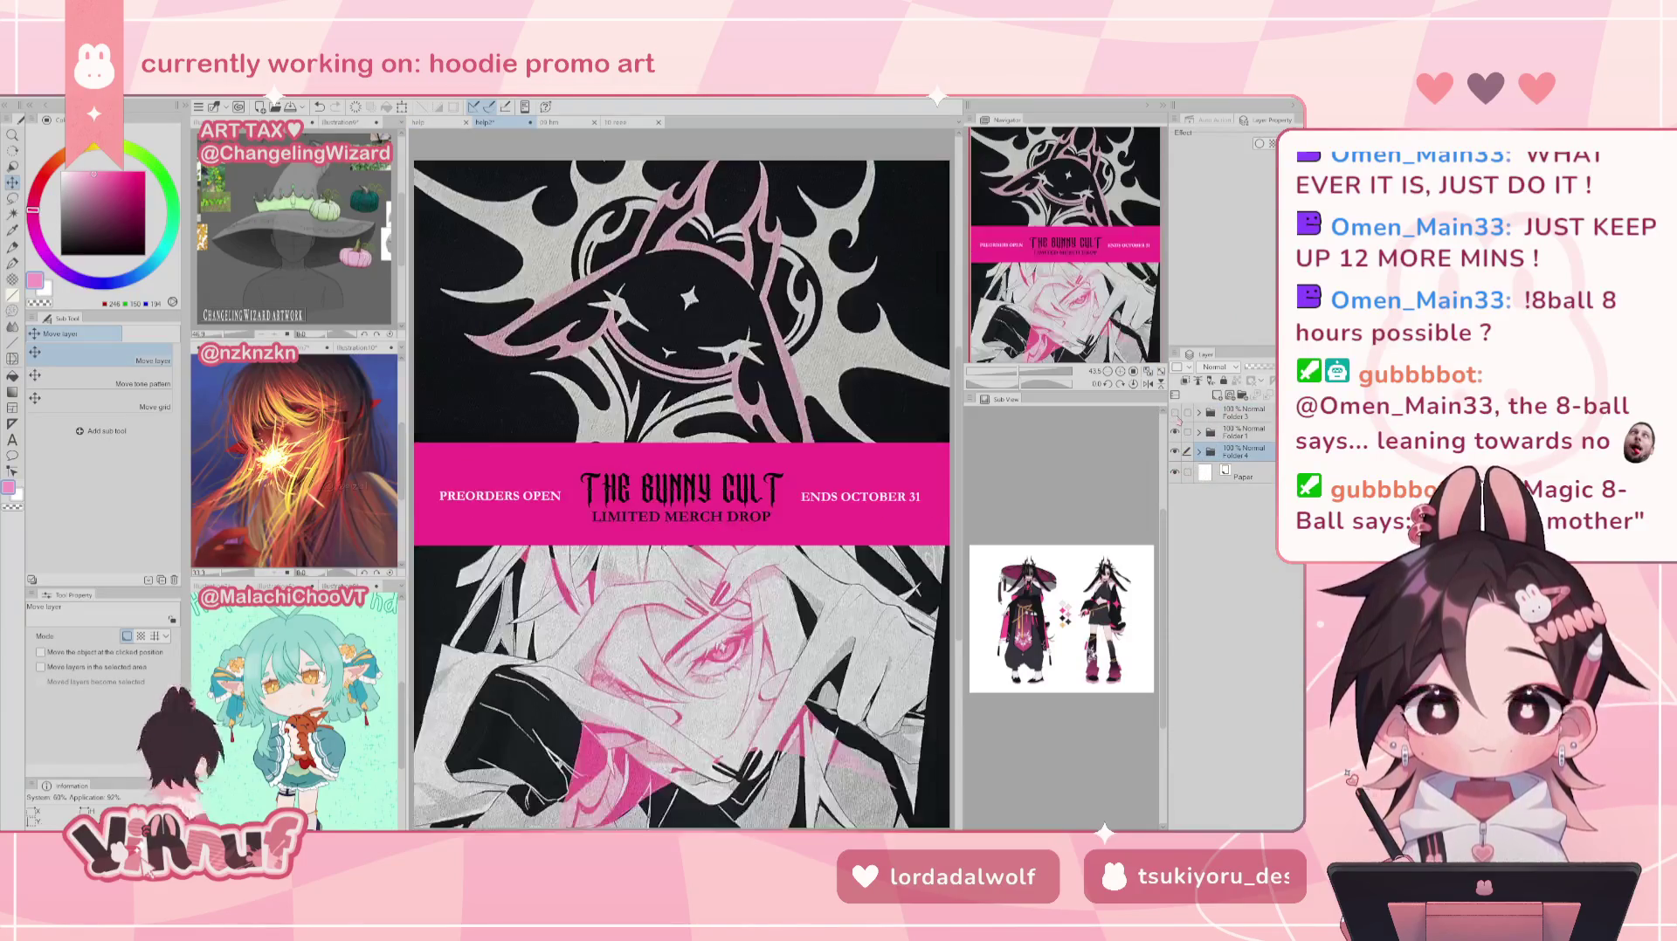
click(1175, 431)
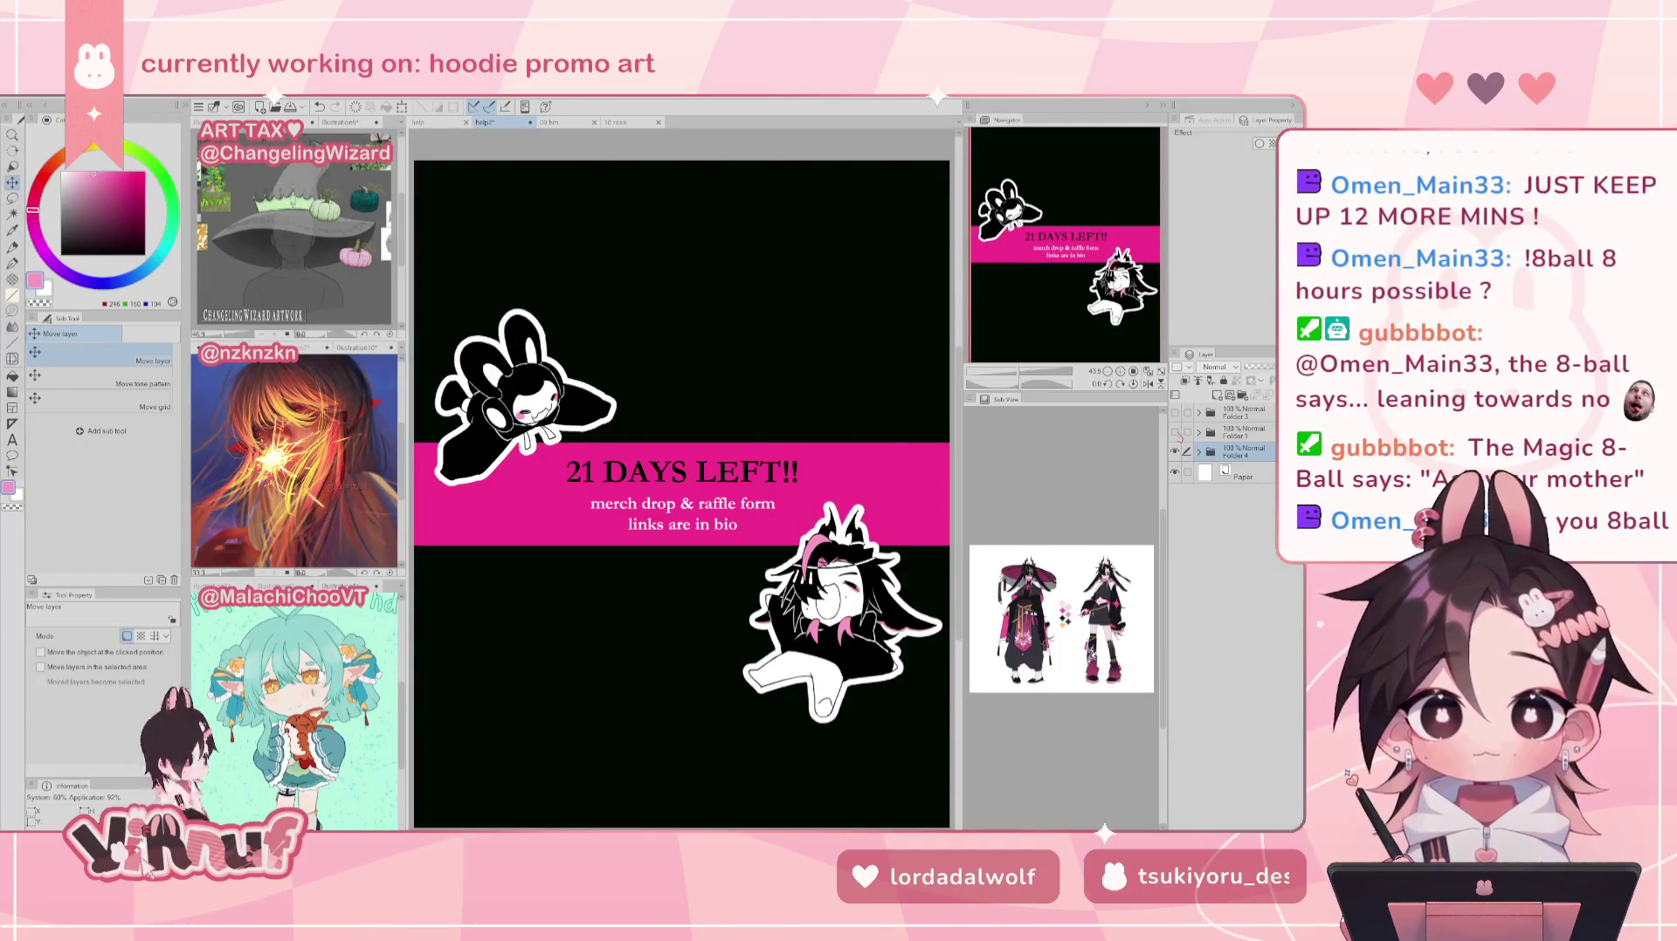
click(1176, 431)
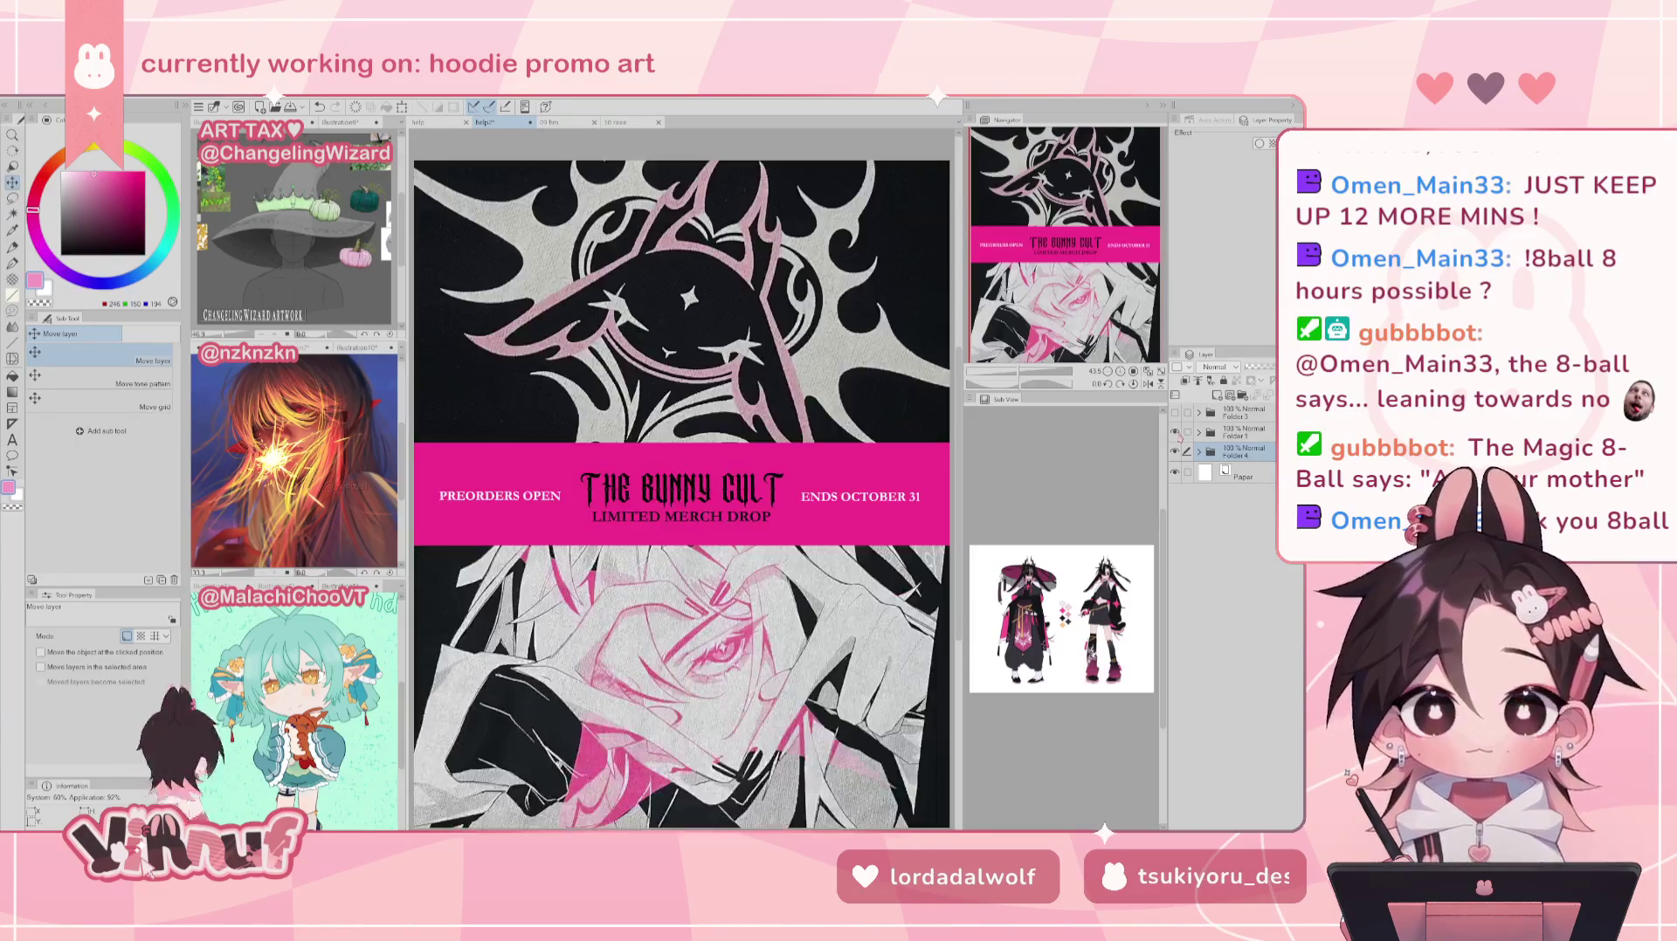
click(1175, 412)
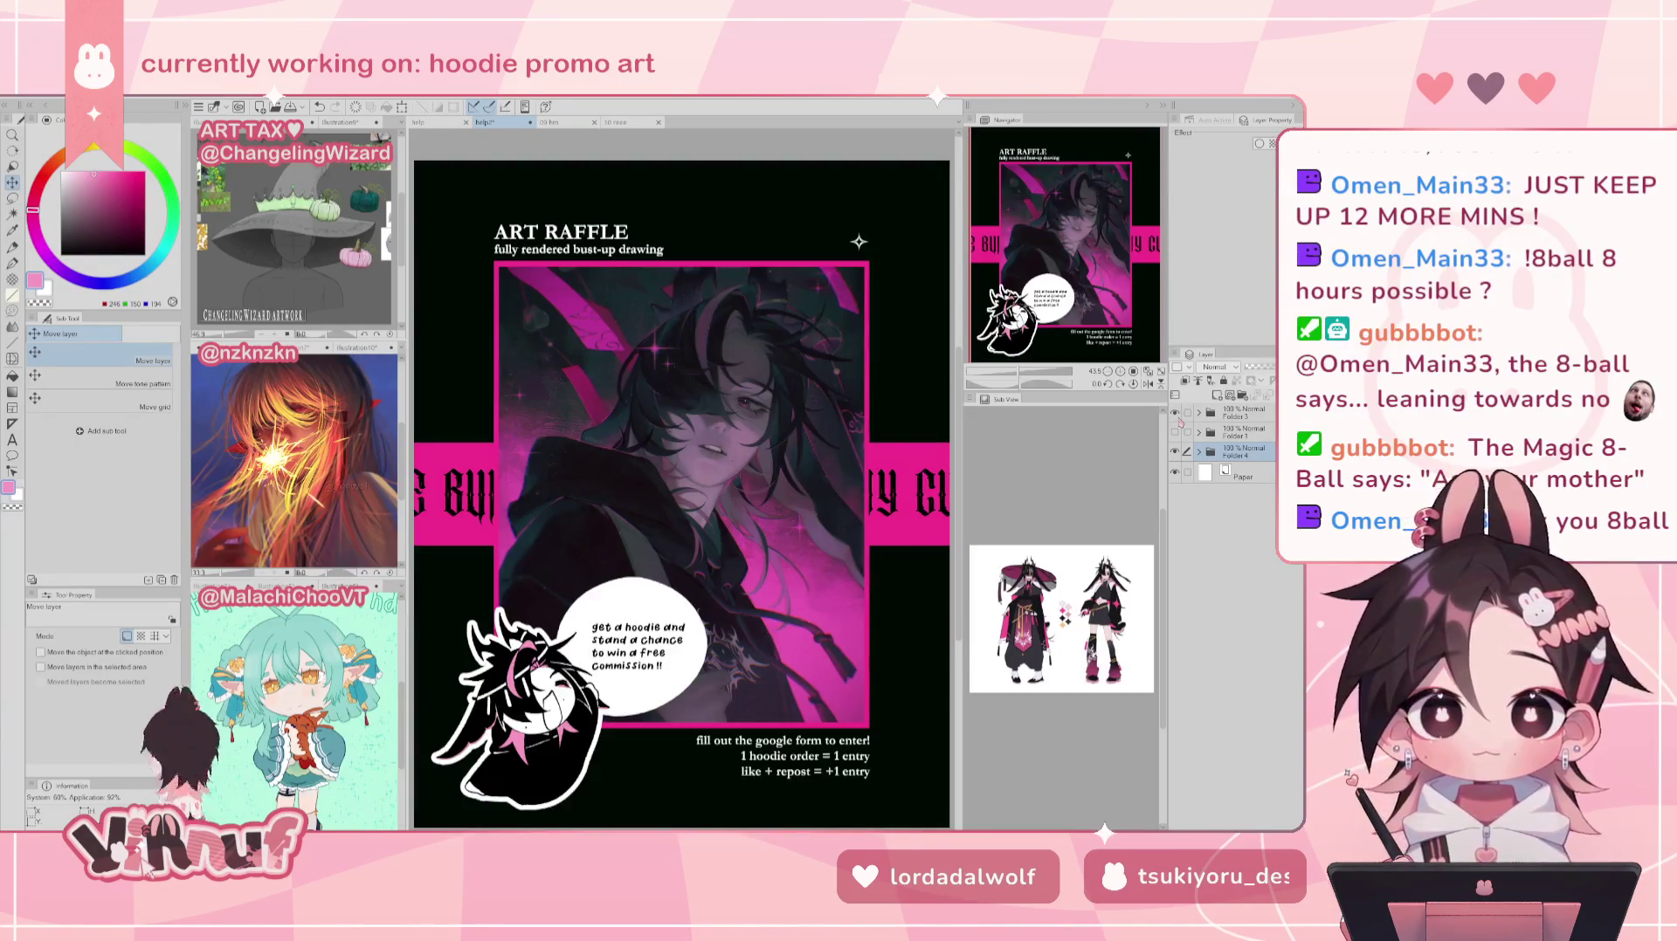
click(1175, 412)
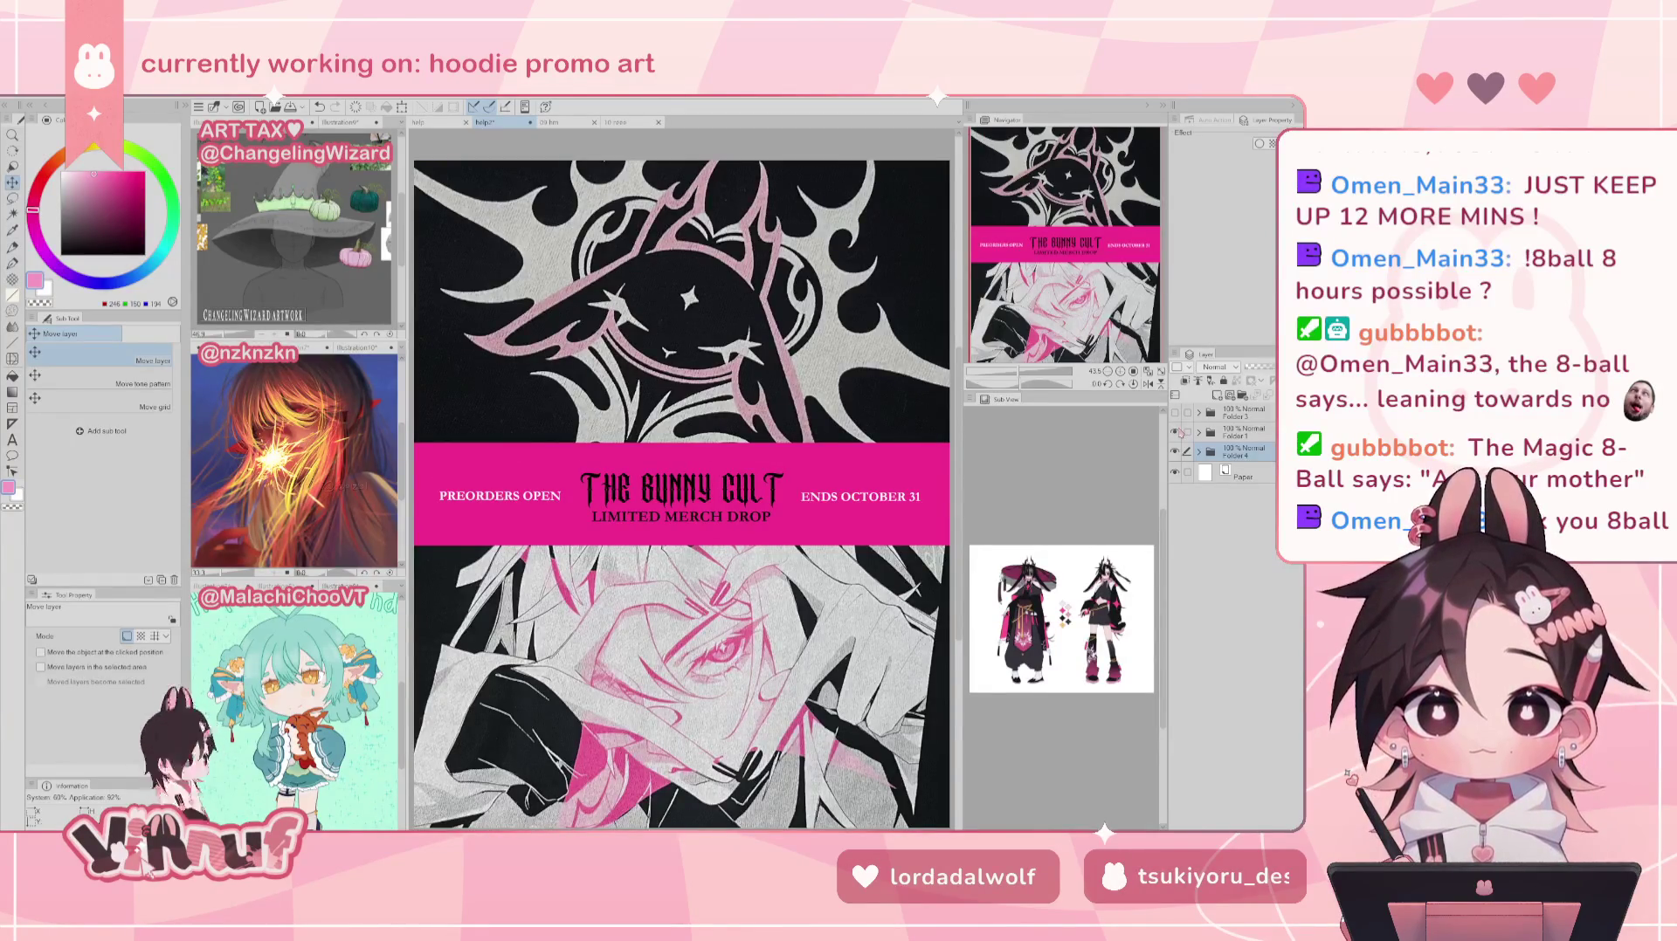
click(1176, 431)
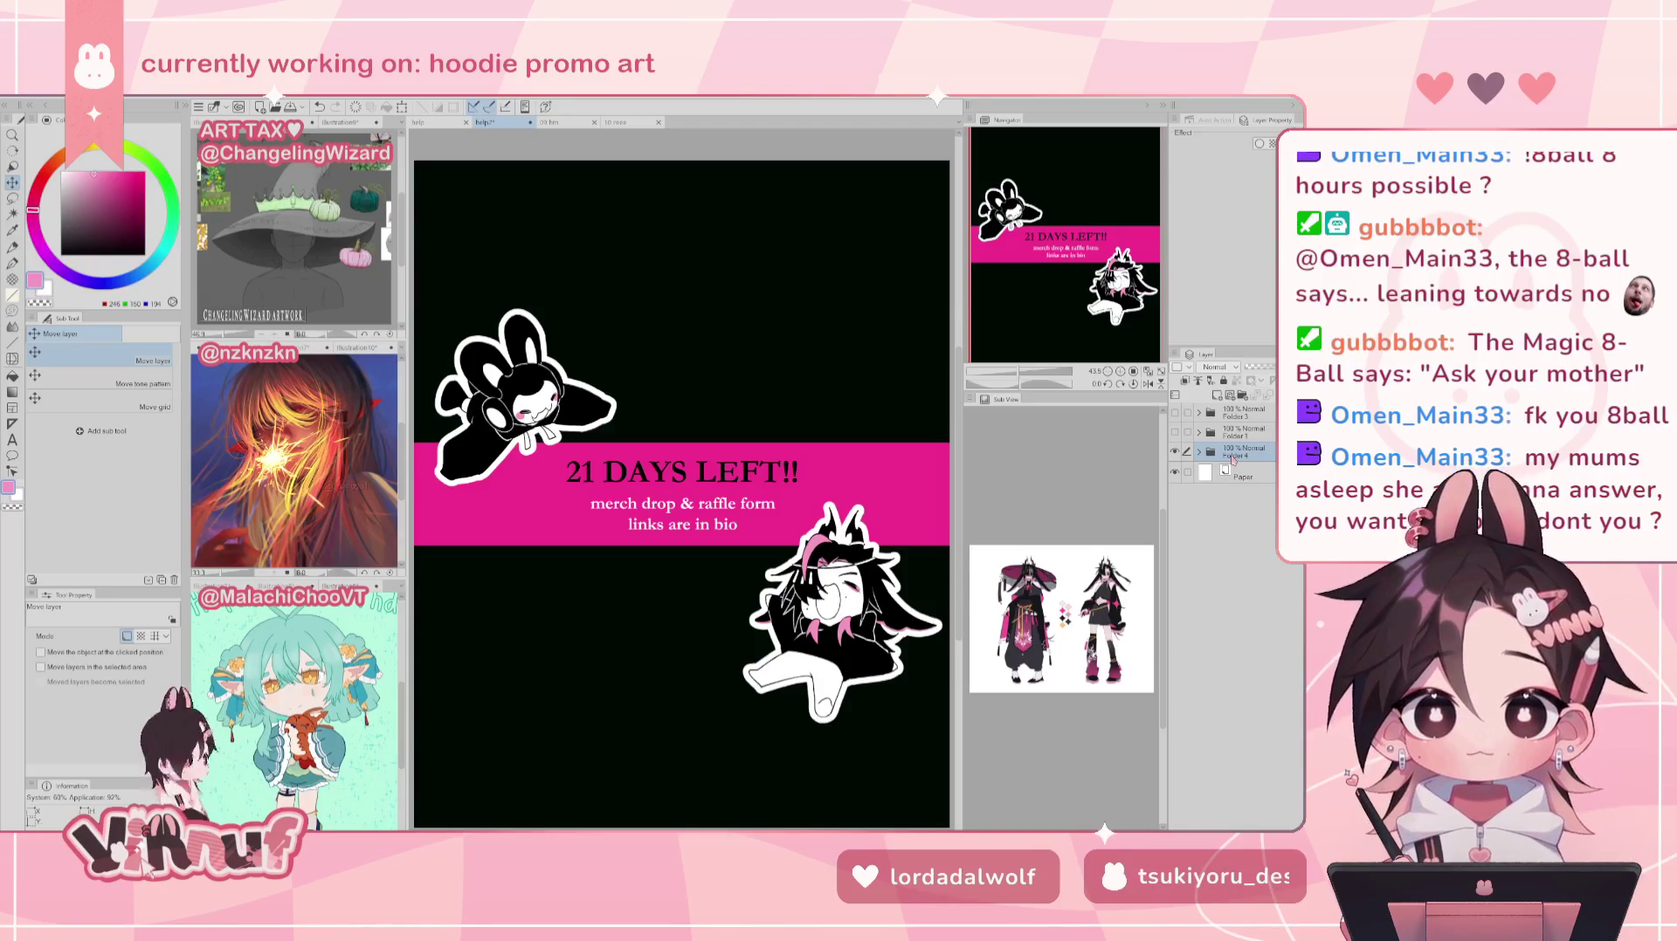
click(1198, 452)
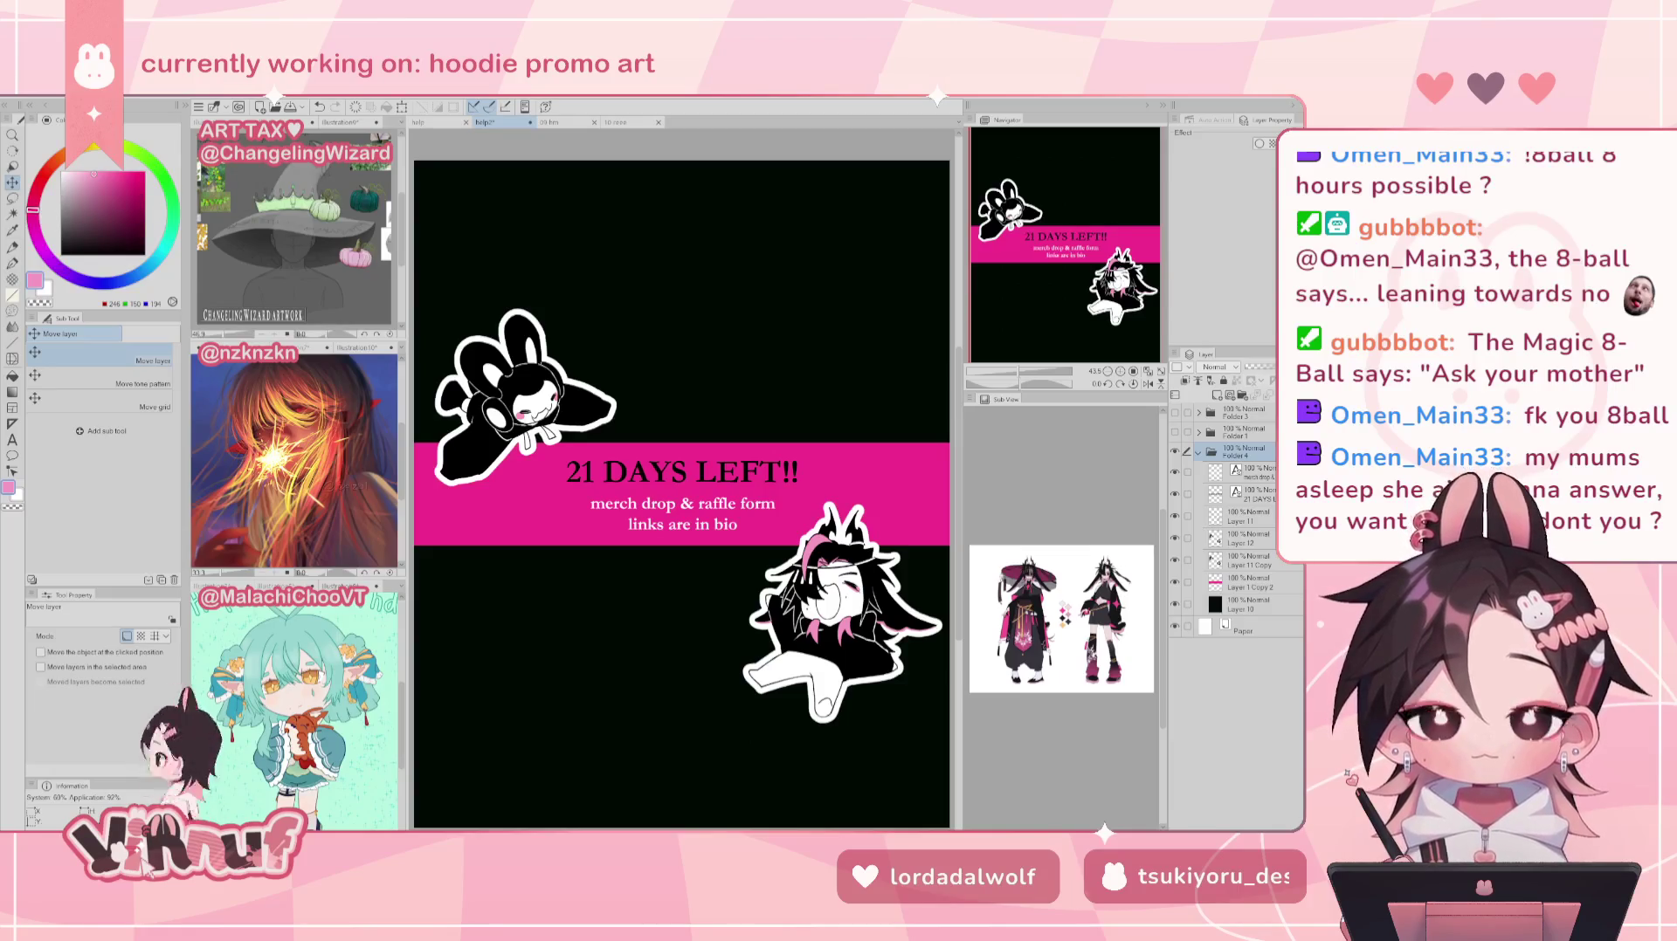
Step: Add a new raster layer above Layer 11 in Folder 4 and switch the colour to white
click(1240, 517)
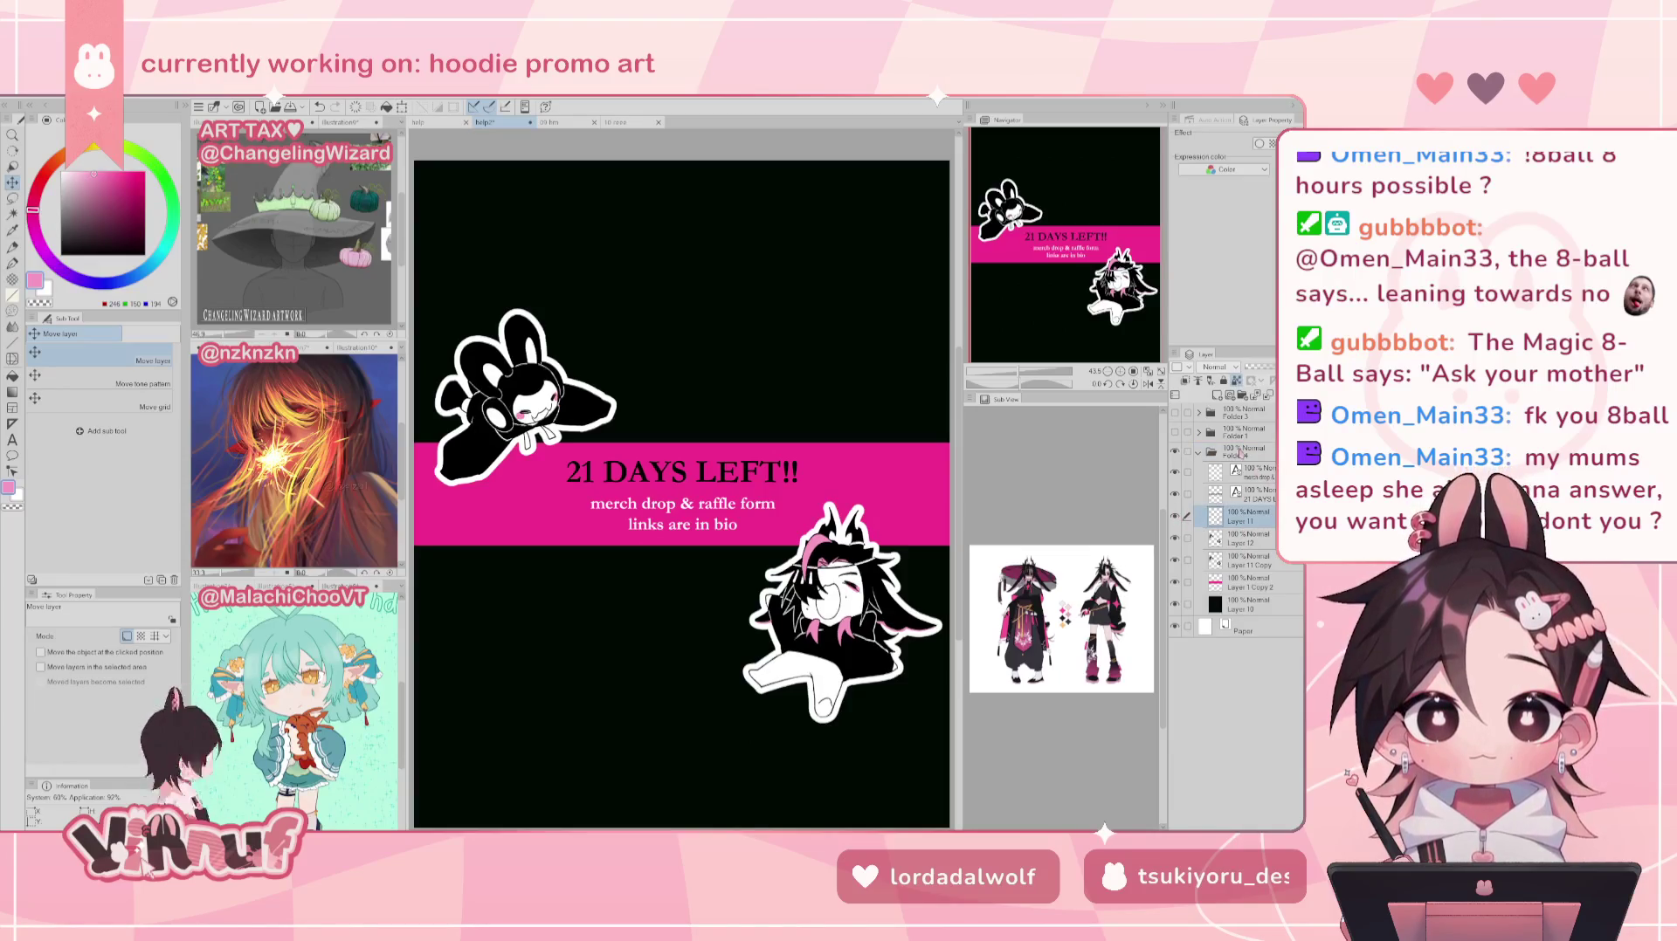
click(1217, 394)
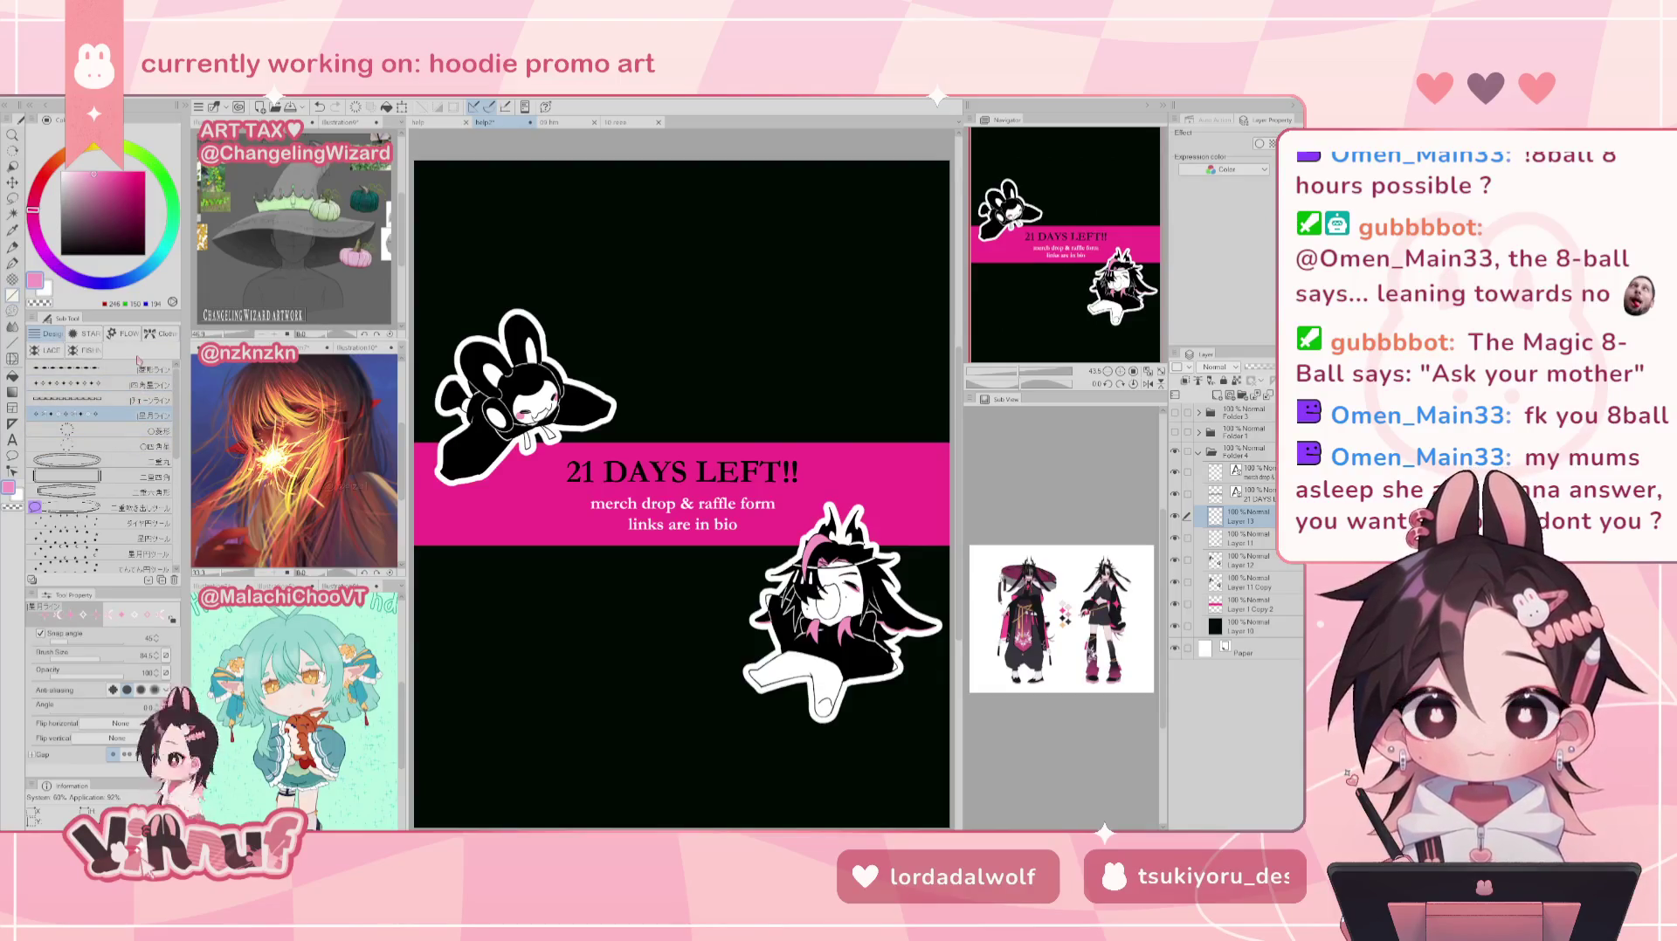
key(x)
Step: Try white star stamps at several spots on the black background, undoing each misplaced one
drag(893, 284, 909, 210)
key(ctrl+z)
key(ctrl+z)
click(905, 205)
key(ctrl+z)
key(ctrl+z)
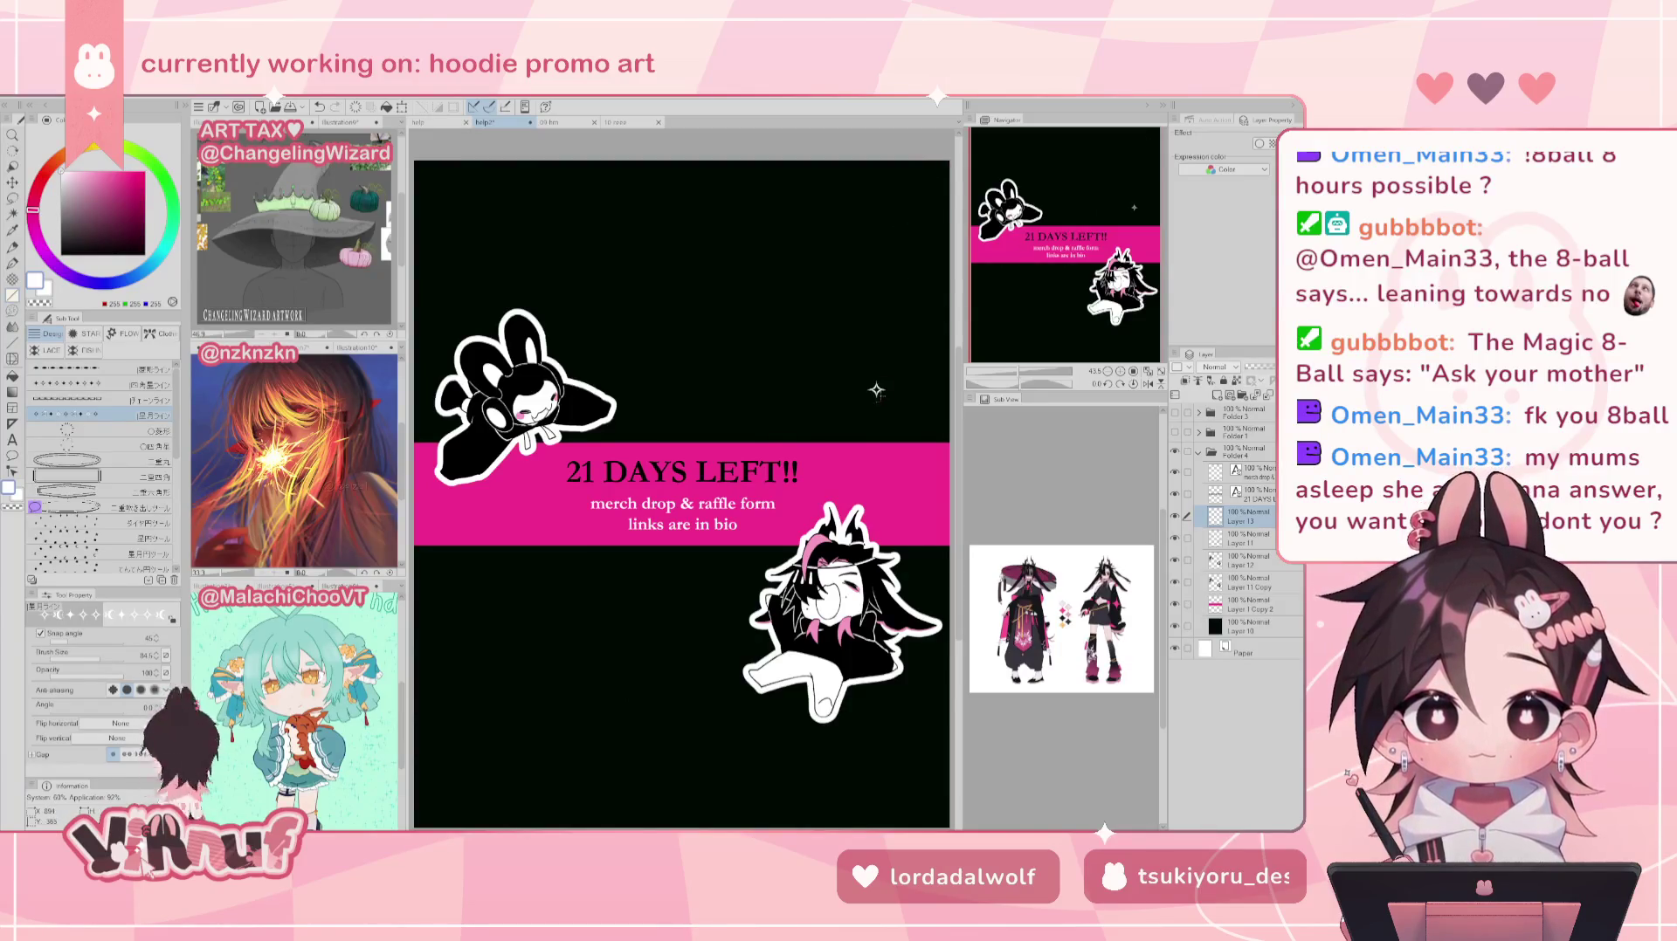
click(871, 322)
key(ctrl+z)
key(ctrl+z)
click(834, 417)
key(ctrl+z)
key(ctrl+z)
click(840, 358)
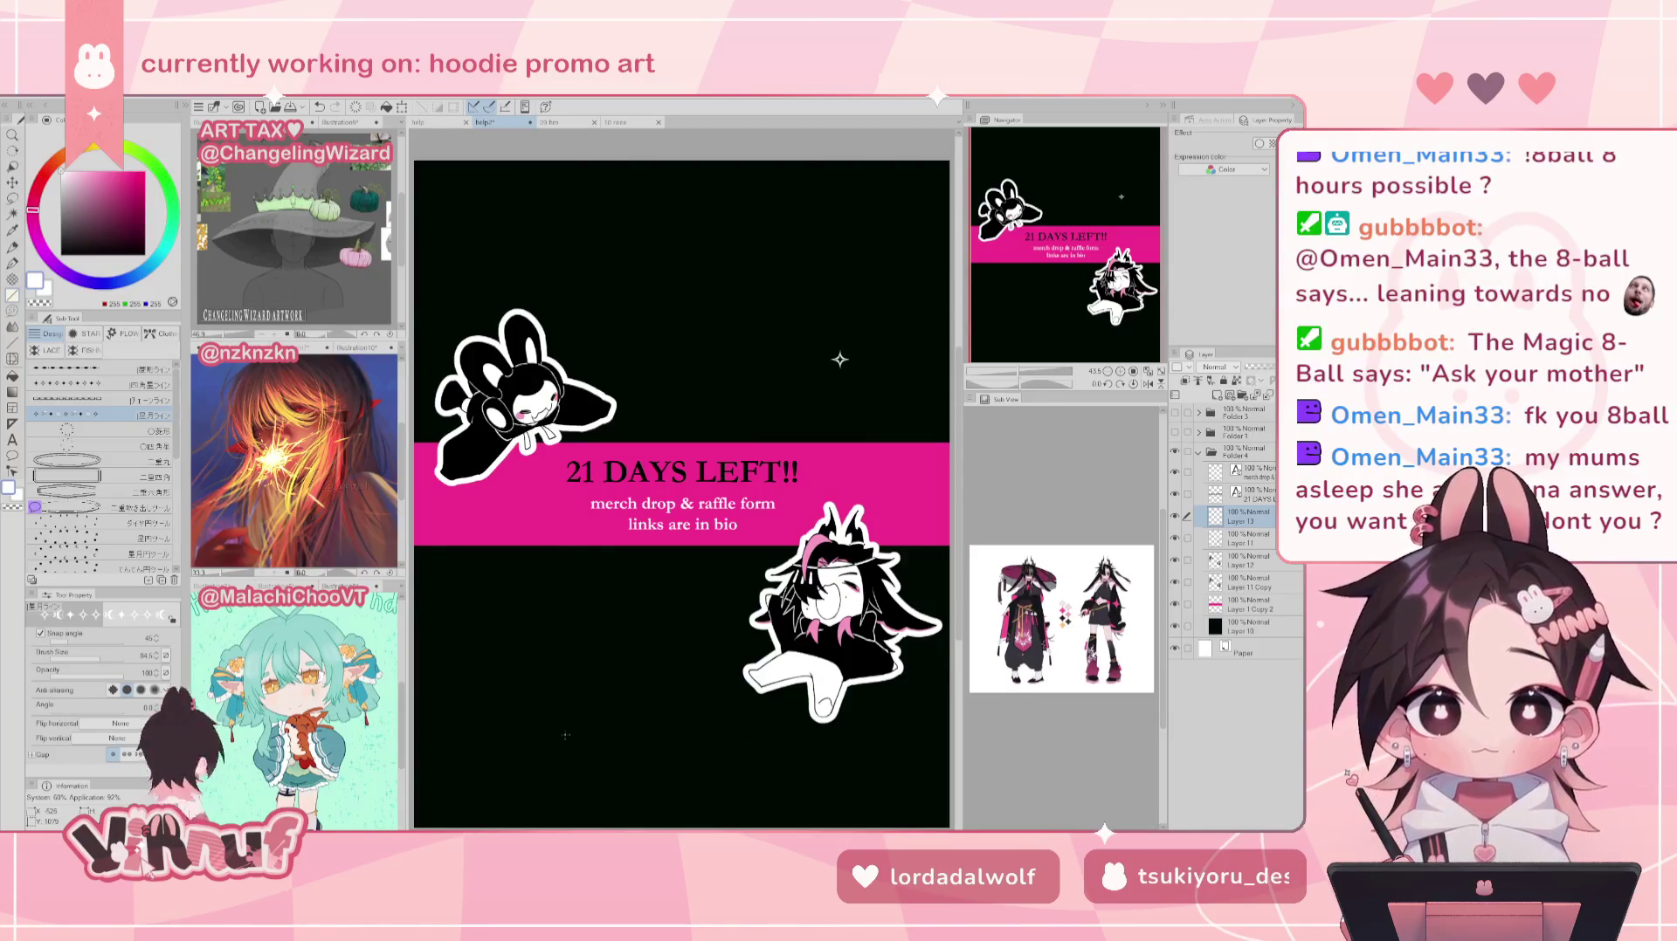
key(ctrl+z)
click(710, 408)
key(ctrl+z)
click(591, 611)
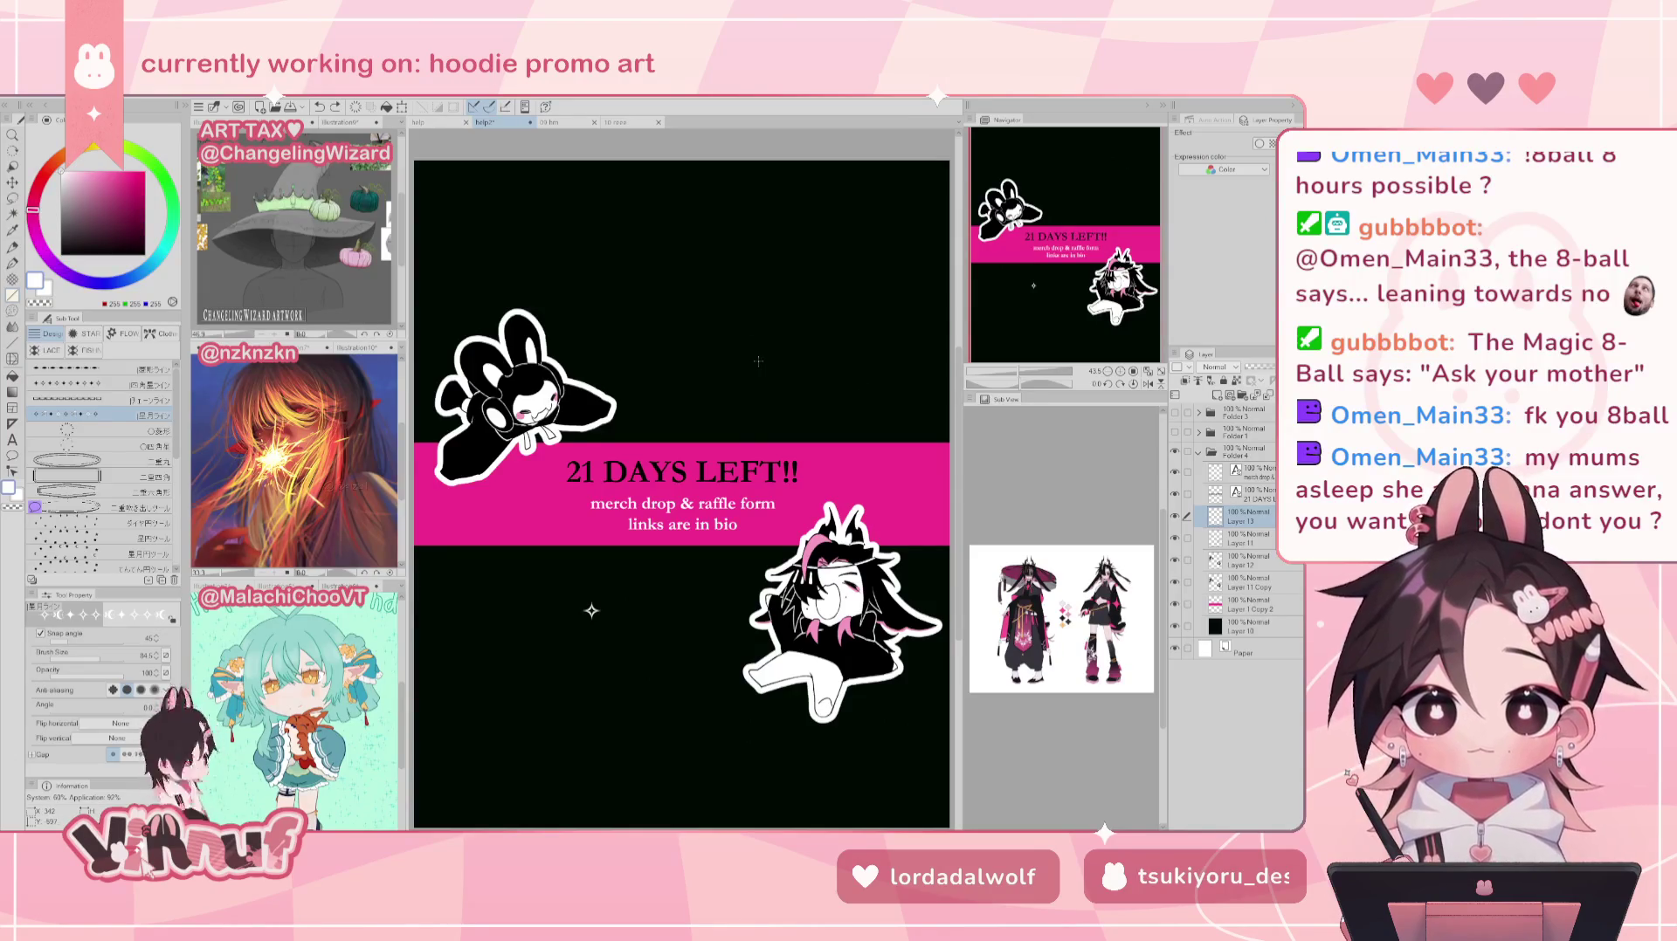
Step: Place star-and-moon sparkles below the band's left end and above its right end
key(ctrl+minus)
key(ctrl+z)
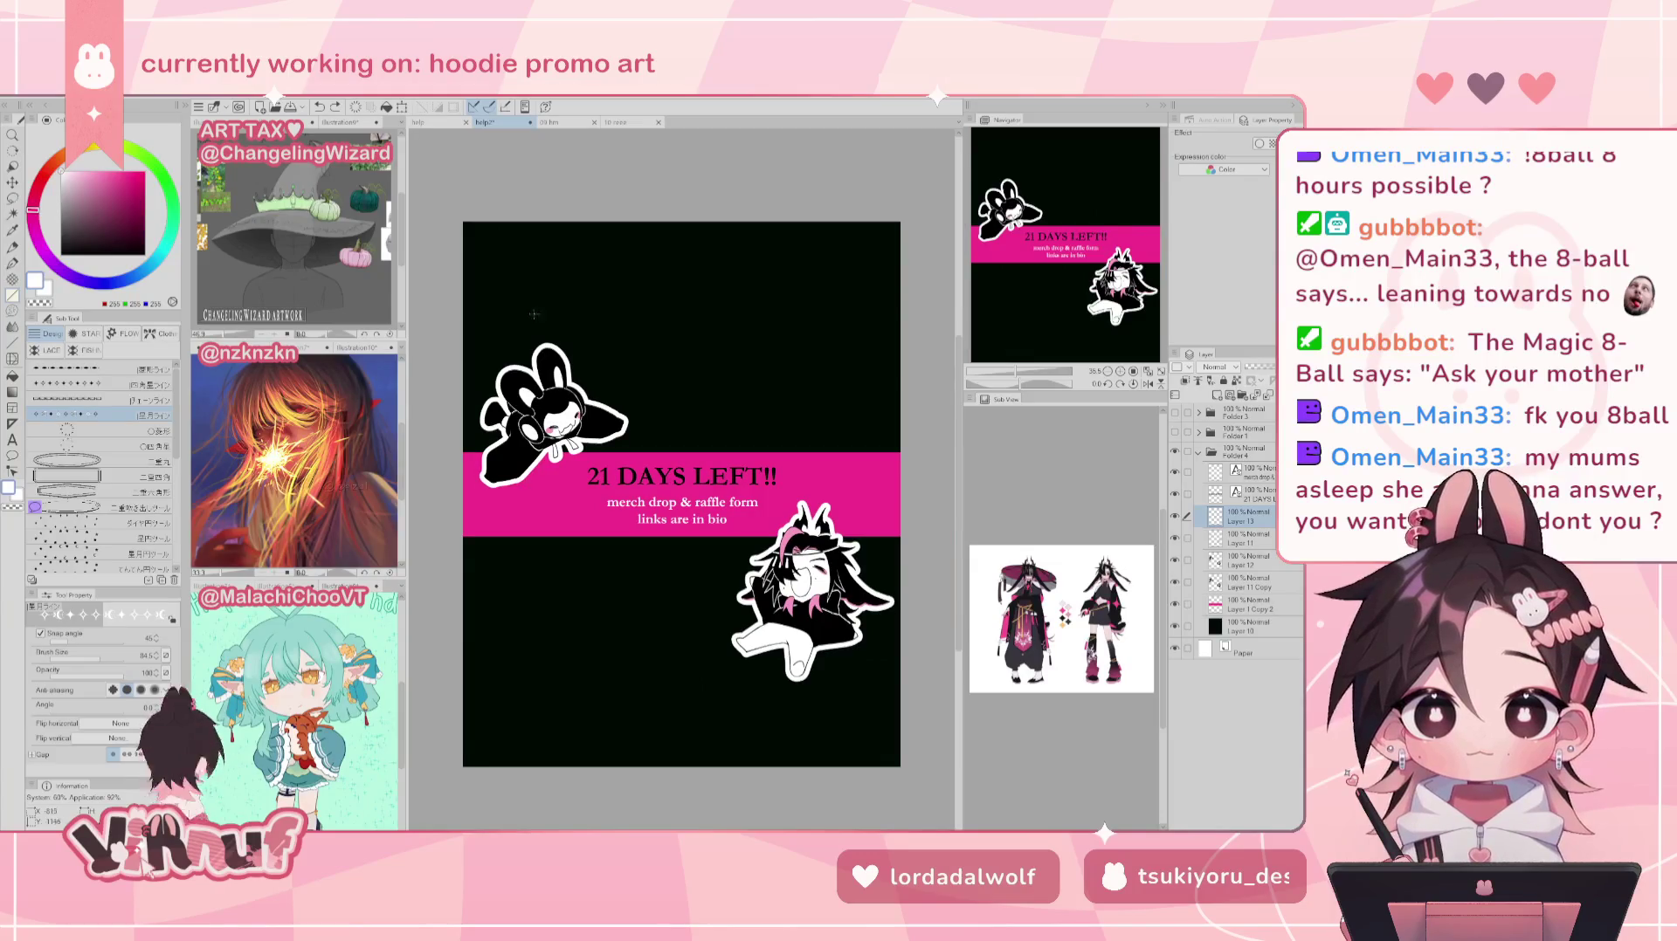
click(537, 322)
click(792, 710)
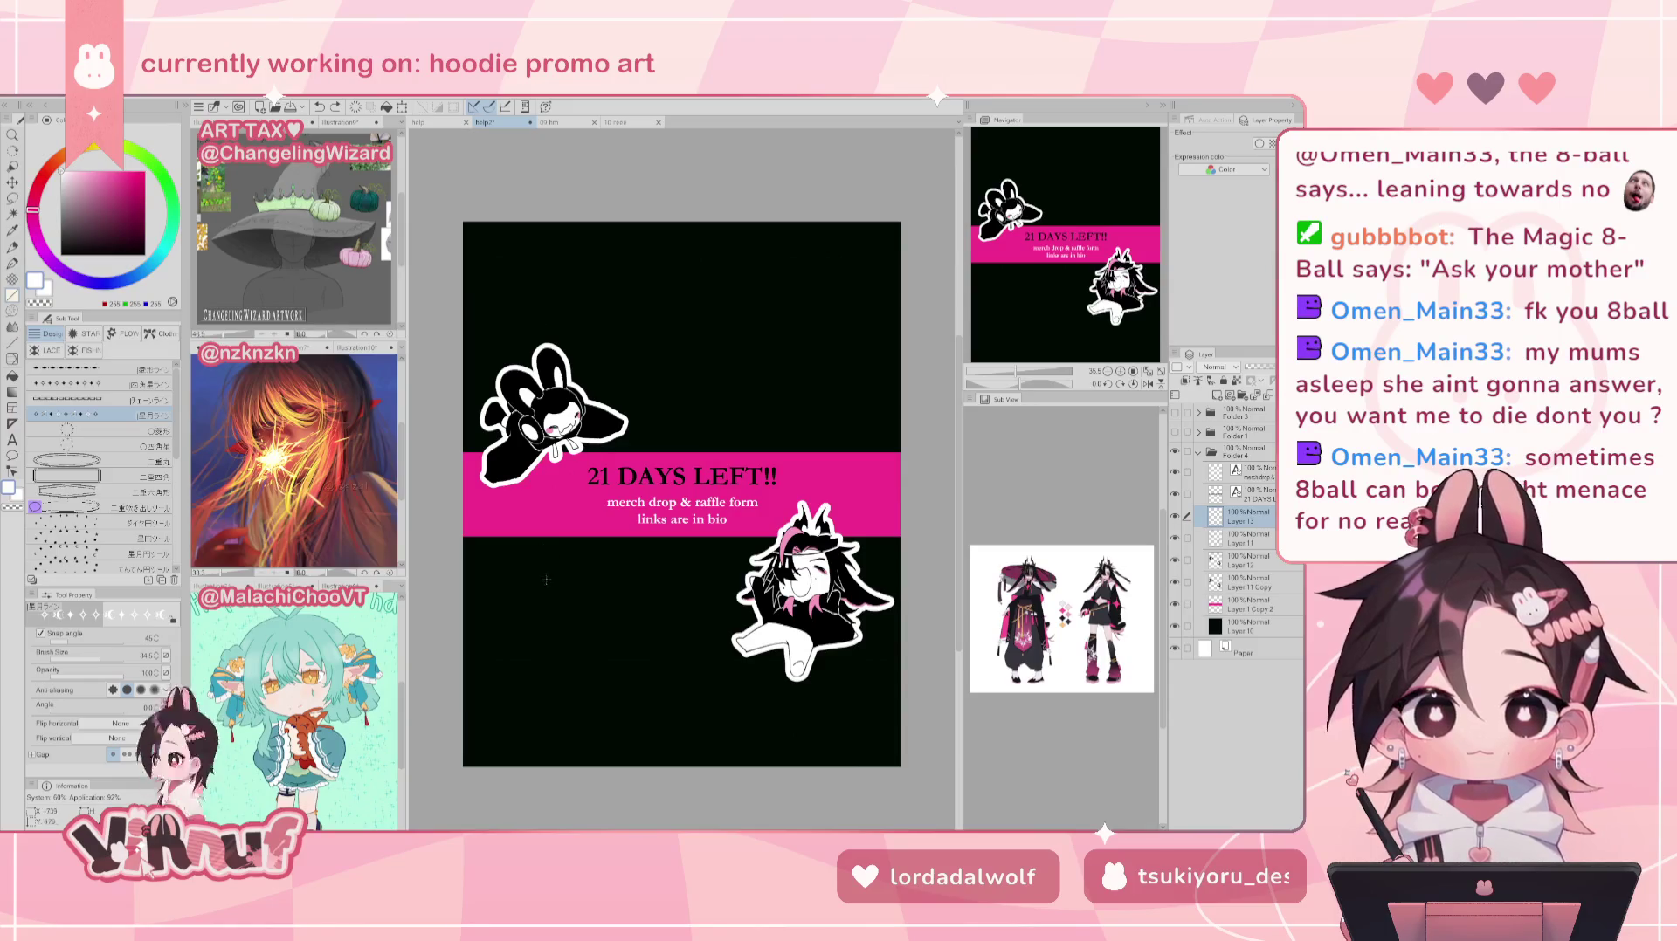
click(502, 550)
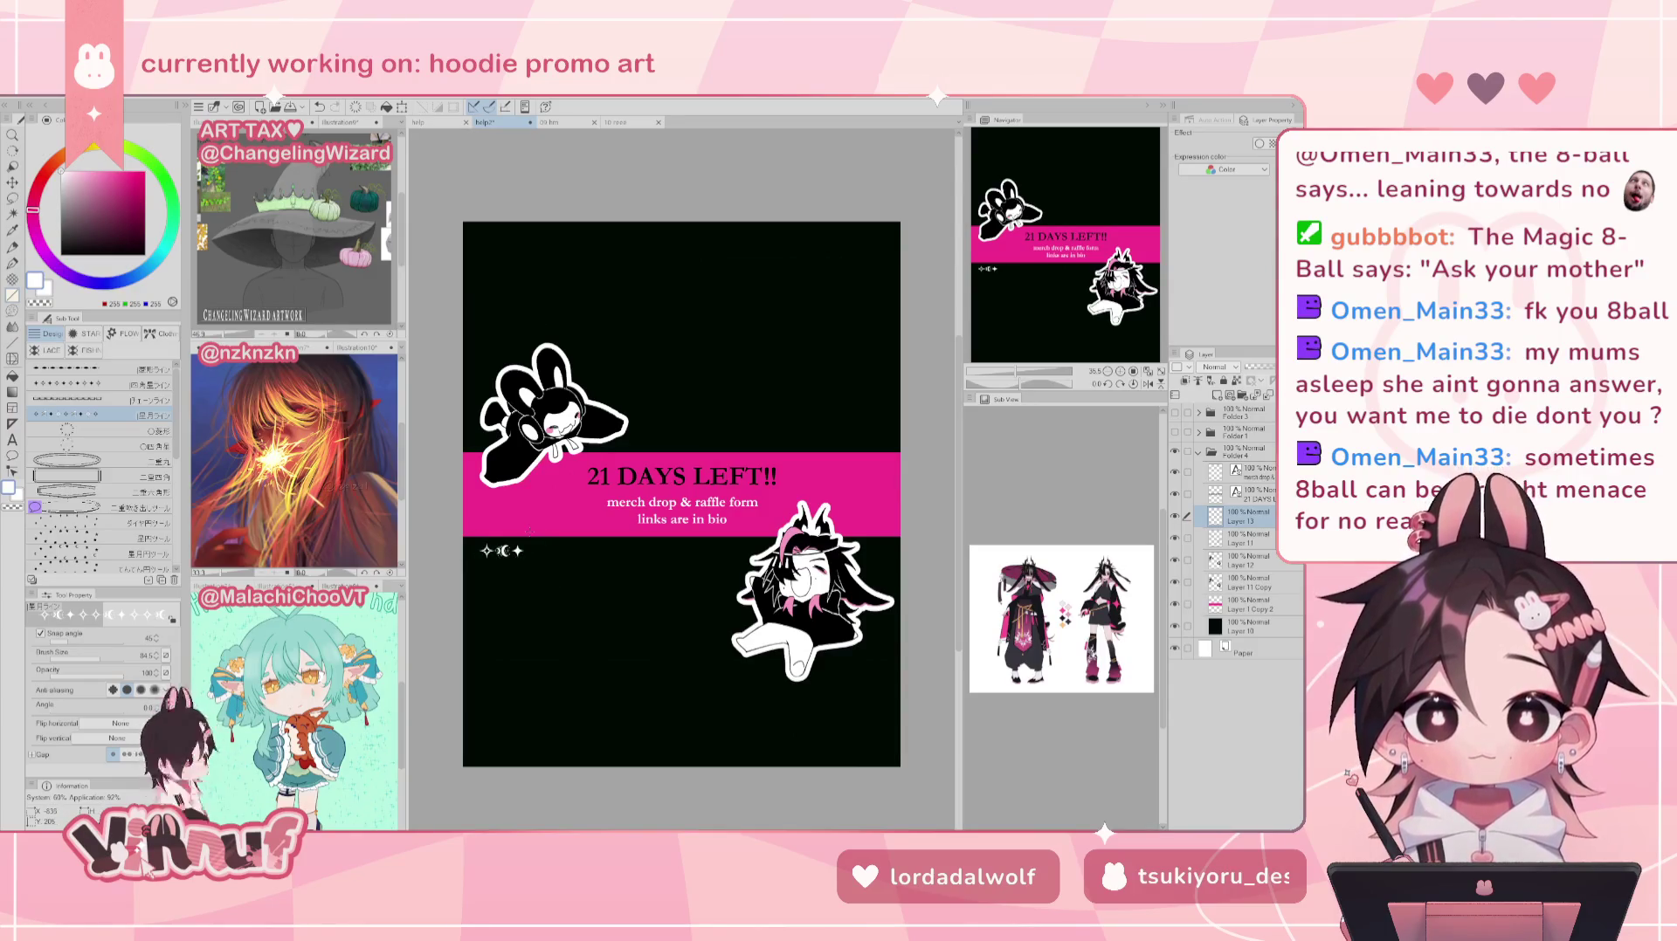
key(ctrl+z)
click(494, 550)
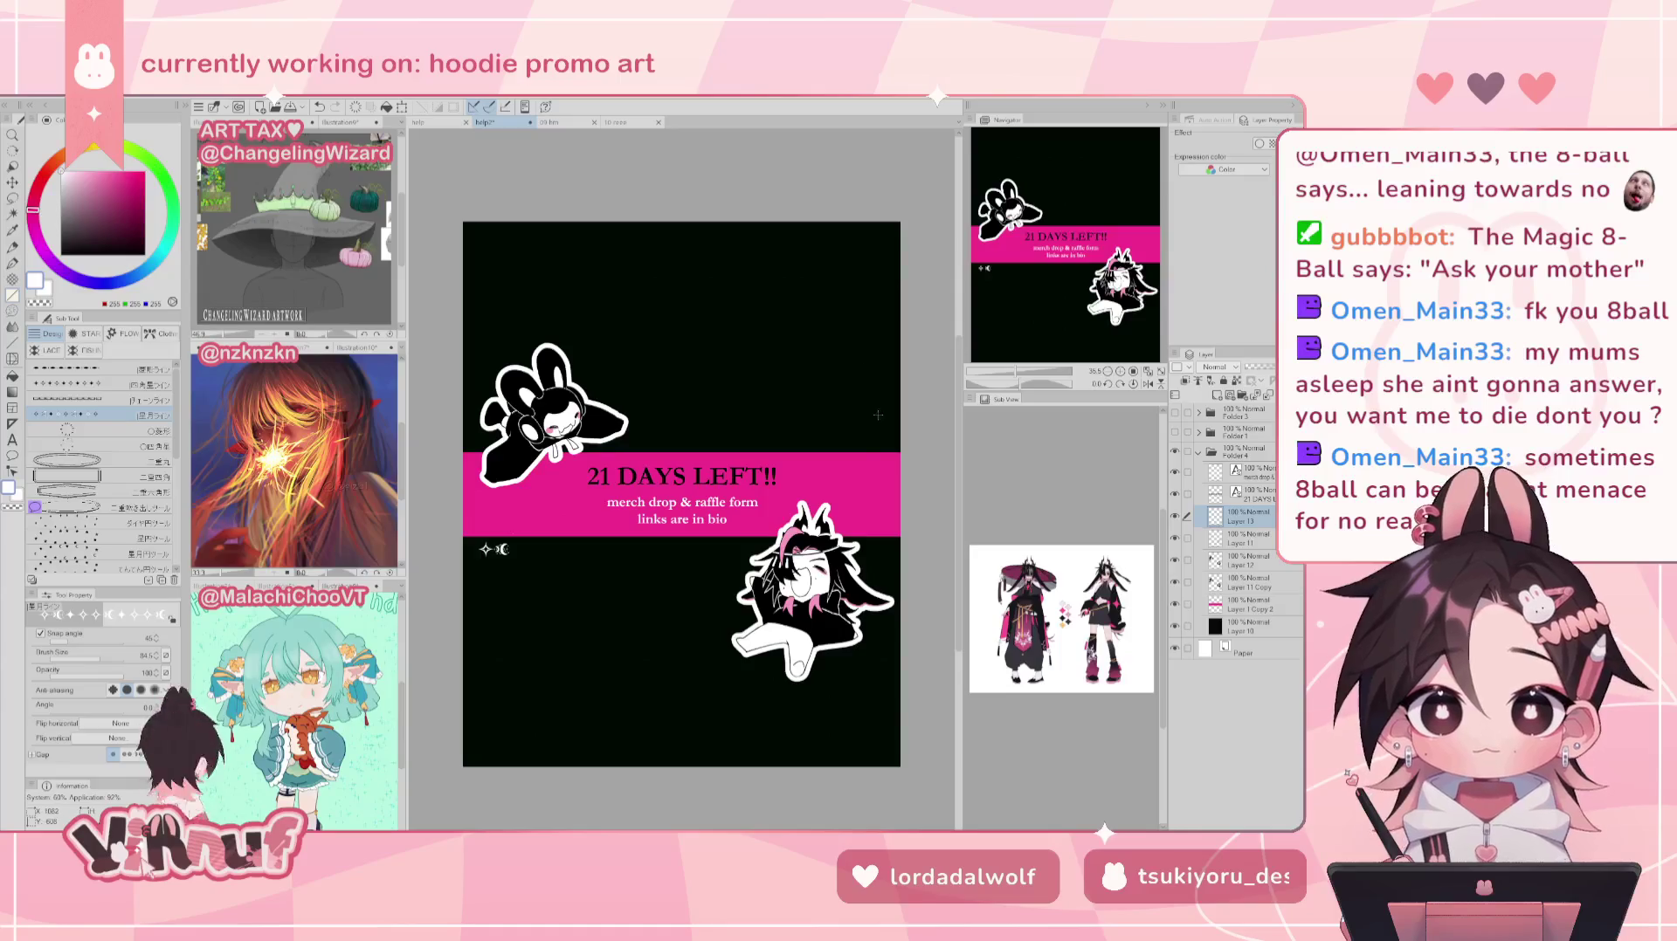
click(873, 437)
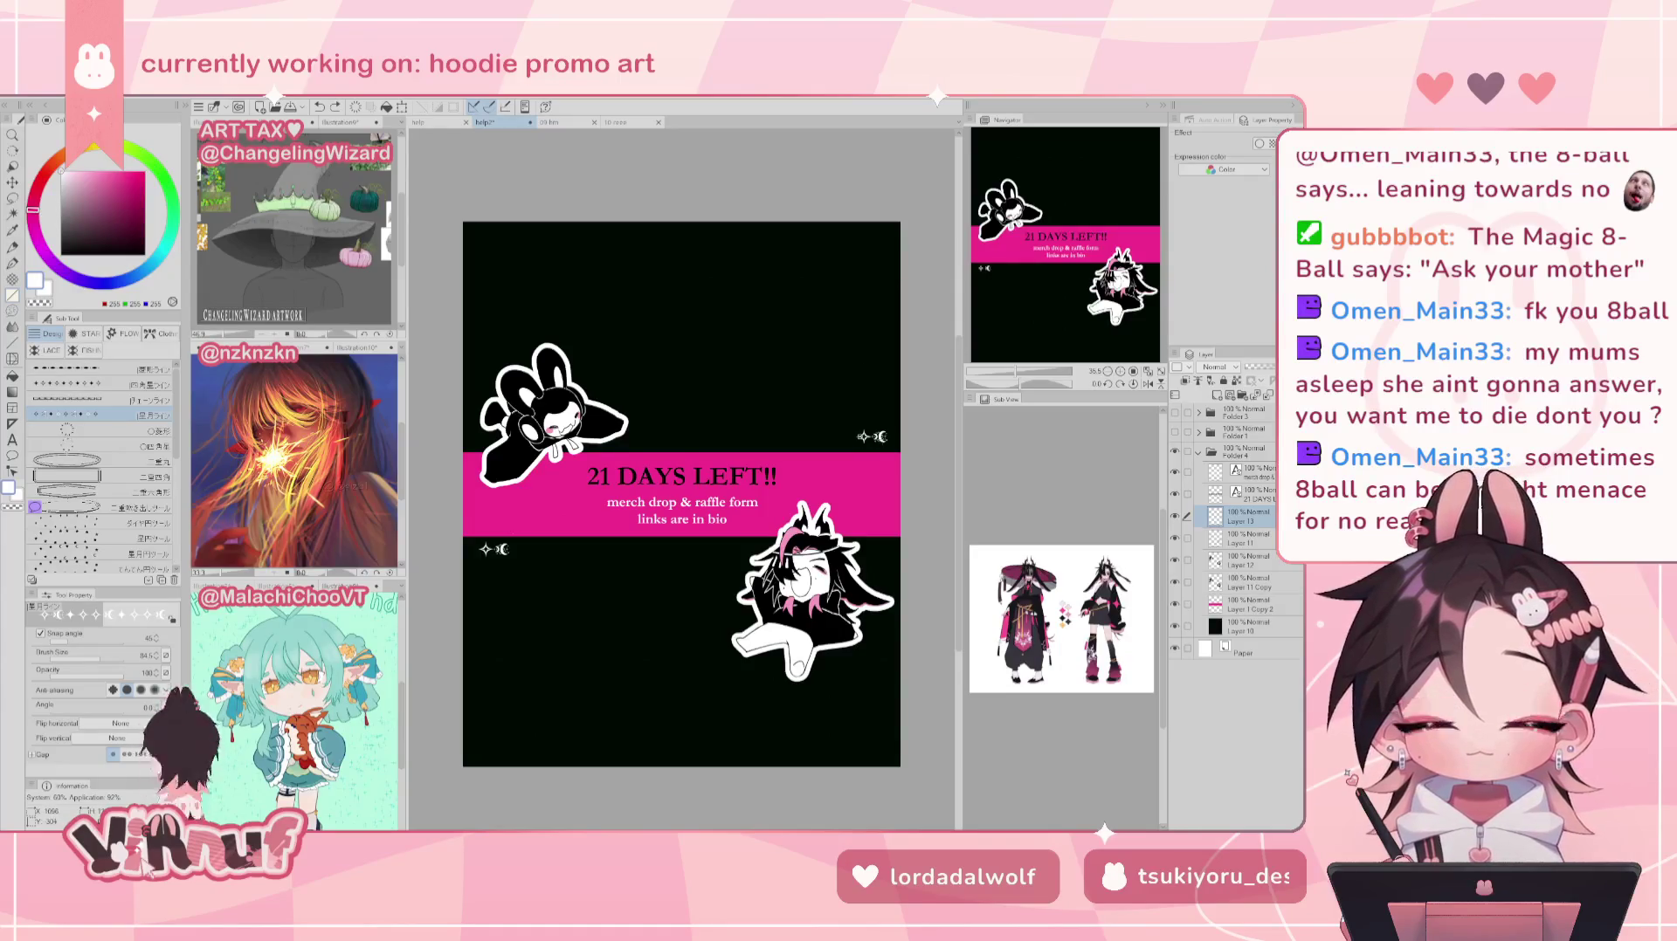